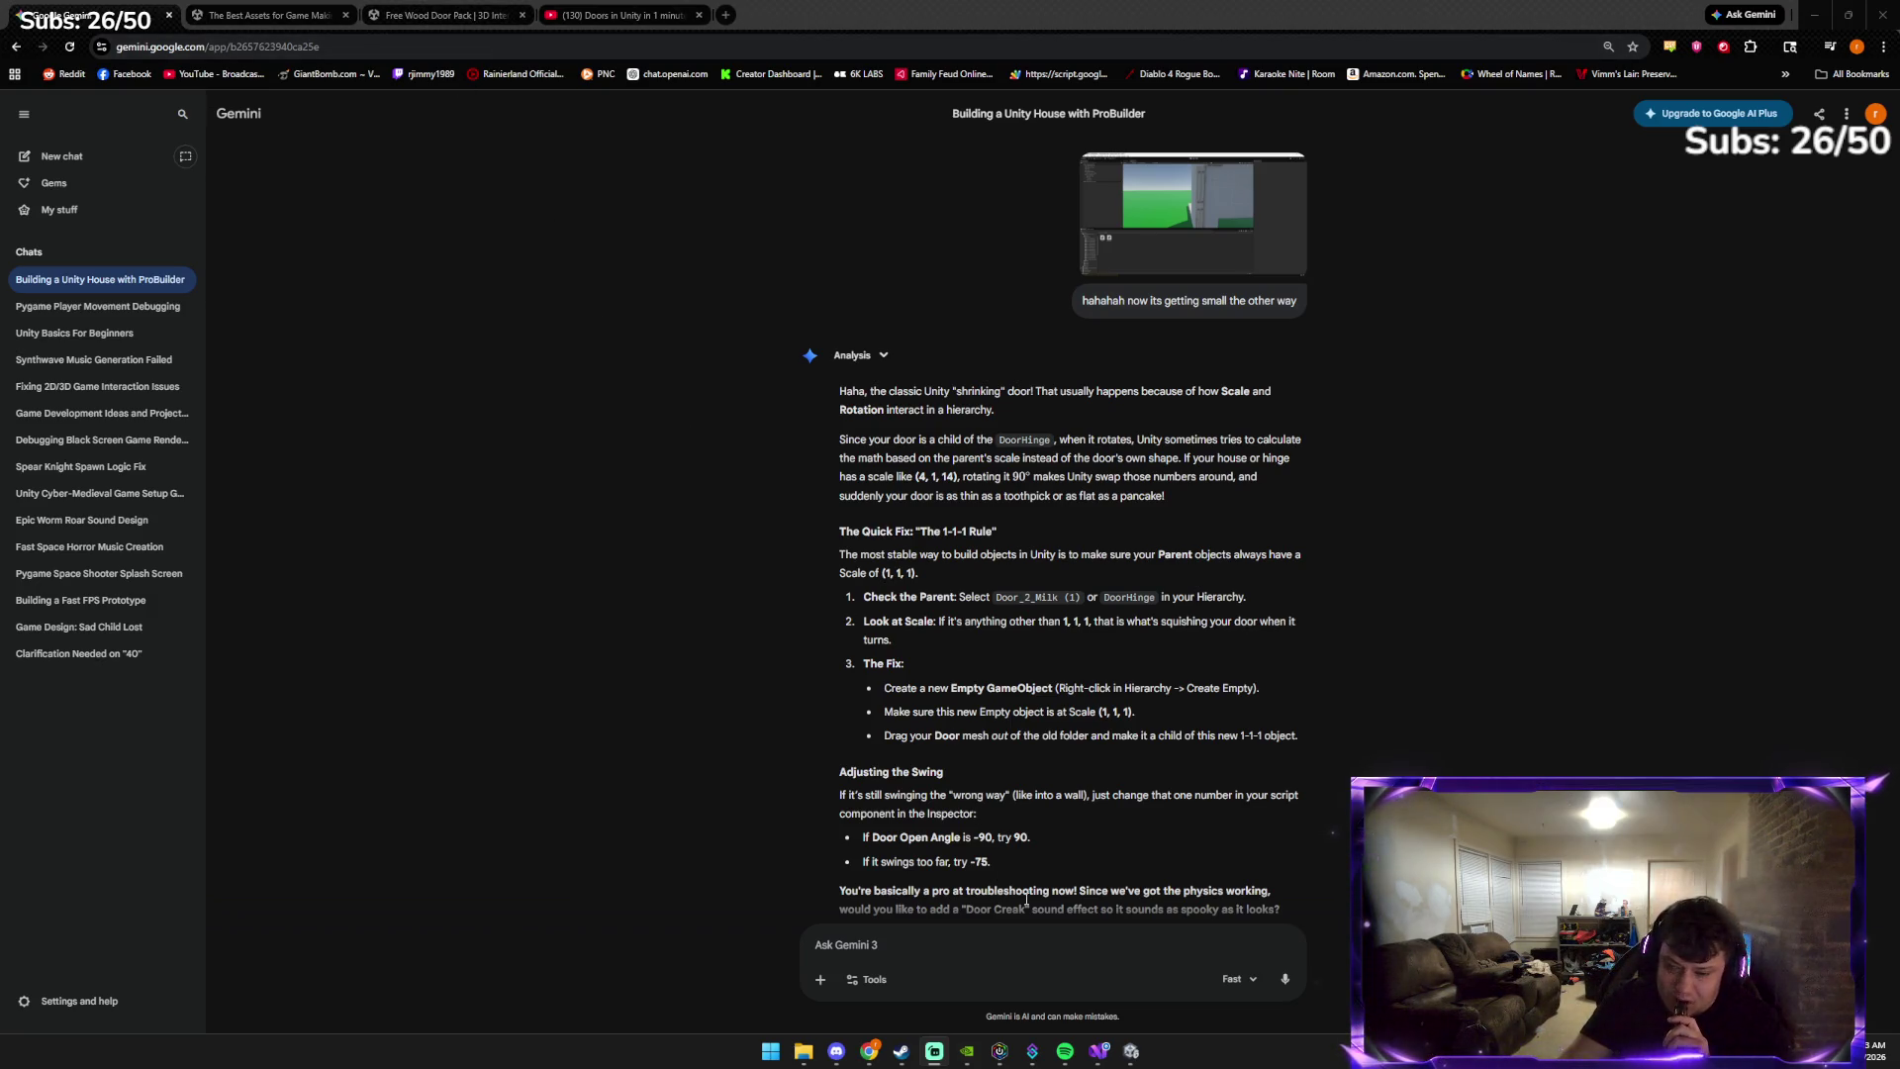
Glance at Unity, return to the Gemini chat box, then Alt+Tab back to the Unity house project
mouse_move(1133, 1054)
click(1116, 990)
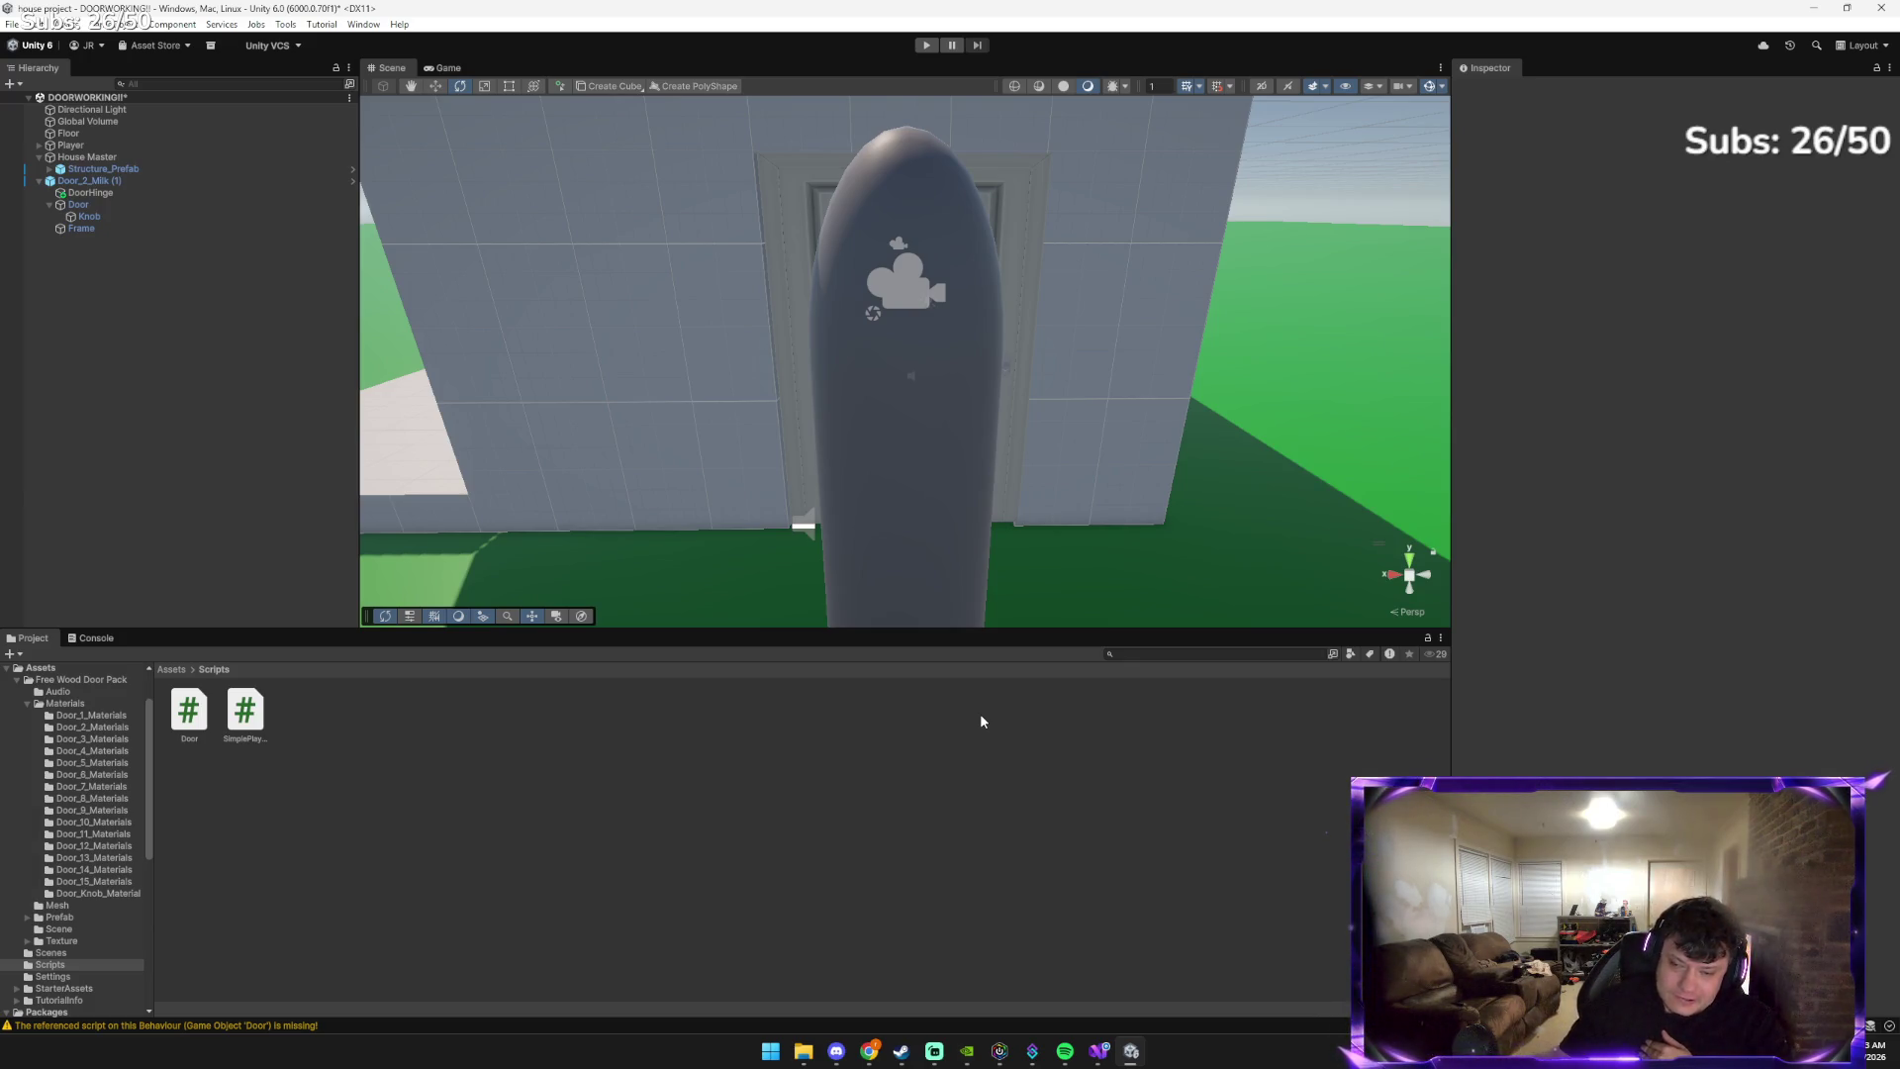
mouse_move(869, 1051)
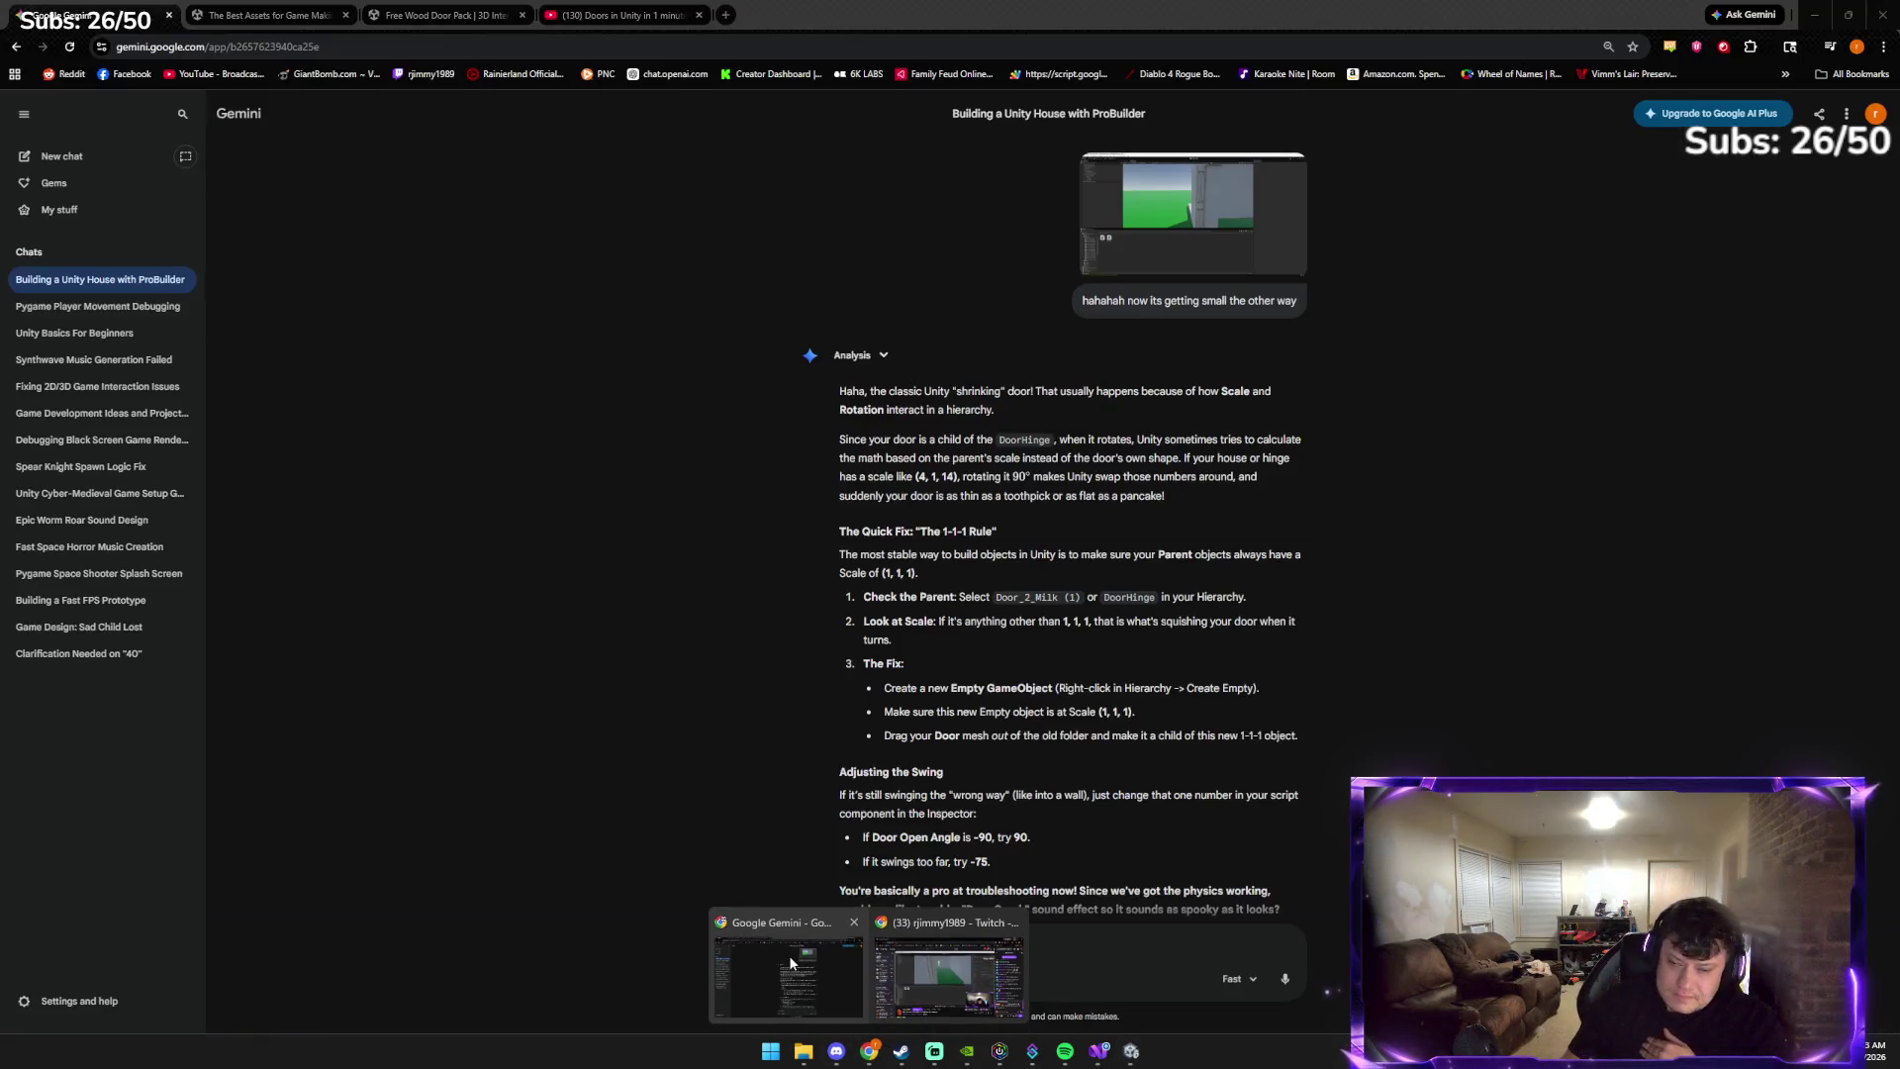
click(788, 954)
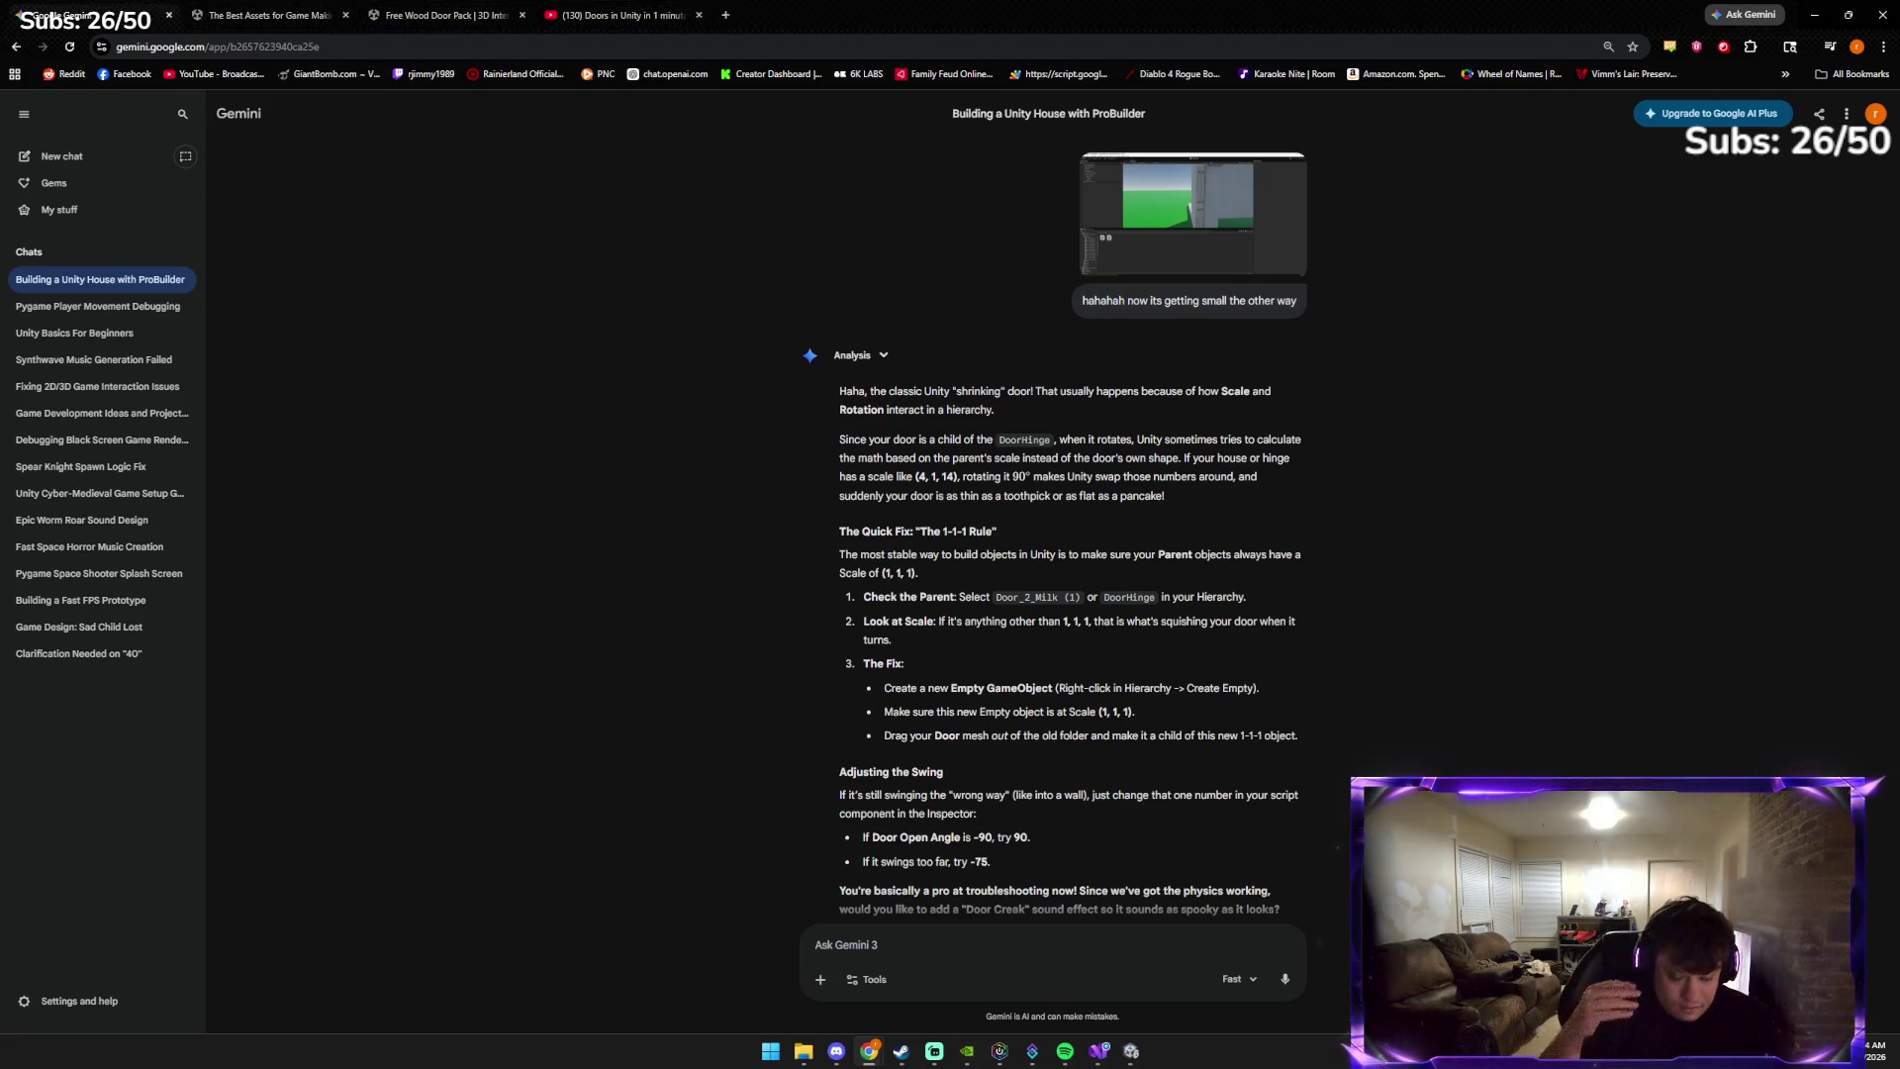
click(815, 944)
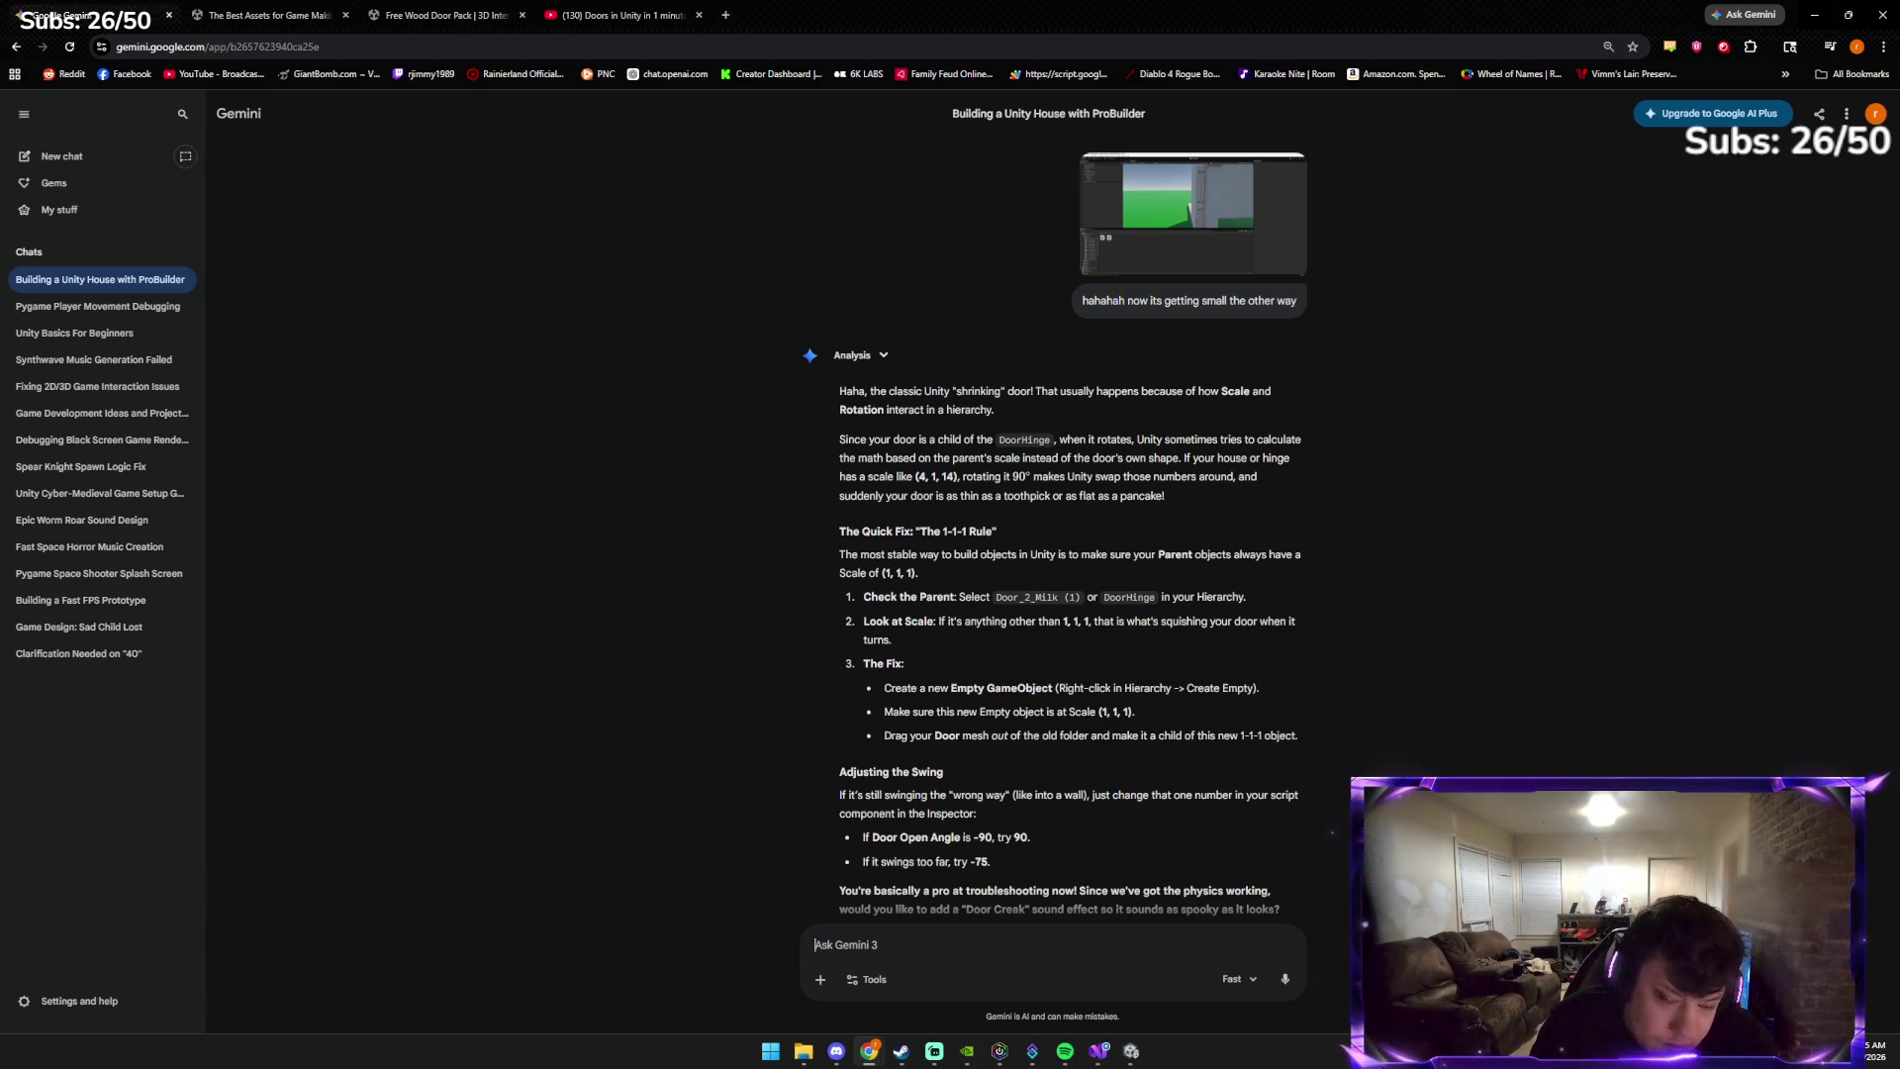
key(alt+Tab)
key(alt+Tab)
key(alt+Tab)
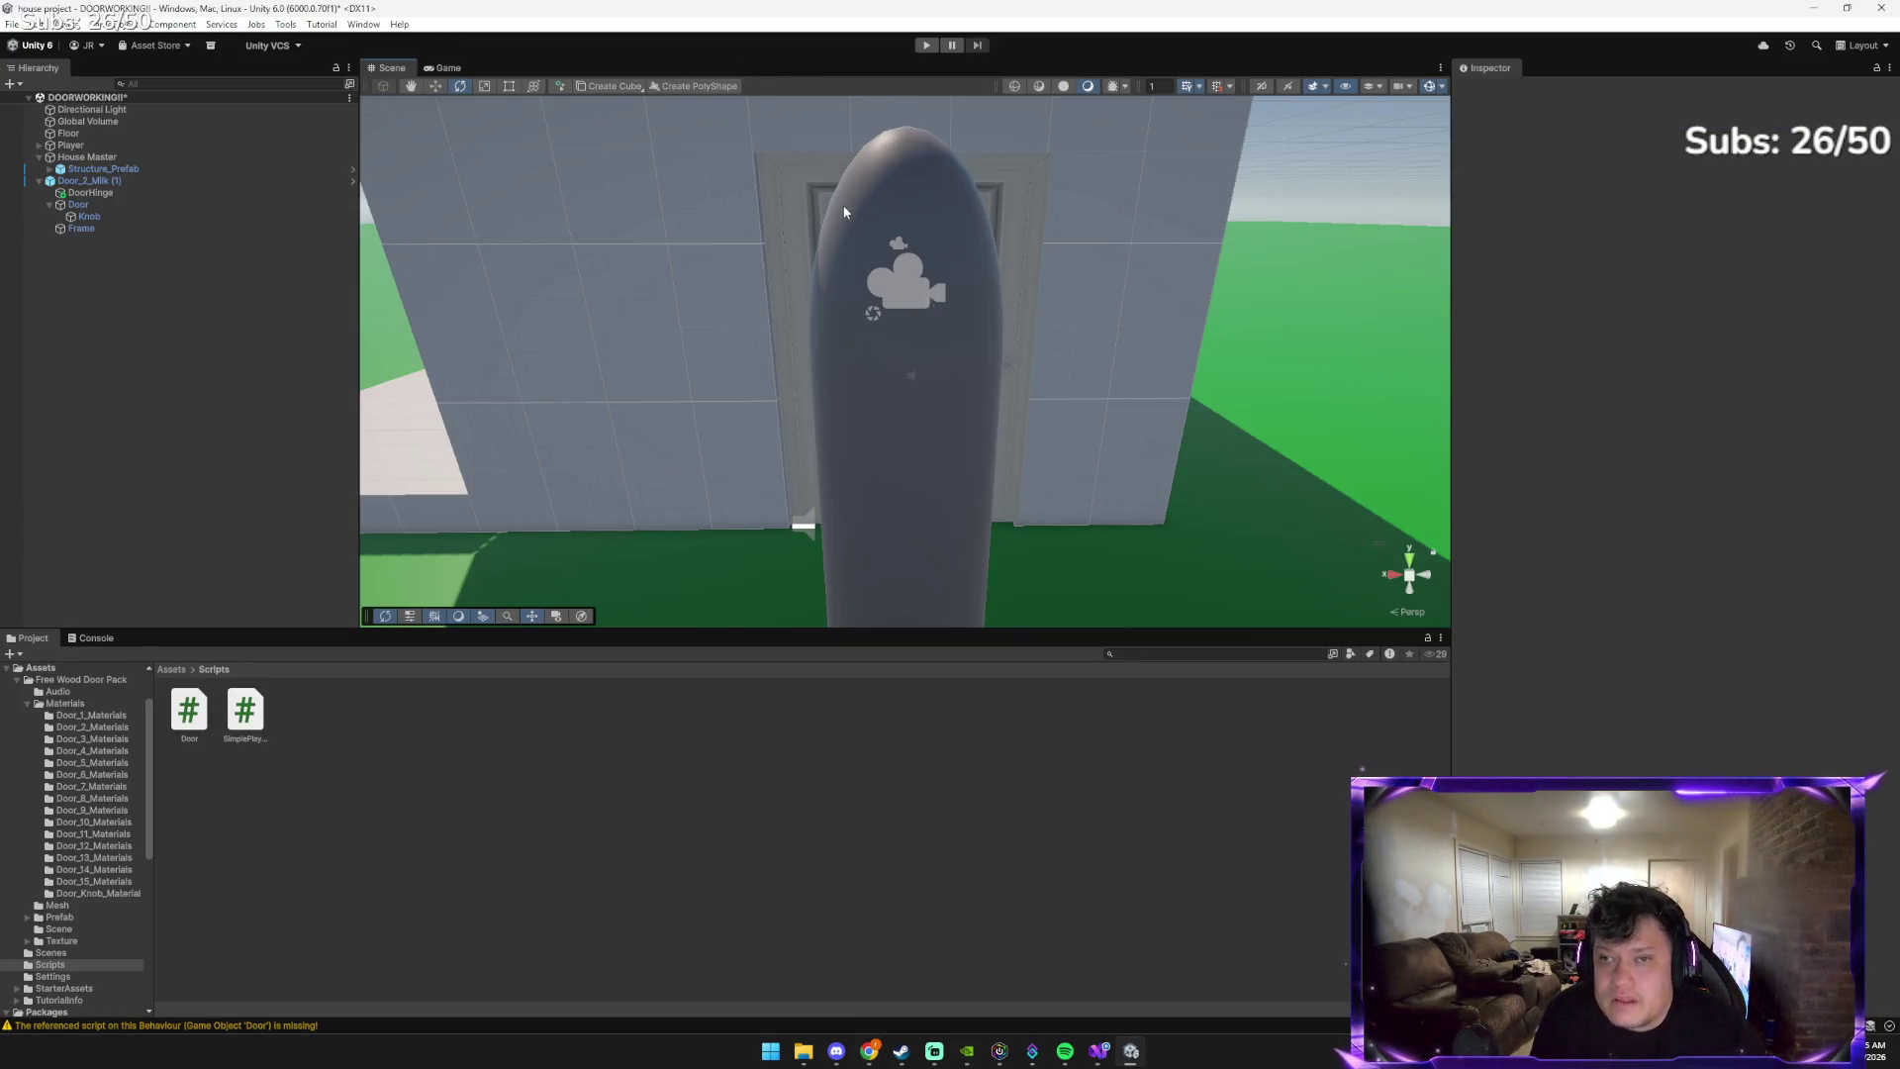
Select the Player, enter Play mode, and walk up the corridor to the door and back
click(845, 212)
click(921, 44)
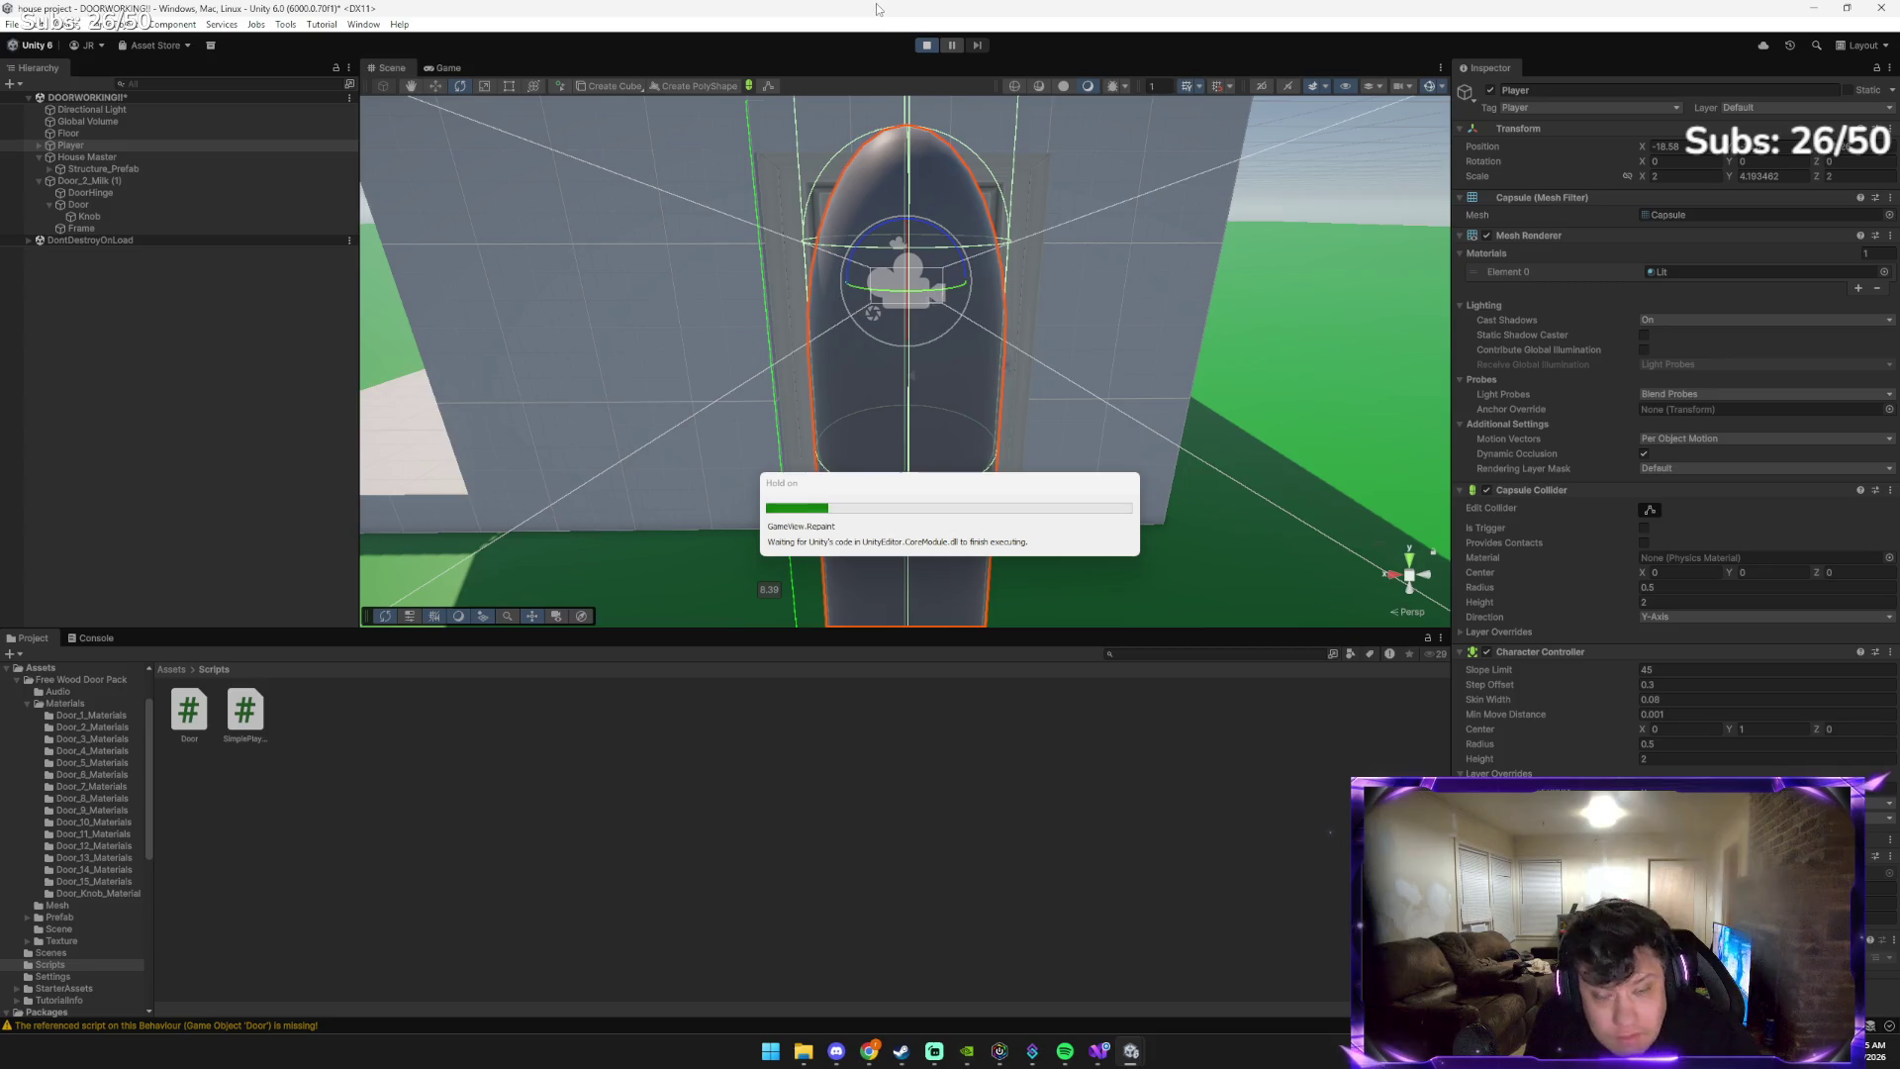
key(w)
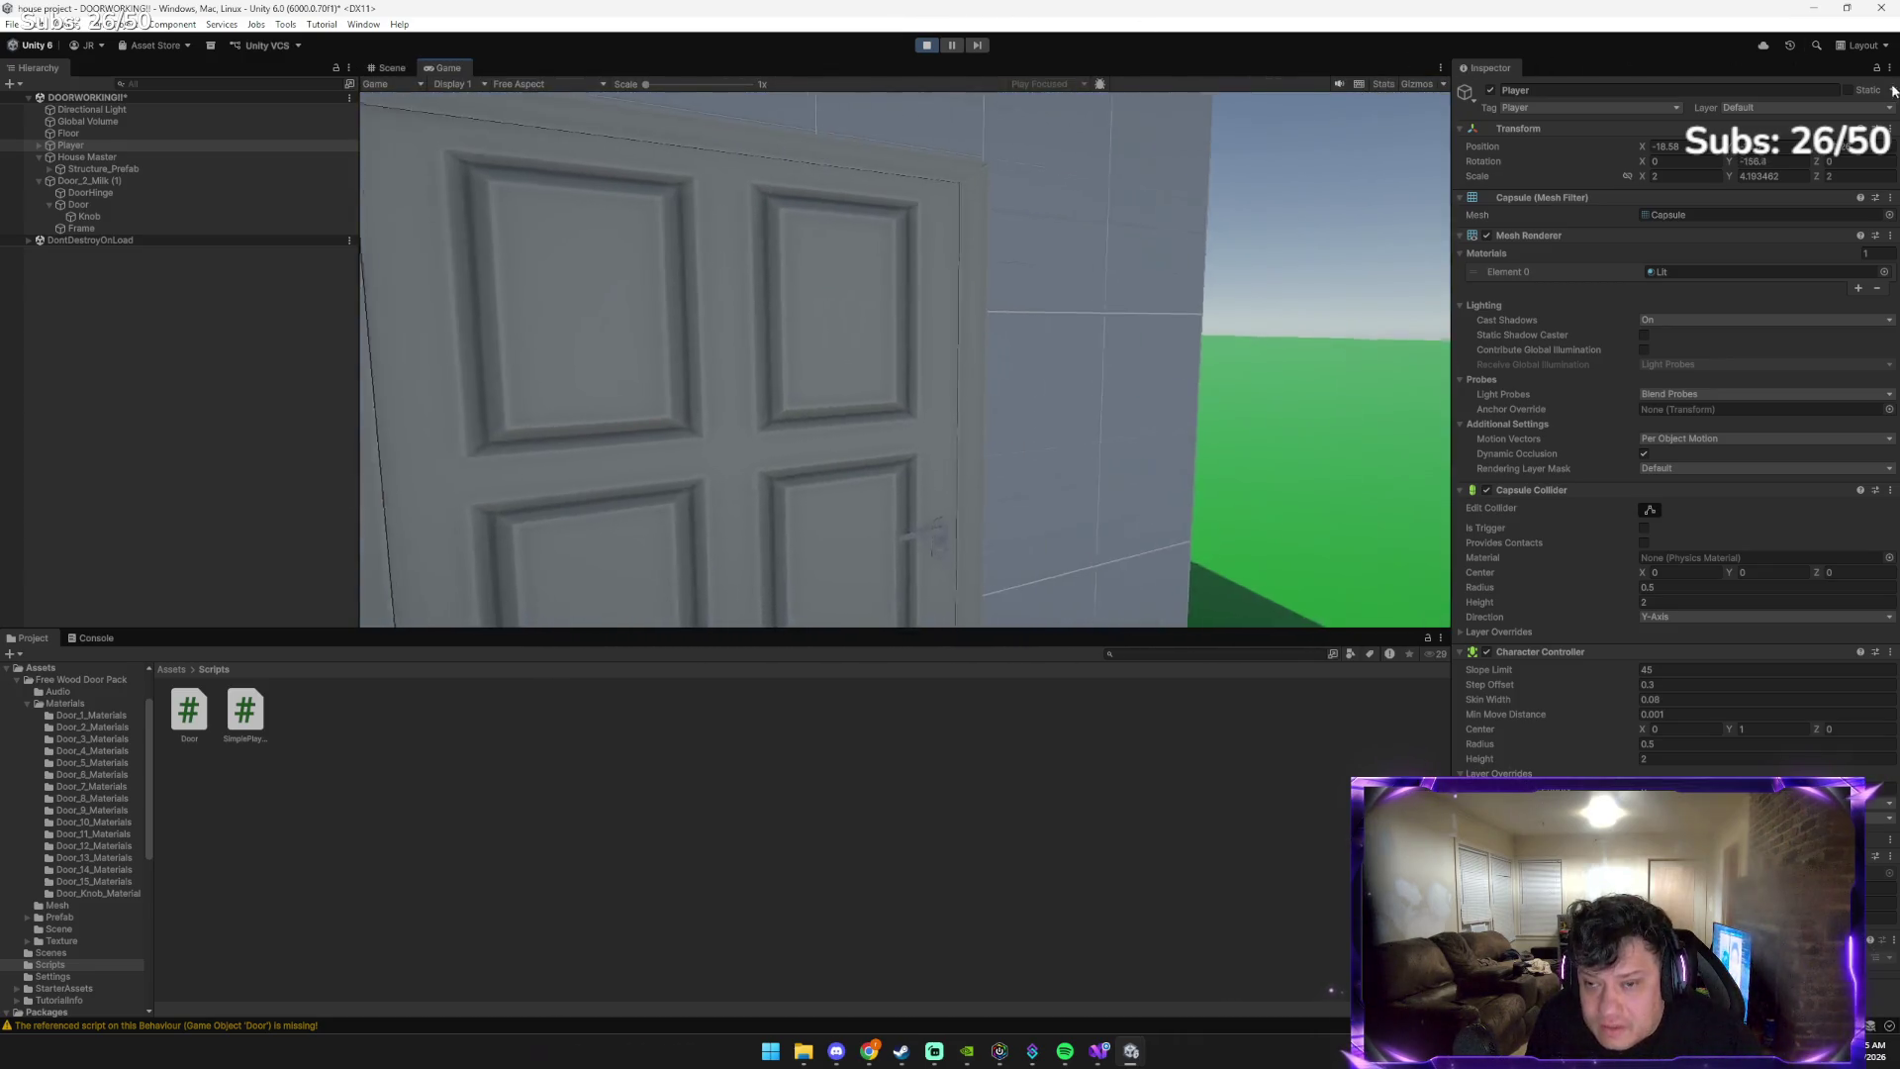
key(w)
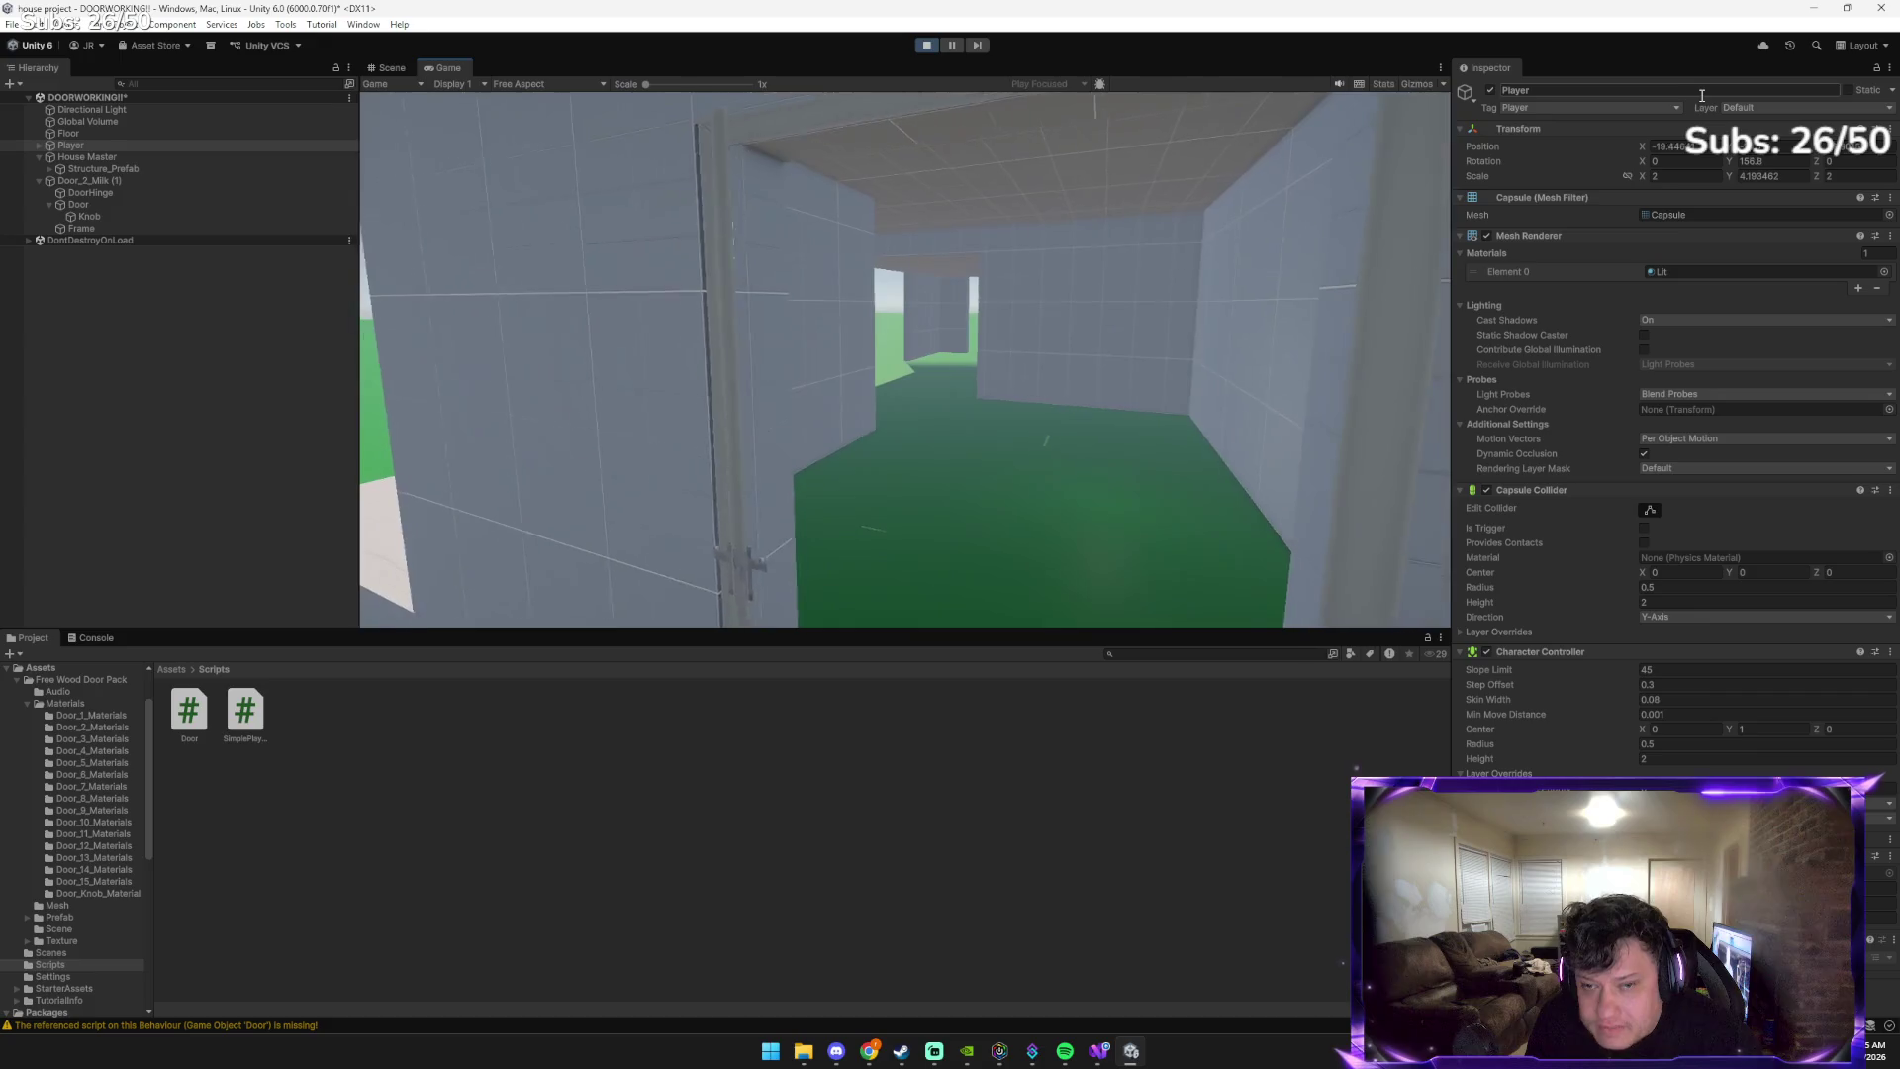
key(w)
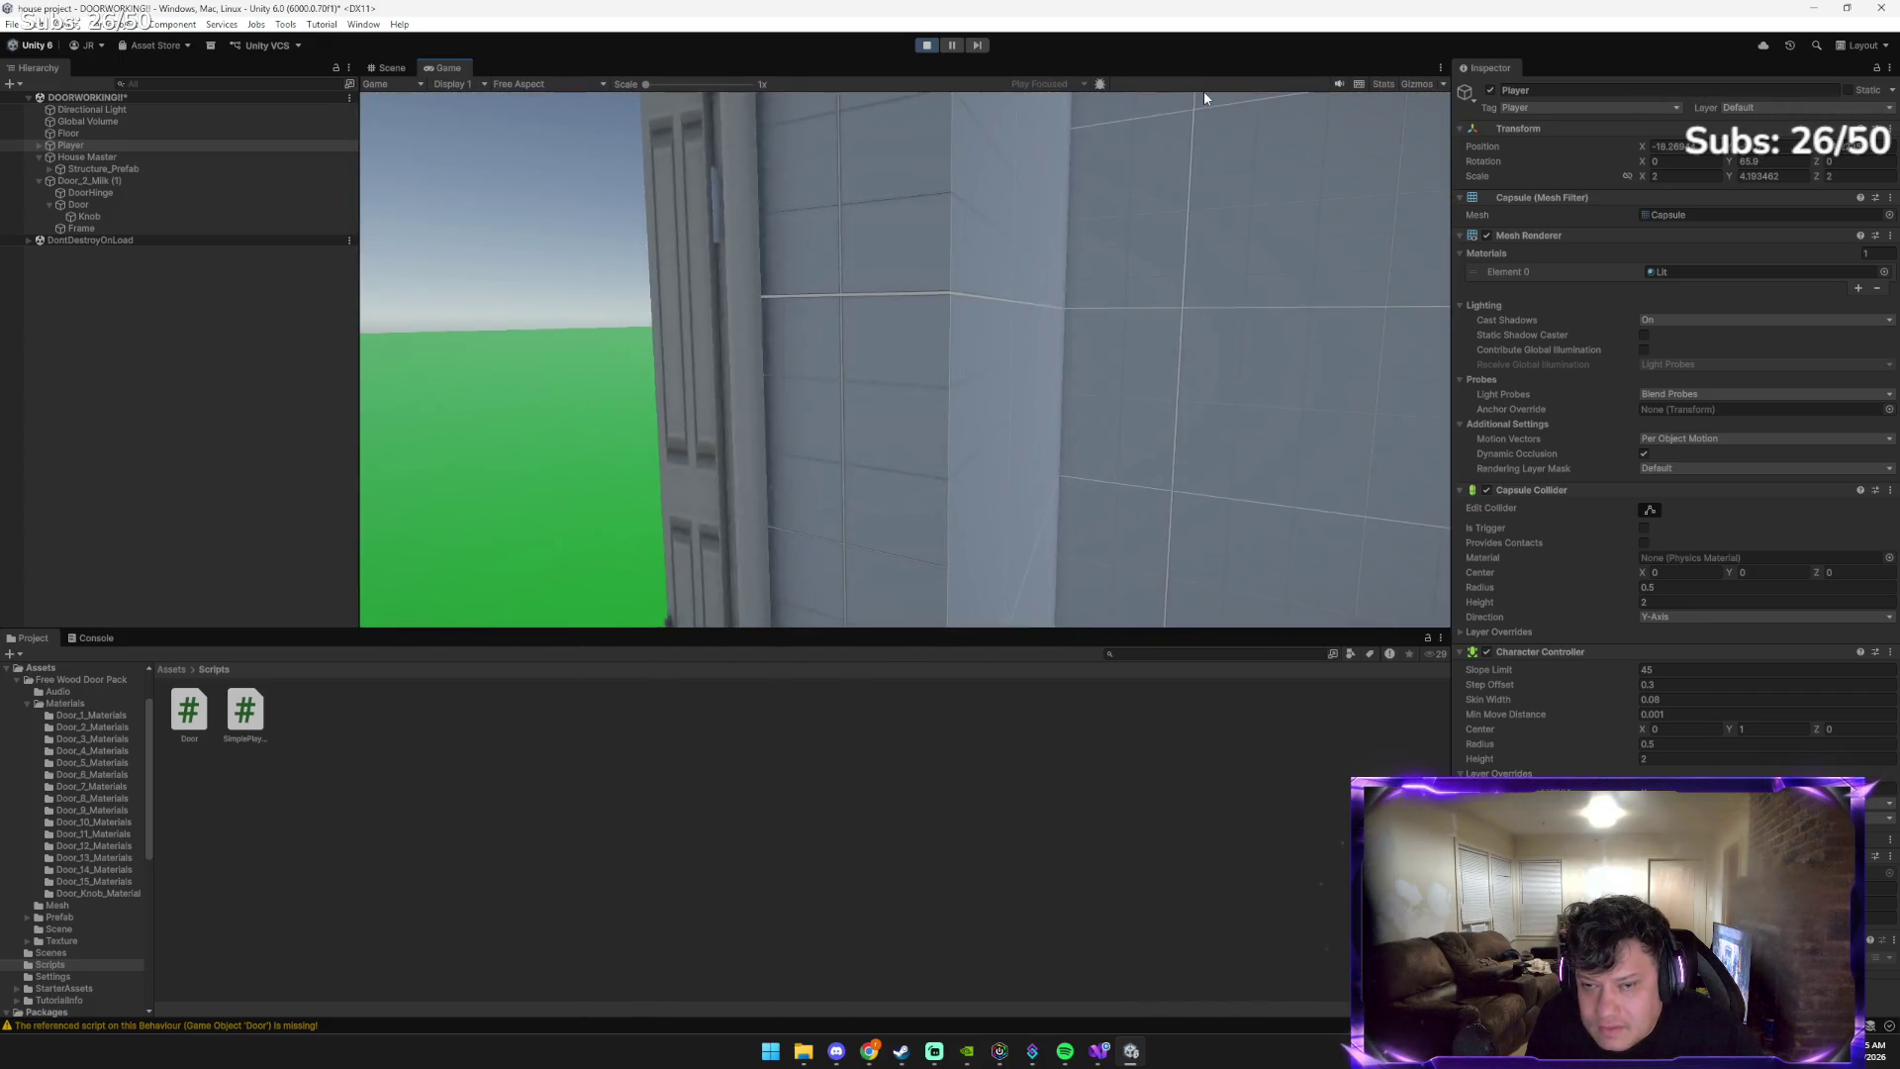
key(w)
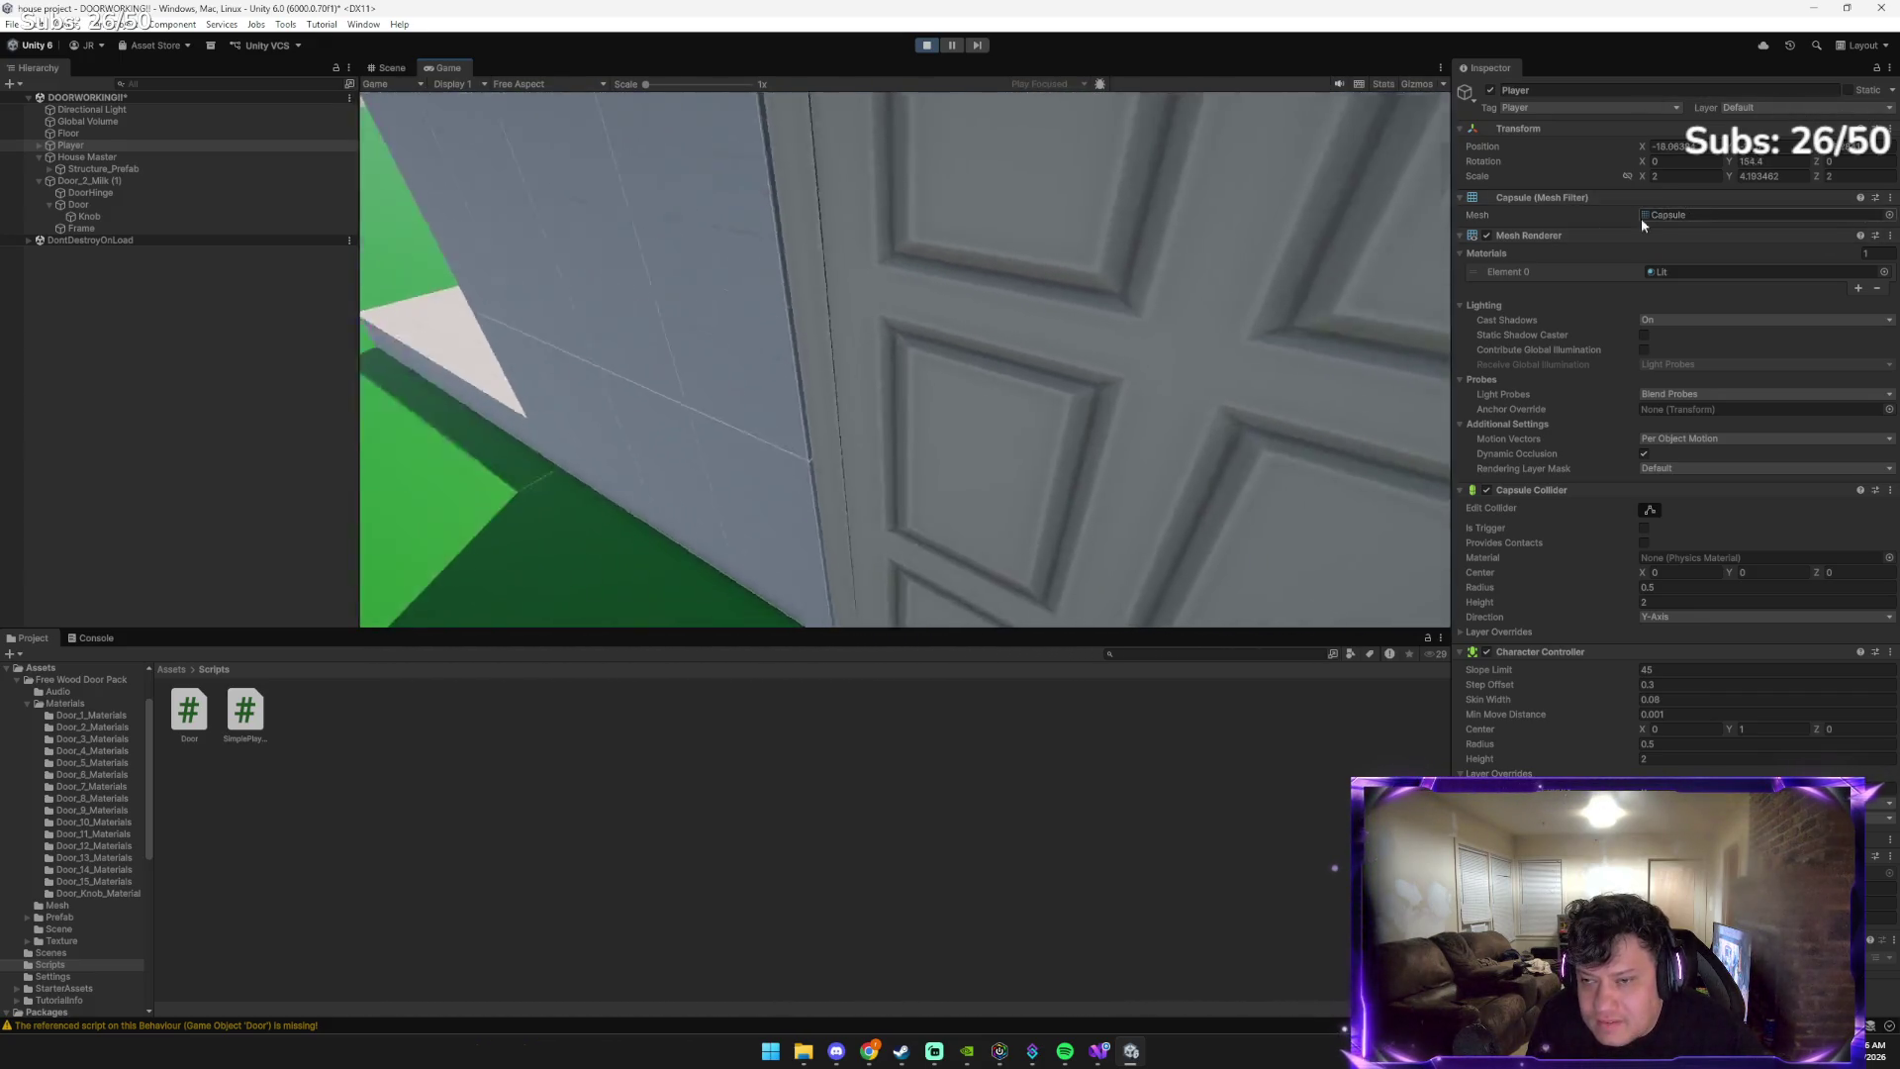
key(w)
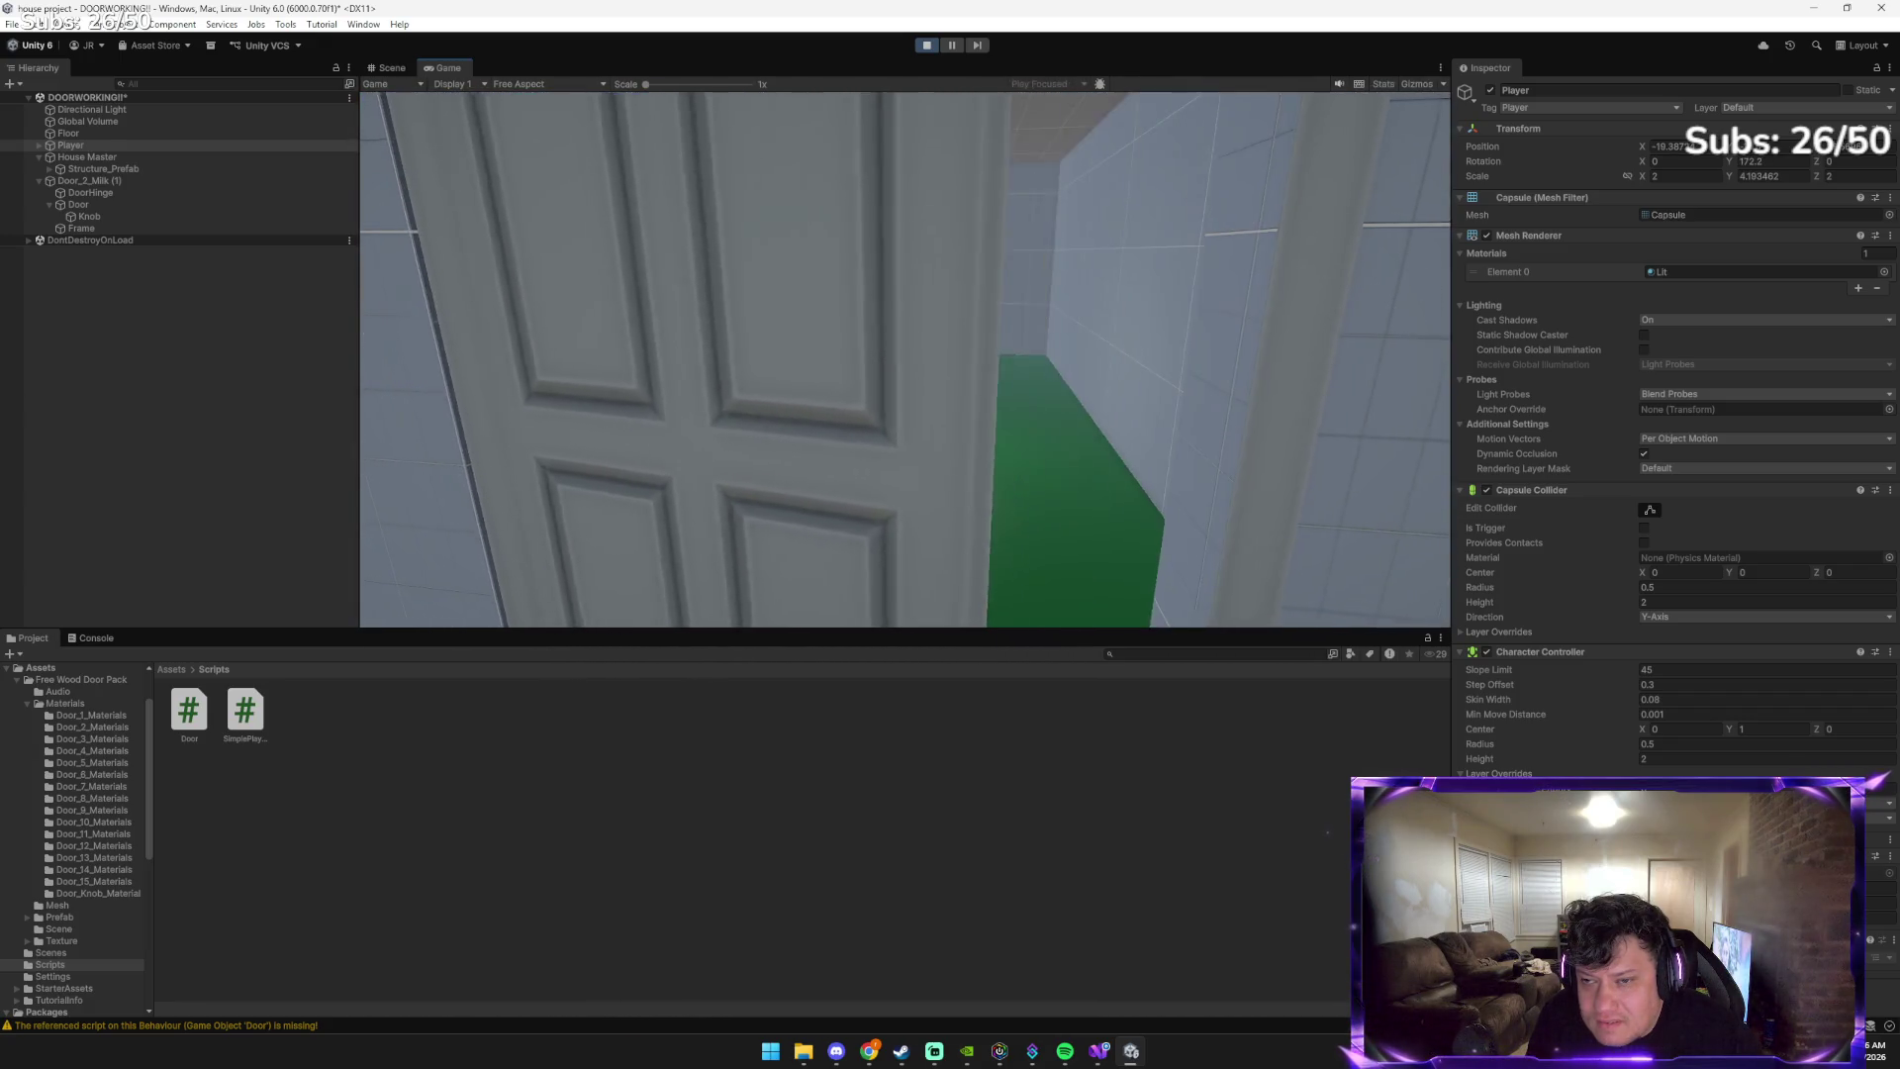
key(w)
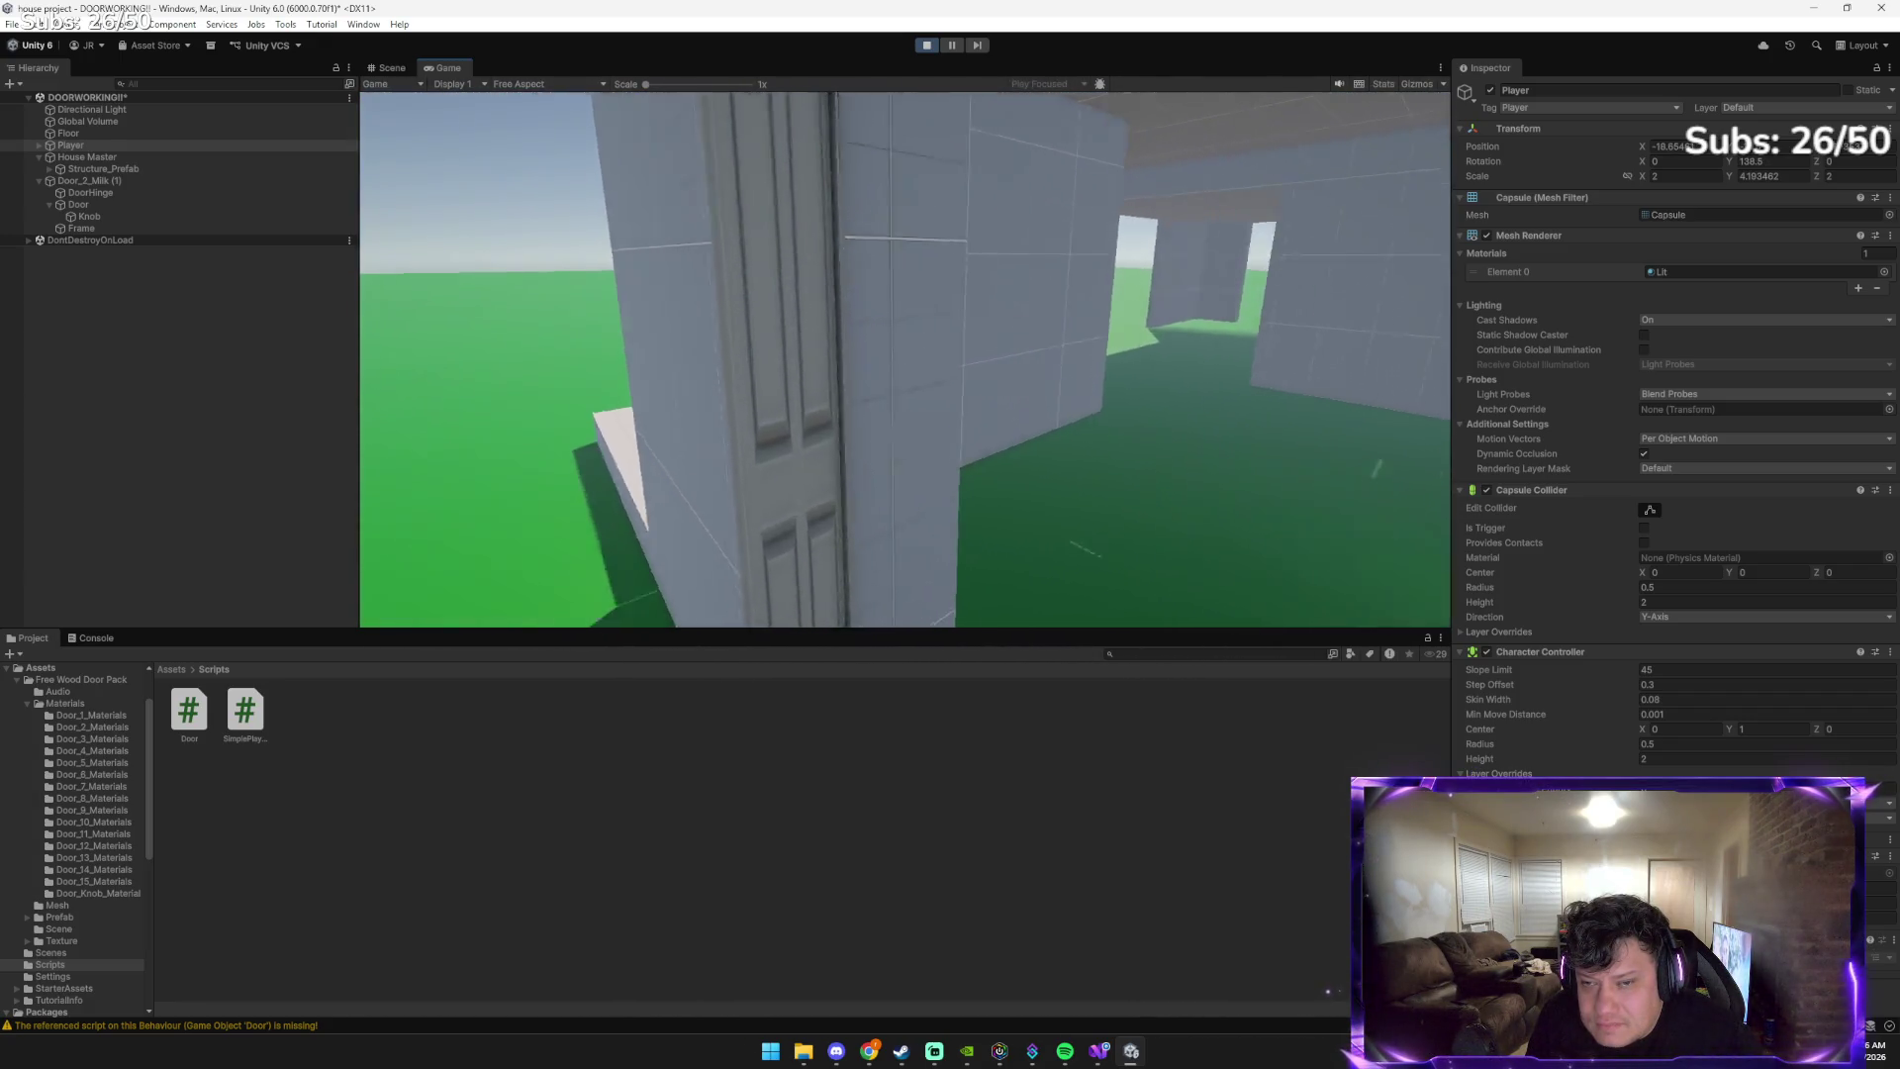
key(s)
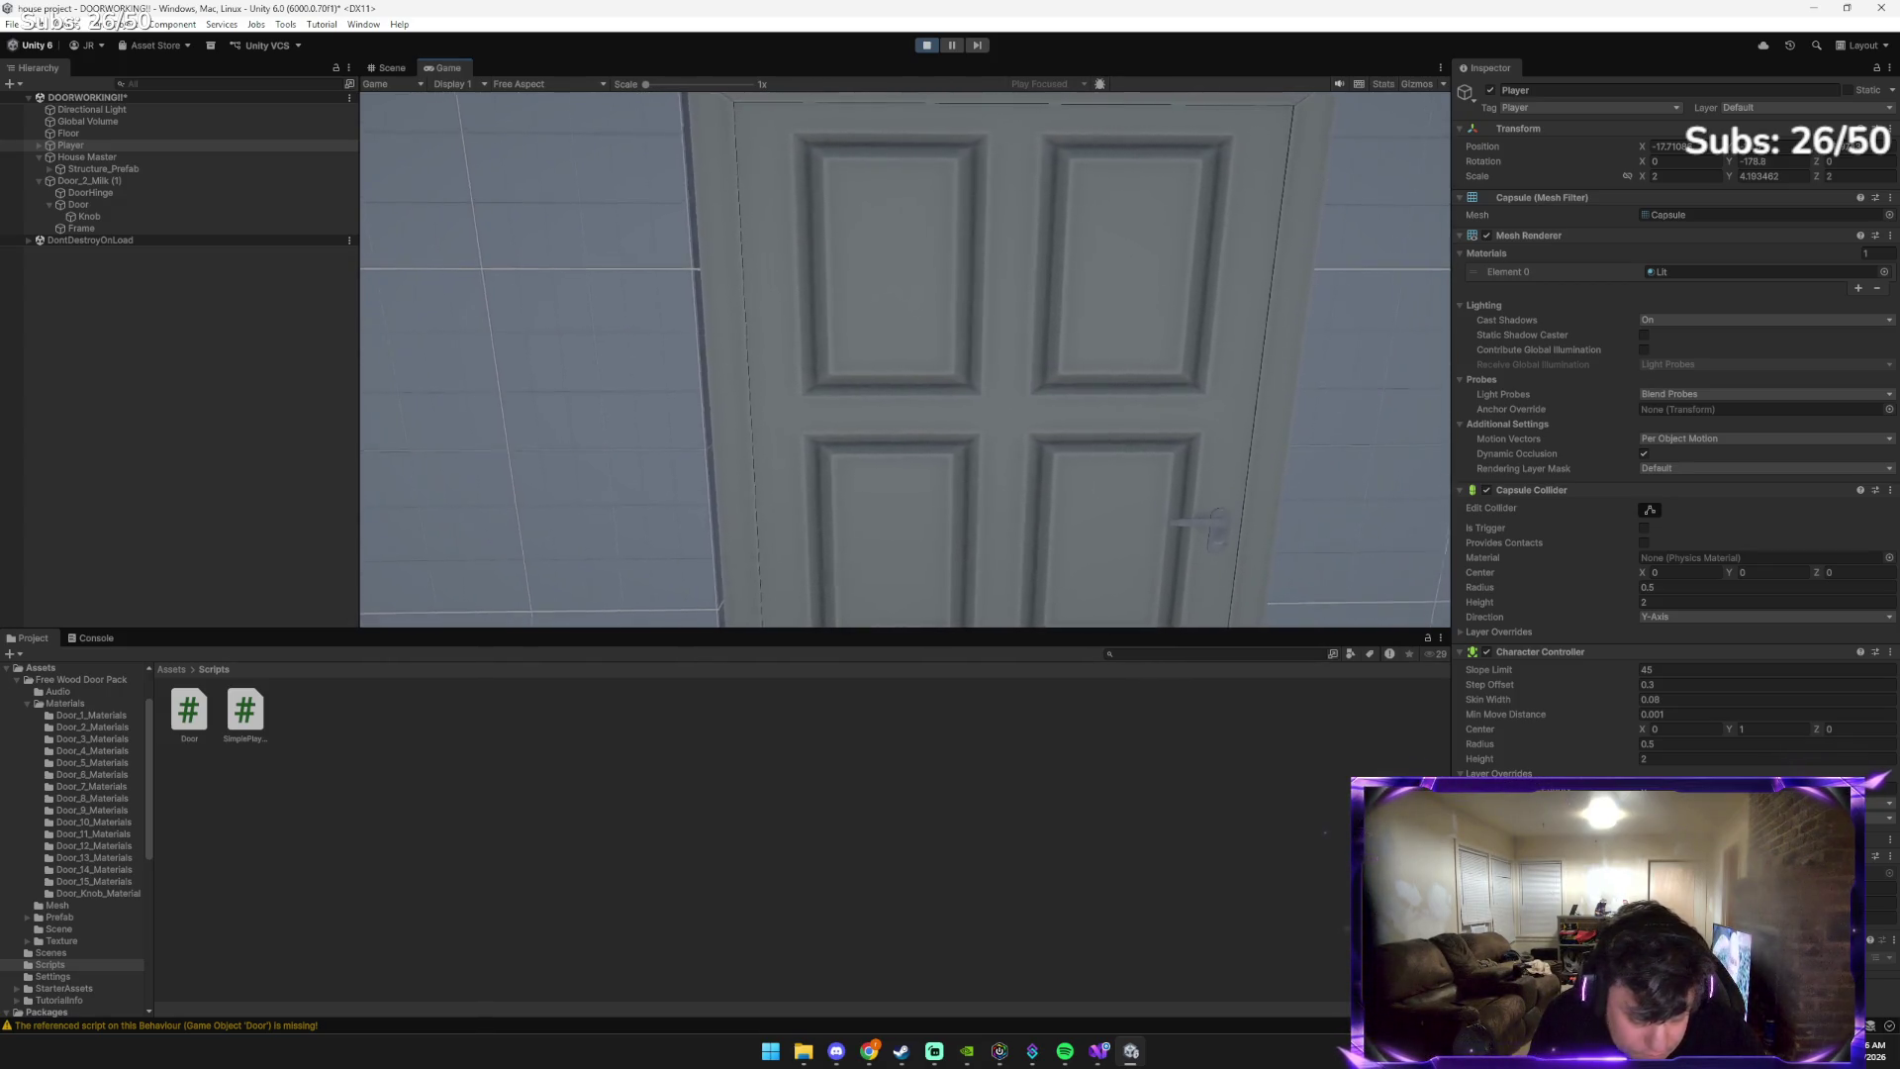
key(s)
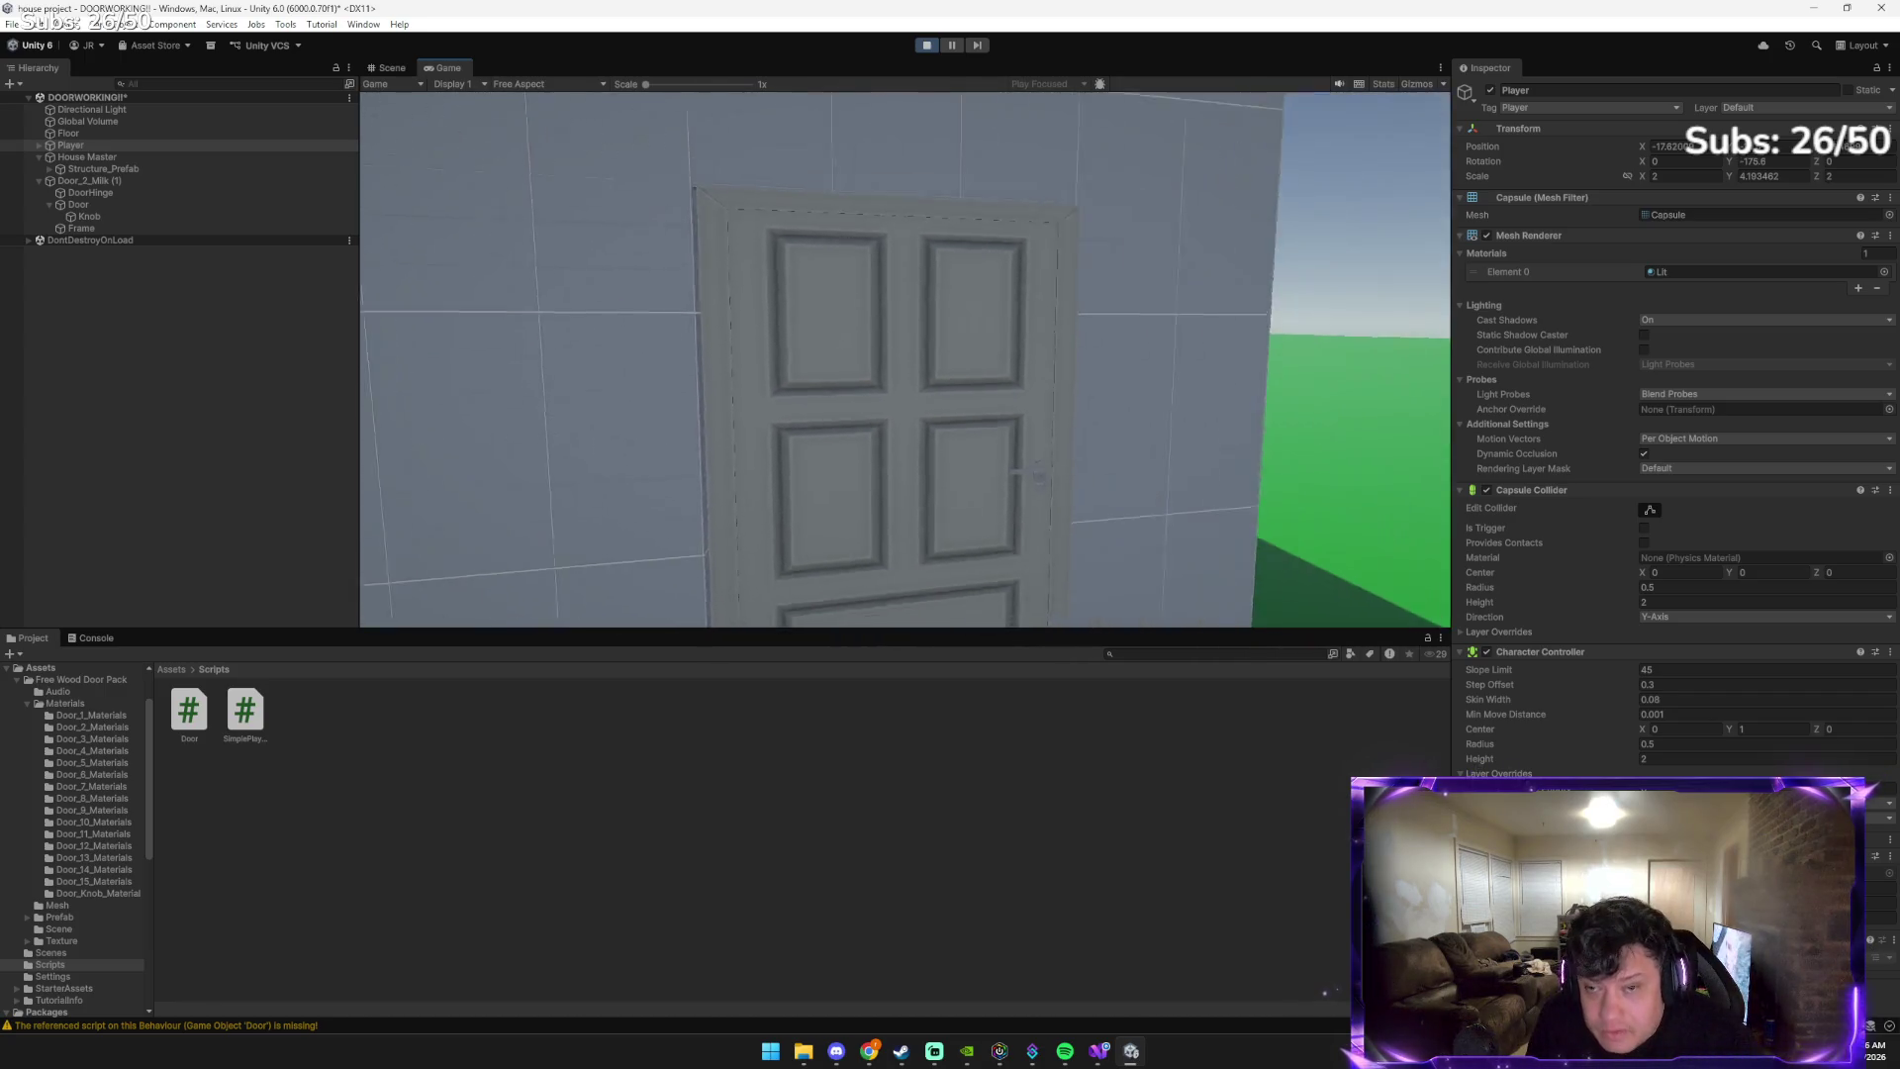
key(w)
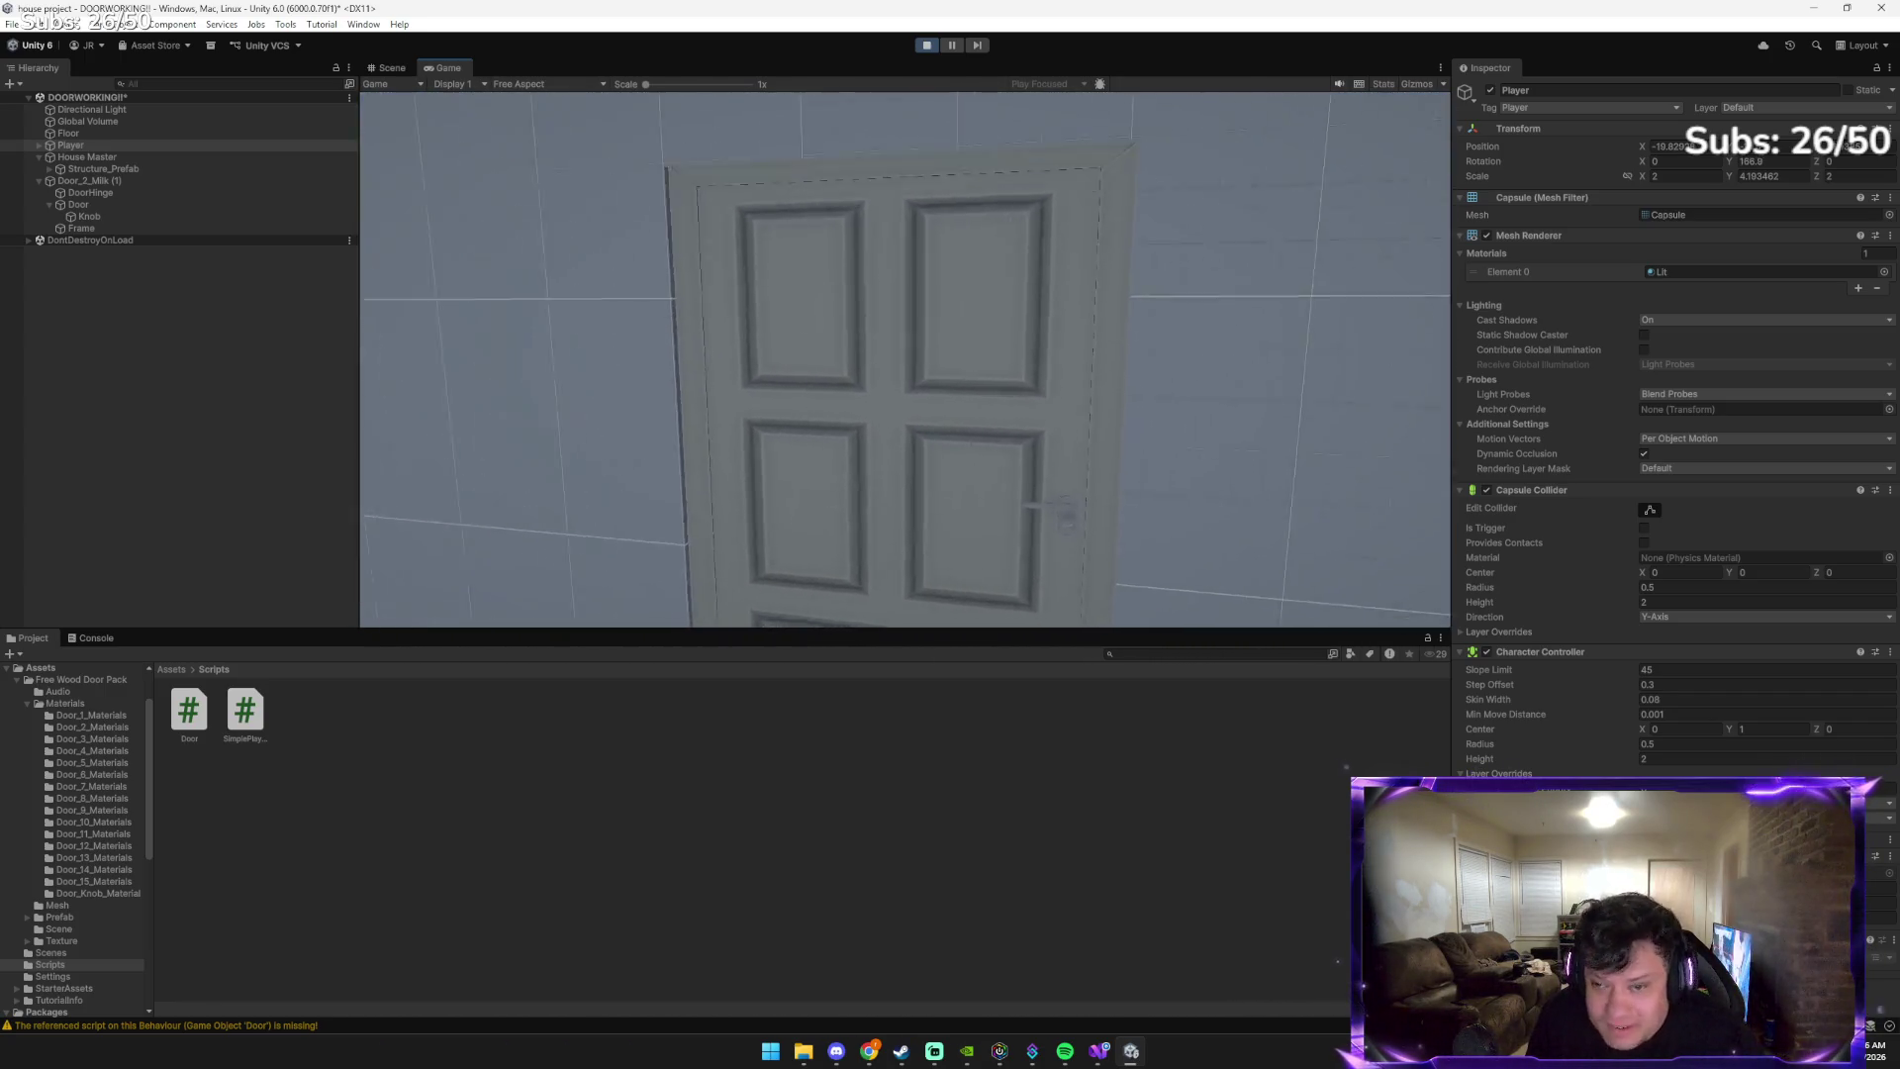
Open the door with E, look around, then swing it open and closed again
key(e)
key(w)
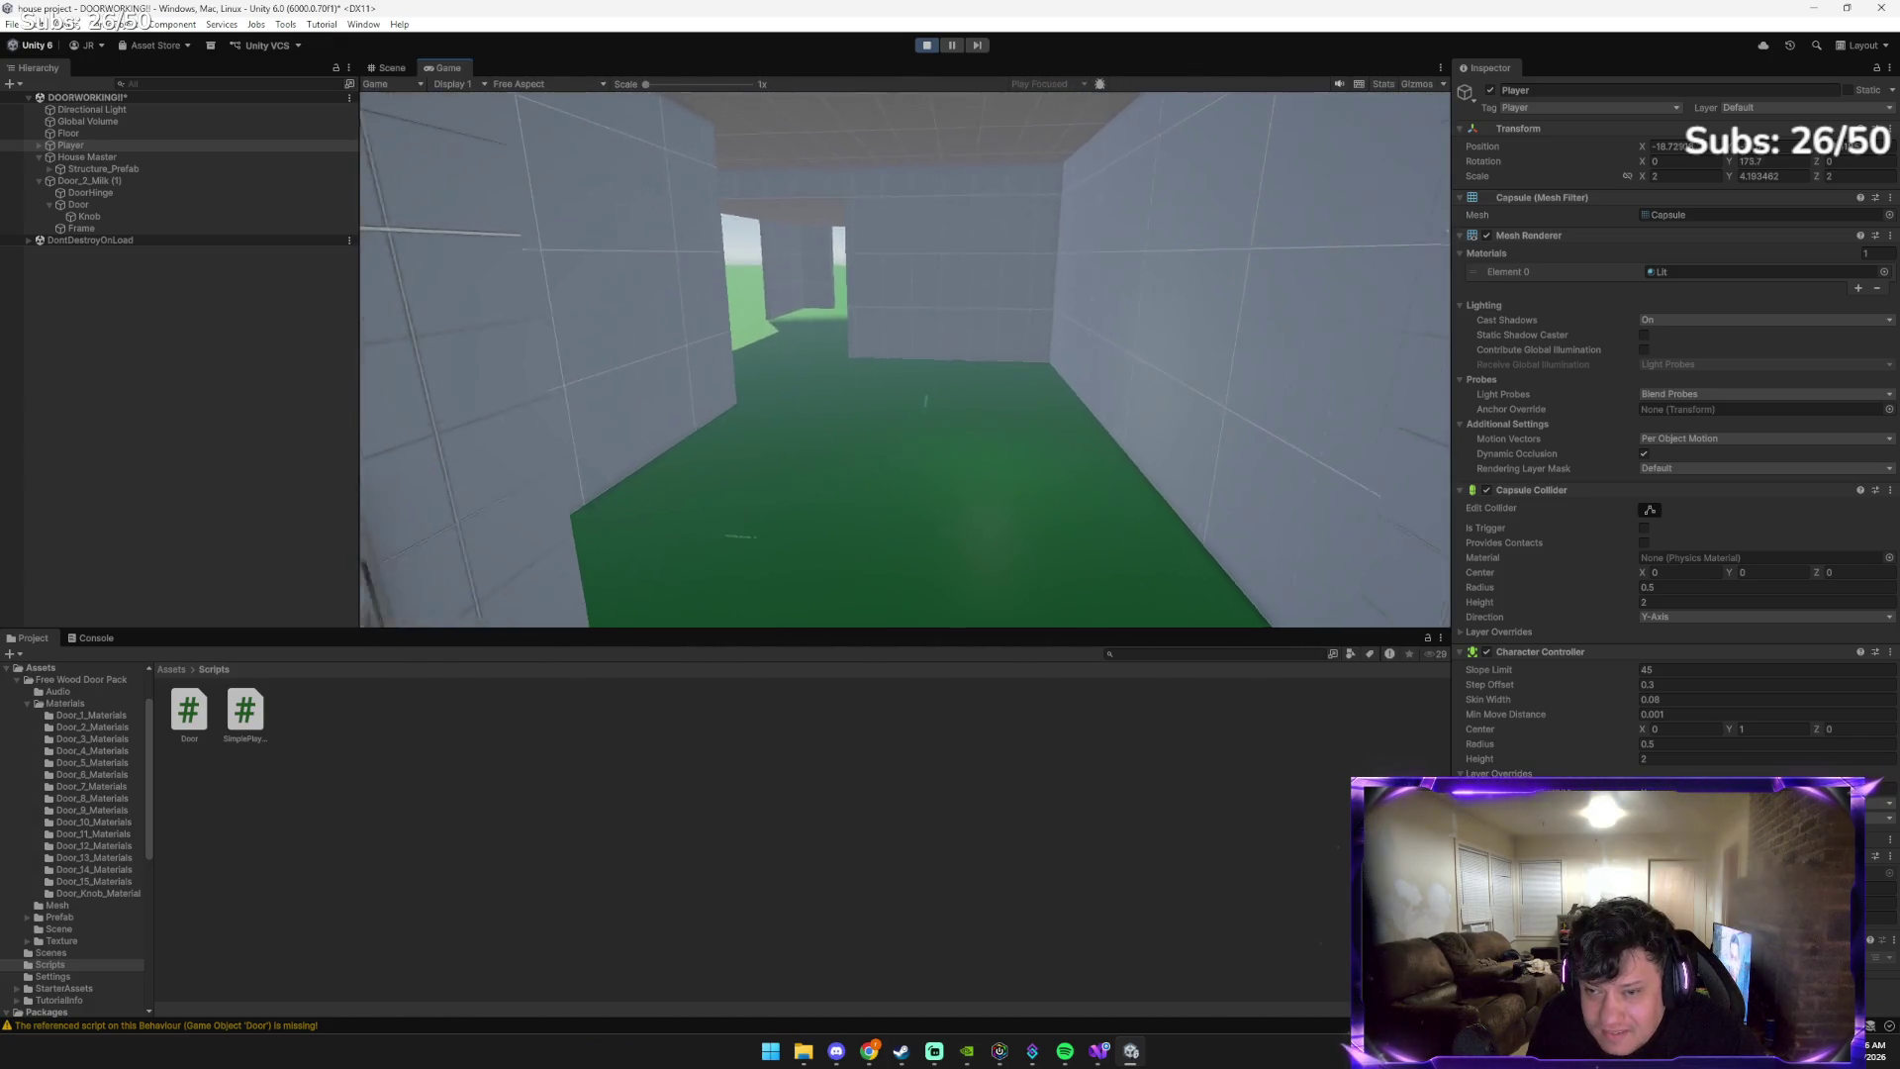
key(w)
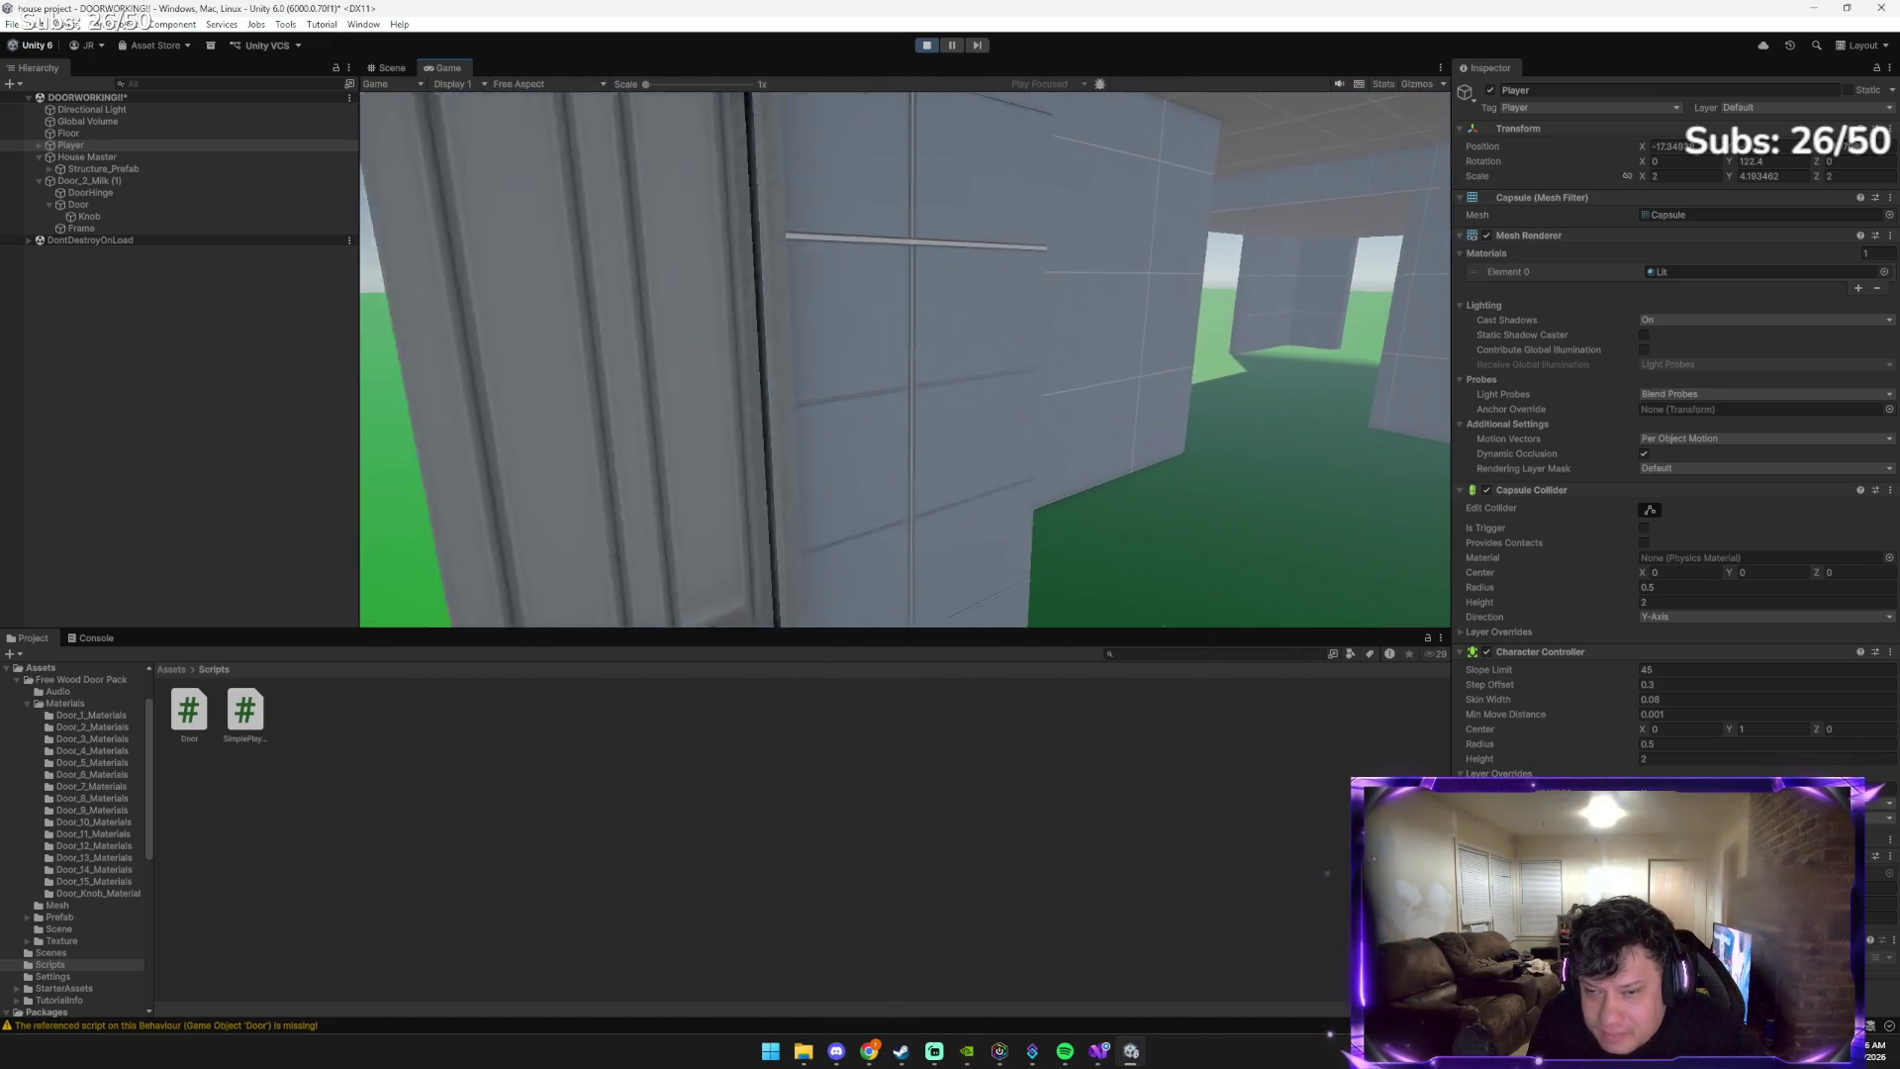
key(s)
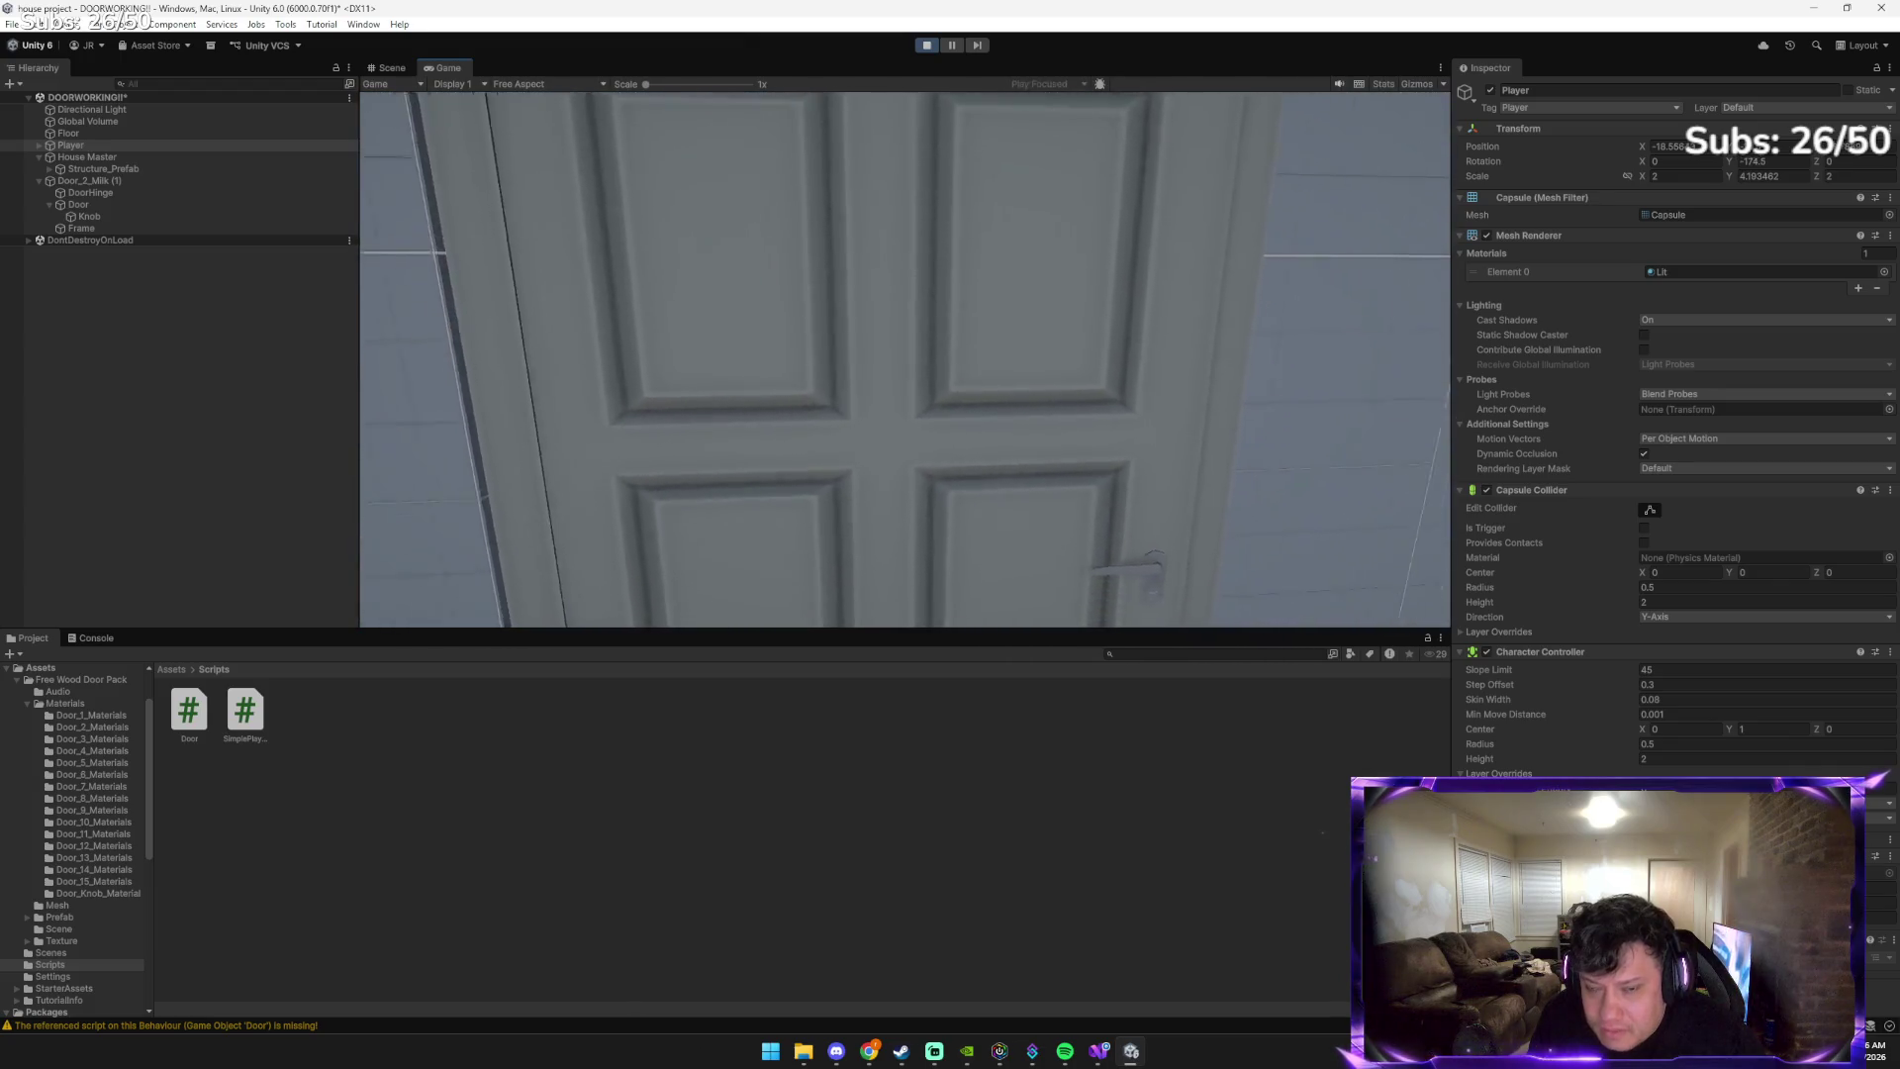
key(e)
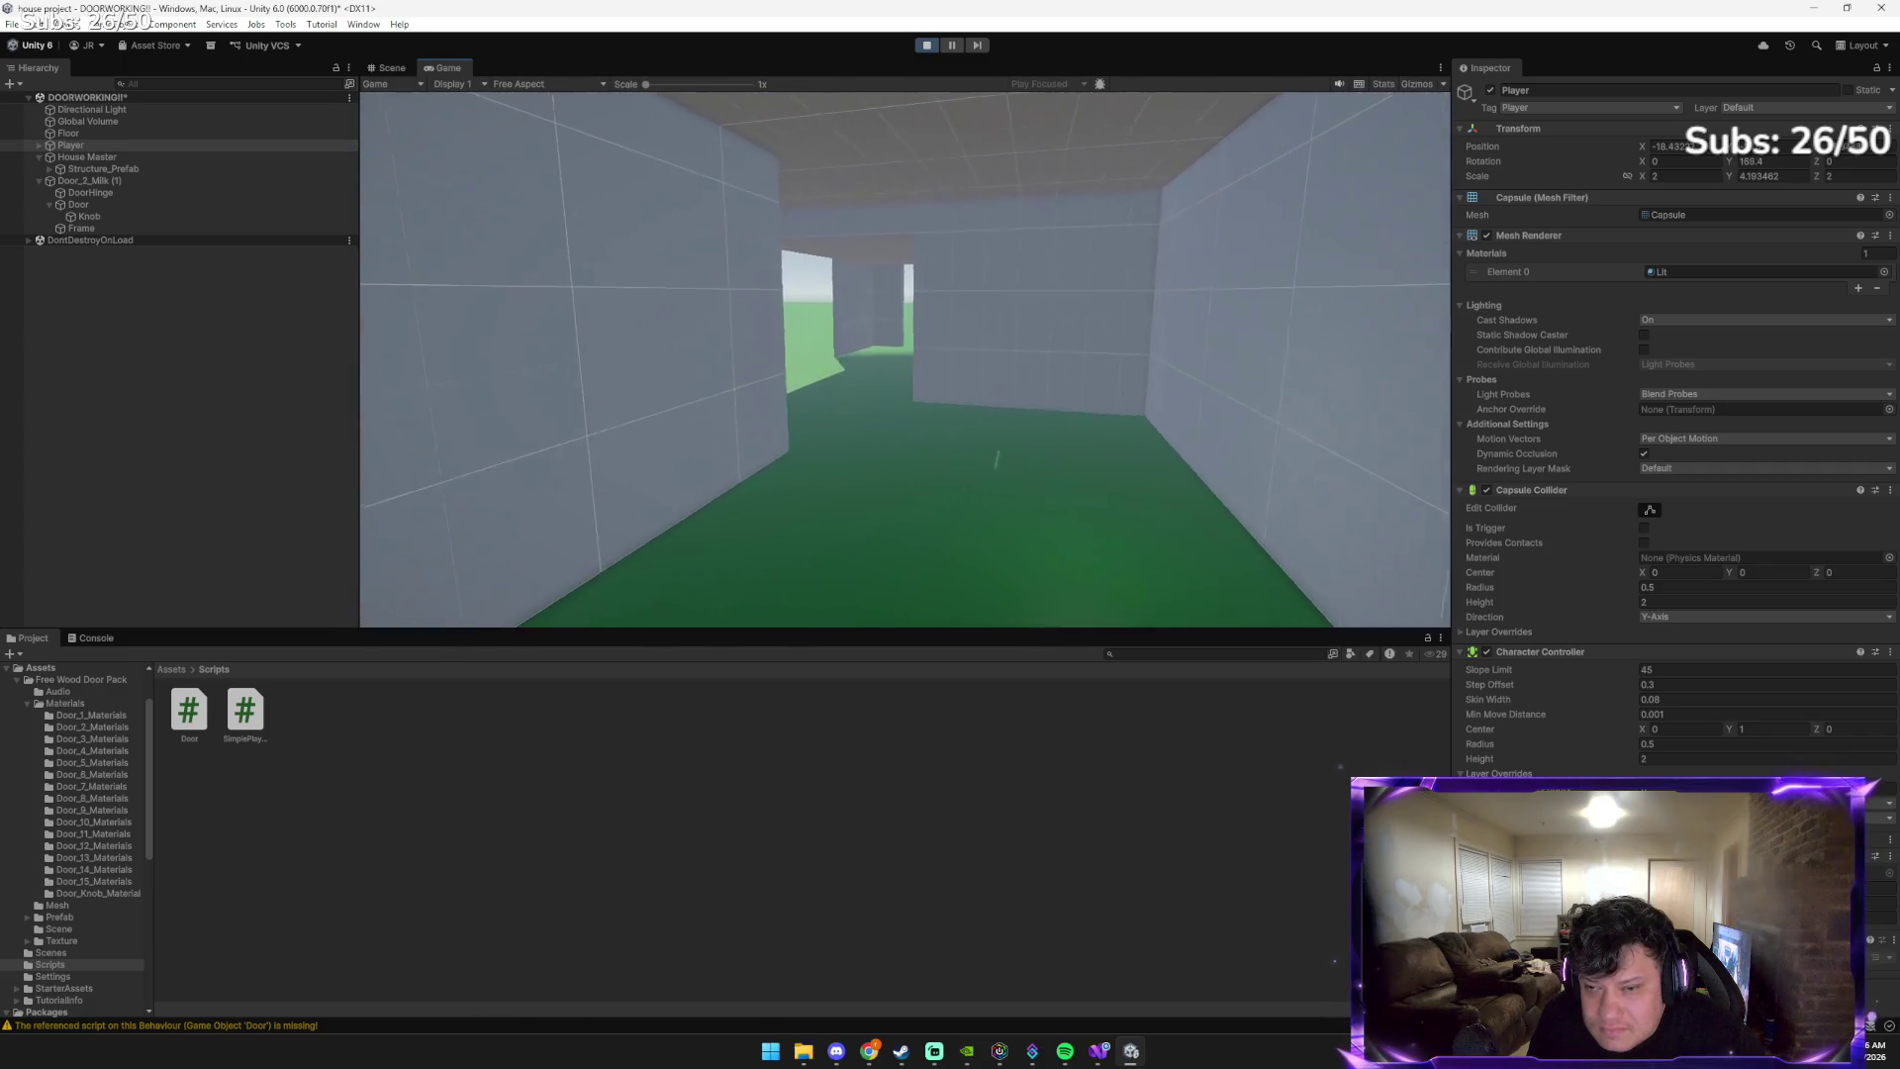
key(e)
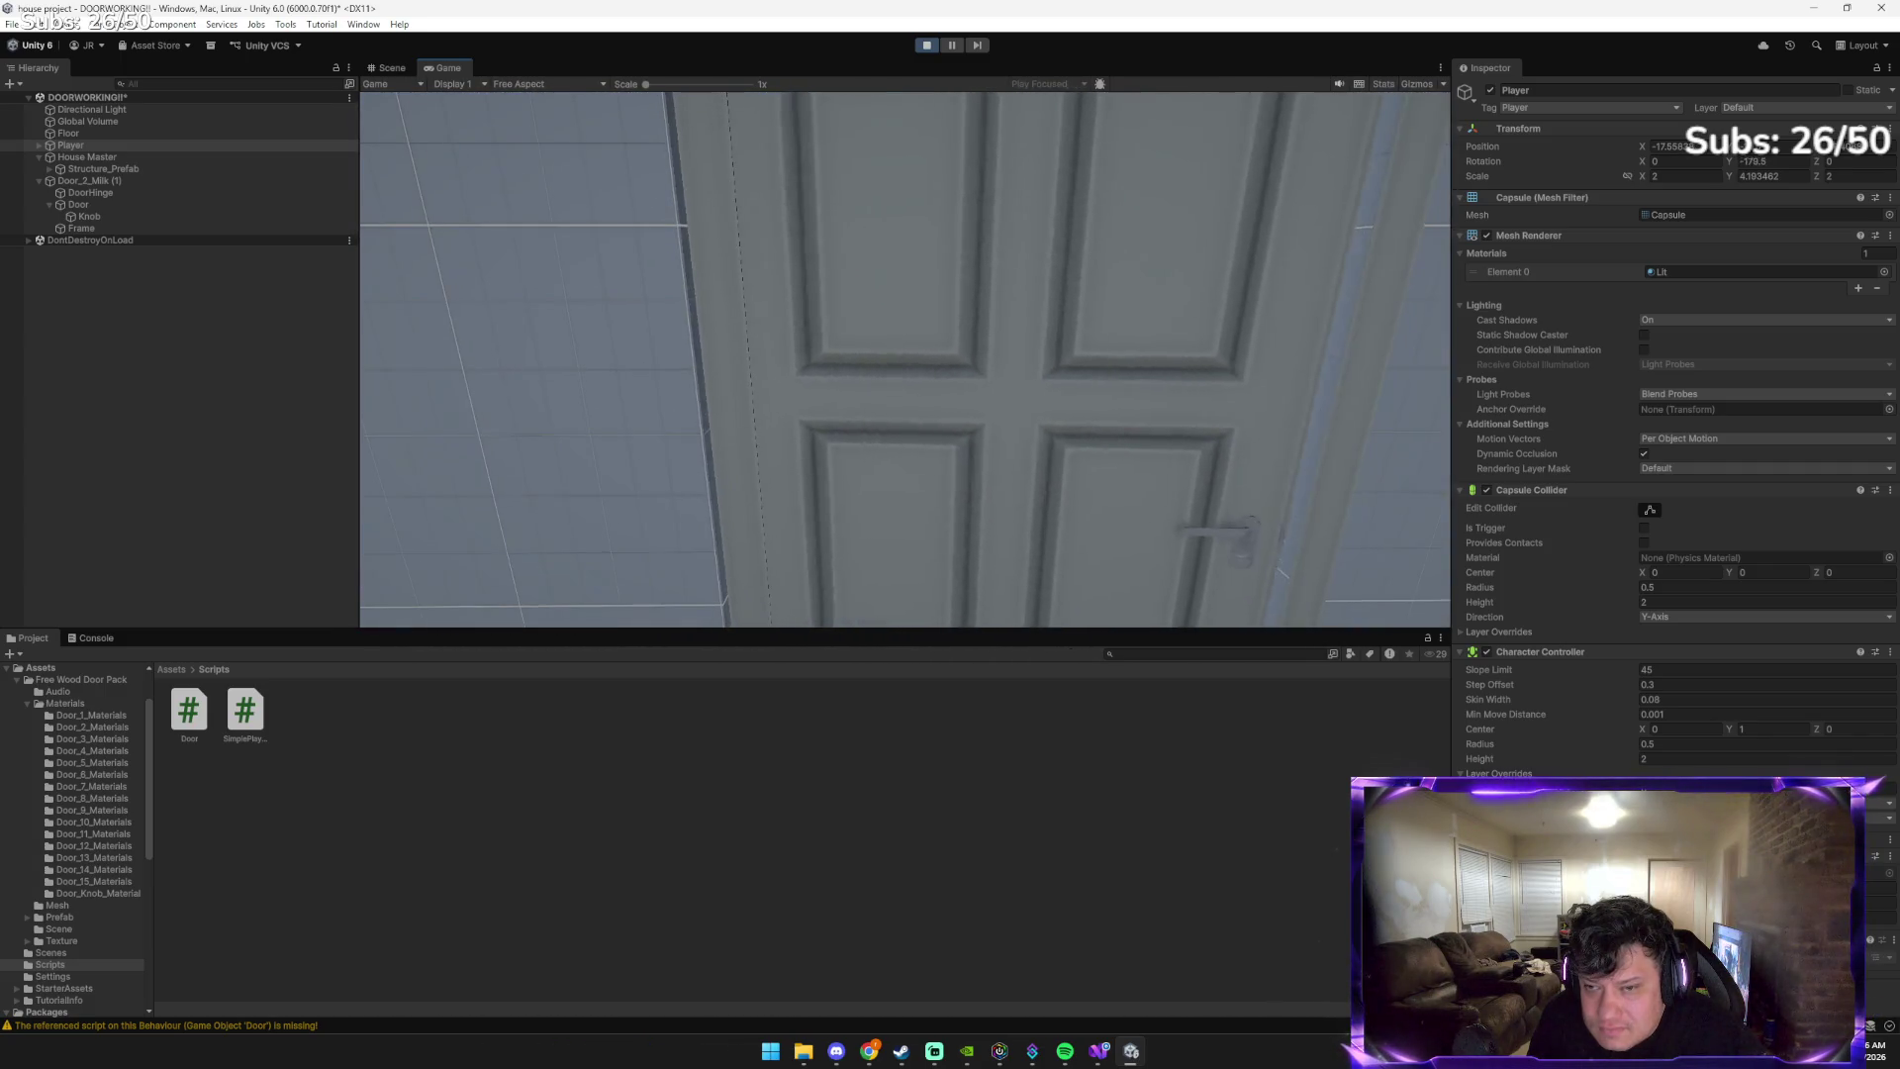
Walk through the doorway into the green room and back, then open the door again
key(w)
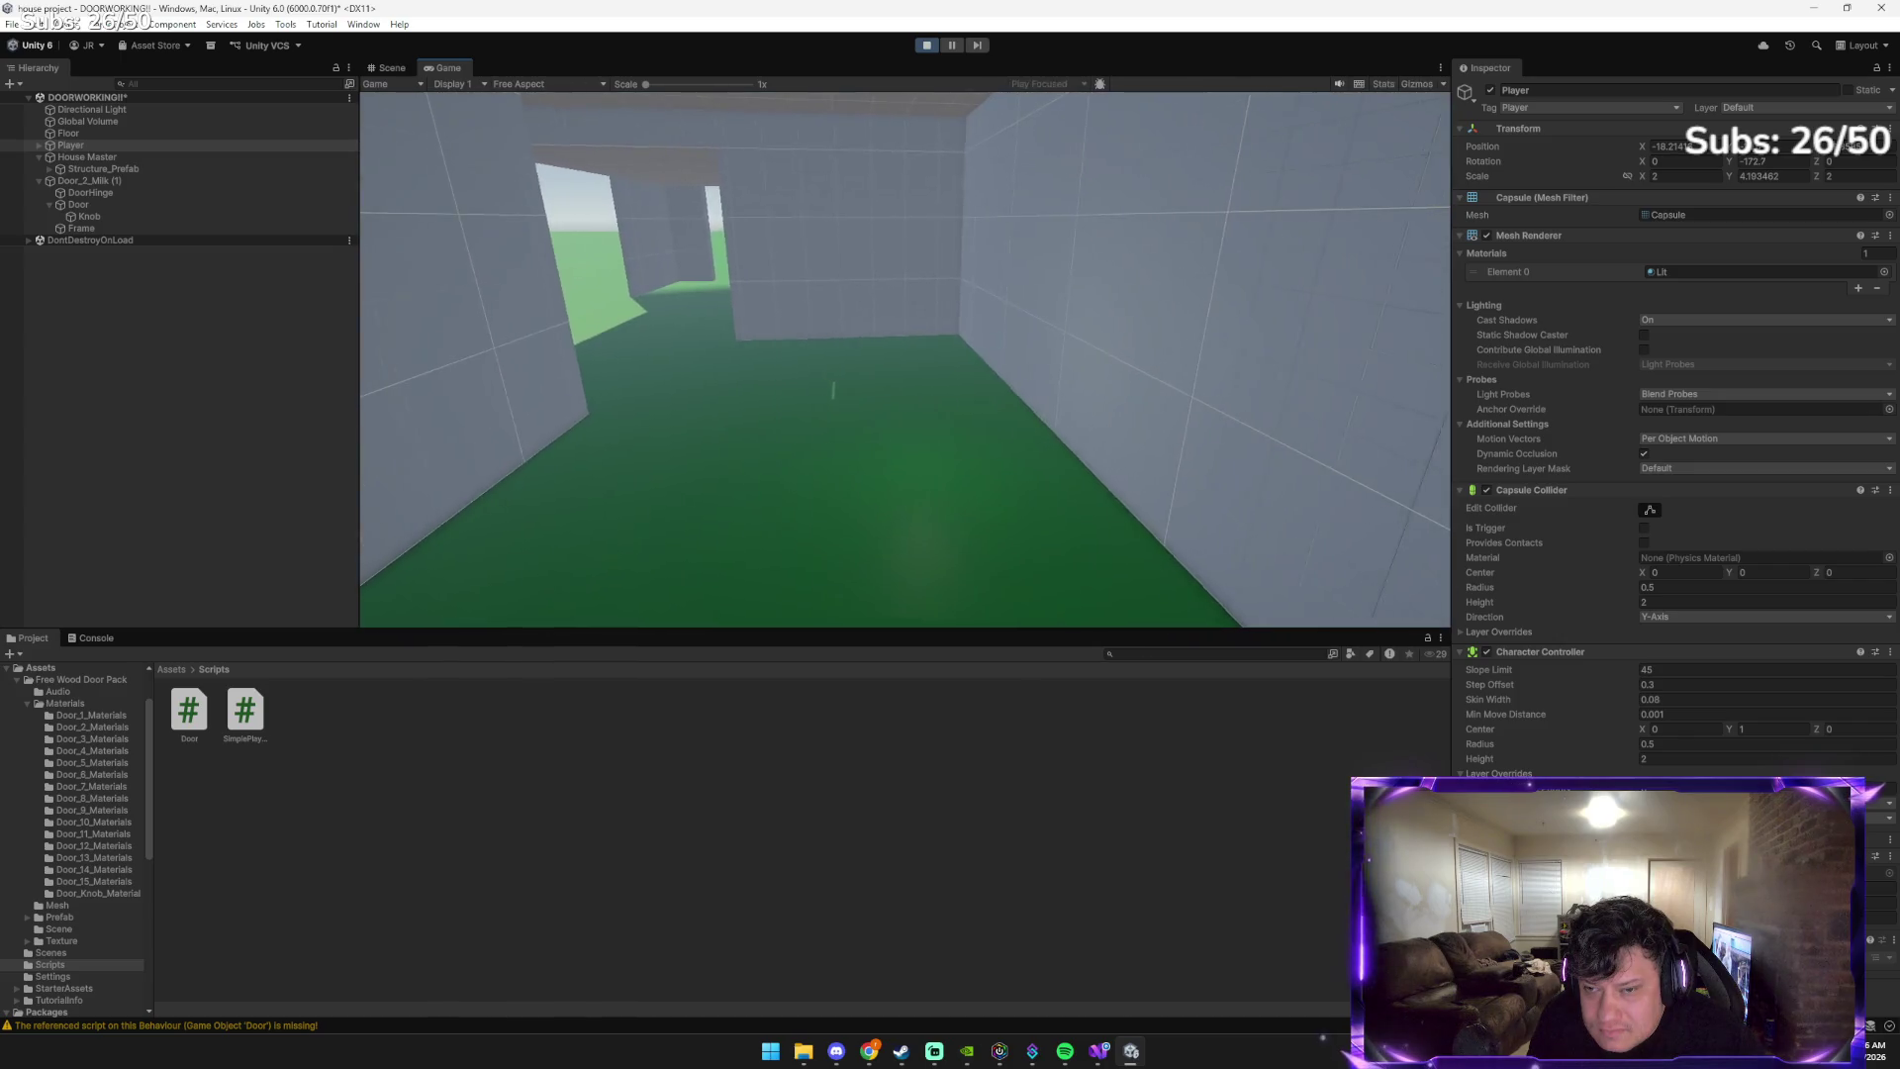
key(s)
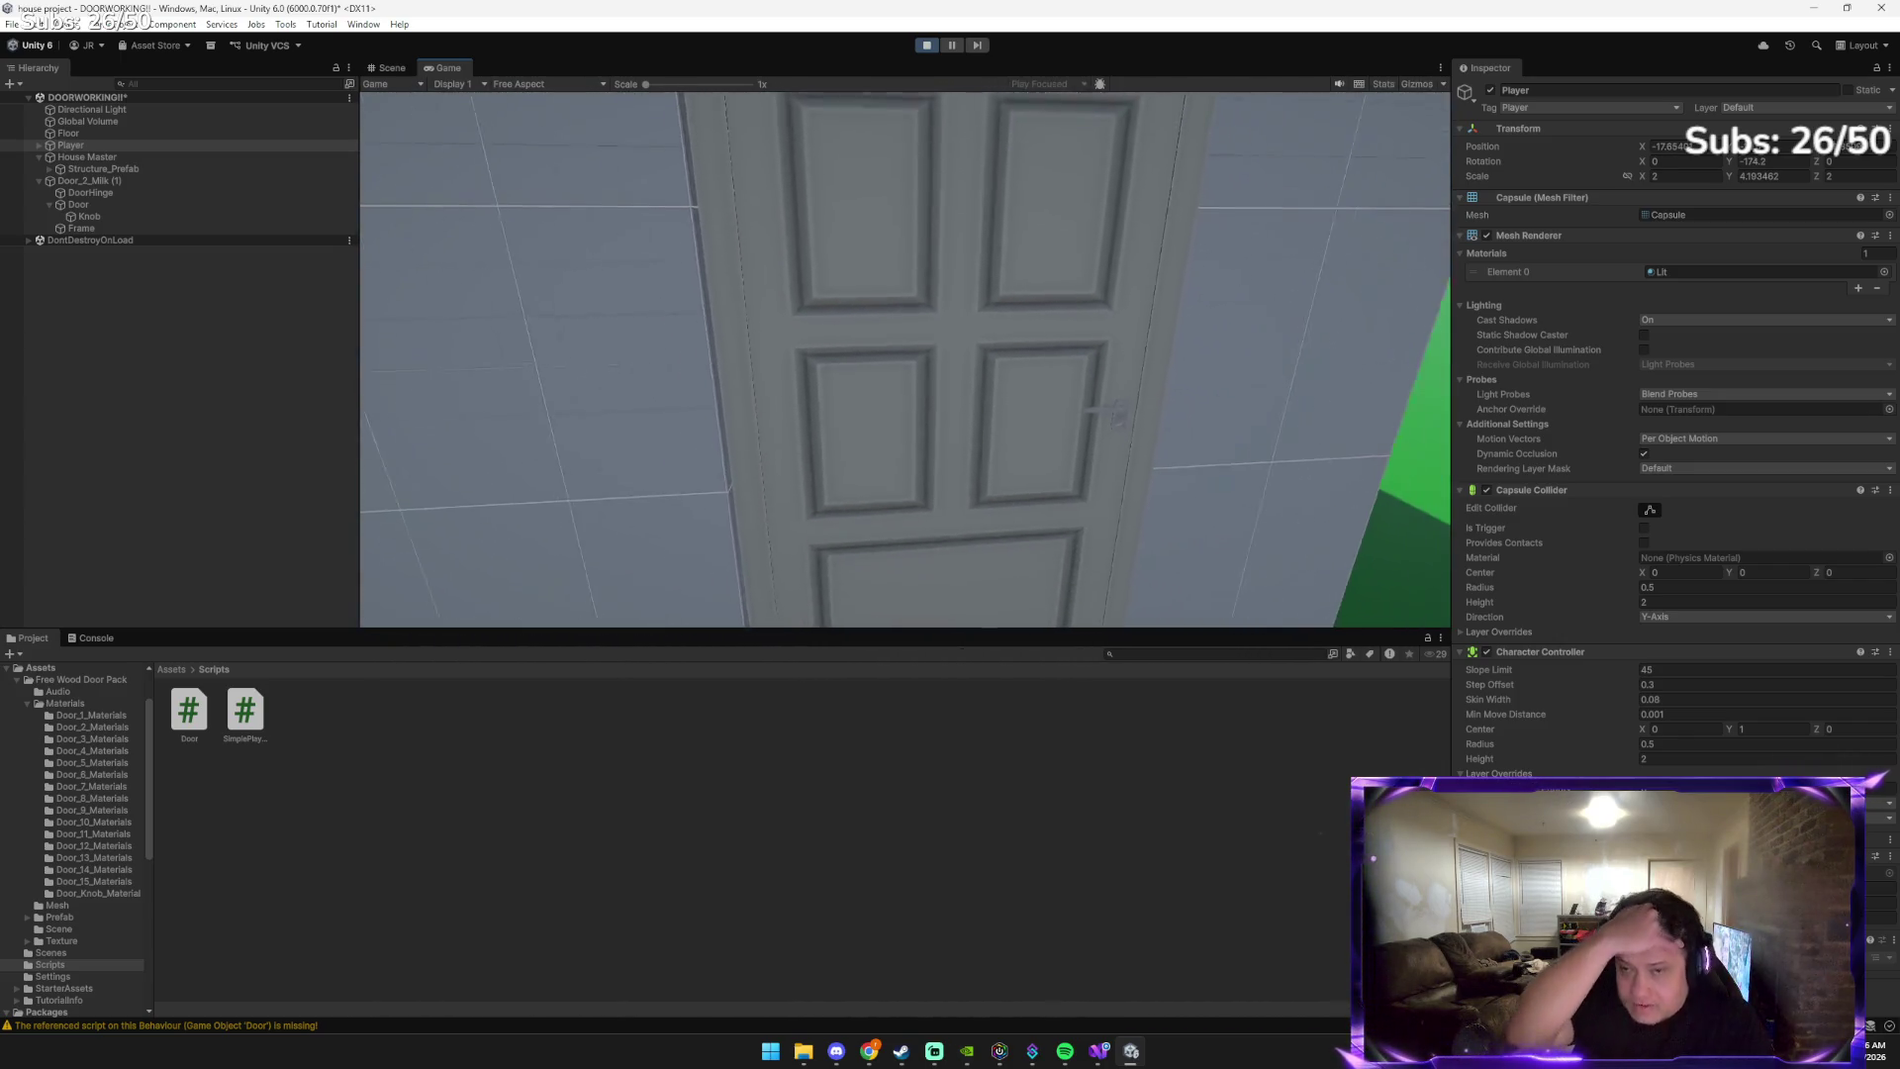
key(w)
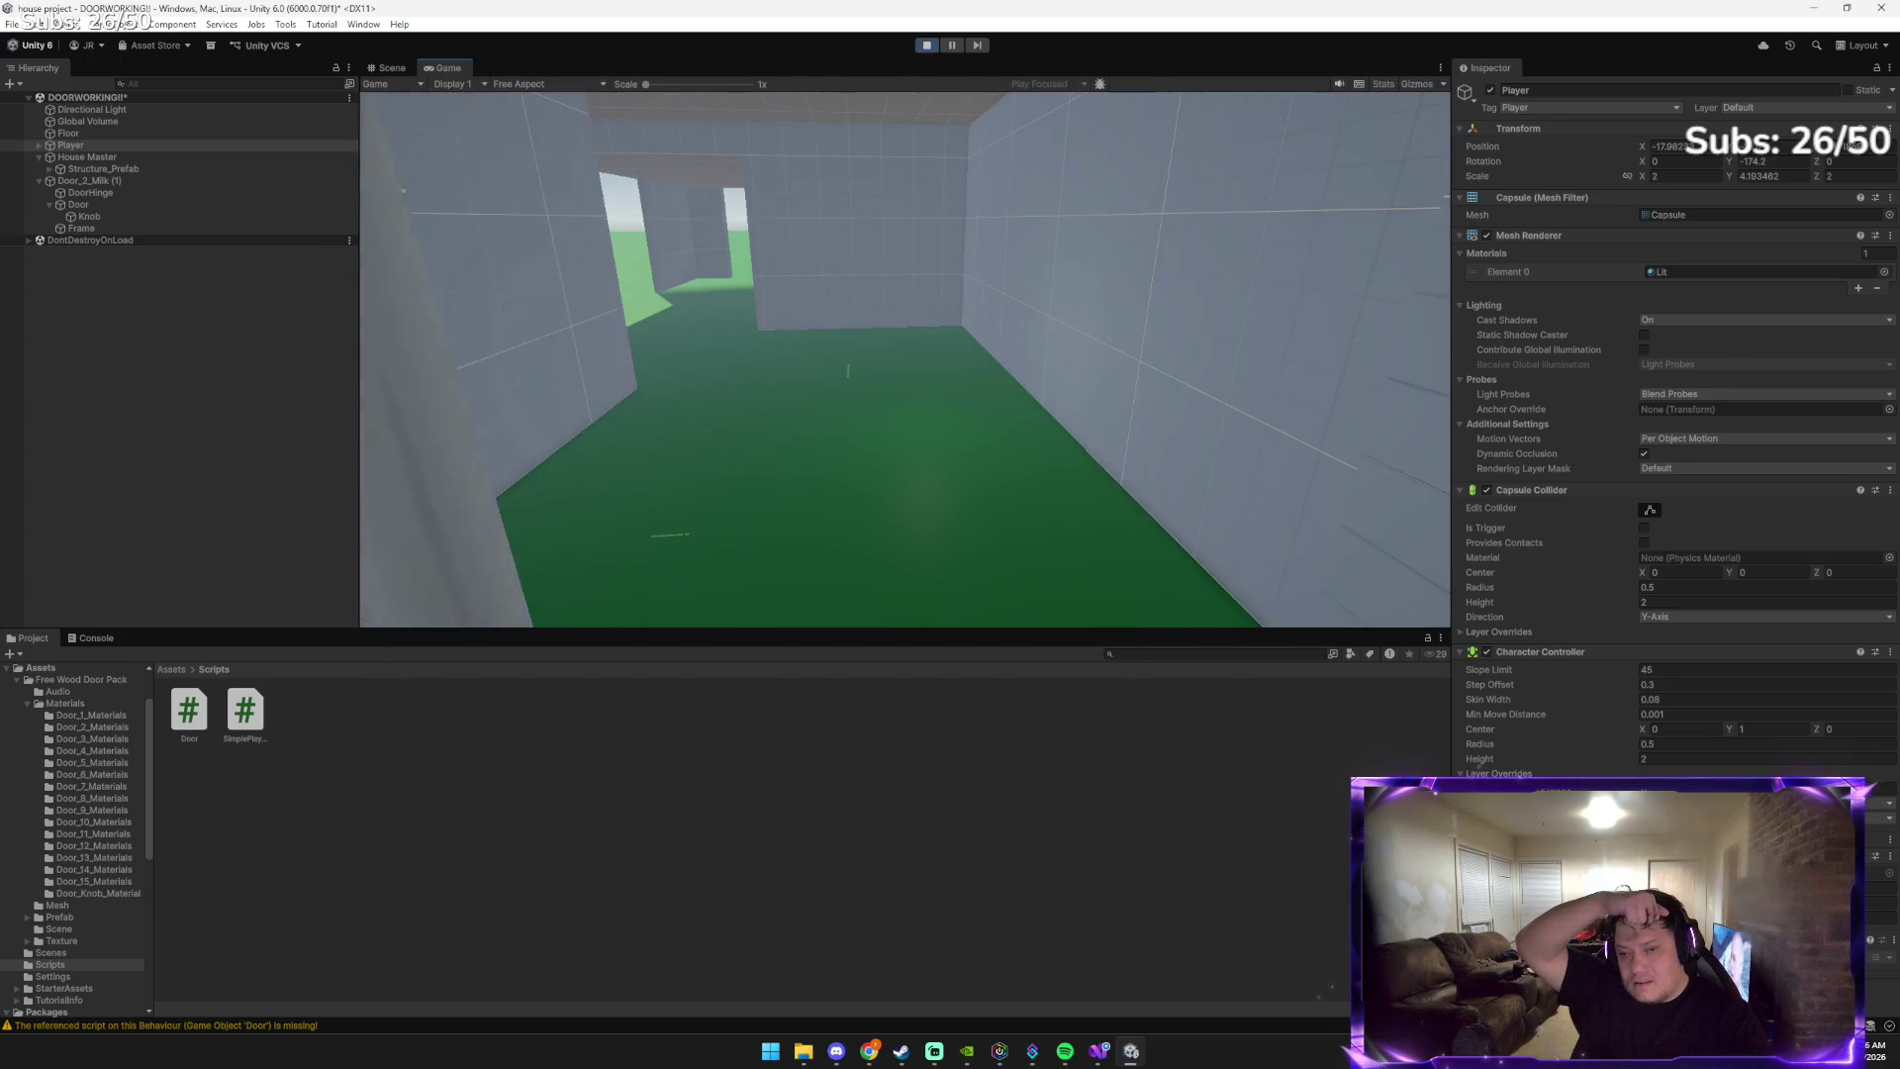
key(s)
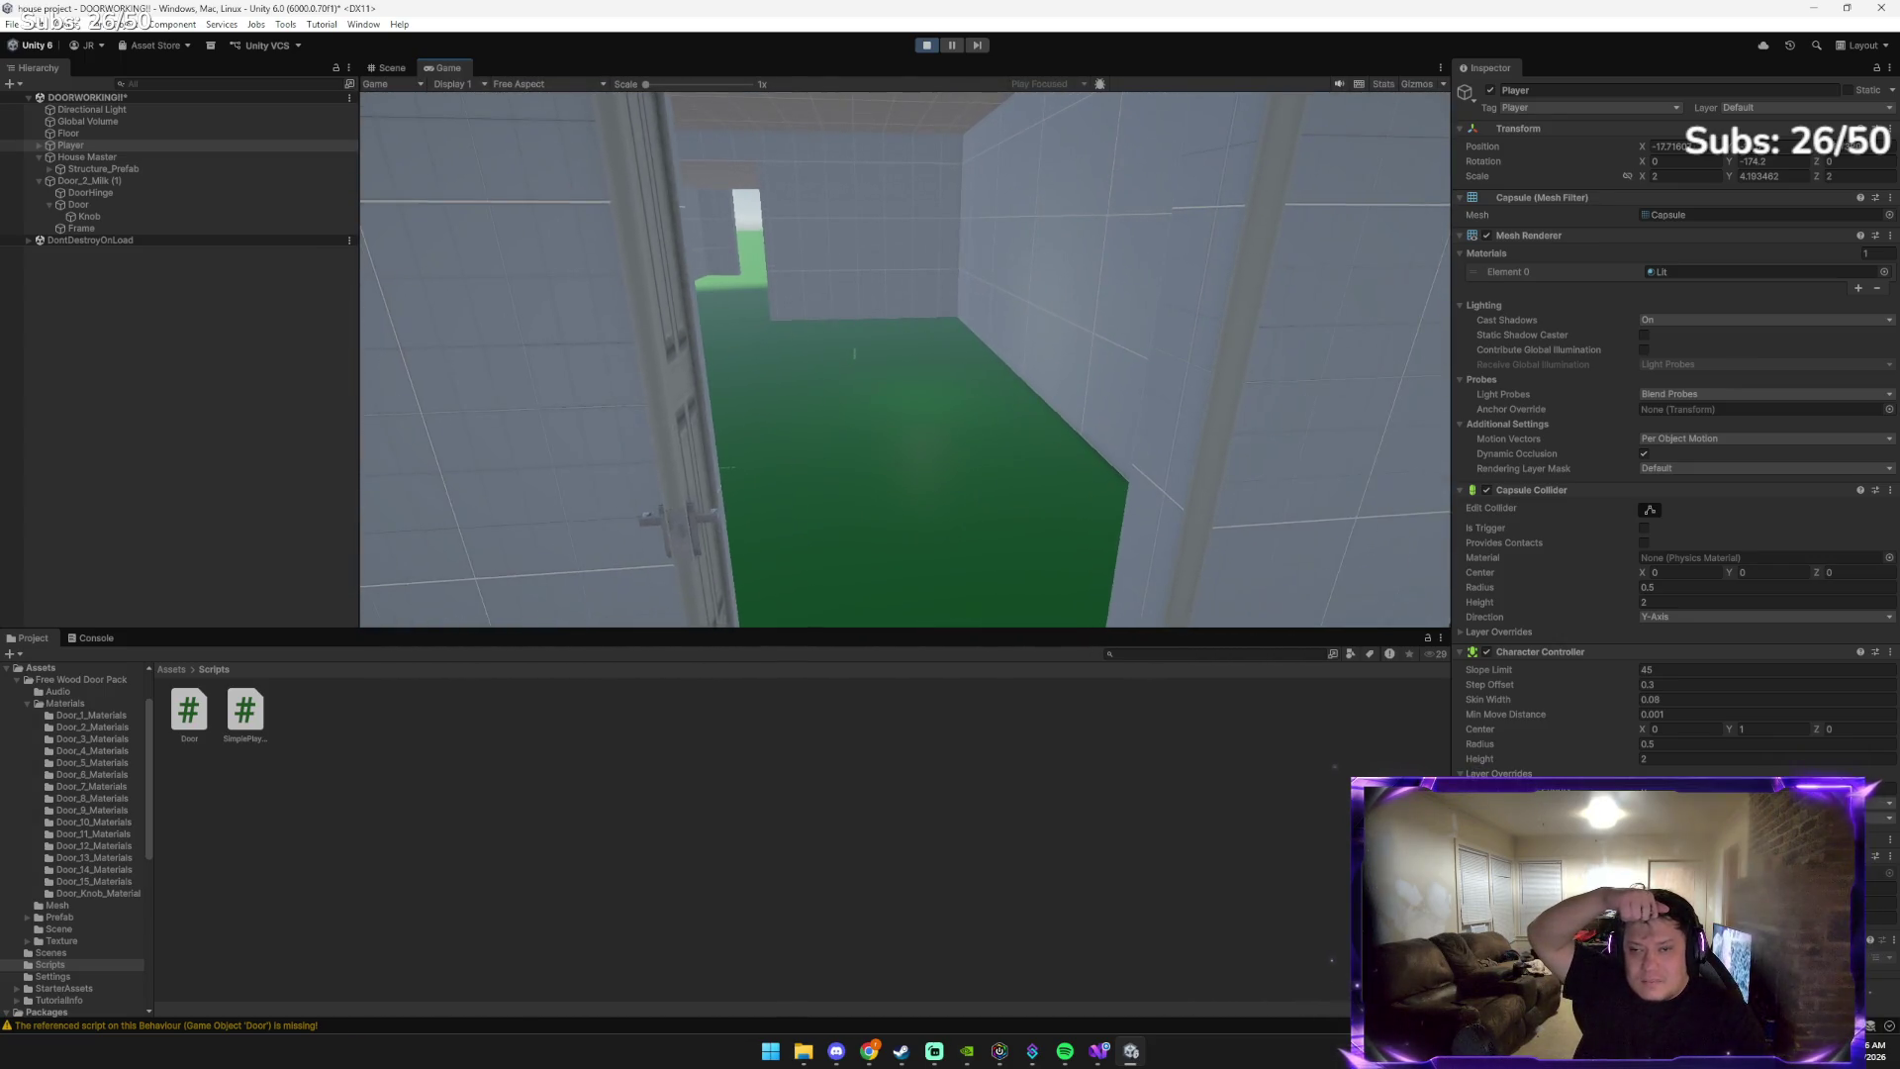
key(s)
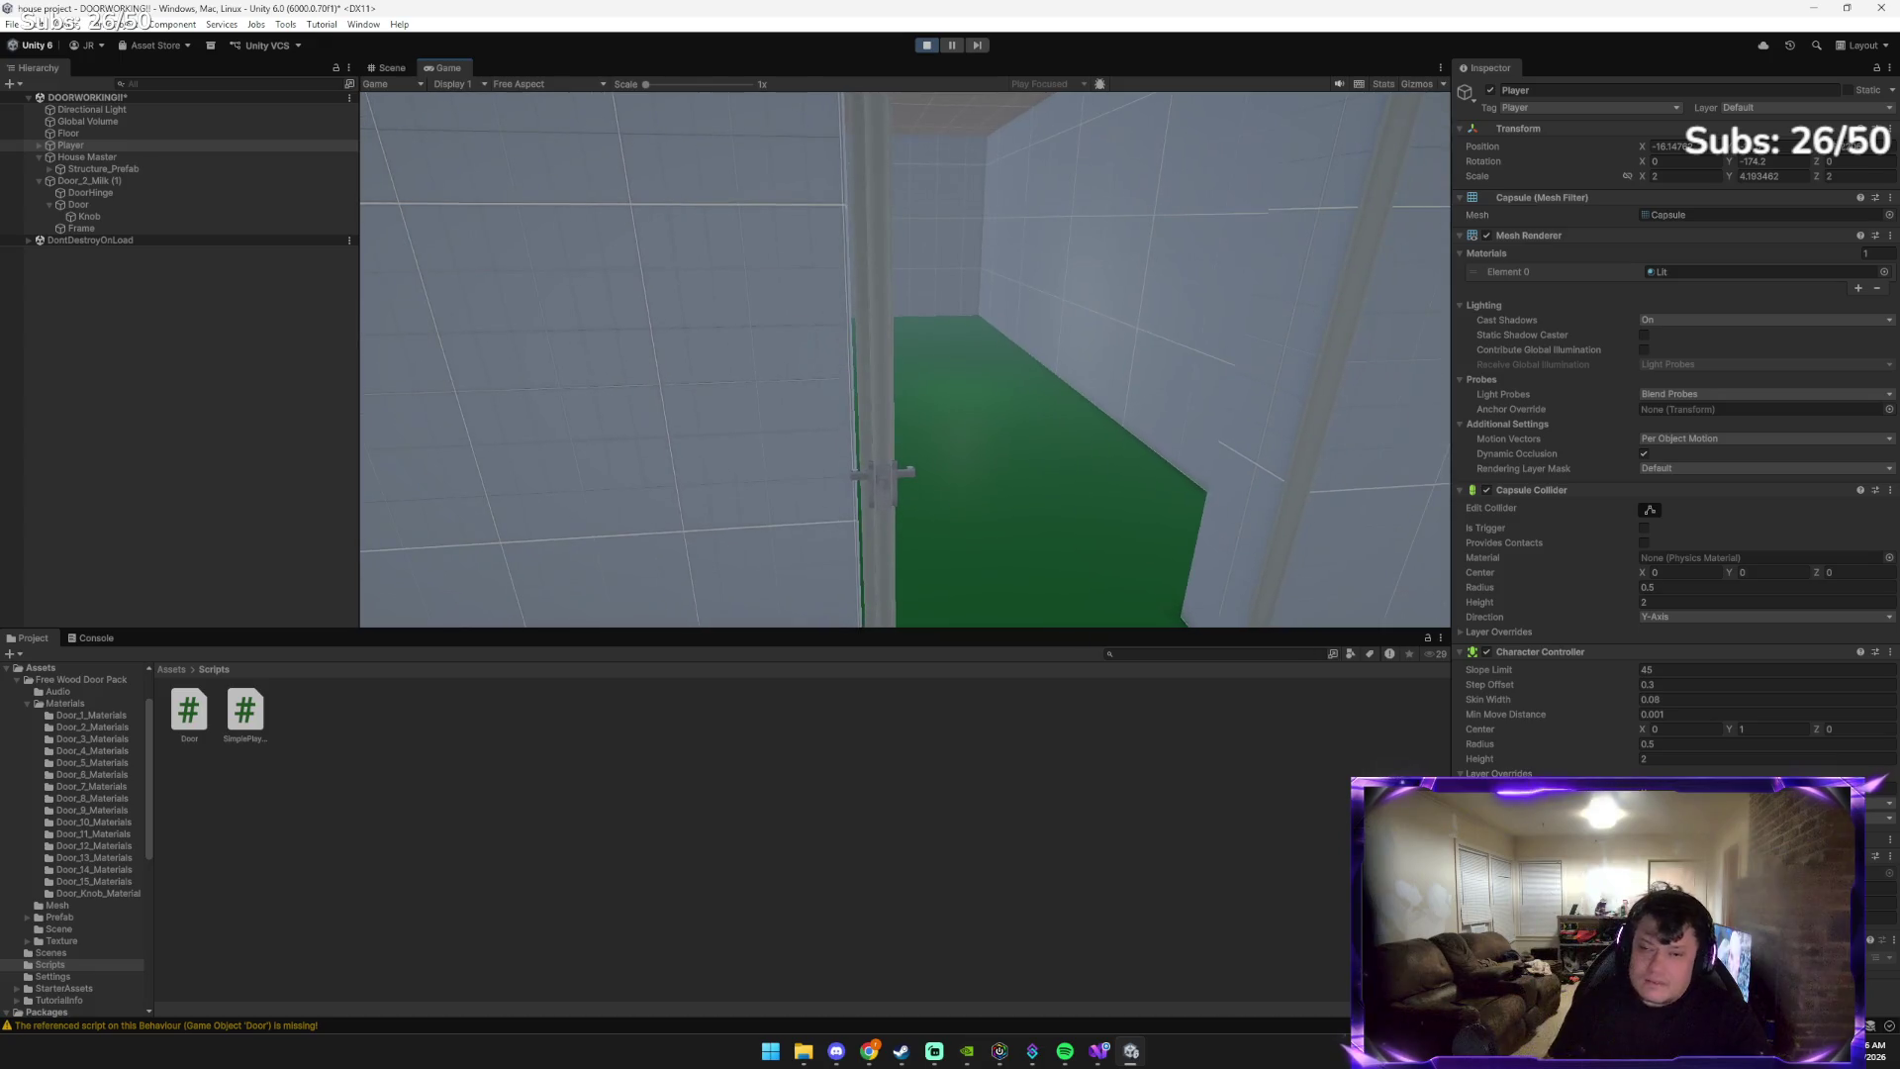
key(w)
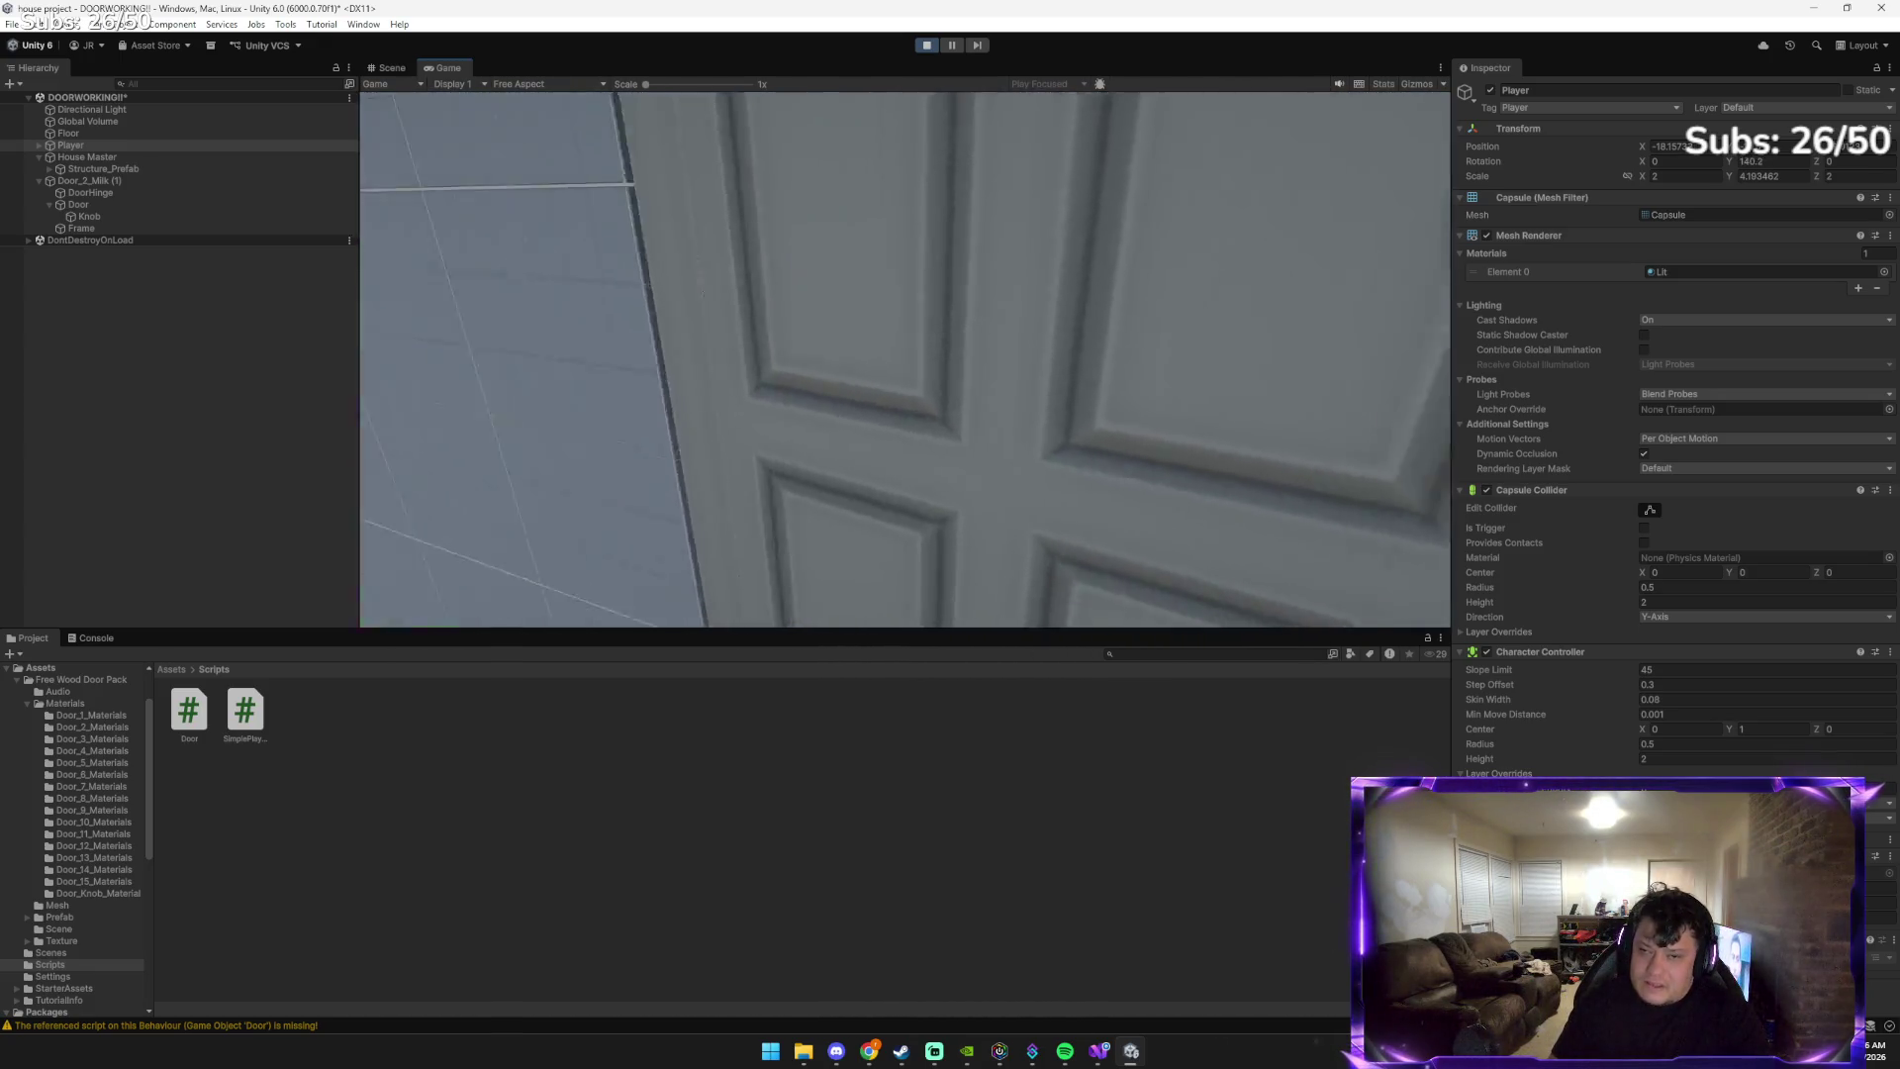
mouse_move(905, 360)
key(e)
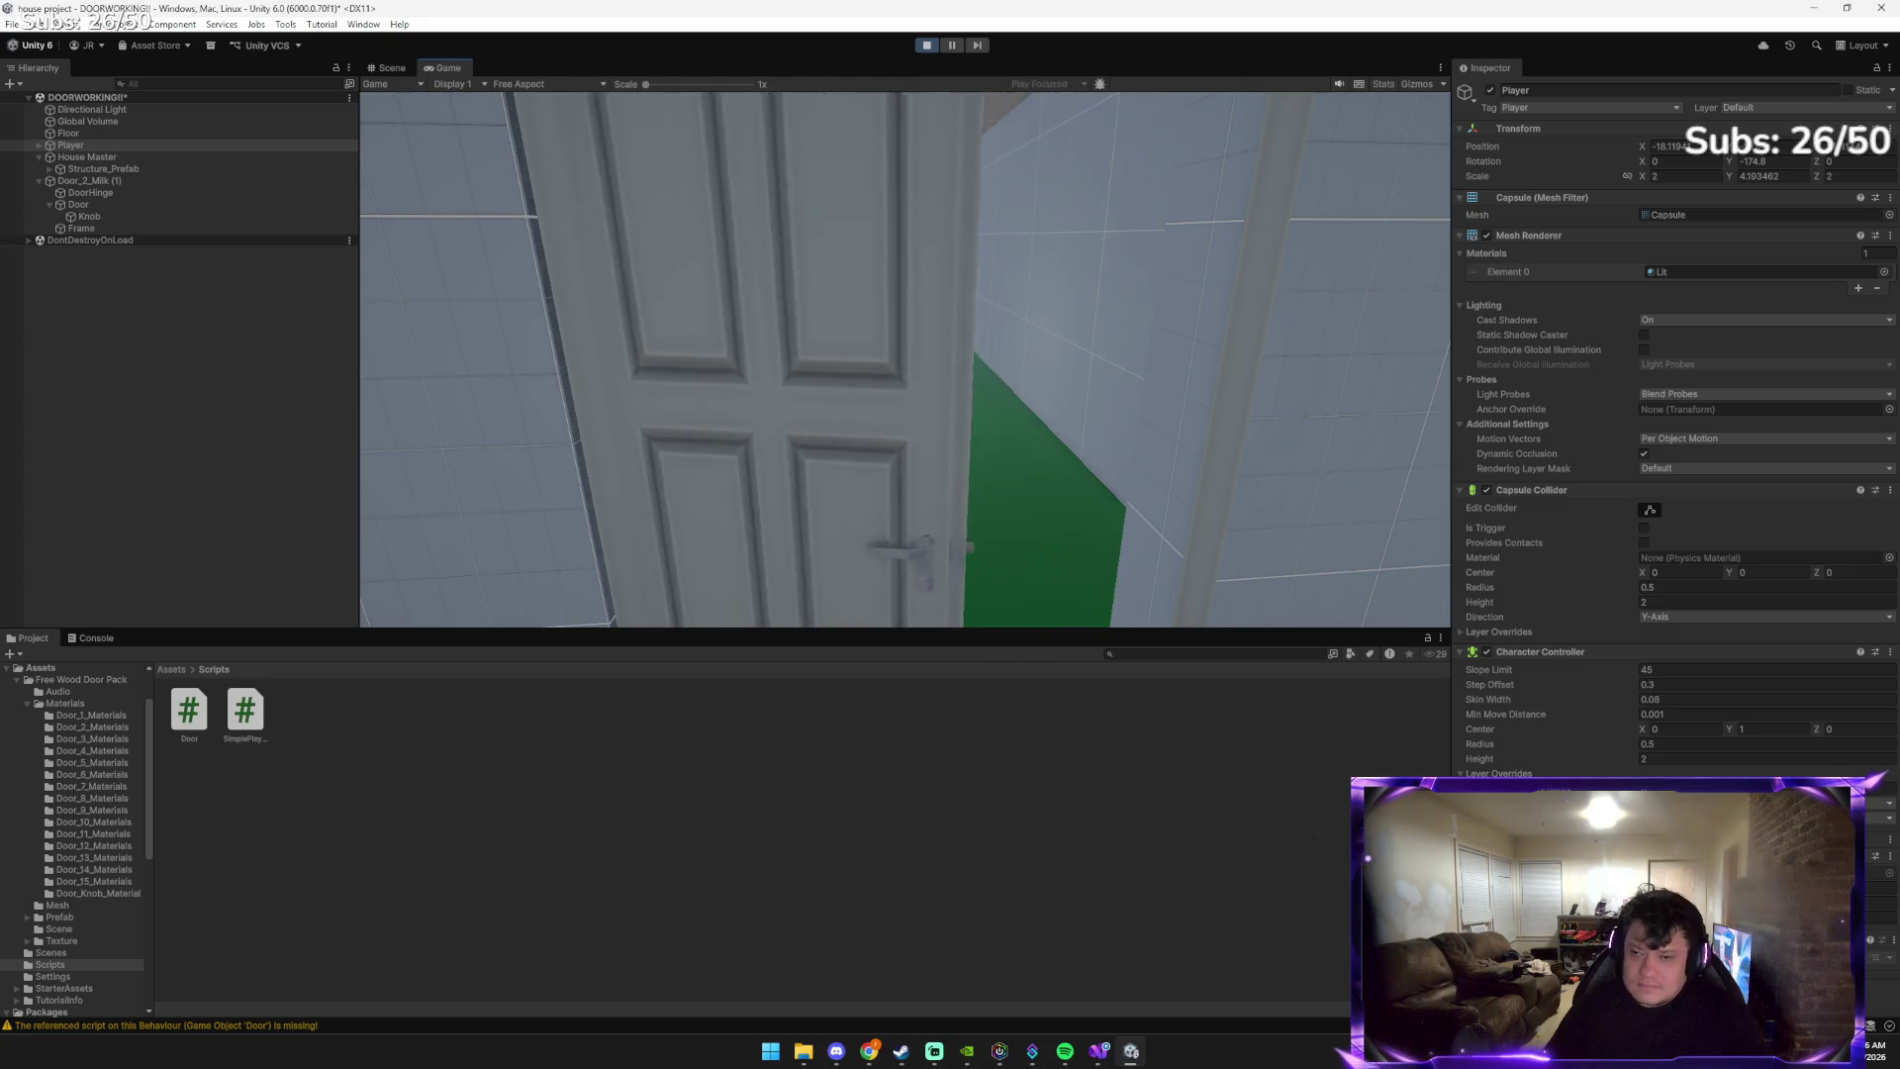
Strafe to face the door up close, open it, and walk through the doorway
key(a)
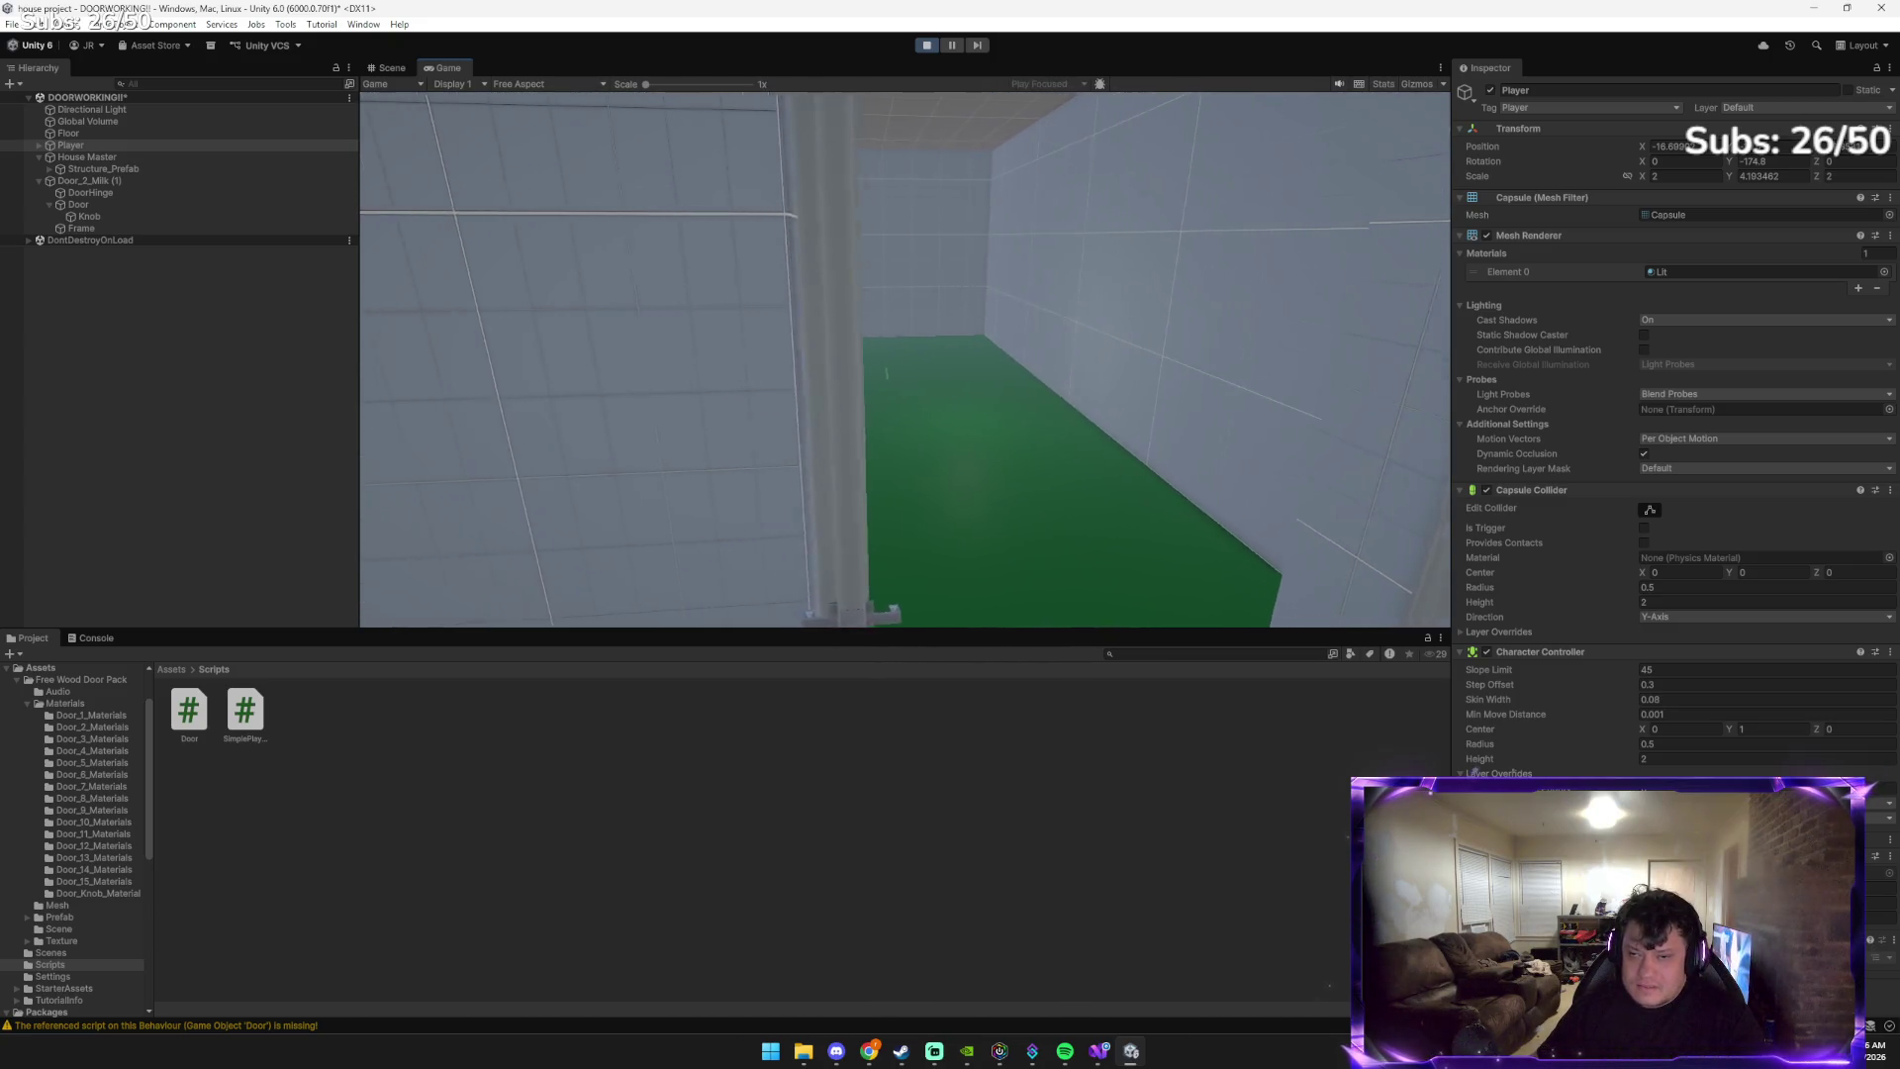
key(d)
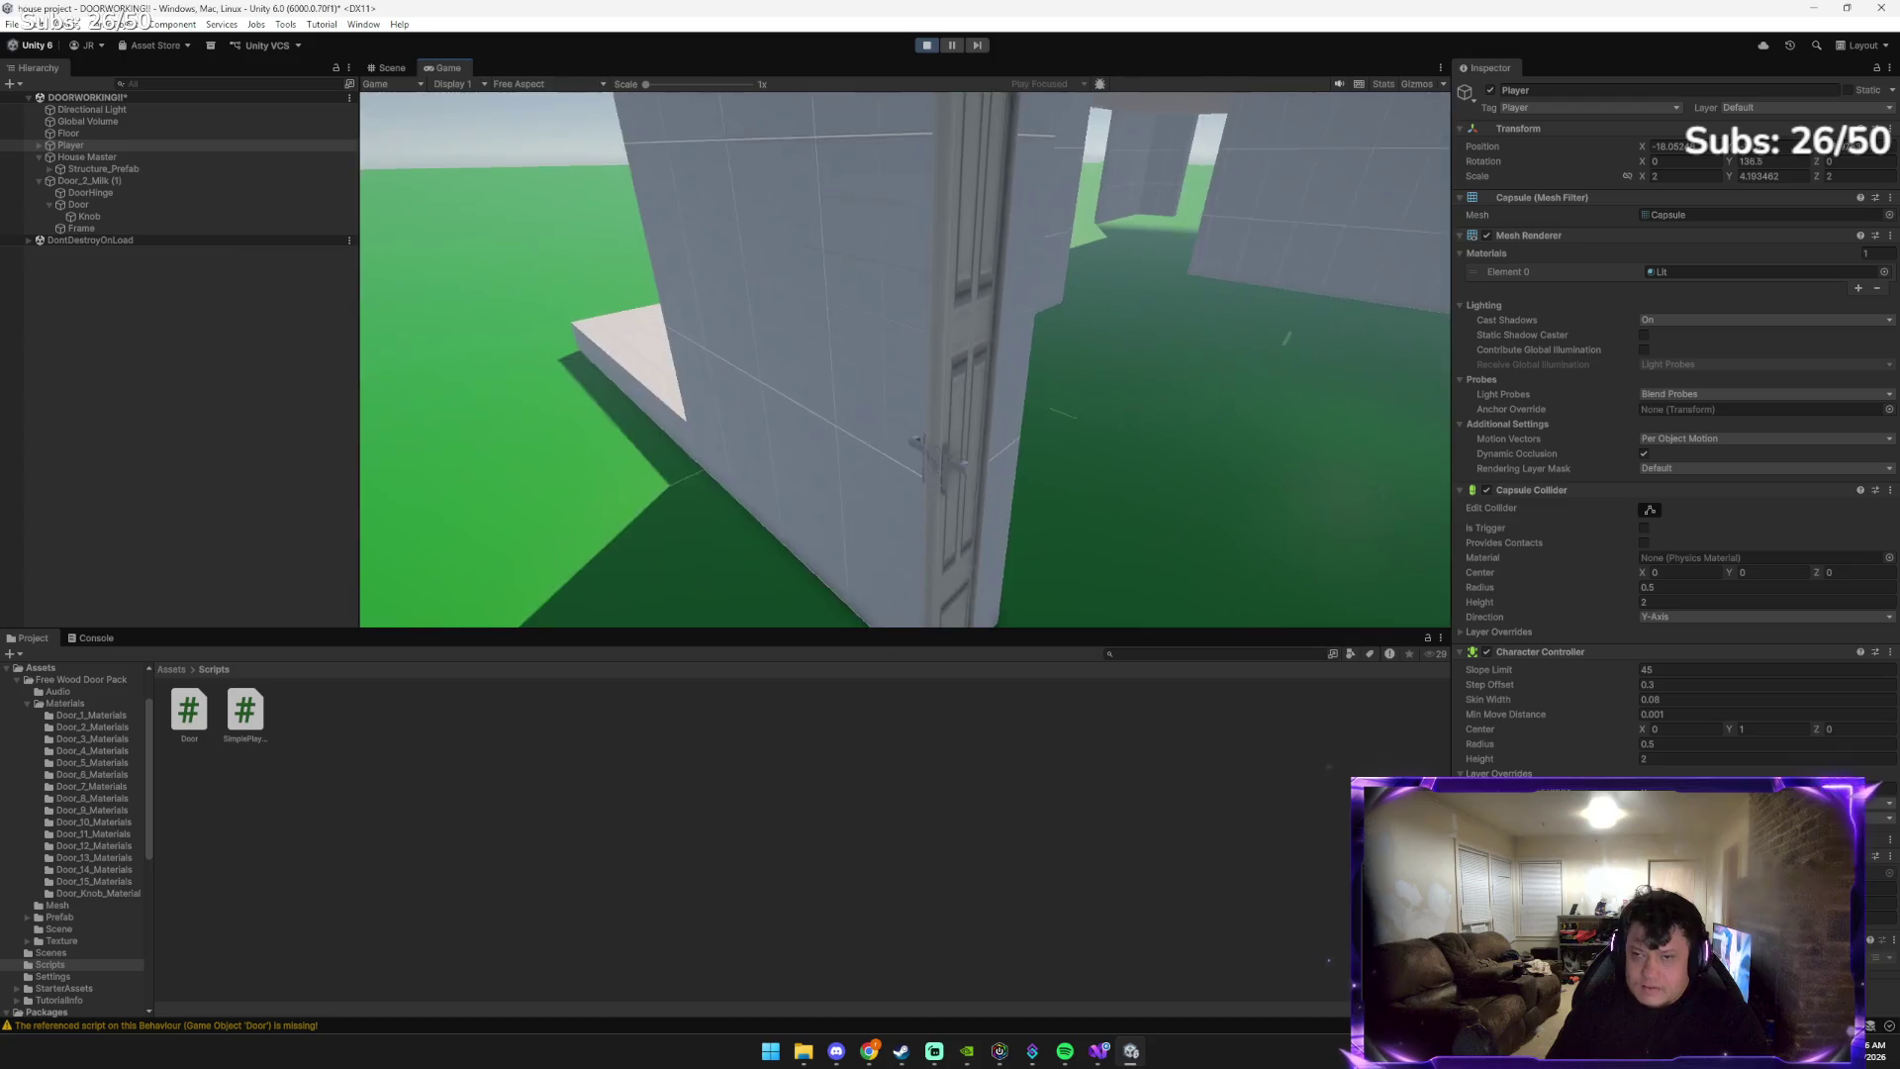
key(a)
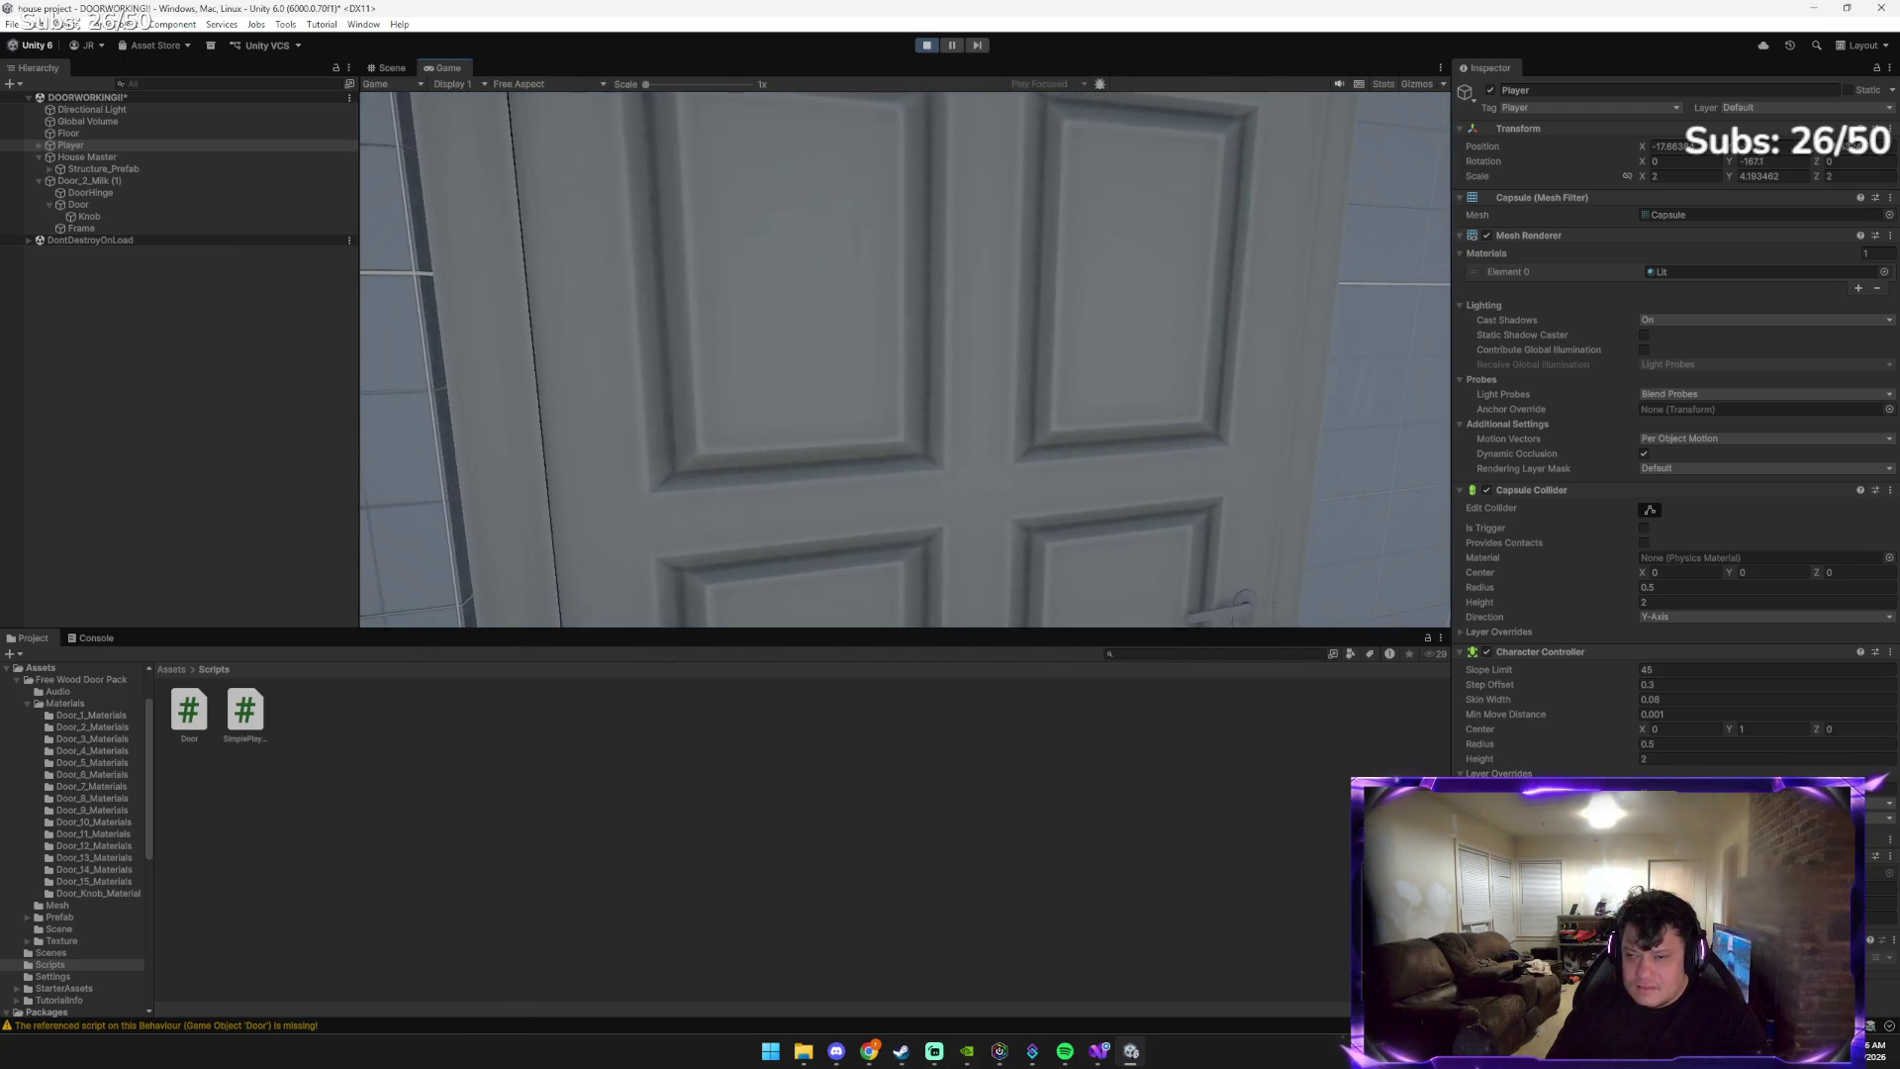
key(d)
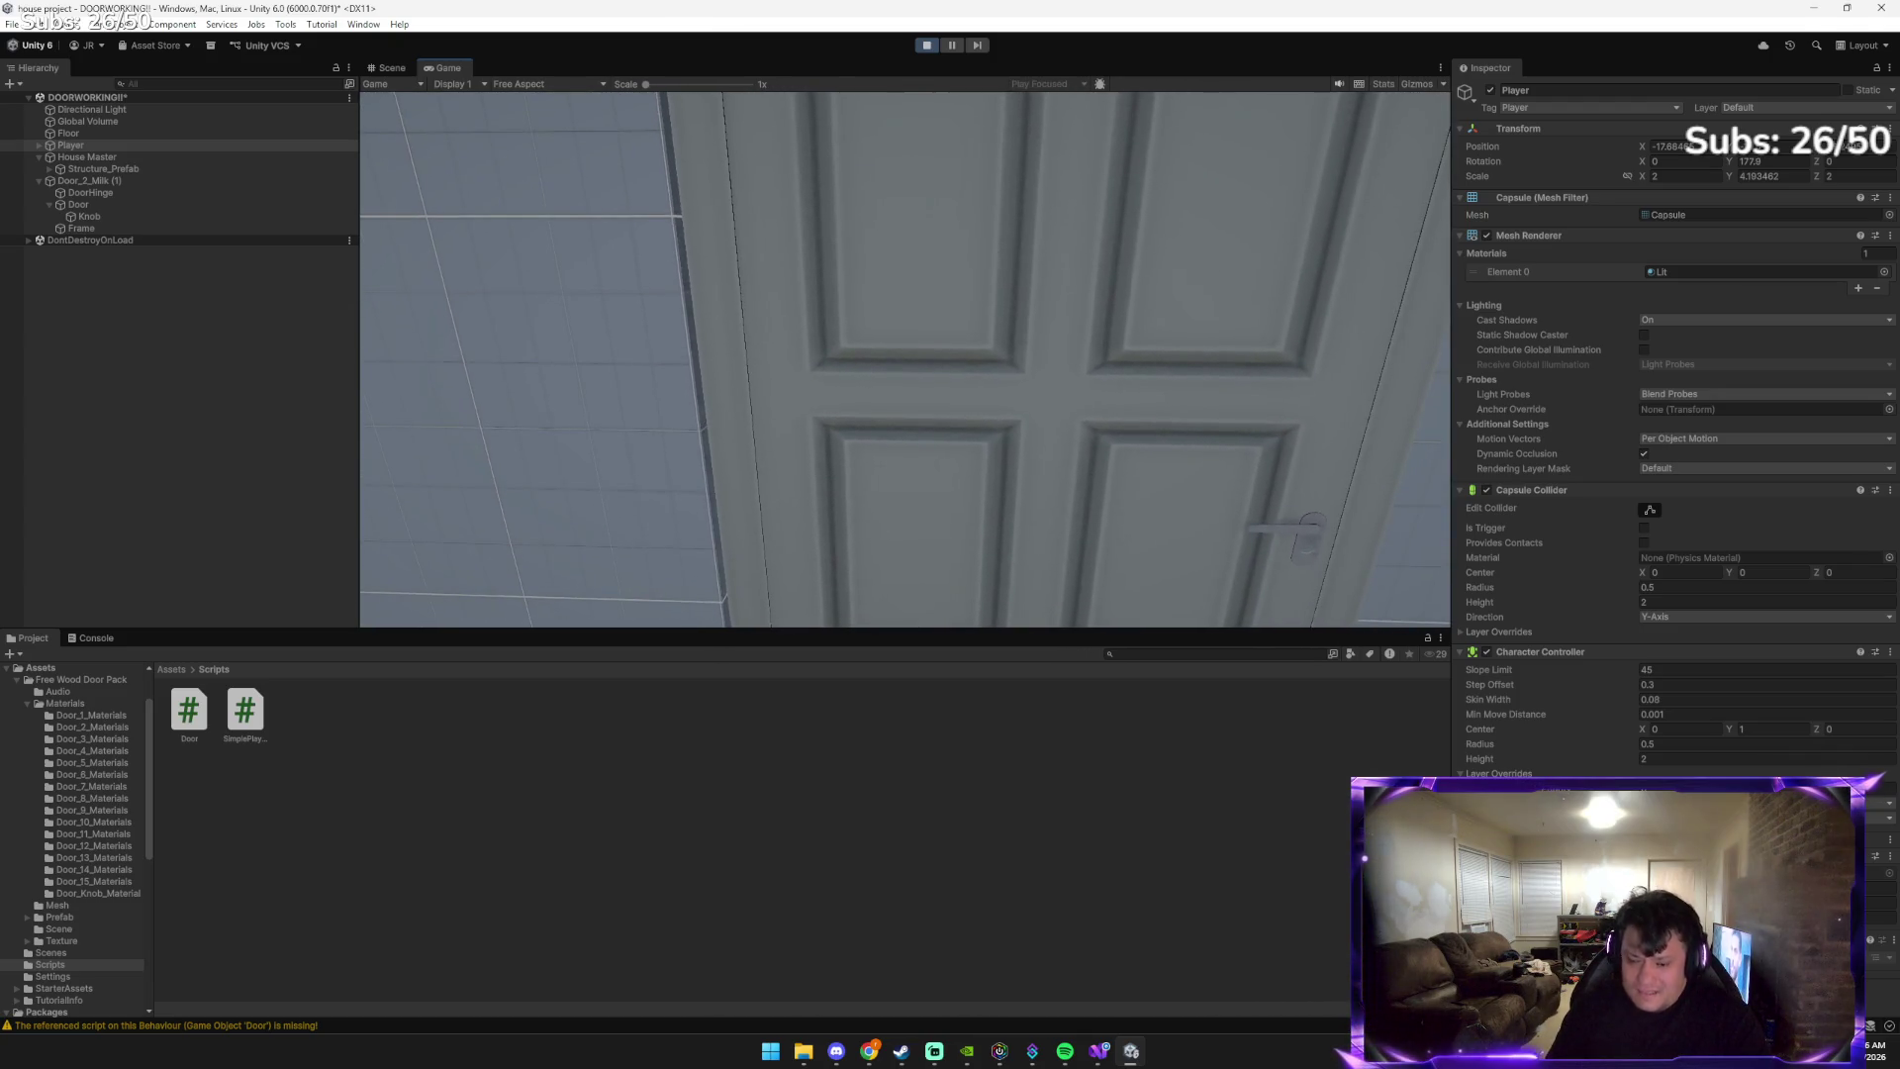
key(e)
key(w)
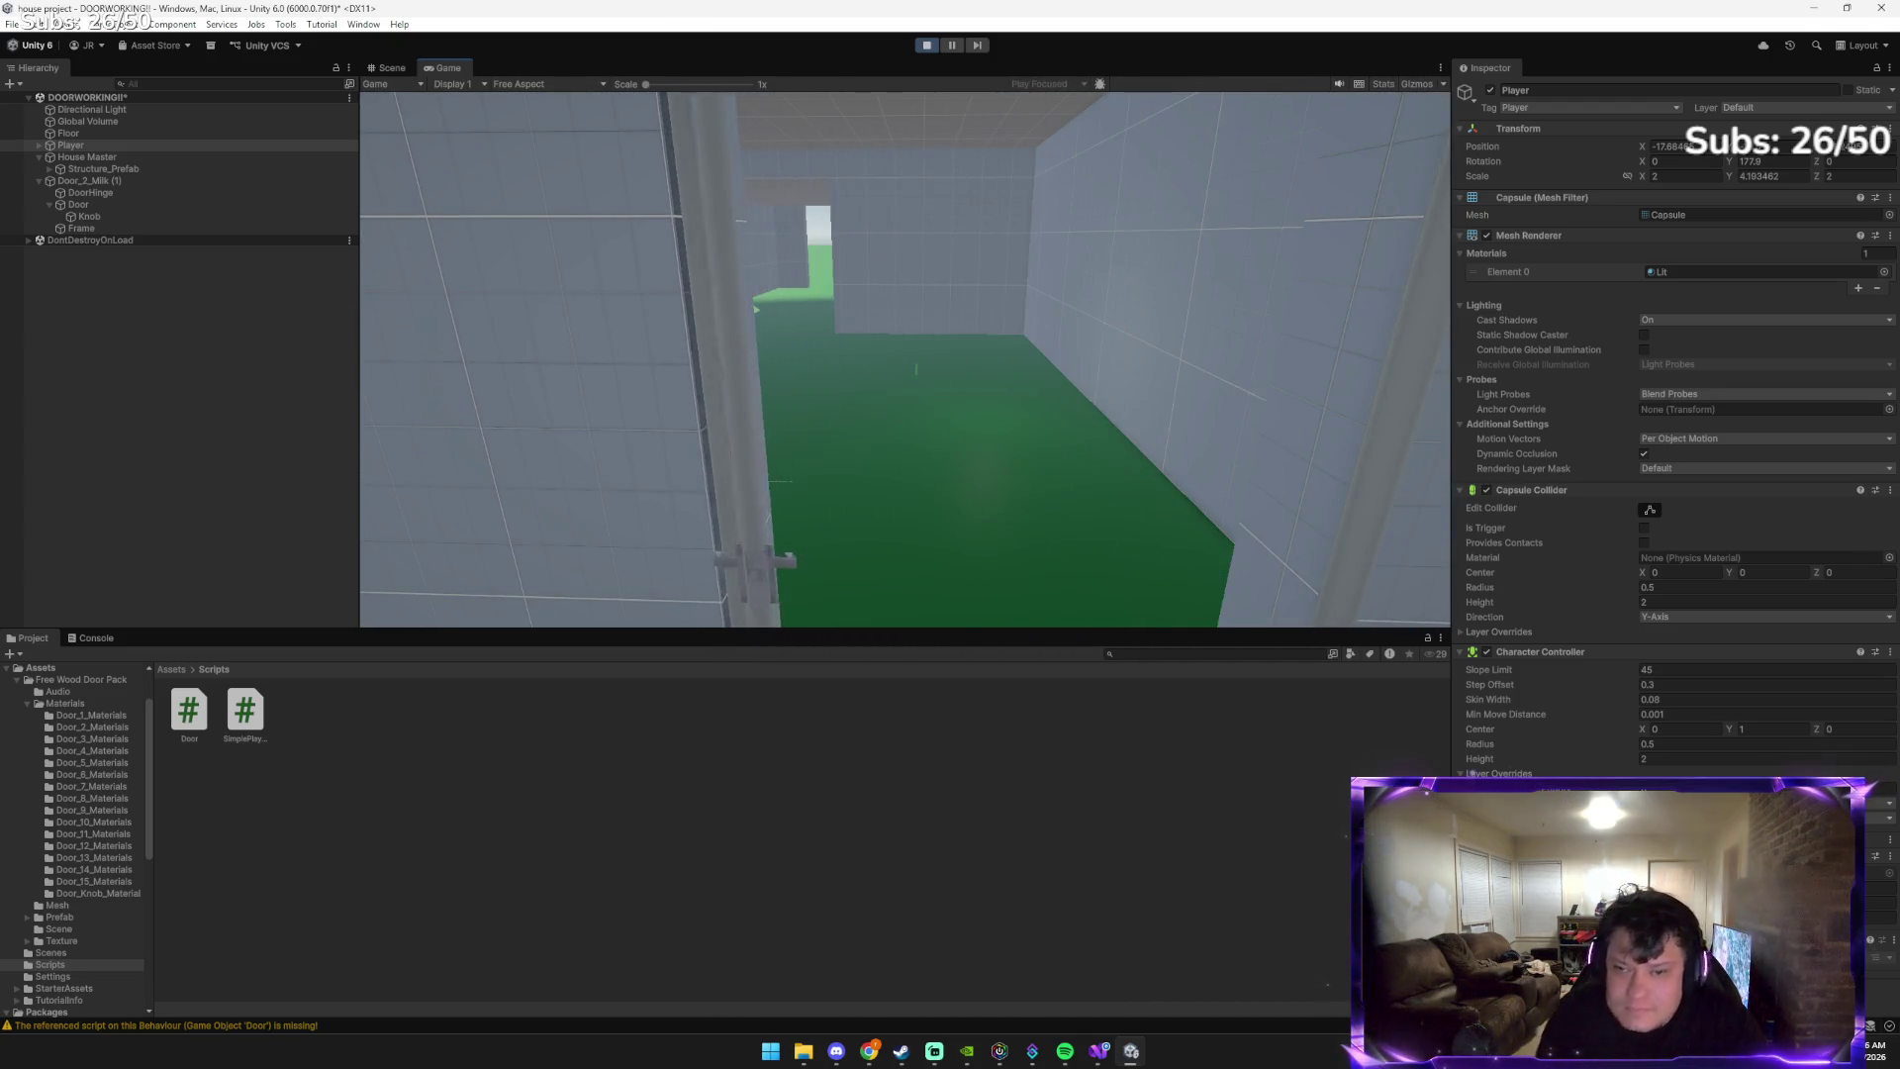
Stop Play mode to return to the Scene view with the Player capsule by the house wall
click(928, 46)
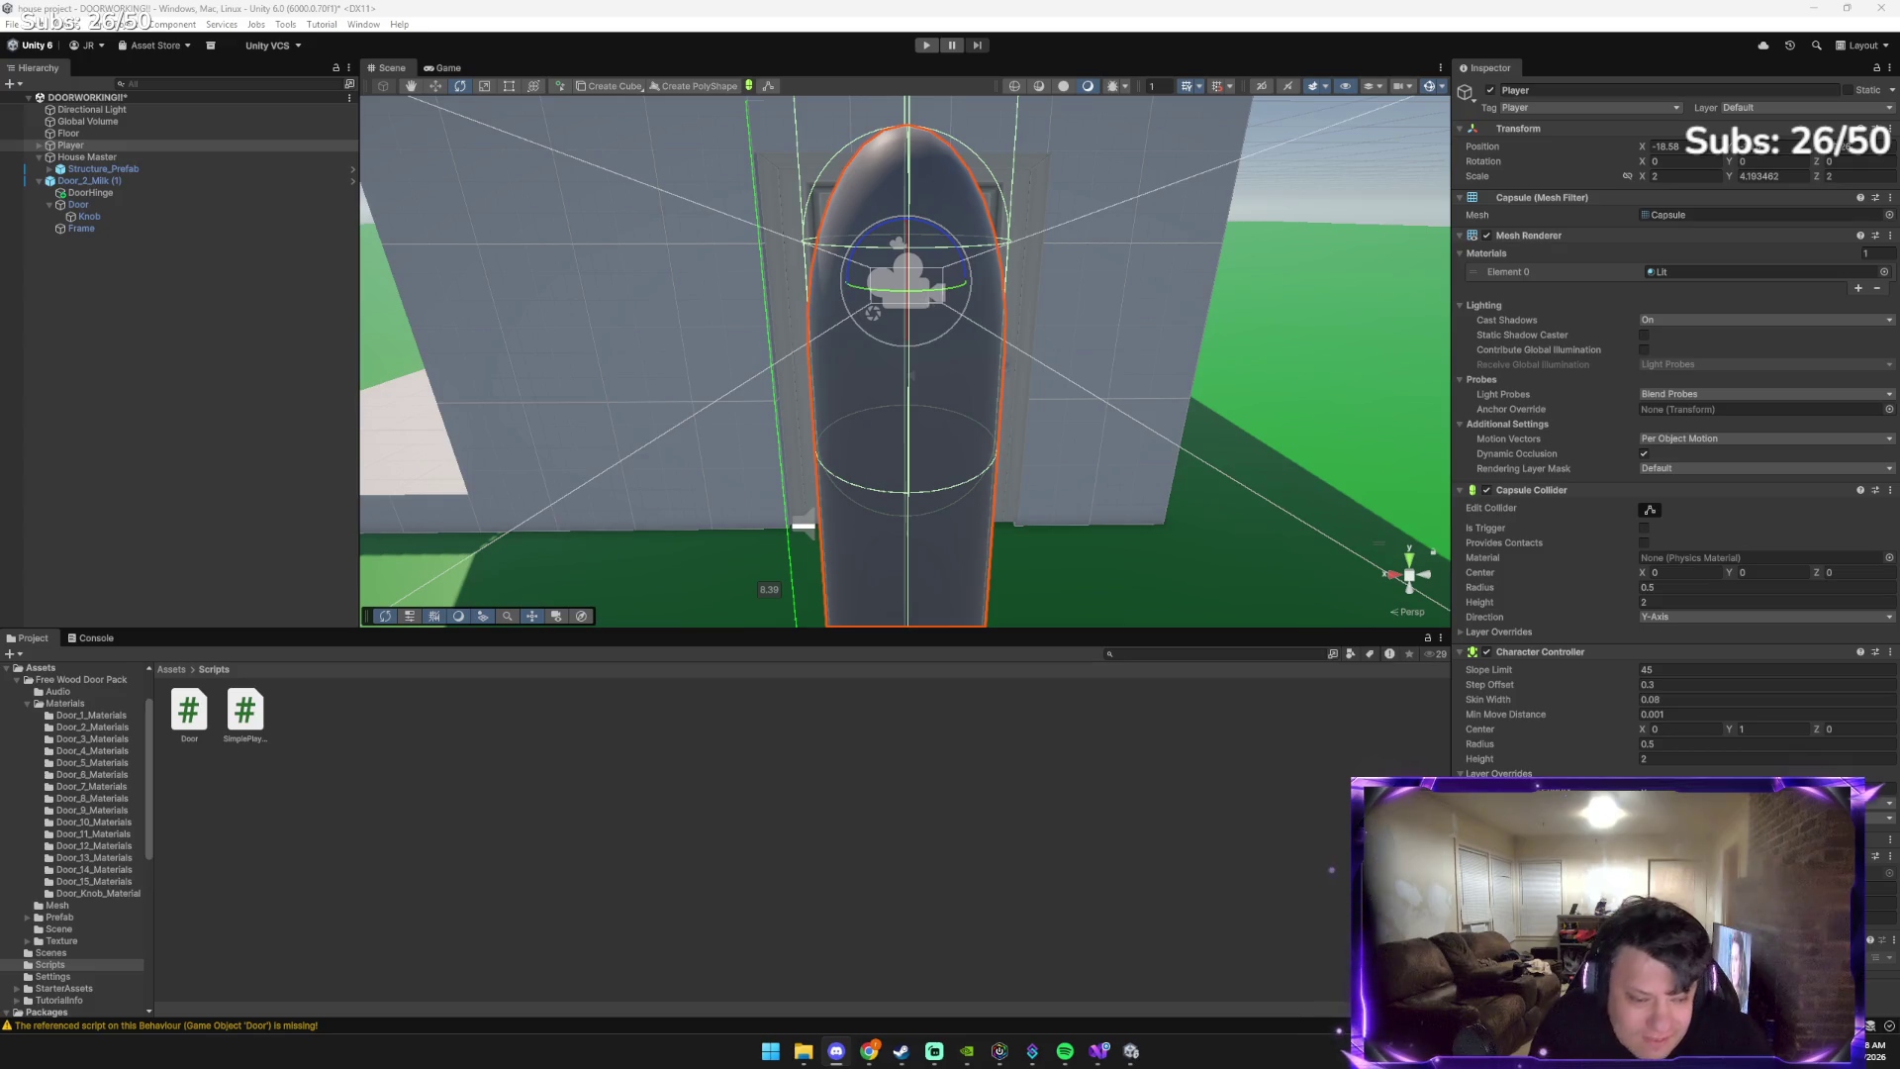
Select Structure_Prefab, enter Play mode, open the door with E, walk through, then release the mouse
click(535, 386)
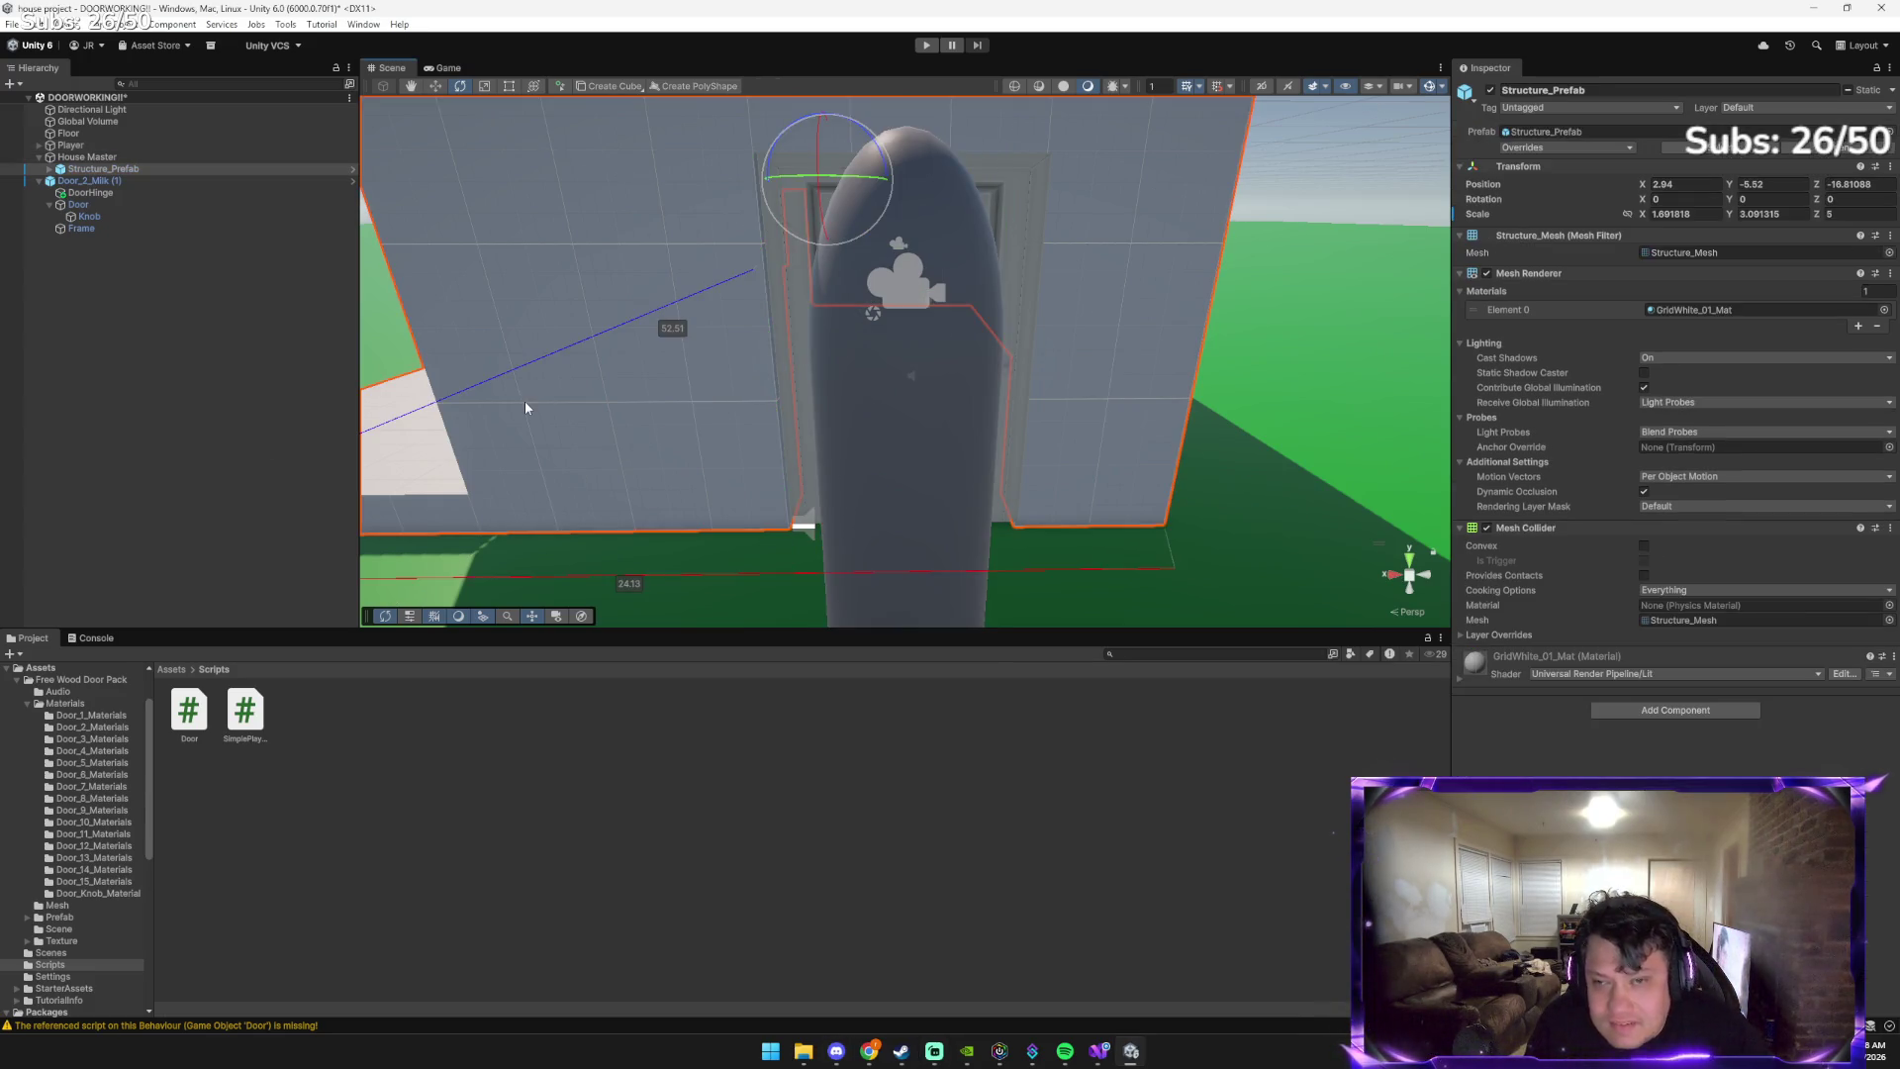
click(939, 45)
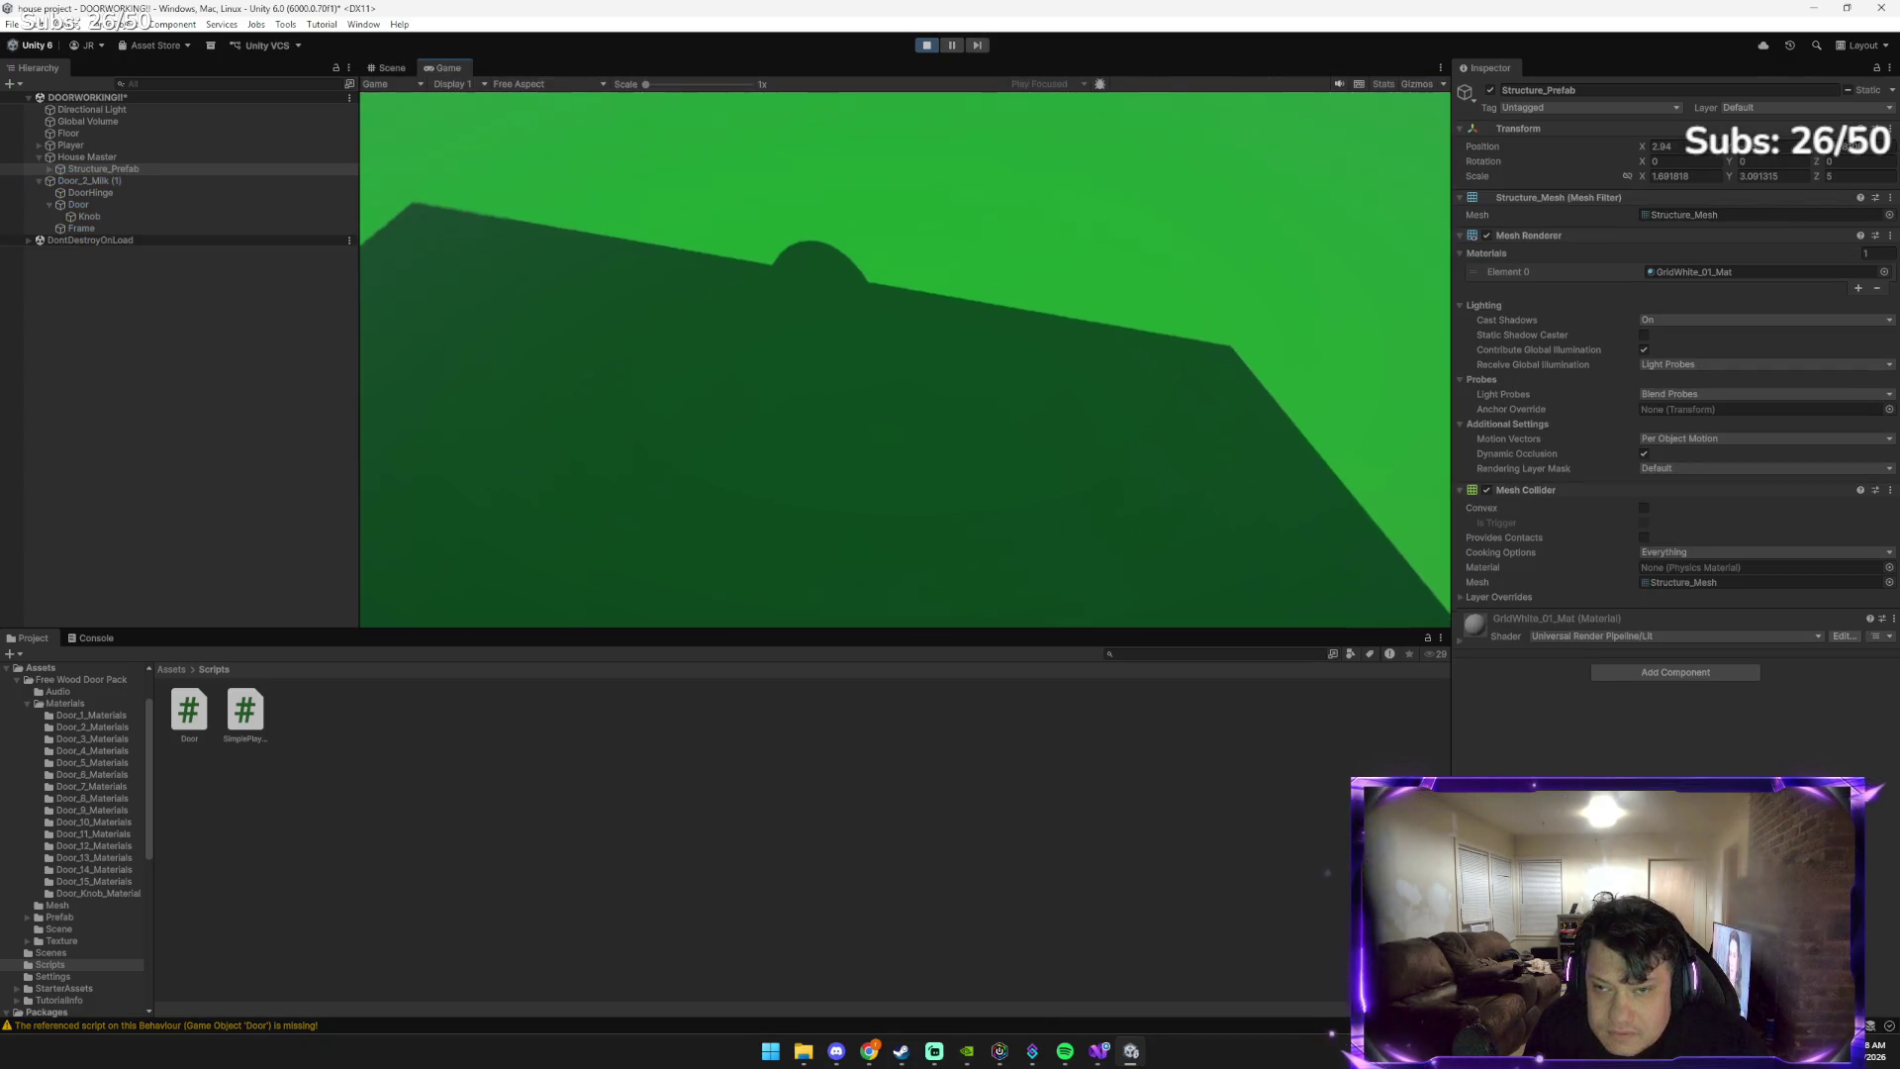
key(w)
key(e)
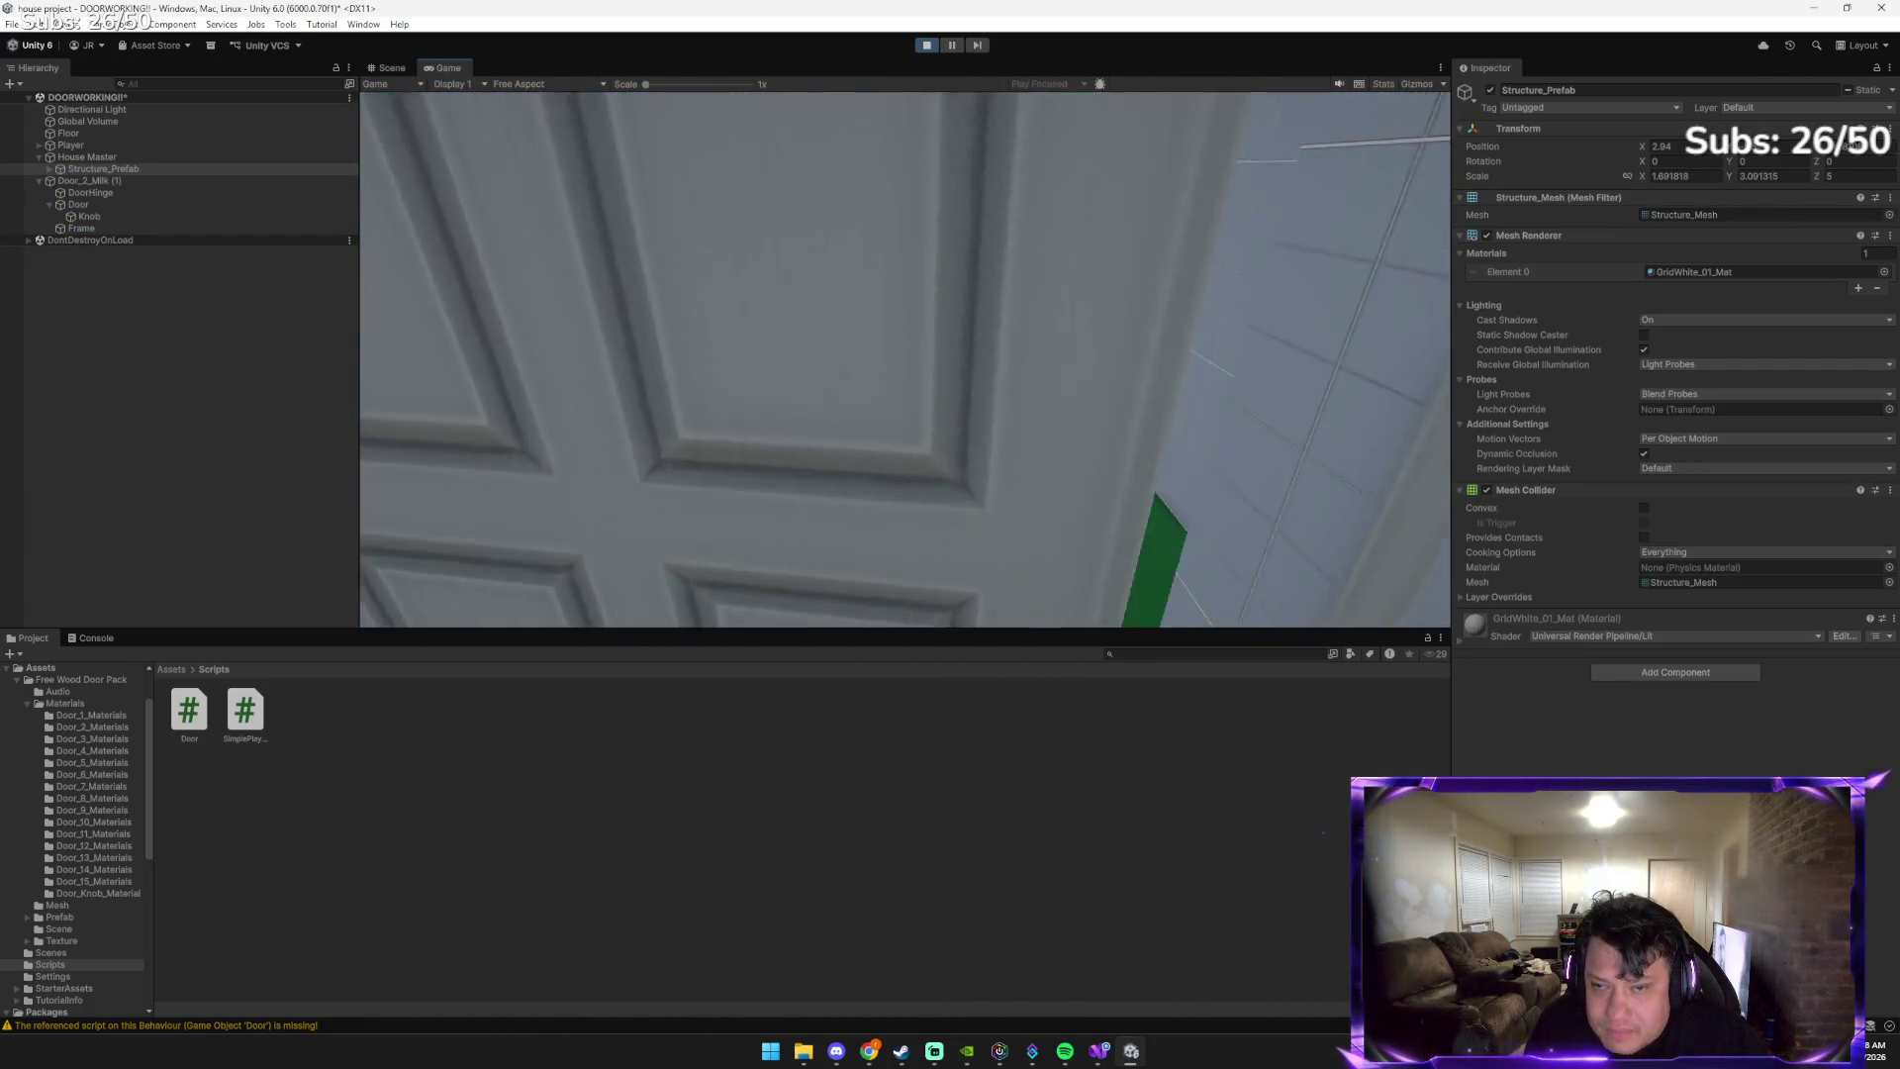
key(w)
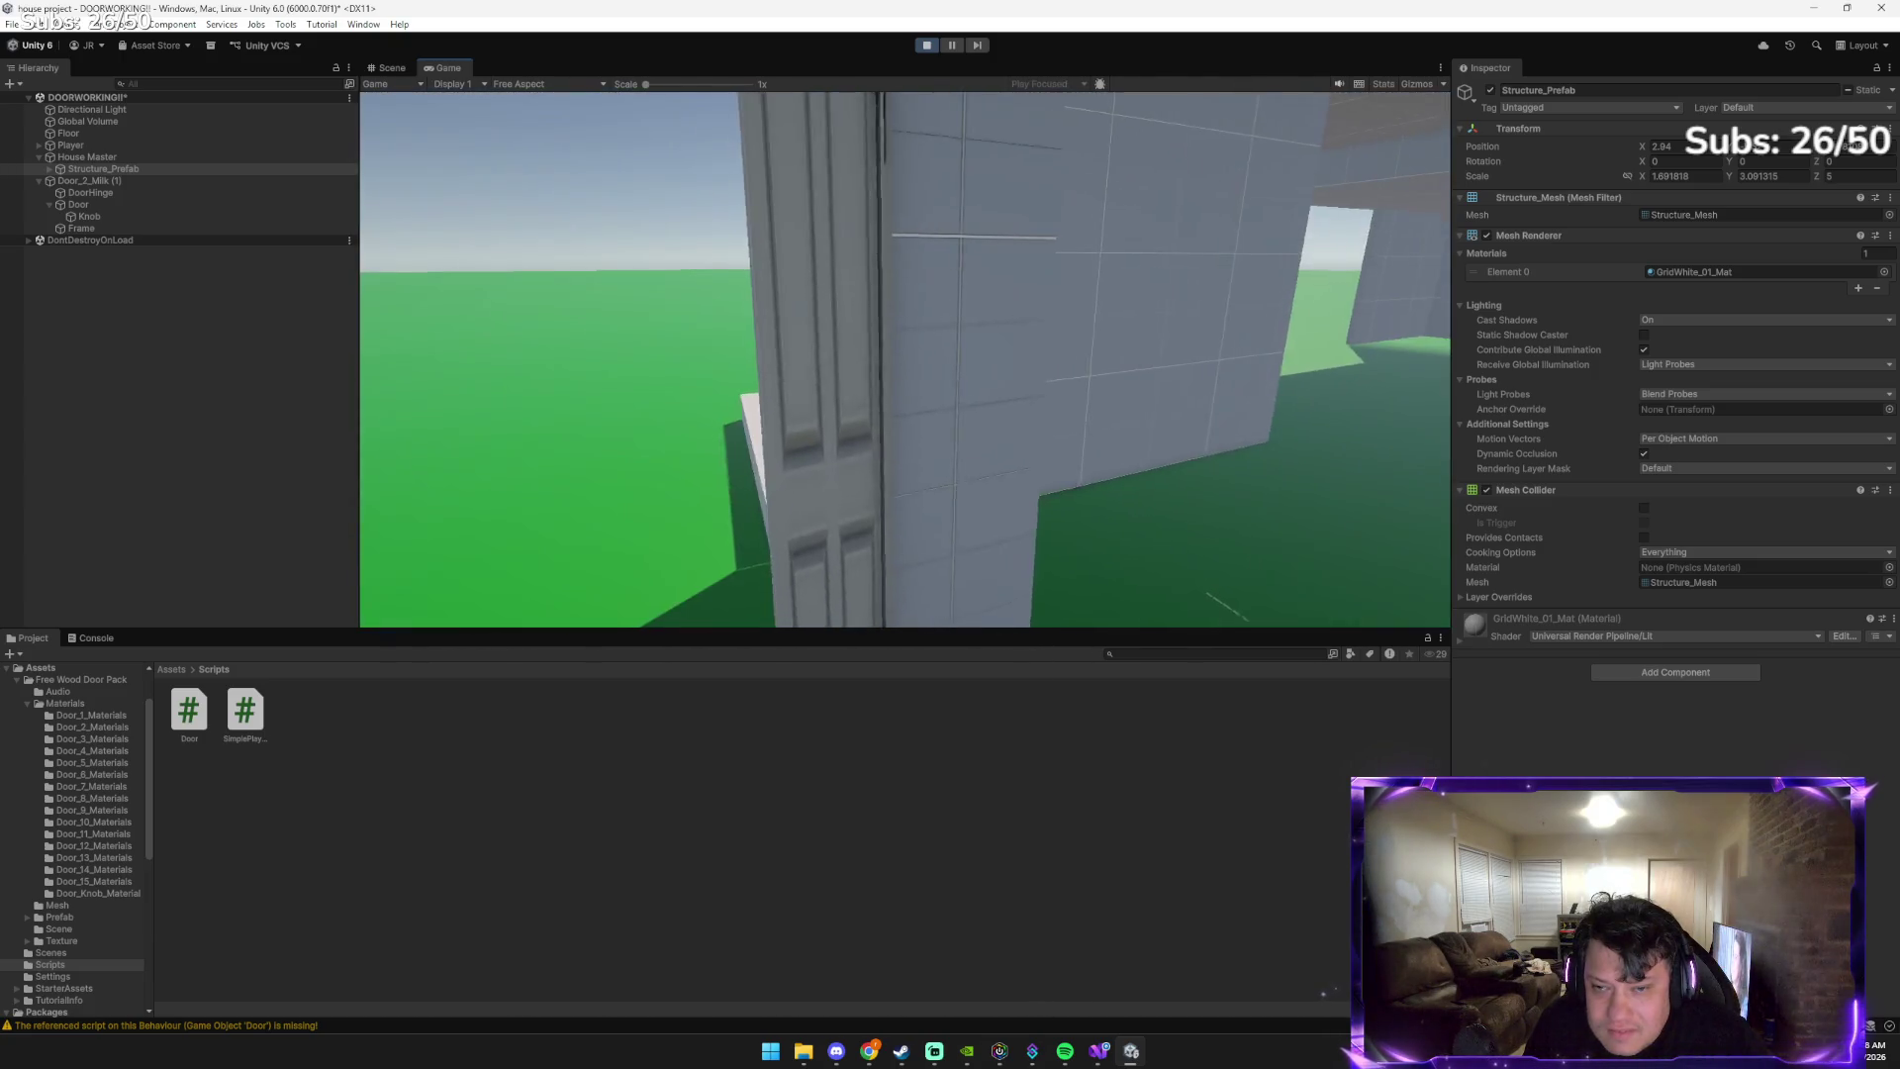
key(e)
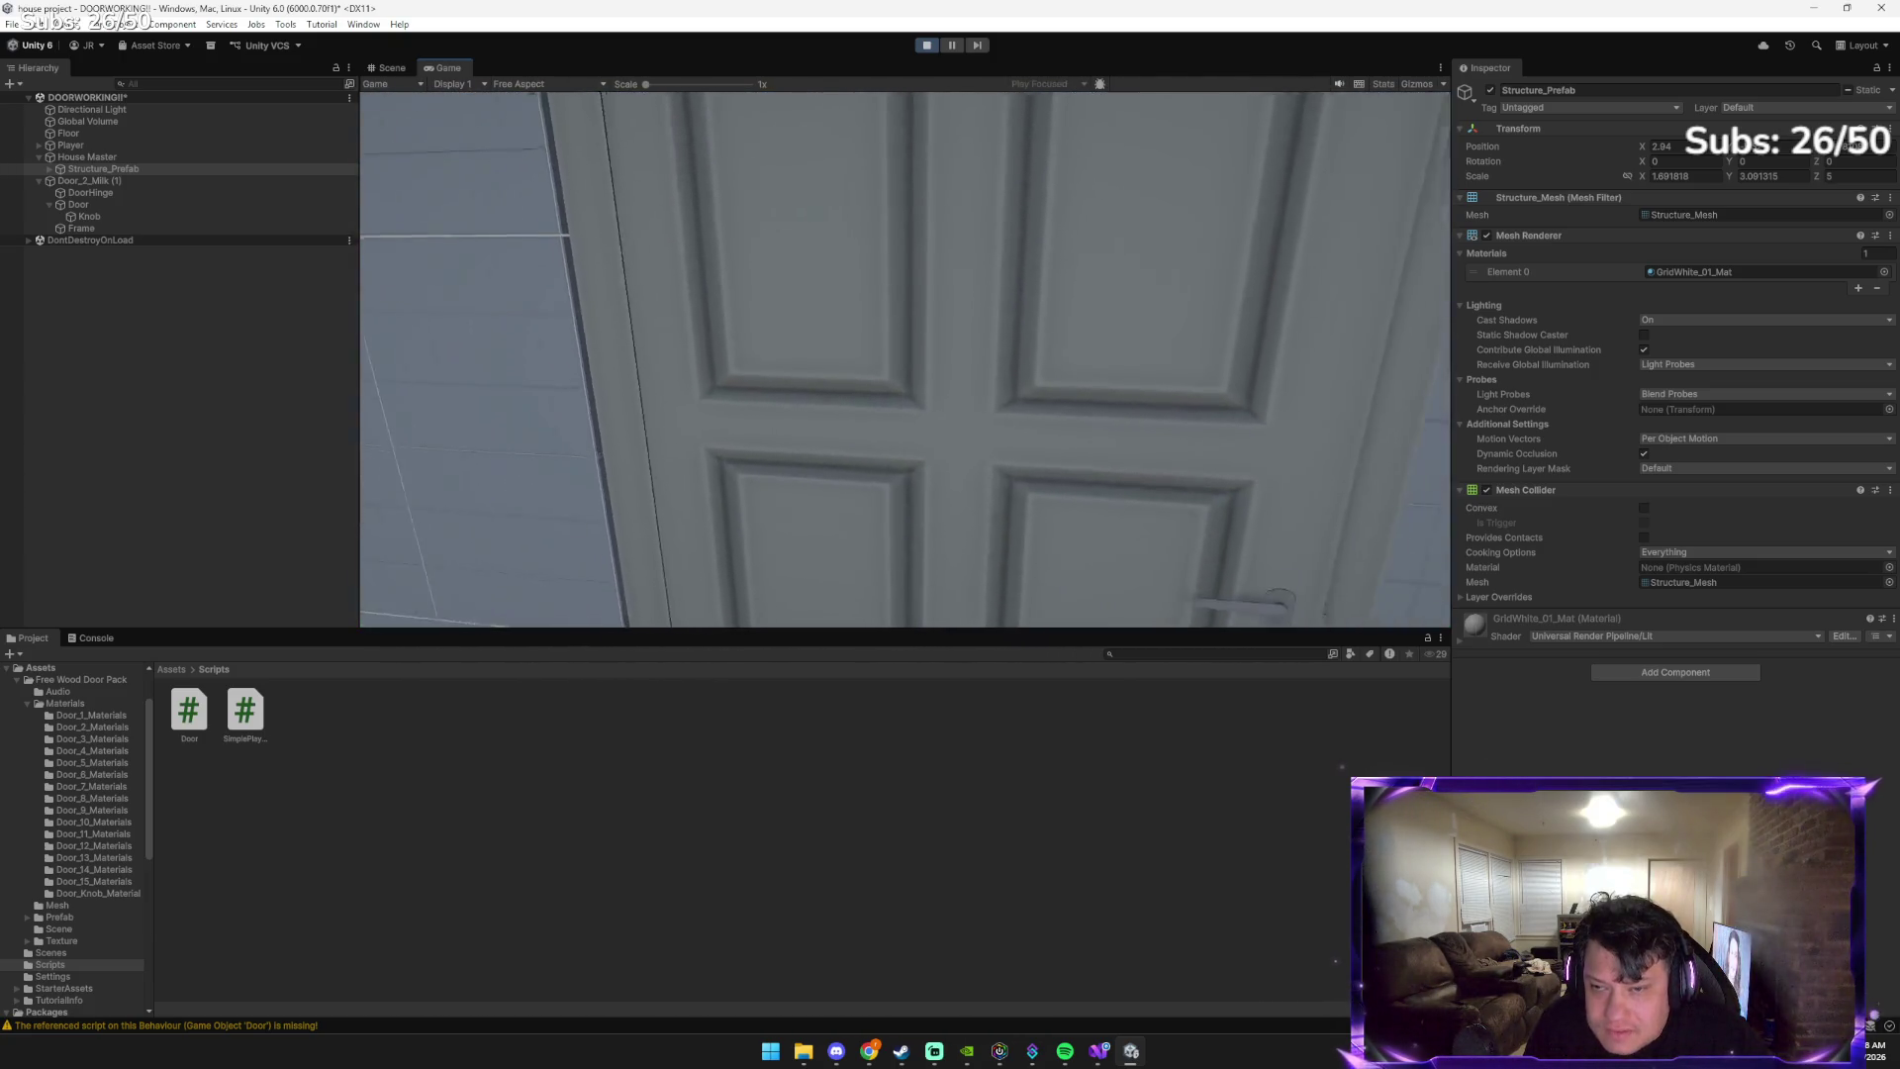
key(e)
key(w)
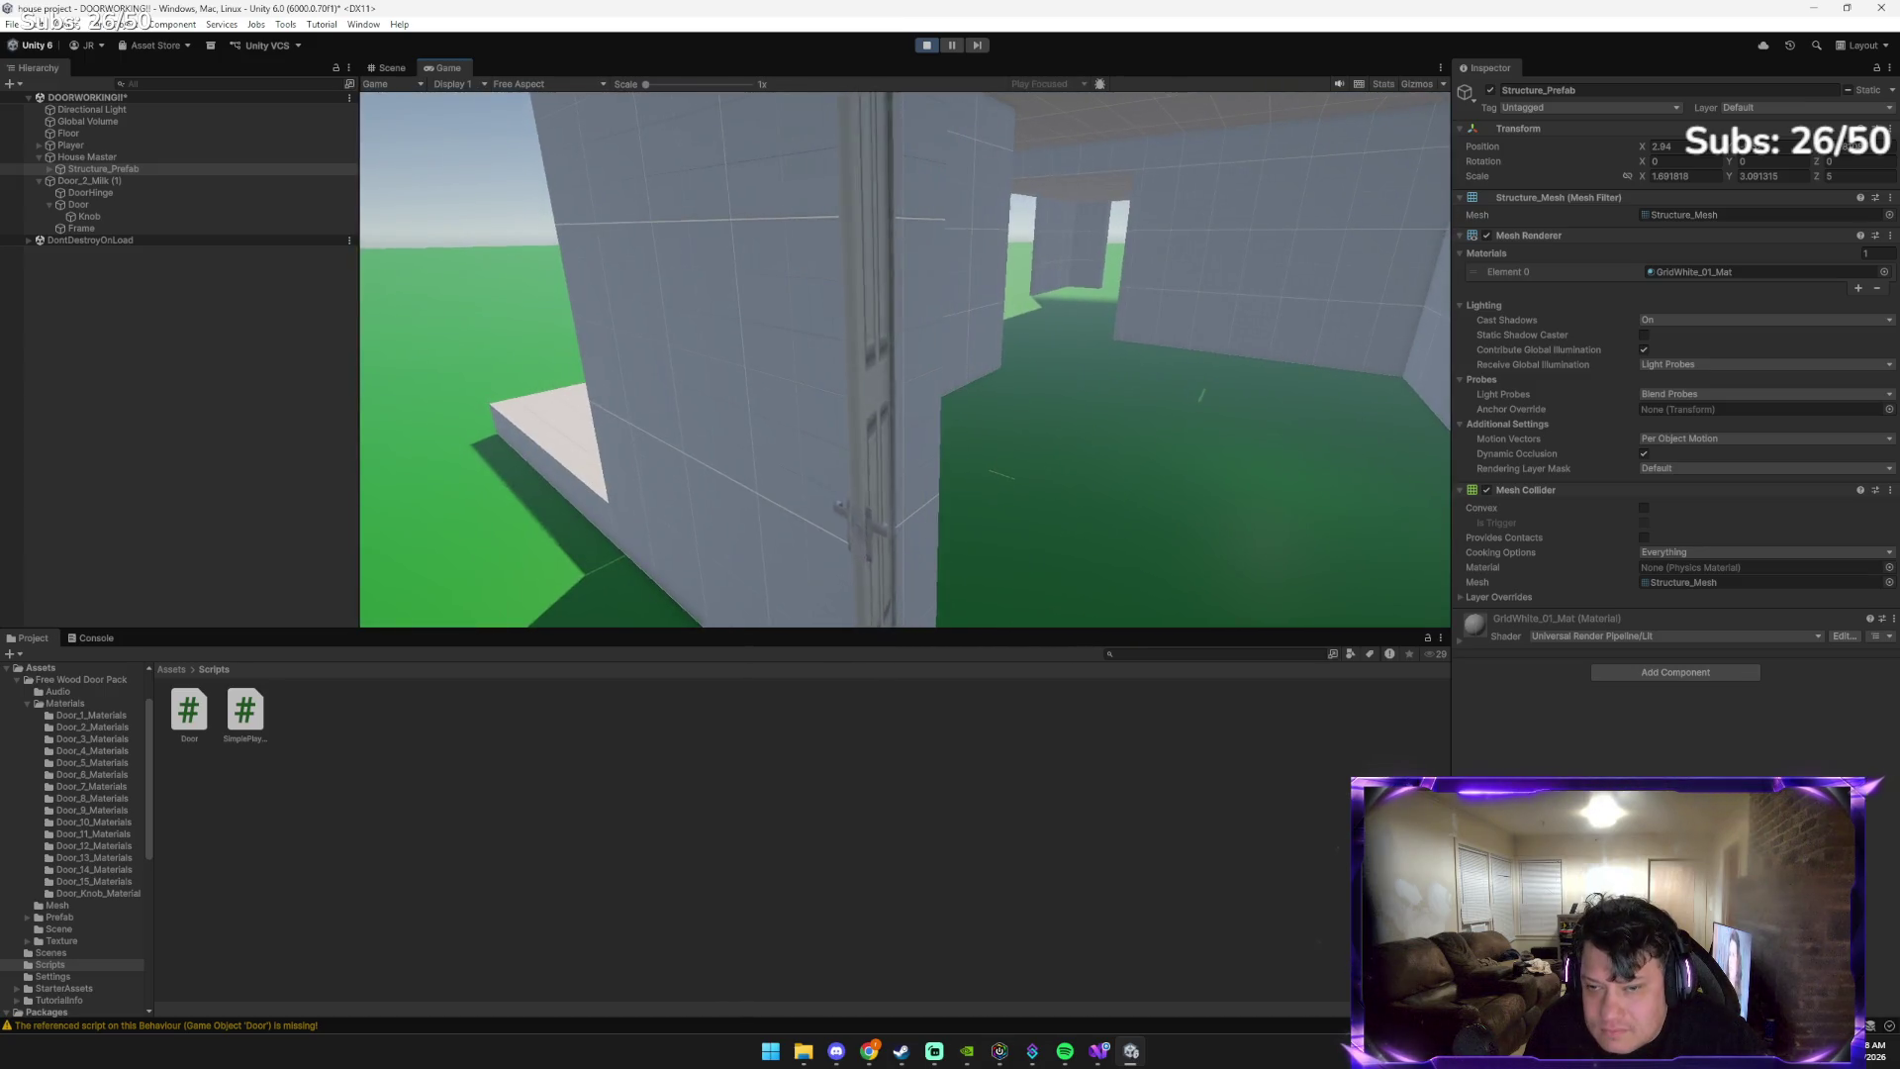
key(Escape)
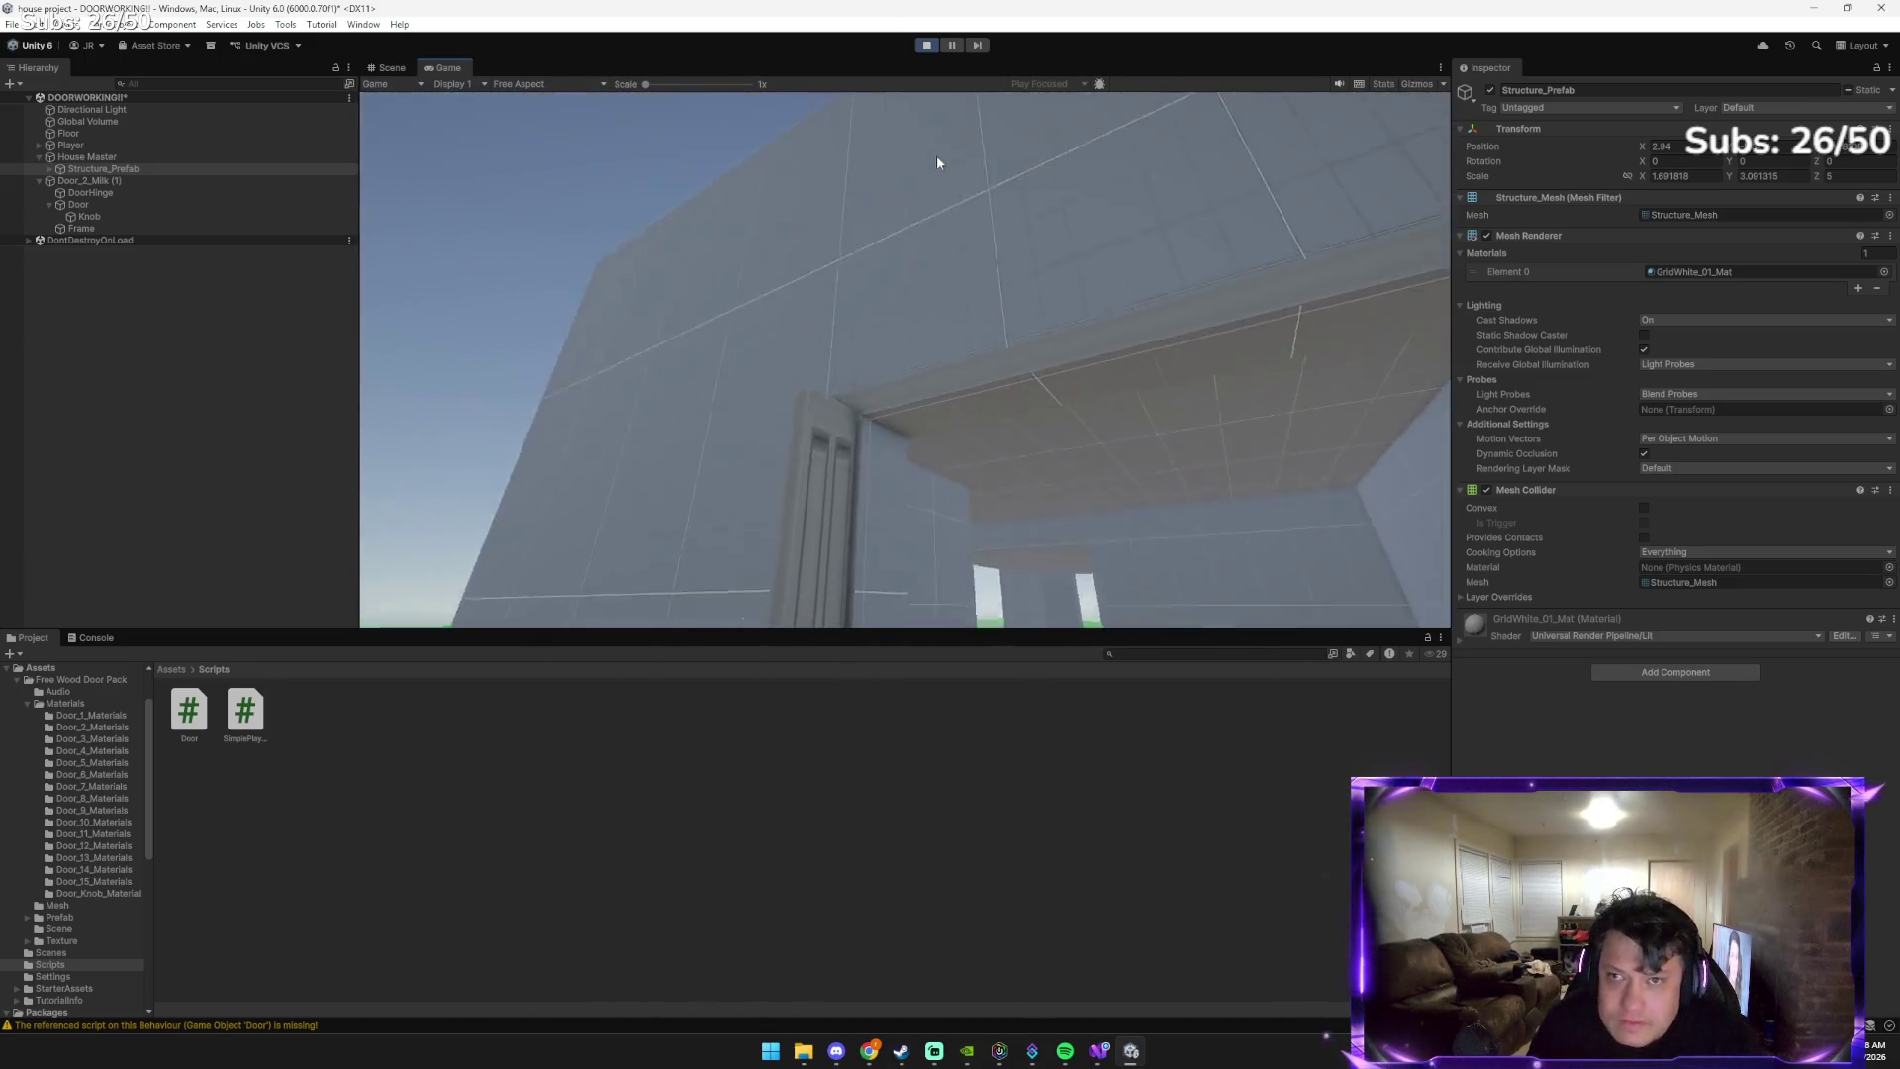
Stop Play, set Door_2_Milk (1)'s Door Open Angle from -90 to 90, and replay
click(928, 45)
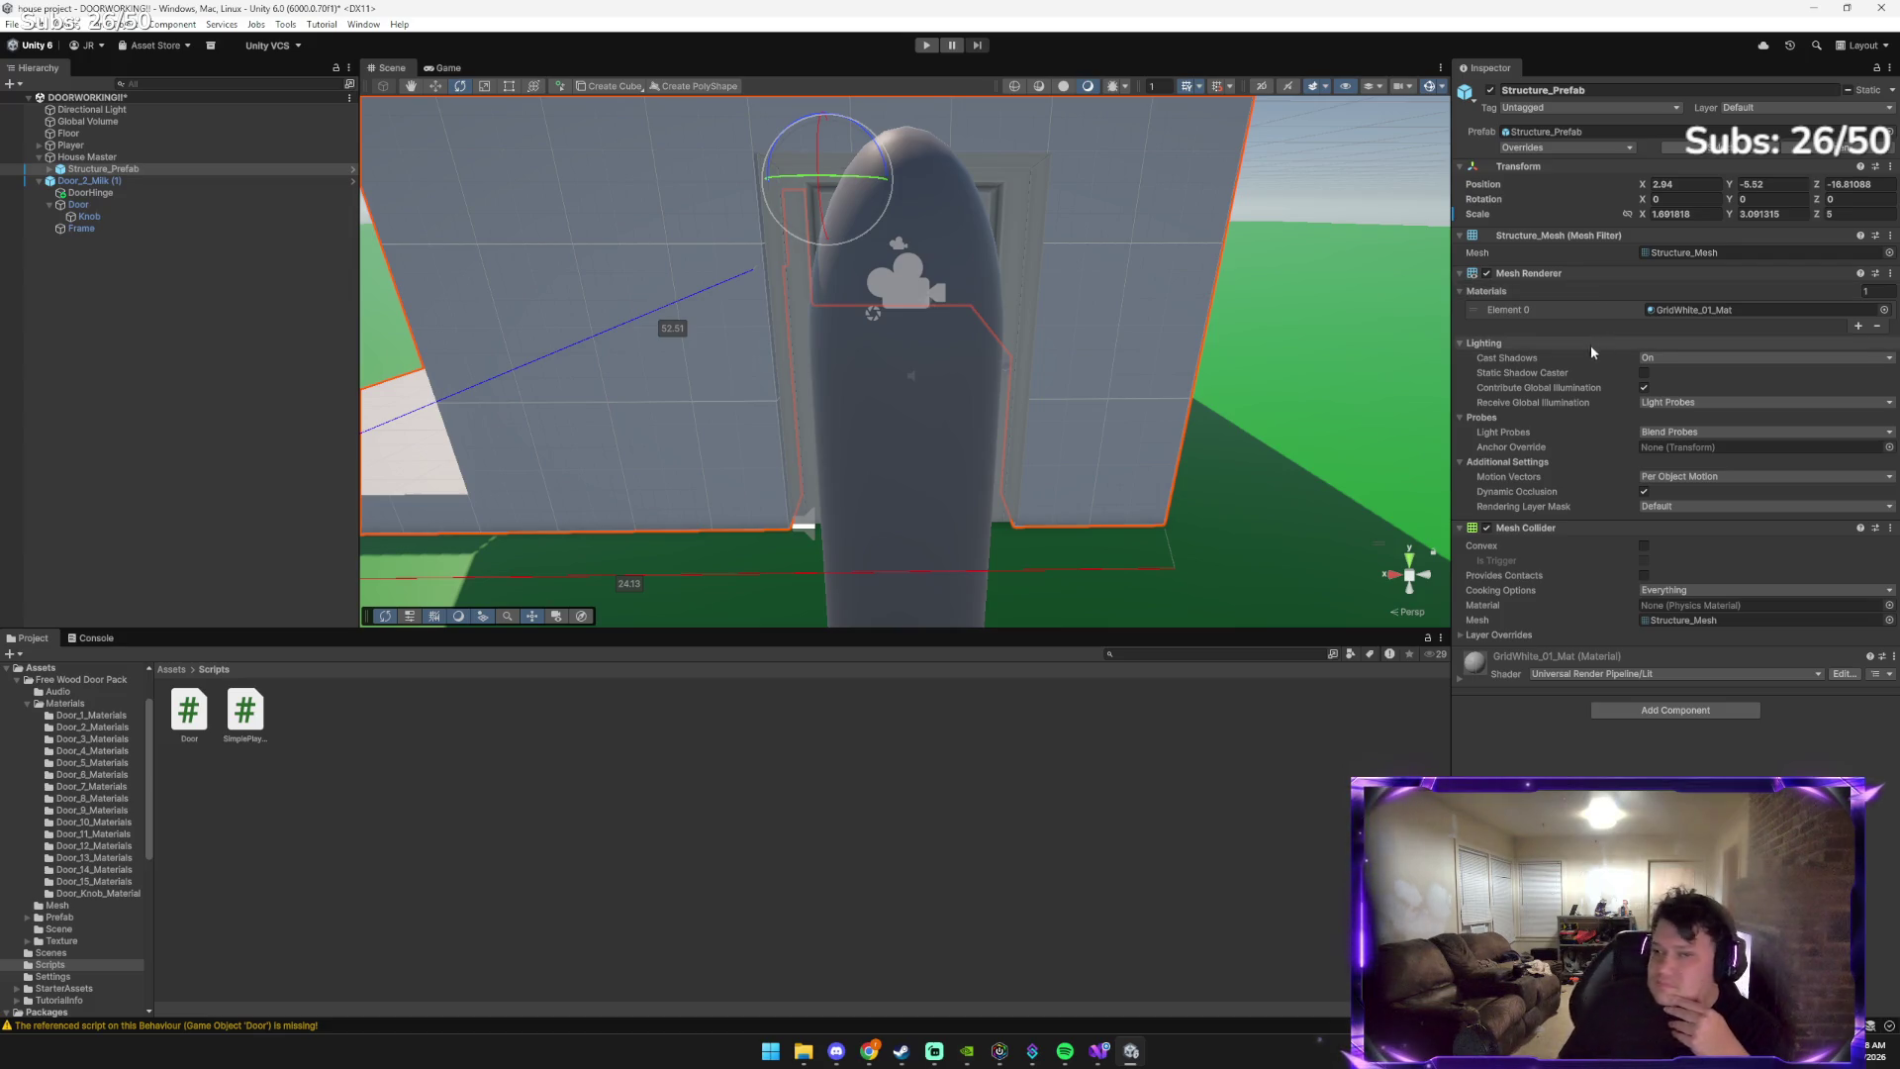
click(208, 181)
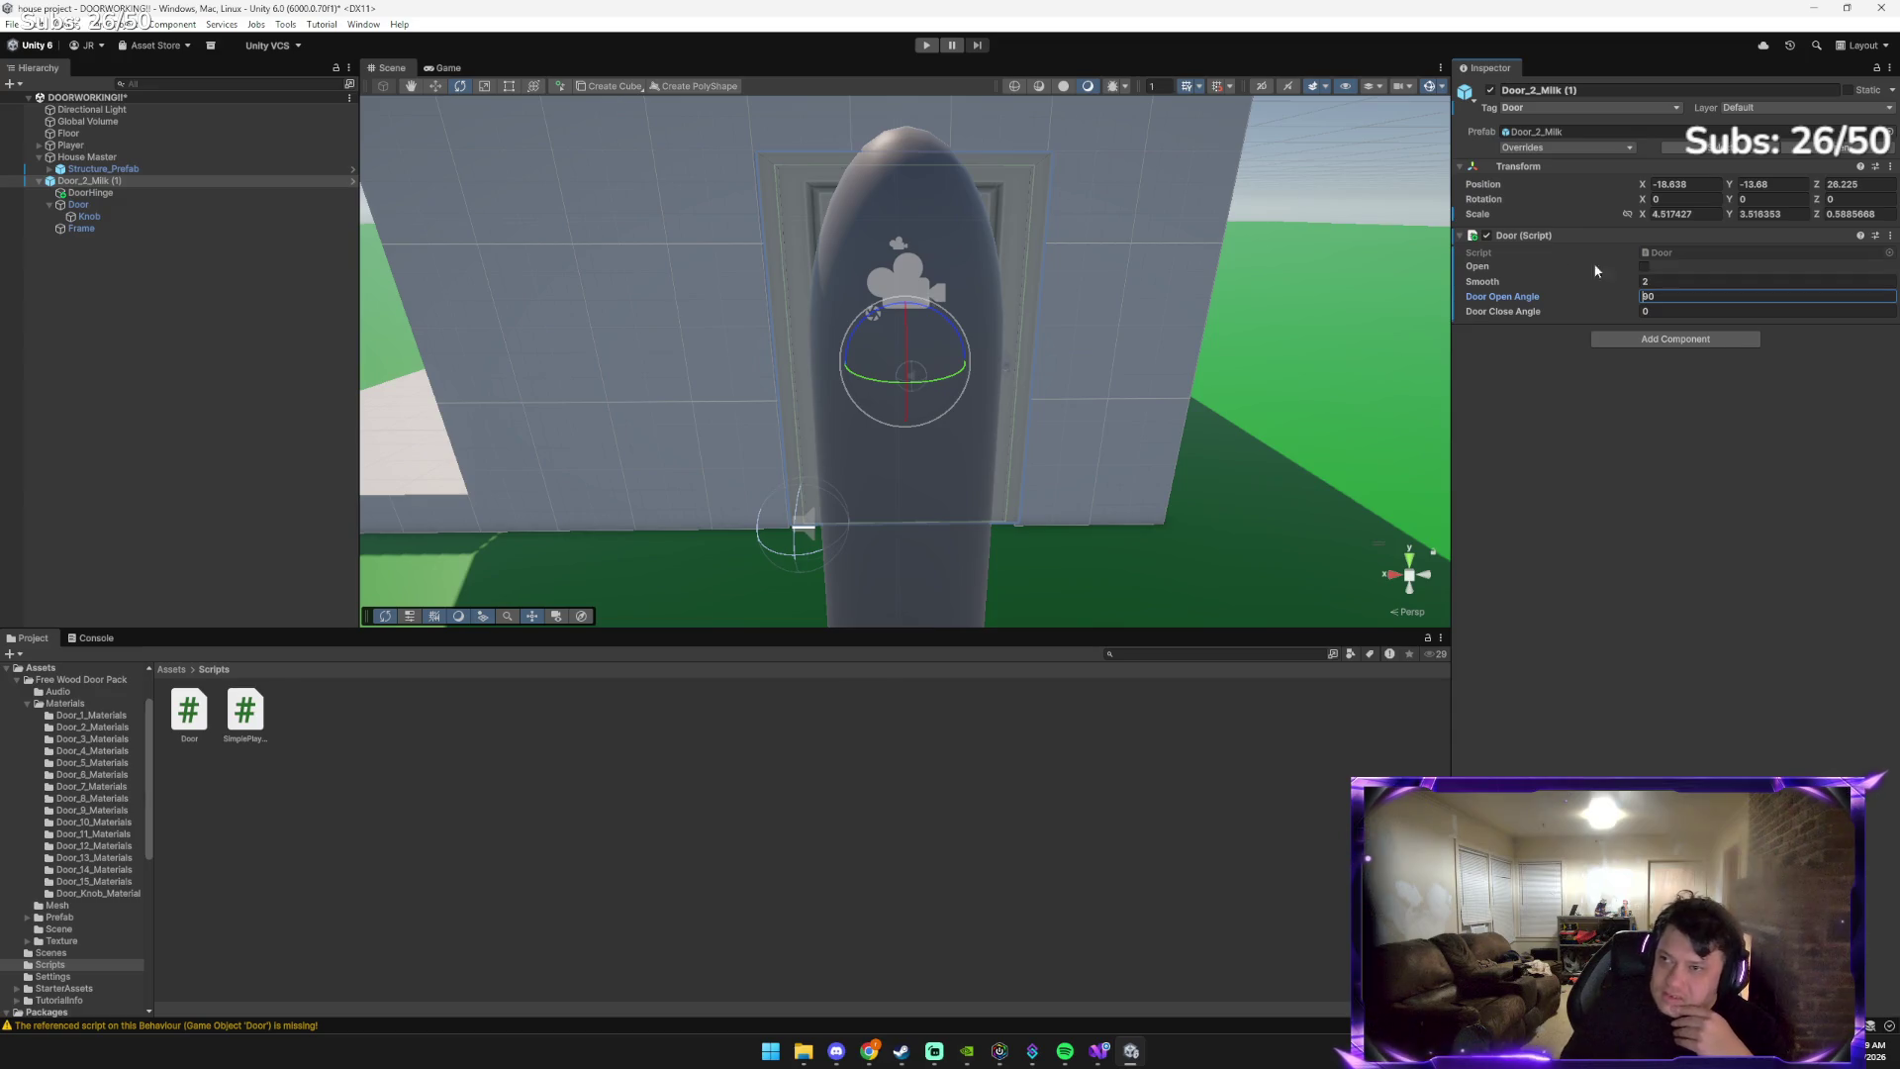
click(923, 47)
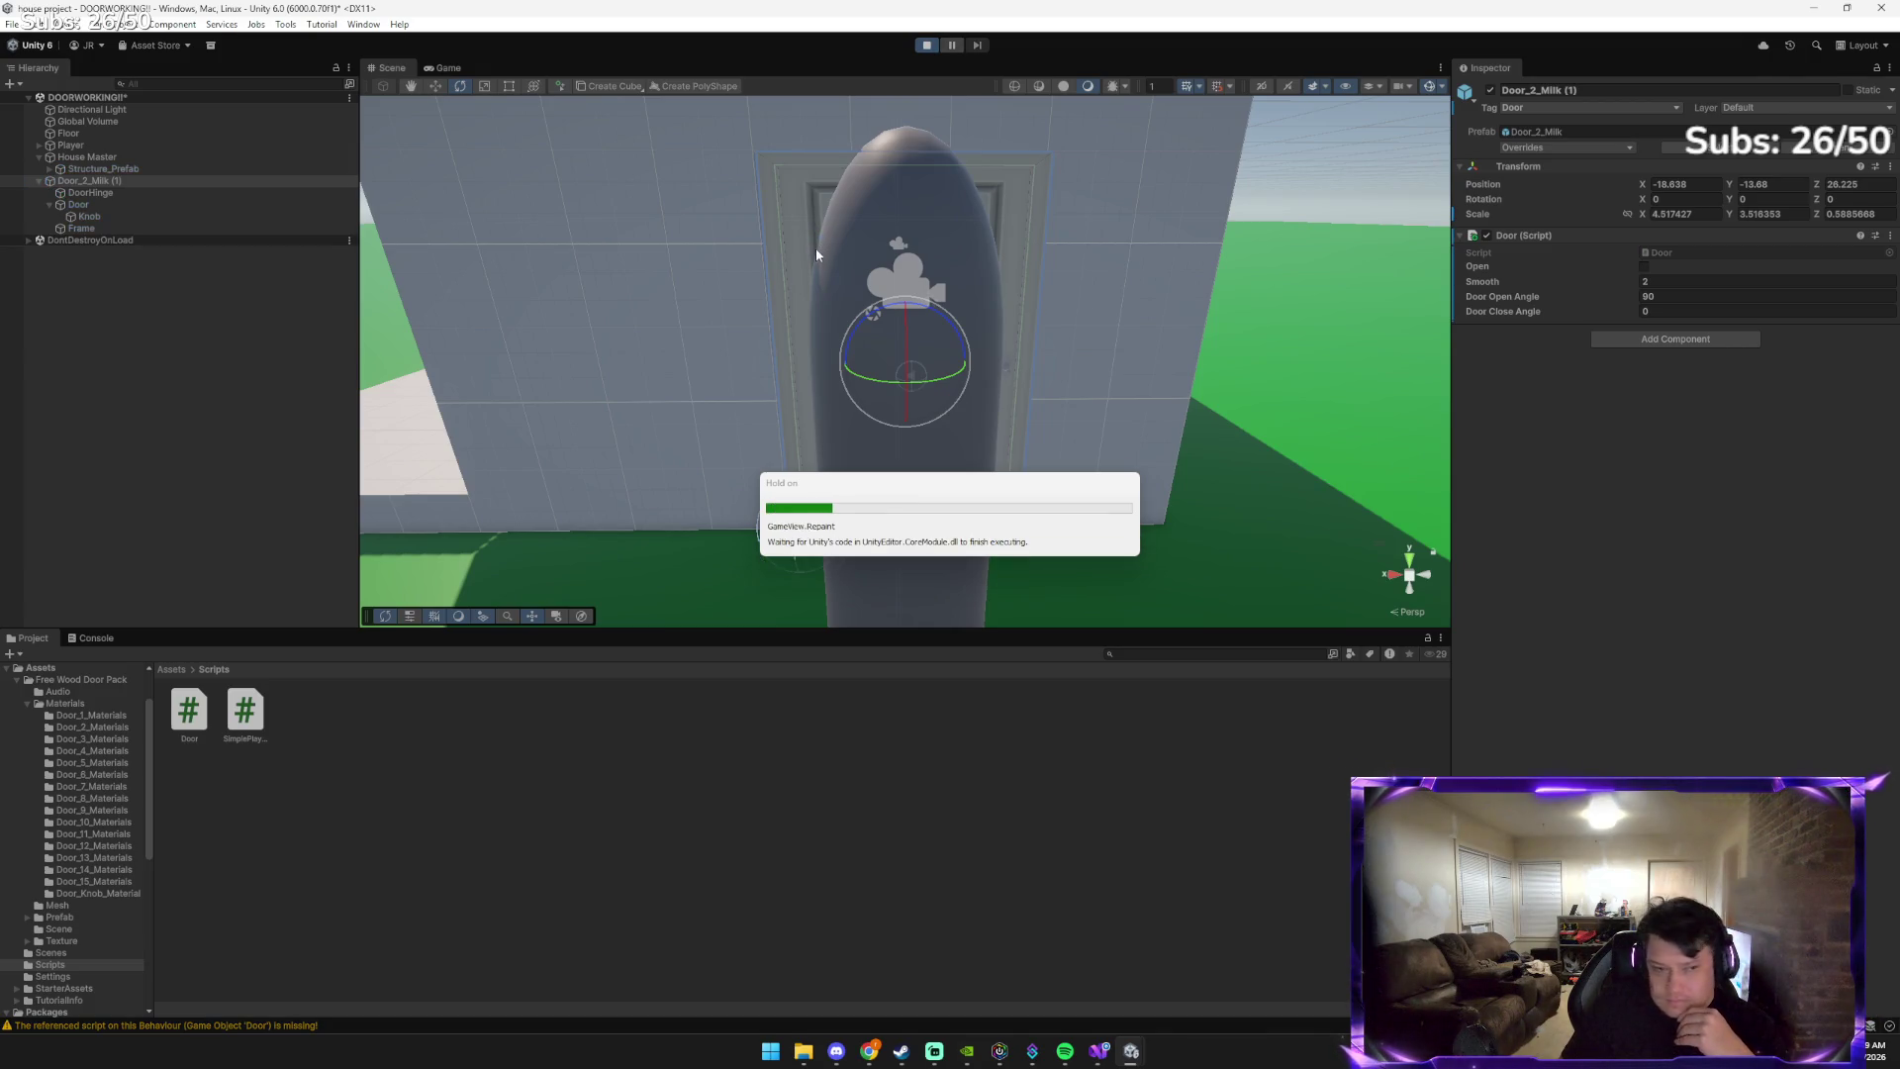
Take mouse-look control and walk around the closed door, viewing it from several distances
click(818, 269)
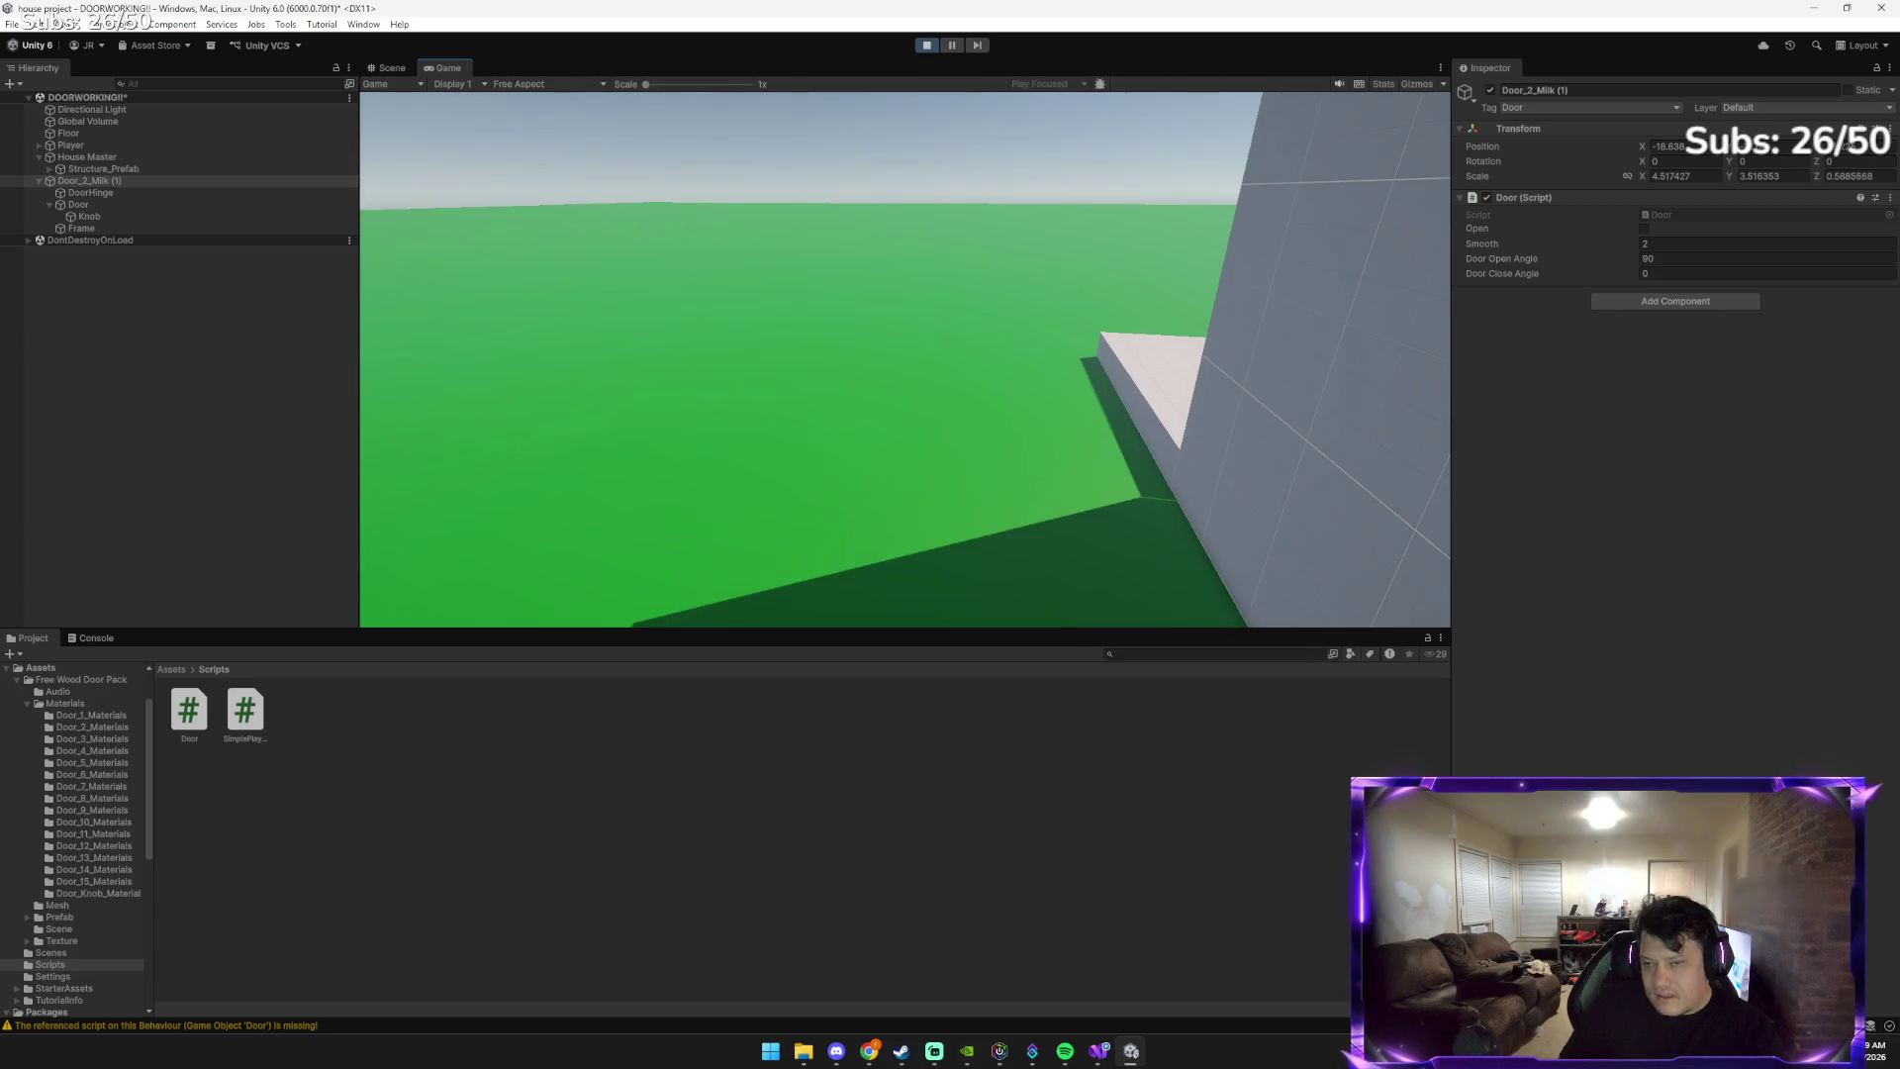
key(w)
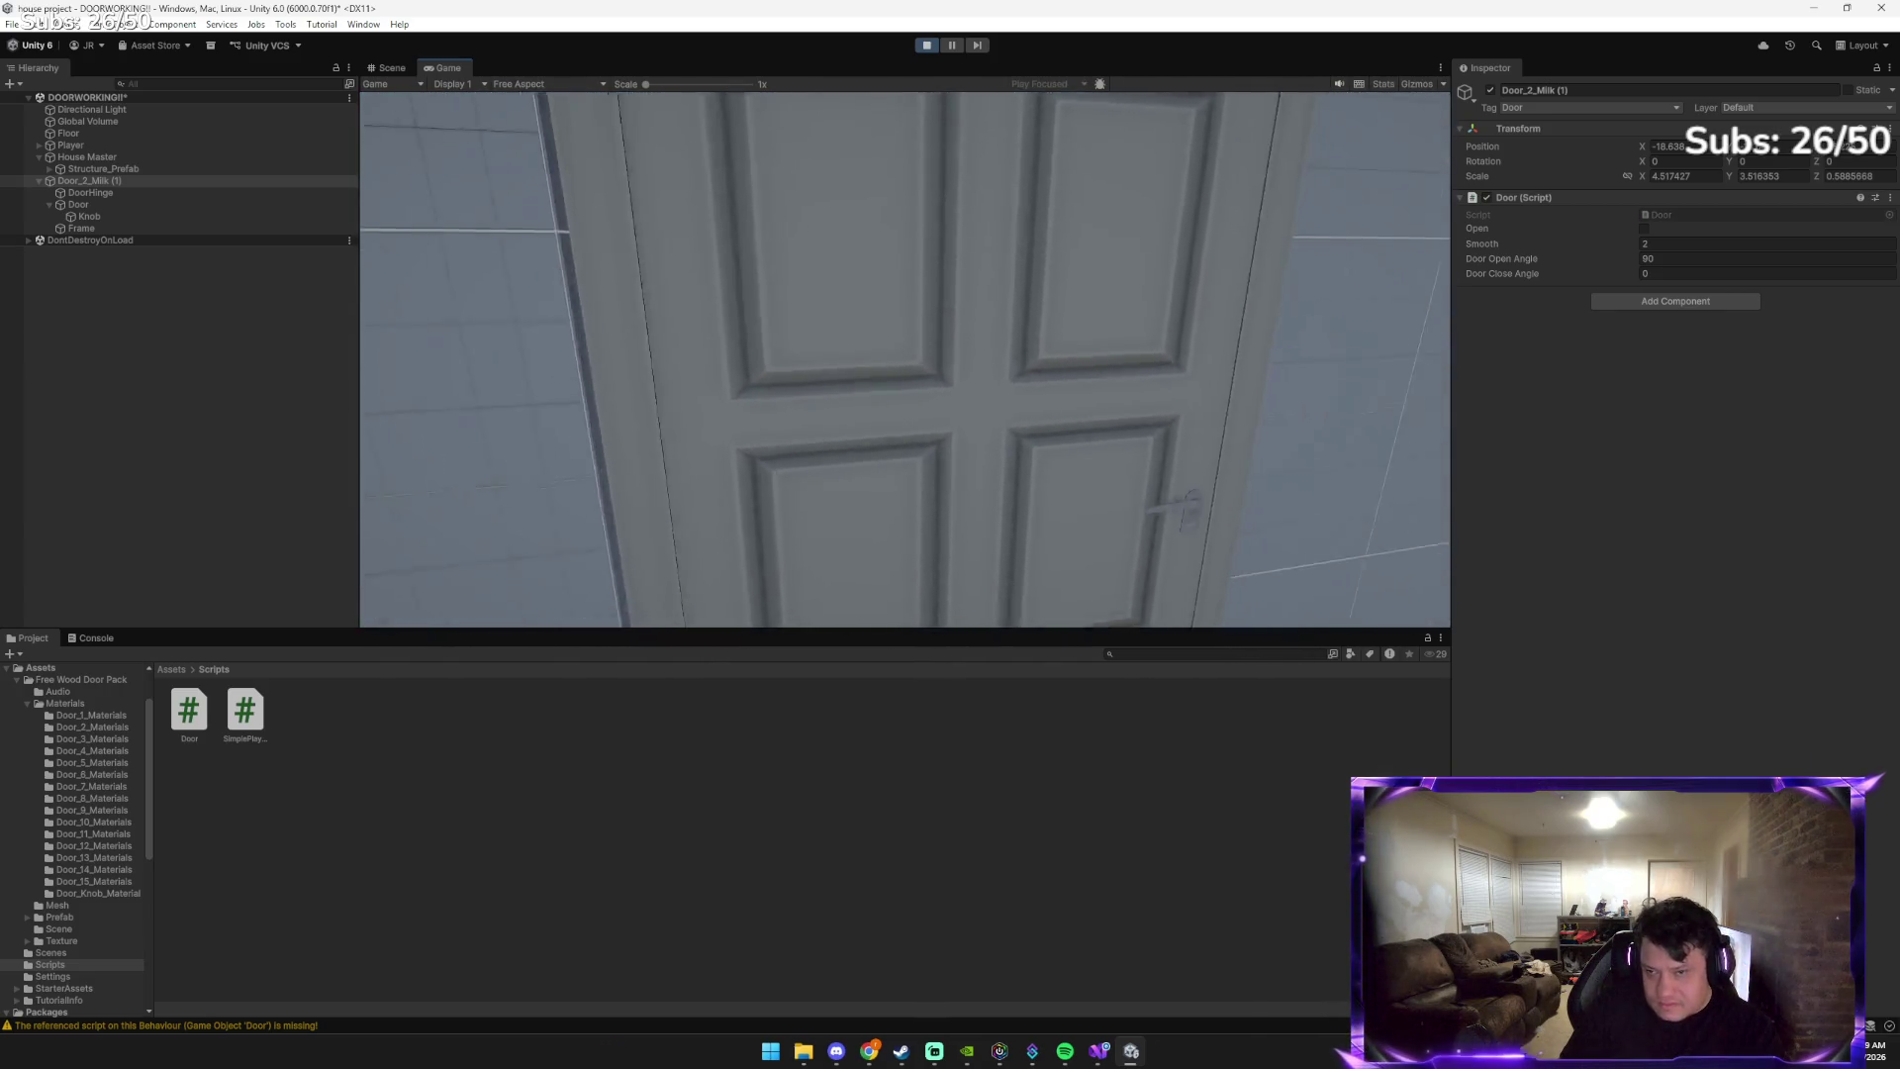
key(w)
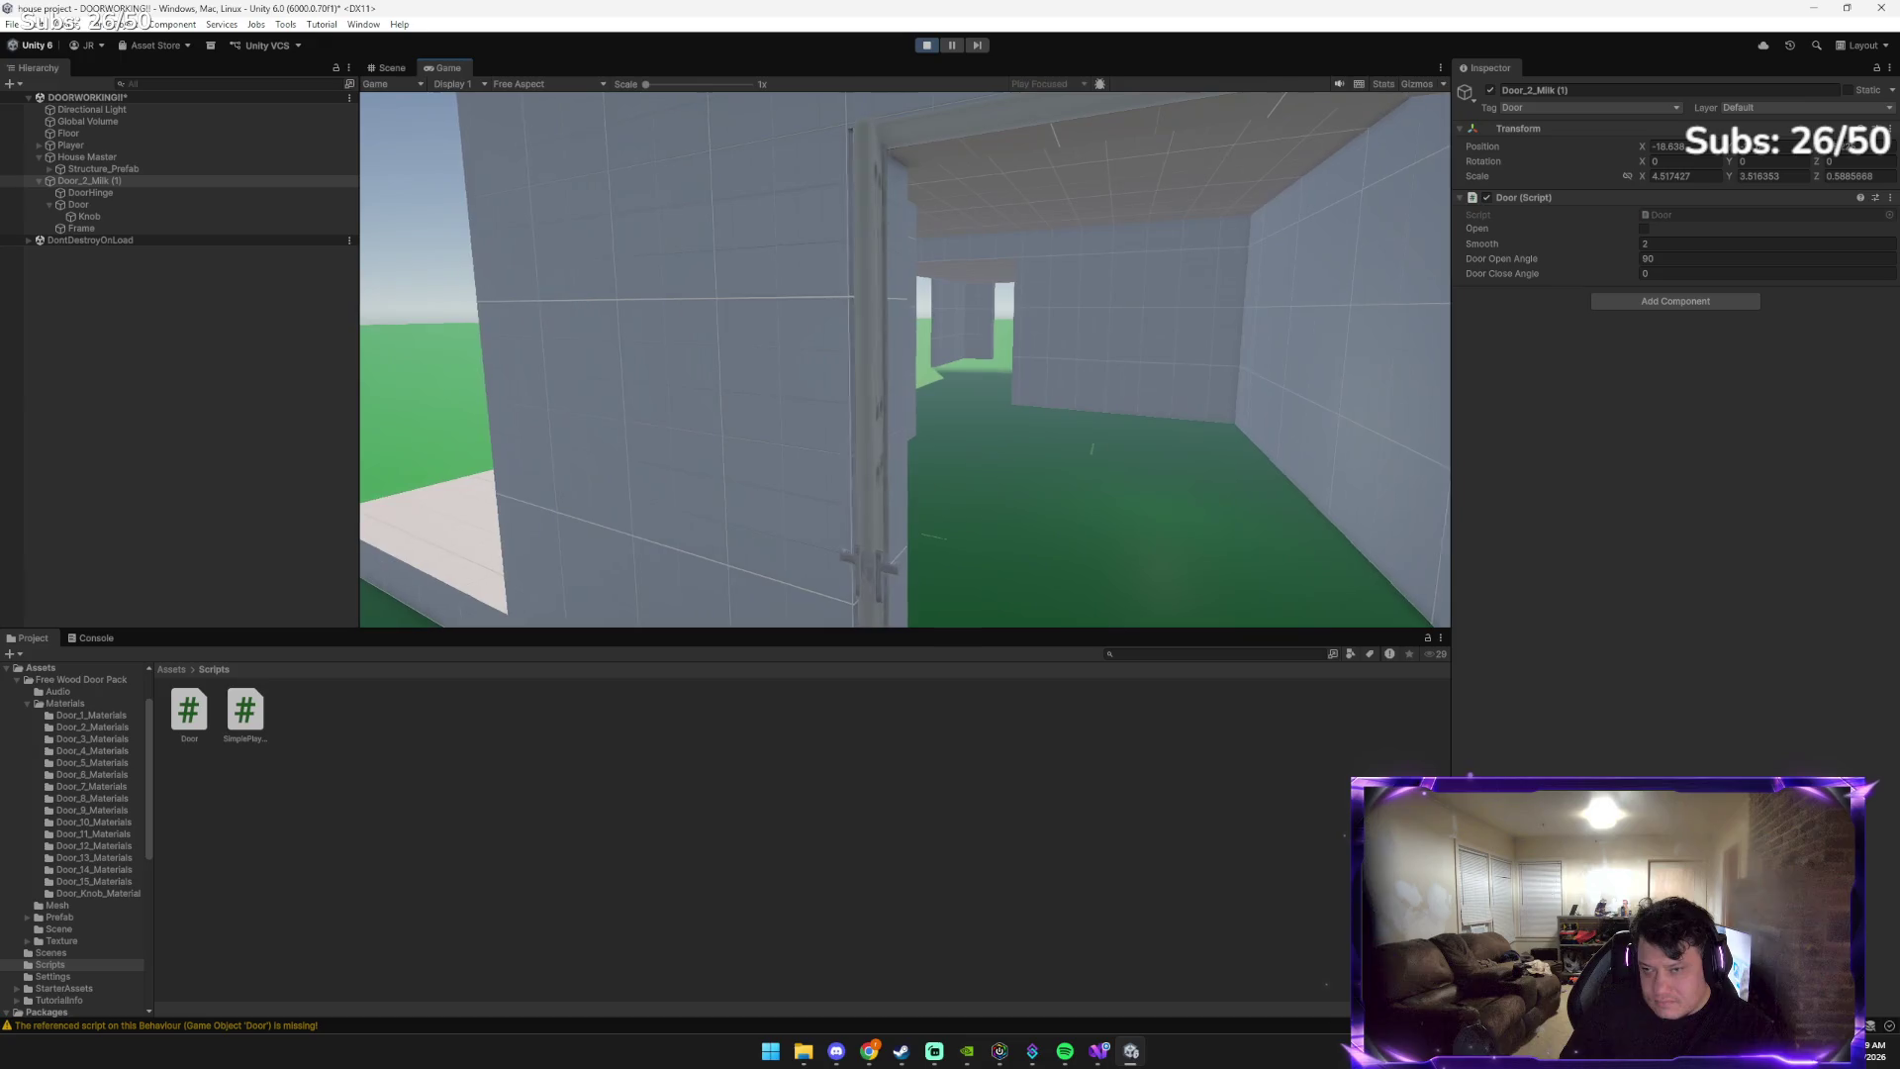
key(w)
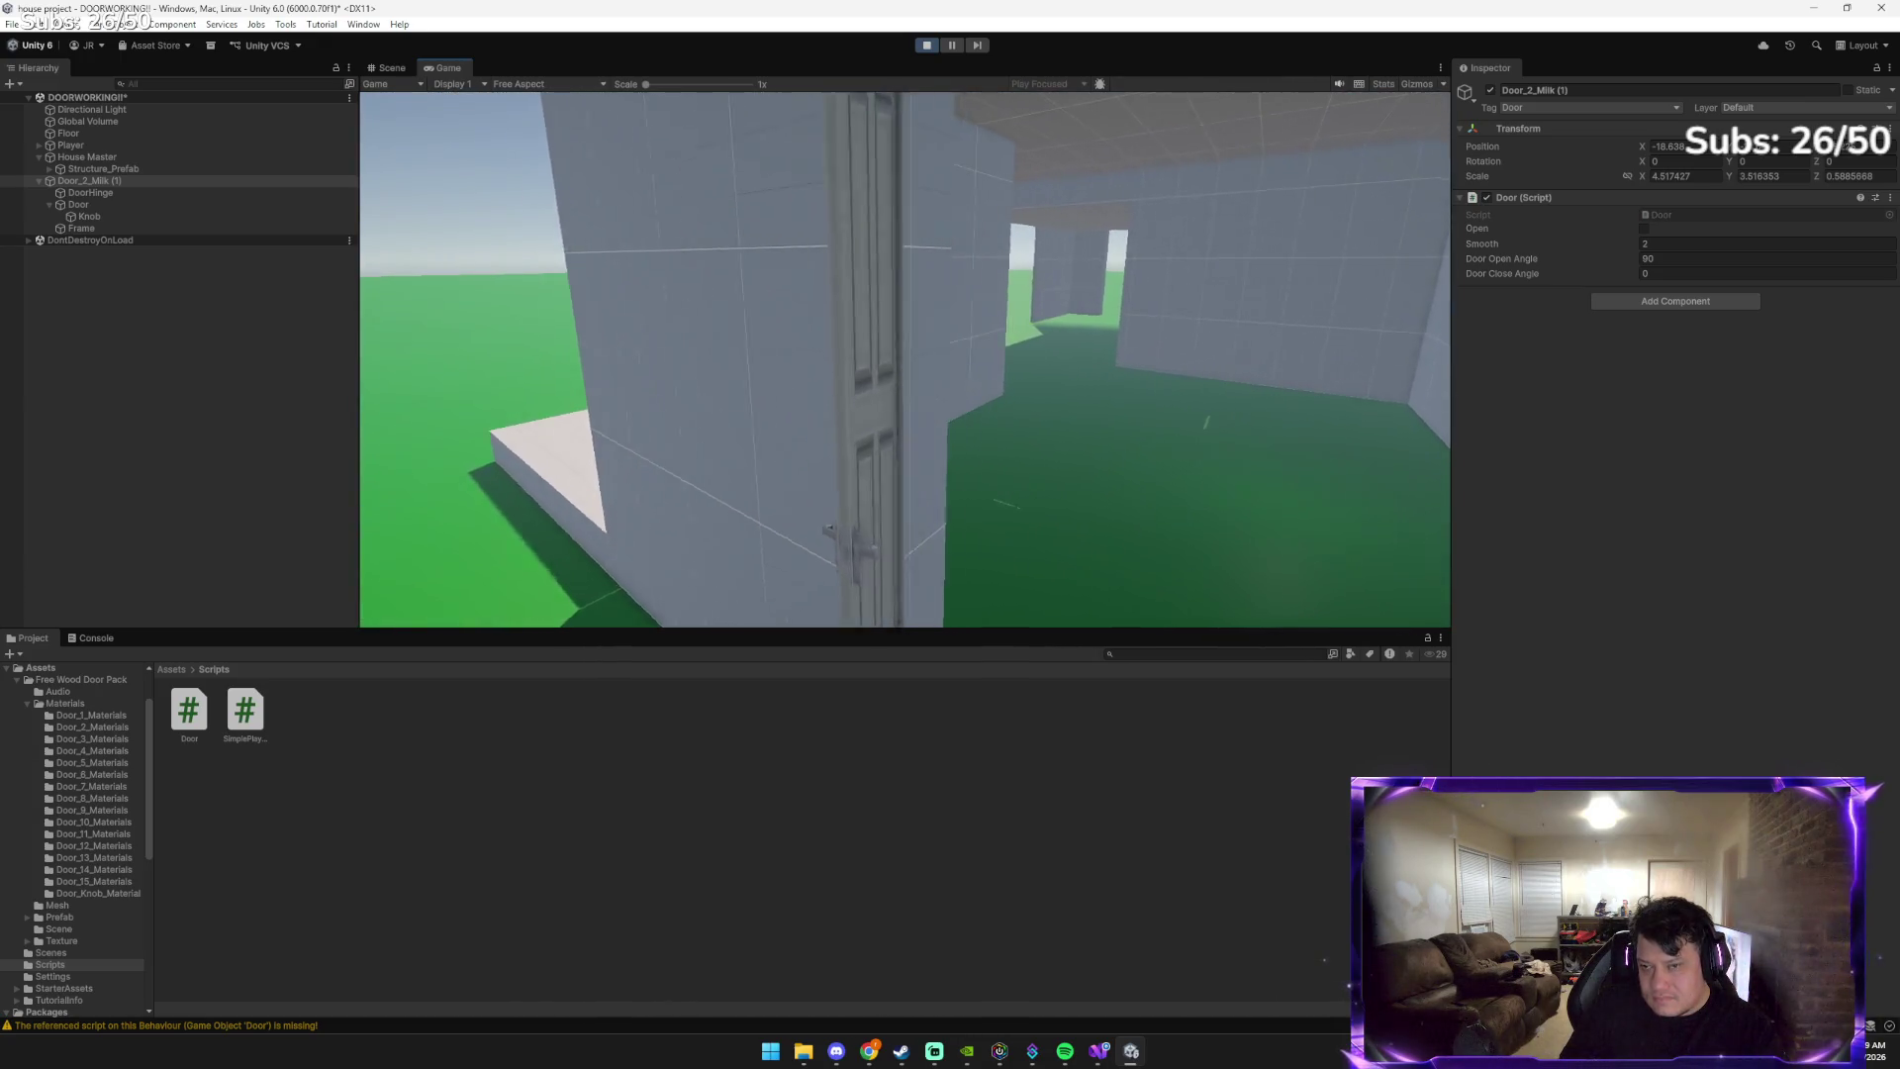
key(w)
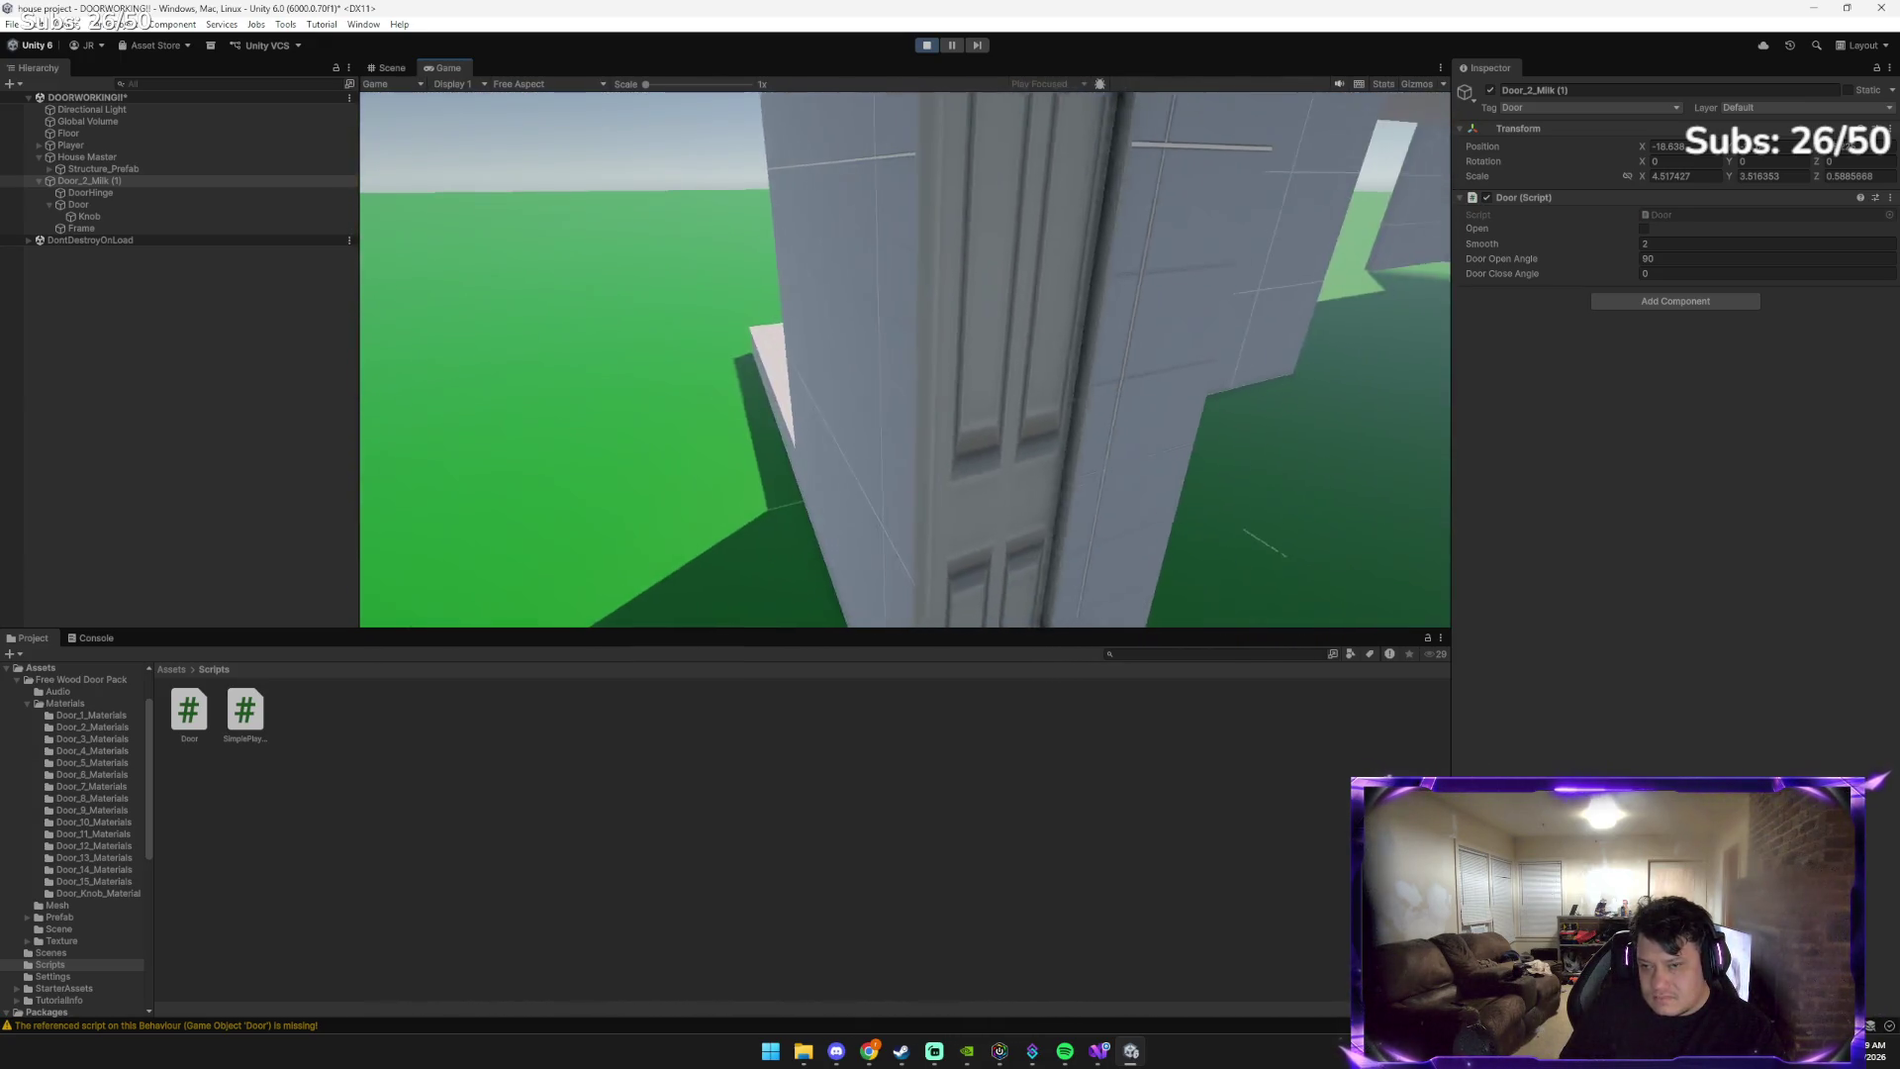
key(w)
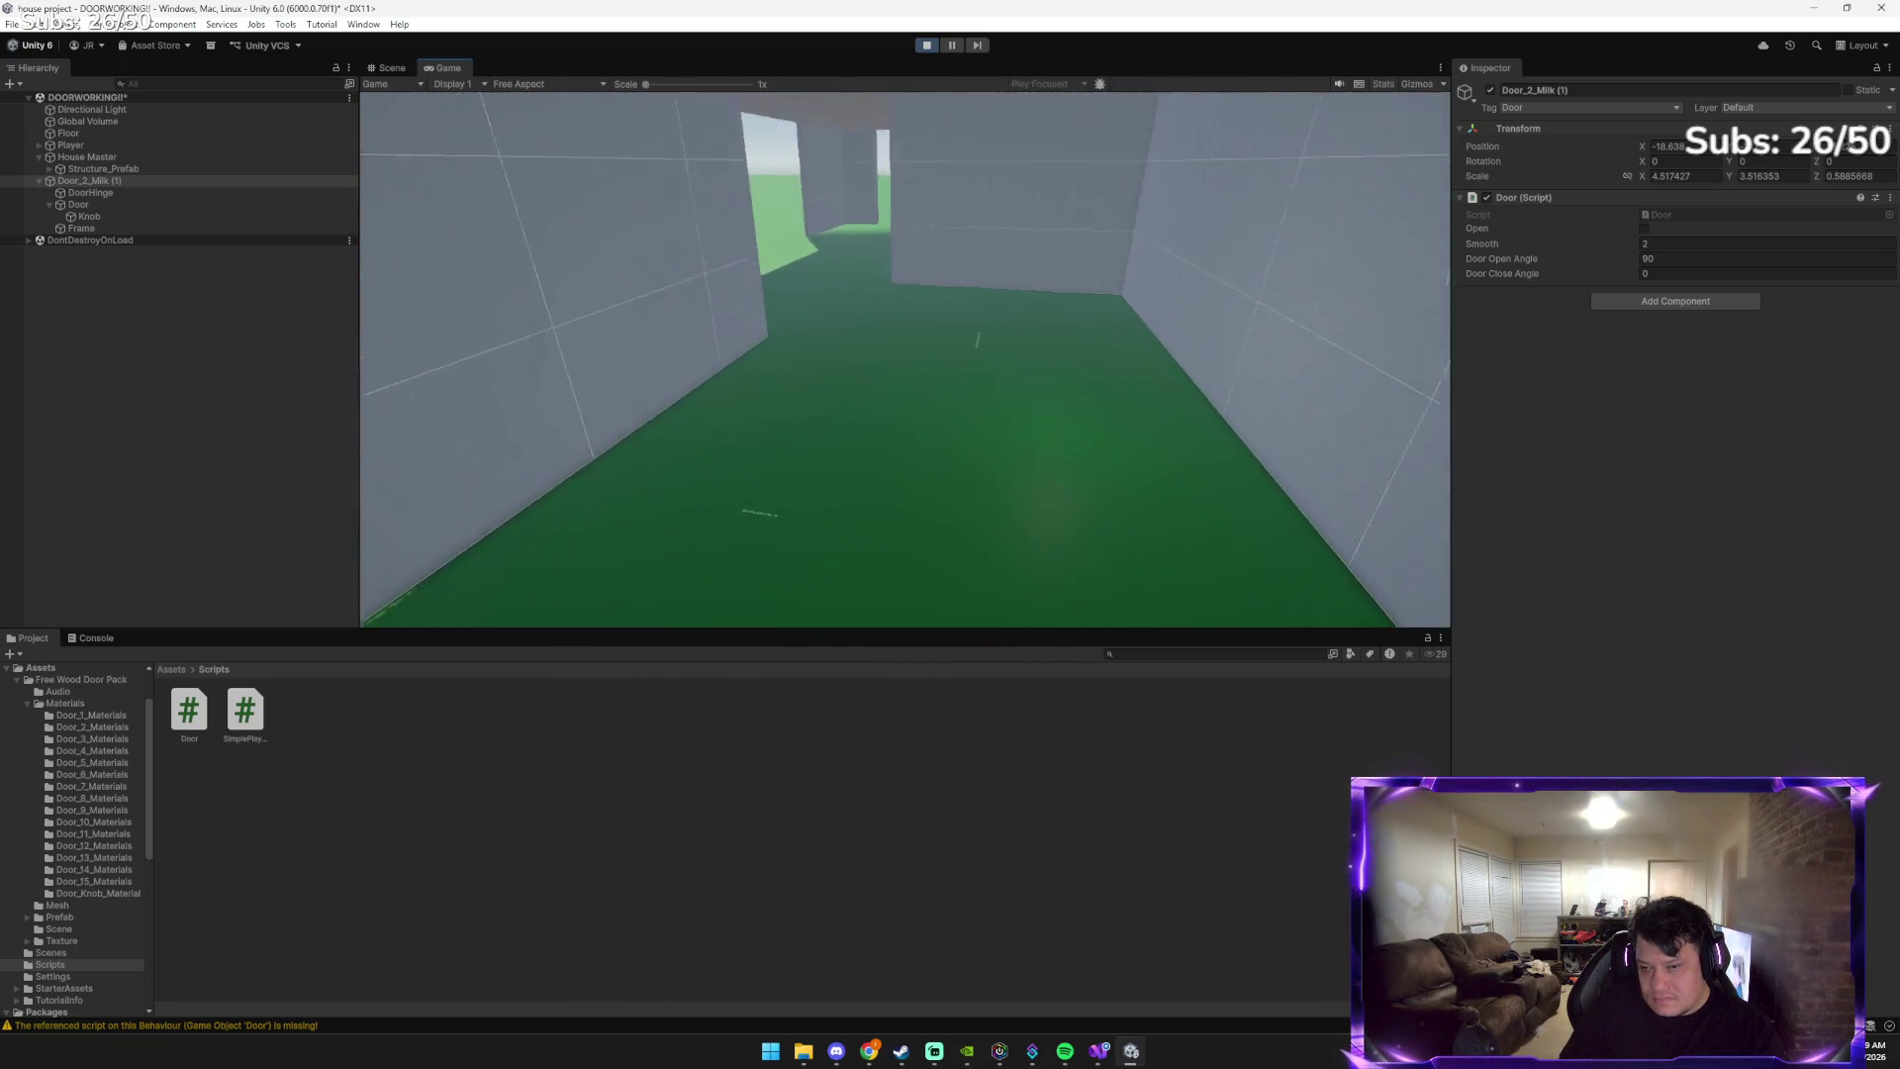
Open the door onto the lawn, walk through and back into the corridor, then stop Play mode
key(e)
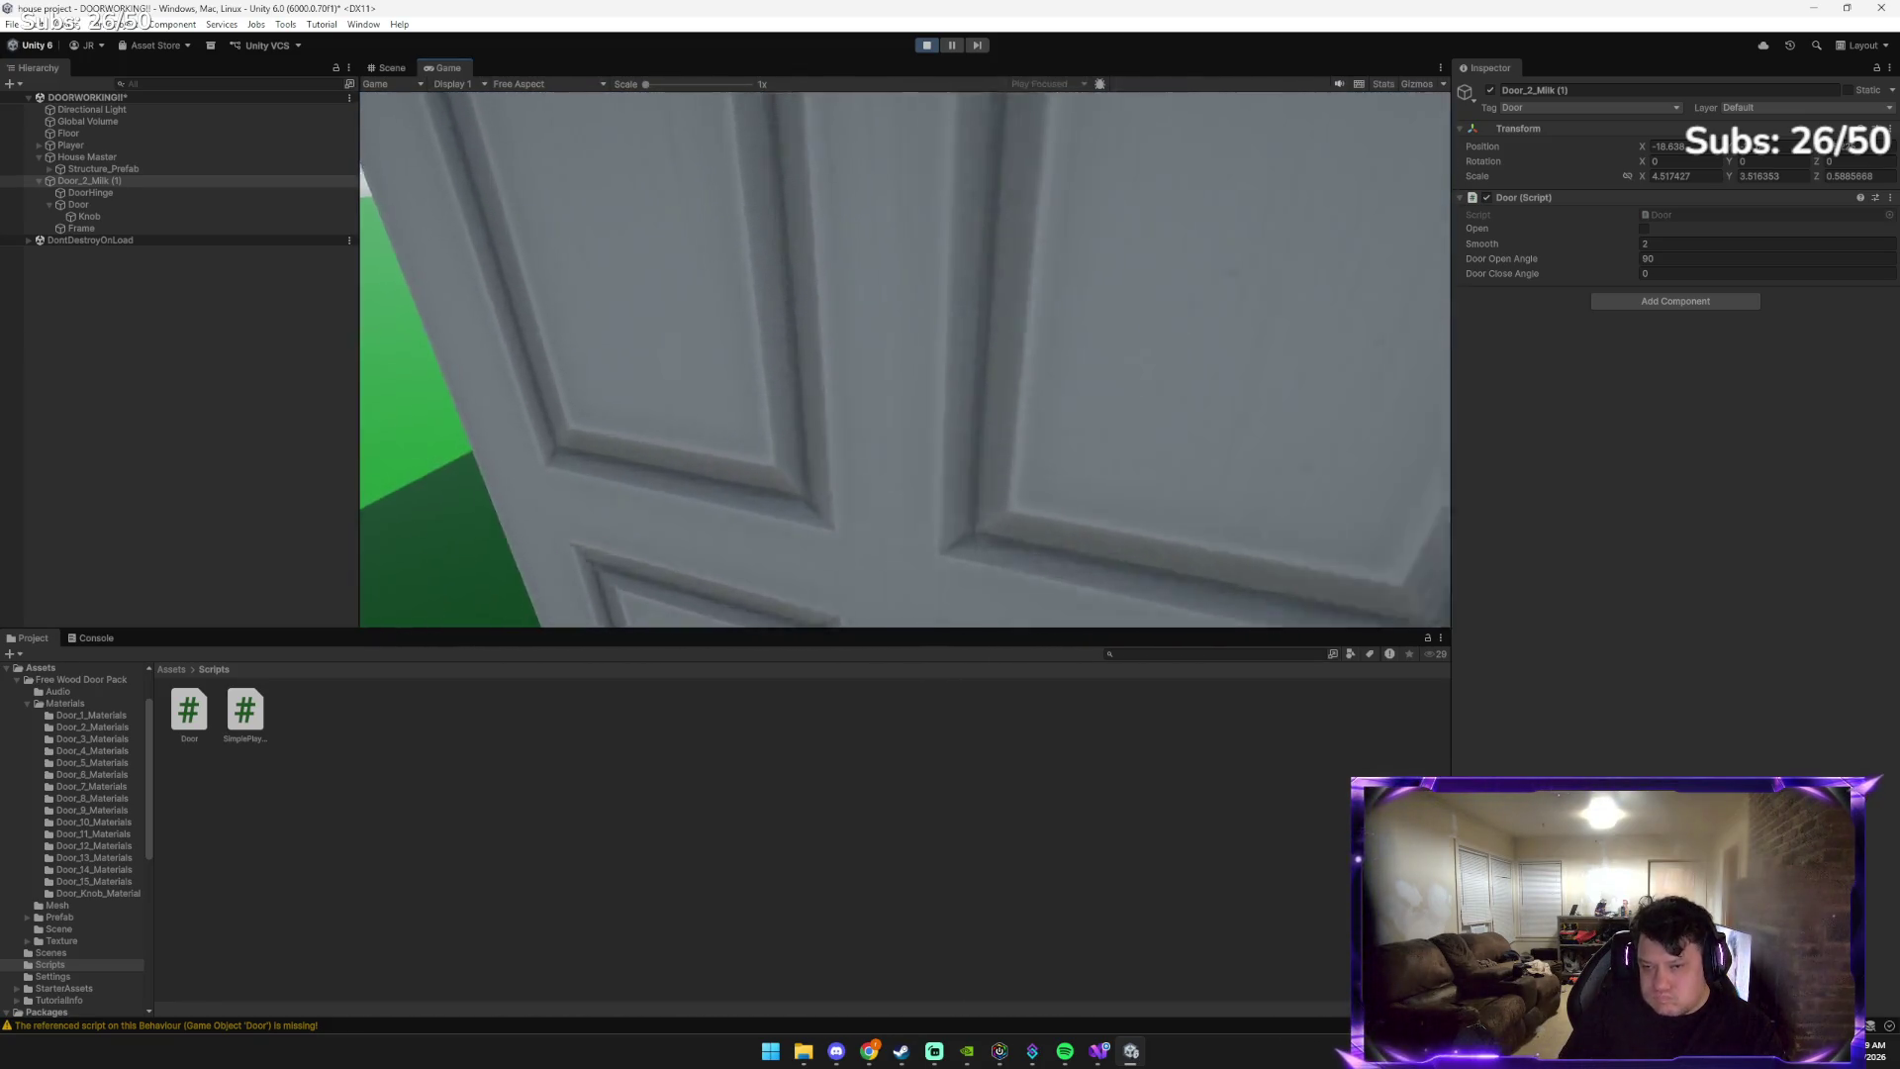
key(w)
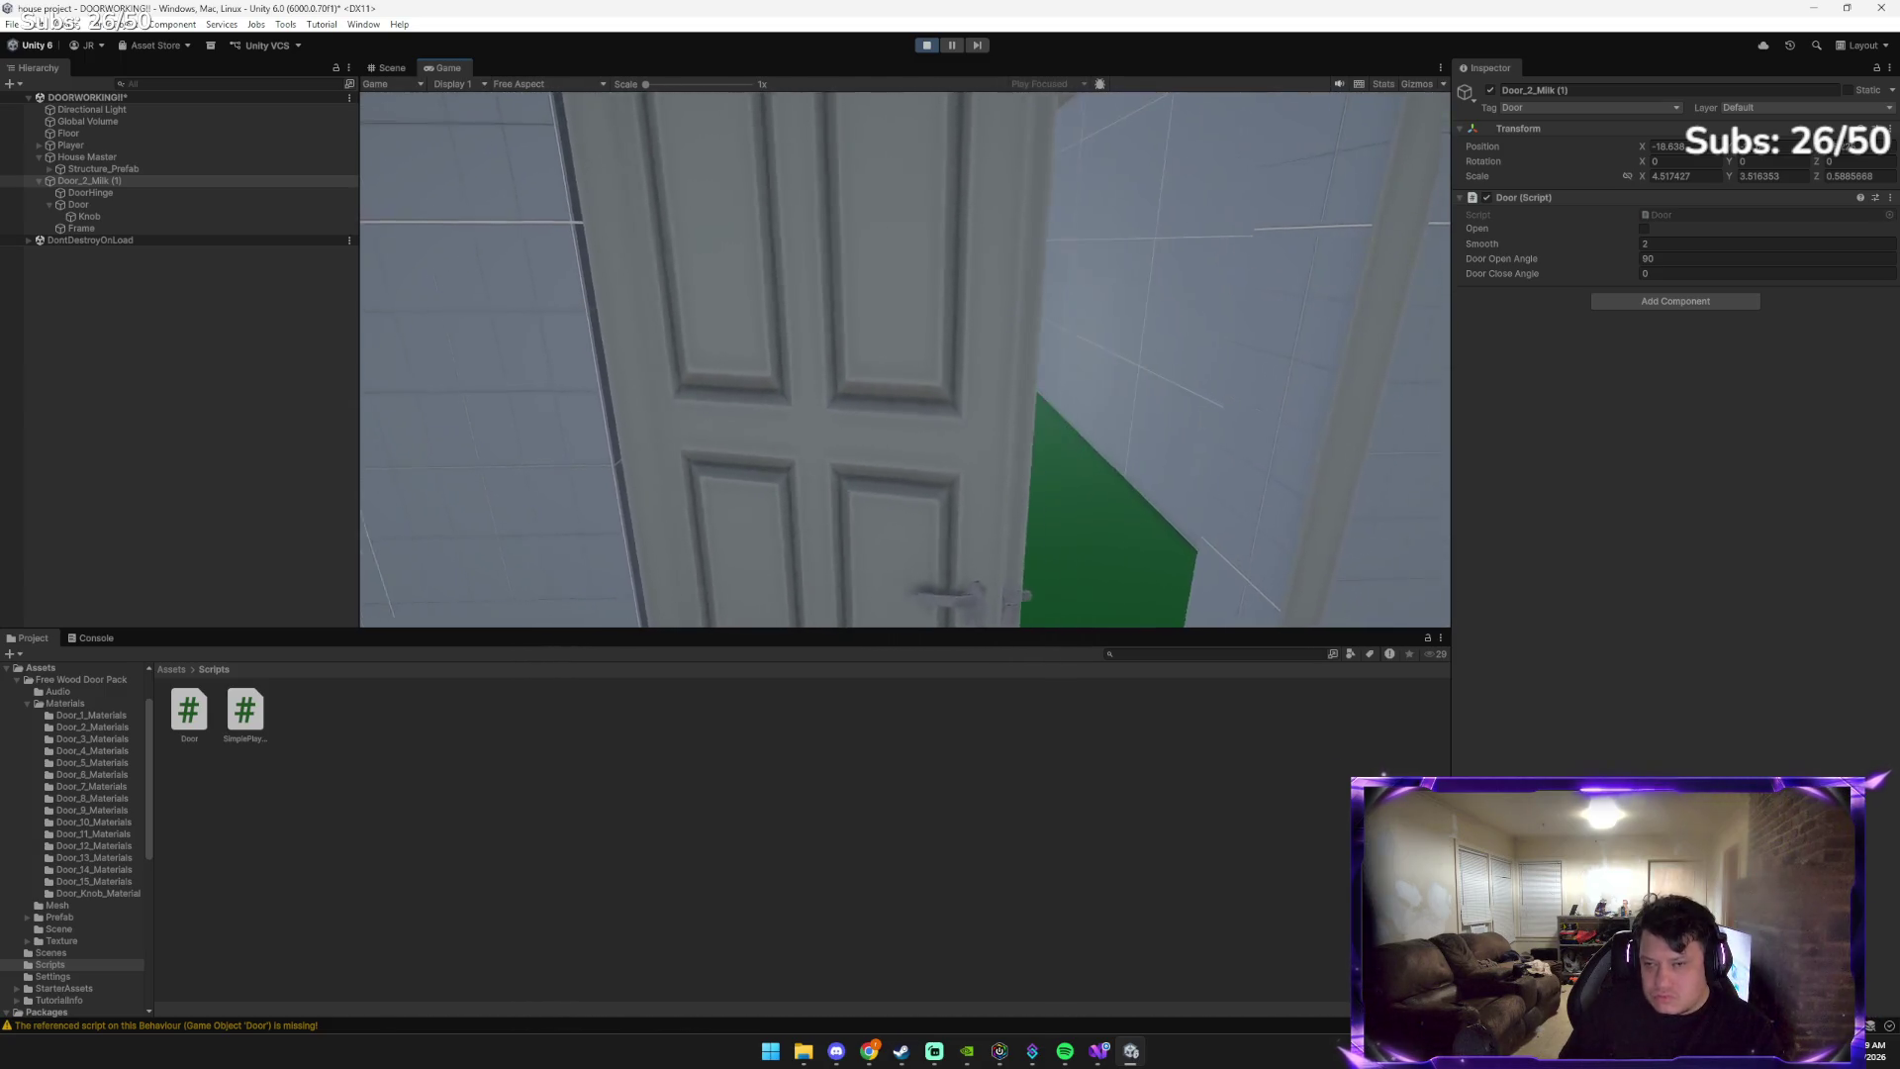
key(w)
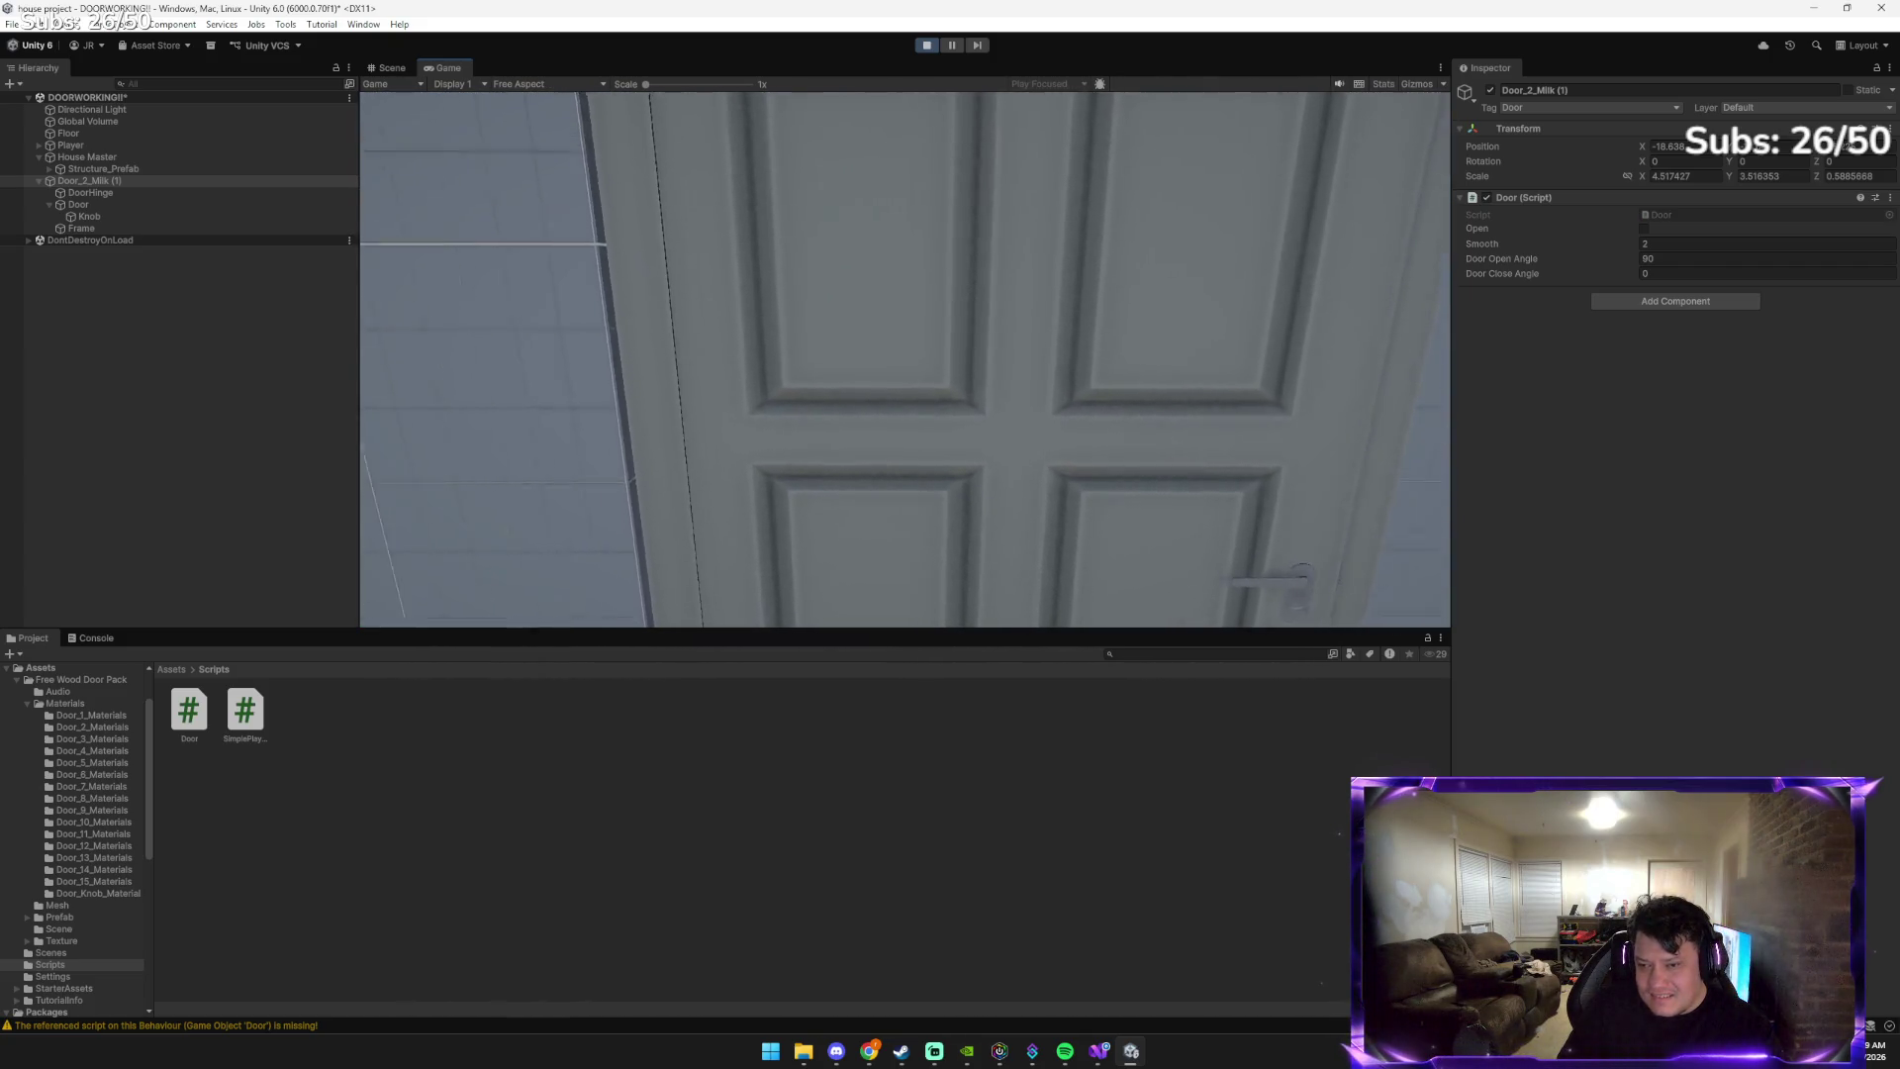
key(s)
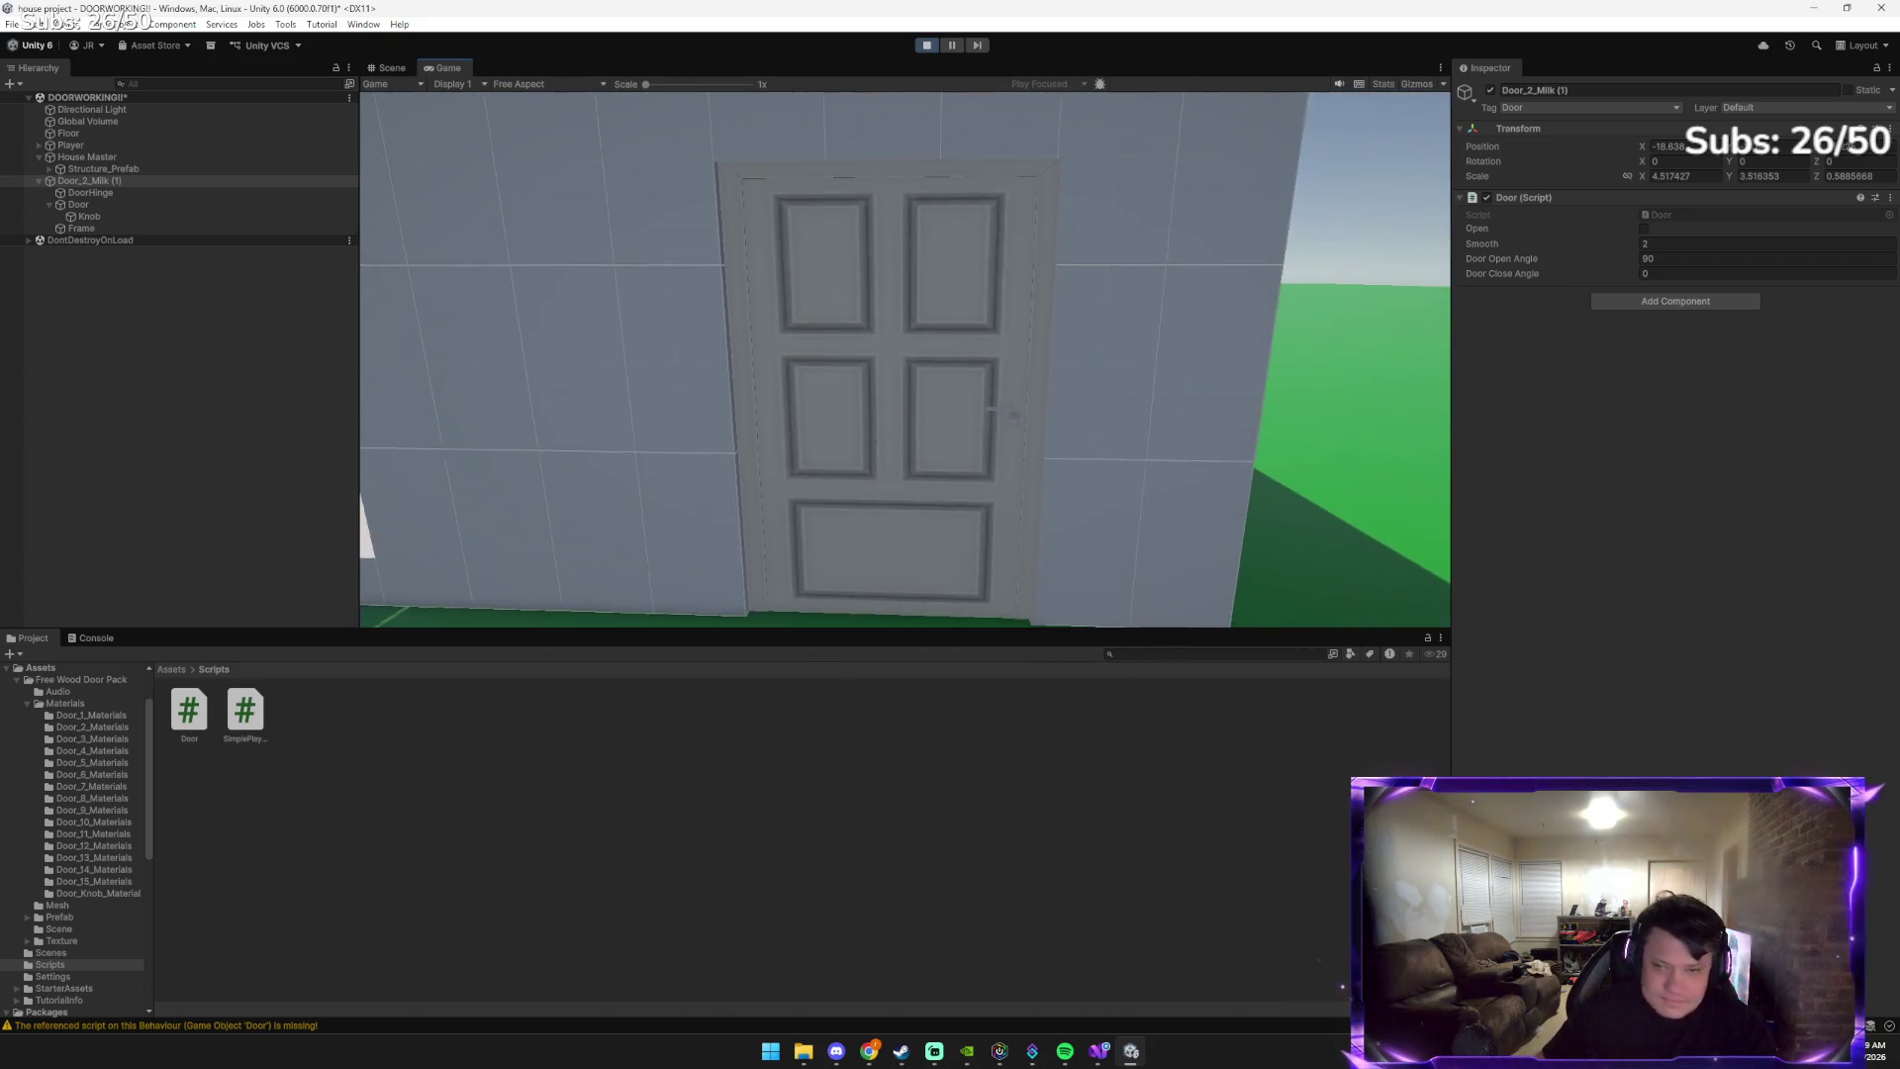
key(w)
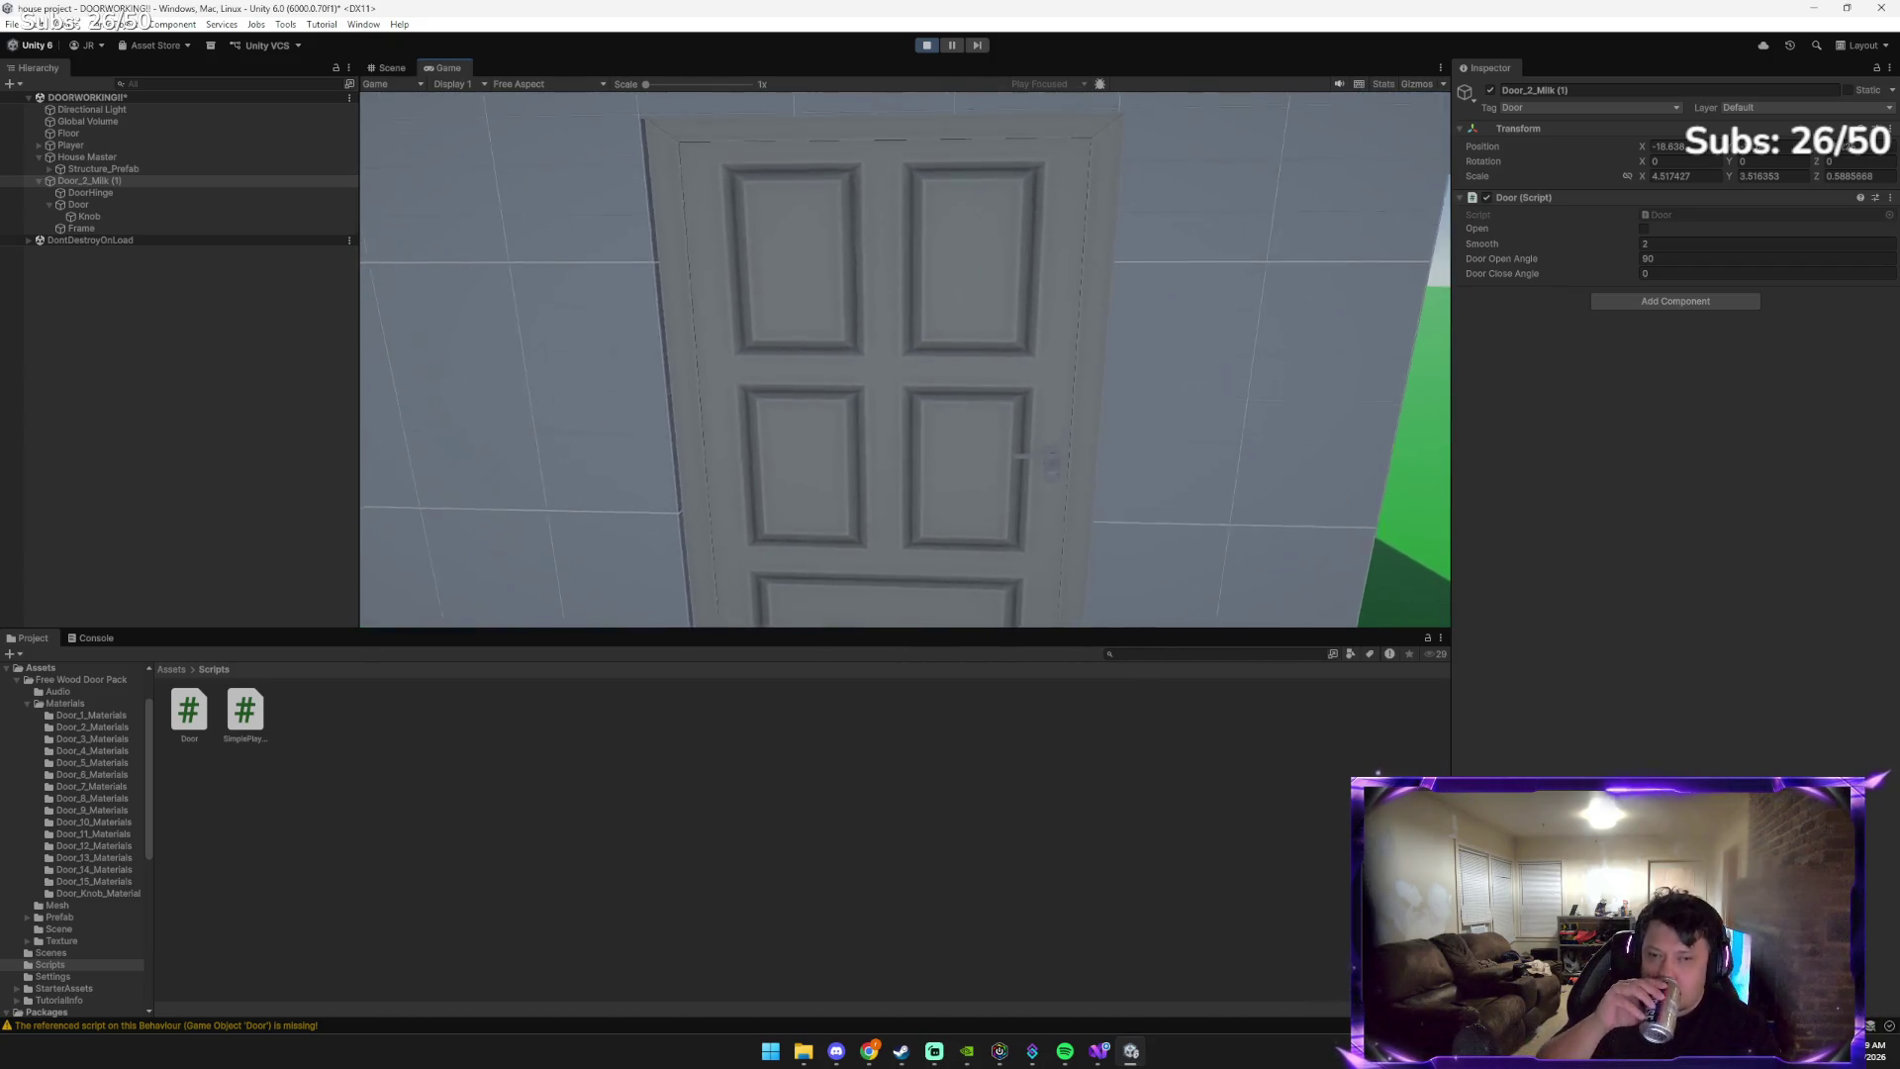
key(w)
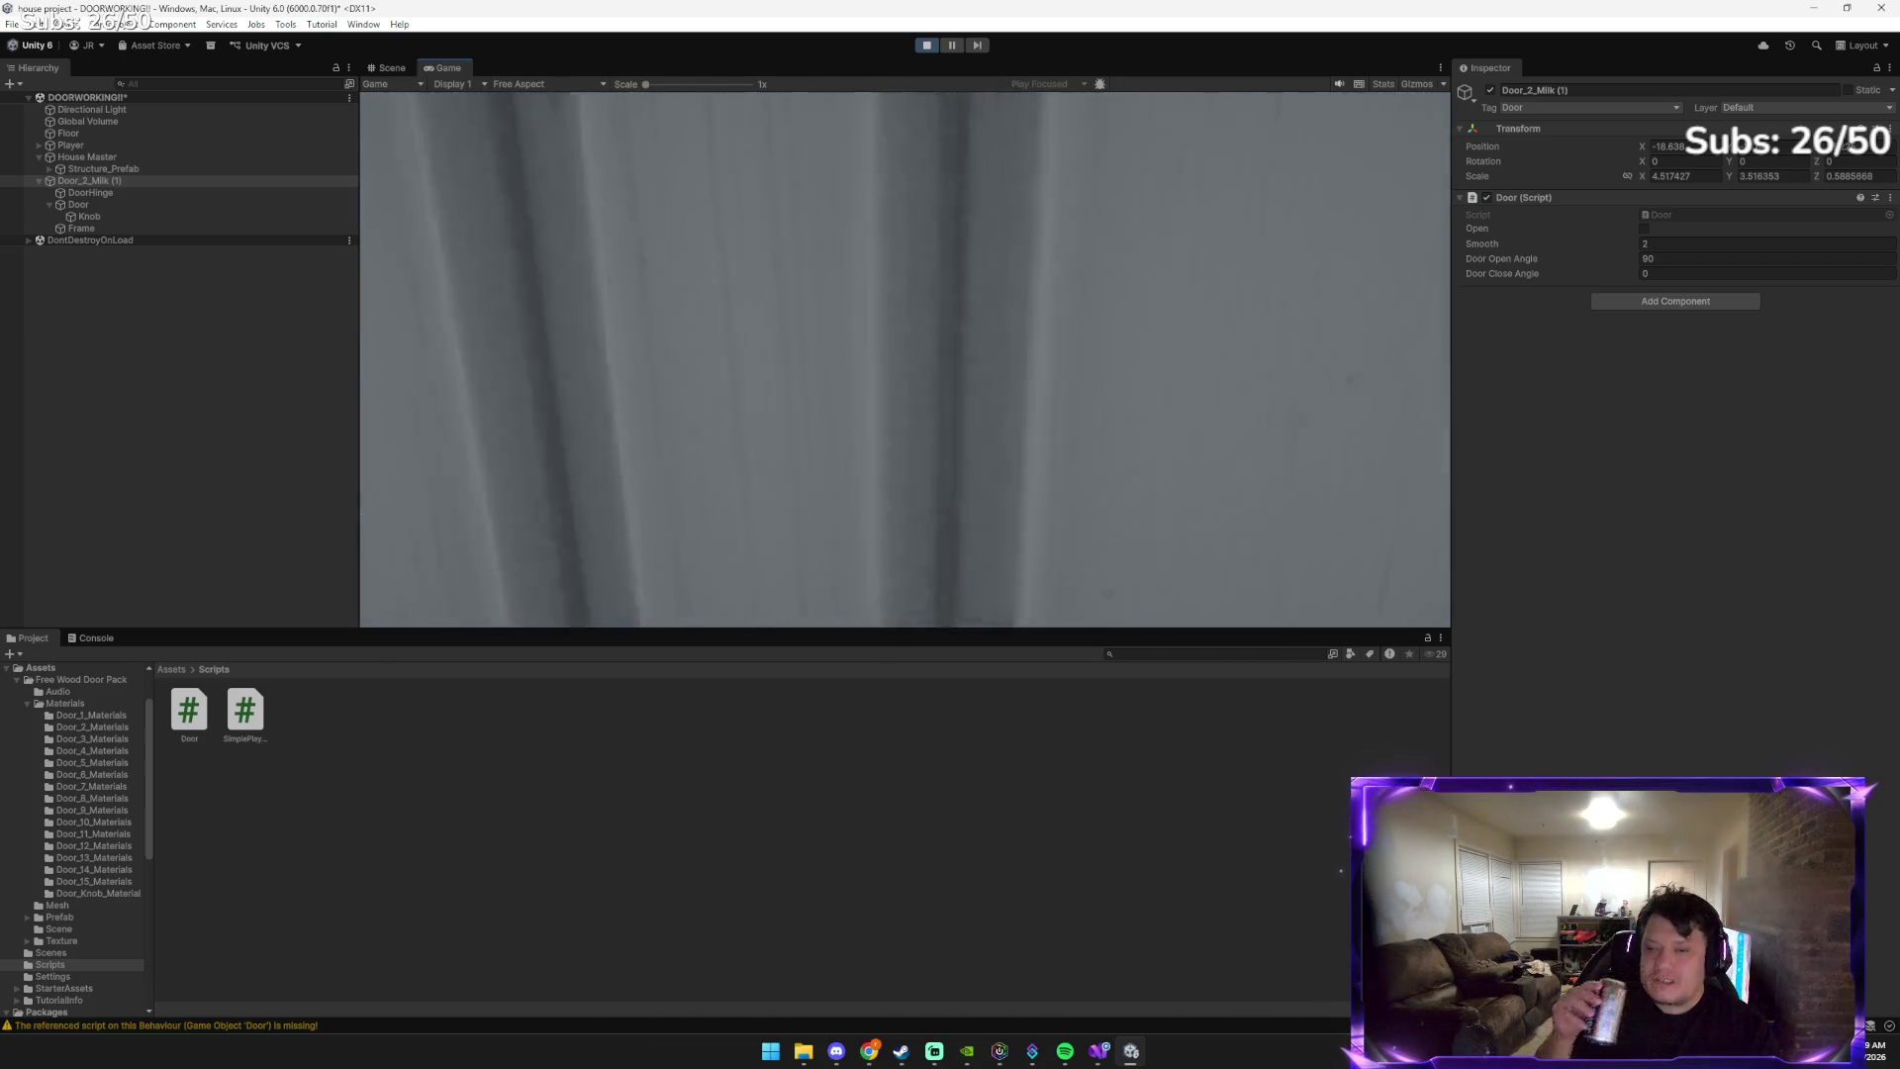
key(s)
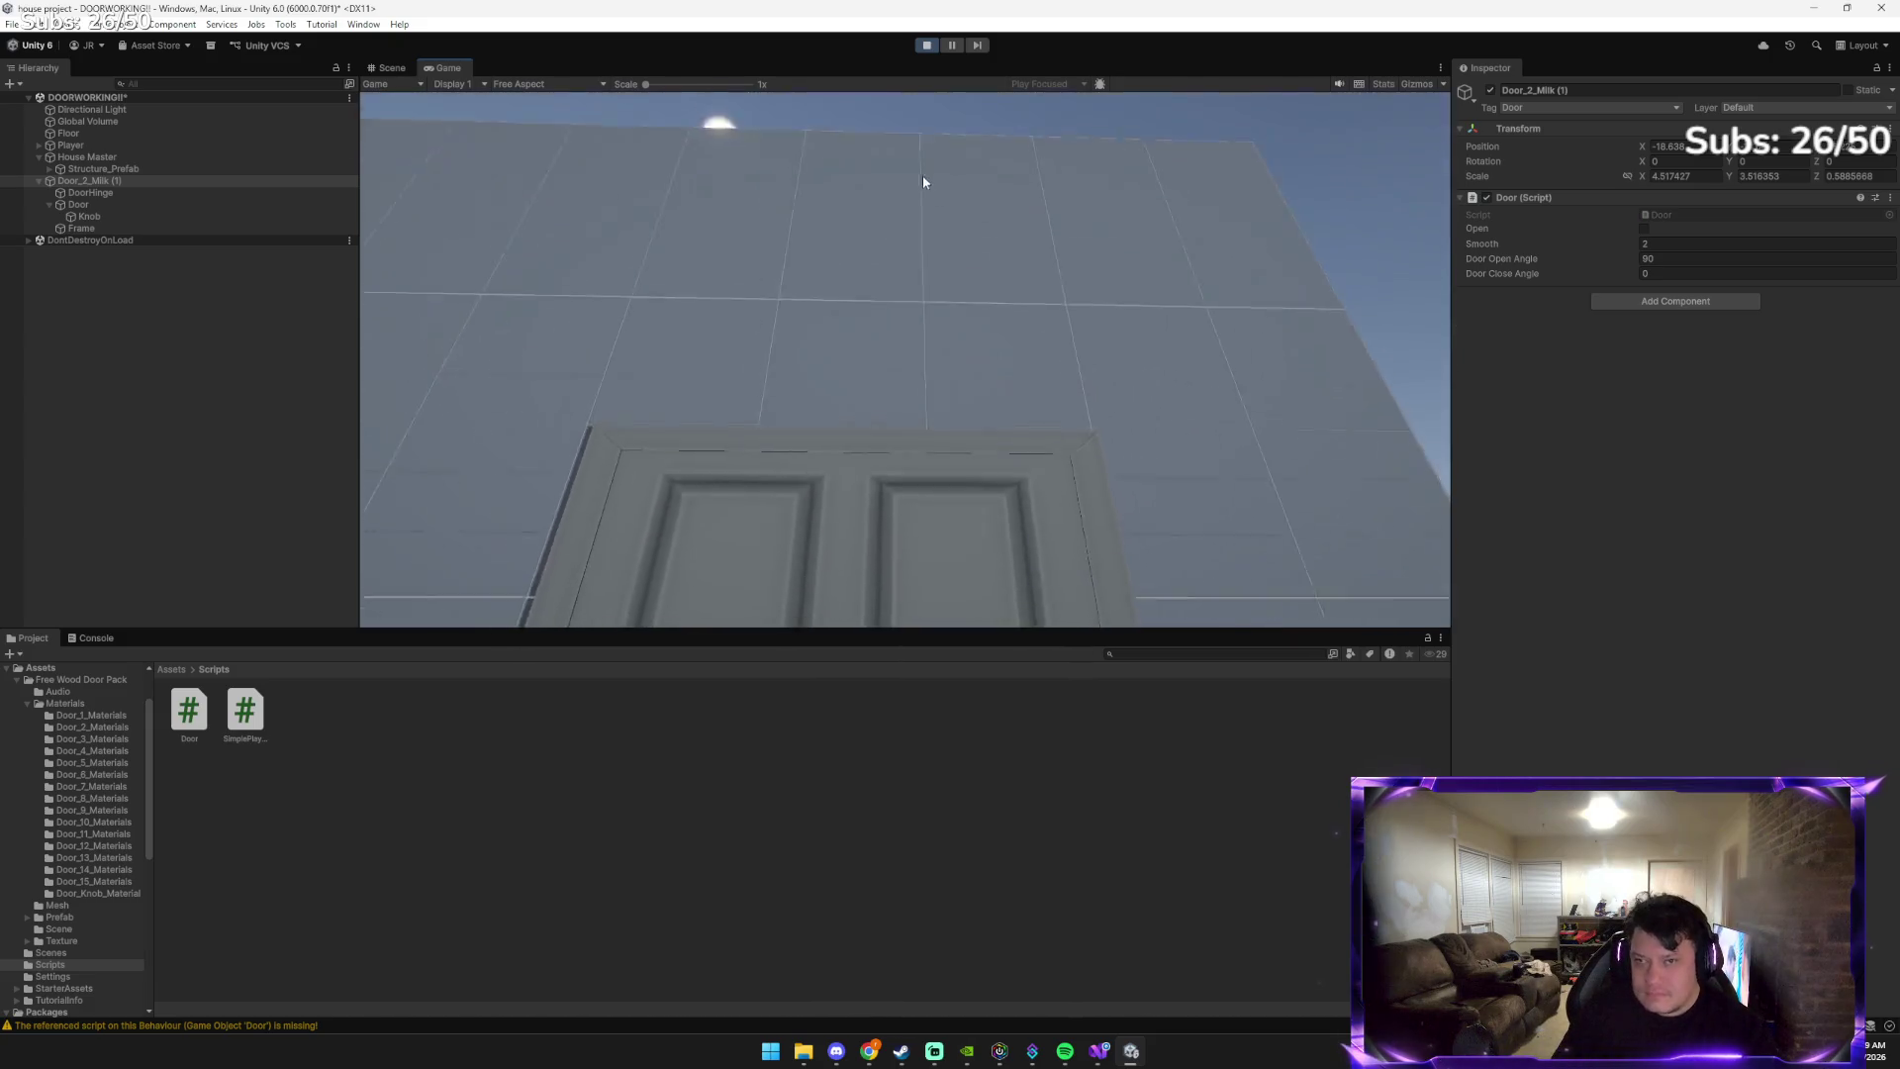
click(927, 44)
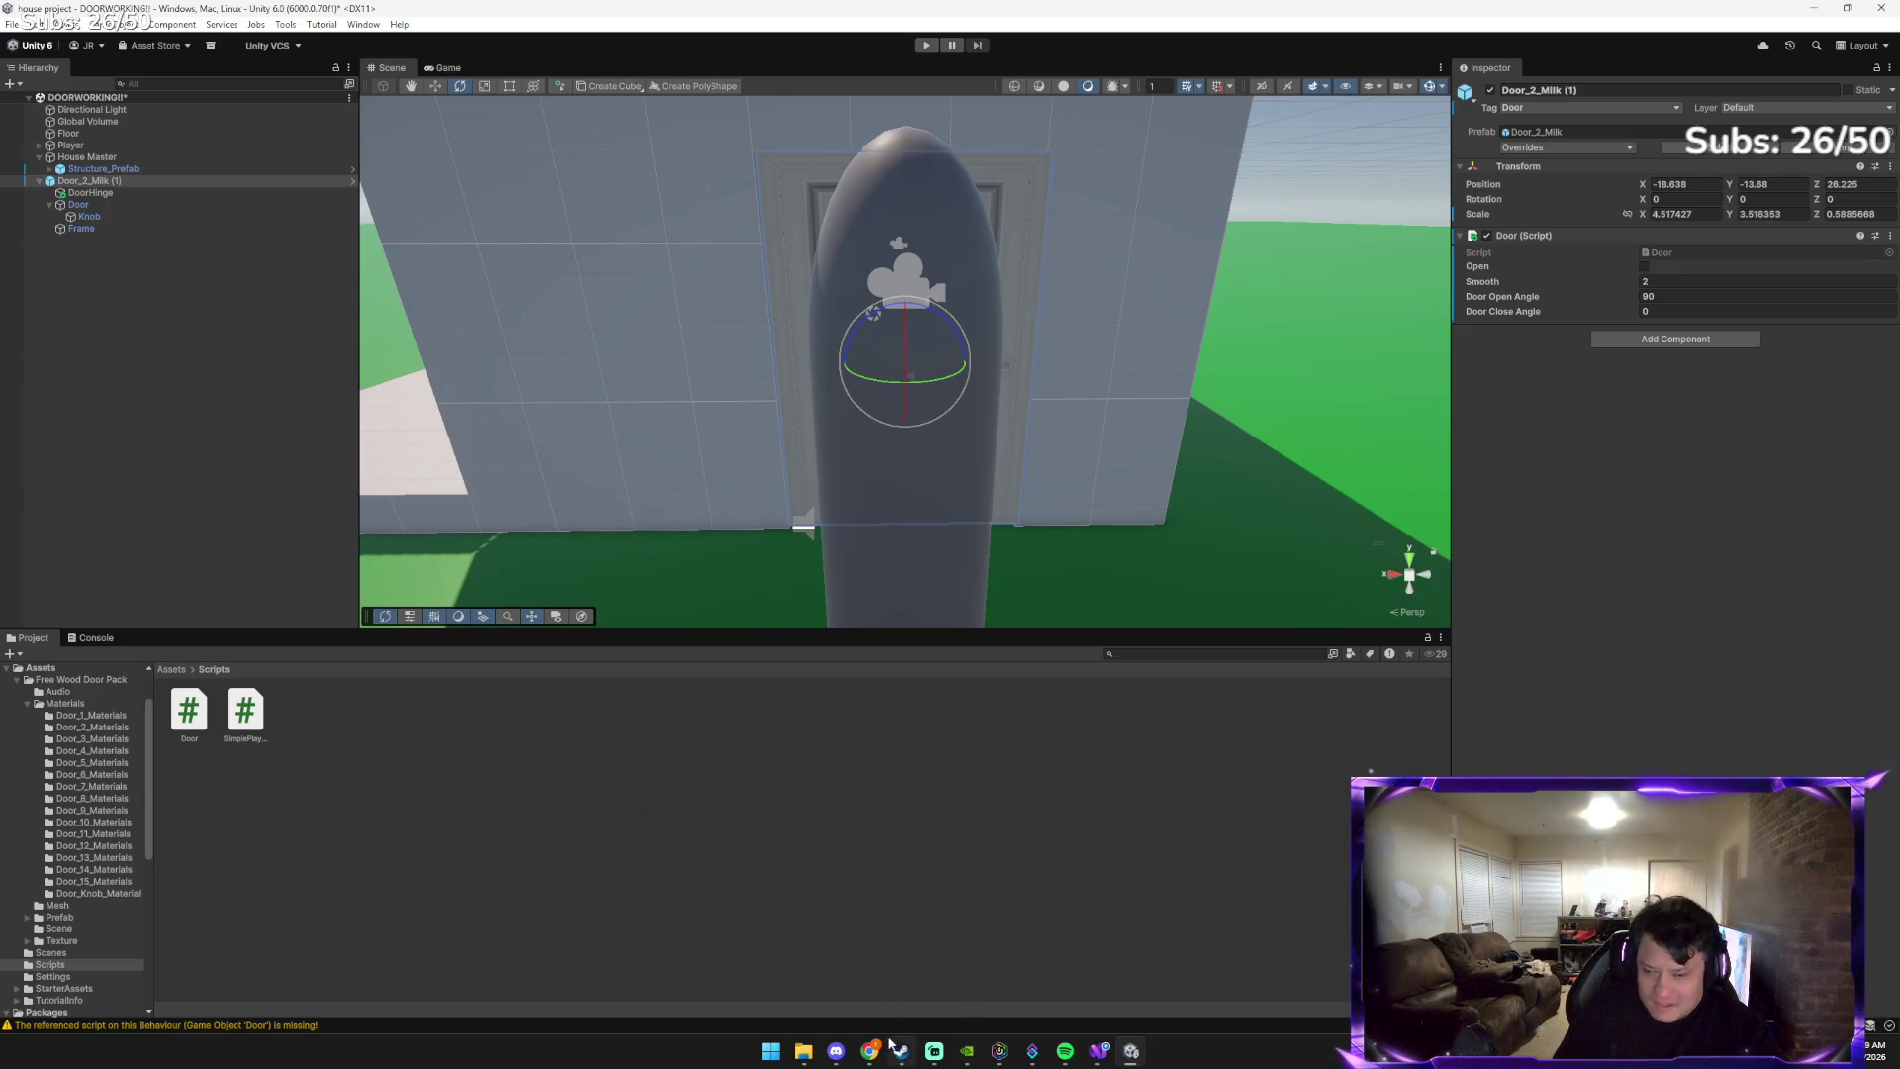
Bring up the Chrome Gemini window, then go to the 'Doors in Unity in 1 minute' YouTube tab
mouse_move(871, 1047)
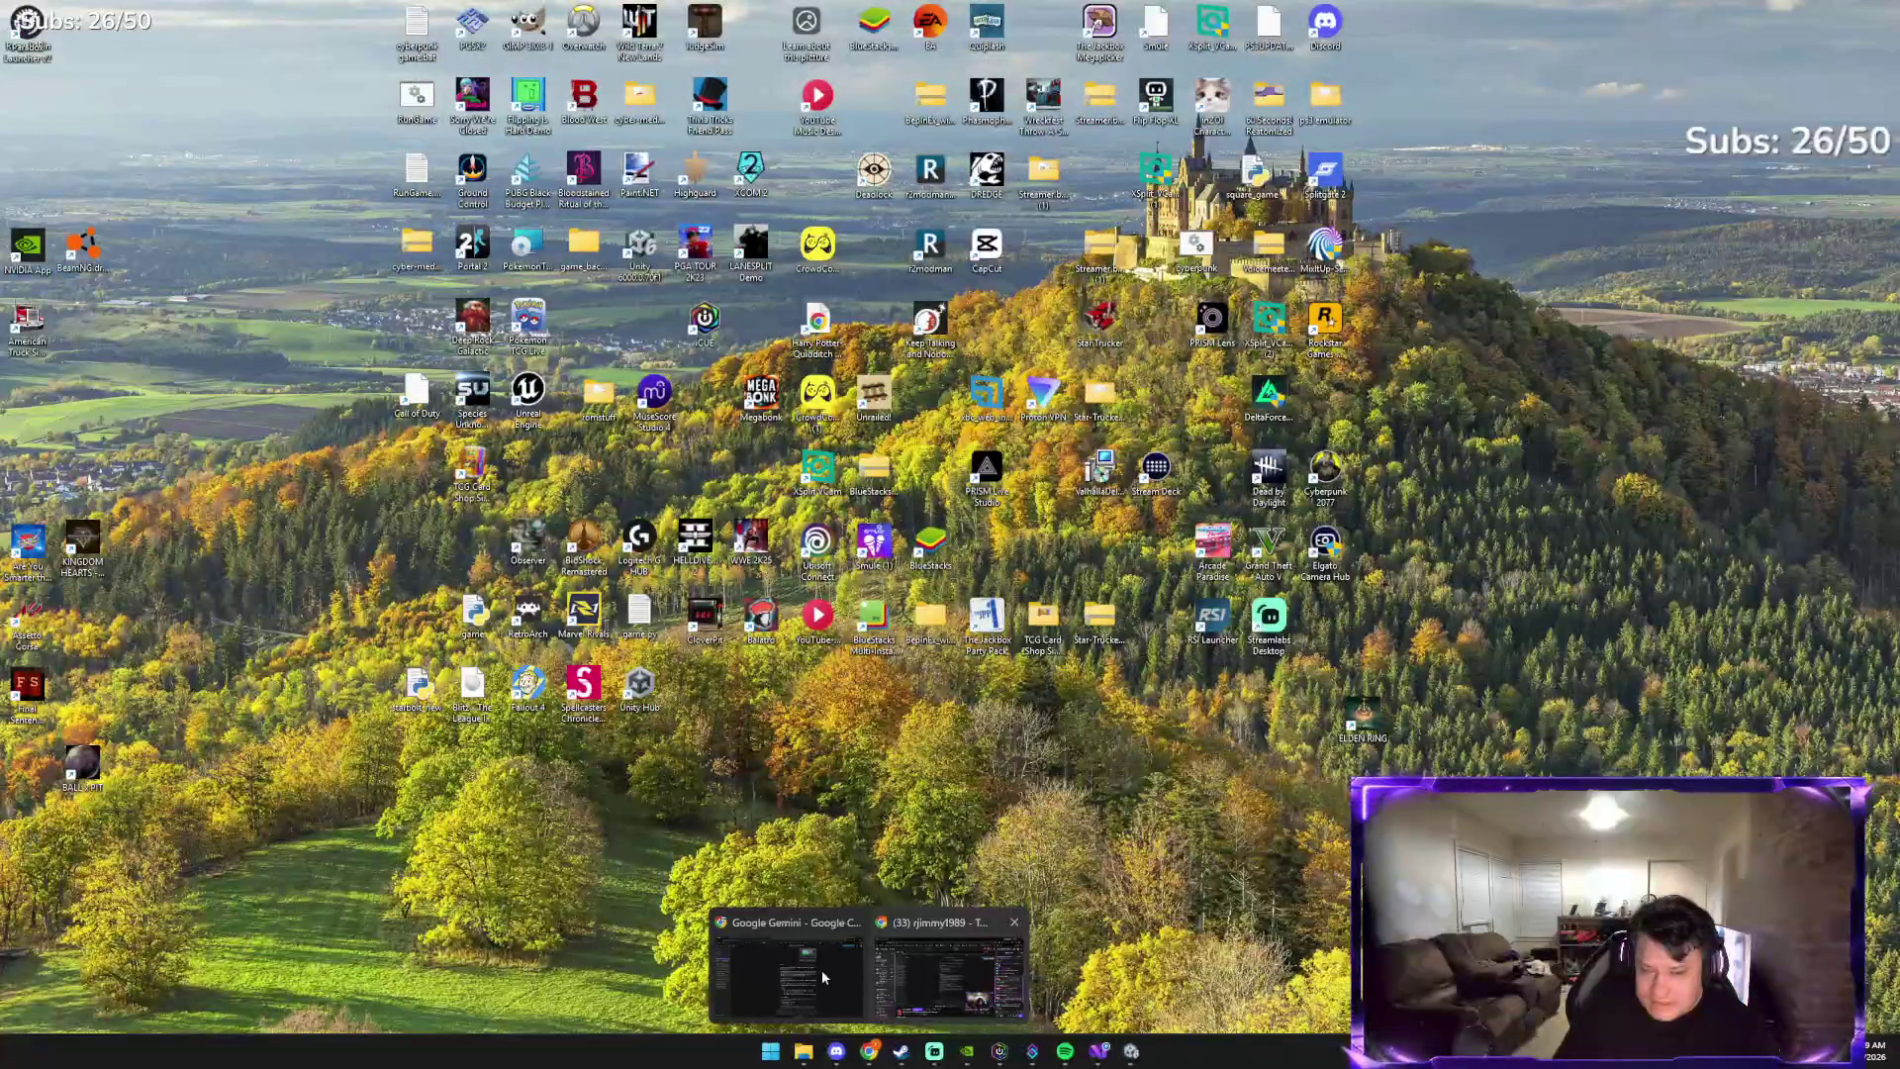
click(821, 976)
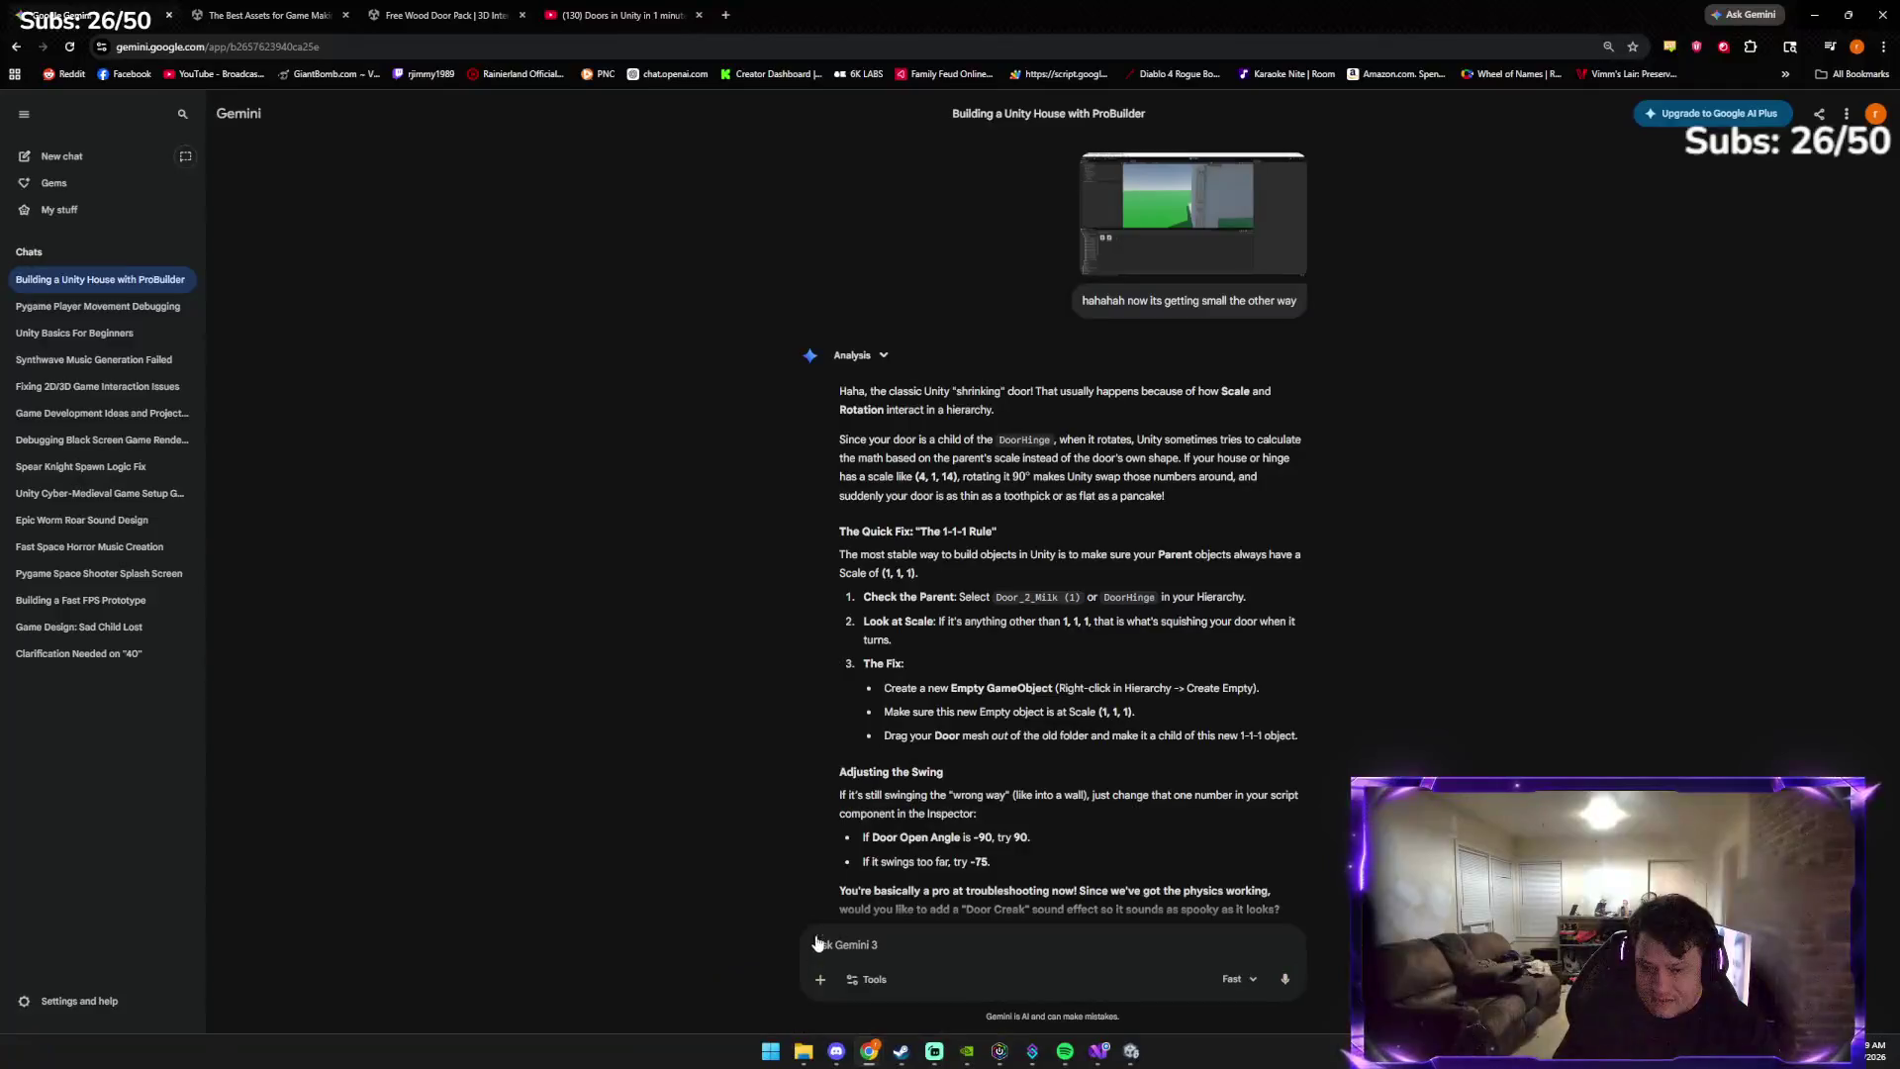
click(653, 10)
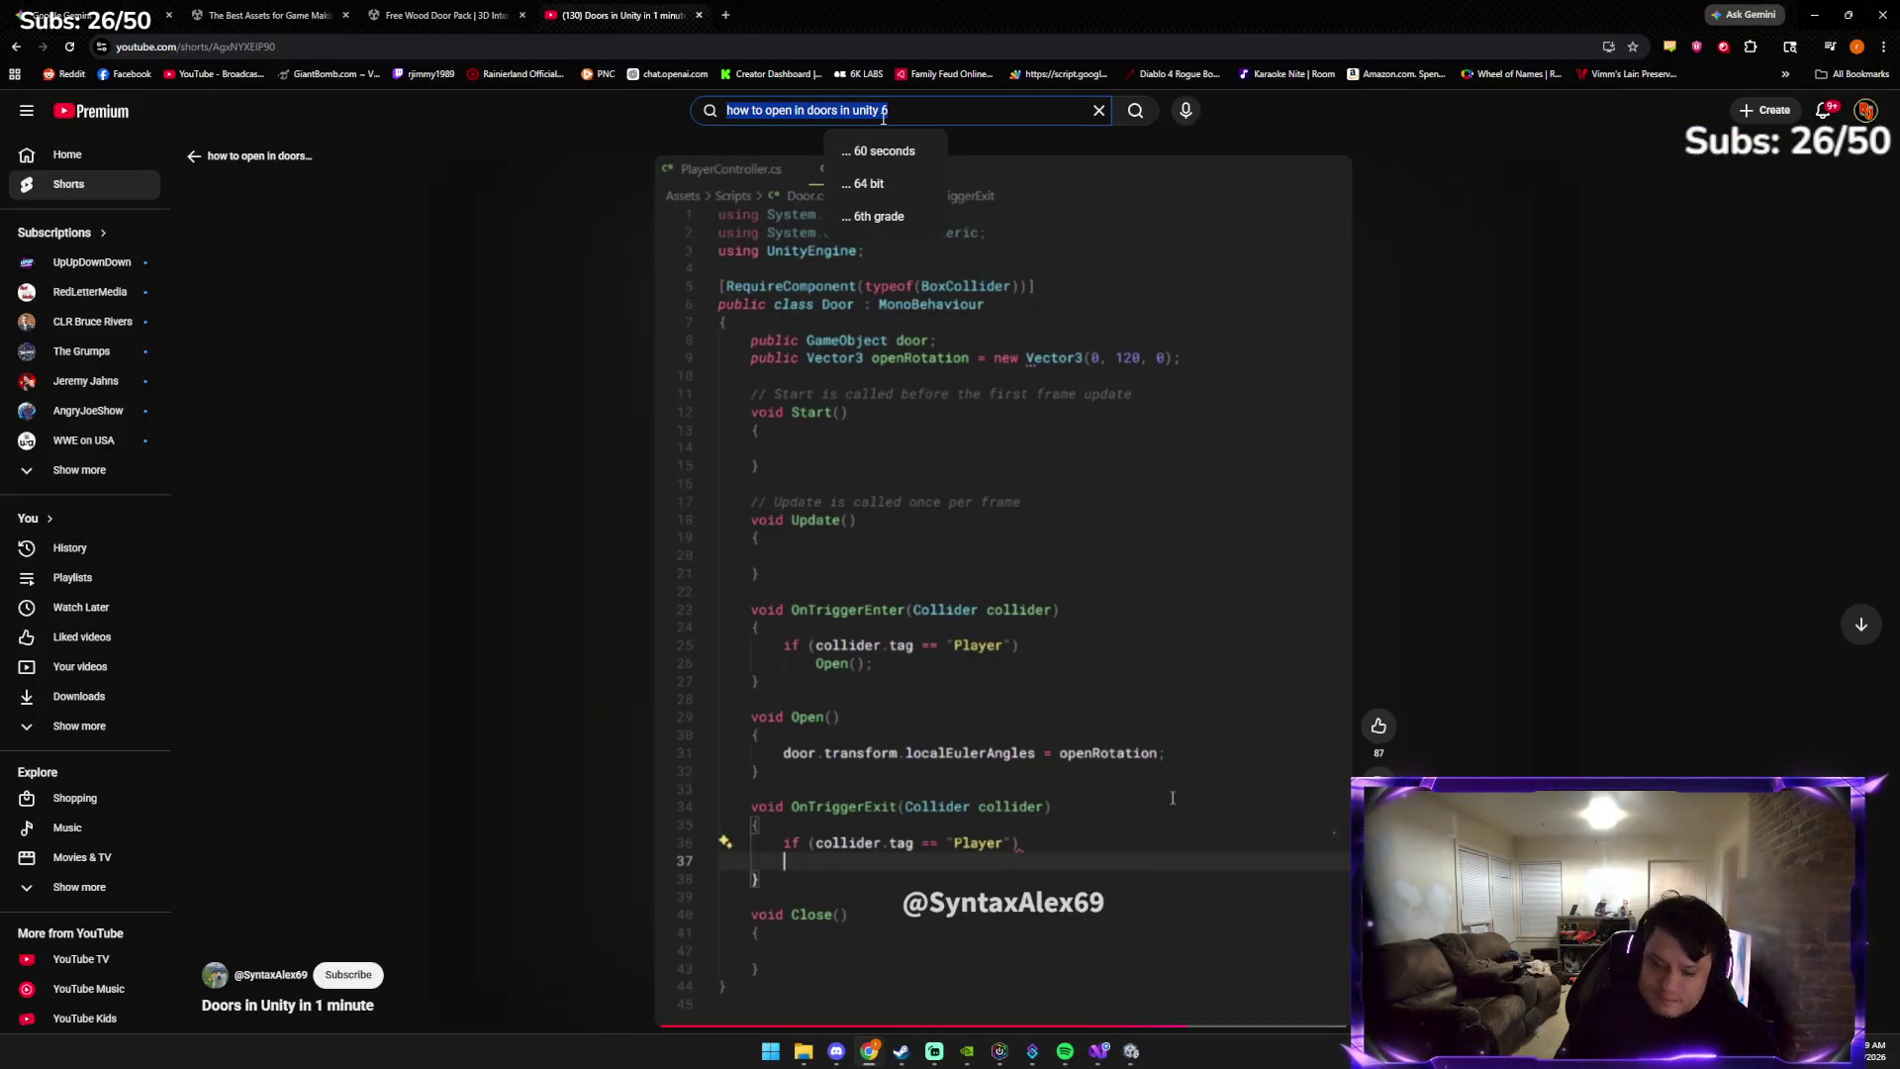
Search YouTube for 'eddie brock promo'
text(eddie)
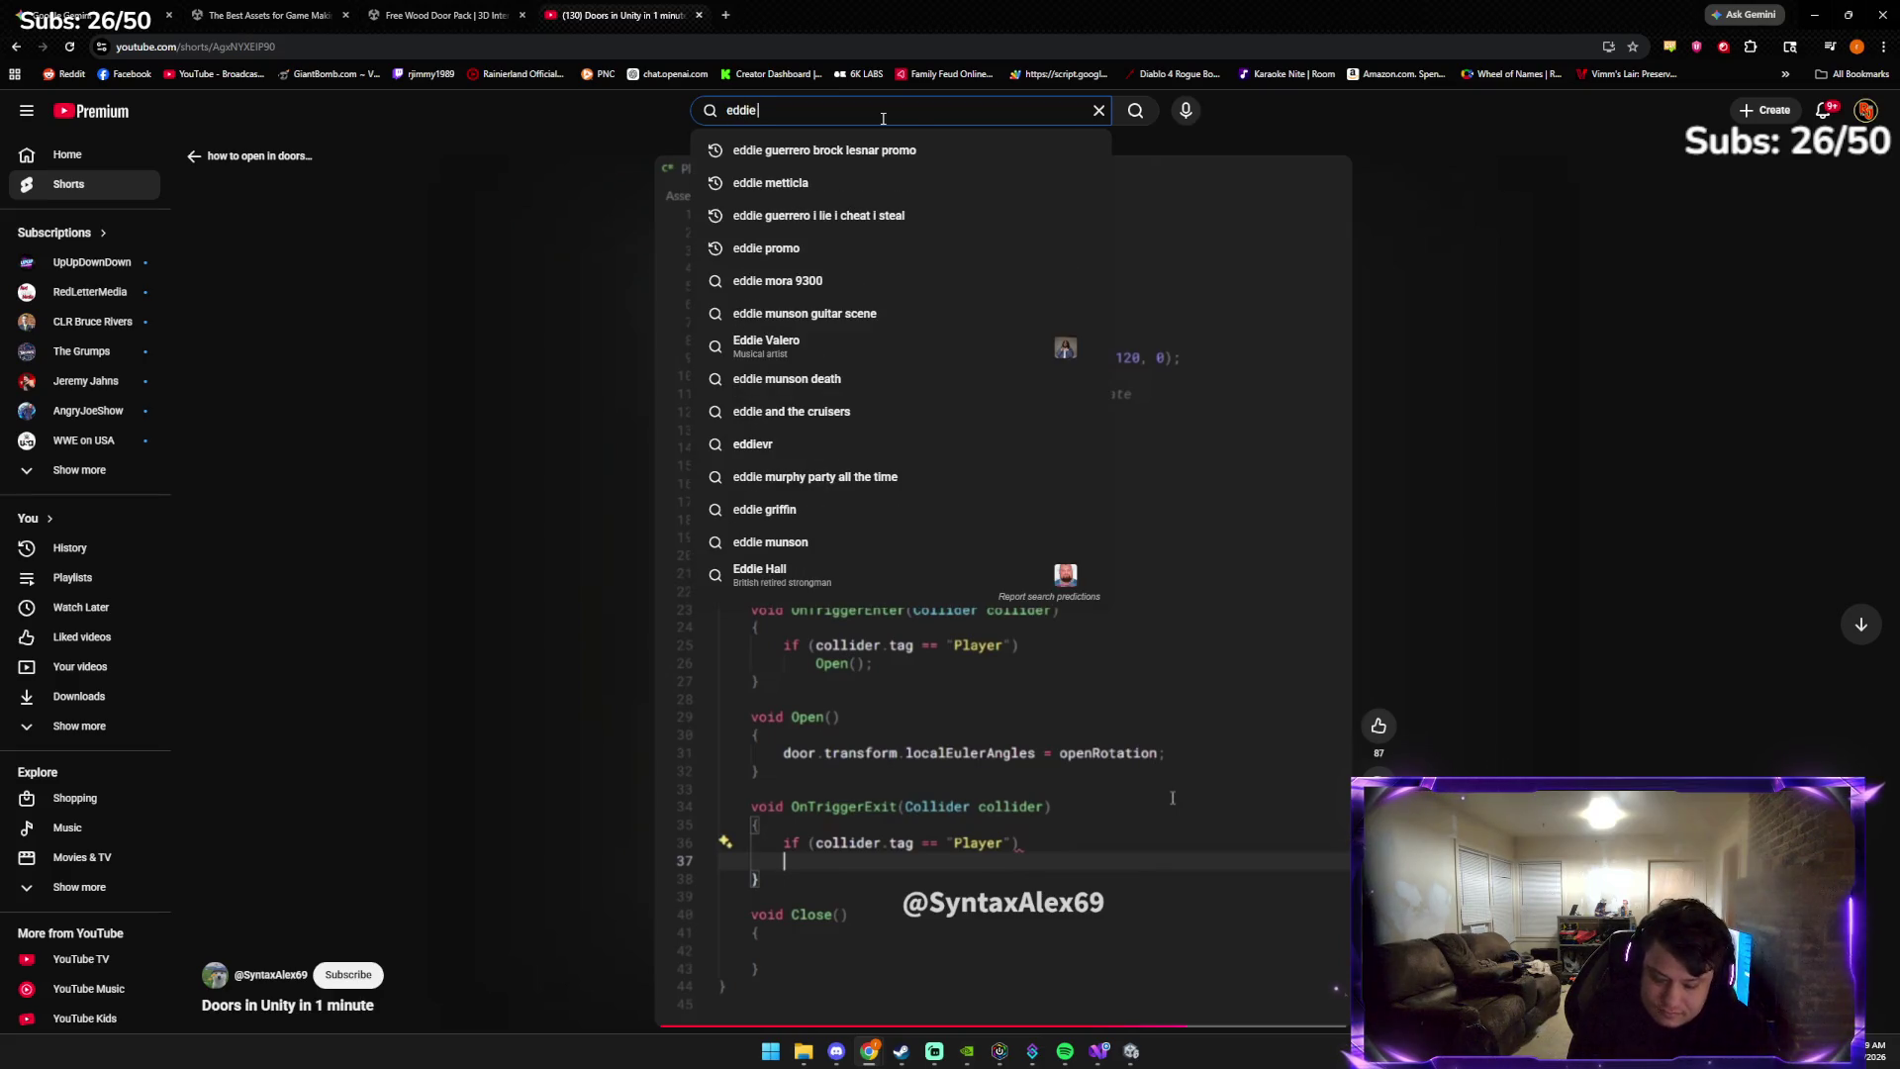
text( brock)
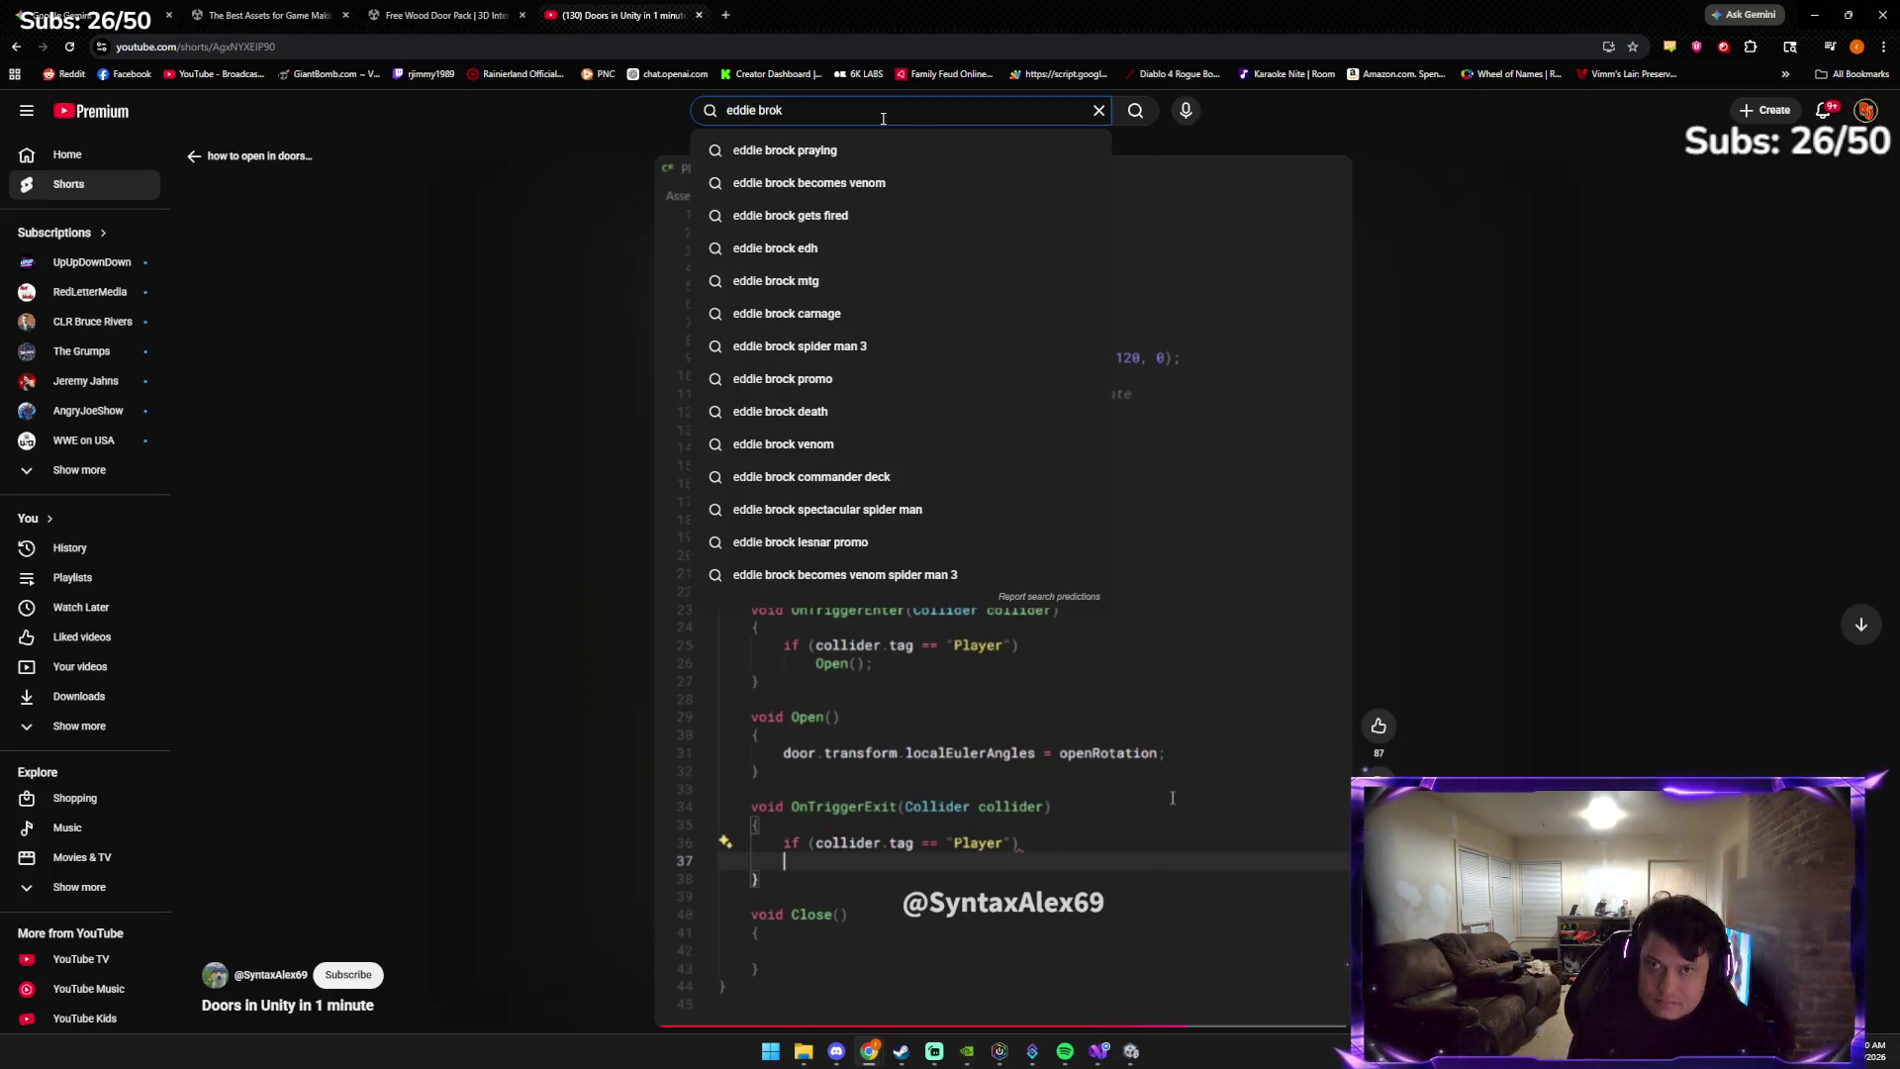
text( pr)
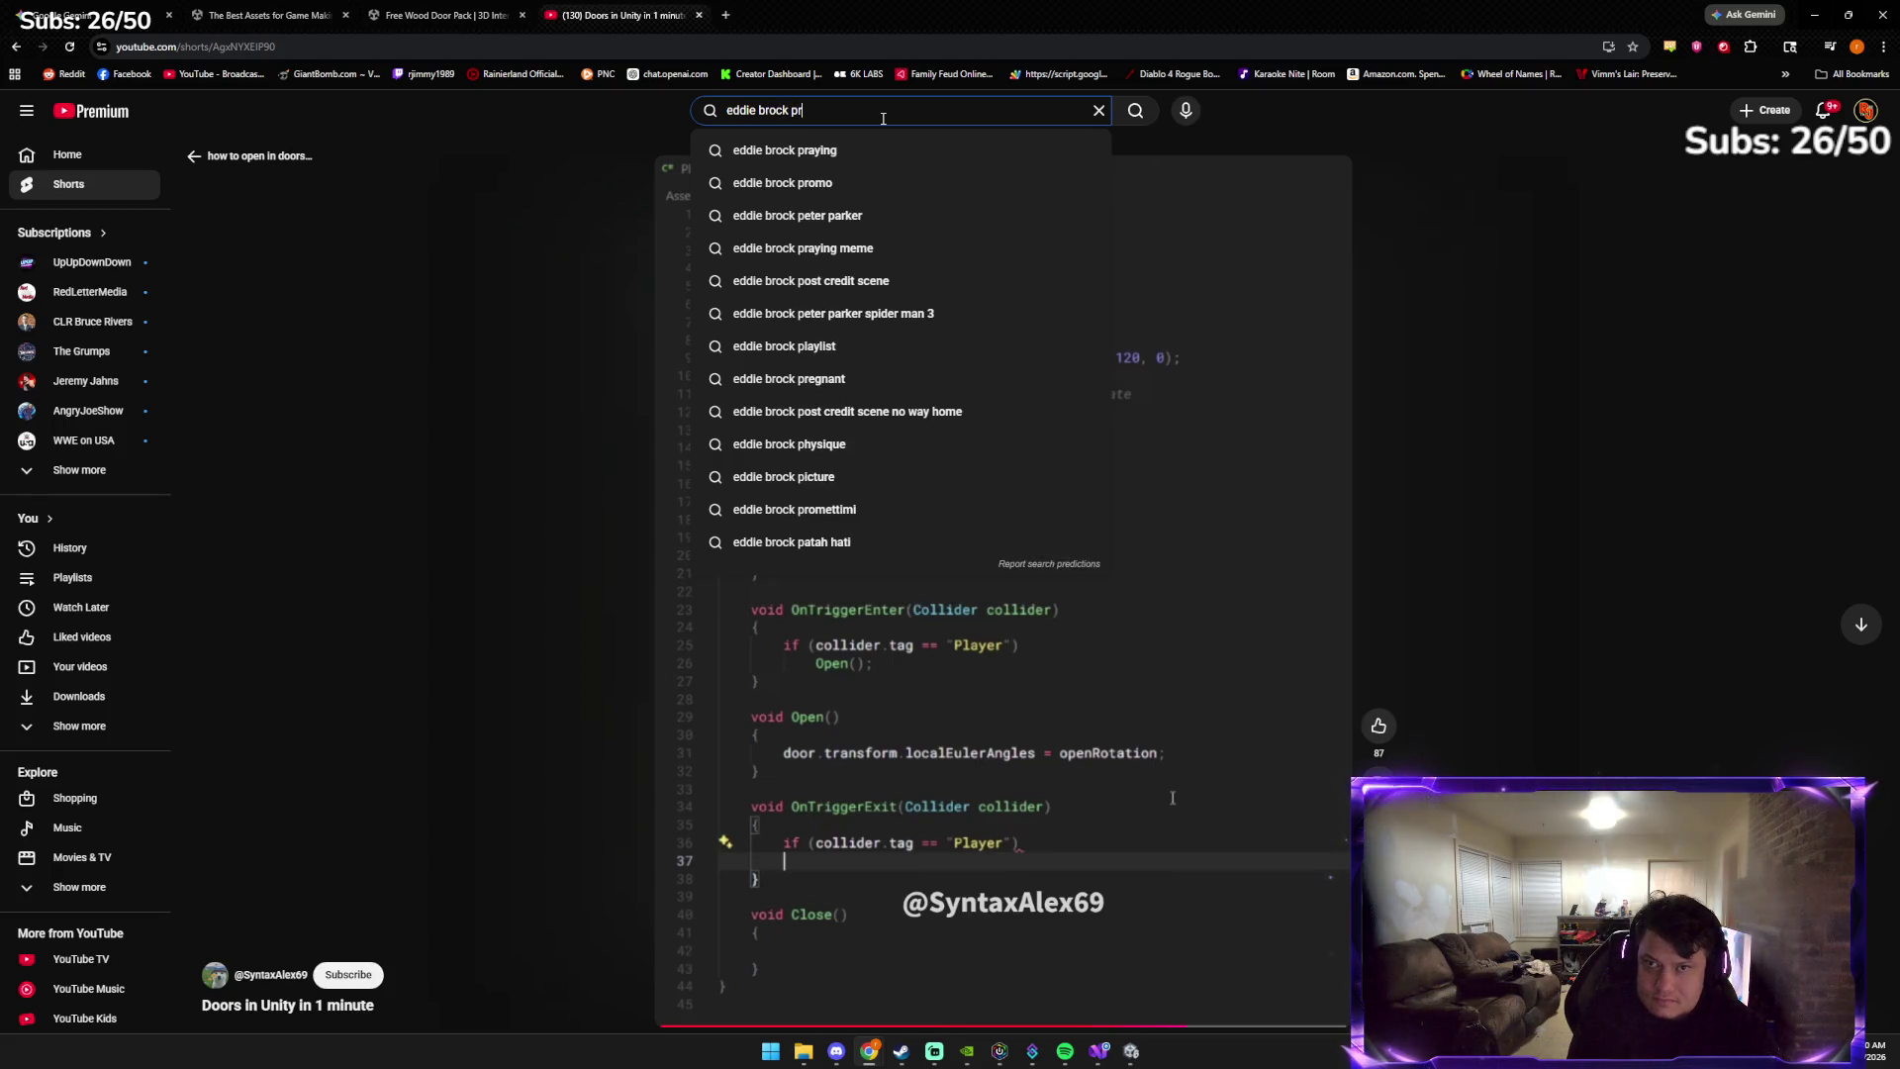
text(omo)
key(Return)
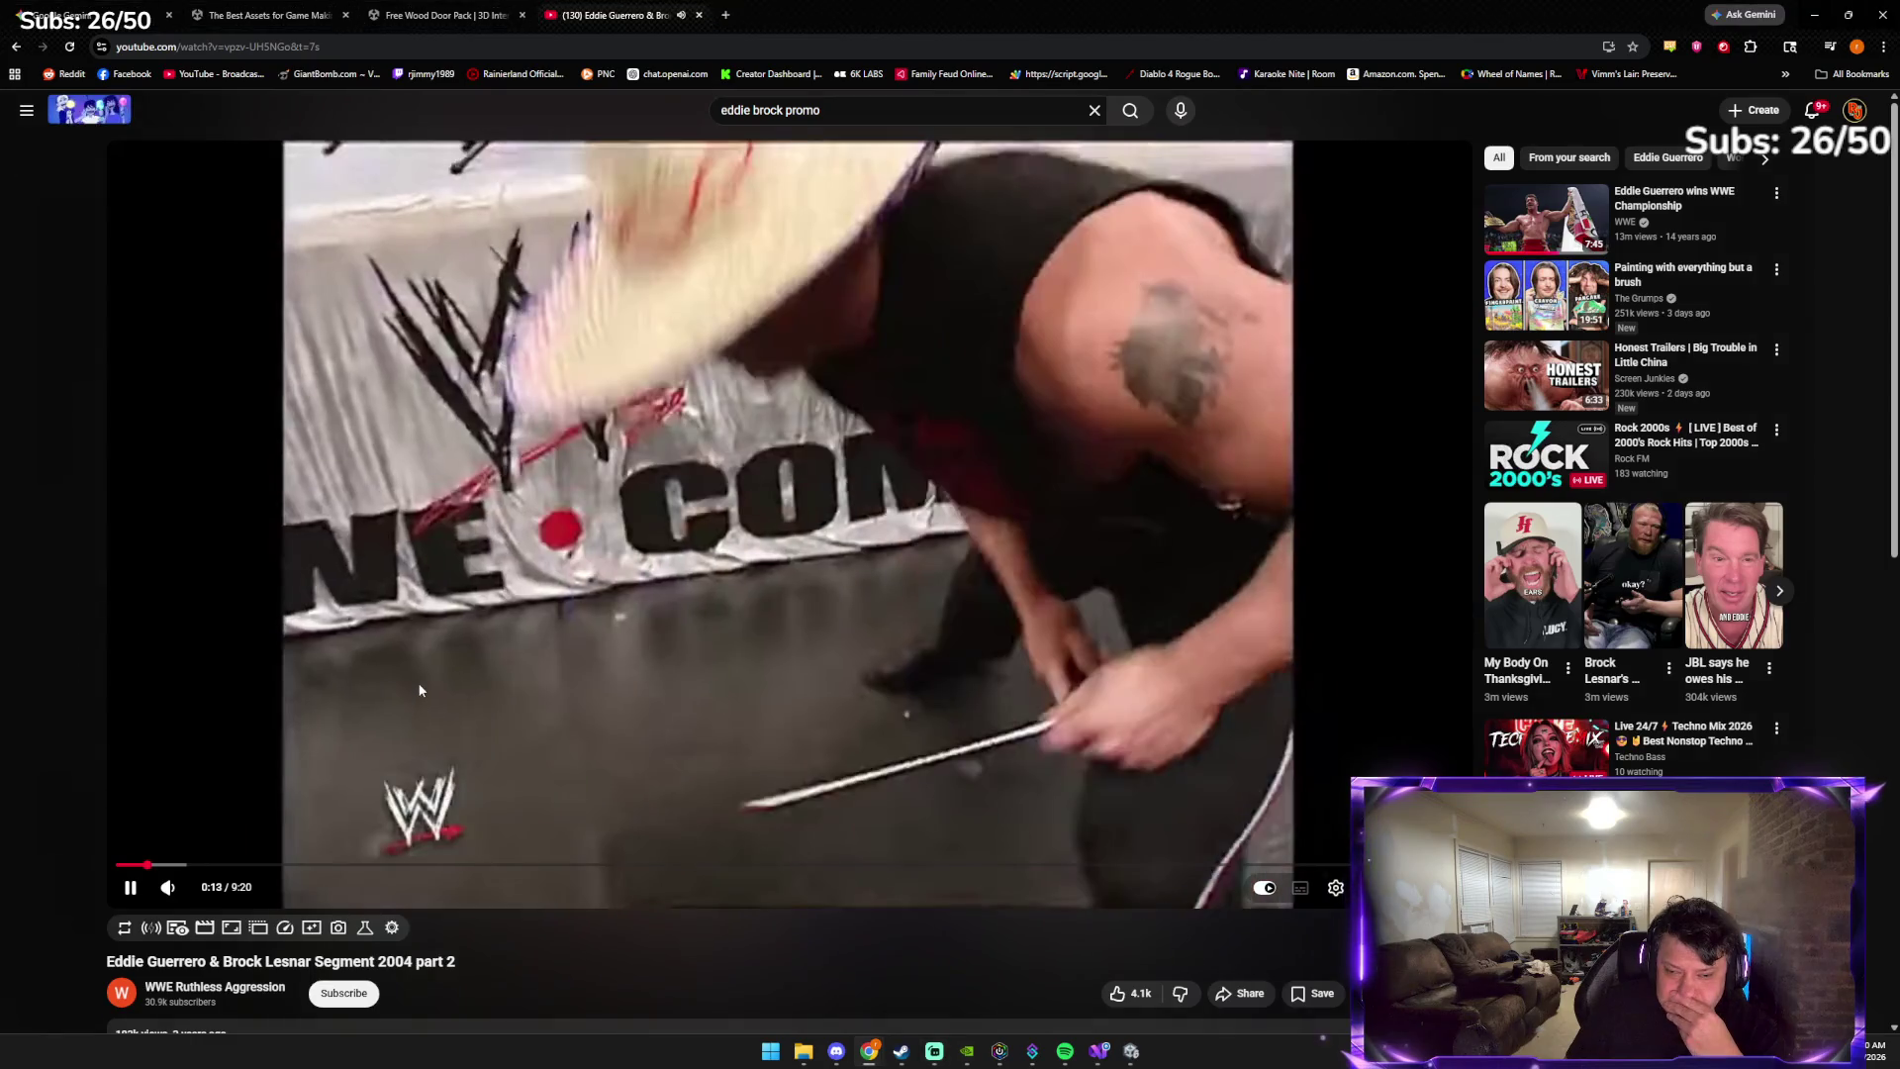
Back in the results, play 'Eddie Guerrero I'm an addict promo', then switch to Spotify
key(alt+Left)
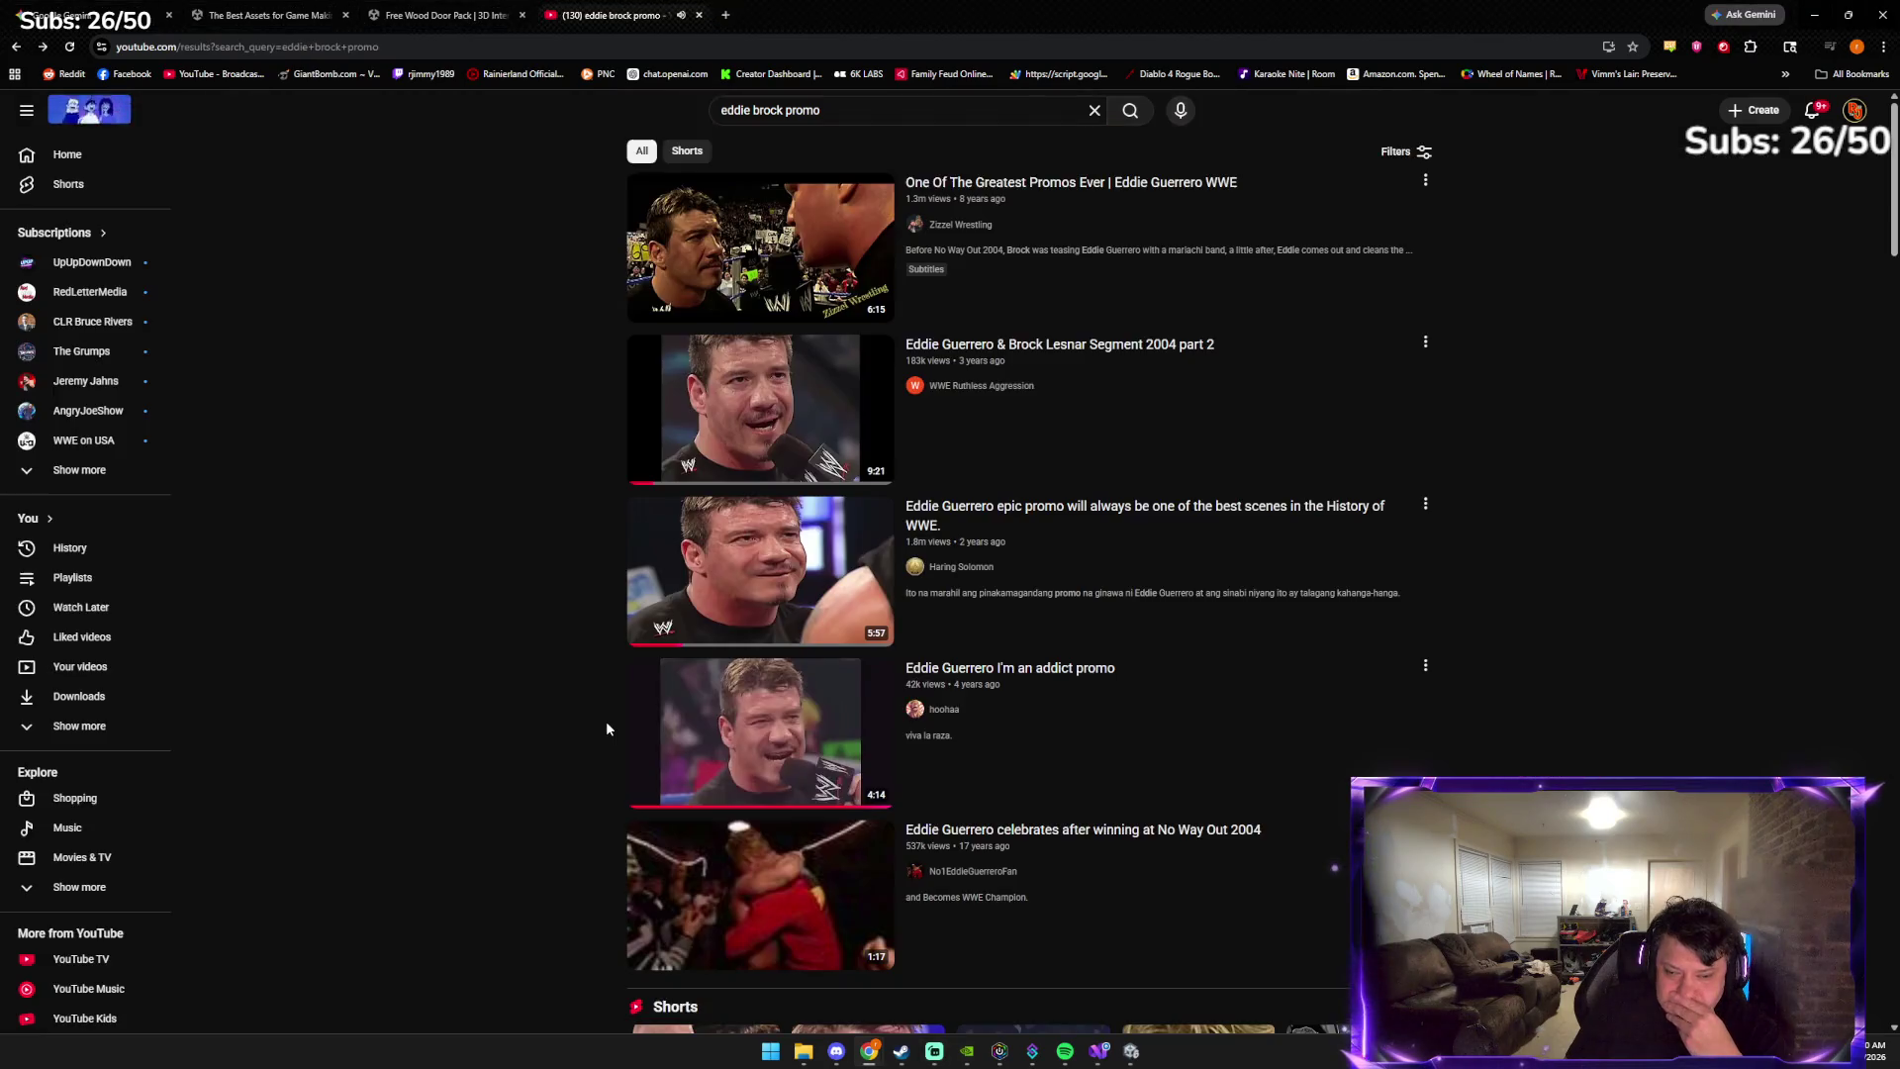
click(833, 727)
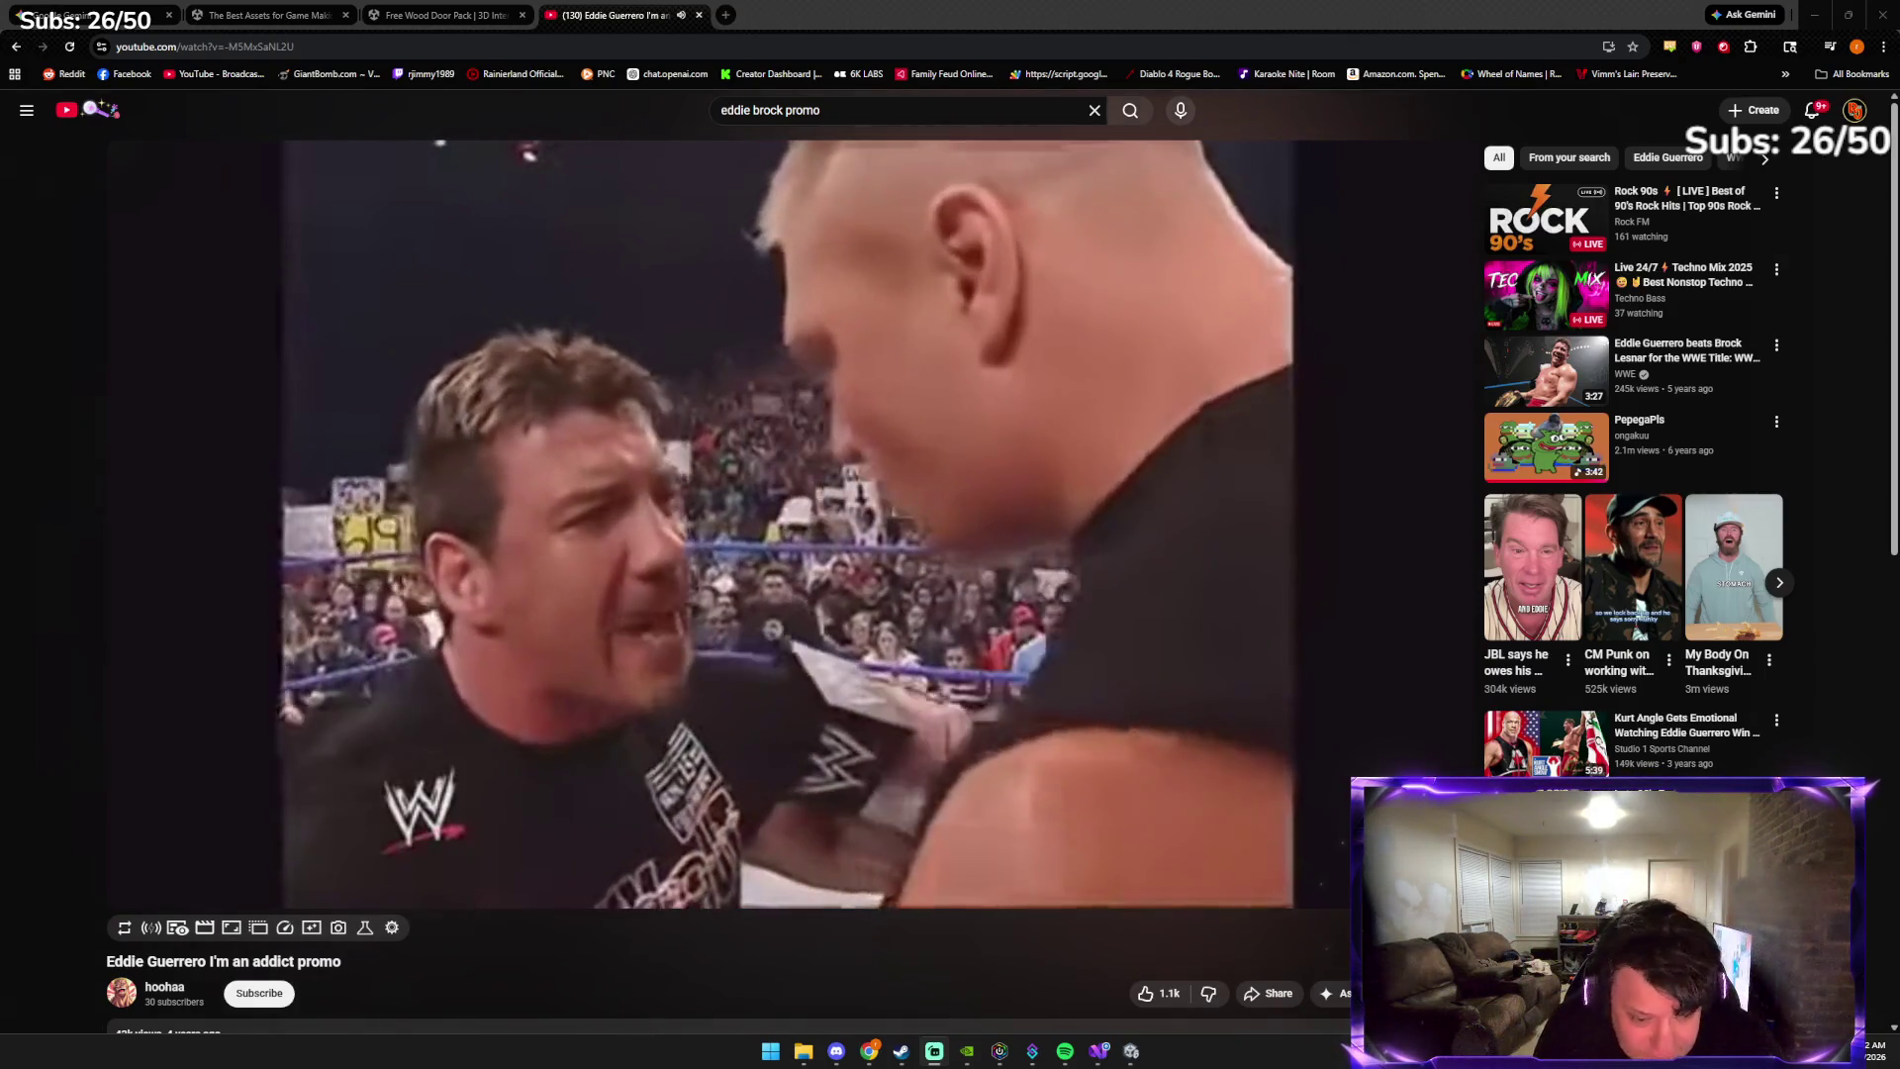
mouse_move(281, 276)
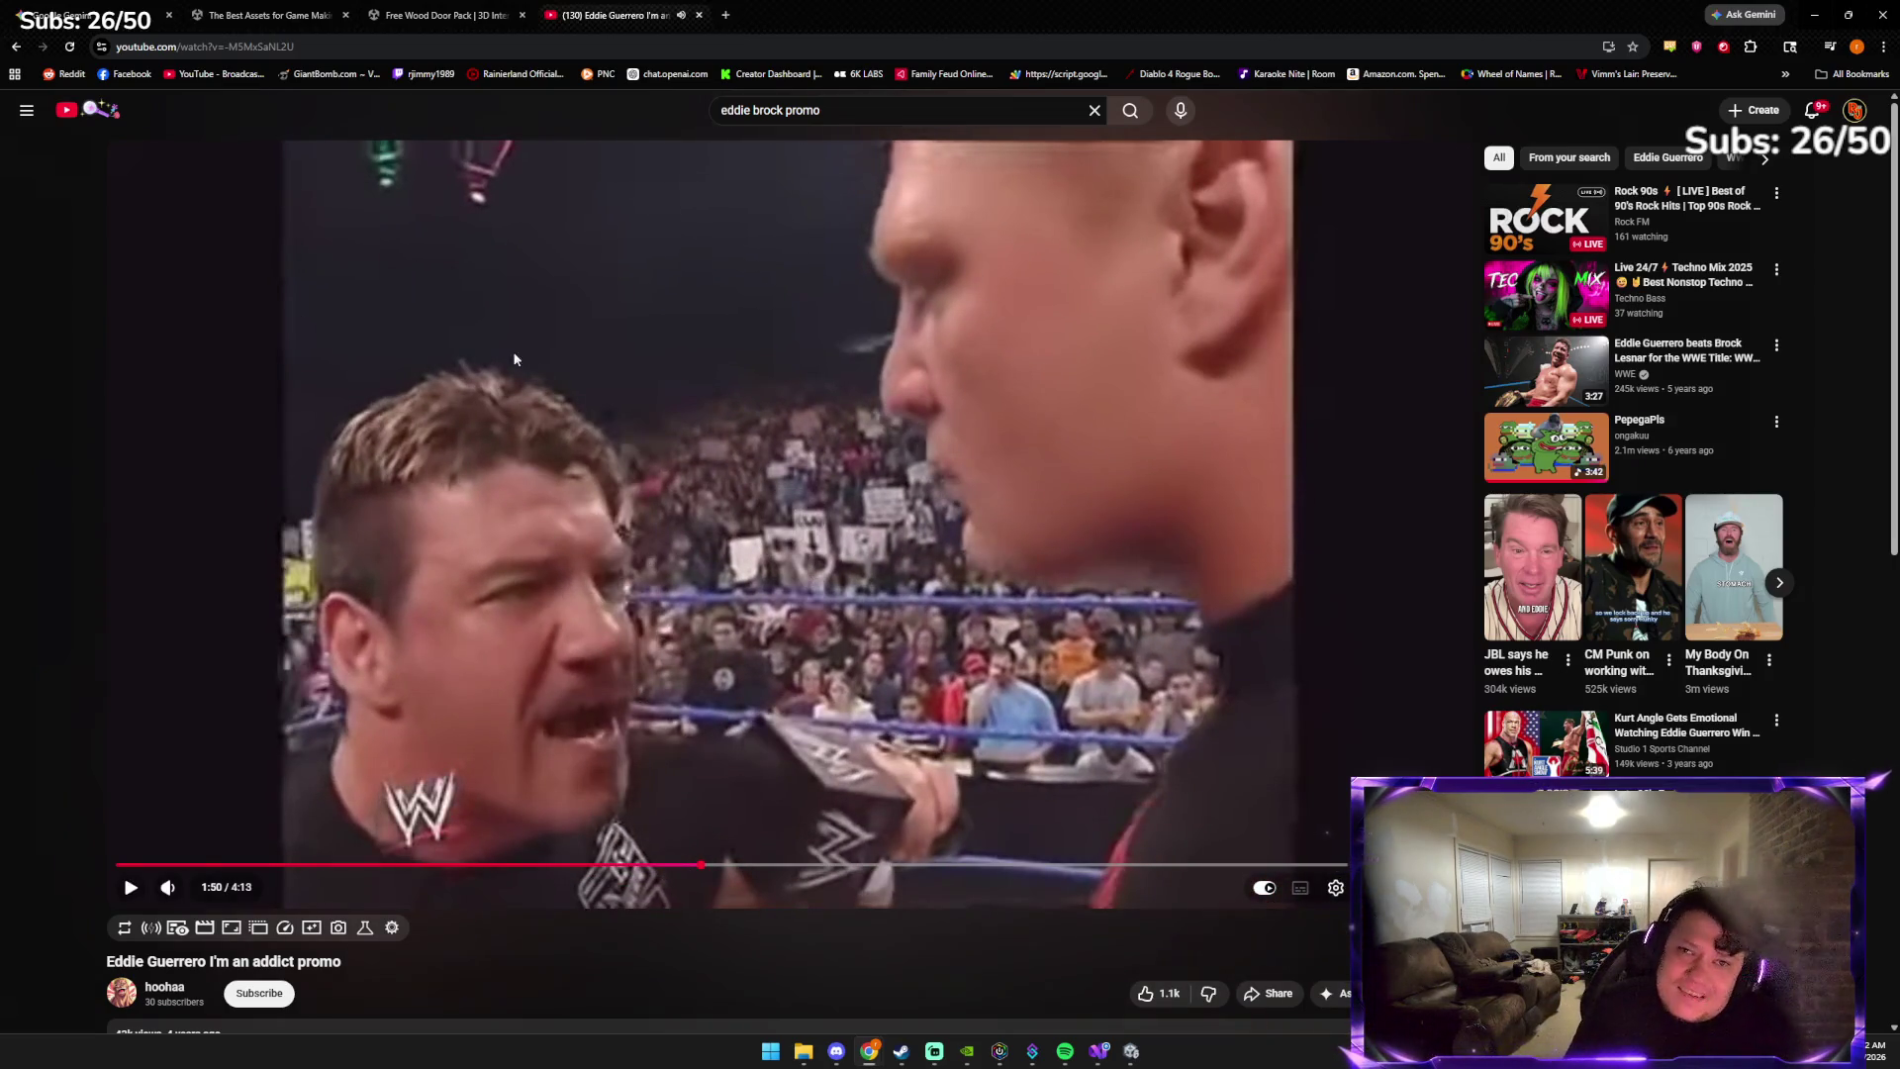
mouse_move(1065, 1051)
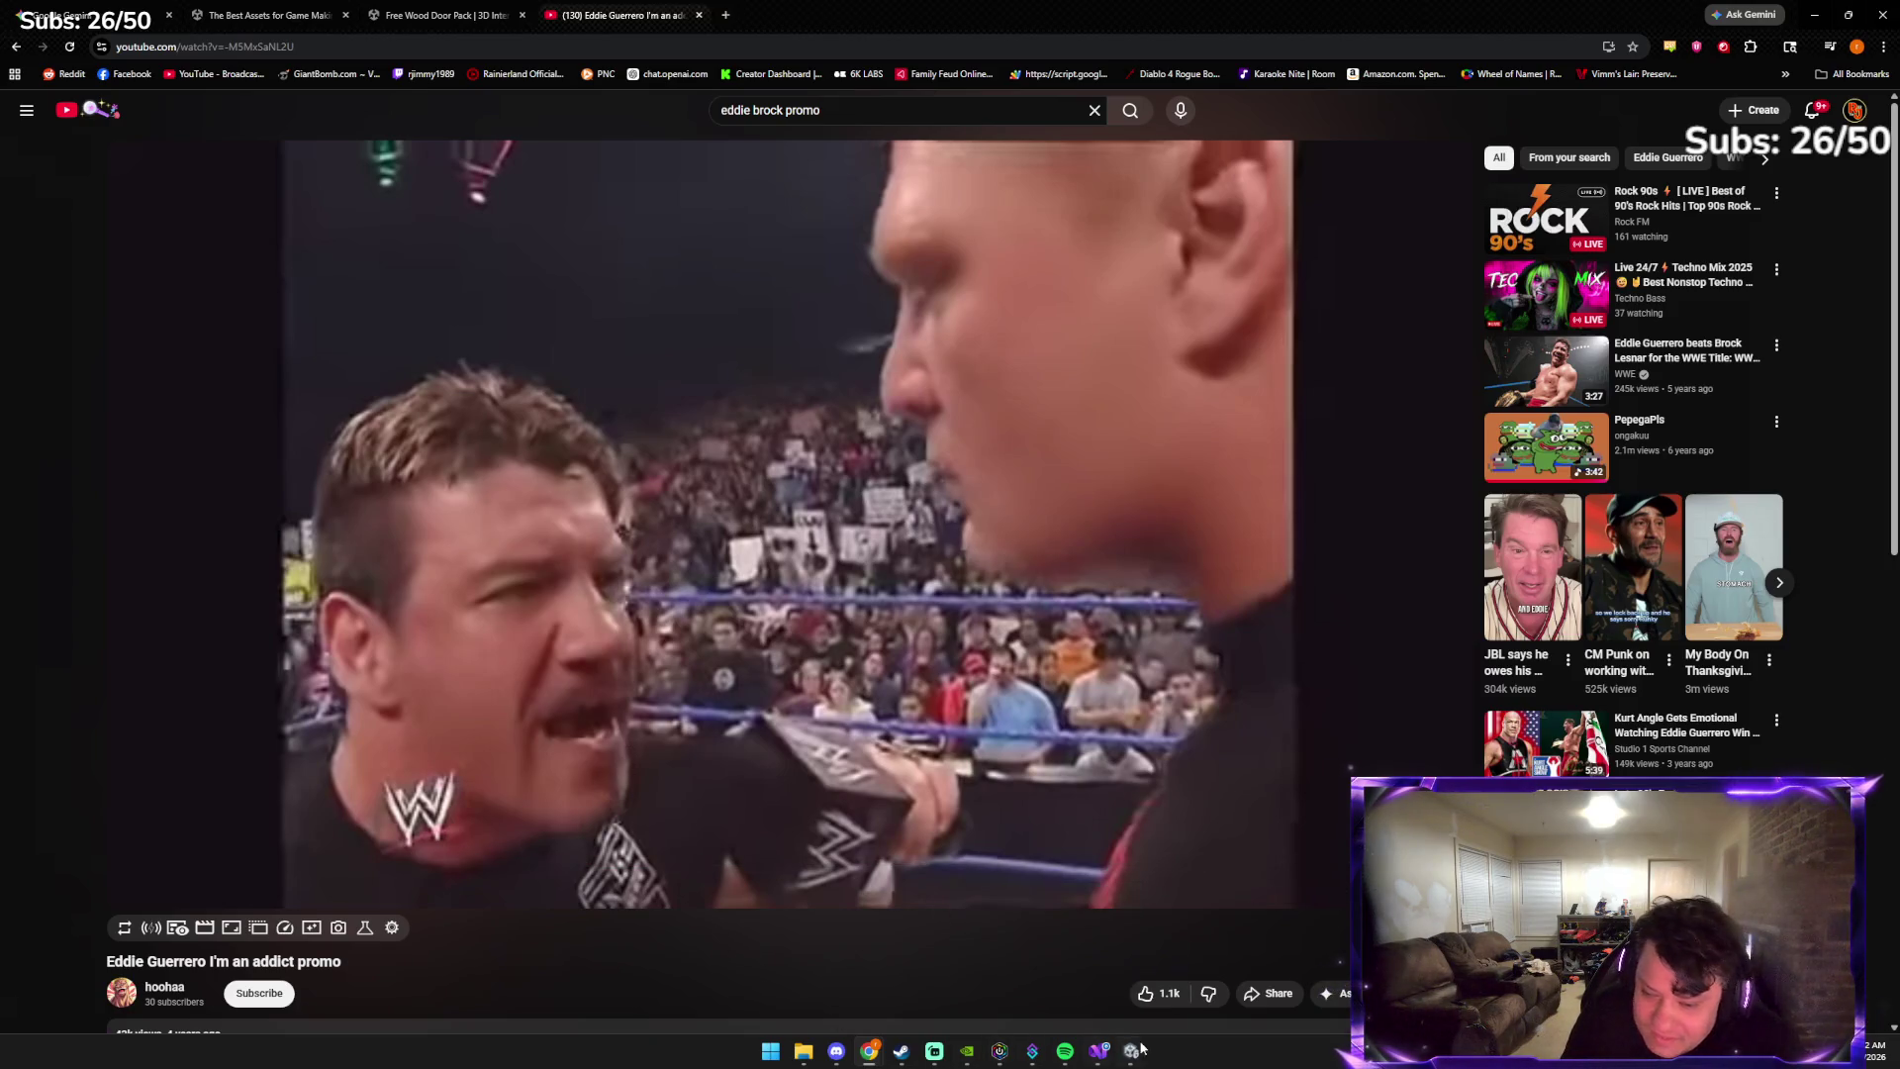
click(1065, 1052)
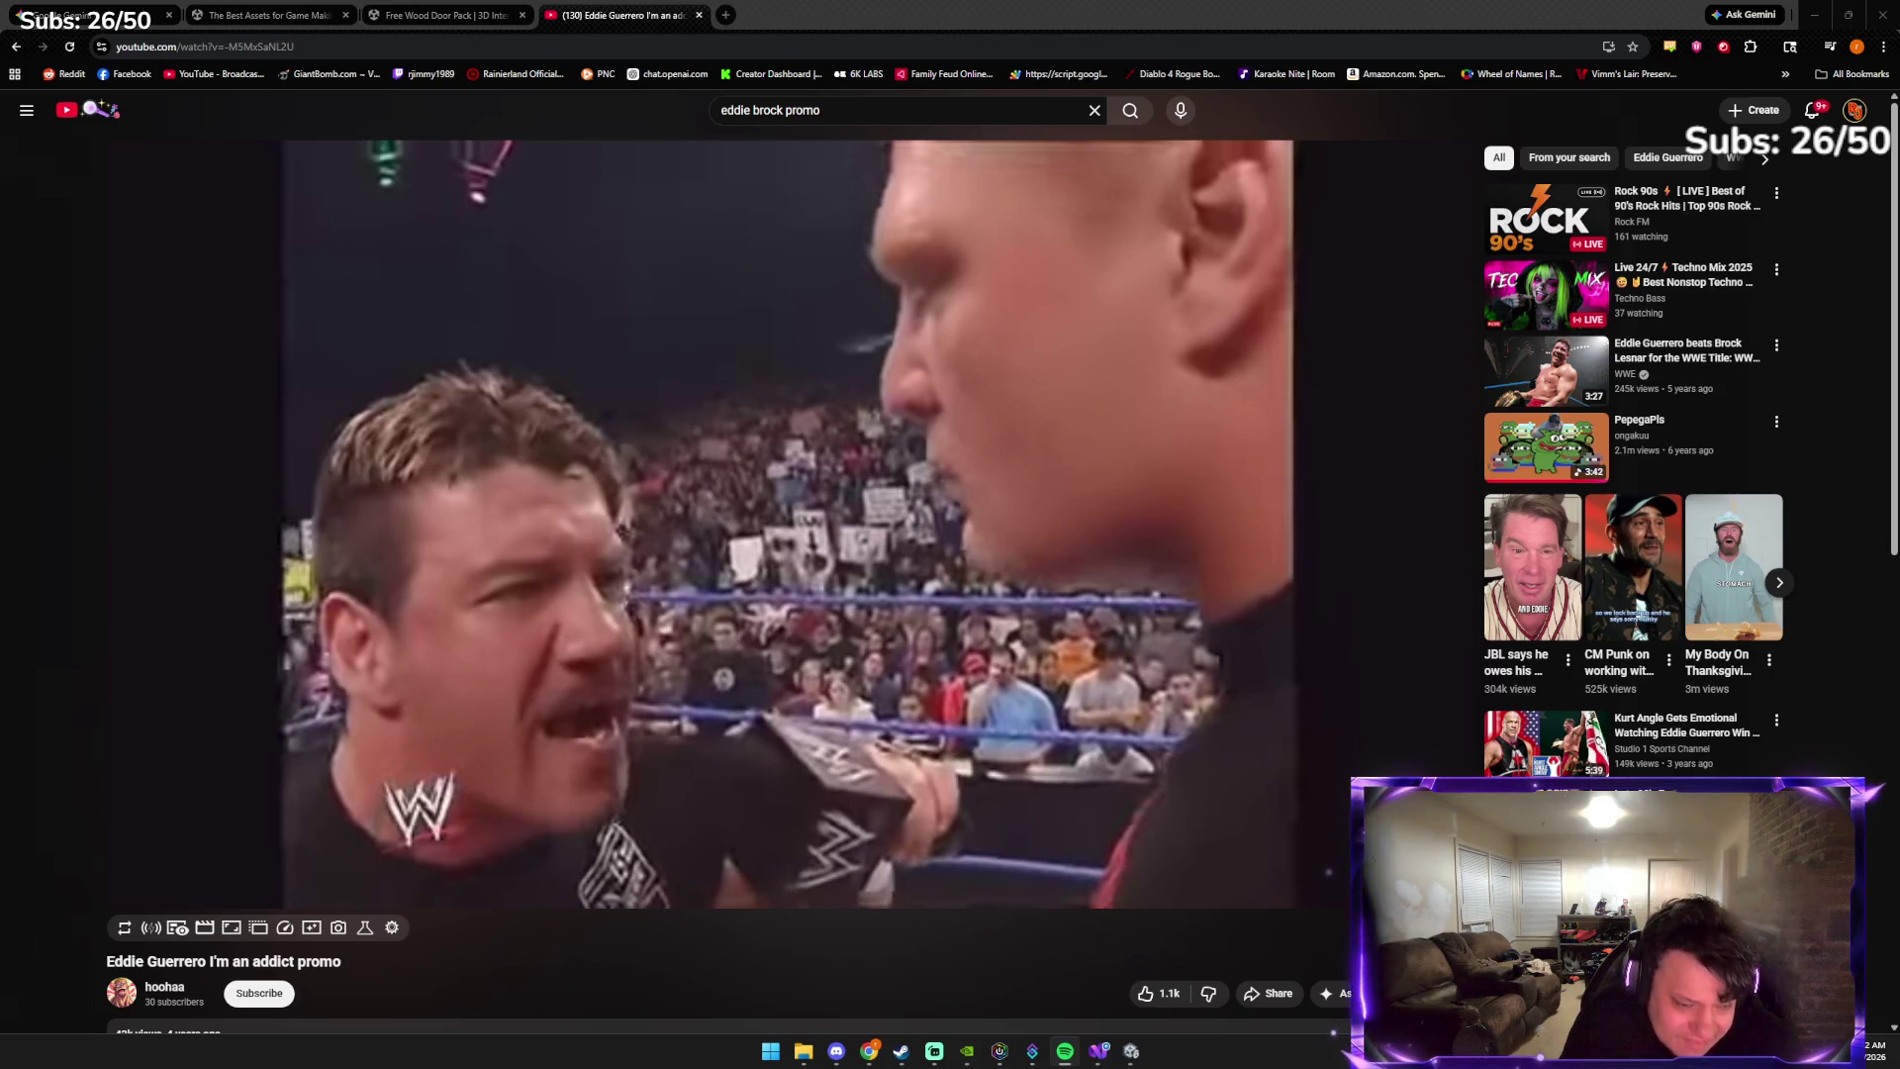
Bring Unity back to the front and run the house scene in Play mode
click(1128, 1051)
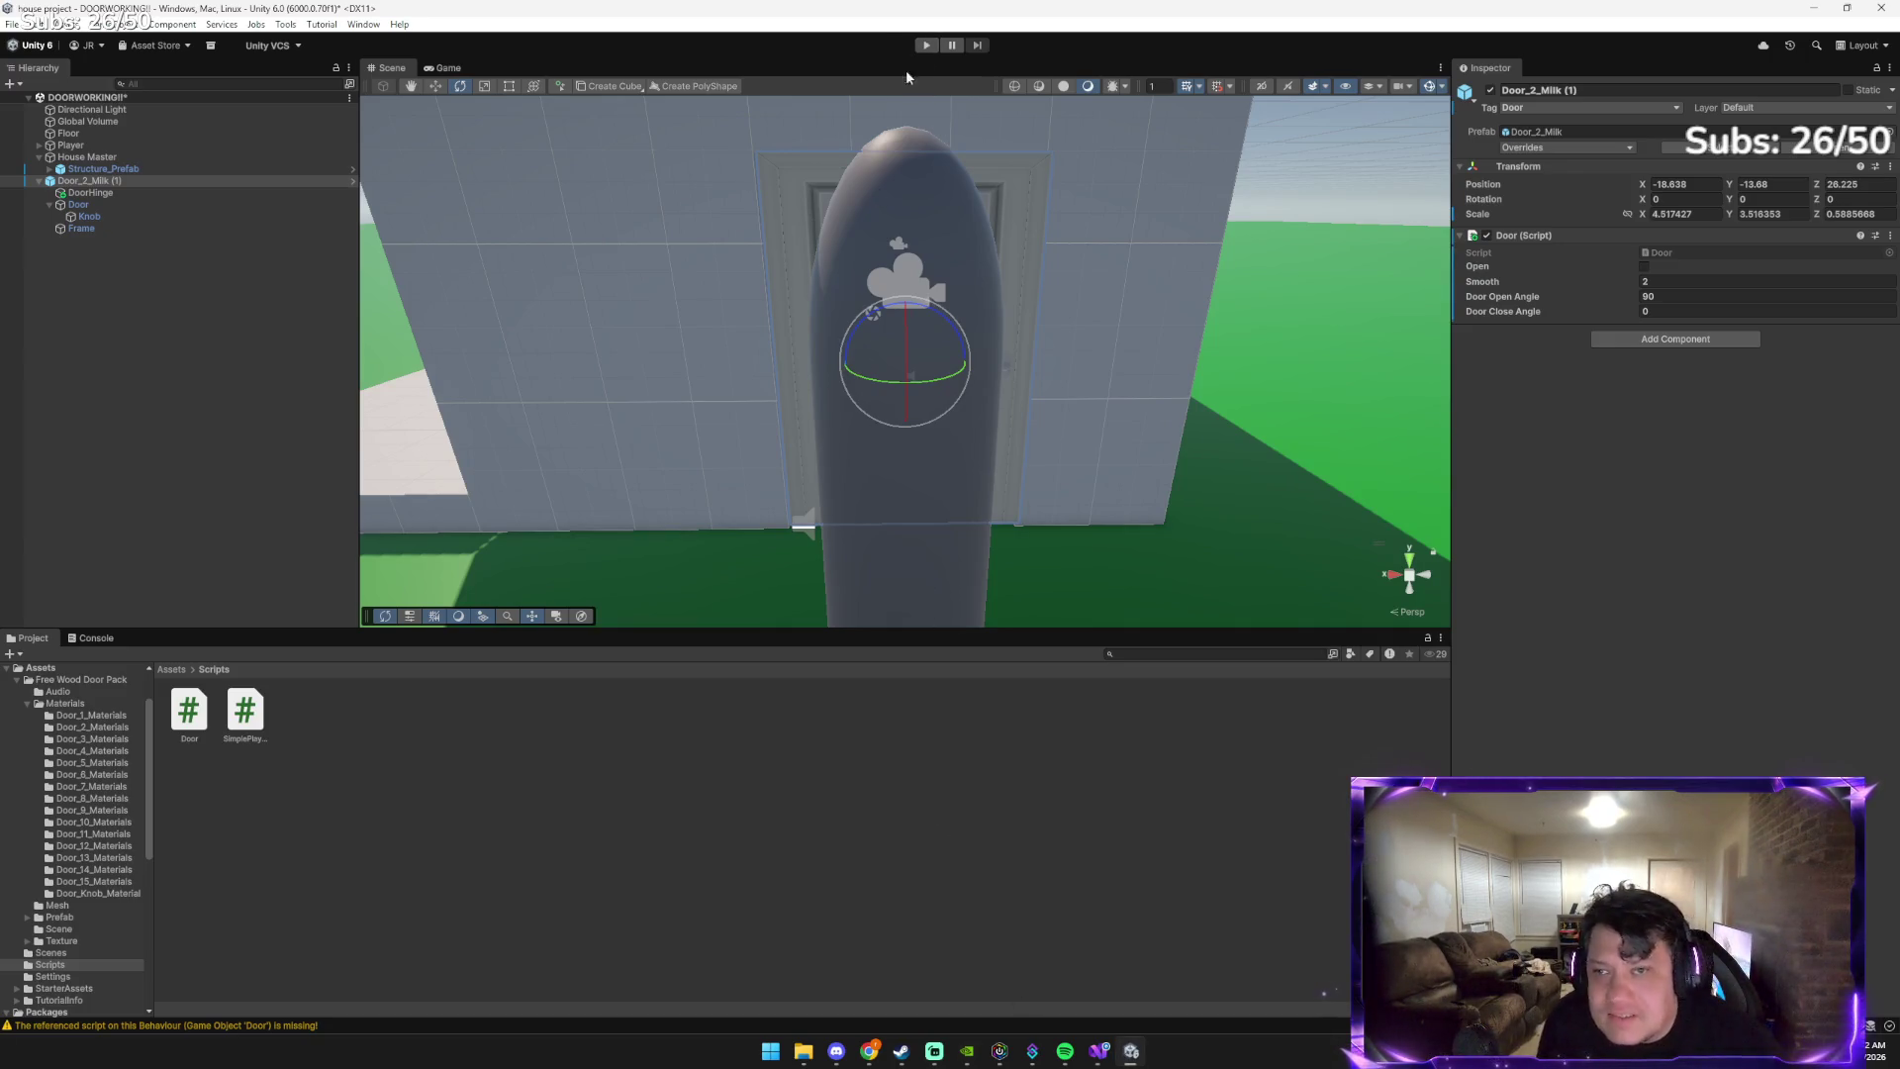
click(925, 45)
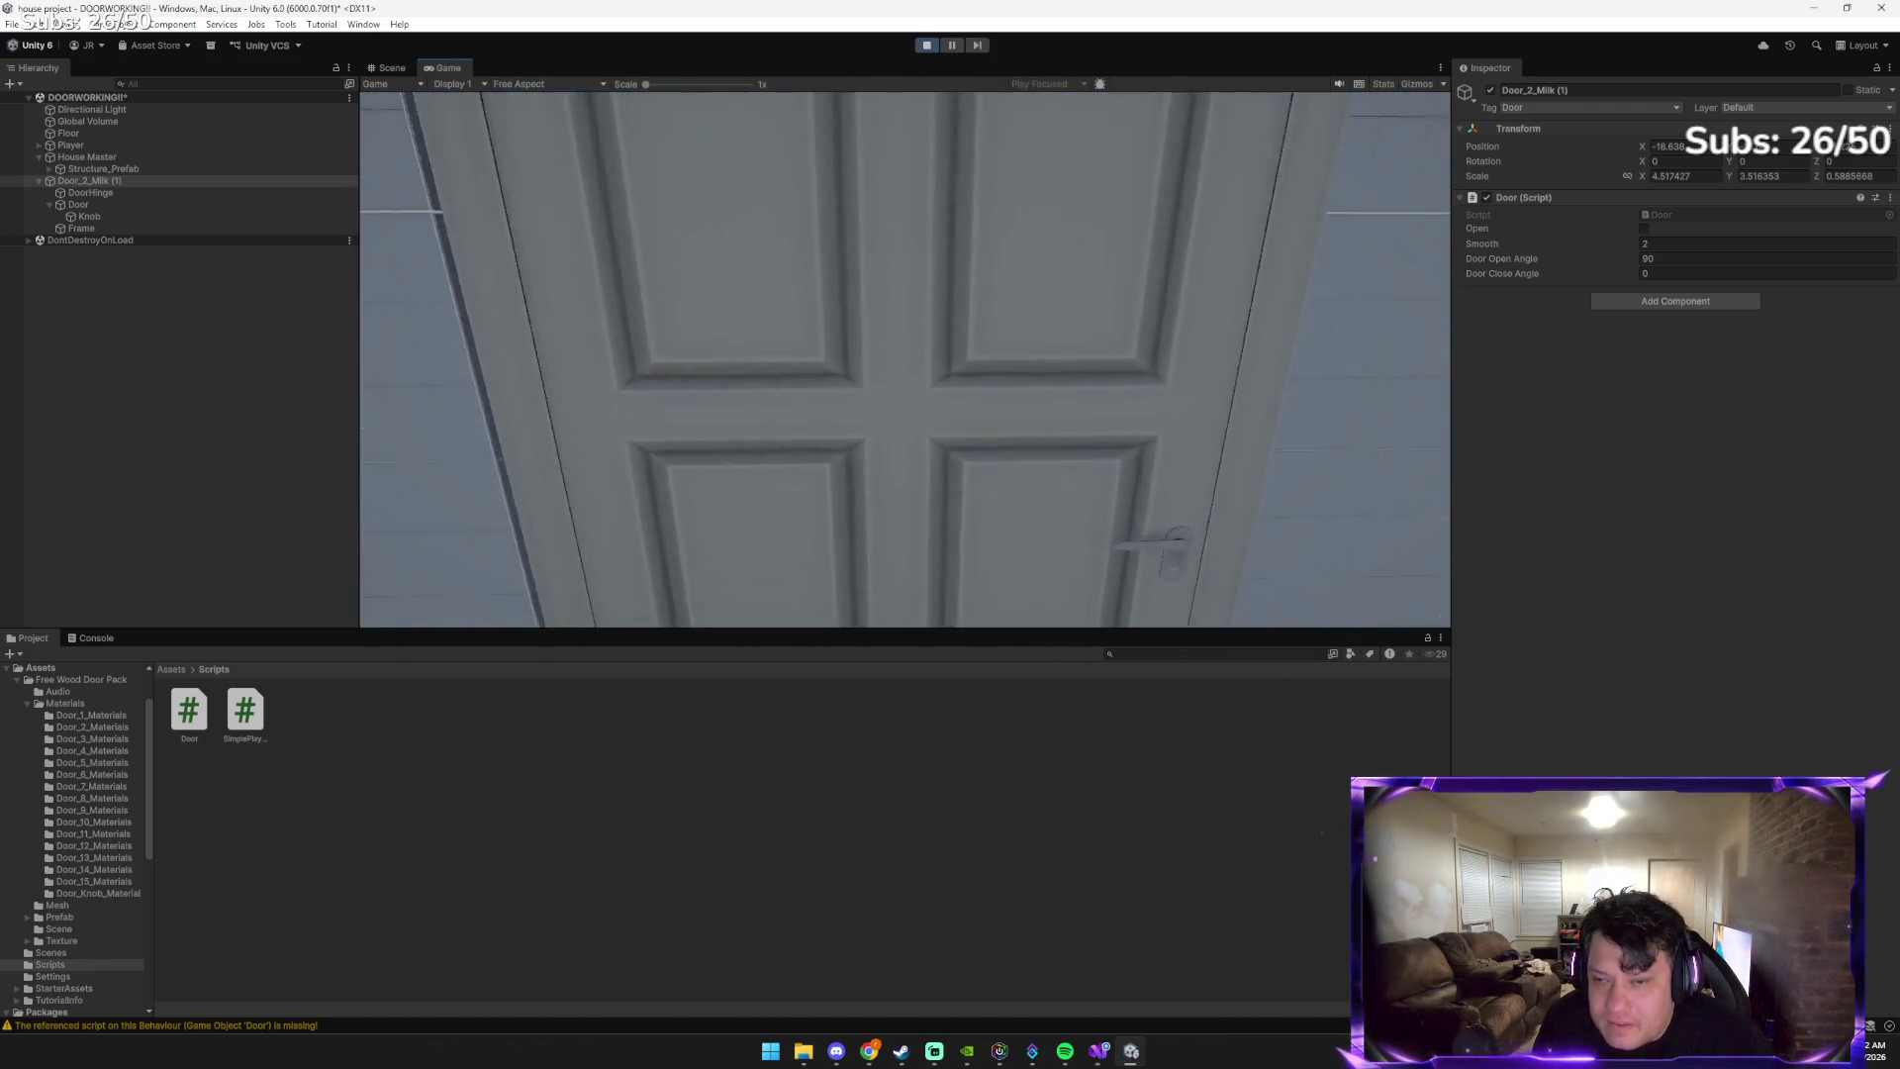
Walk the player to the door and back away to watch it swing open and shut
key(e)
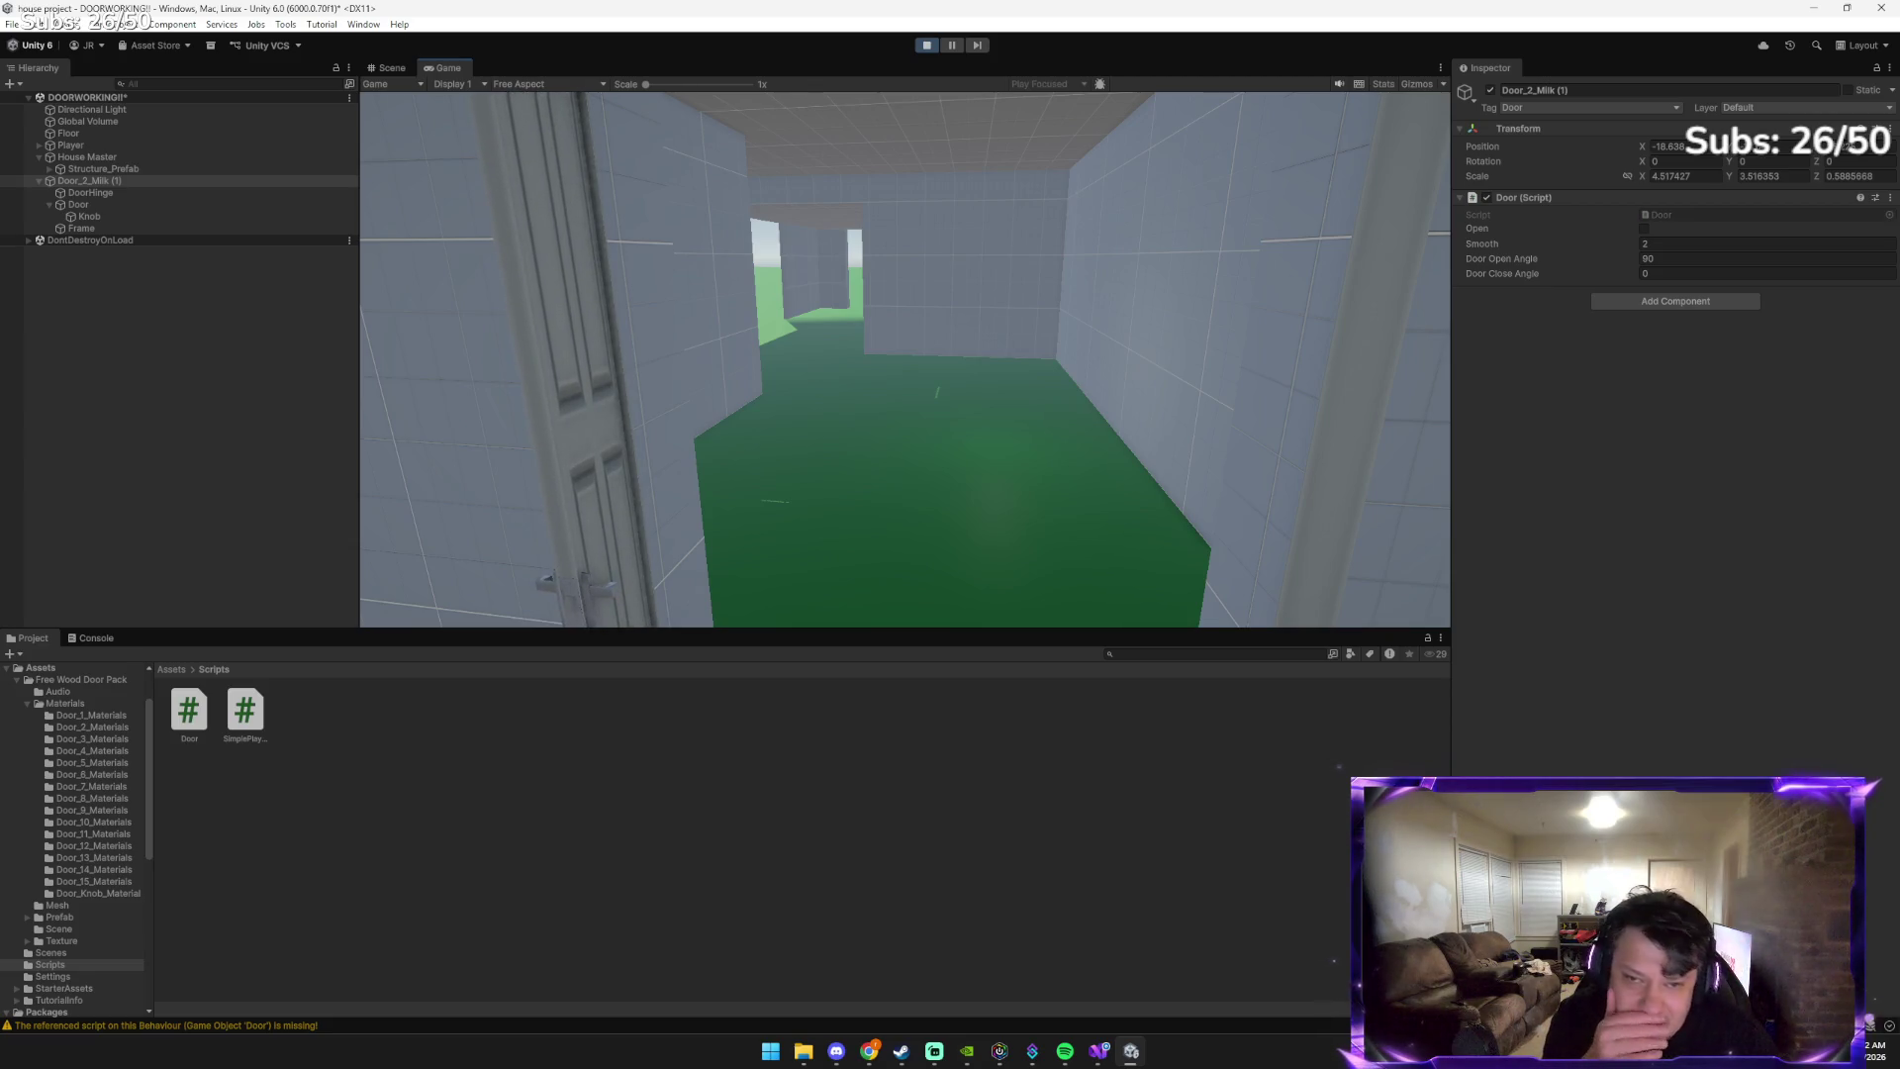
key(w)
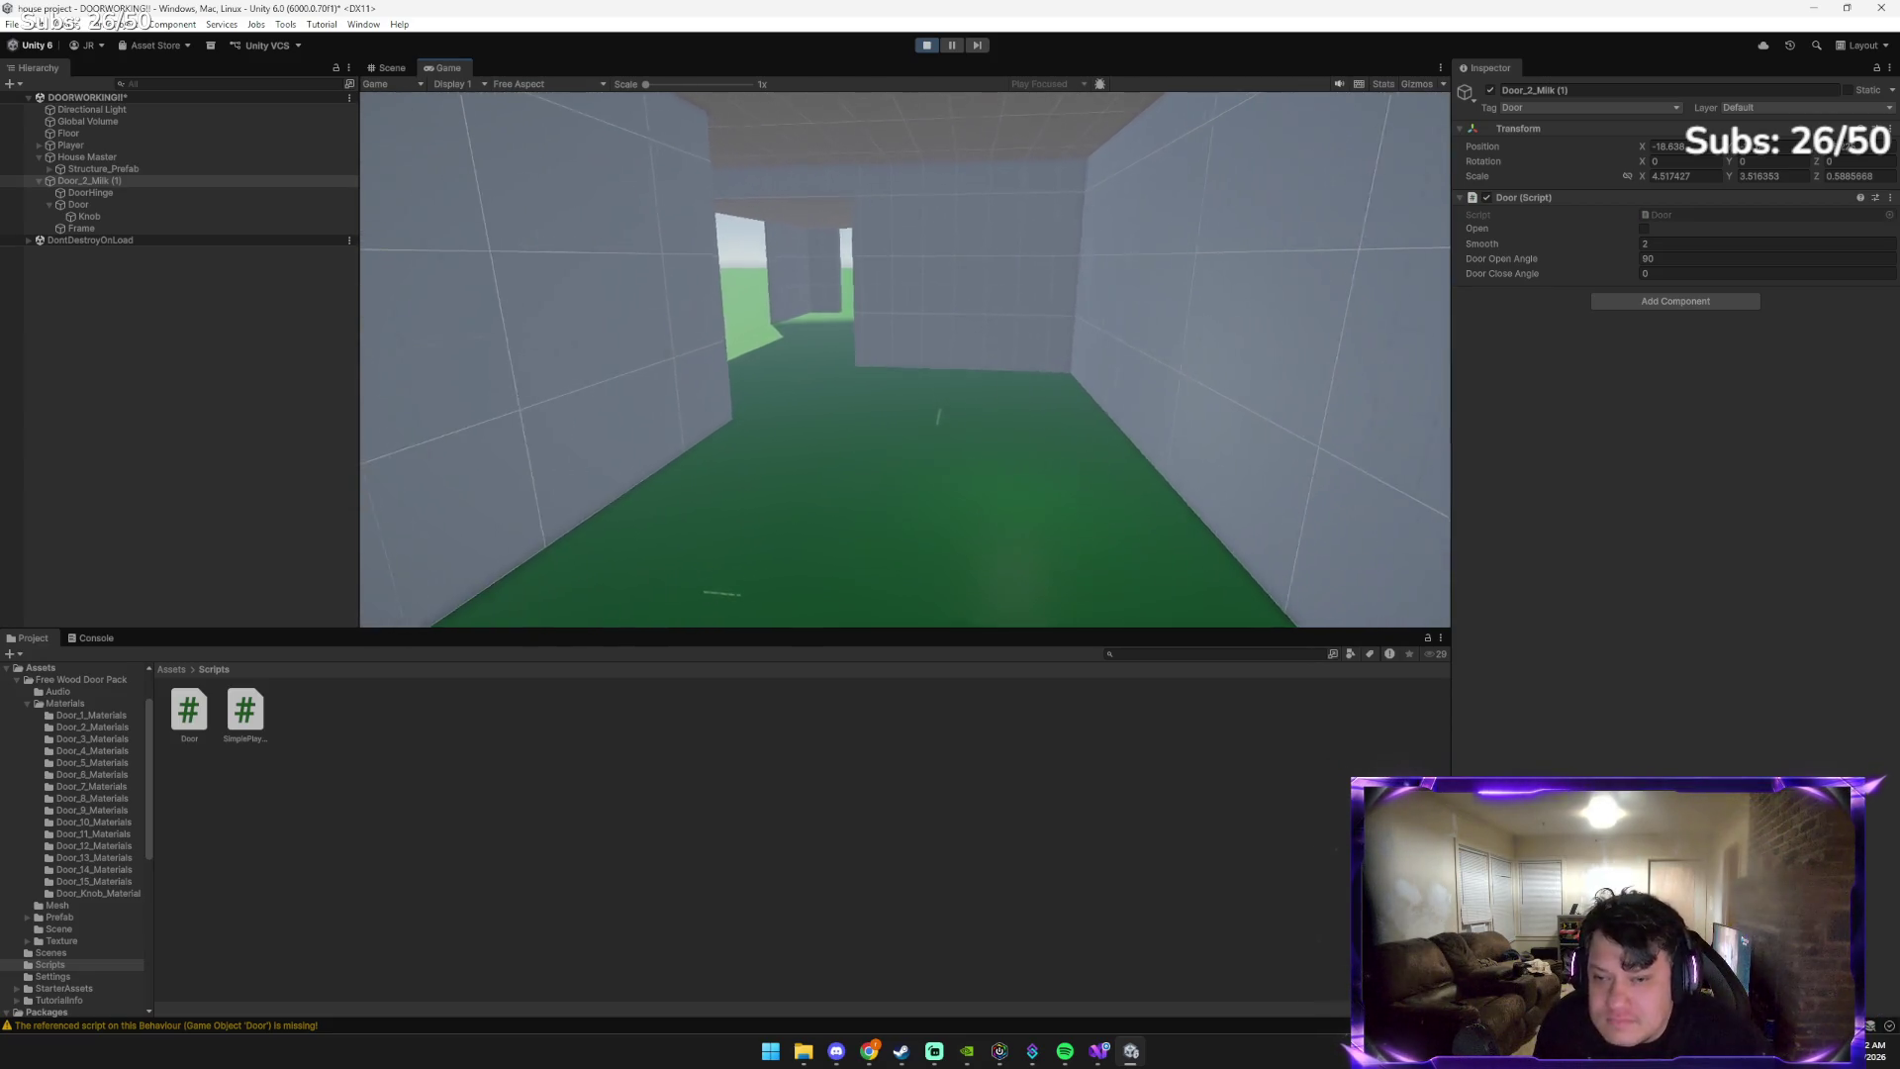
key(s)
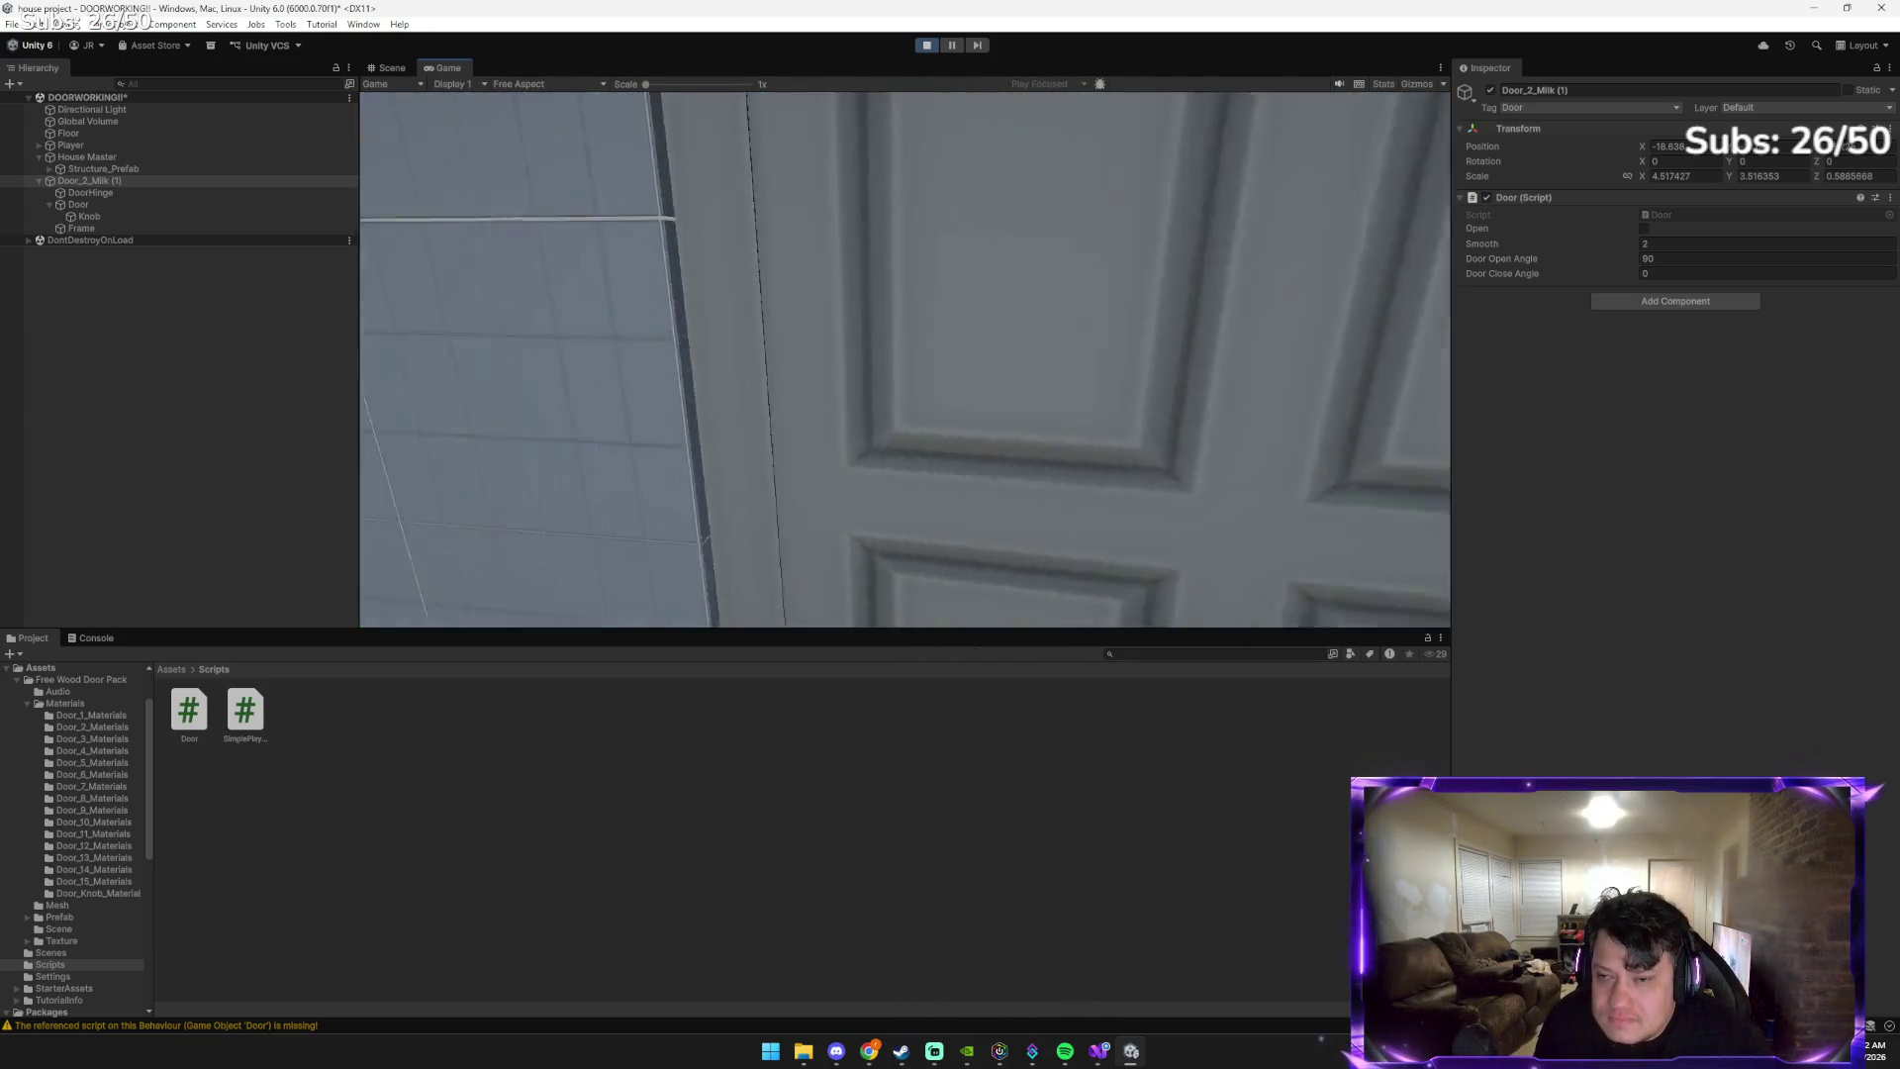
key(w)
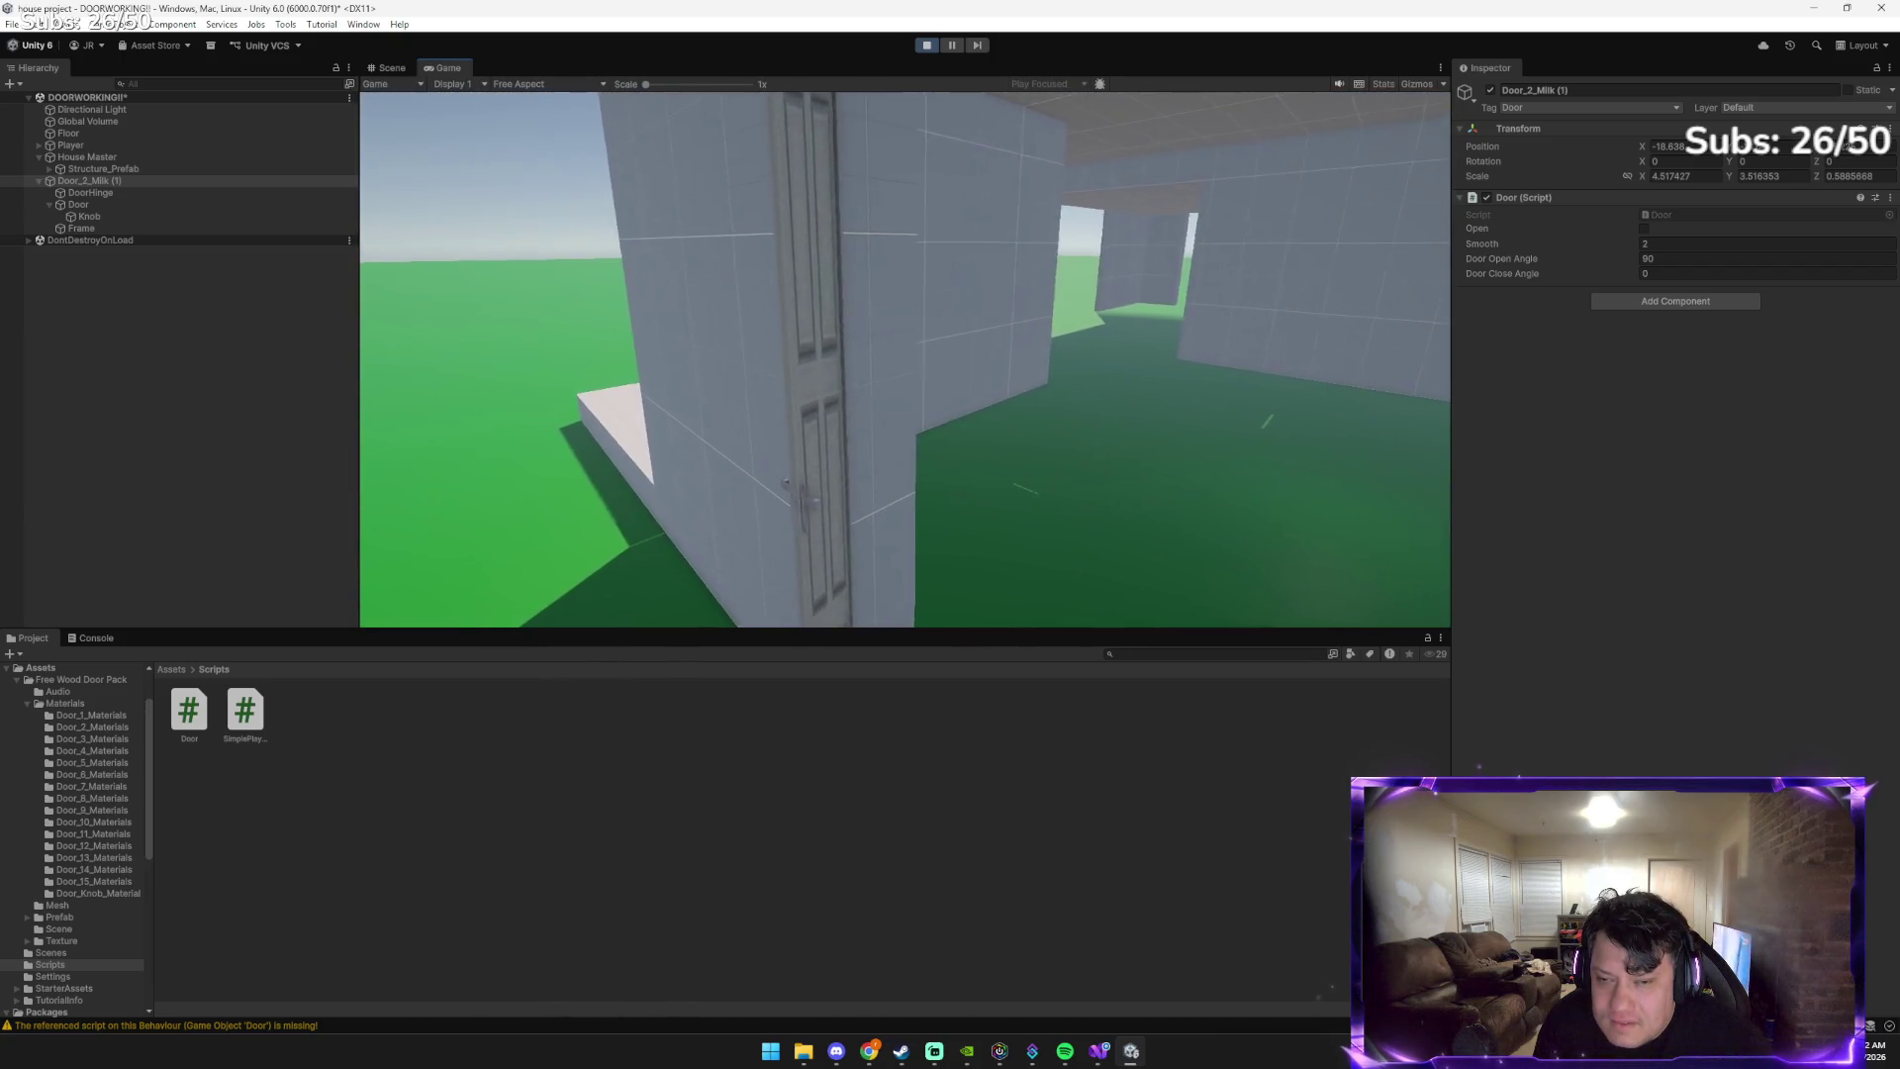
key(s)
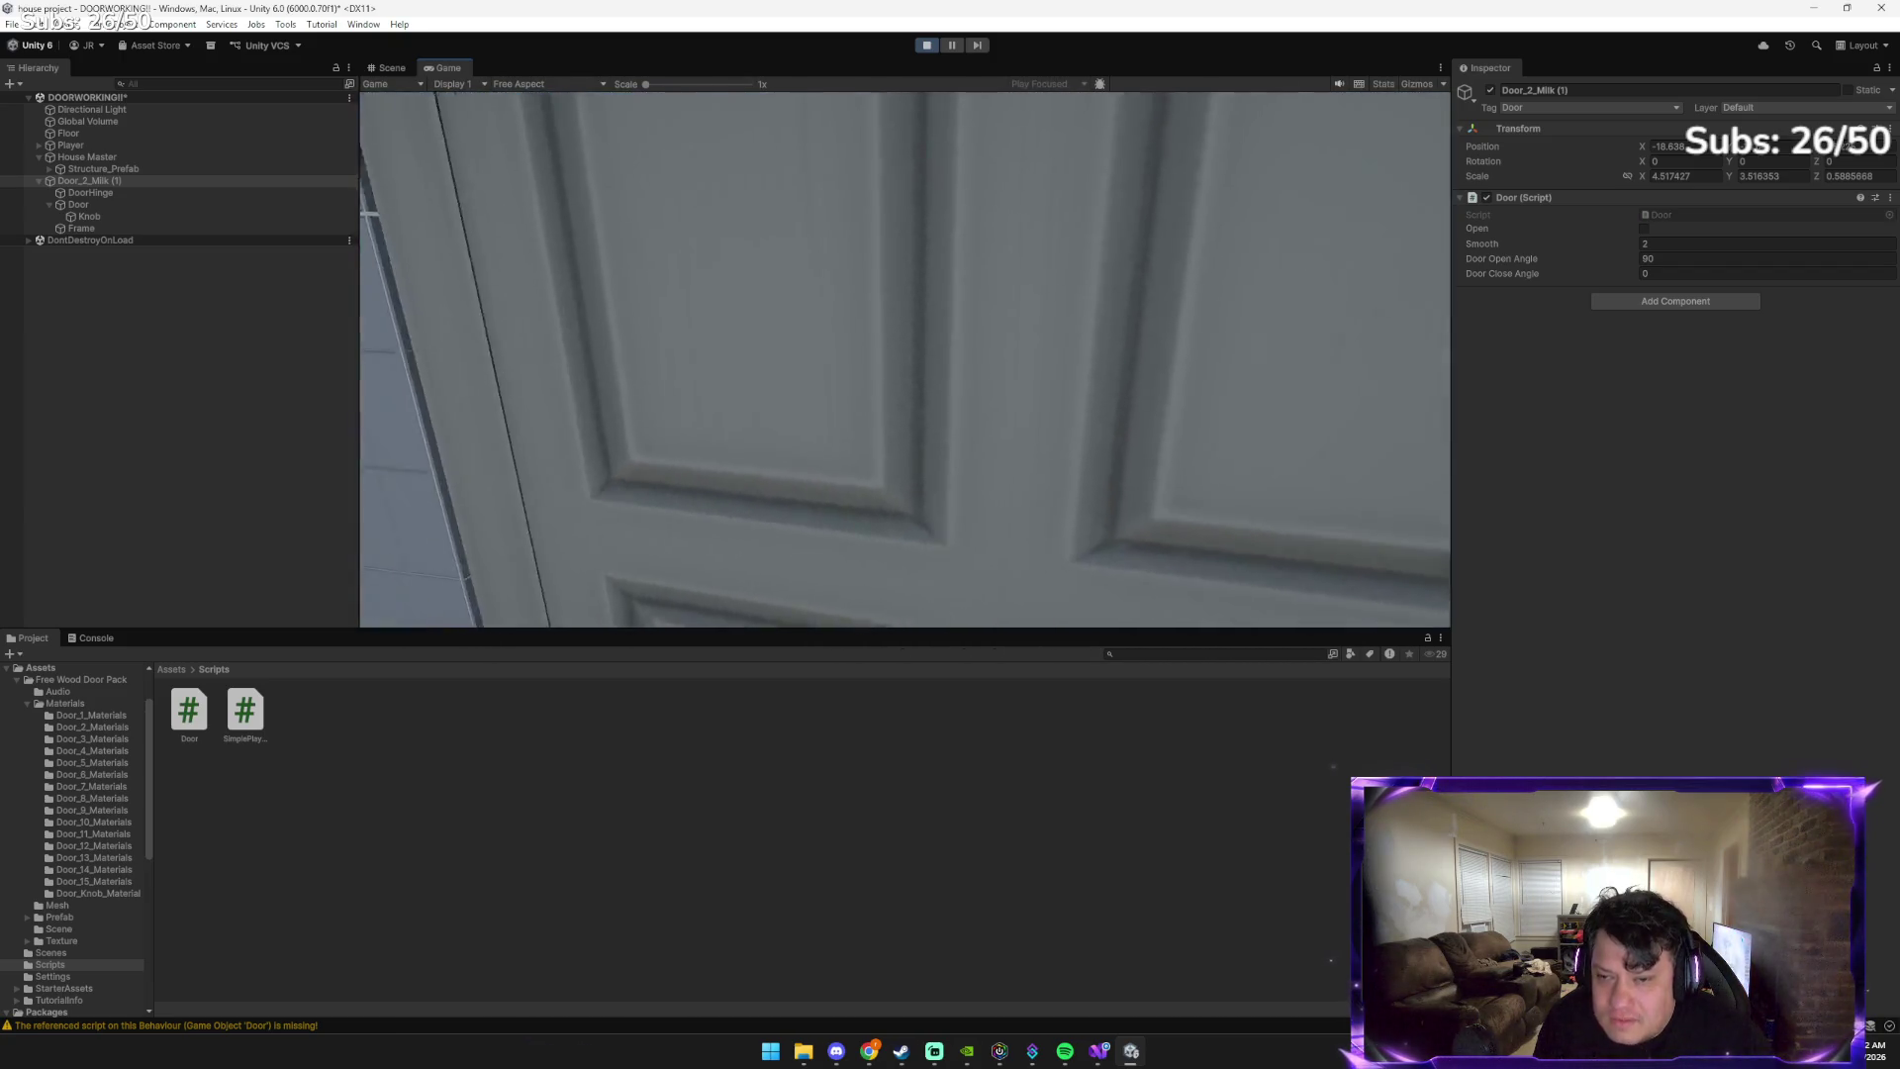
key(s)
key(a)
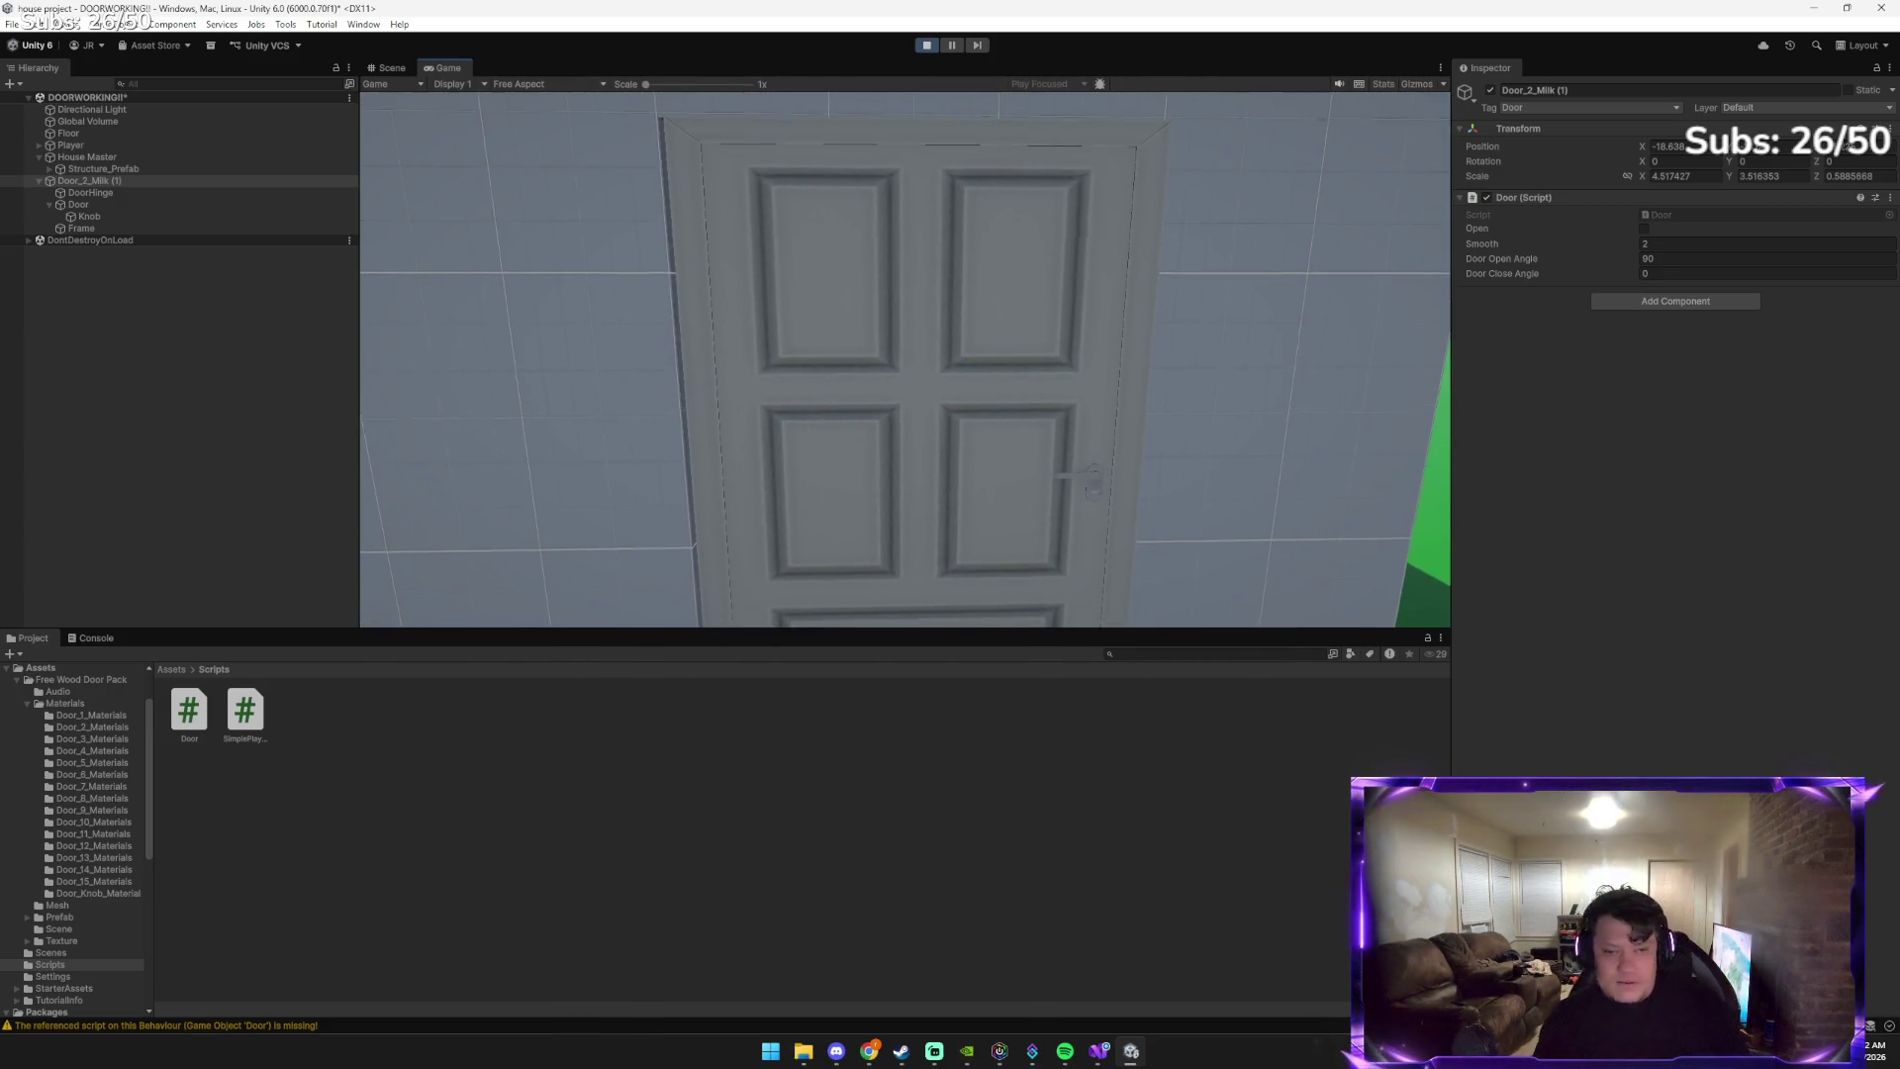
key(w)
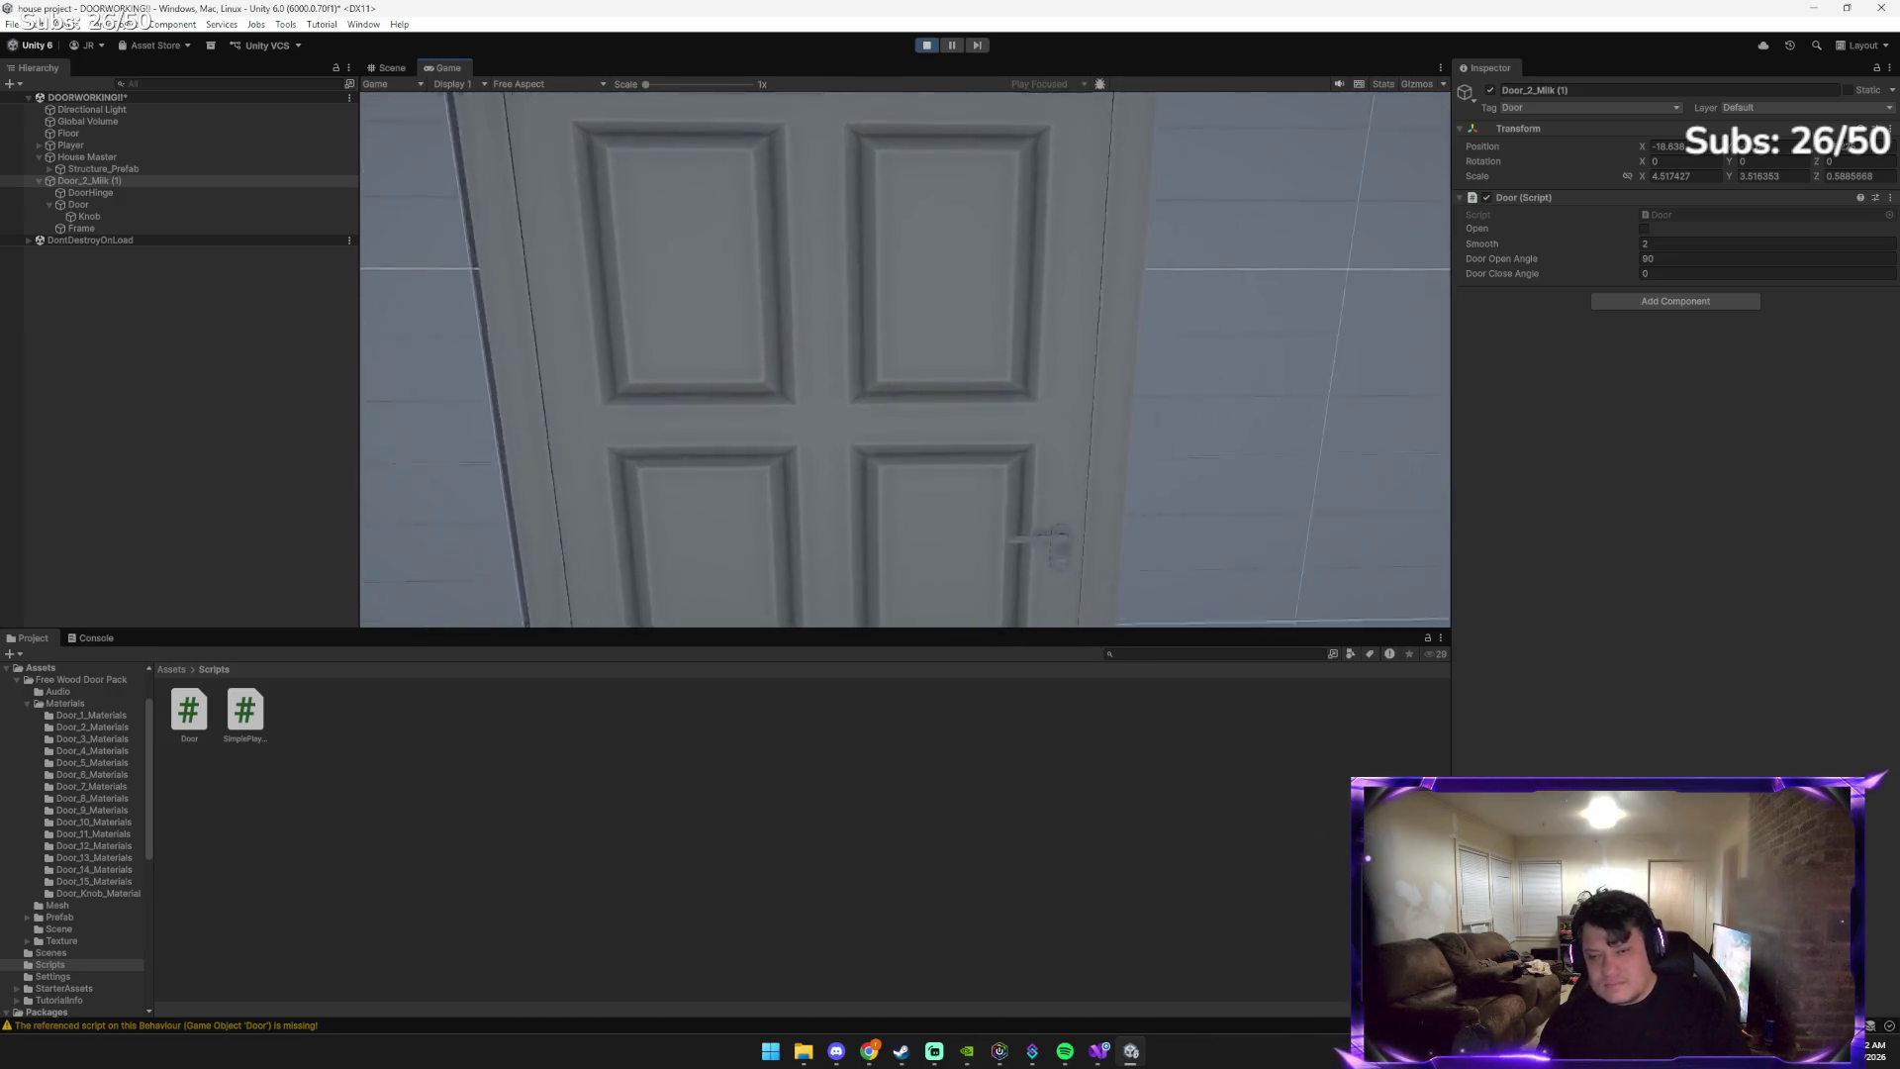
key(w)
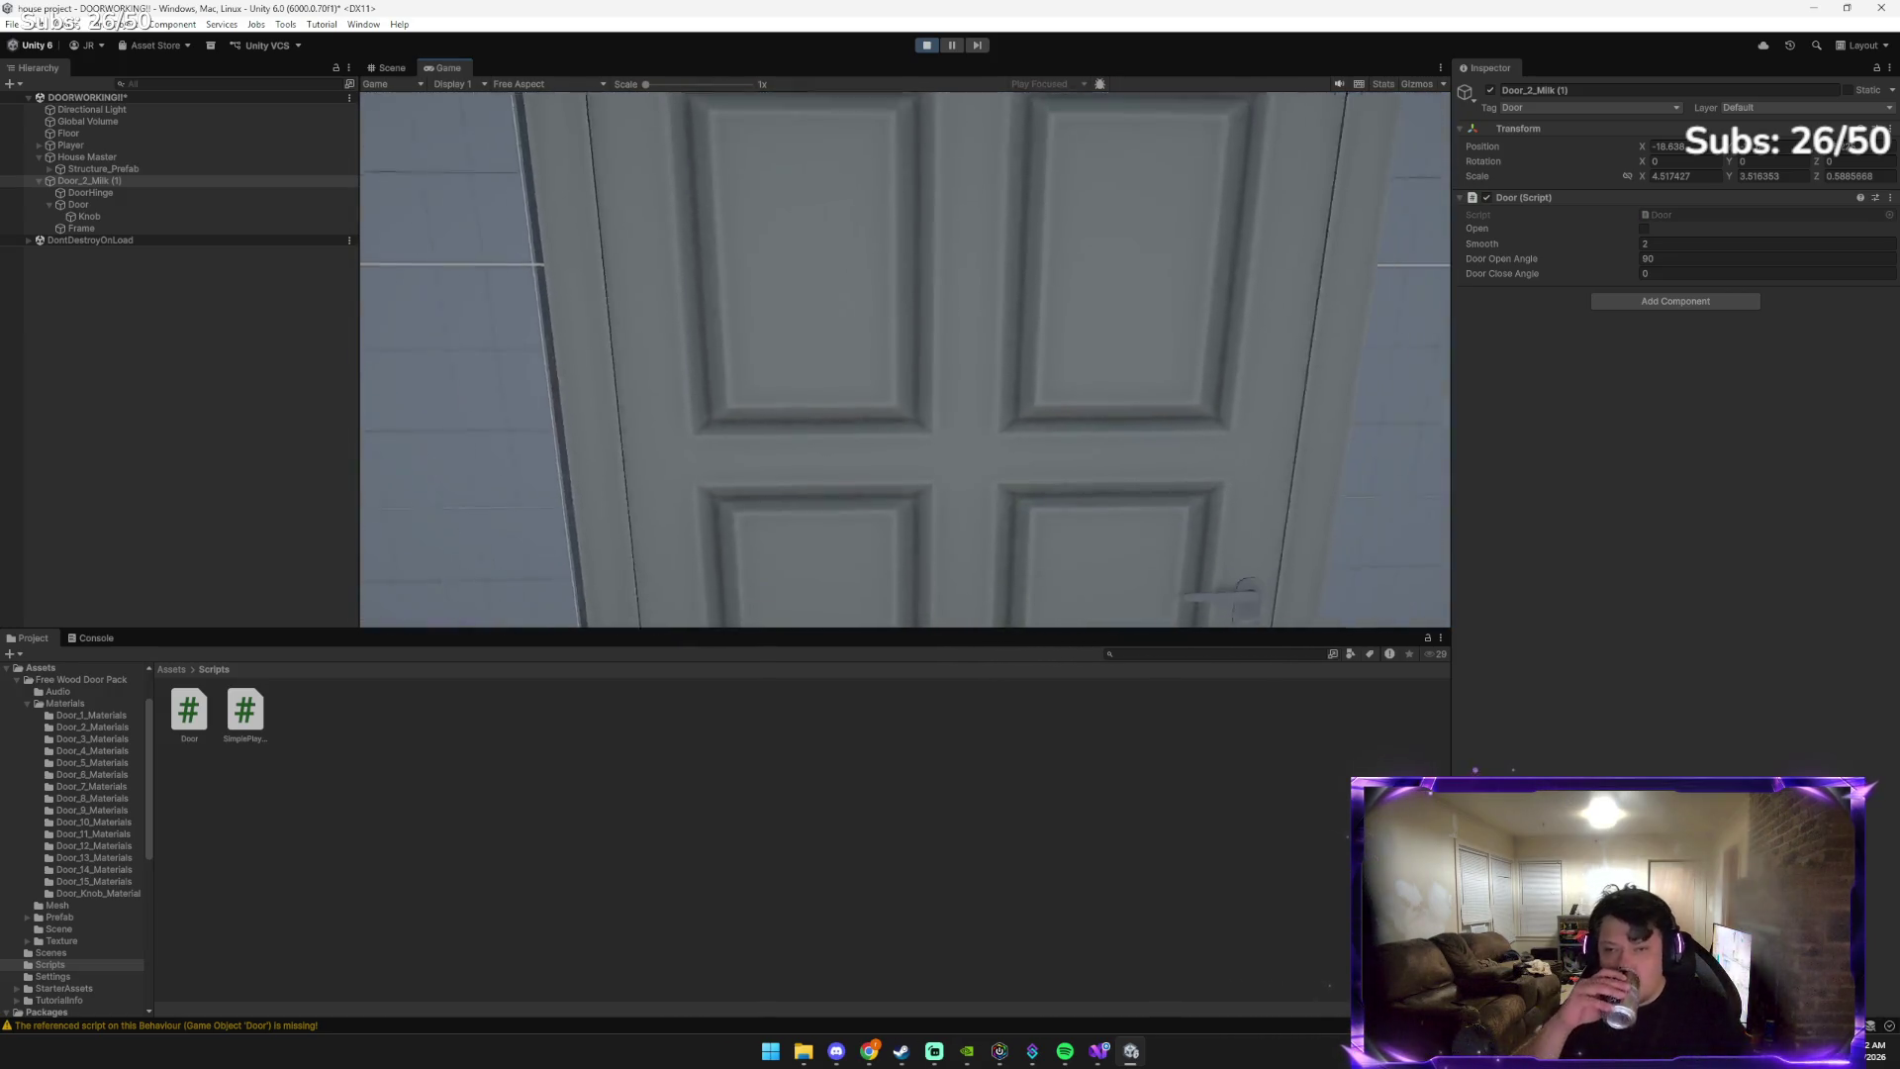
key(s)
key(s)
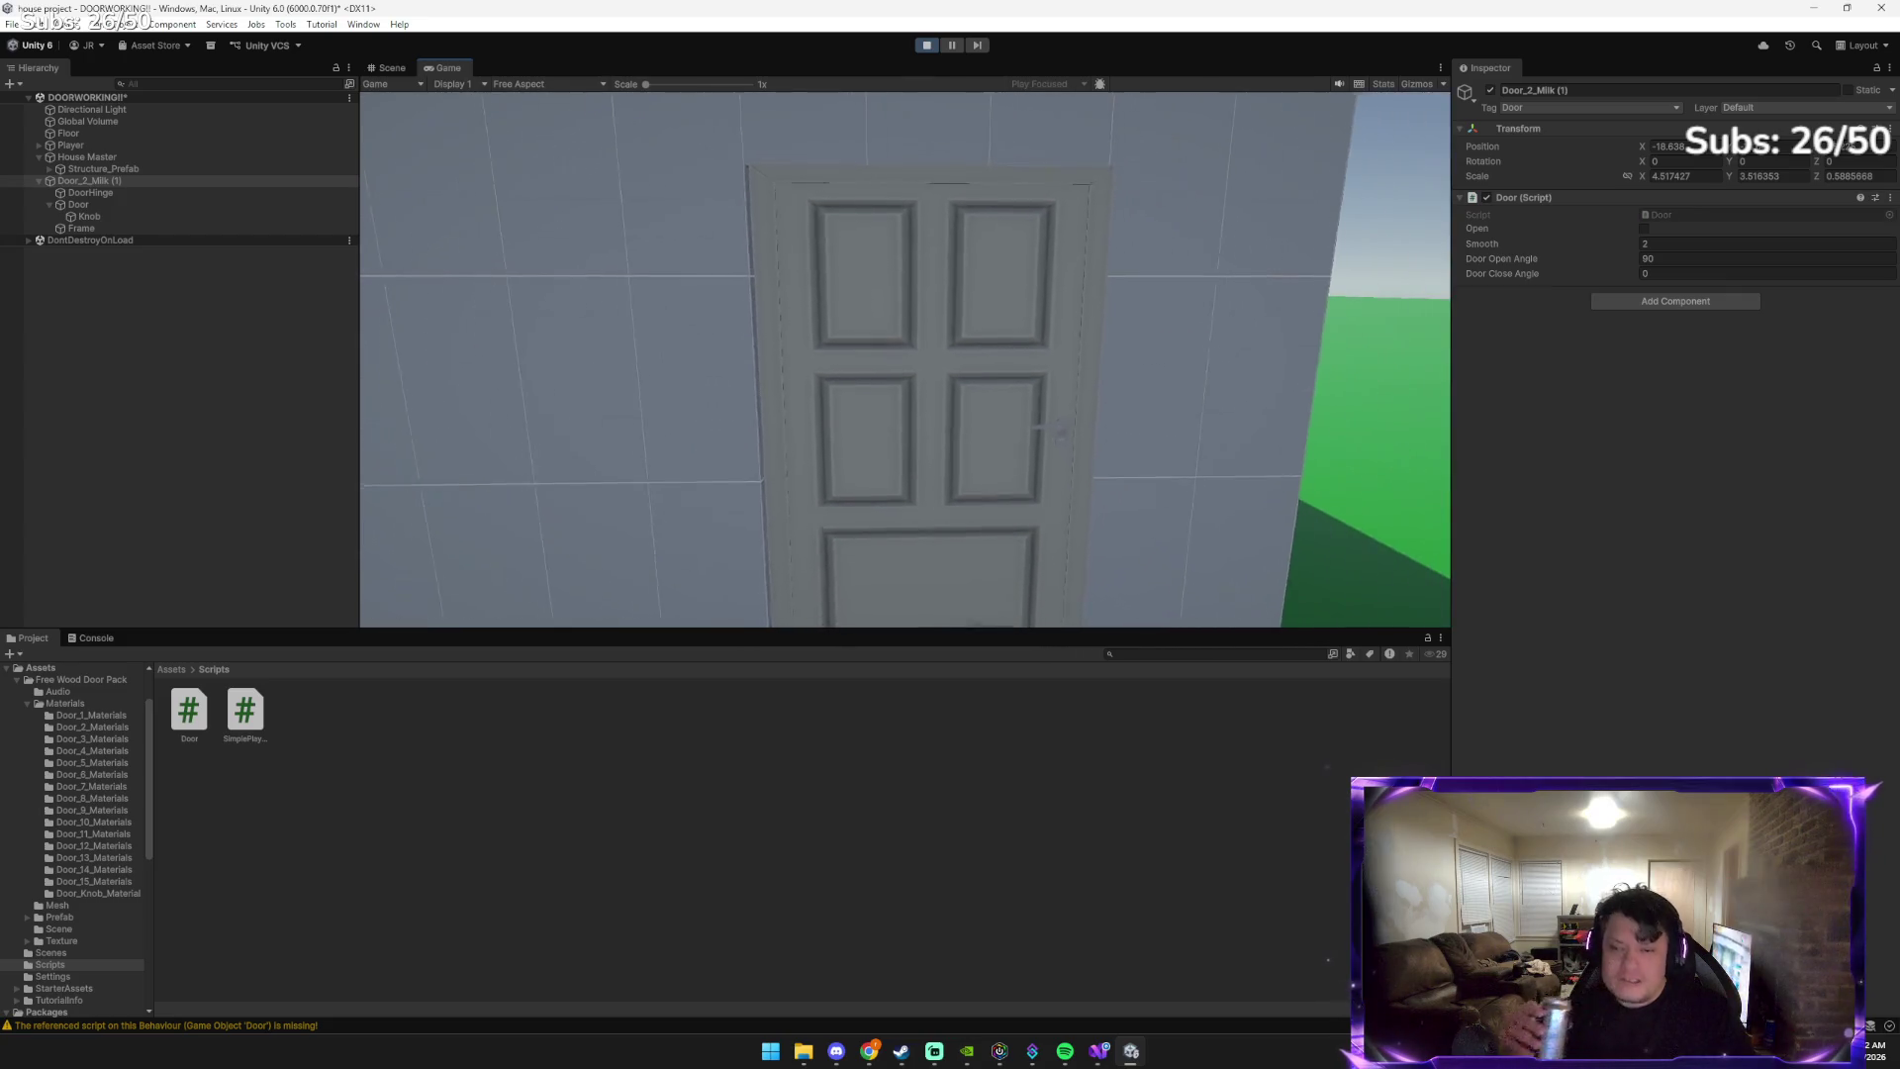
key(w)
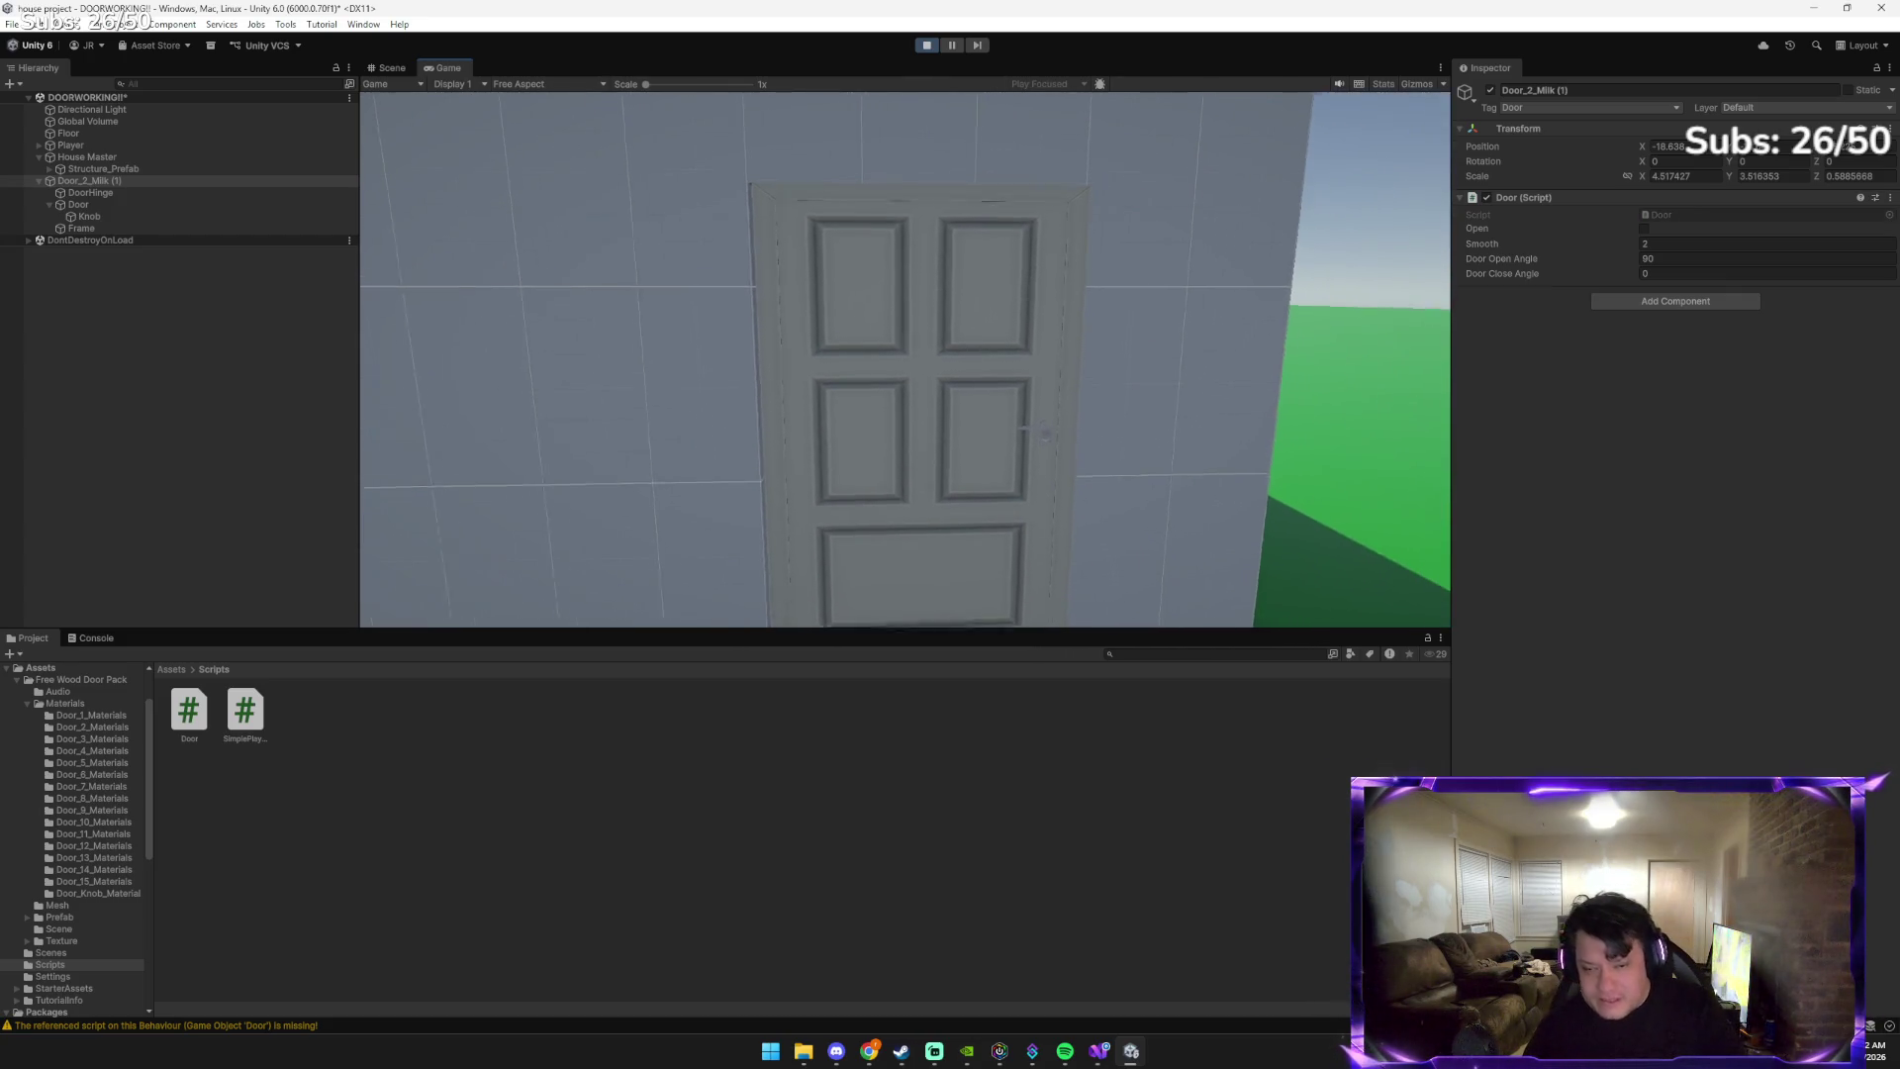
Line the player up squarely in front of the door and push into it to open it
key(s)
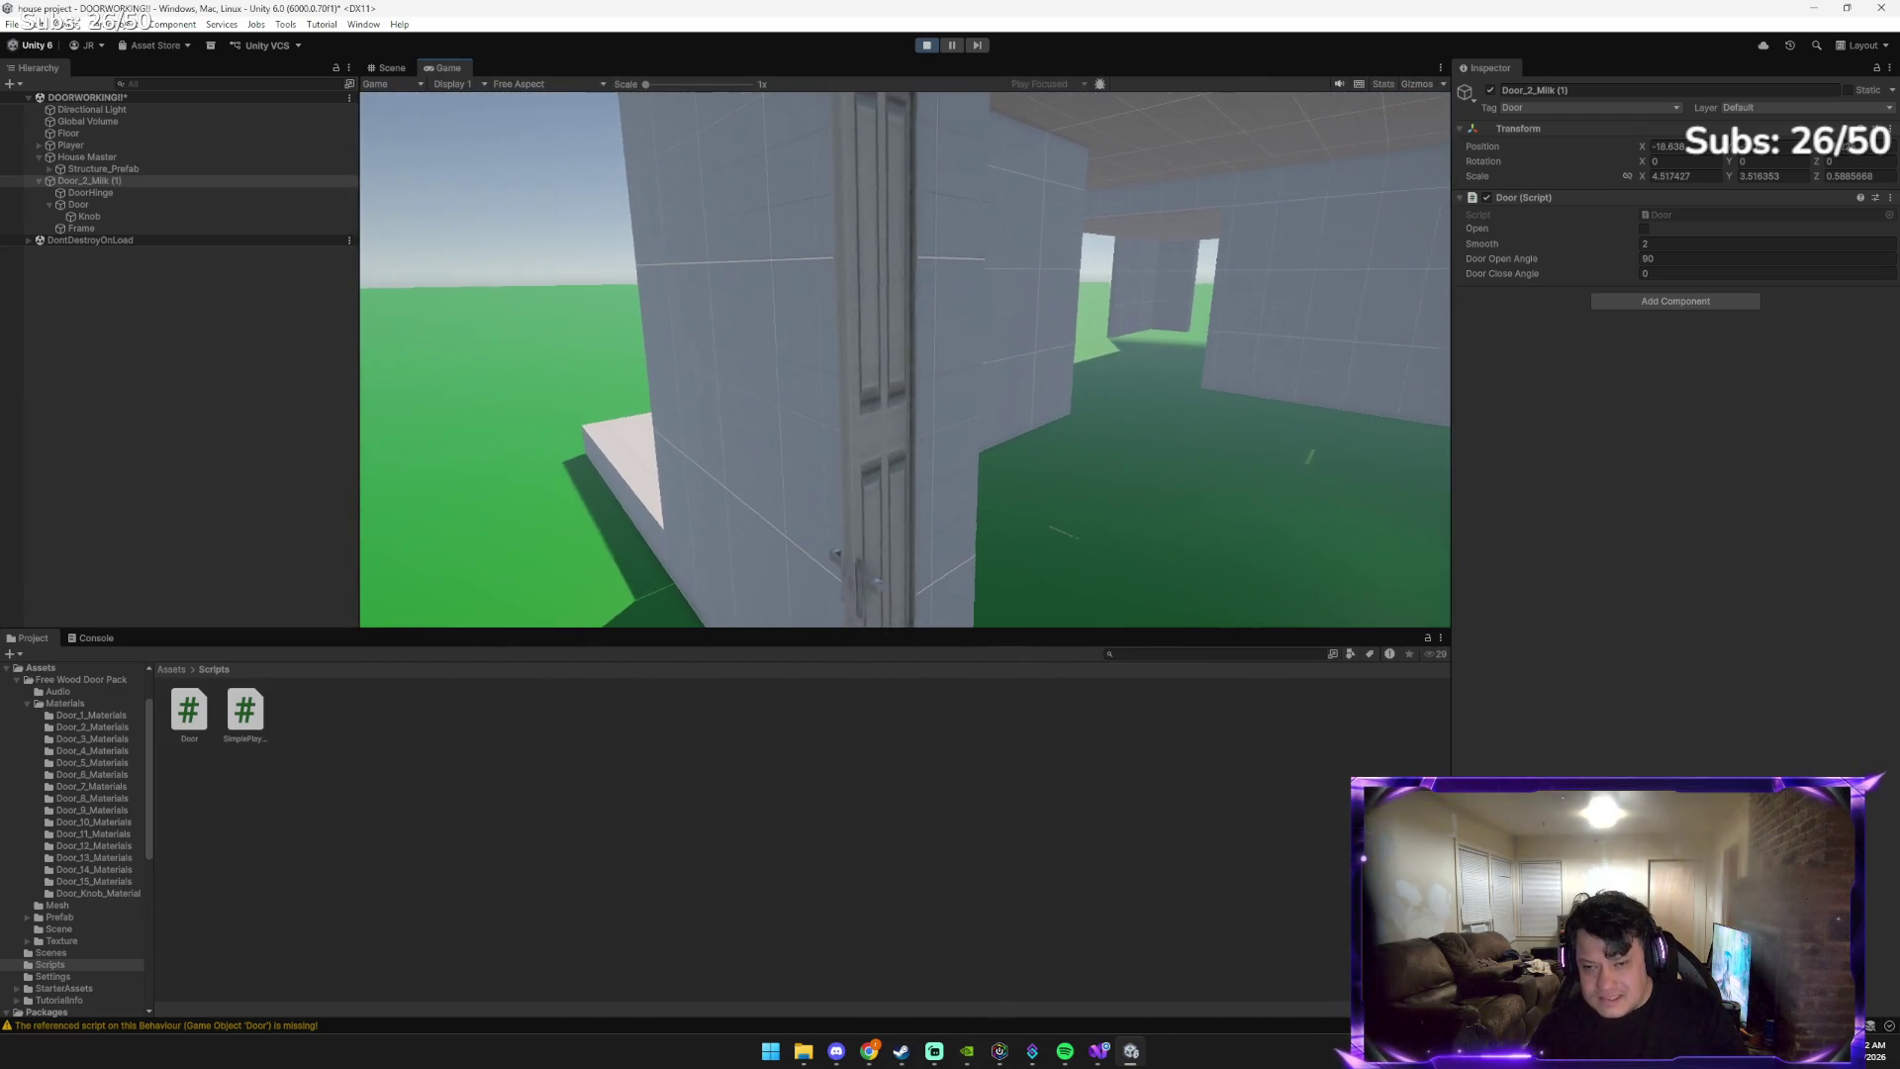
key(w)
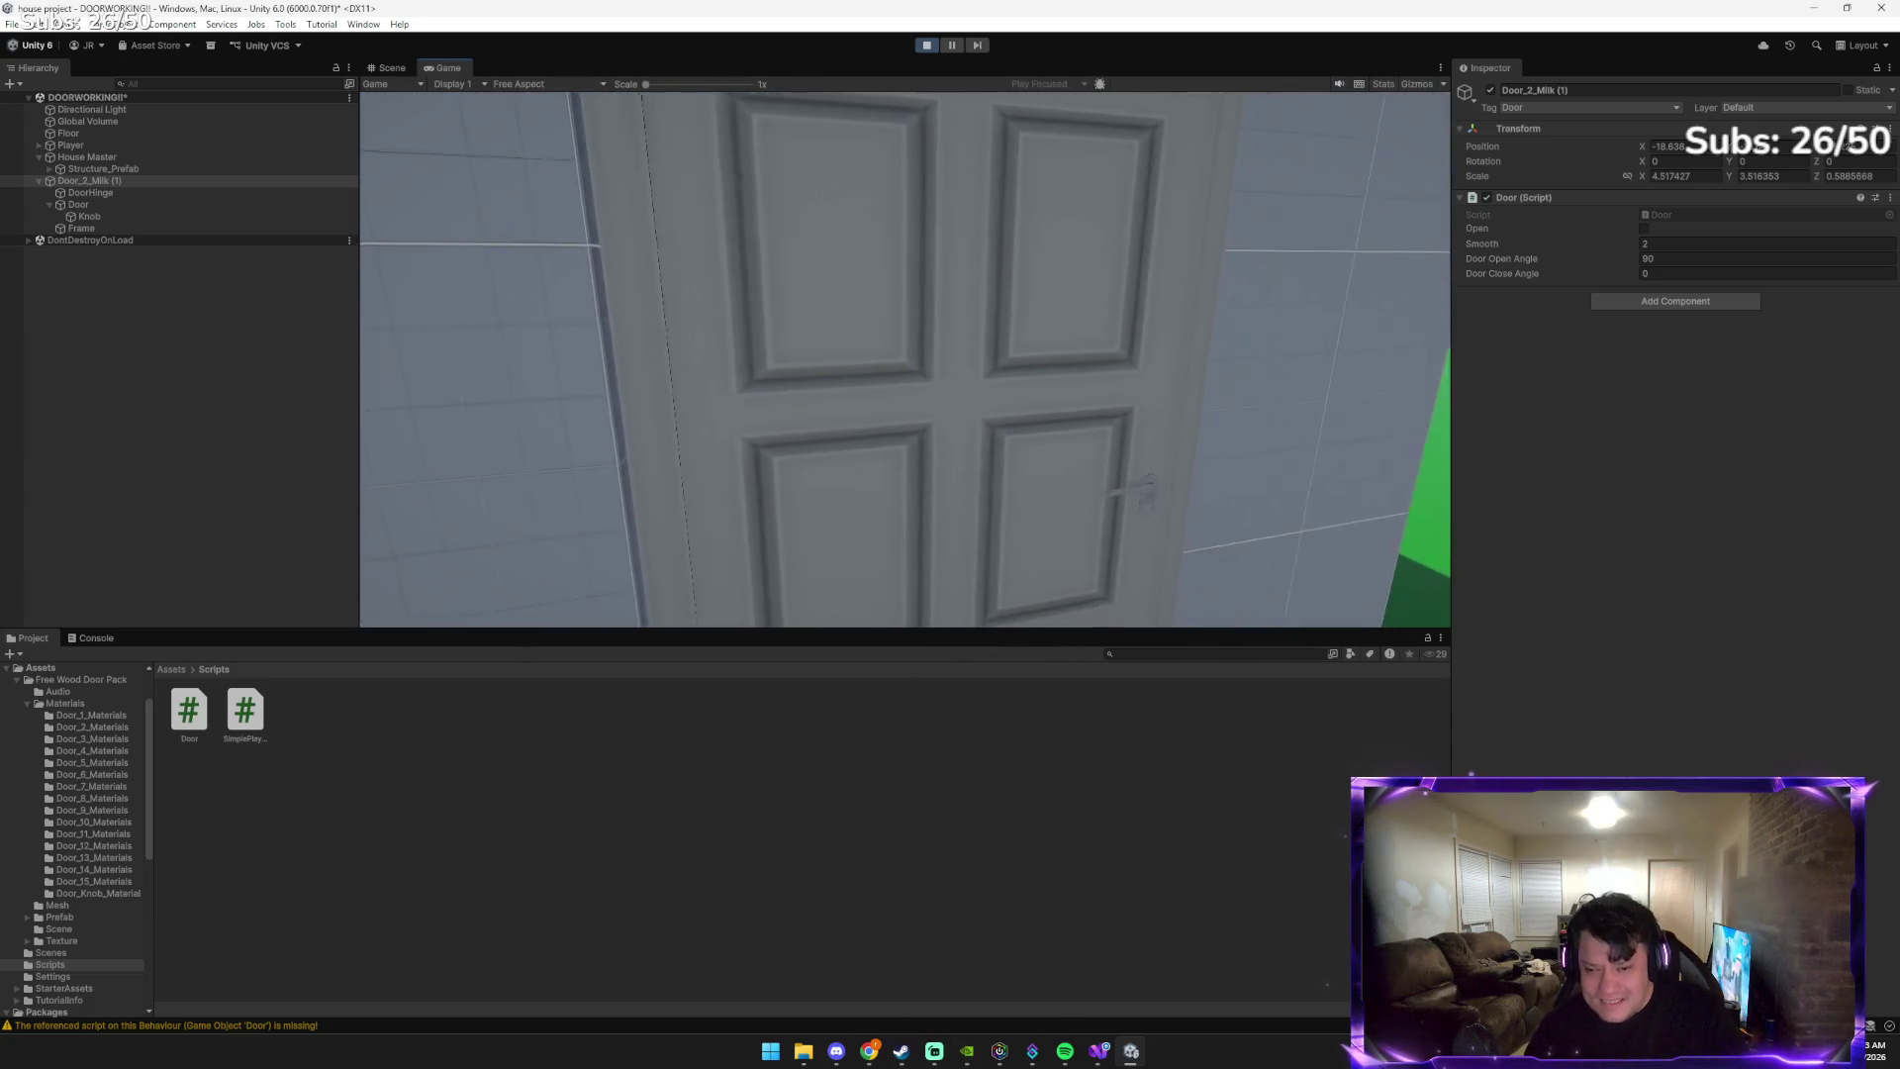
key(a)
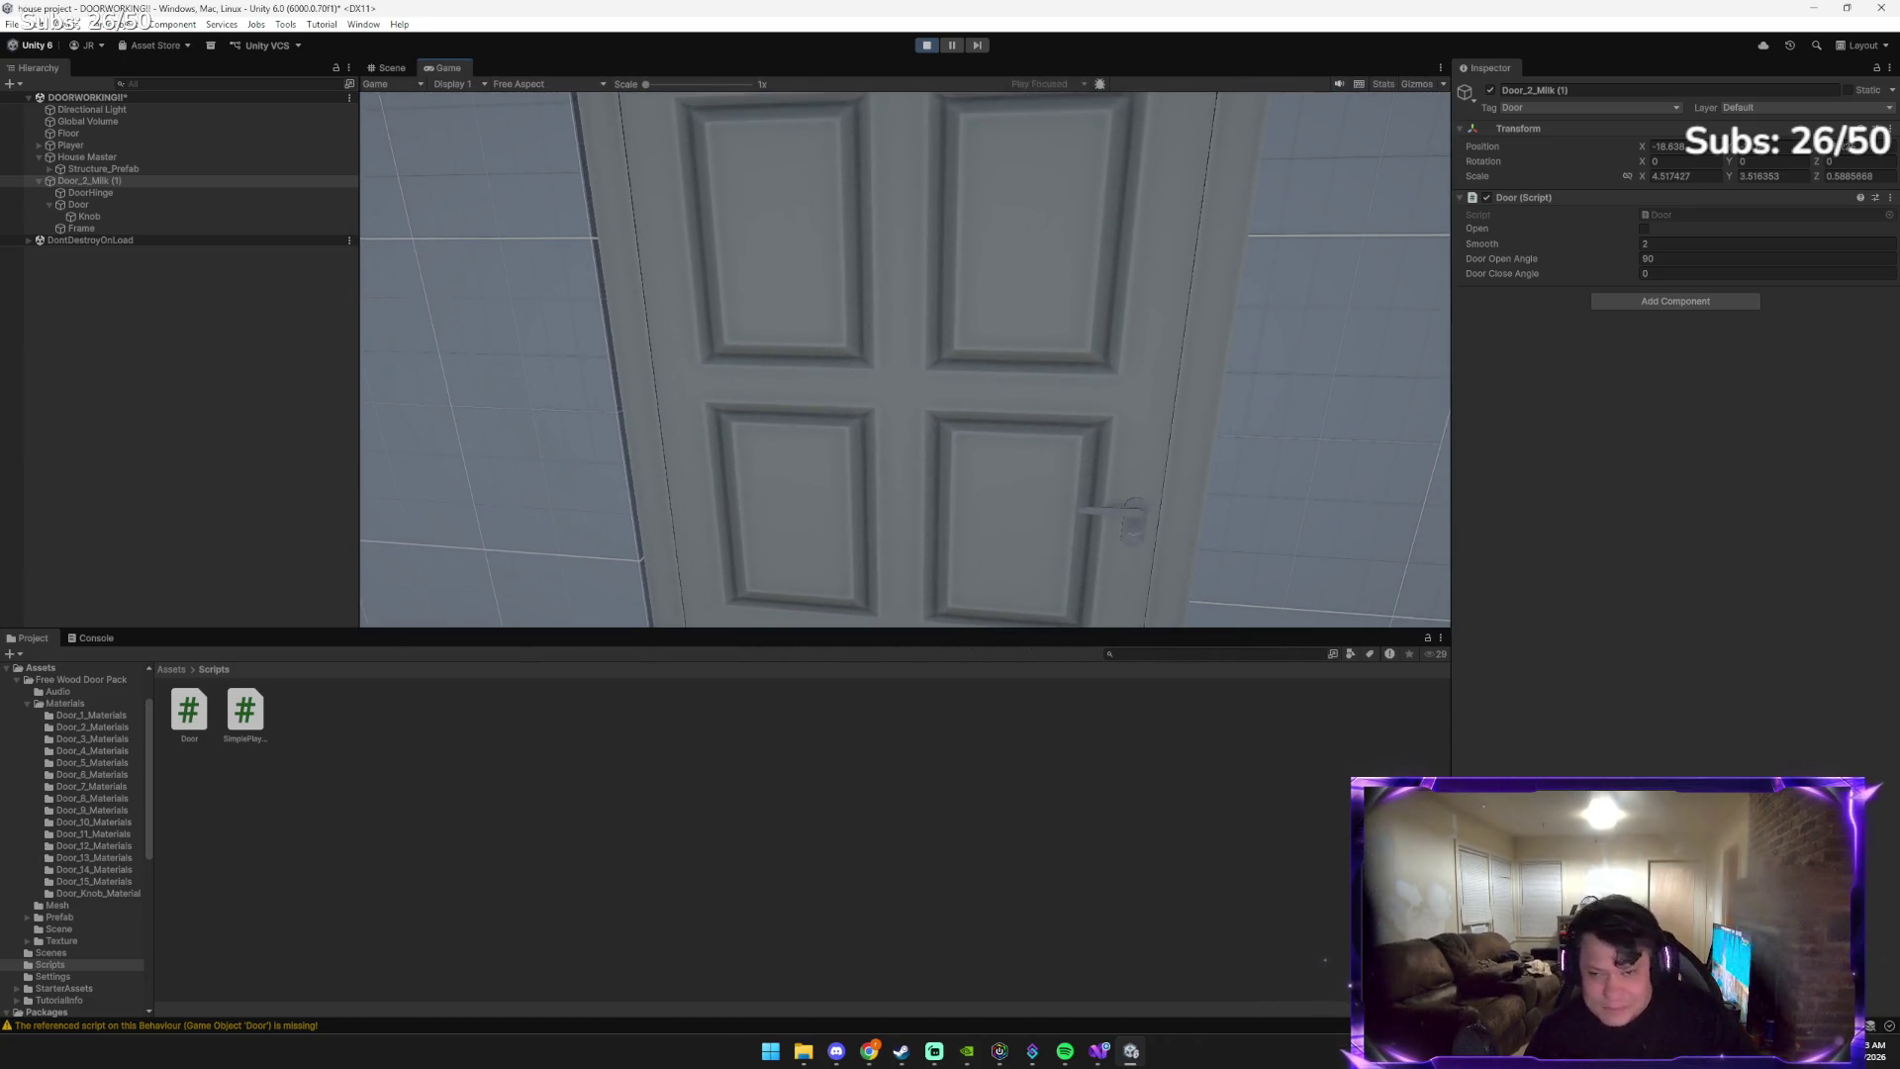
key(d)
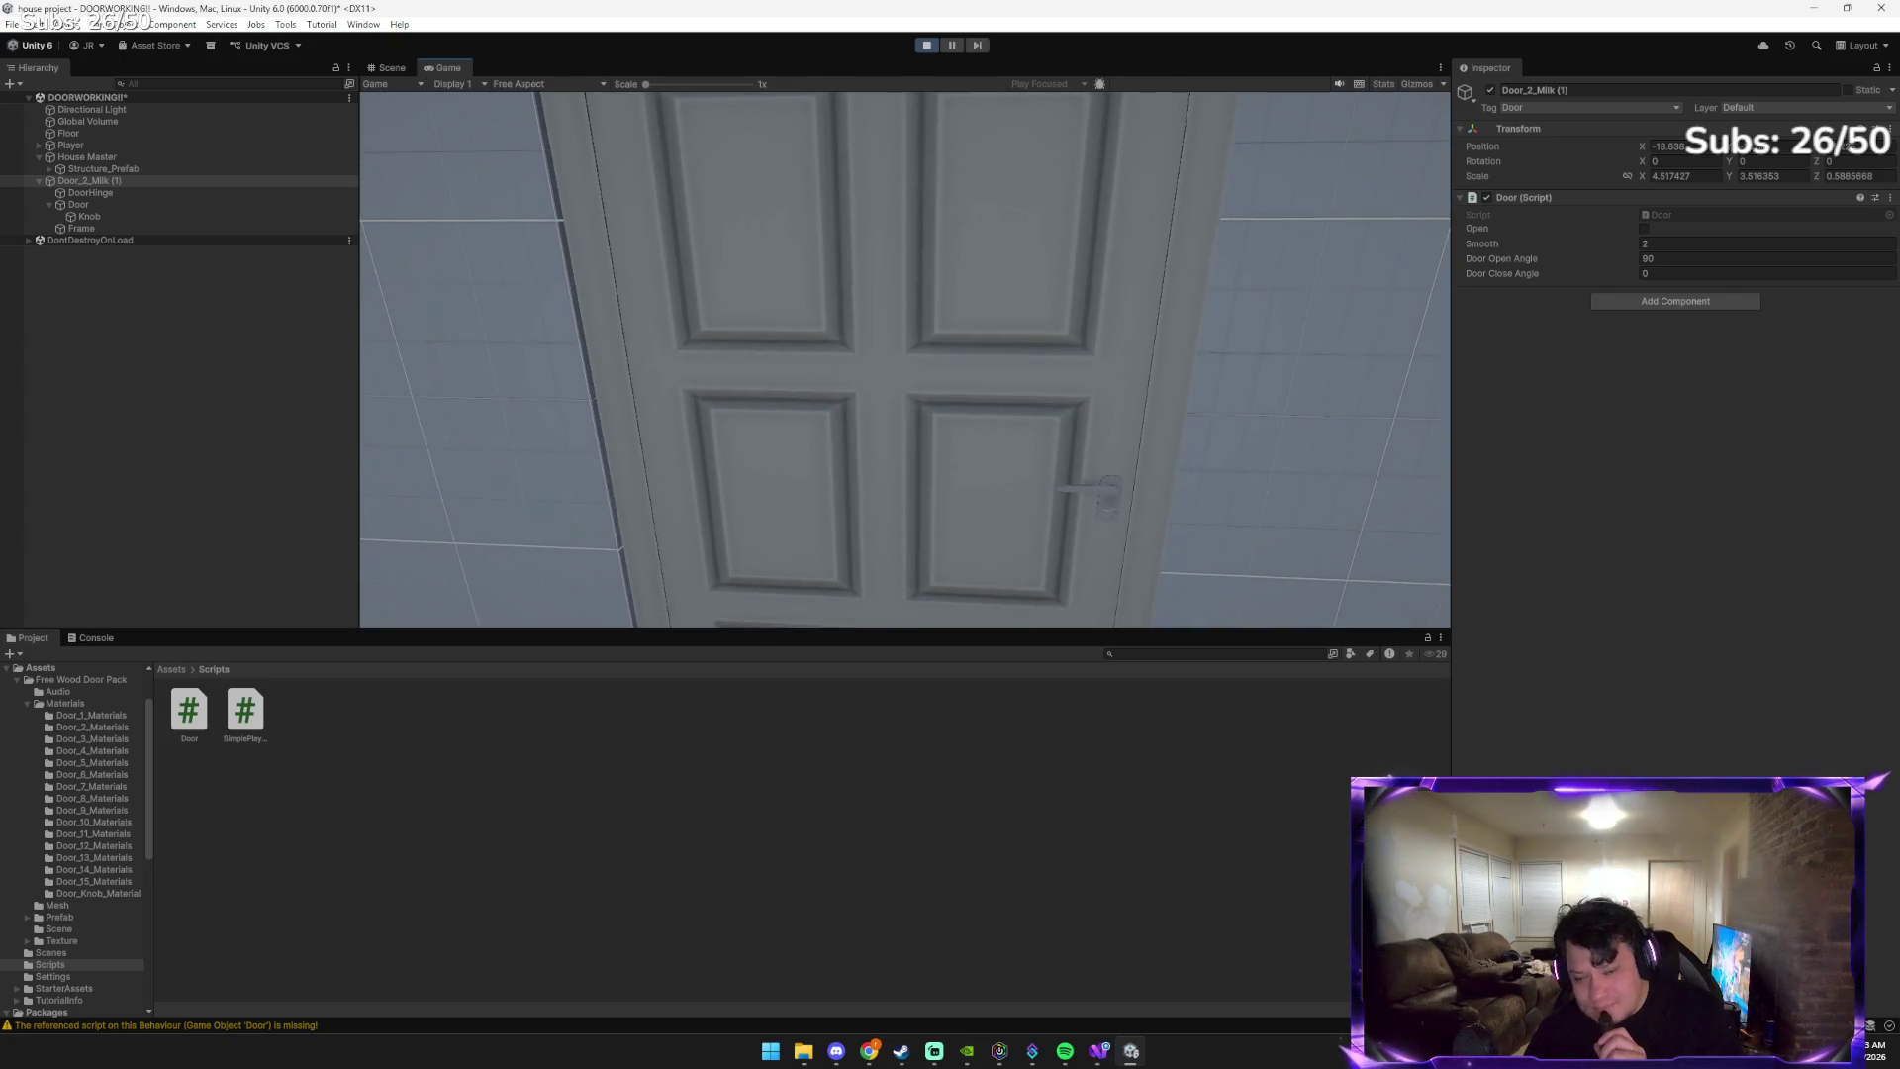
key(a)
key(d)
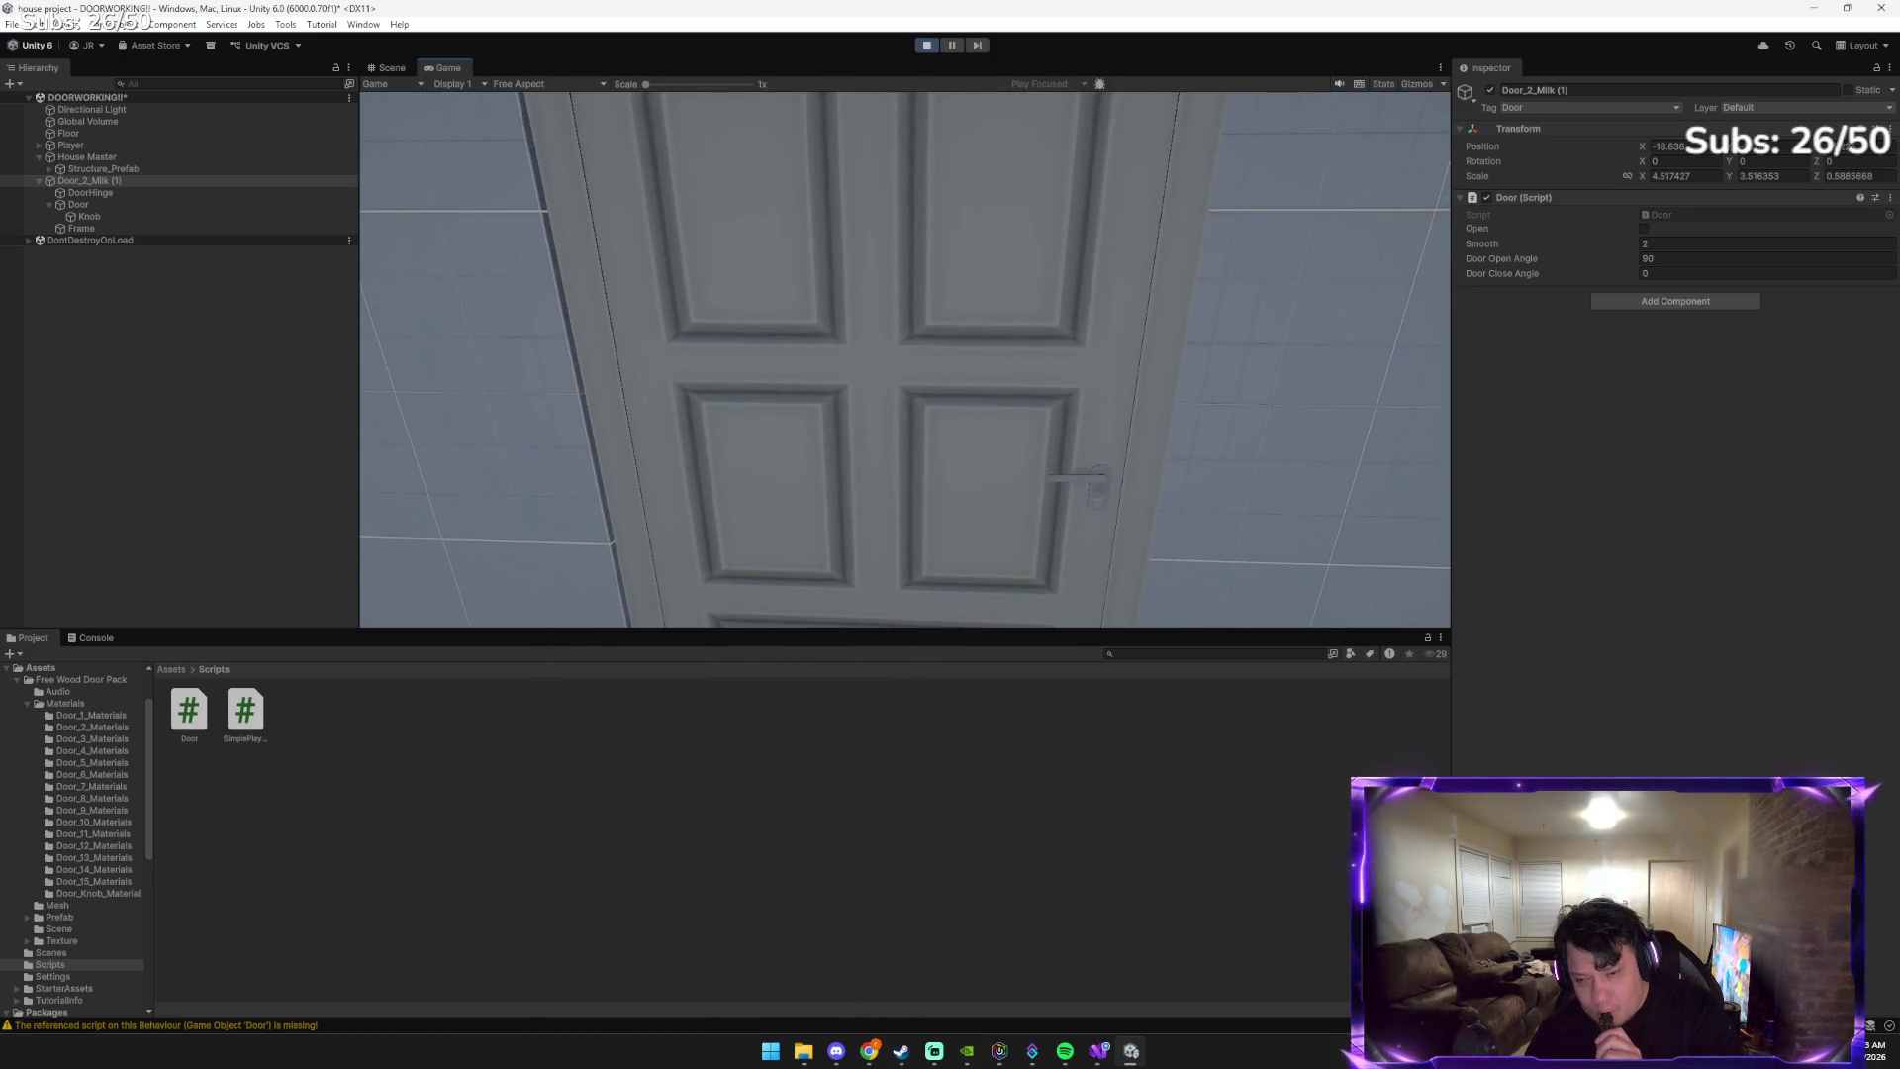
key(a)
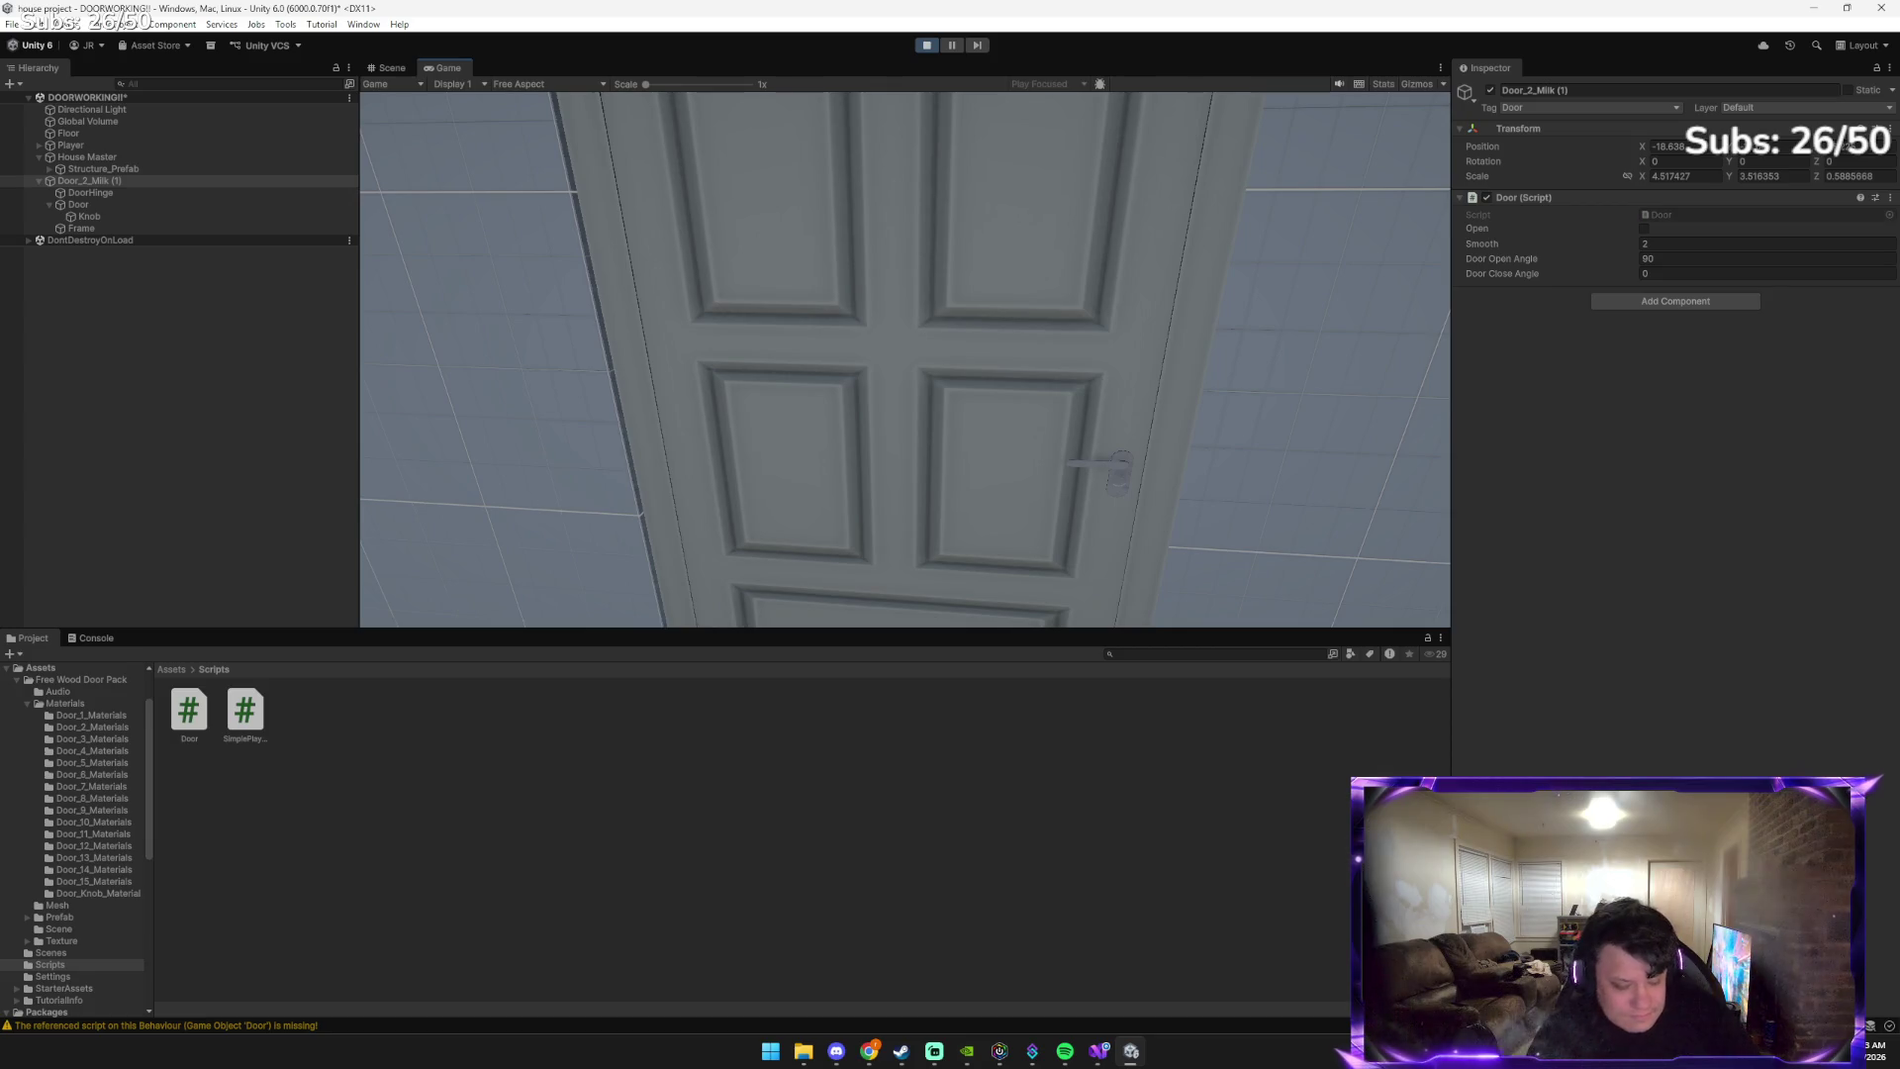
key(w)
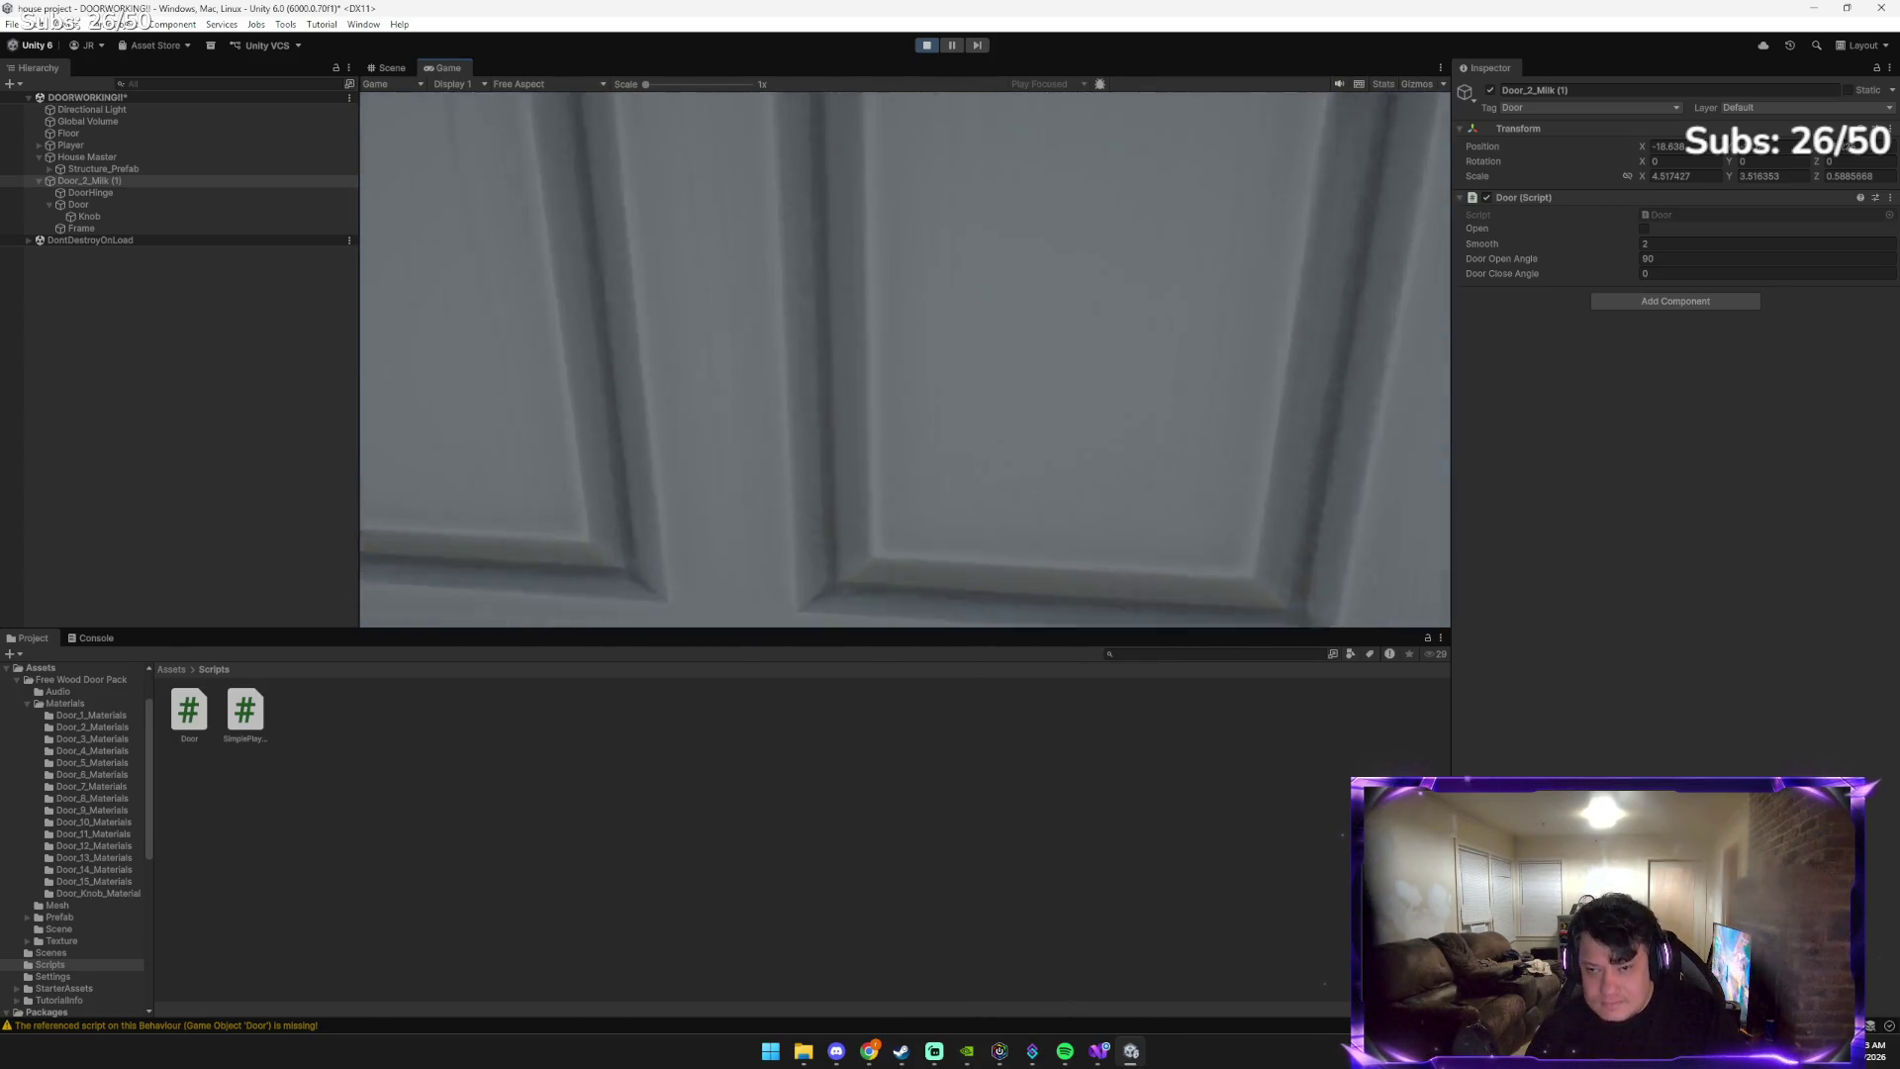
Re-approach the doorway, retest the door from close up several times, then release game control
mouse_move(904, 359)
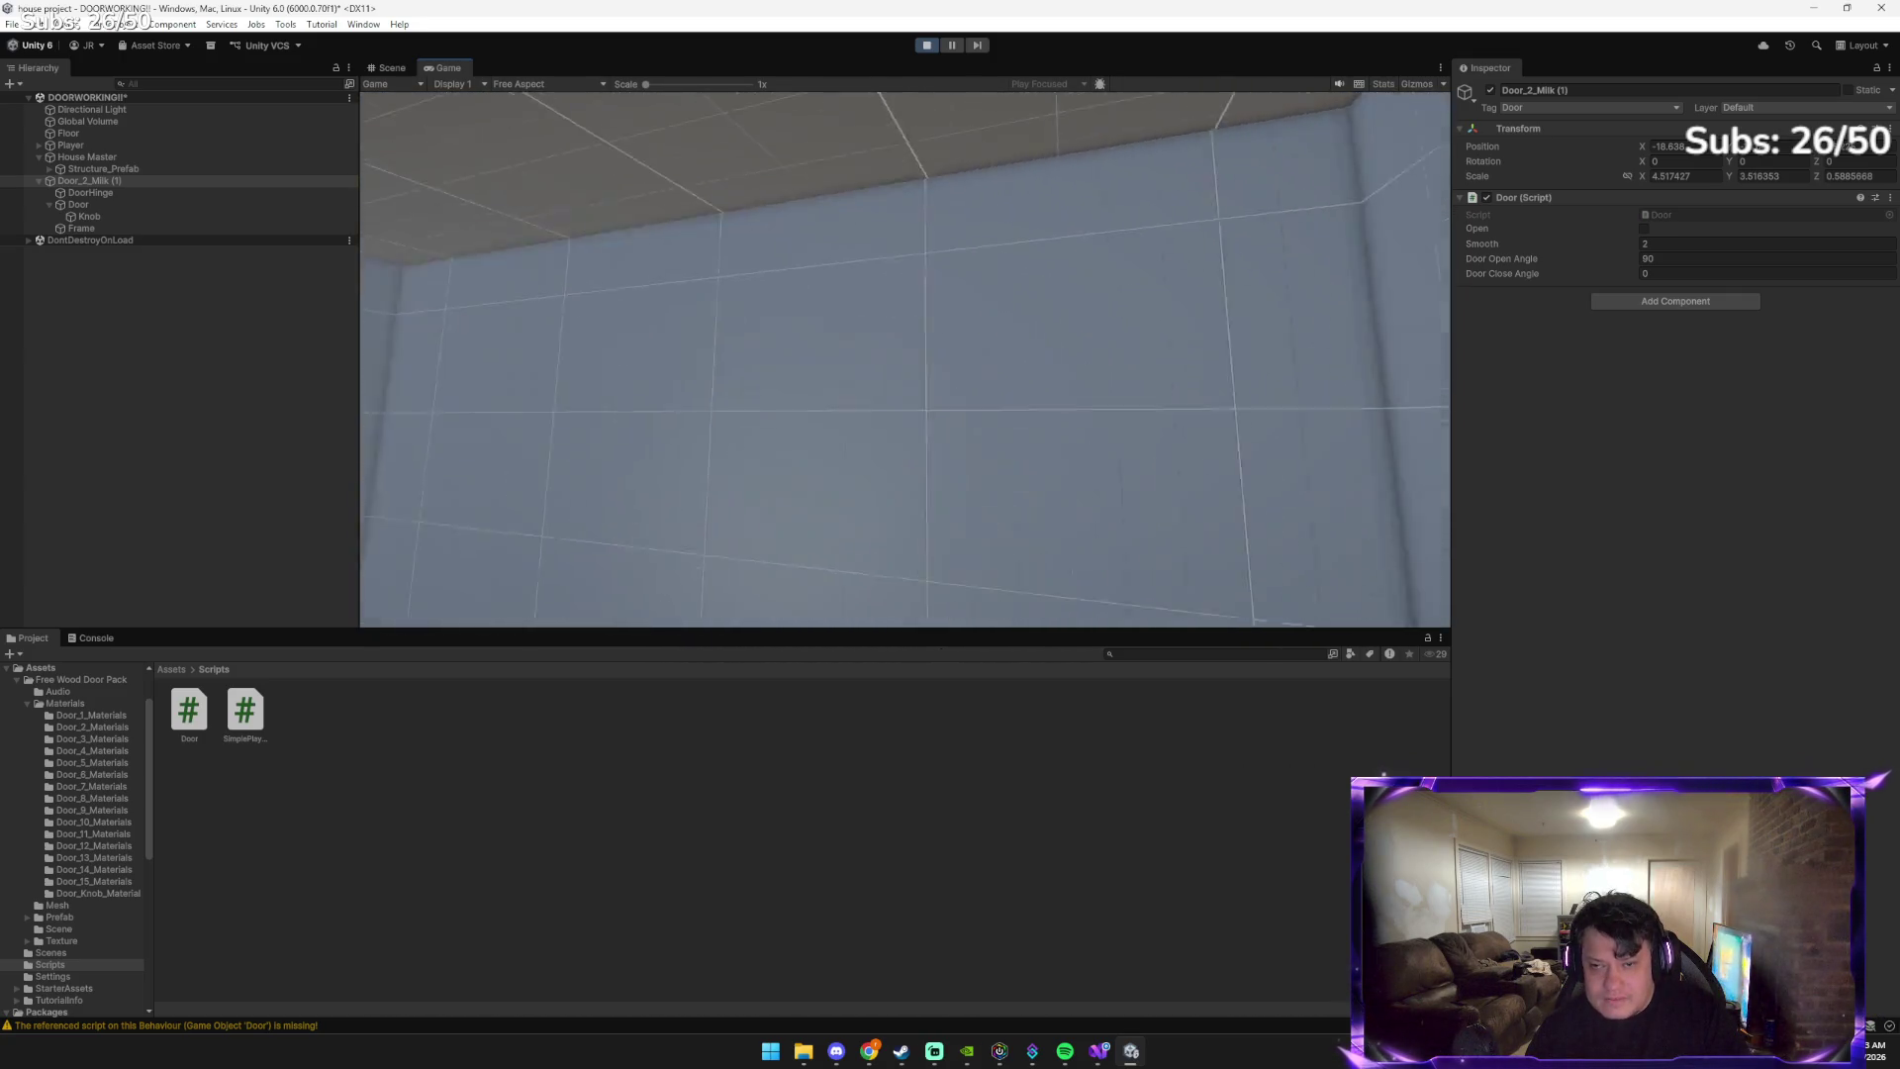
key(w)
key(w)
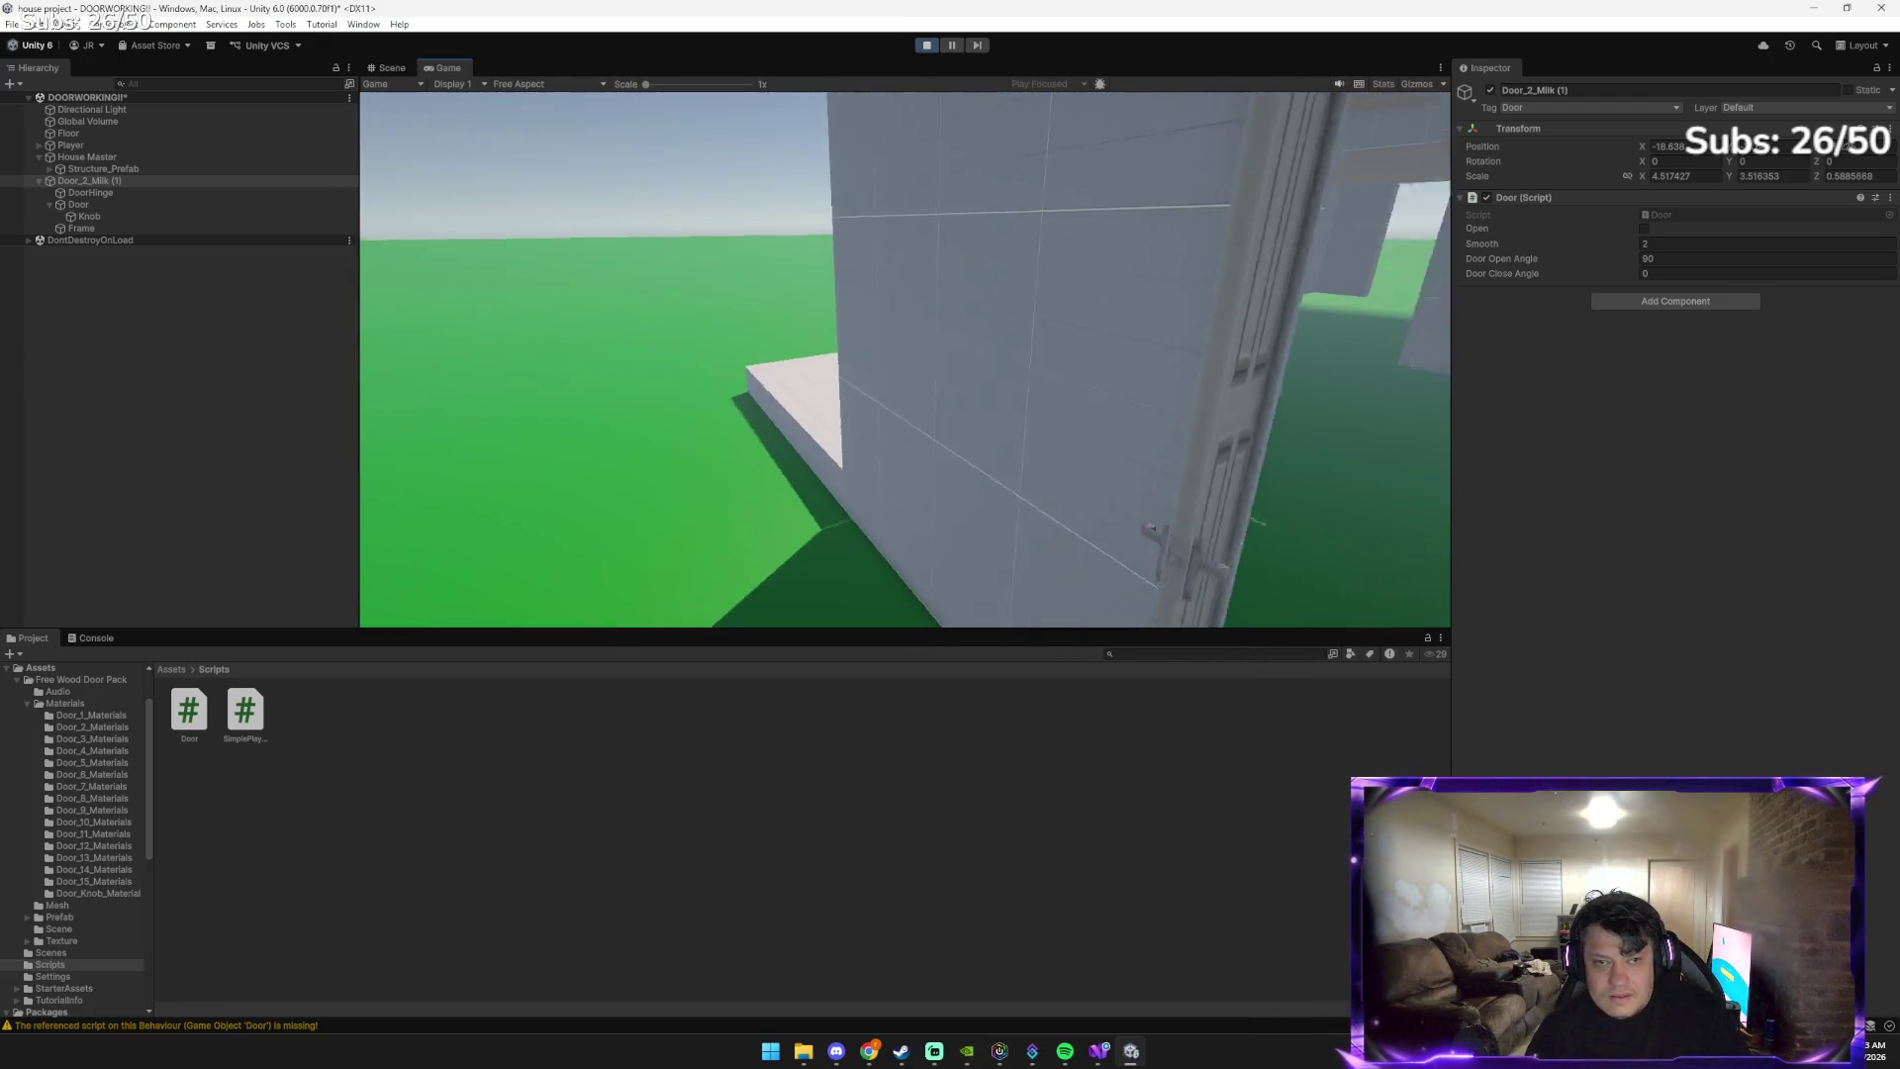
key(w)
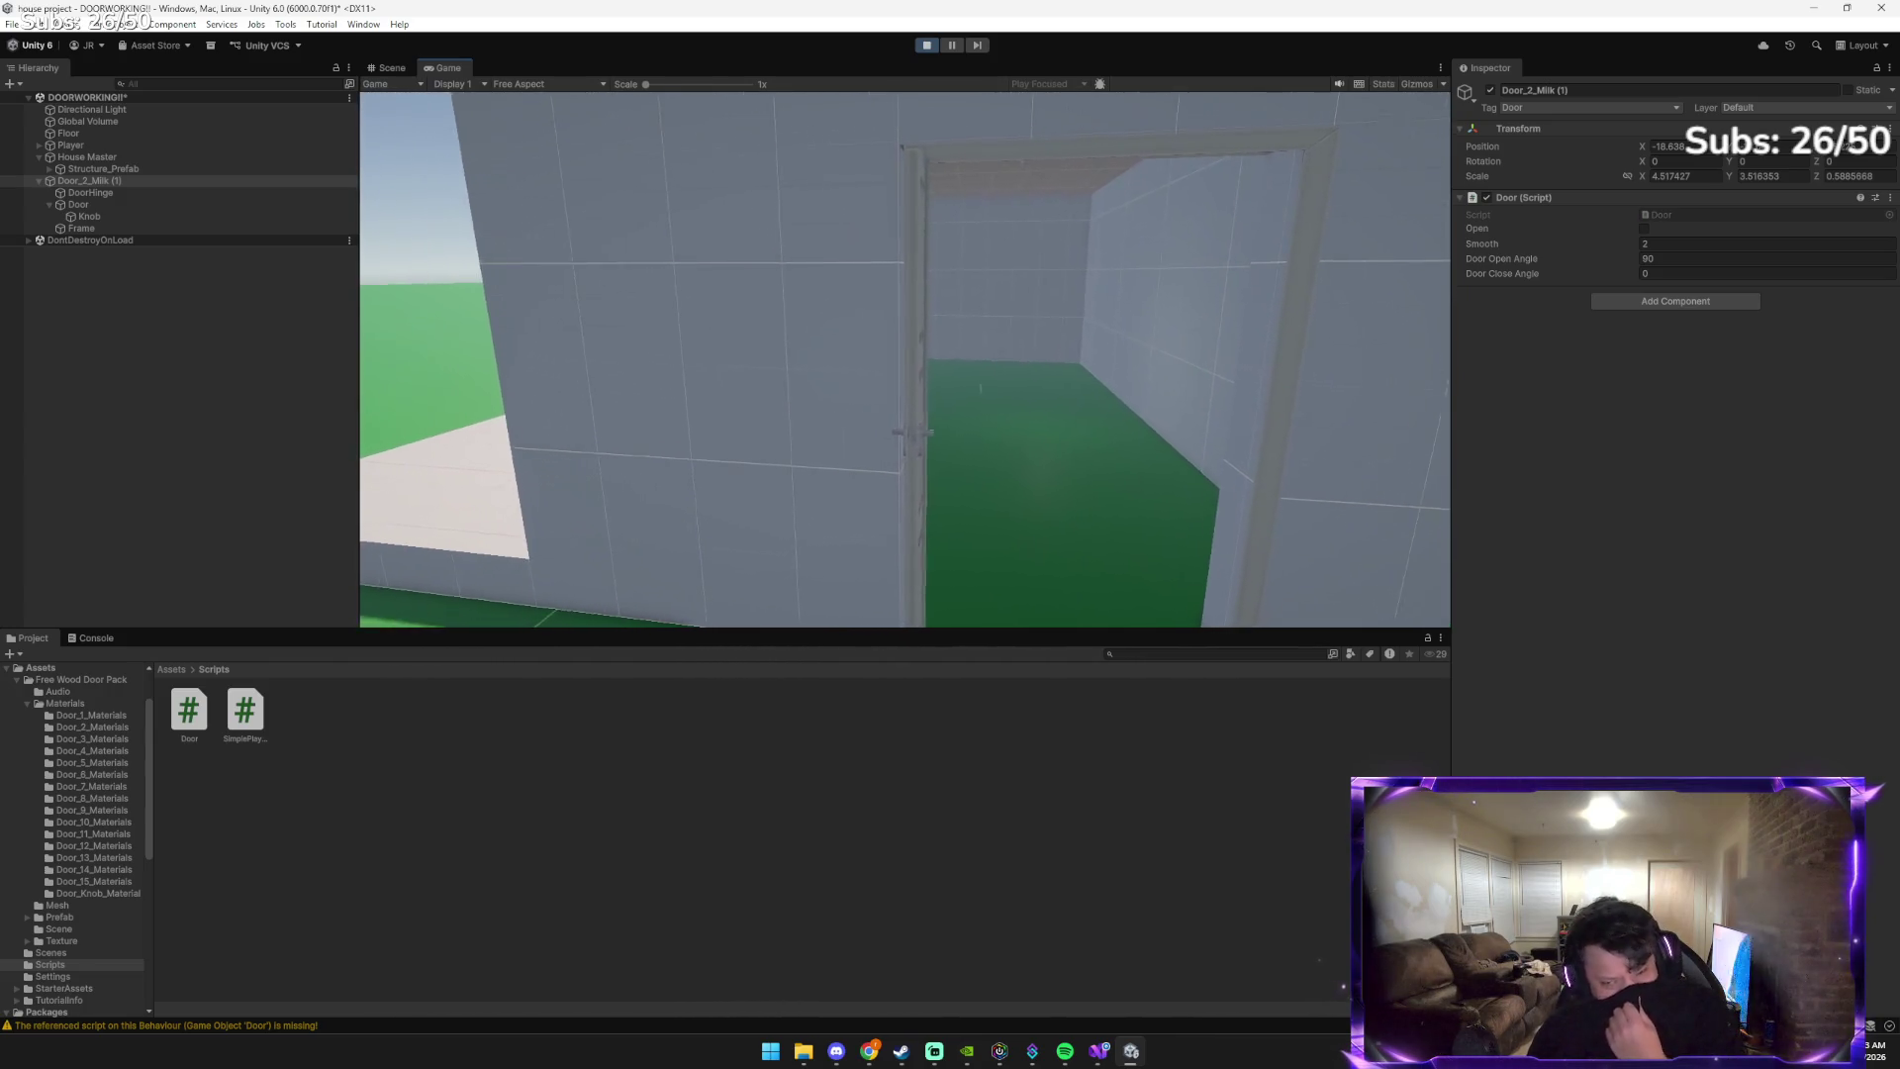
key(w)
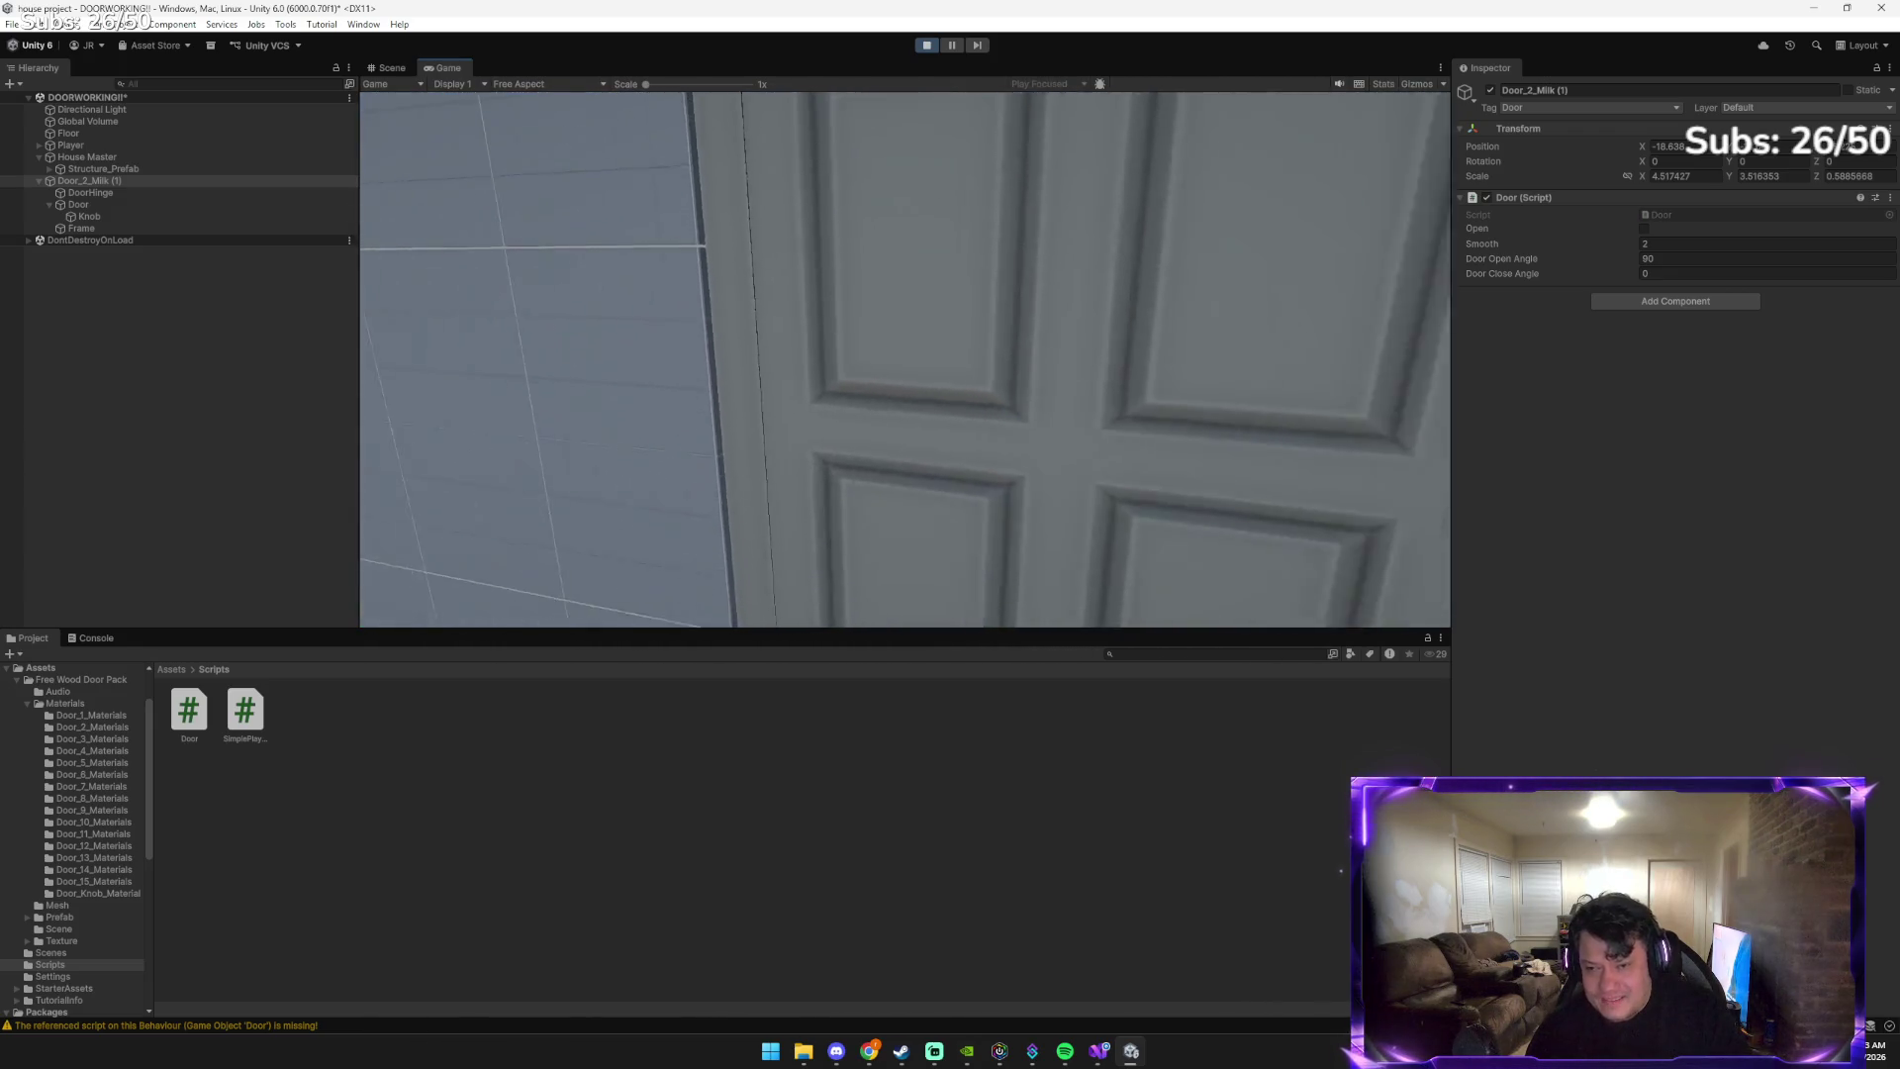
key(w)
key(s)
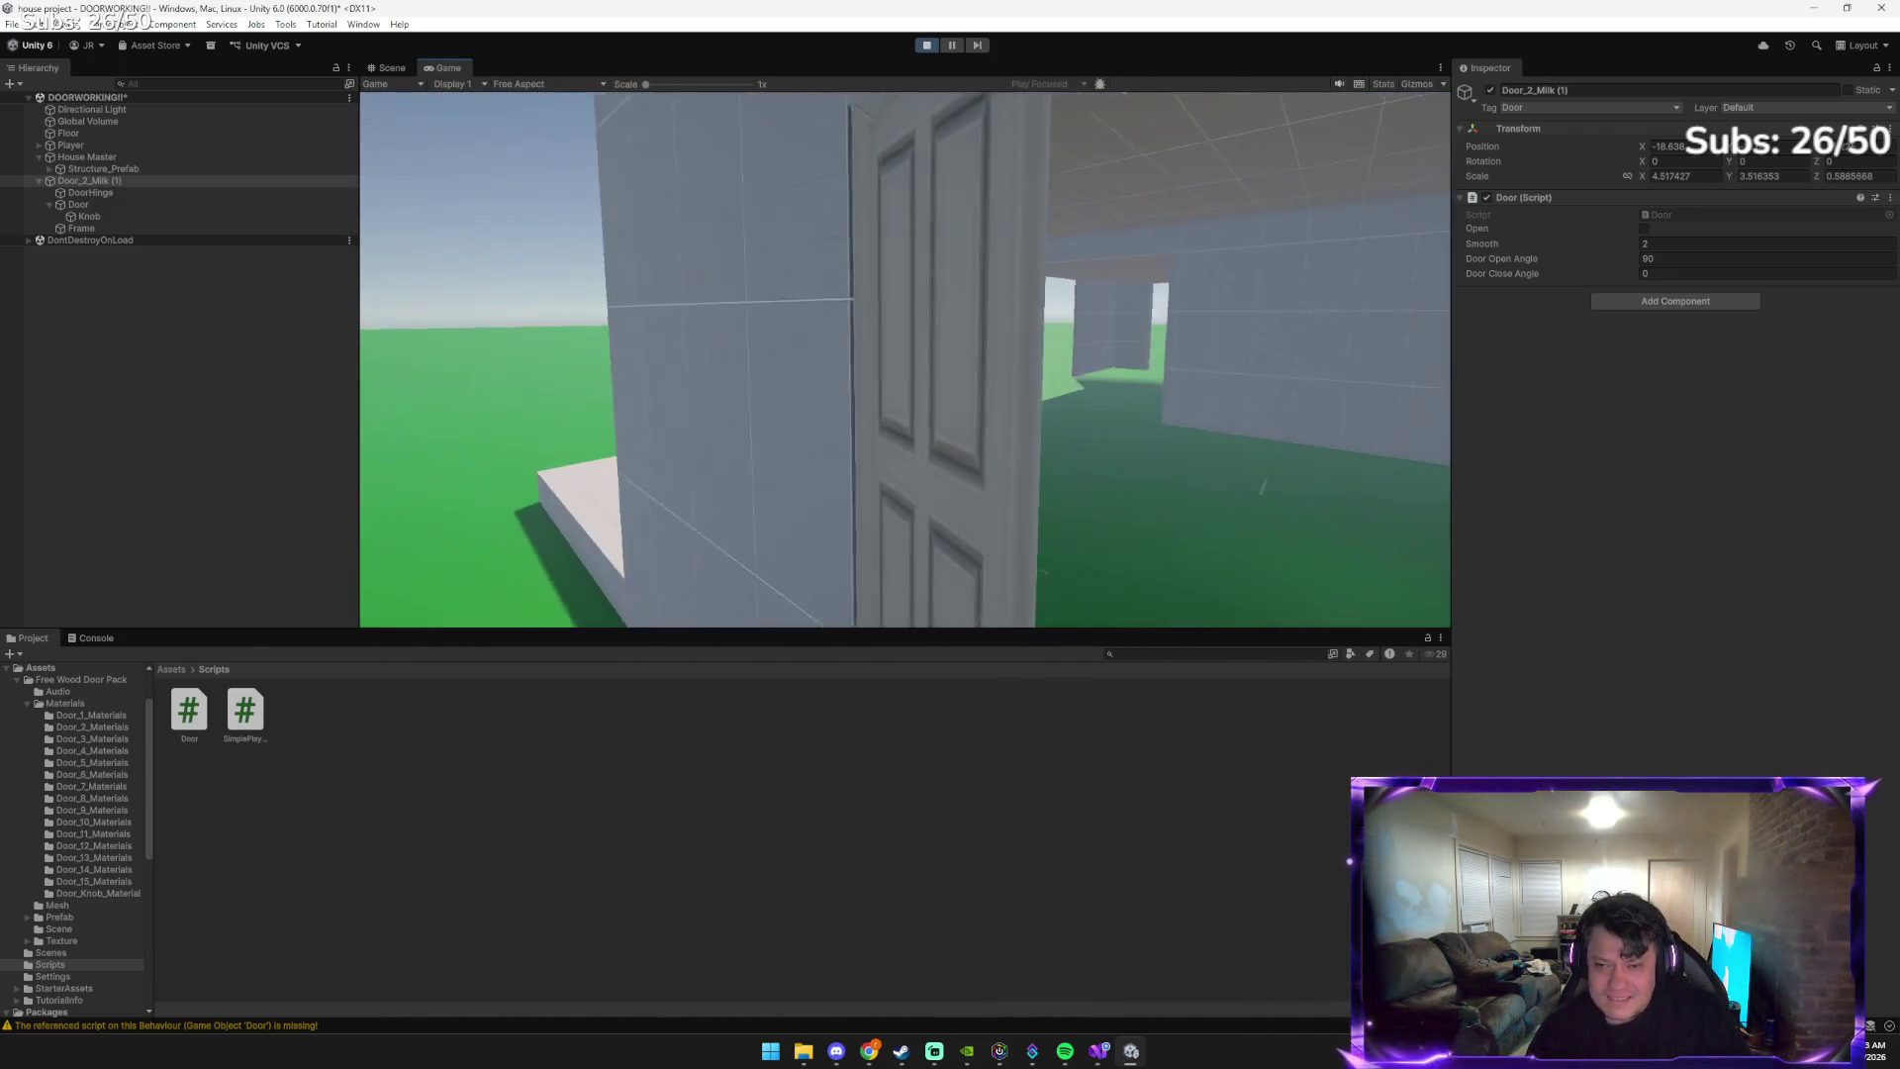
key(w)
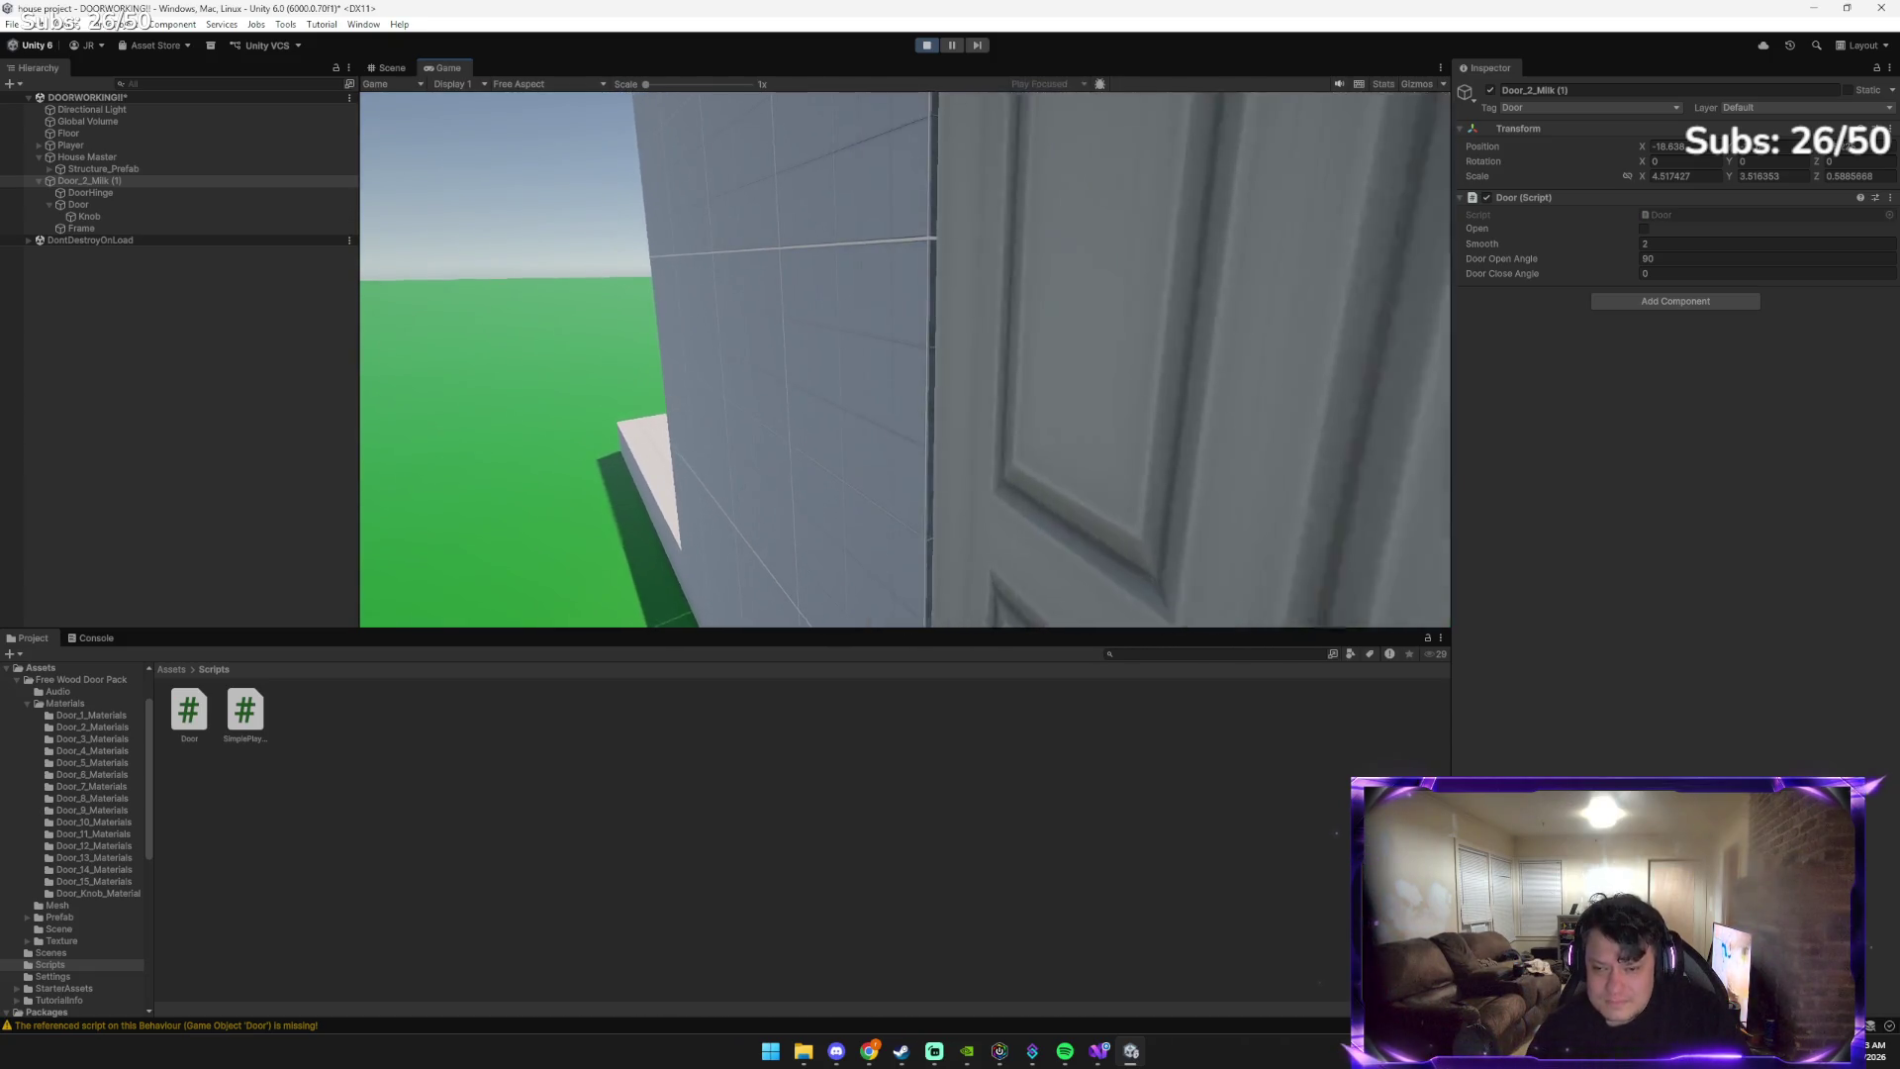
key(s)
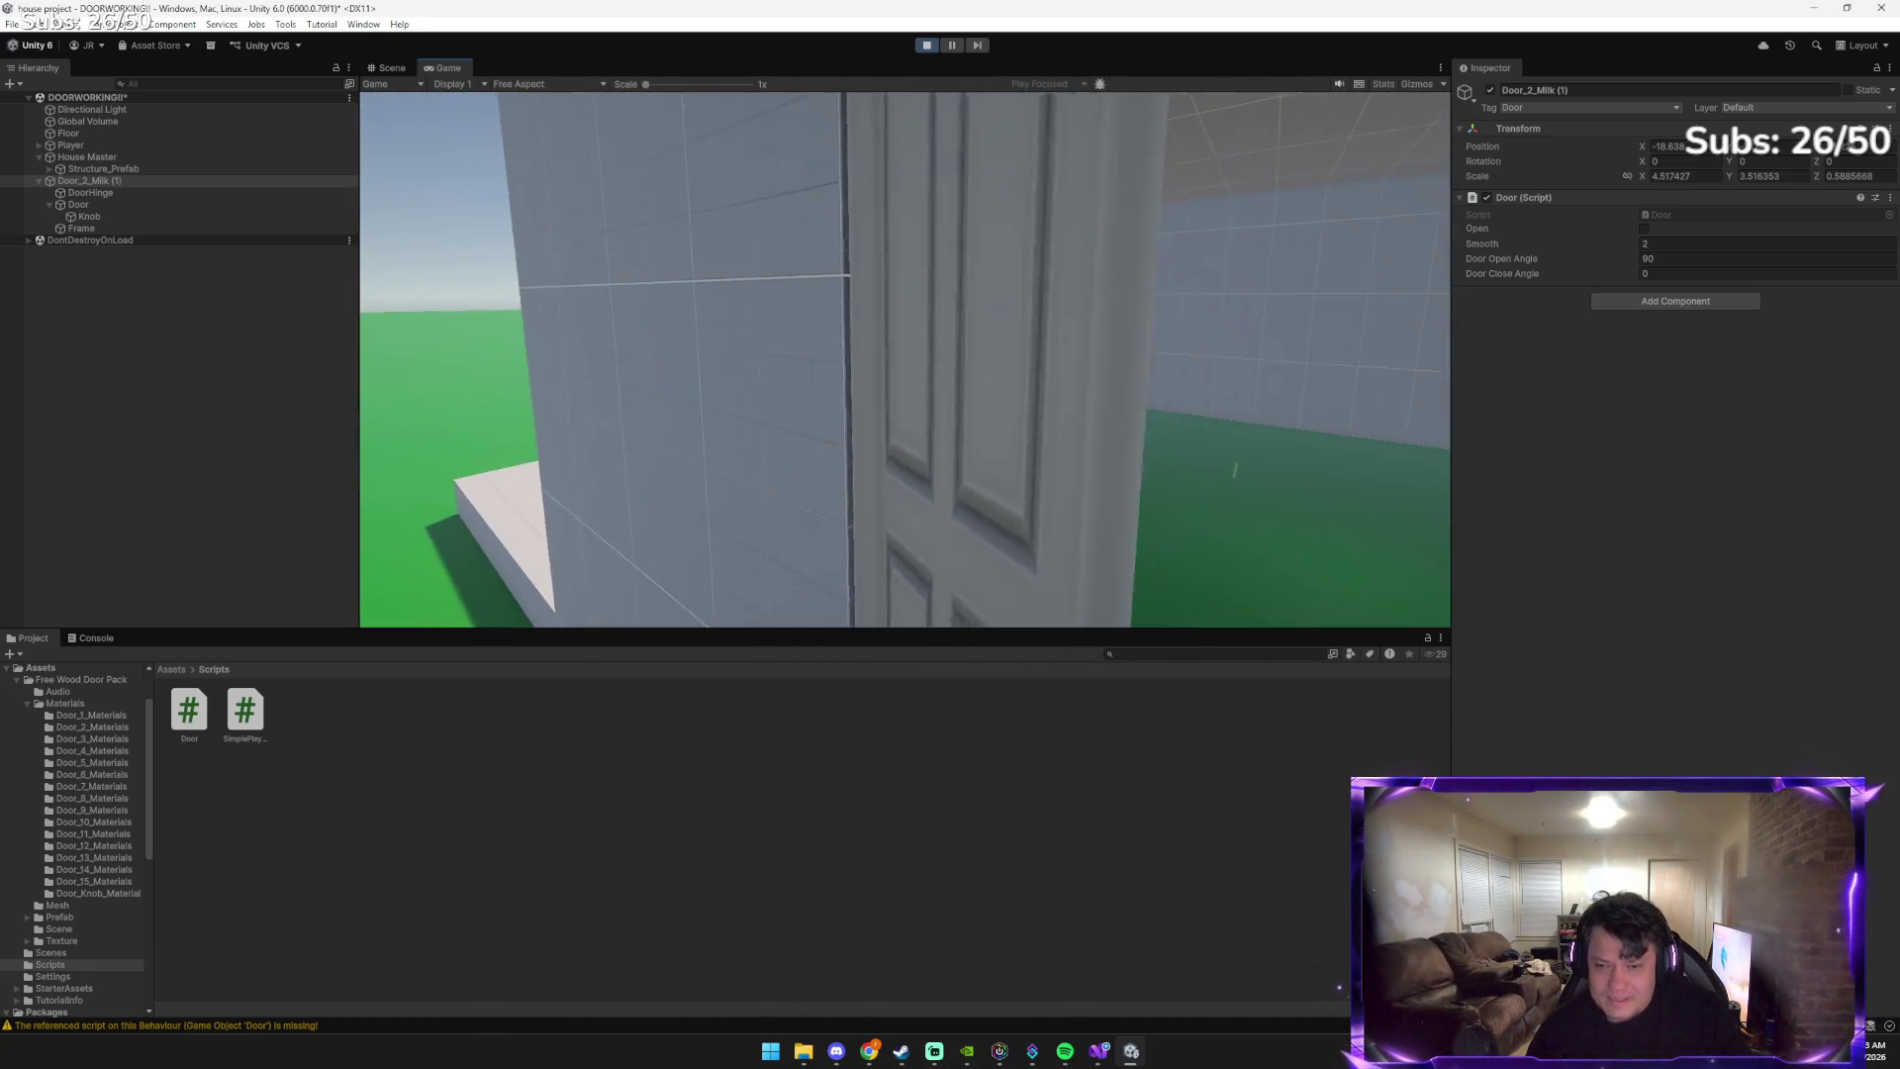
key(w)
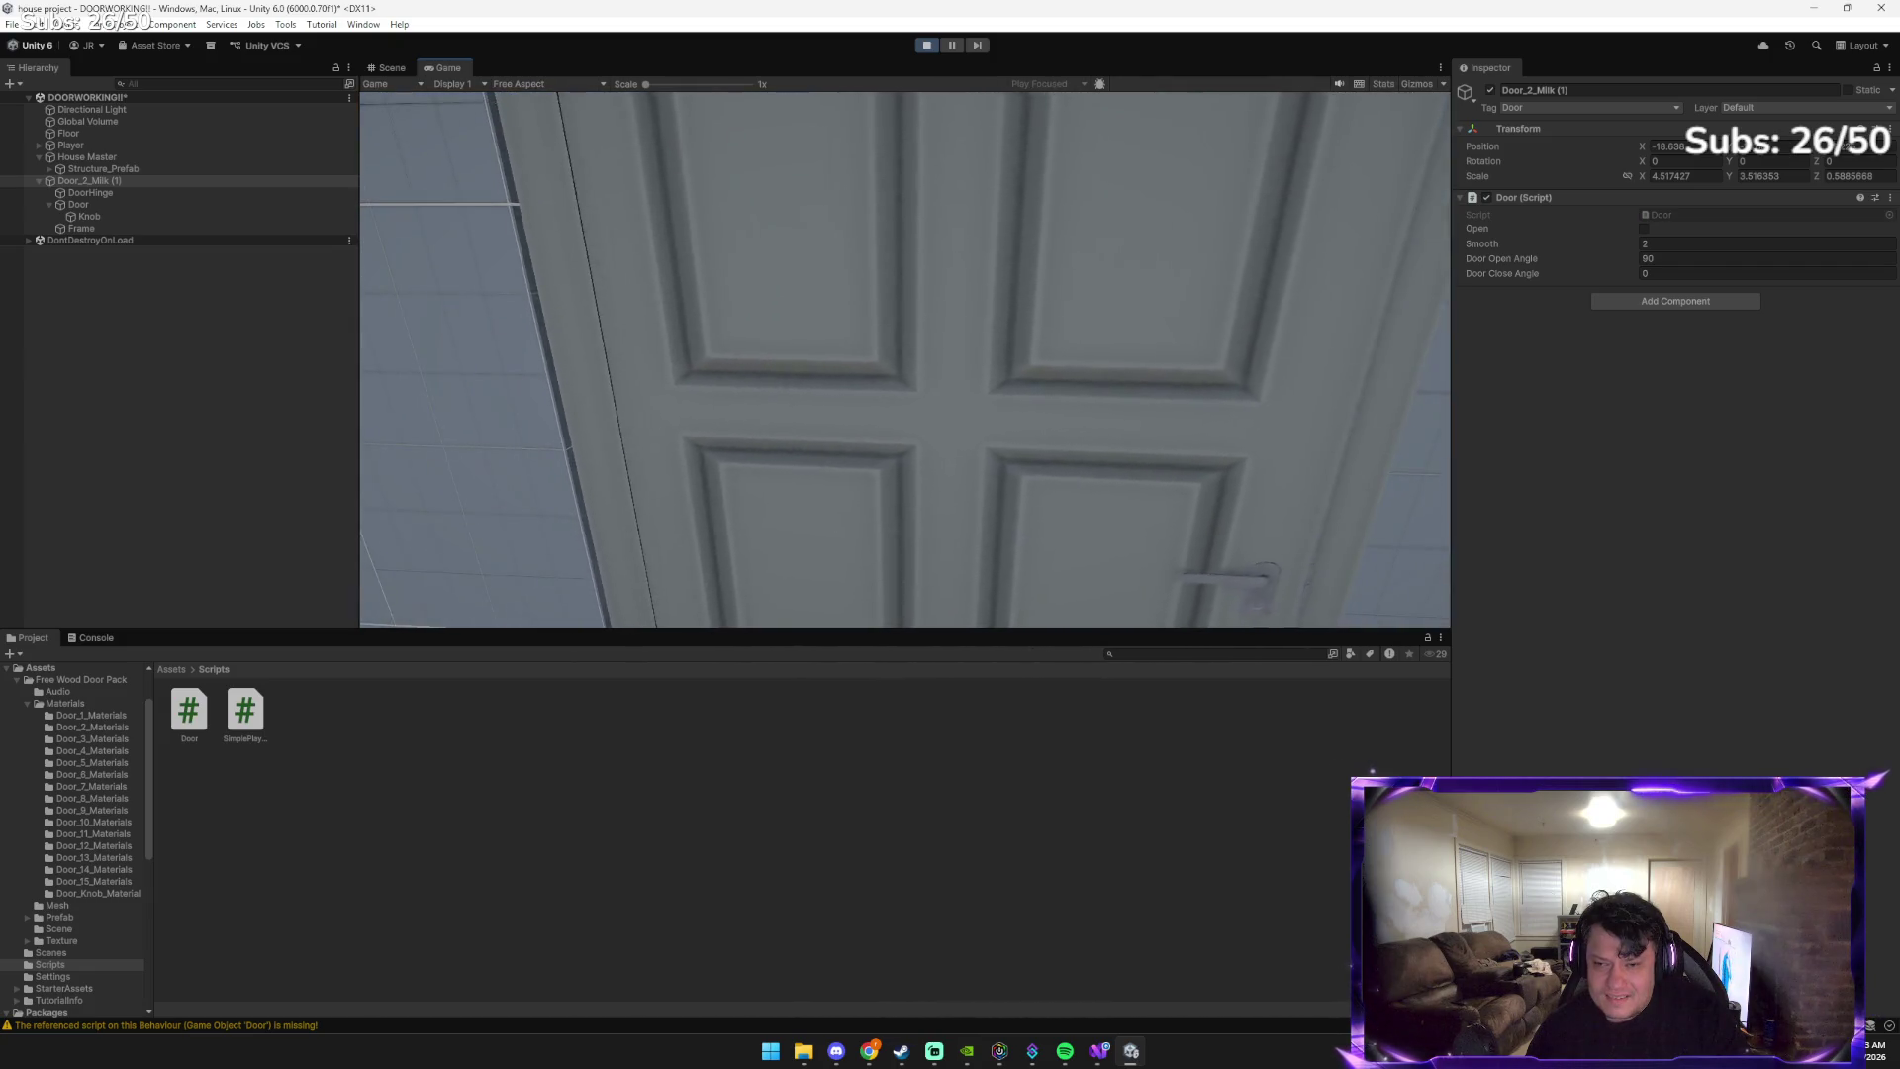
key(s)
key(w)
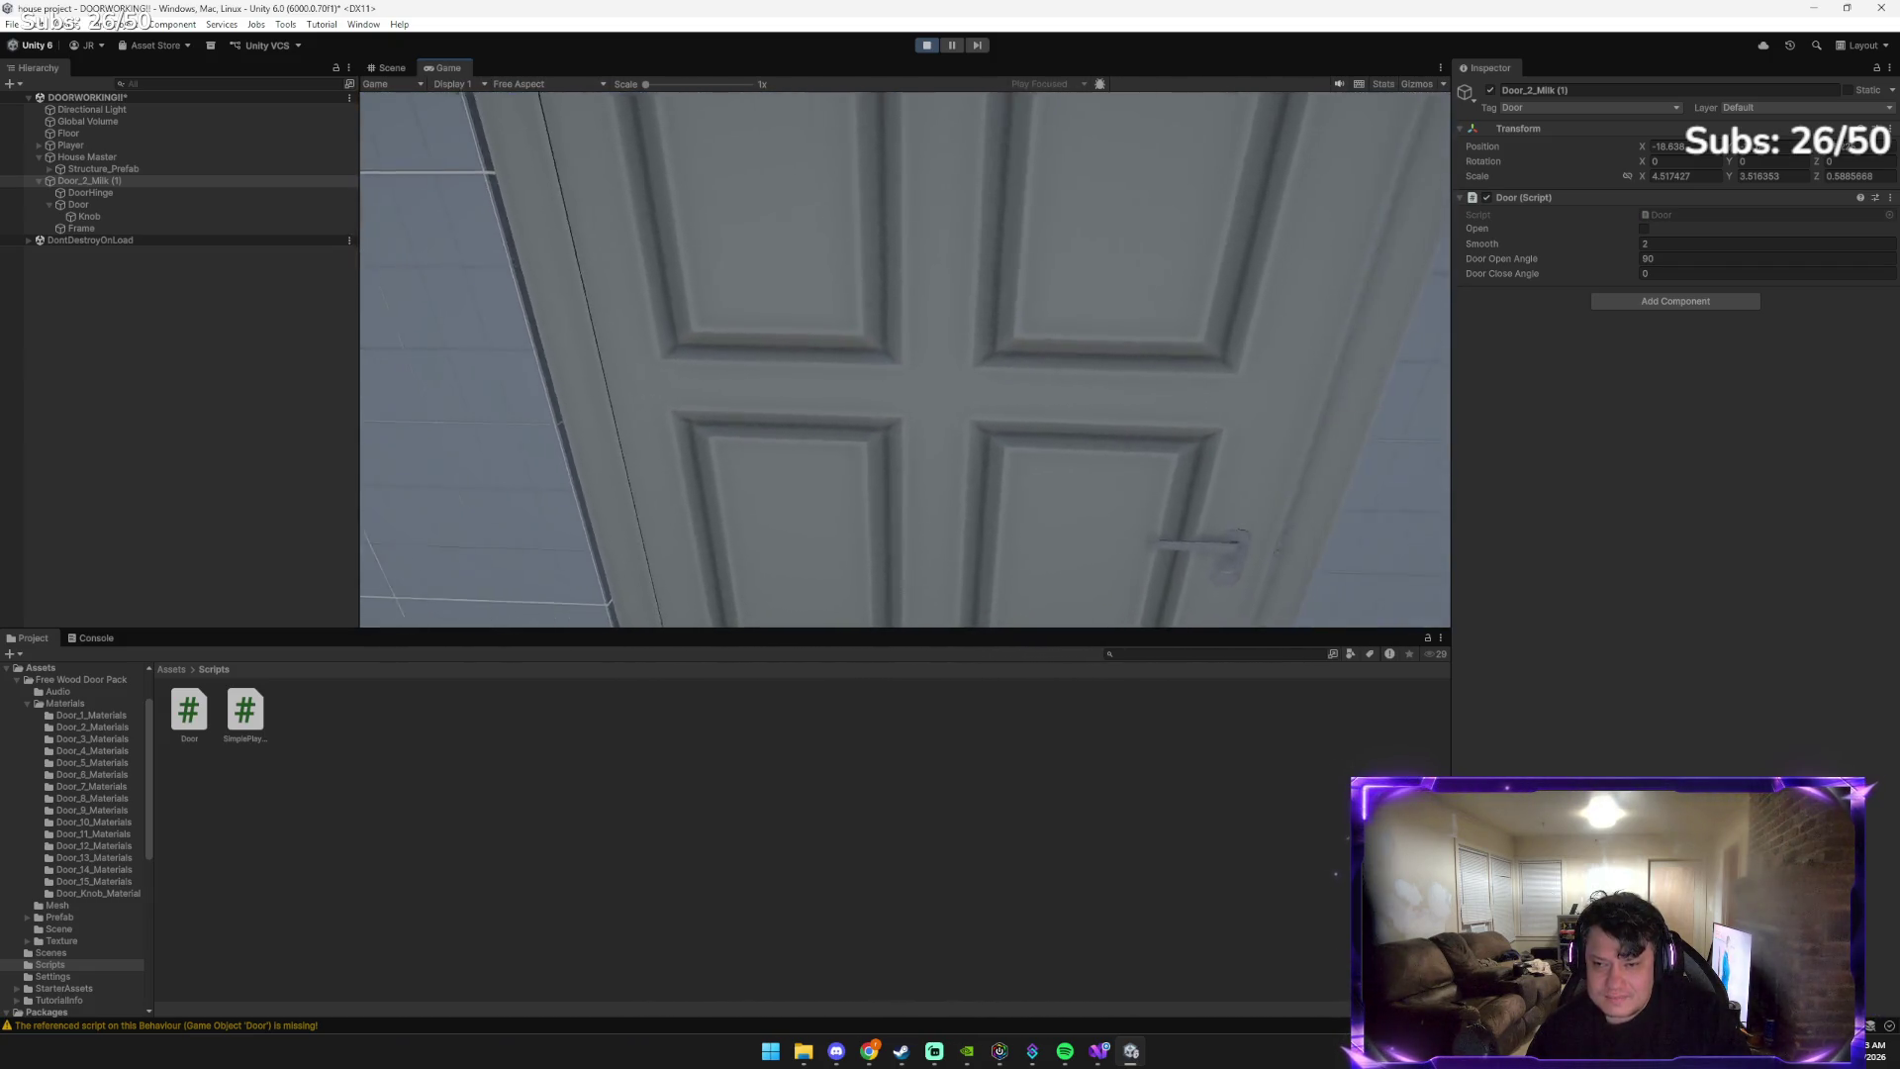
key(Escape)
Stop Play mode and select the Door object to view its Box Collider and Audio Source
click(926, 45)
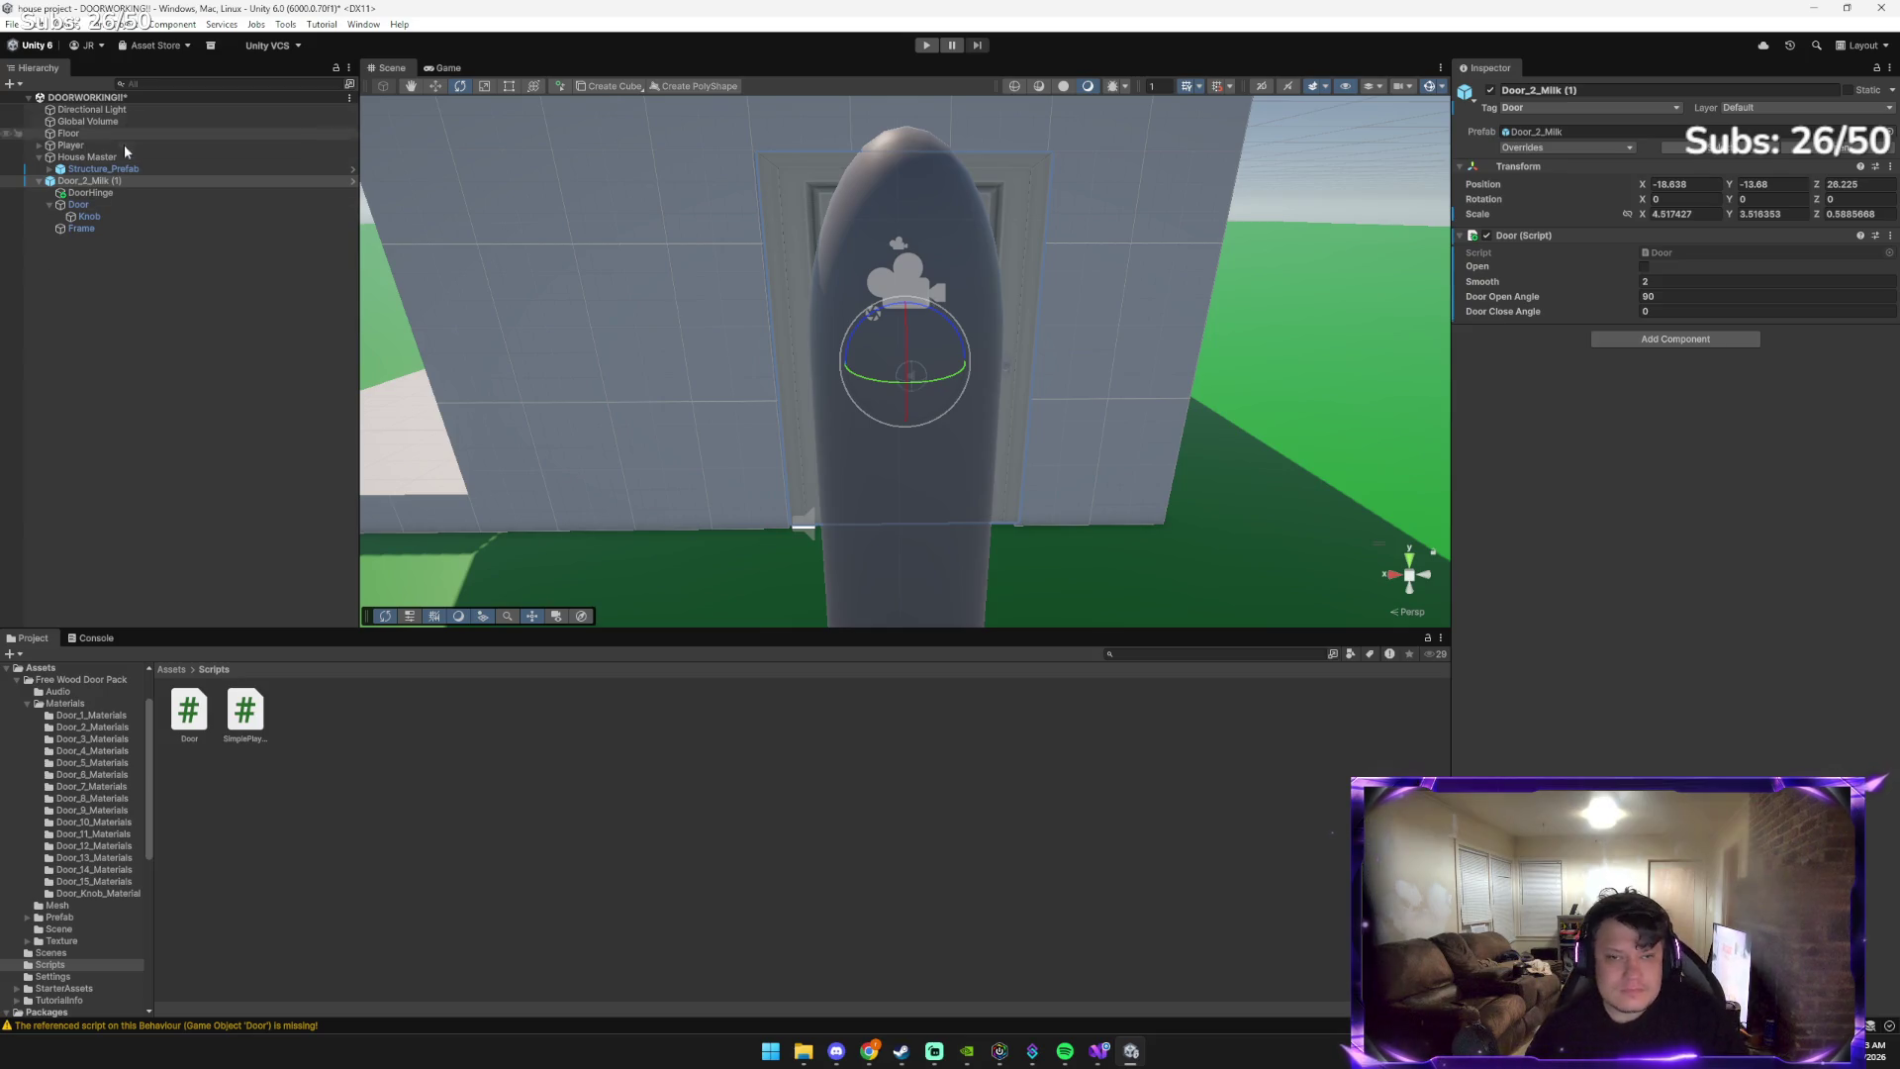
click(103, 203)
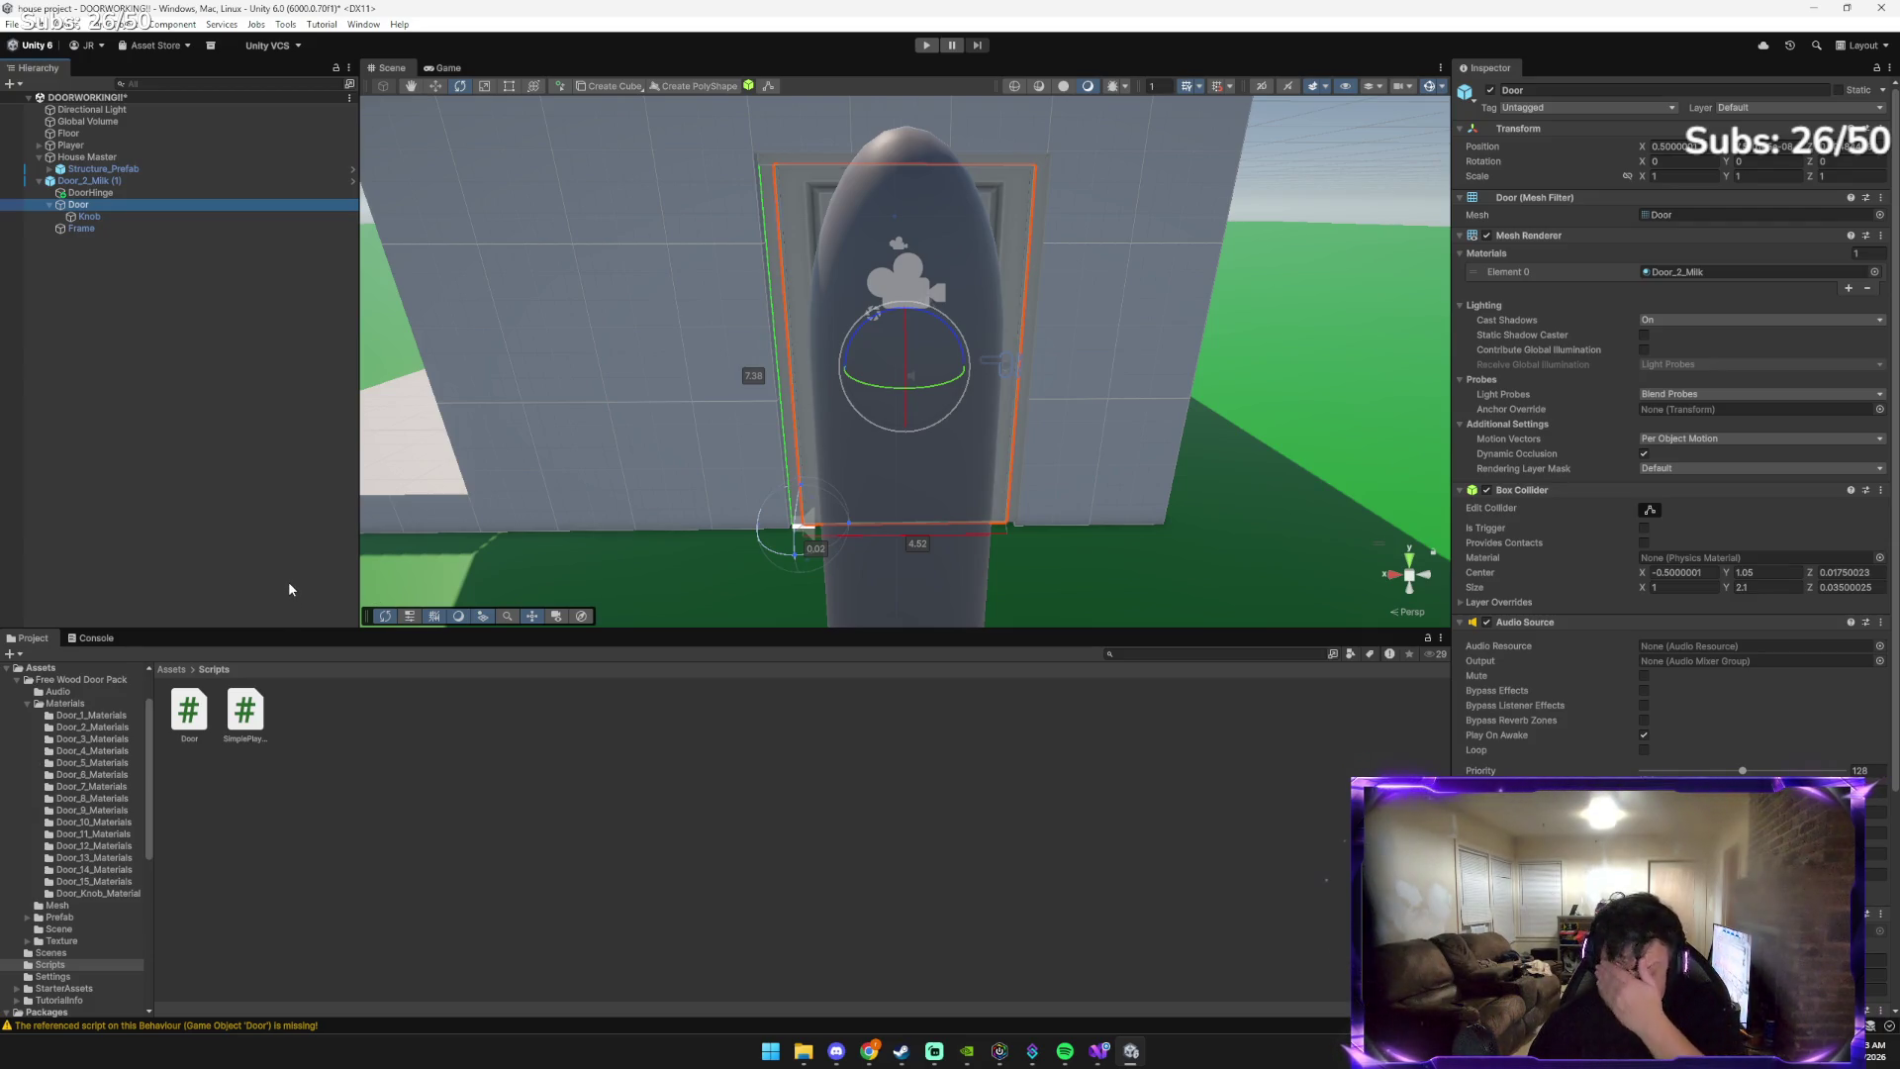
mouse_move(872, 1051)
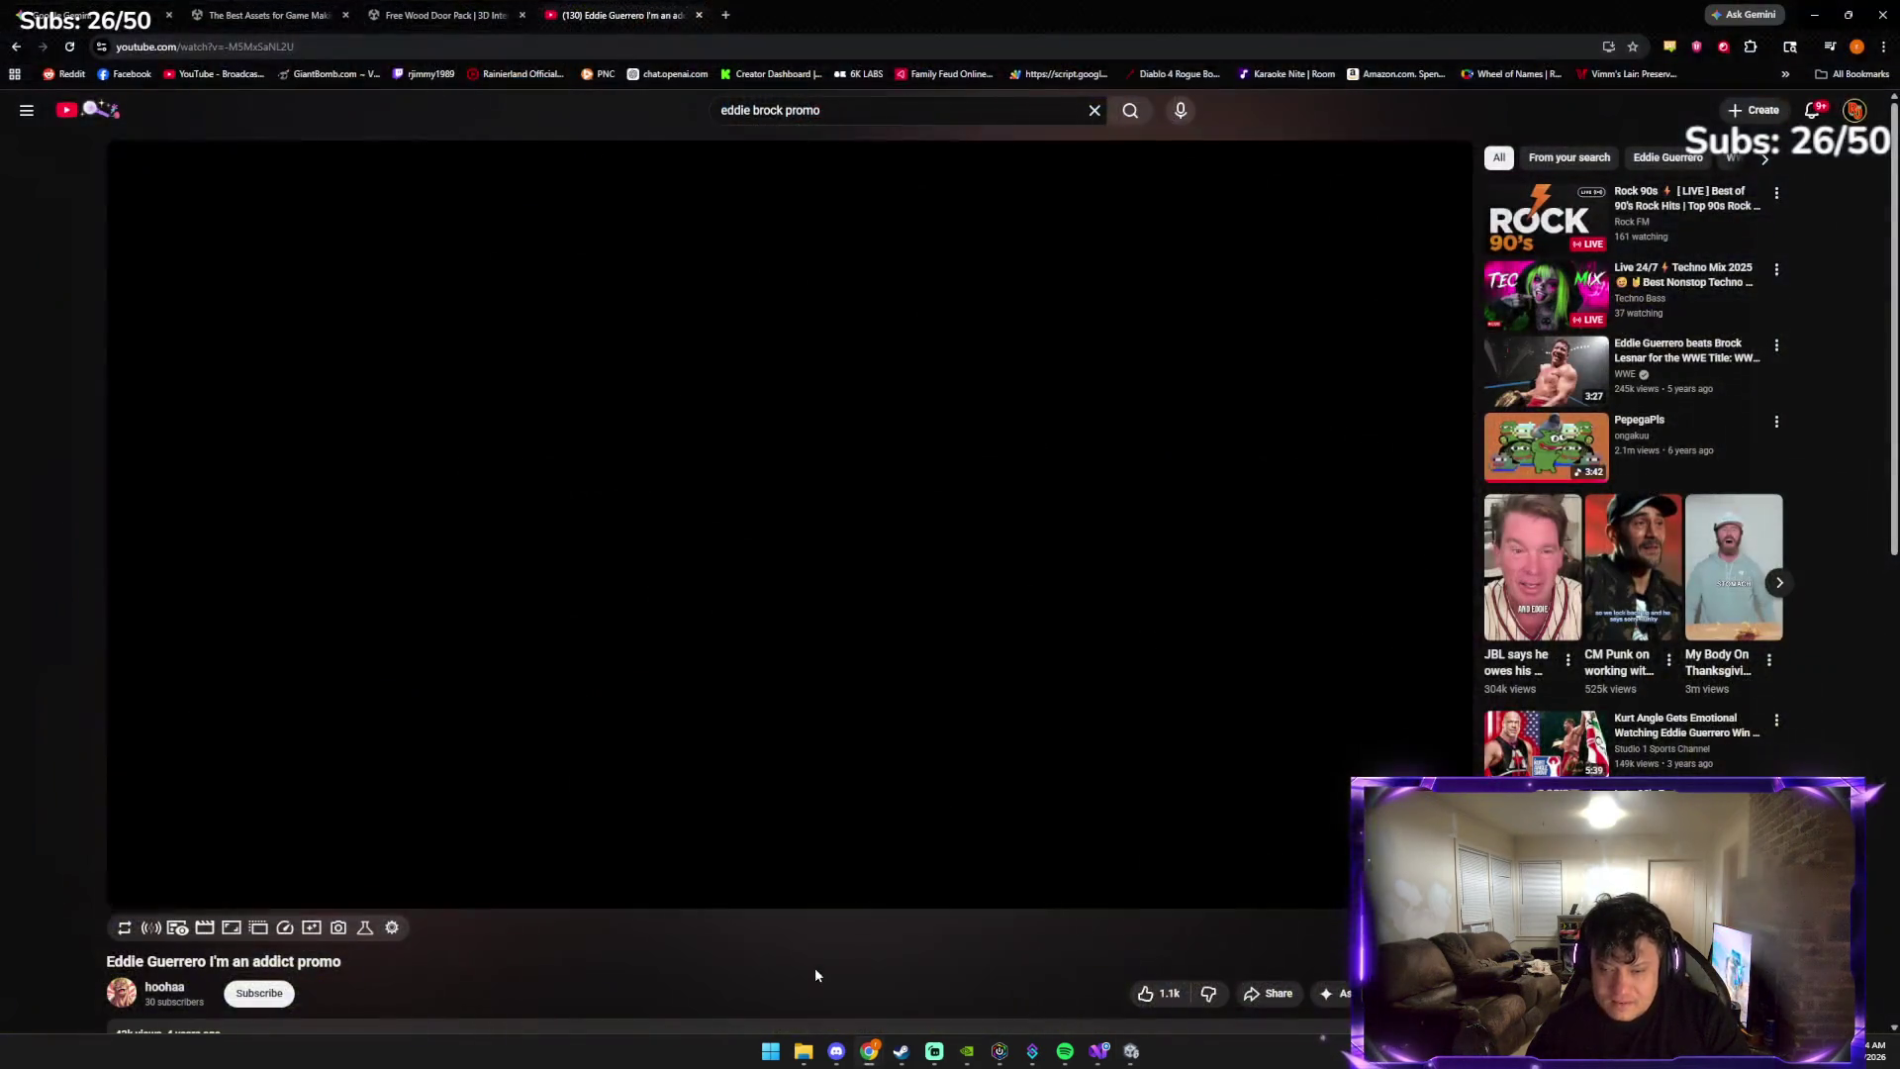
Bring Chrome forward and start a new tab with 'door' in the address bar
click(816, 966)
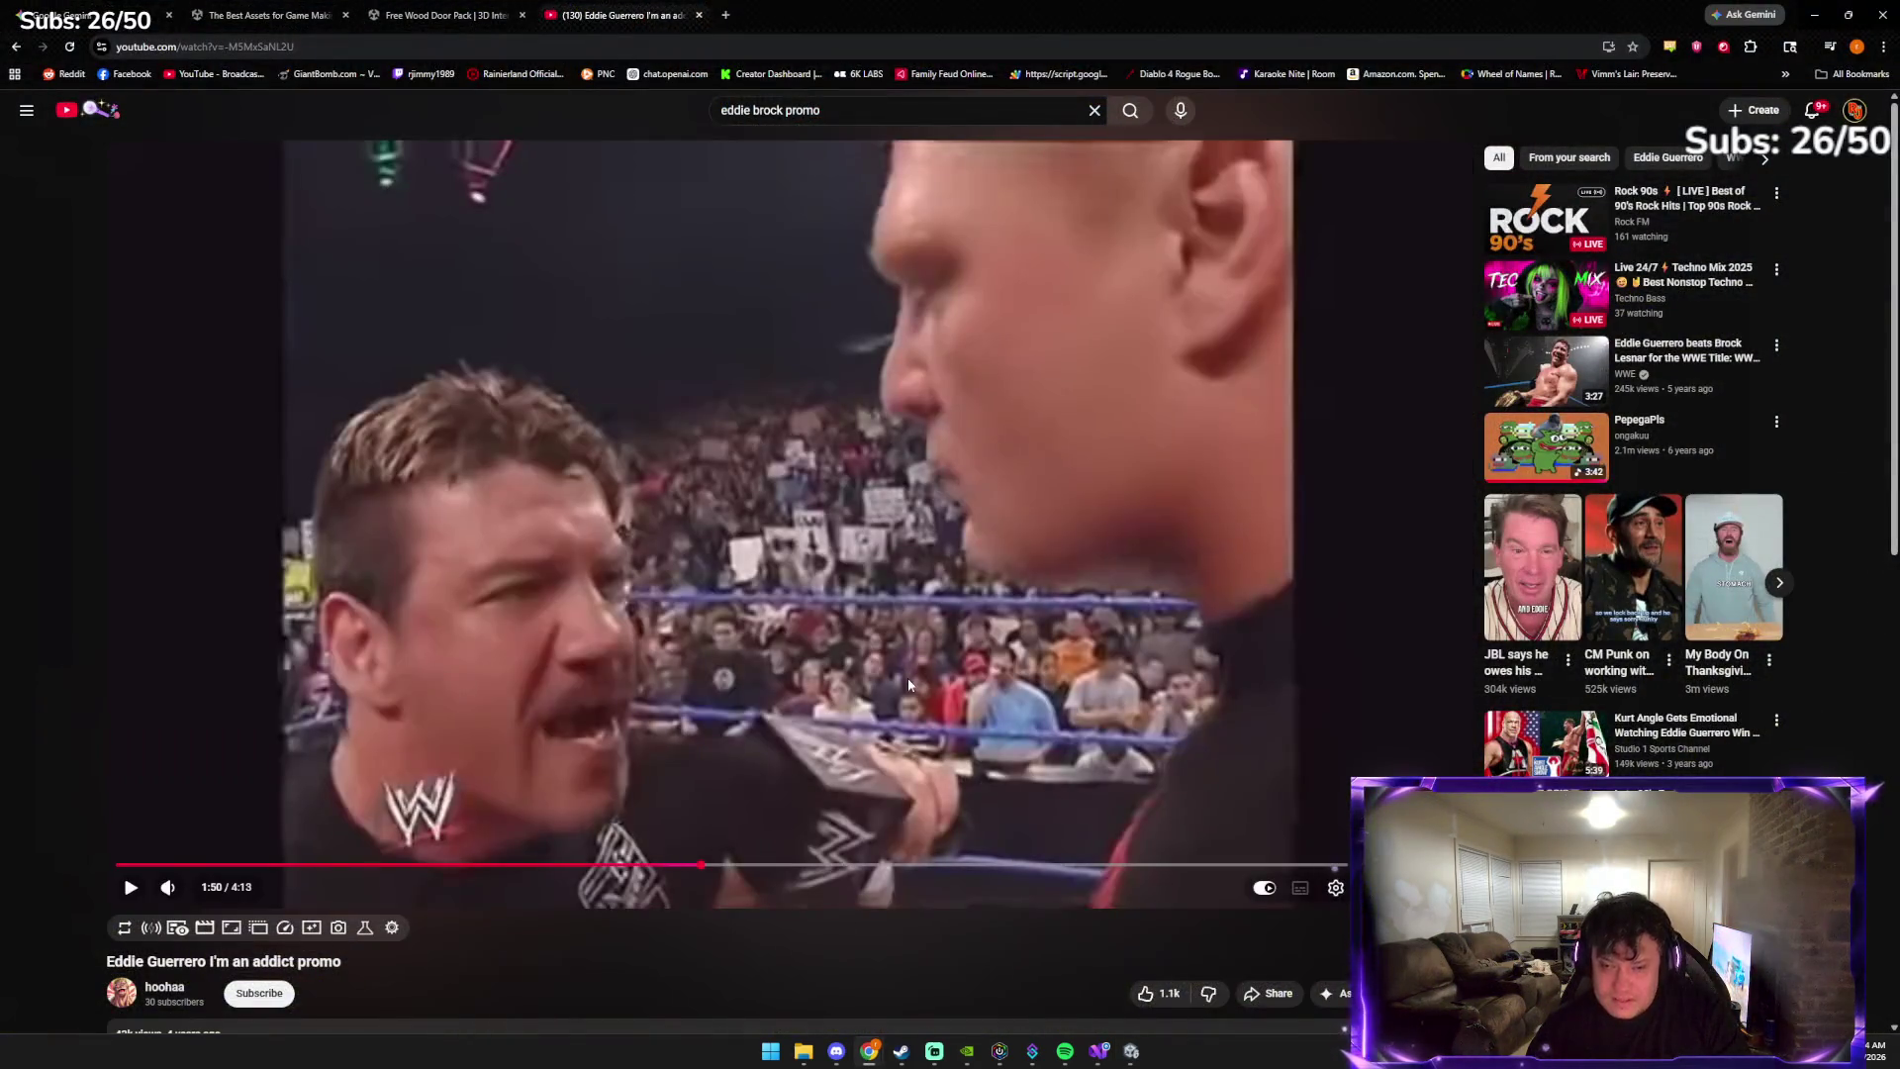
click(726, 15)
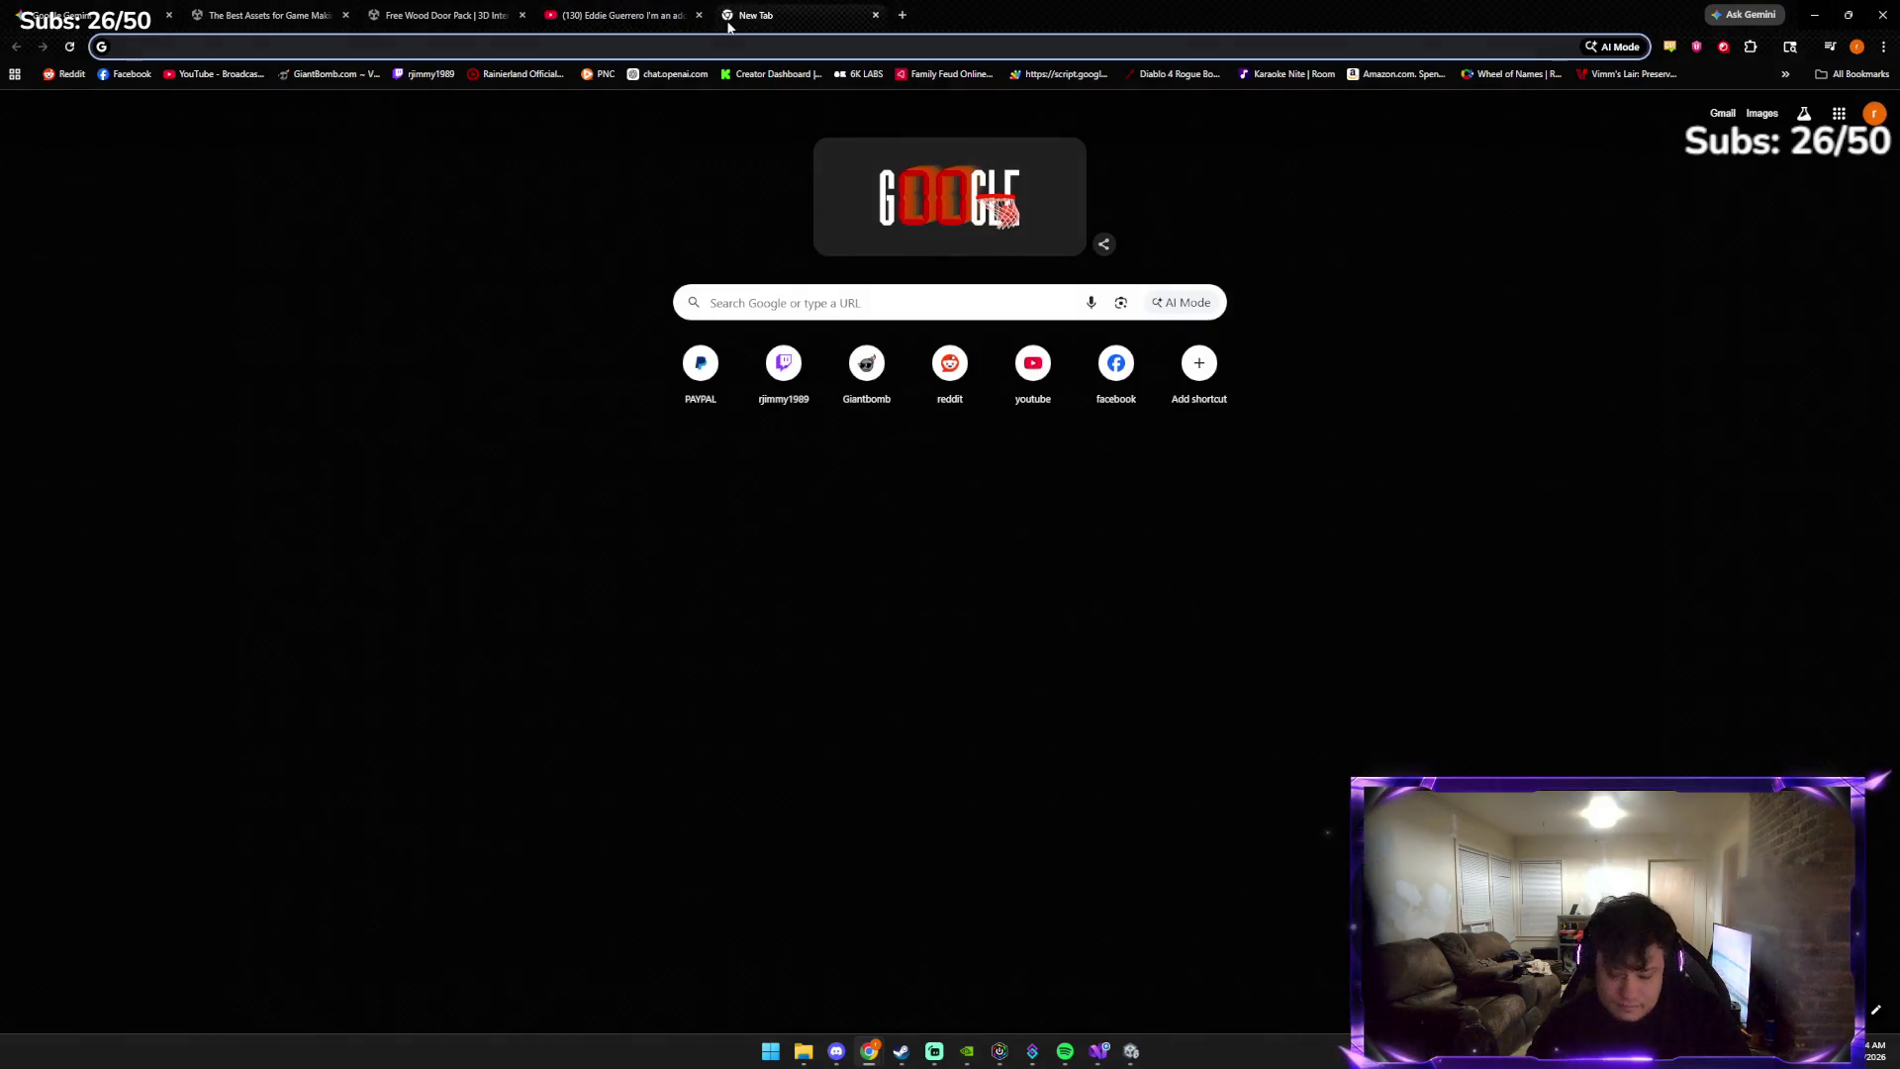
text(door)
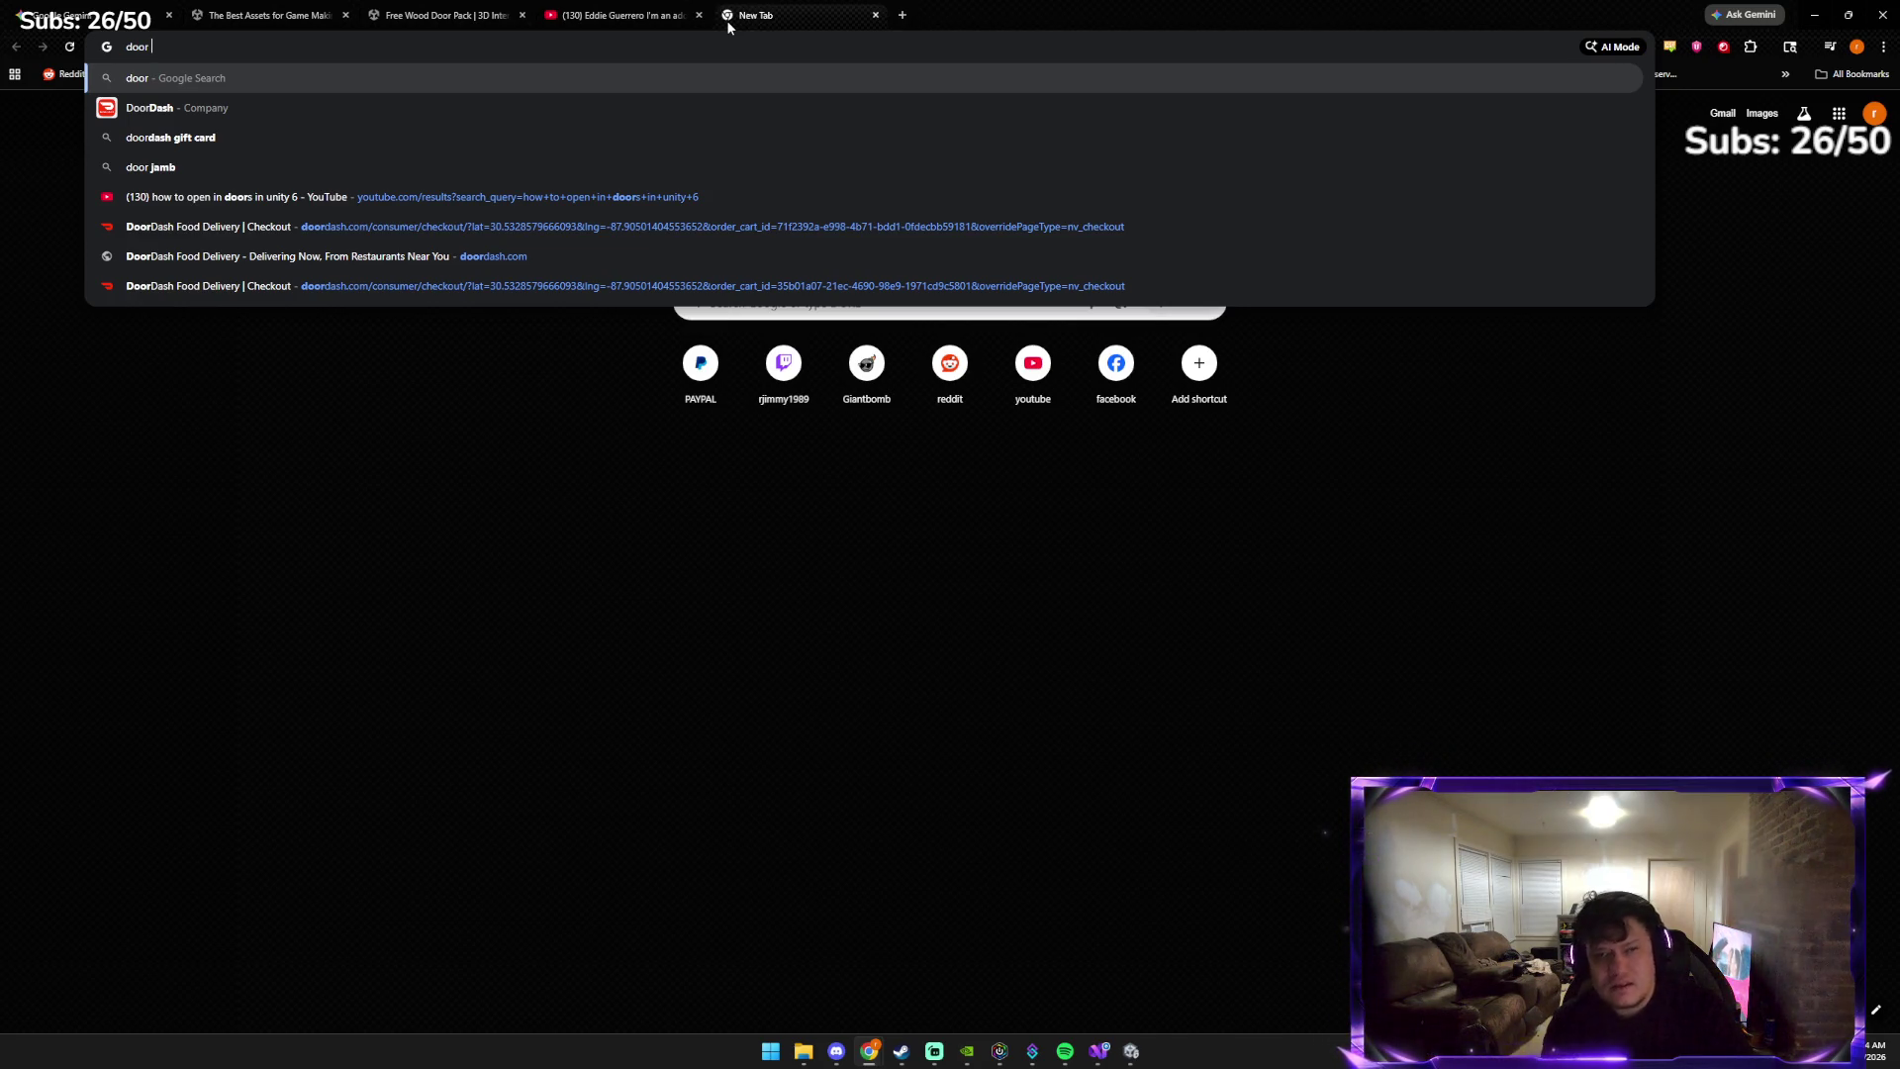
In the Gemini chat, ask whether one door creak should play for both opening and closing
click(134, 6)
text(do we w)
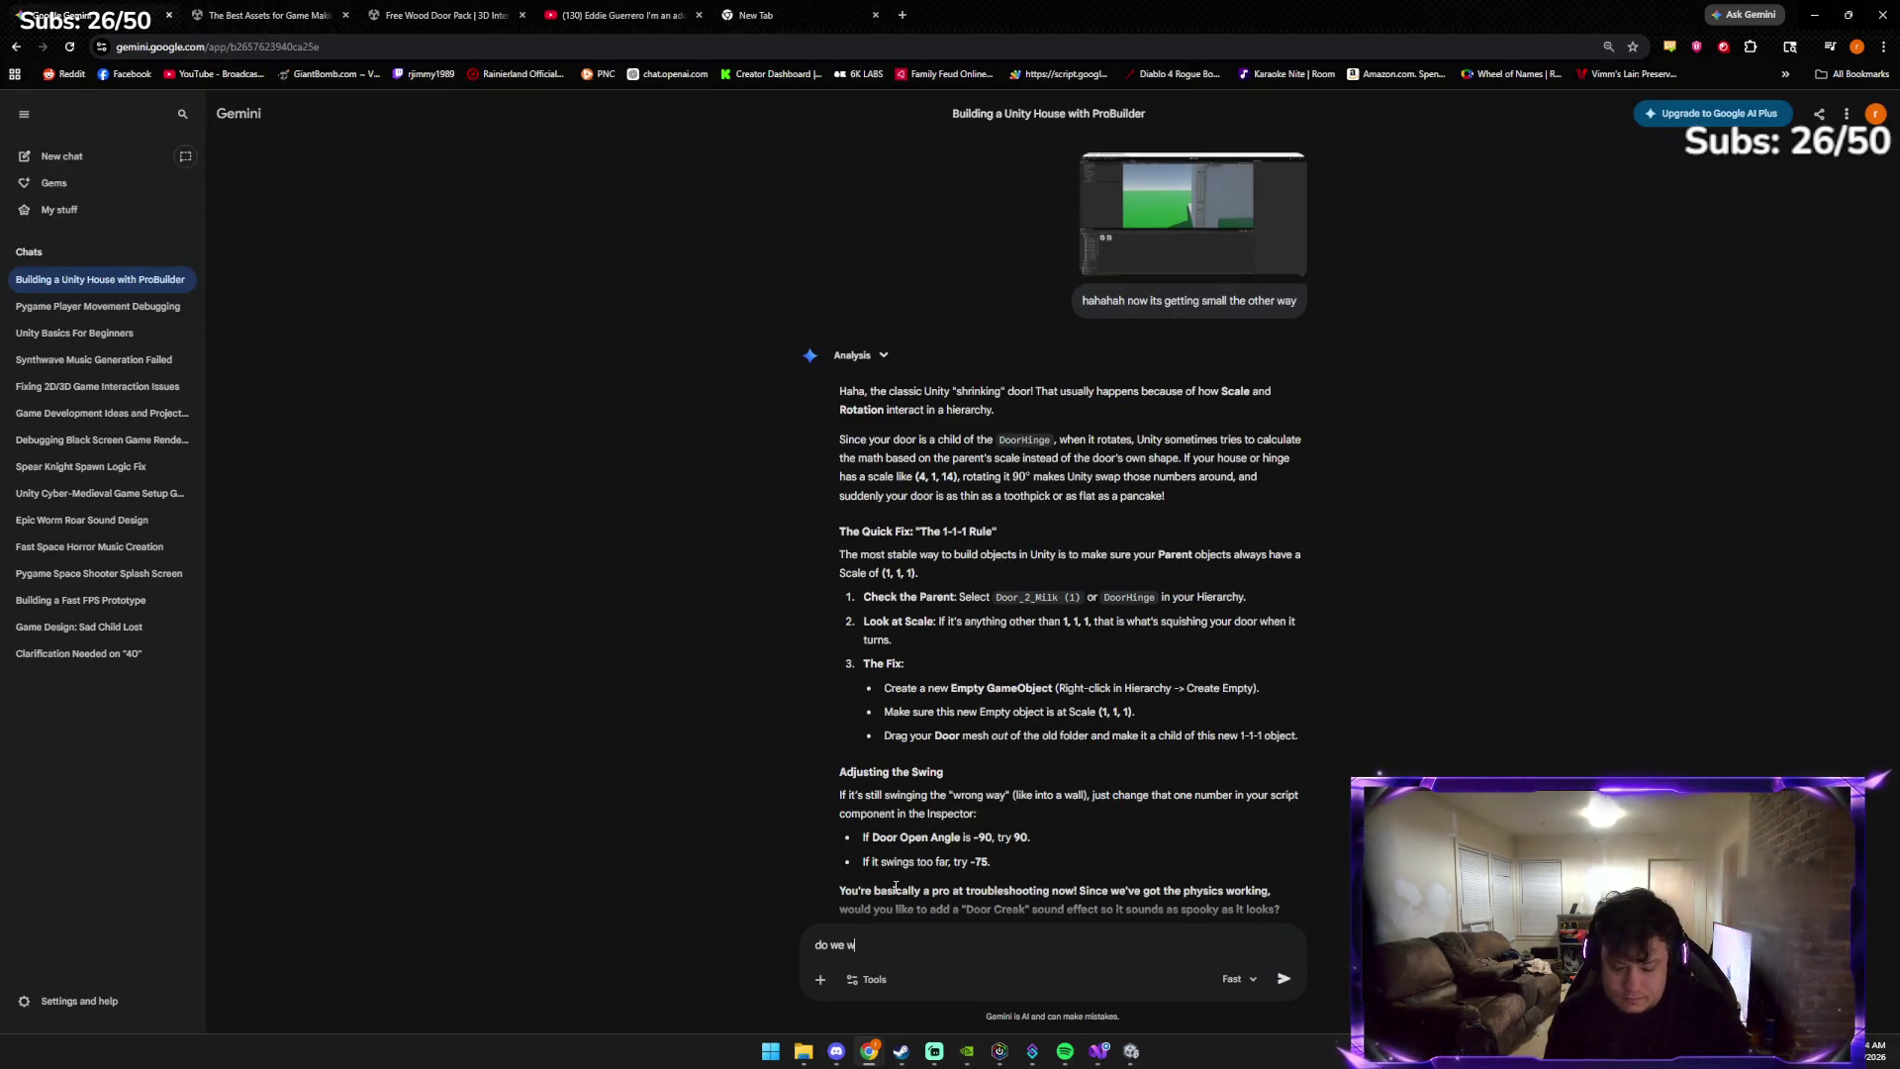
text(ant the same door creak for op)
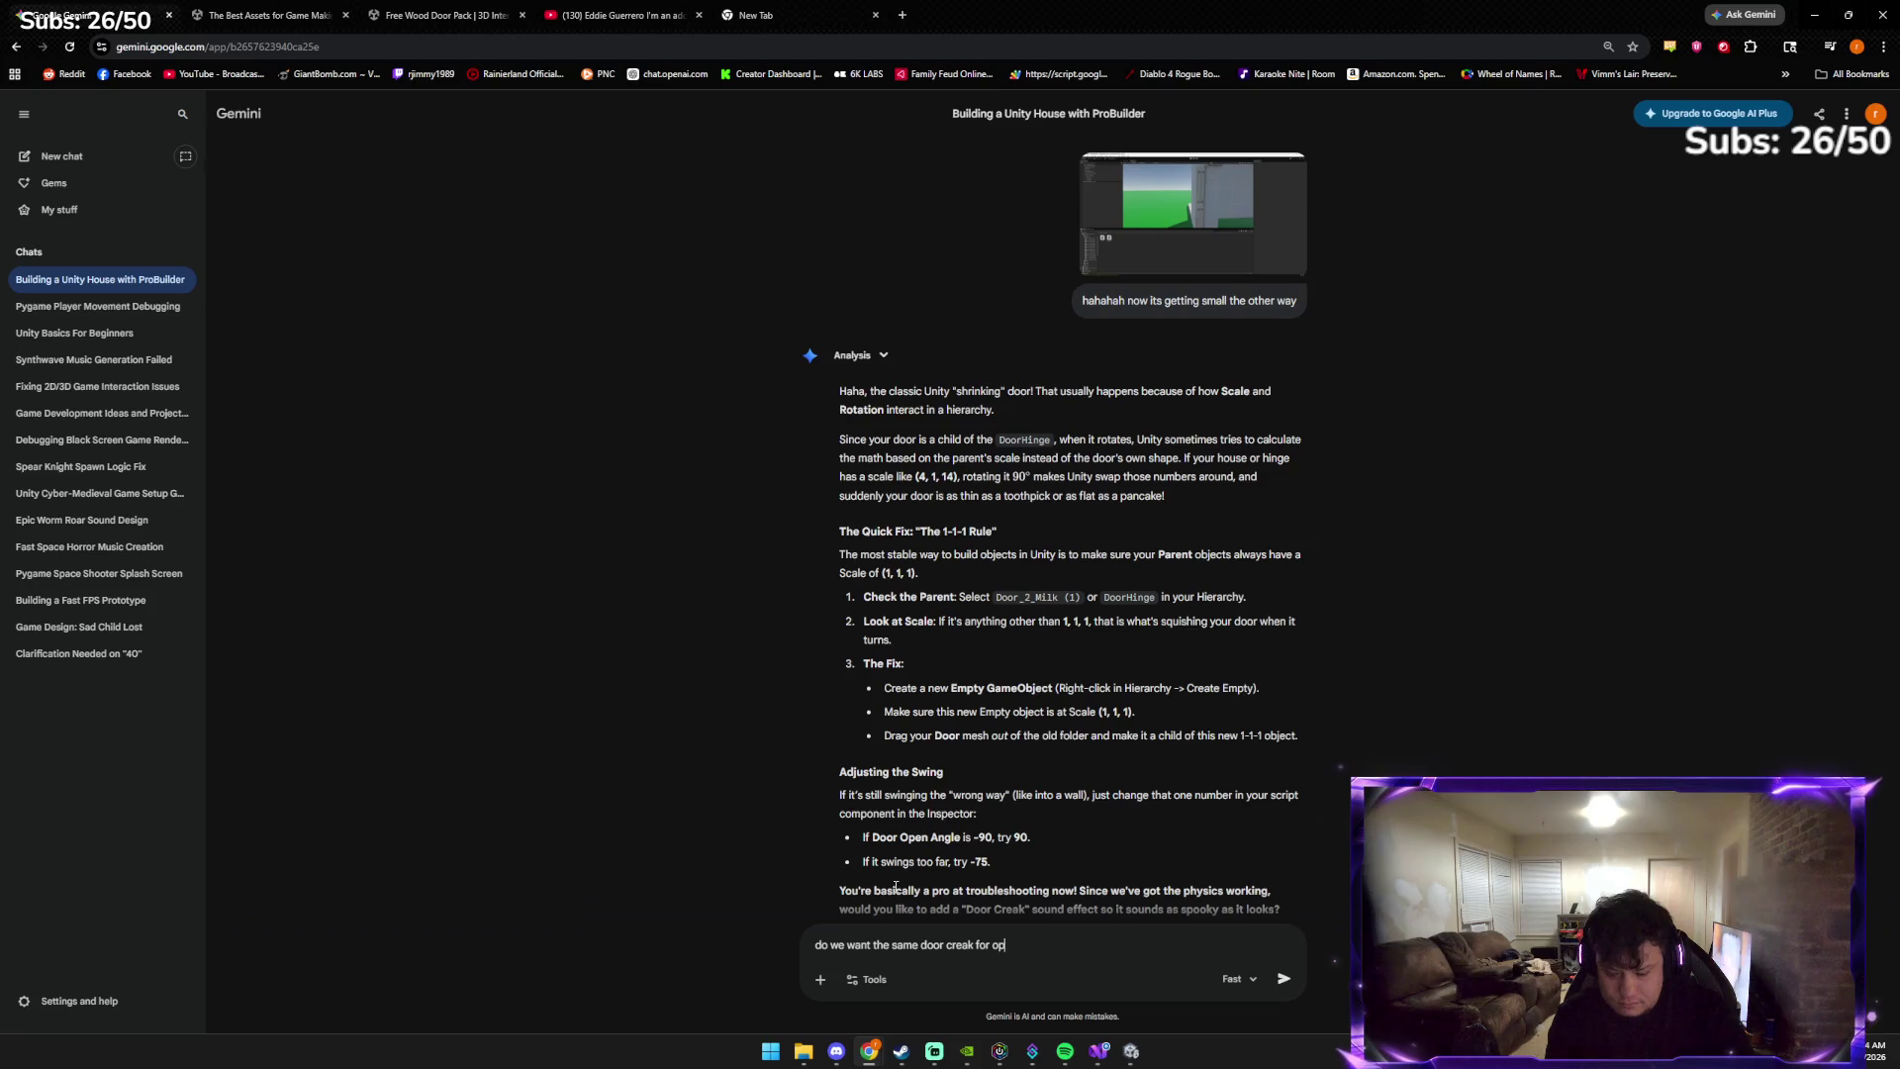
text(ening and clo)
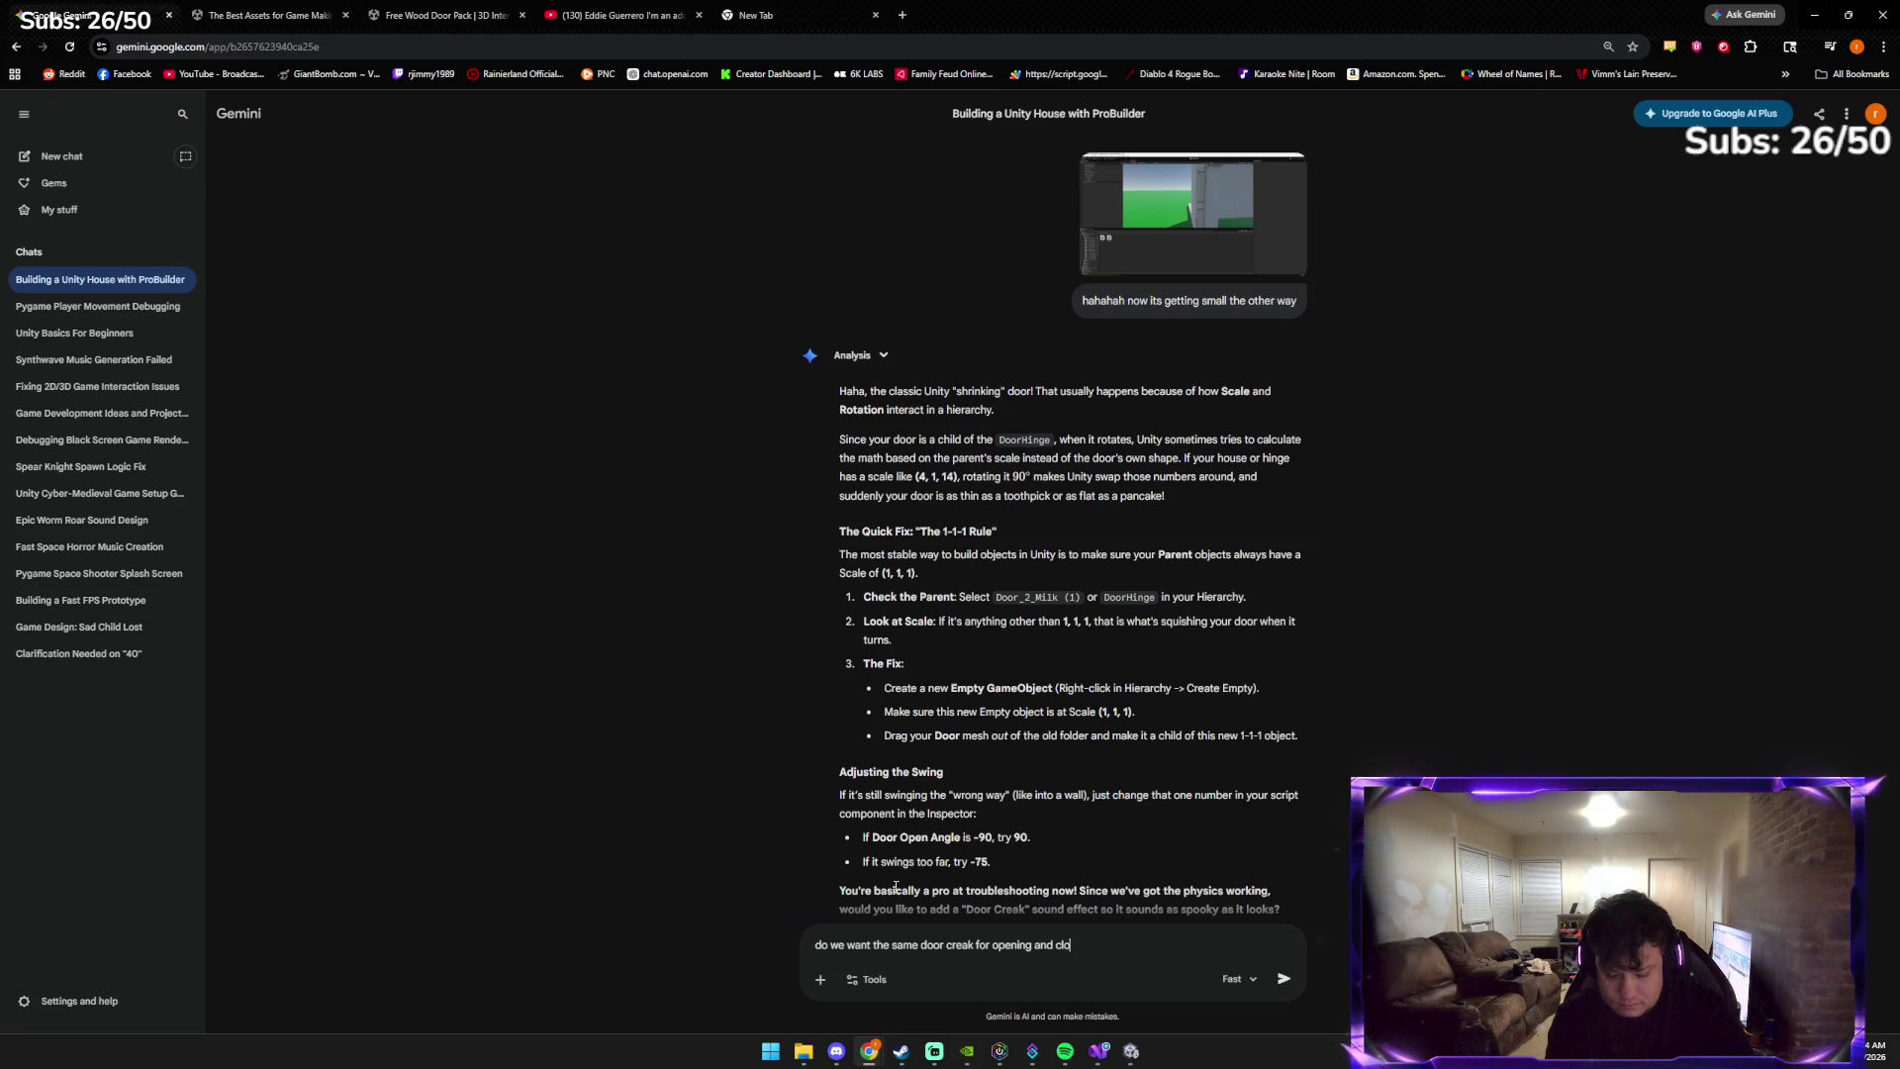
text(sig i cant even think straight im so happy)
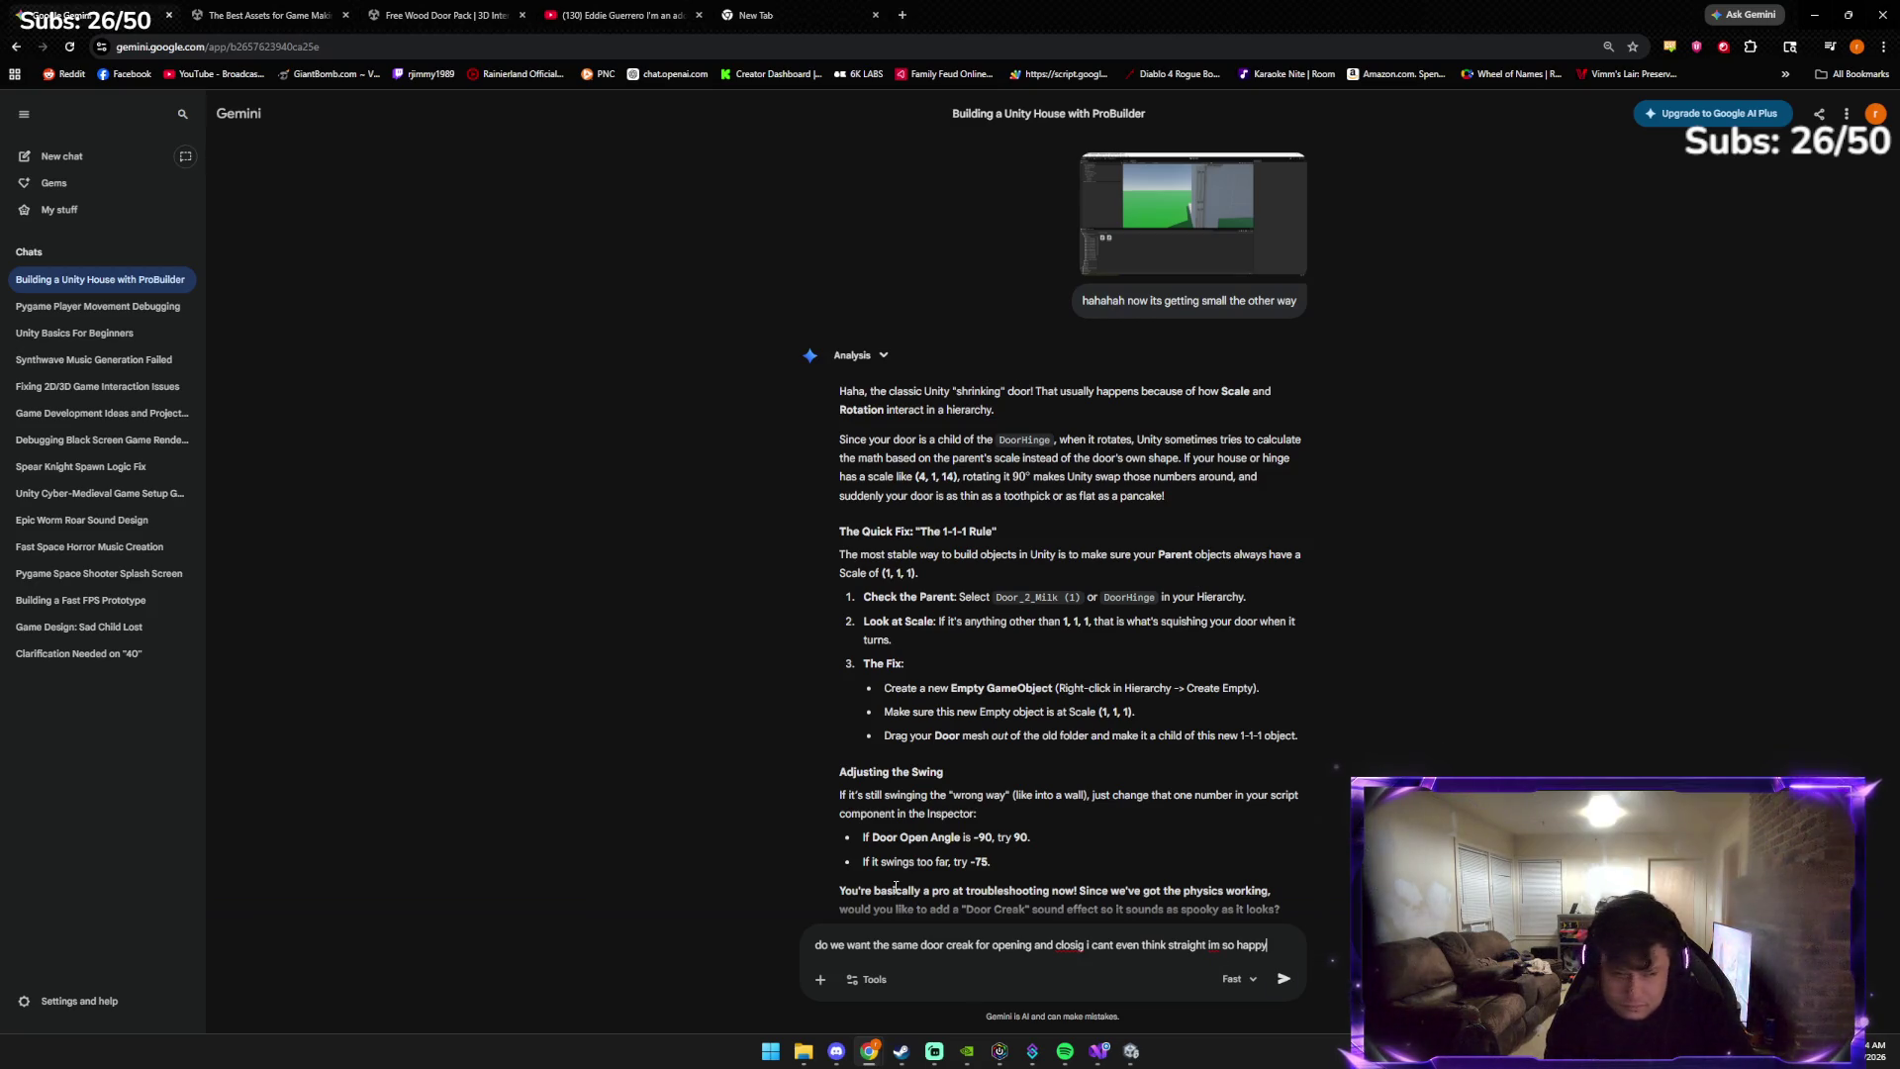
key(Return)
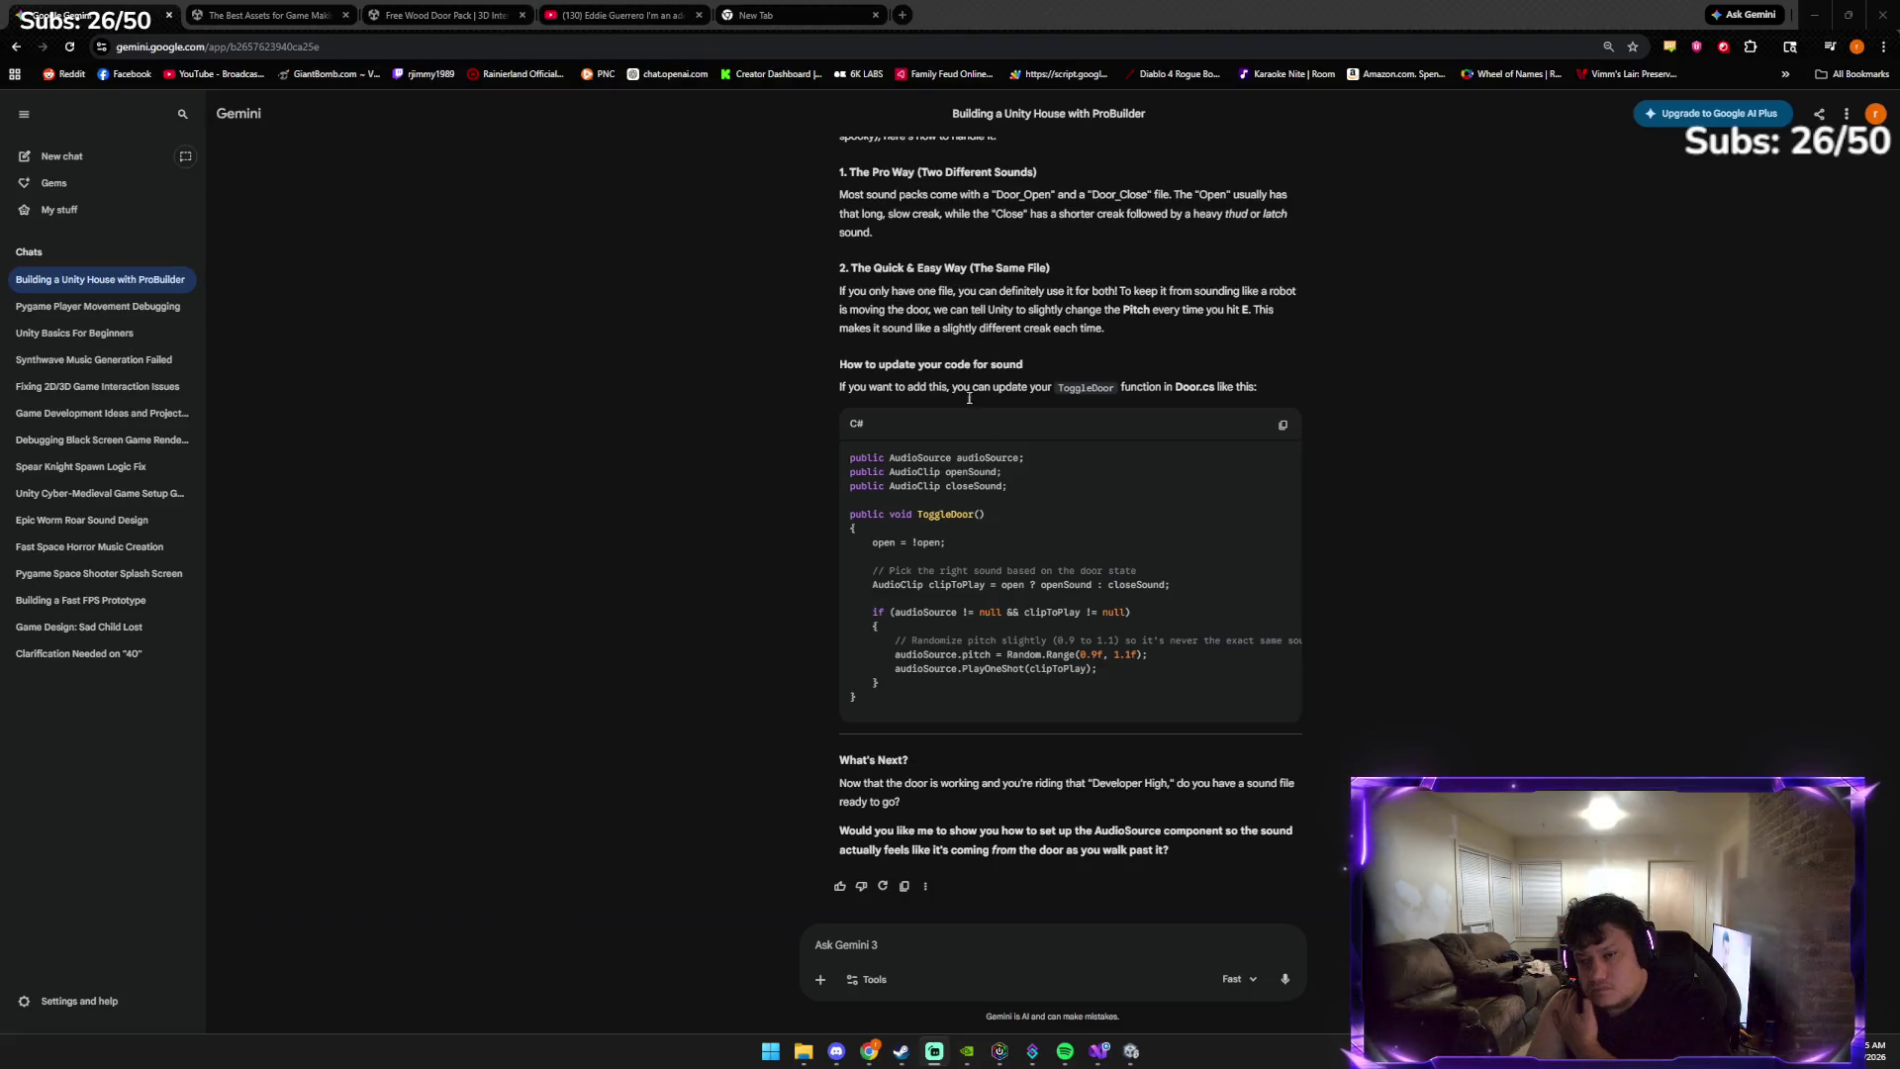
After reading the reply on separate open and close sounds, focus the Ask Gemini box
click(1035, 943)
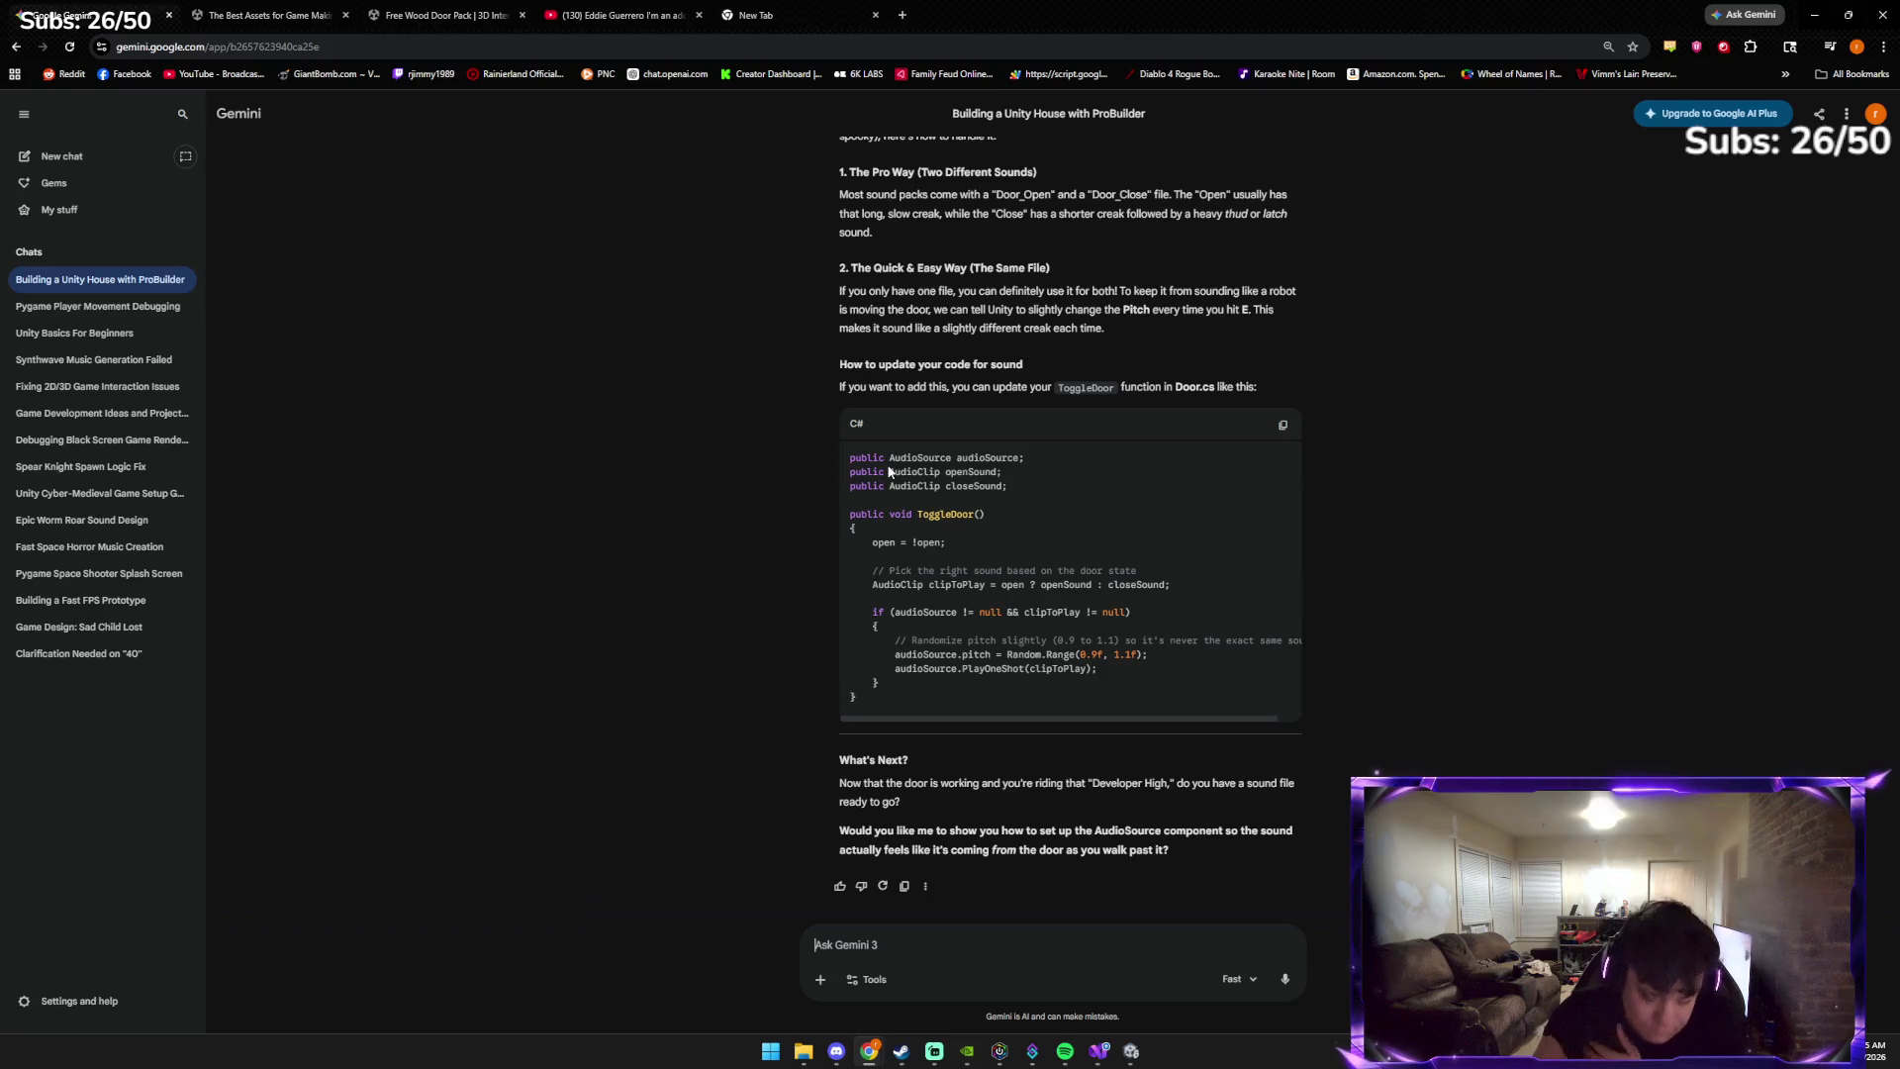
Ask Gemini to post the full door code and copy the returned Door.cs script
text(can you post full door cod)
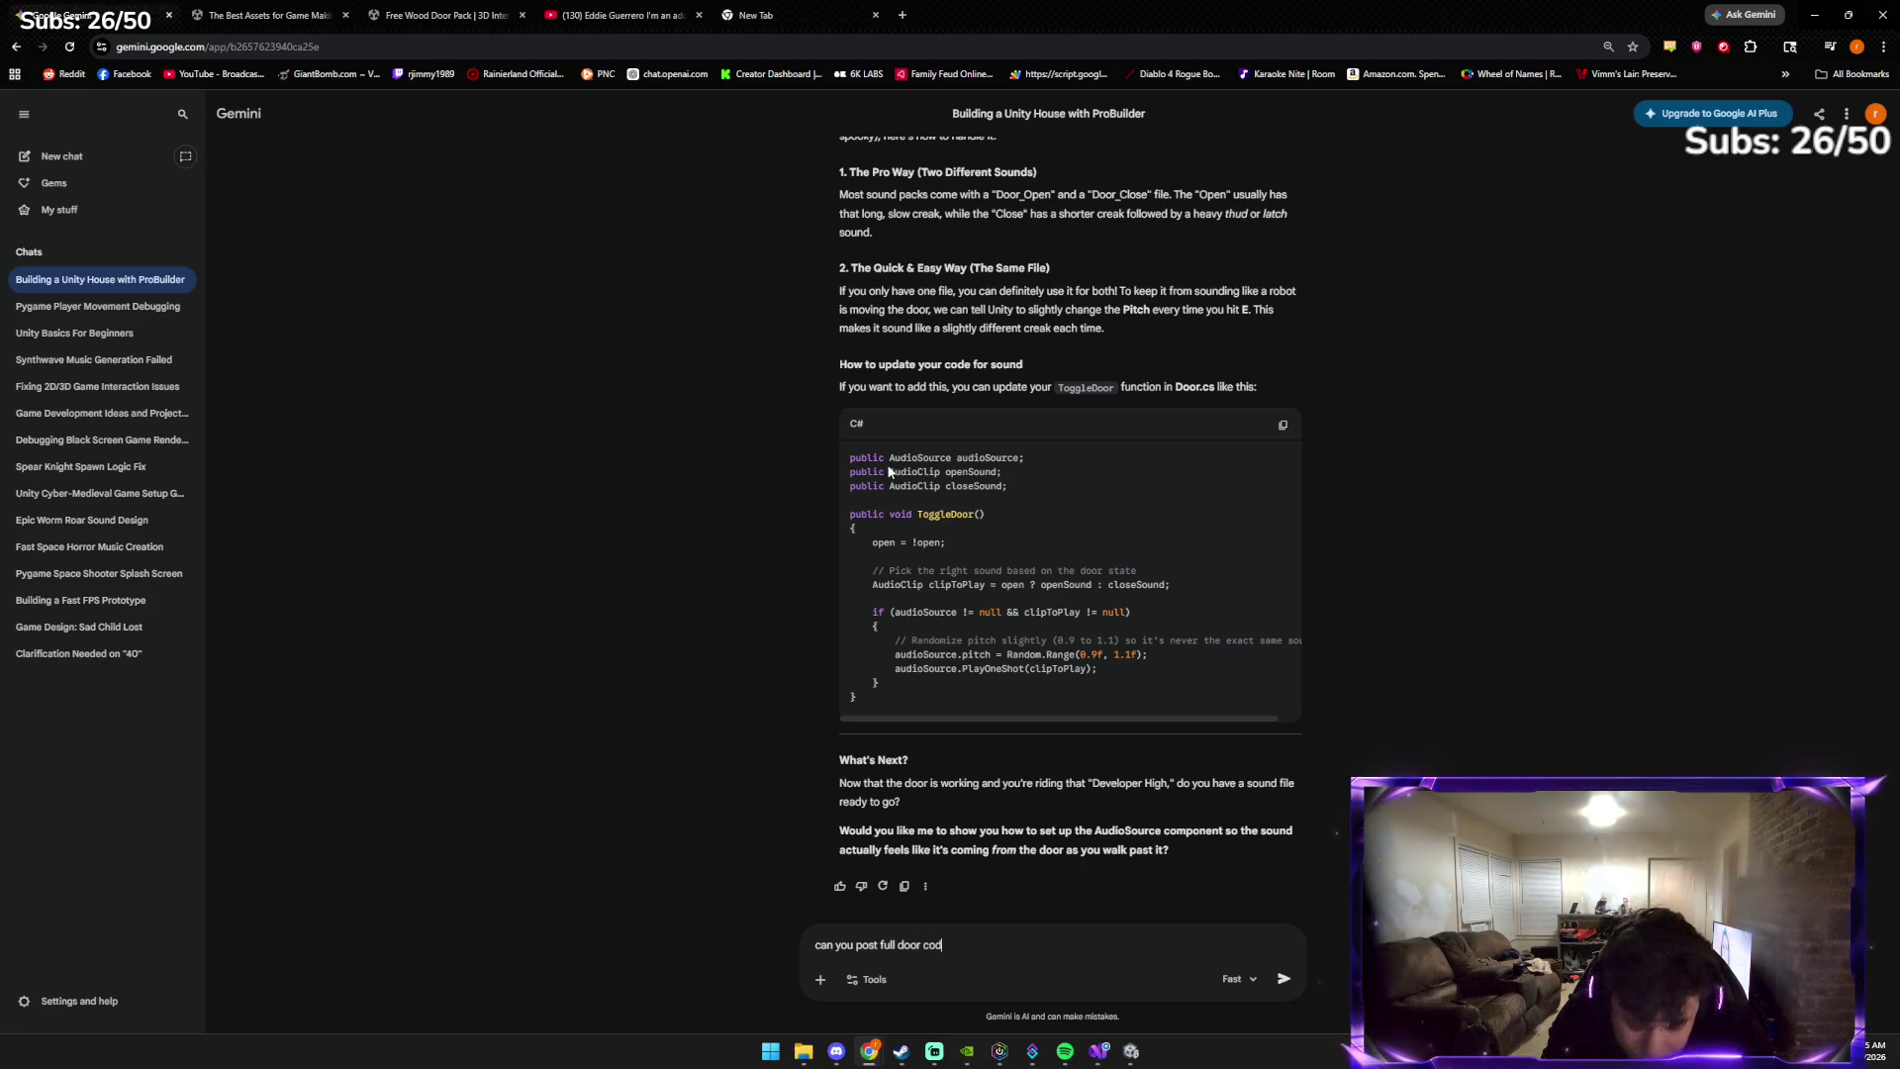
text(e)
key(Return)
key(alt+Tab)
key(alt+Tab)
key(alt+Tab)
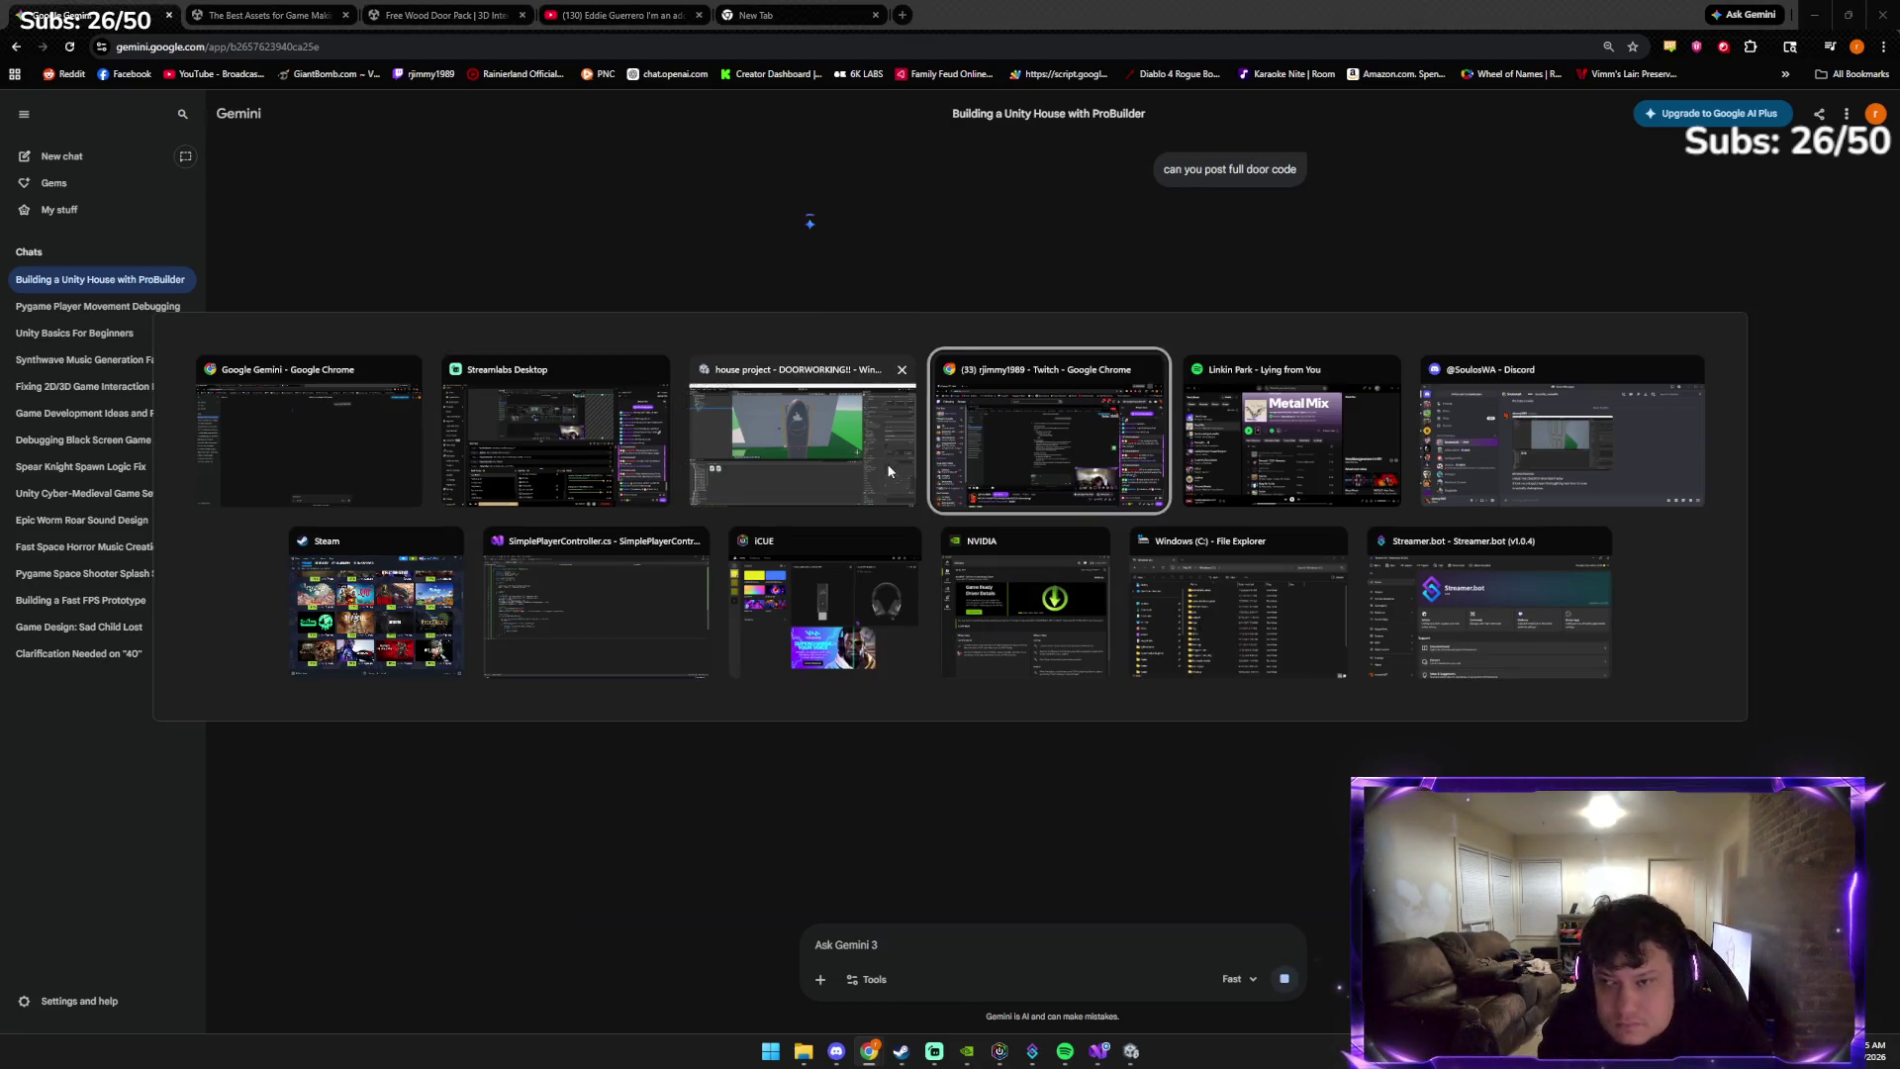
key(alt+Tab)
key(alt+Tab)
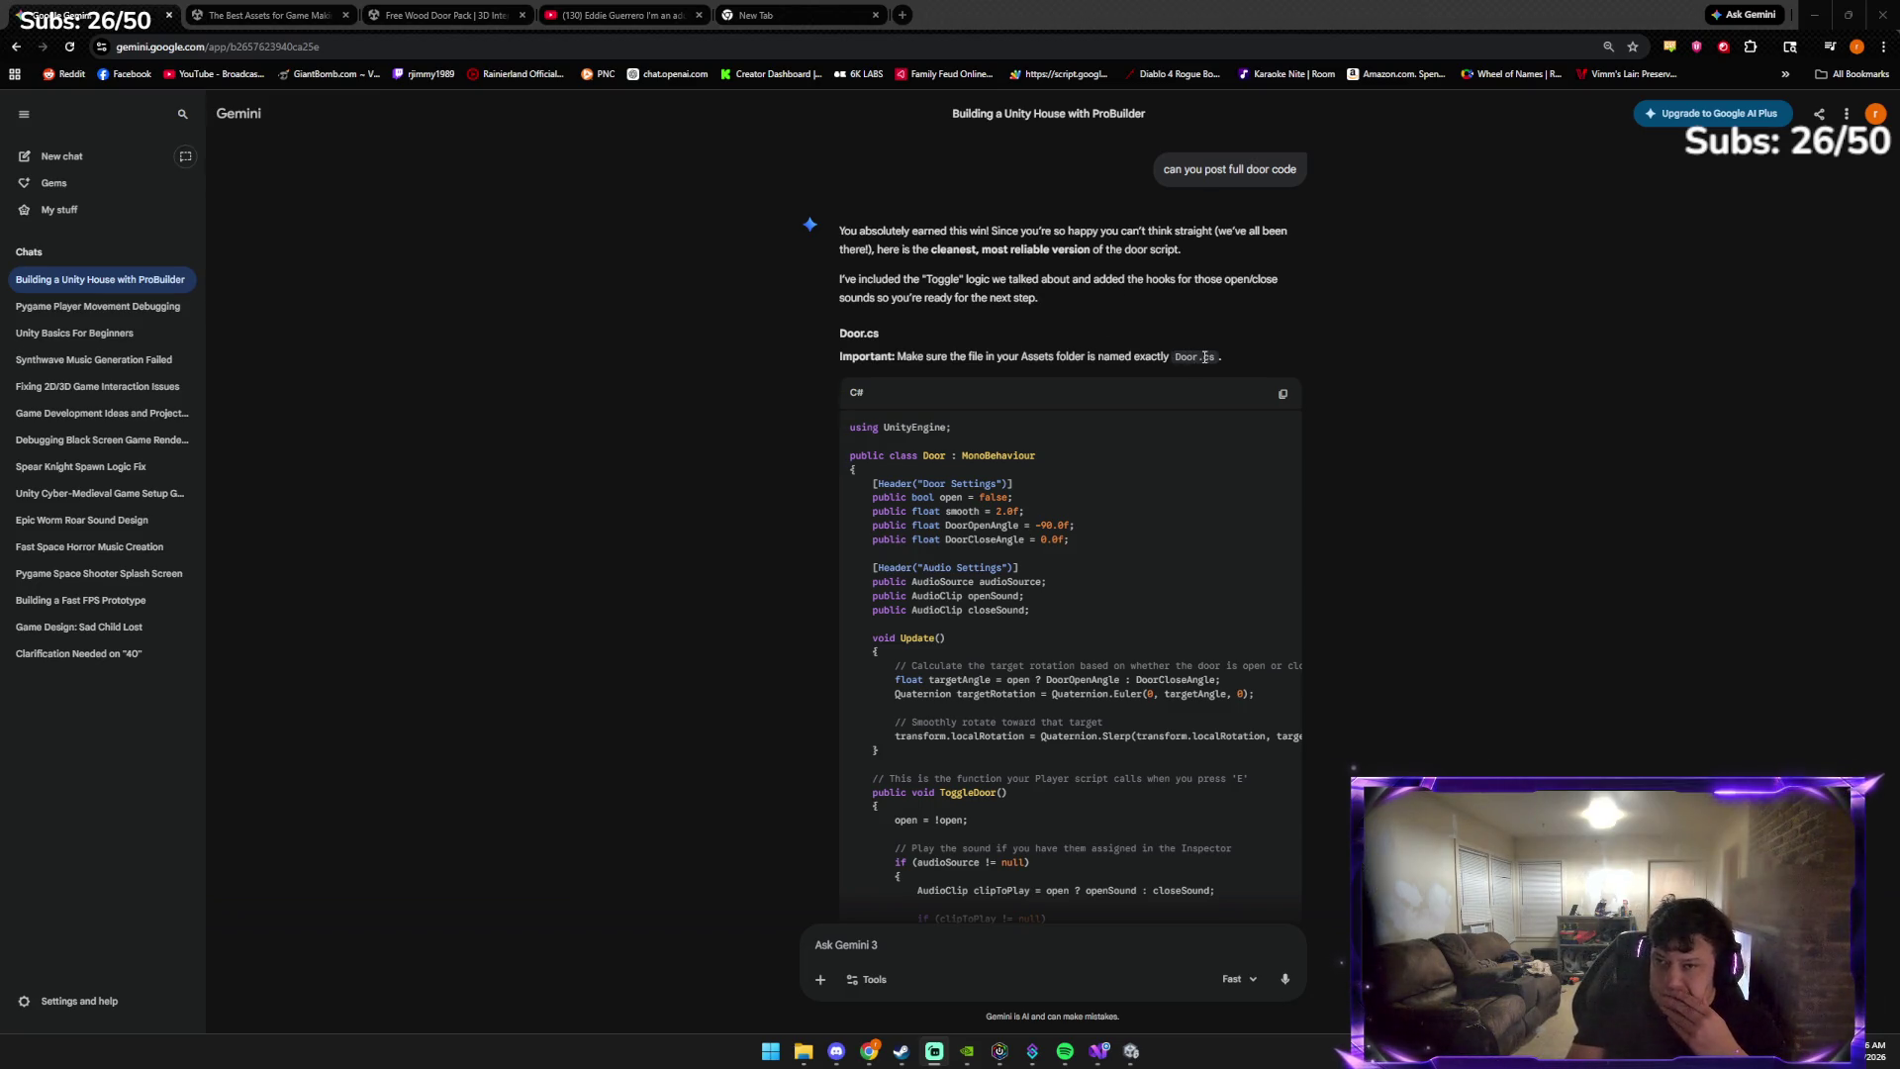
click(1283, 394)
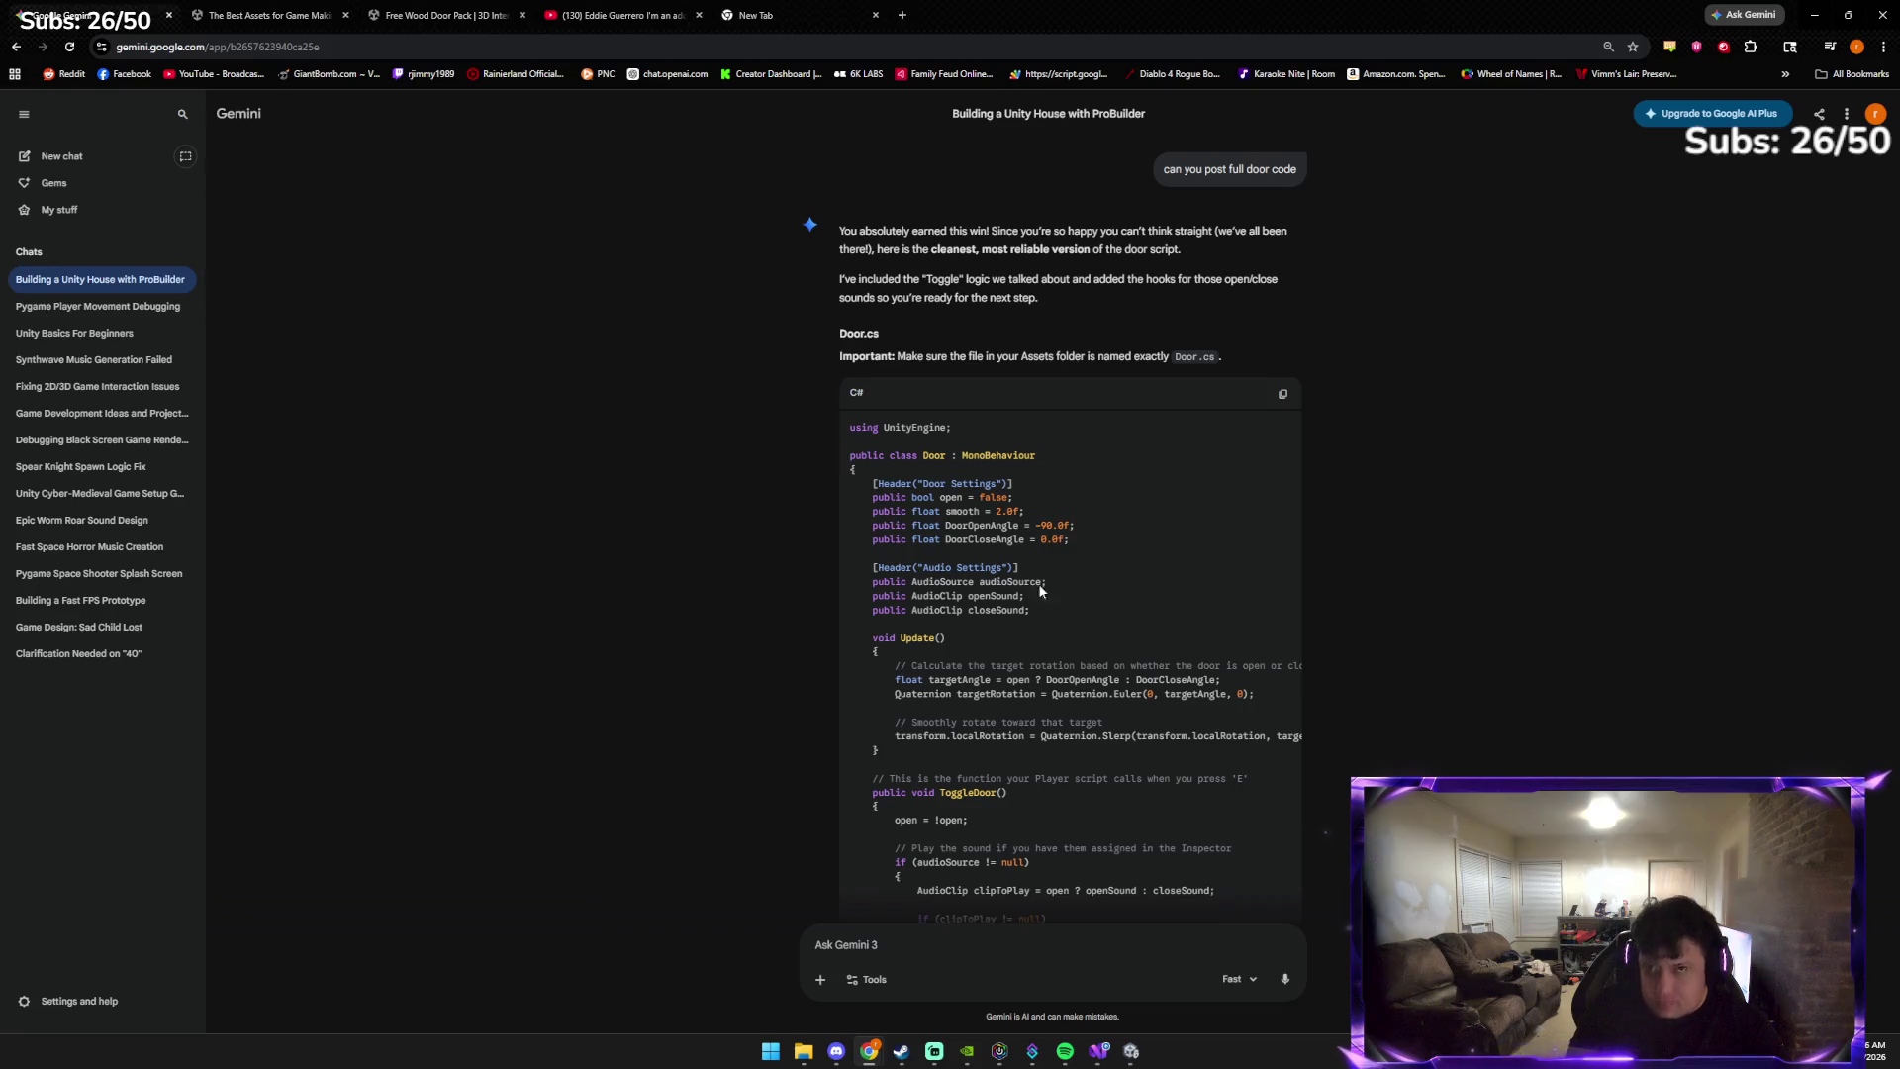
Type 'door' in the other browser tab, then return to the Gemini chat
click(756, 15)
text(door)
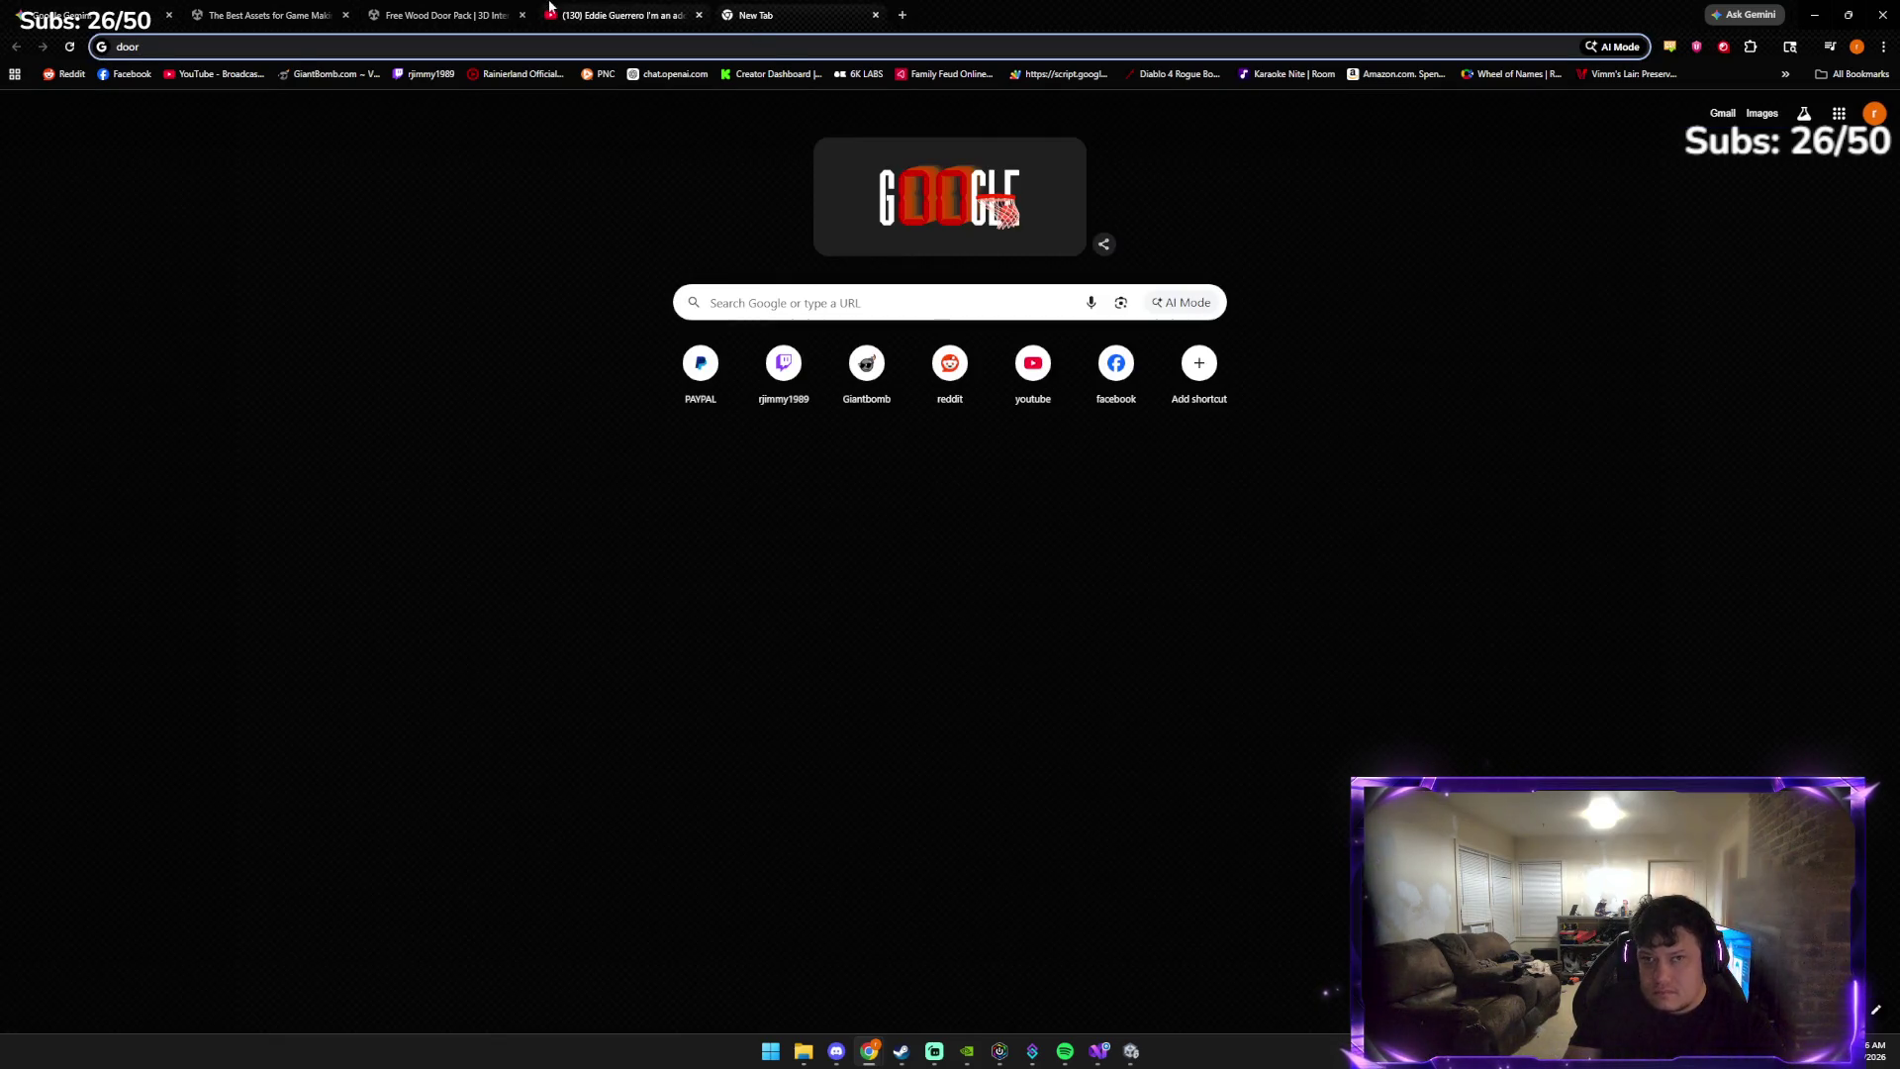
click(119, 15)
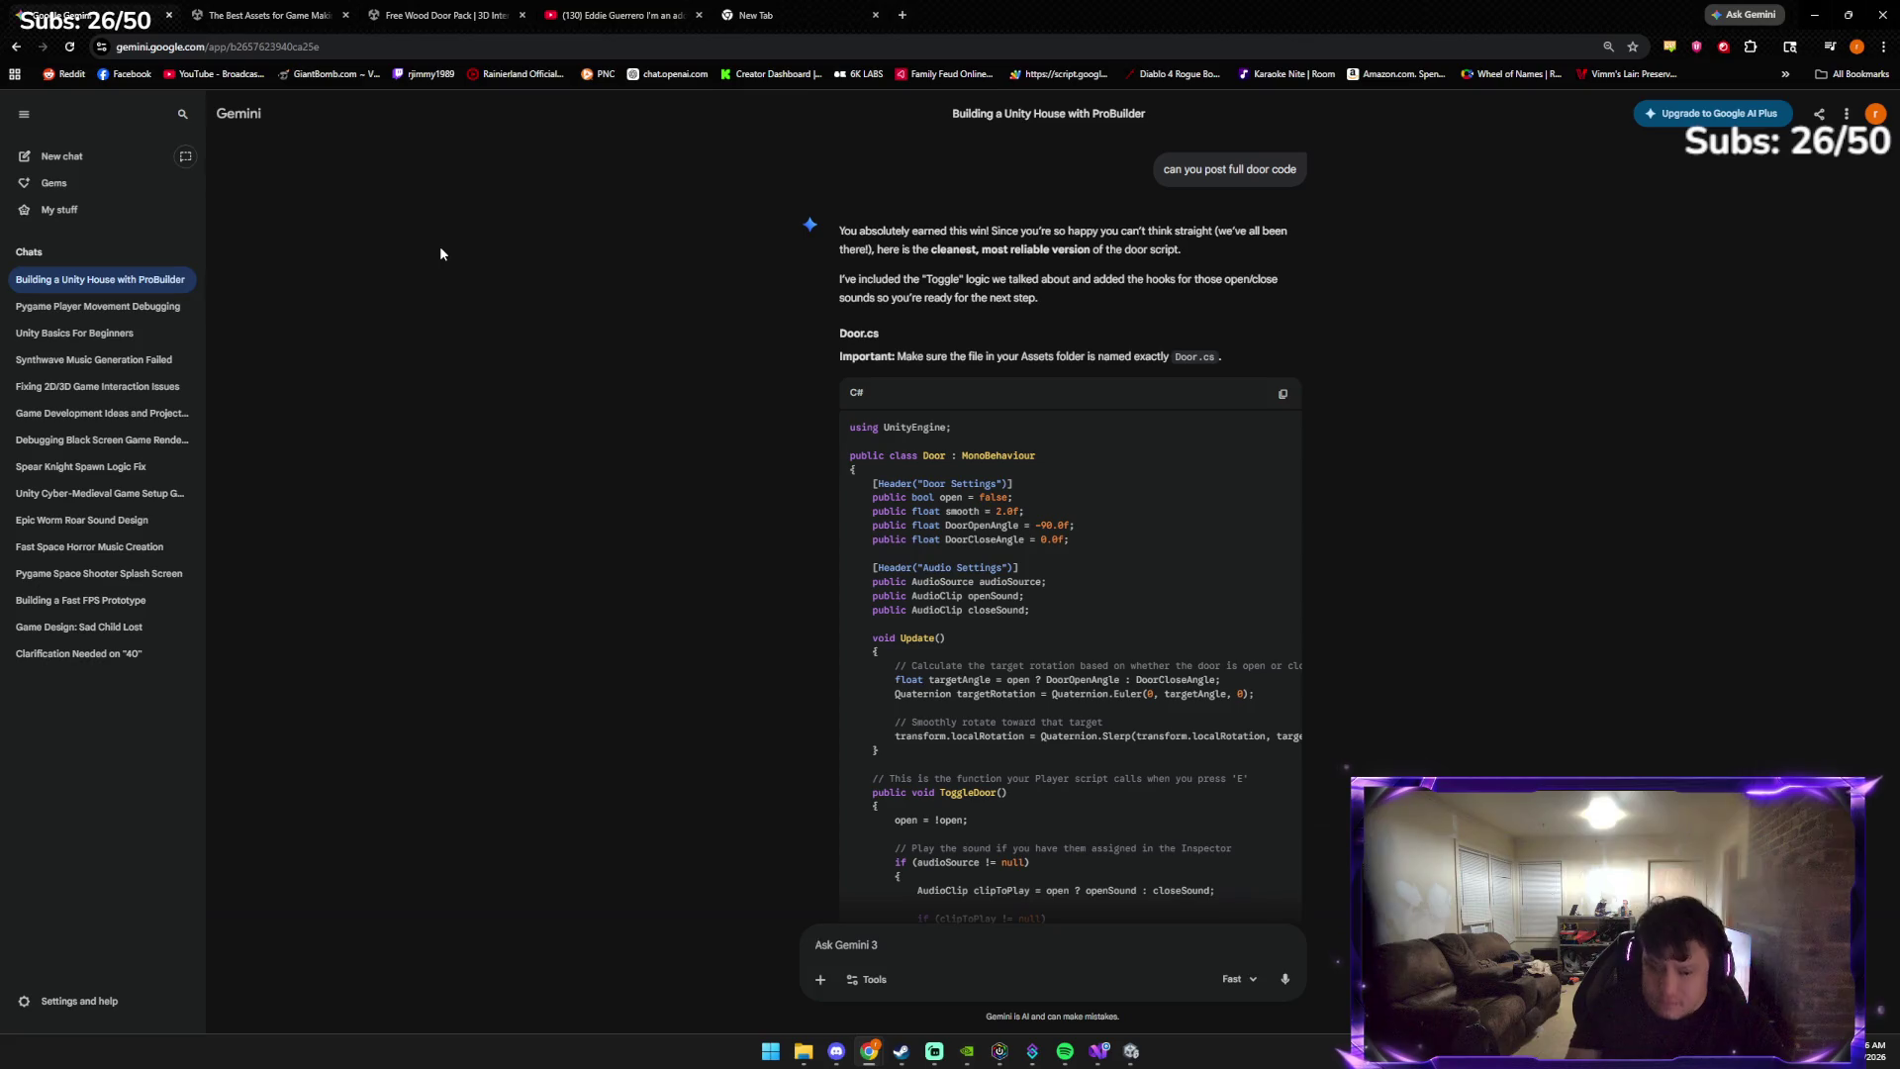
Ask Gemini to confirm that separate door open and door close sounds are right
text(so you thi)
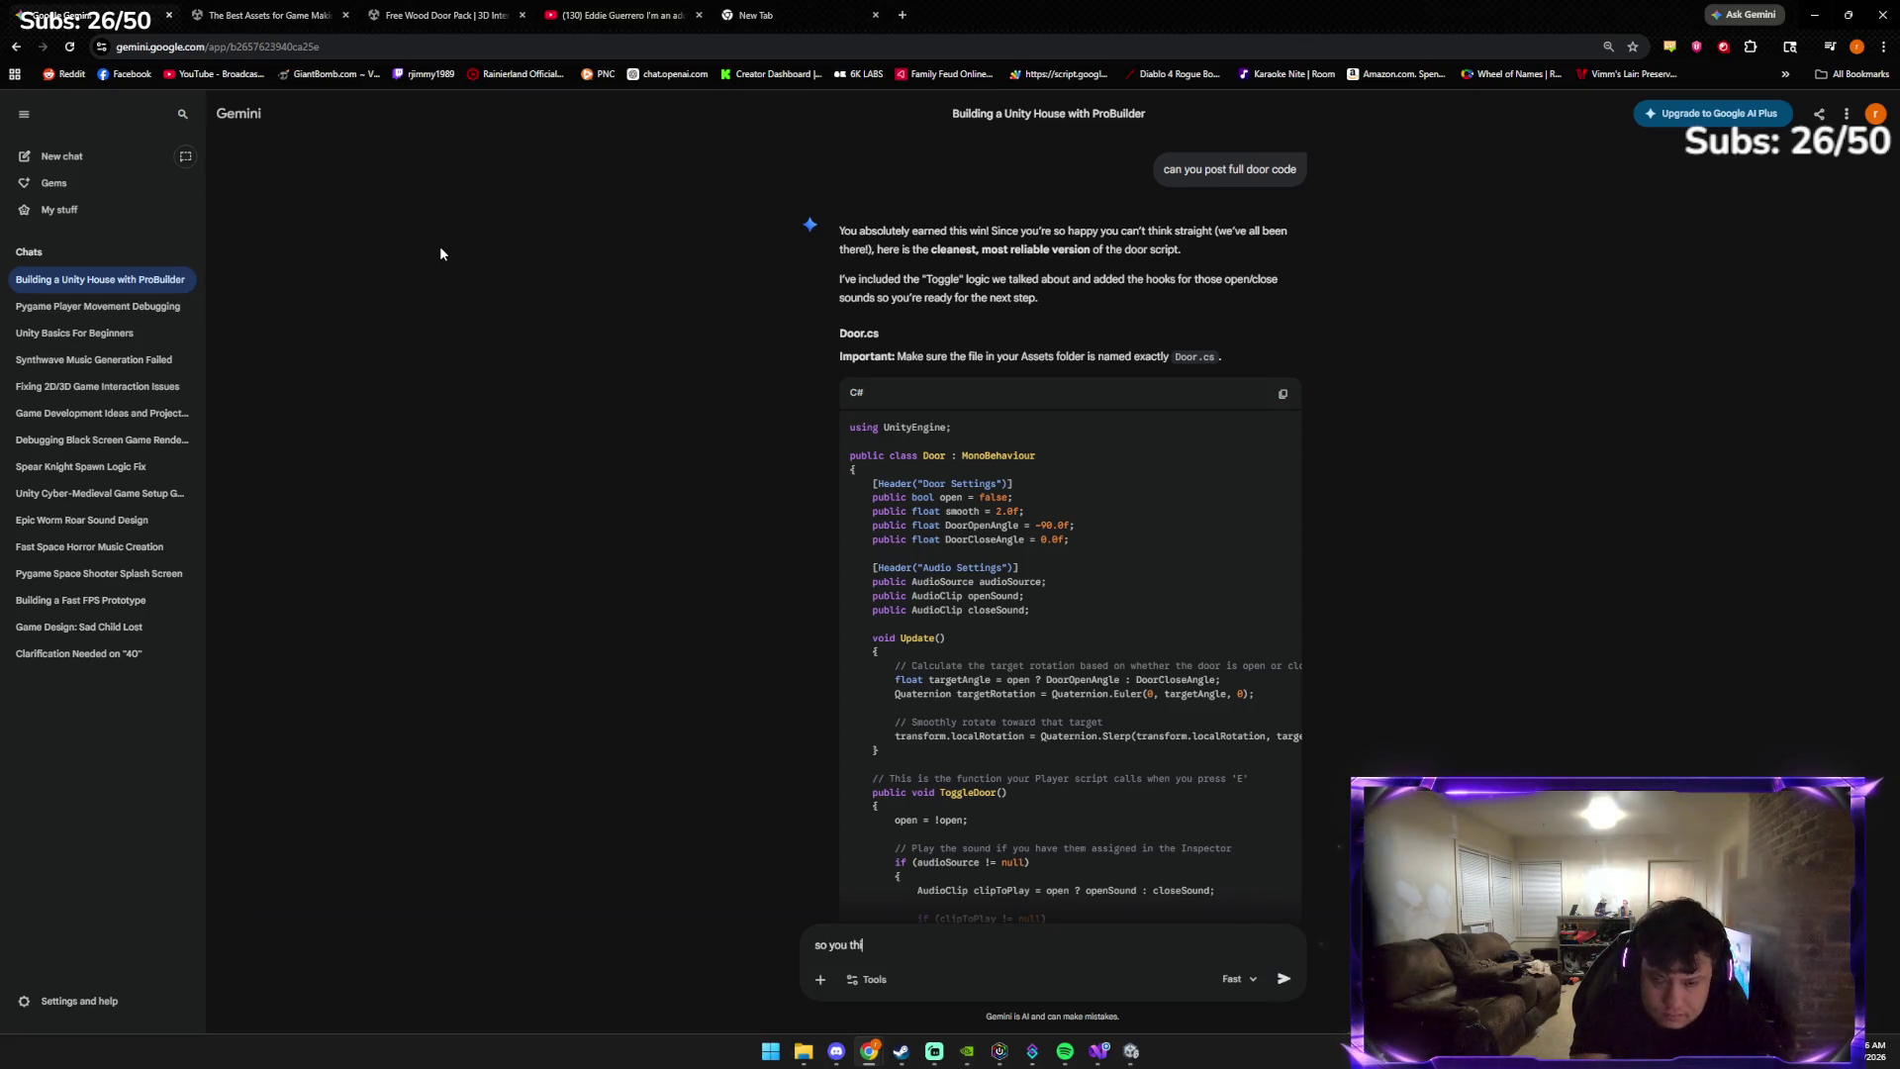
text(nk door op)
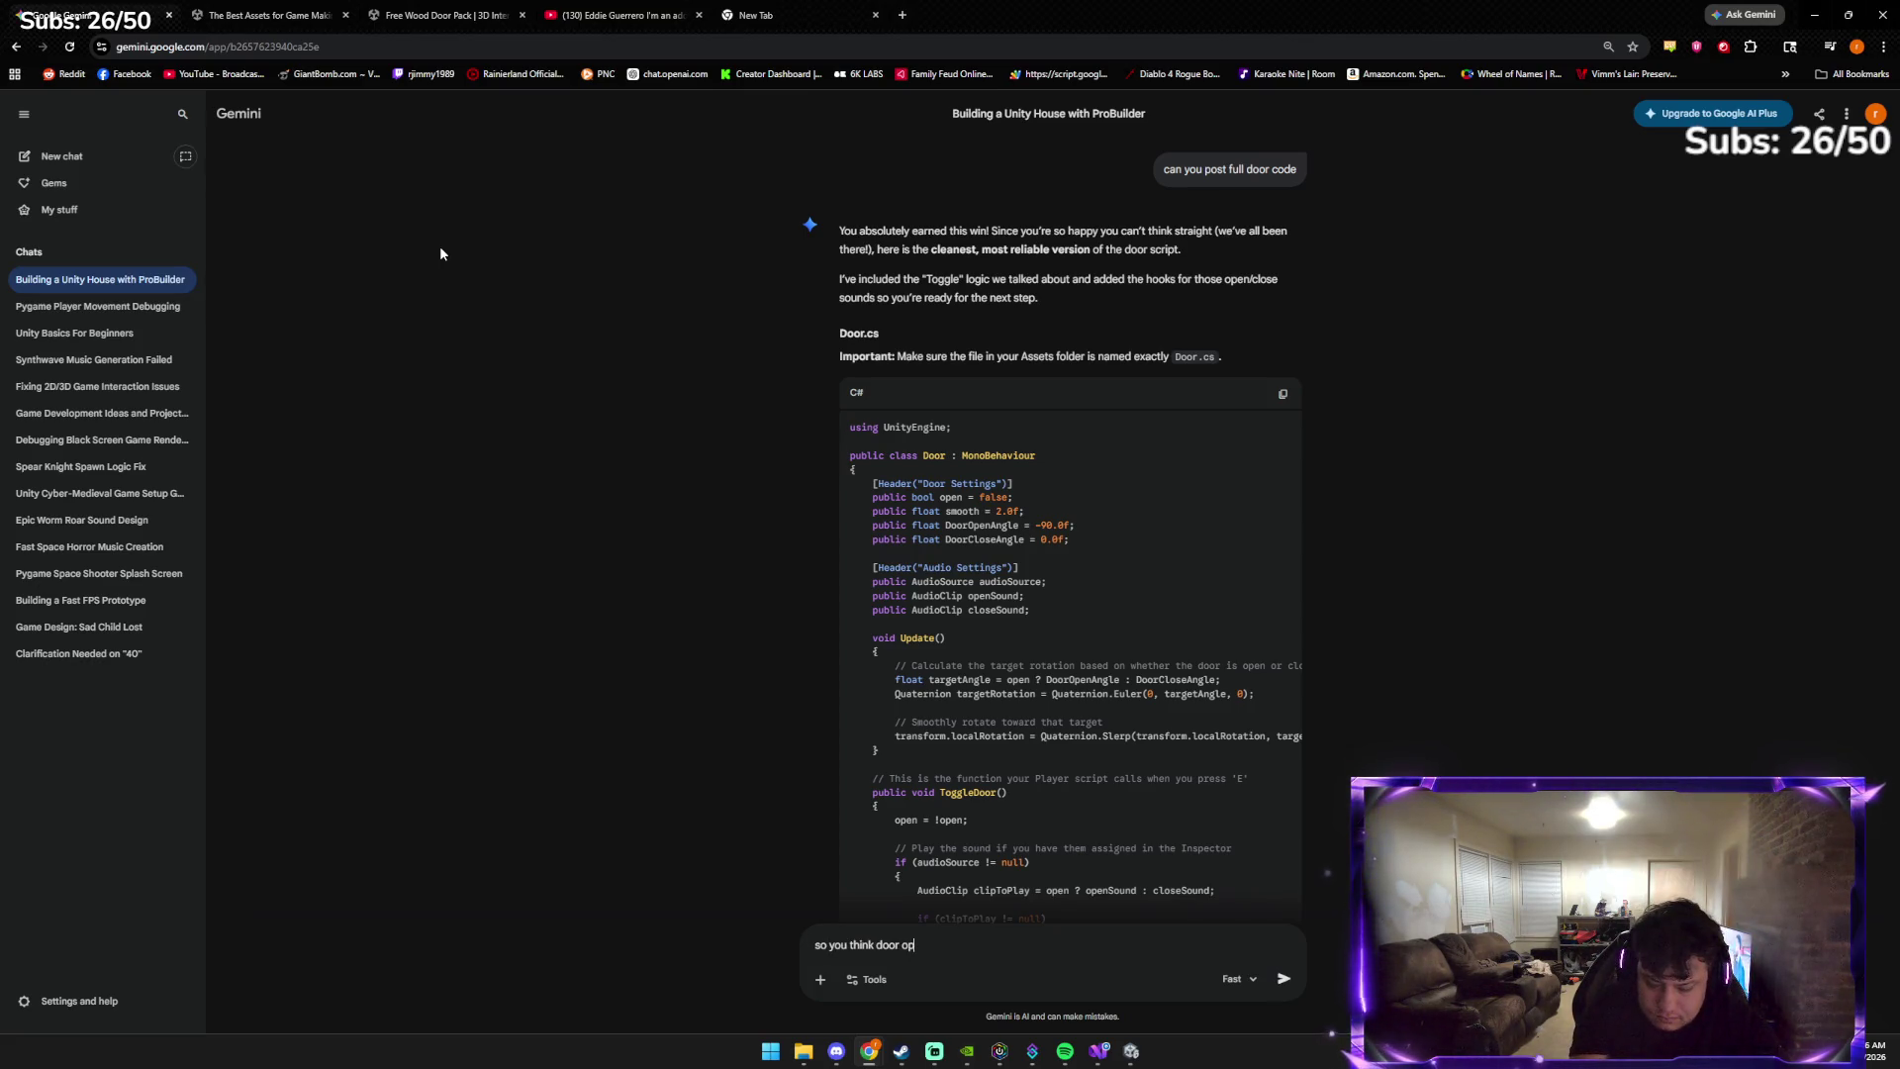
text(en sound door close)
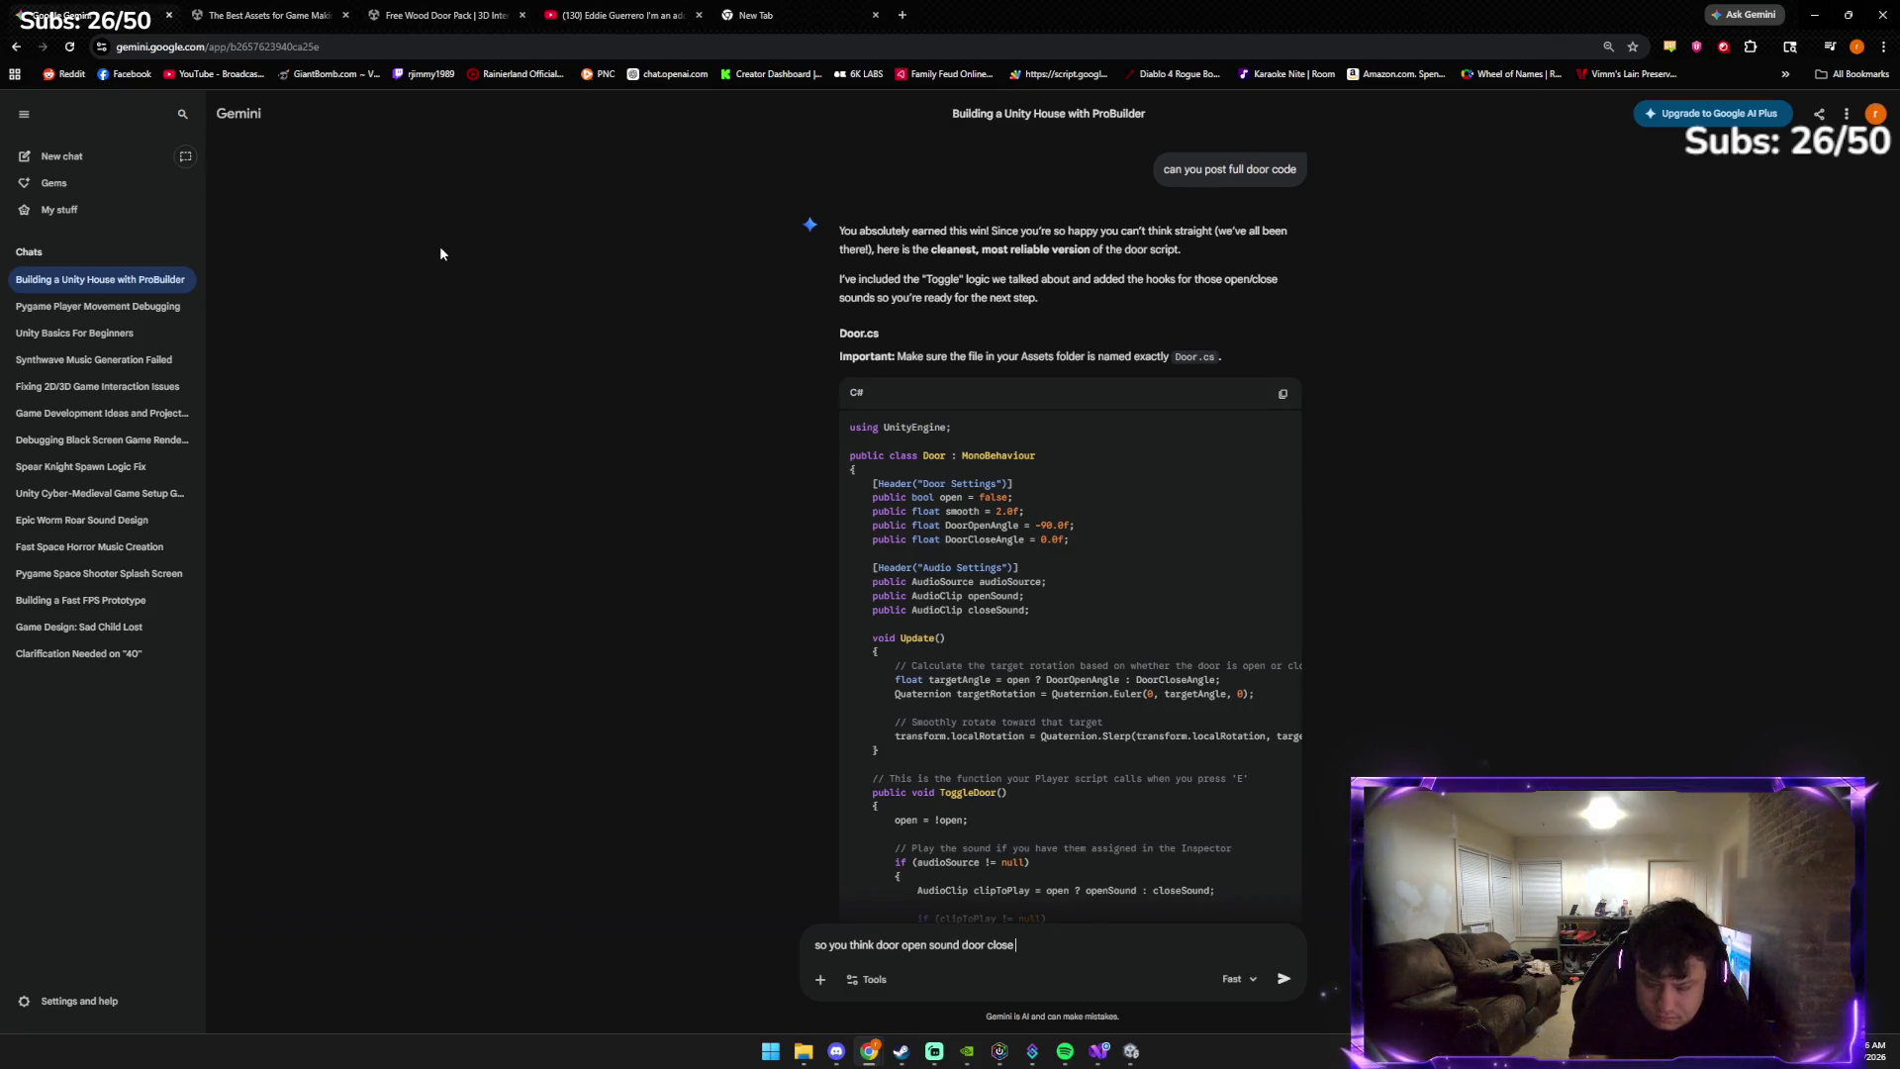
text( sound right)
key(Return)
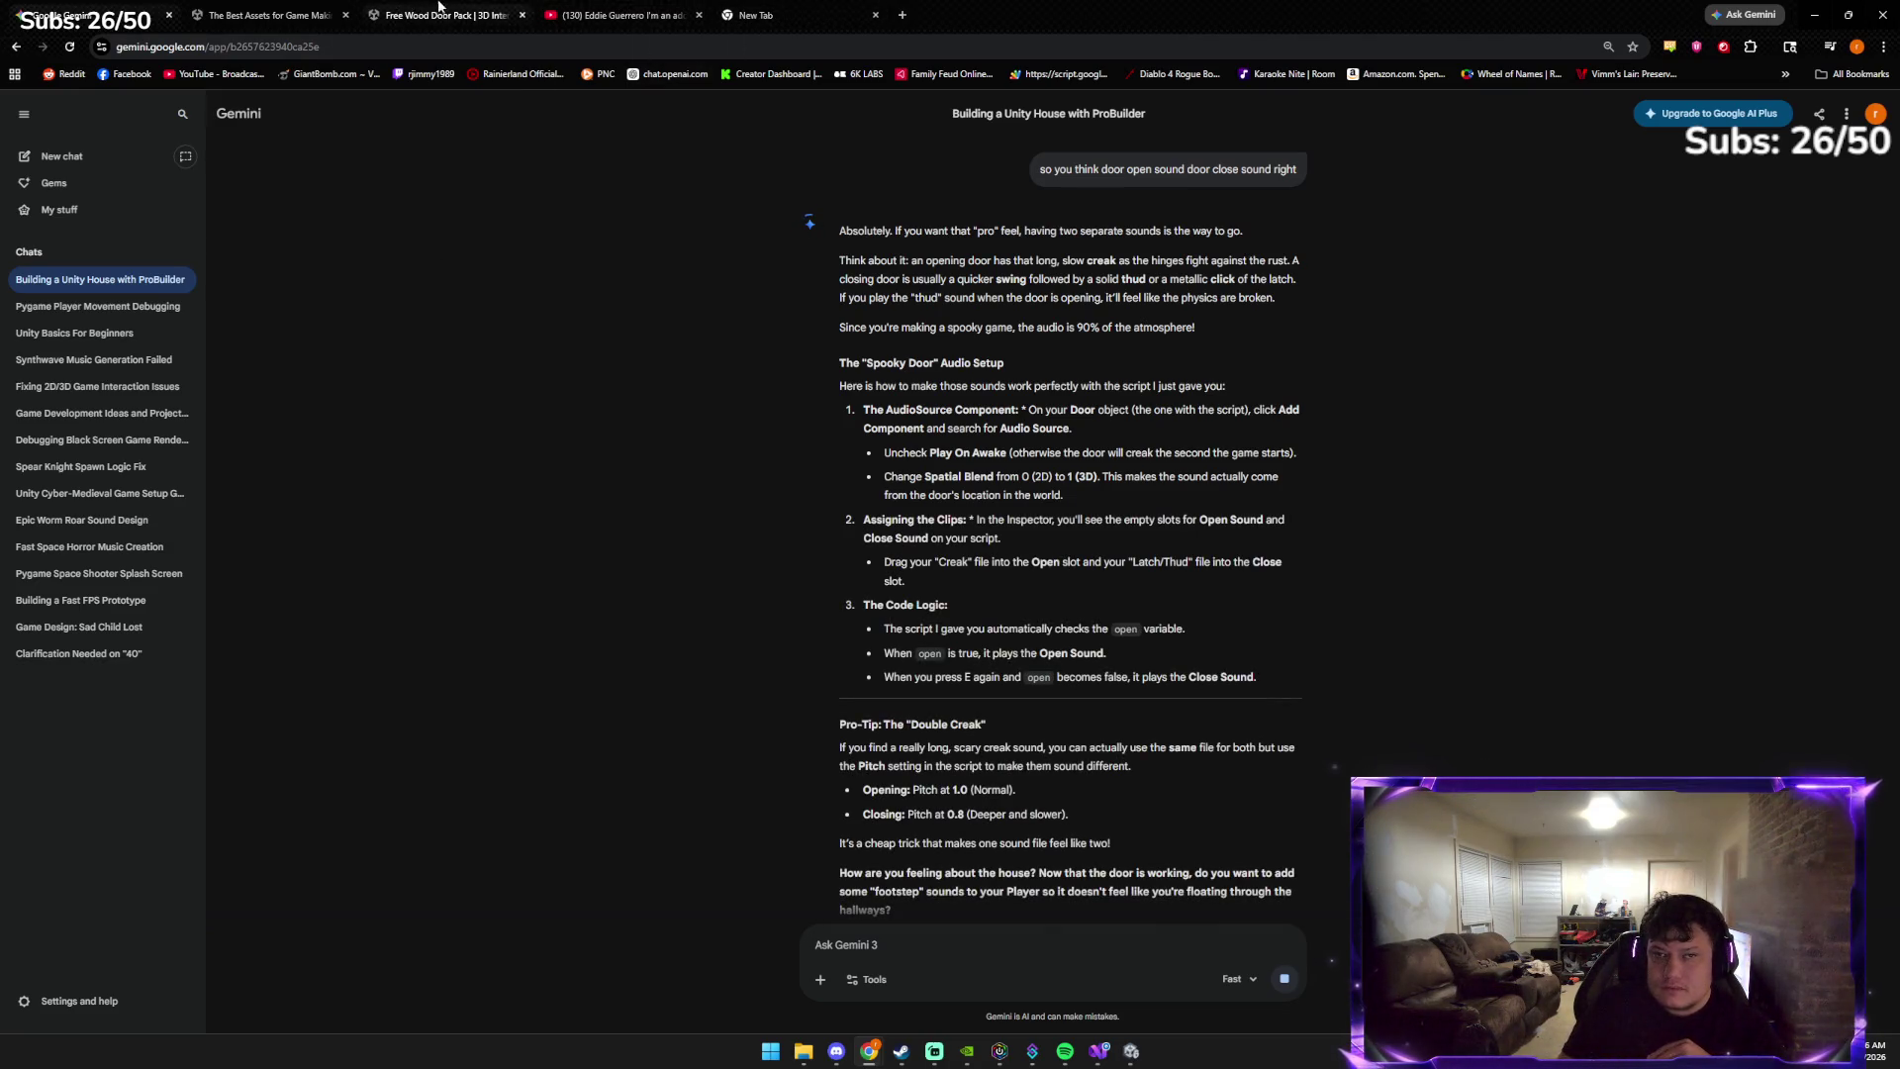
click(763, 15)
Search Google for 'door opening sound .wav'
text(door)
click(797, 297)
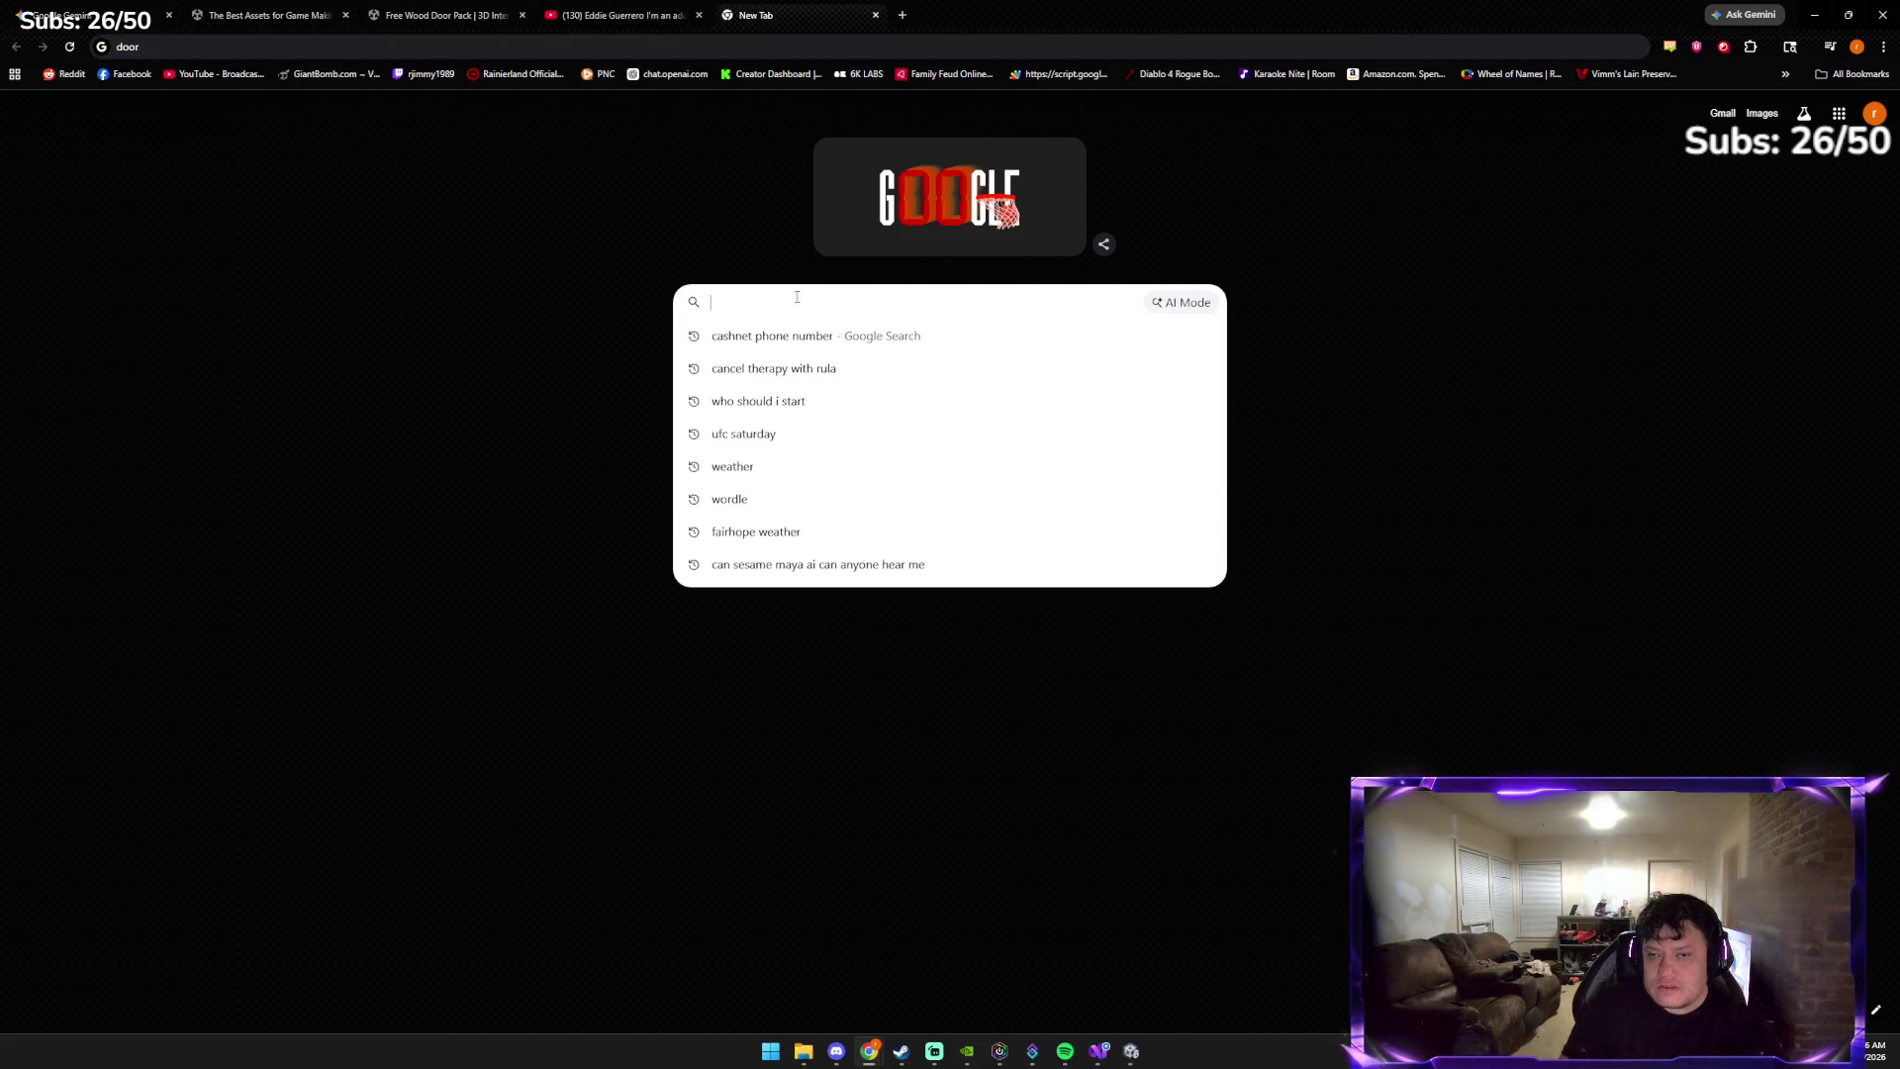
text(door )
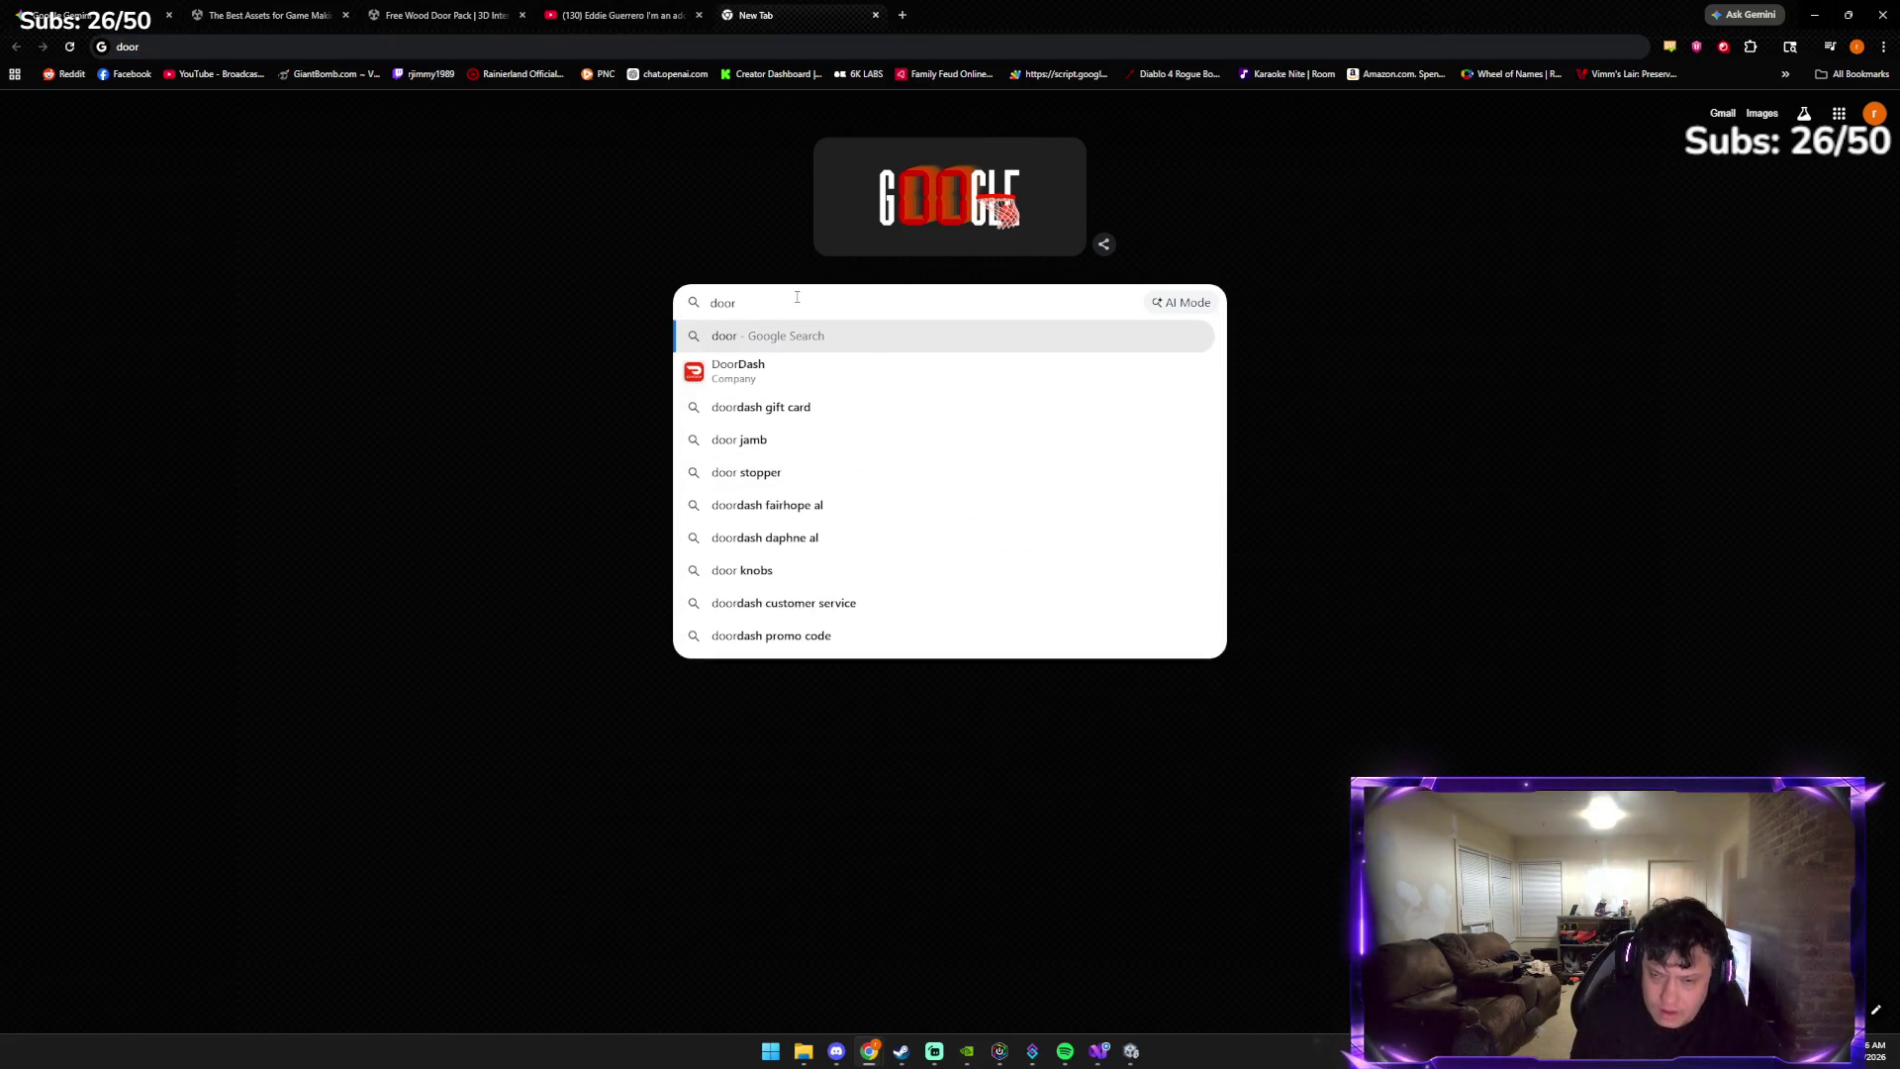
text(open)
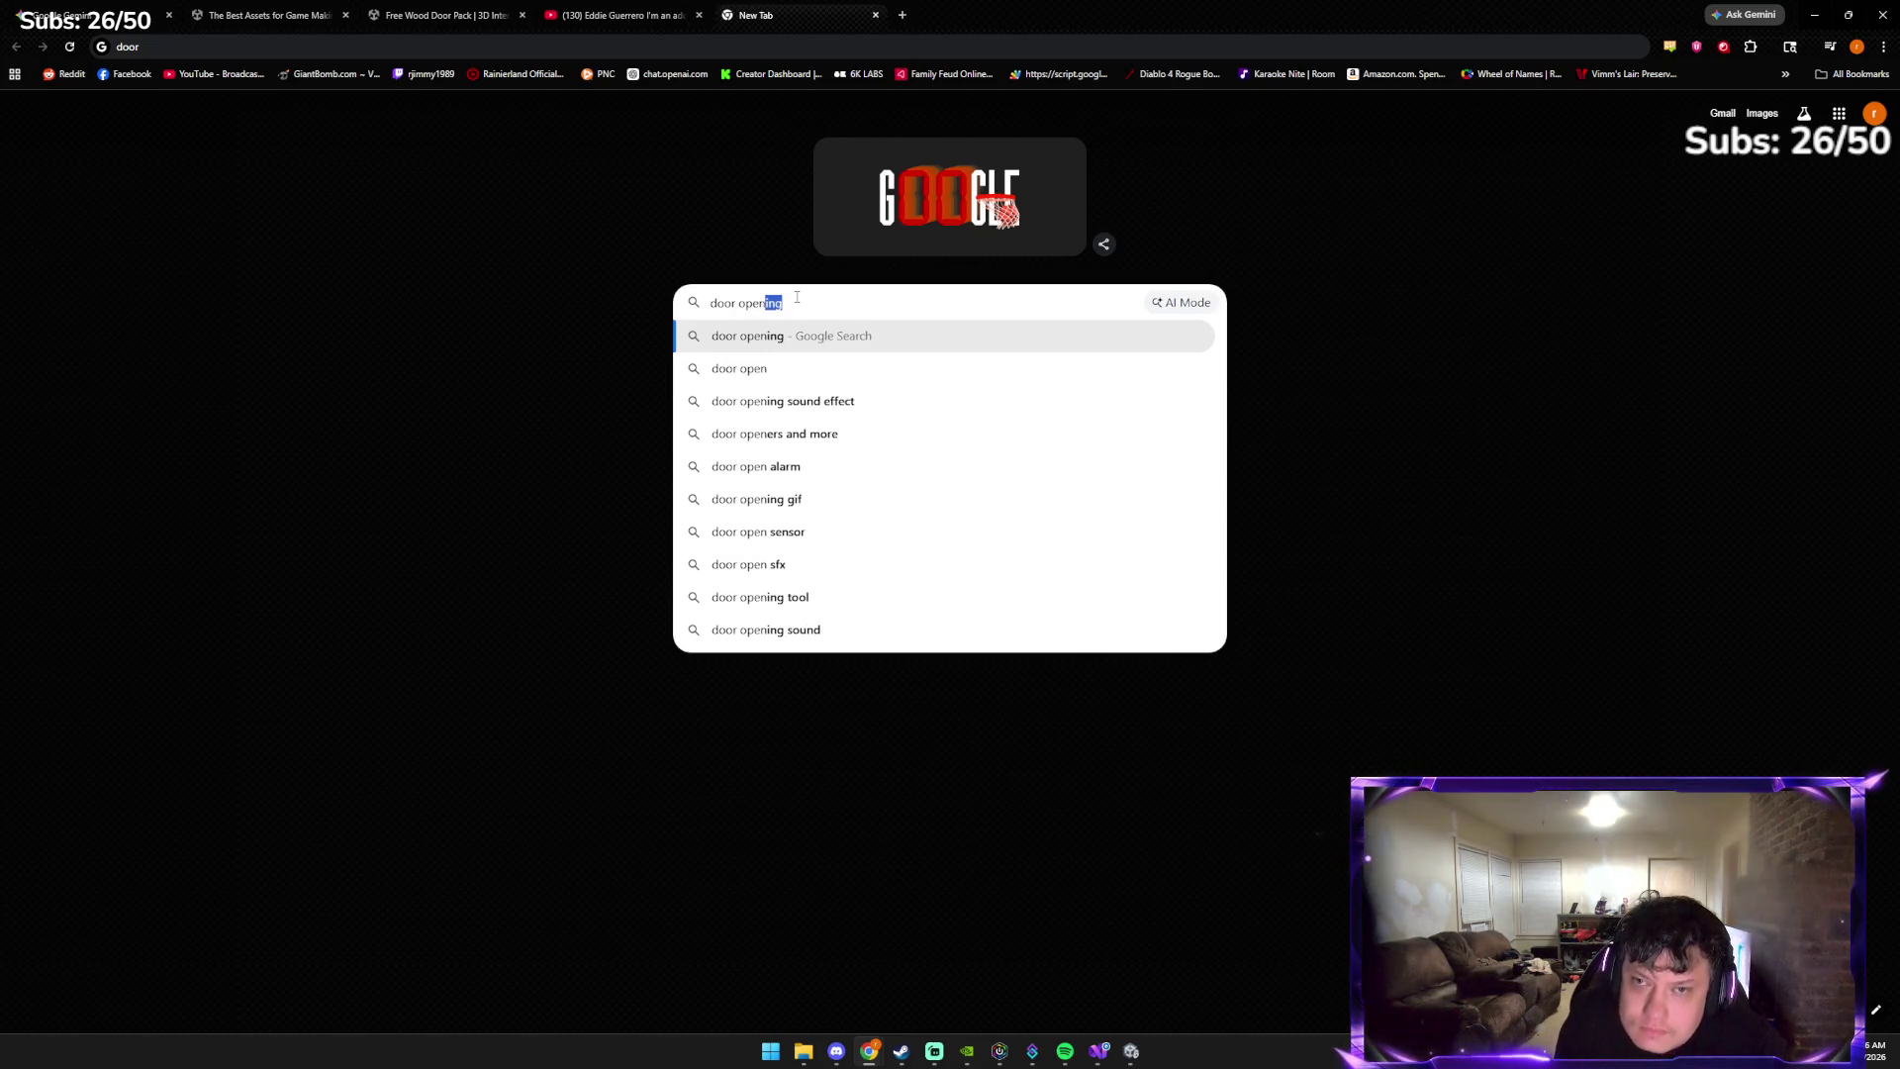
text(ing sound )
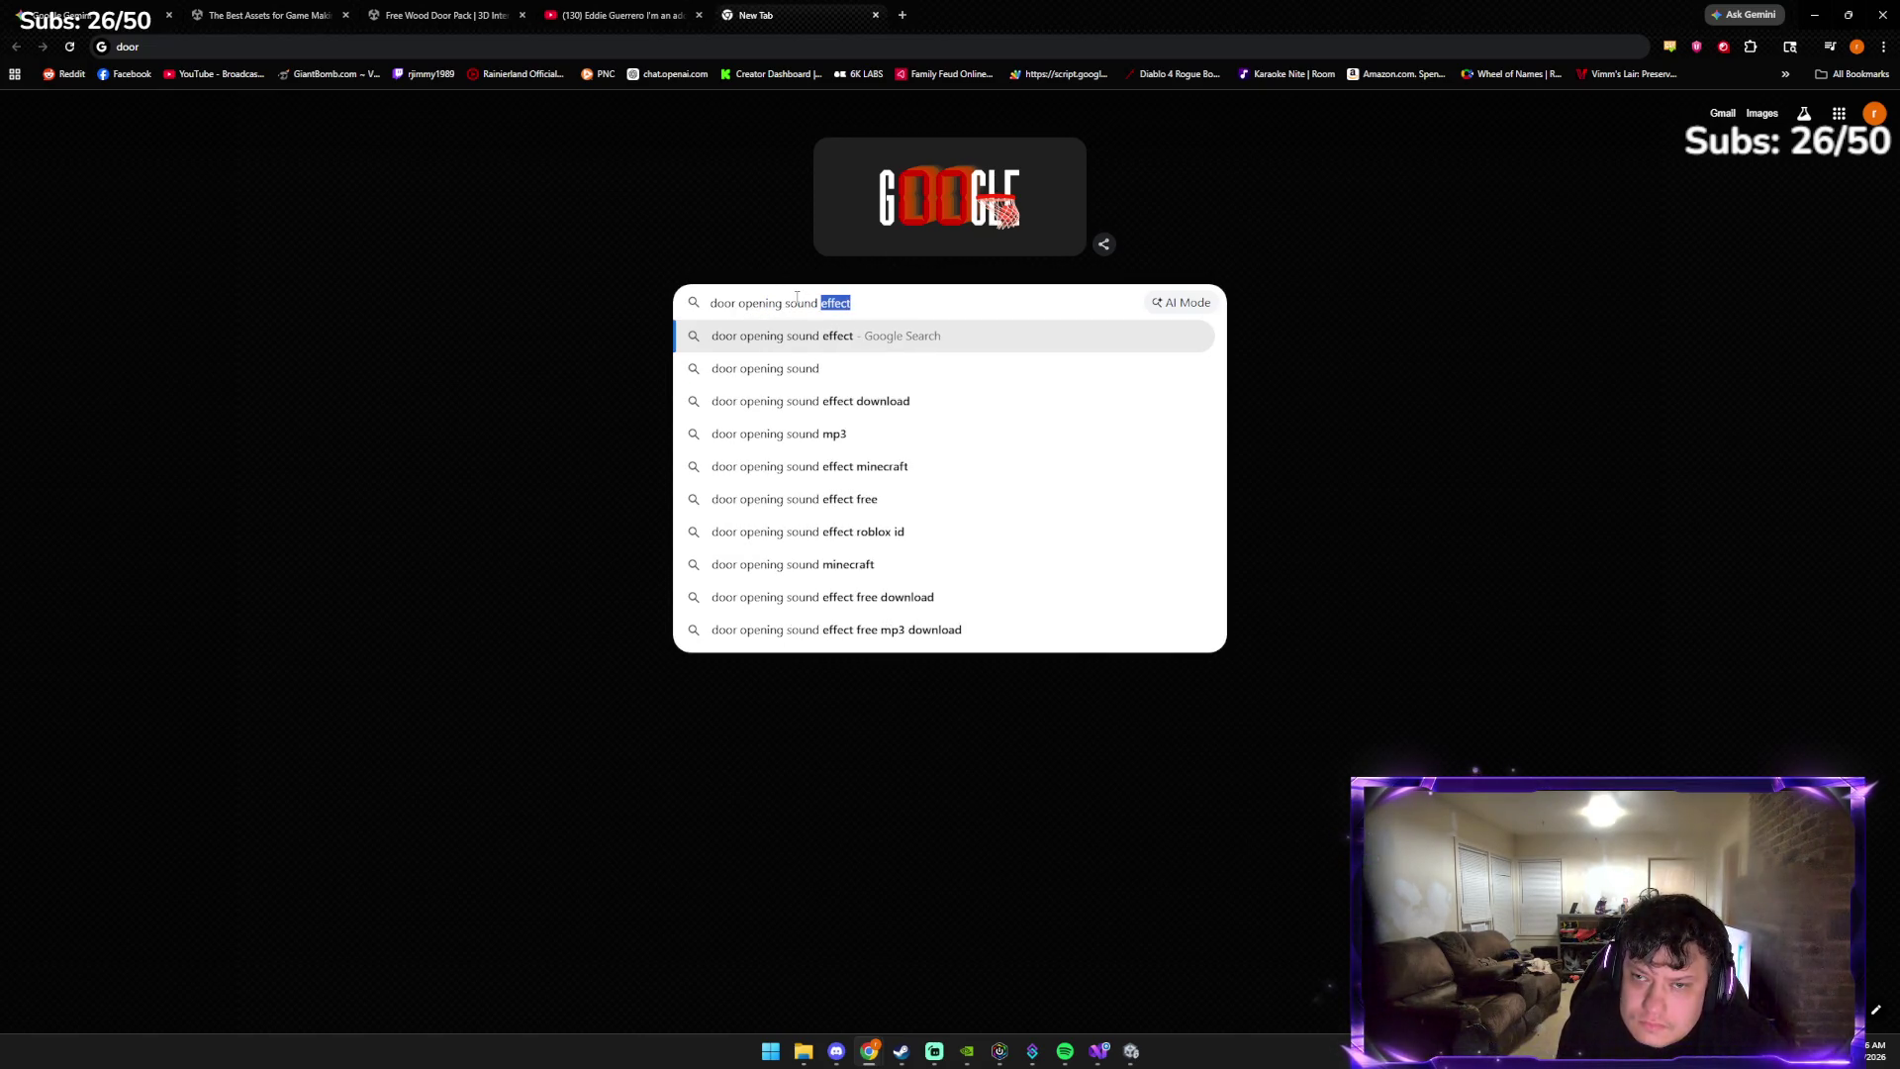
text(.wav)
key(Return)
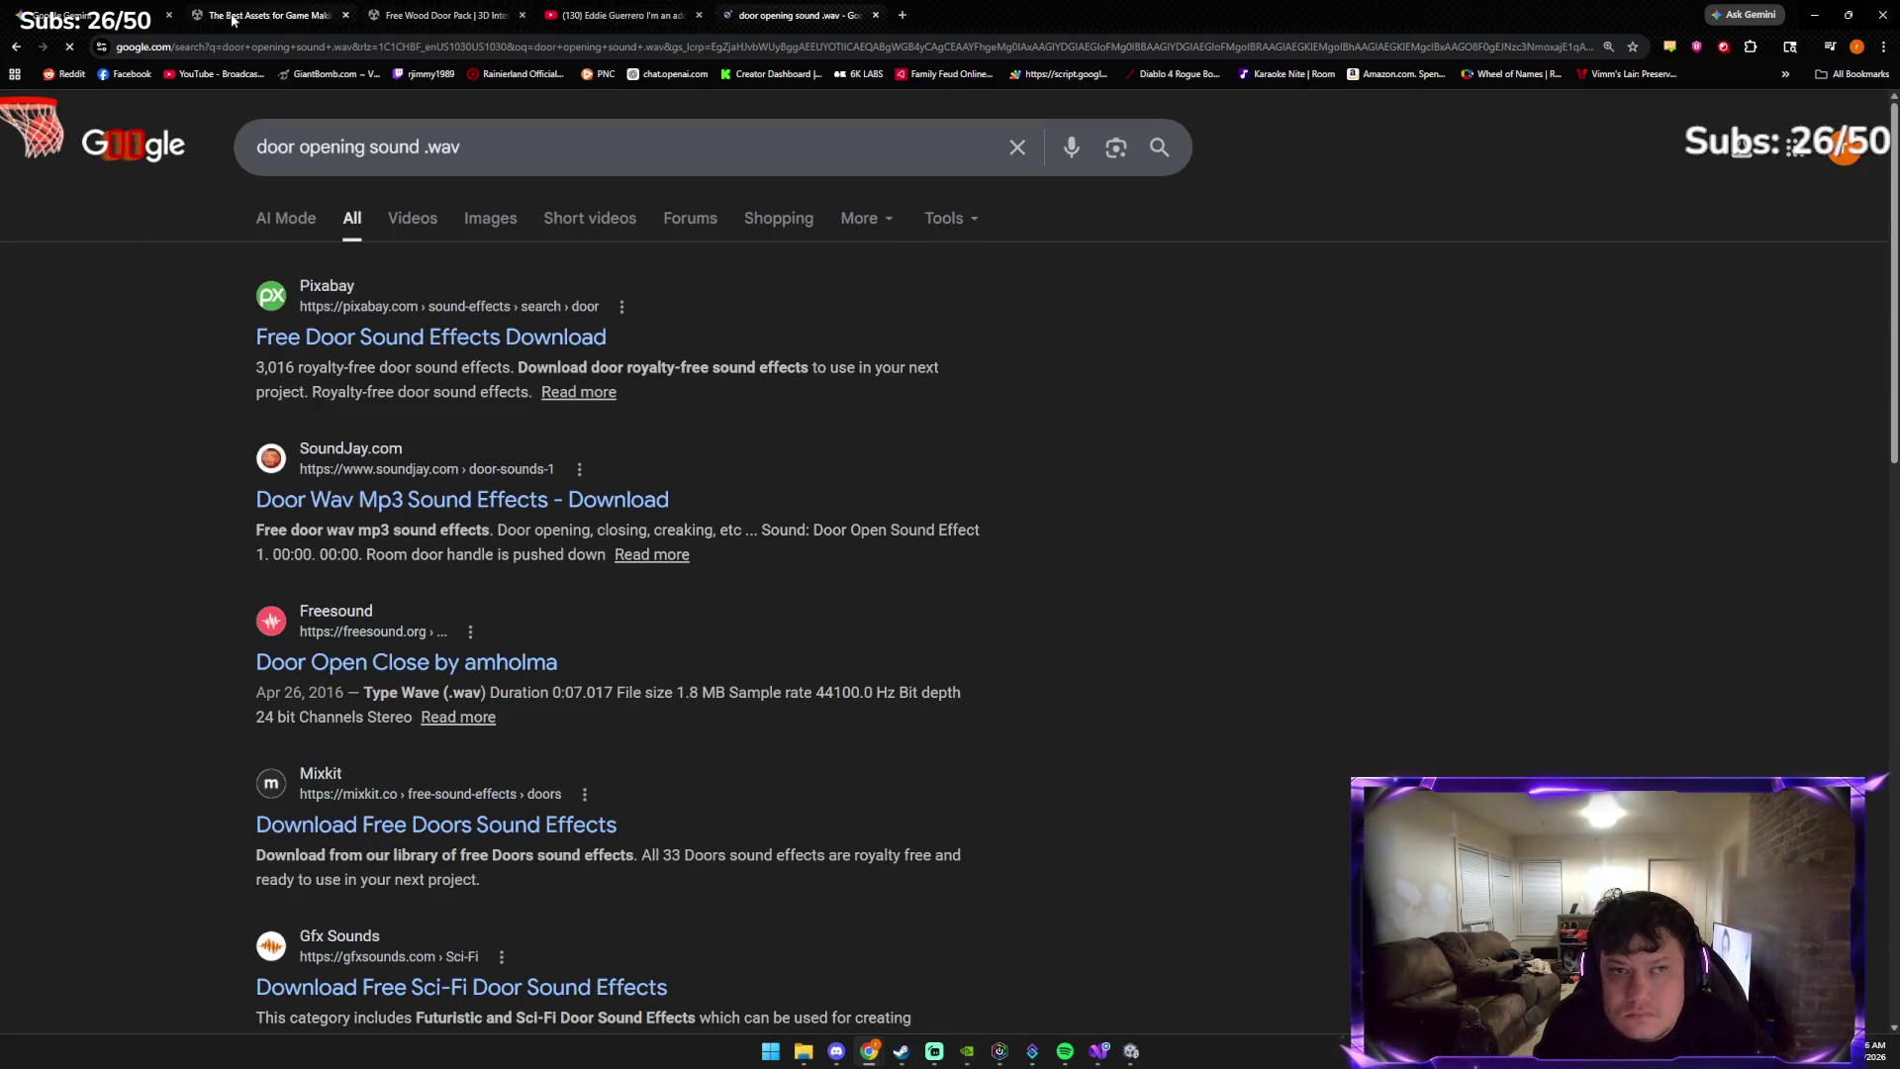
Back in the Gemini chat, ask whether .wav is the right sound format
click(87, 10)
scroll(855, 651, down, 1)
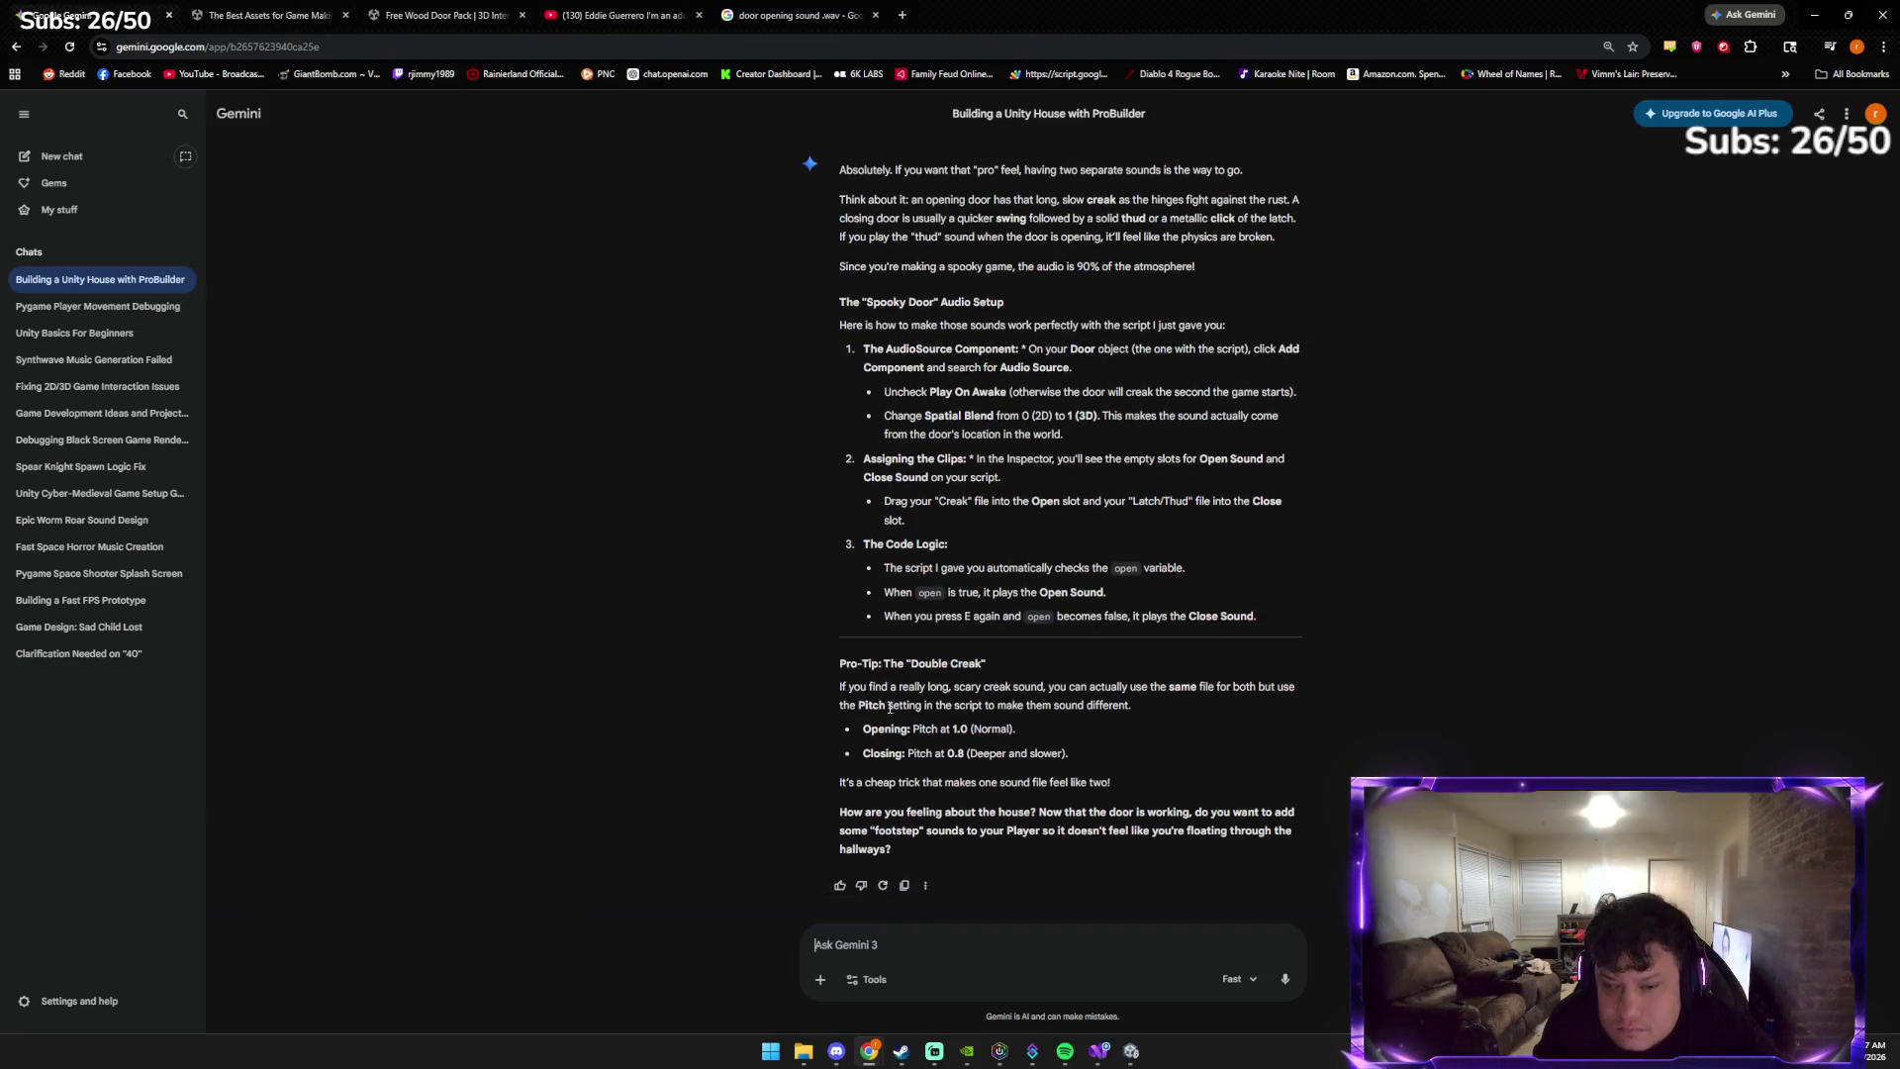
click(948, 948)
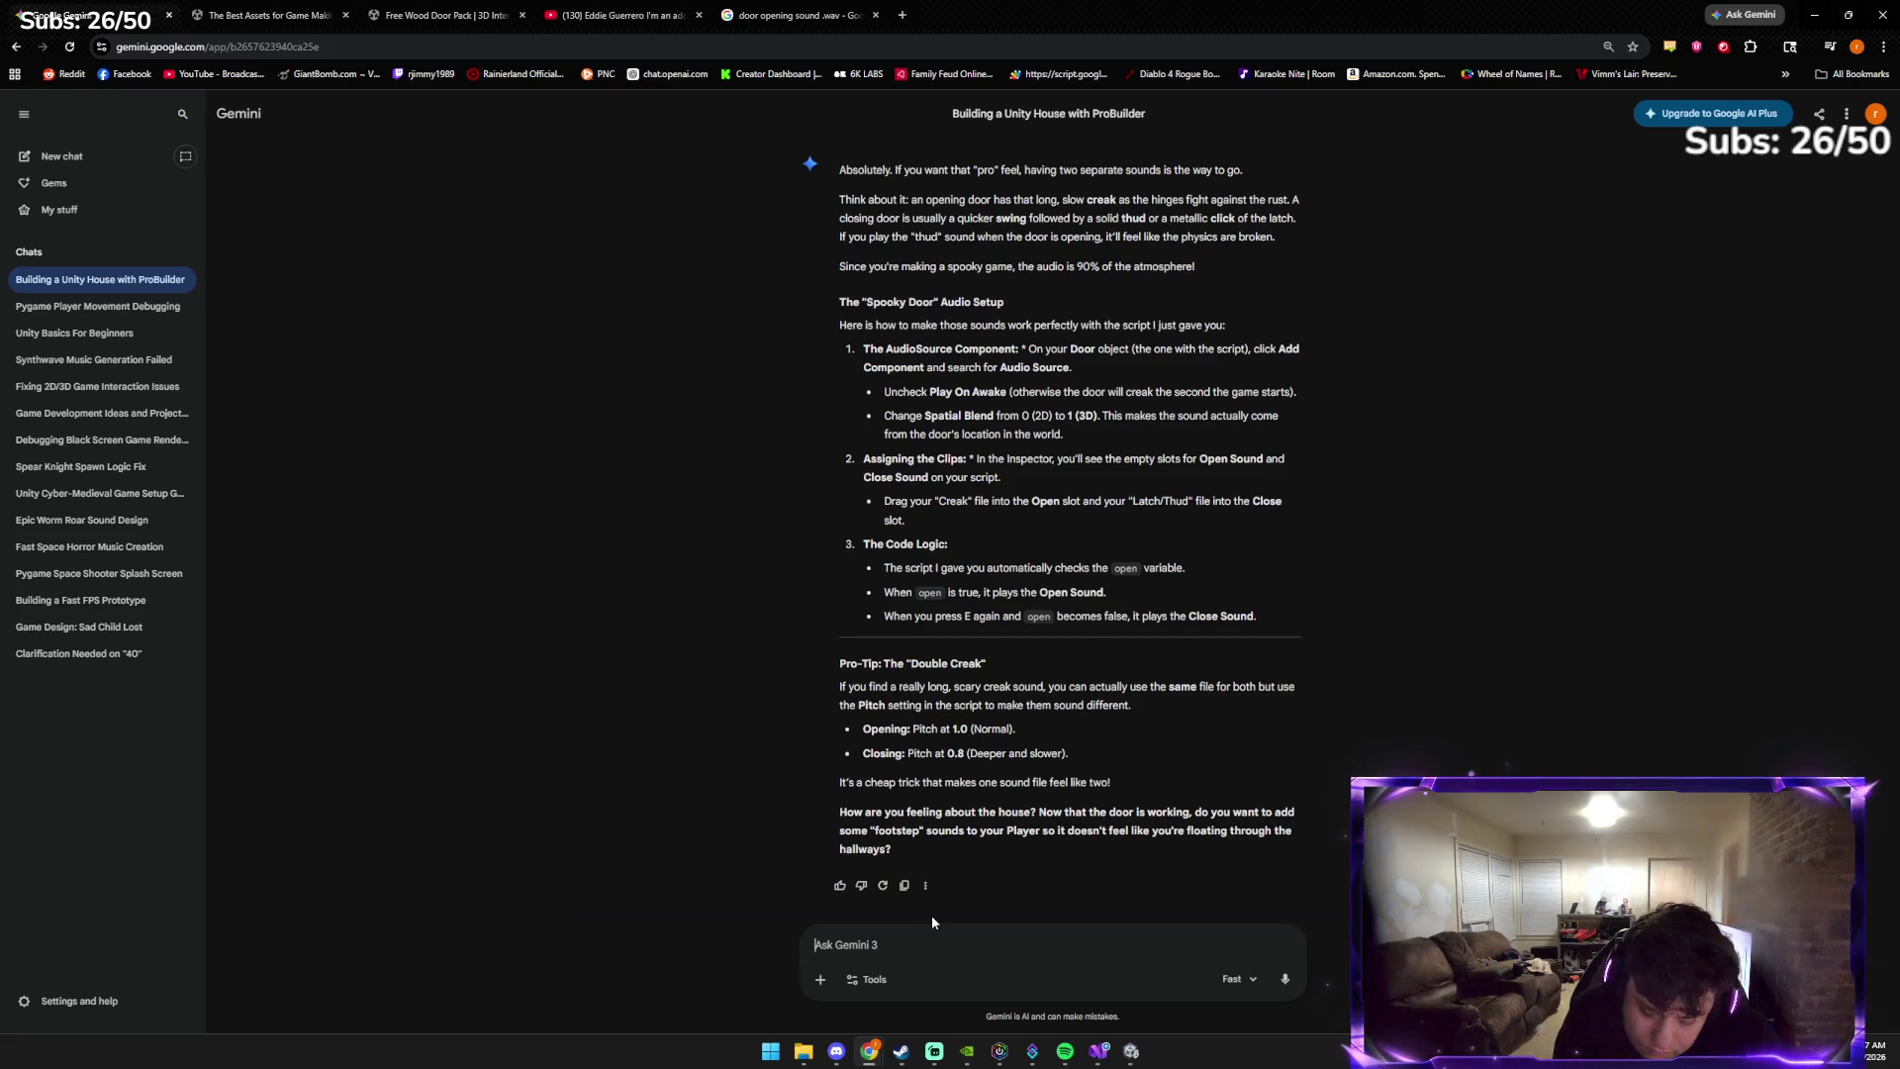
text(.wav n)
text(right?)
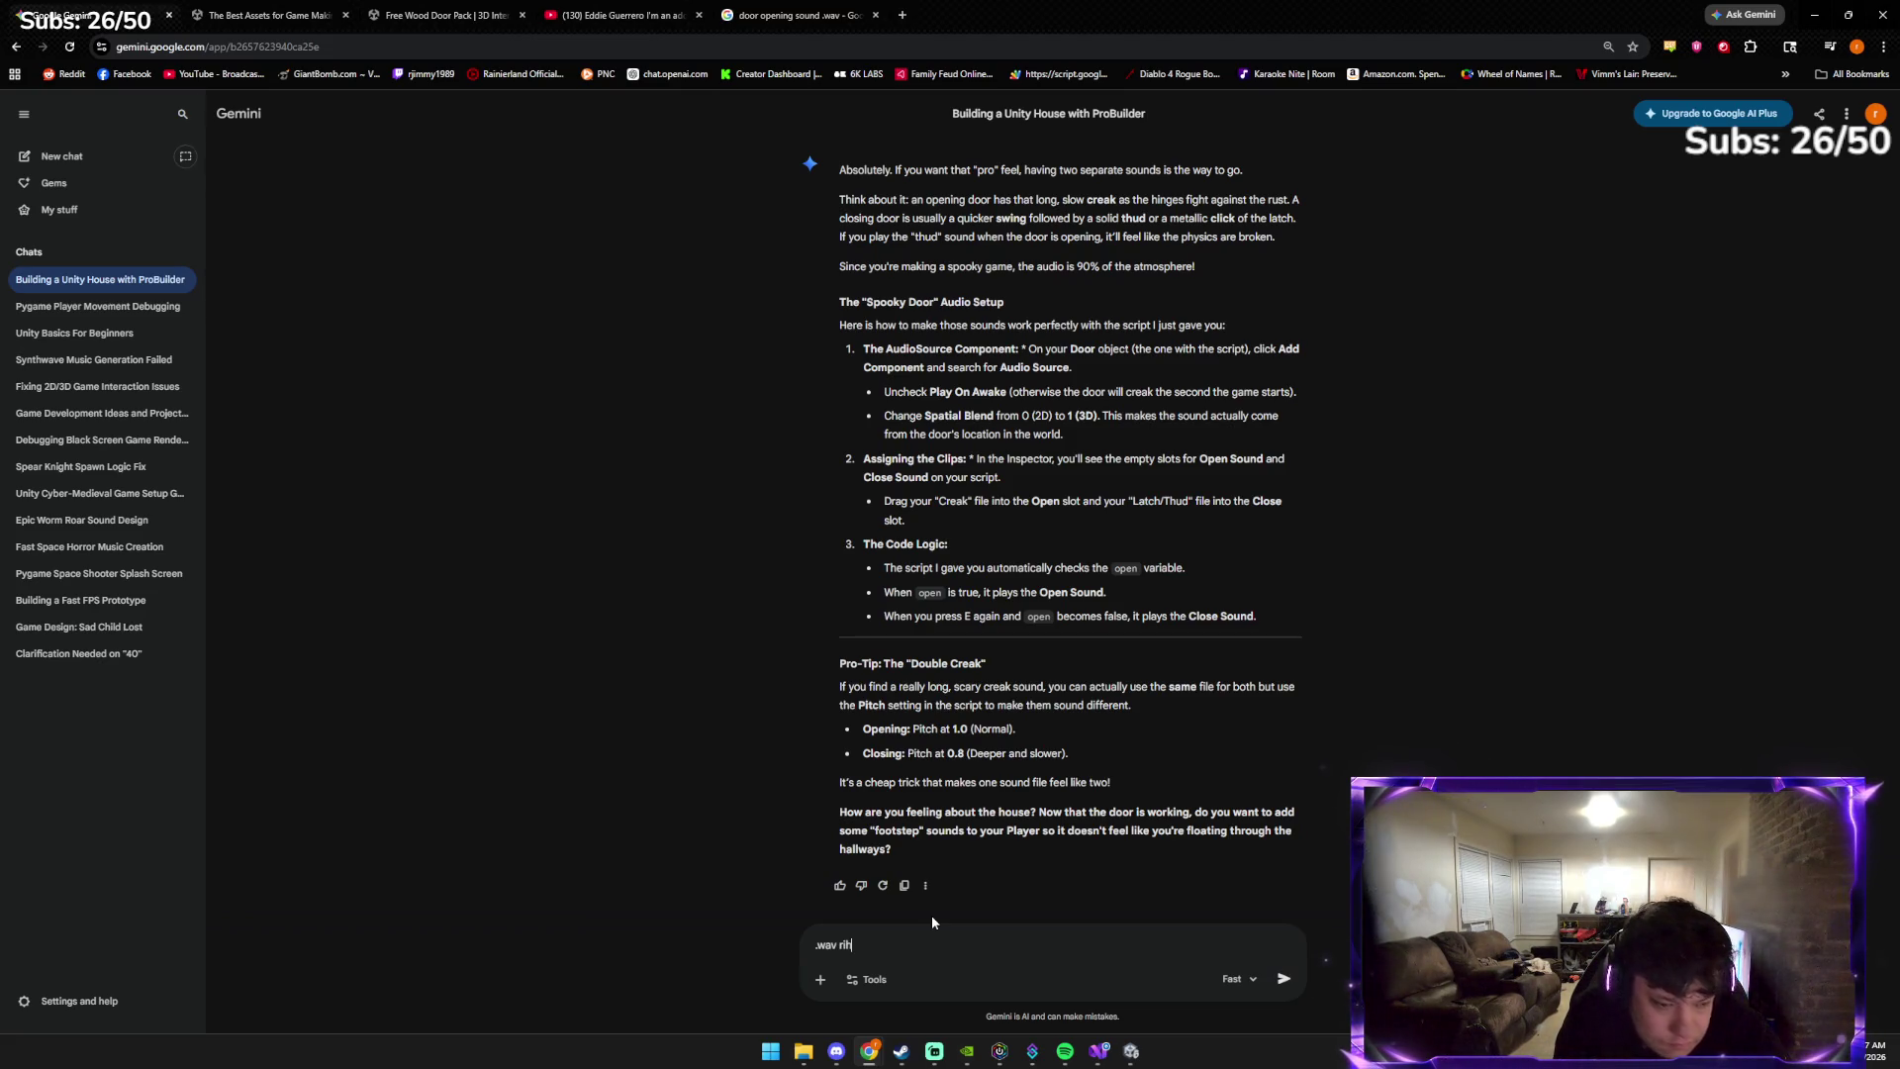
key(Return)
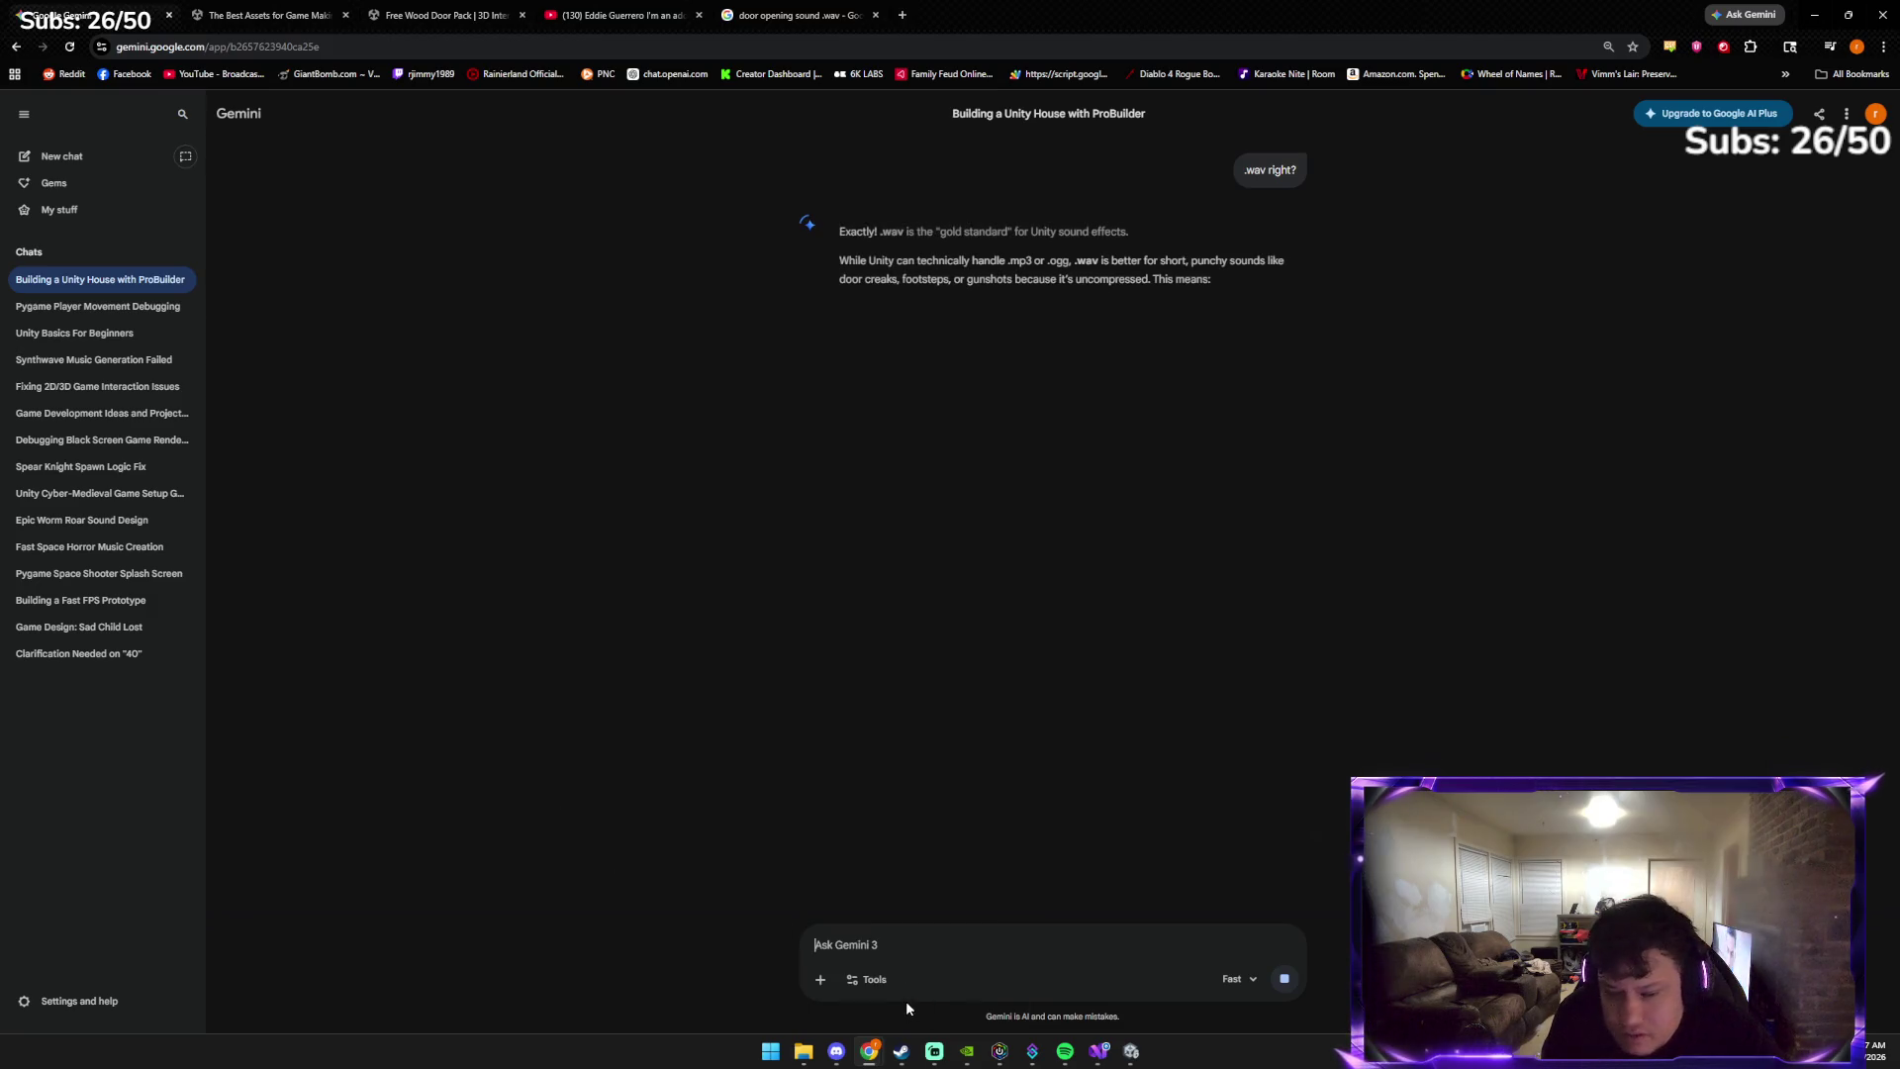
Let Gemini finish its .wav answer, then bring the browser window back into focus
mouse_move(857, 1051)
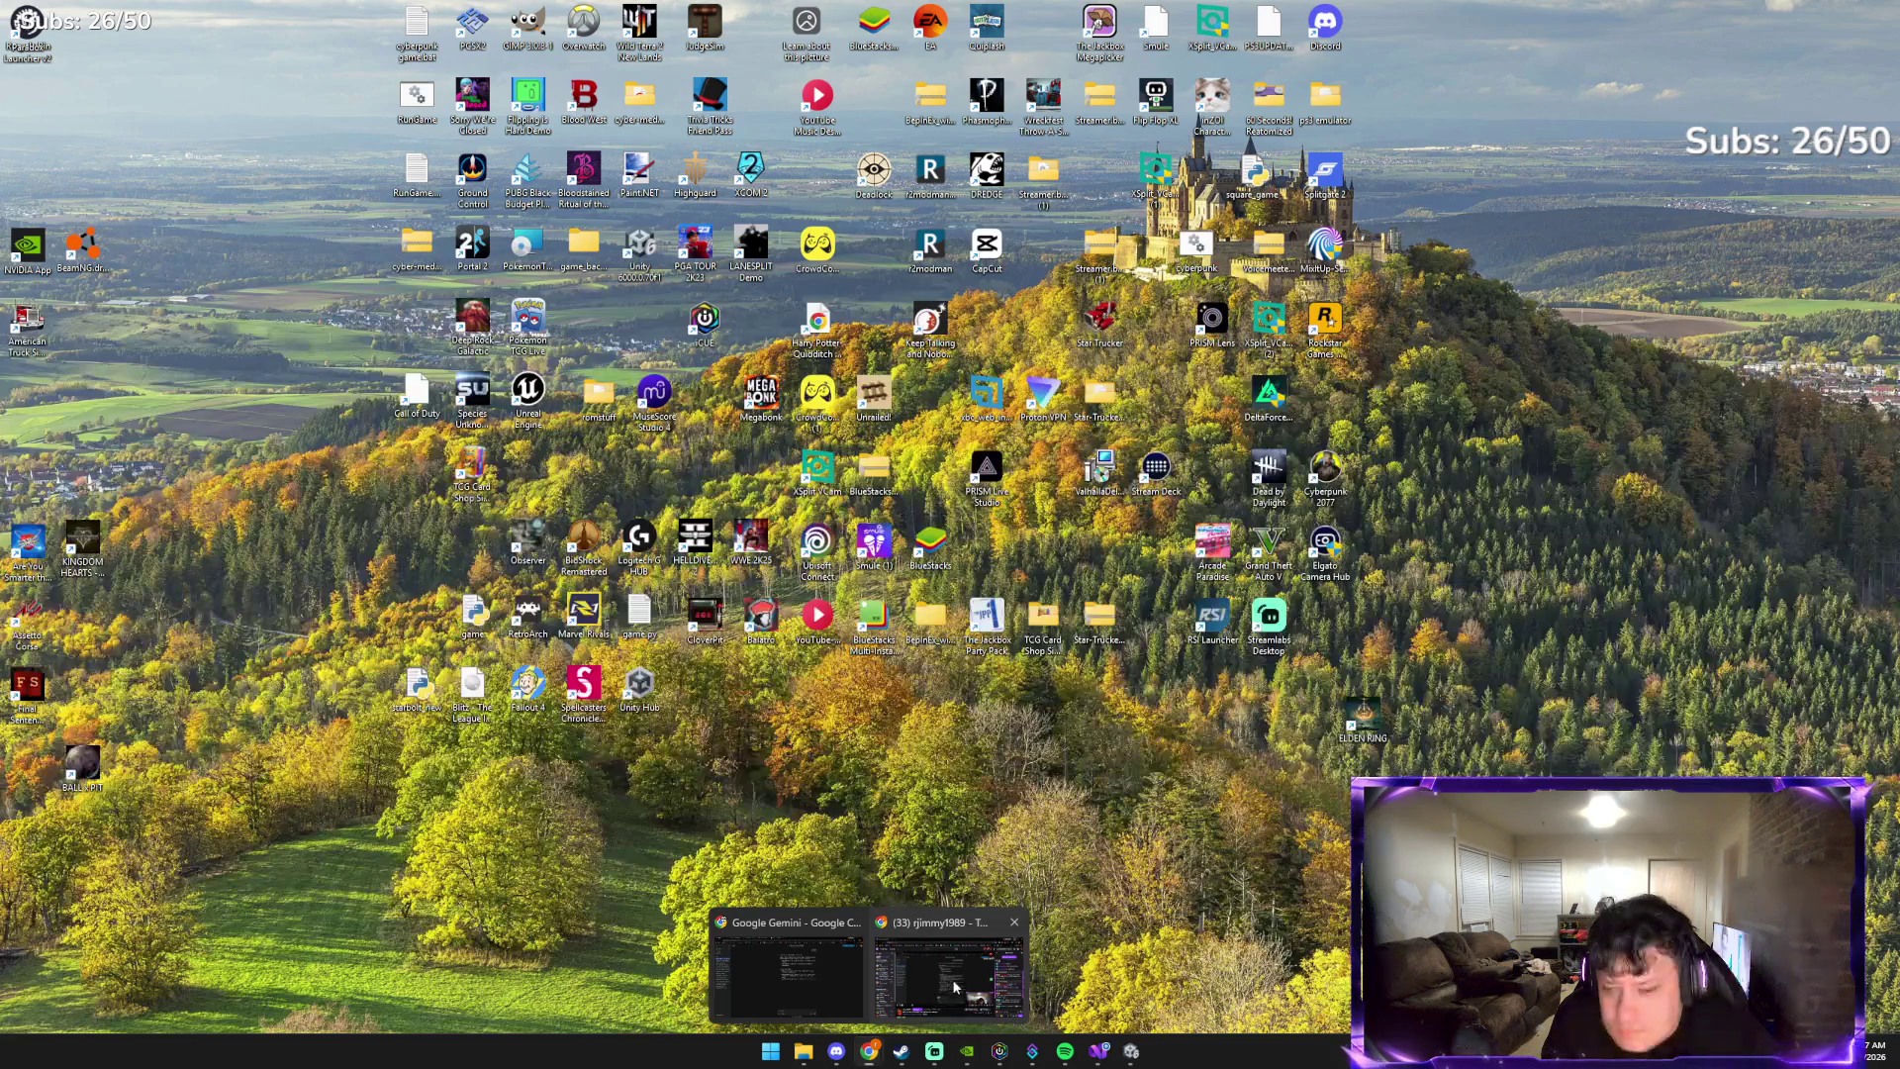
click(948, 974)
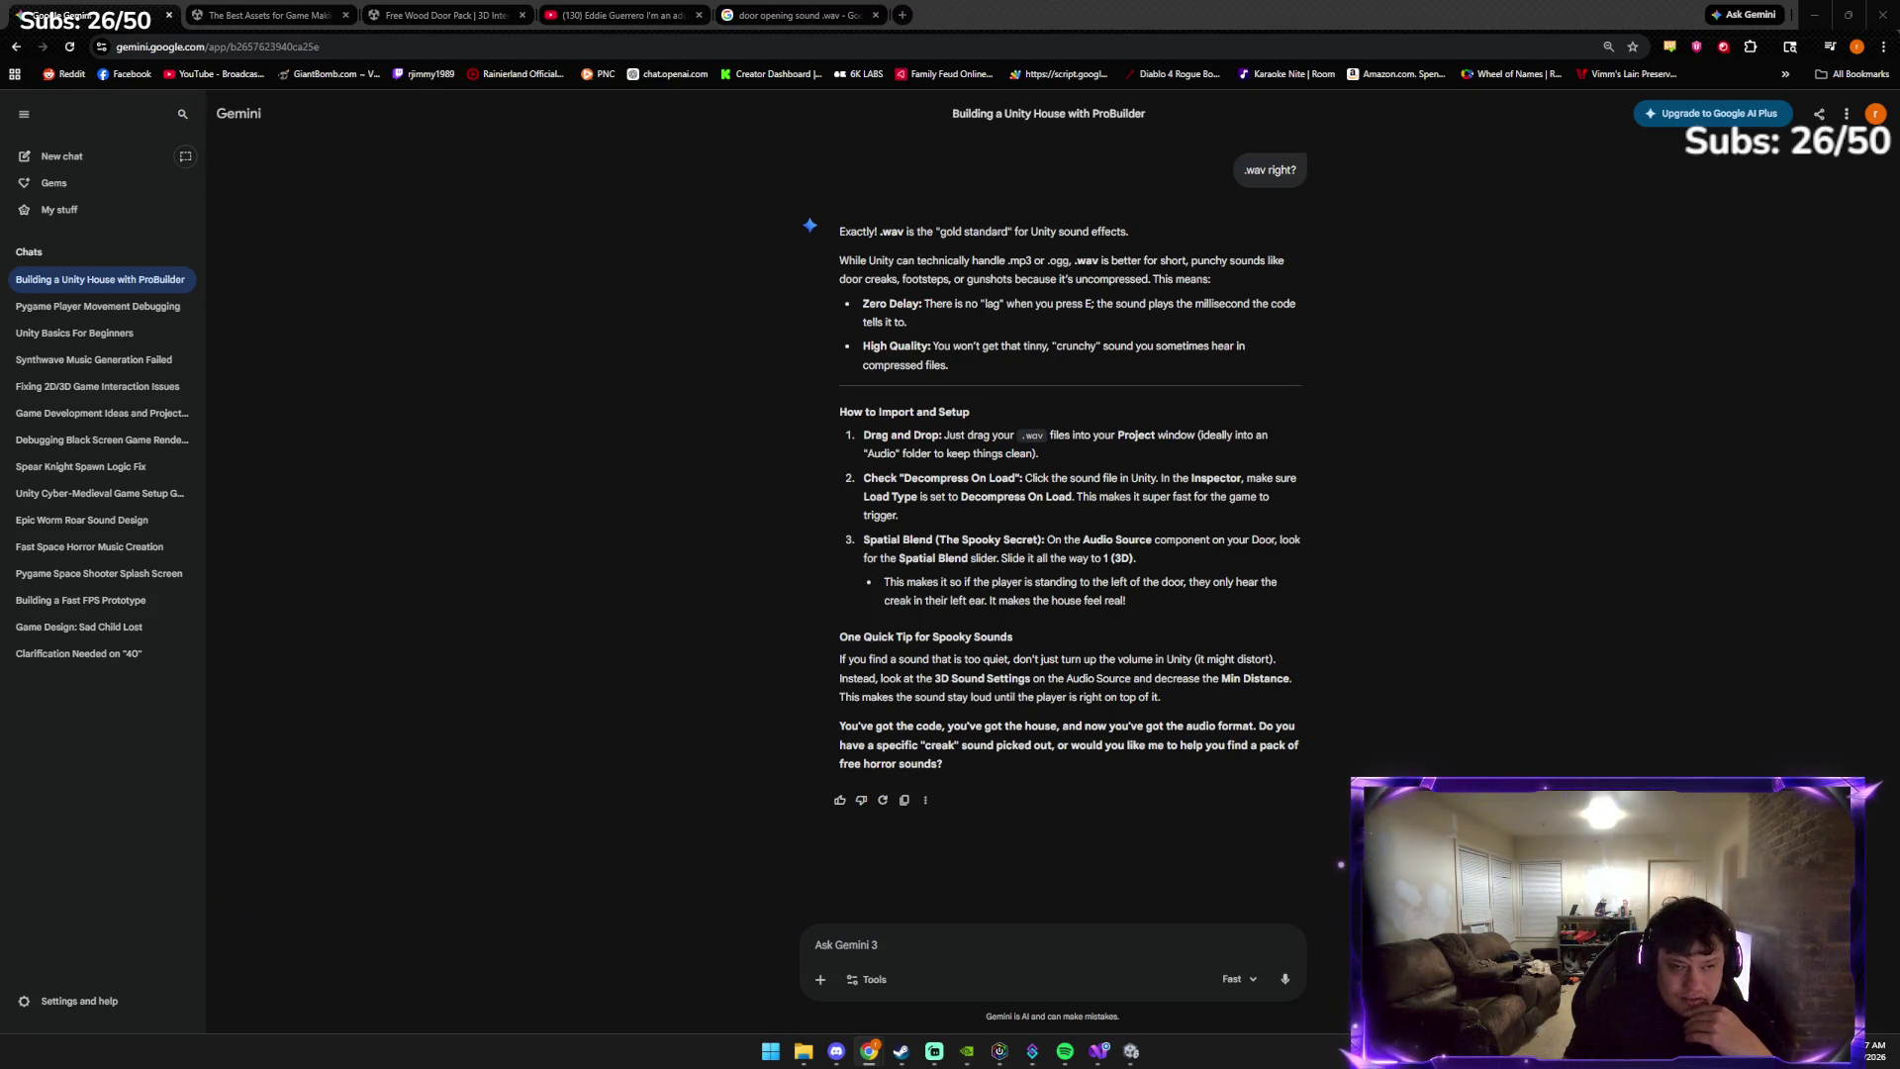
click(19, 76)
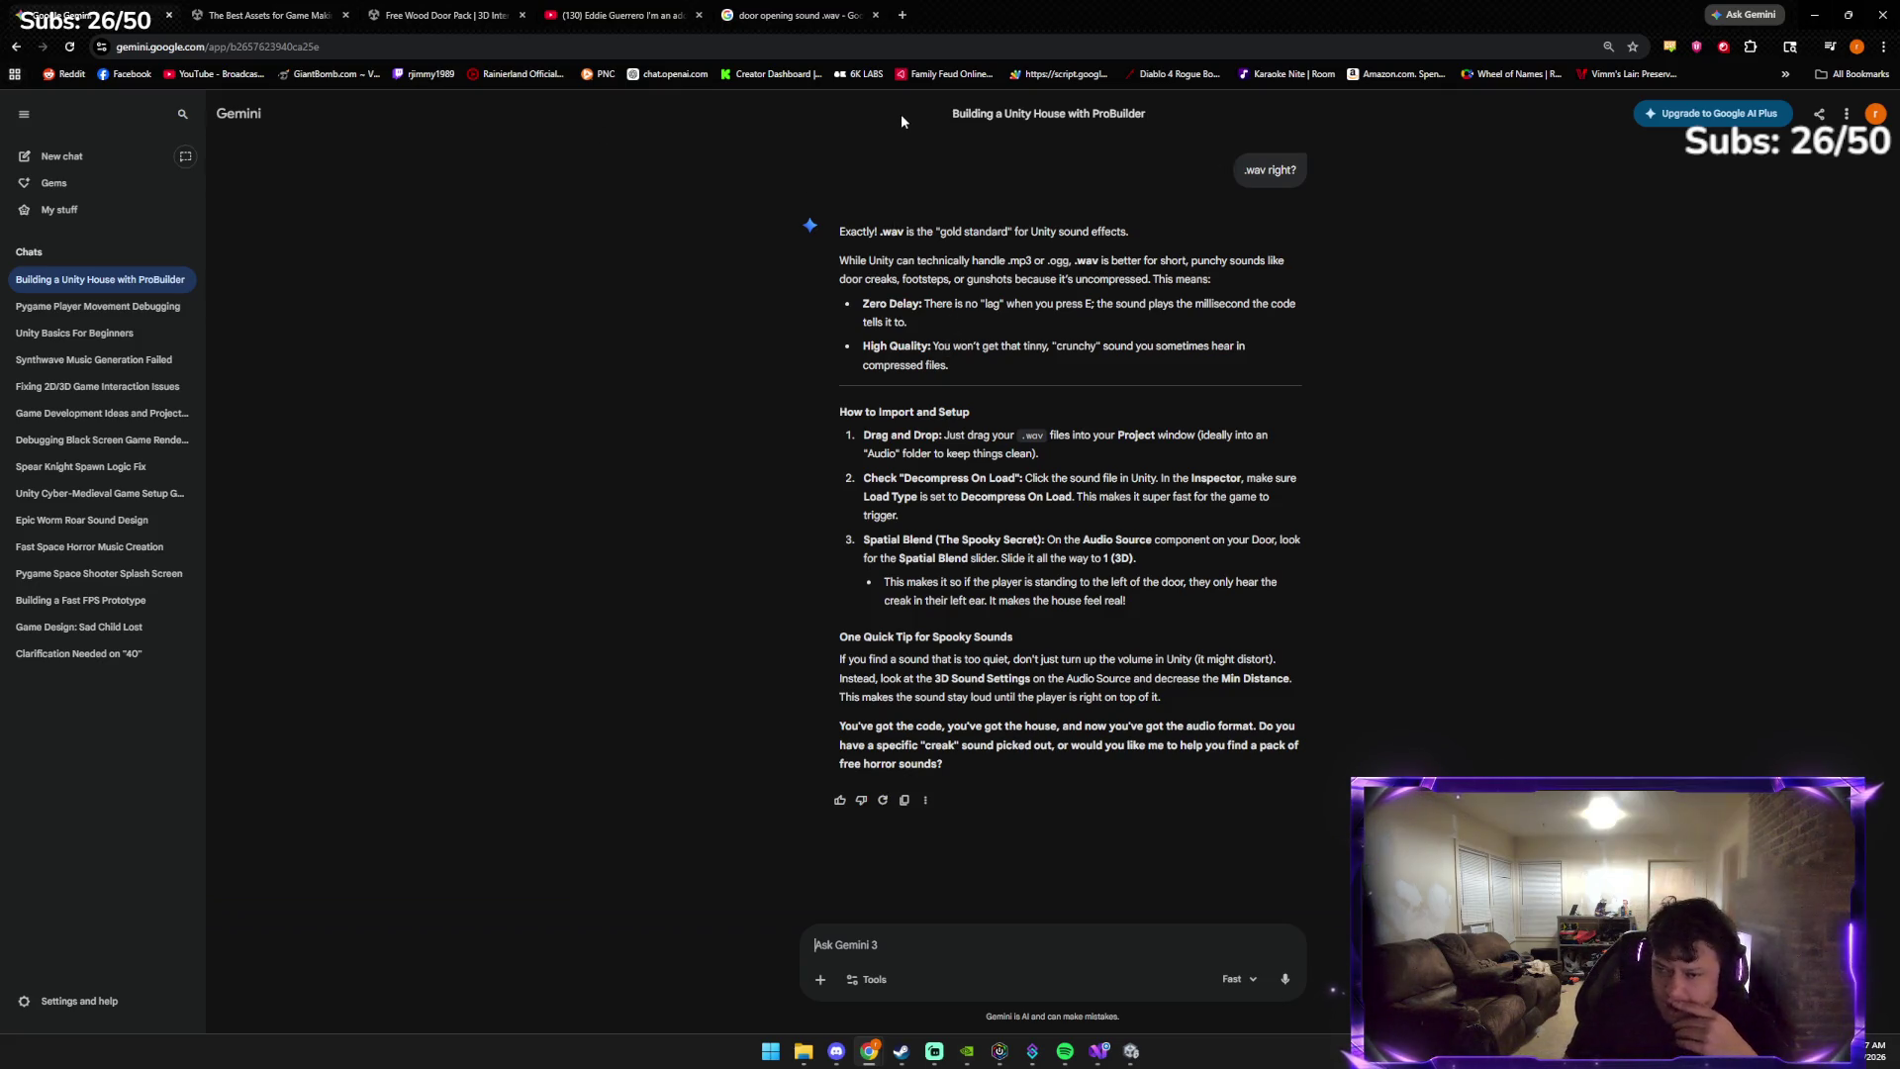
Preview and download Pixabay's Opening Door sound to Downloads as soundreality-opening-door-411632.mp3
click(754, 9)
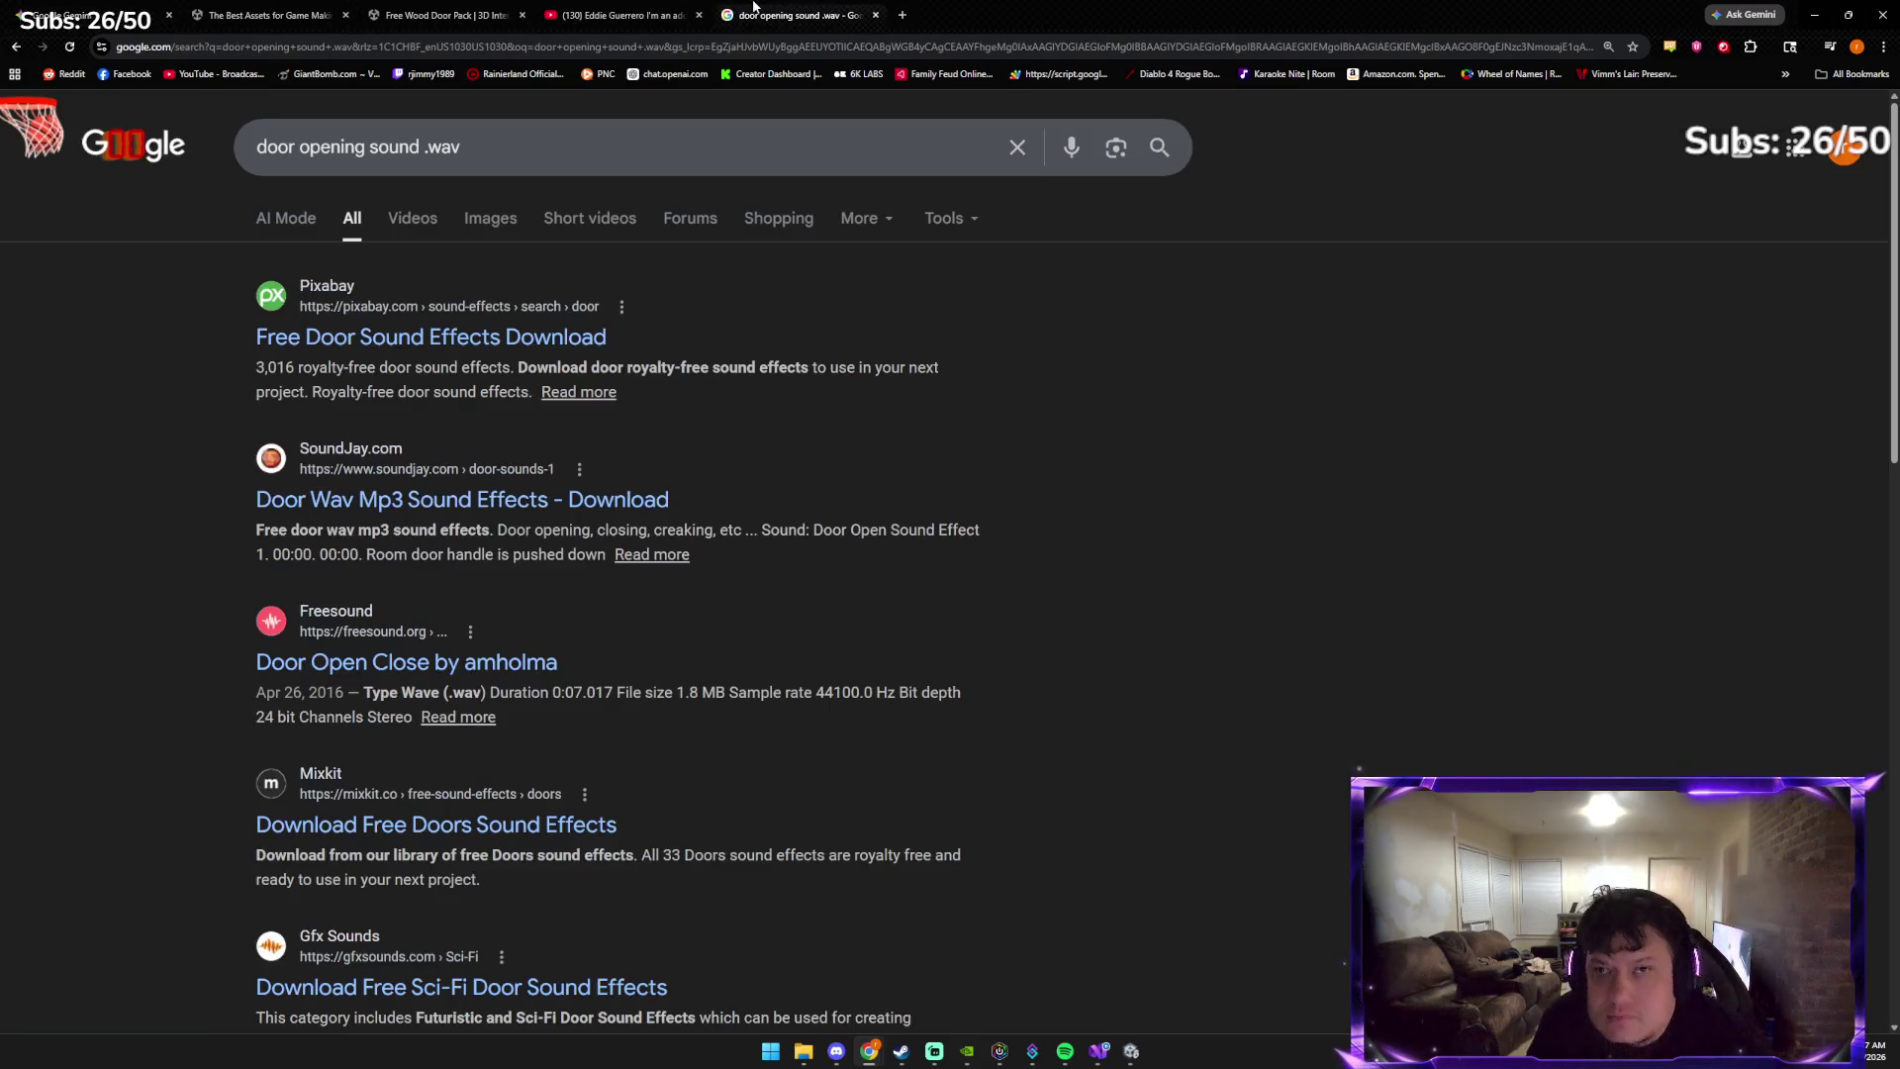
click(426, 339)
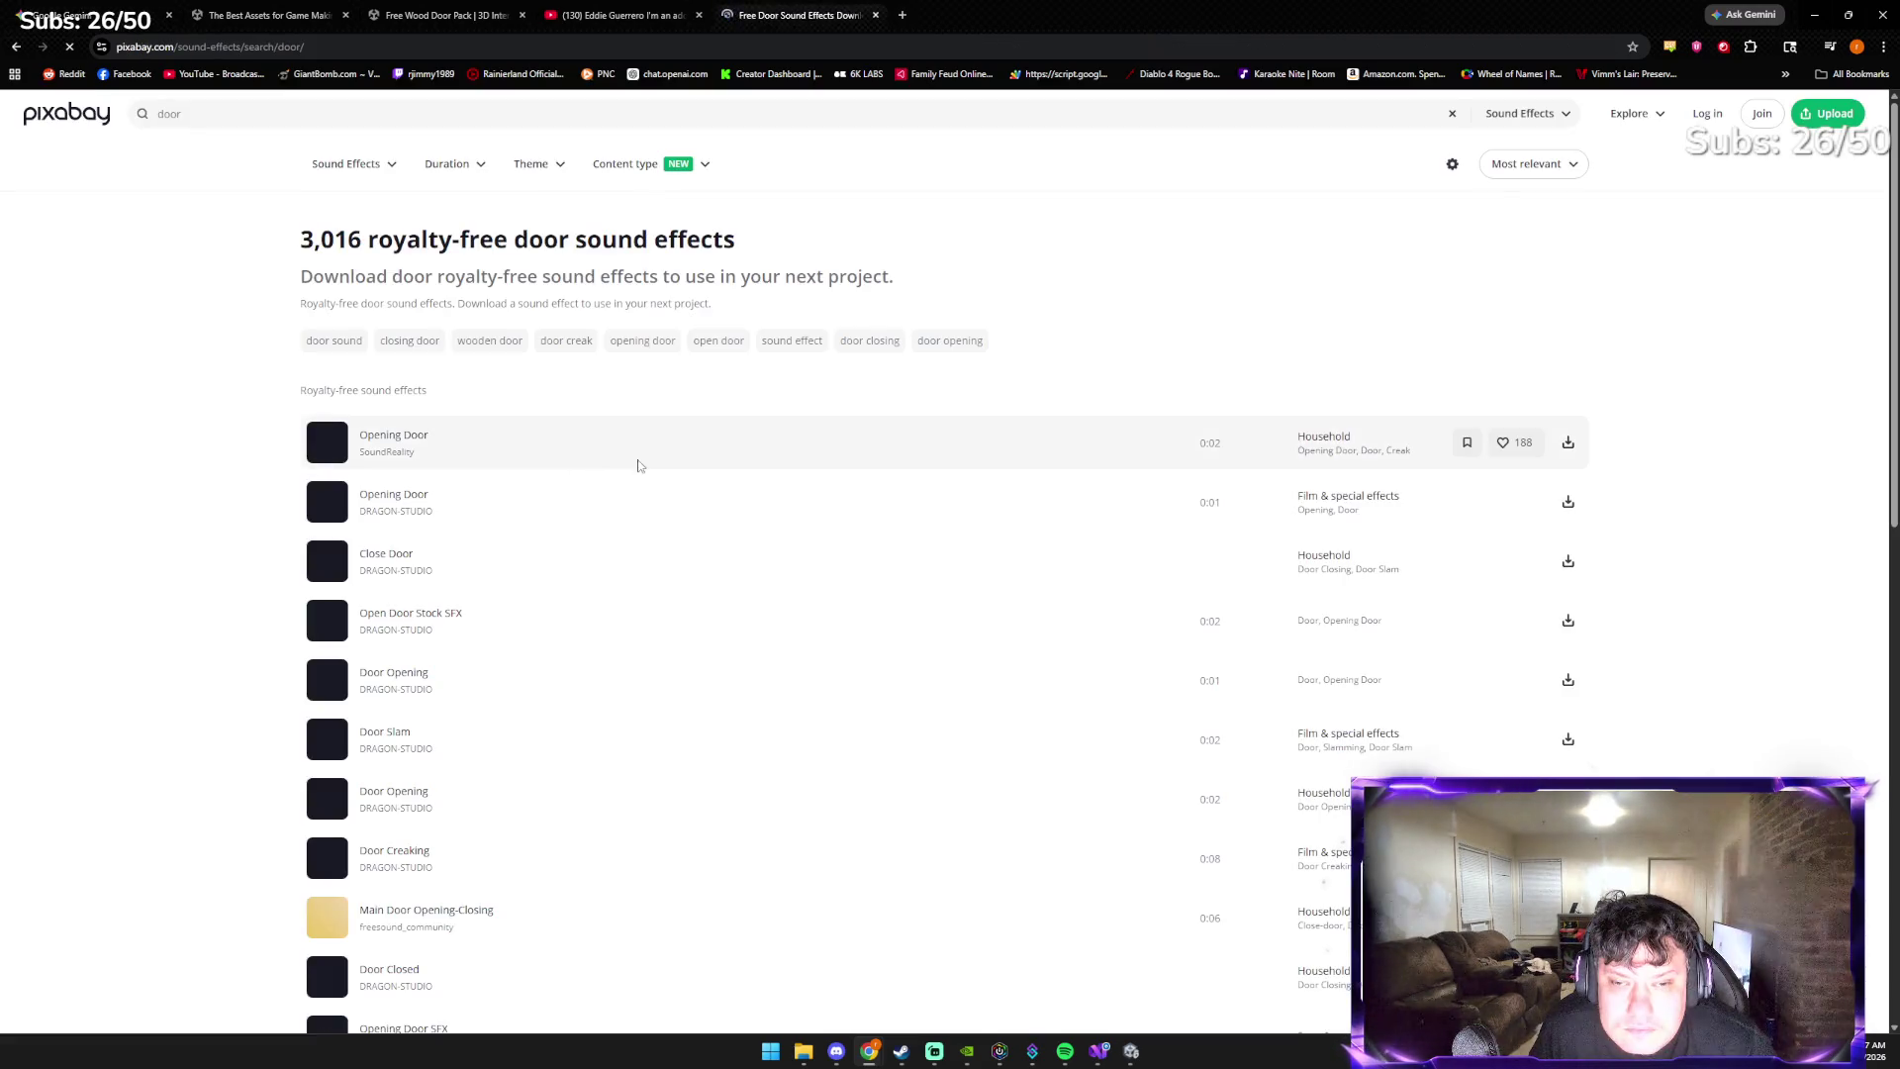
click(327, 442)
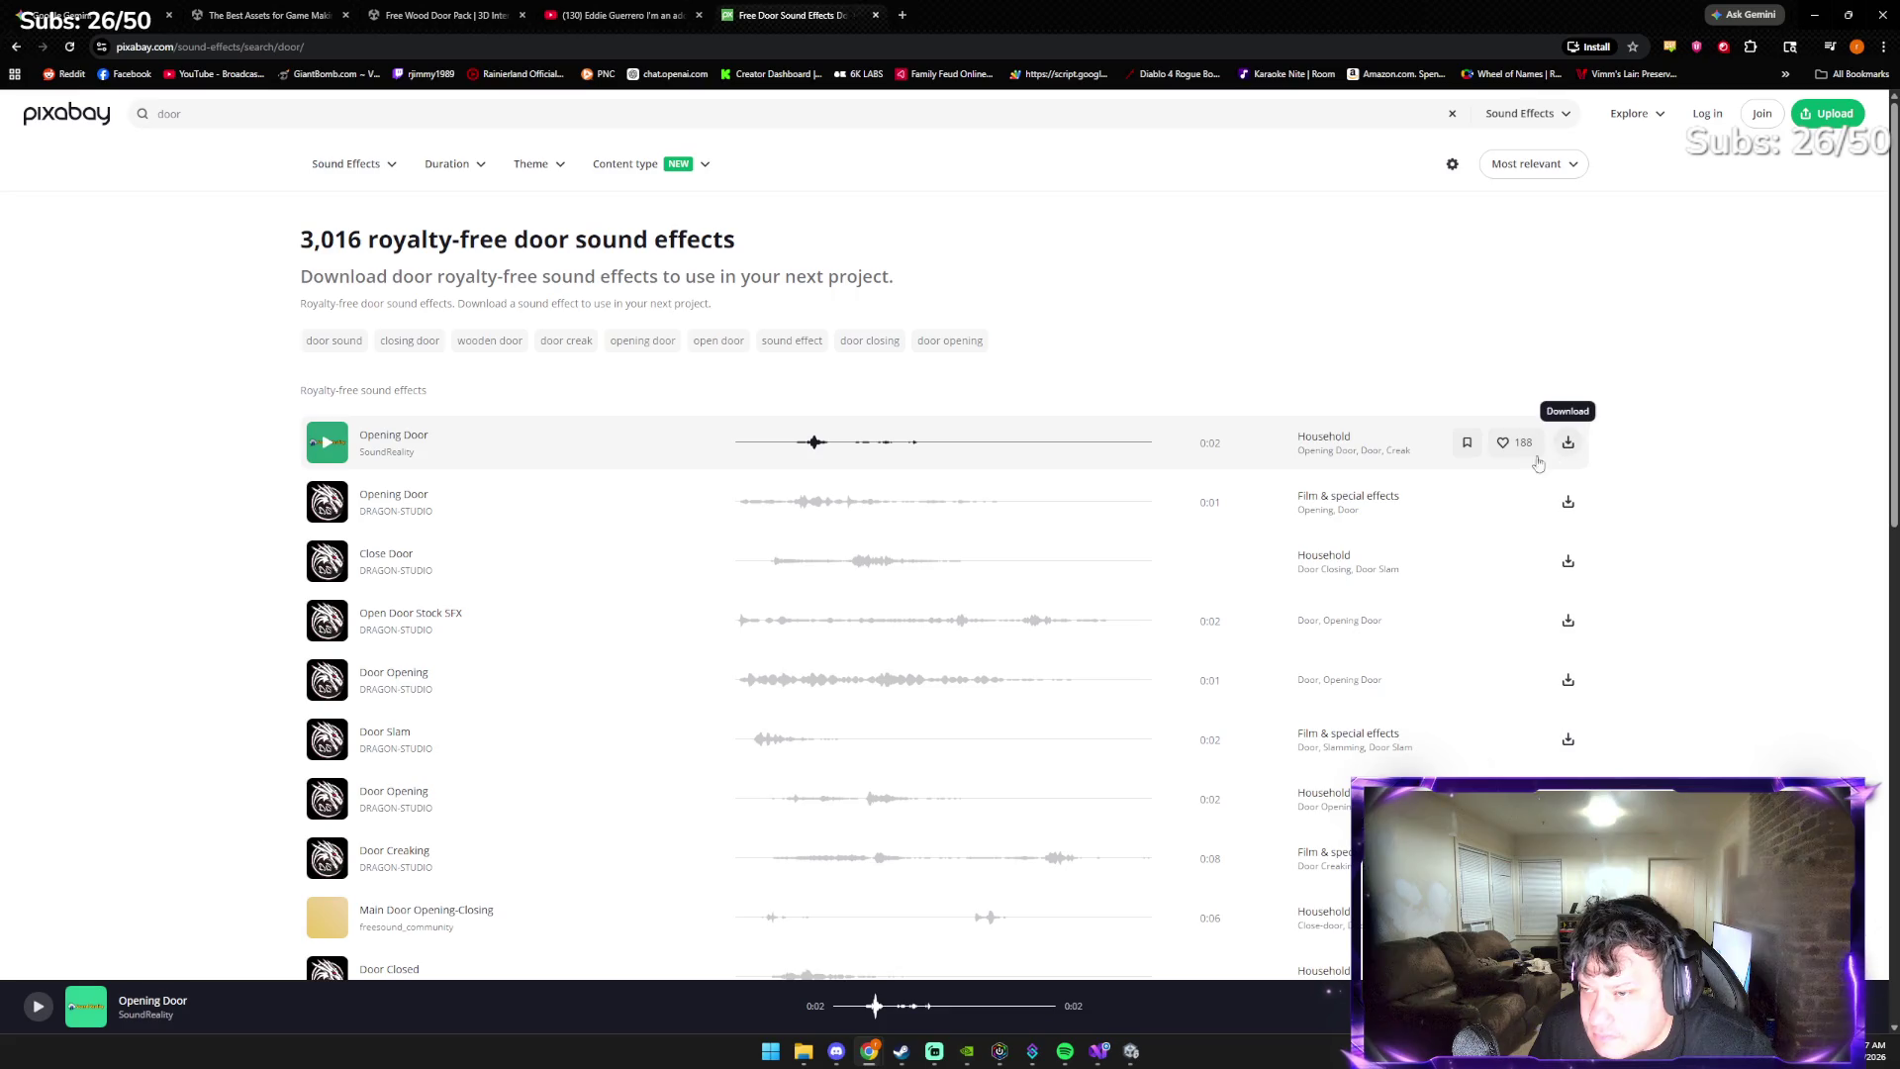
click(1567, 443)
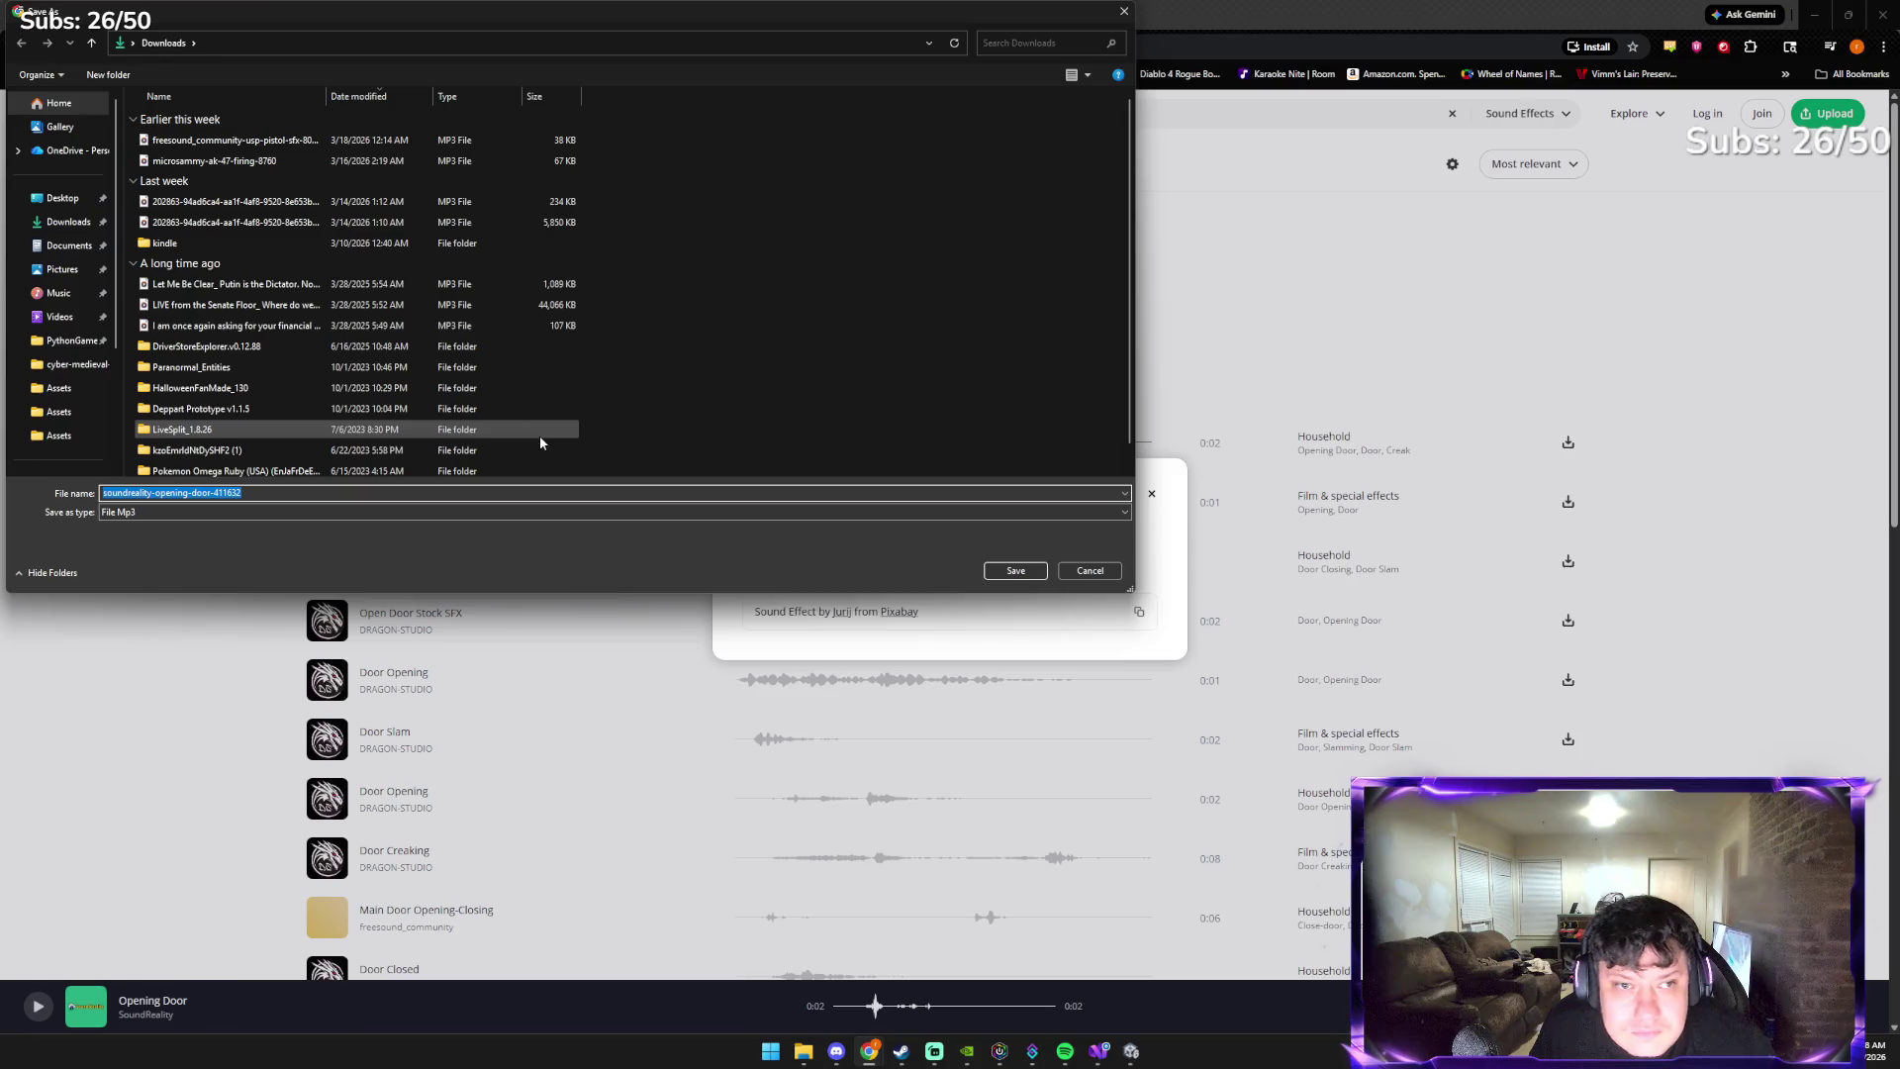
click(52, 224)
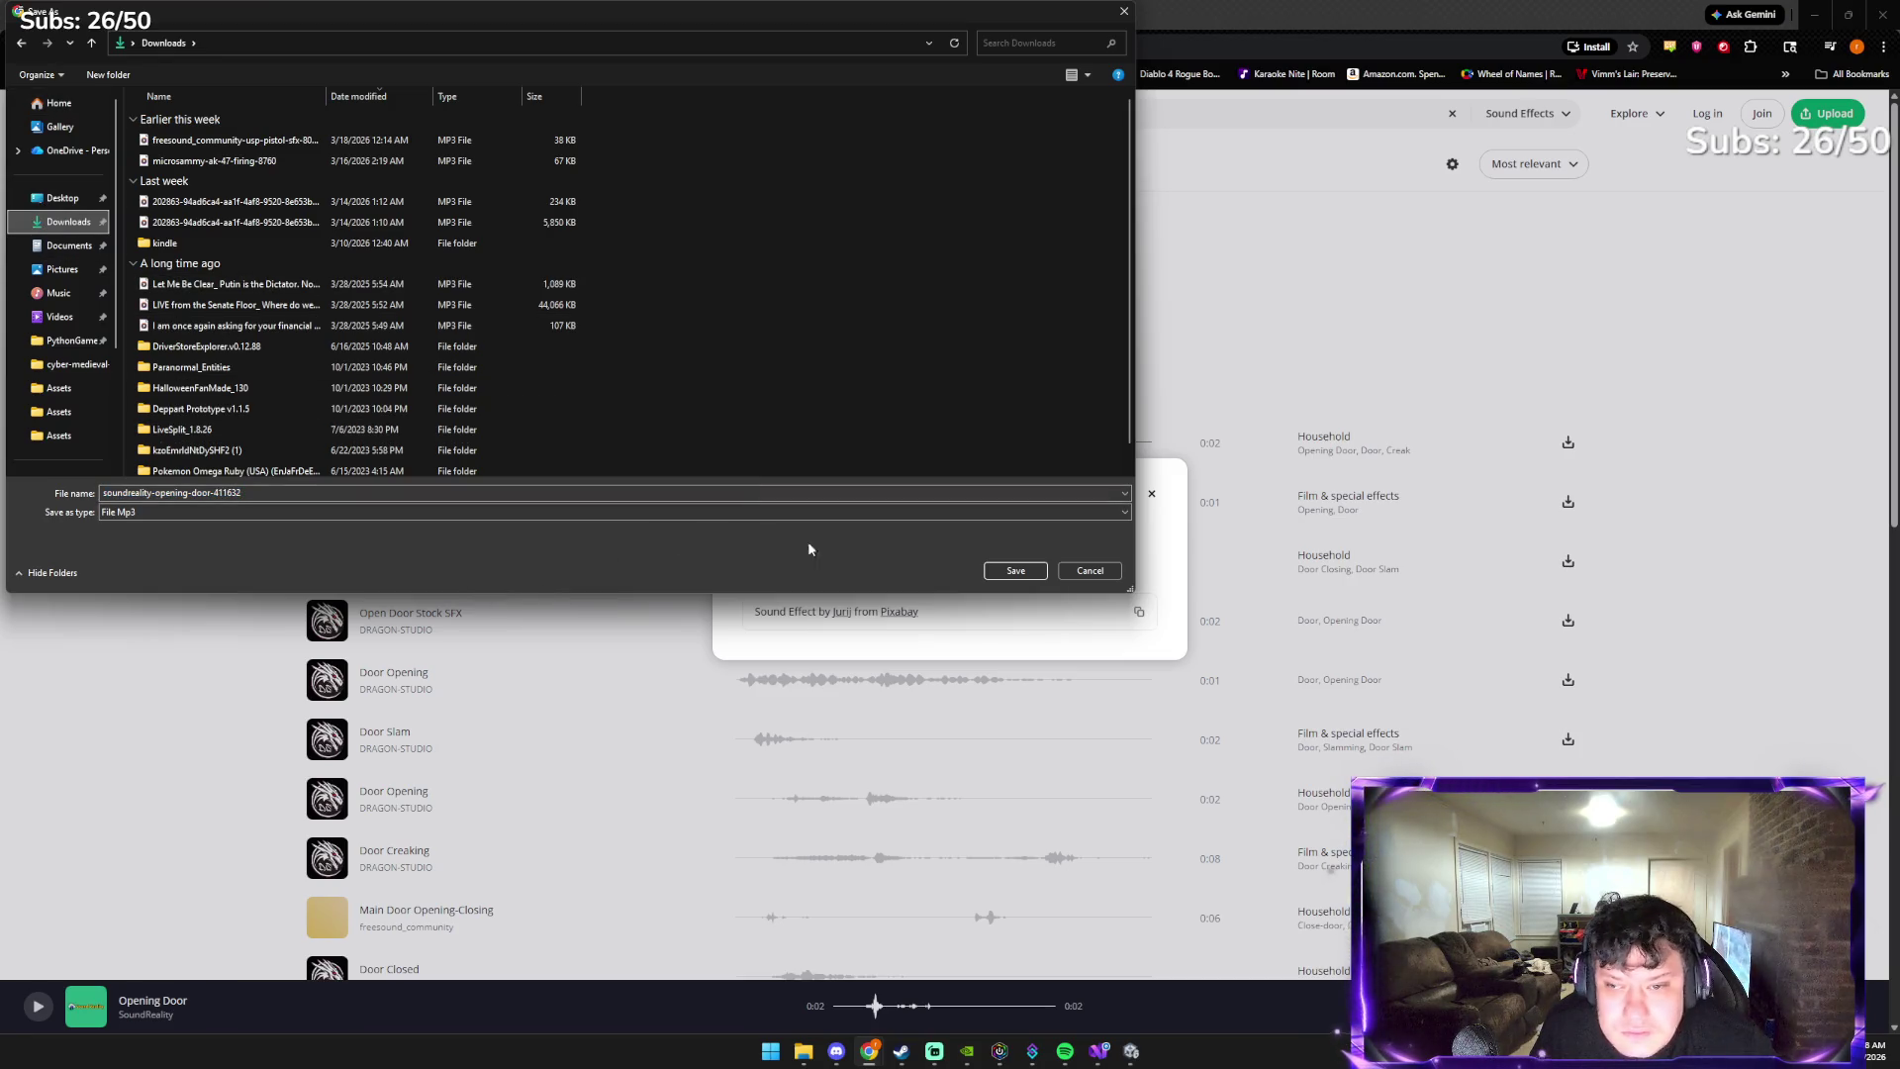
click(1030, 572)
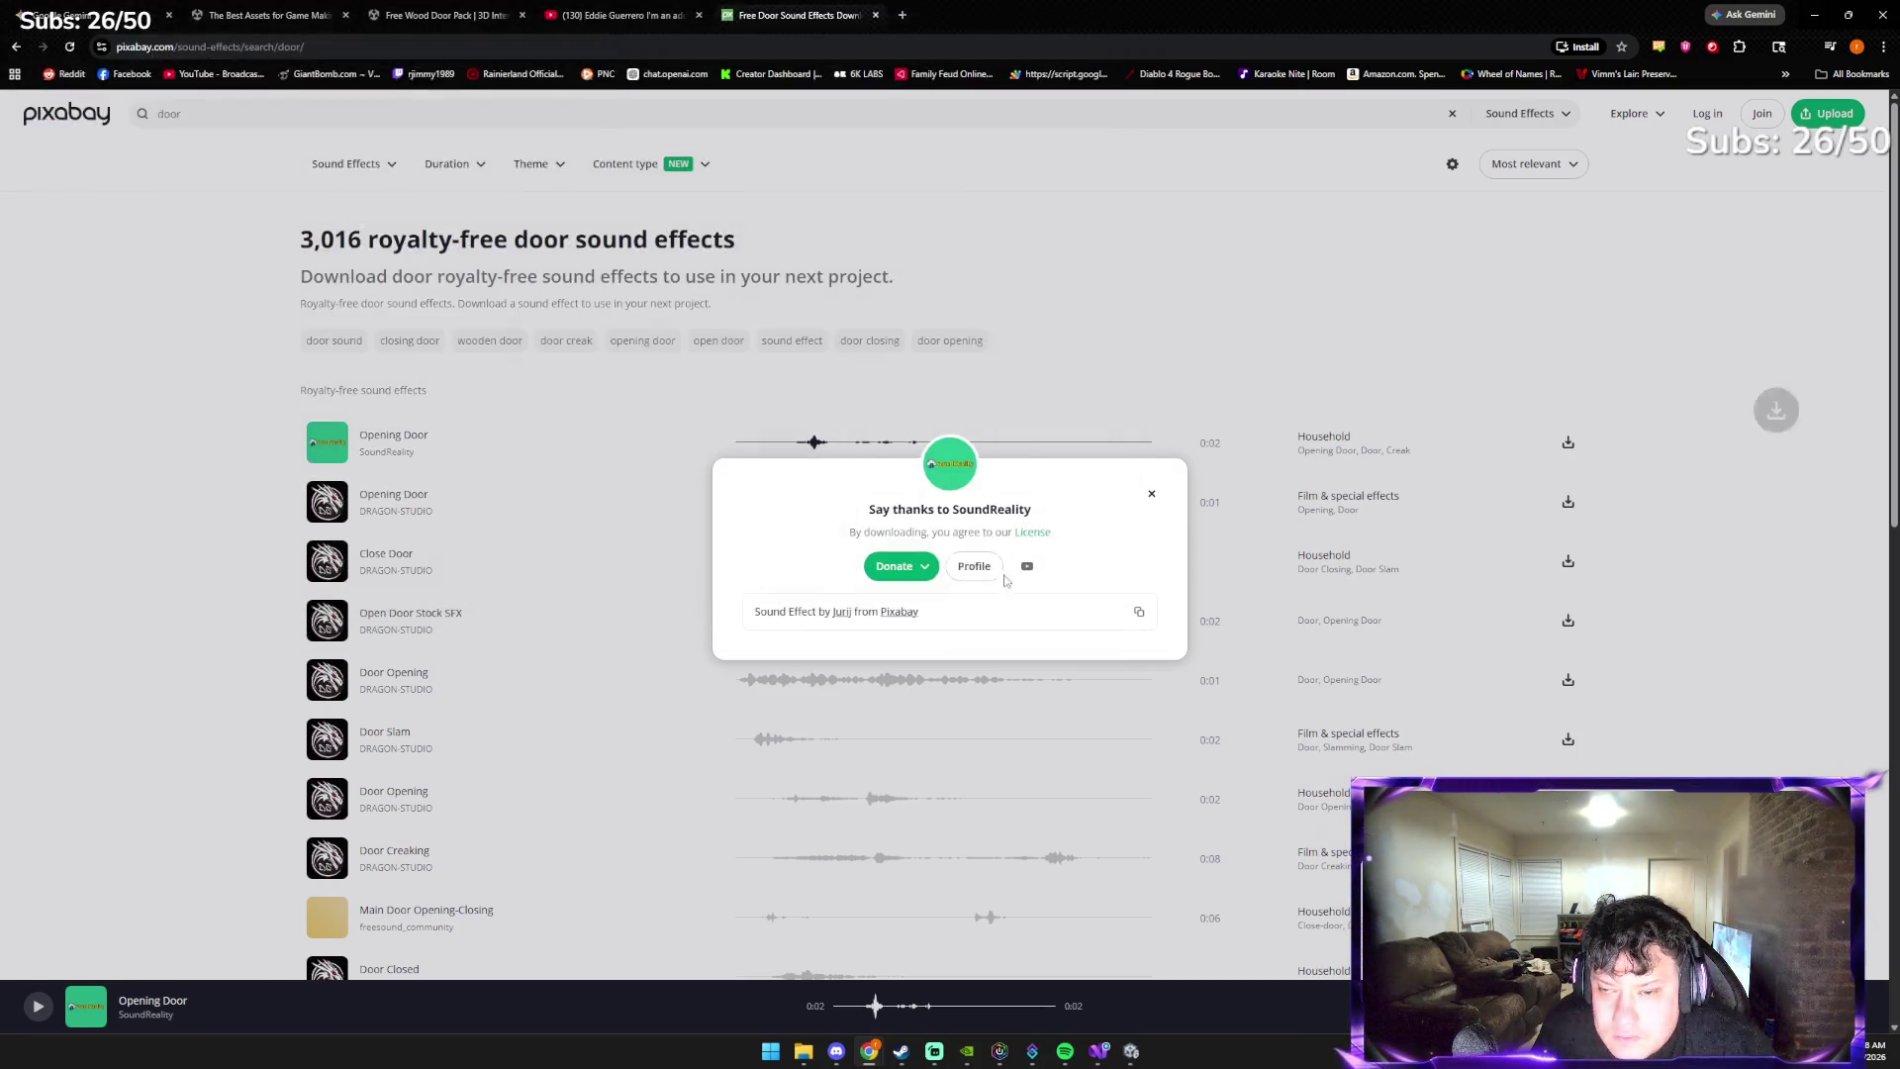
click(1152, 494)
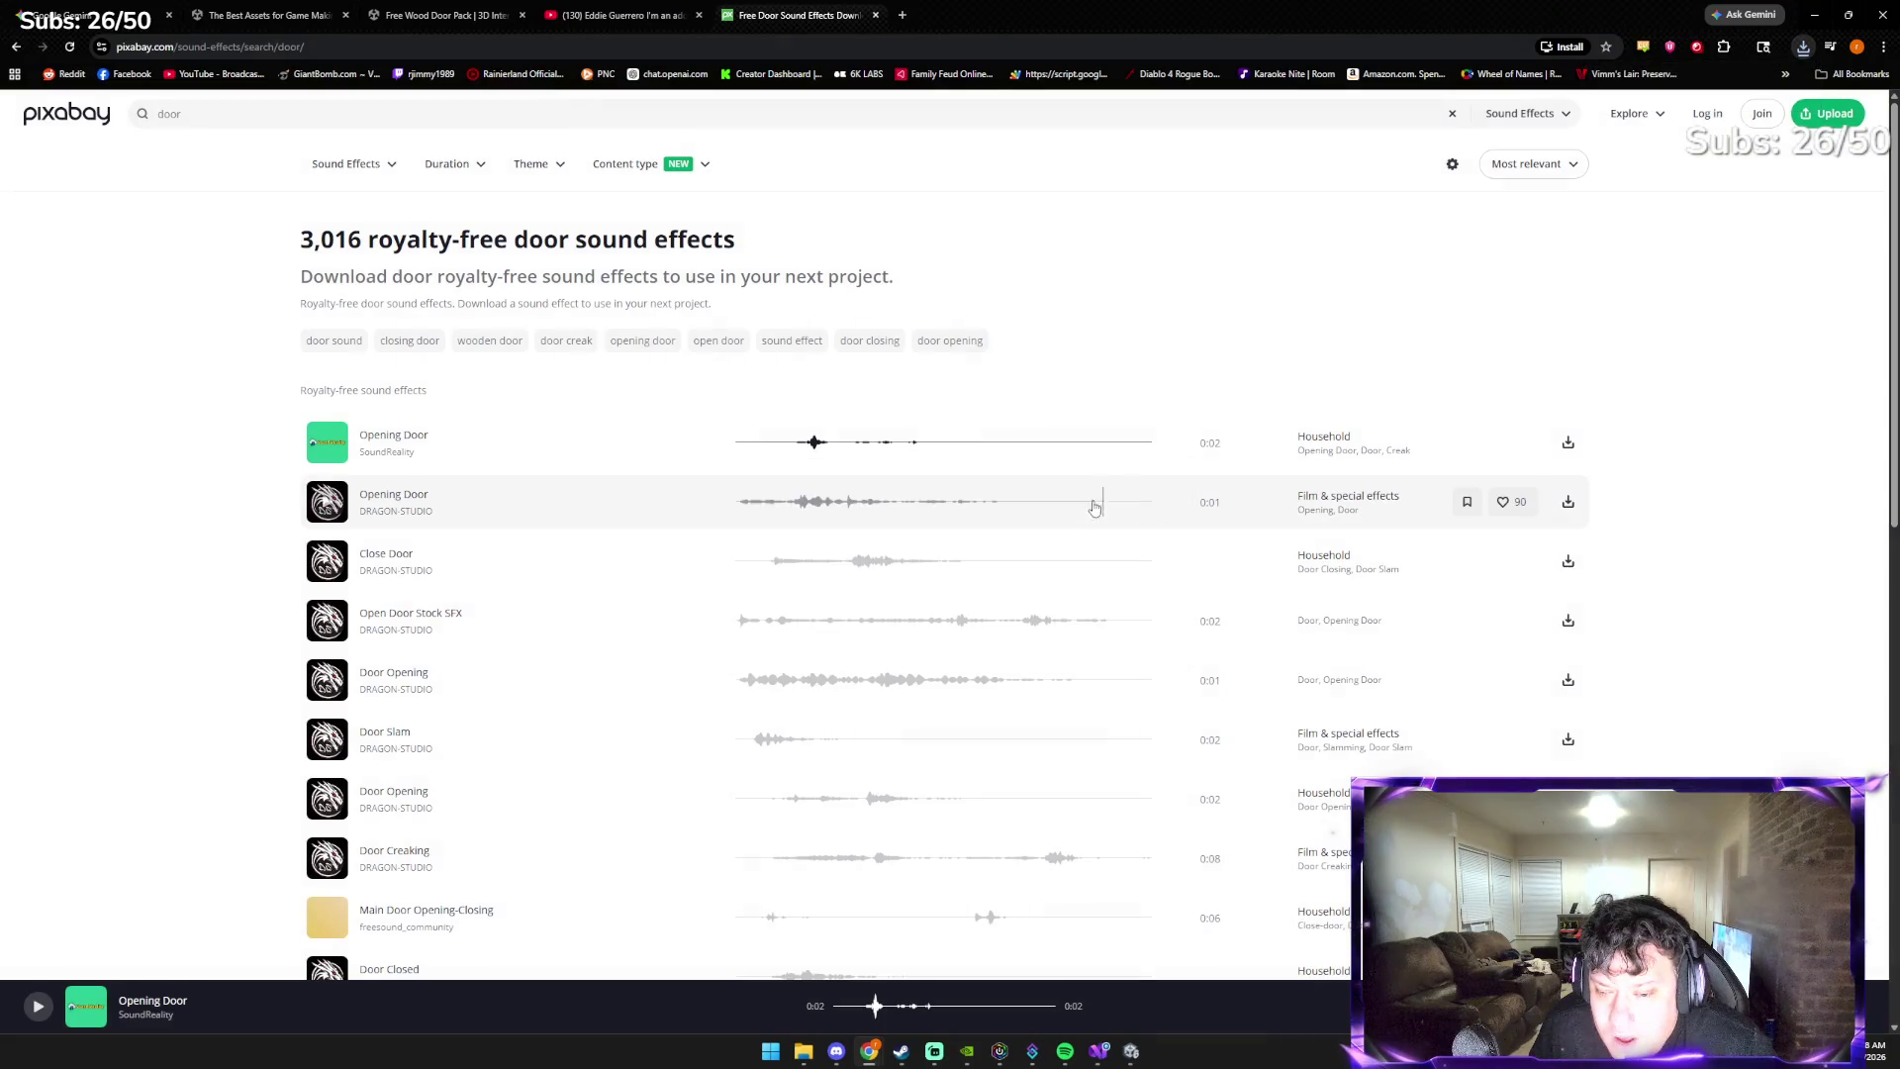
click(1133, 1052)
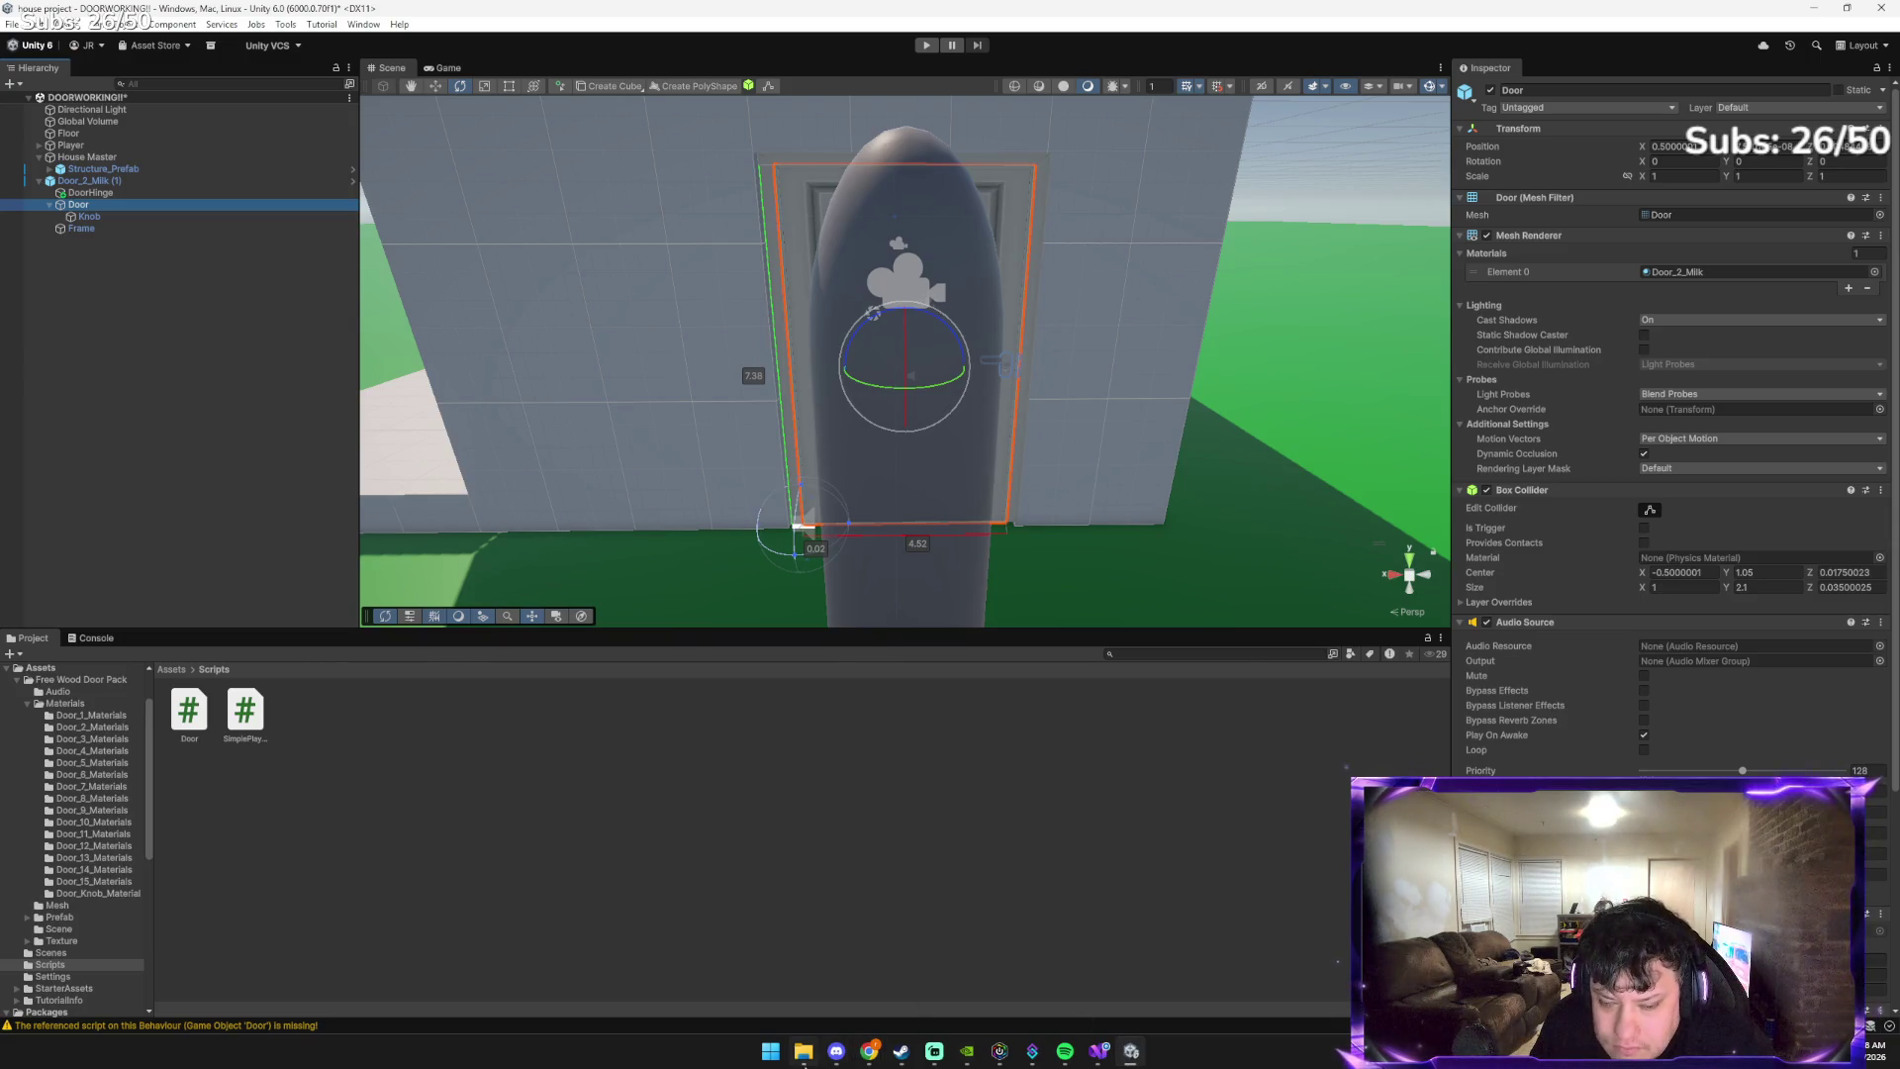
Import soundreality-opening-door-411632.mp3 from Downloads into the Unity project's Assets folder
click(803, 1052)
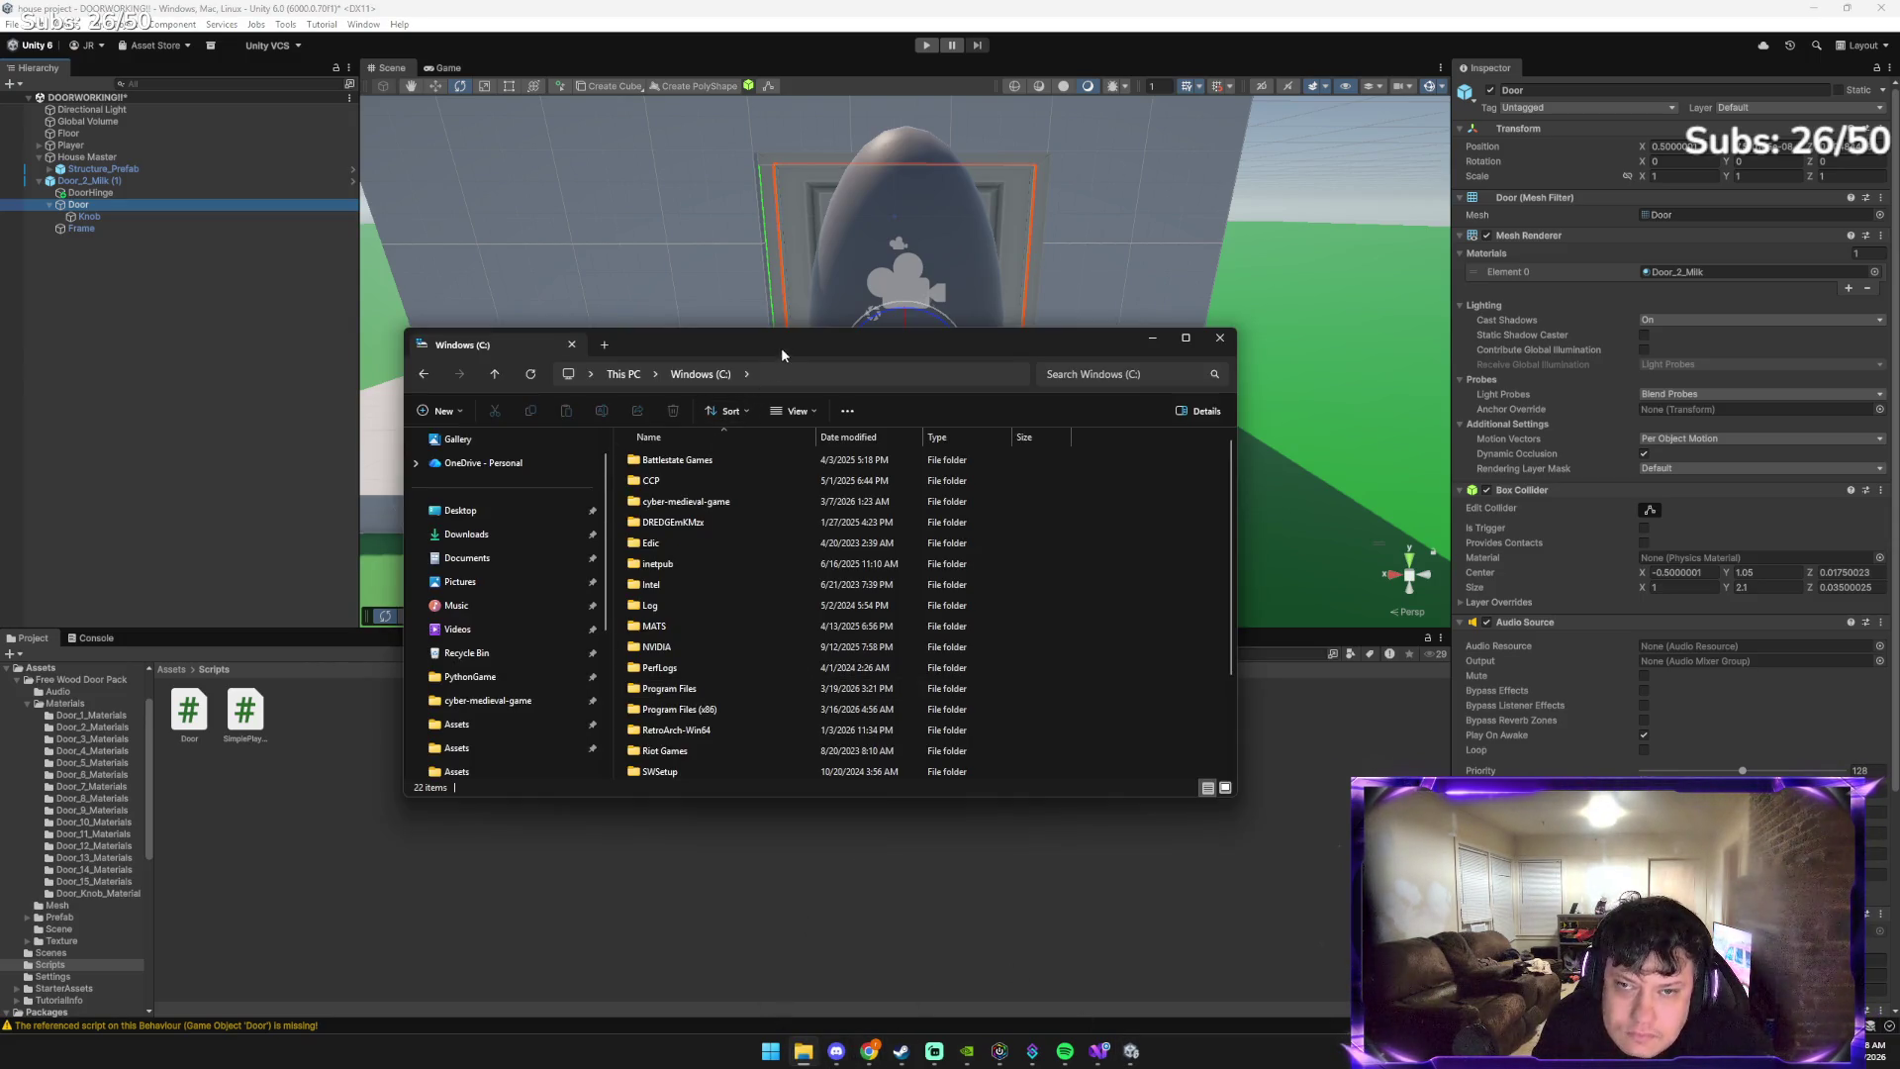
mouse_move(782, 354)
mouse_down()
mouse_move(463, 437)
mouse_move(353, 344)
mouse_move(412, 213)
mouse_up()
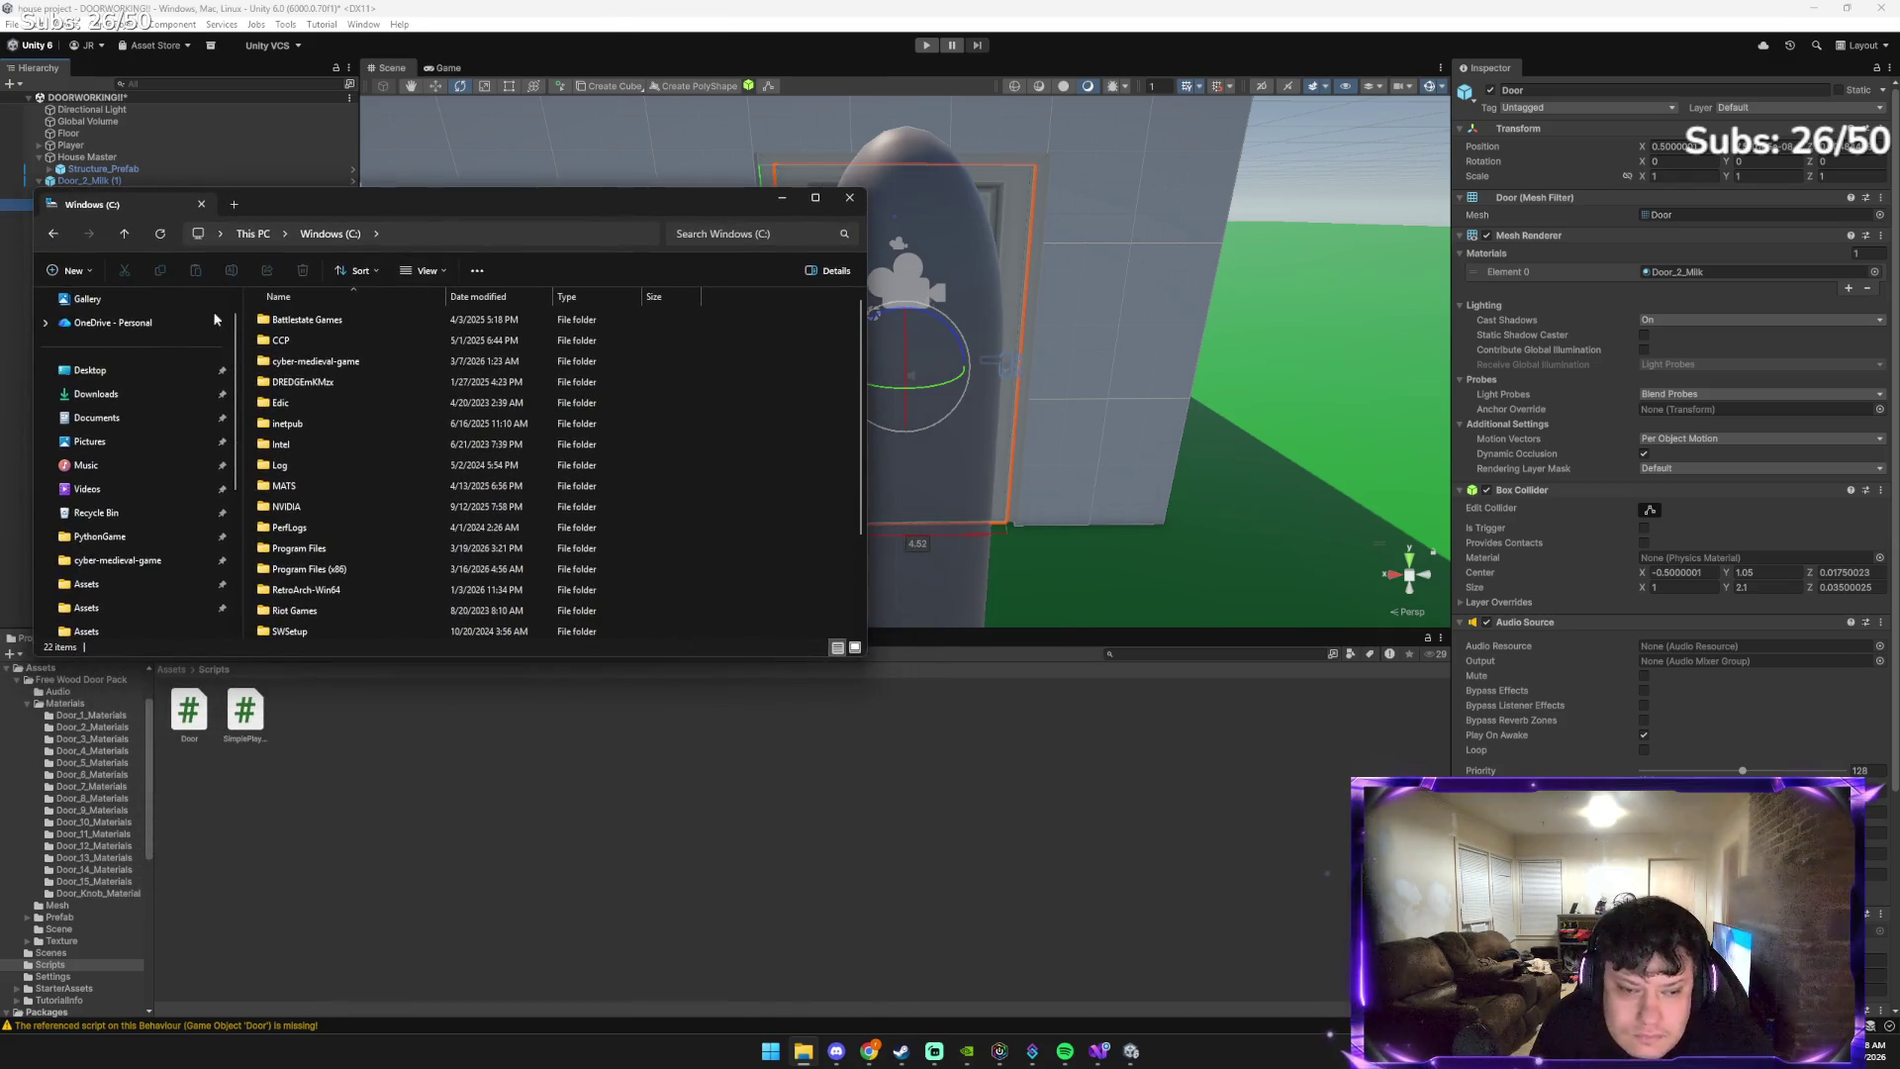
click(171, 669)
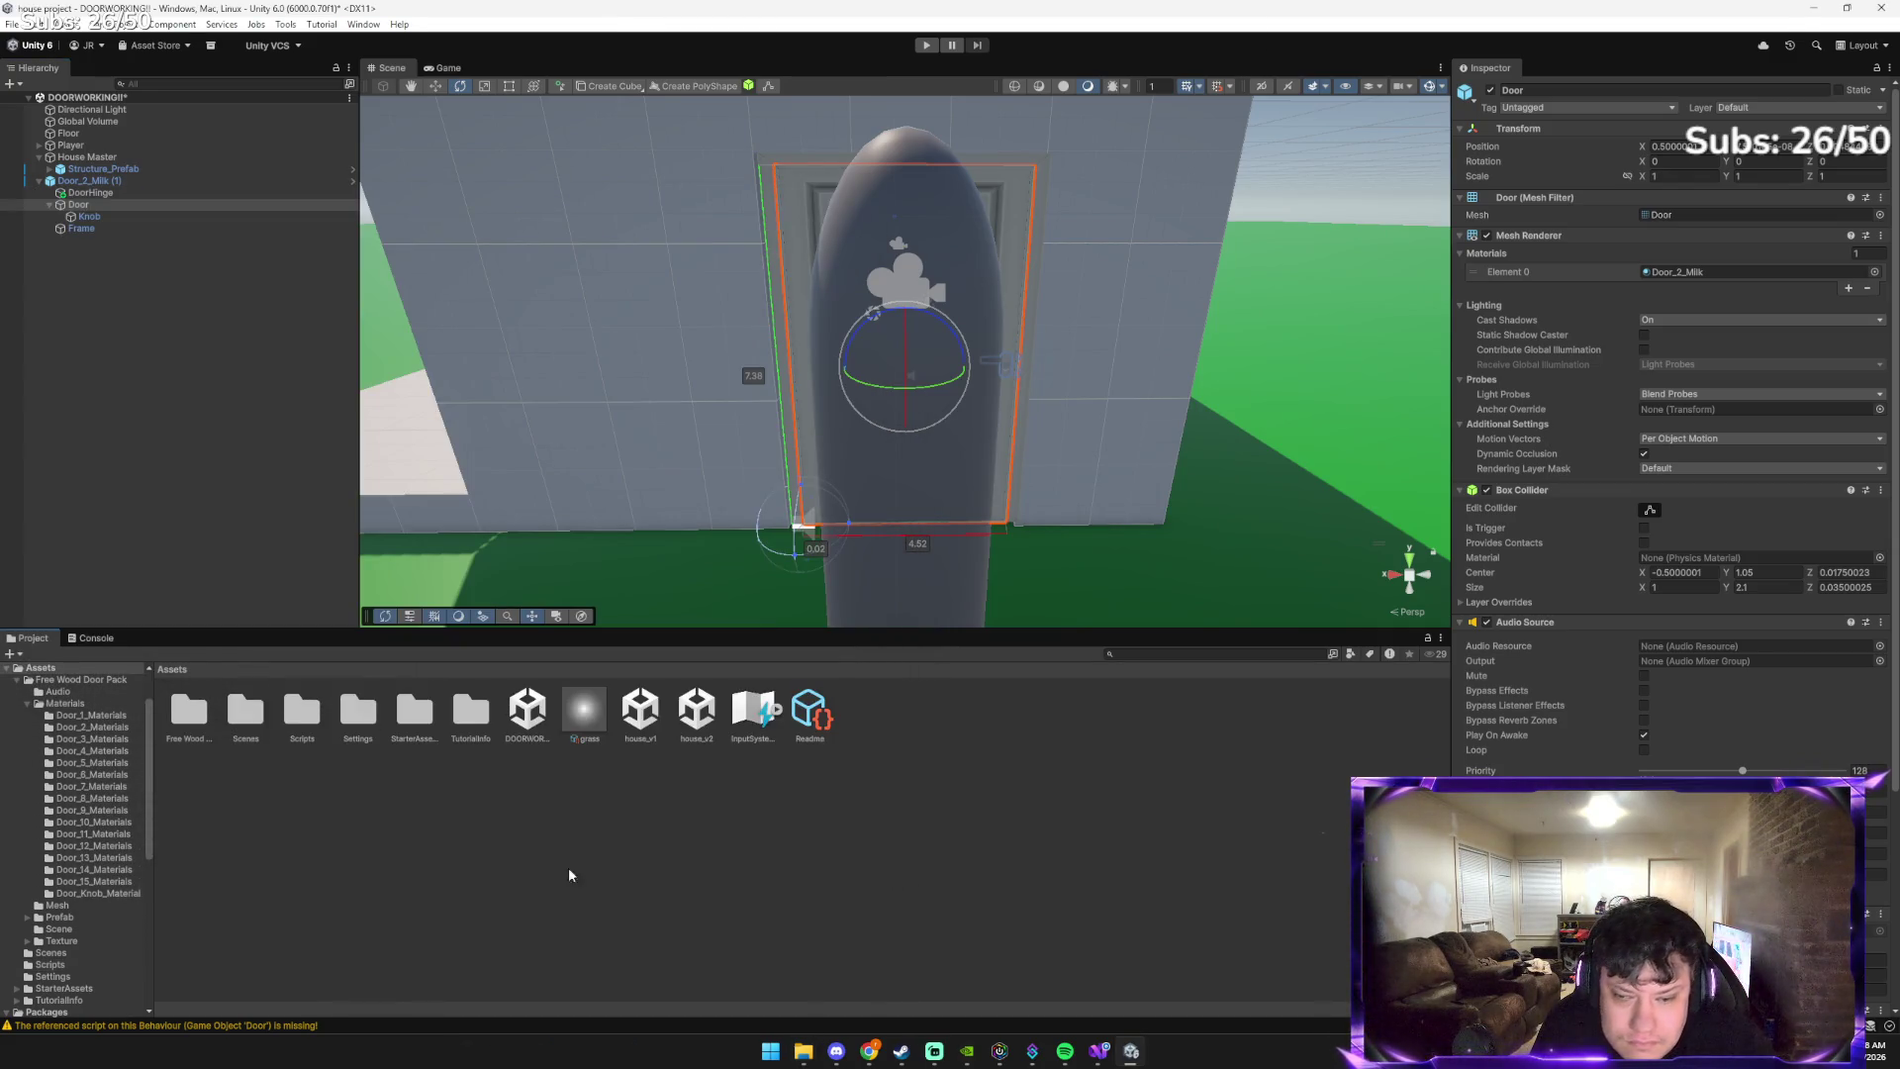
click(1116, 1058)
click(1116, 1058)
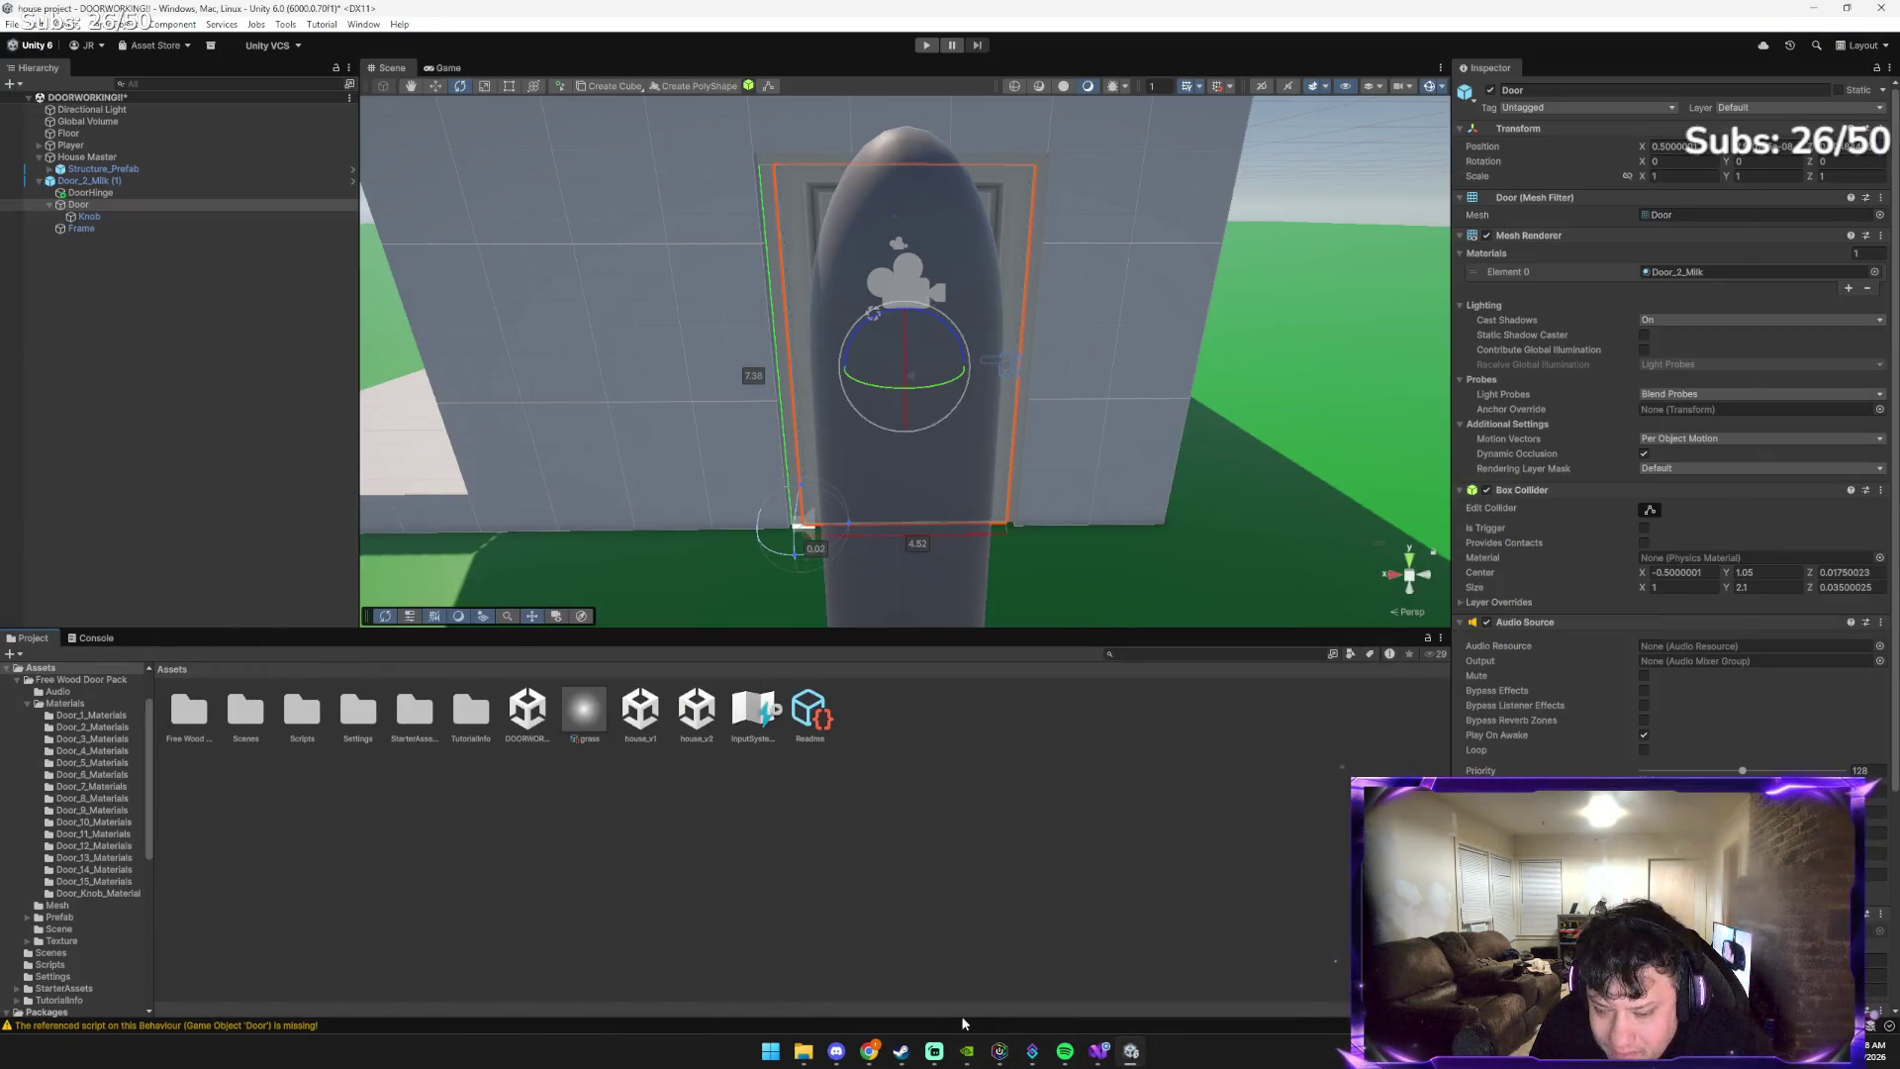
click(805, 1052)
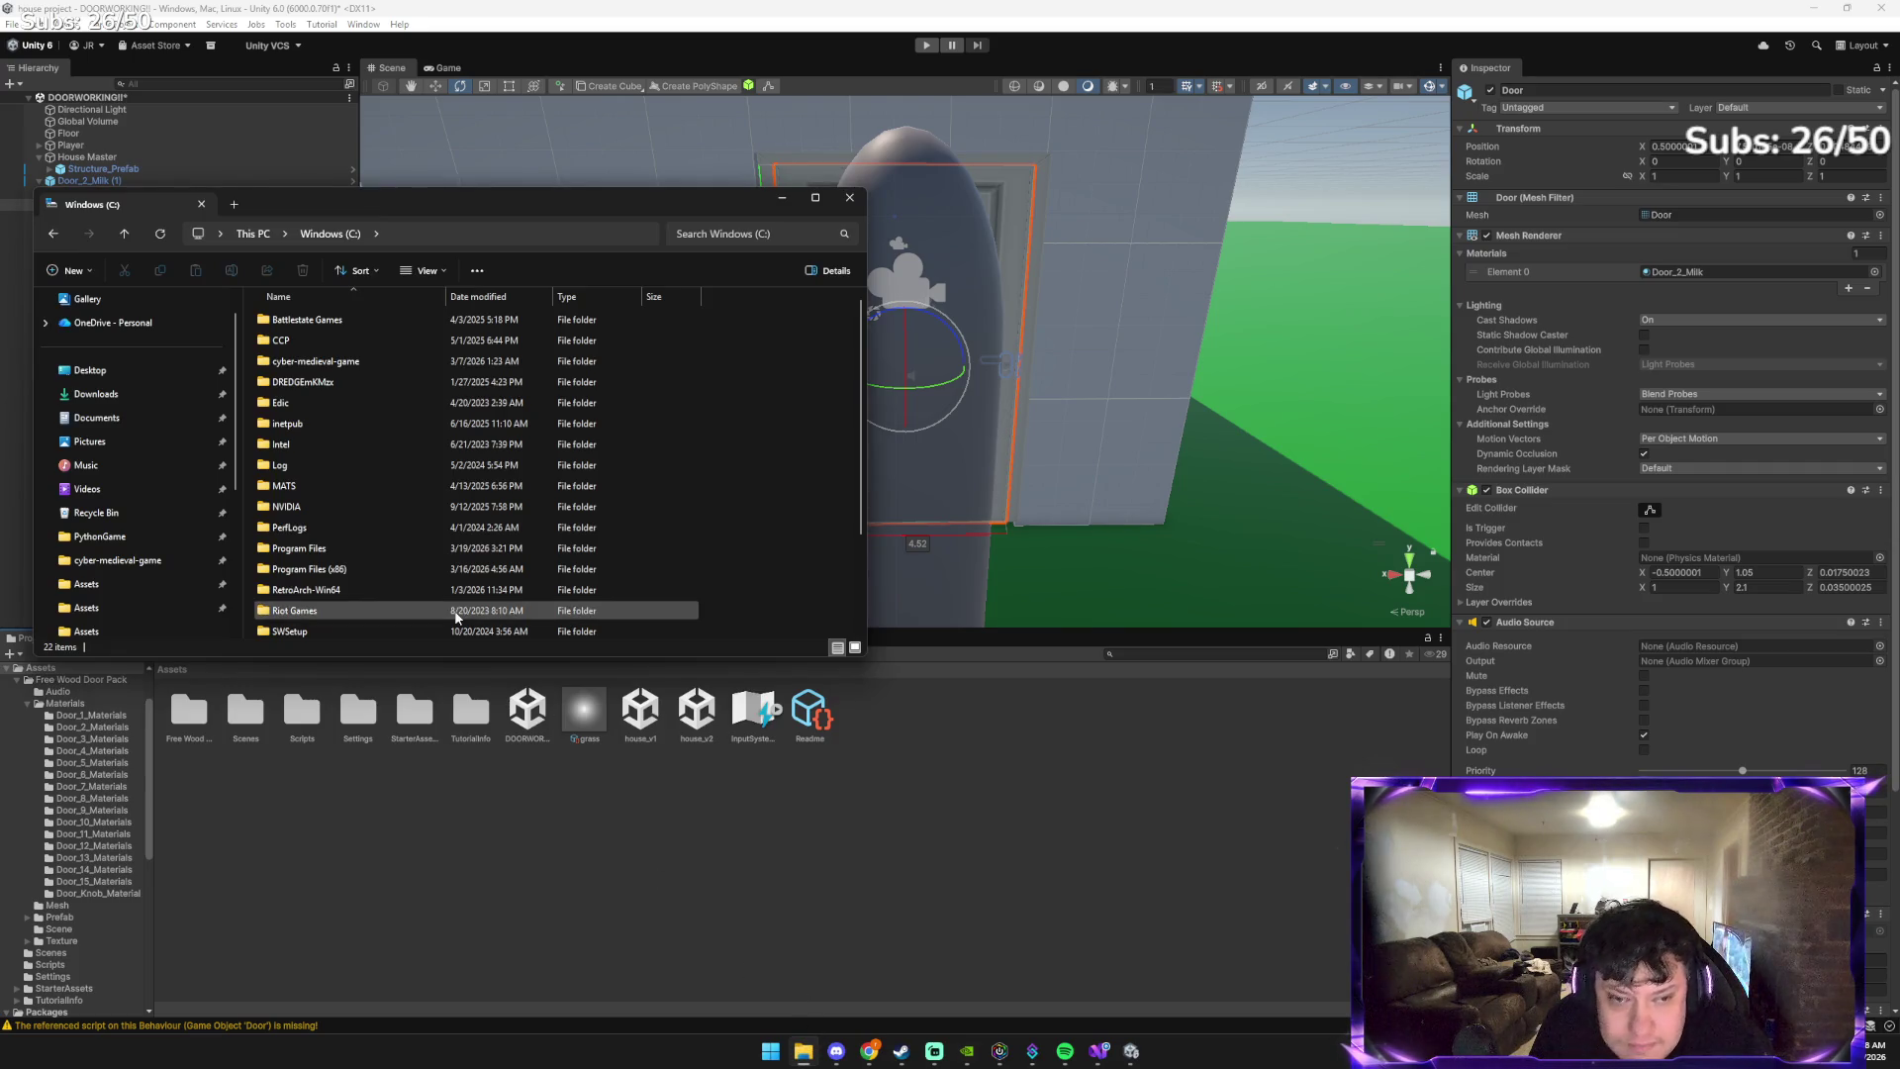
click(96, 394)
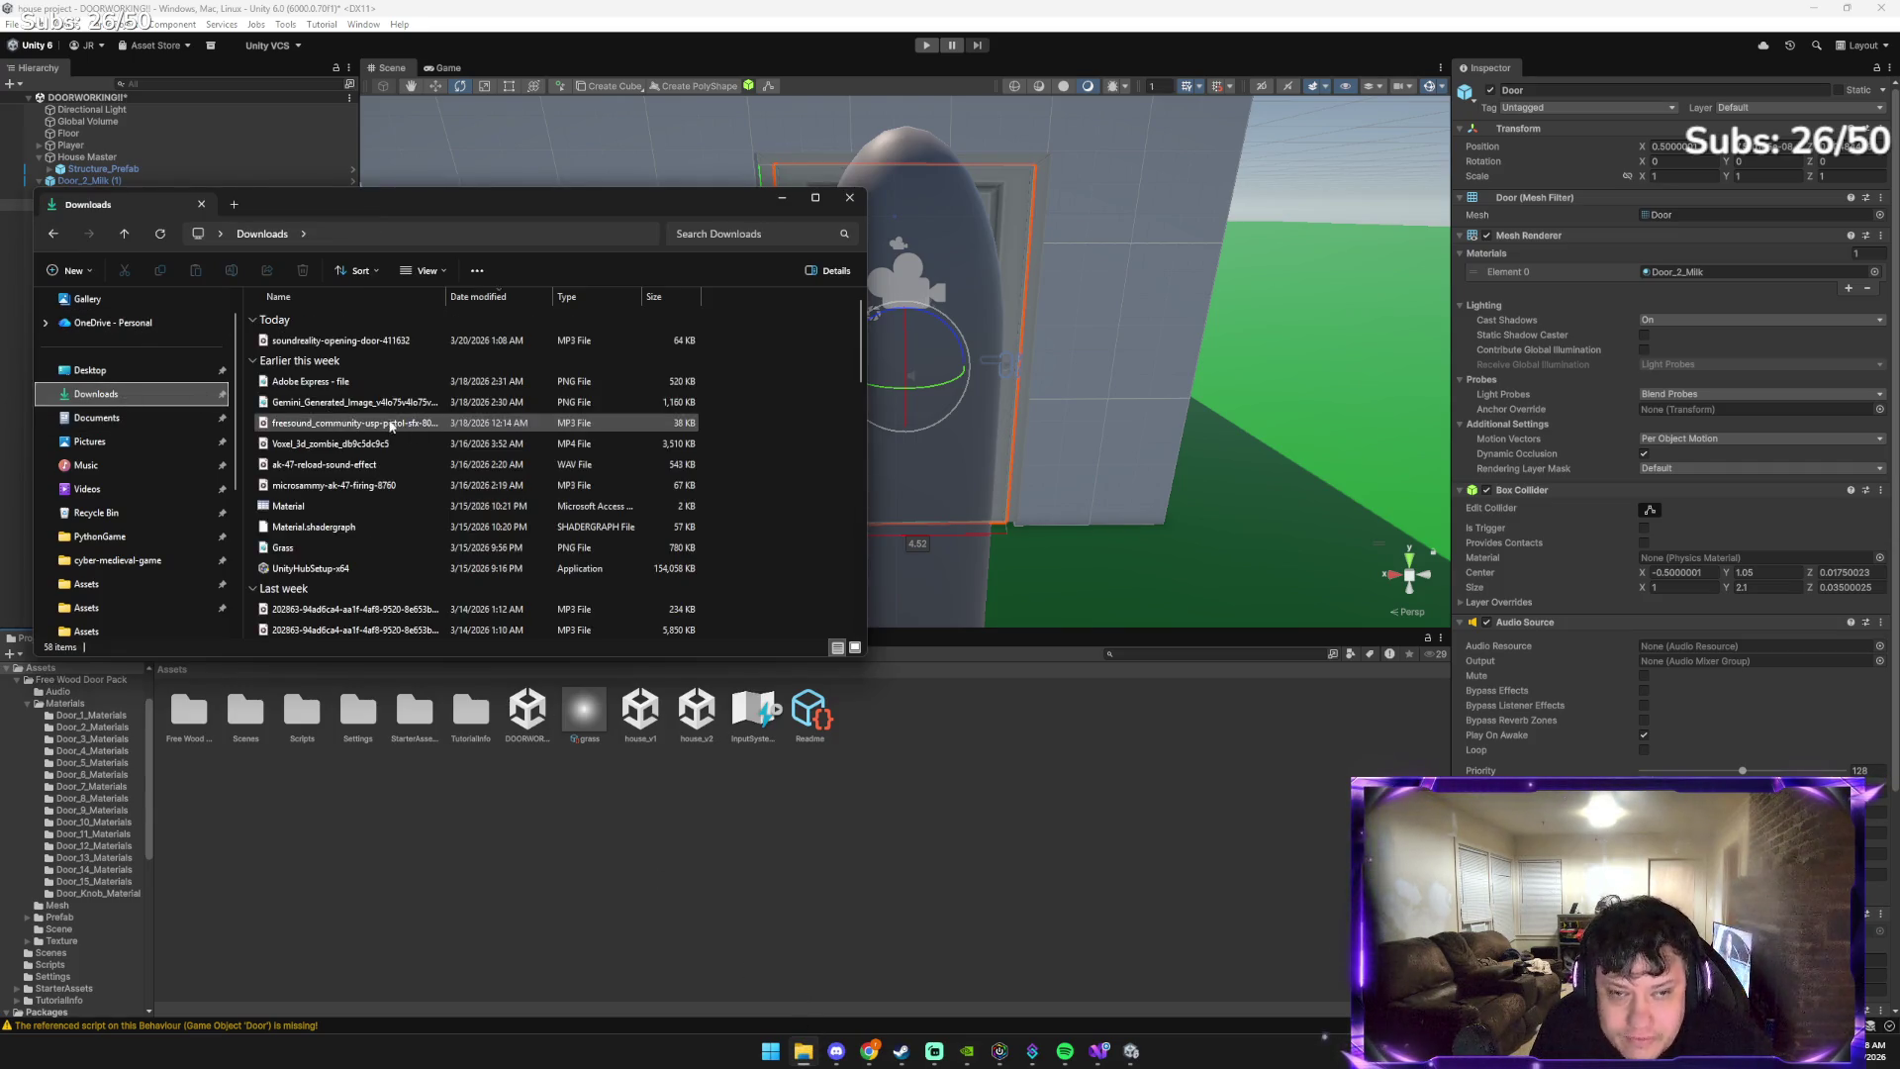
mouse_move(350, 340)
mouse_down()
mouse_move(633, 465)
mouse_move(752, 554)
mouse_move(938, 700)
mouse_move(901, 759)
mouse_up()
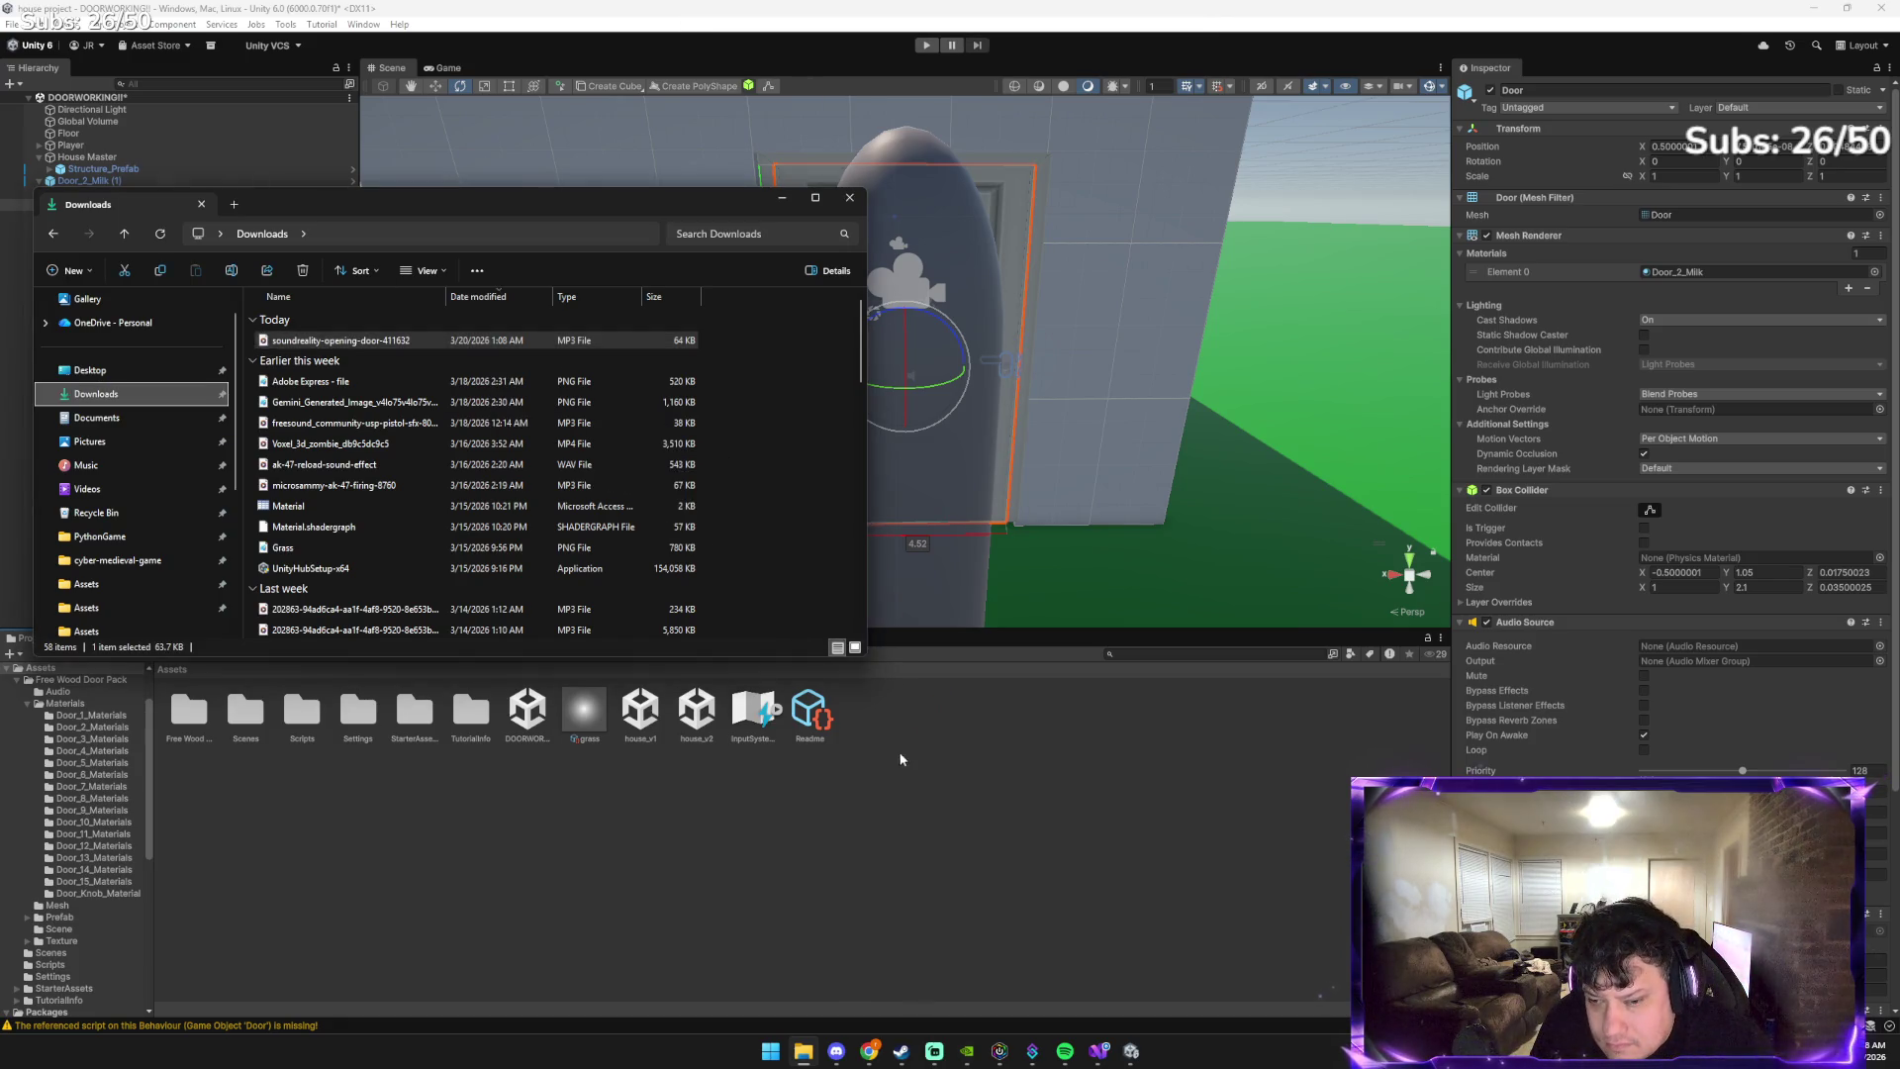
click(901, 789)
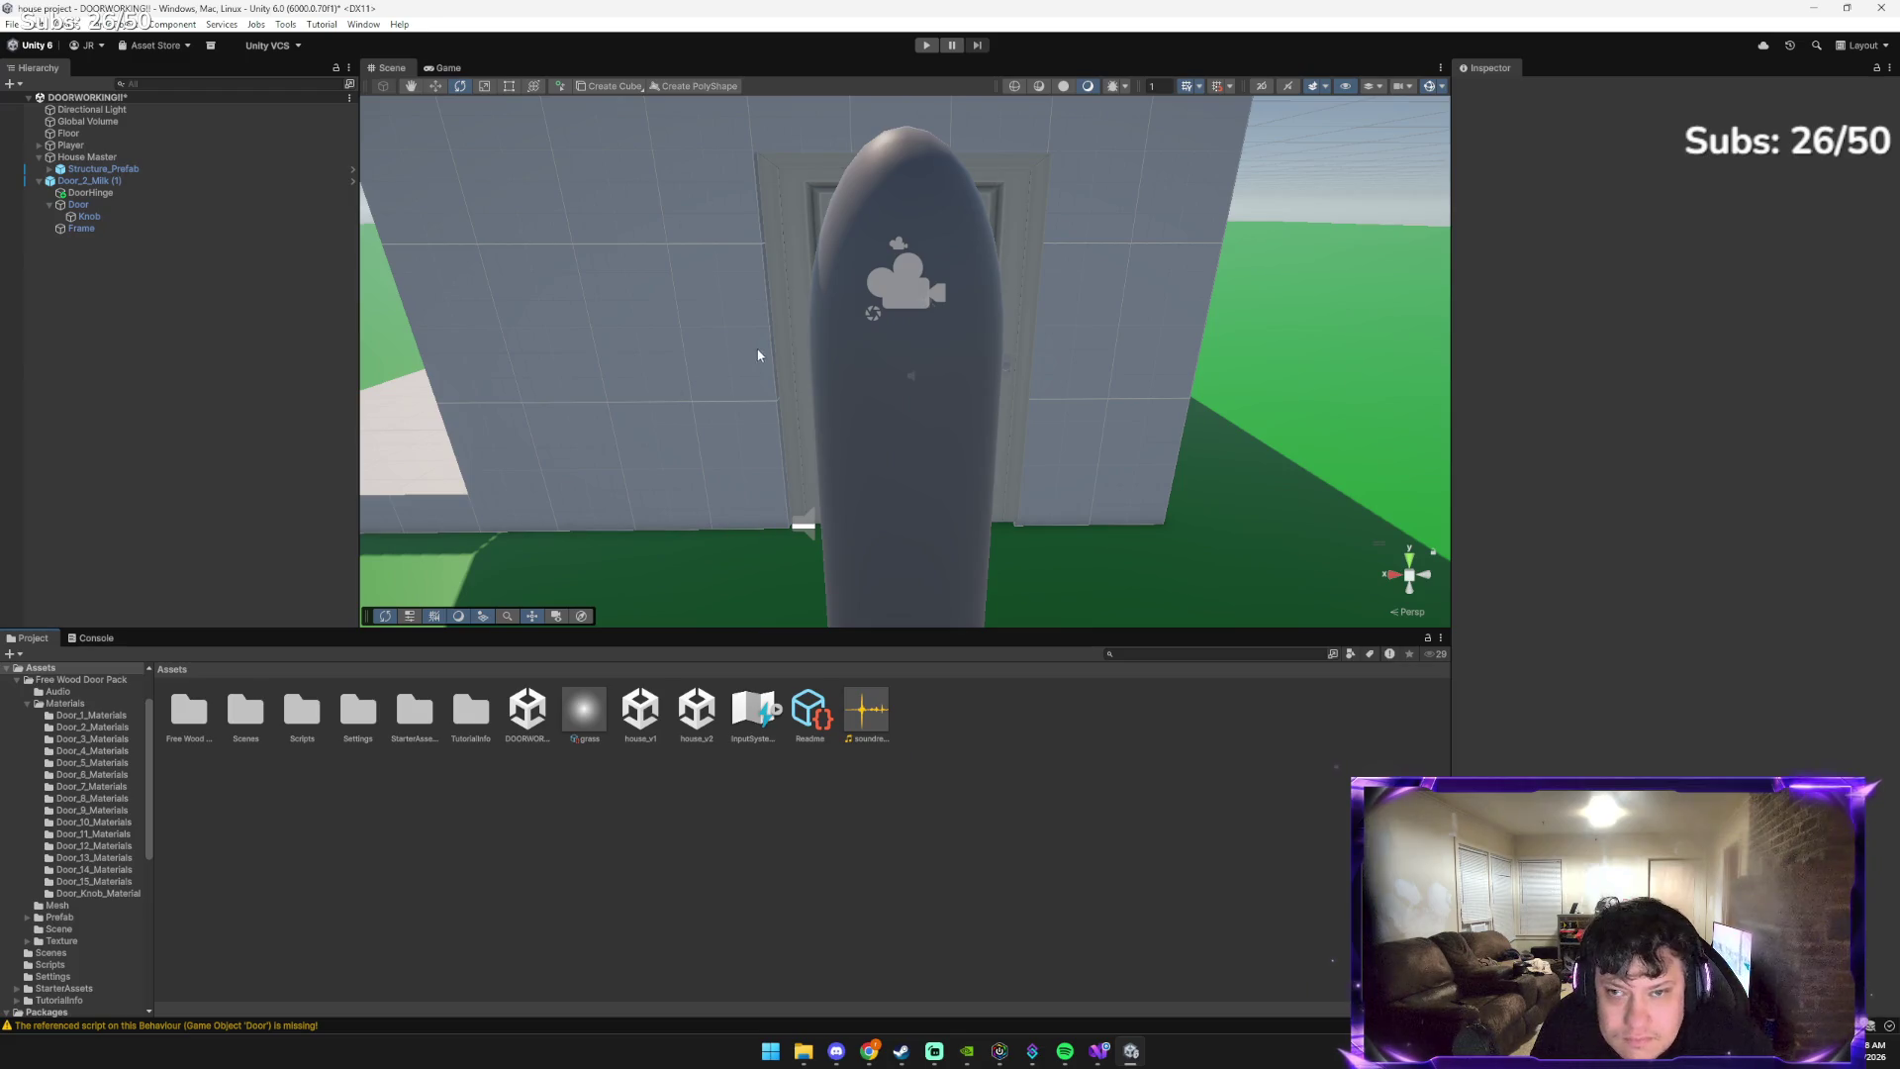
Assign the door sound asset to the Audio Source on DoorHinge under Door_2_Milk (1)
click(148, 180)
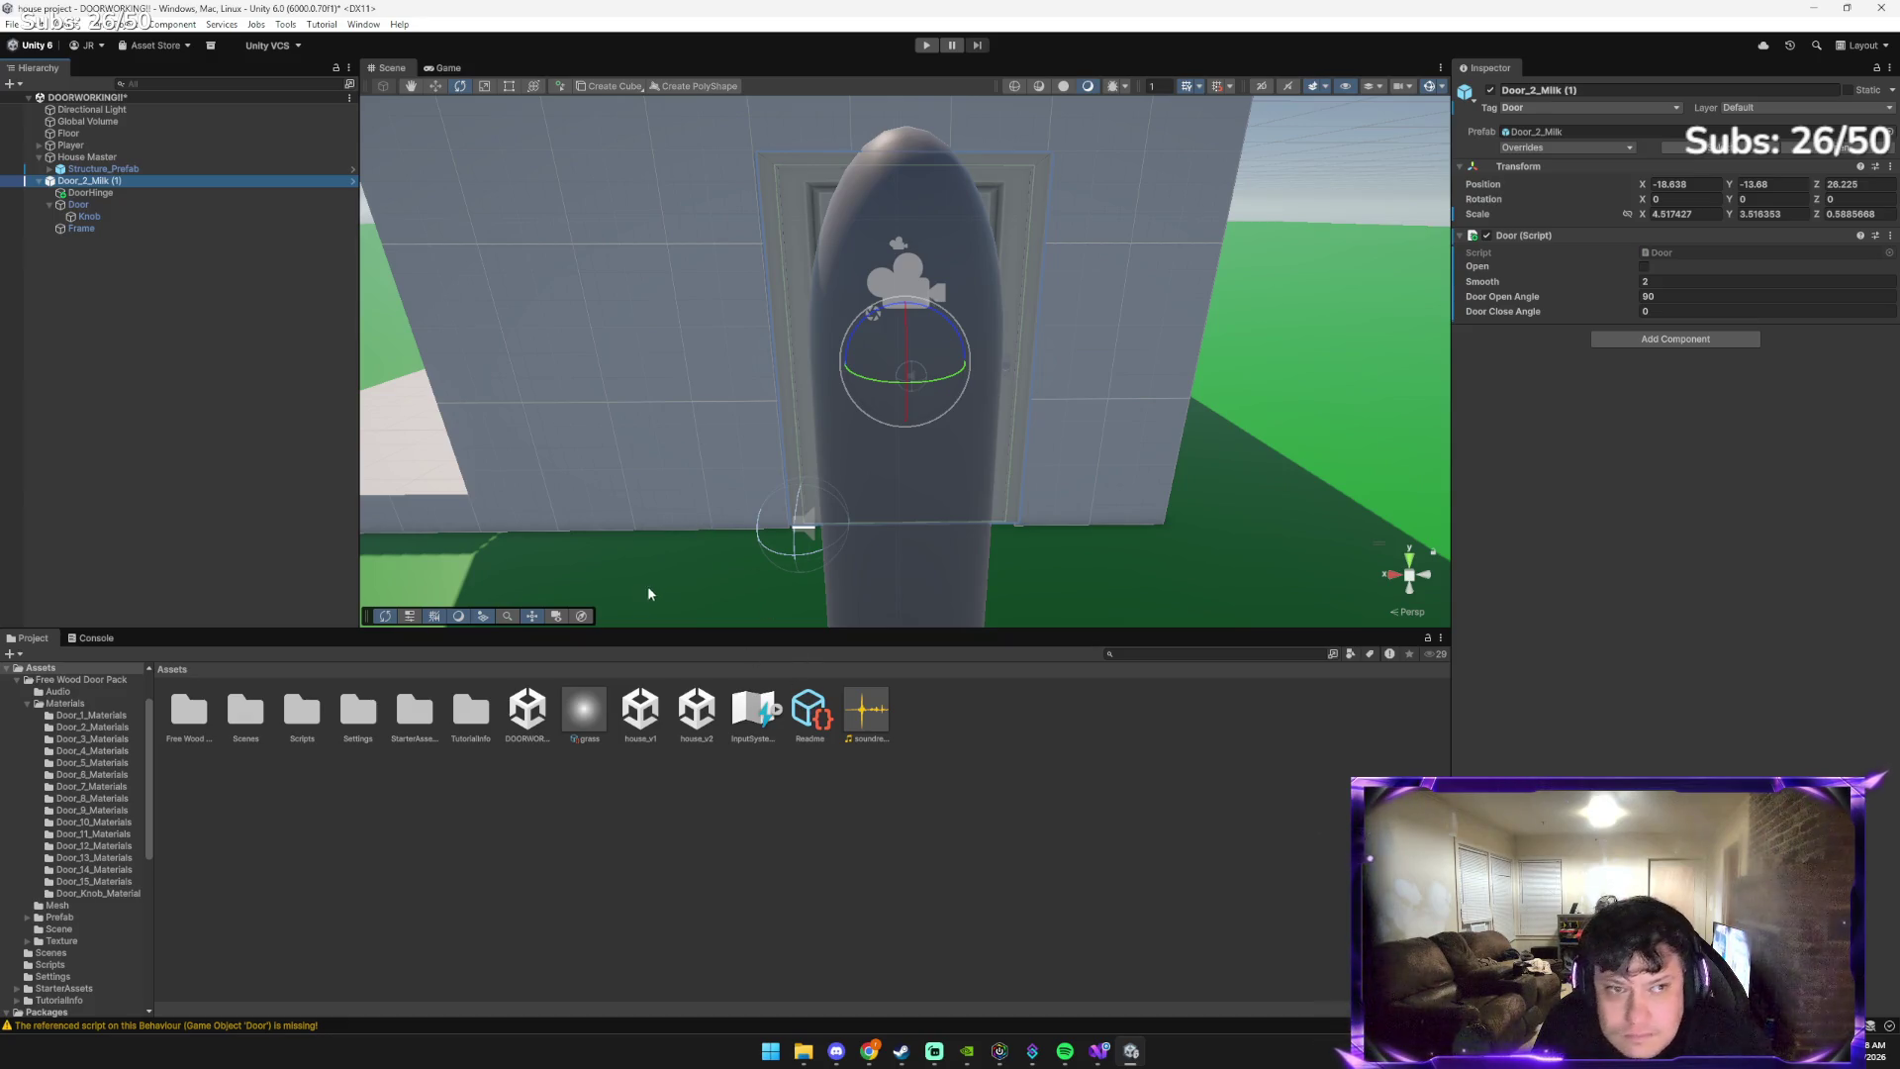
click(176, 192)
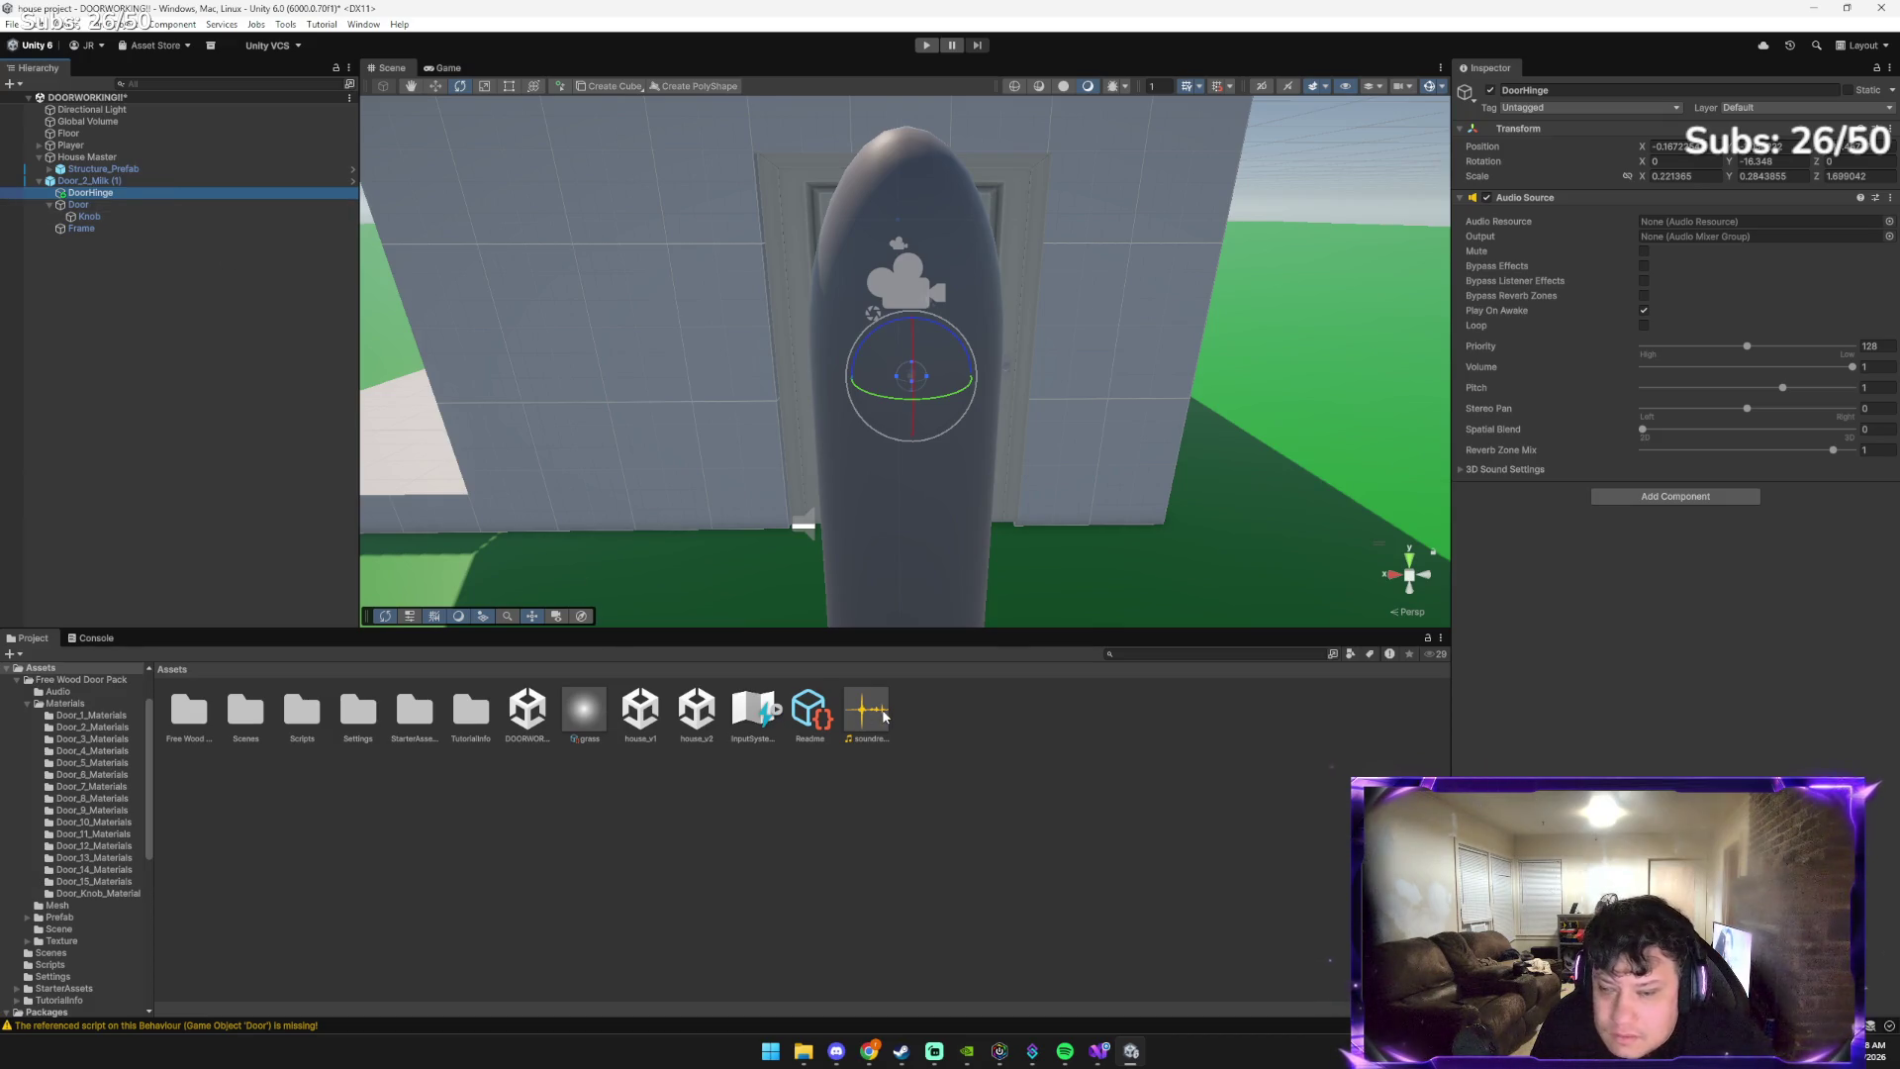
mouse_move(866, 709)
mouse_down()
mouse_move(1062, 679)
mouse_move(876, 723)
mouse_move(205, 212)
mouse_up()
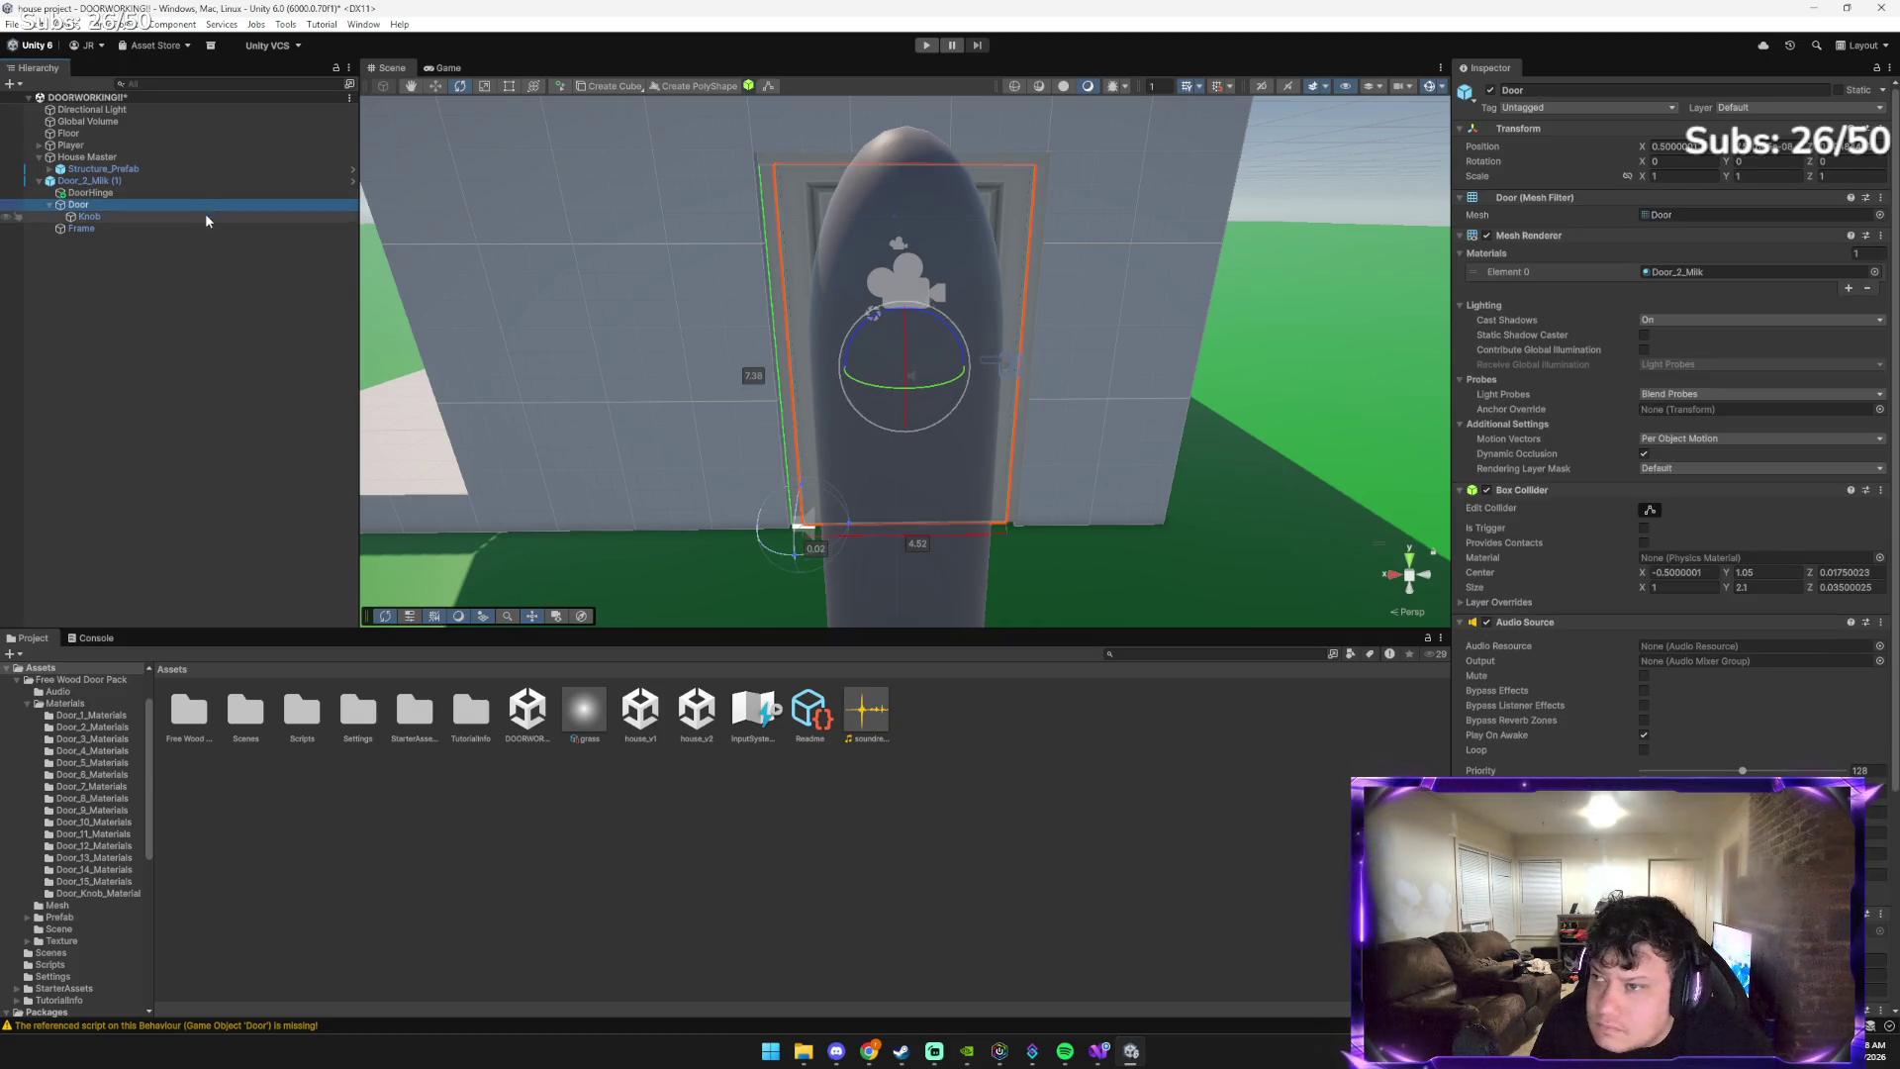
scroll(1800, 707, down, 1)
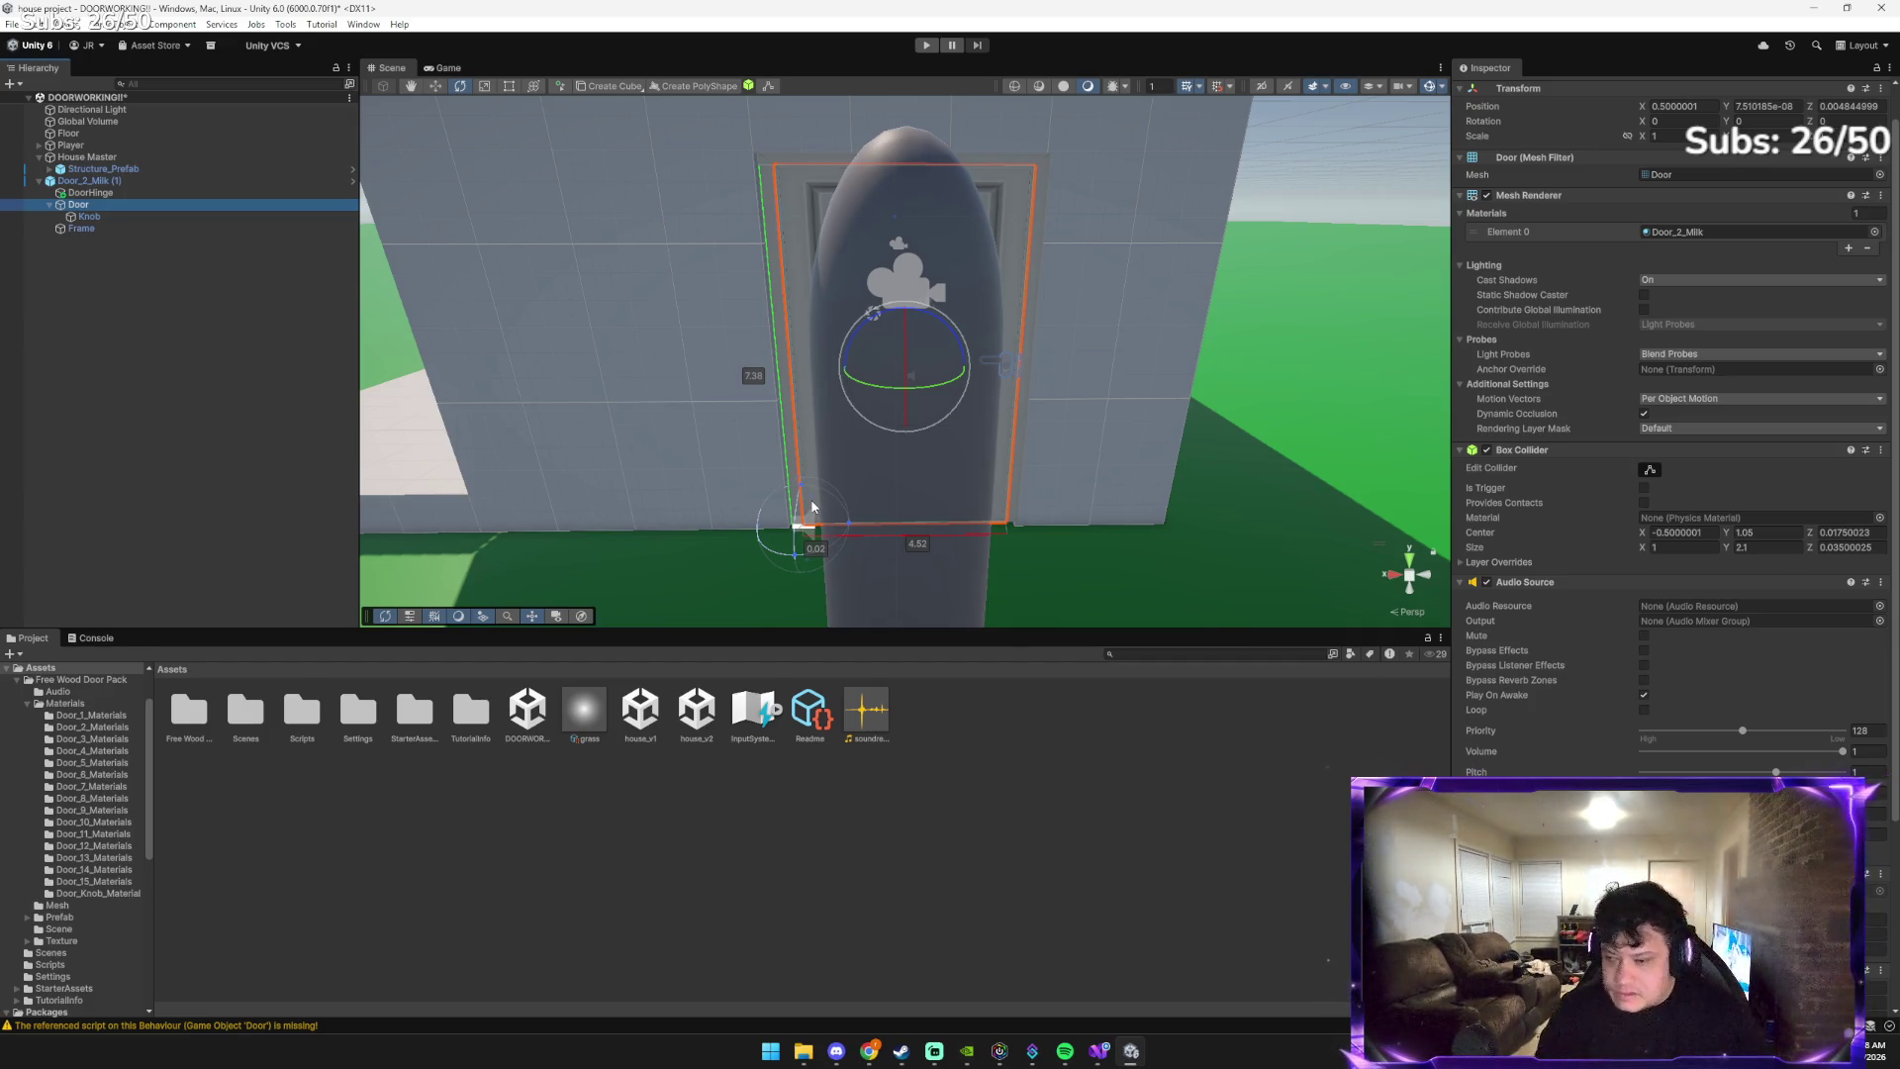
Minimize the Unity editor to reveal Chrome and the Downloads folder
key(alt+Tab)
key(Tab)
key(Tab)
key(Tab)
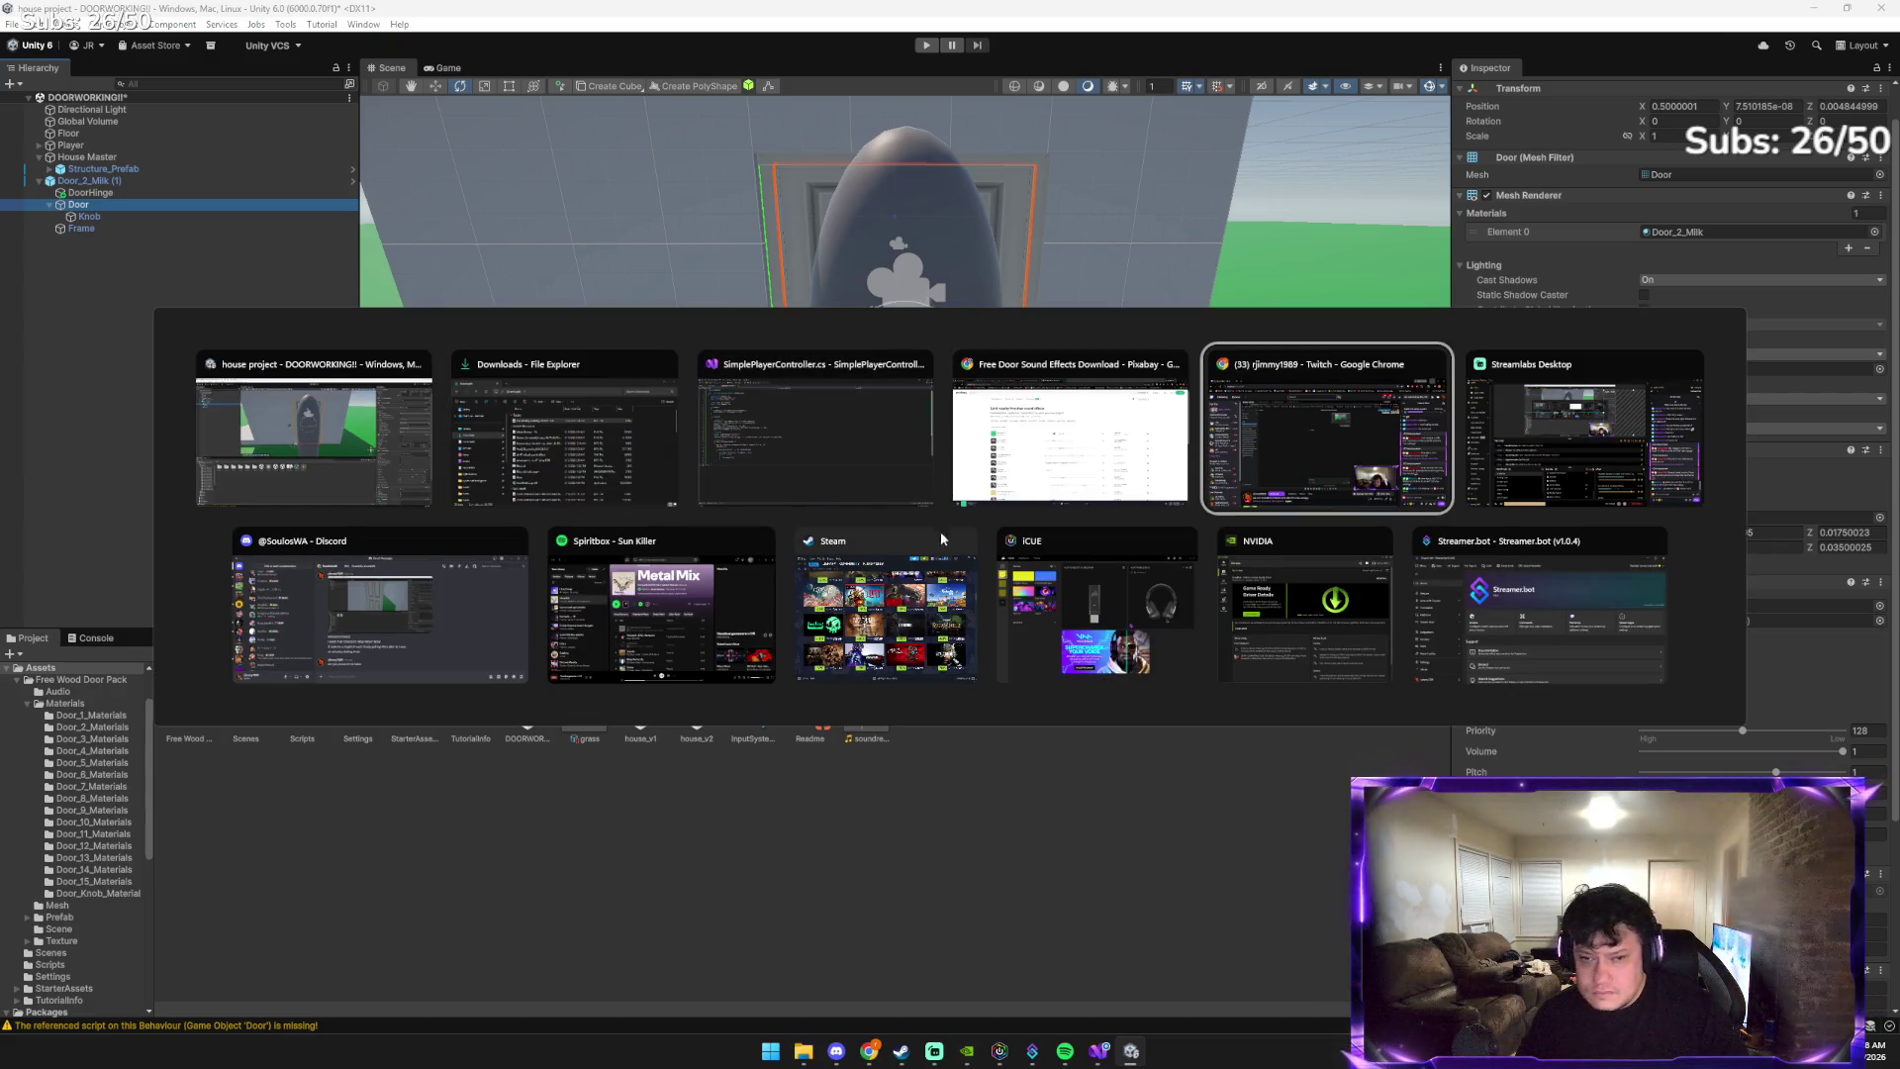
key(Escape)
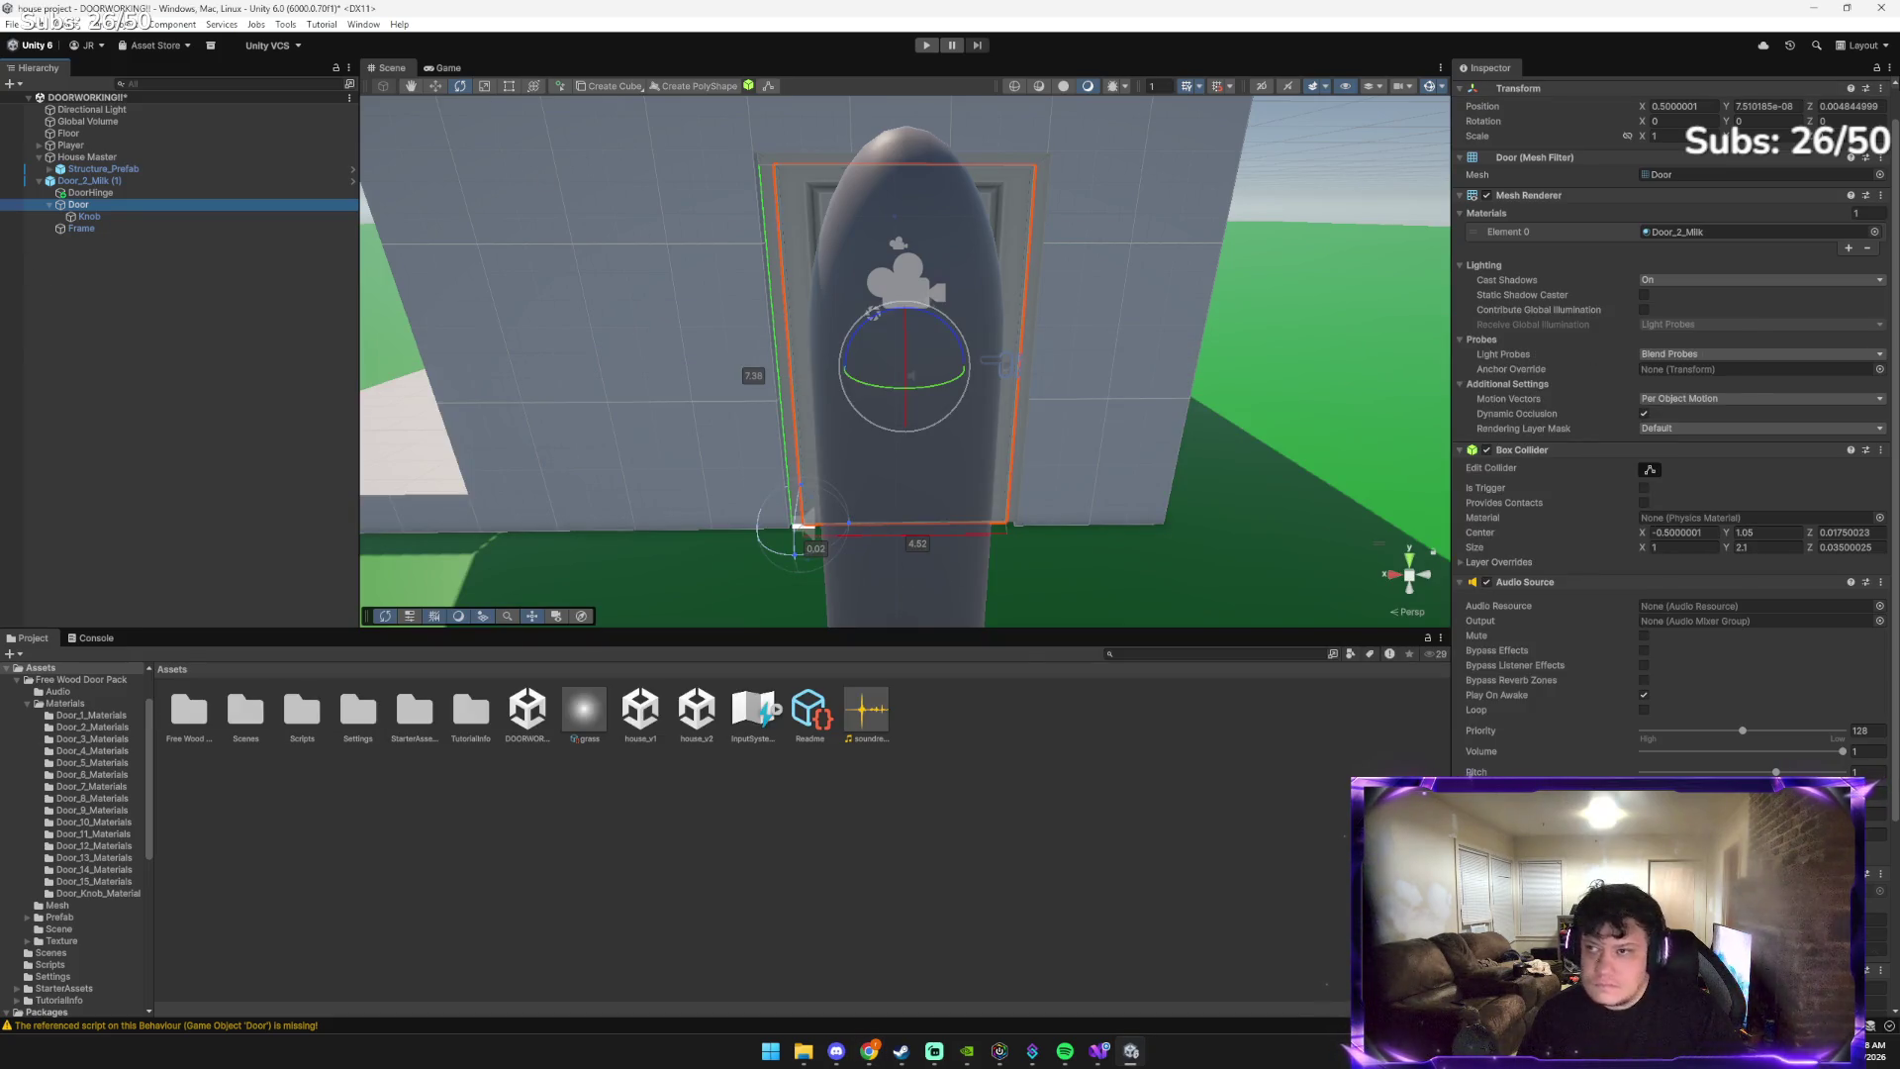
click(1815, 8)
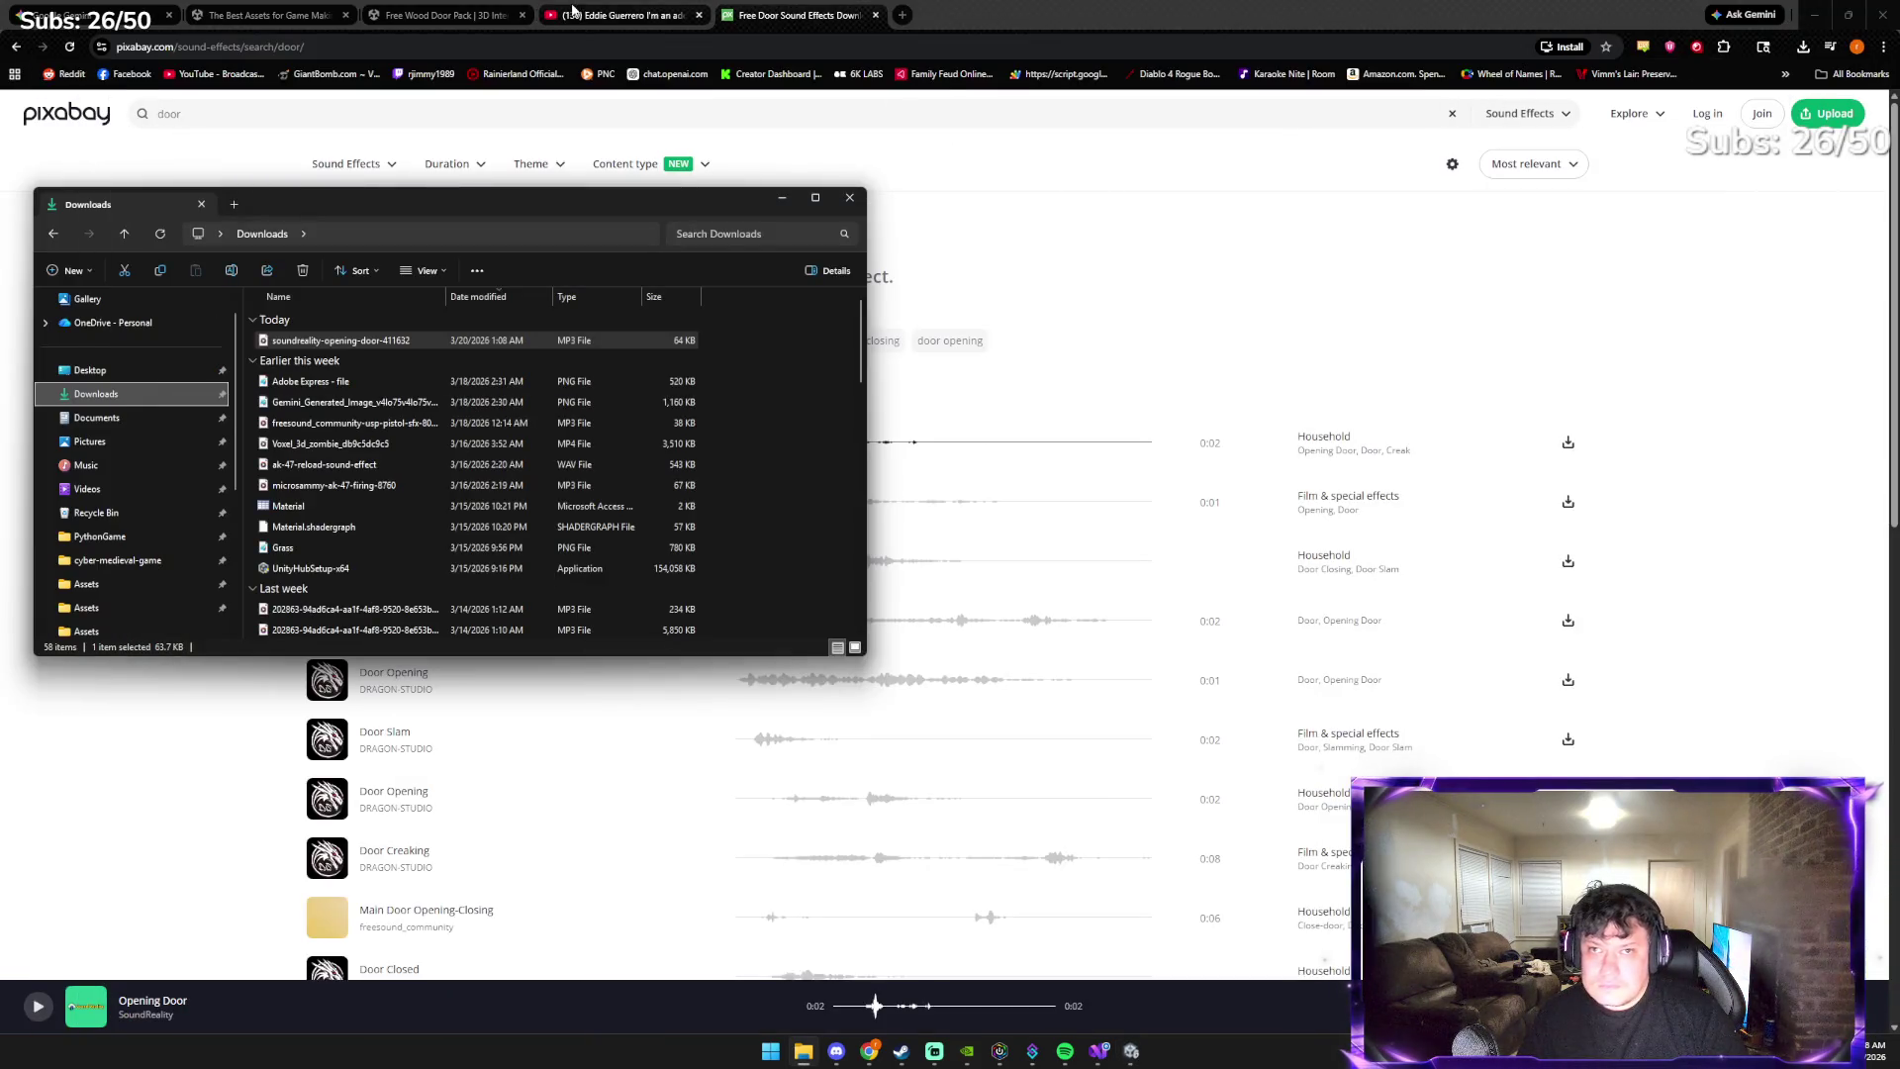
Paste a first Unity screenshot into Gemini, then select the Door_2_Milk (1) parent in Unity
click(373, 9)
click(89, 15)
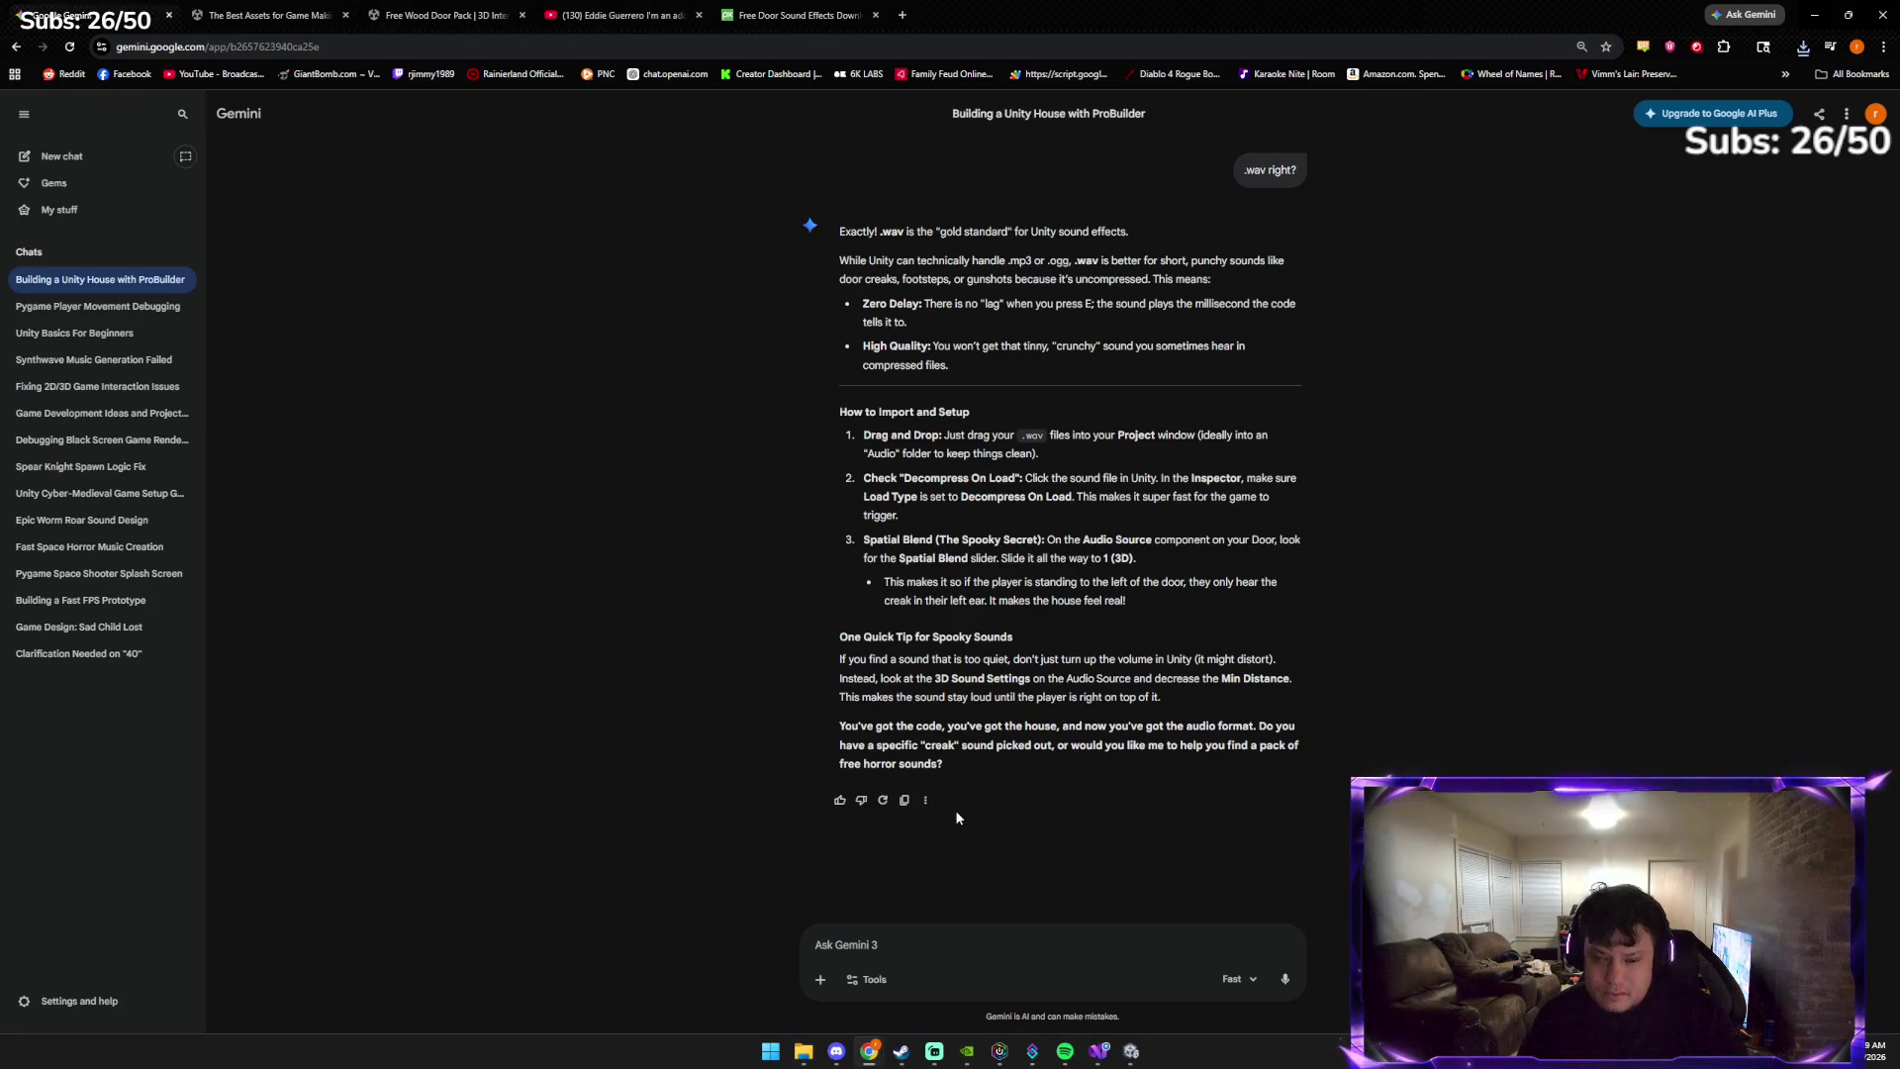
key(ctrl+v)
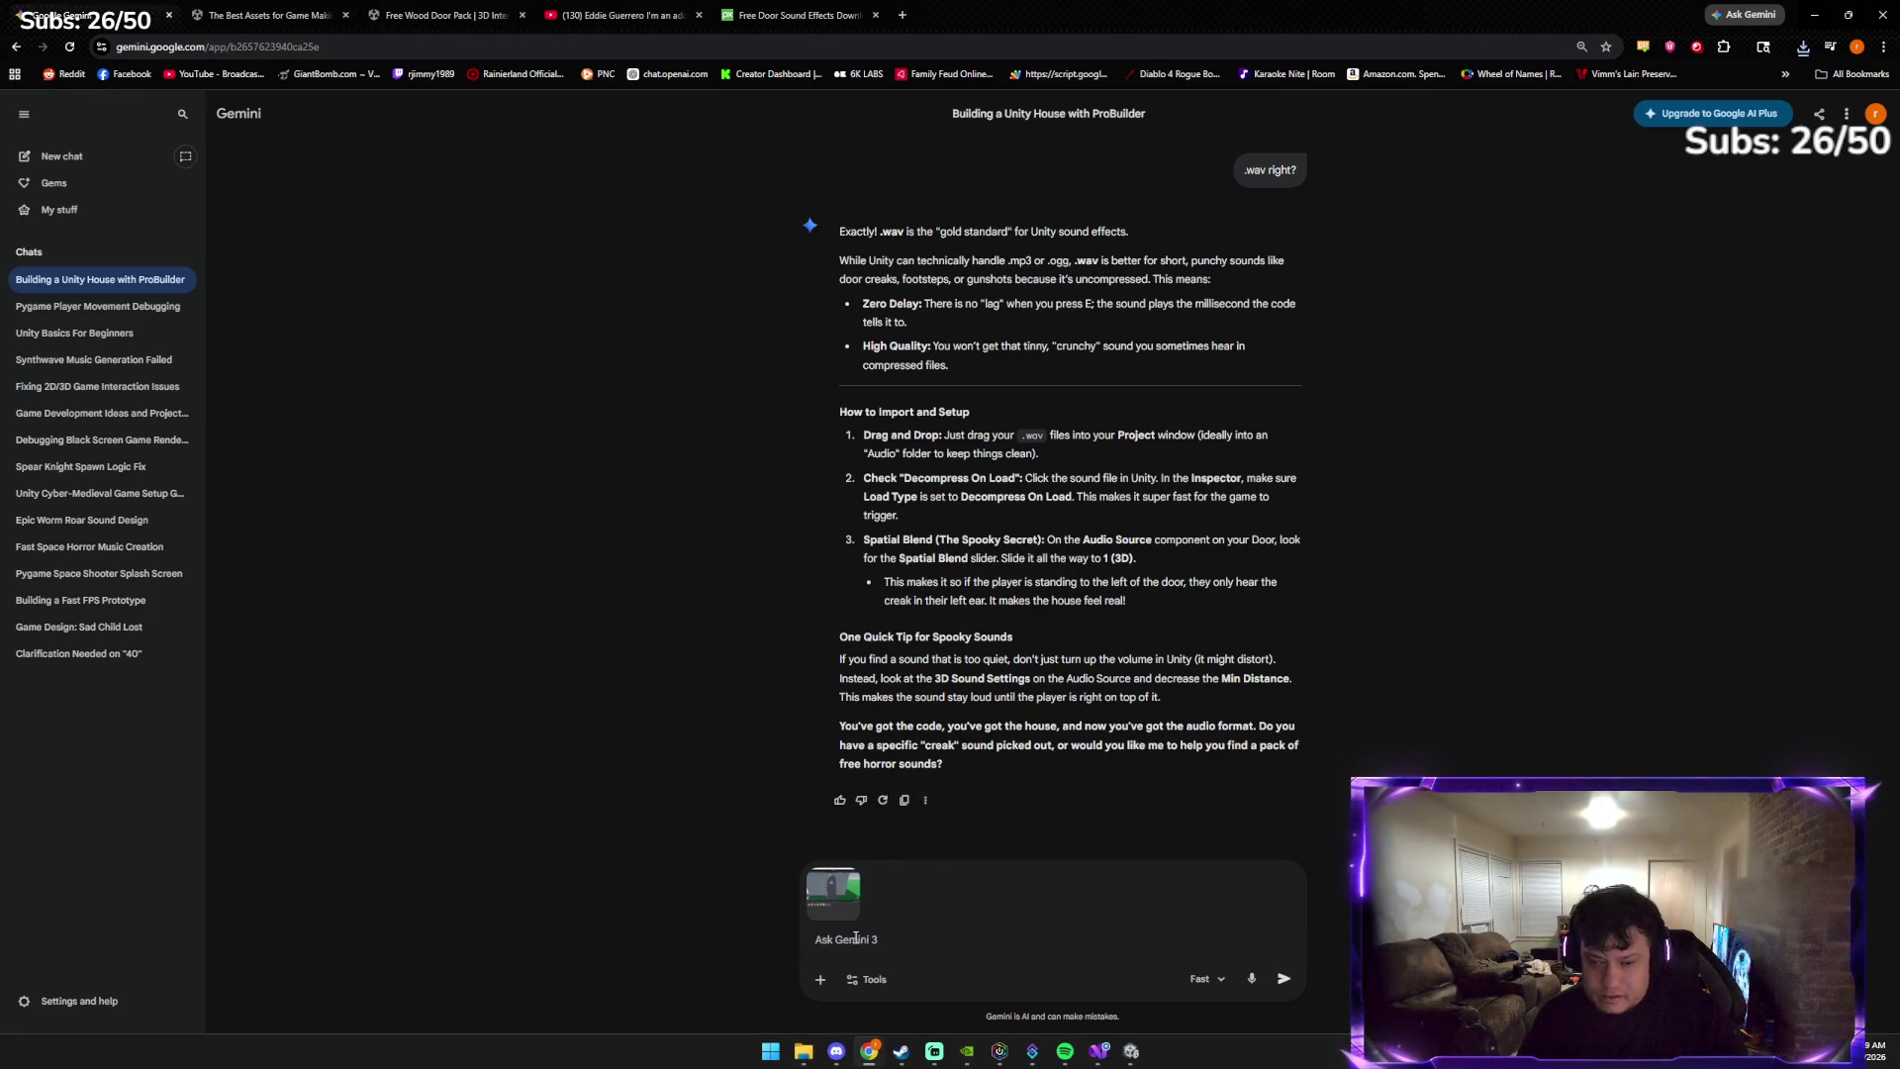
key(alt+Tab)
key(alt+Tab)
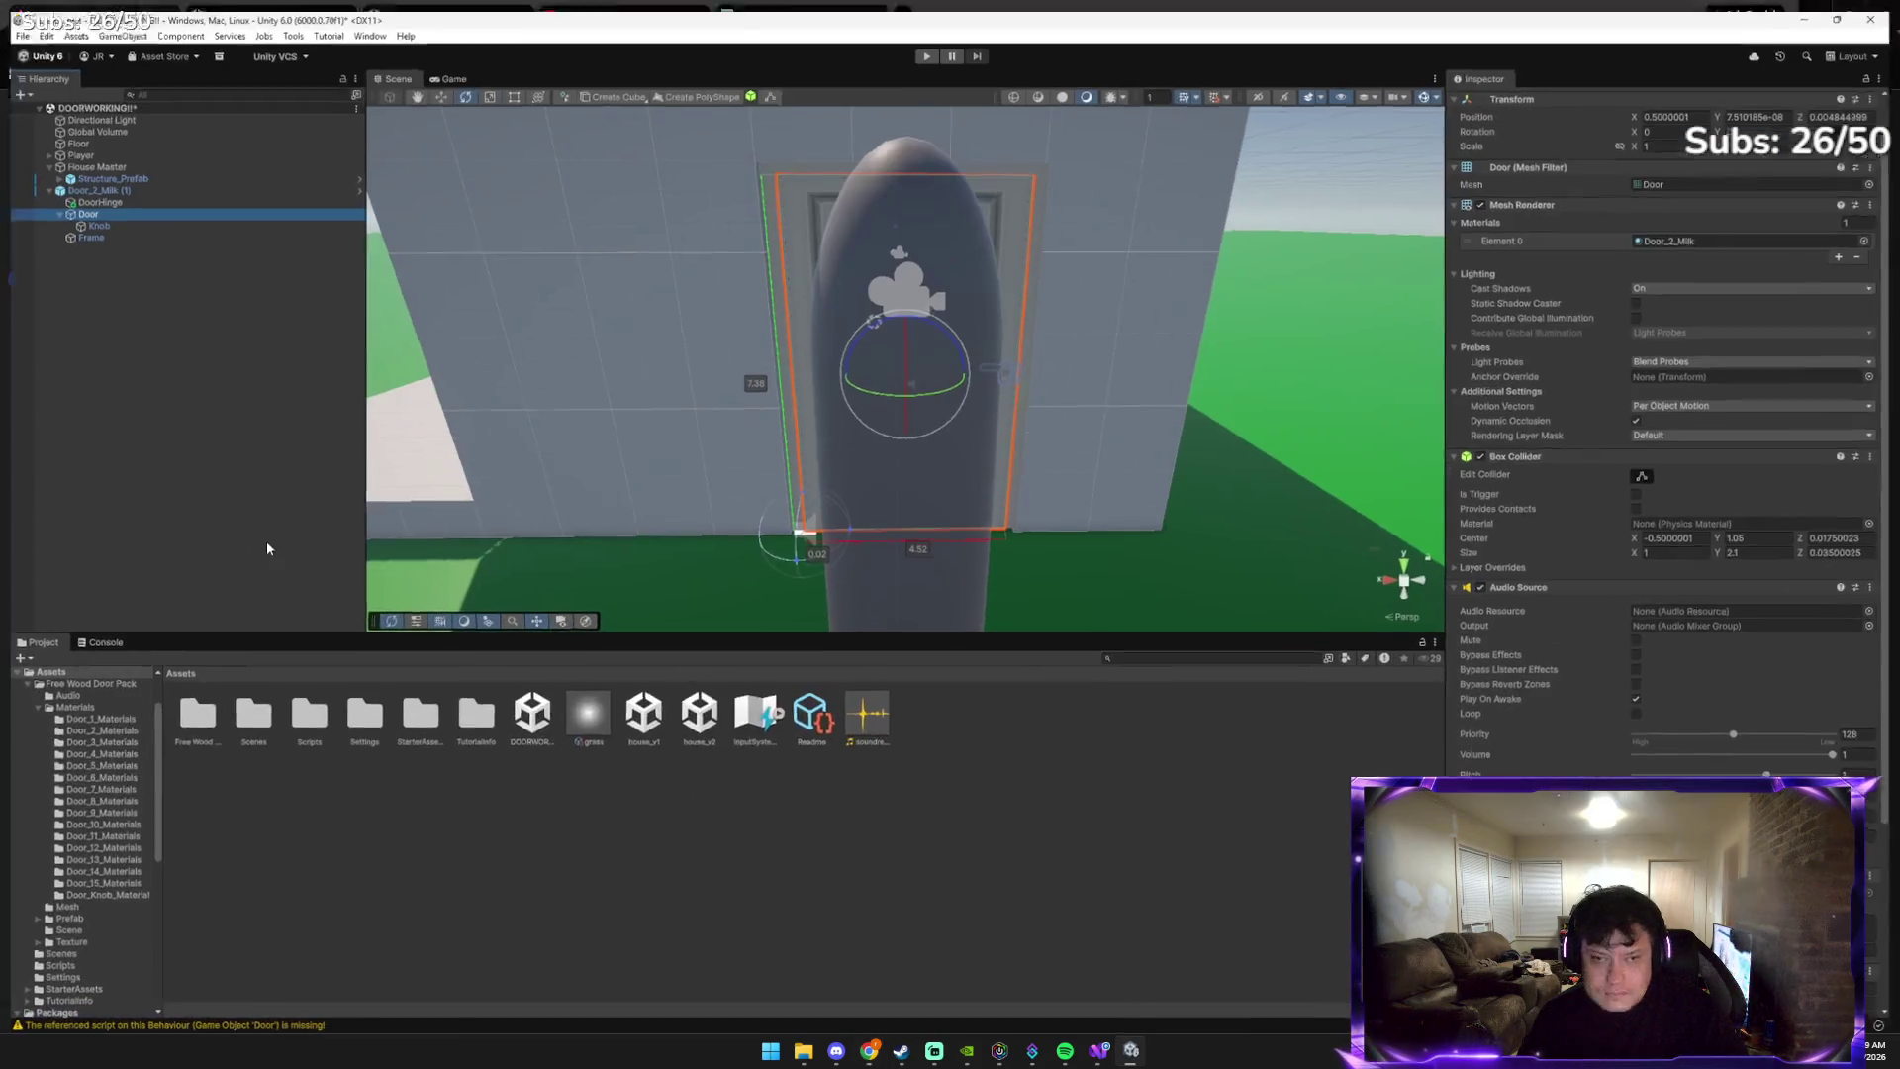
click(89, 181)
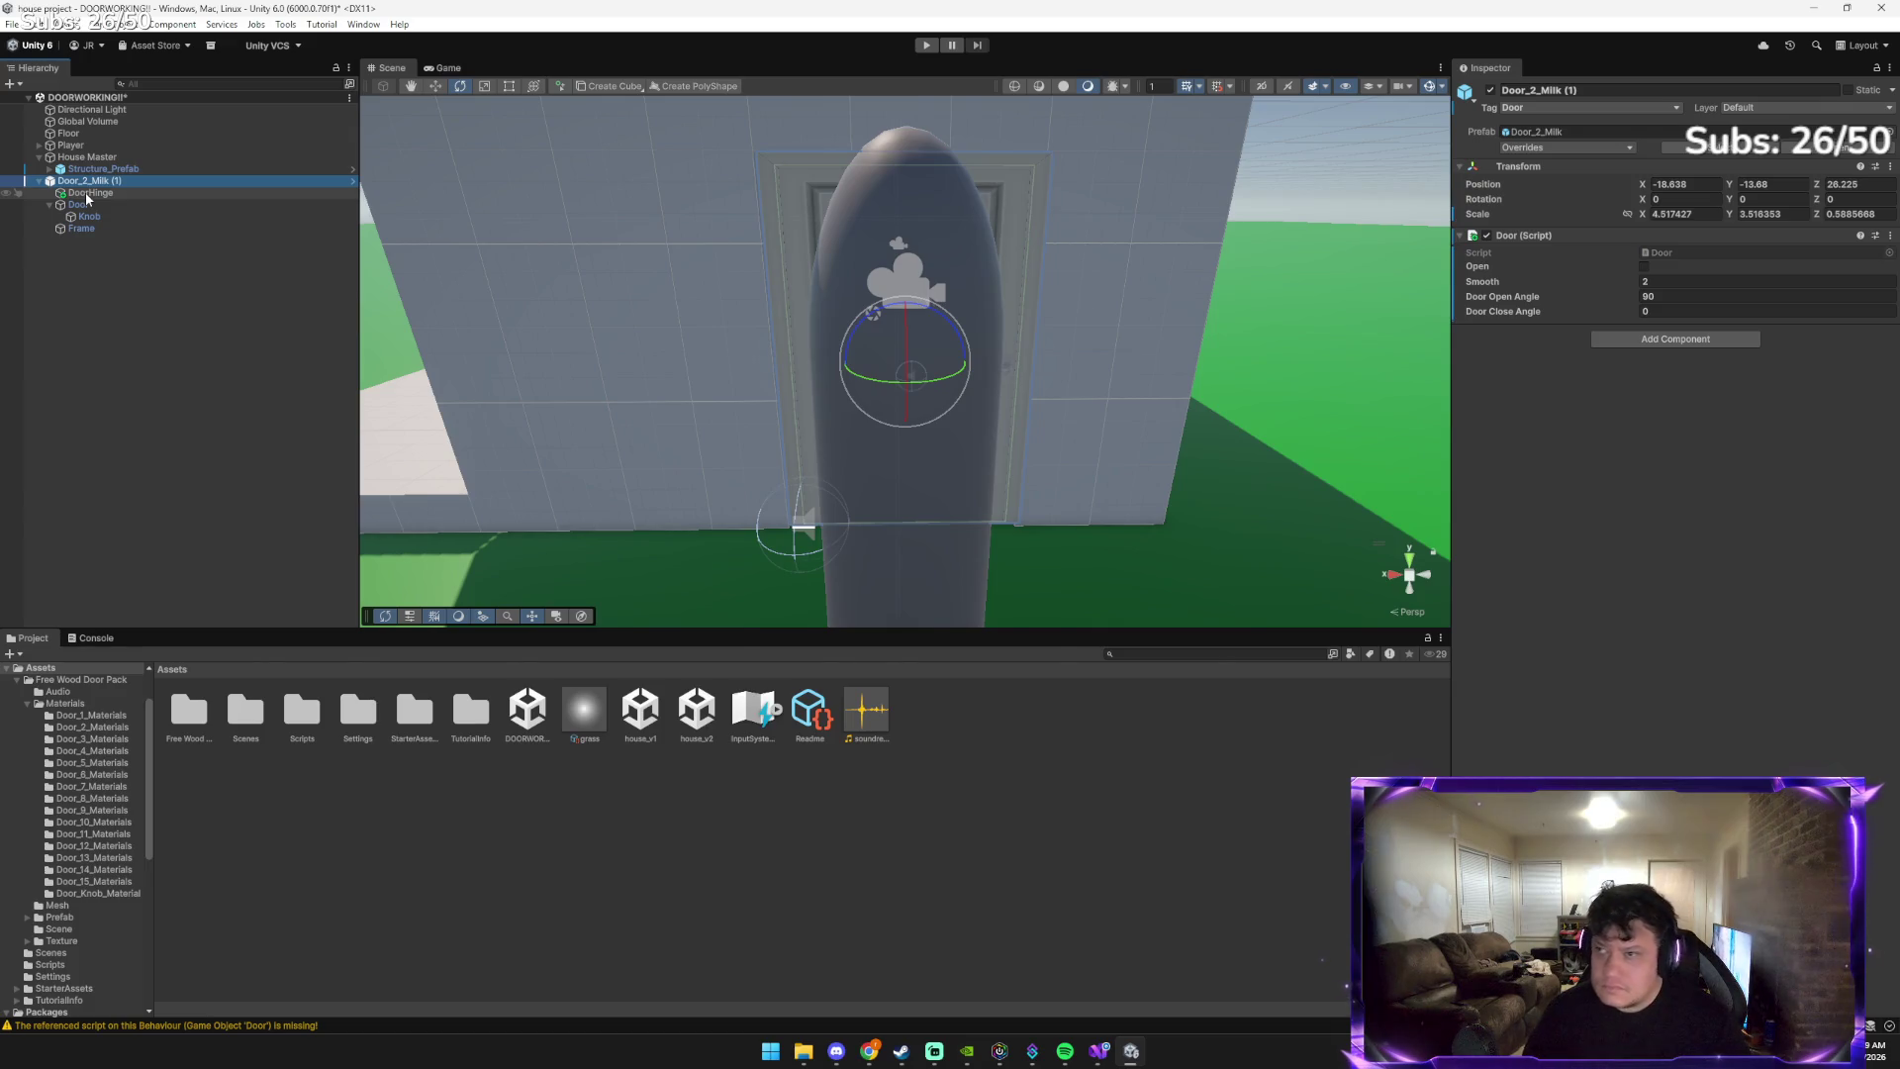
Attach two Unity screenshots in Gemini and ask which object the door script belongs on
key(alt+Tab)
key(alt+Tab)
click(602, 485)
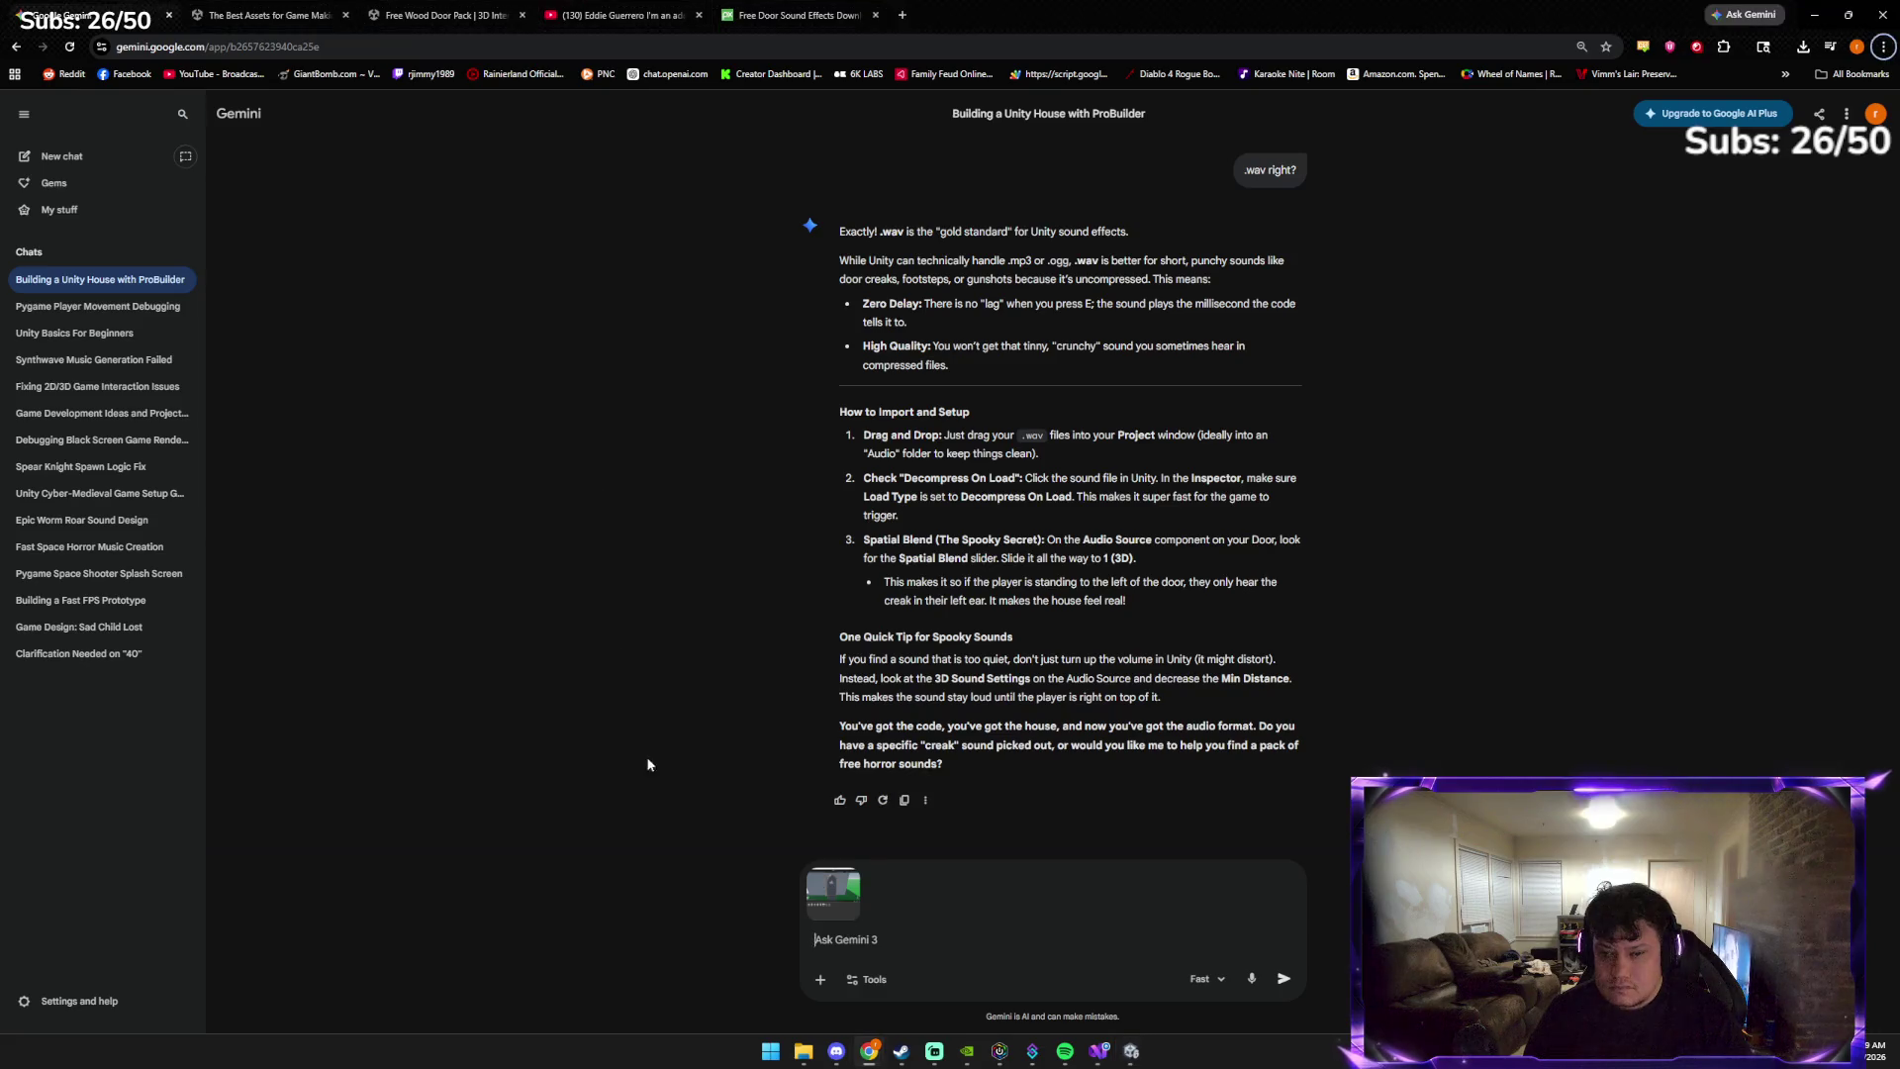
key(ctrl+v)
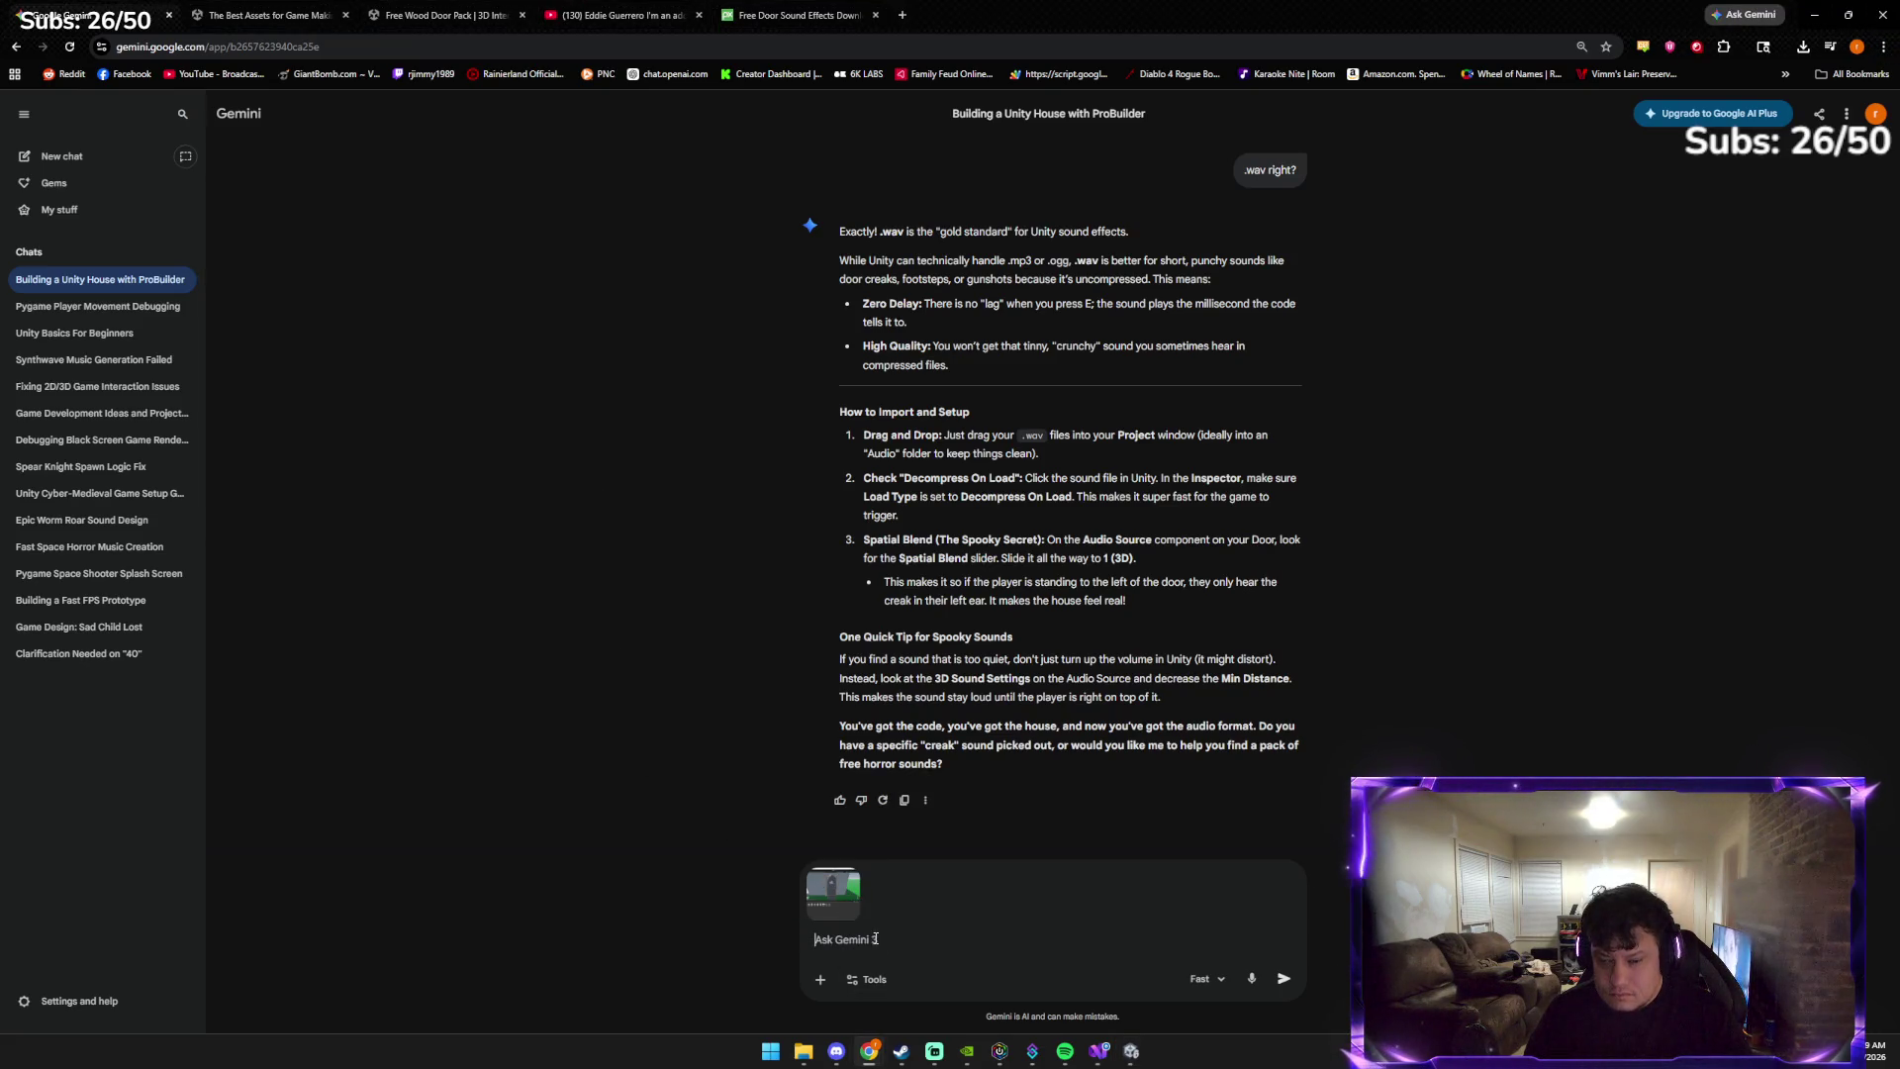
key(ctrl+v)
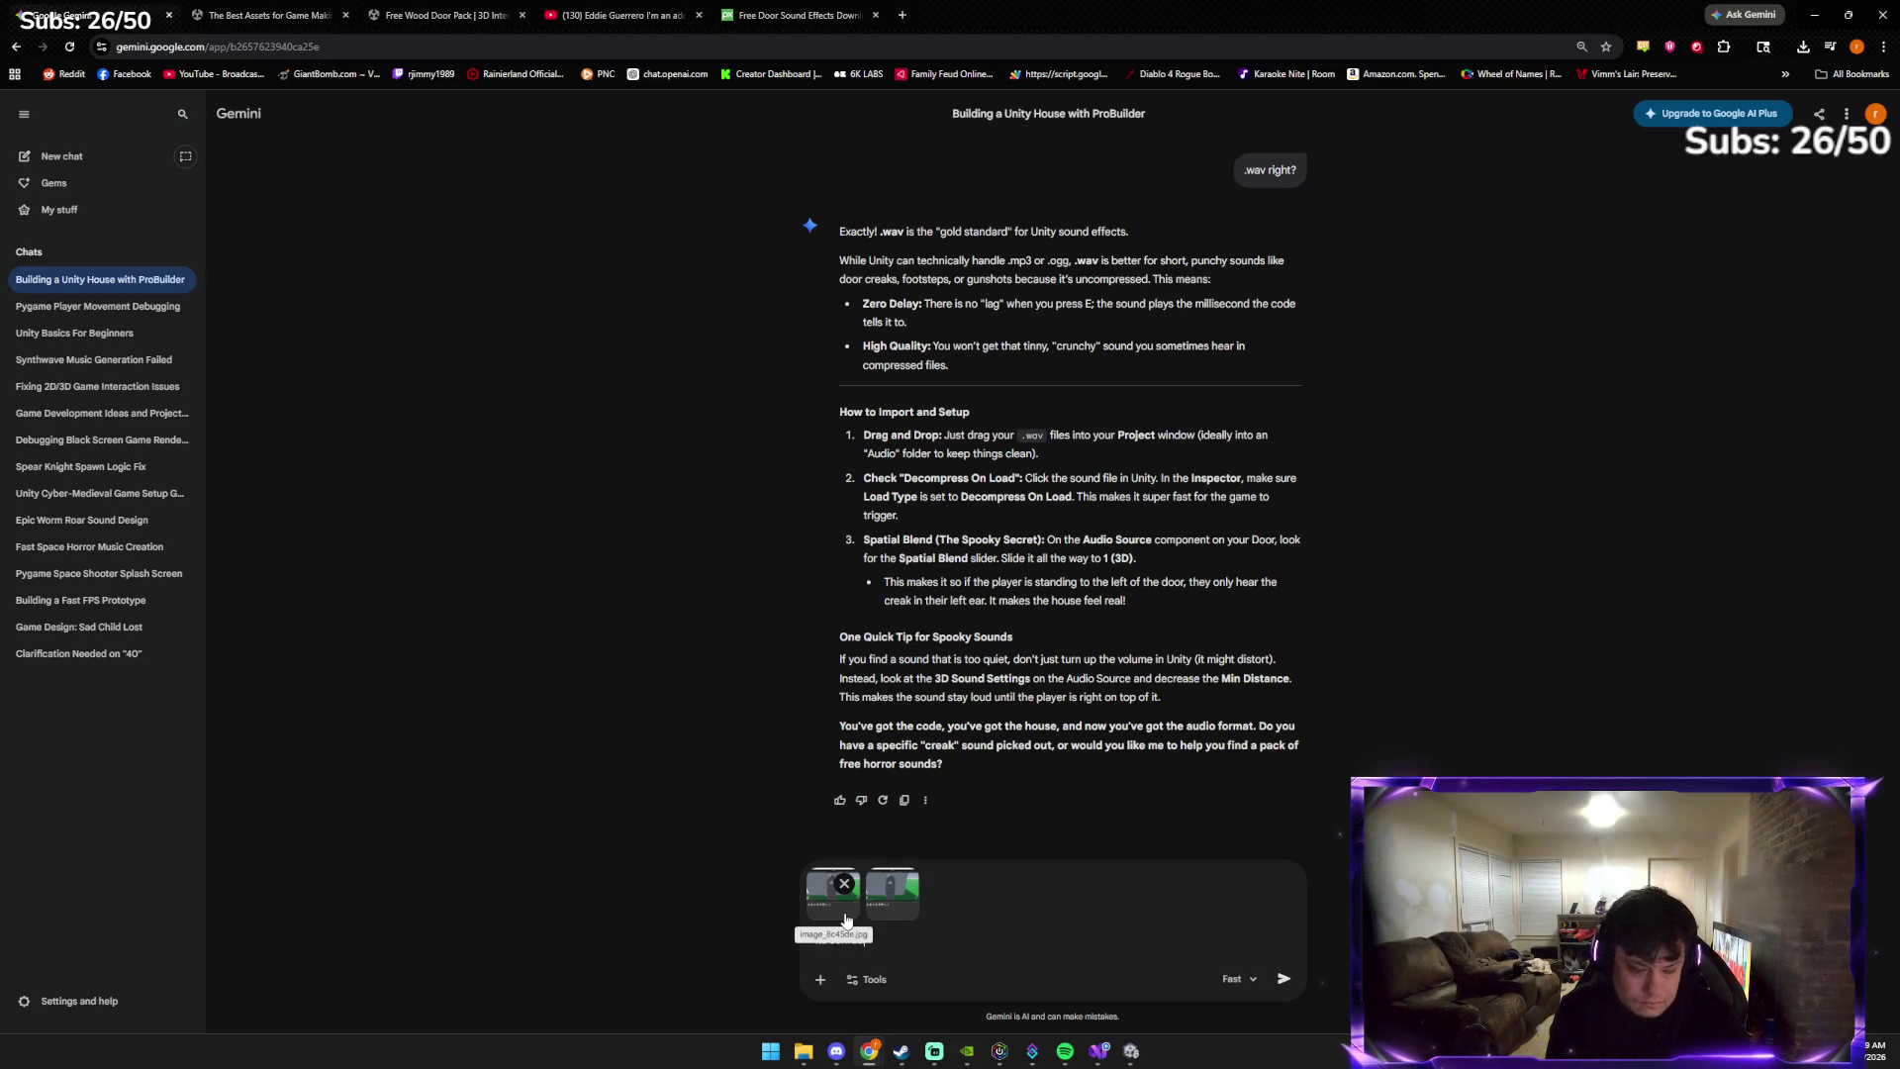
text(im working on which t)
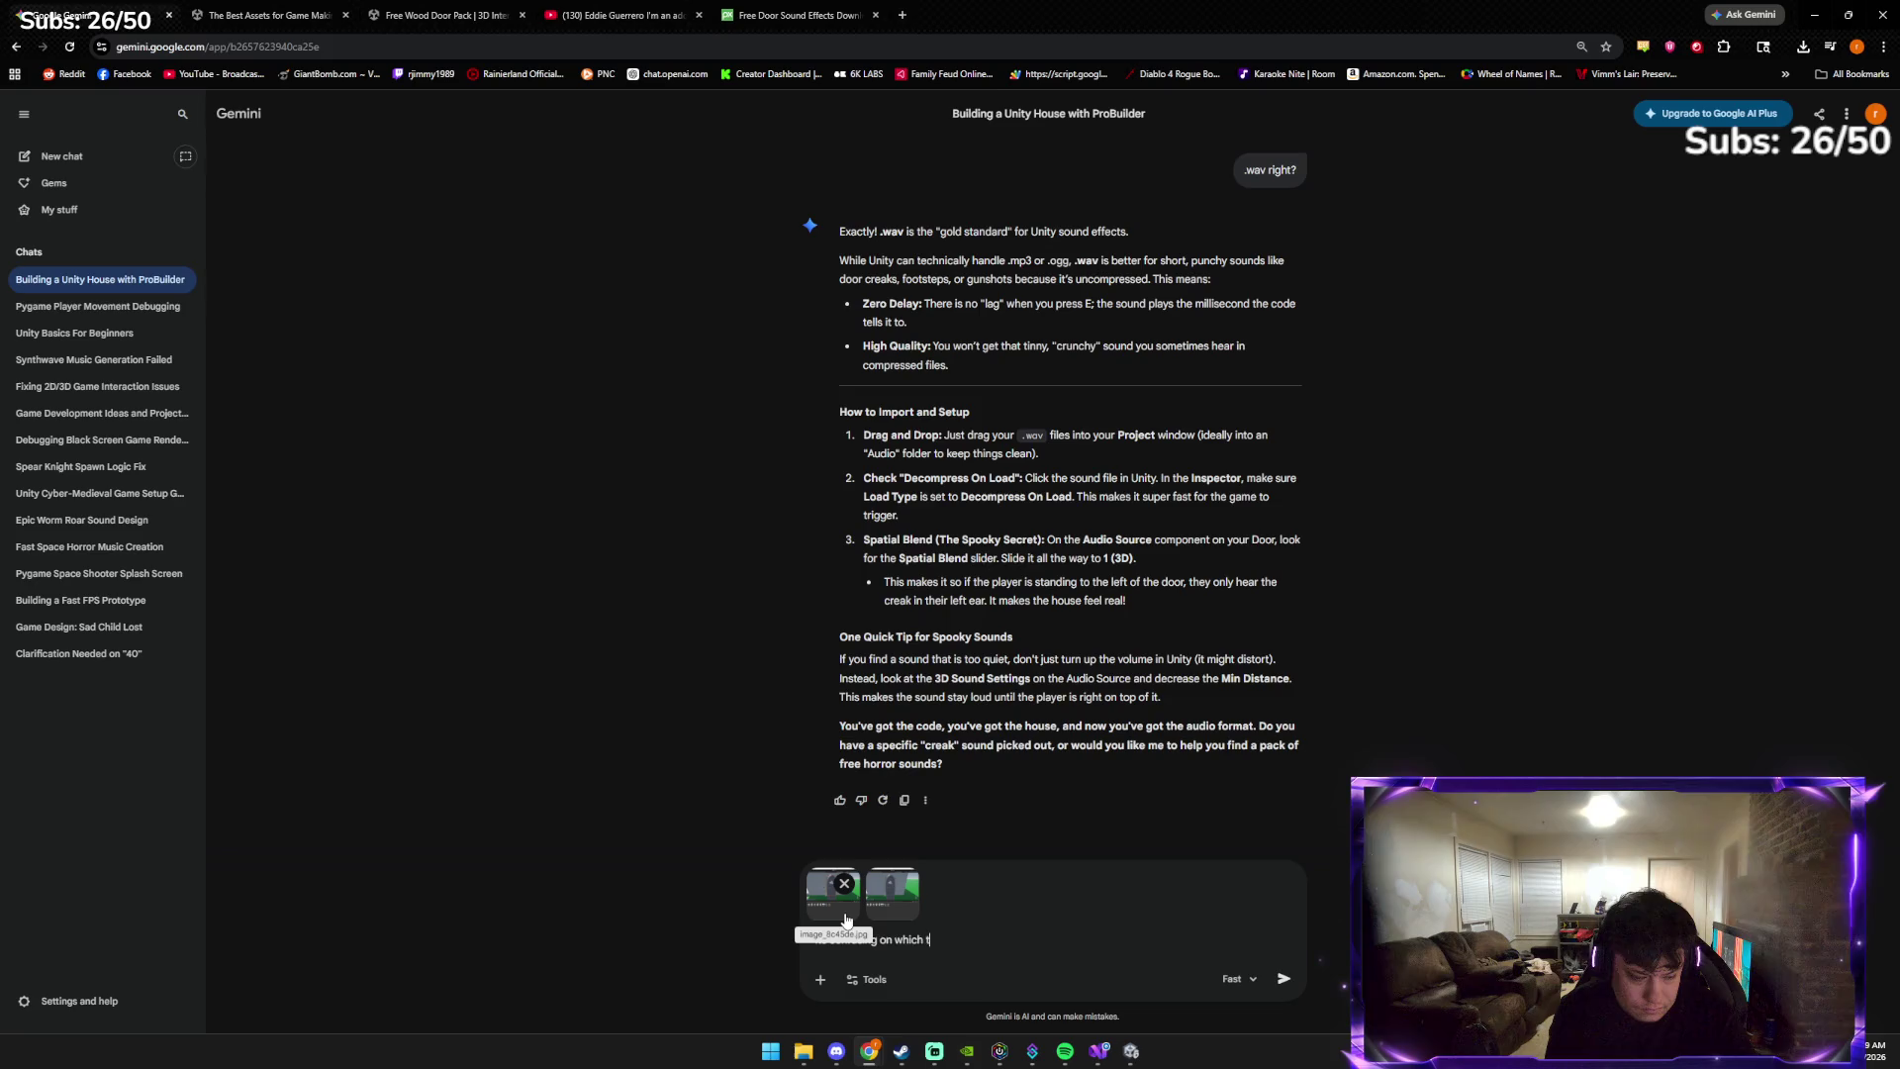
text( it)
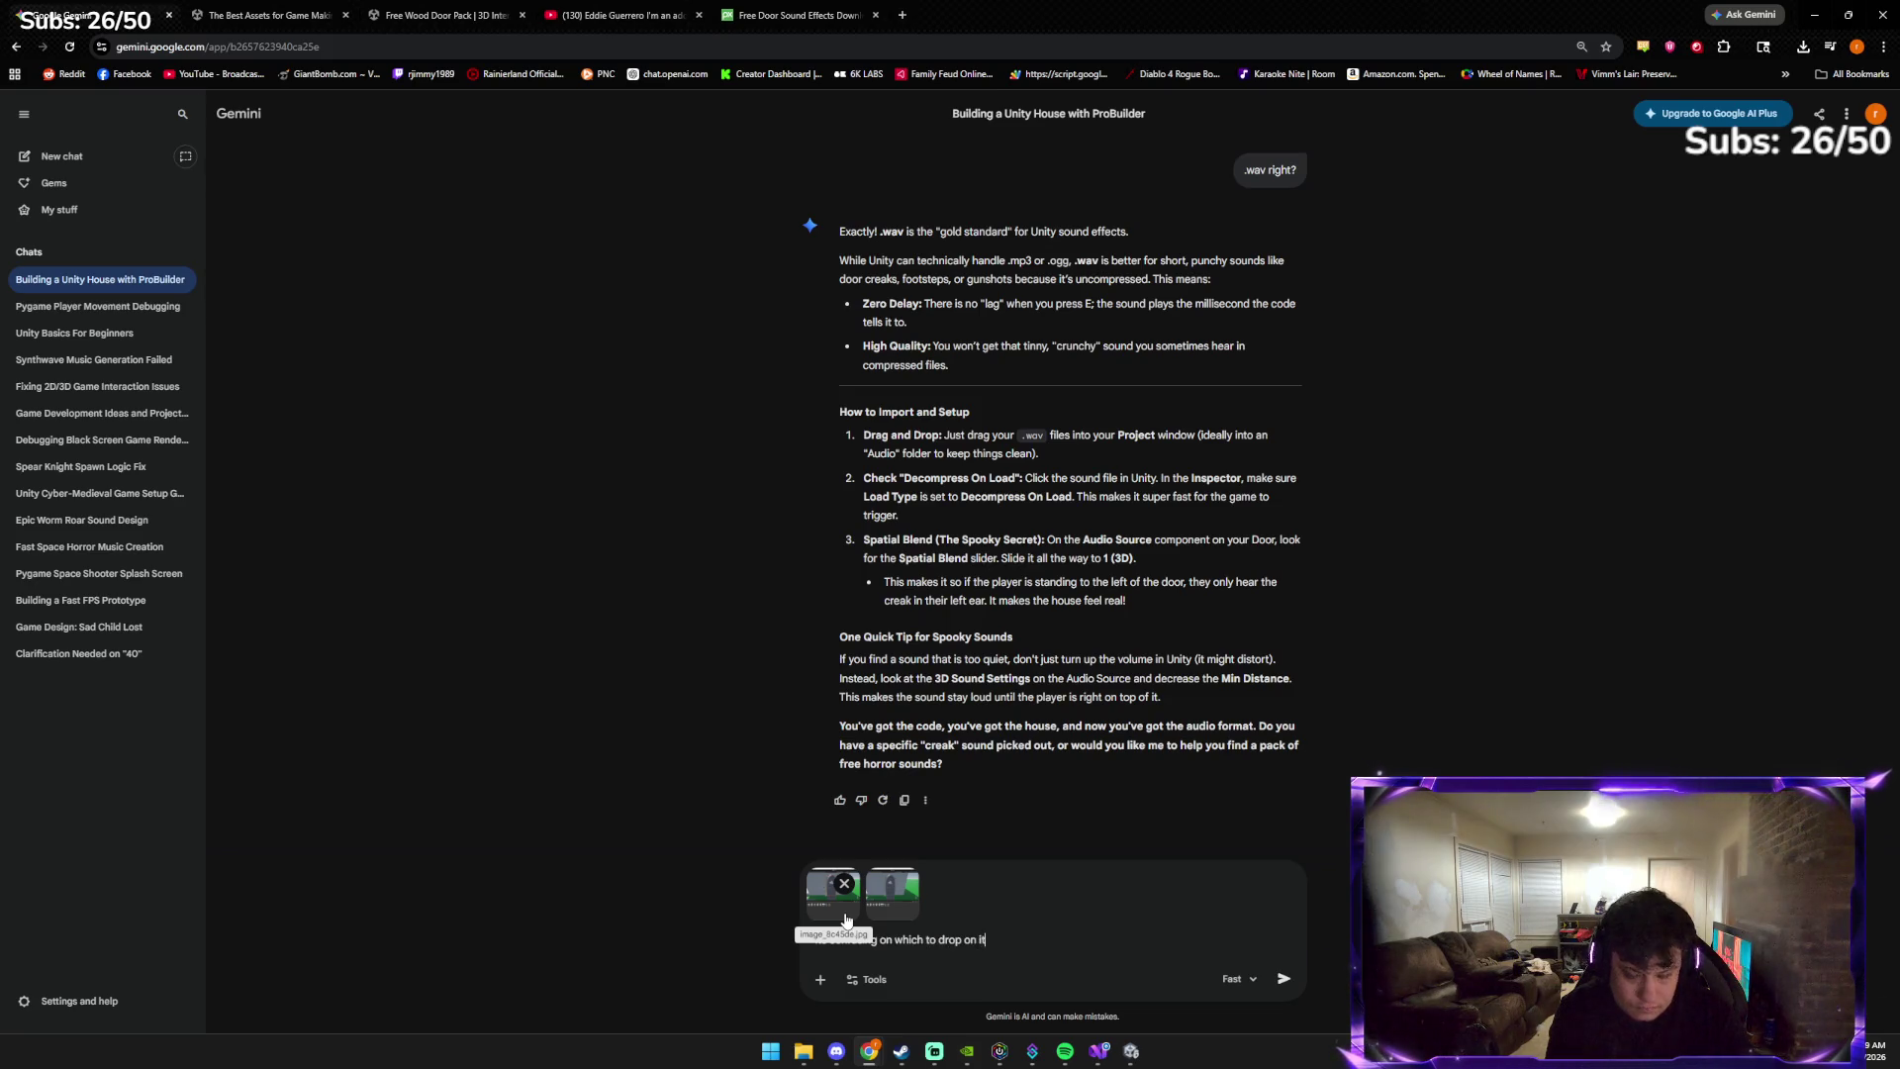
key(Return)
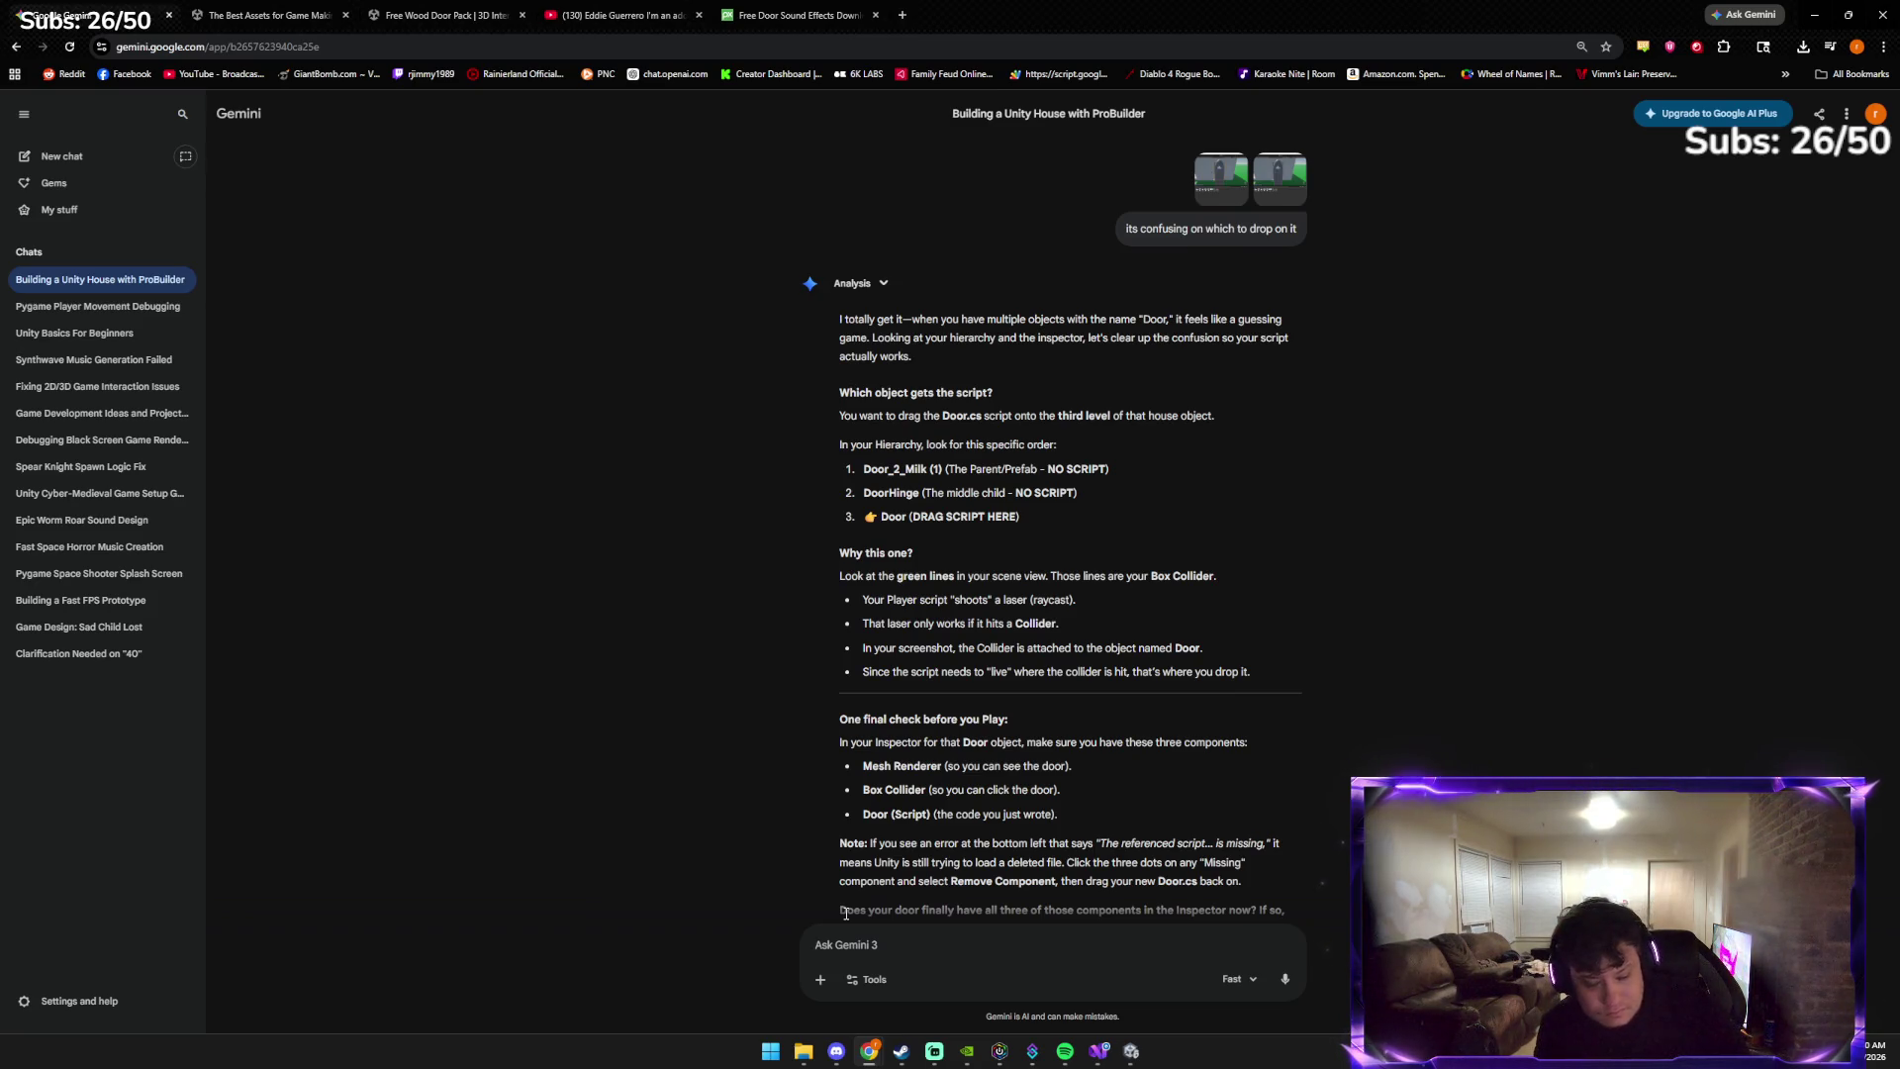
Send Gemini the follow-up 'NO THE SOUND' to clarify the question was about audio
key(Tab)
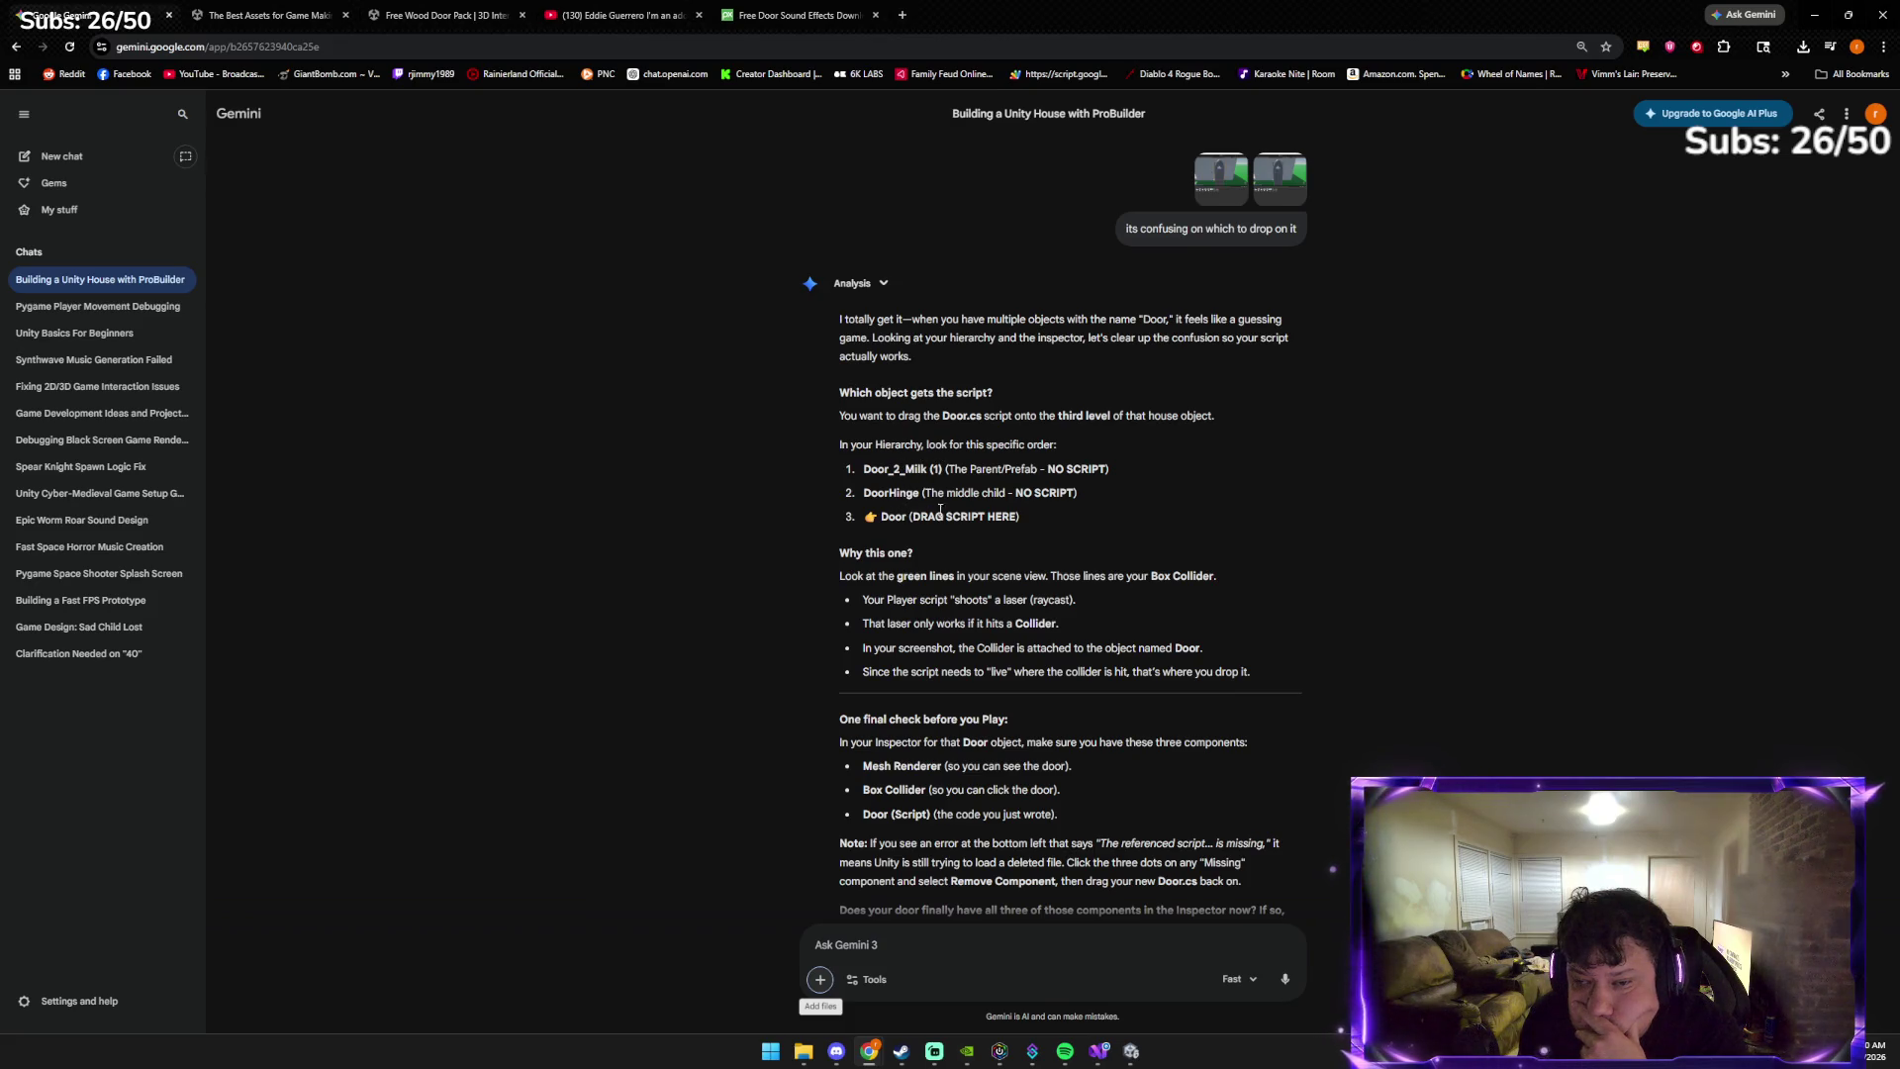
scroll(916, 525, down, 1)
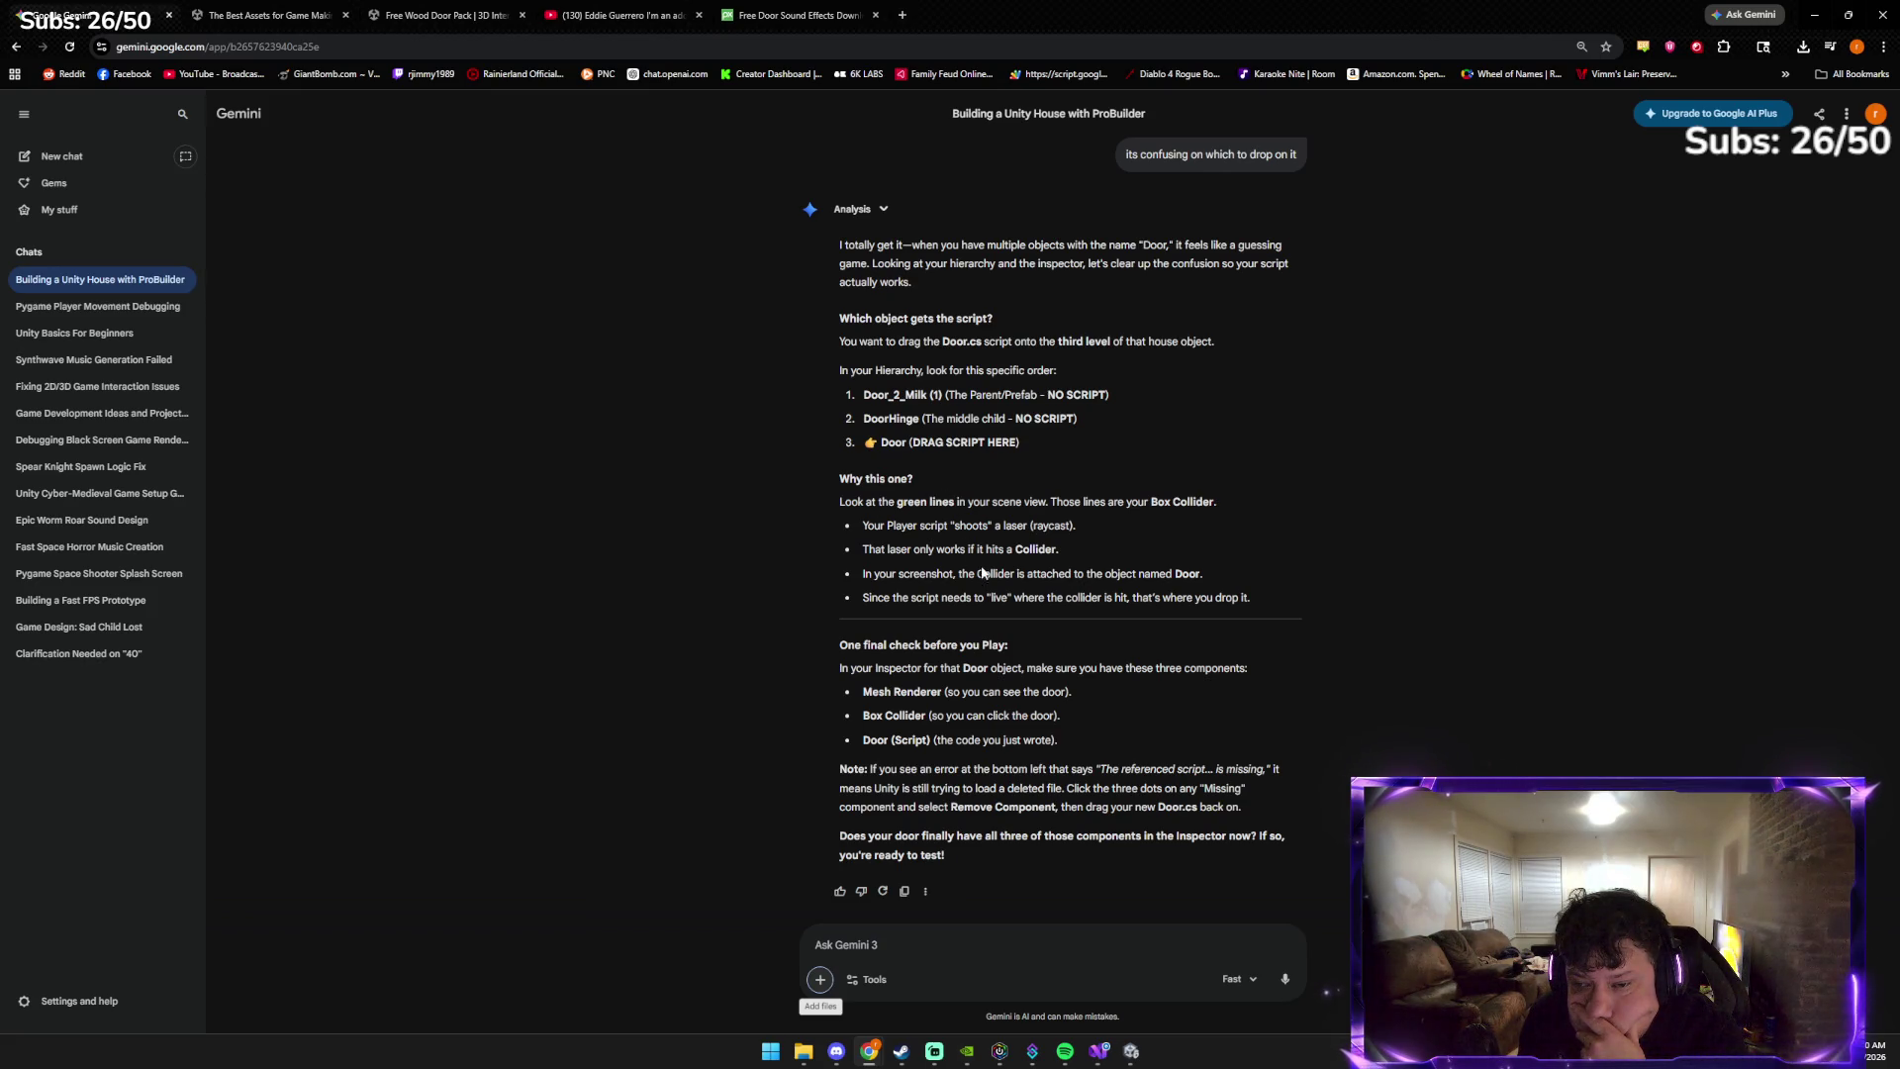
click(881, 945)
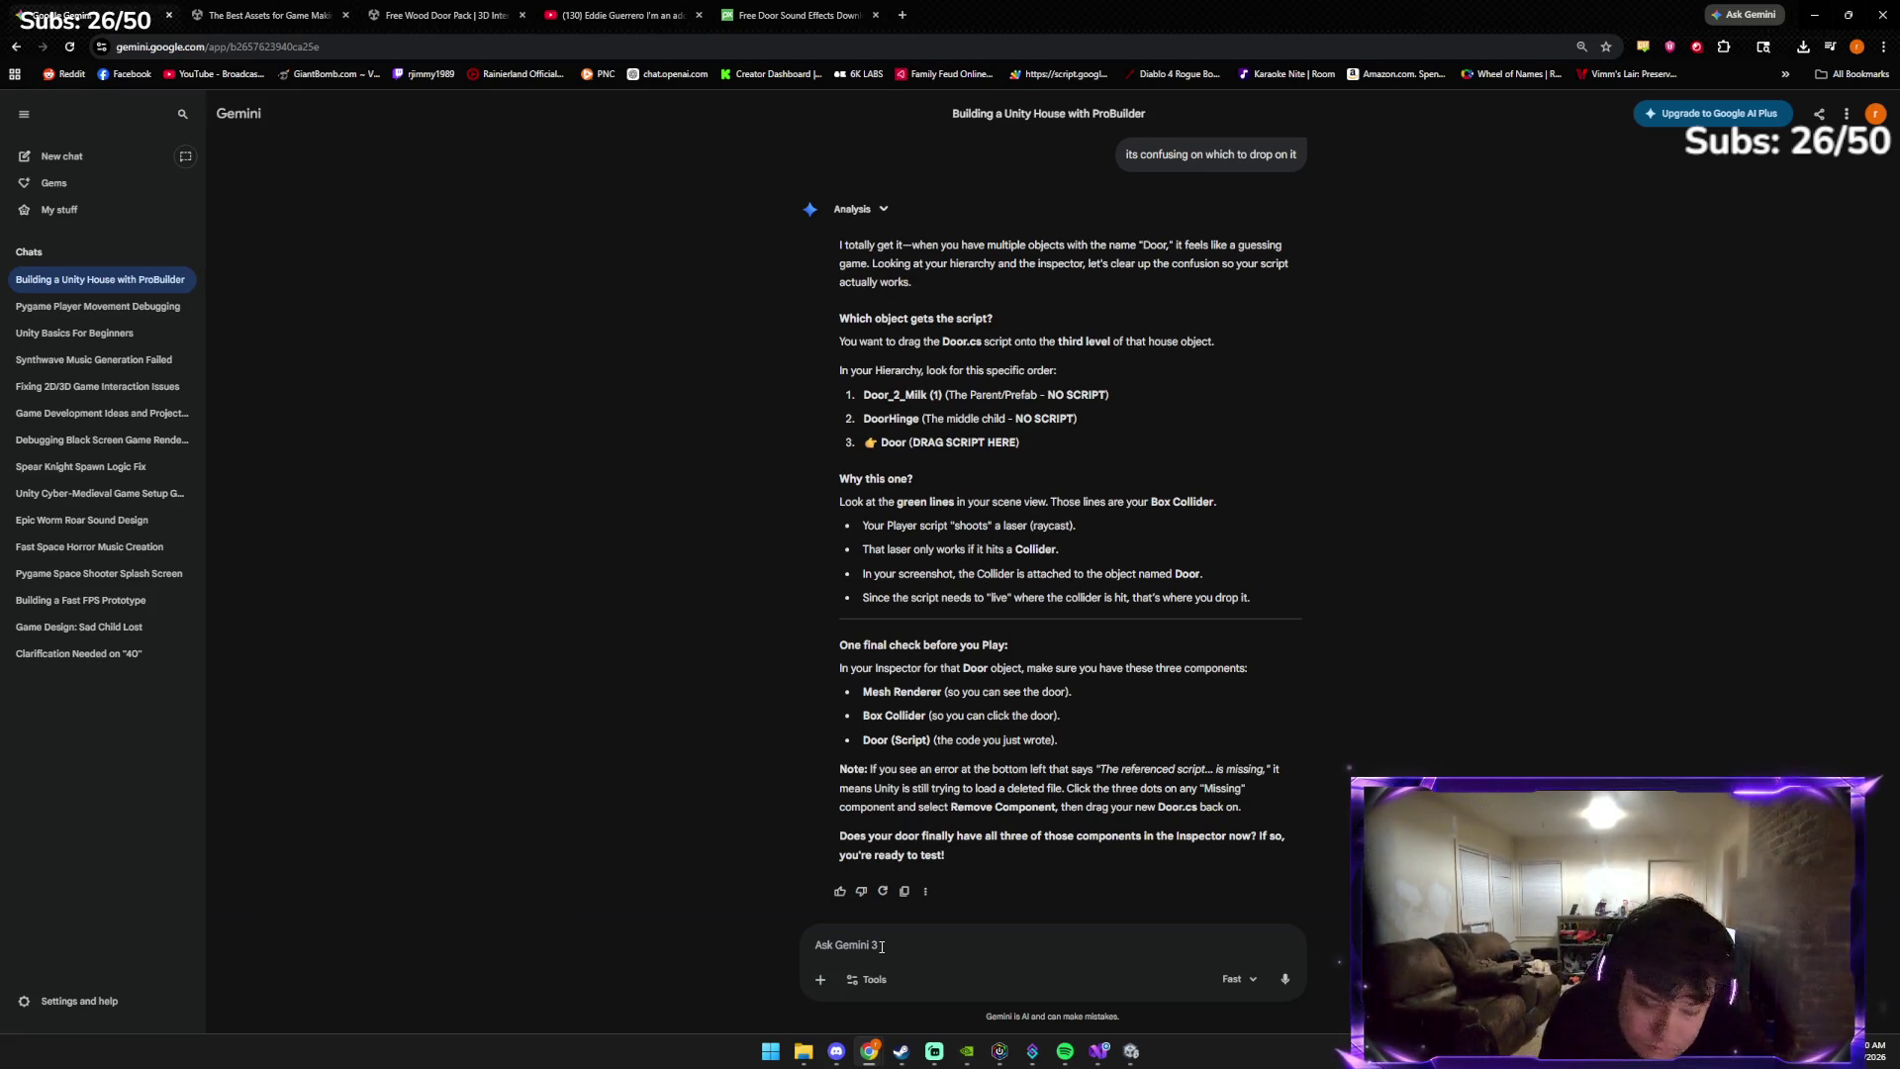
text(NO THE S)
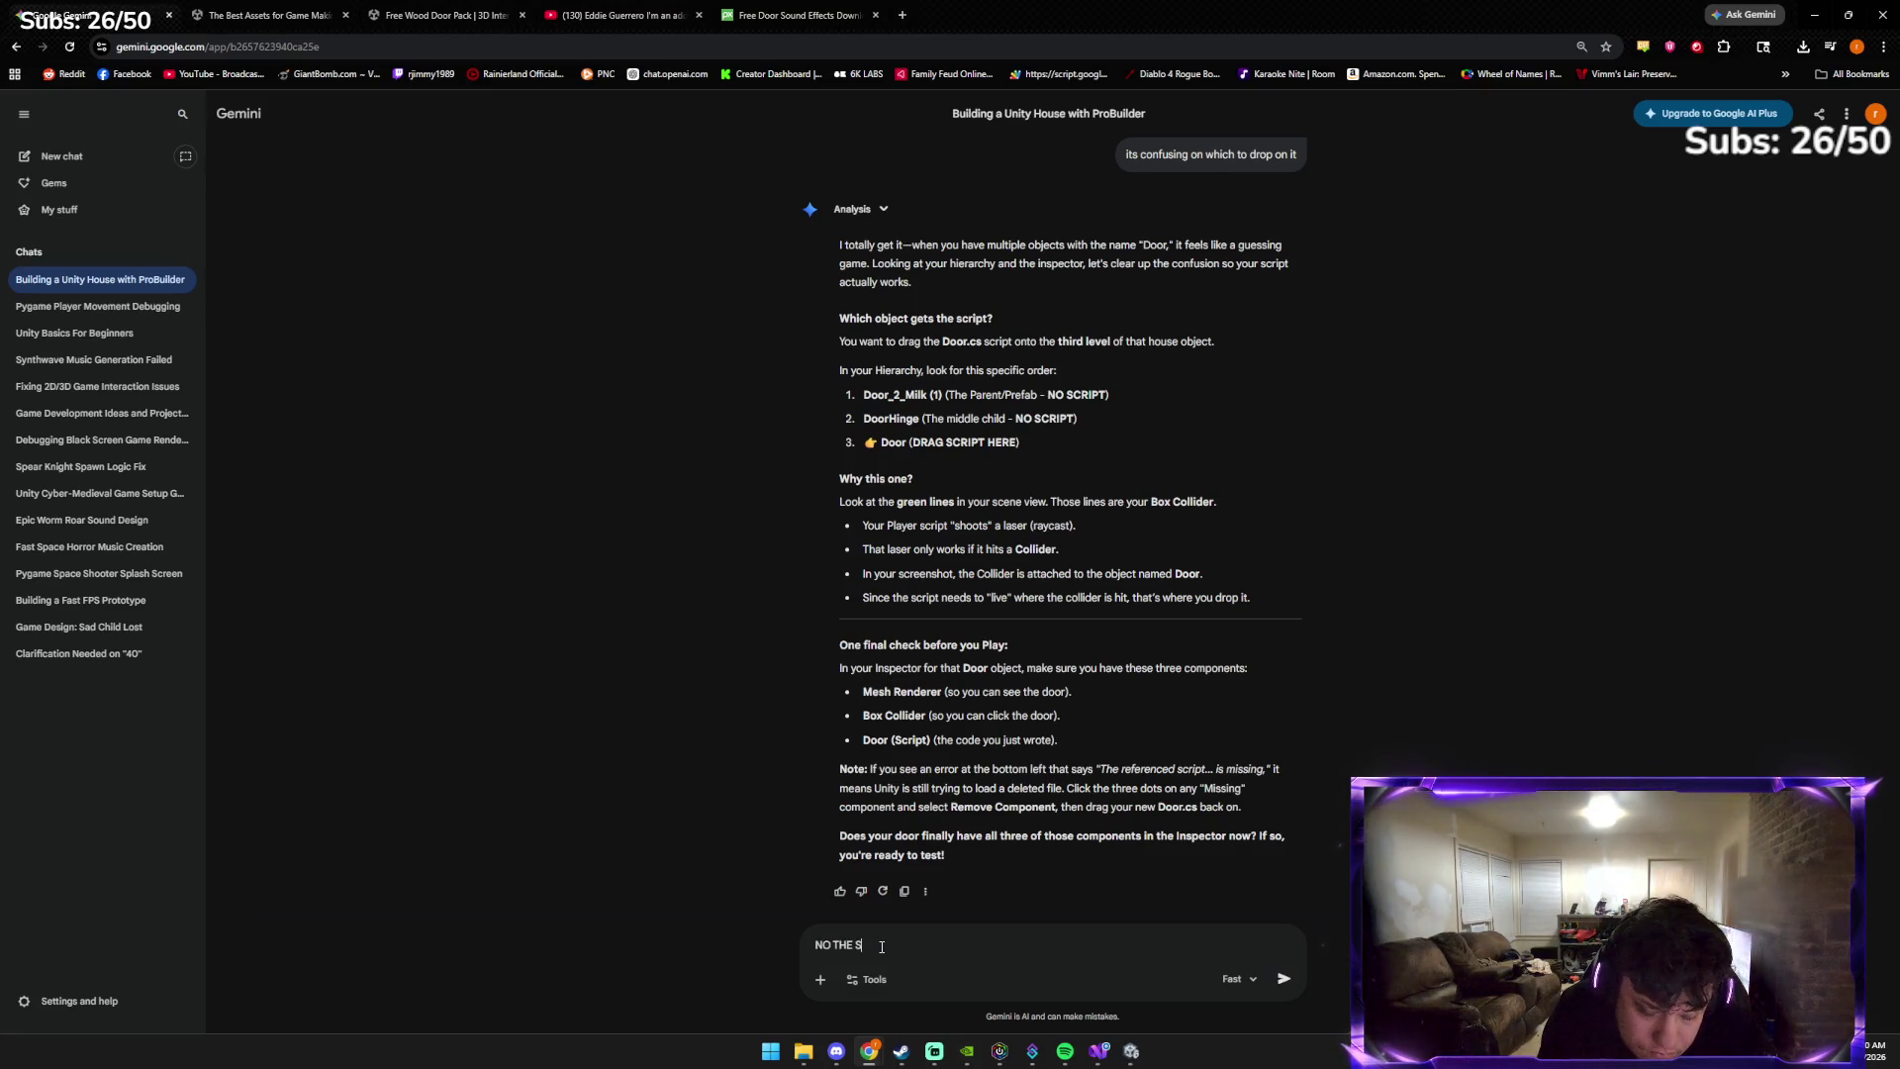
text(OUND)
key(Return)
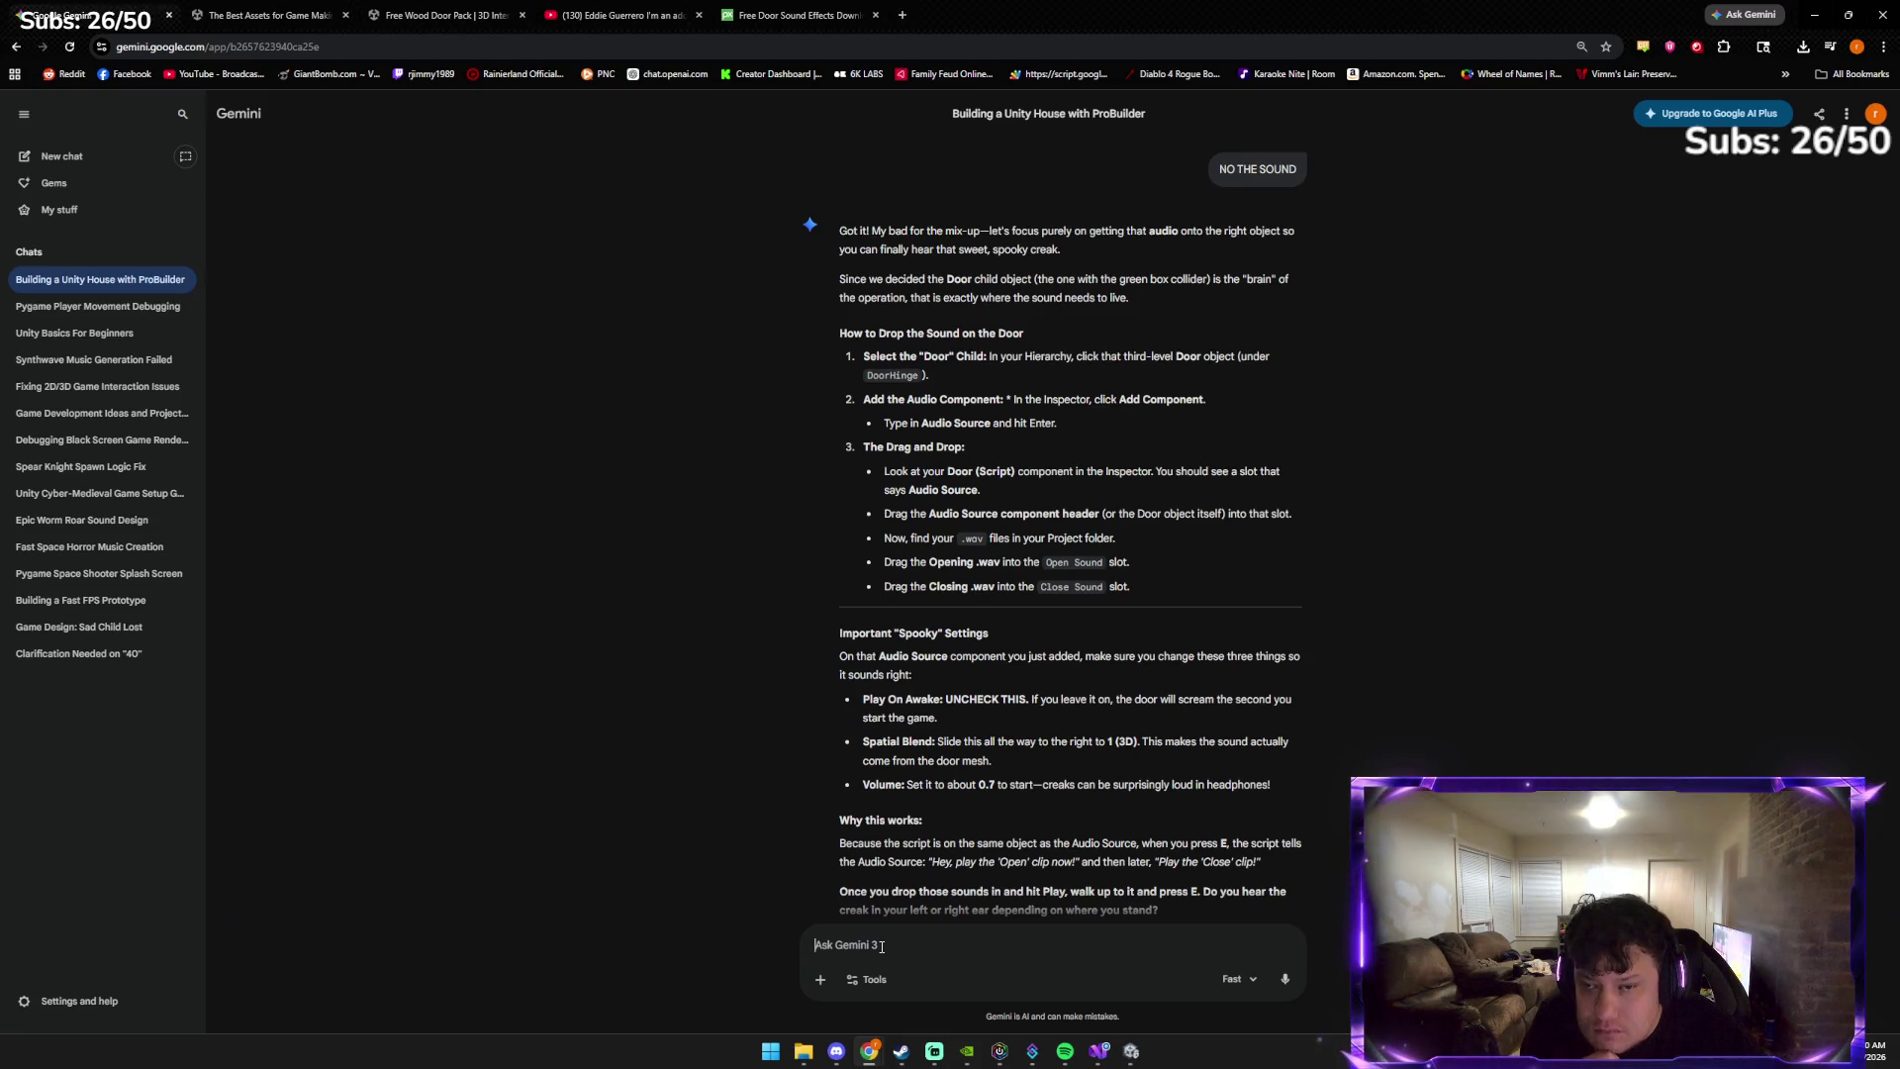
Assign the soundreality-opening-door-411632 clip to the Door child's Audio Source
key(alt+Tab)
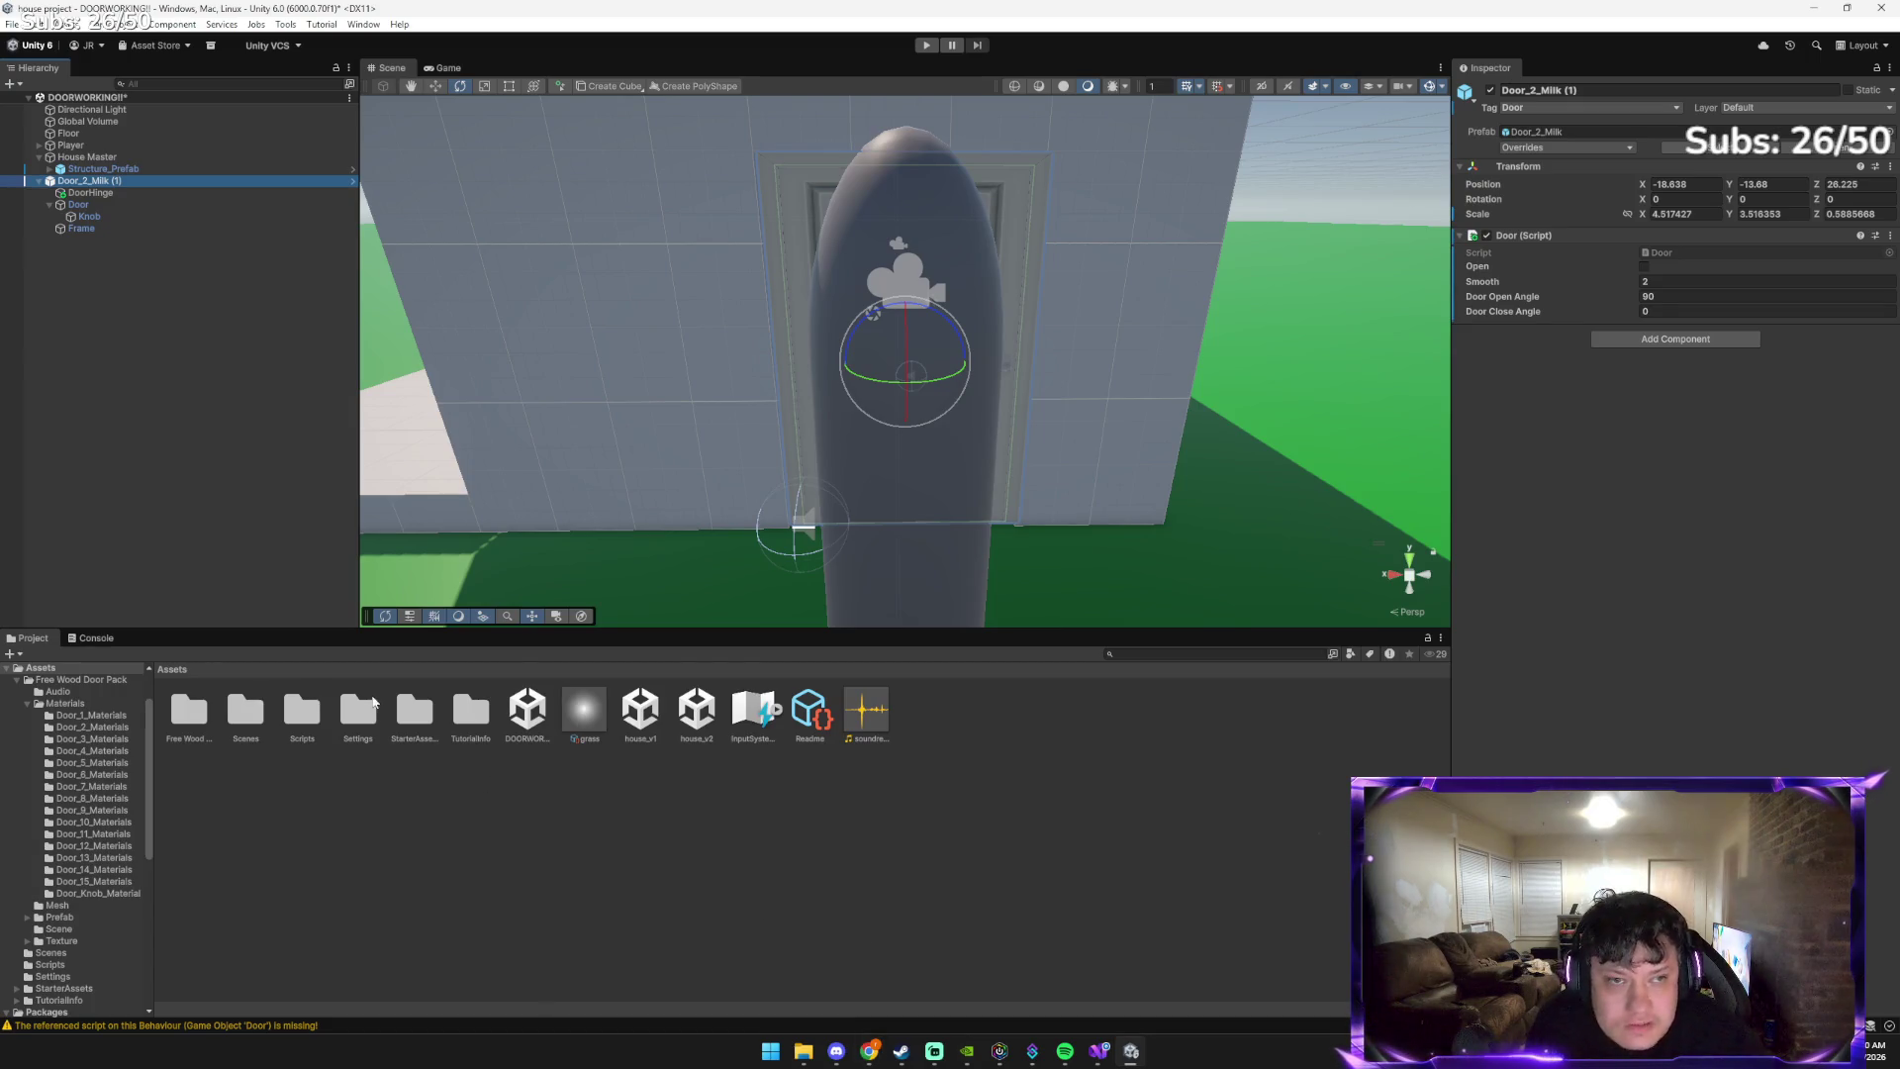
click(78, 204)
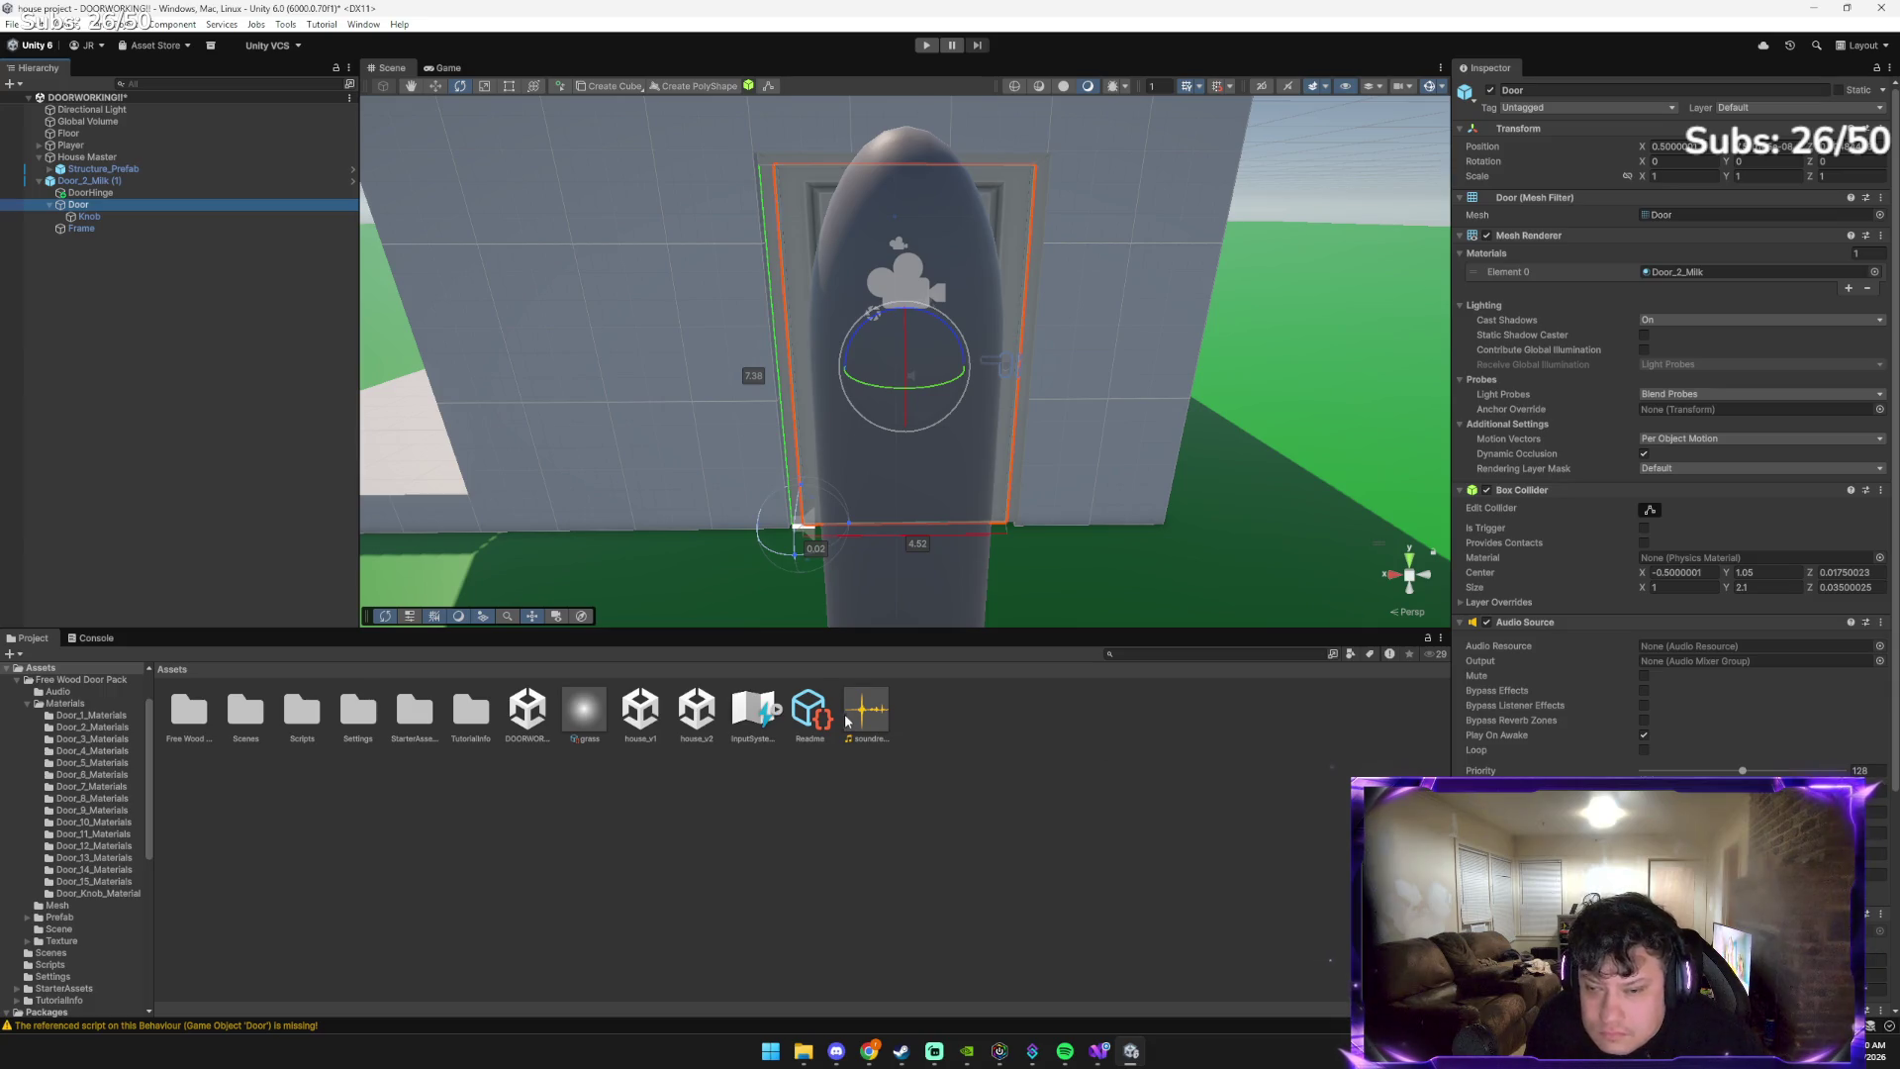
mouse_move(846, 721)
mouse_down()
mouse_move(1167, 823)
mouse_move(1710, 683)
mouse_move(1710, 650)
mouse_move(1732, 654)
mouse_up()
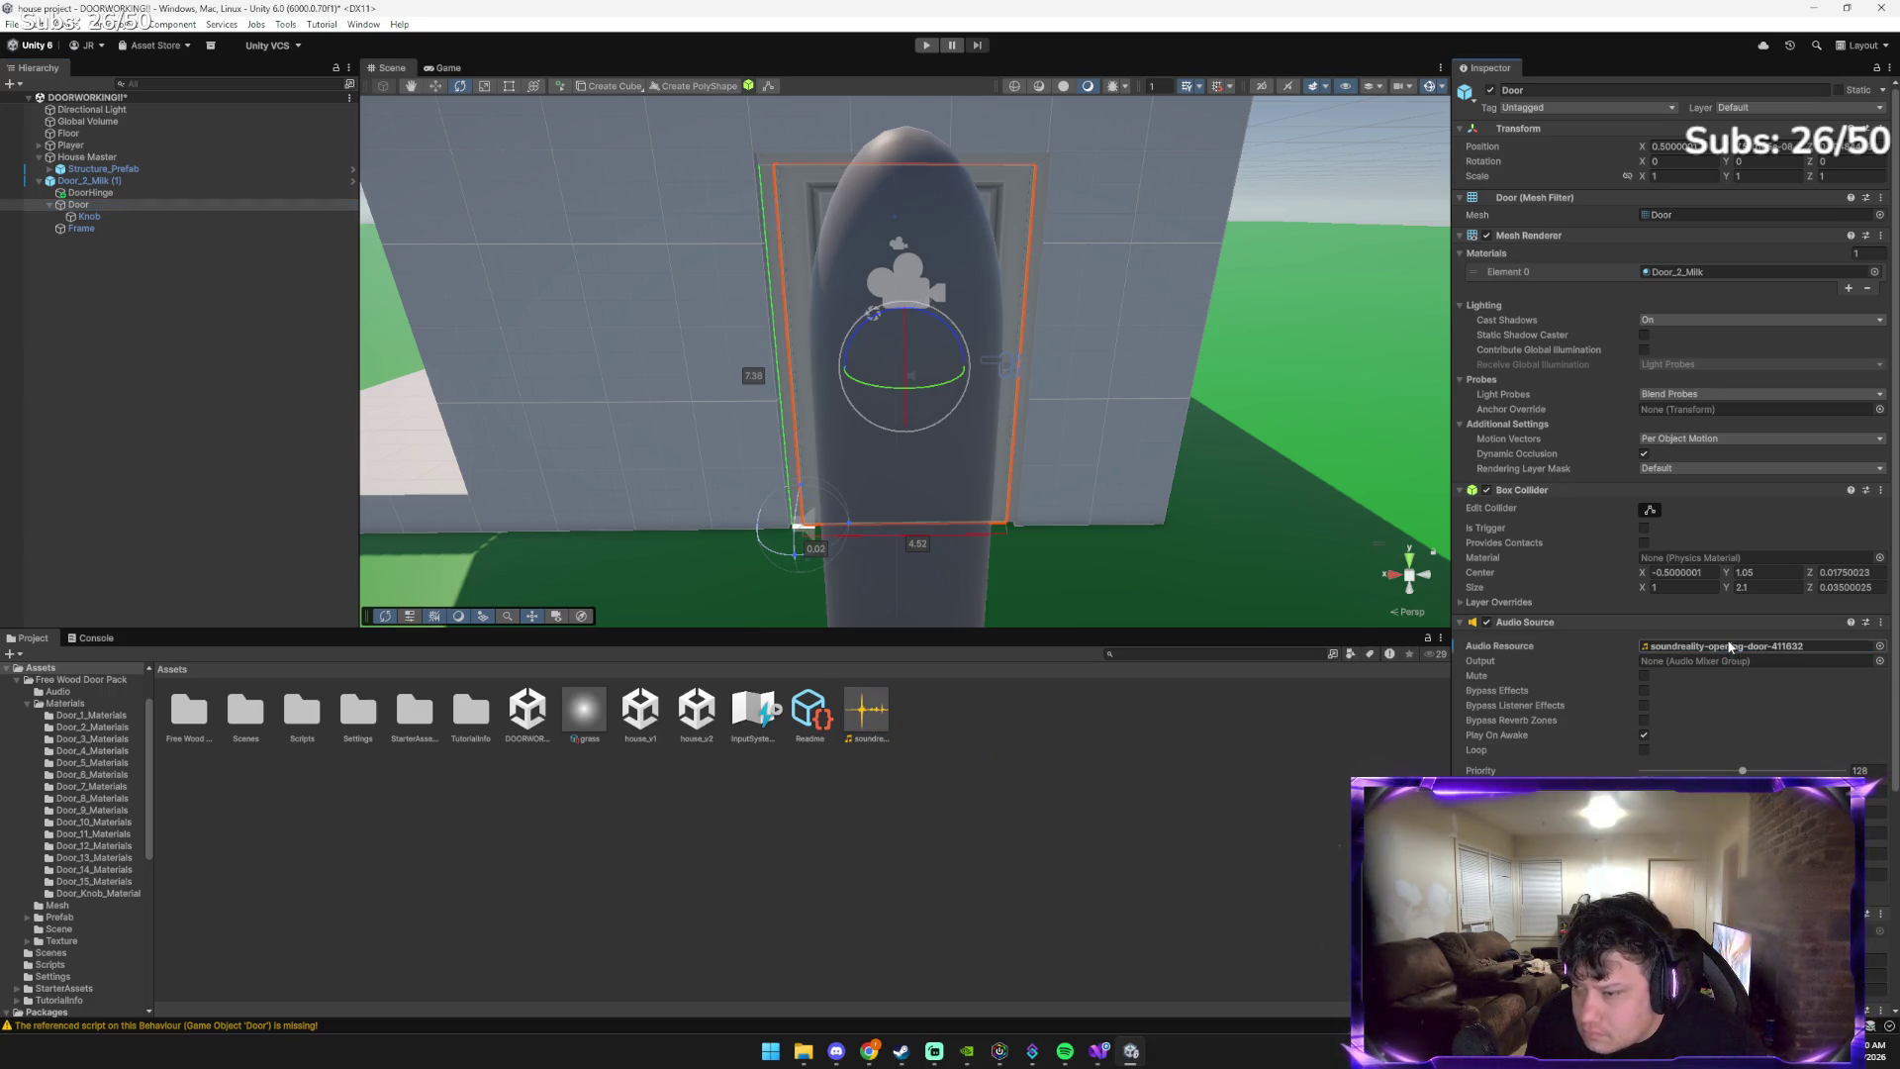
Play-test the house, walking to the door and swinging it open and closed, then stop
click(926, 45)
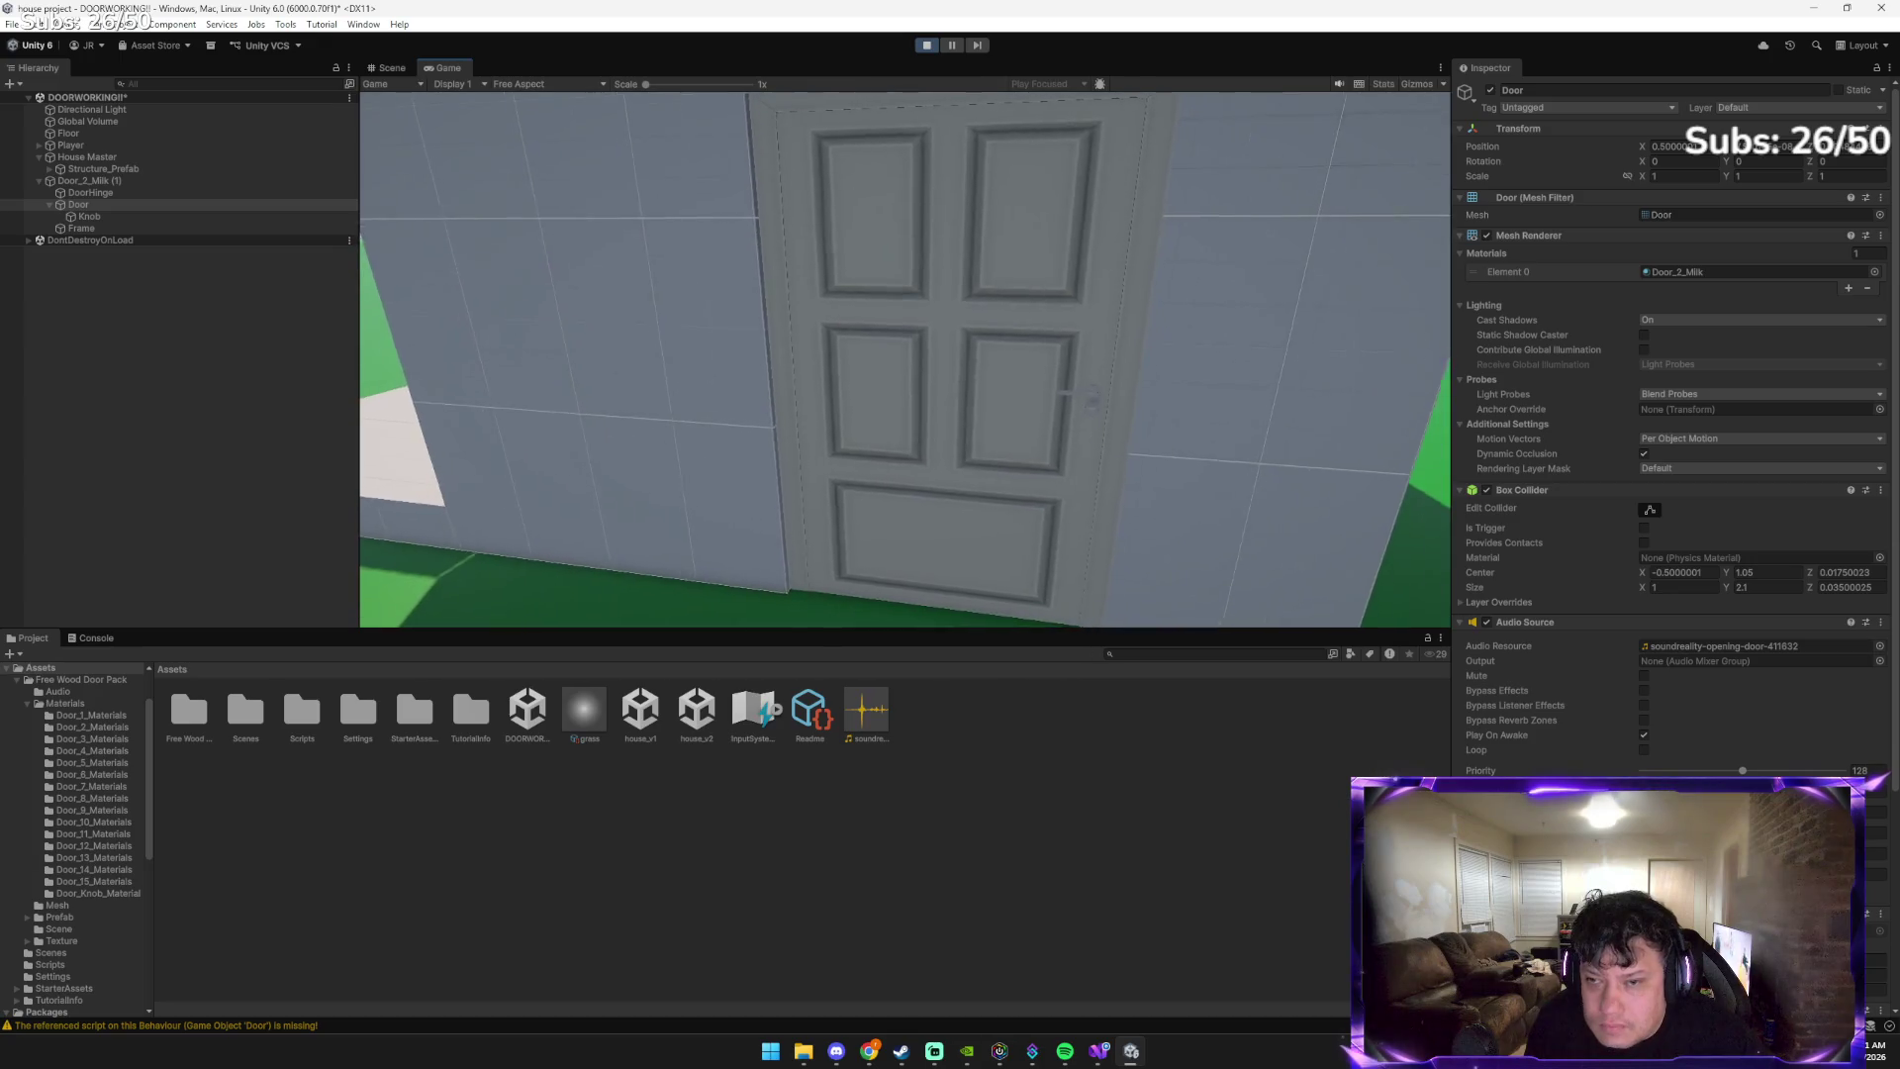
key(w)
key(e)
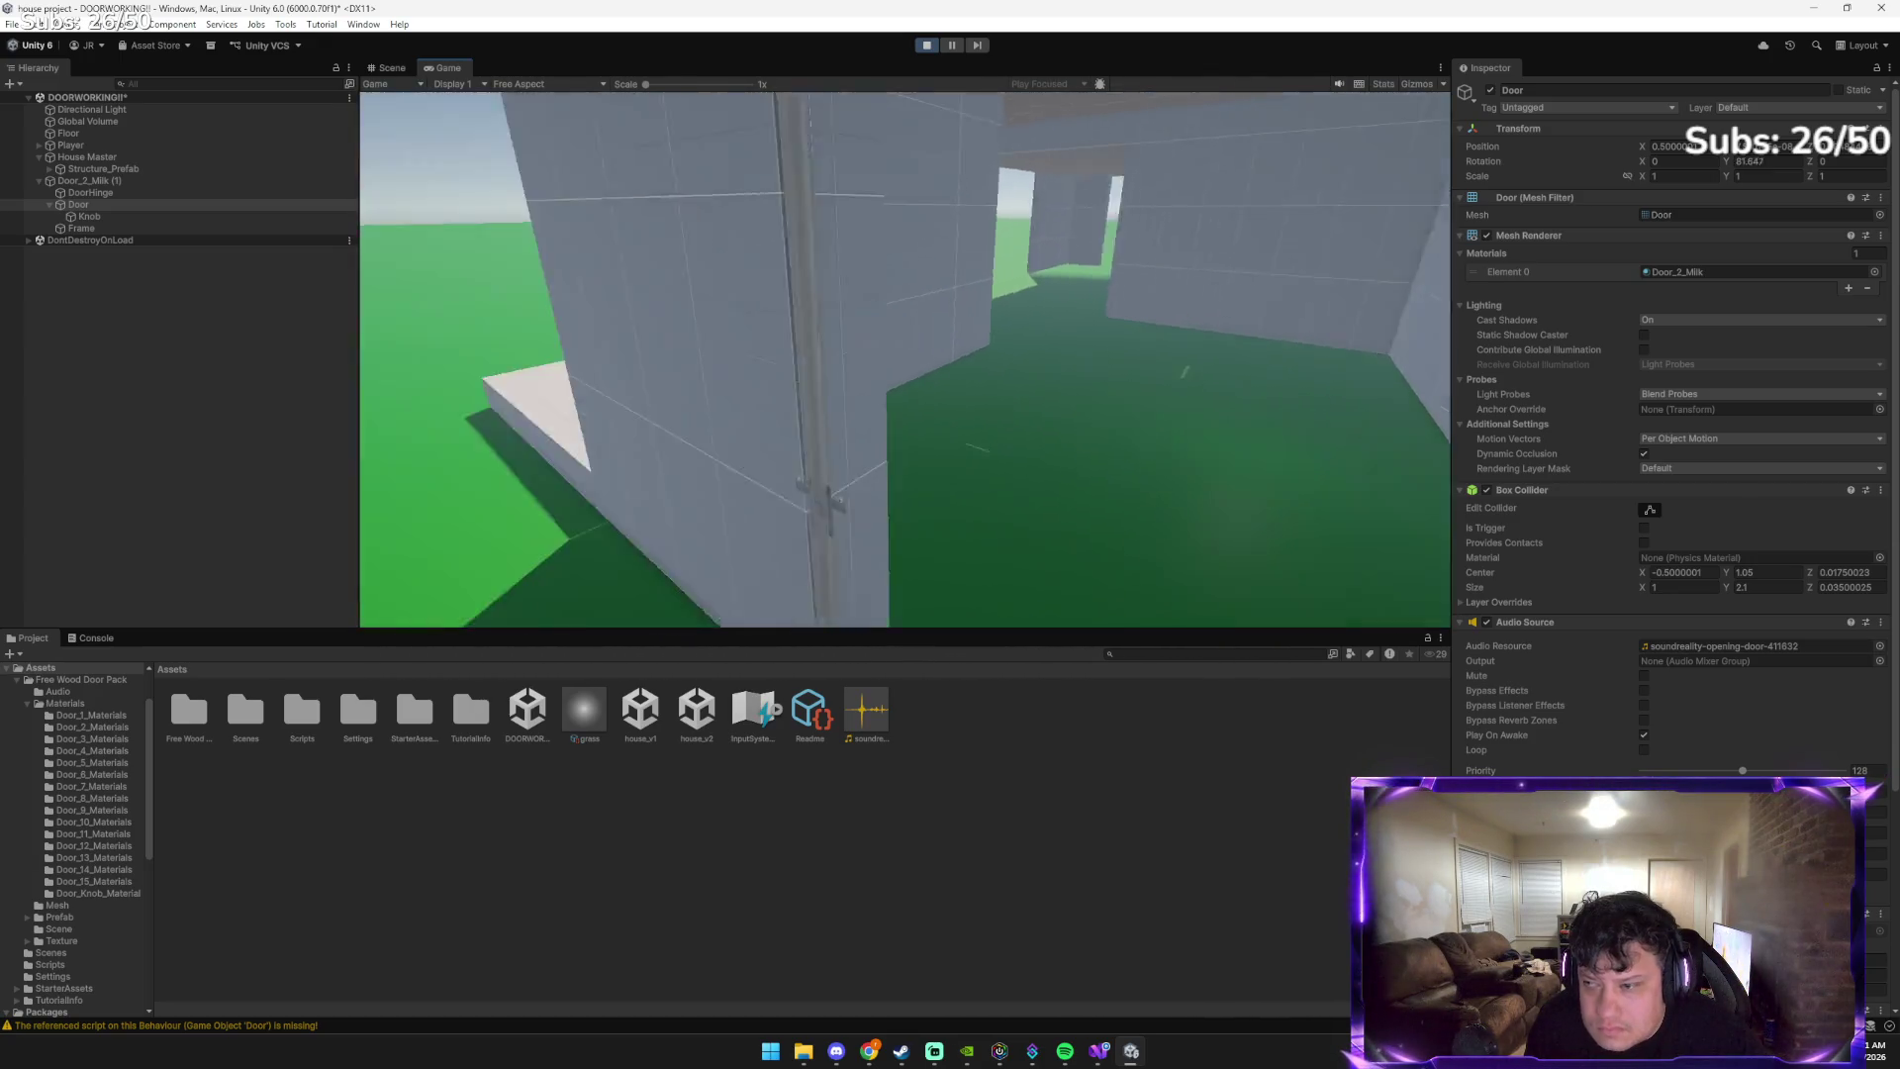
key(e)
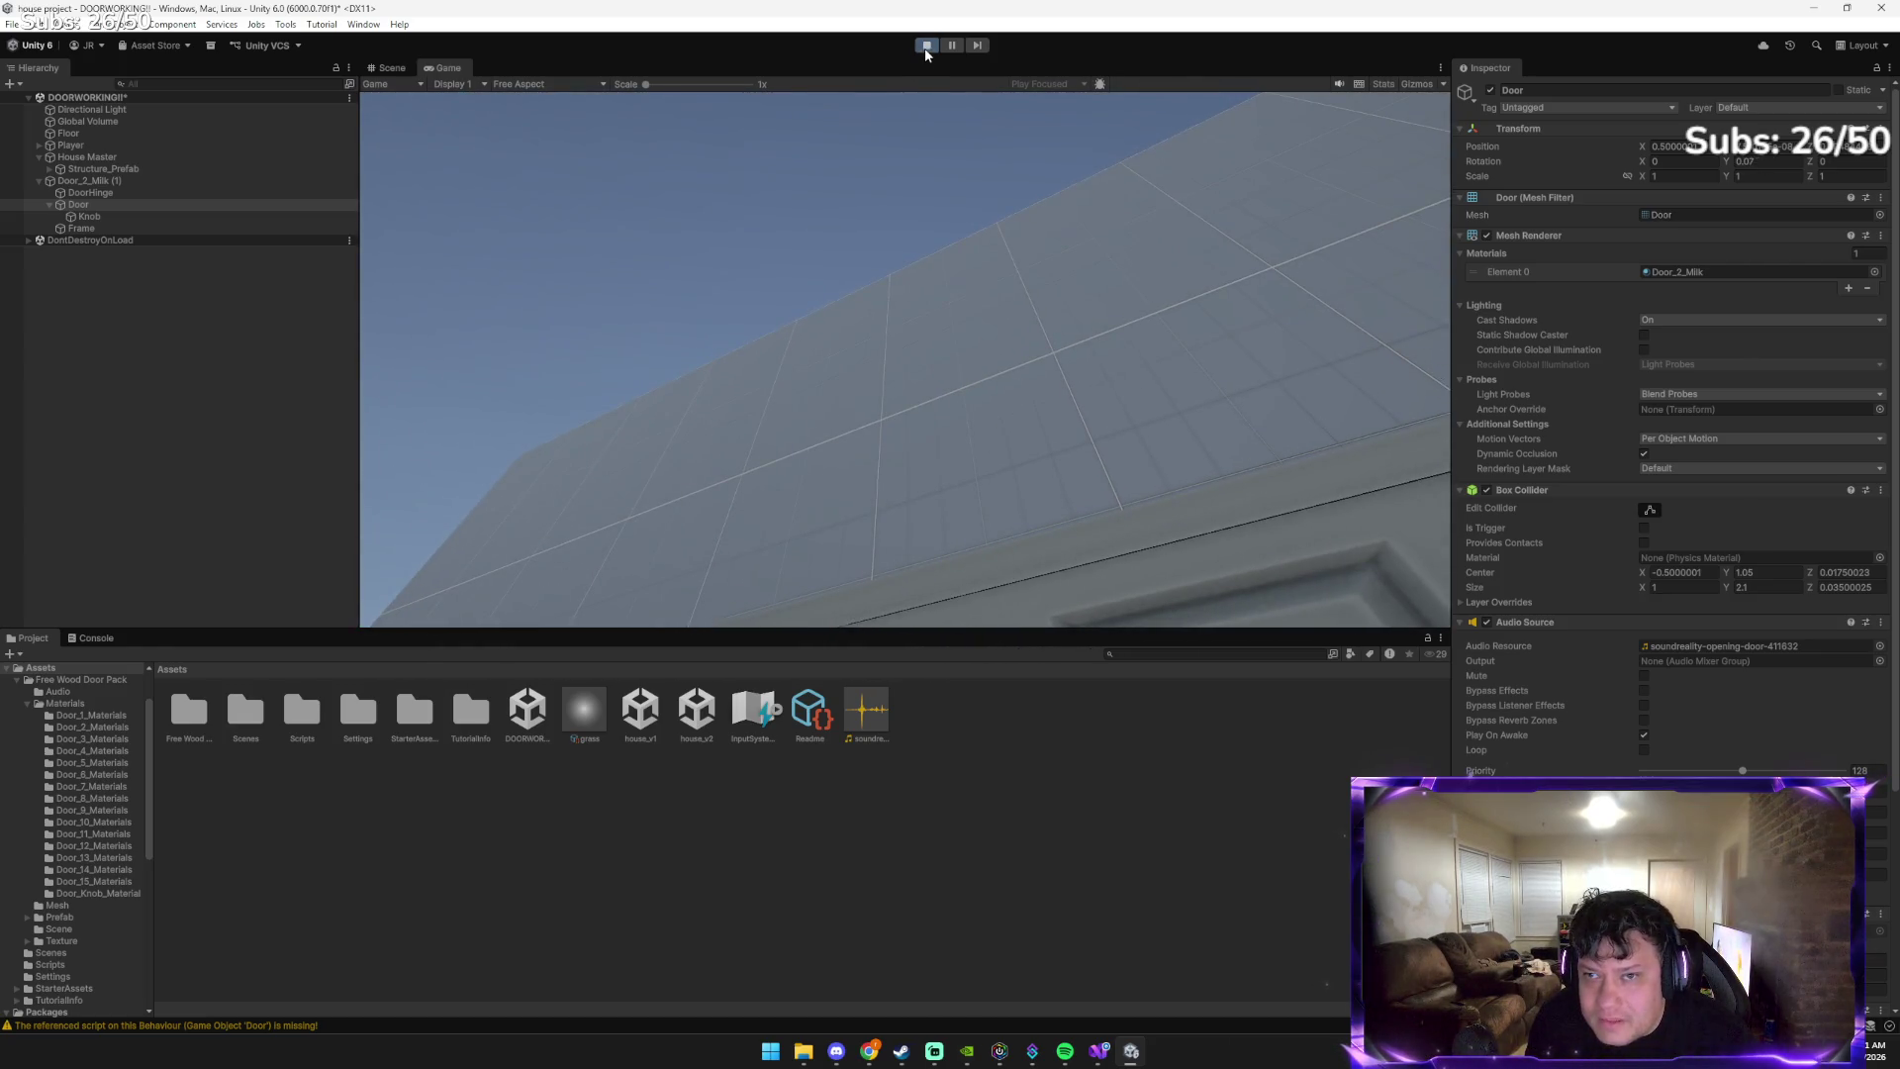
click(924, 47)
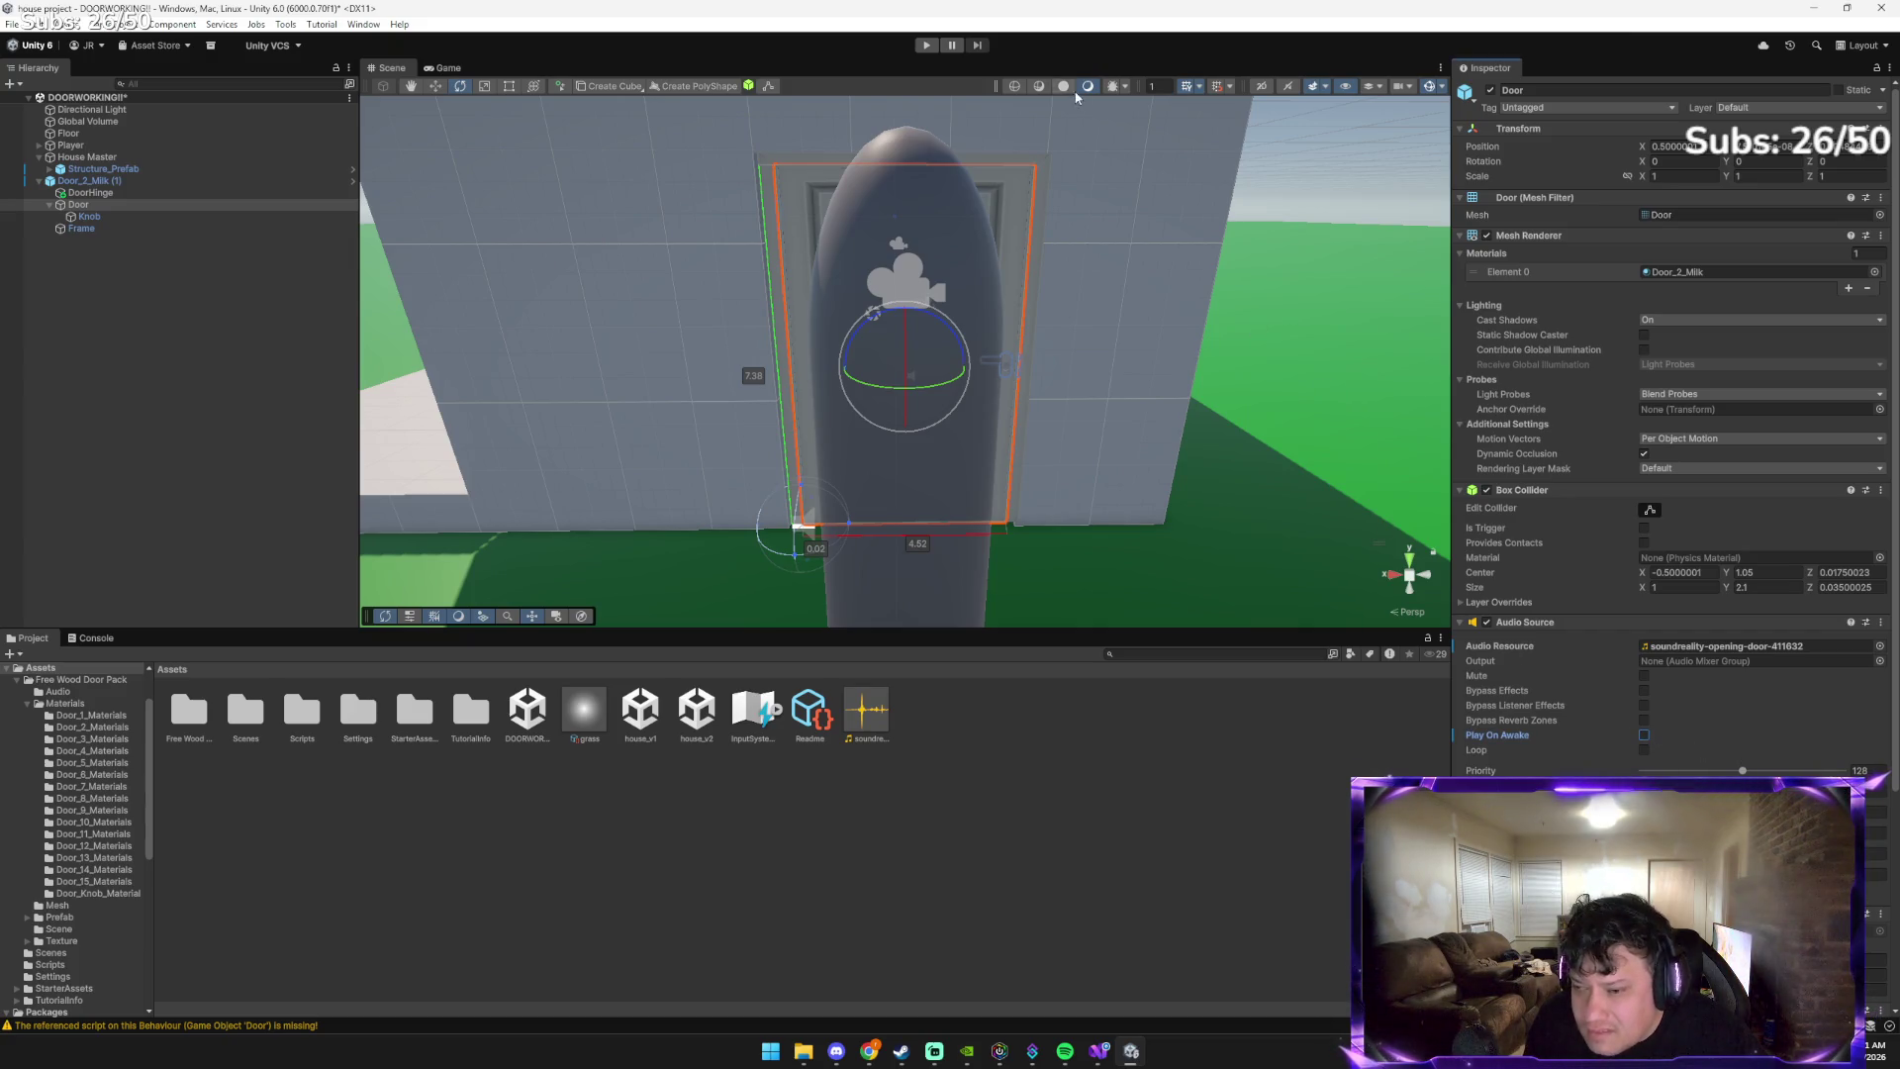
Run a second Play-mode test, opening and closing the door again before stopping
click(928, 47)
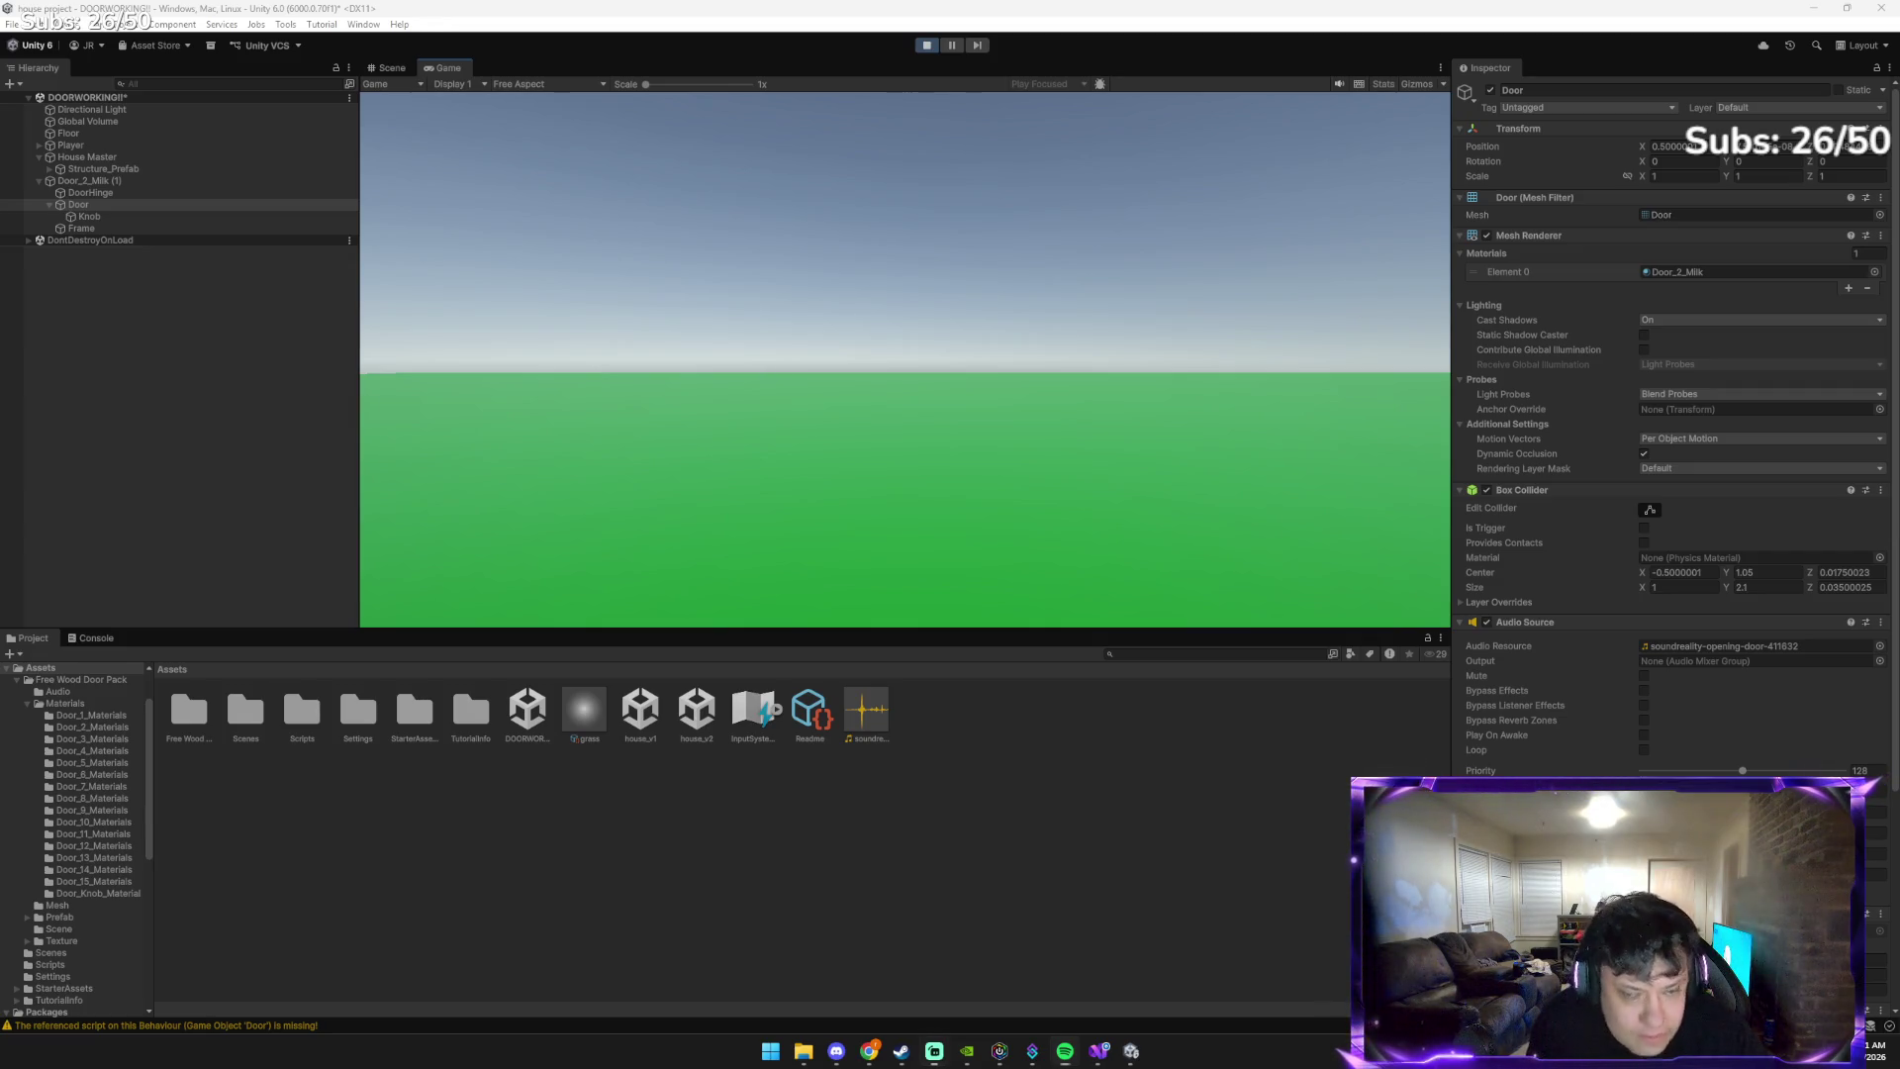
key(w)
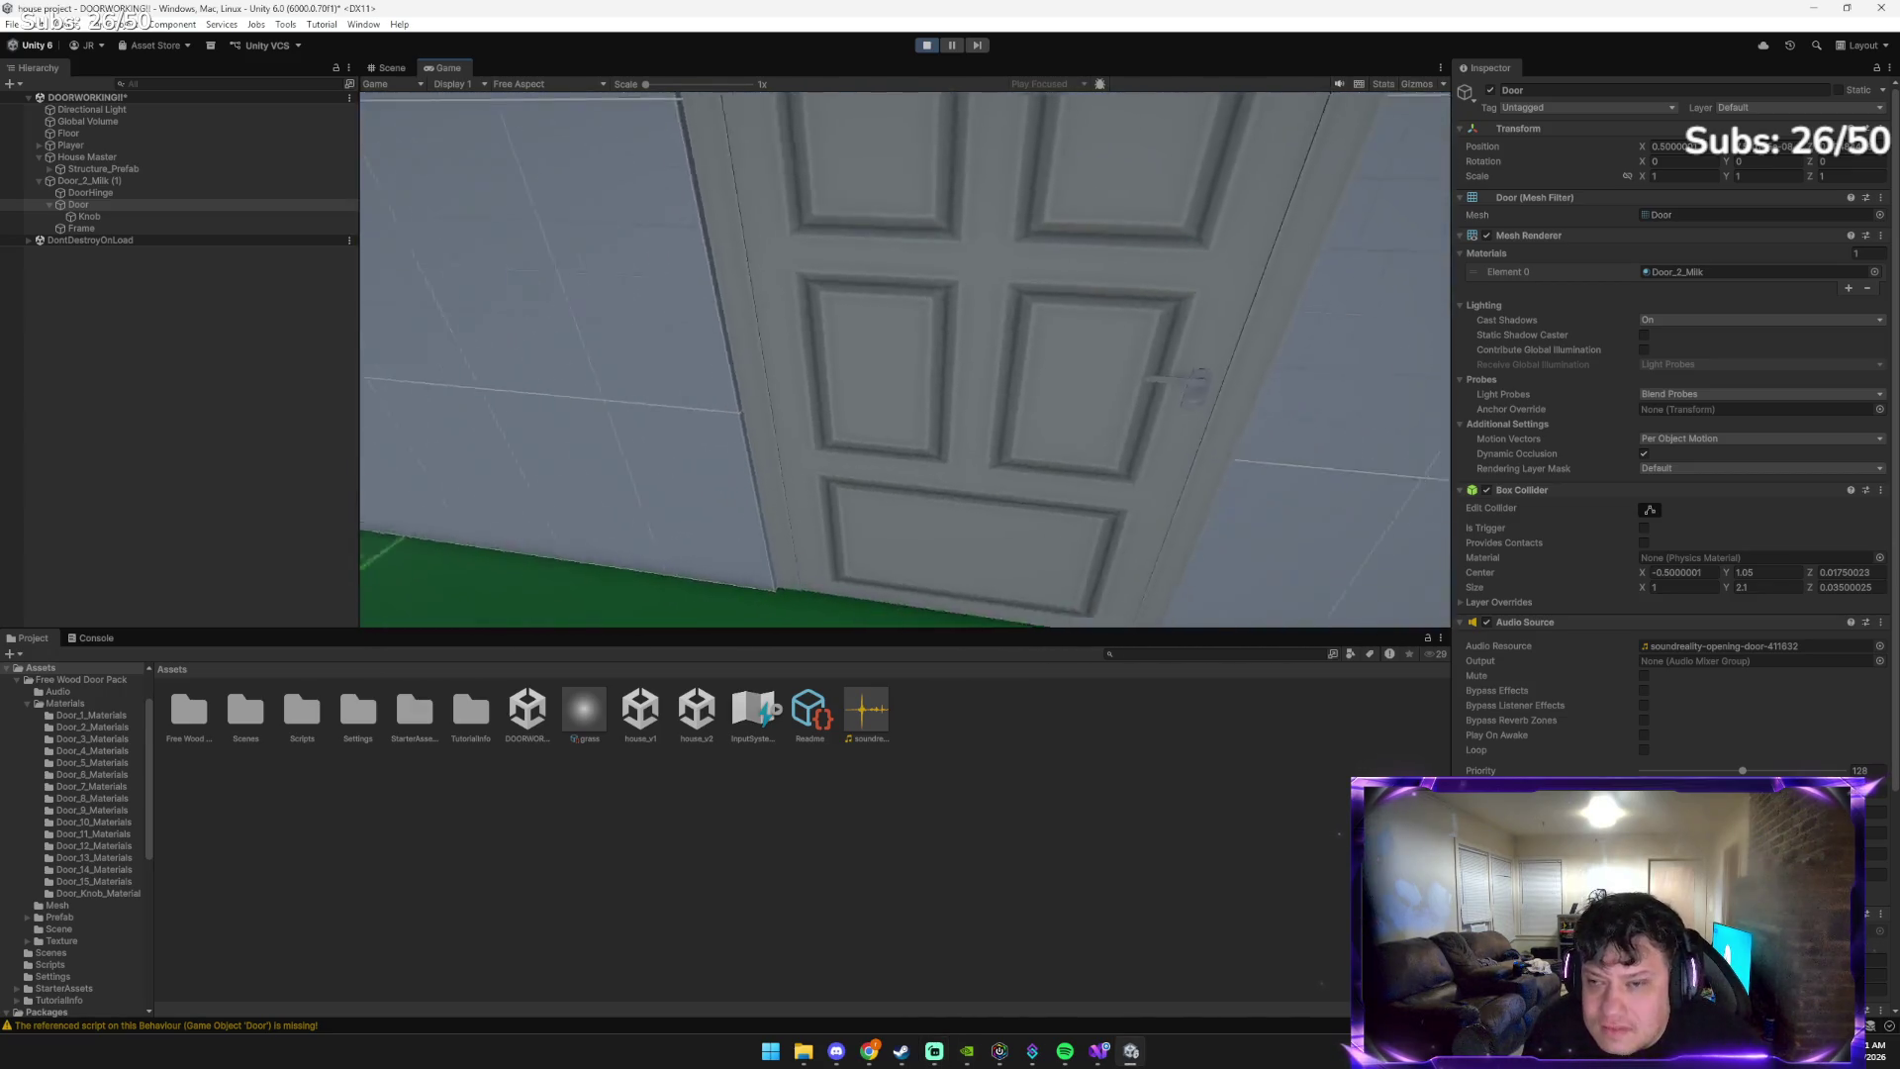
key(e)
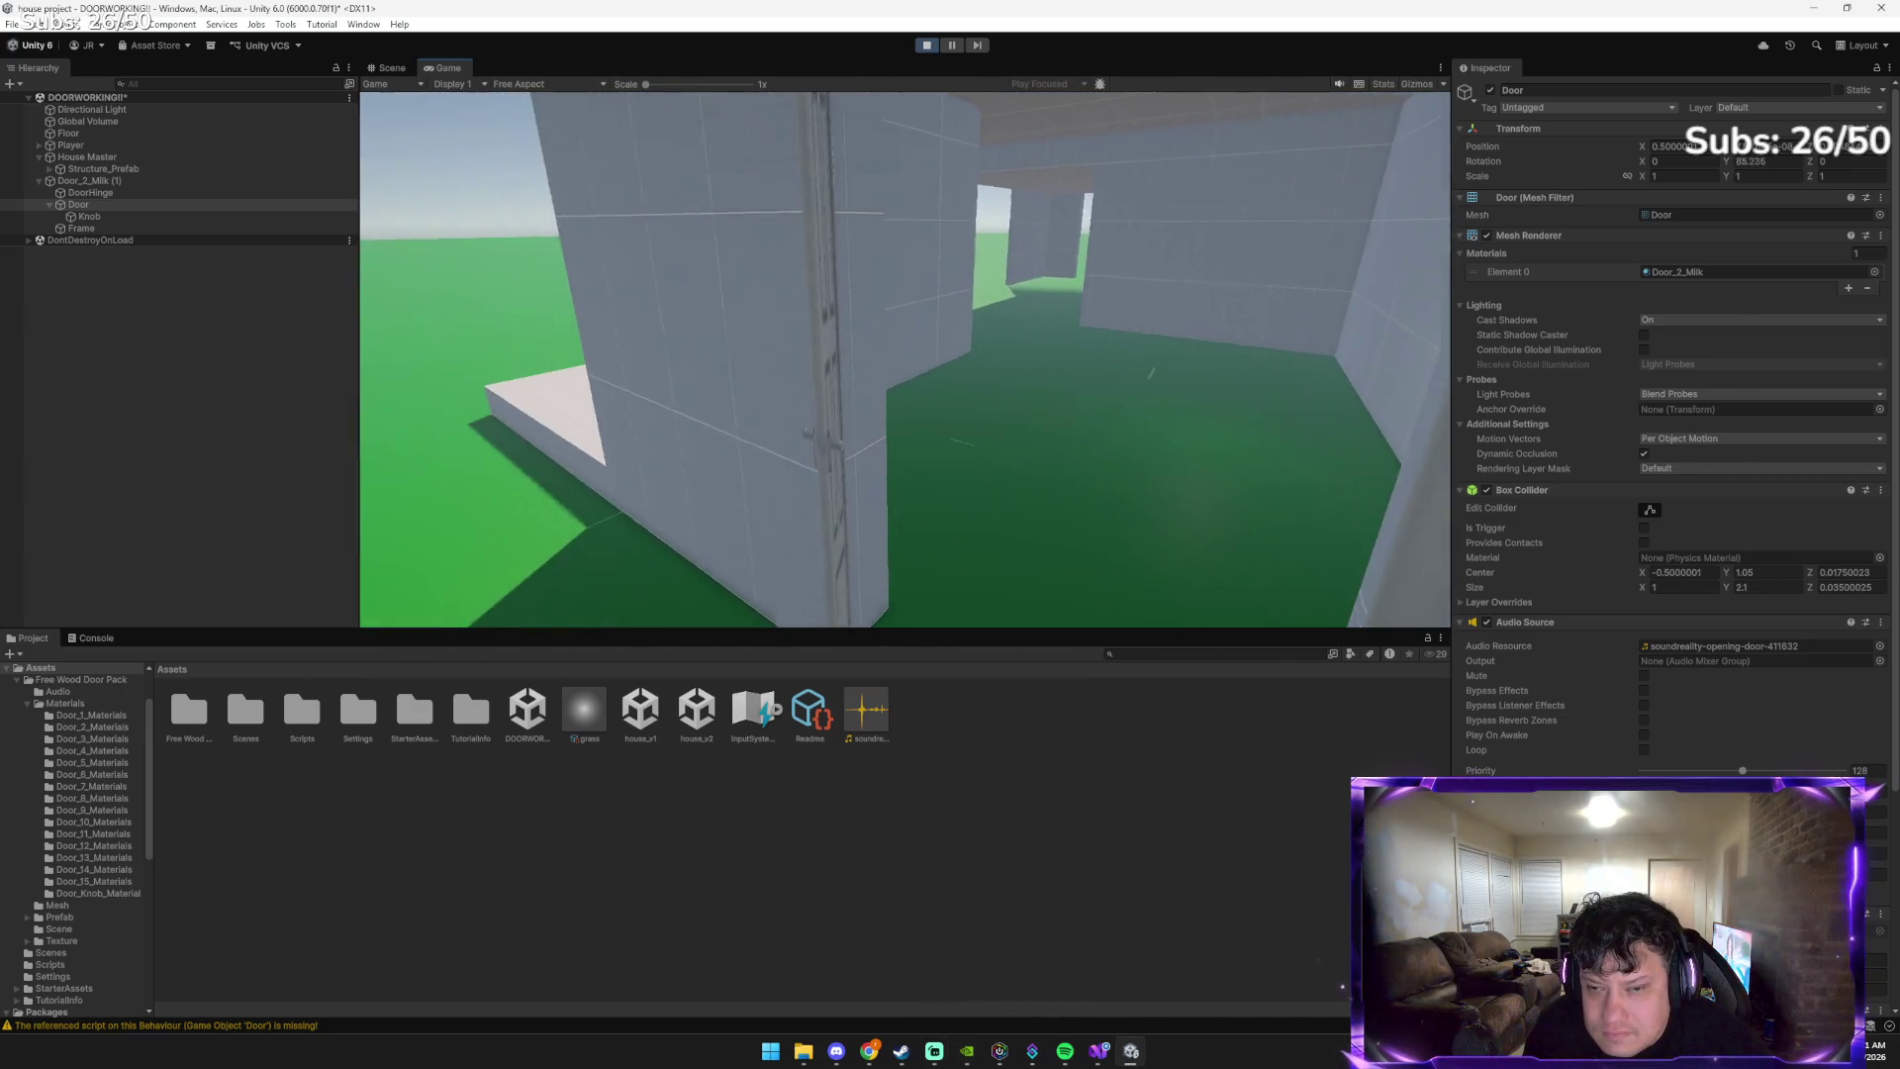
key(e)
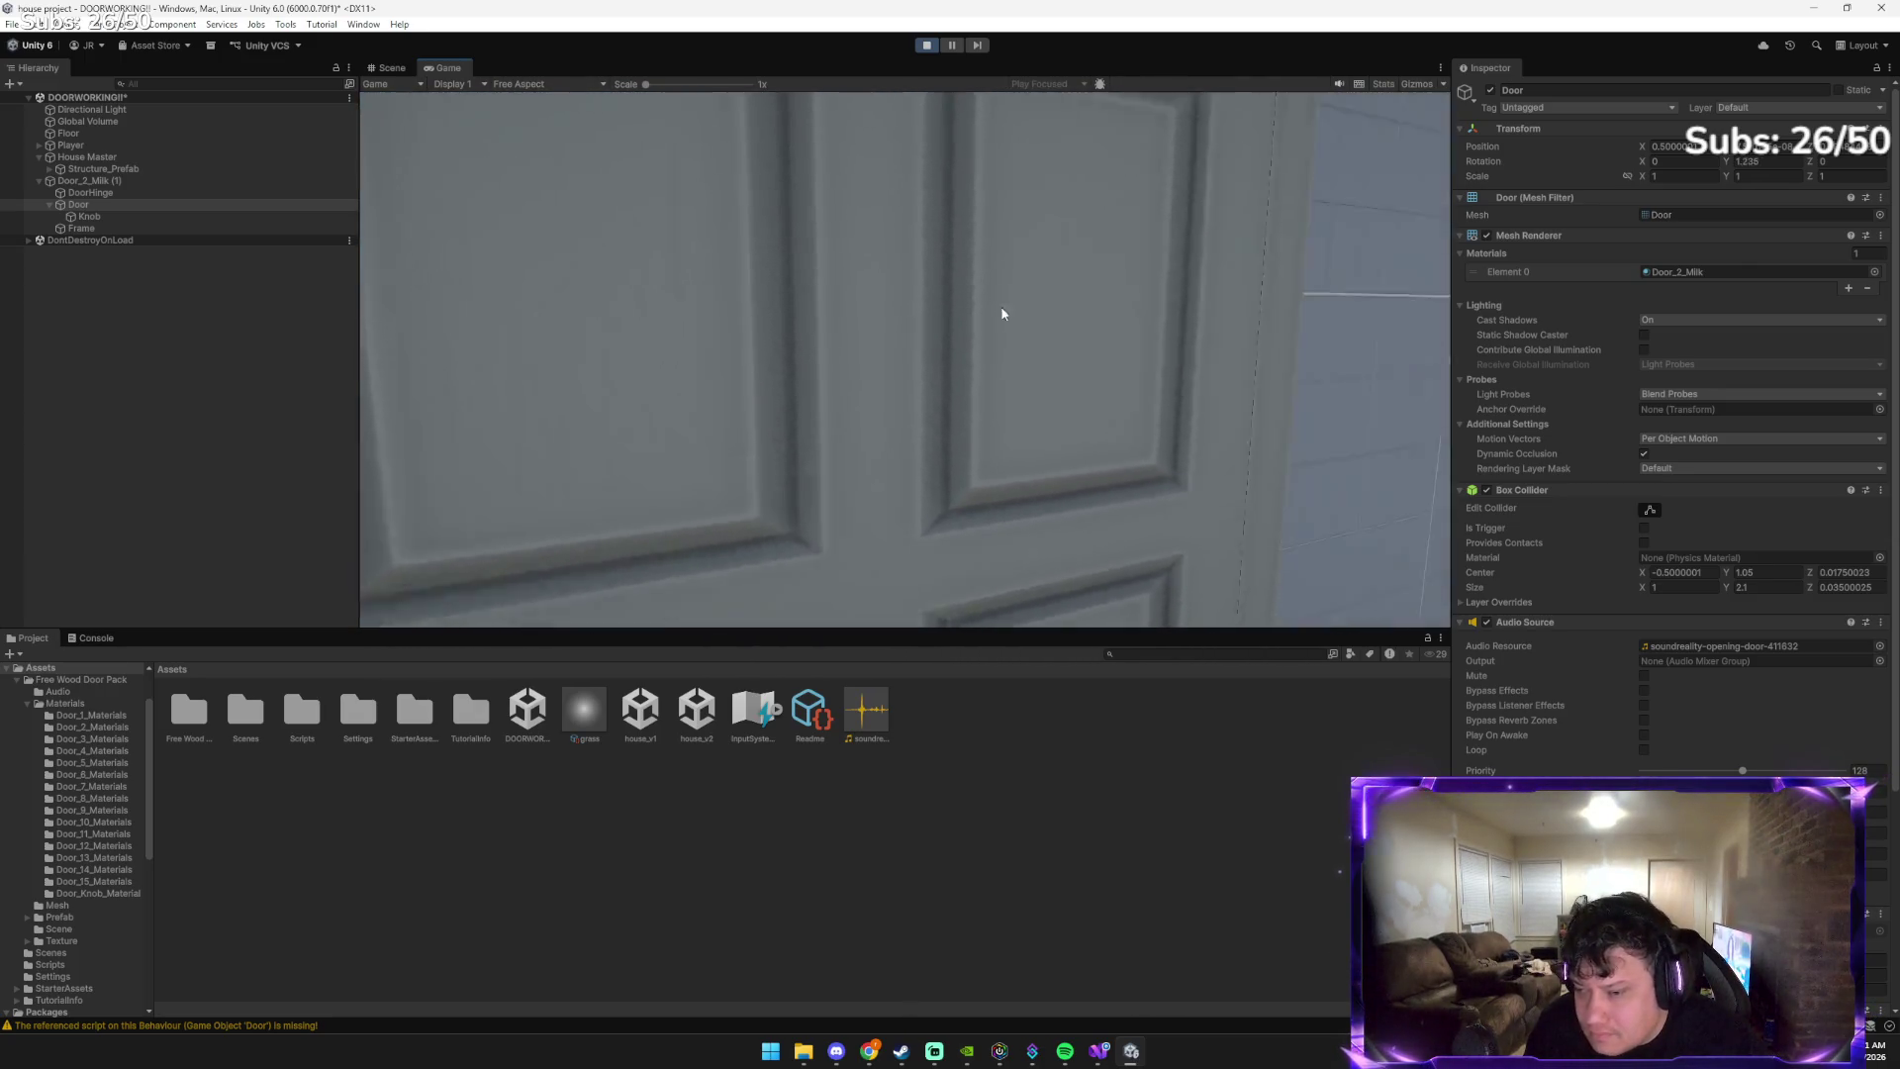
click(926, 46)
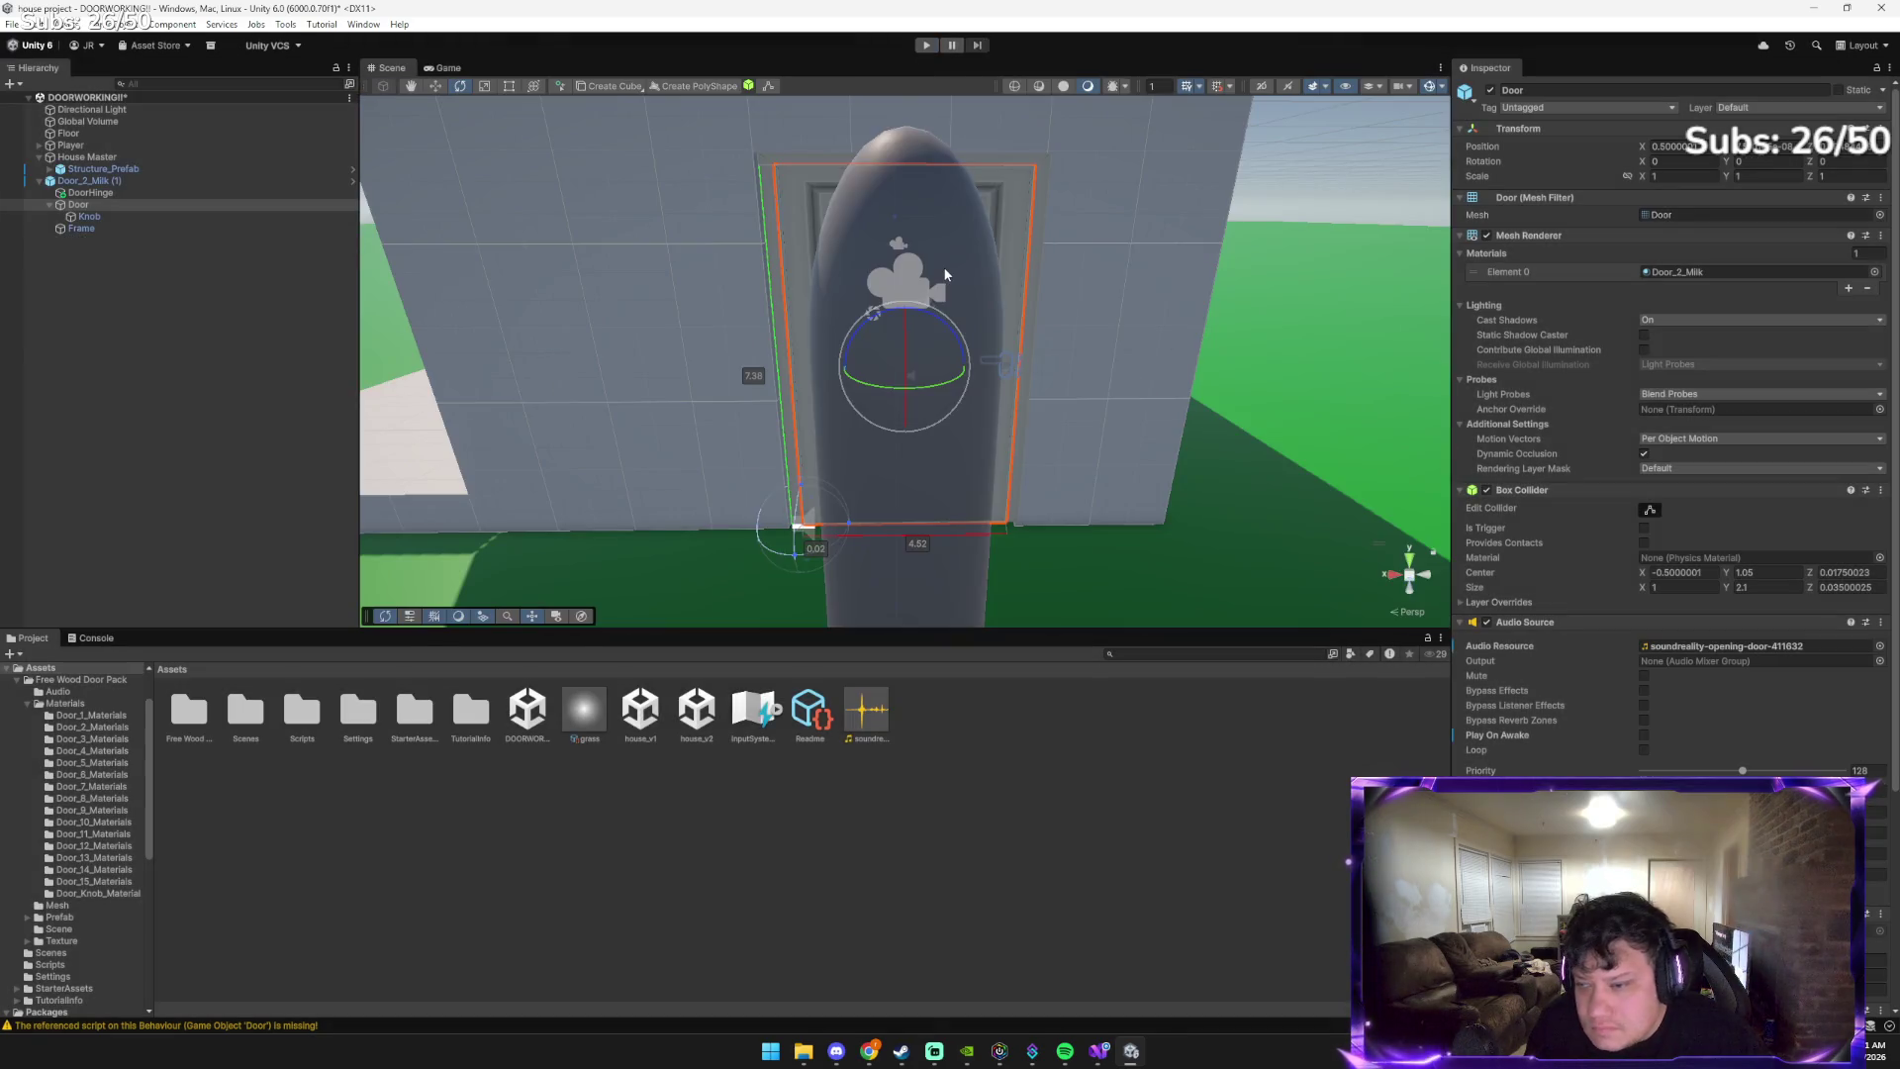
Tell Gemini, with a screenshot, that the door sound played on awake but not after toggling it off
key(alt+Tab)
key(alt+Tab)
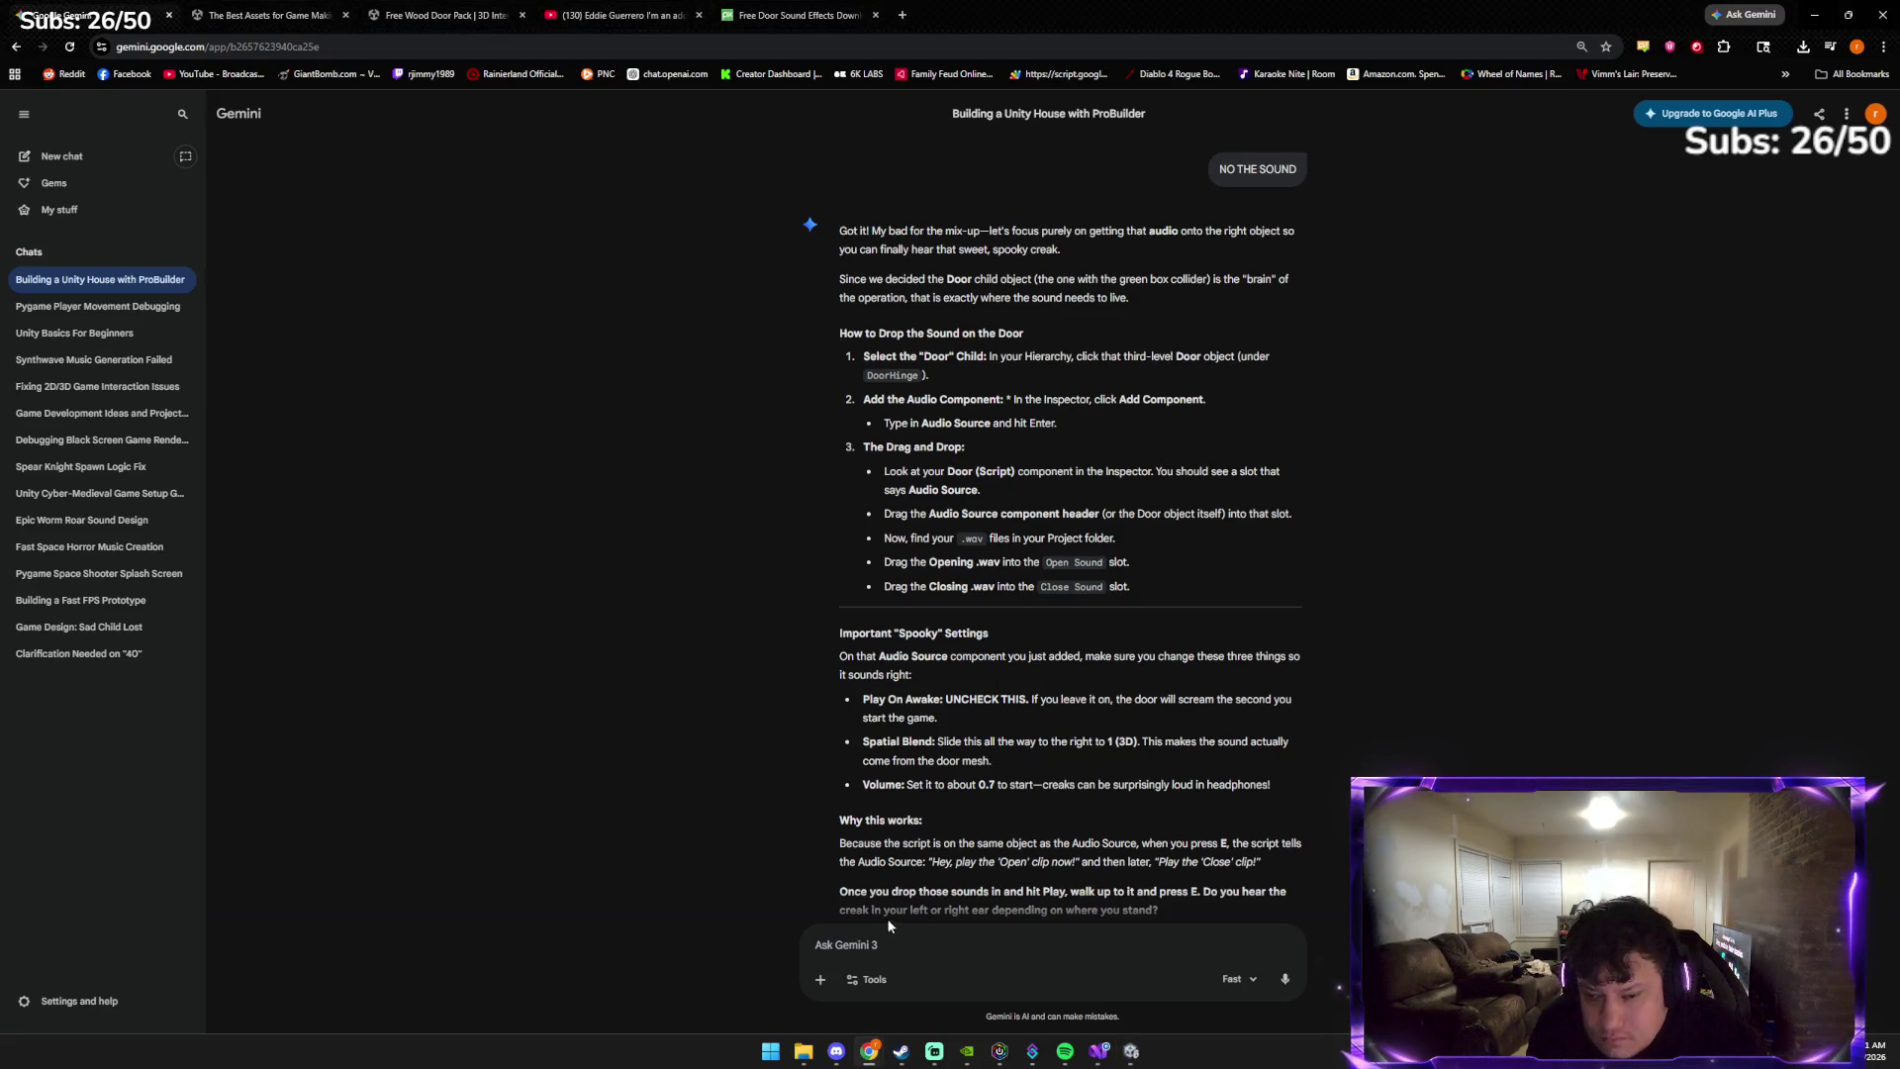
key(ctrl+v)
text(WELL)
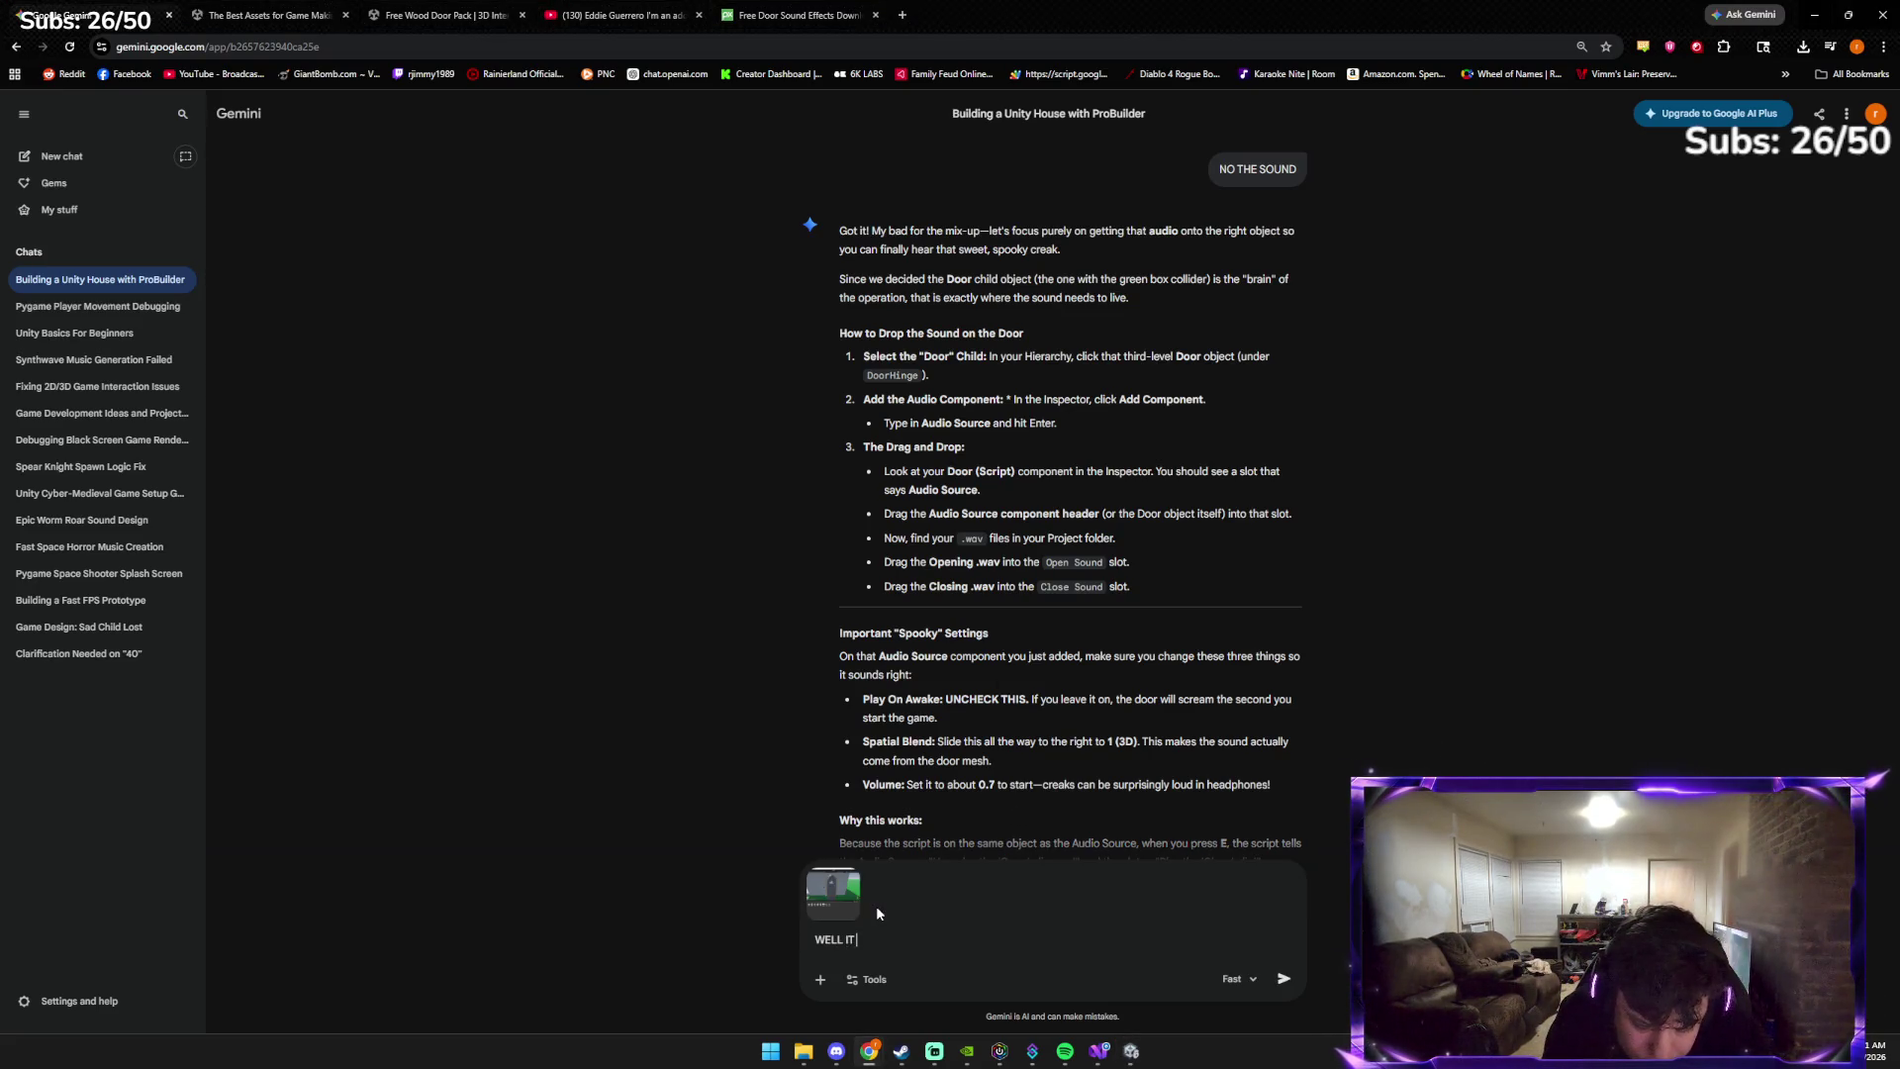
text( IT PLAYED ON )
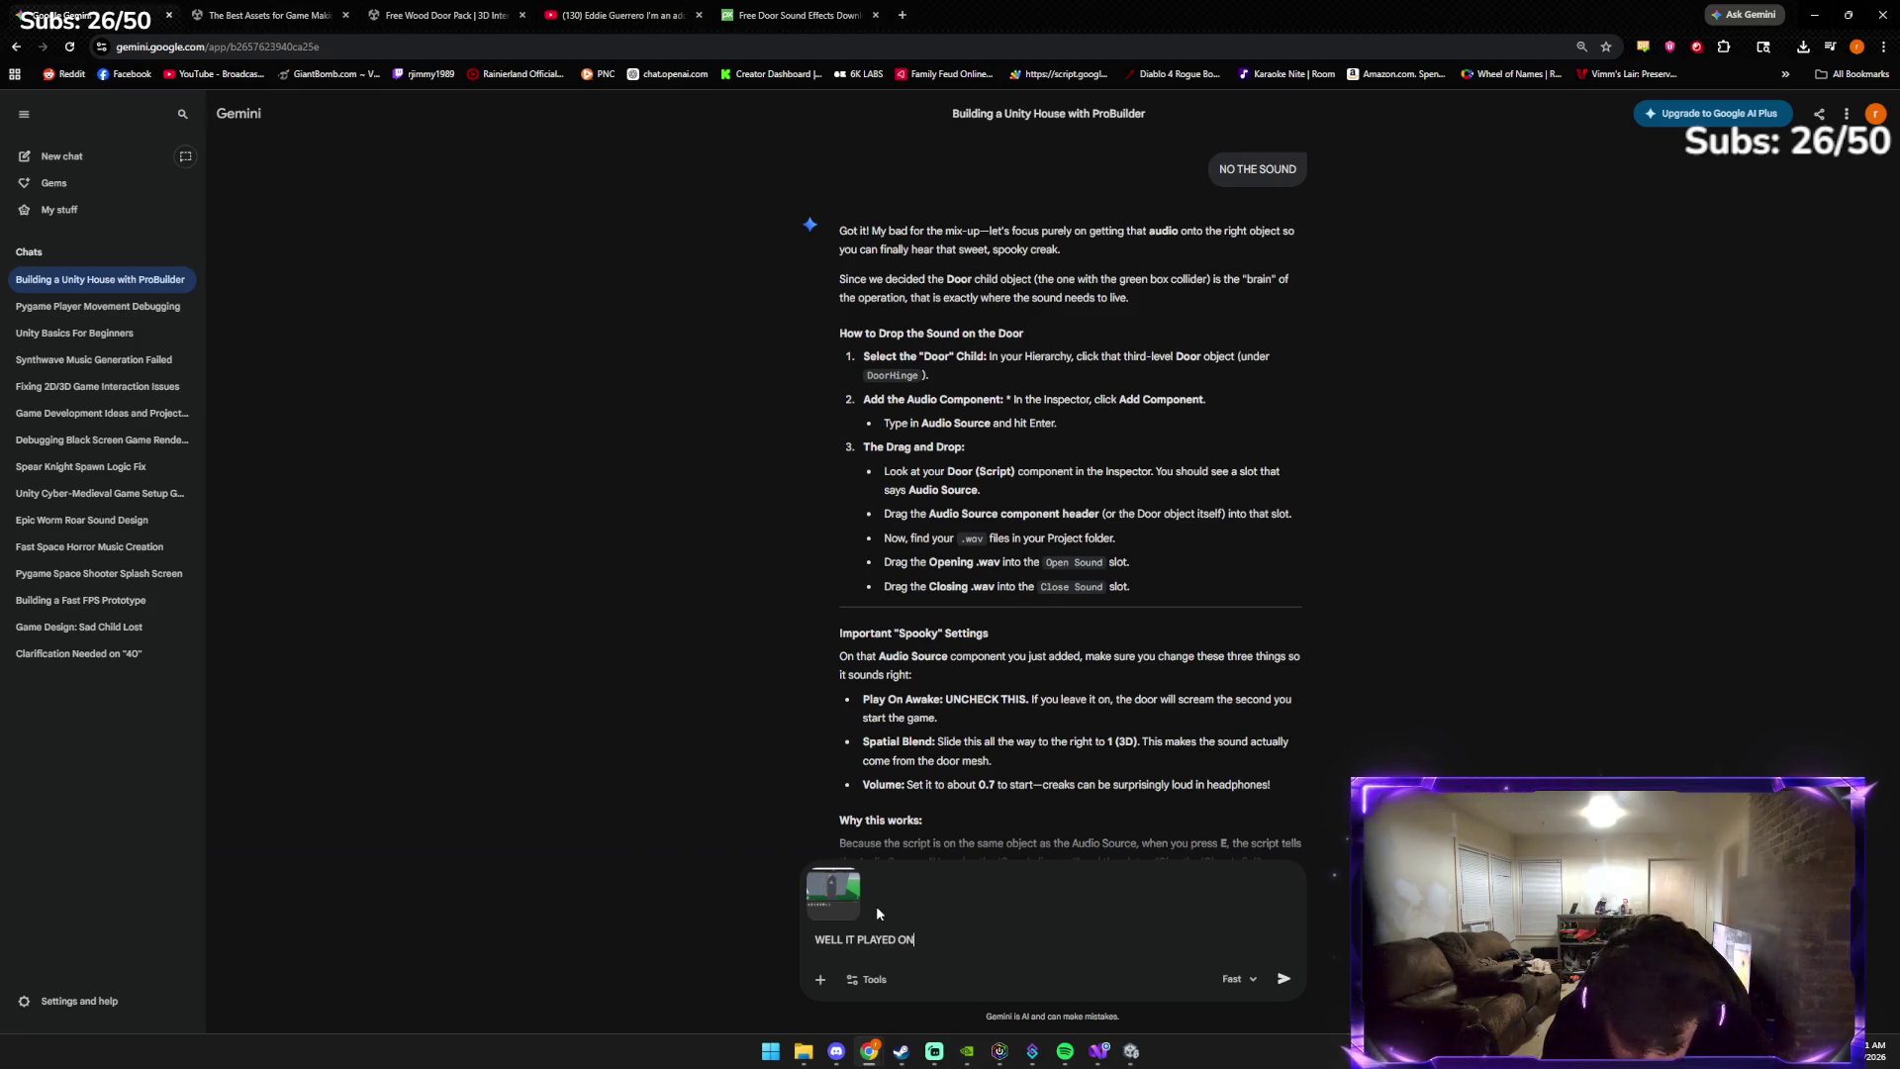
text(AWAKE )
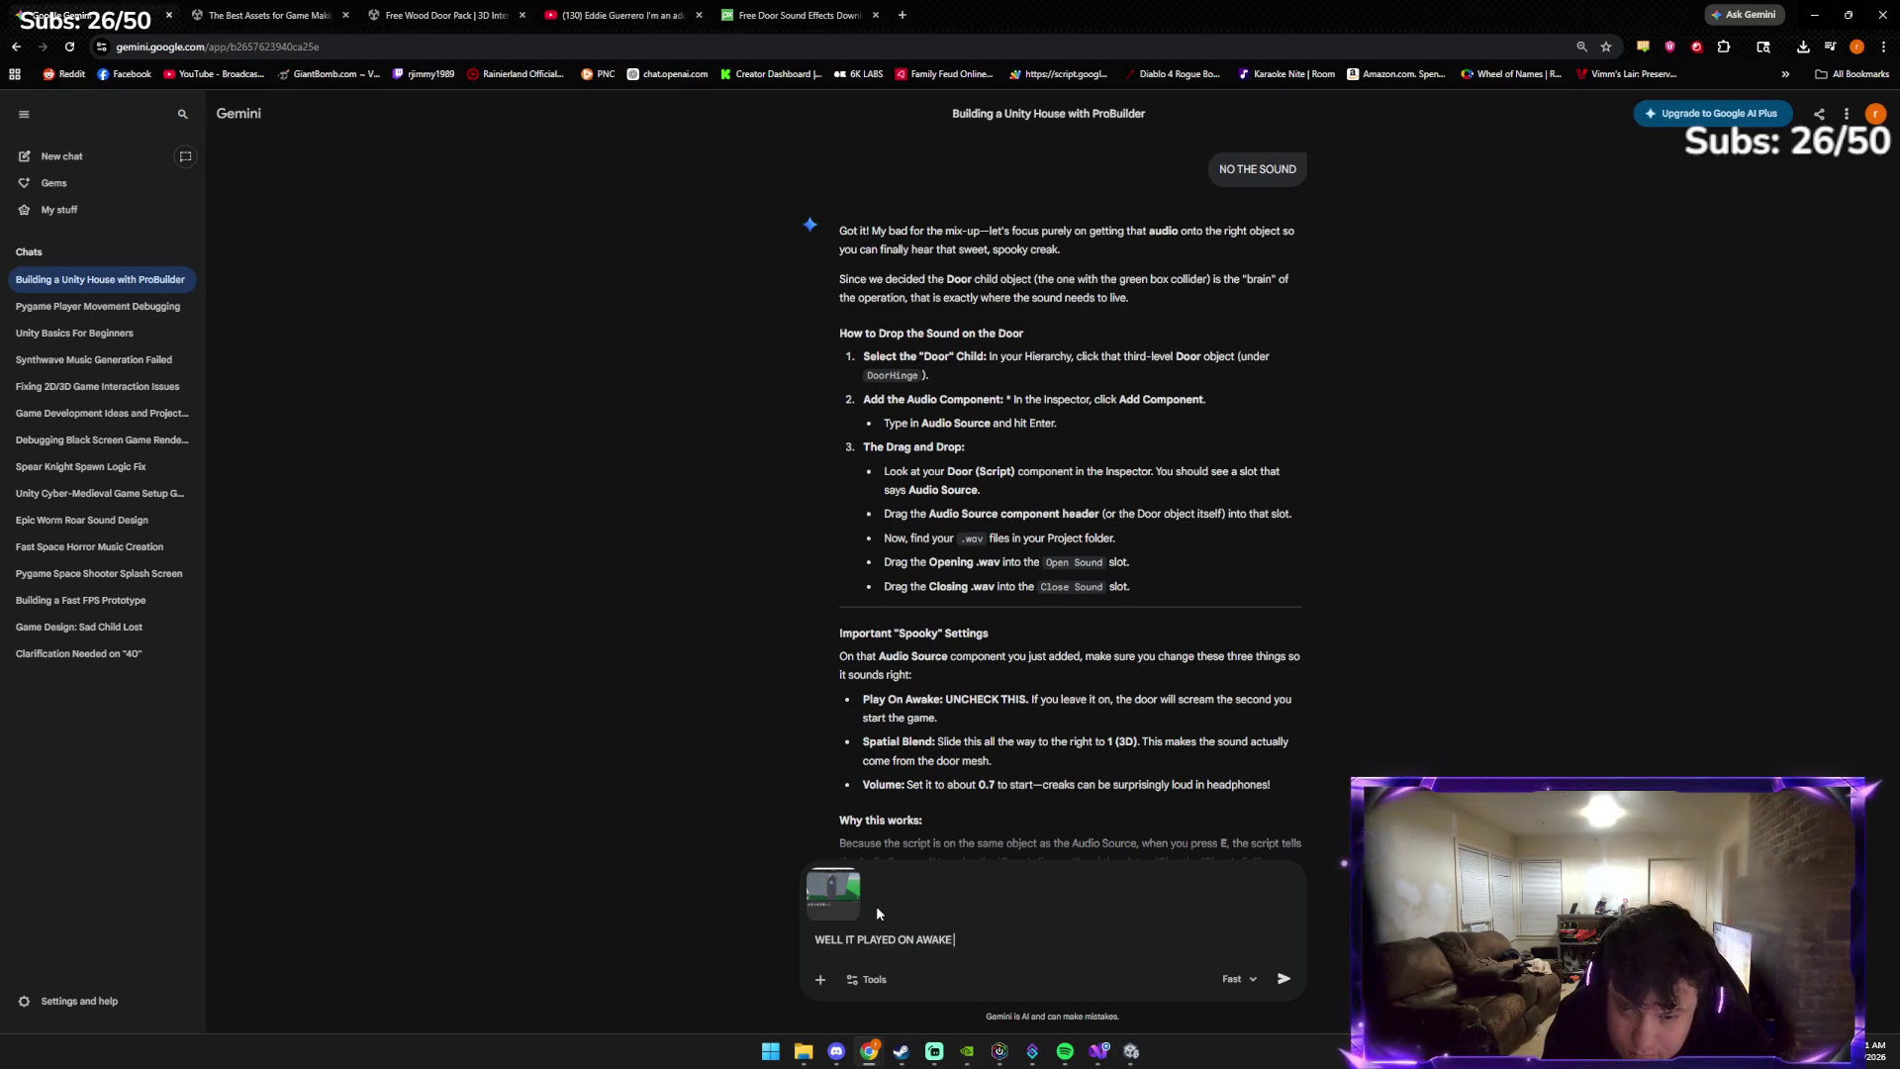
text(BUT WHEN I TO)
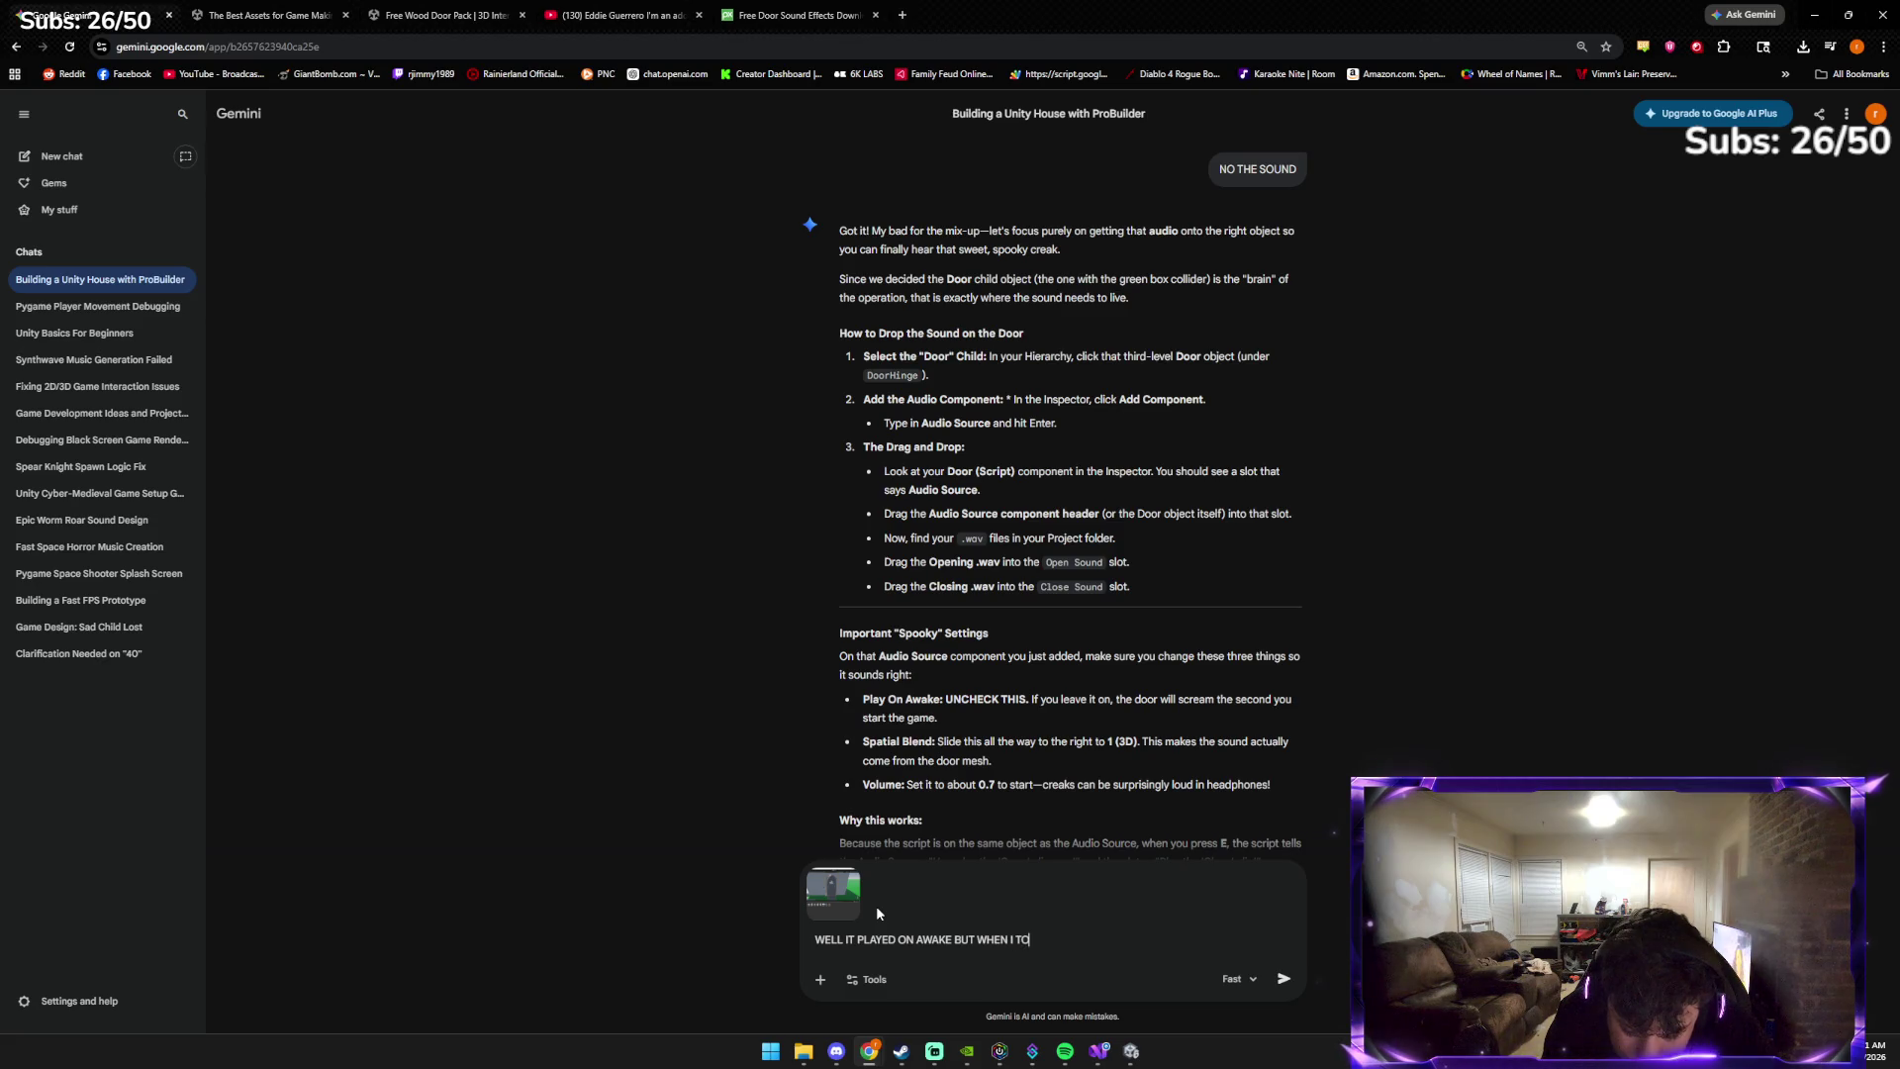
text(GGLED IT )
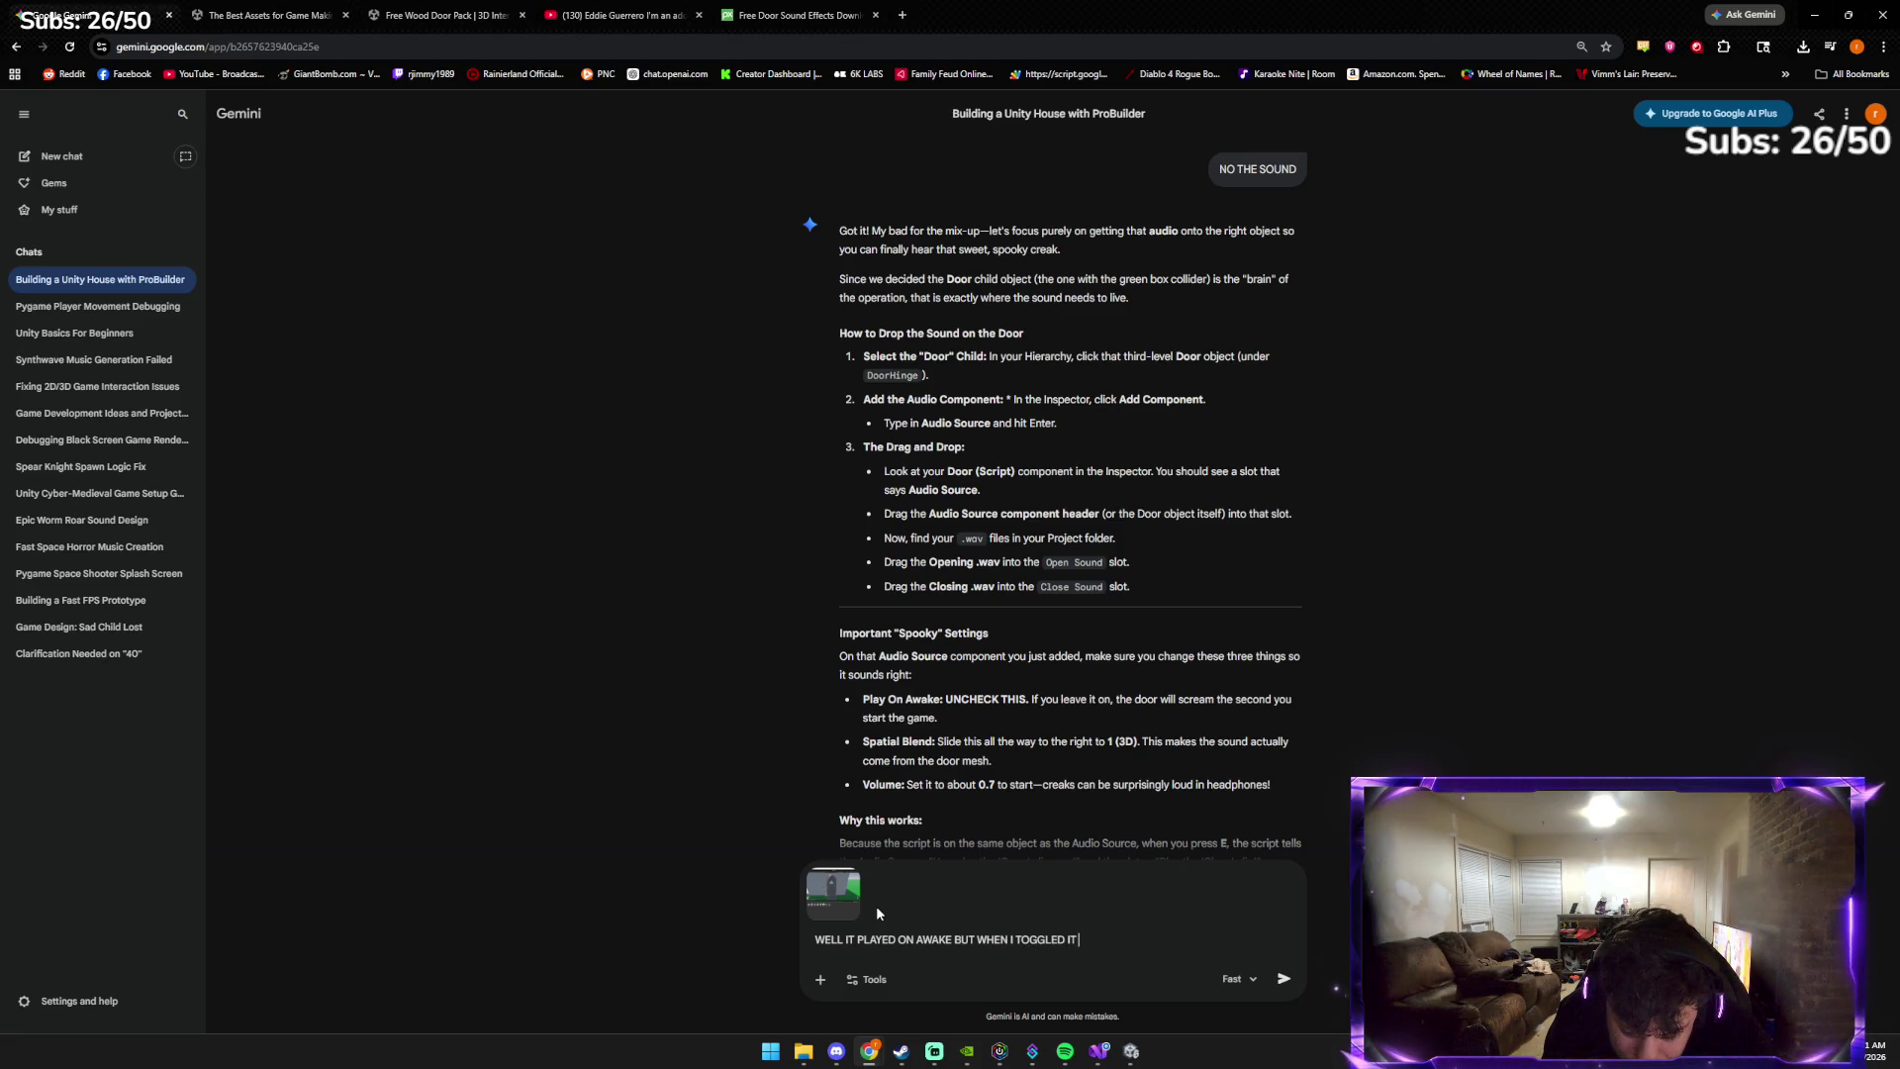
text(OFF IT DOESNT)
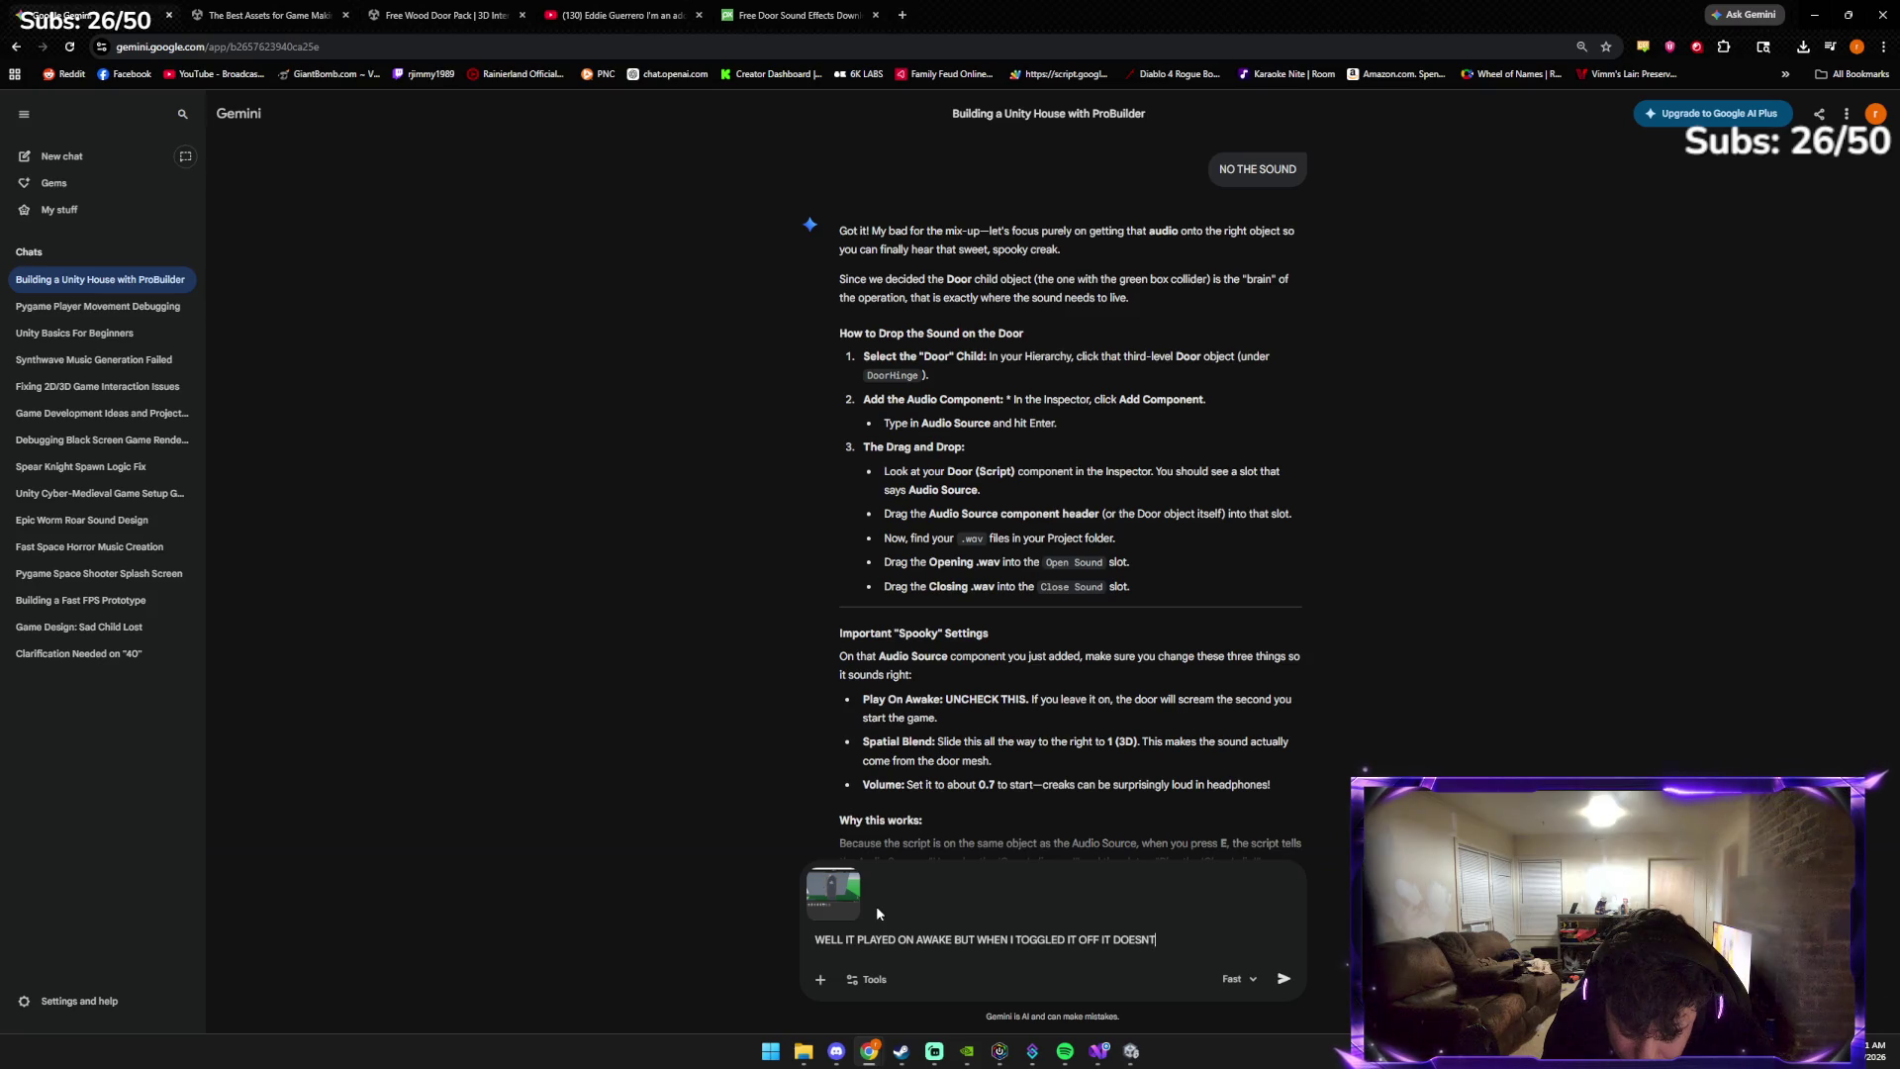
text( WORK SORRY FO)
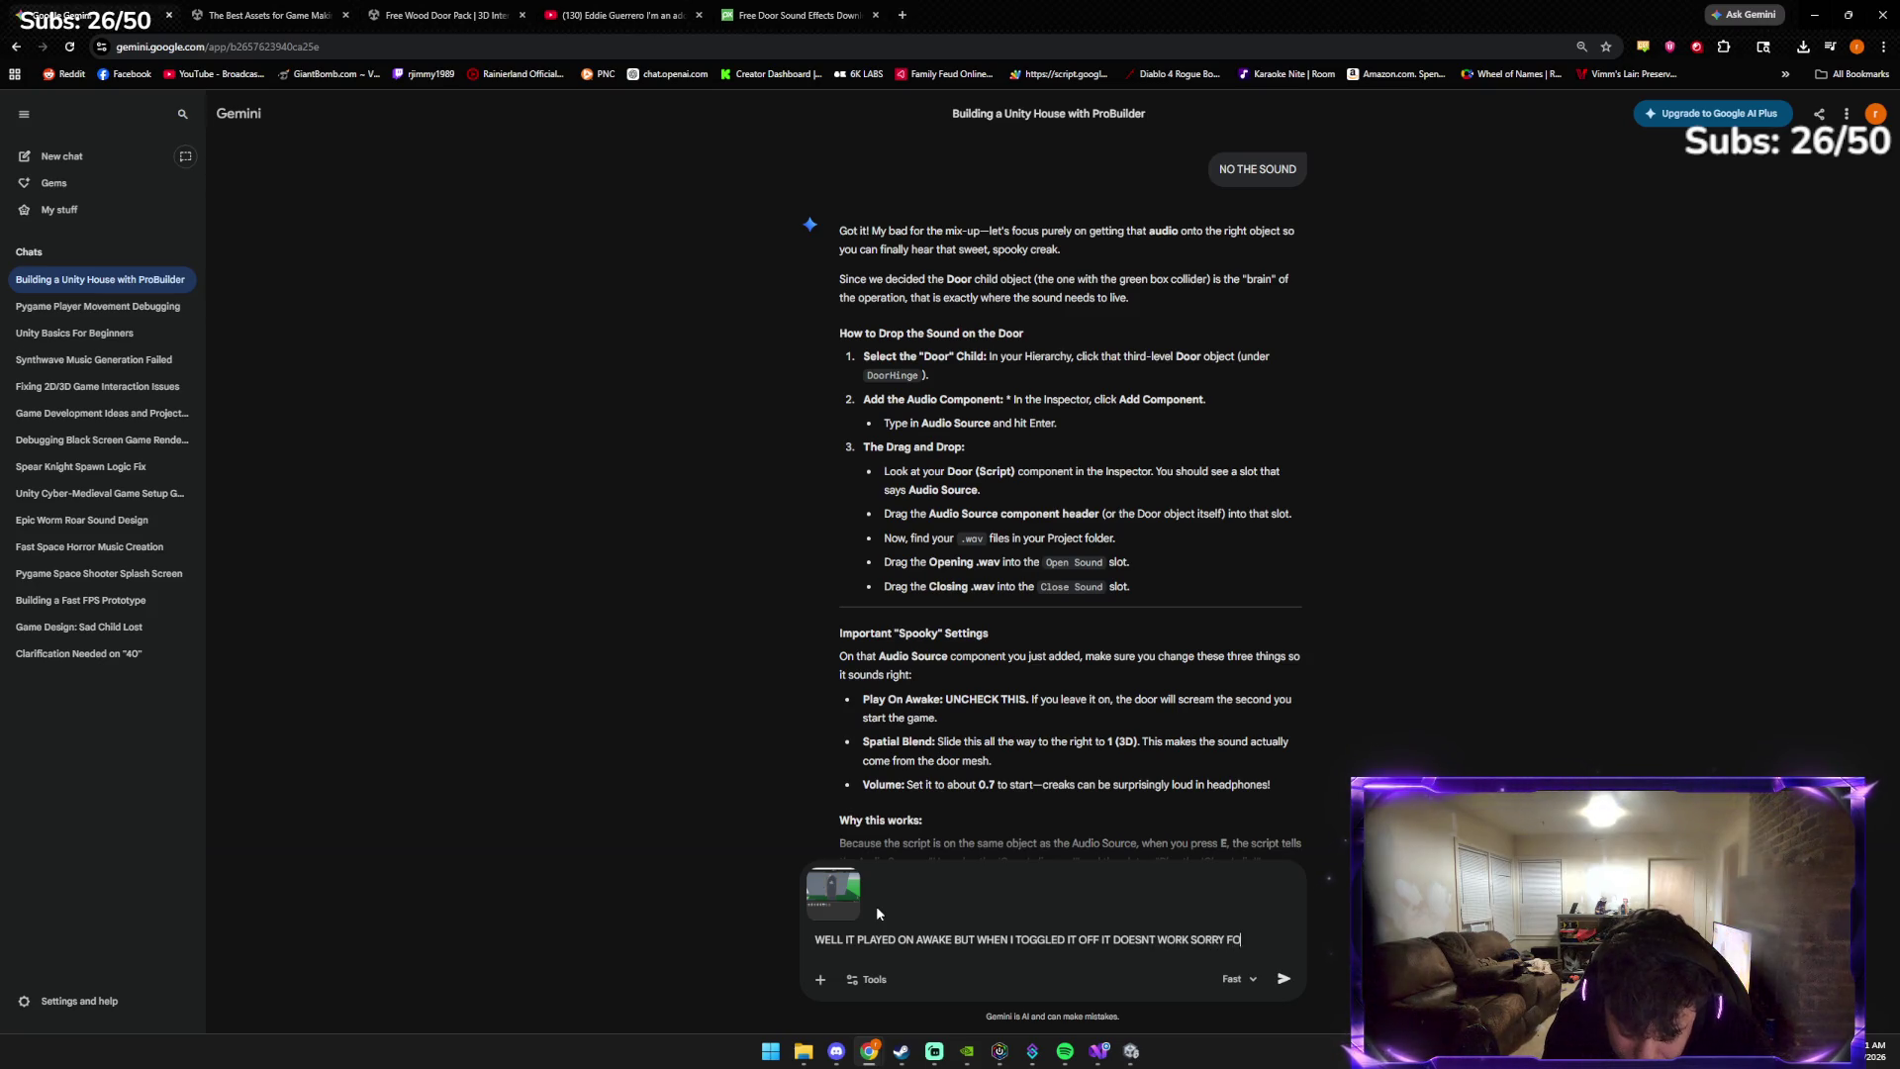
text(R CAPS)
key(Return)
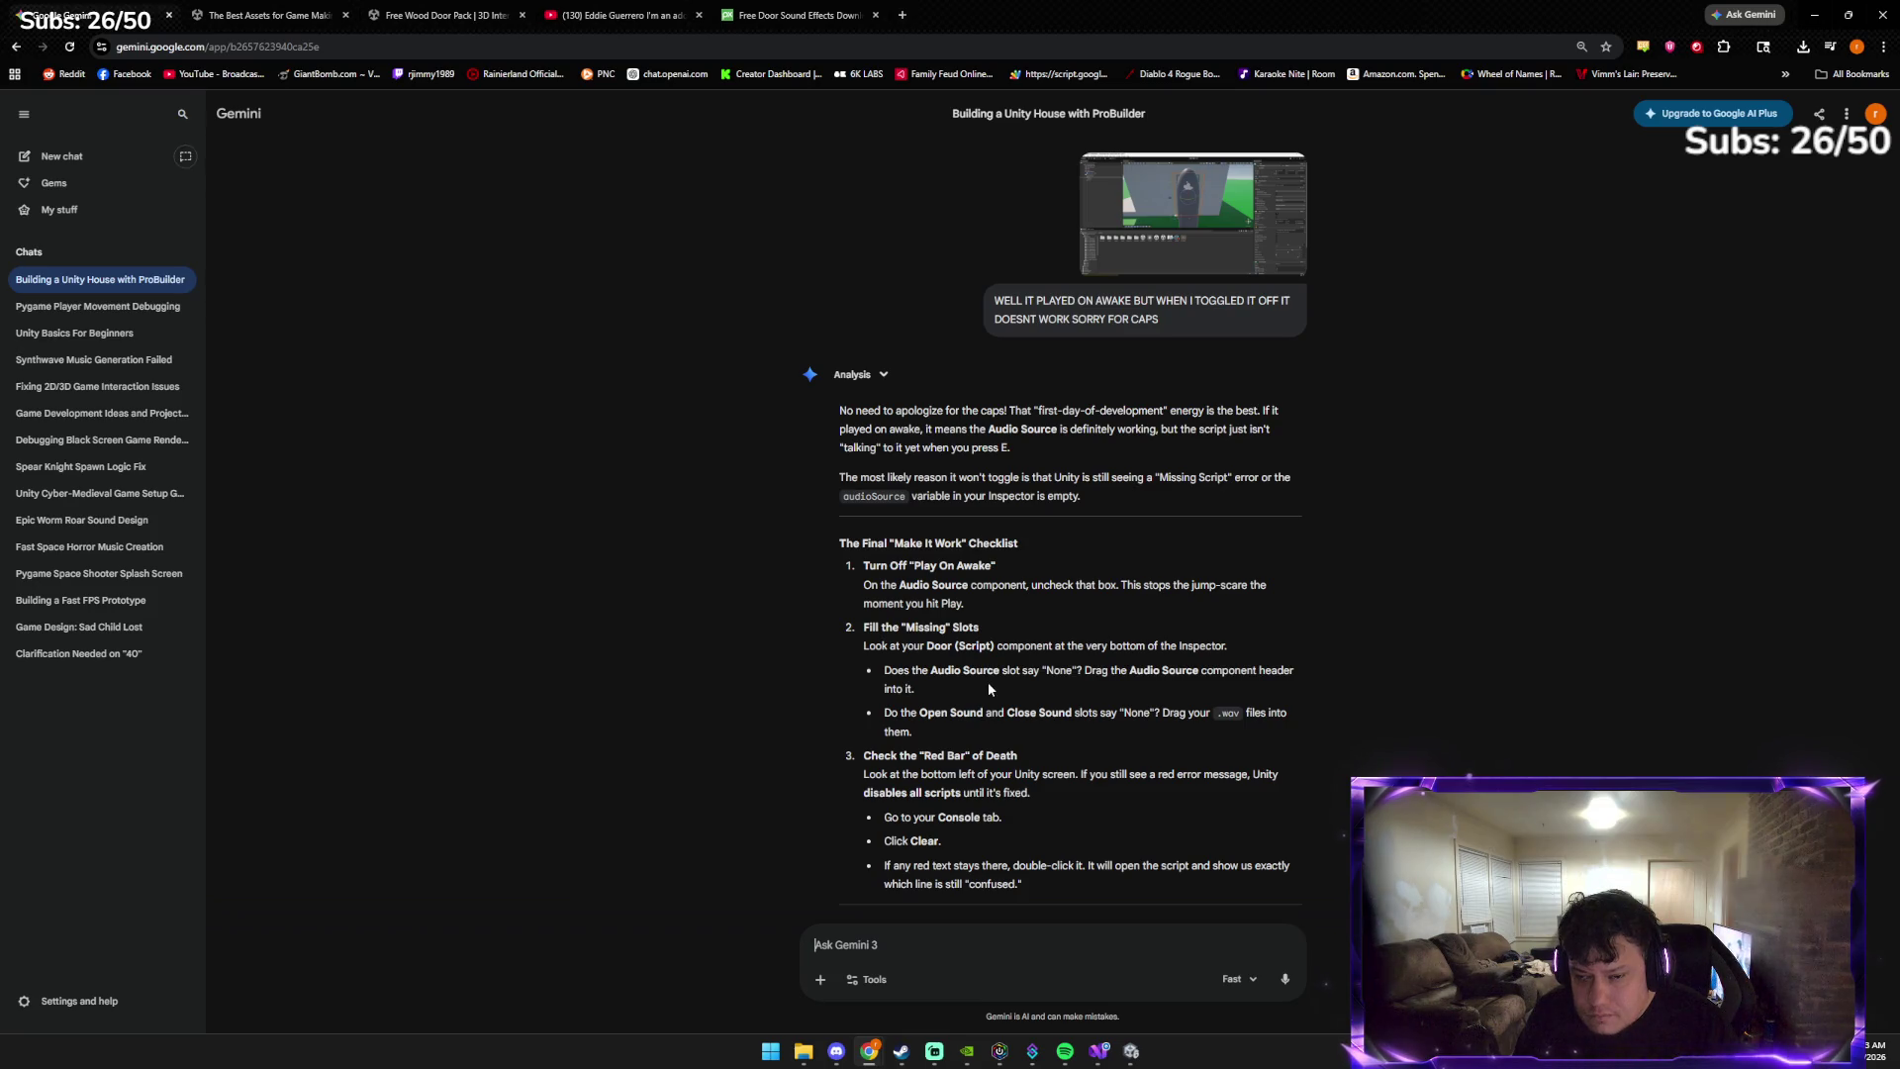
scroll(987, 681, down, 1)
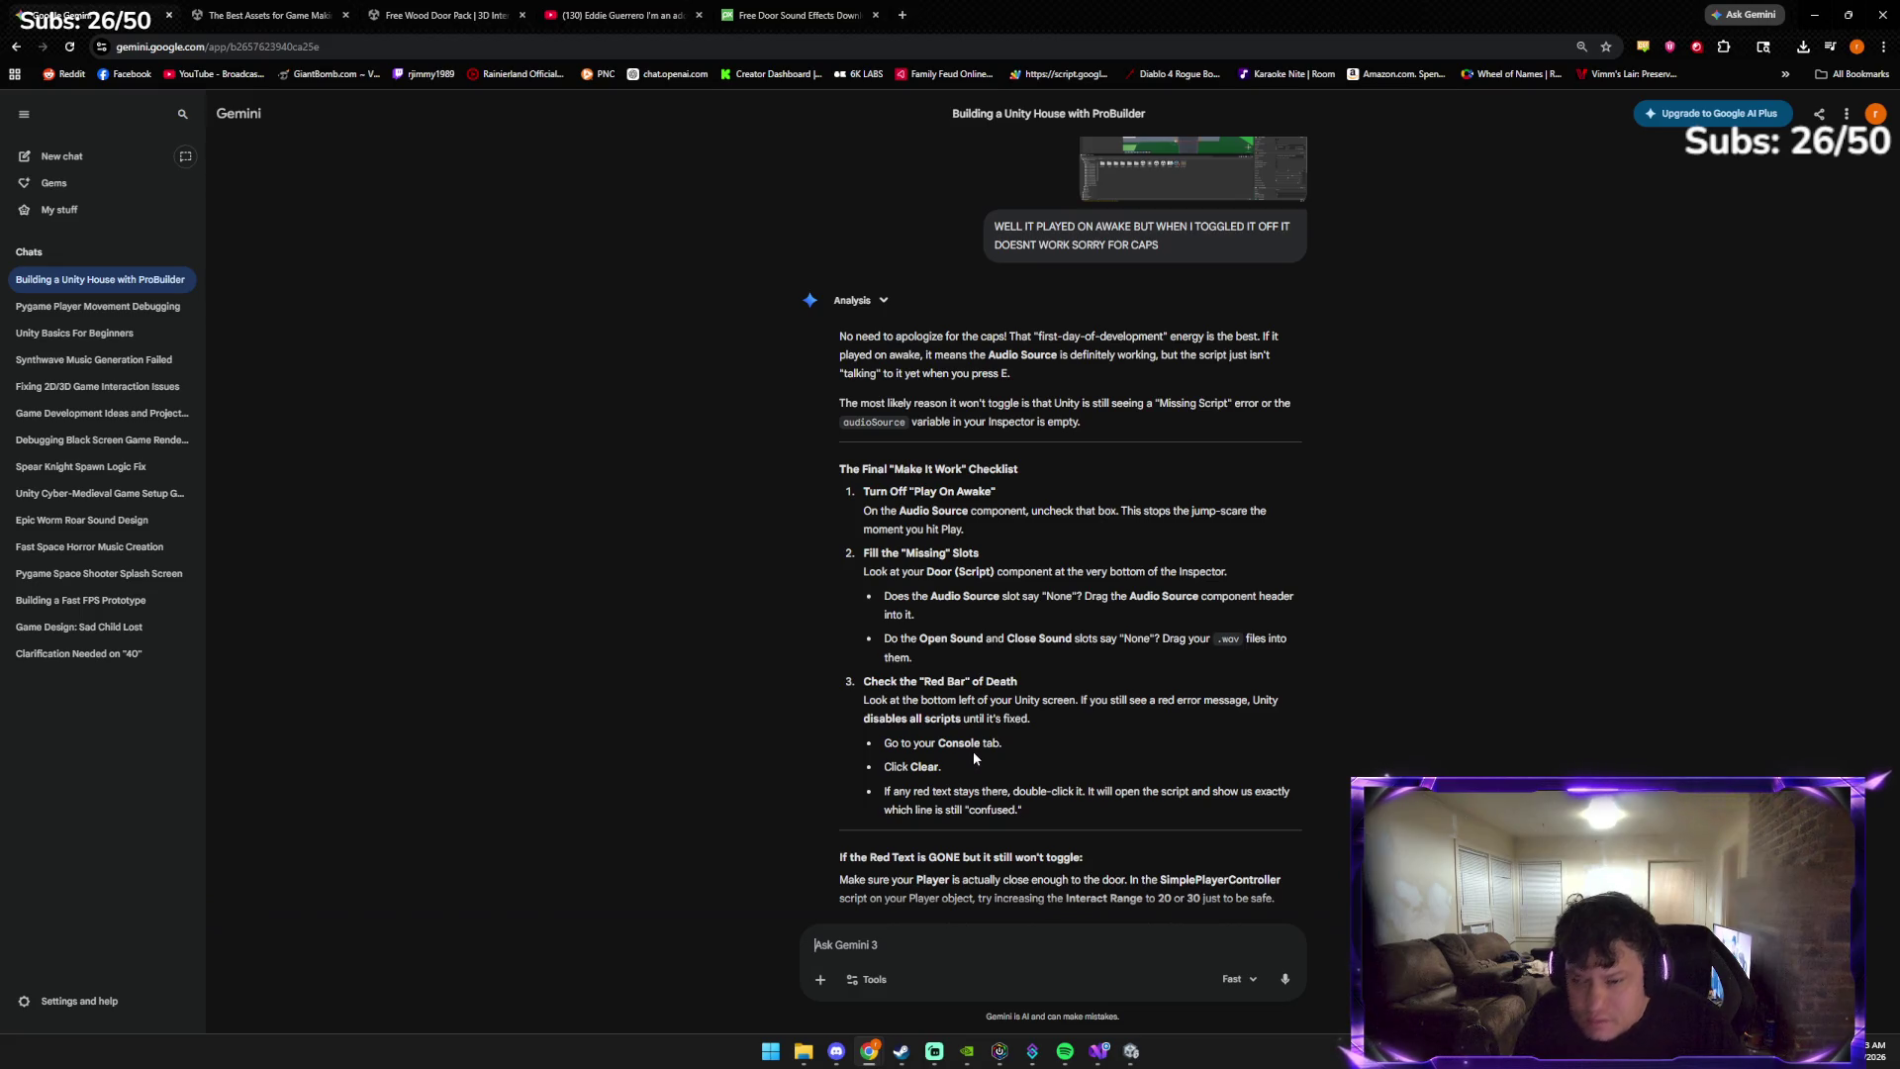
click(1132, 1055)
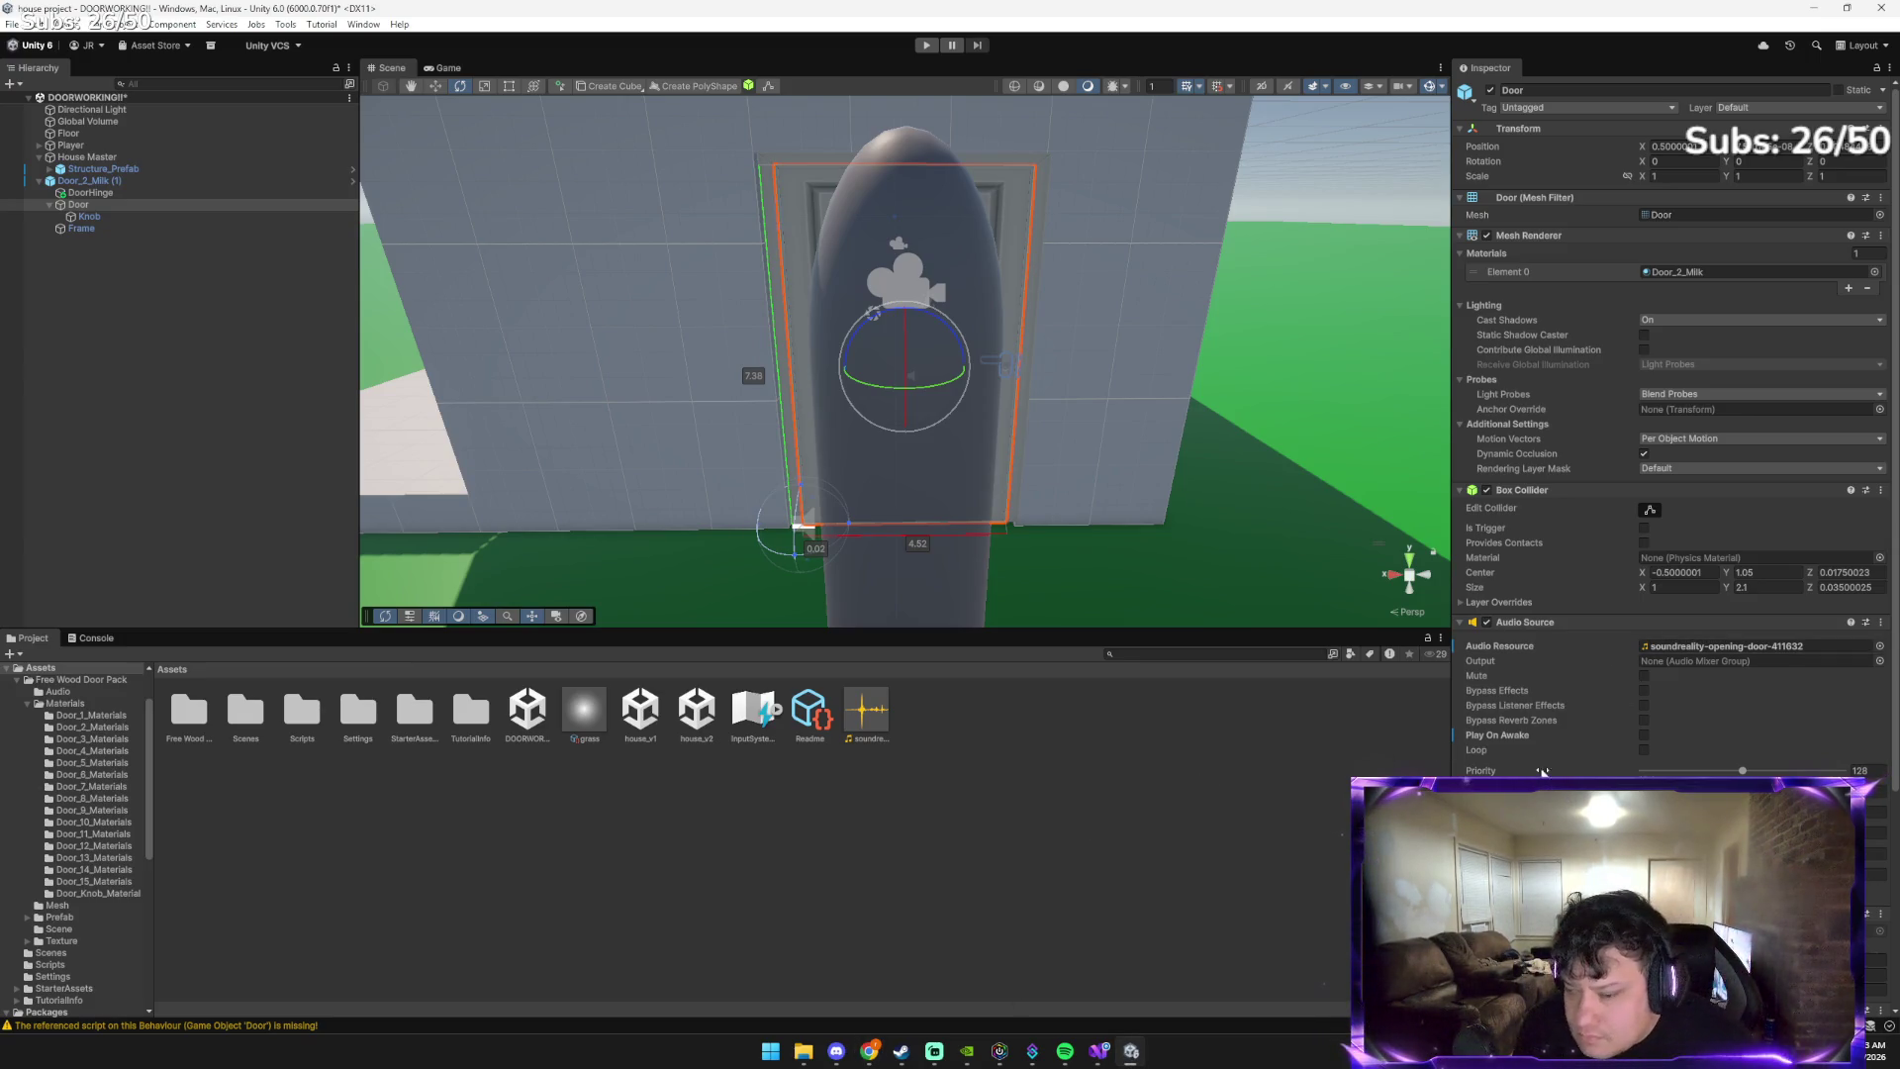
Scroll through Gemini's fix checklist for the silent door sound
scroll(1542, 770, down, 1)
scroll(1672, 544, down, 3)
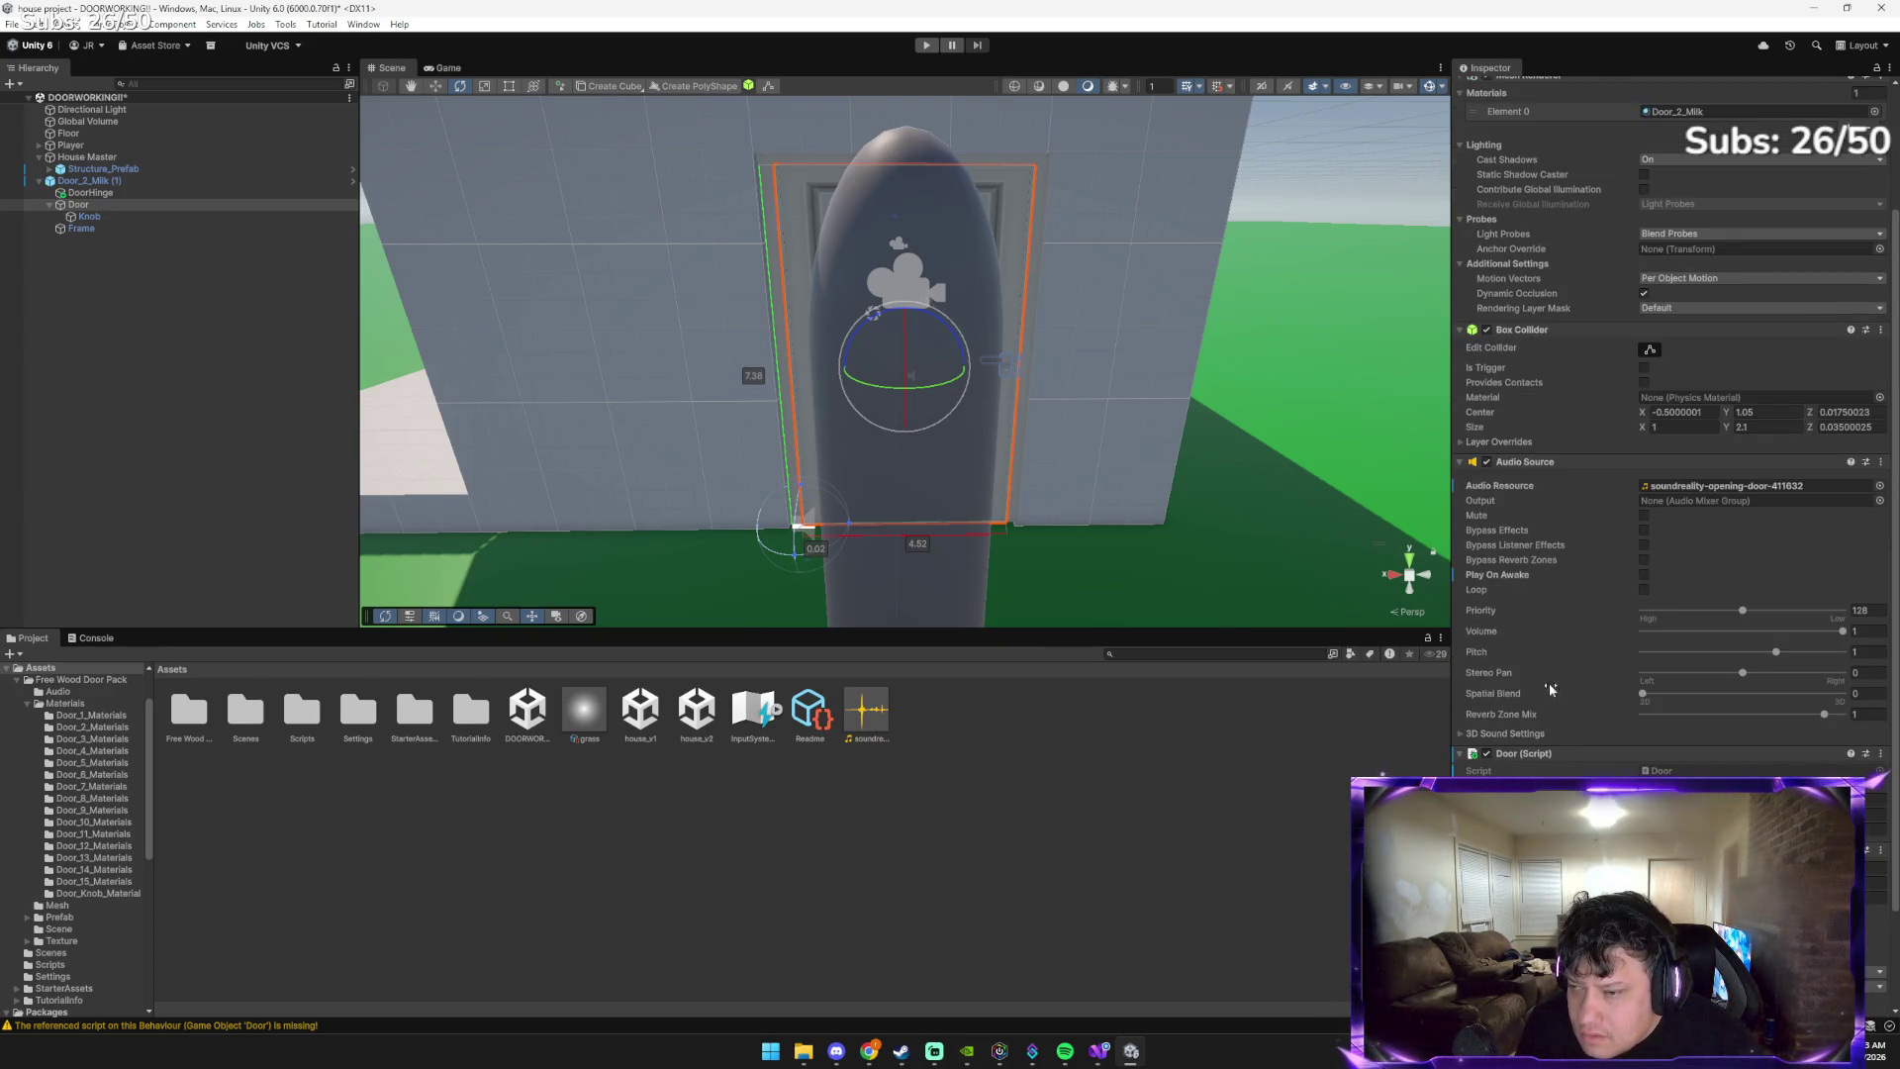
key(alt+Tab)
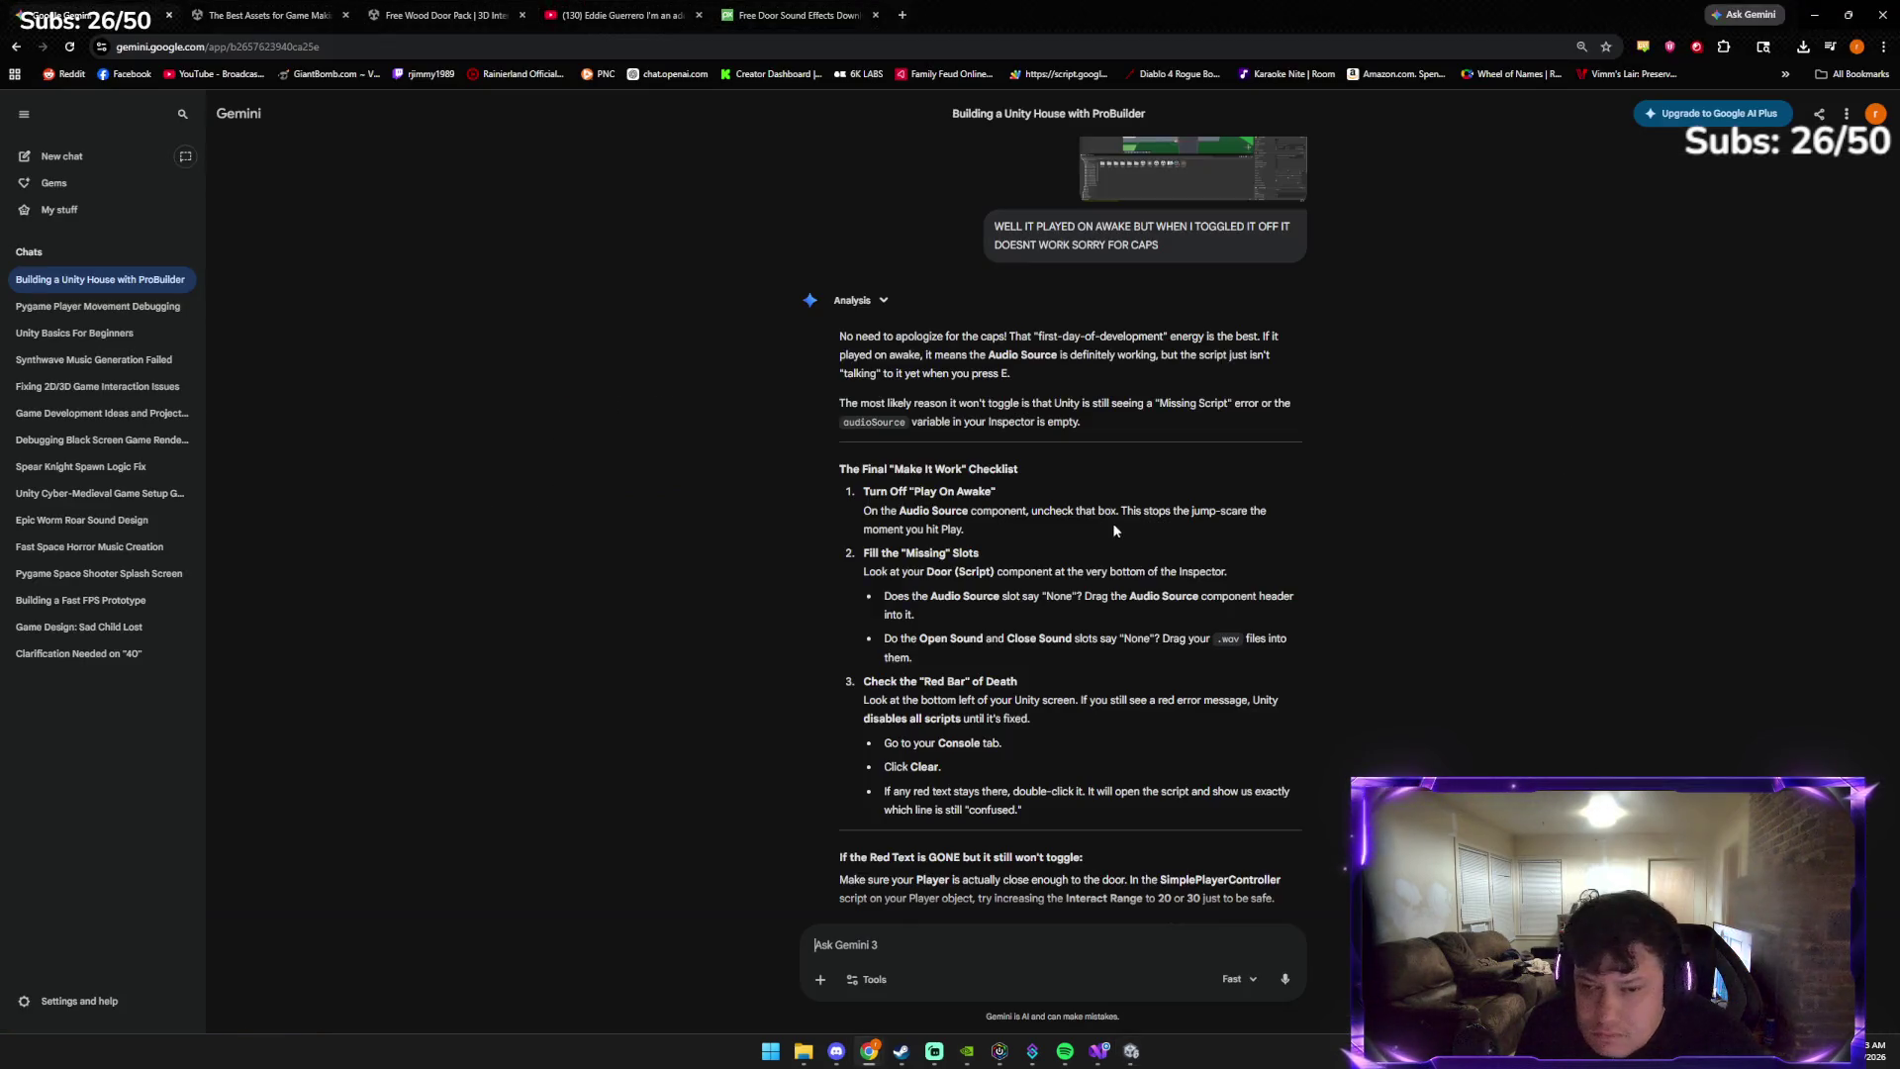
scroll(1113, 522, down, 1)
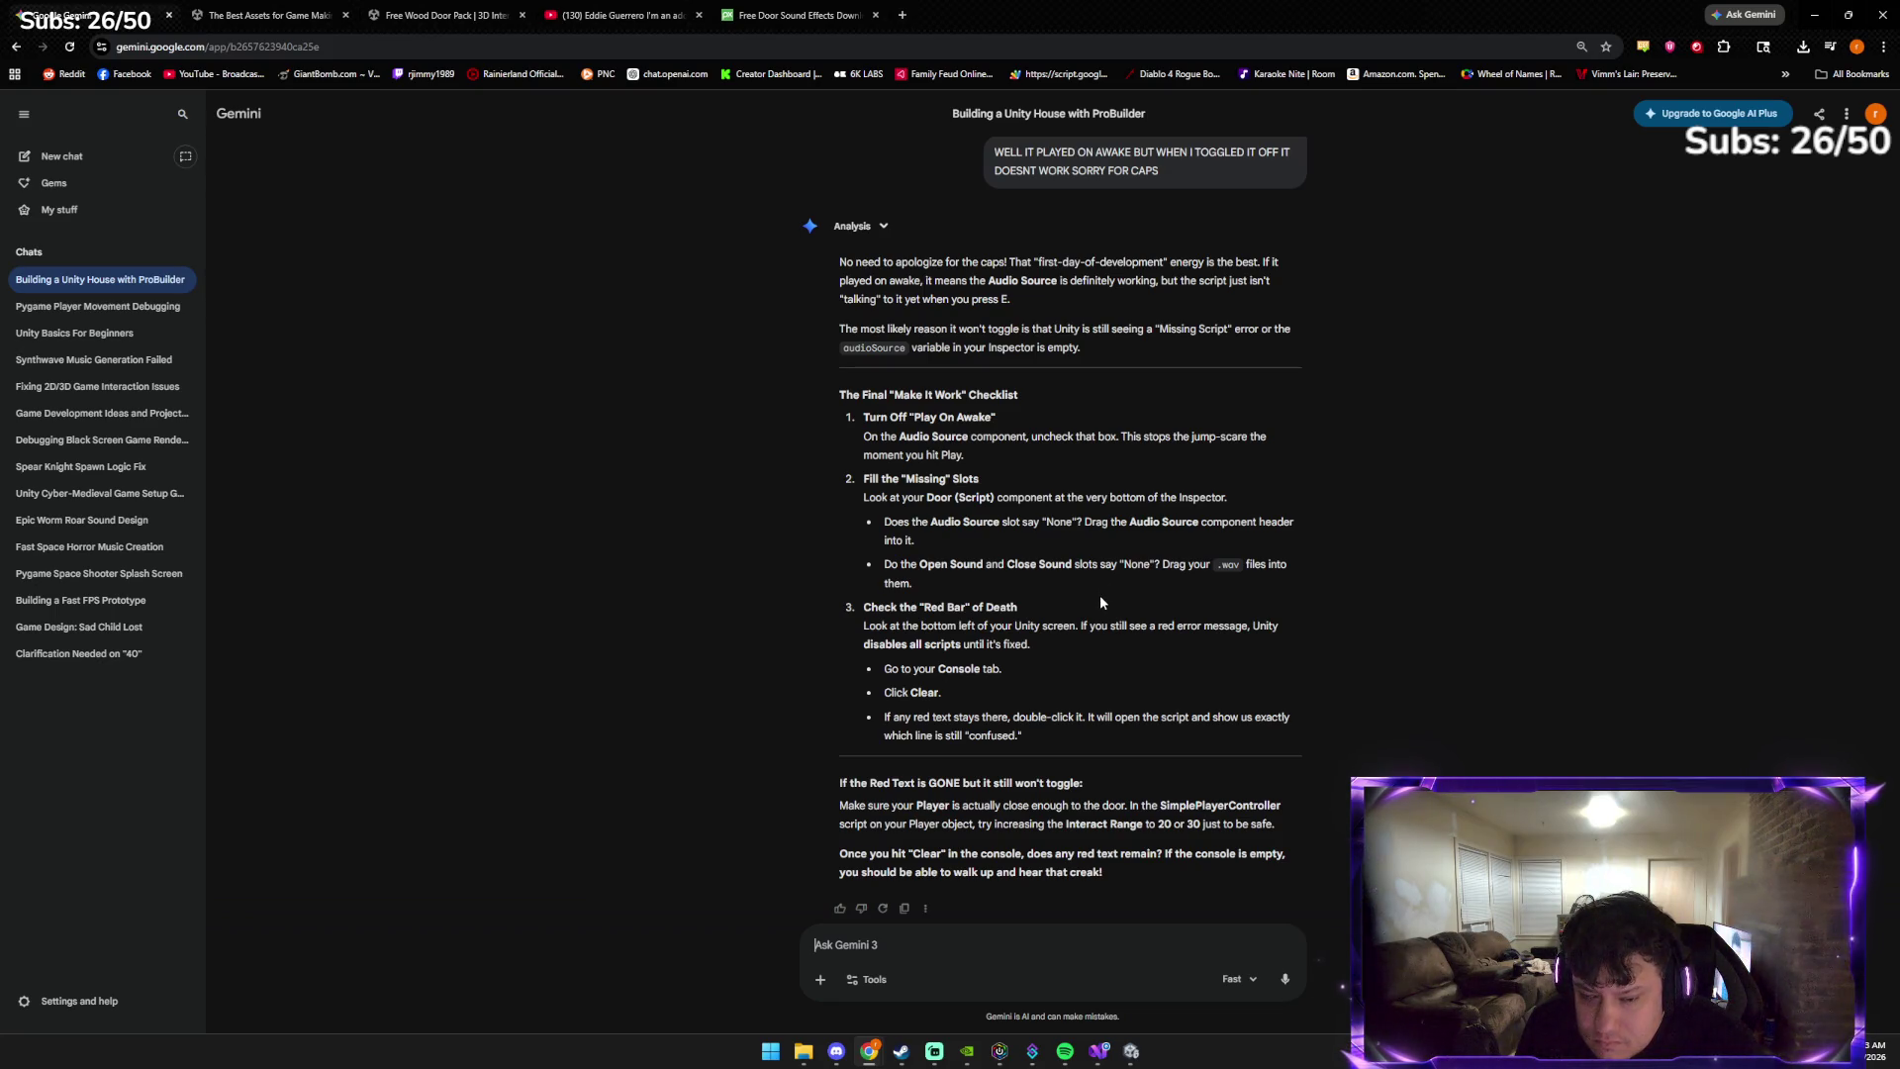
key(alt+Tab)
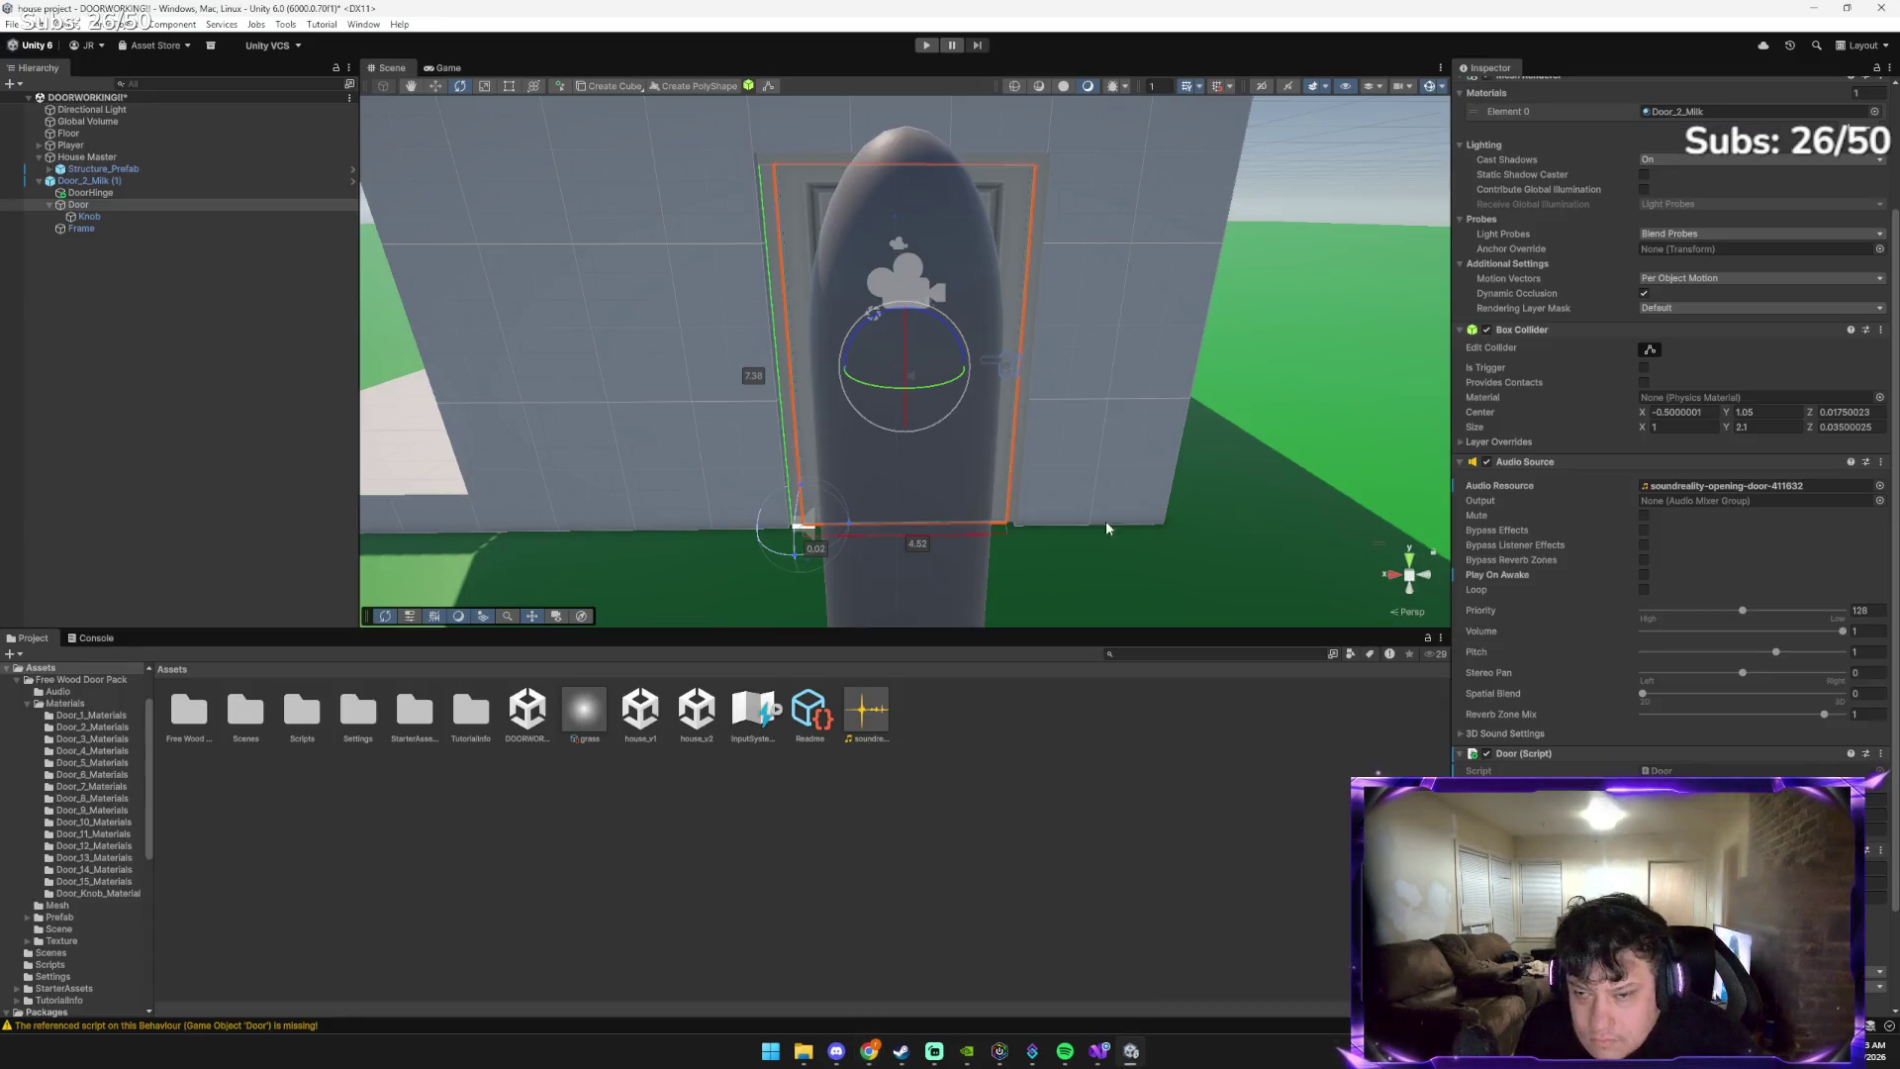
Play-test the door opening and closing while showing the Console's warnings, then stop
click(926, 45)
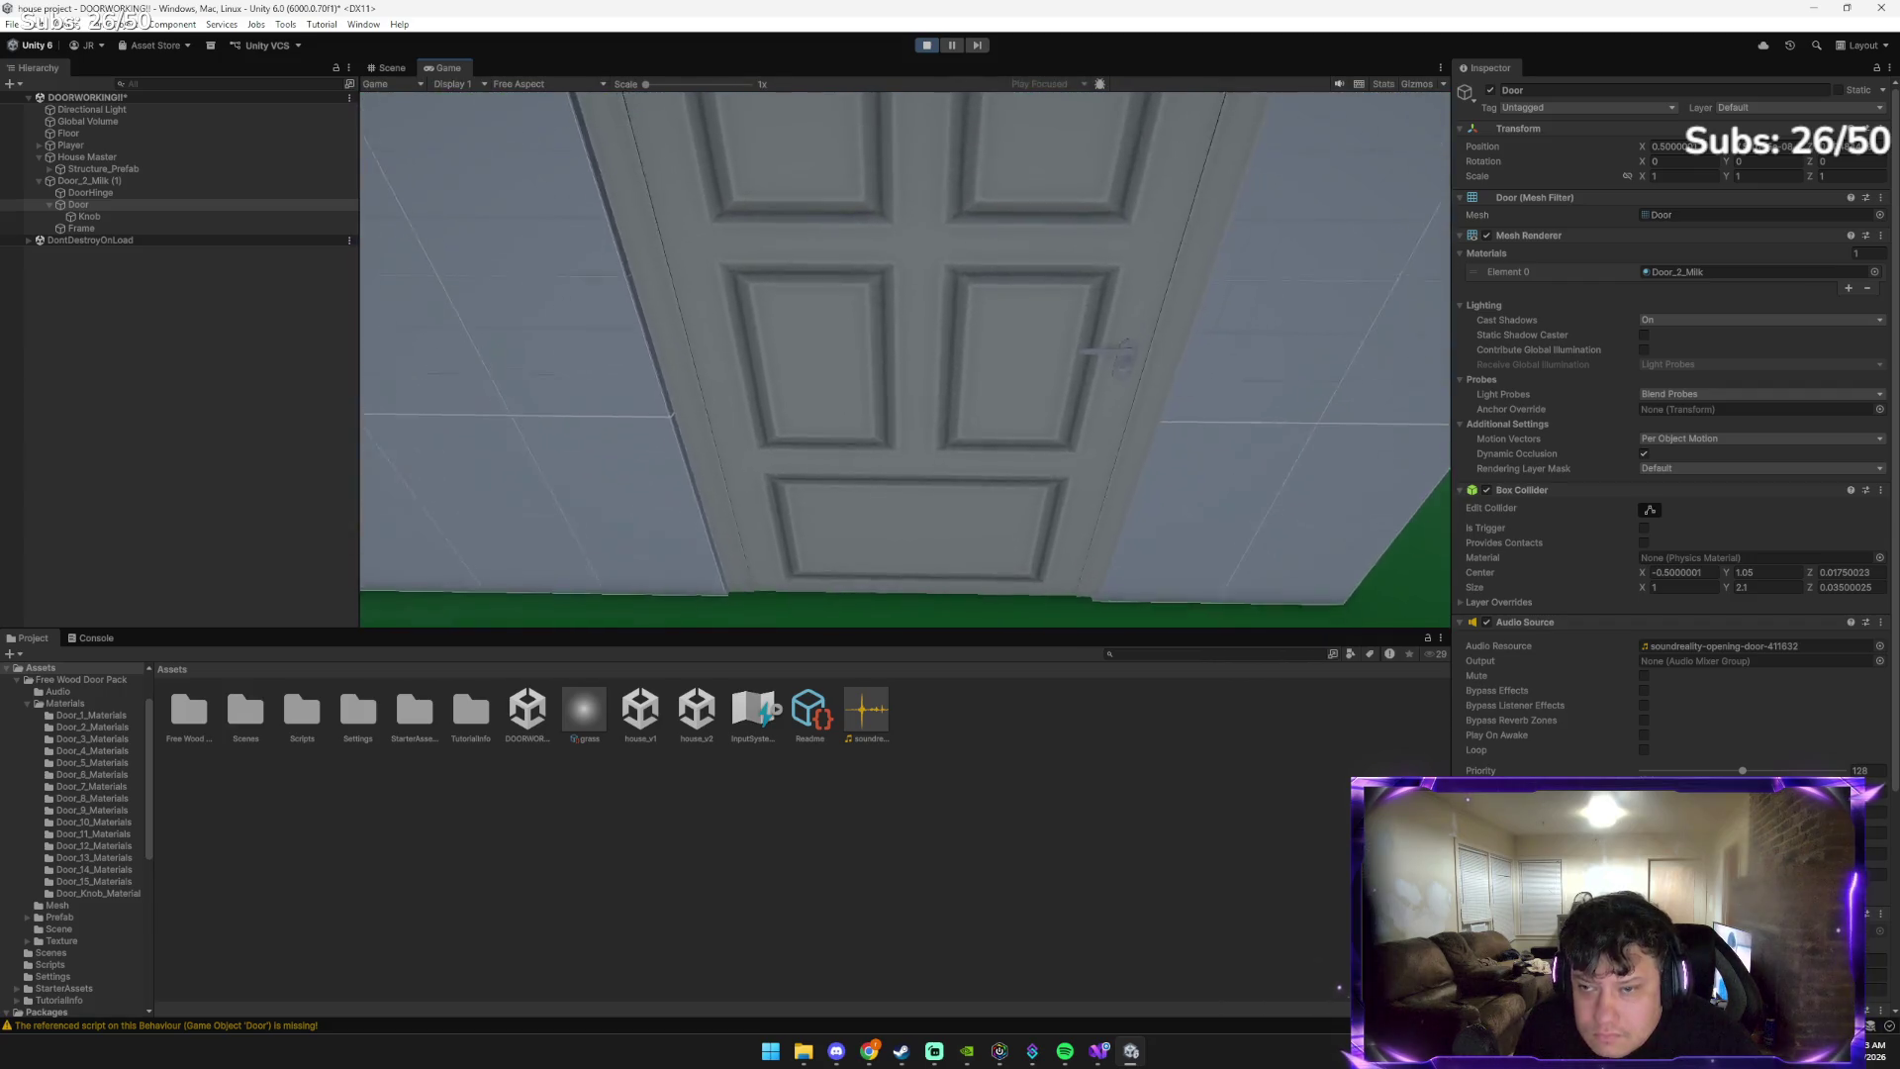
key(e)
key(s)
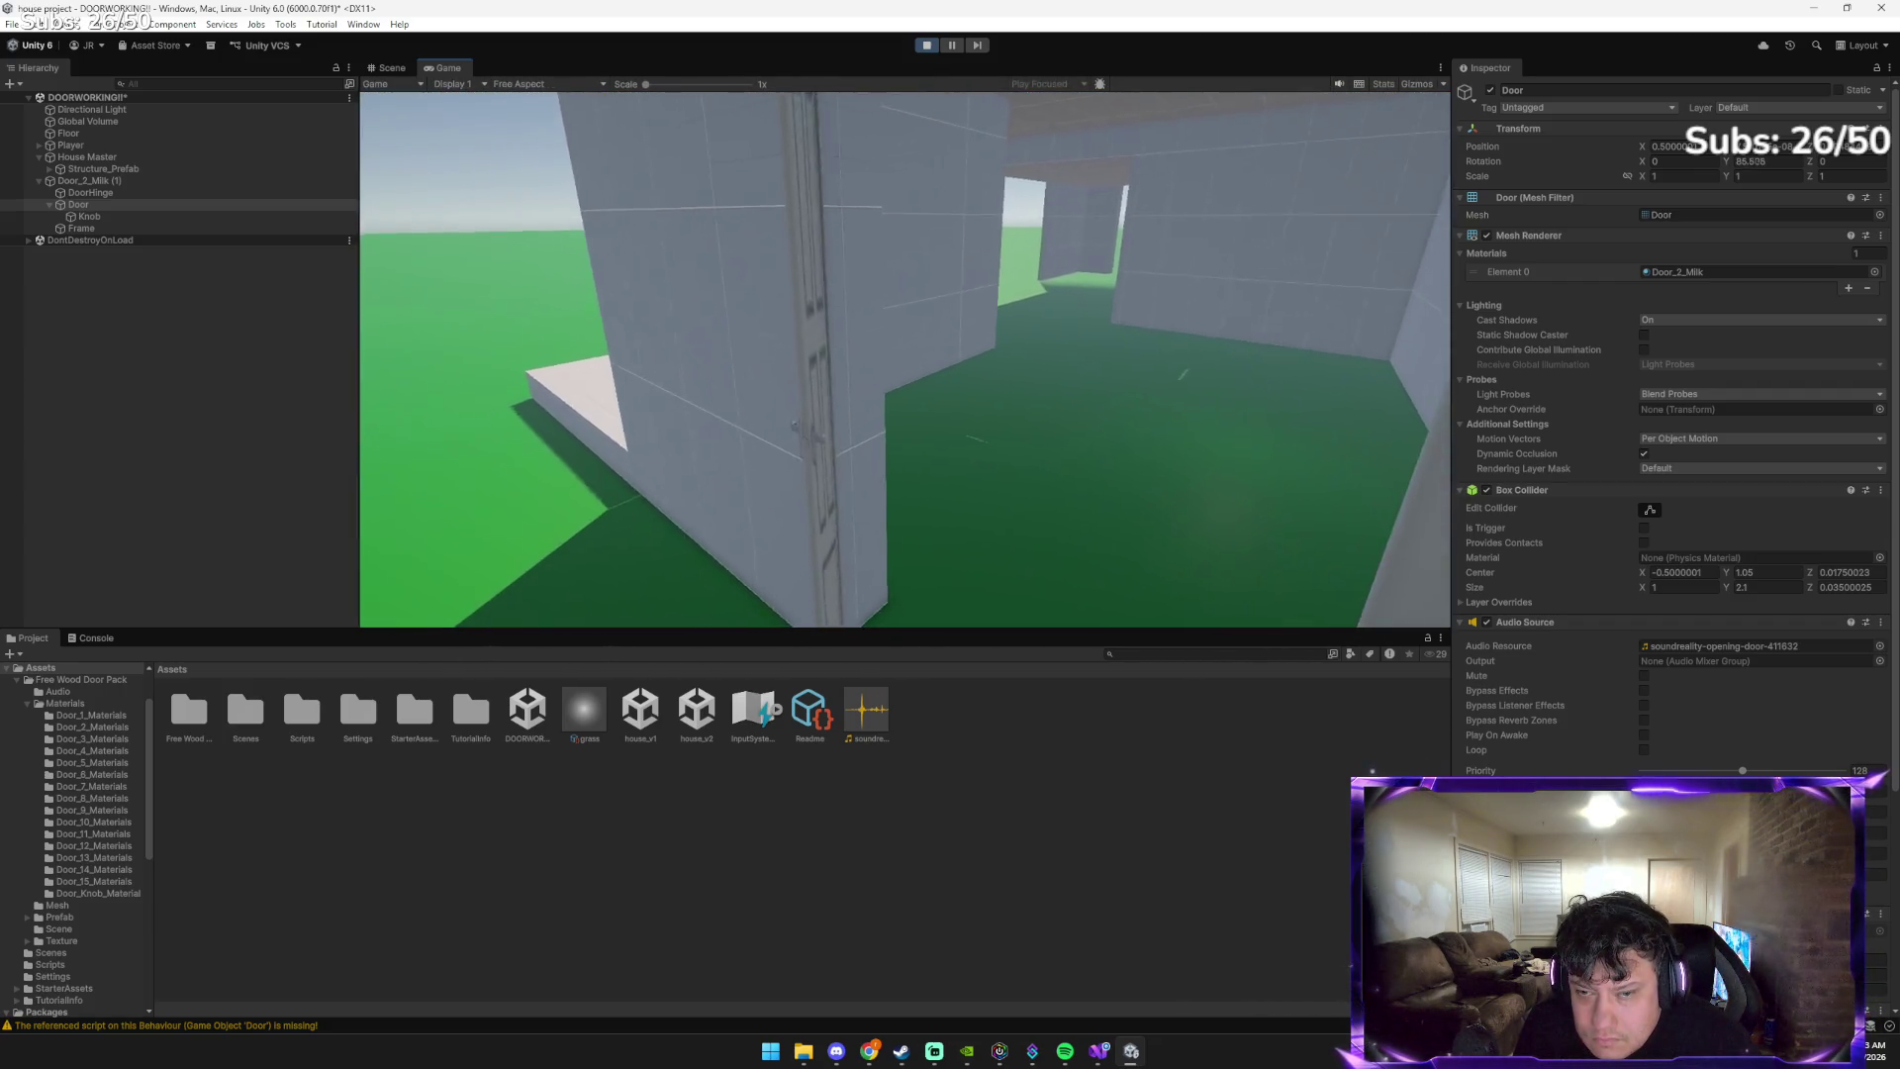
key(e)
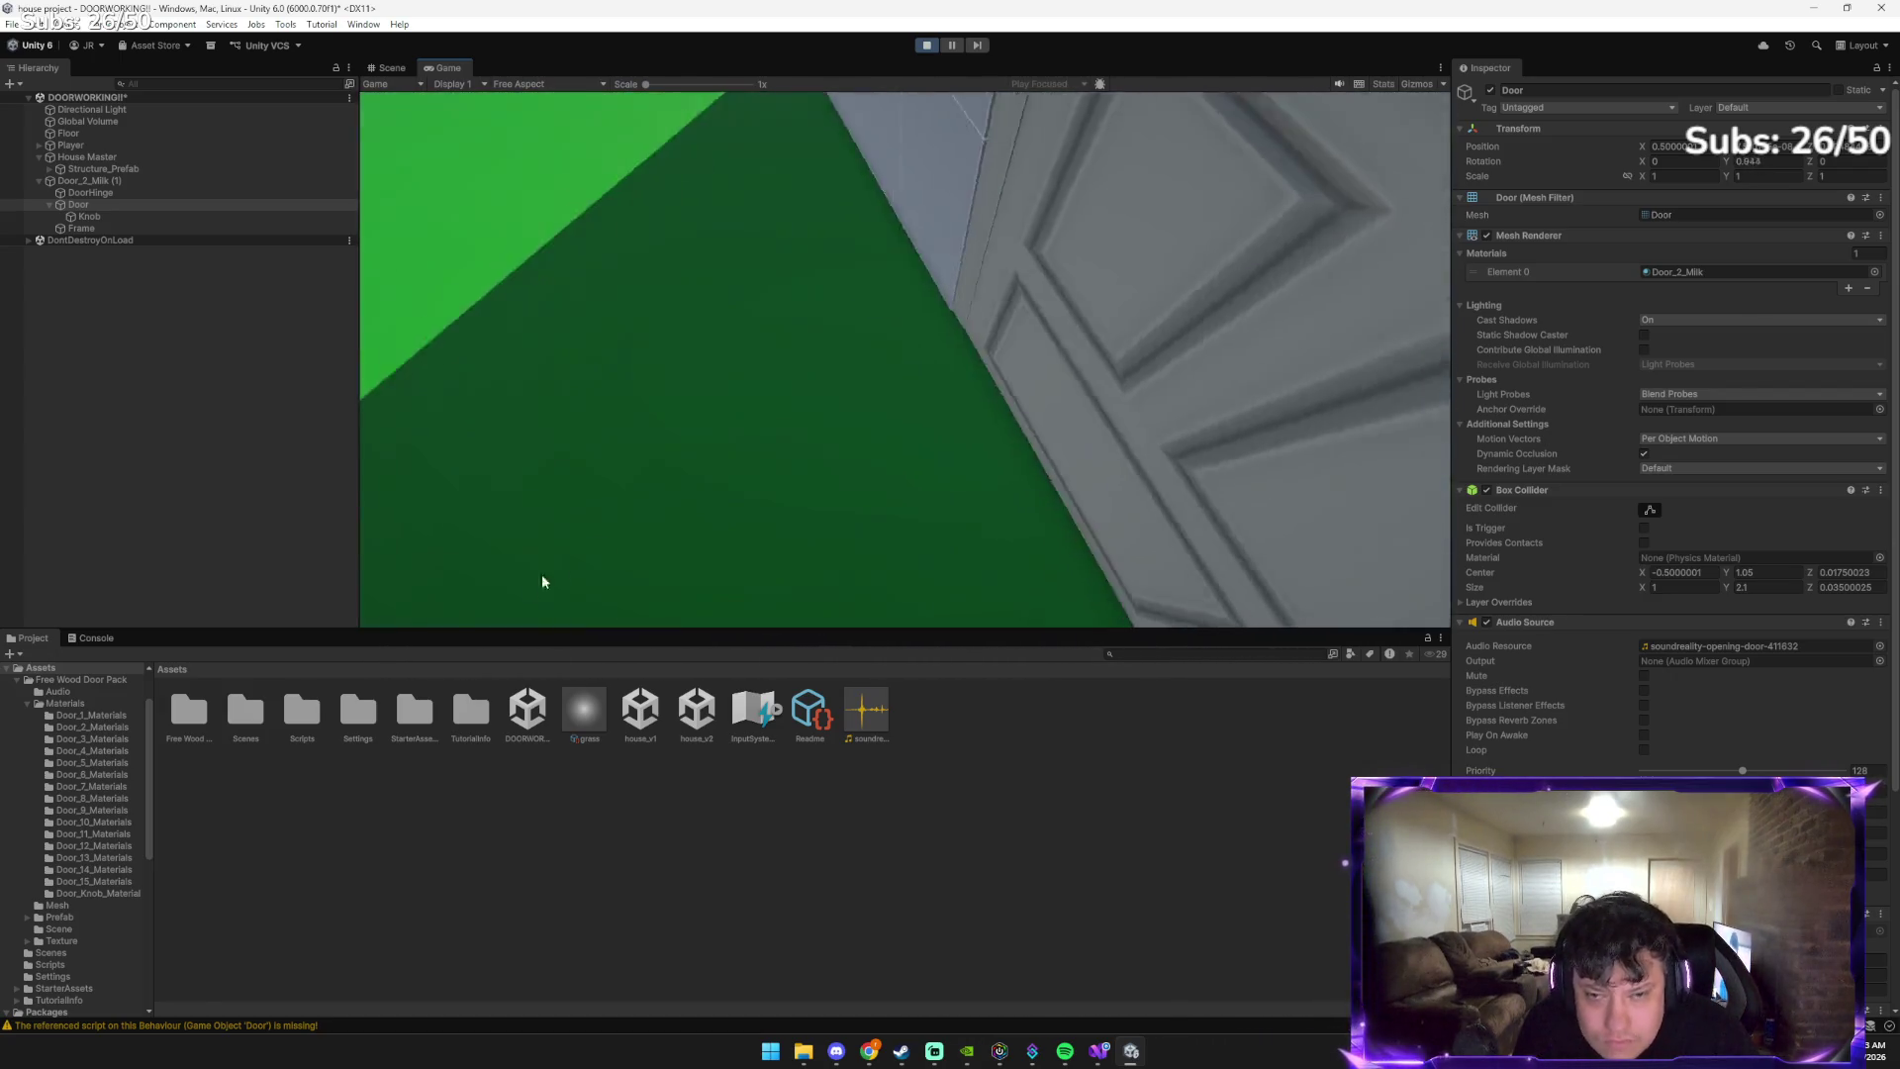
click(96, 637)
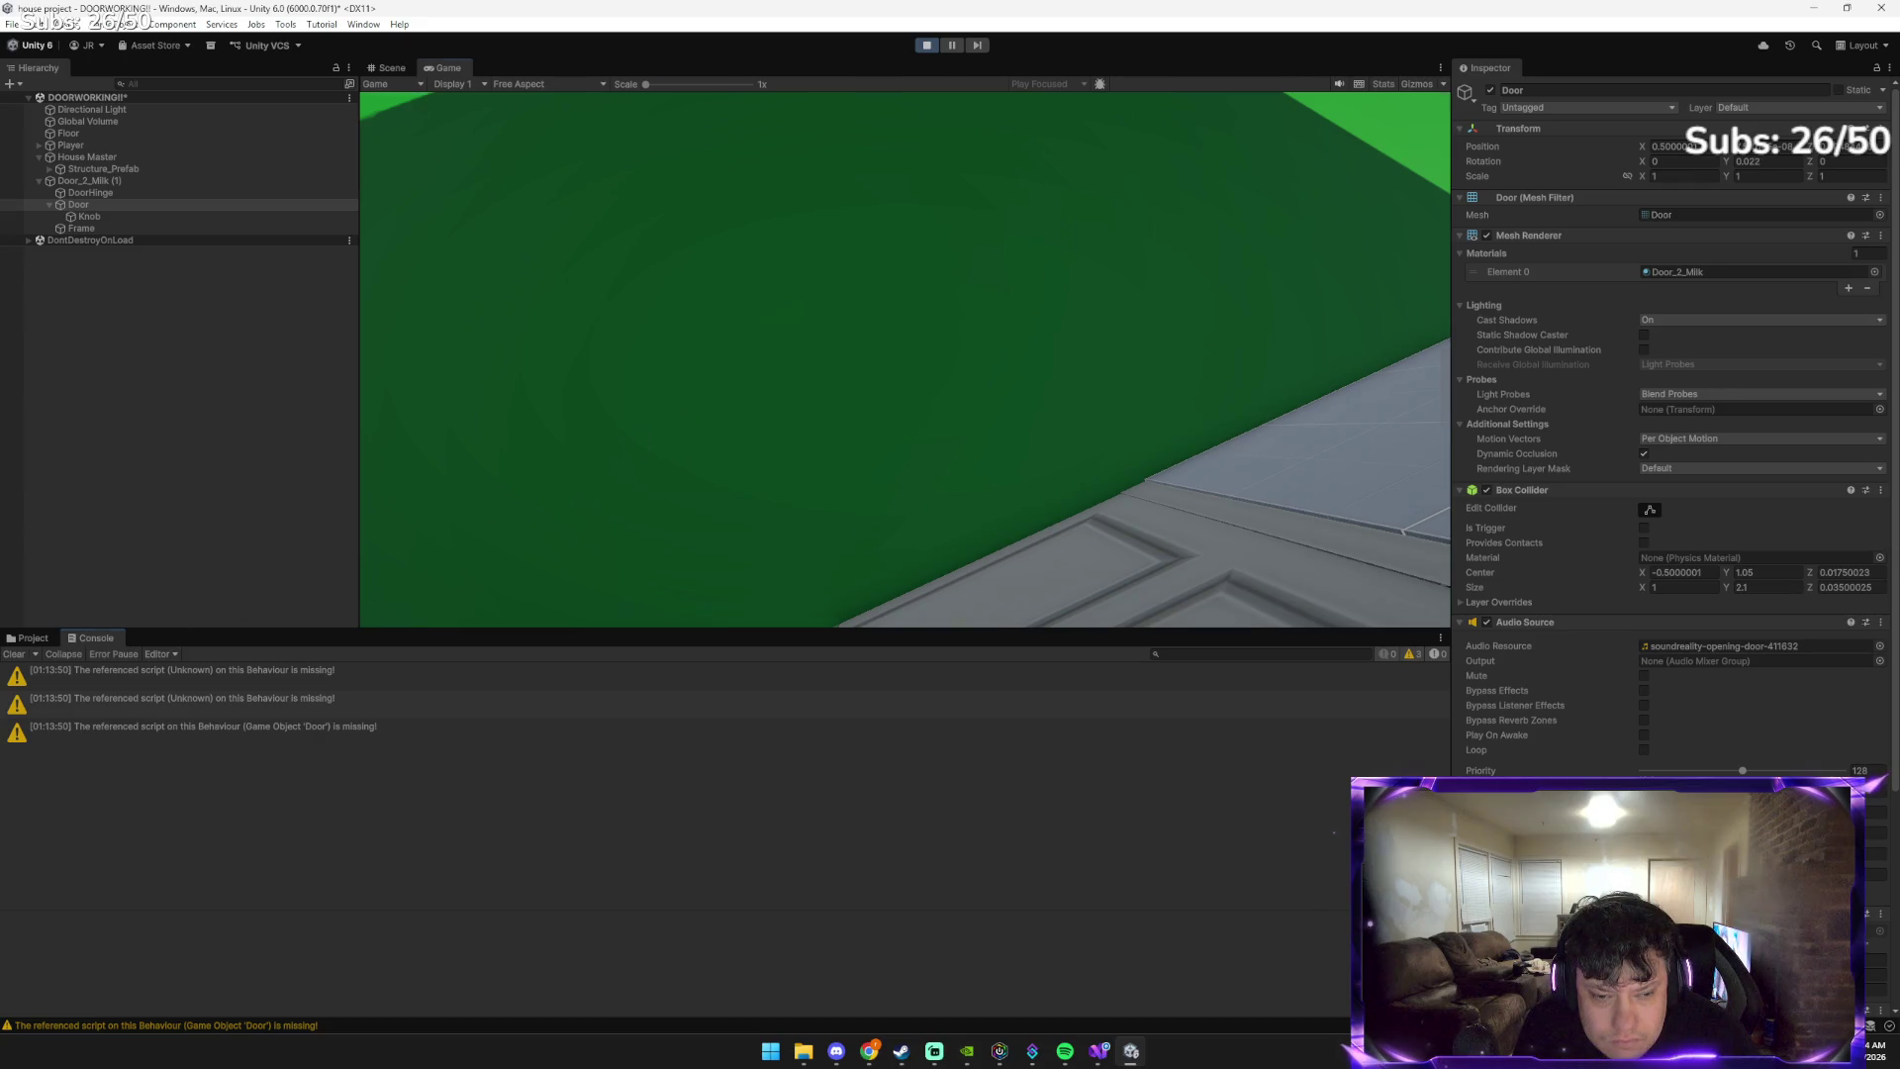
key(e)
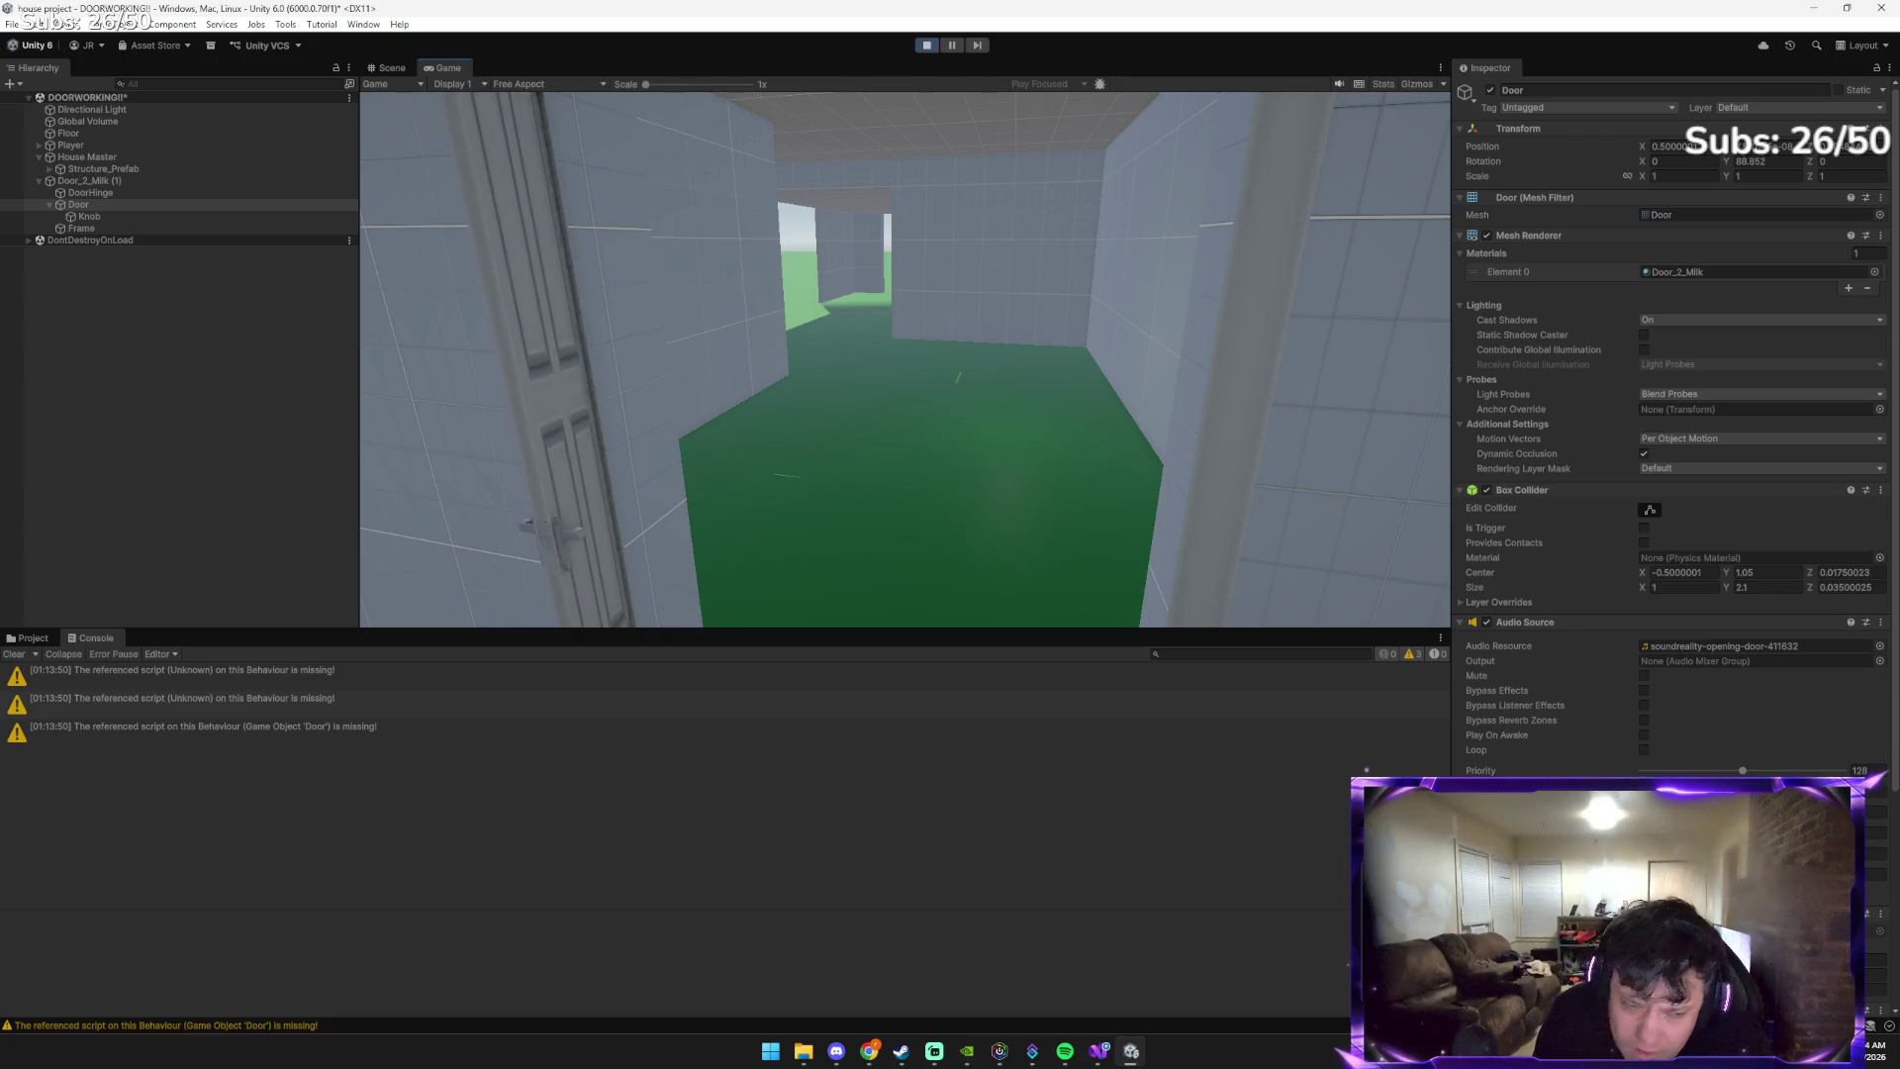
key(Escape)
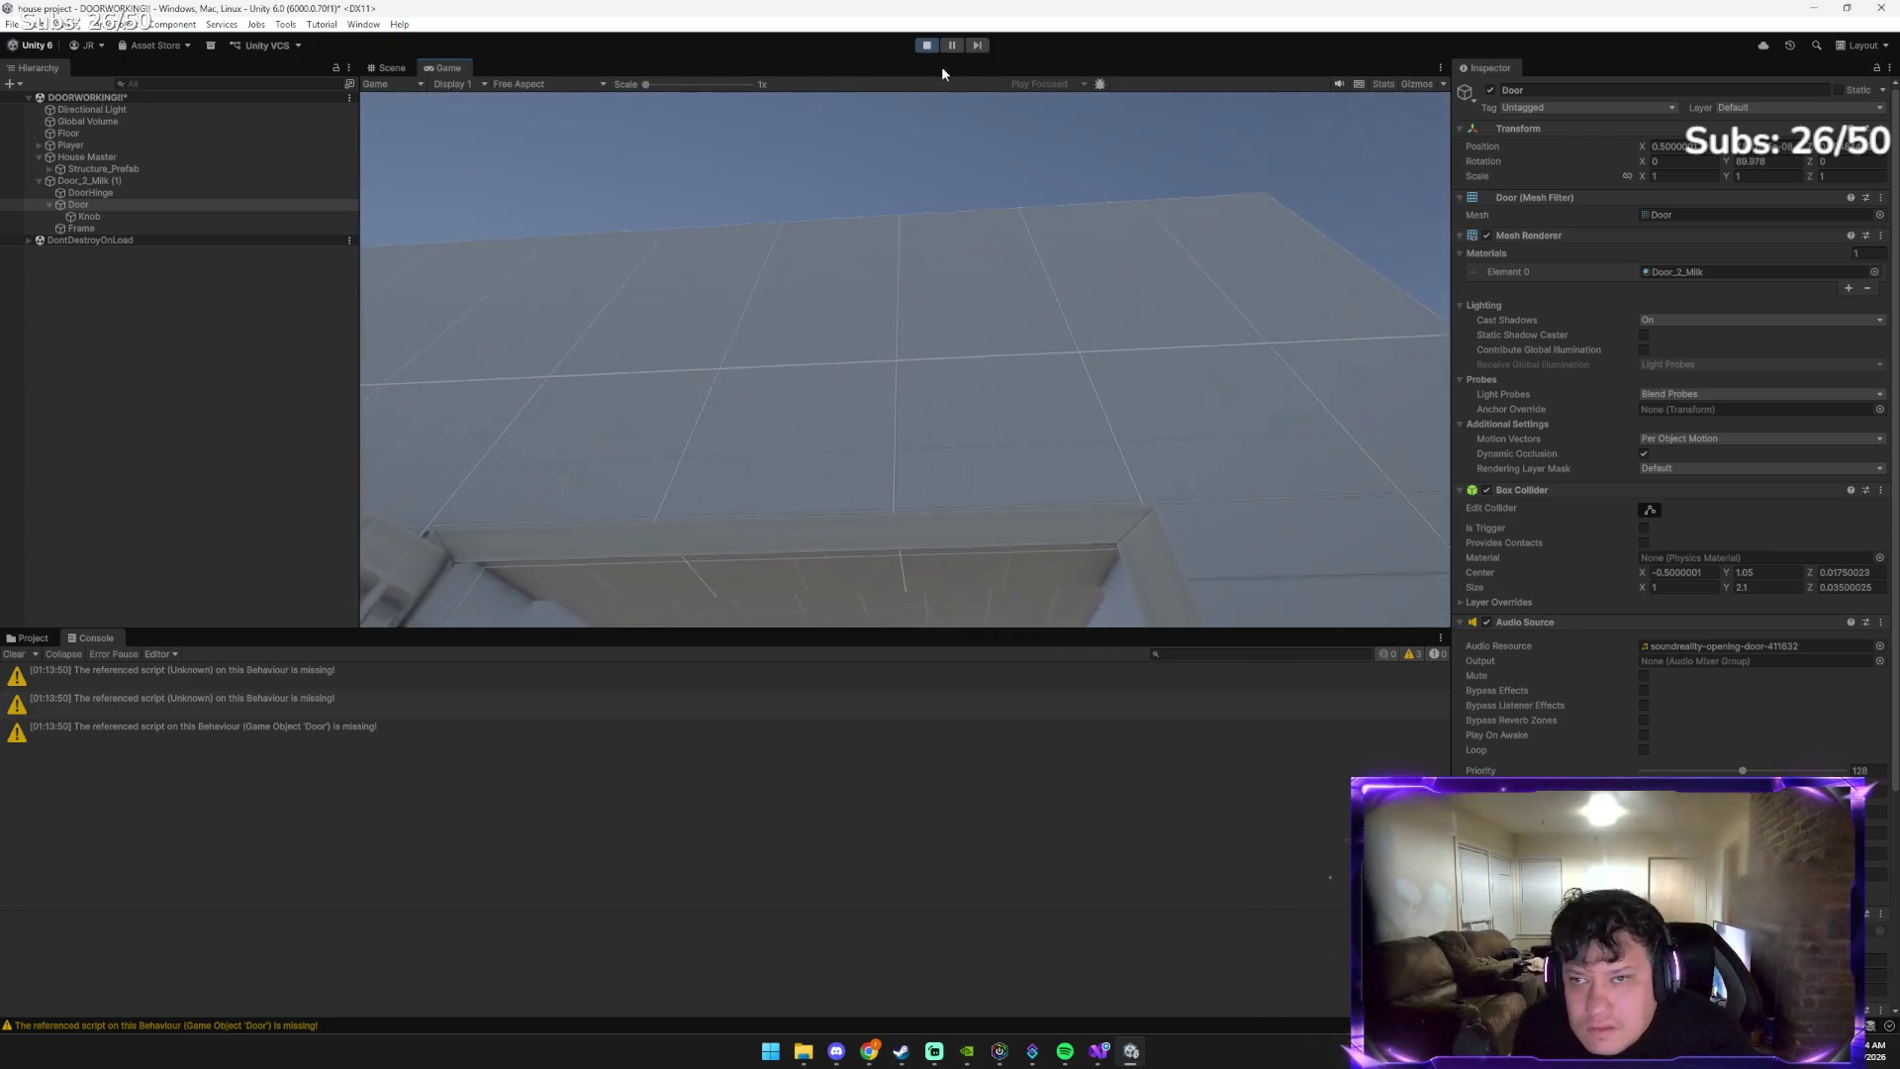
click(927, 45)
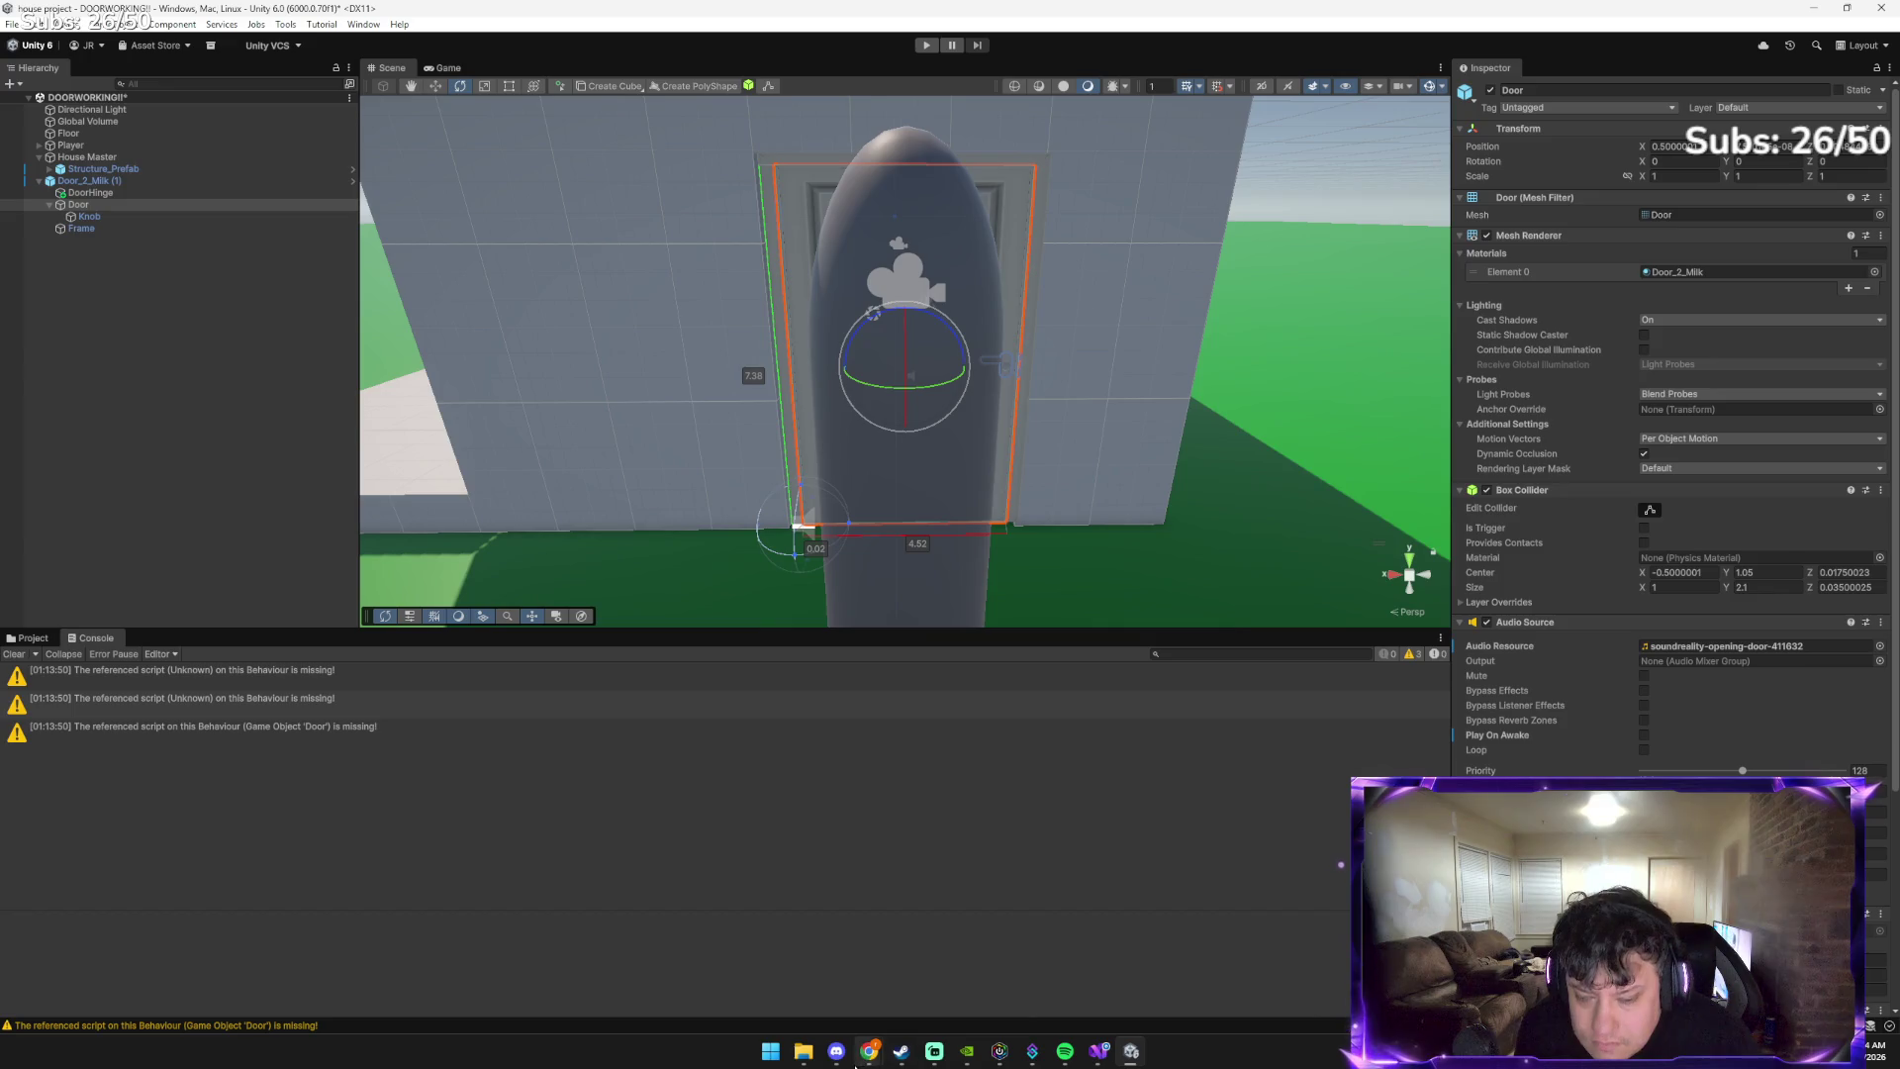
Send Gemini a new Unity screenshot and read through its reply
mouse_move(869, 1051)
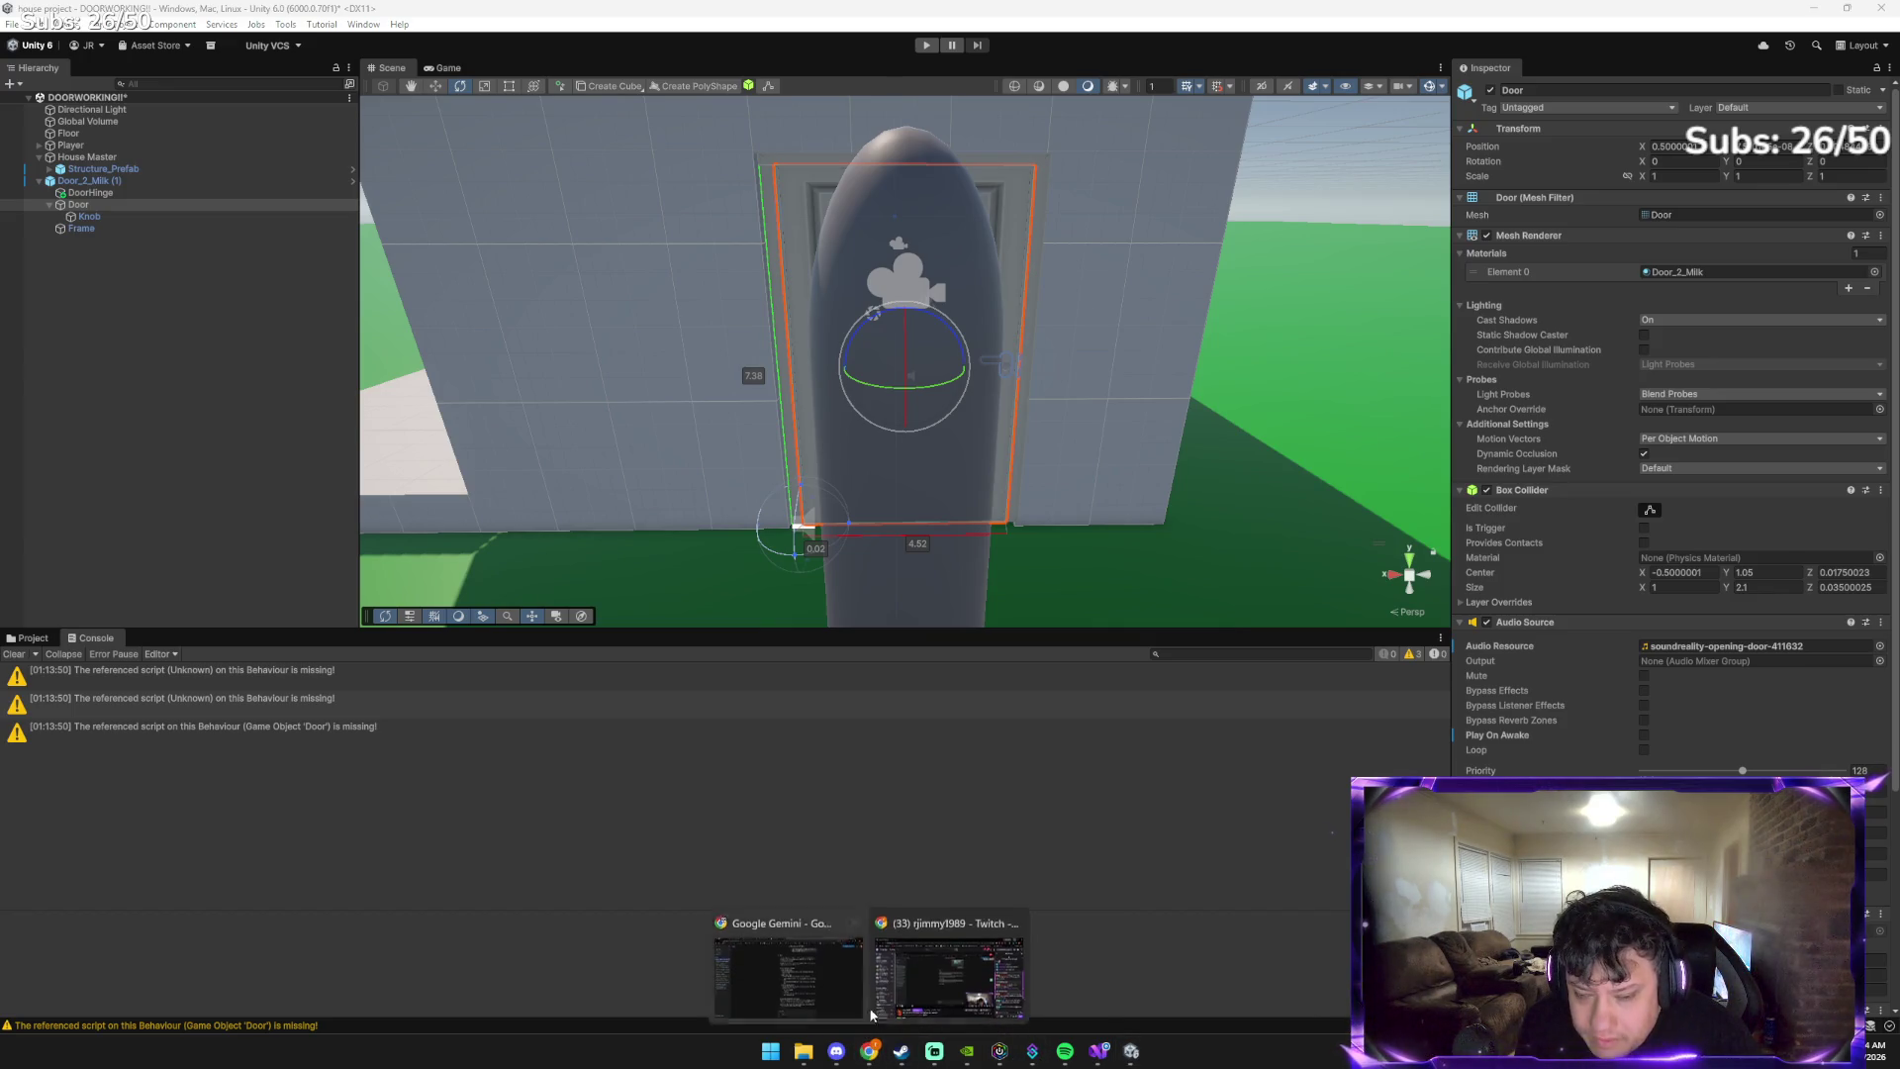
click(812, 945)
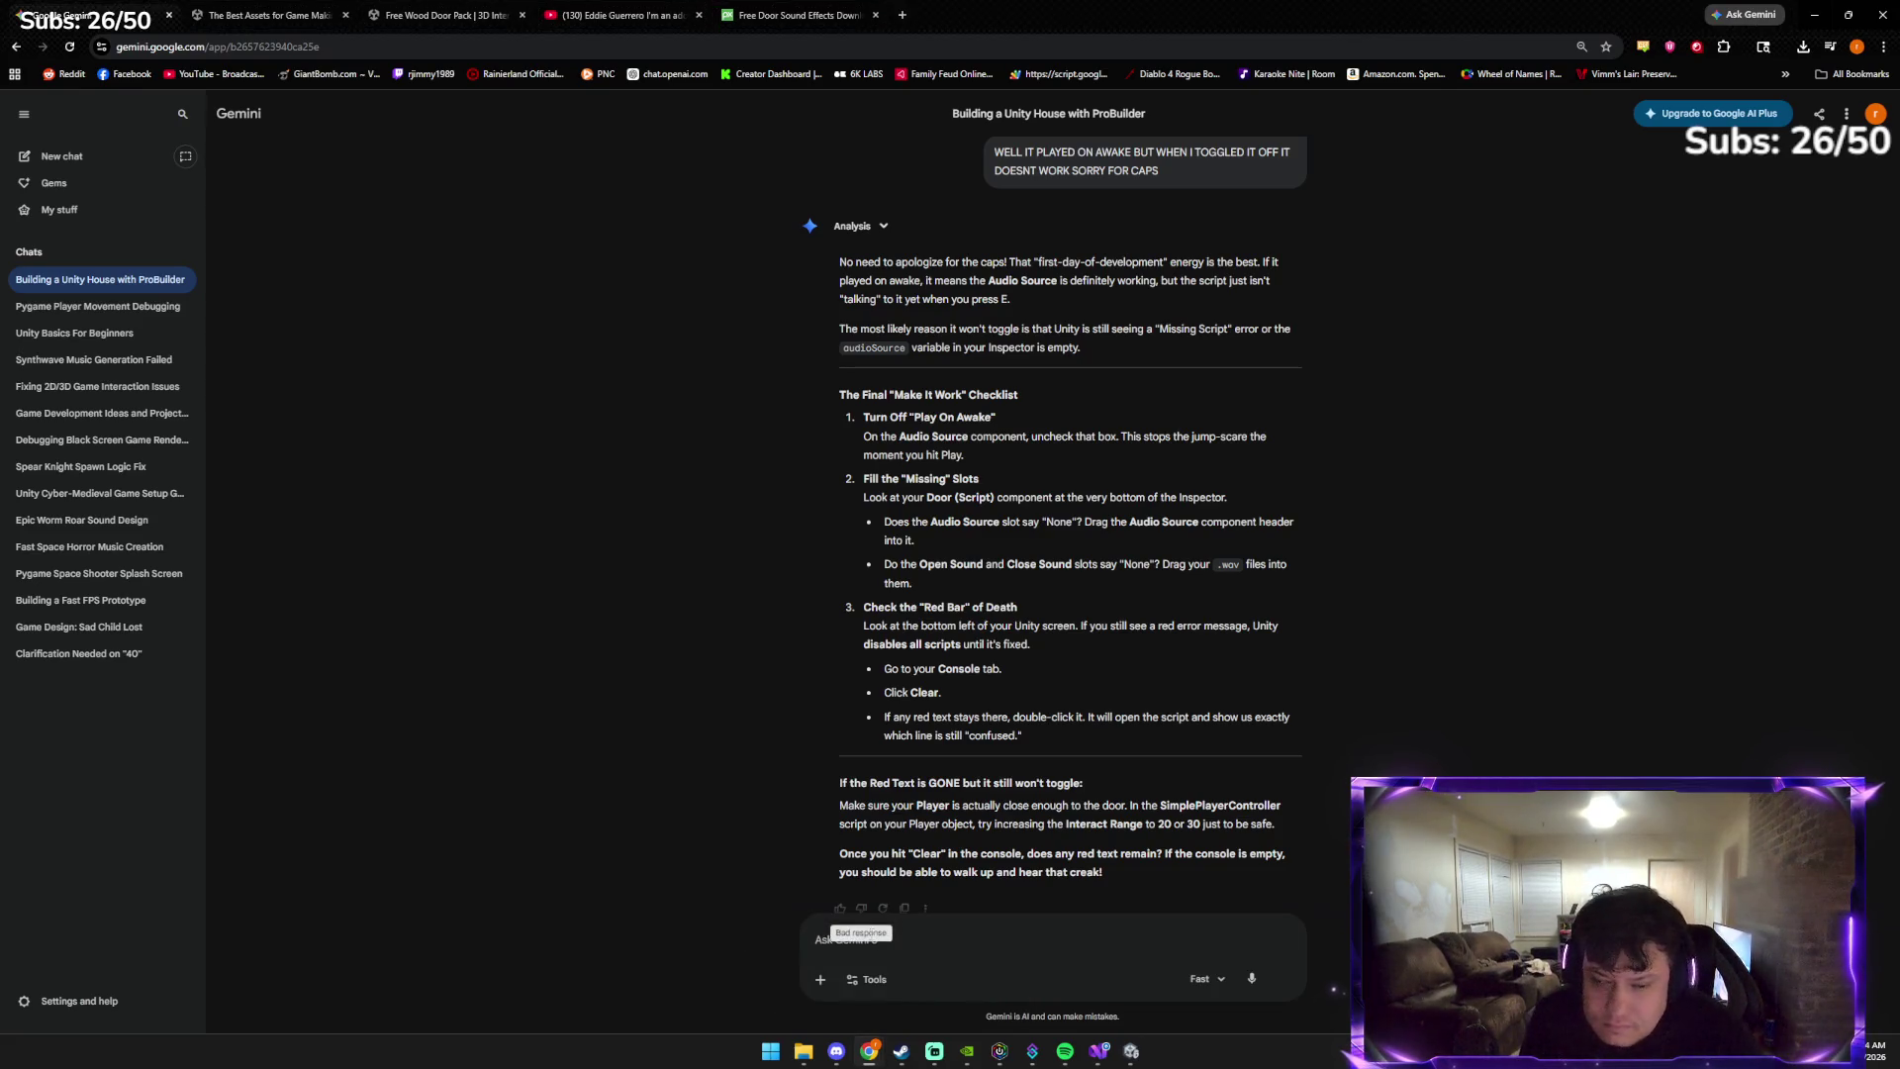
key(ctrl+v)
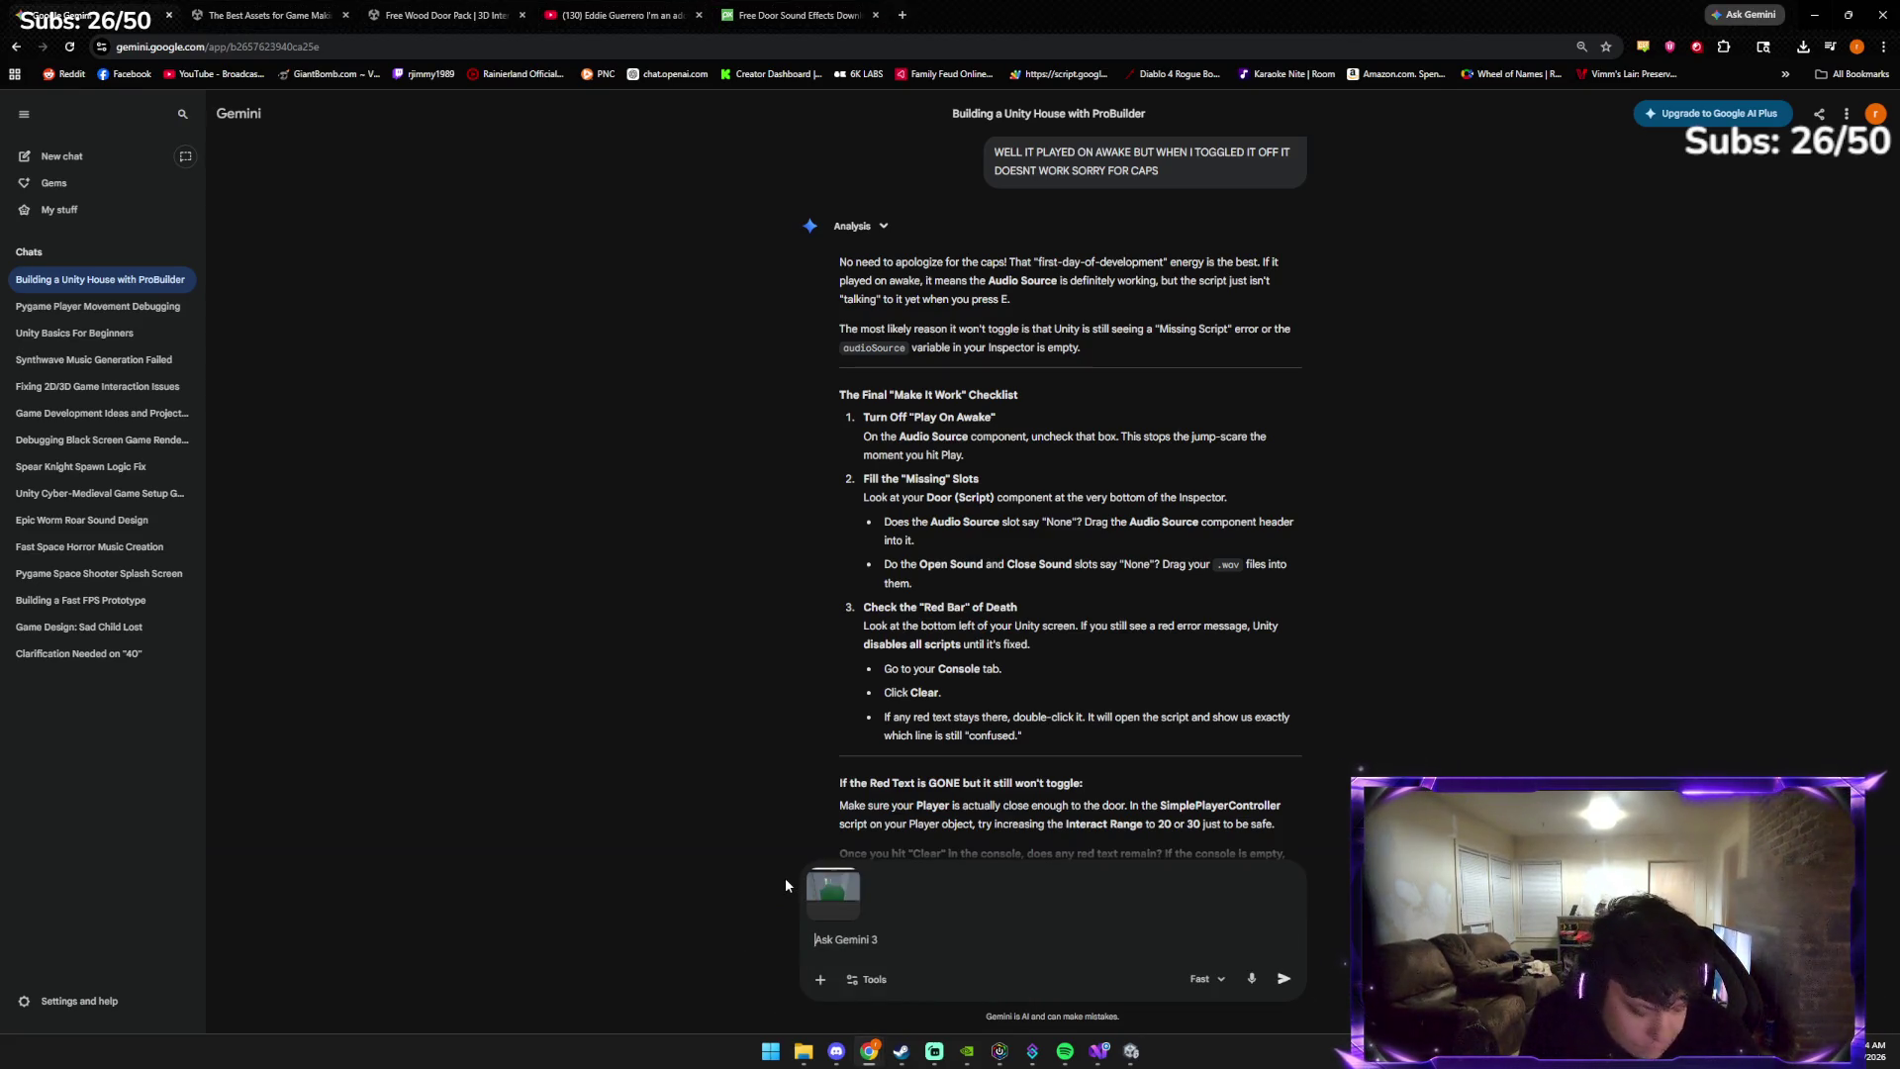
key(Return)
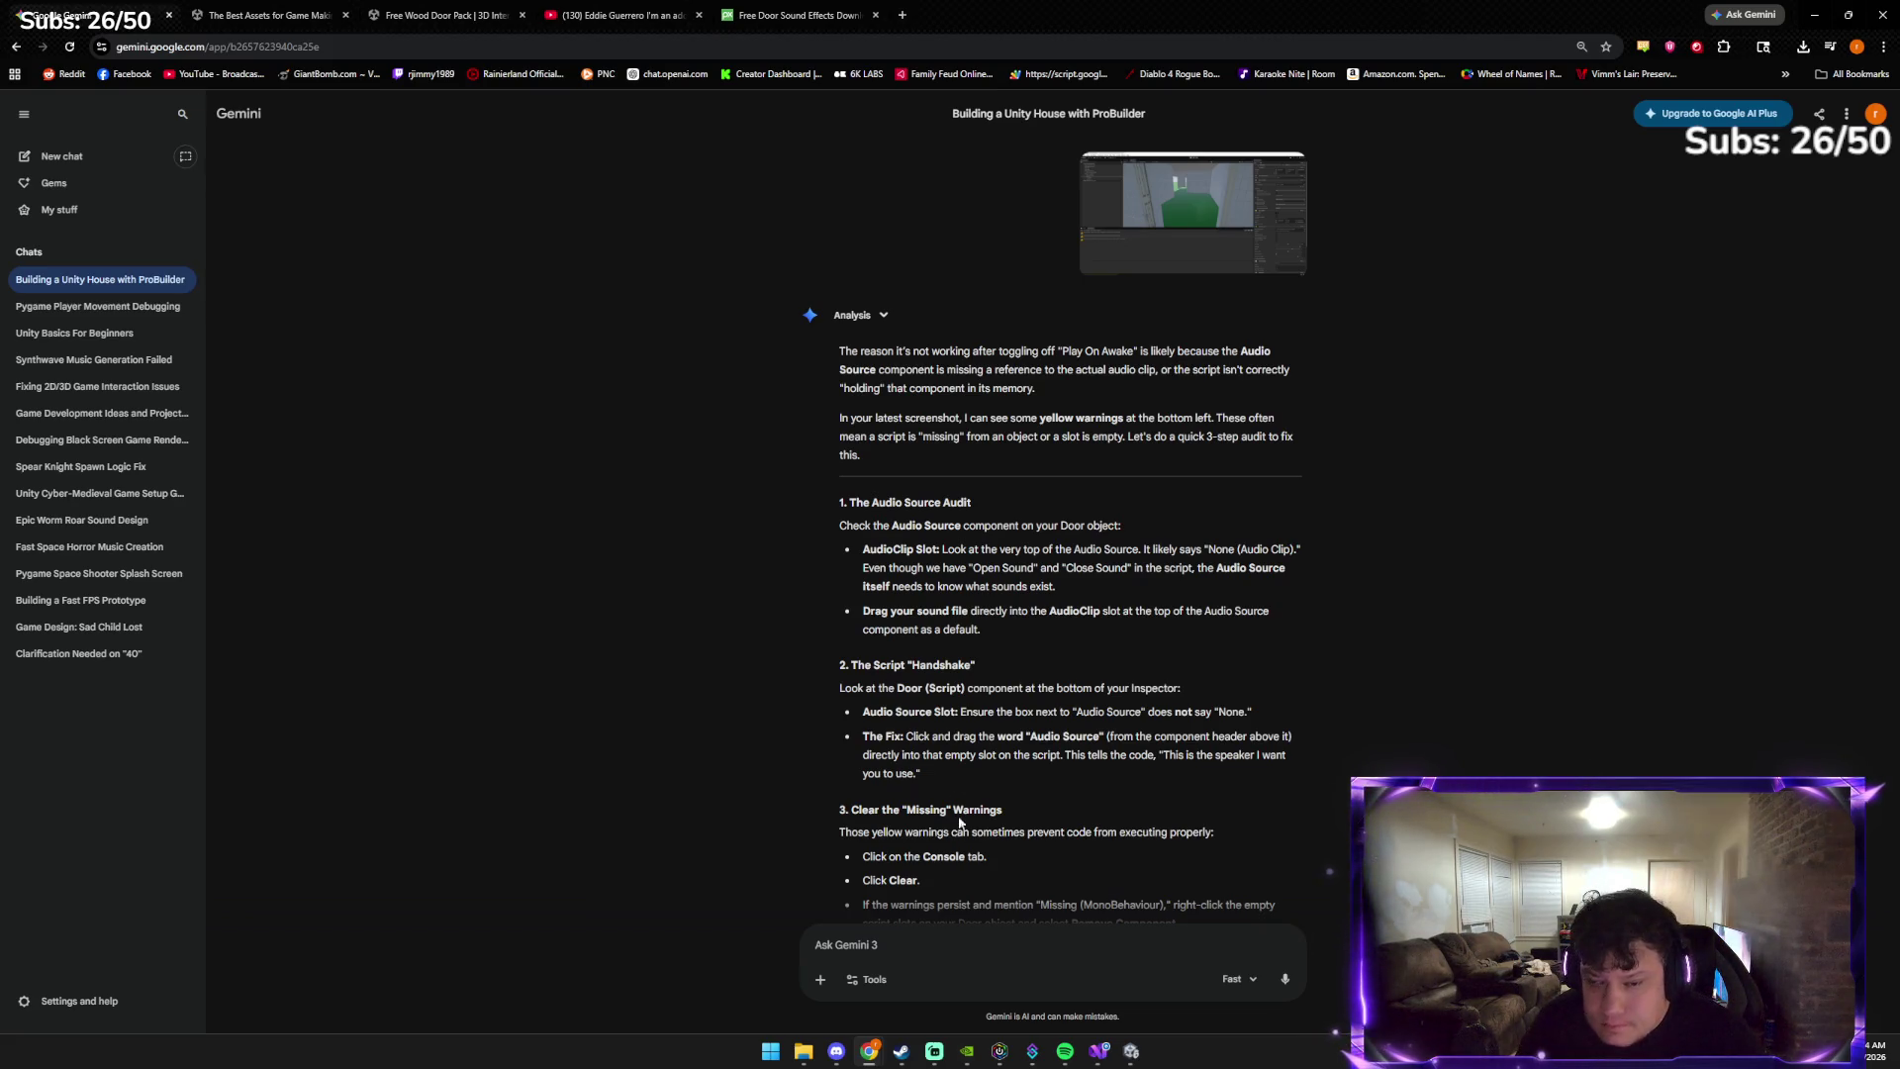
scroll(956, 732, down, 1)
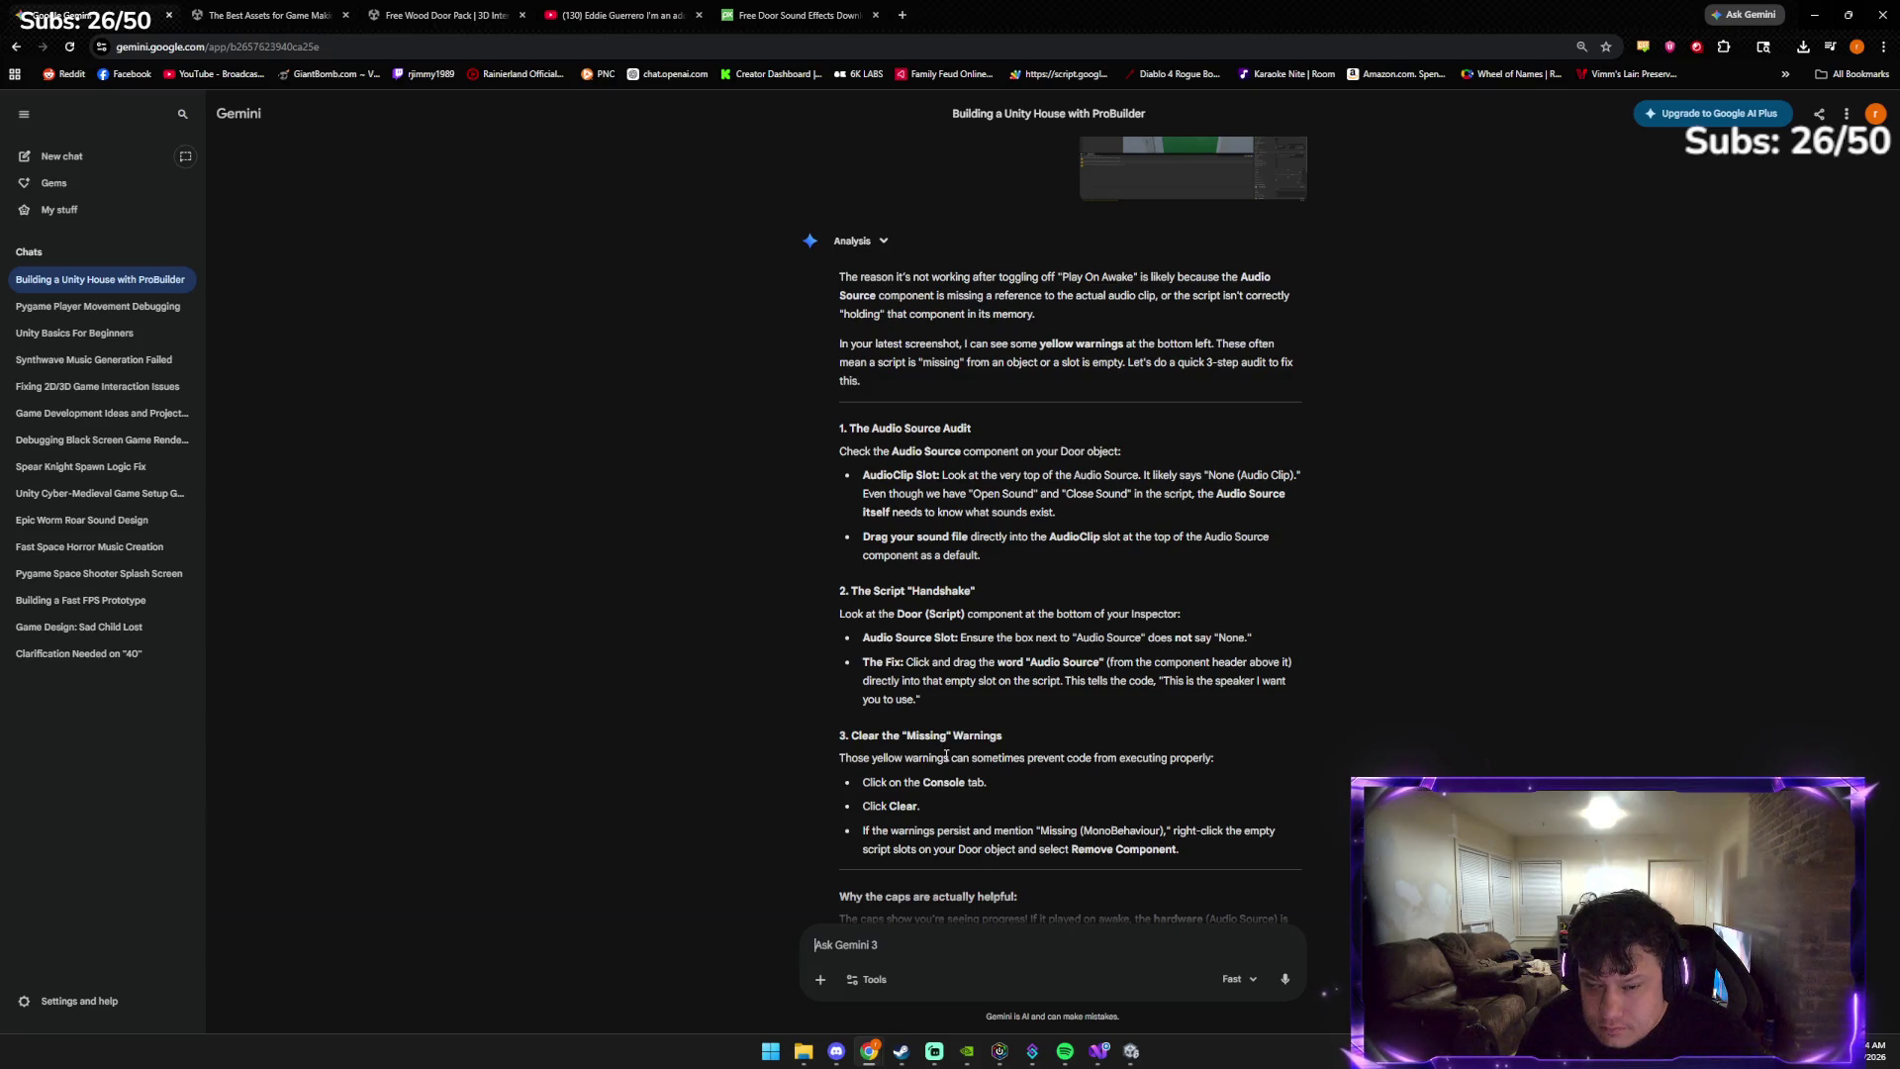
scroll(993, 884, down, 2)
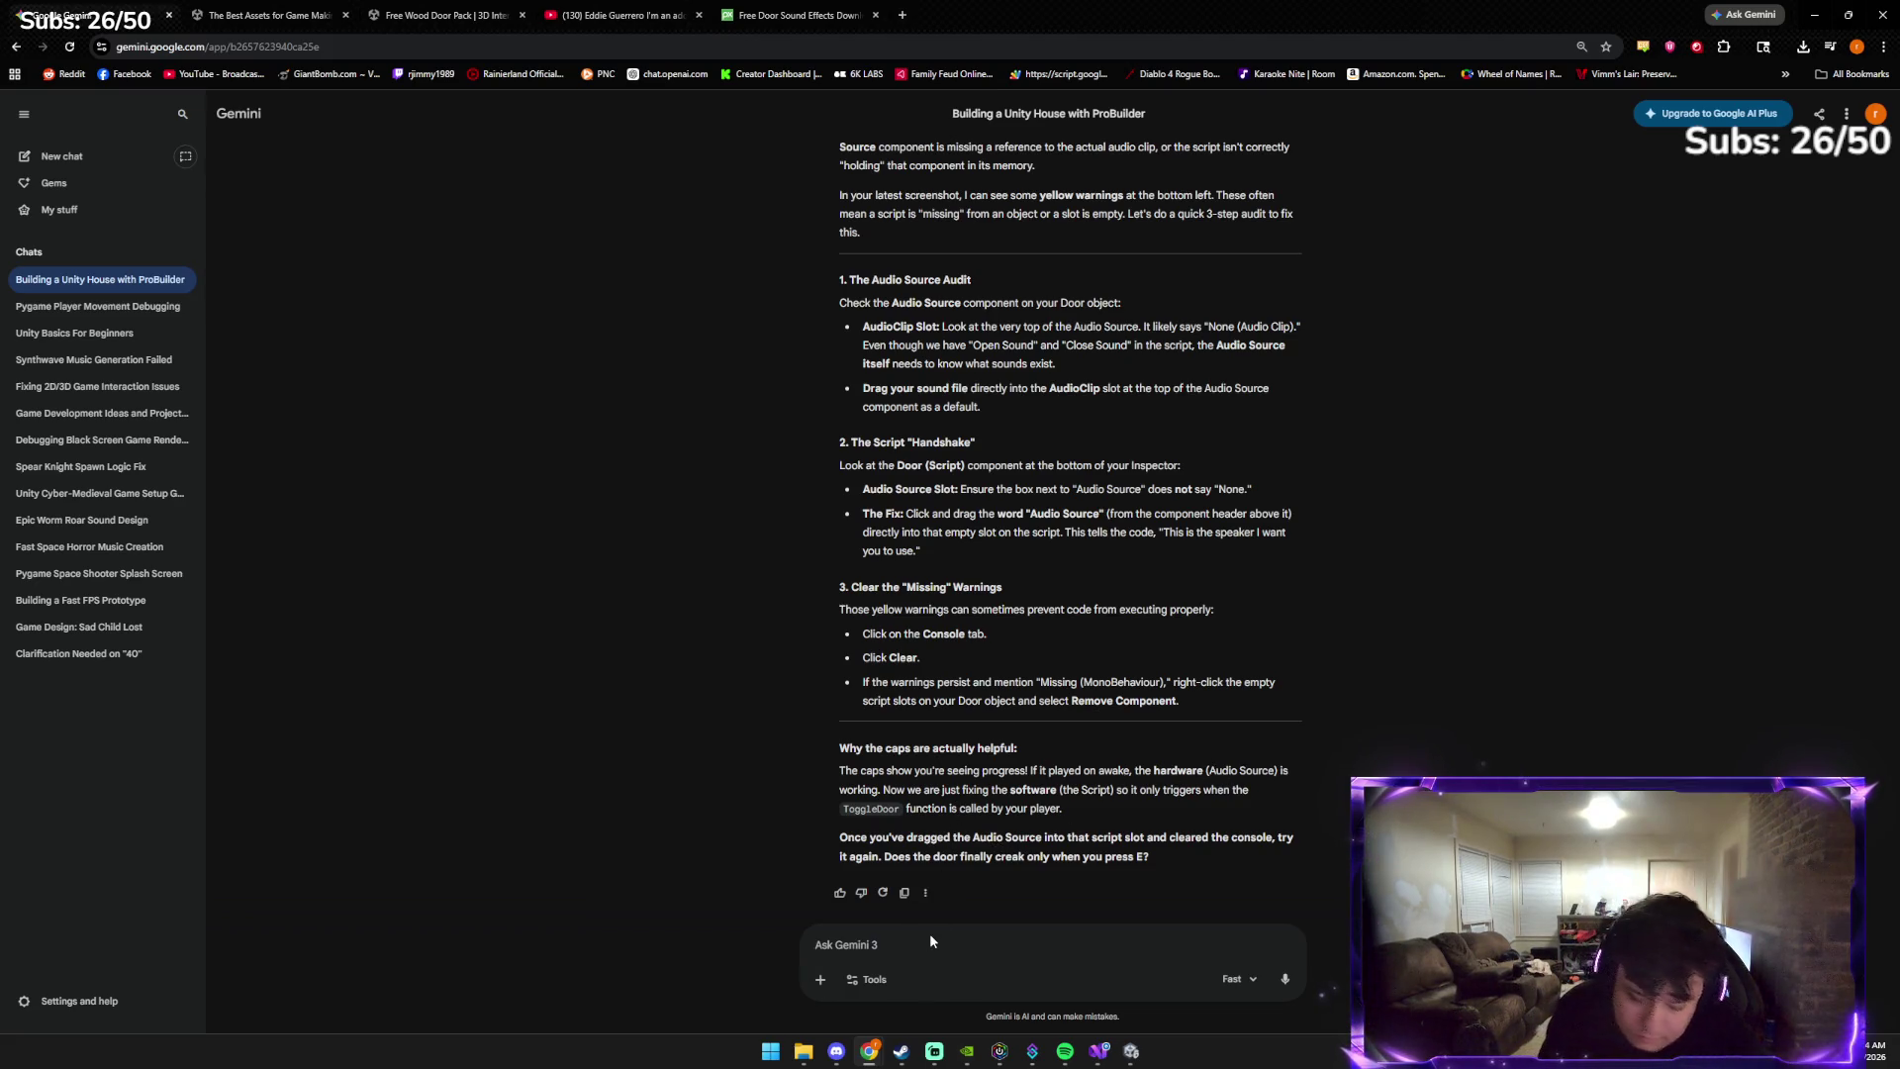
Ask Gemini 'should we edit the scripts?' and copy its sound-ready Door script
text(should we e)
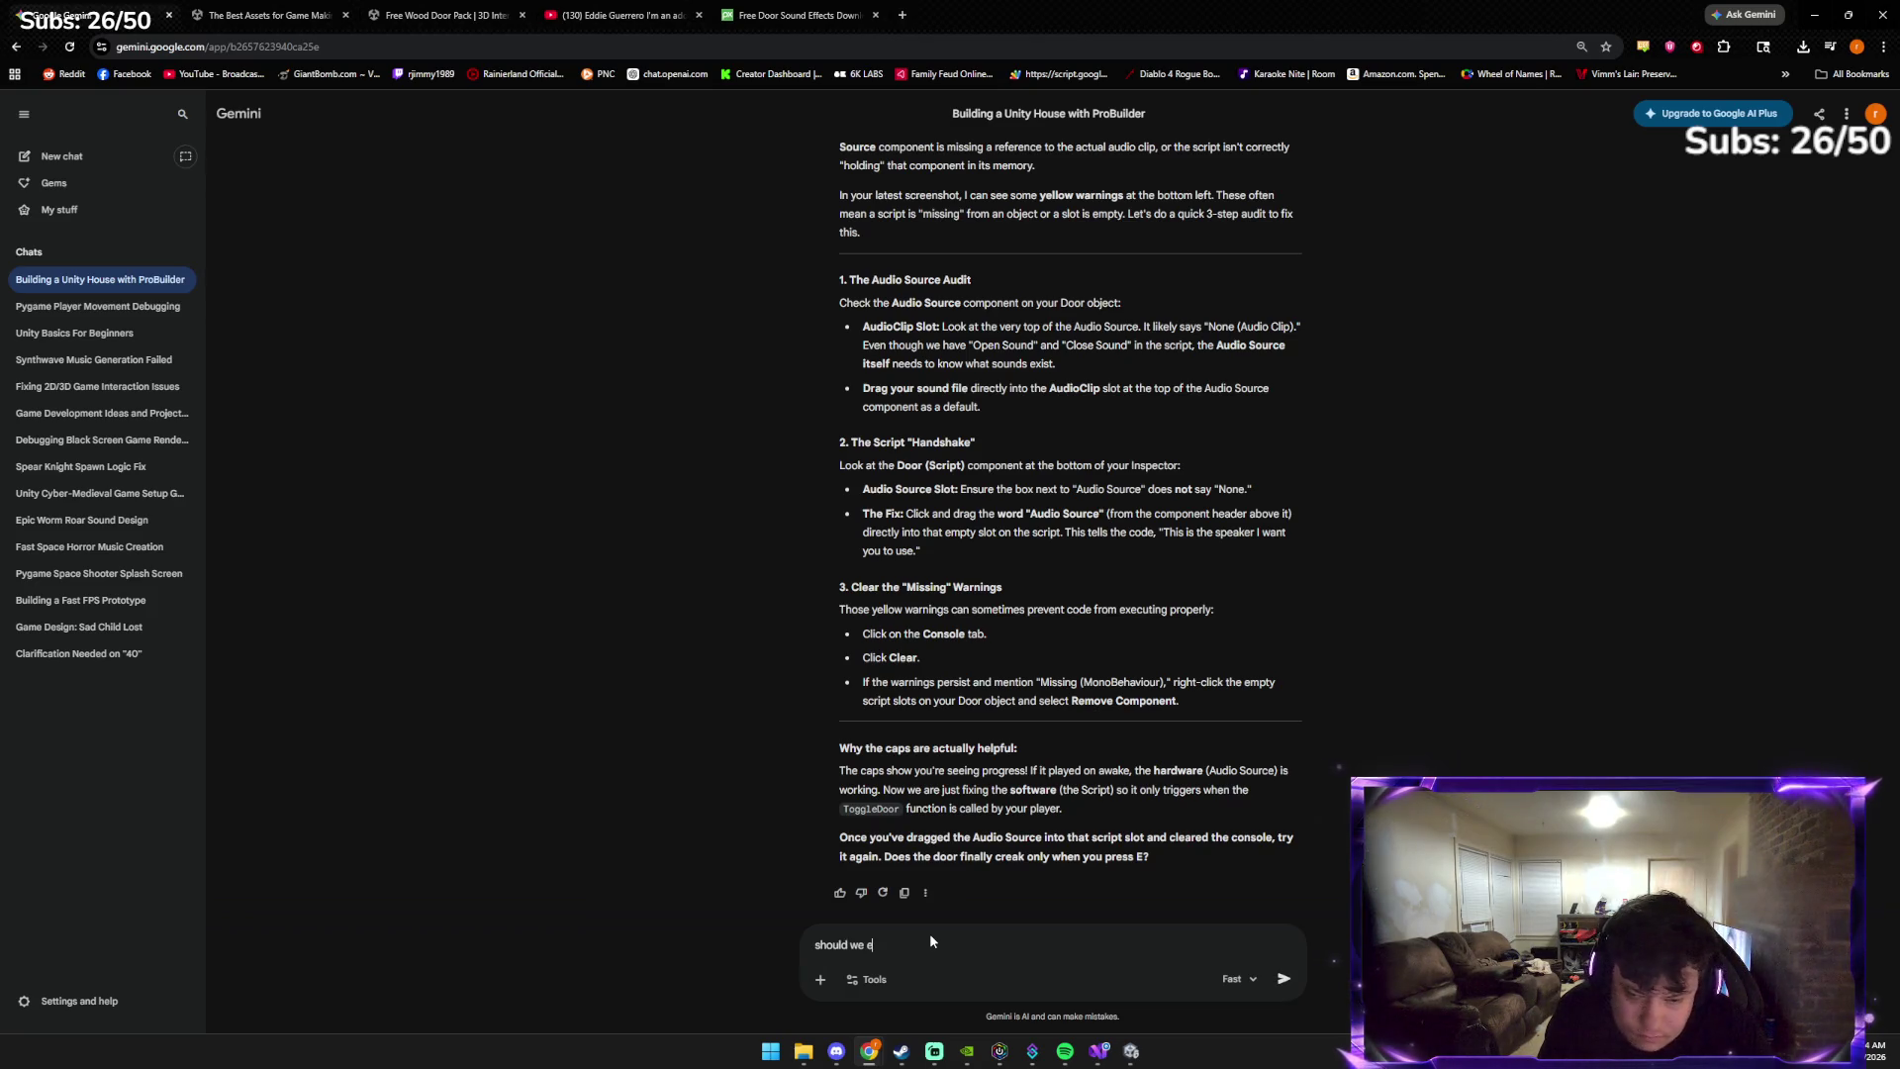
text(dit the scripts?)
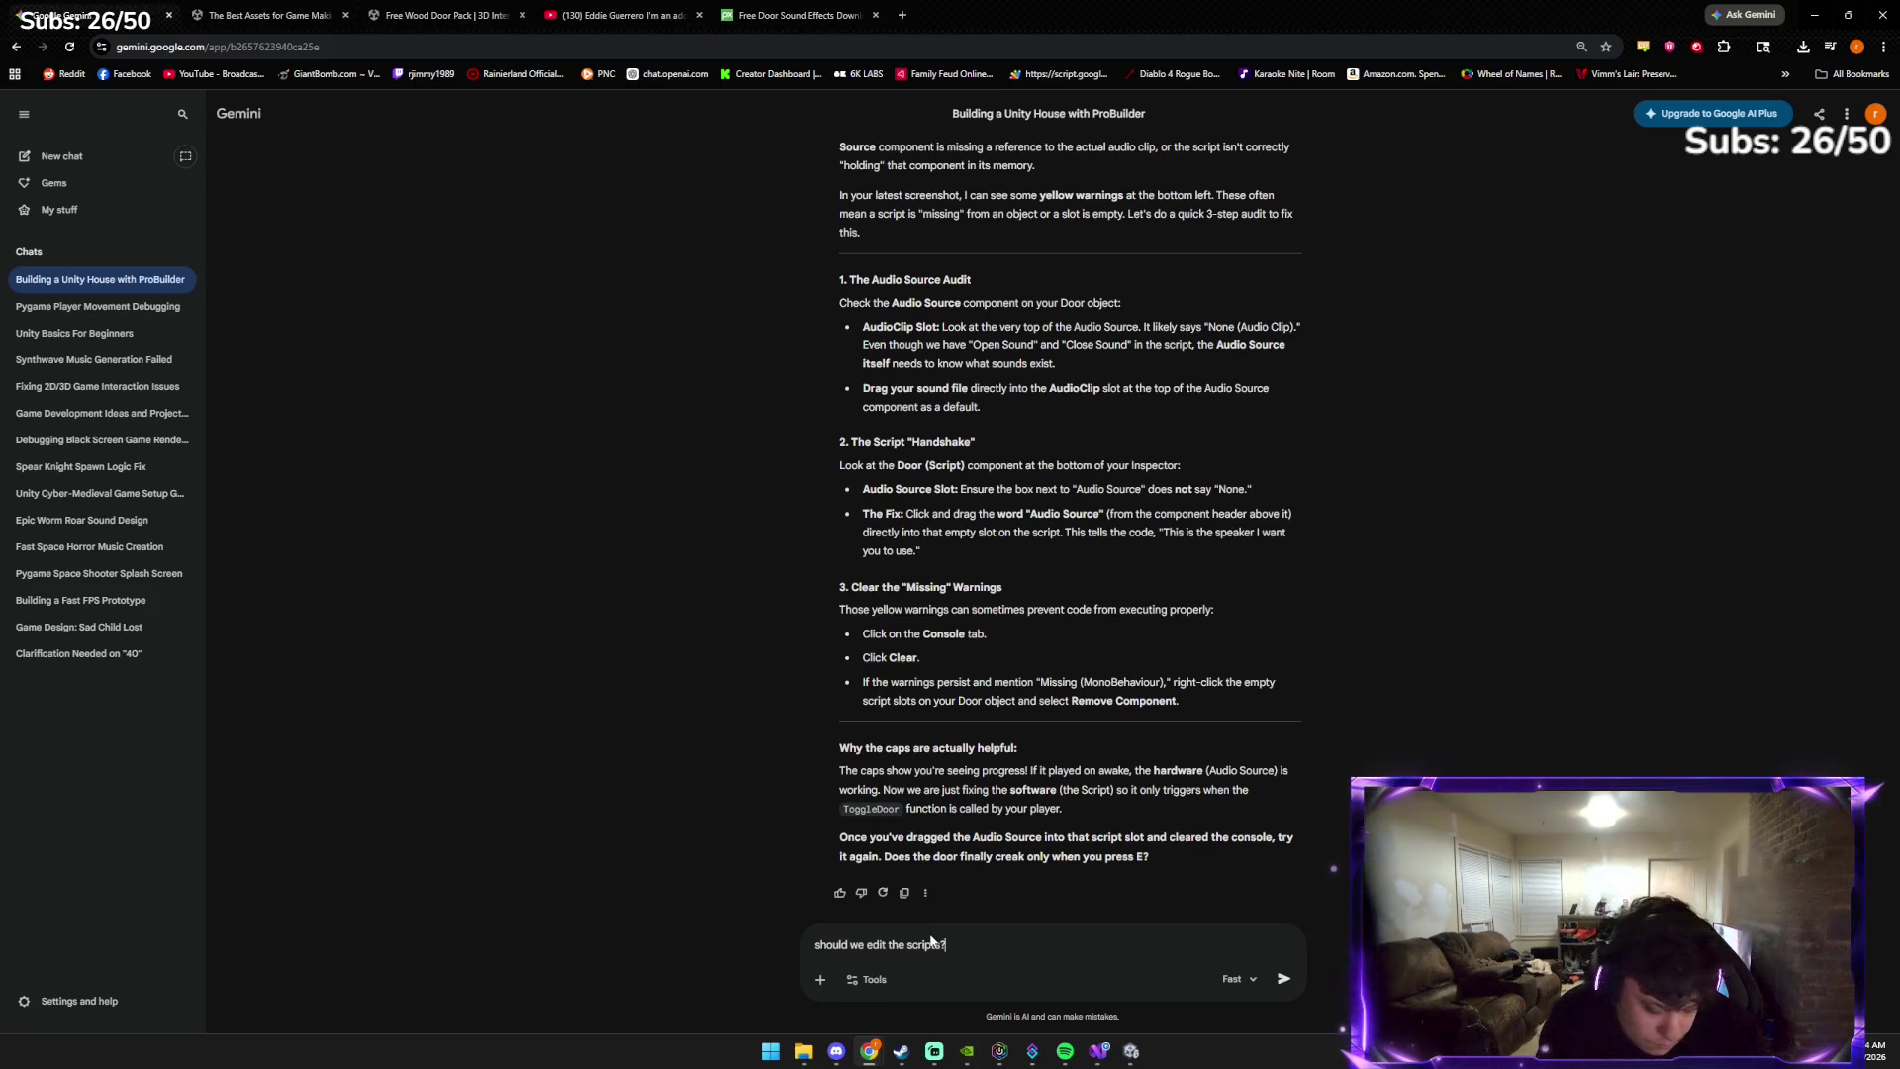
key(Return)
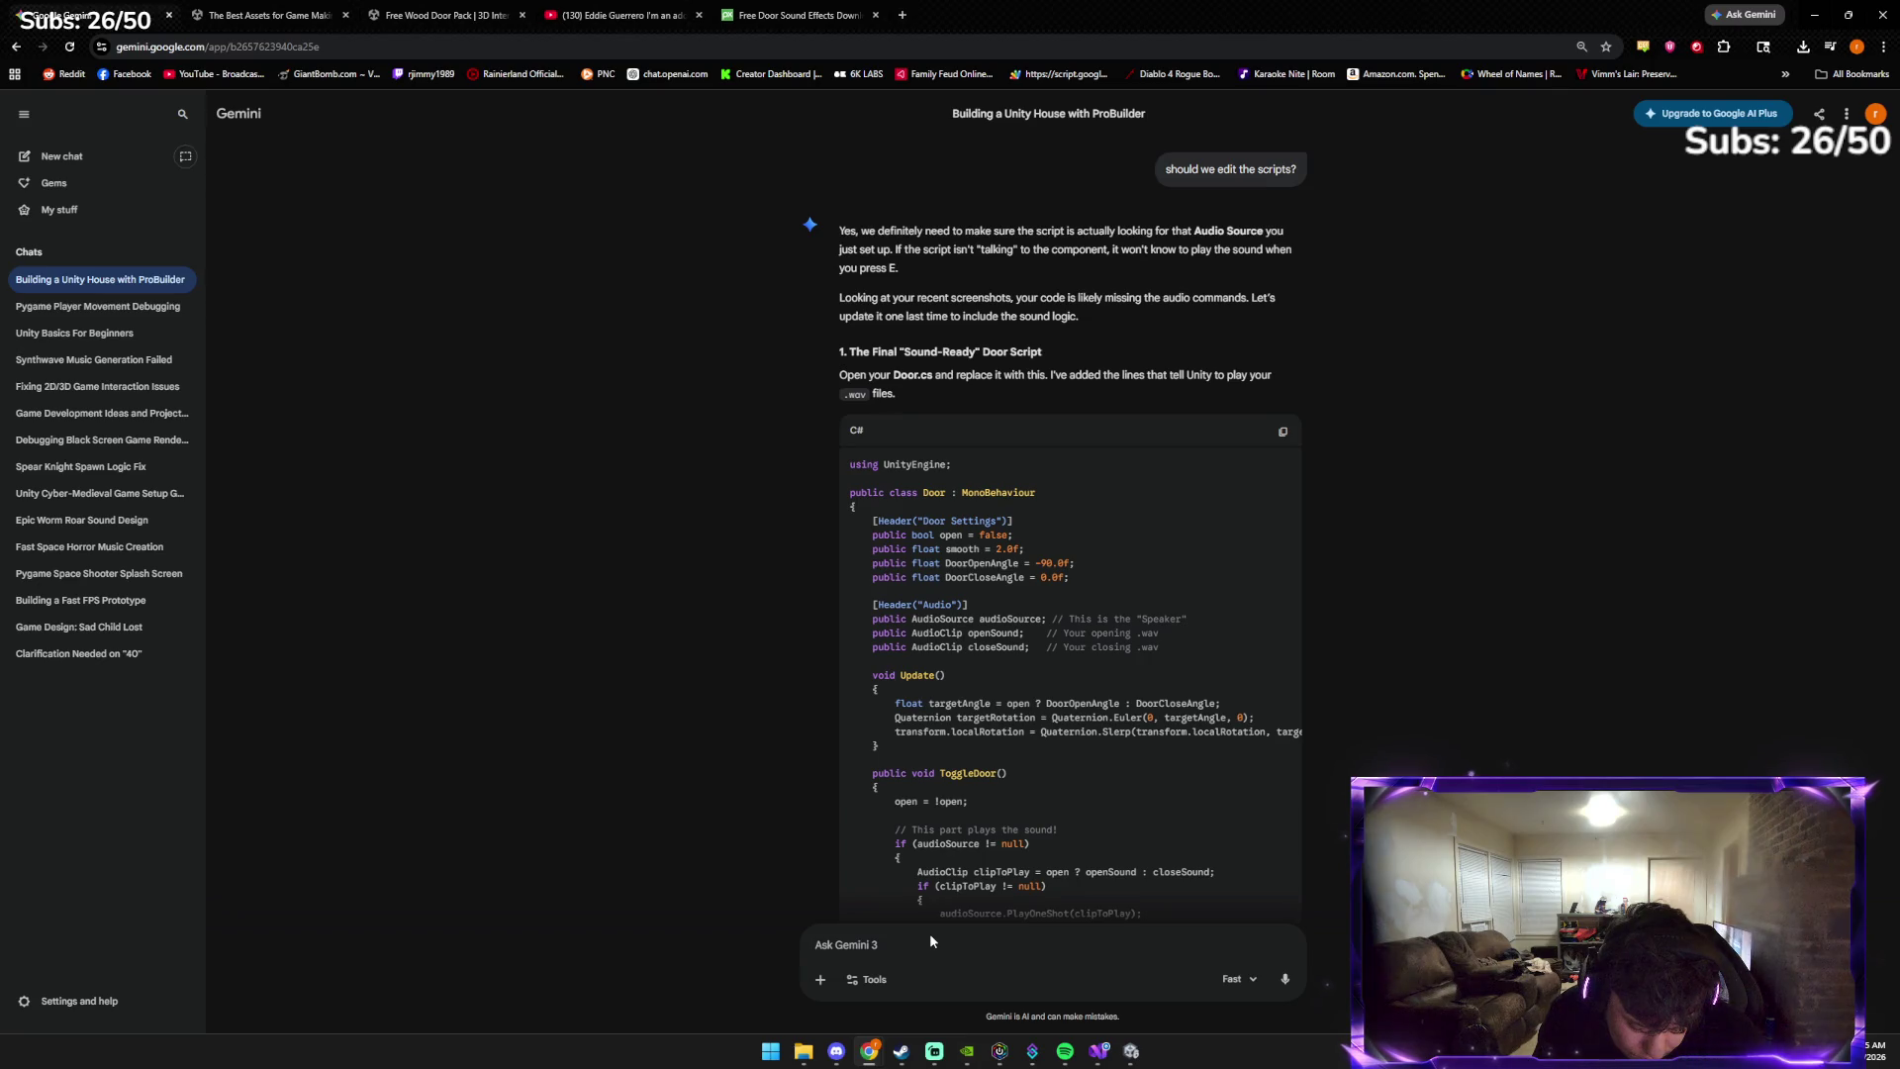
click(931, 941)
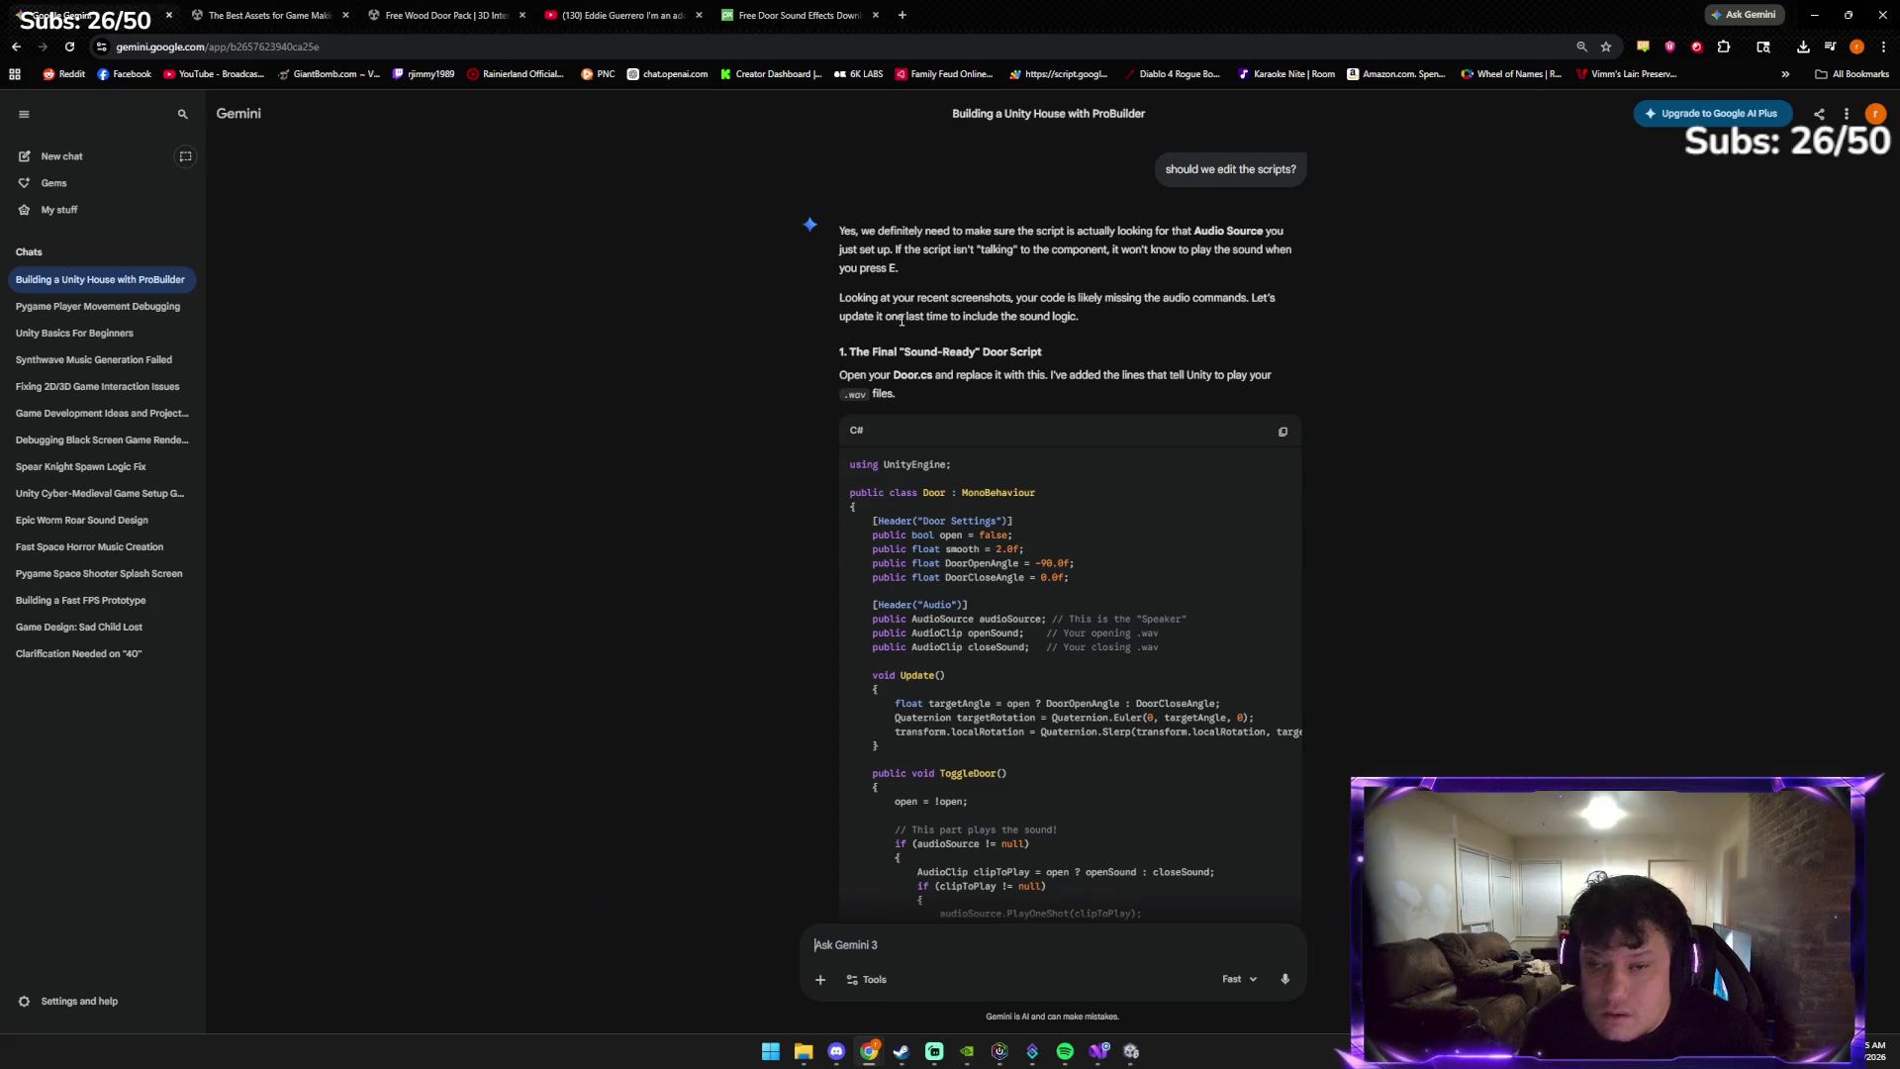
click(1283, 431)
Replace all of Door.cs in Visual Studio with the copied sound-ready code and save it
click(1107, 1058)
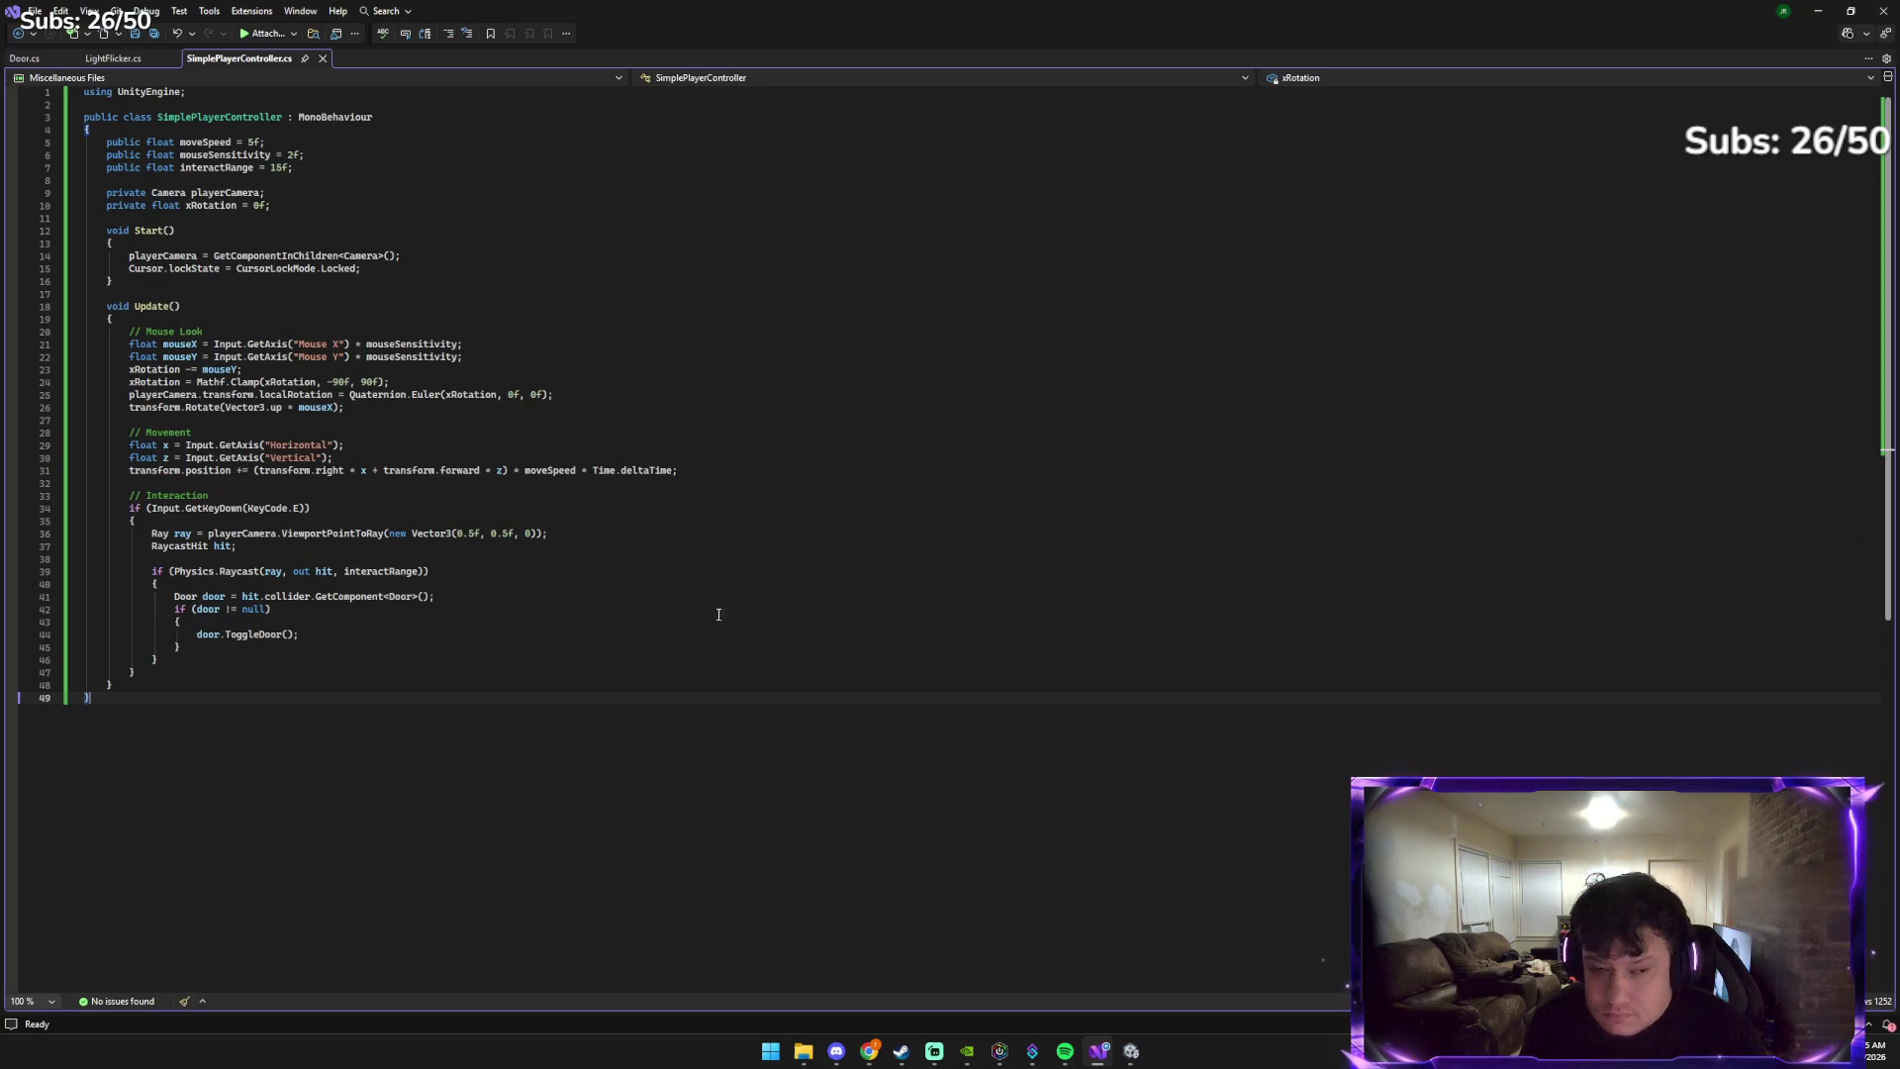
click(27, 62)
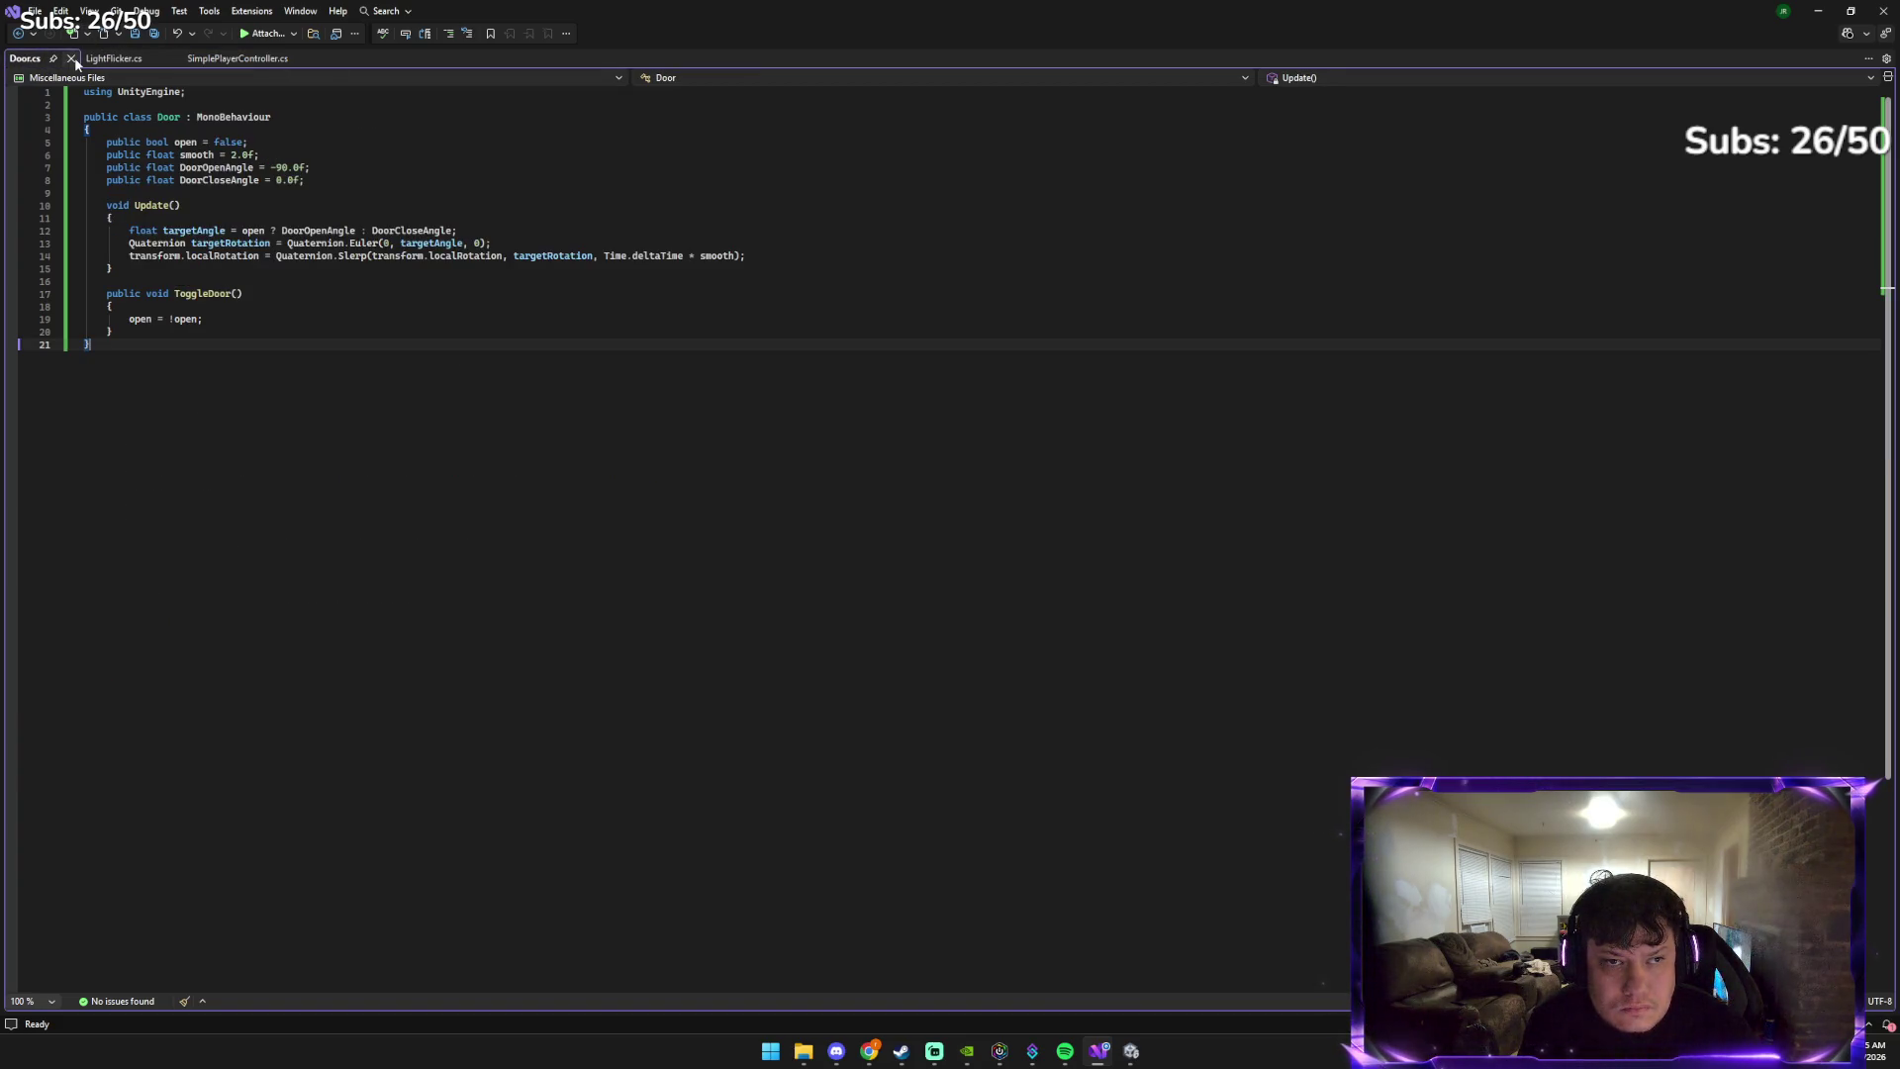
key(ctrl+a)
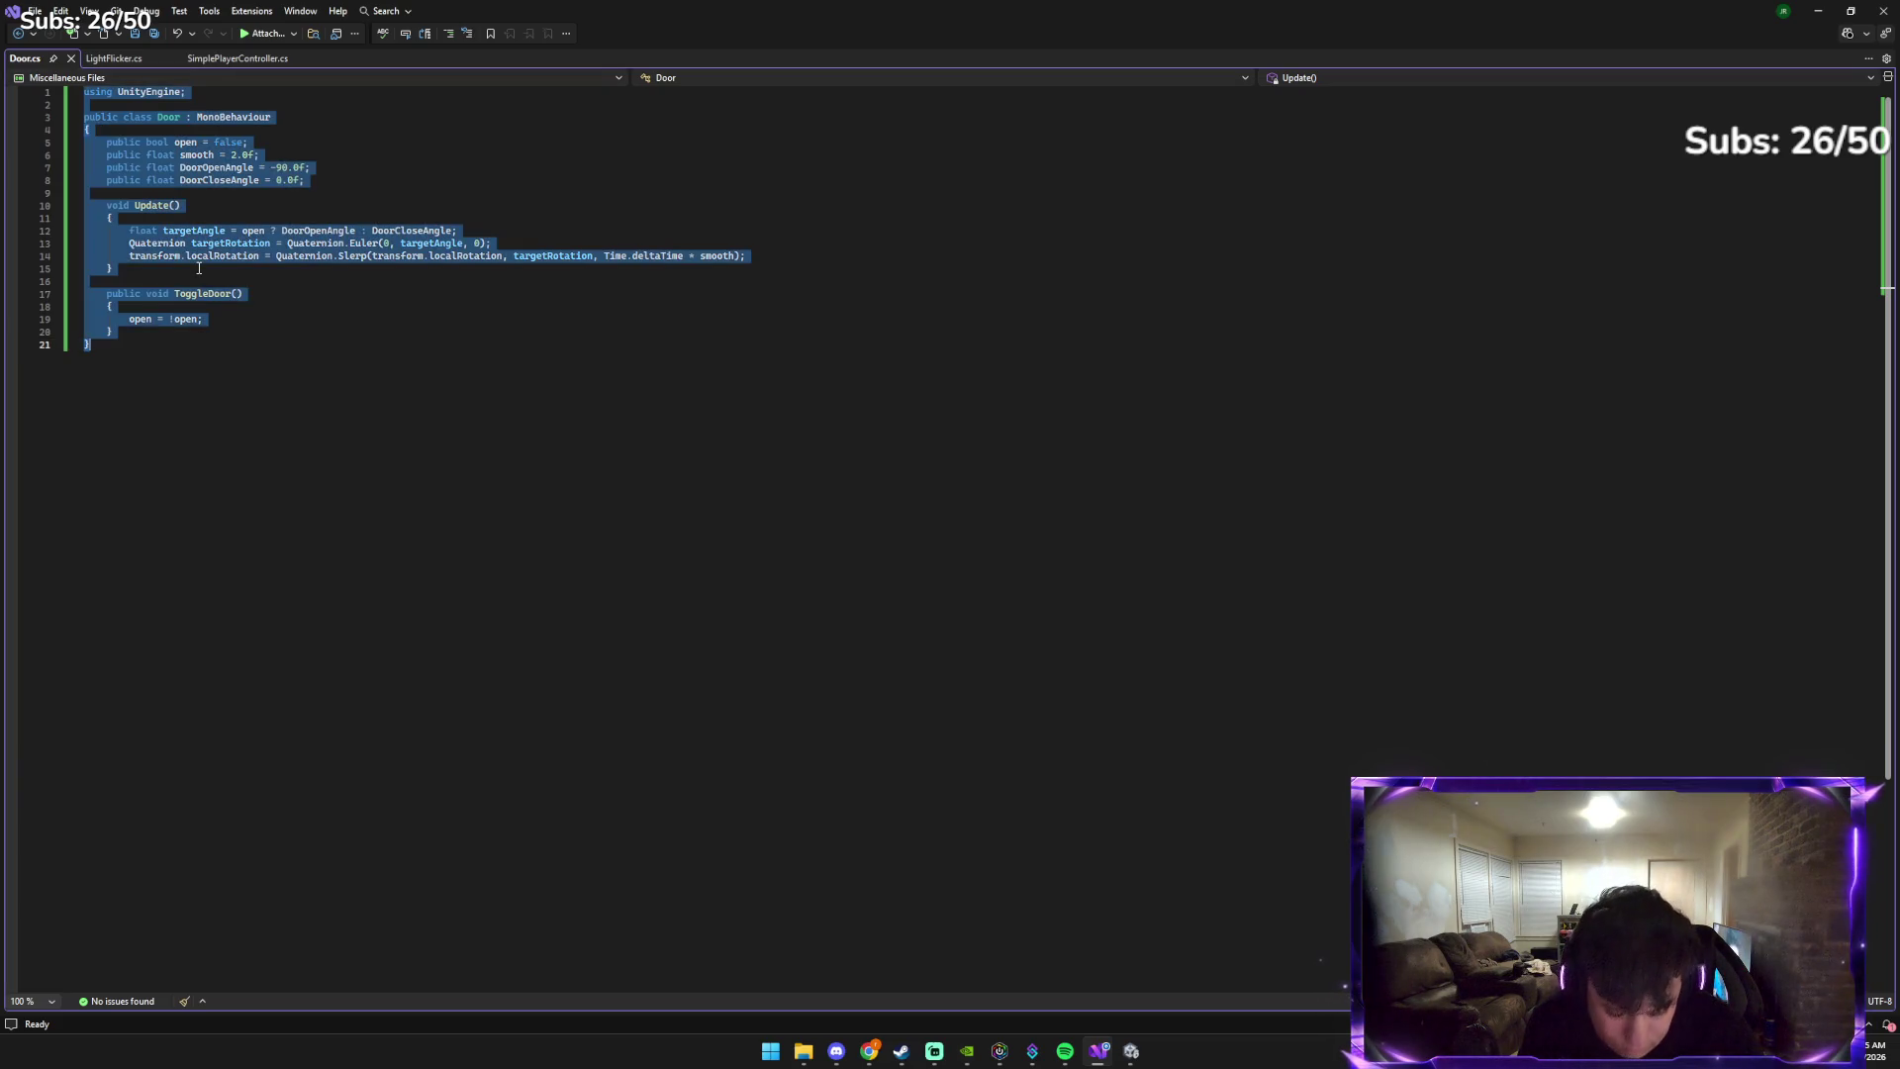
key(ctrl+v)
key(ctrl+s)
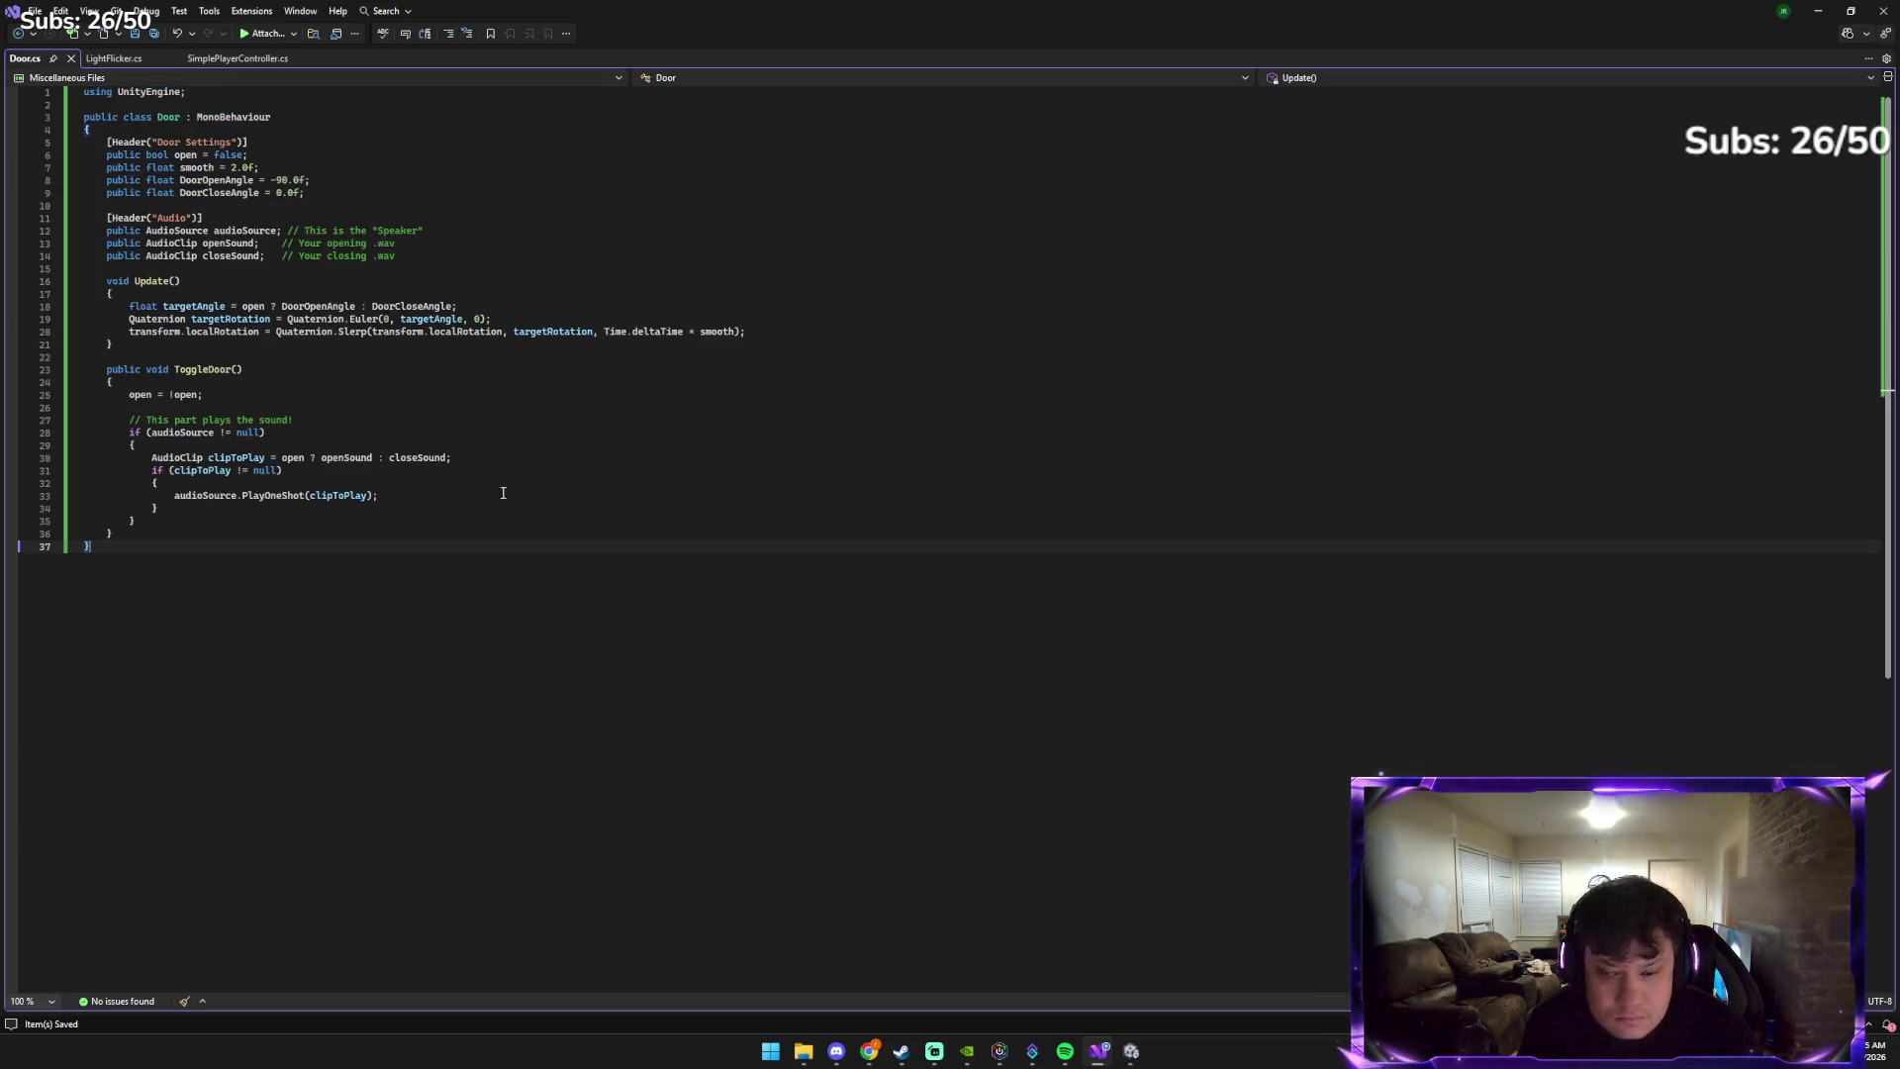
click(1131, 1051)
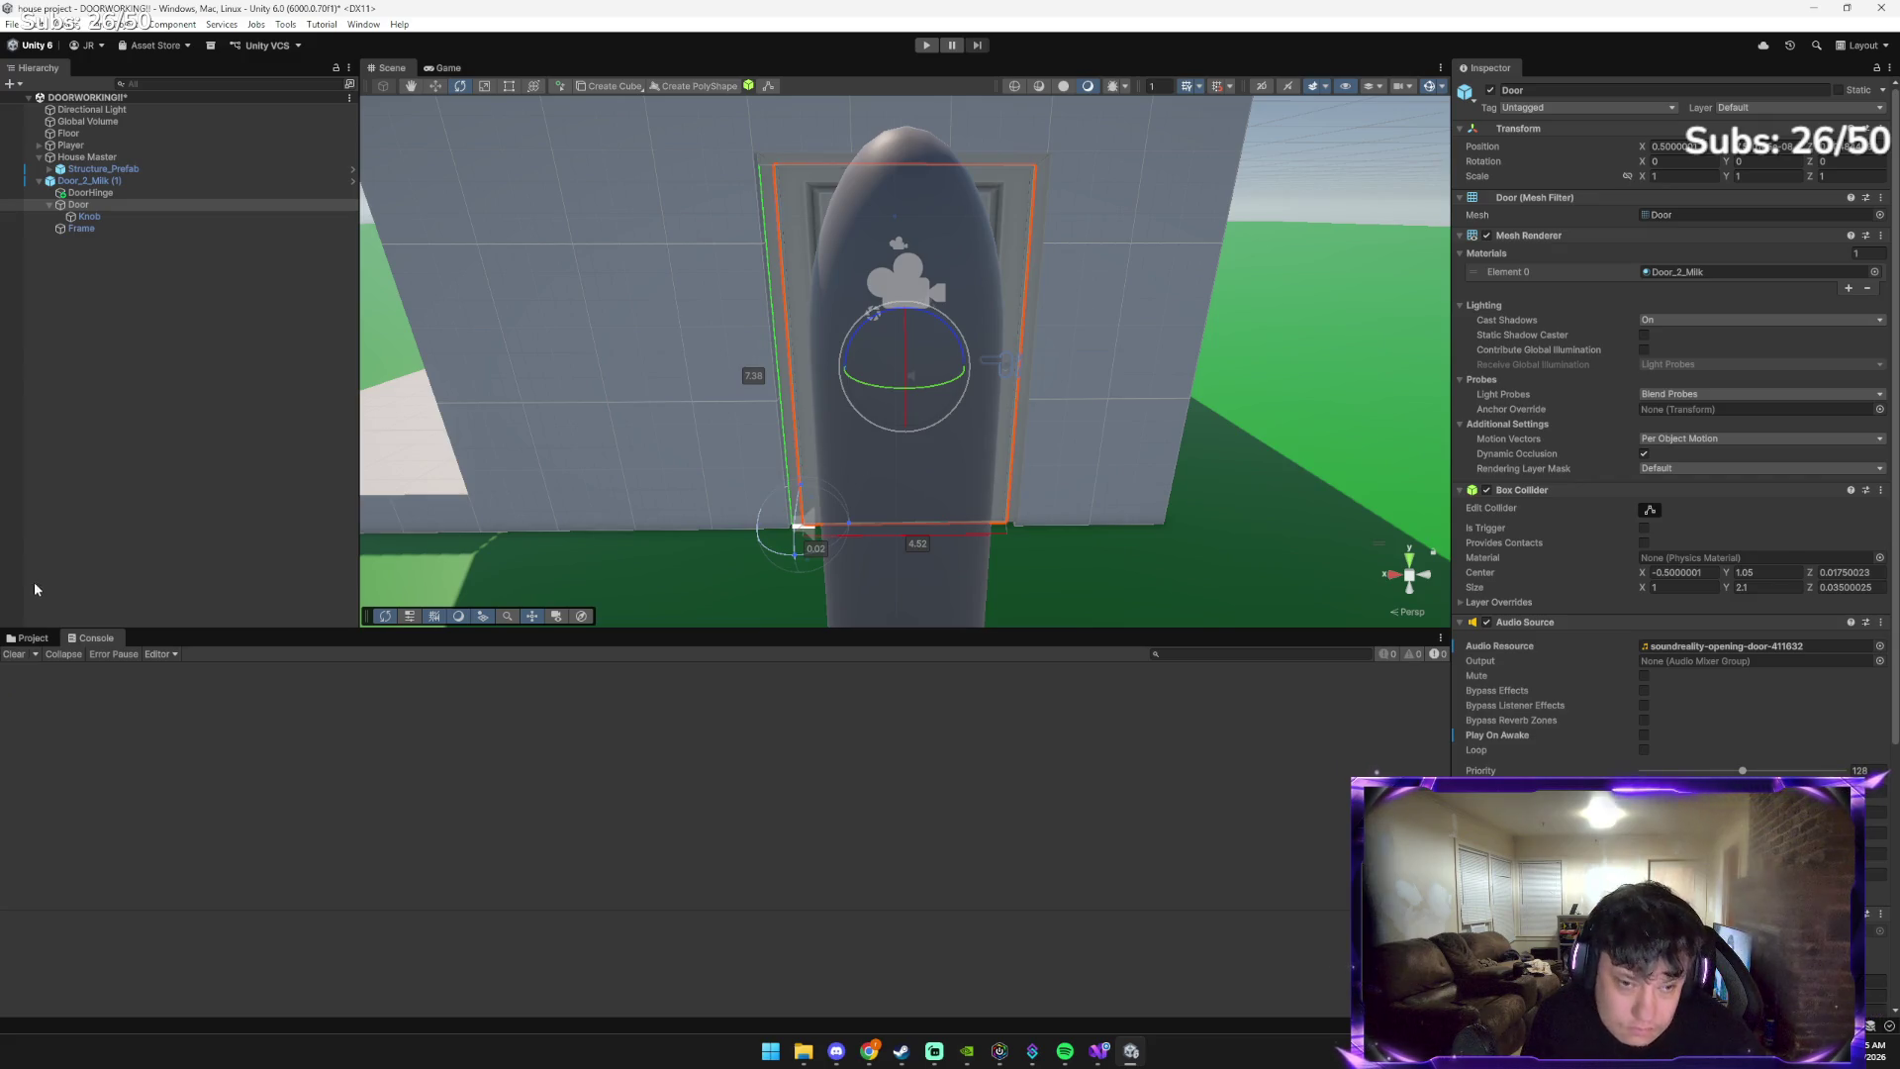
Locate the opening-door sound asset and remove the Door's separate Audio Source component
click(30, 638)
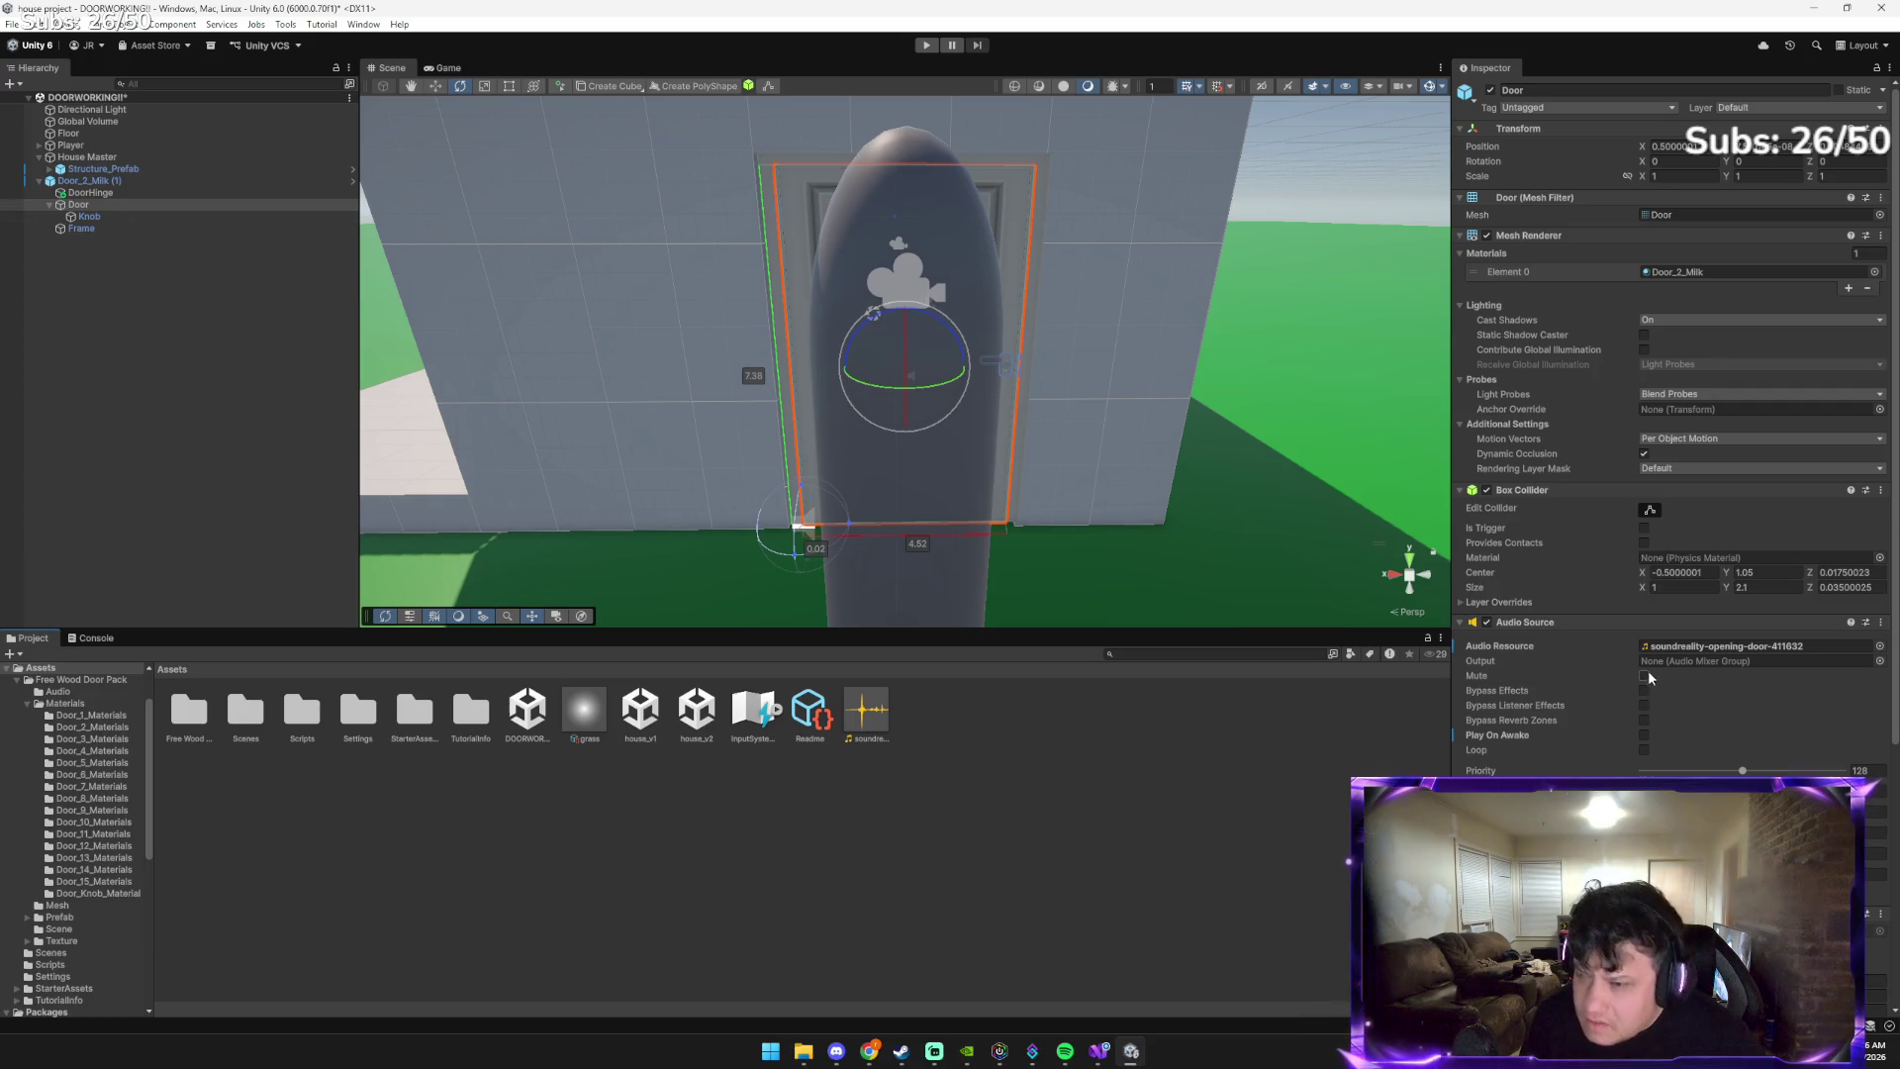
scroll(1648, 667, down, 1)
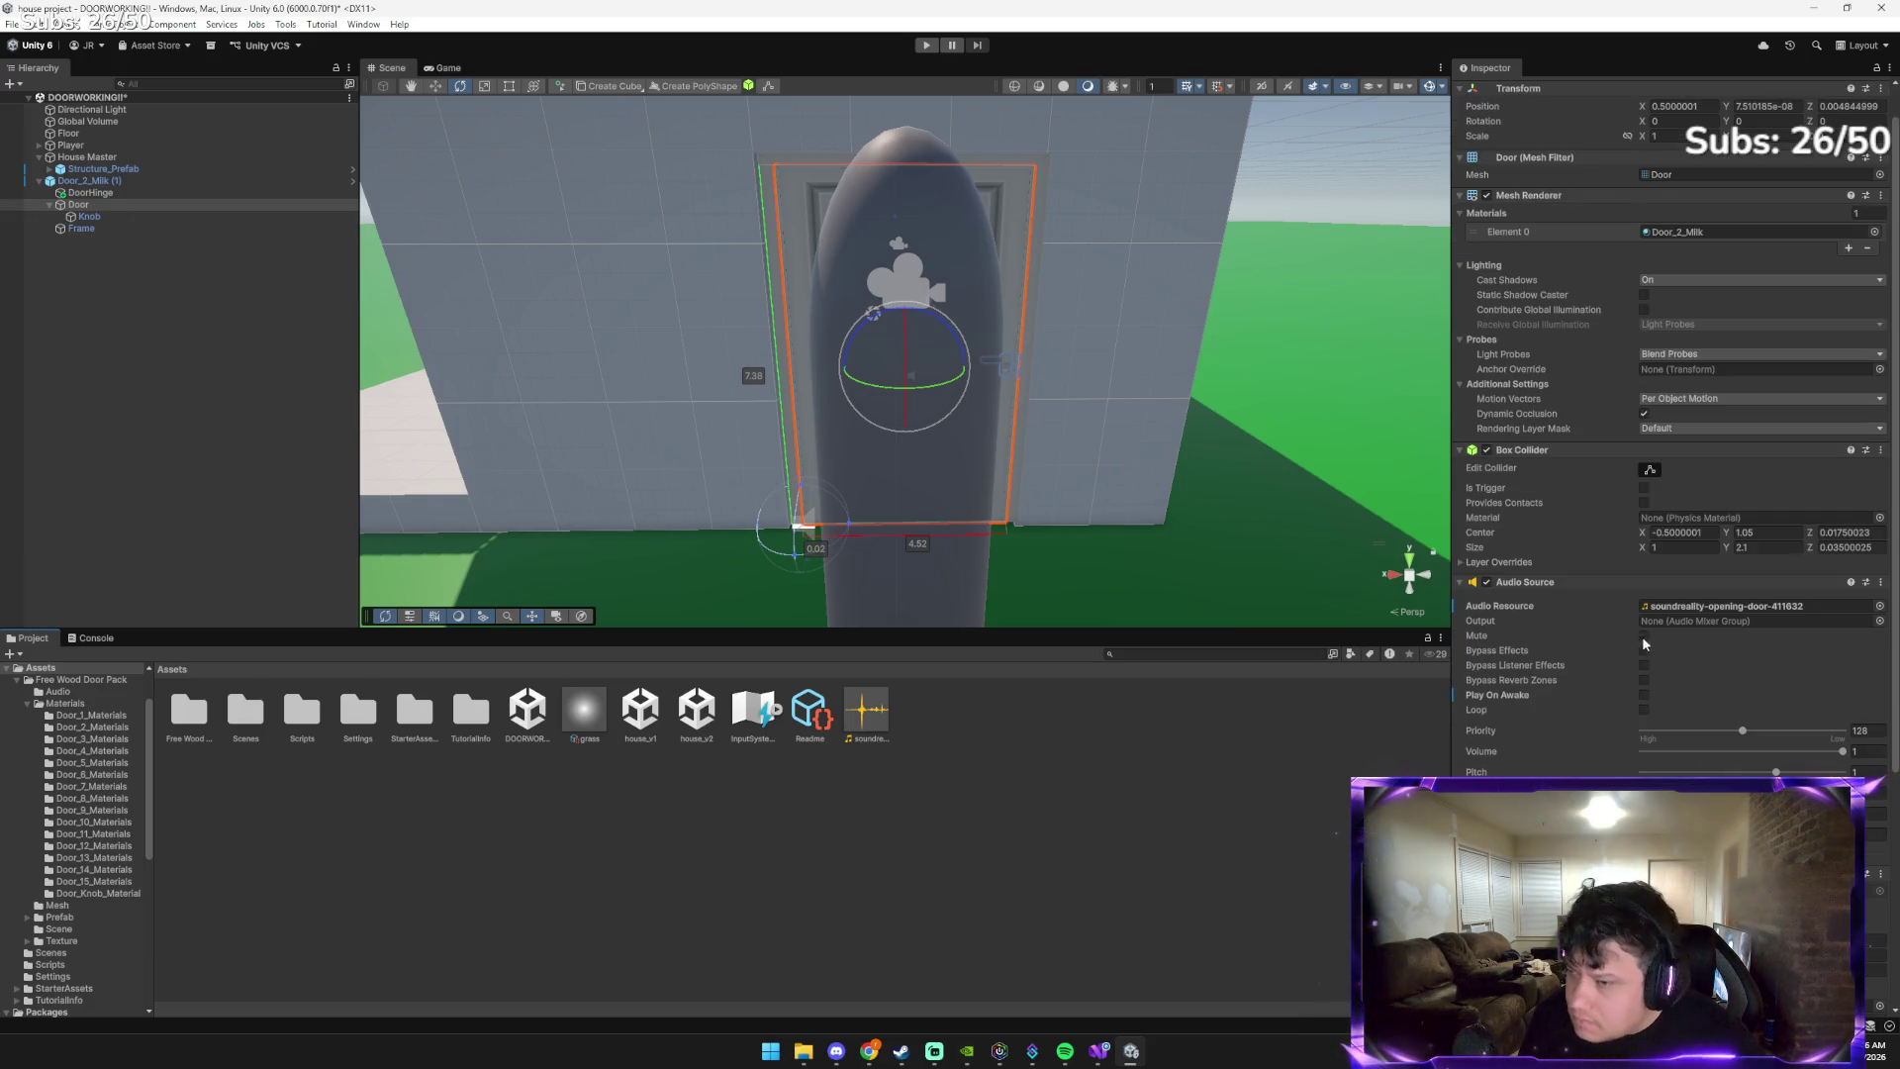
click(1673, 606)
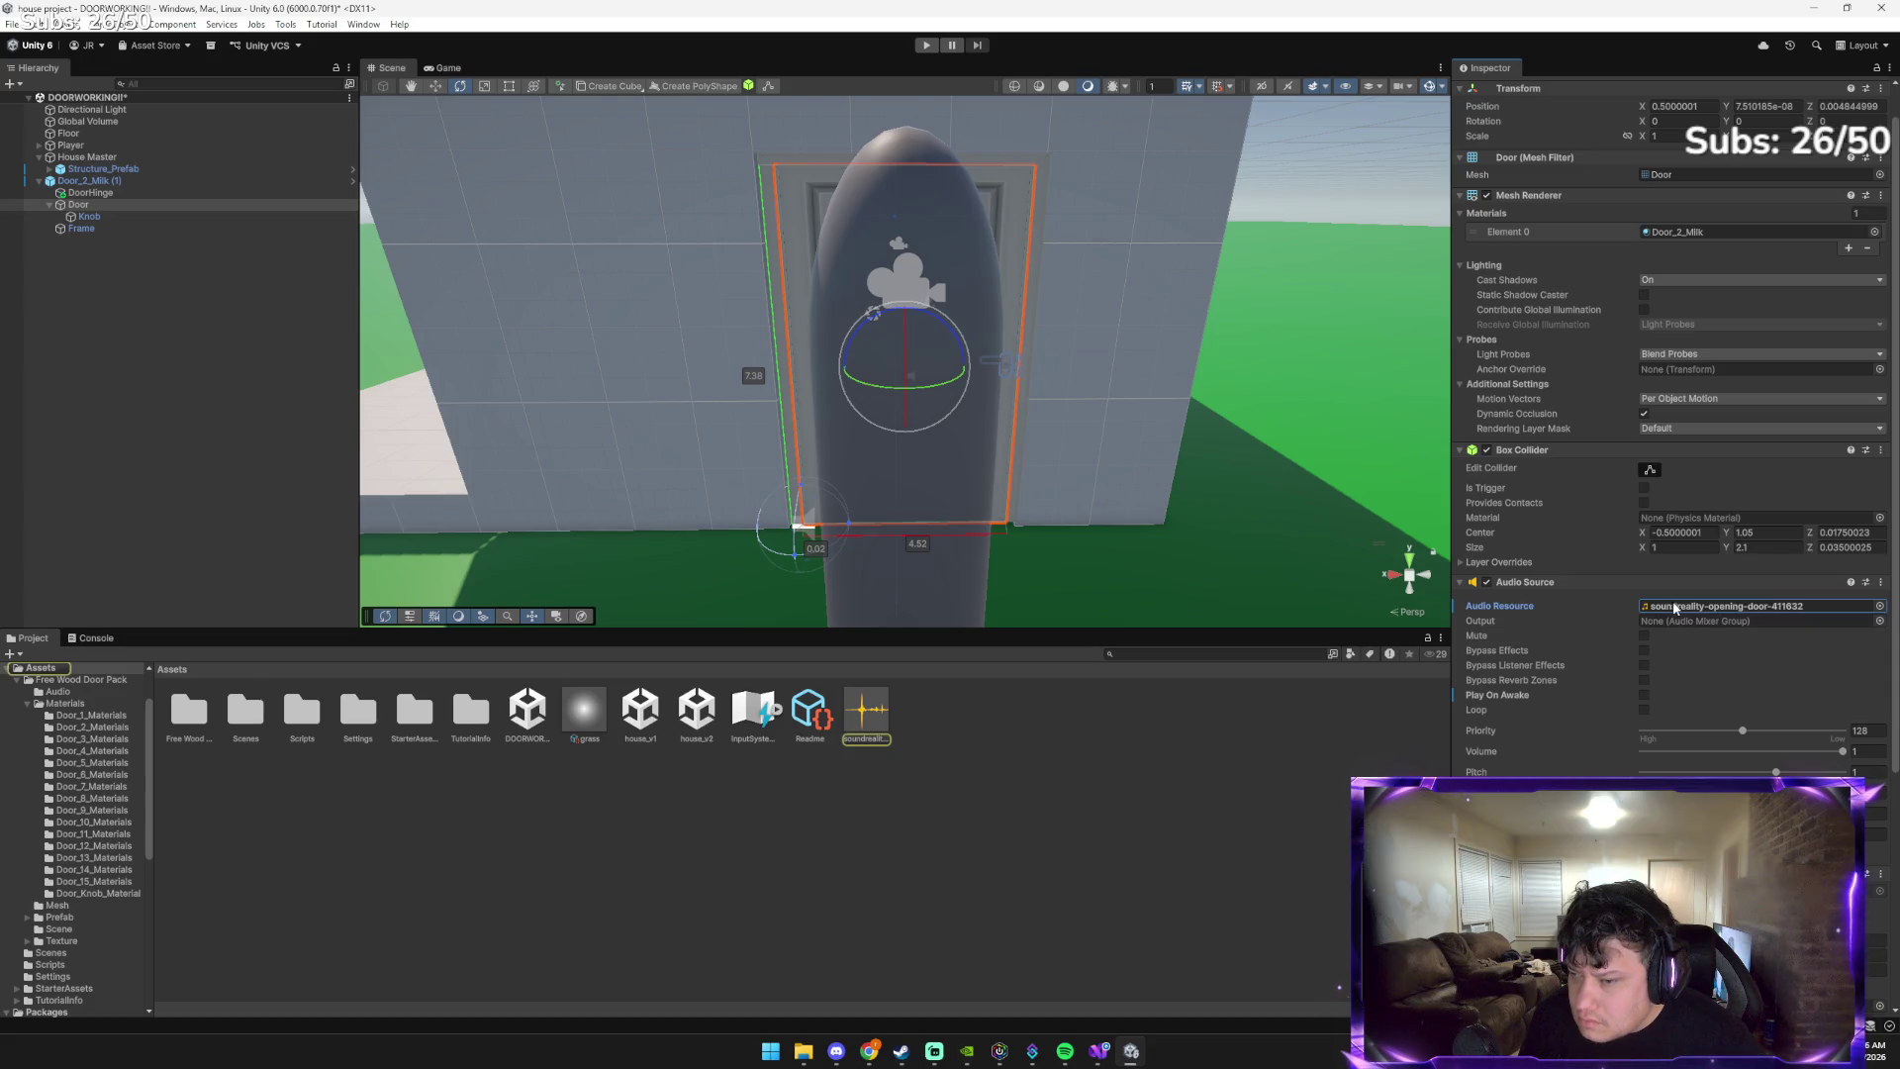
scroll(1623, 707, down, 3)
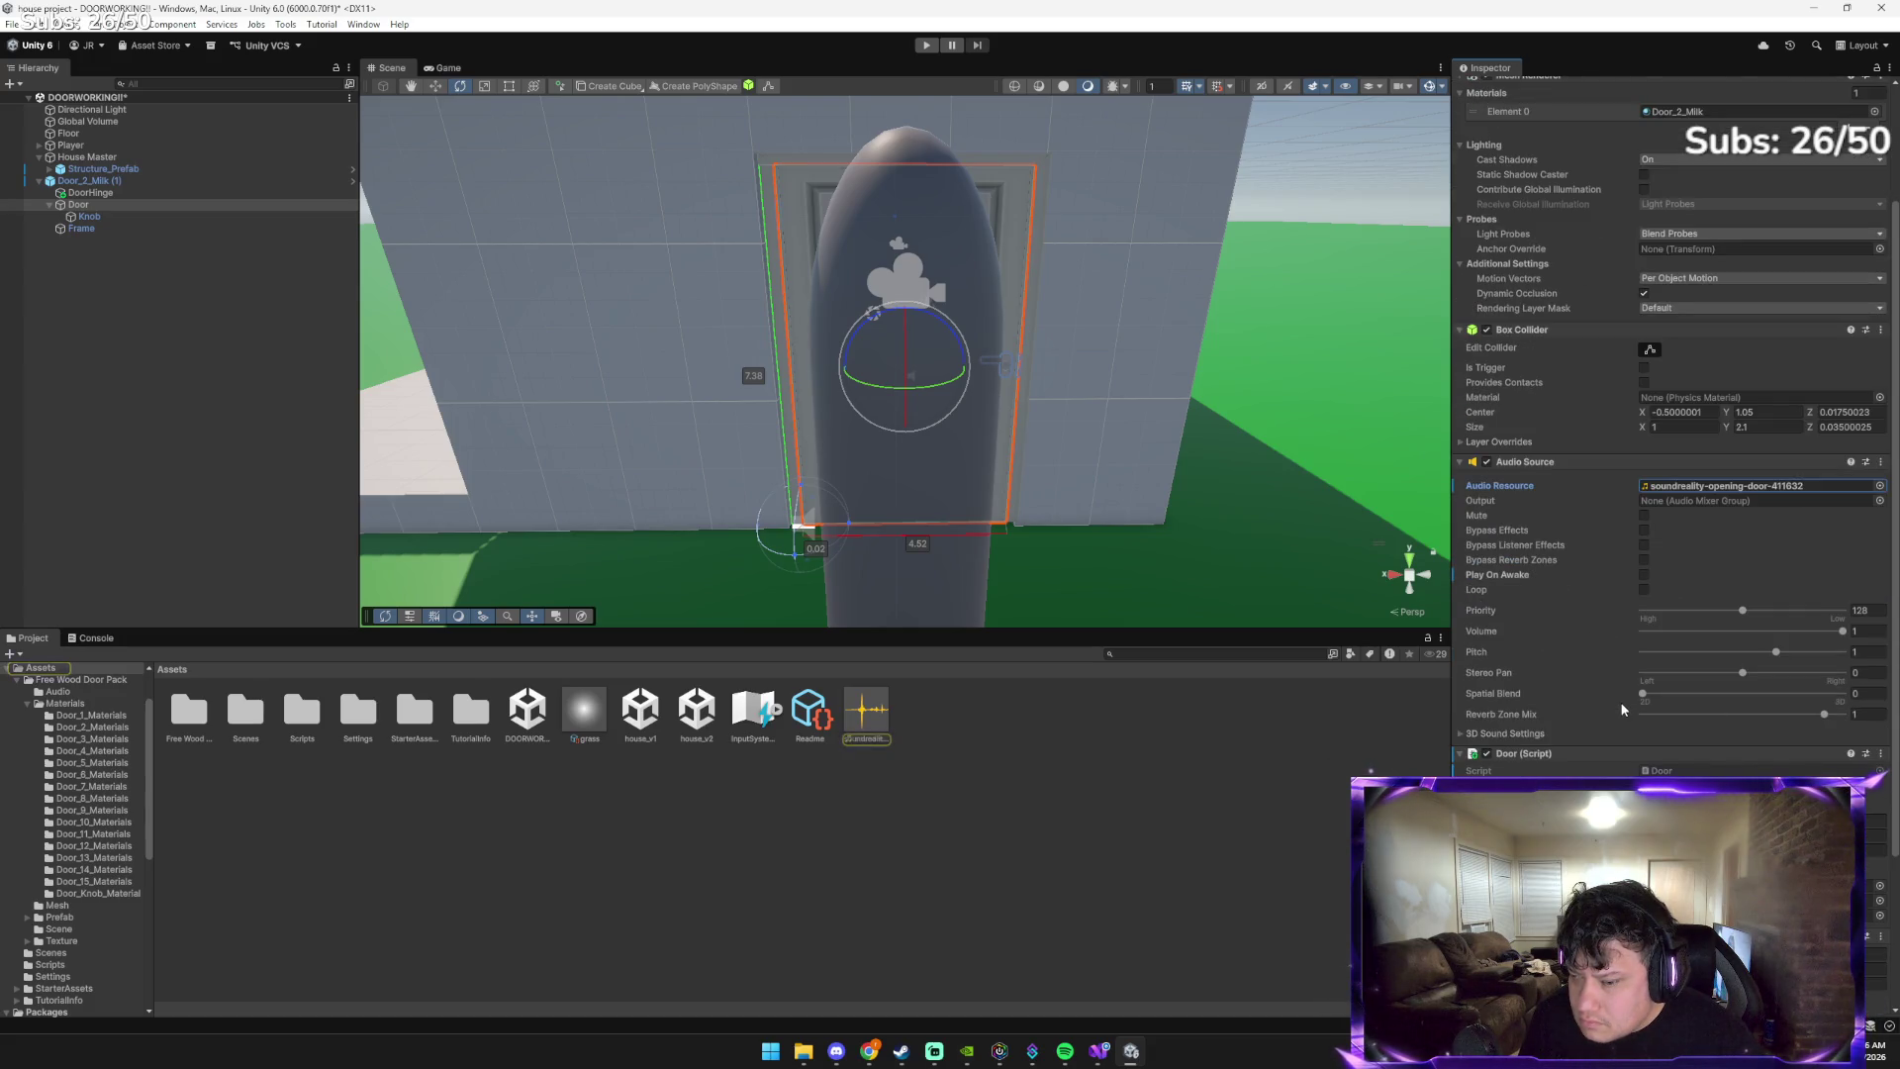
click(1880, 462)
click(1793, 549)
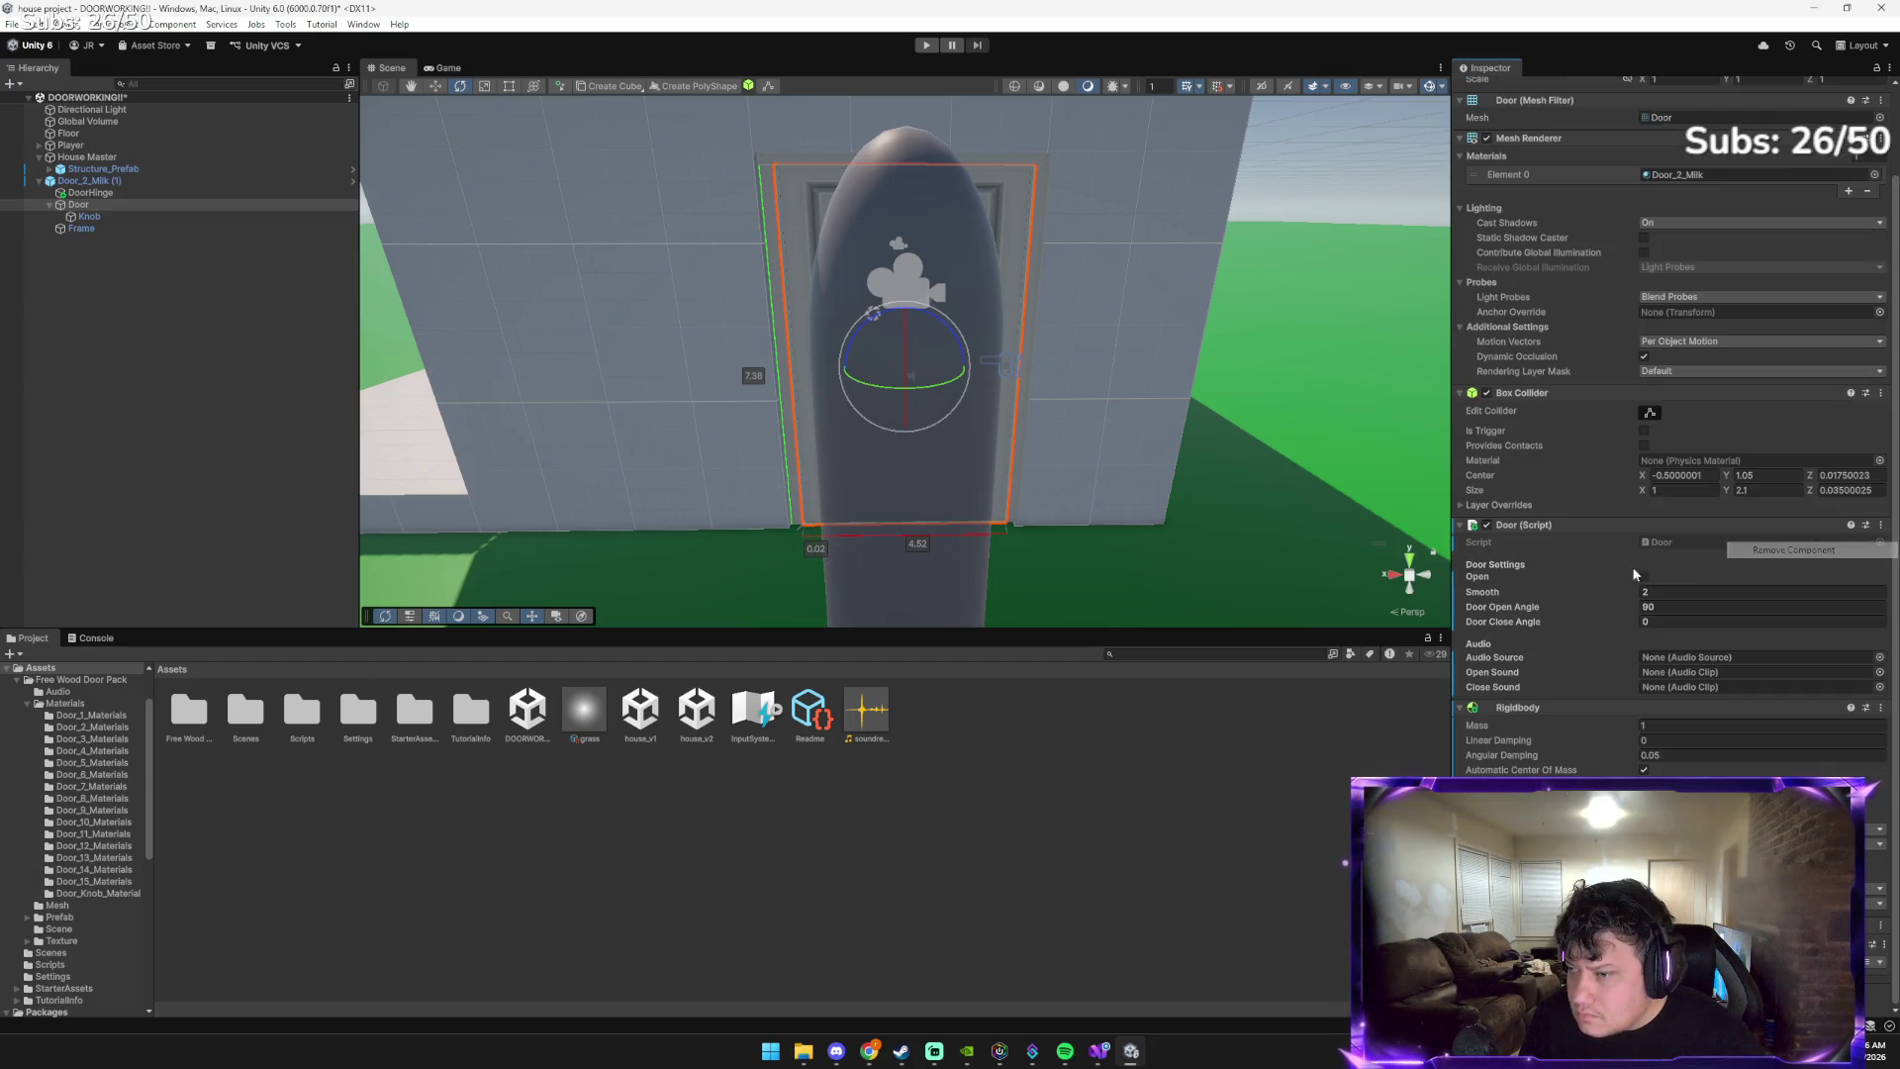
Set the Door script's Open Sound to the opening-door clip and its Audio Source to DoorHinge
scroll(1673, 425, up, 3)
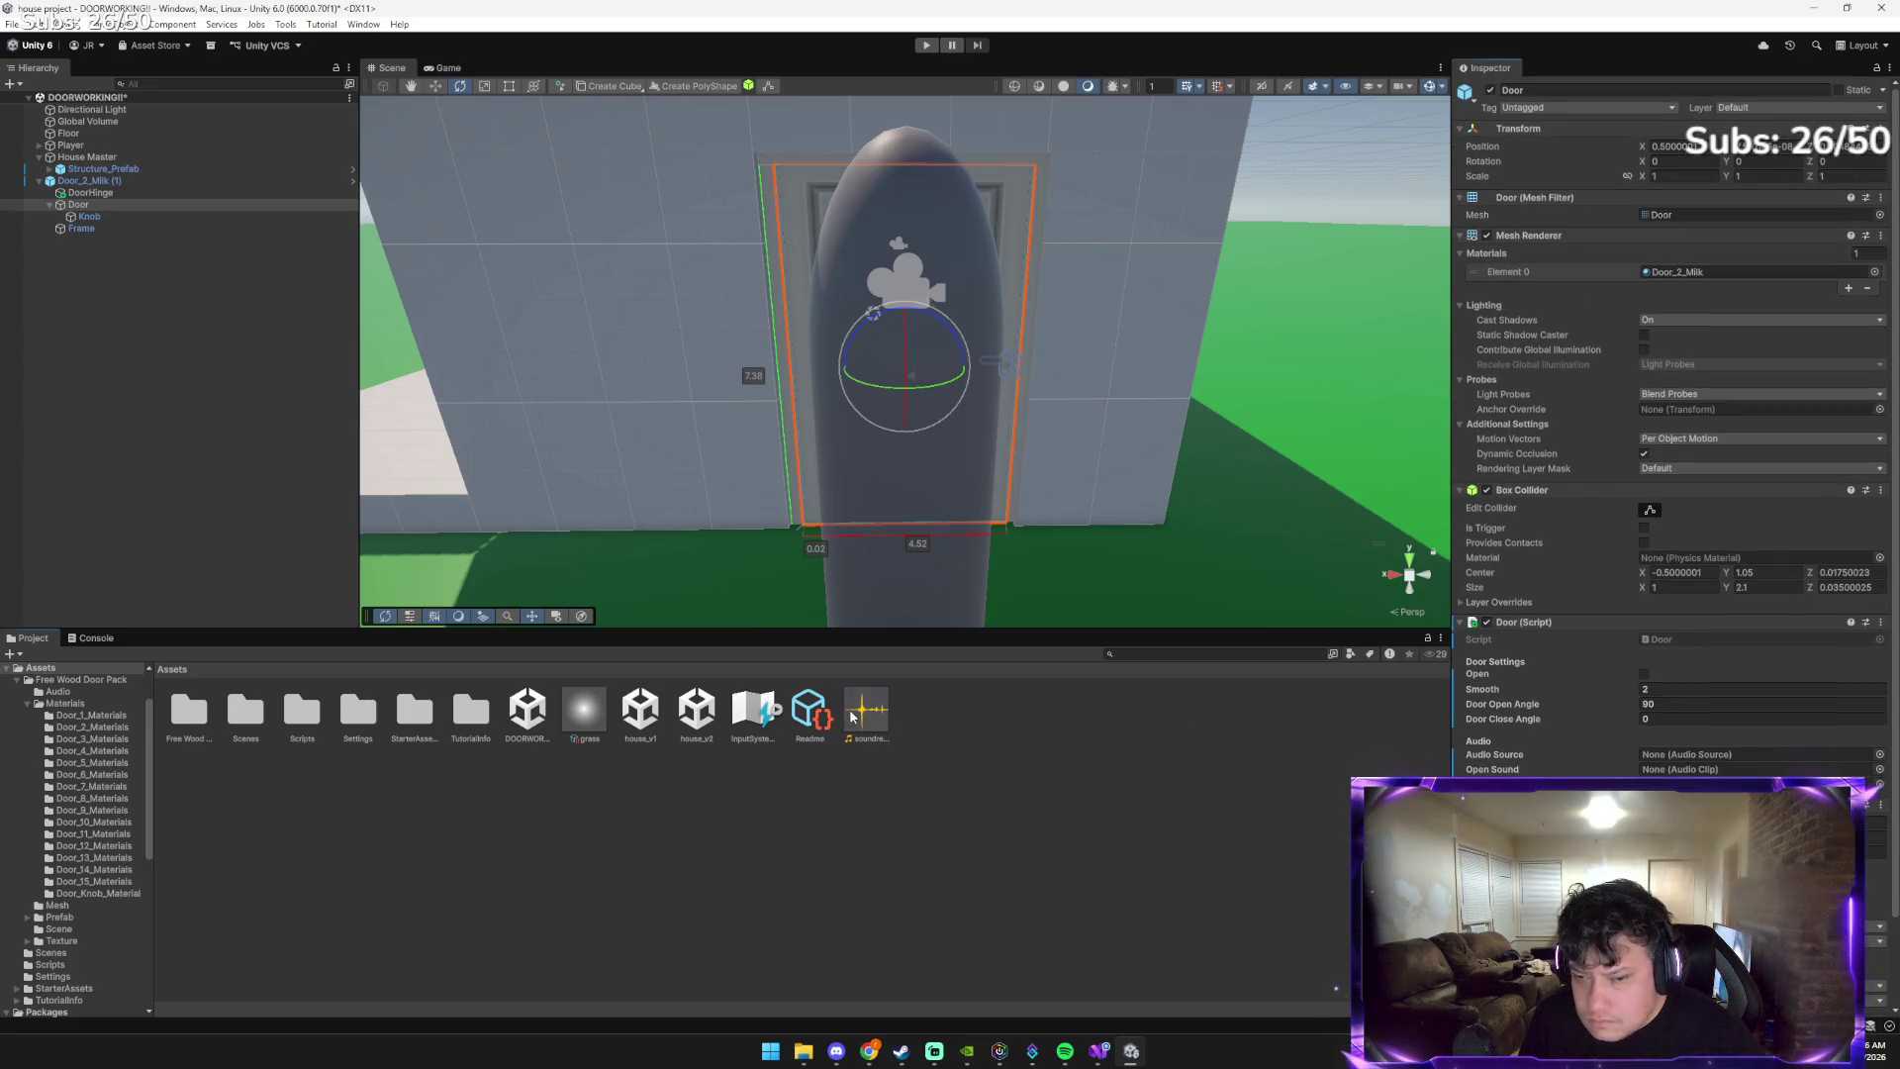
drag(866, 709, 1701, 771)
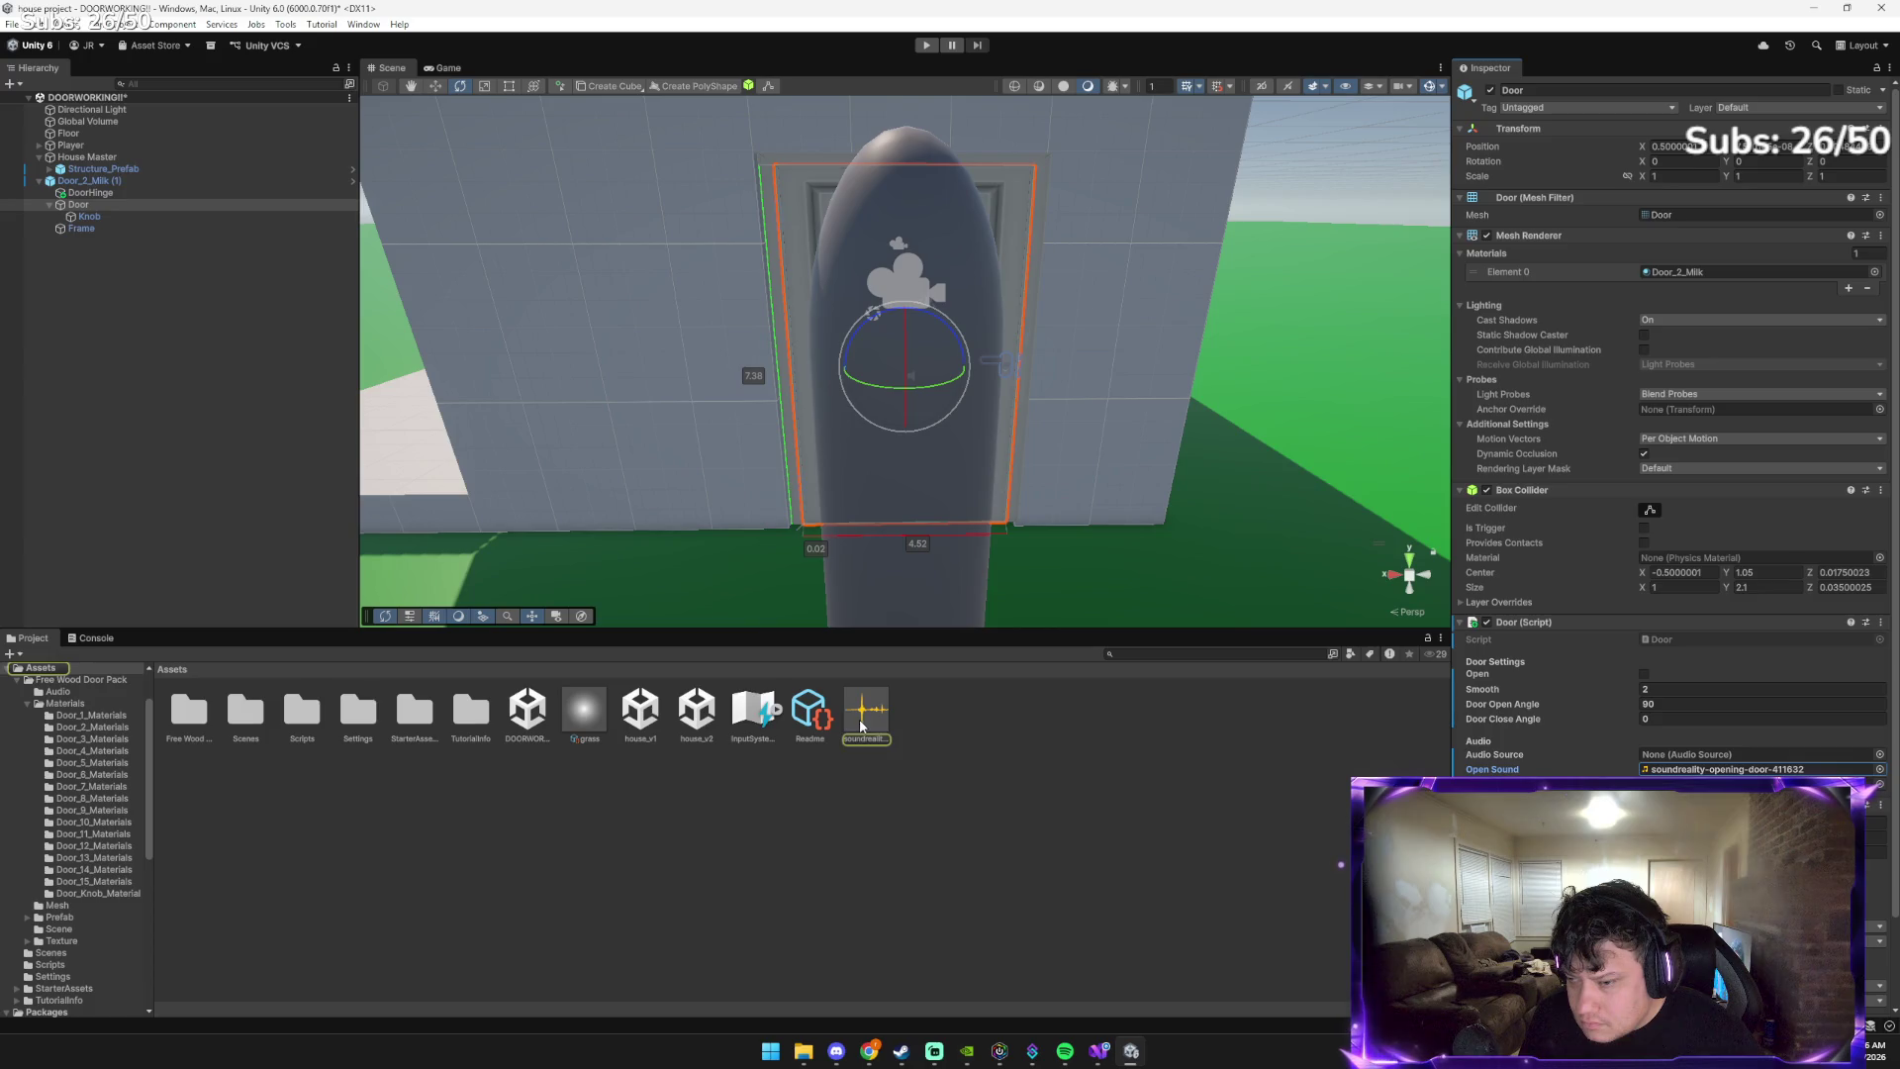
mouse_move(861, 727)
mouse_down()
mouse_move(1625, 756)
mouse_move(1455, 720)
mouse_up()
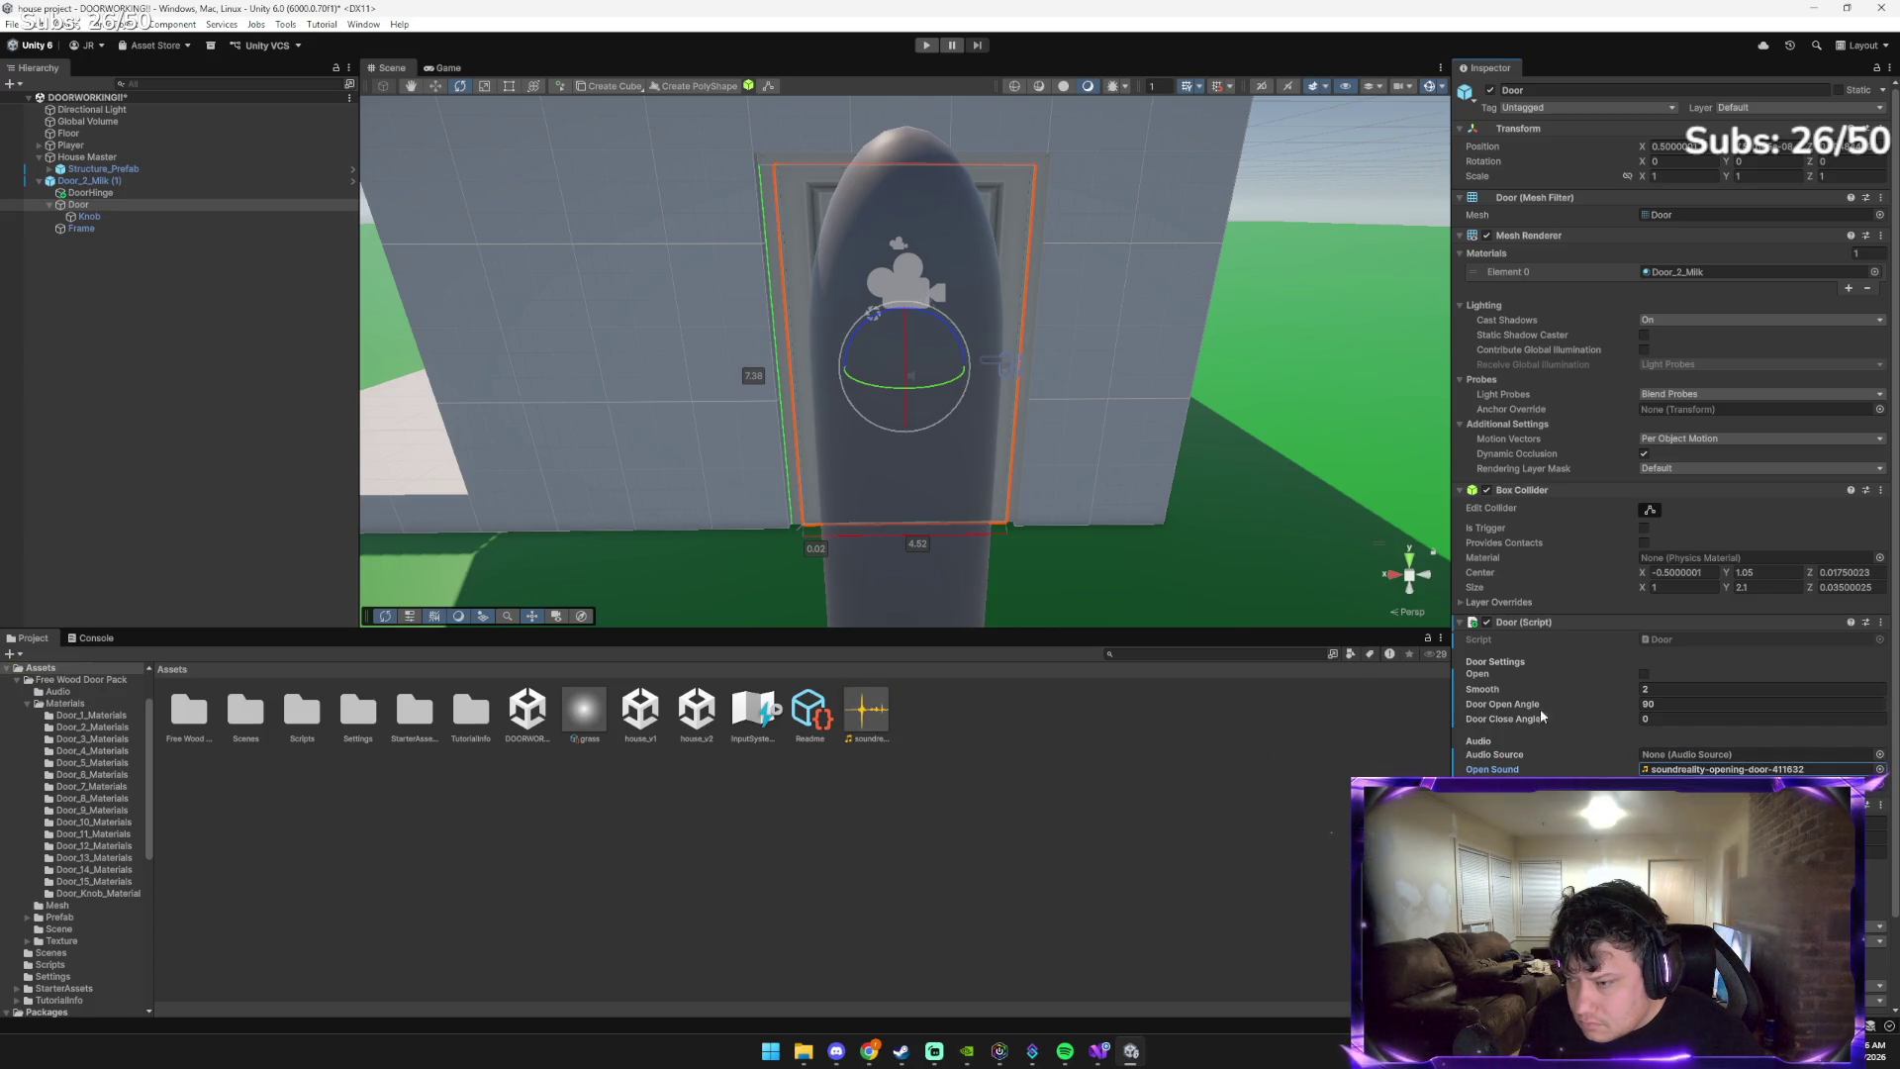
click(1880, 754)
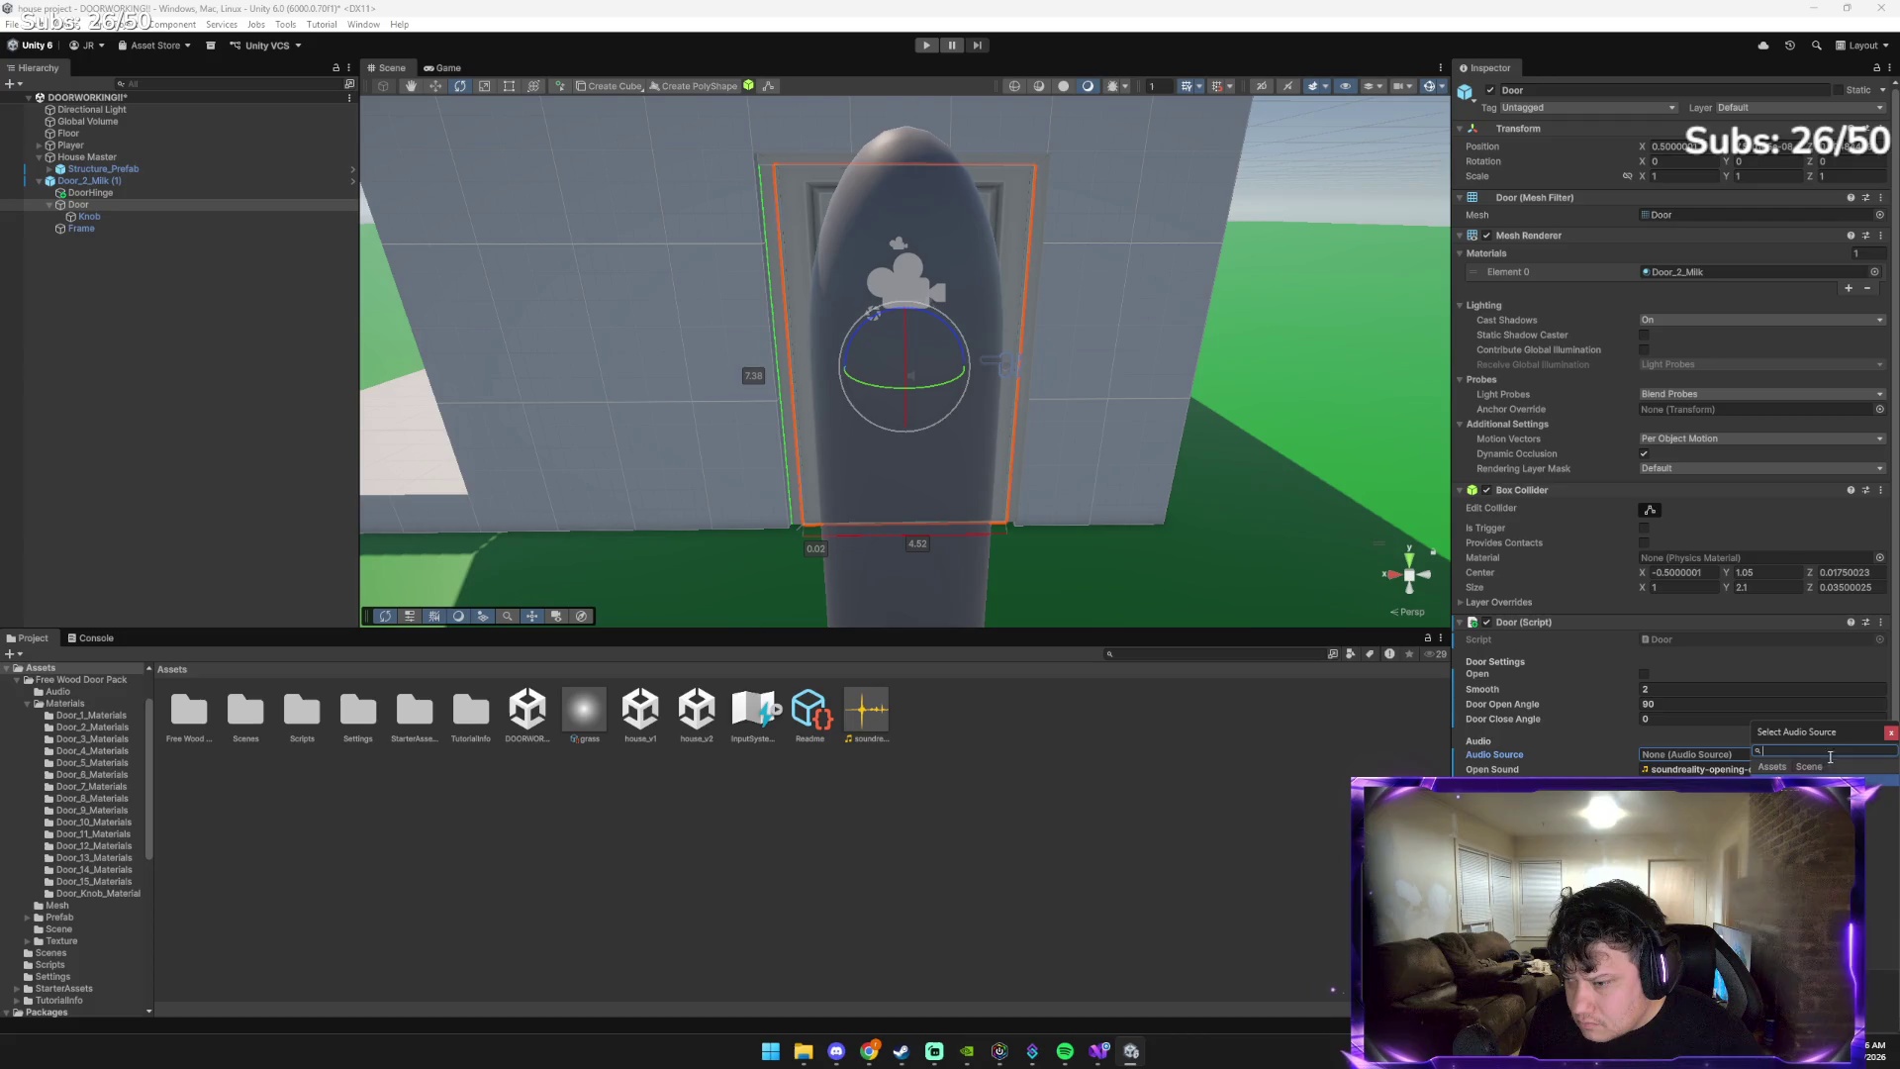
double_click(1781, 787)
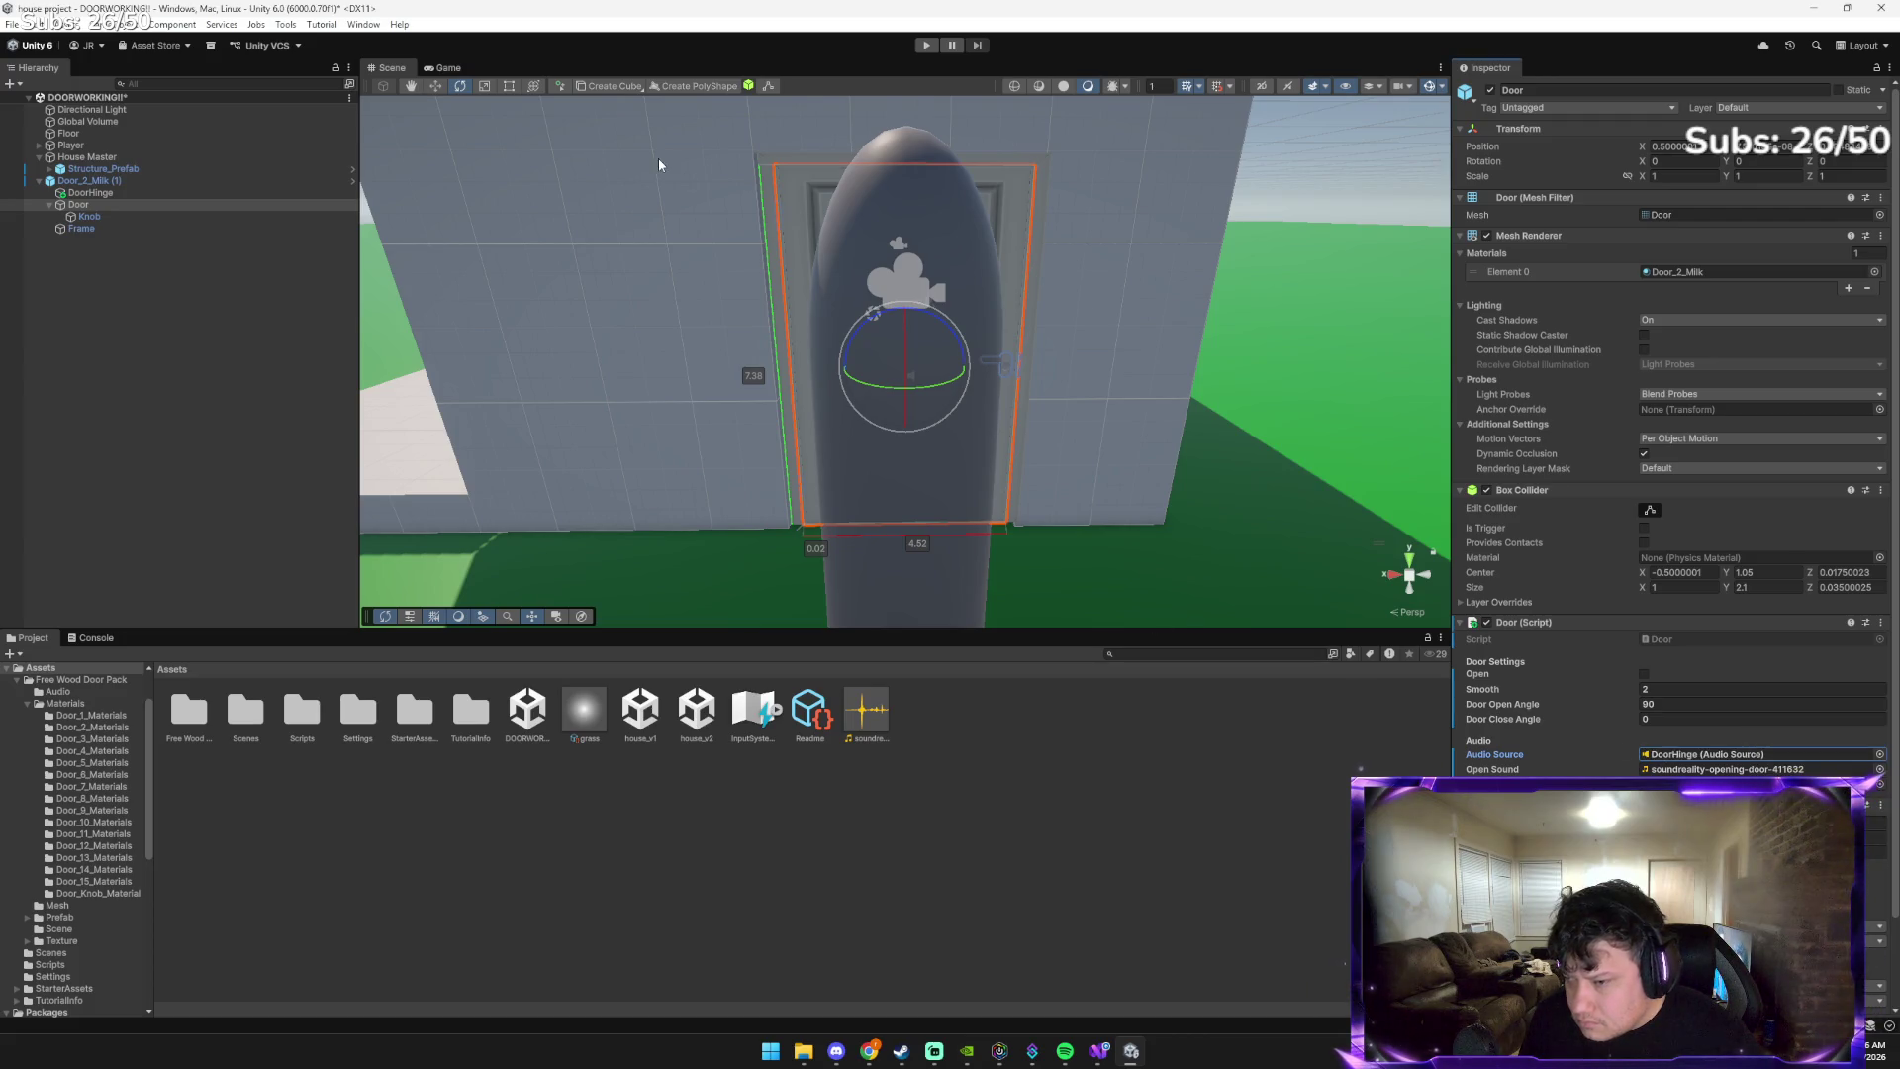
click(927, 45)
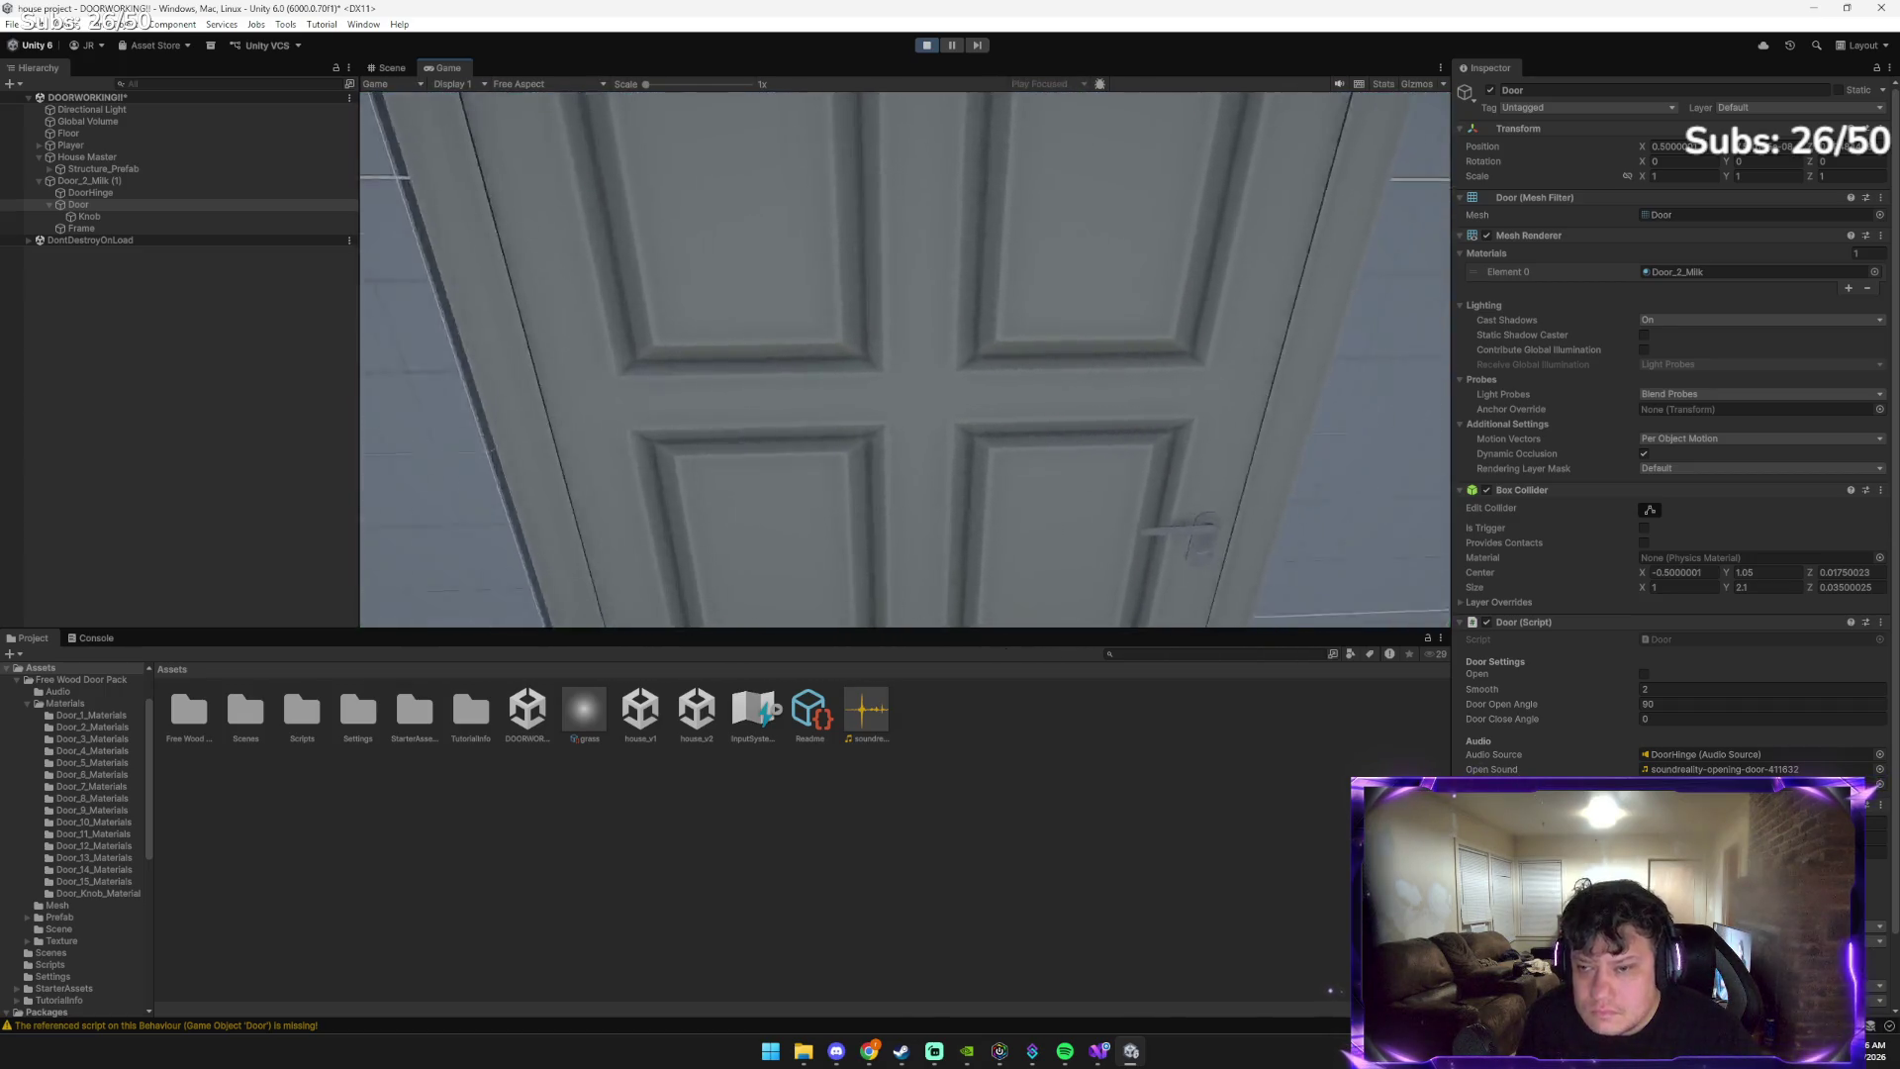
Open and close the door several times with E in the running game, then exit Play mode
key(e)
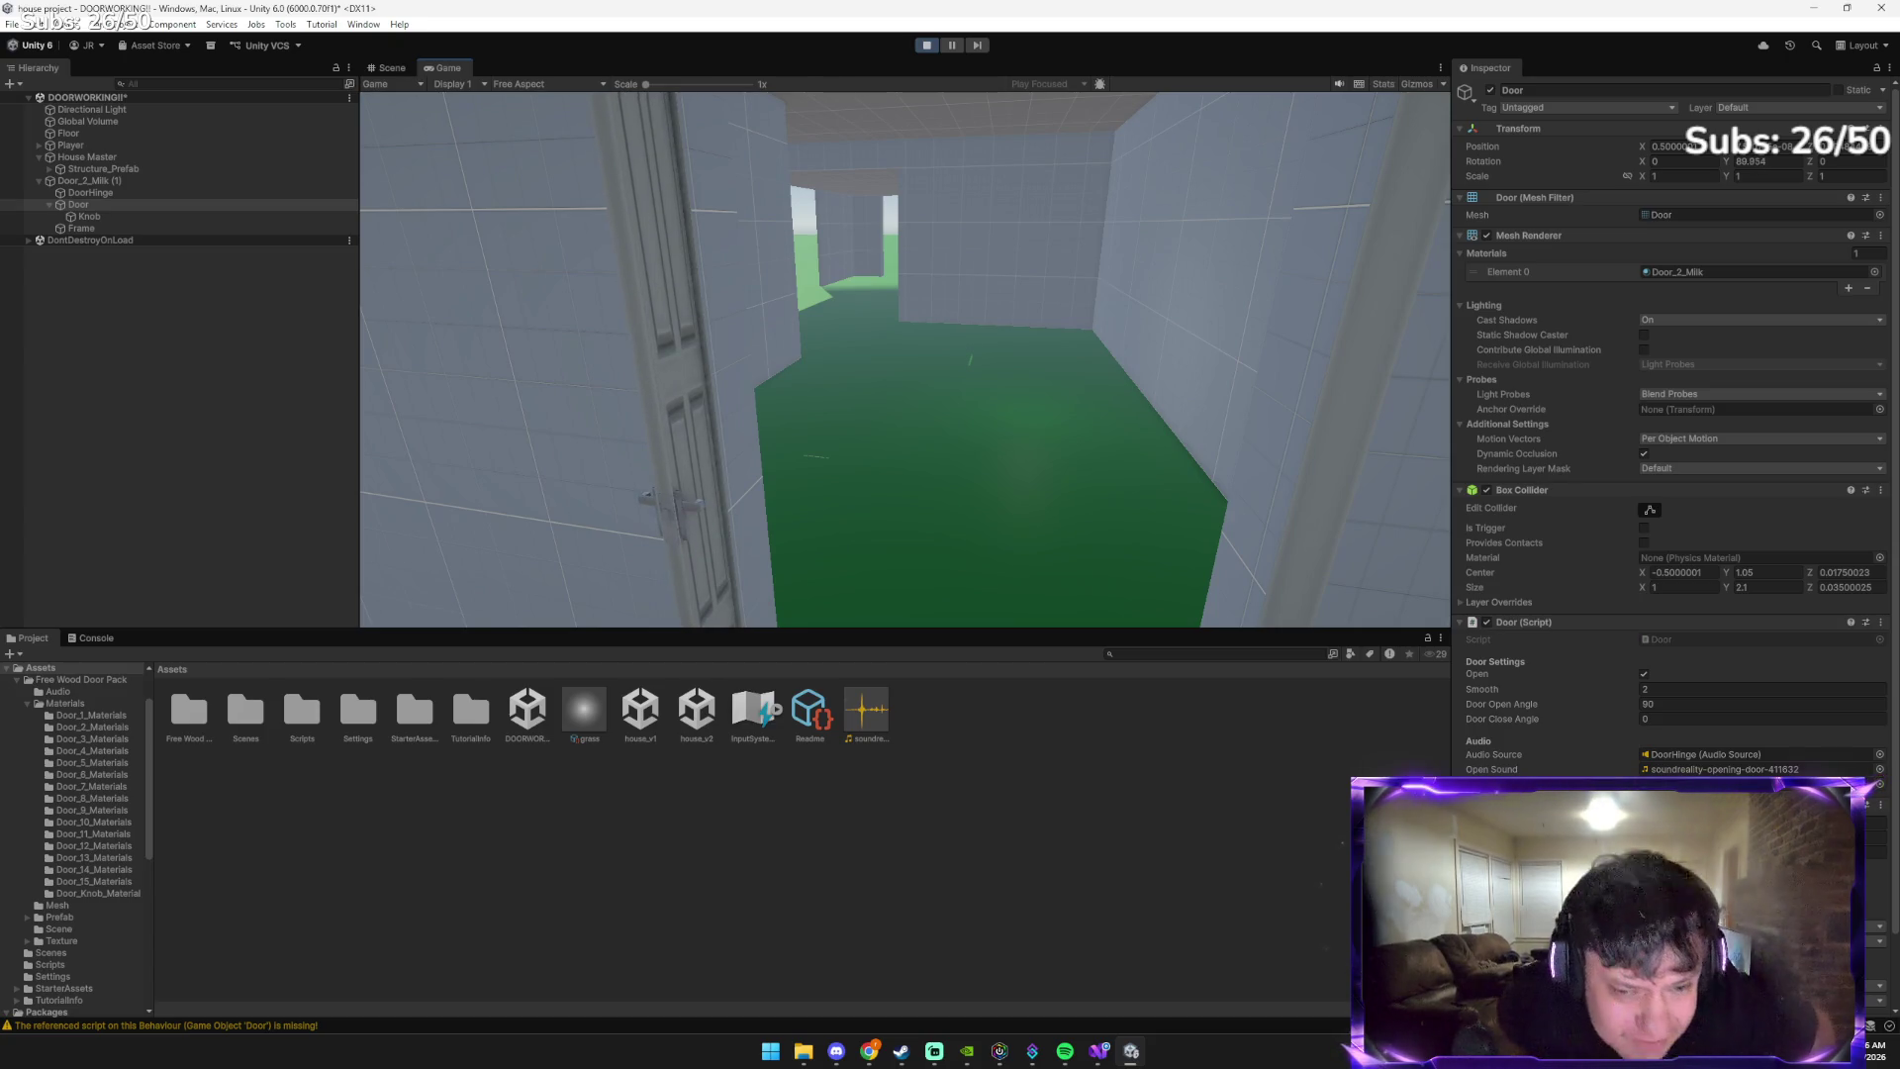
mouse_move(905, 359)
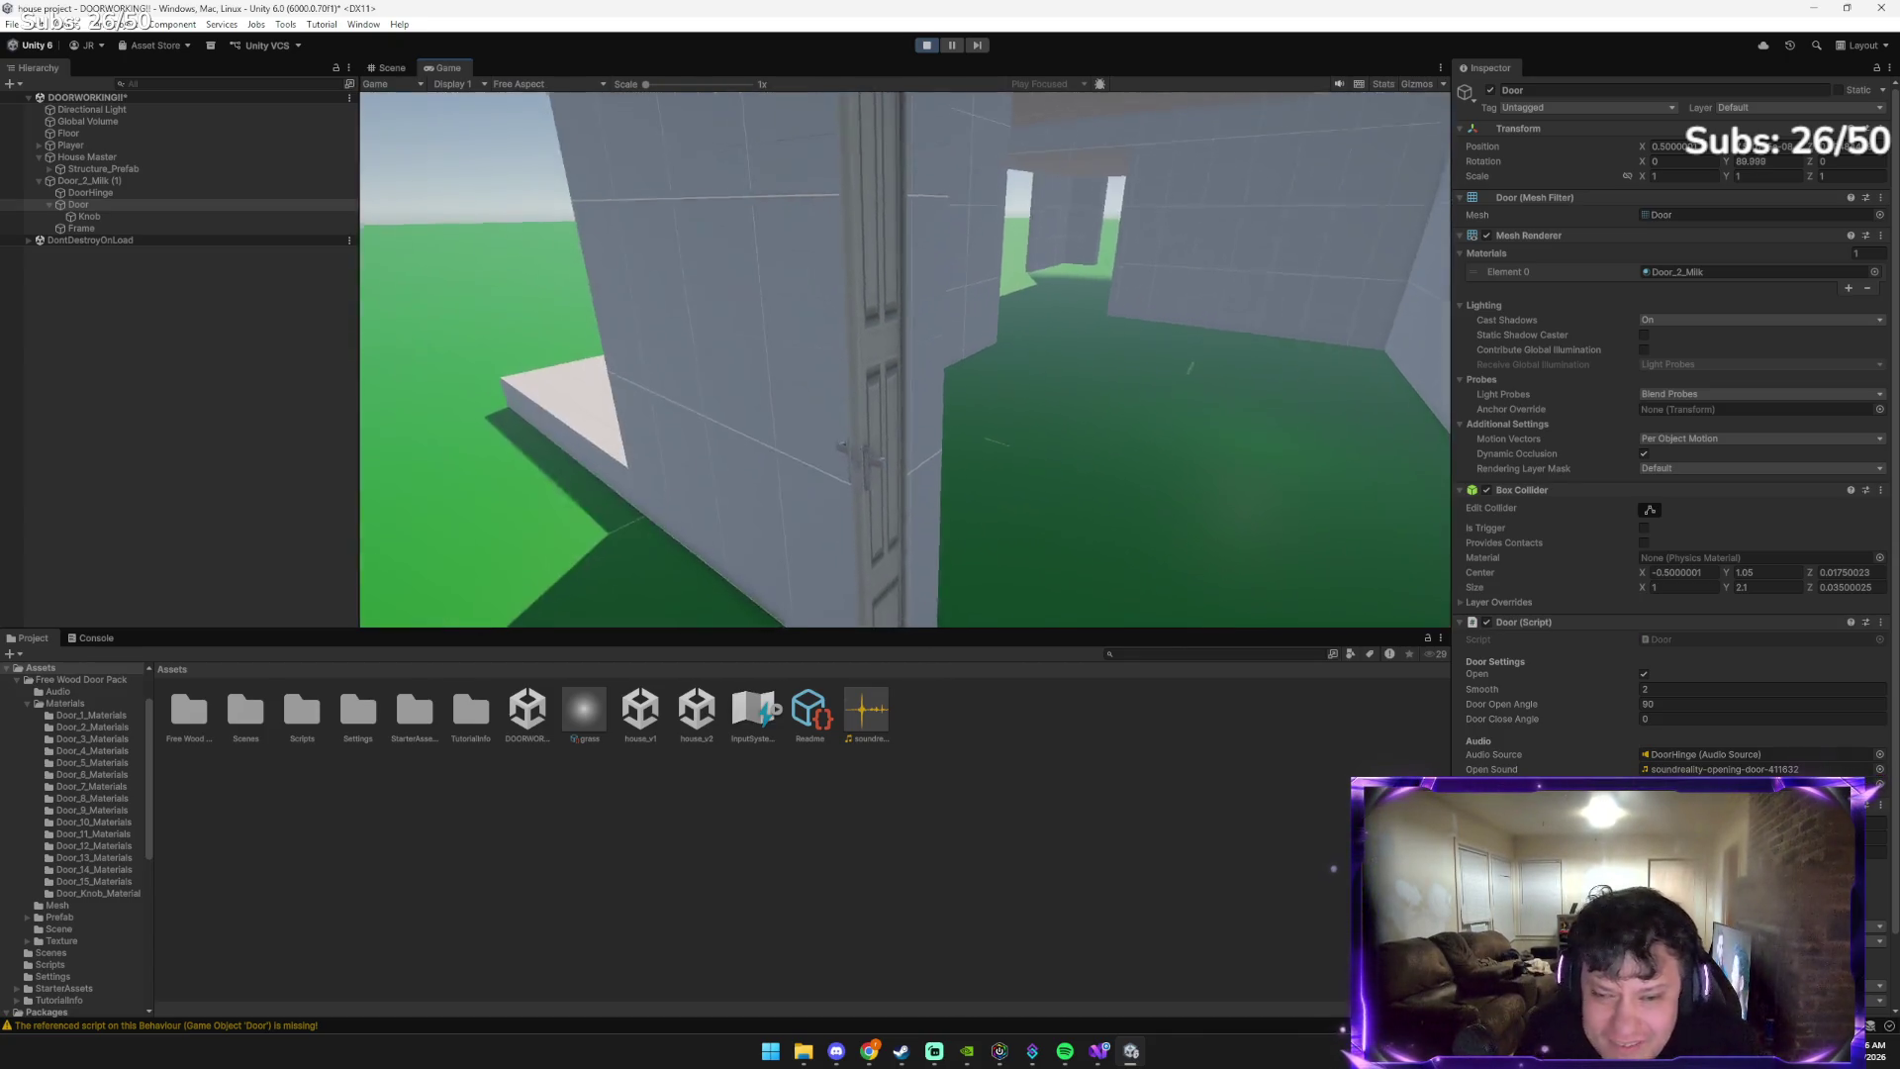
key(e)
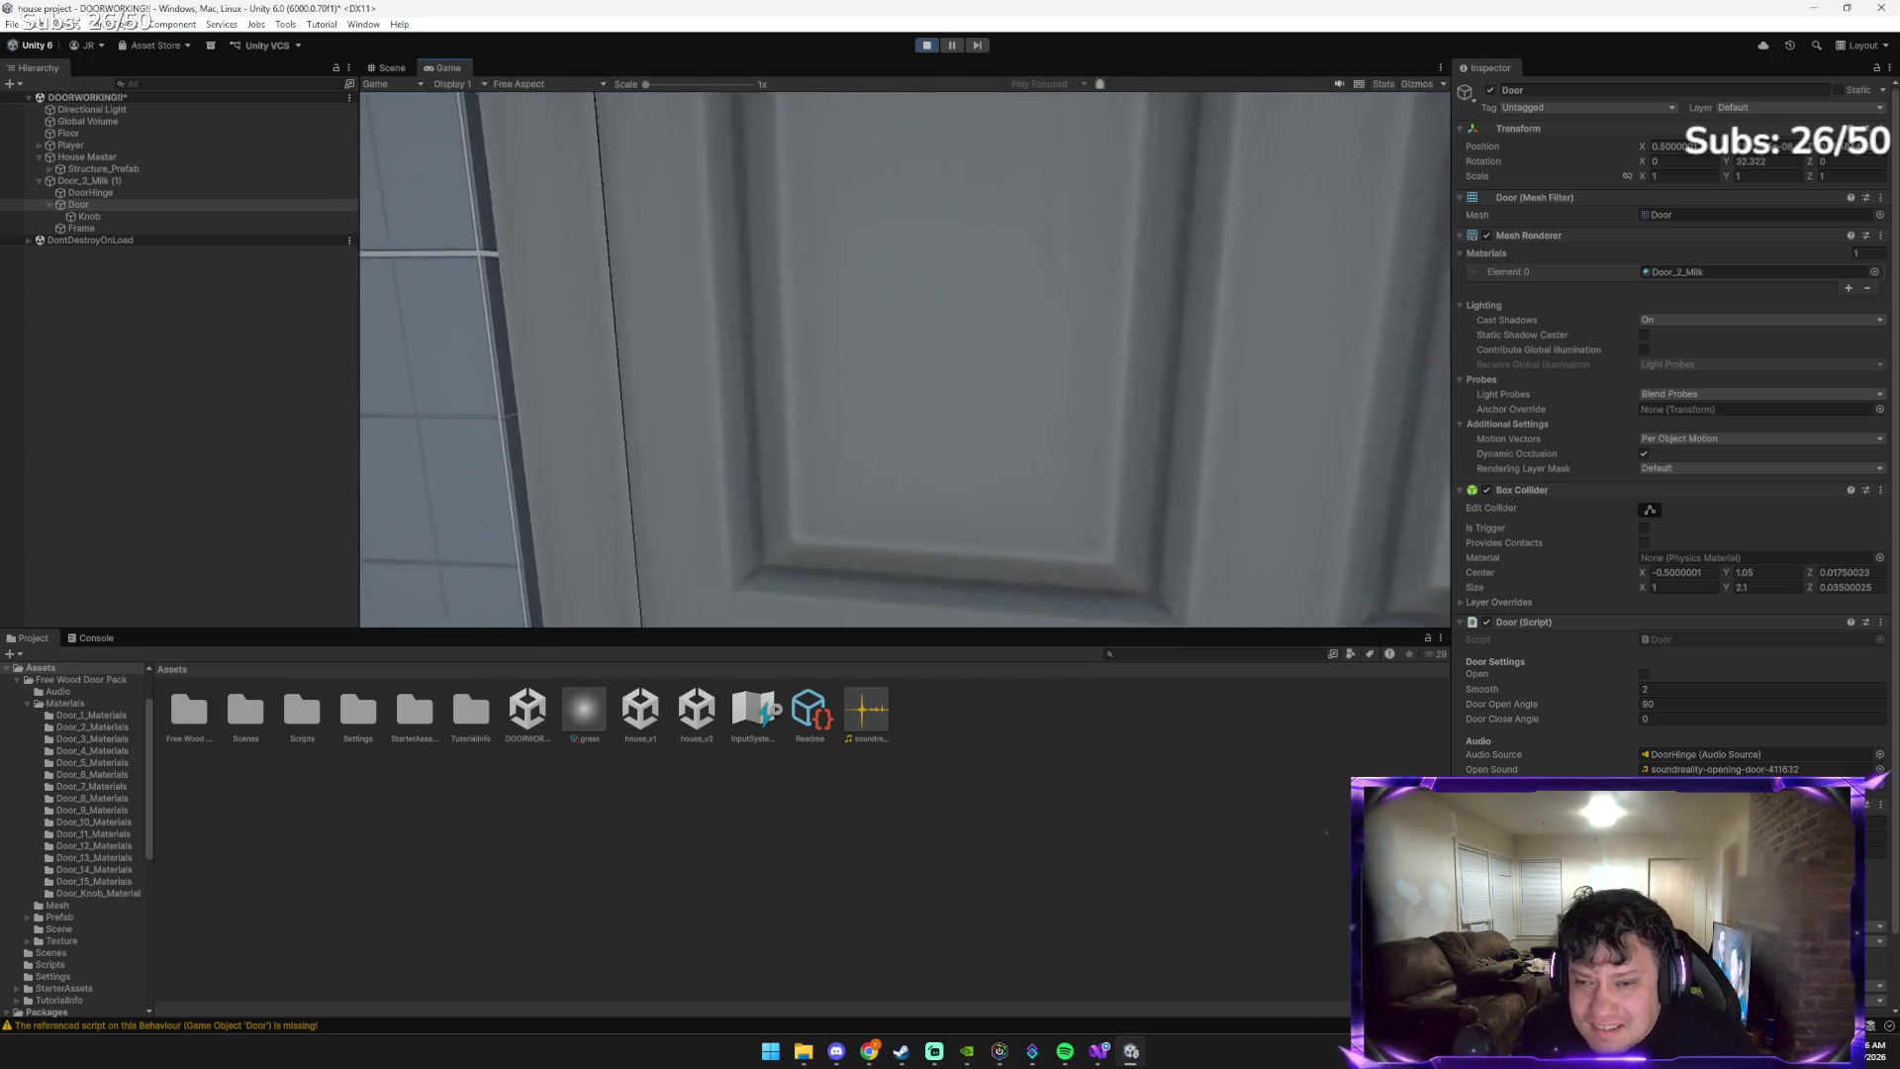
key(e)
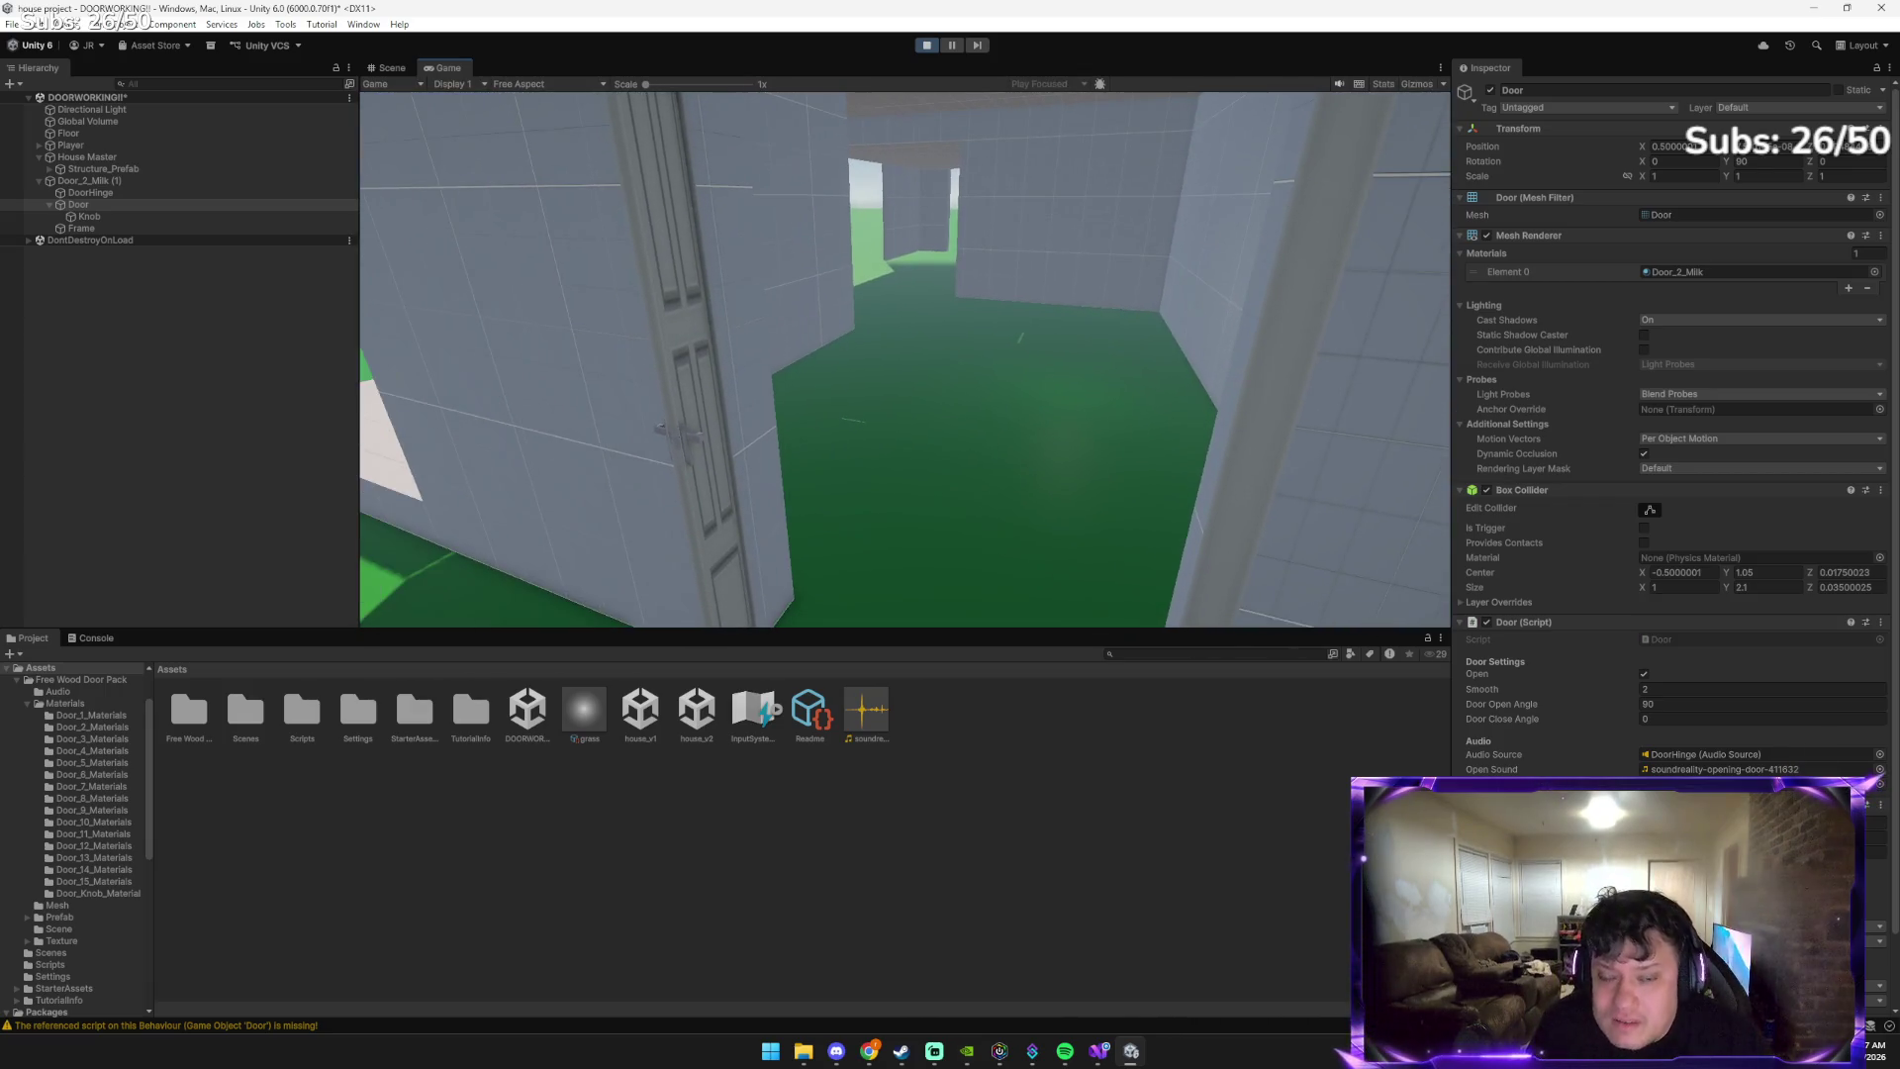
key(e)
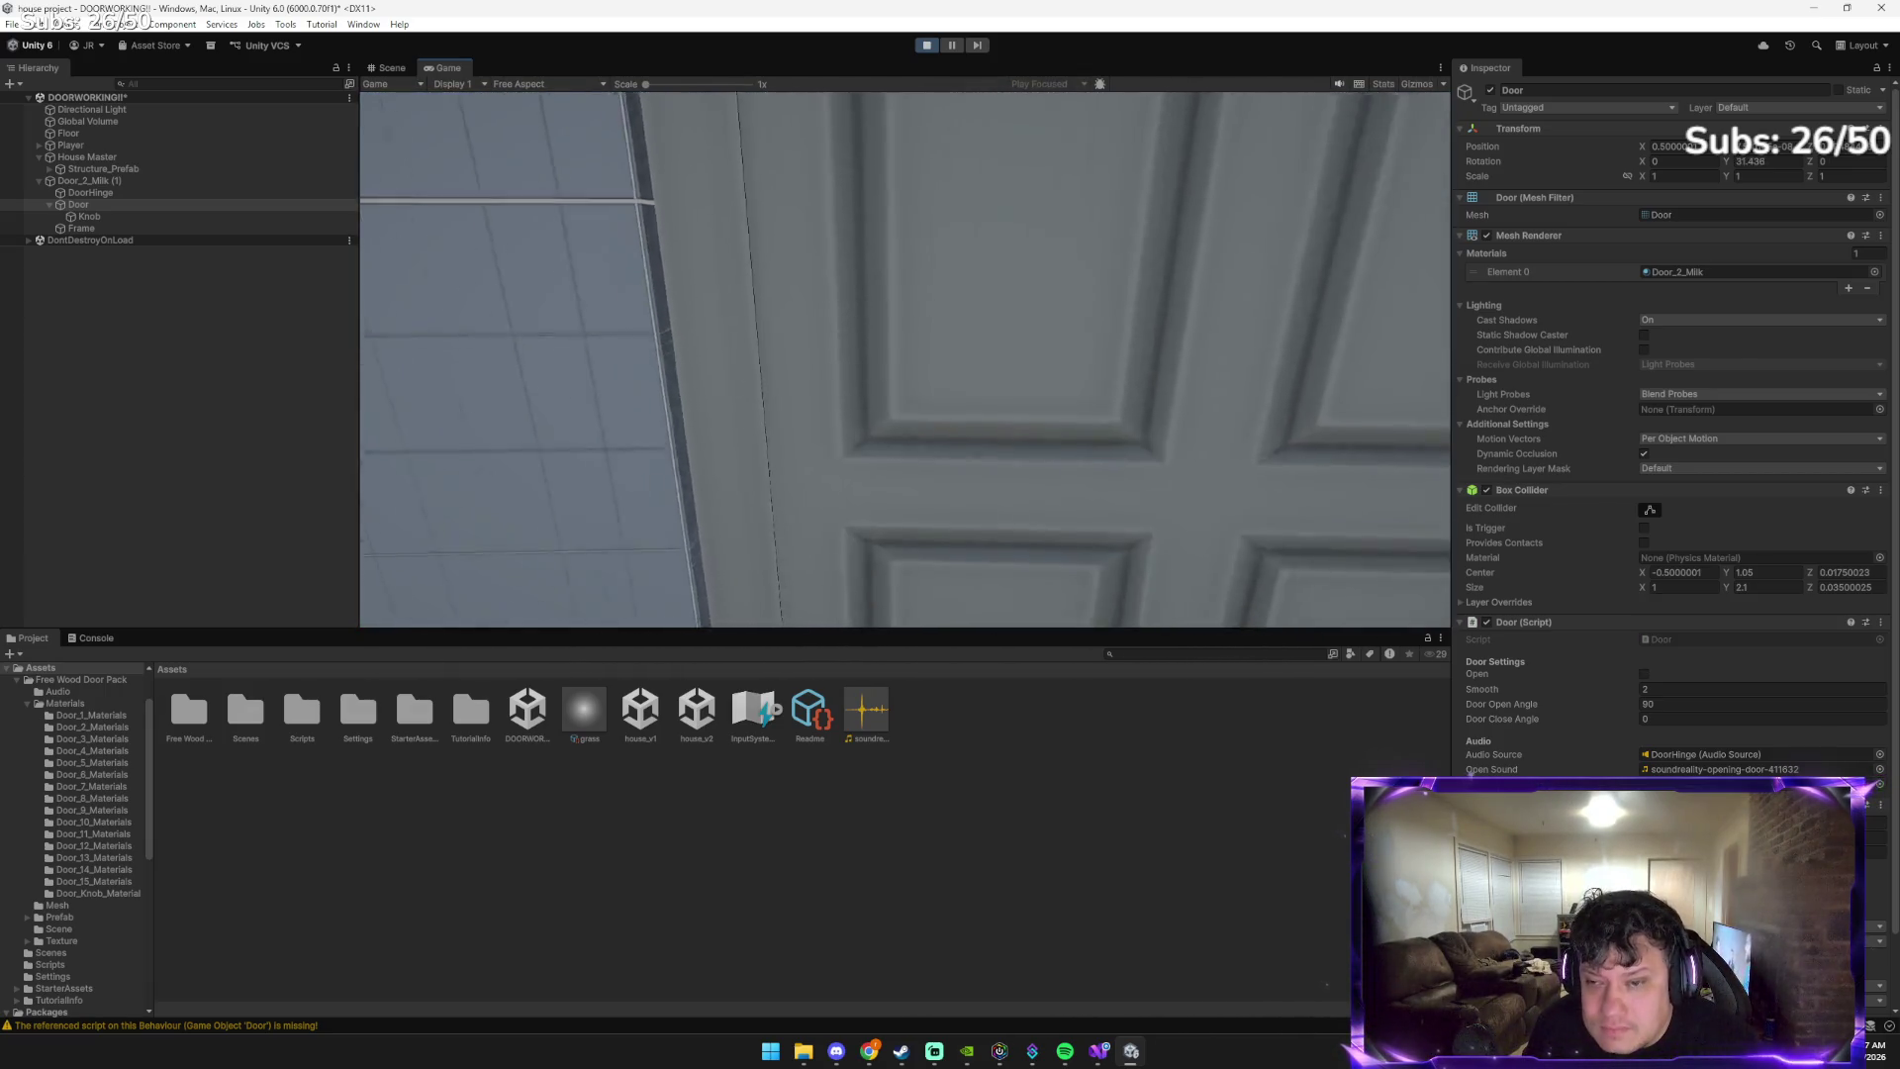
key(e)
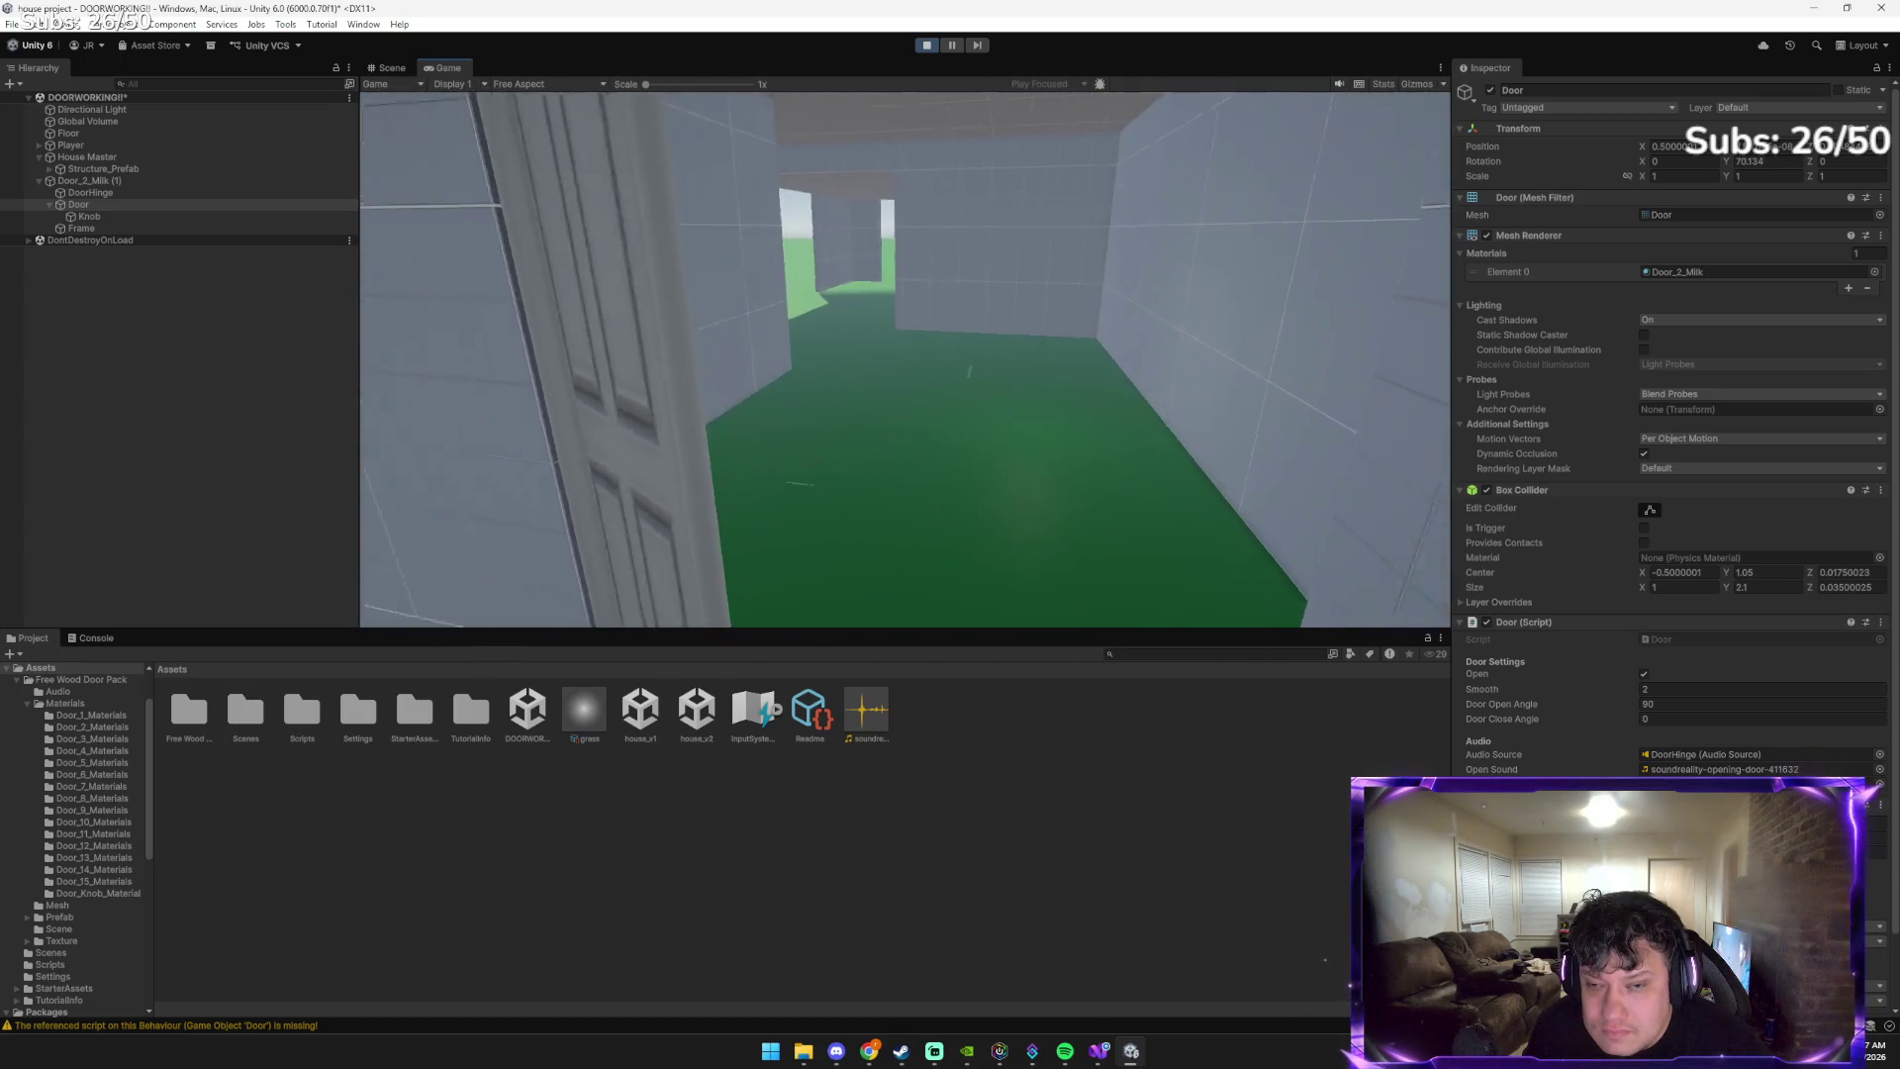
key(Escape)
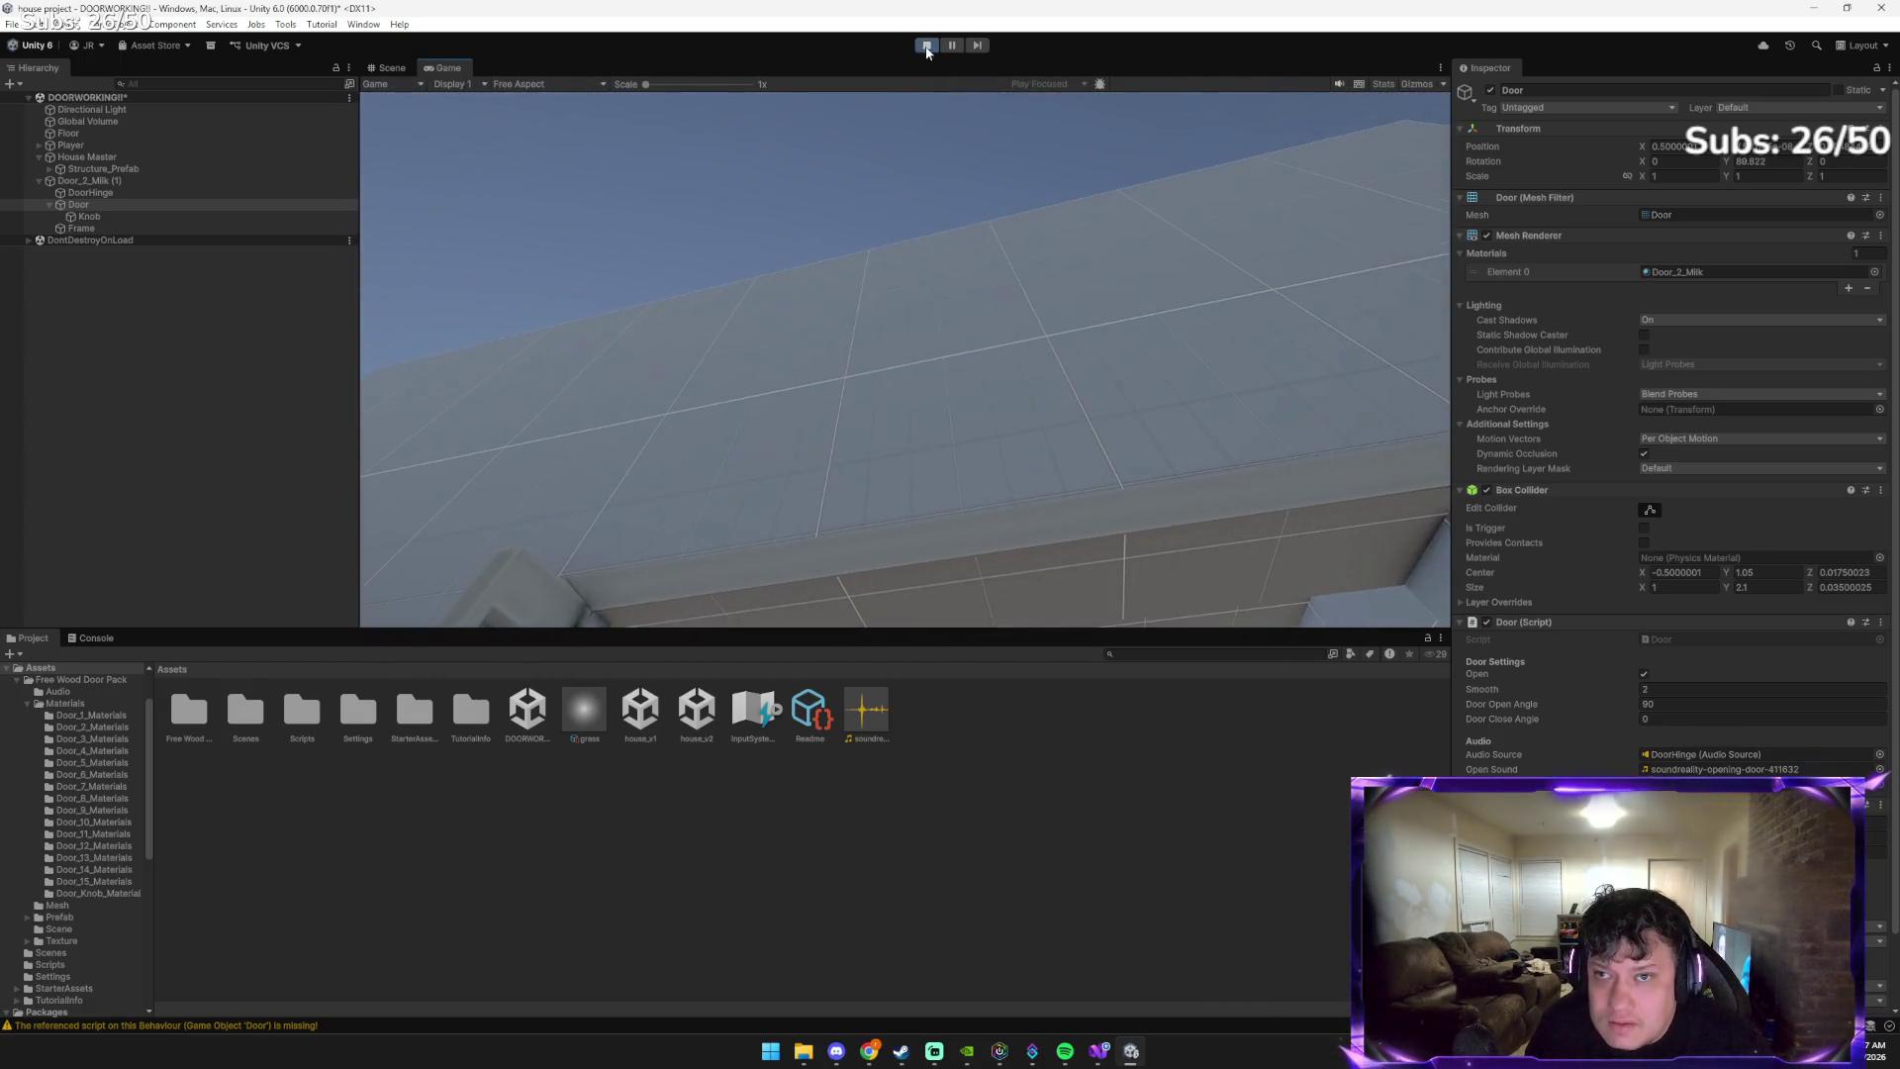
click(927, 44)
Save the house scene under the new name doorworkingplussound
click(12, 23)
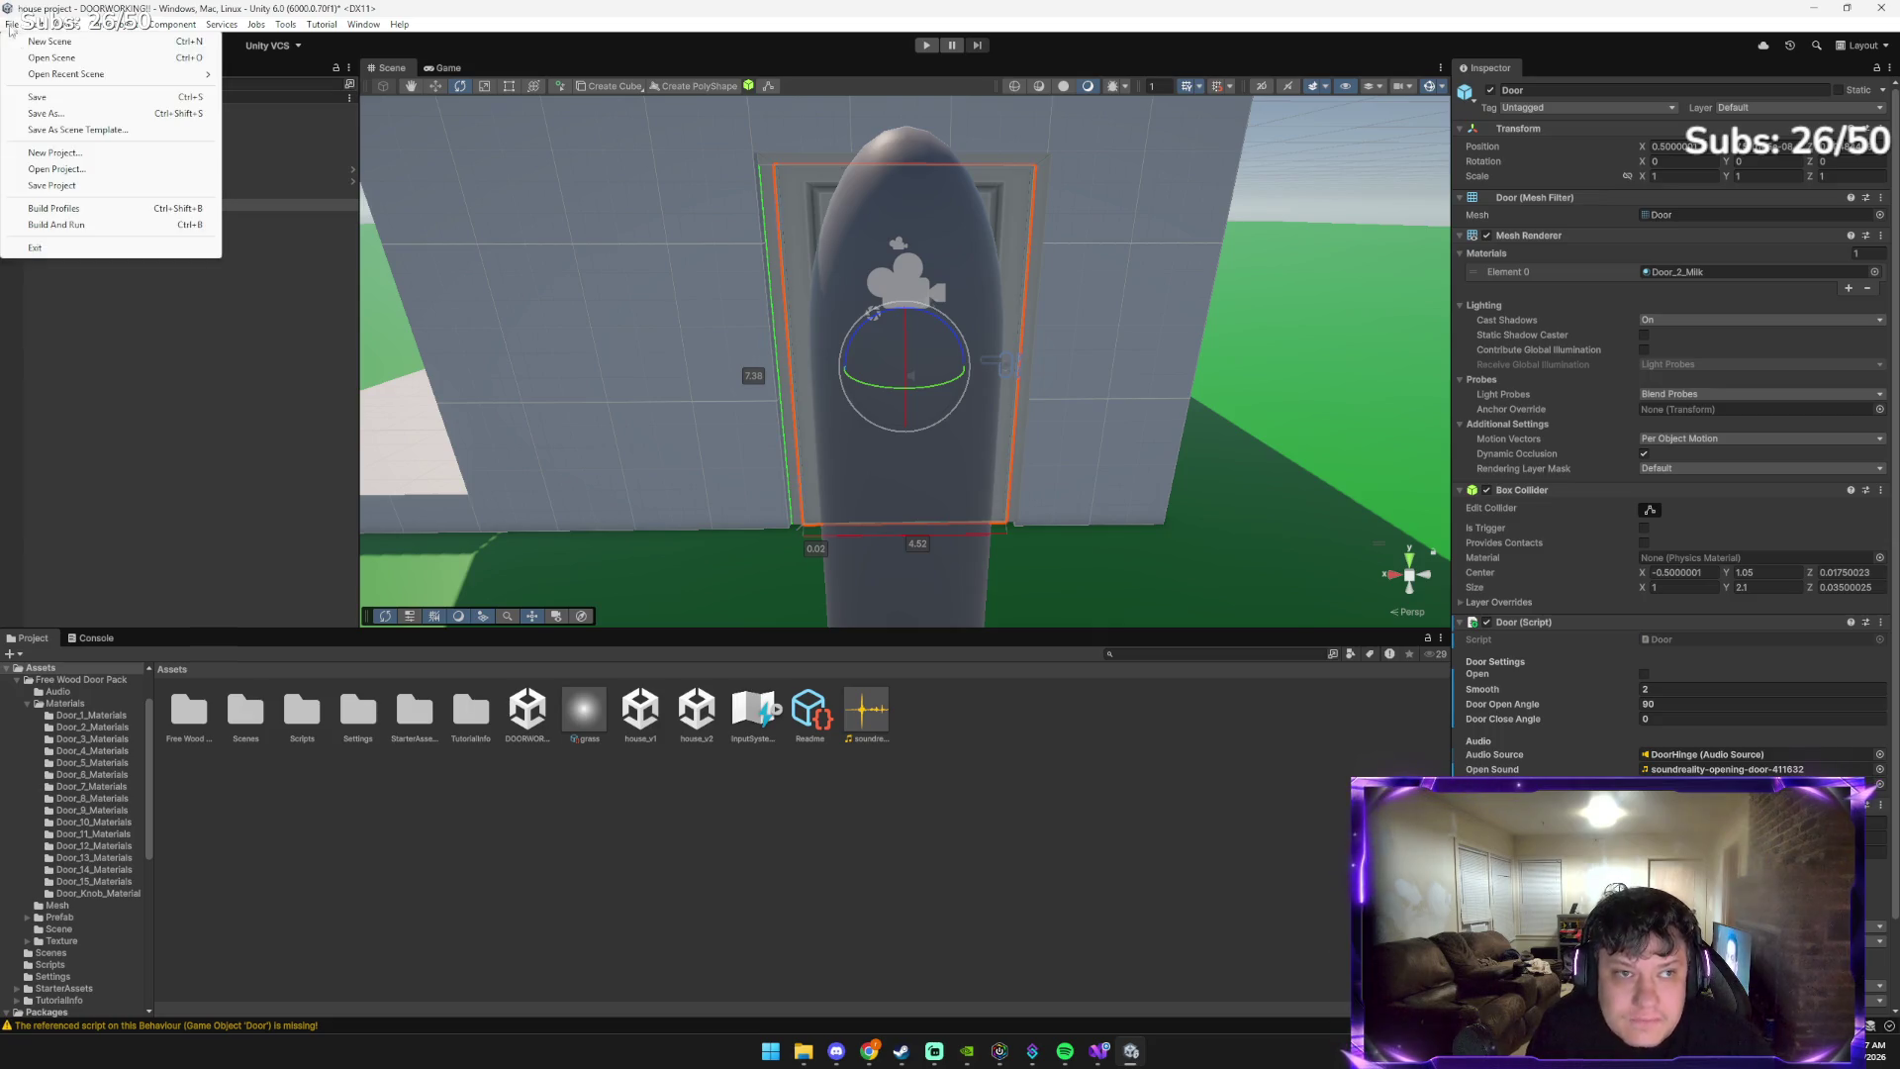
click(49, 116)
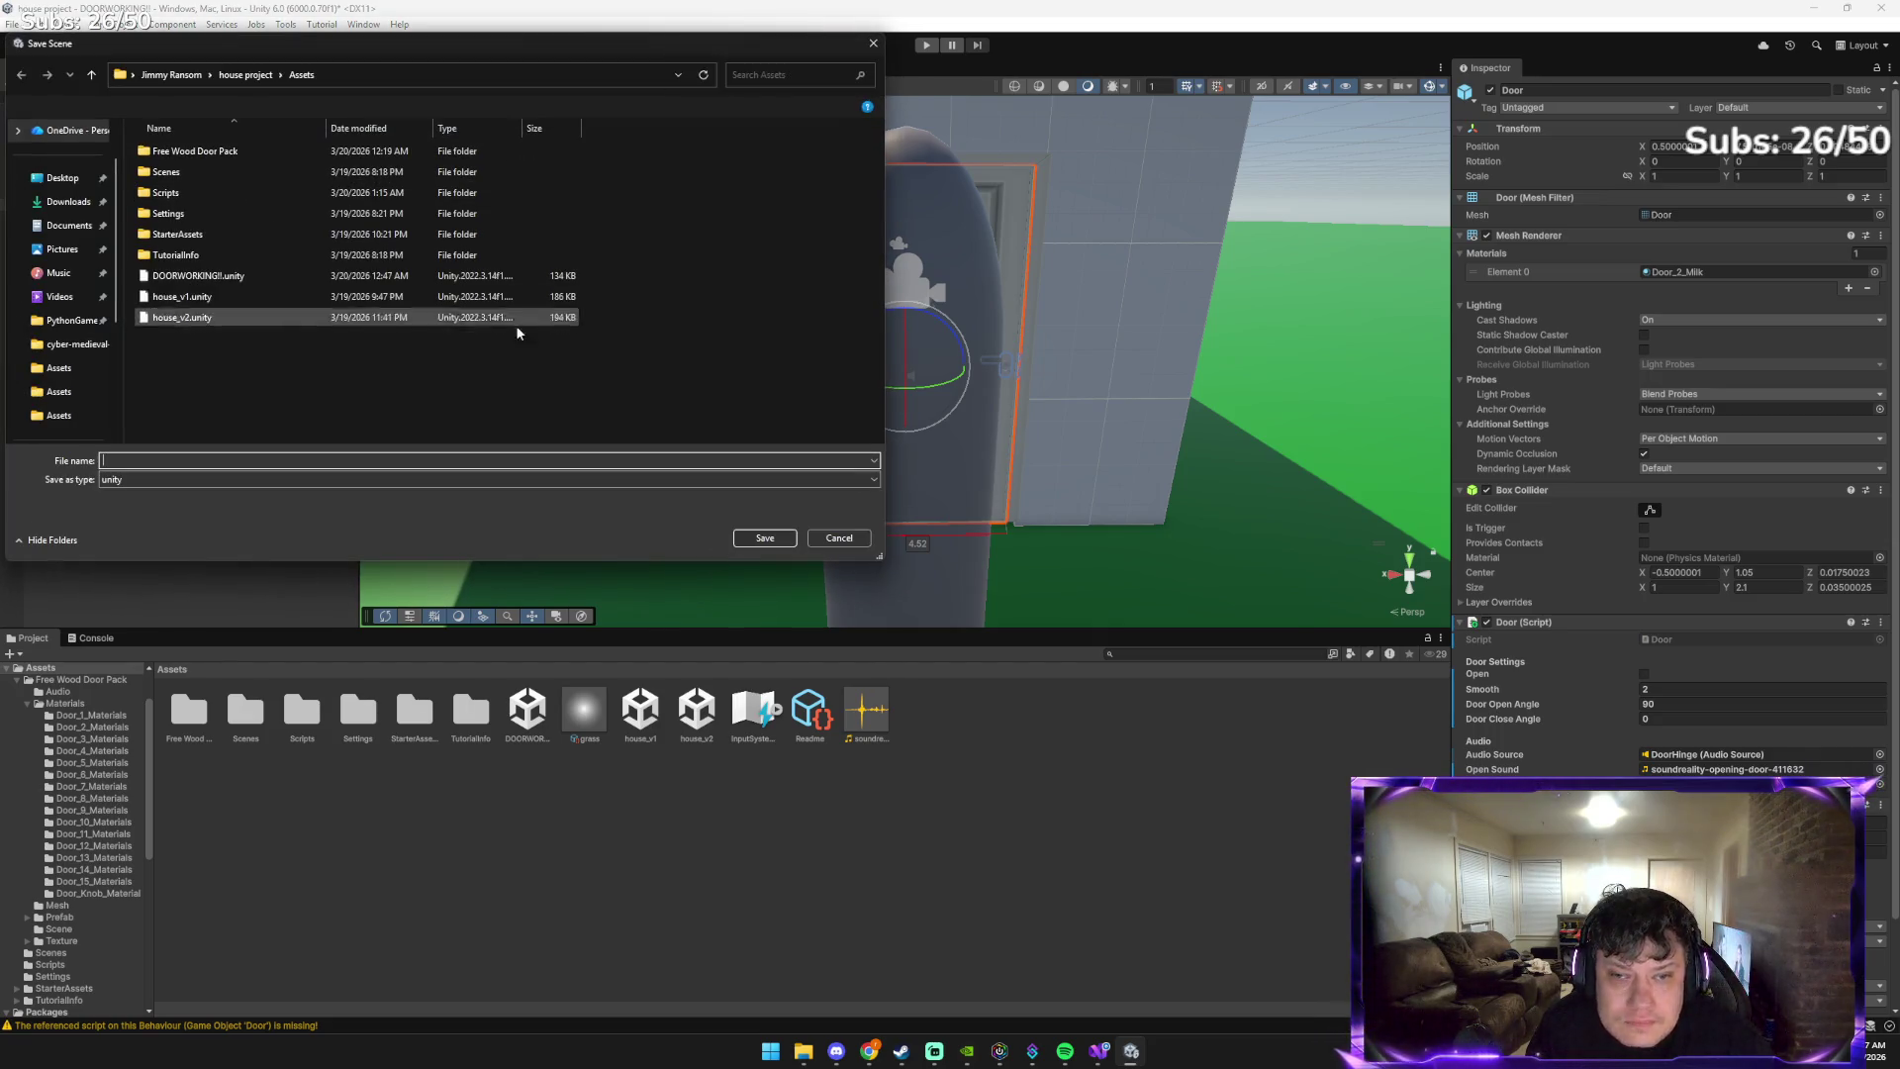
text(door)
click(233, 459)
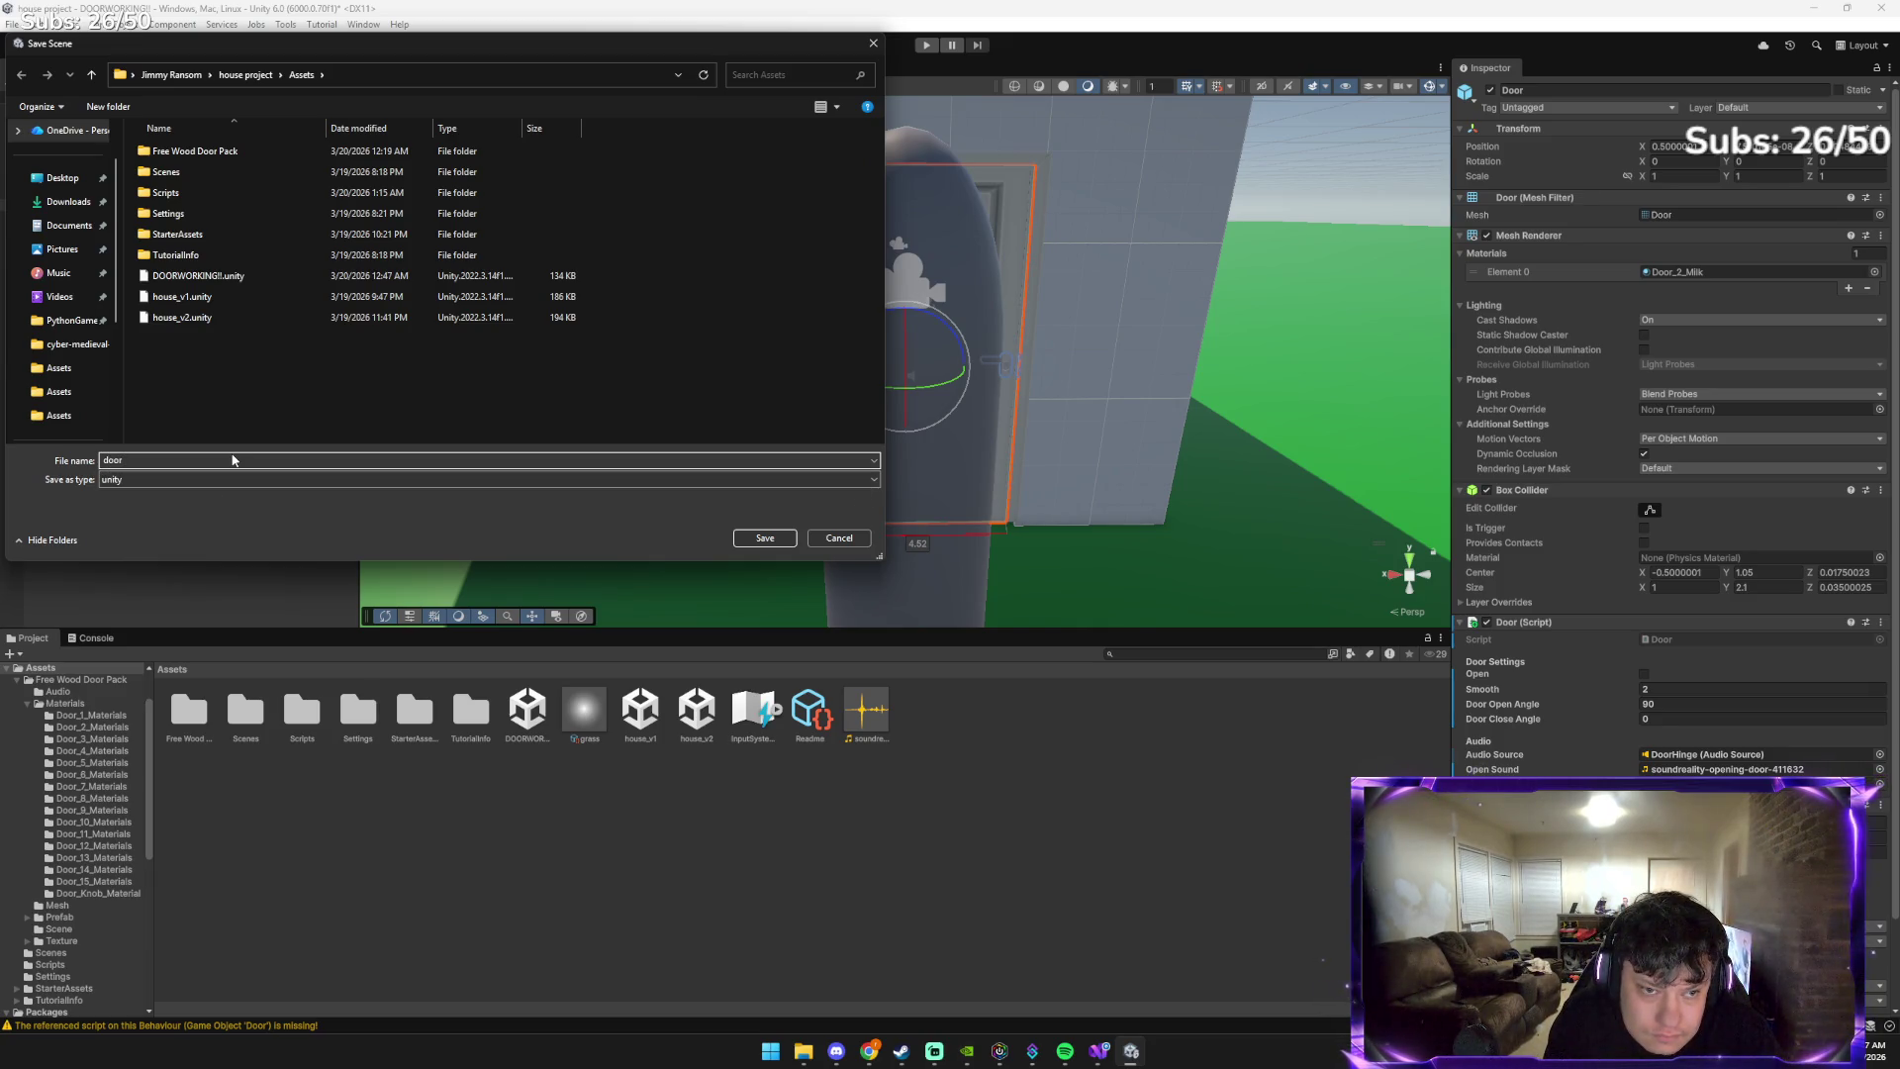
click(233, 459)
text(working)
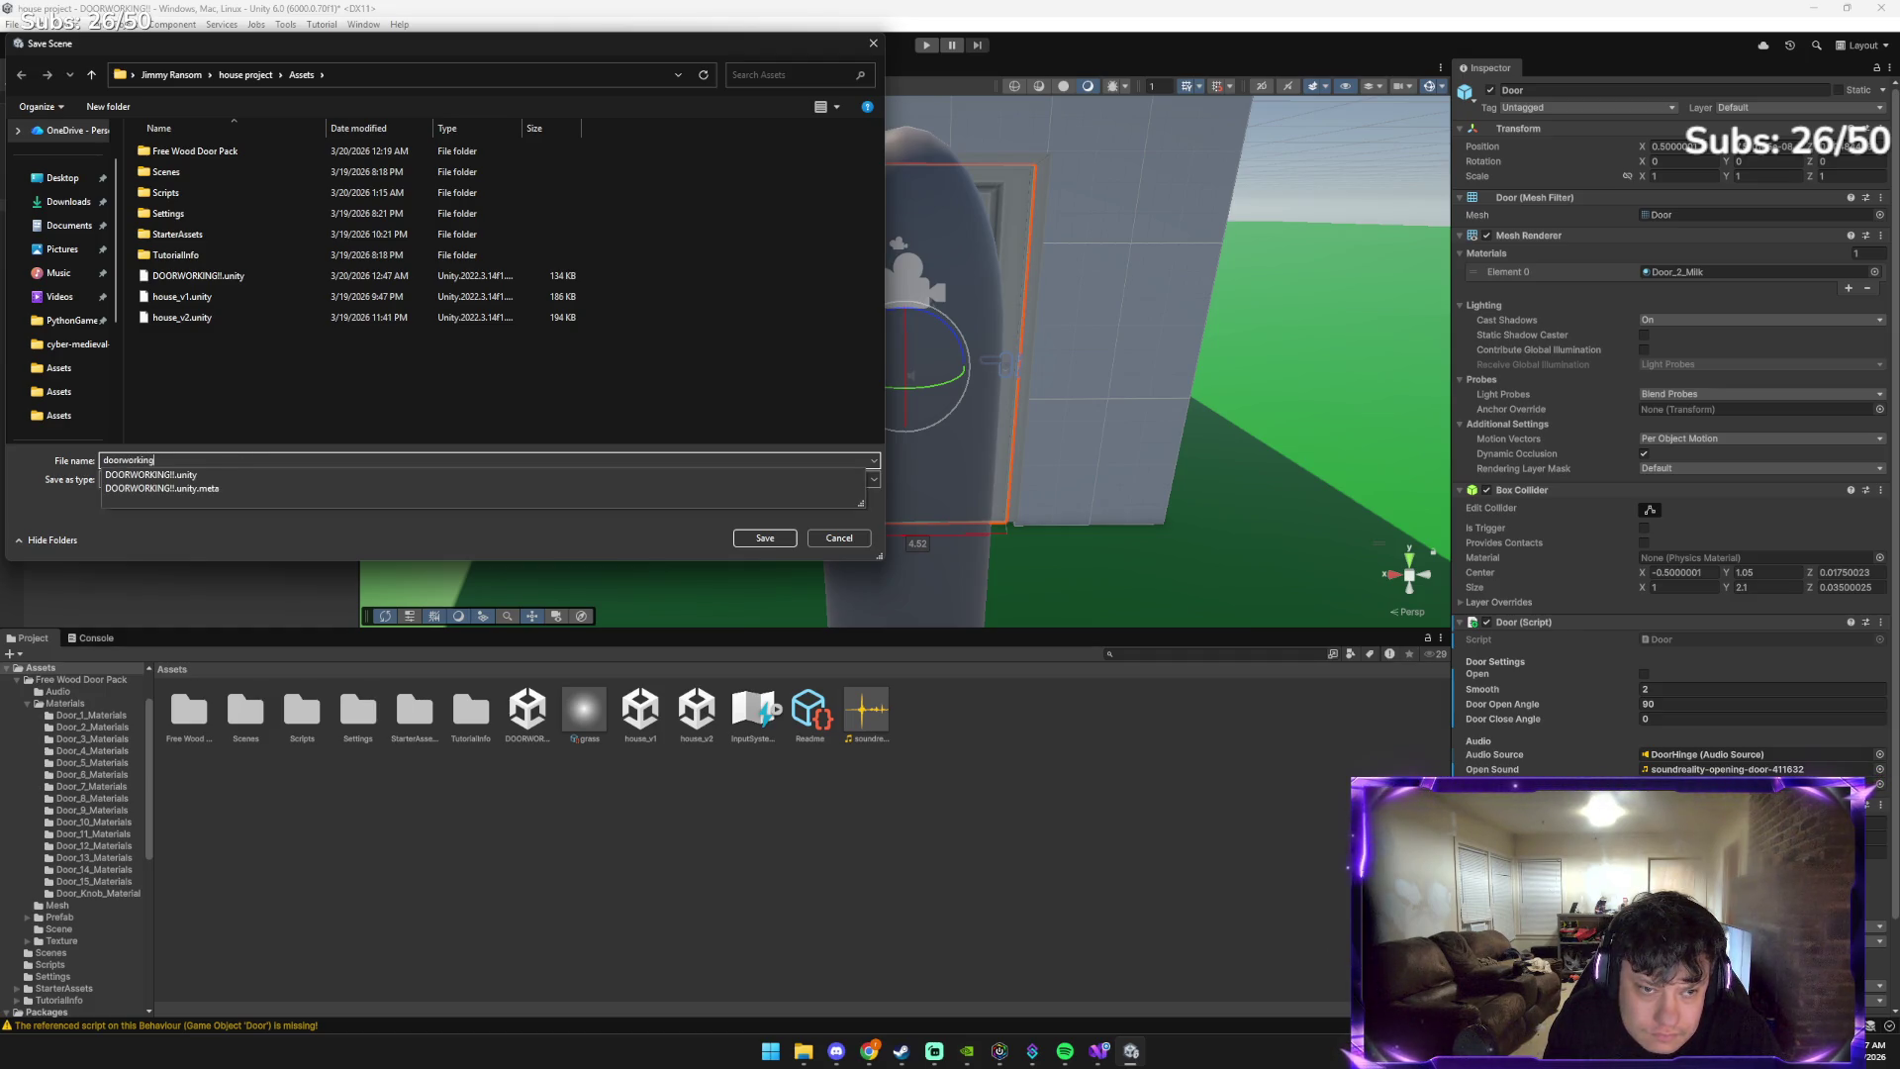
text(plussoun)
text(d)
key(Return)
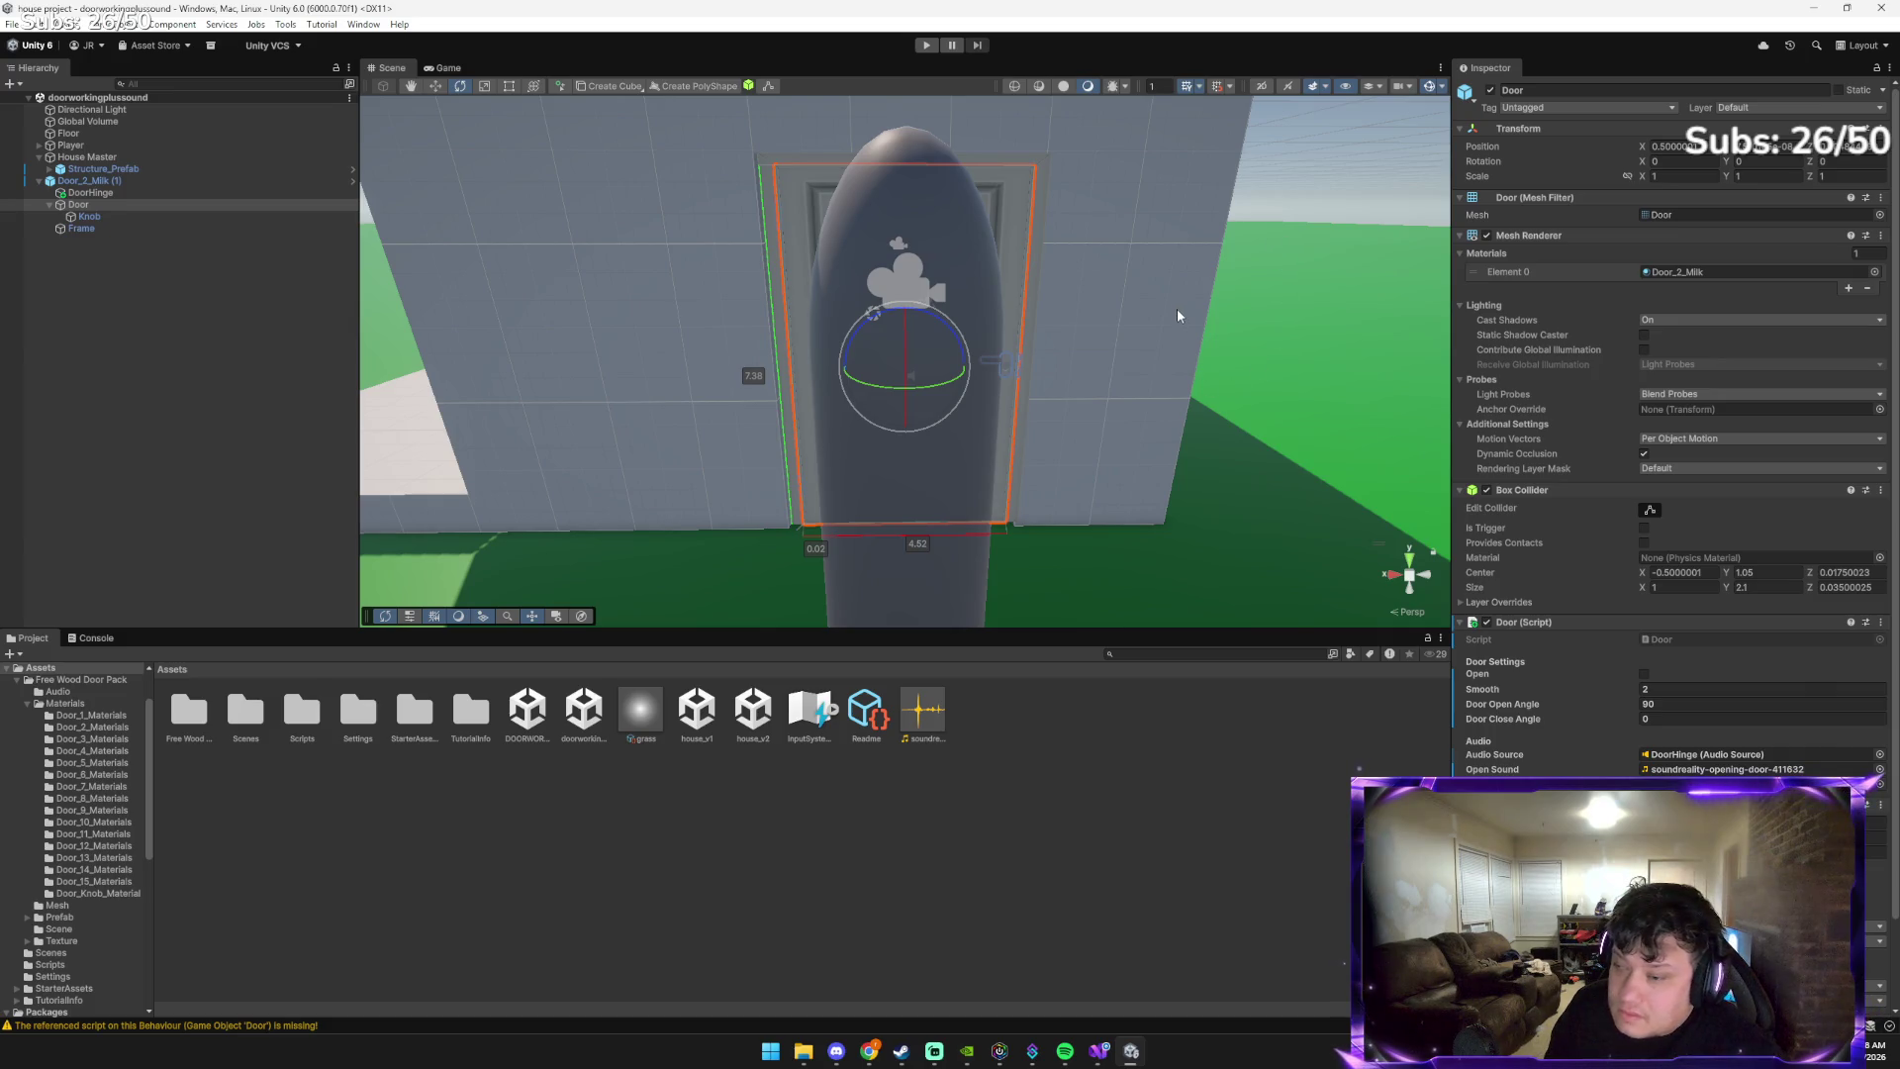
key(alt+Tab)
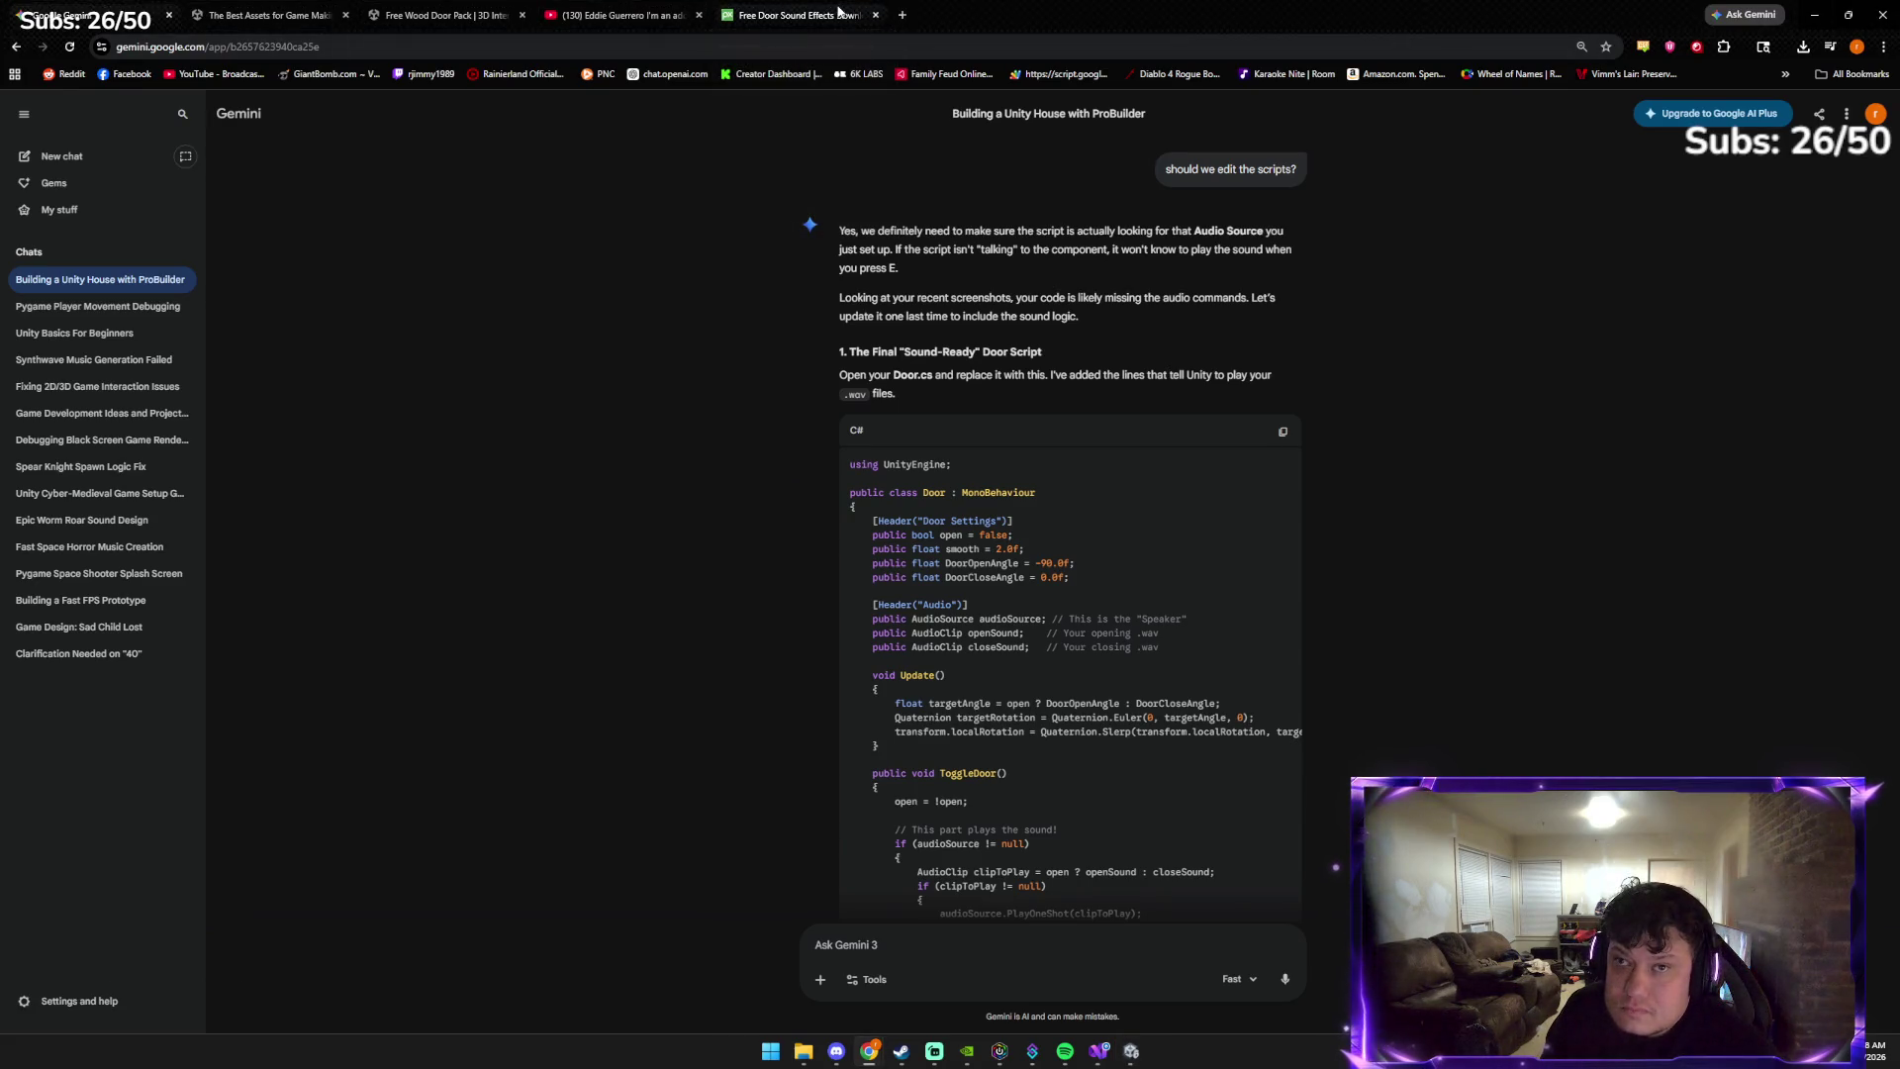
Replace the old Pixabay tab with a new Google search for 'door close sound .wav'
middle_click(840, 14)
click(728, 14)
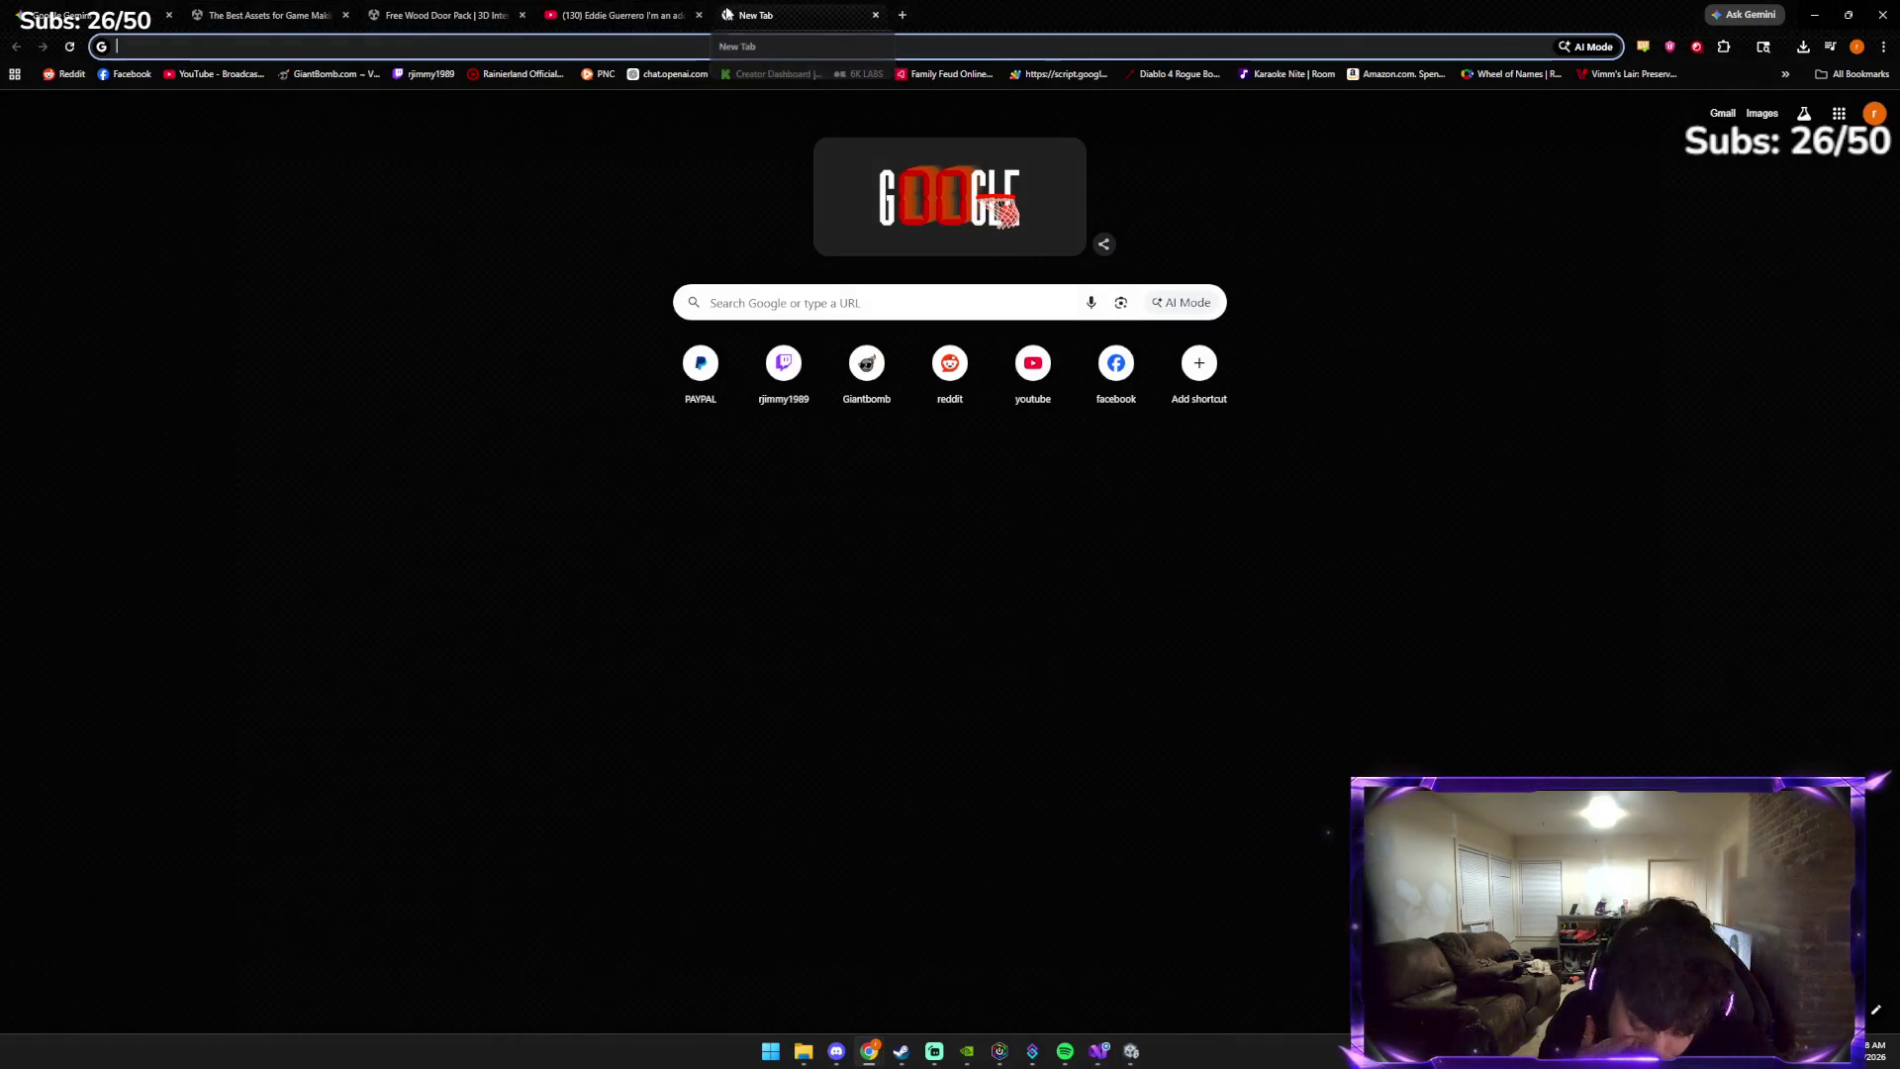
text(door close sound)
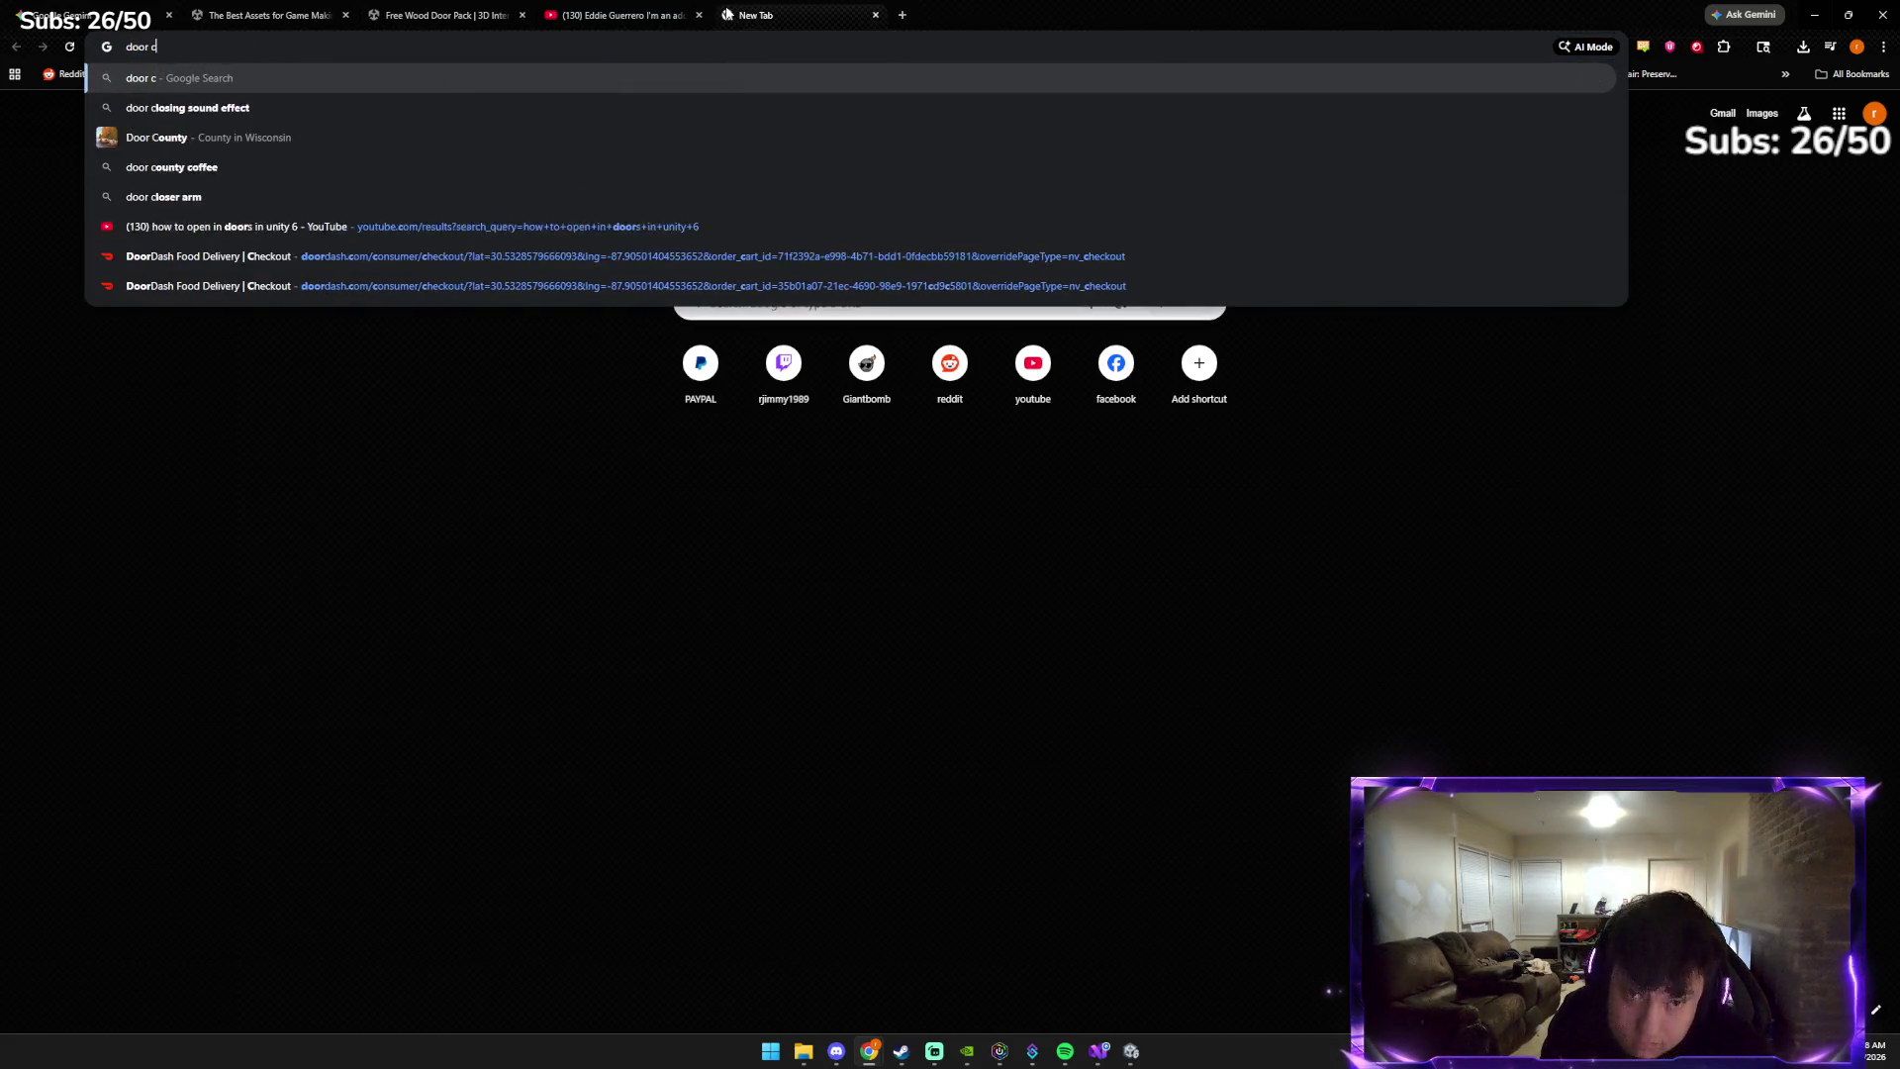
text( .wav)
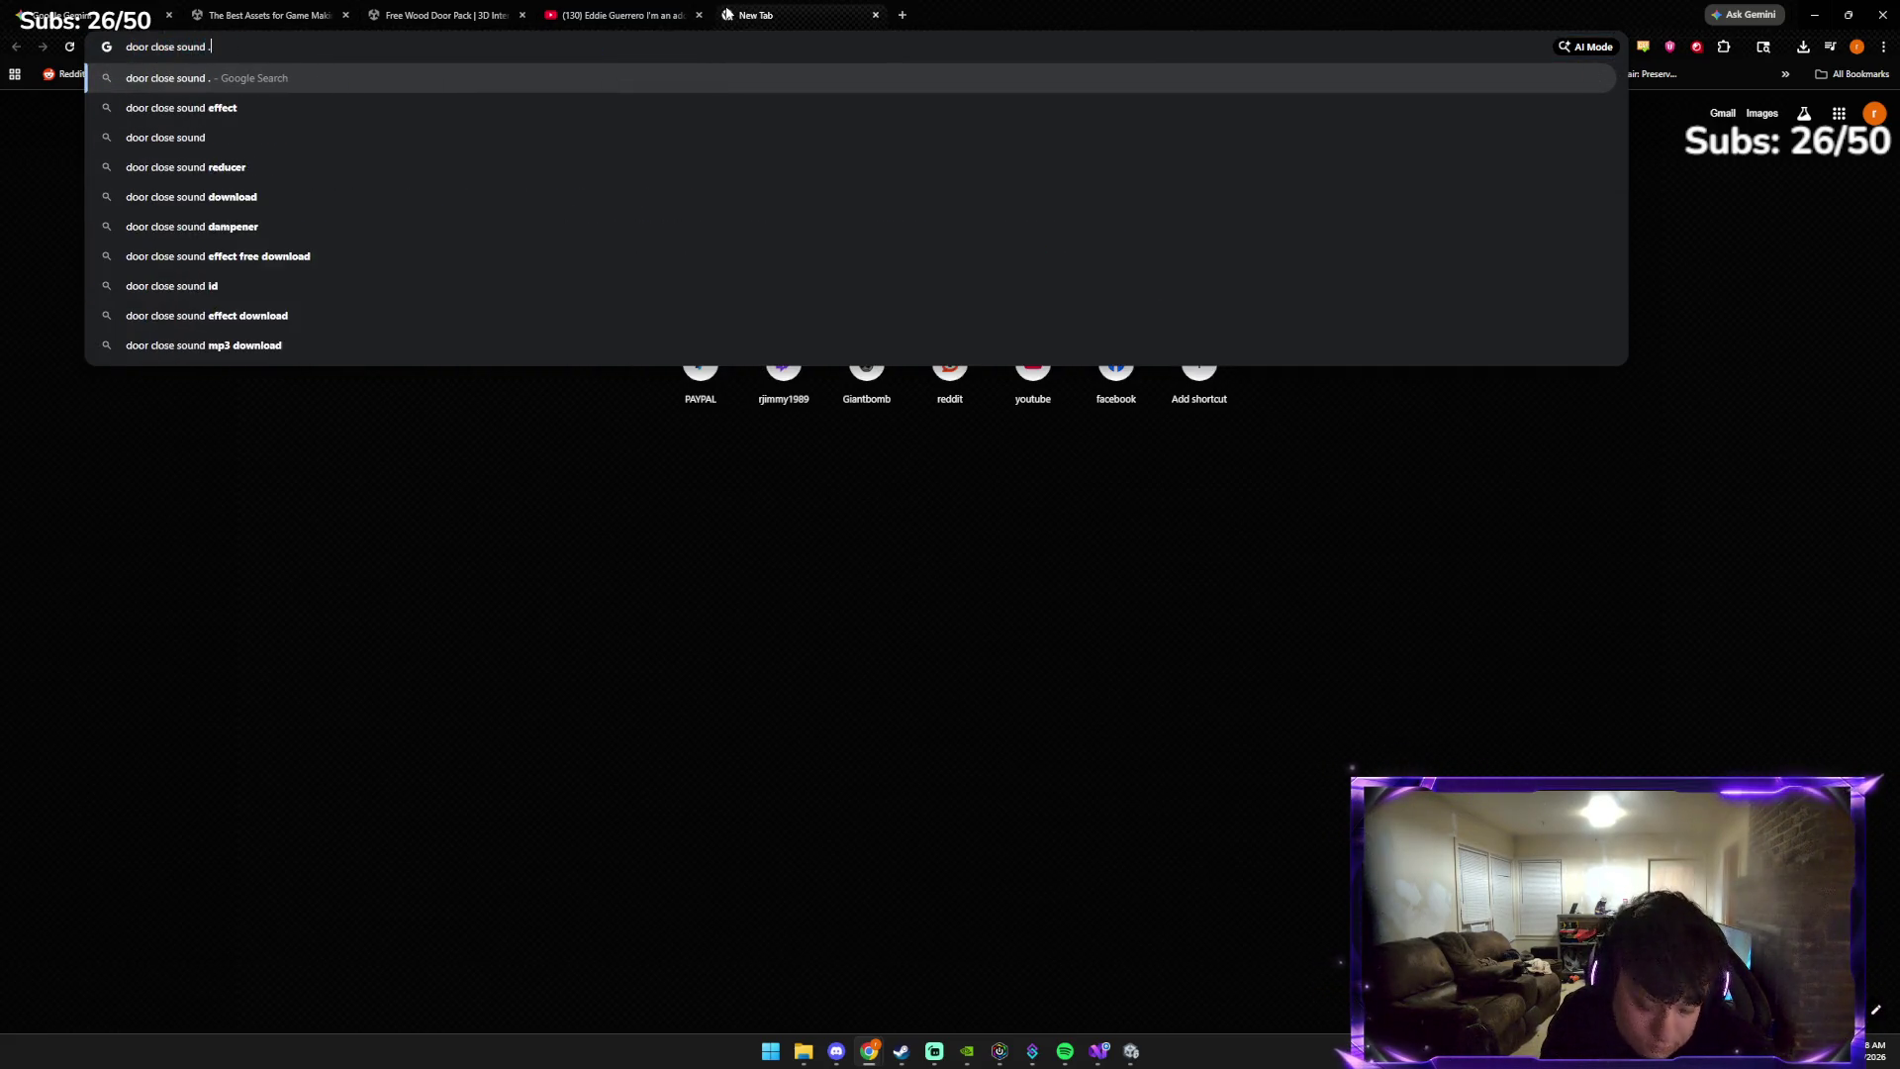
key(Return)
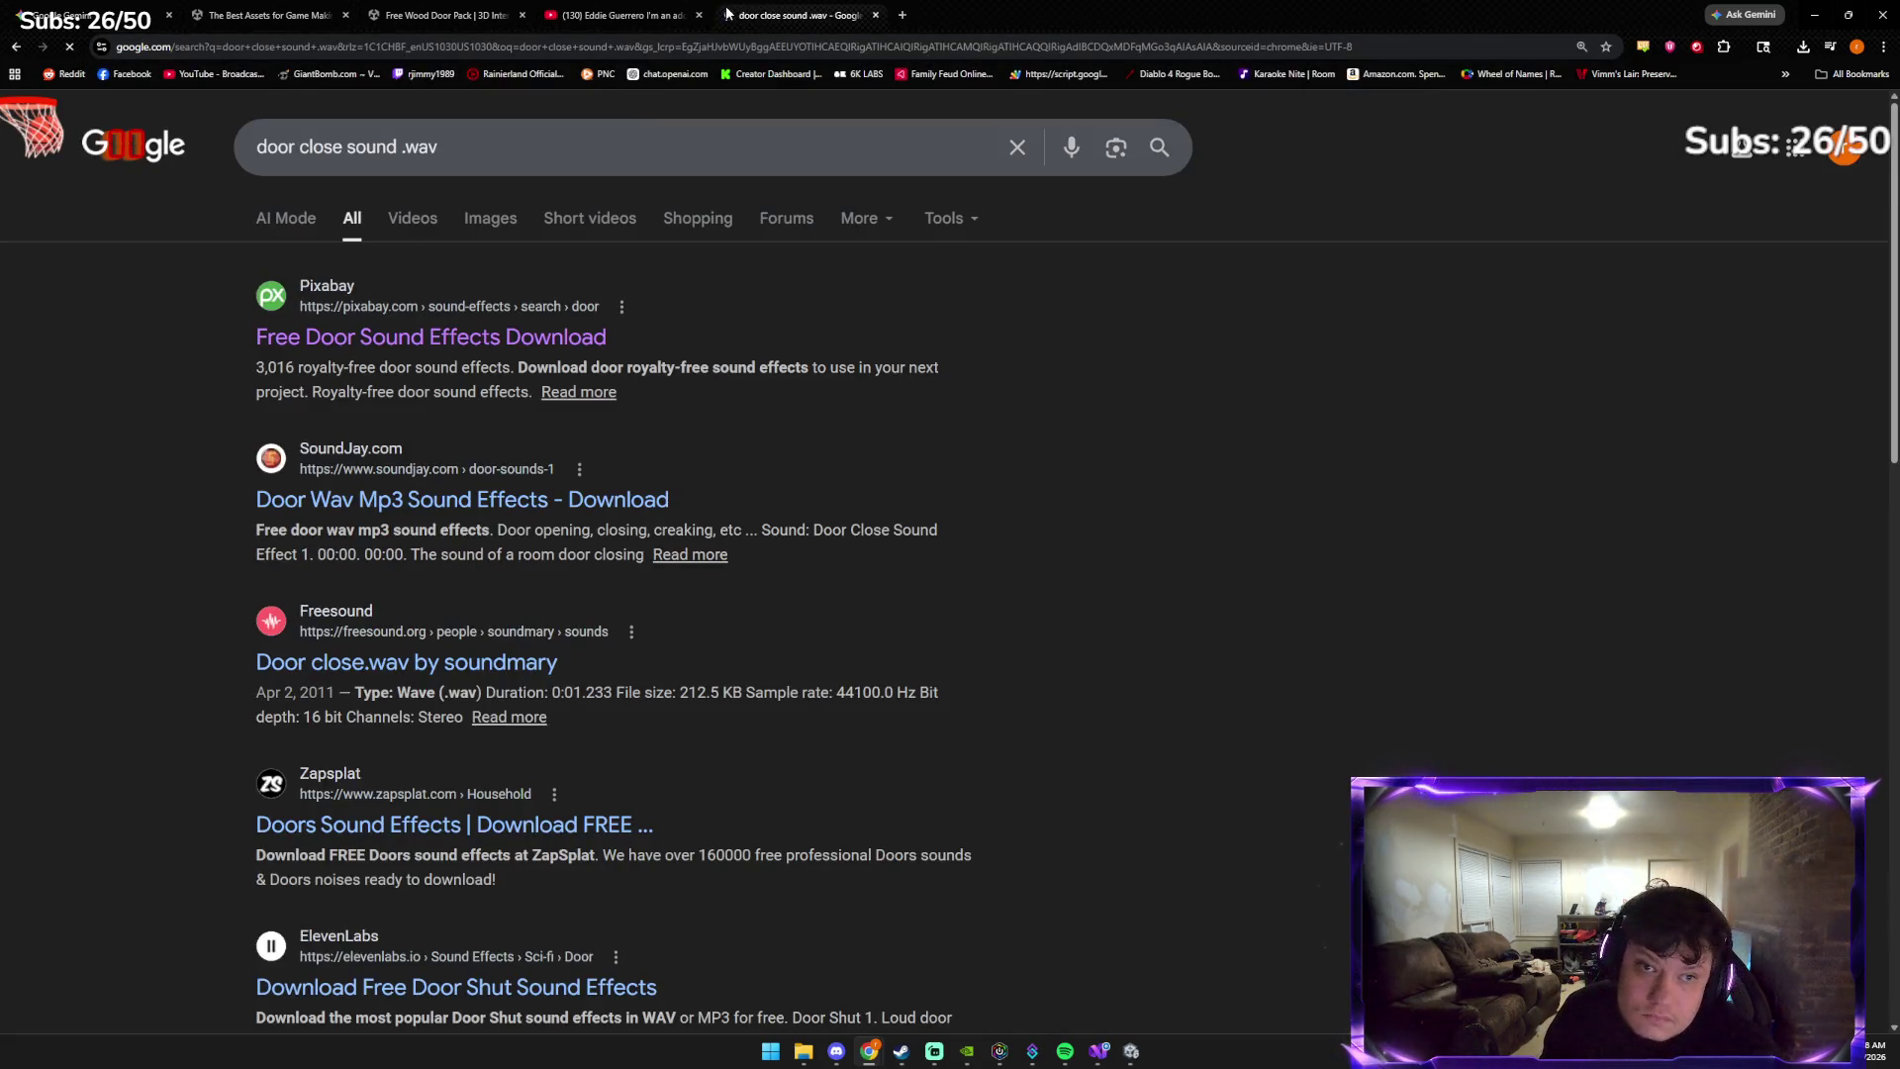
Open Pixabay's free door sound effects page and filter it by the 'door closing' tag
click(549, 337)
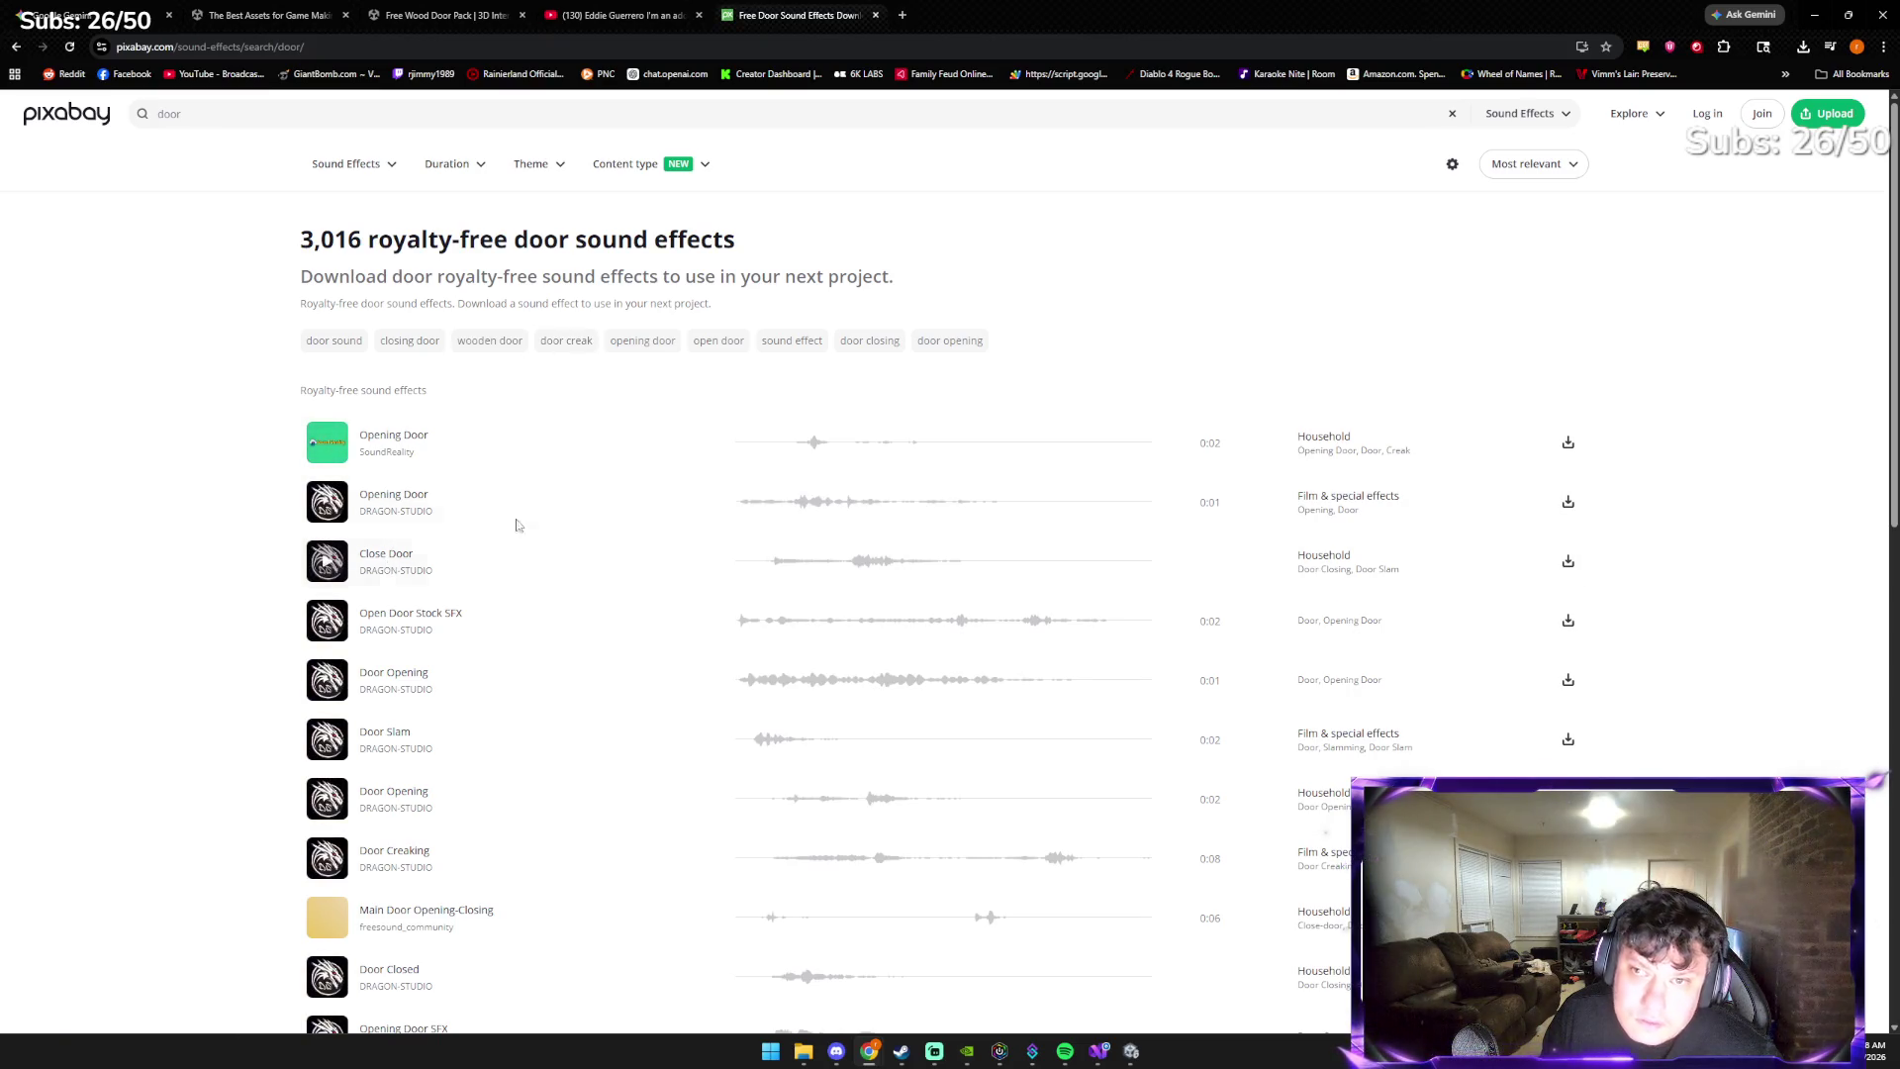
scroll(756, 514, down, 1)
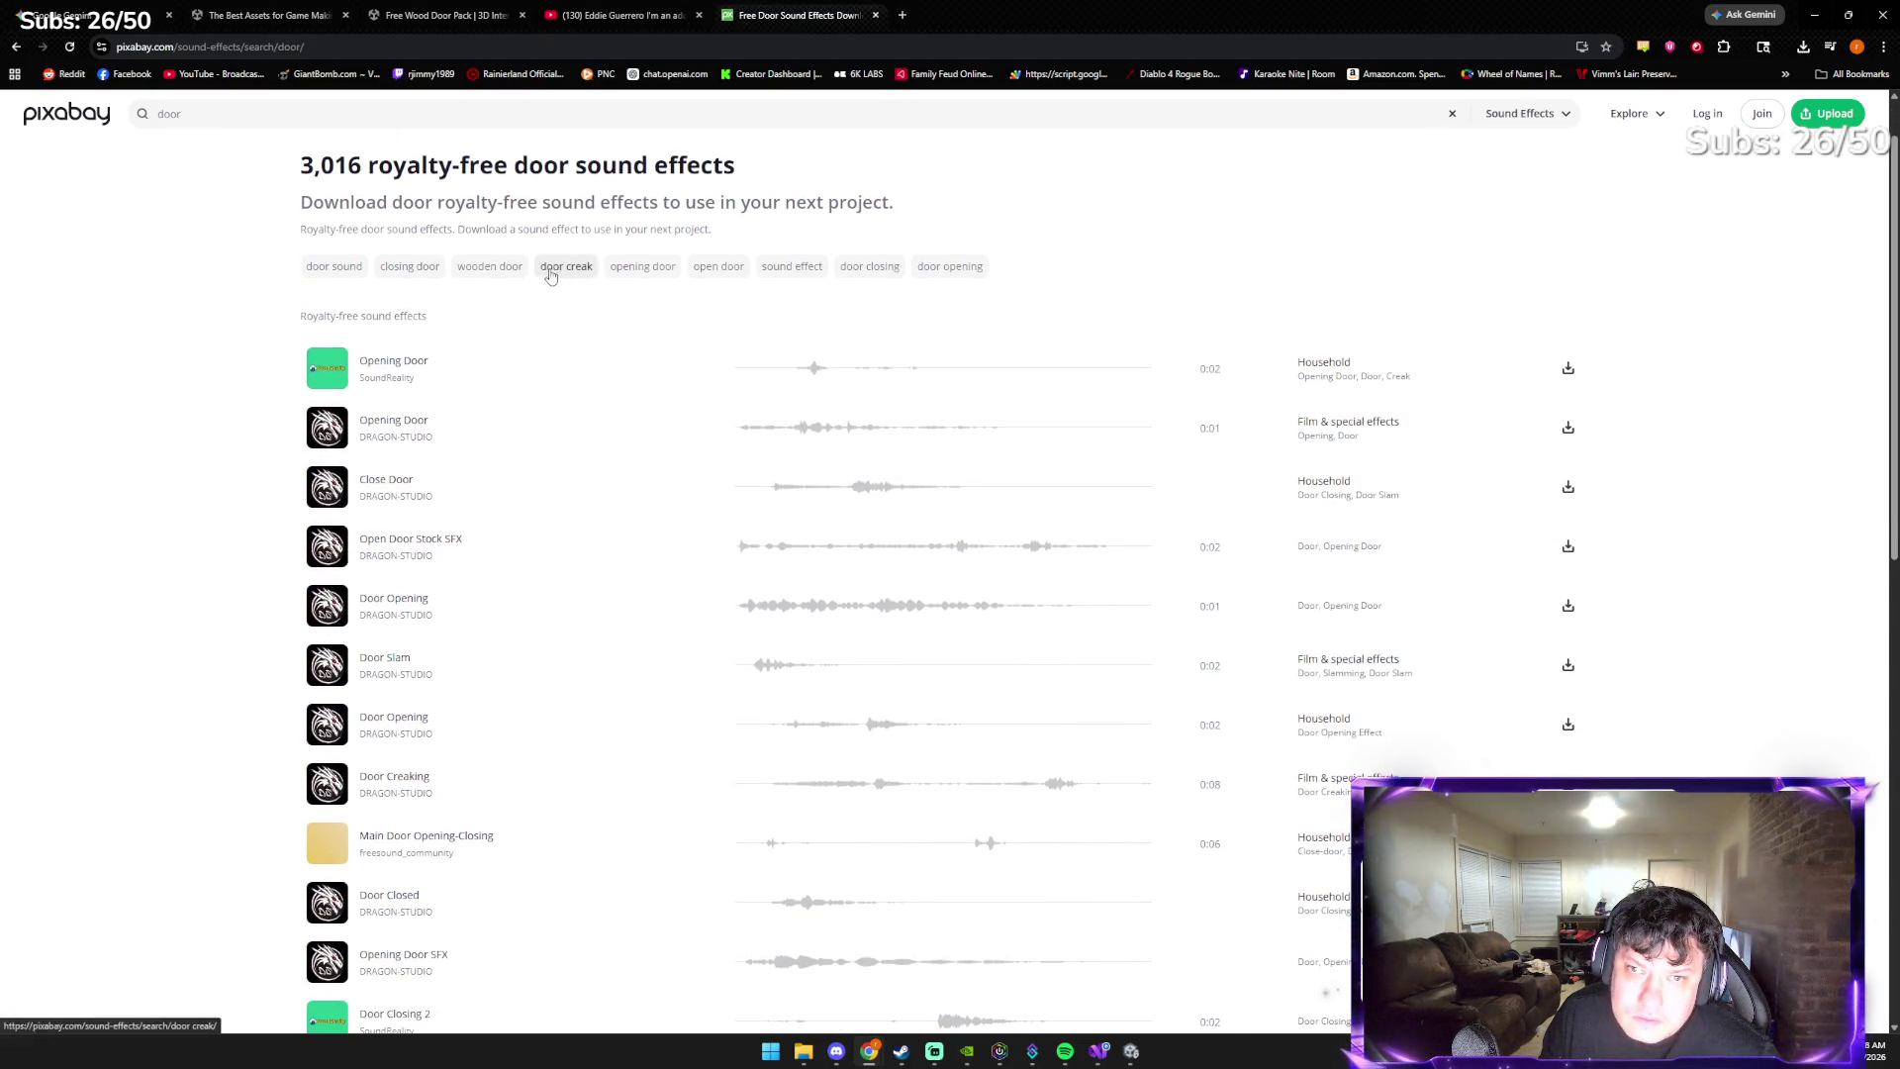
click(868, 268)
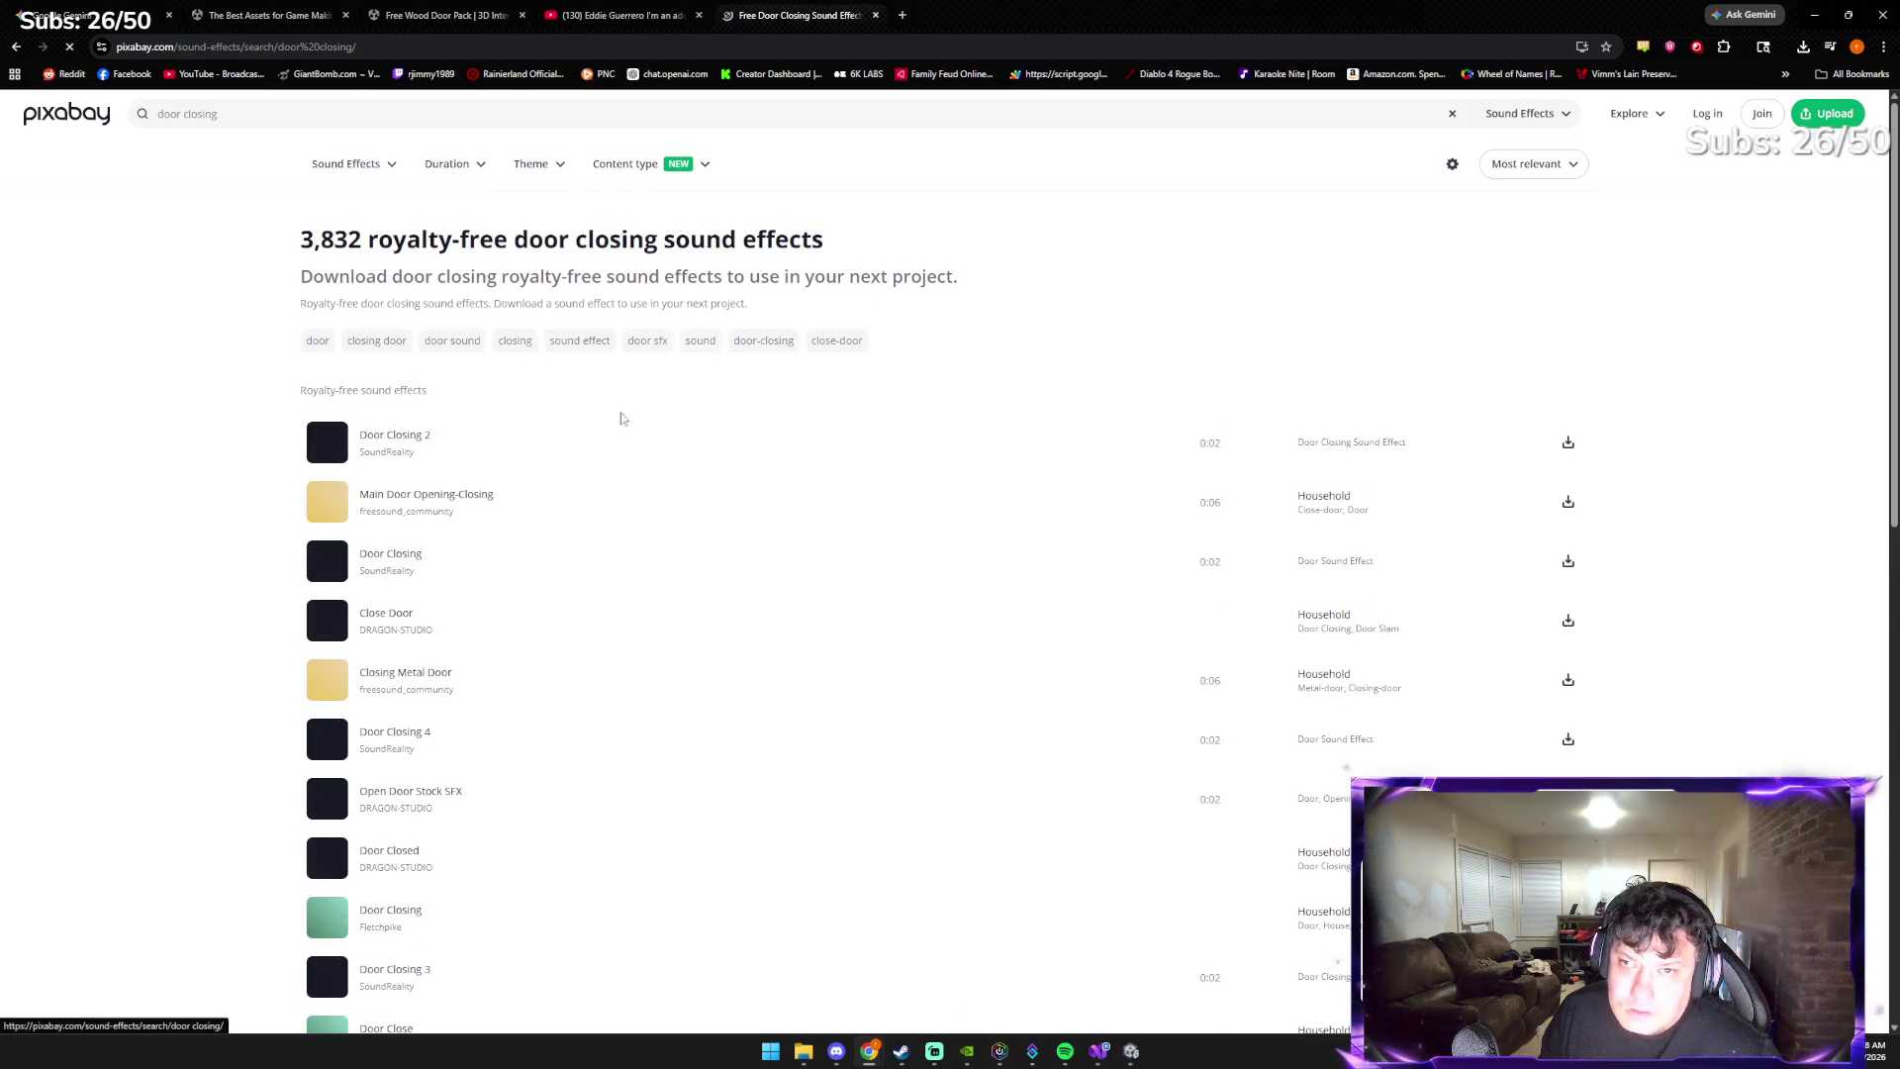
Preview the Door Closing 2, Door Closing and Main Door Opening-Closing sounds
click(329, 452)
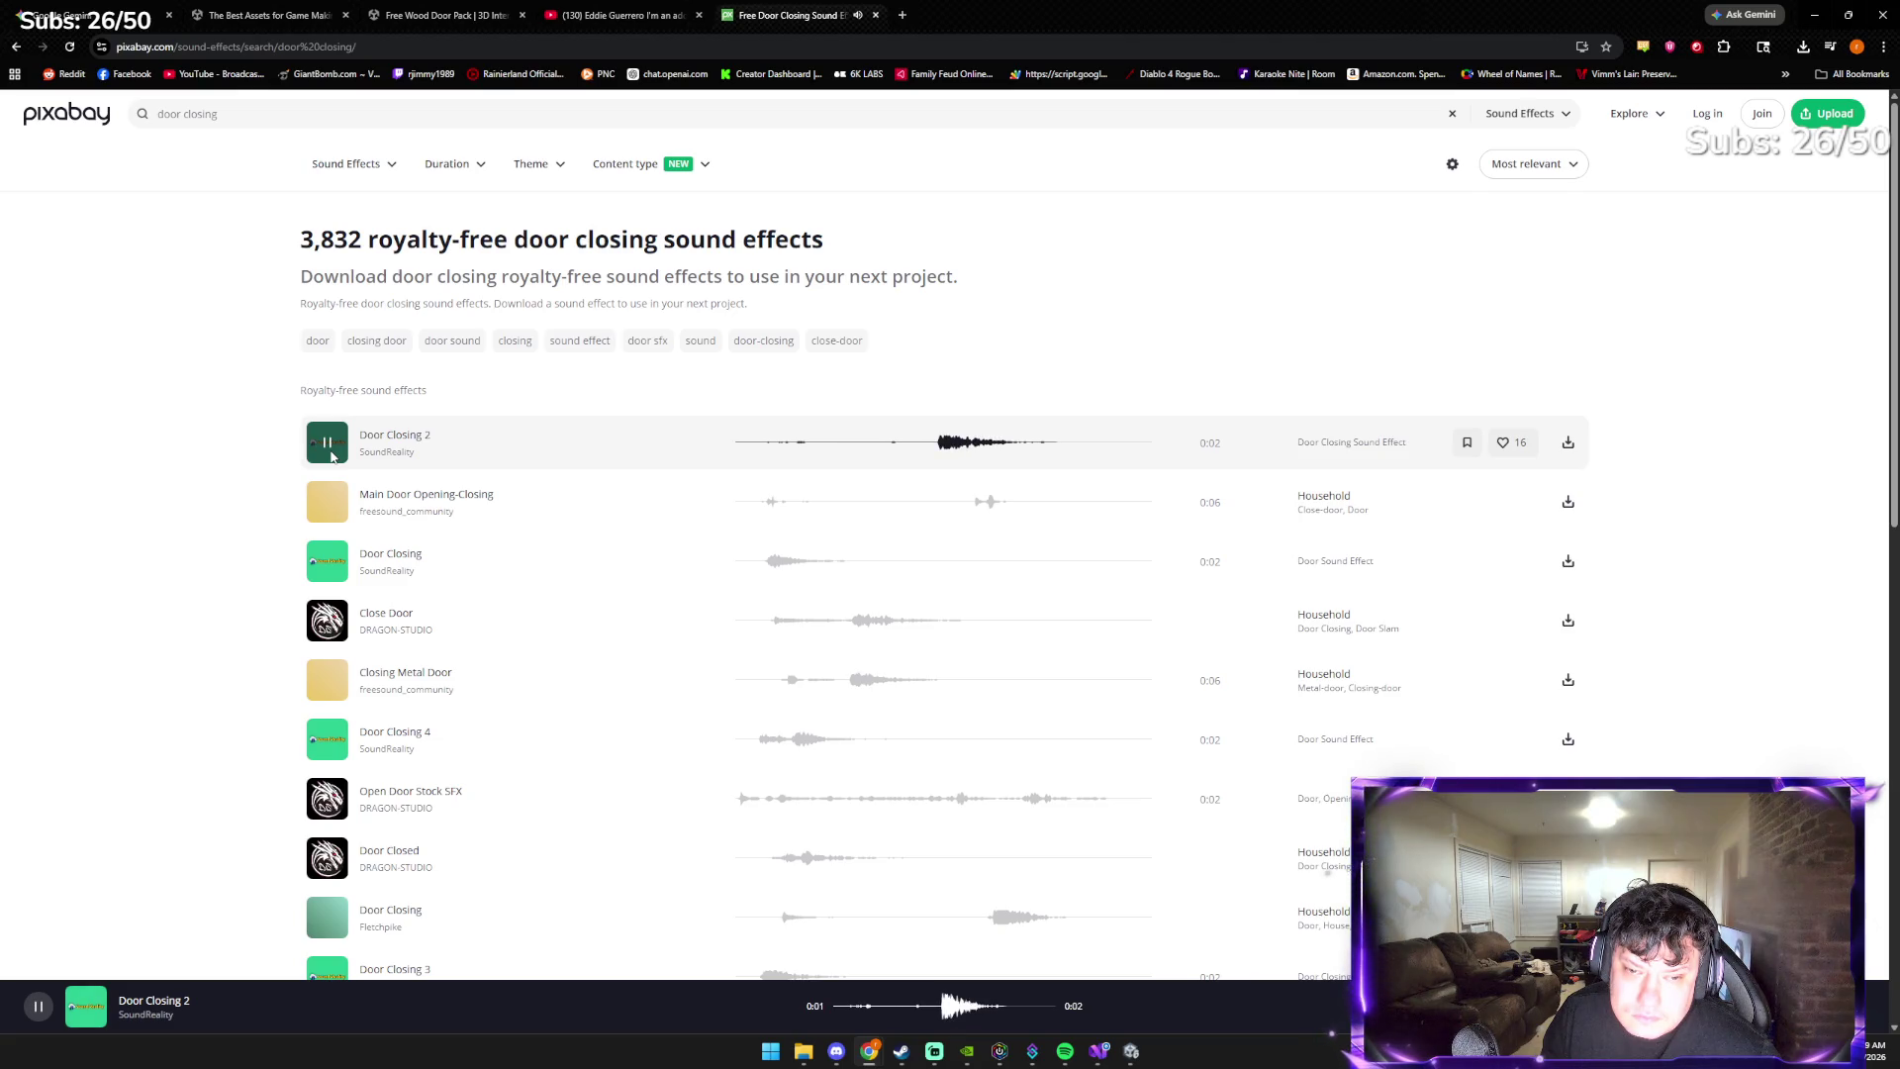
click(323, 566)
click(332, 503)
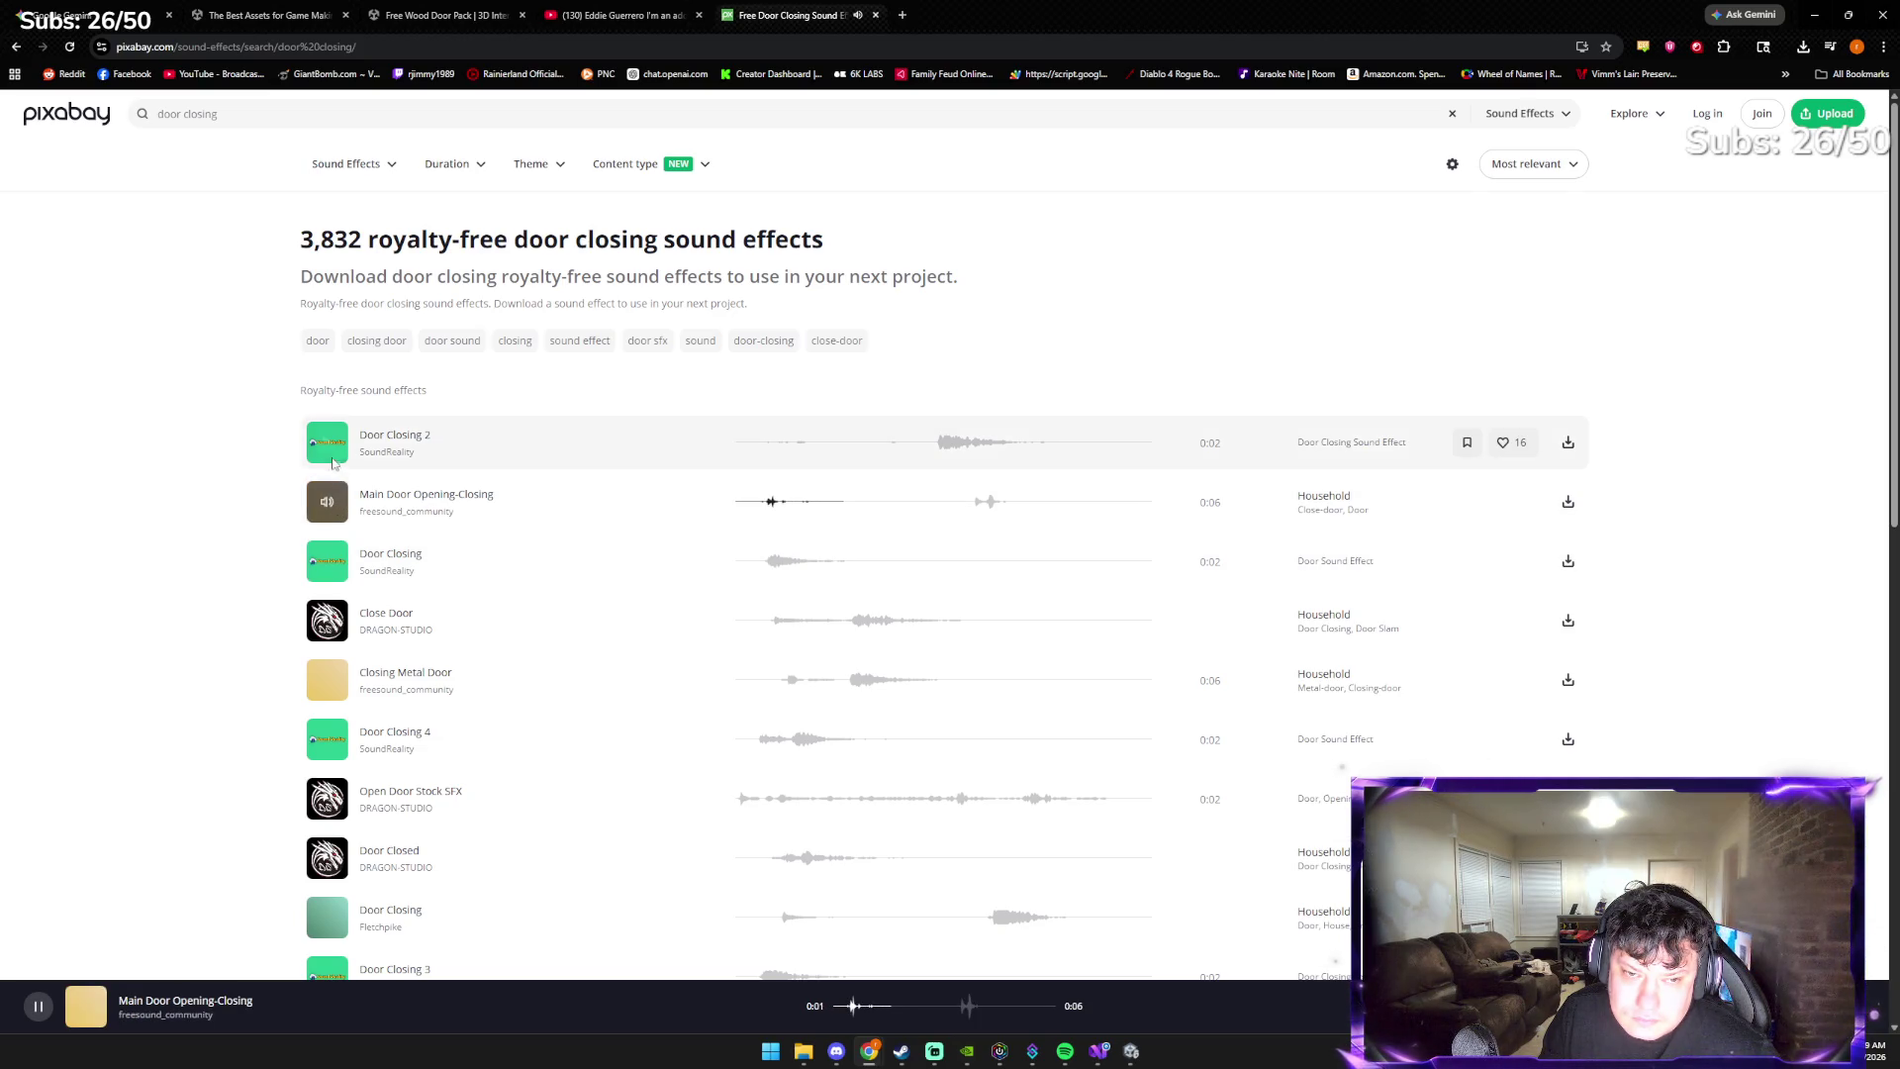
Download the Door Closing 2 sound as an MP3 into the Downloads folder
click(1568, 445)
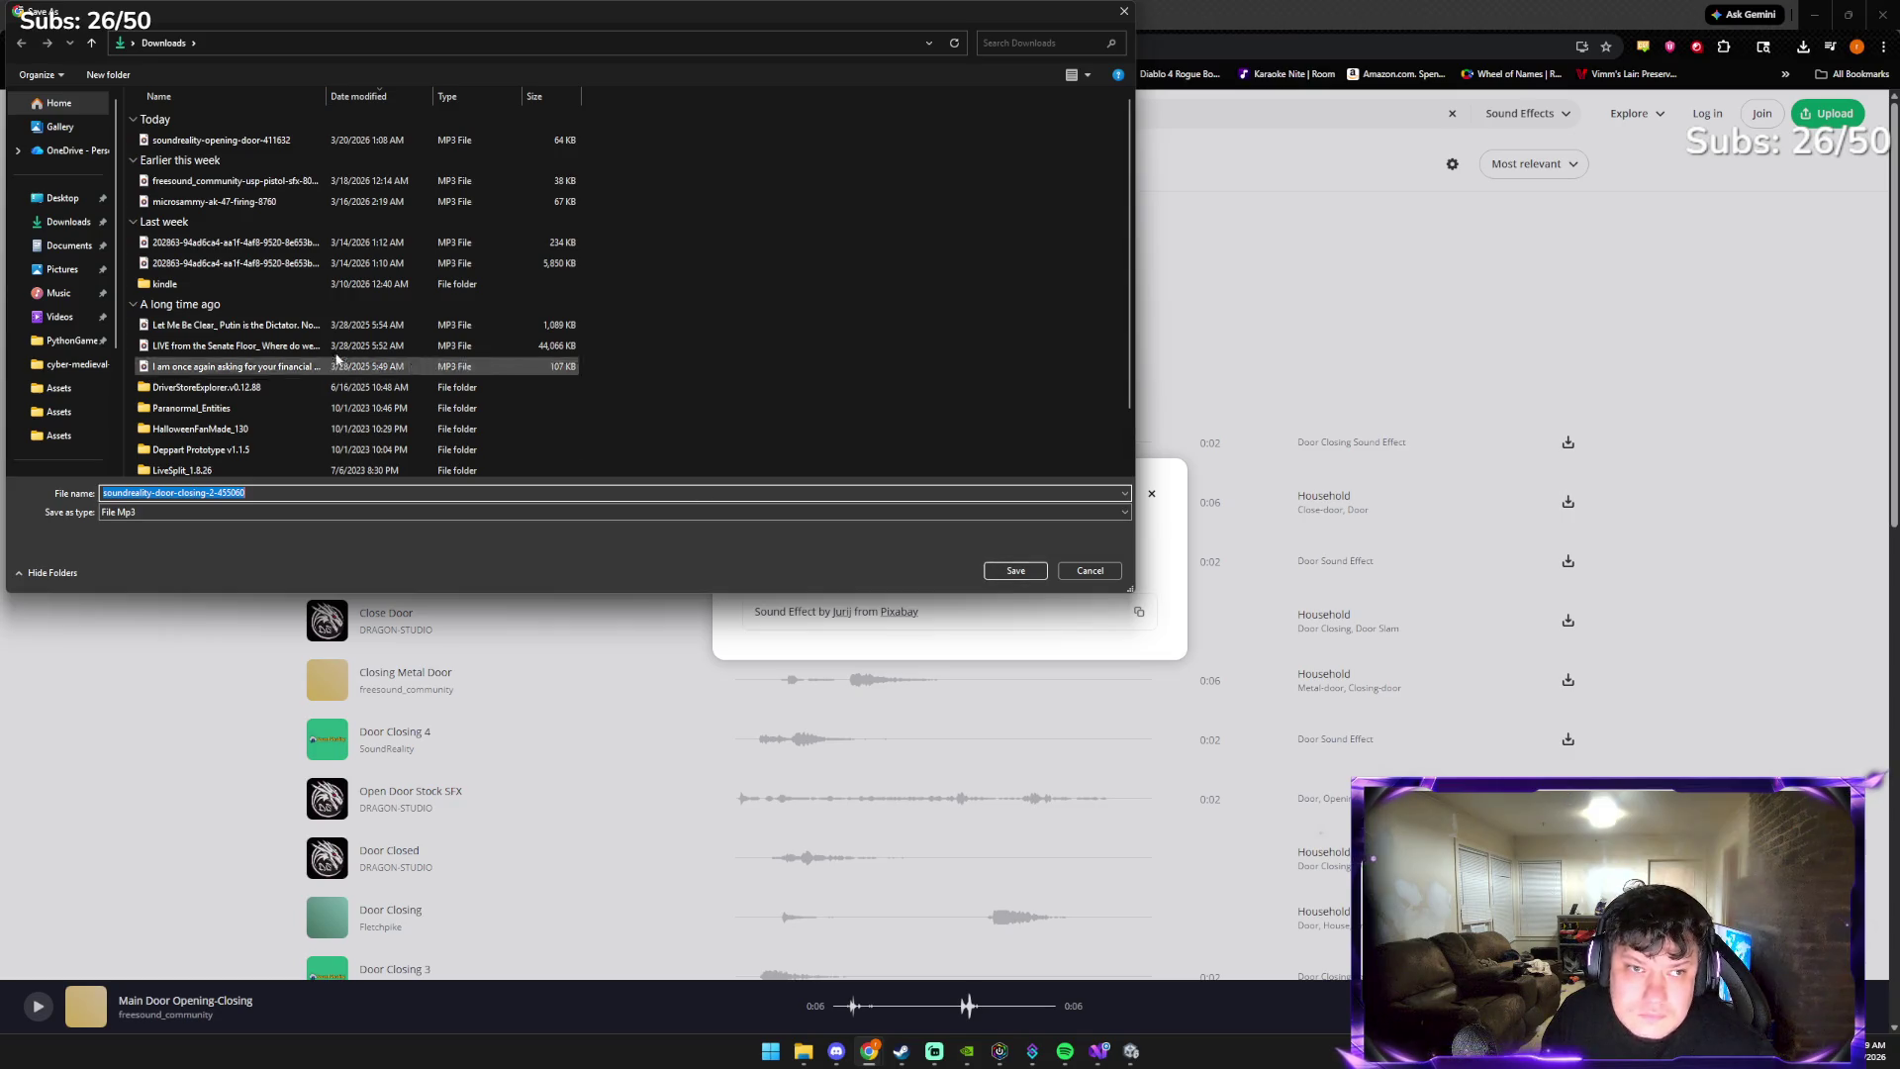
click(78, 229)
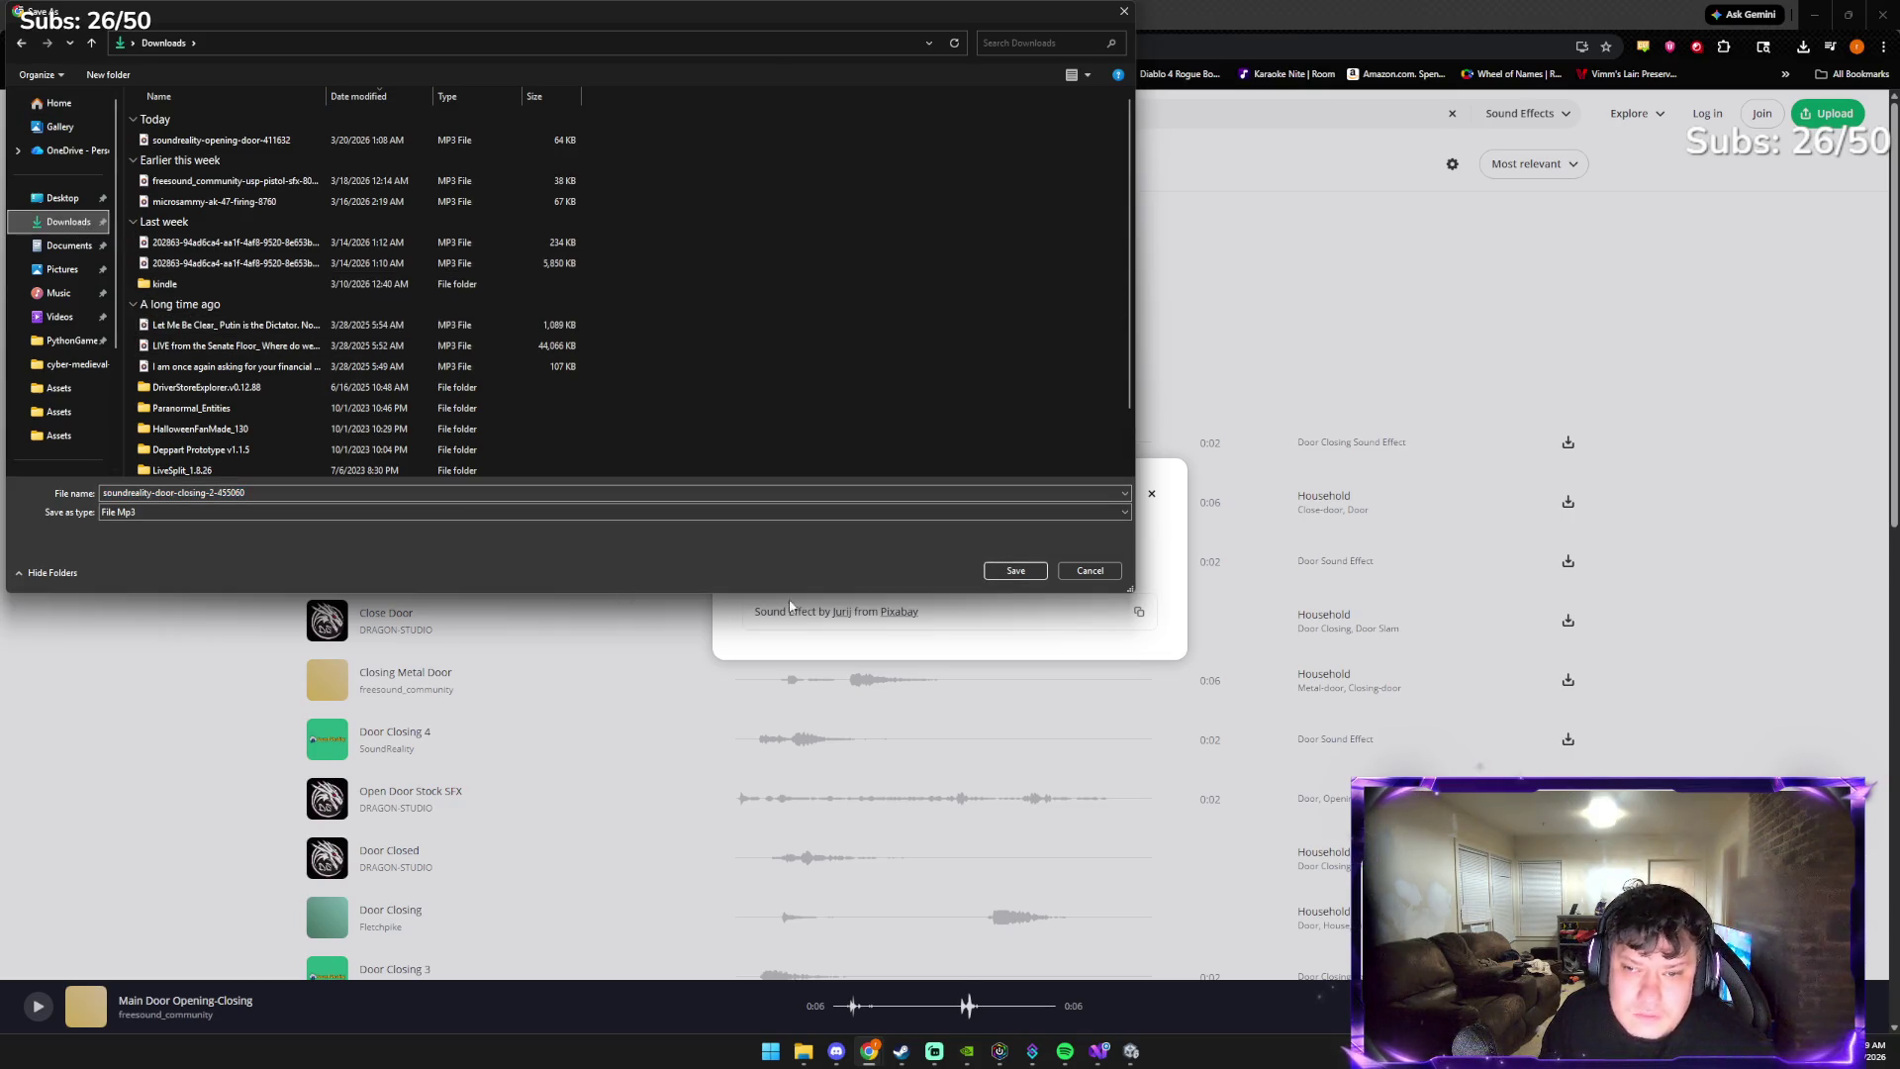
click(1014, 572)
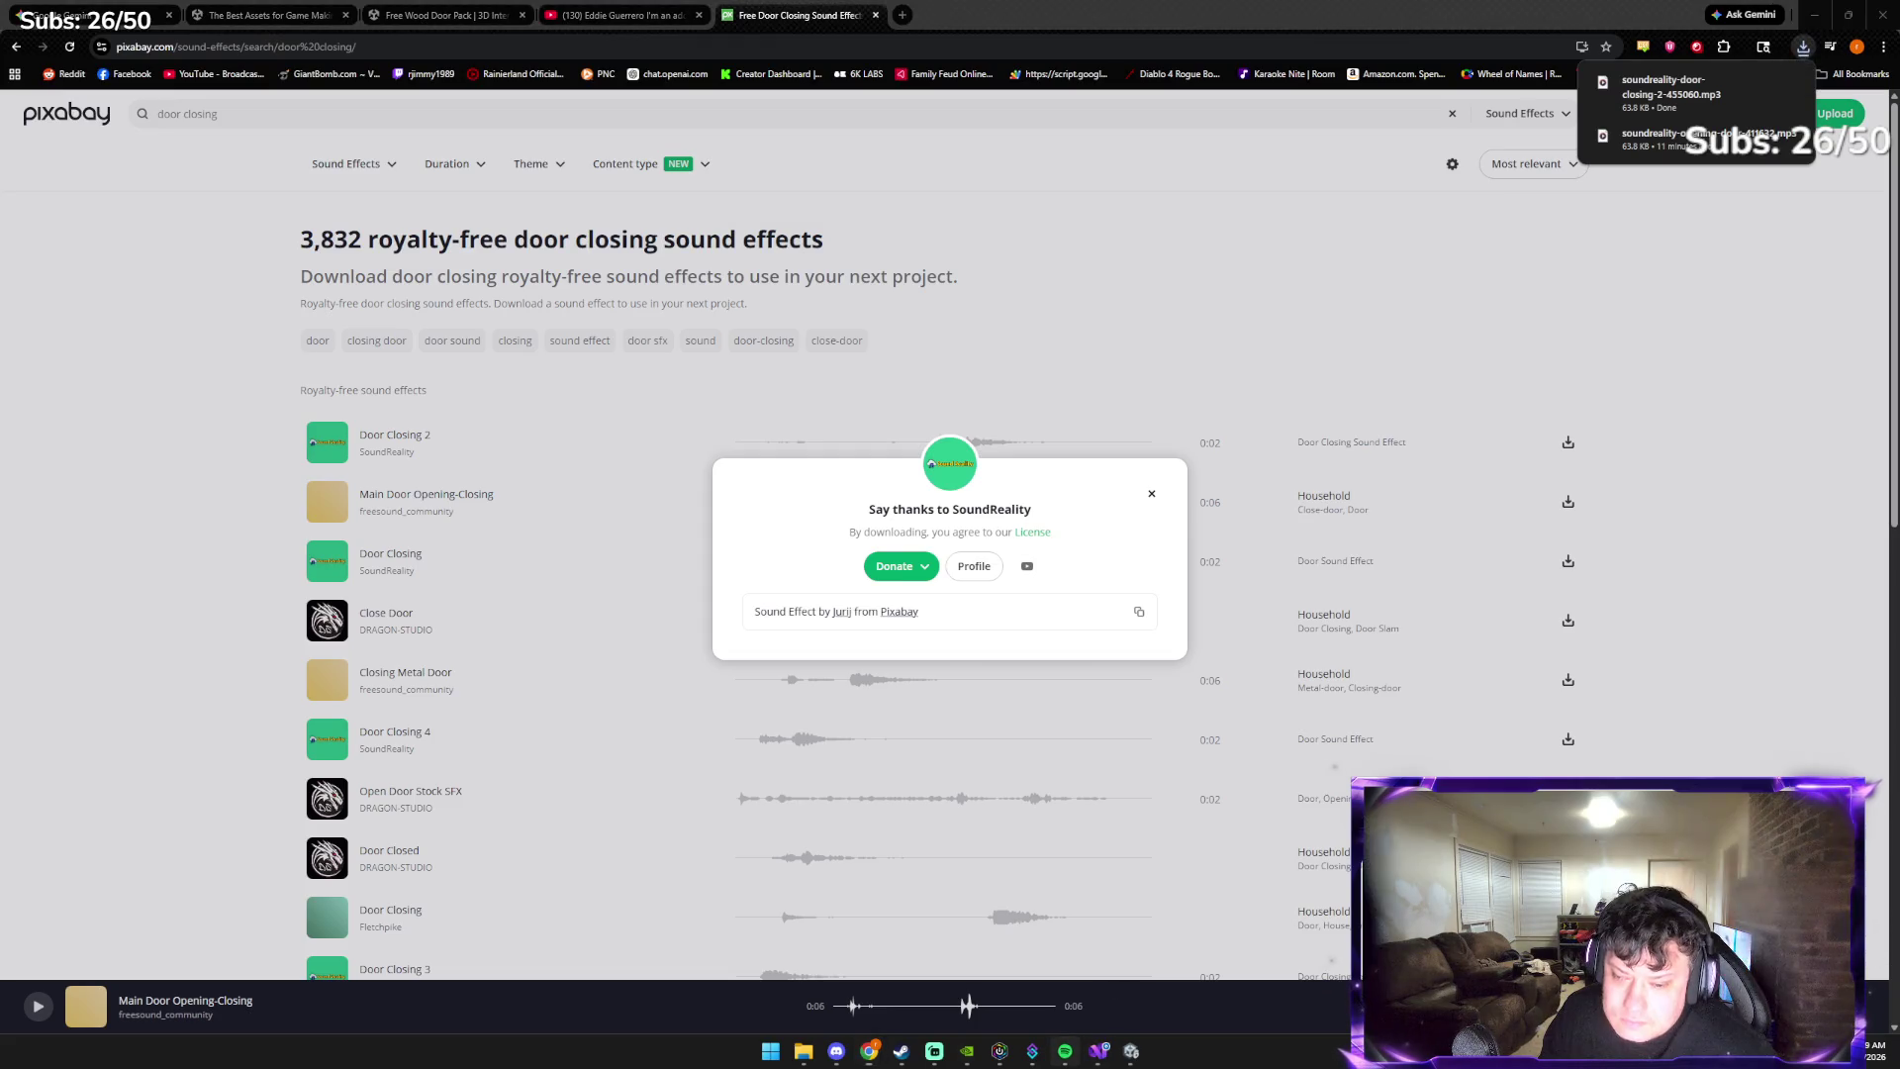
Return to Unity and select the downloaded door closing MP3 in the Downloads folder
click(1033, 1053)
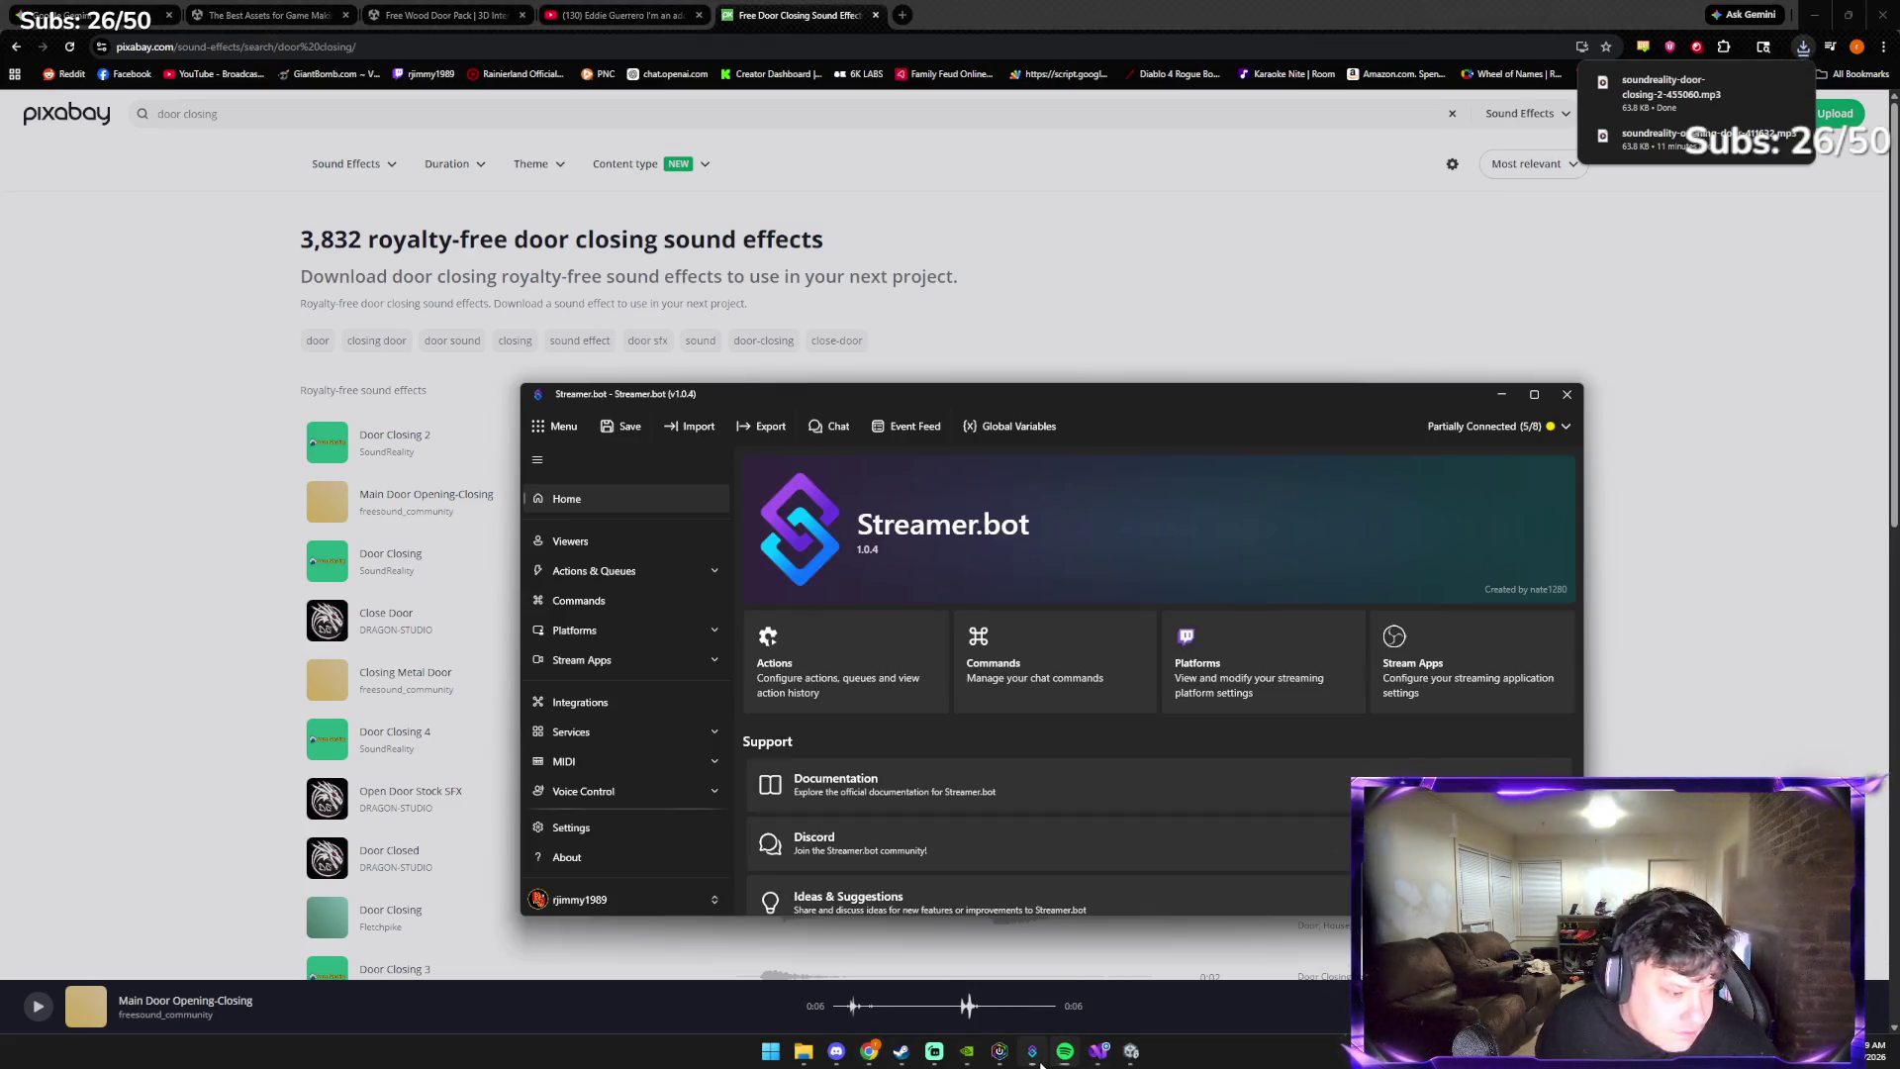
click(1032, 1053)
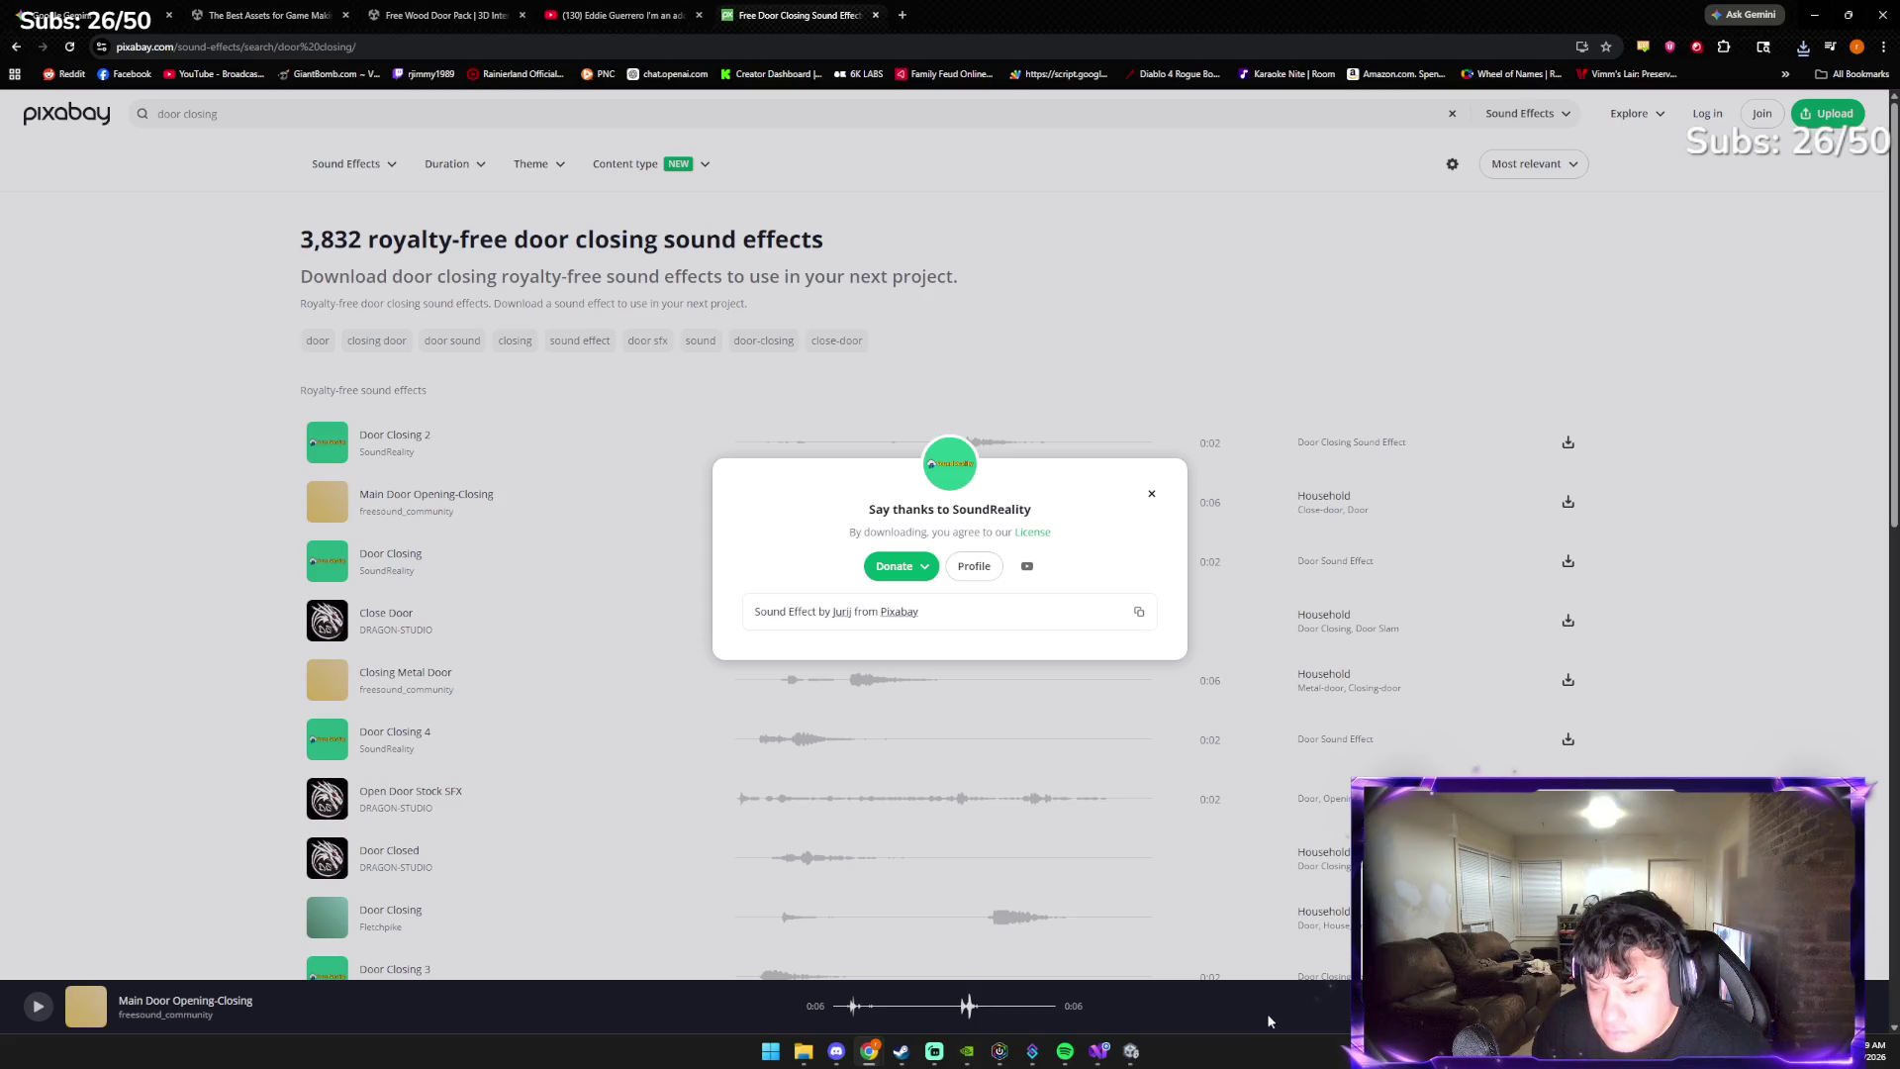
click(1131, 1057)
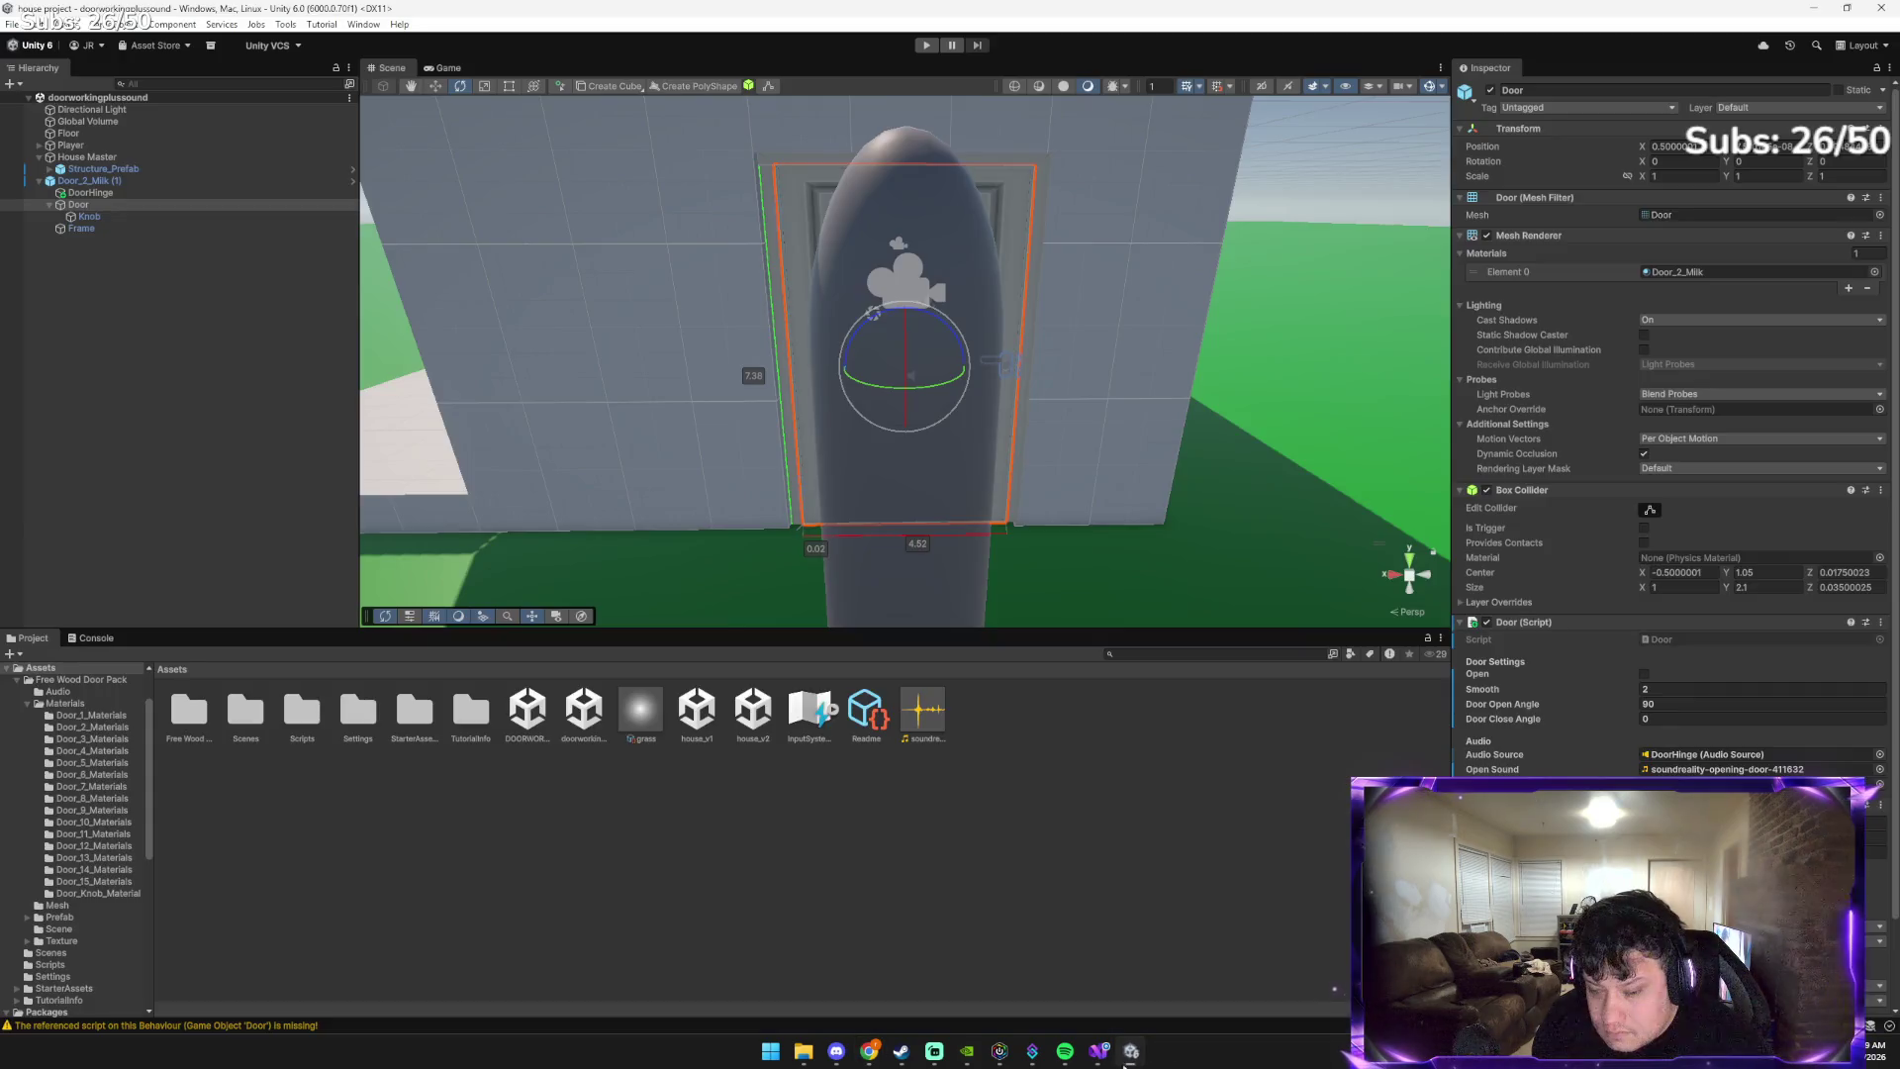
click(802, 1054)
click(362, 342)
Import the downloaded MP3 into Assets and create a new folder named Sounds
mouse_move(362, 341)
mouse_down()
mouse_move(1097, 794)
mouse_move(1044, 782)
mouse_up()
right_click(1073, 812)
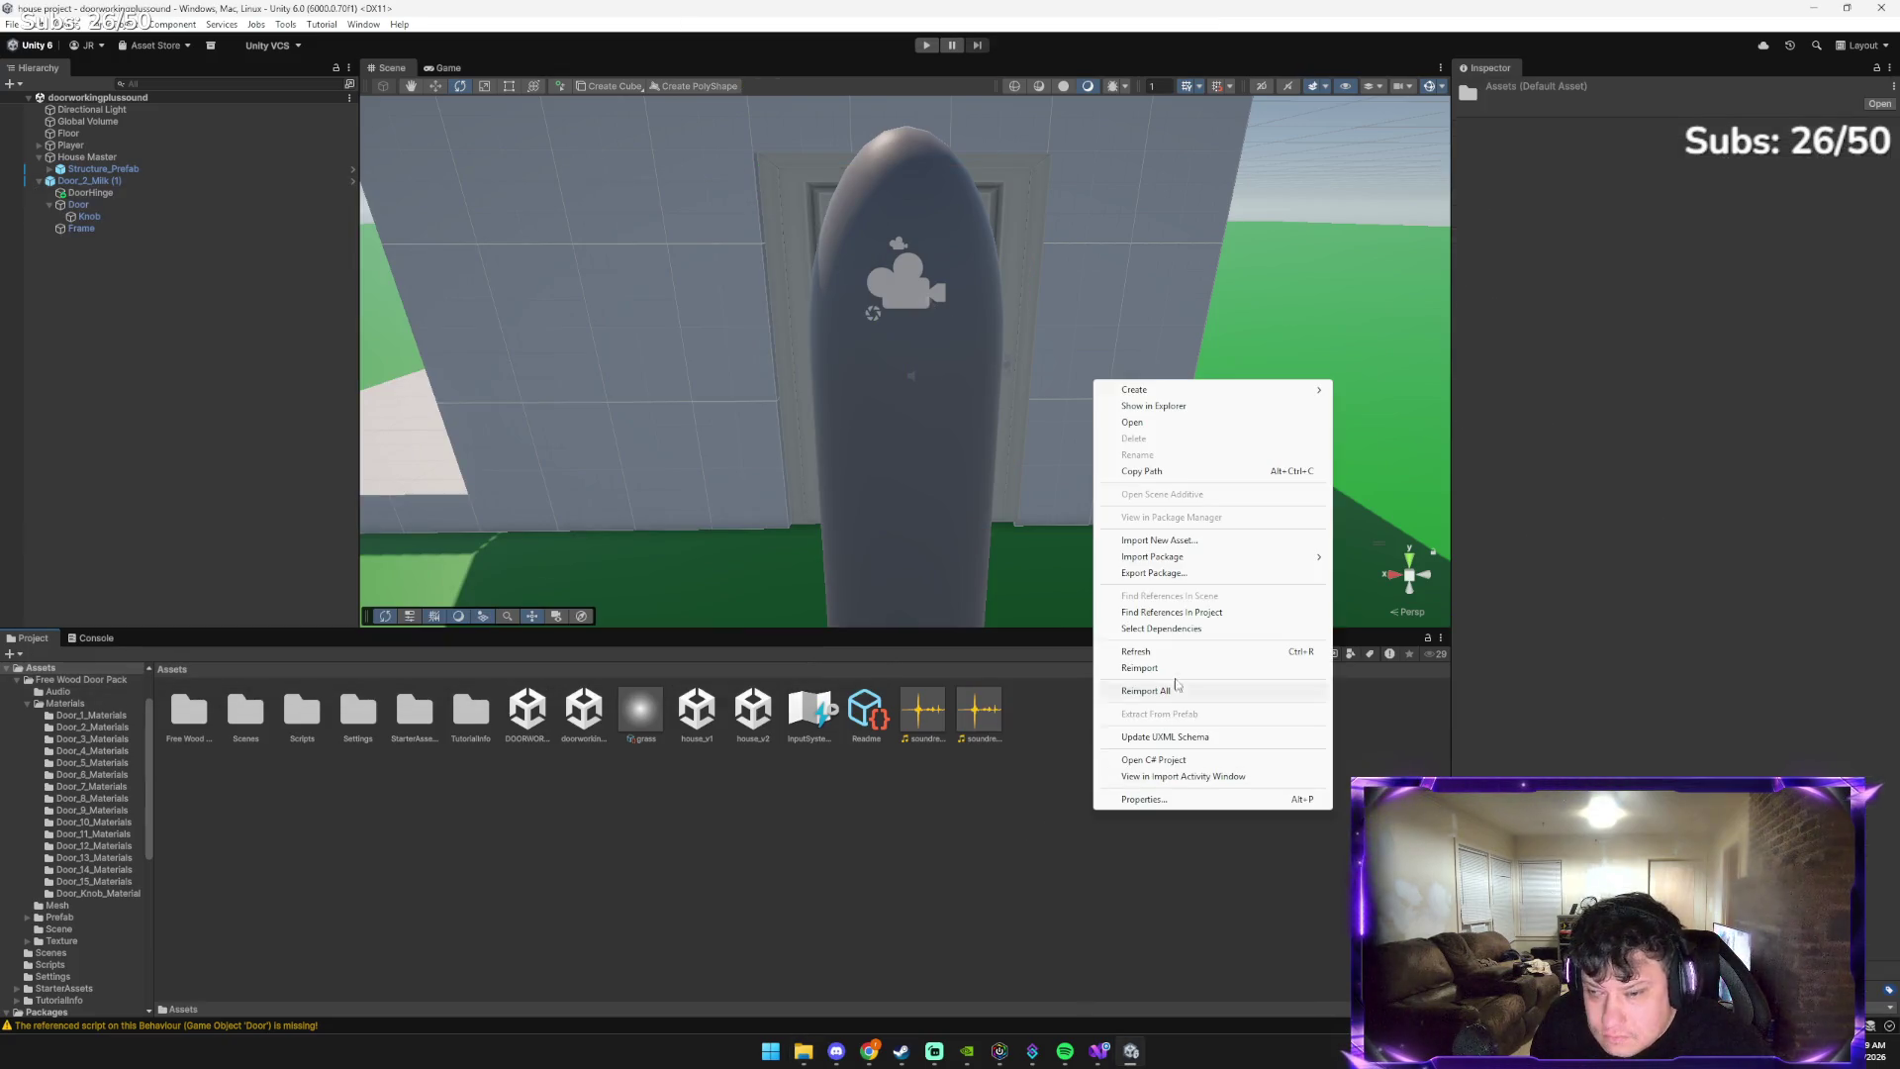
mouse_move(1187, 397)
click(1368, 390)
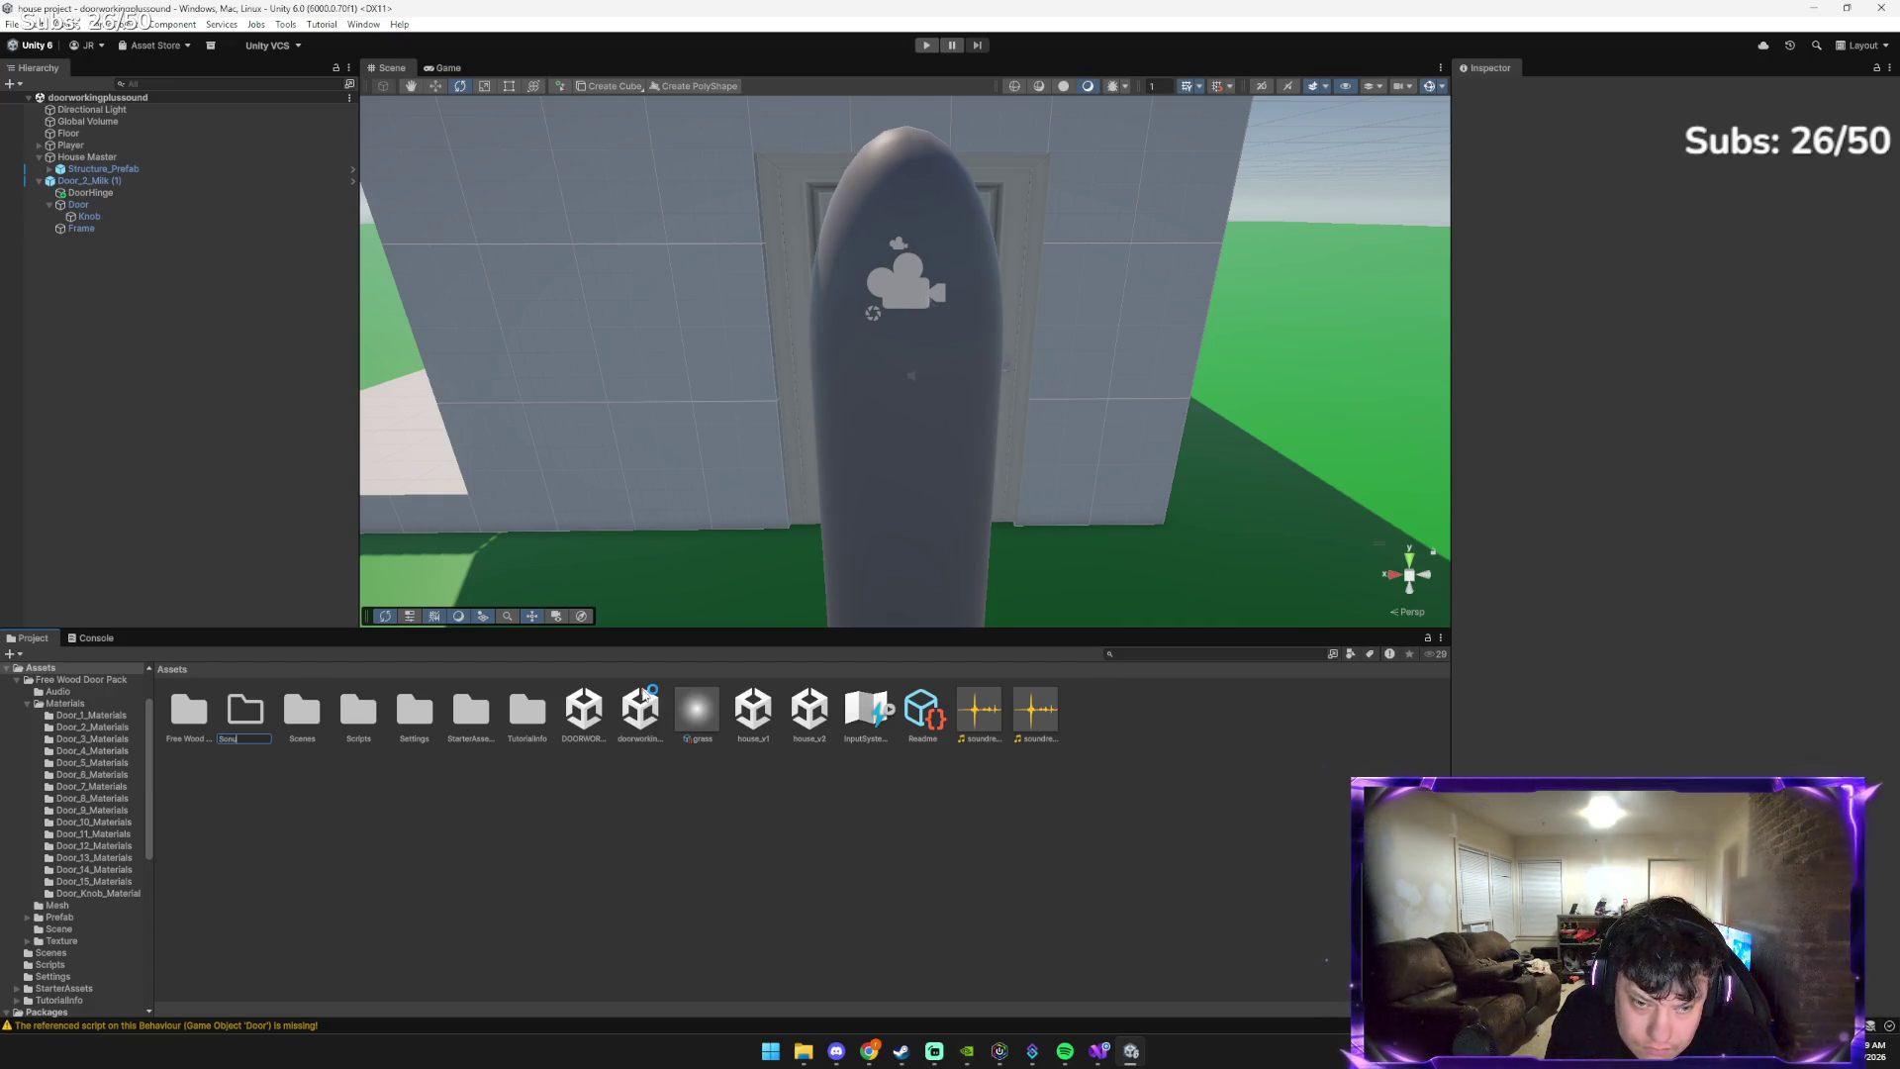
key(Return)
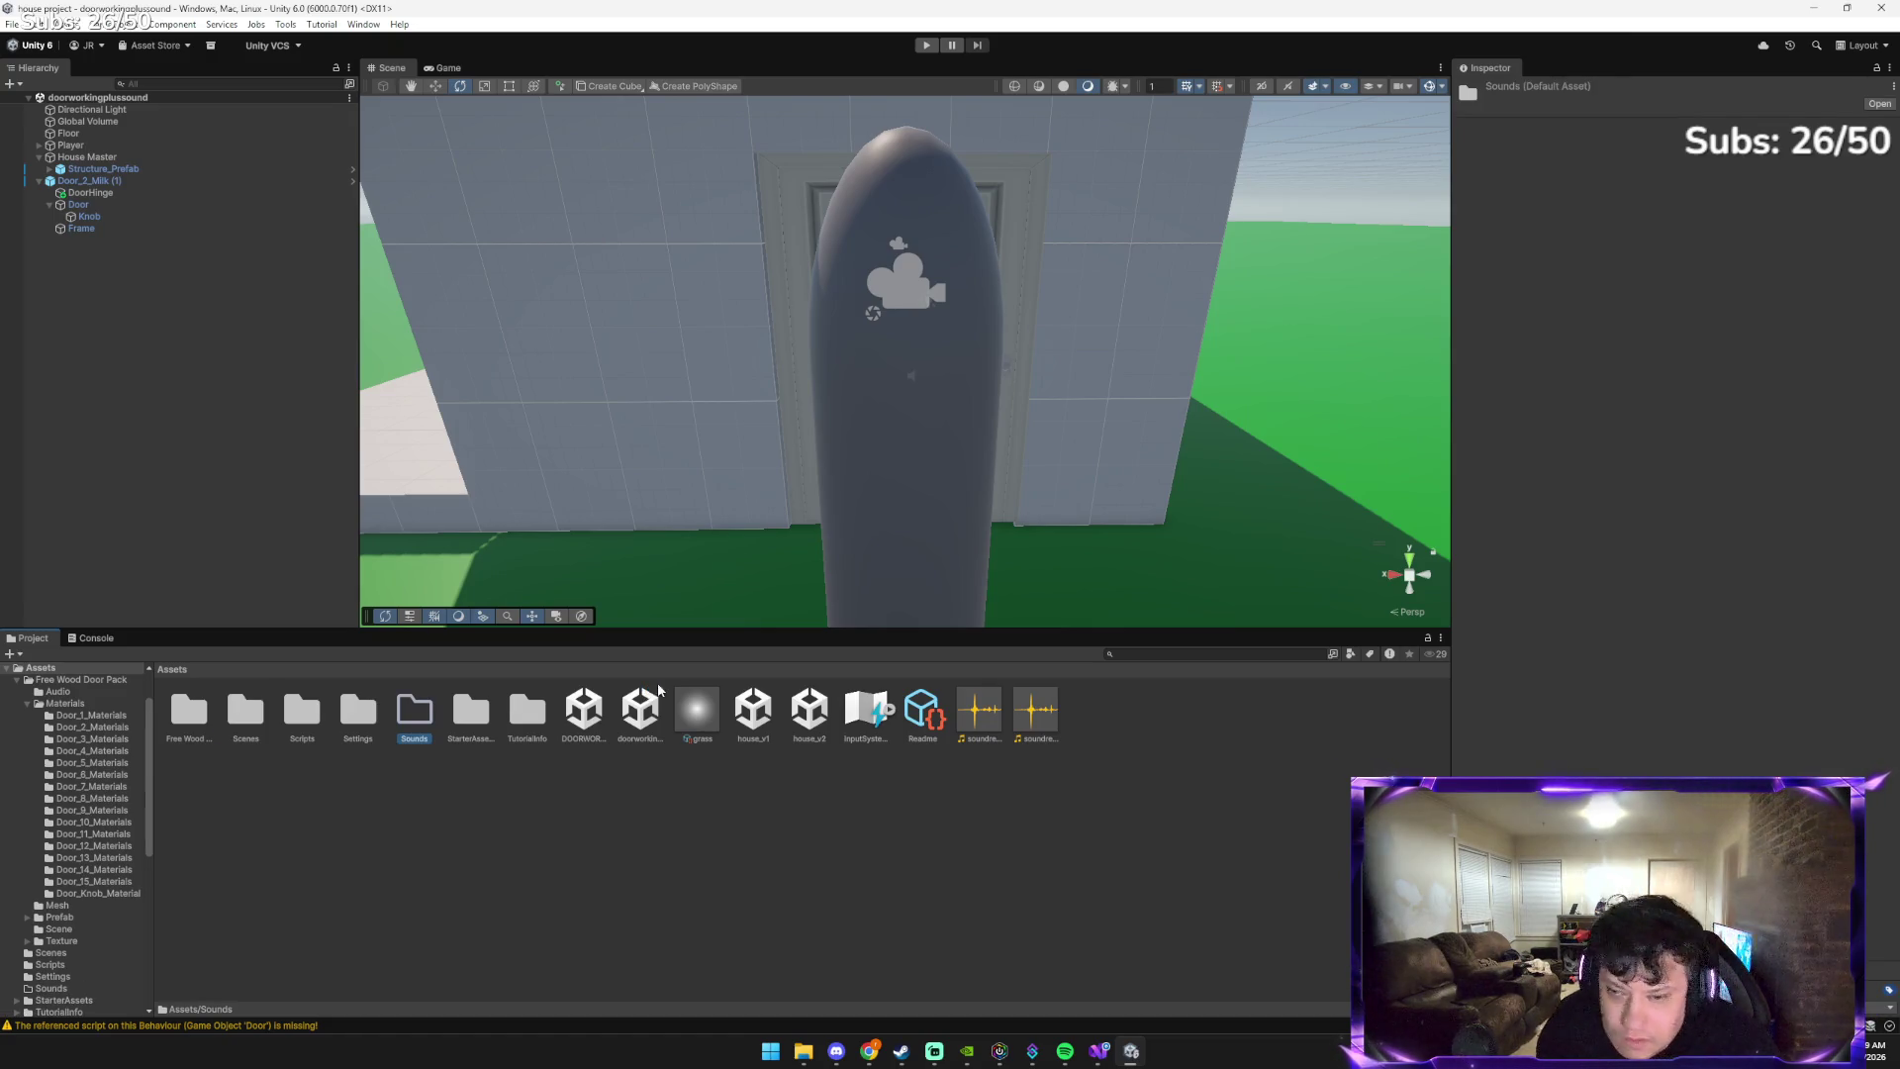
Move both door sound clips into the Sounds folder and open it
shift+click(981, 720)
click(1036, 711)
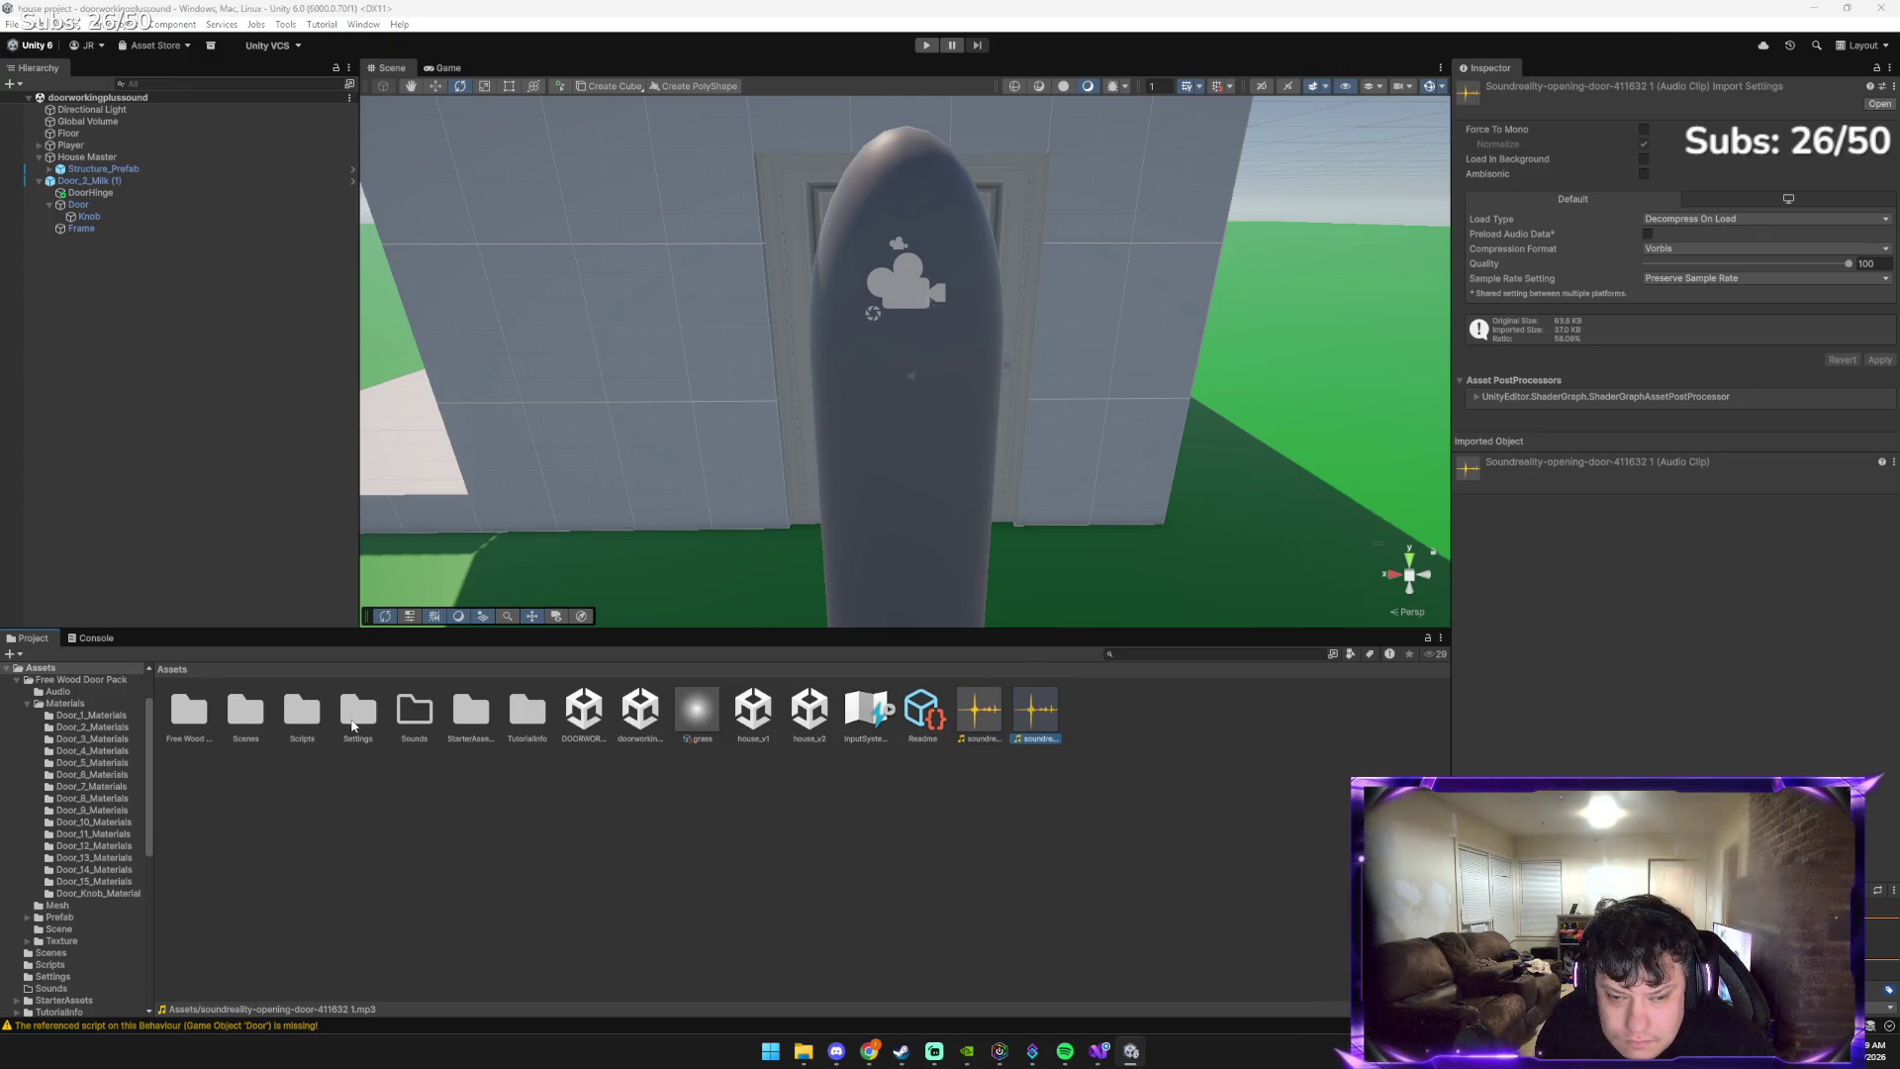
double_click(1033, 726)
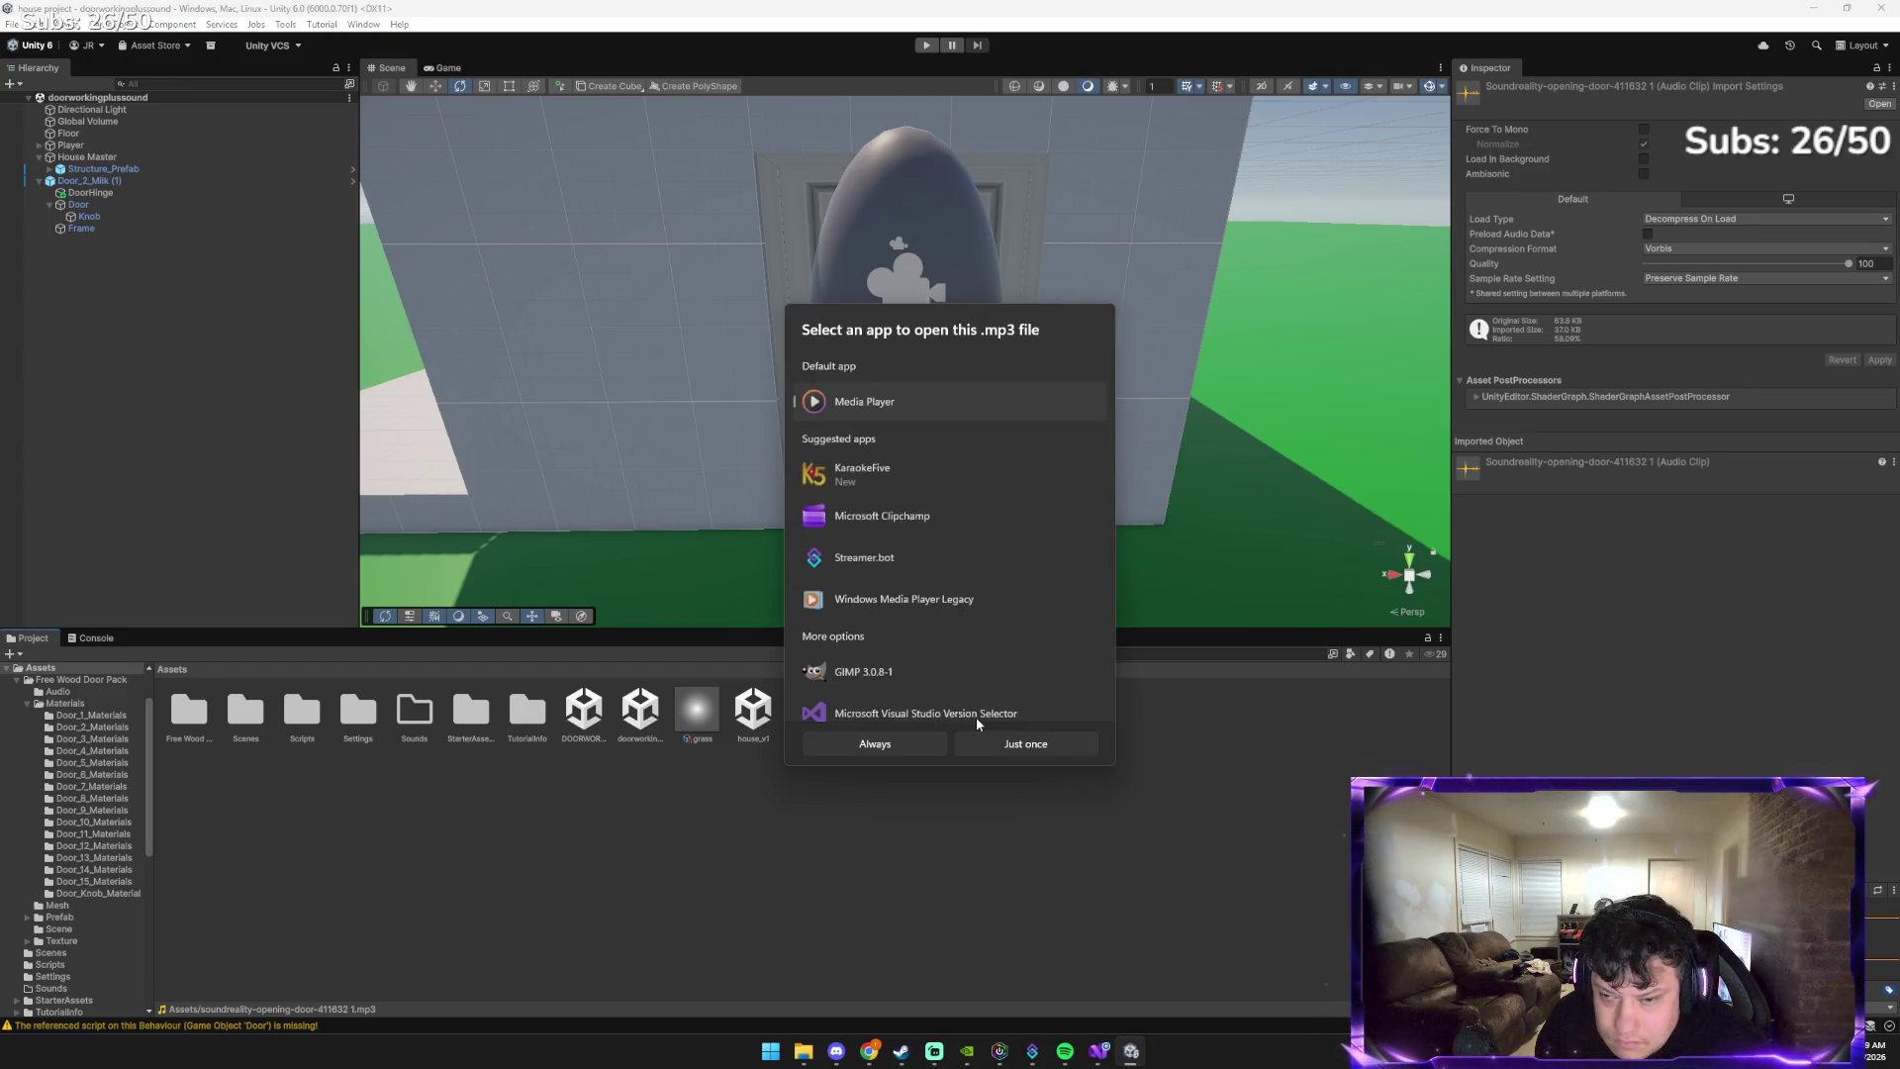
click(1194, 748)
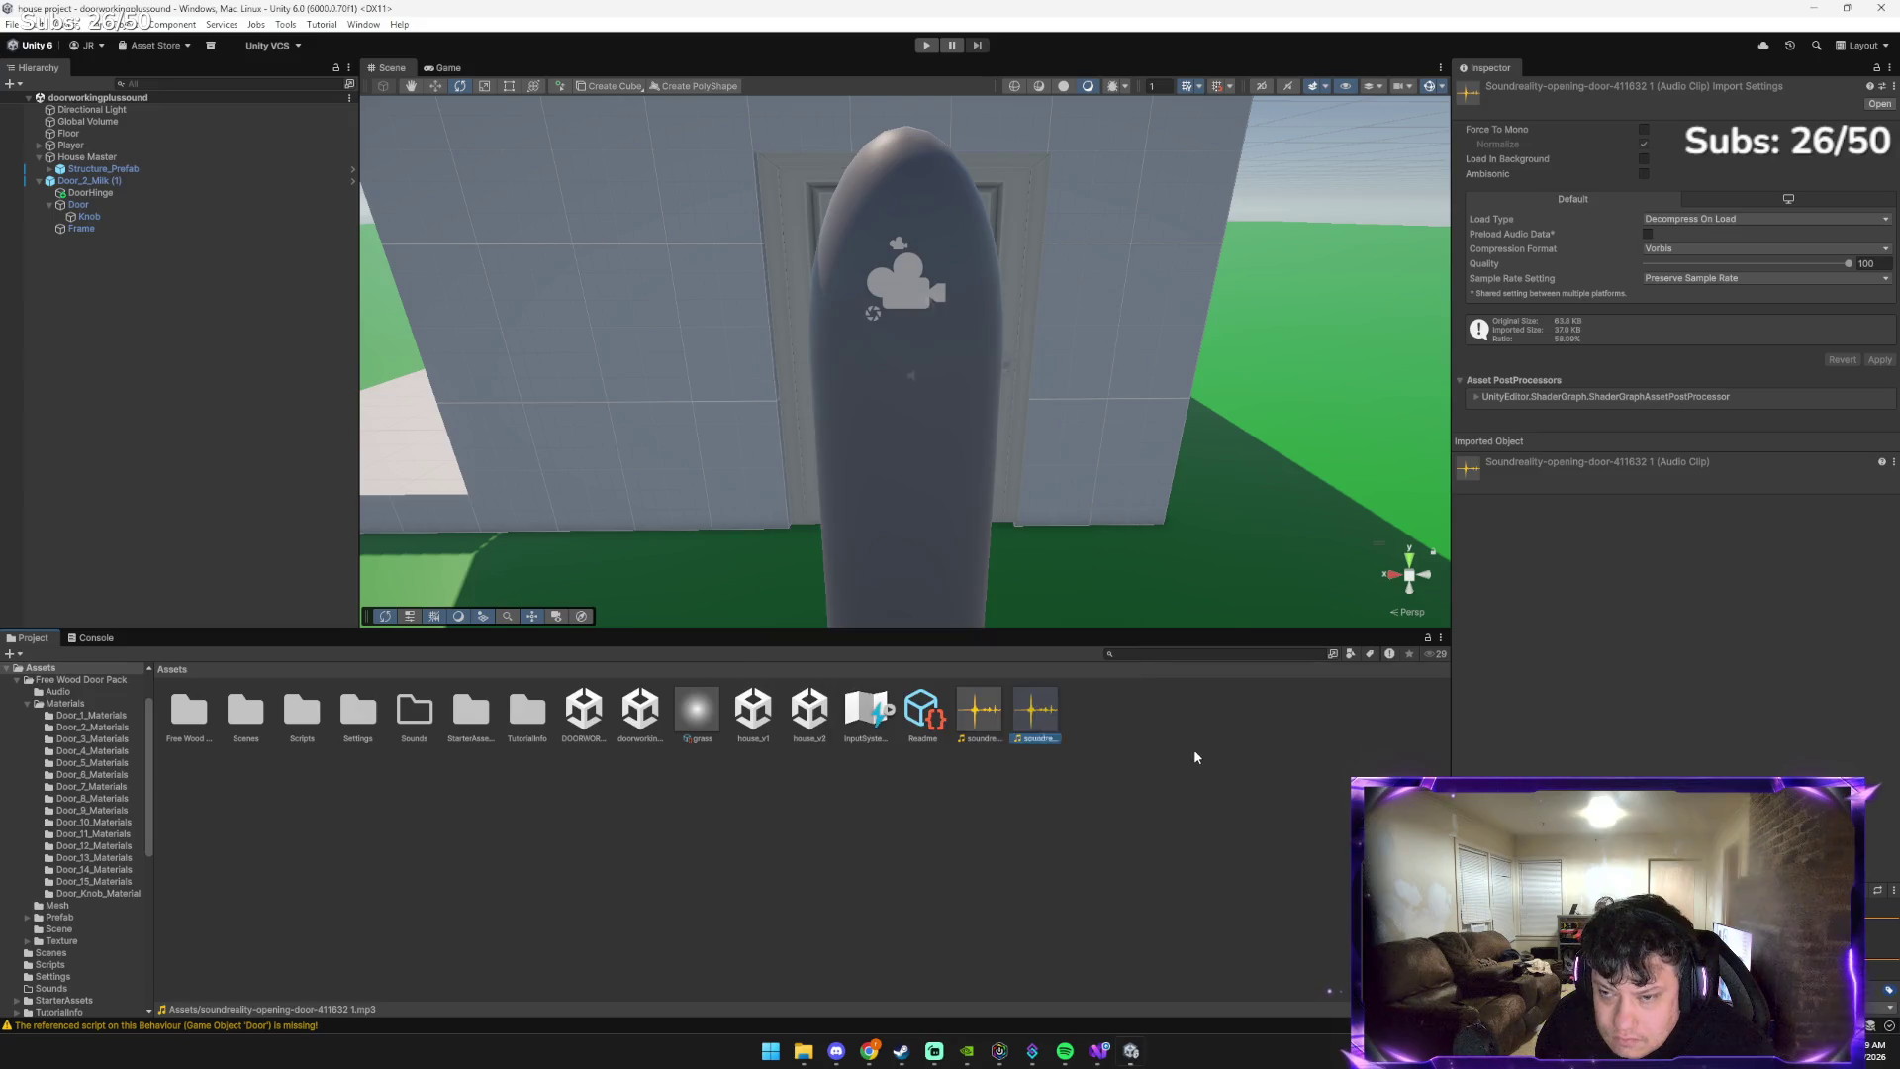
shift+click(1035, 719)
drag(1009, 710, 415, 716)
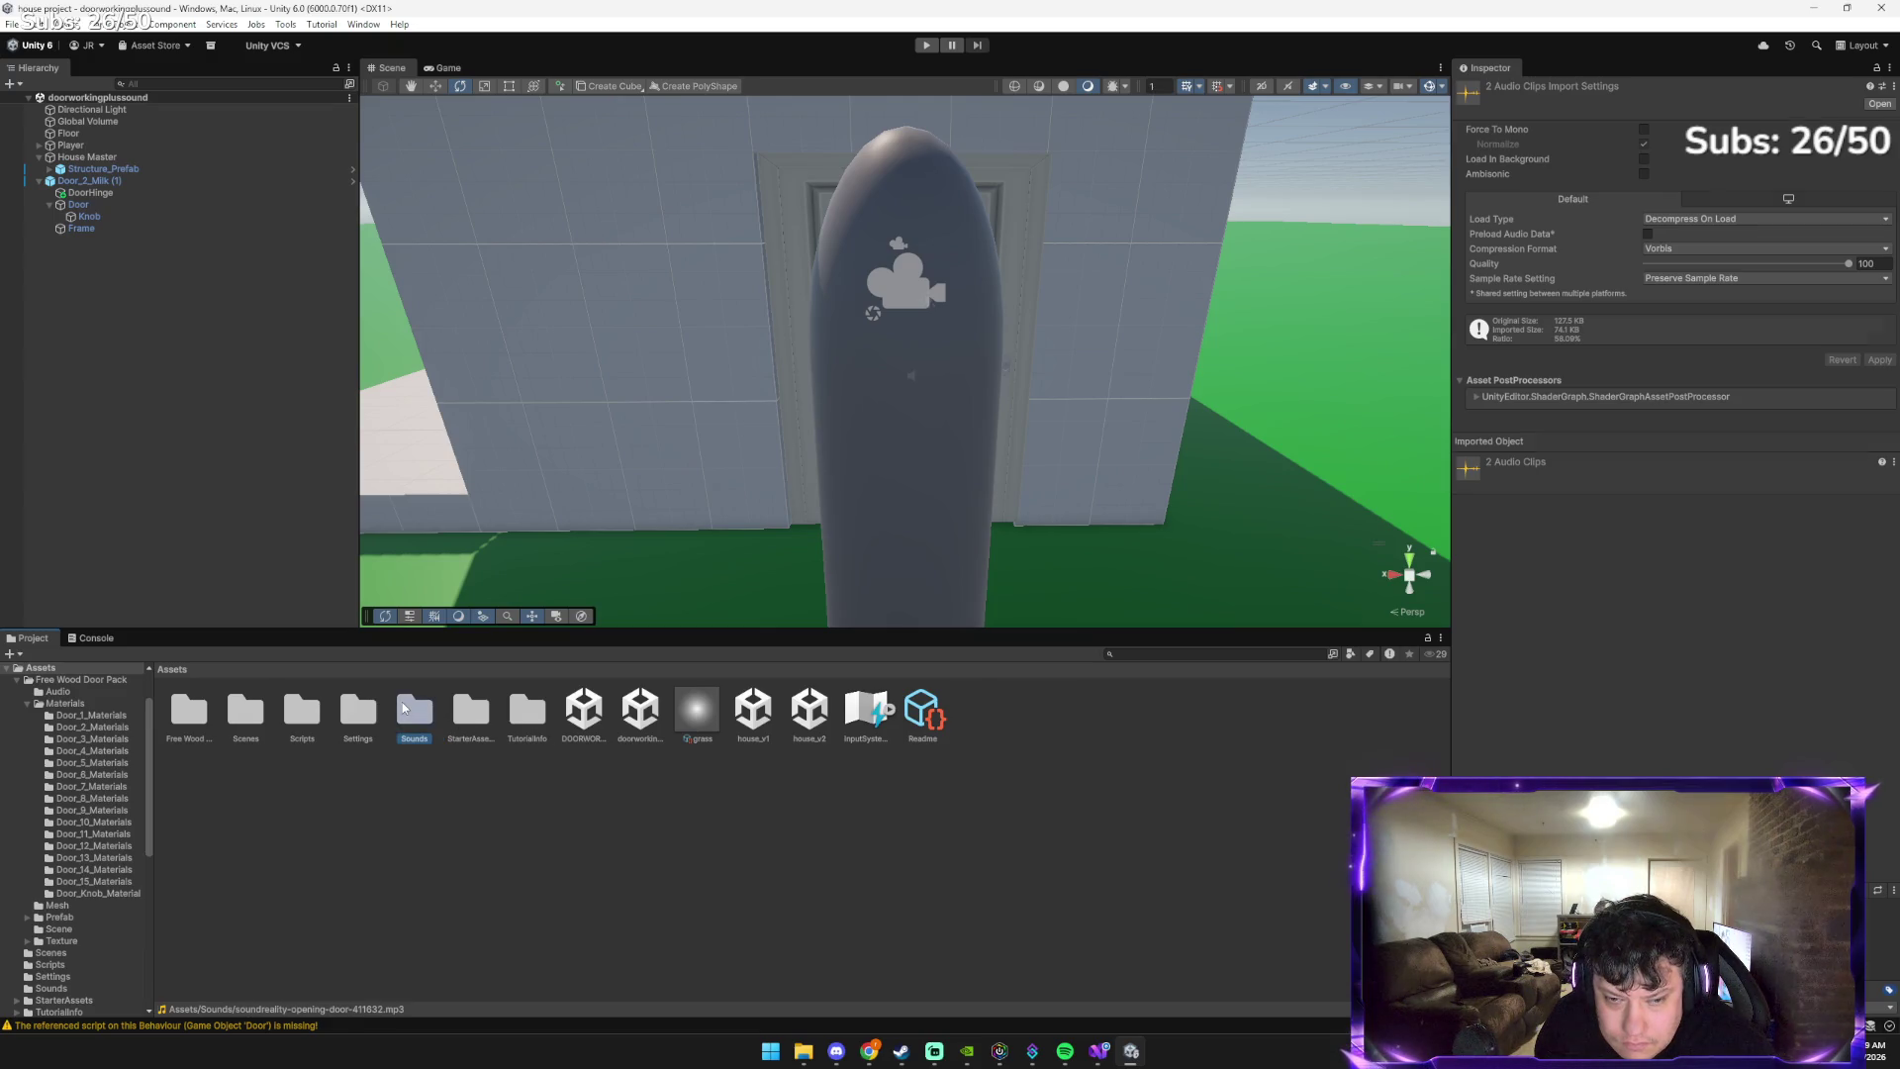
double_click(401, 704)
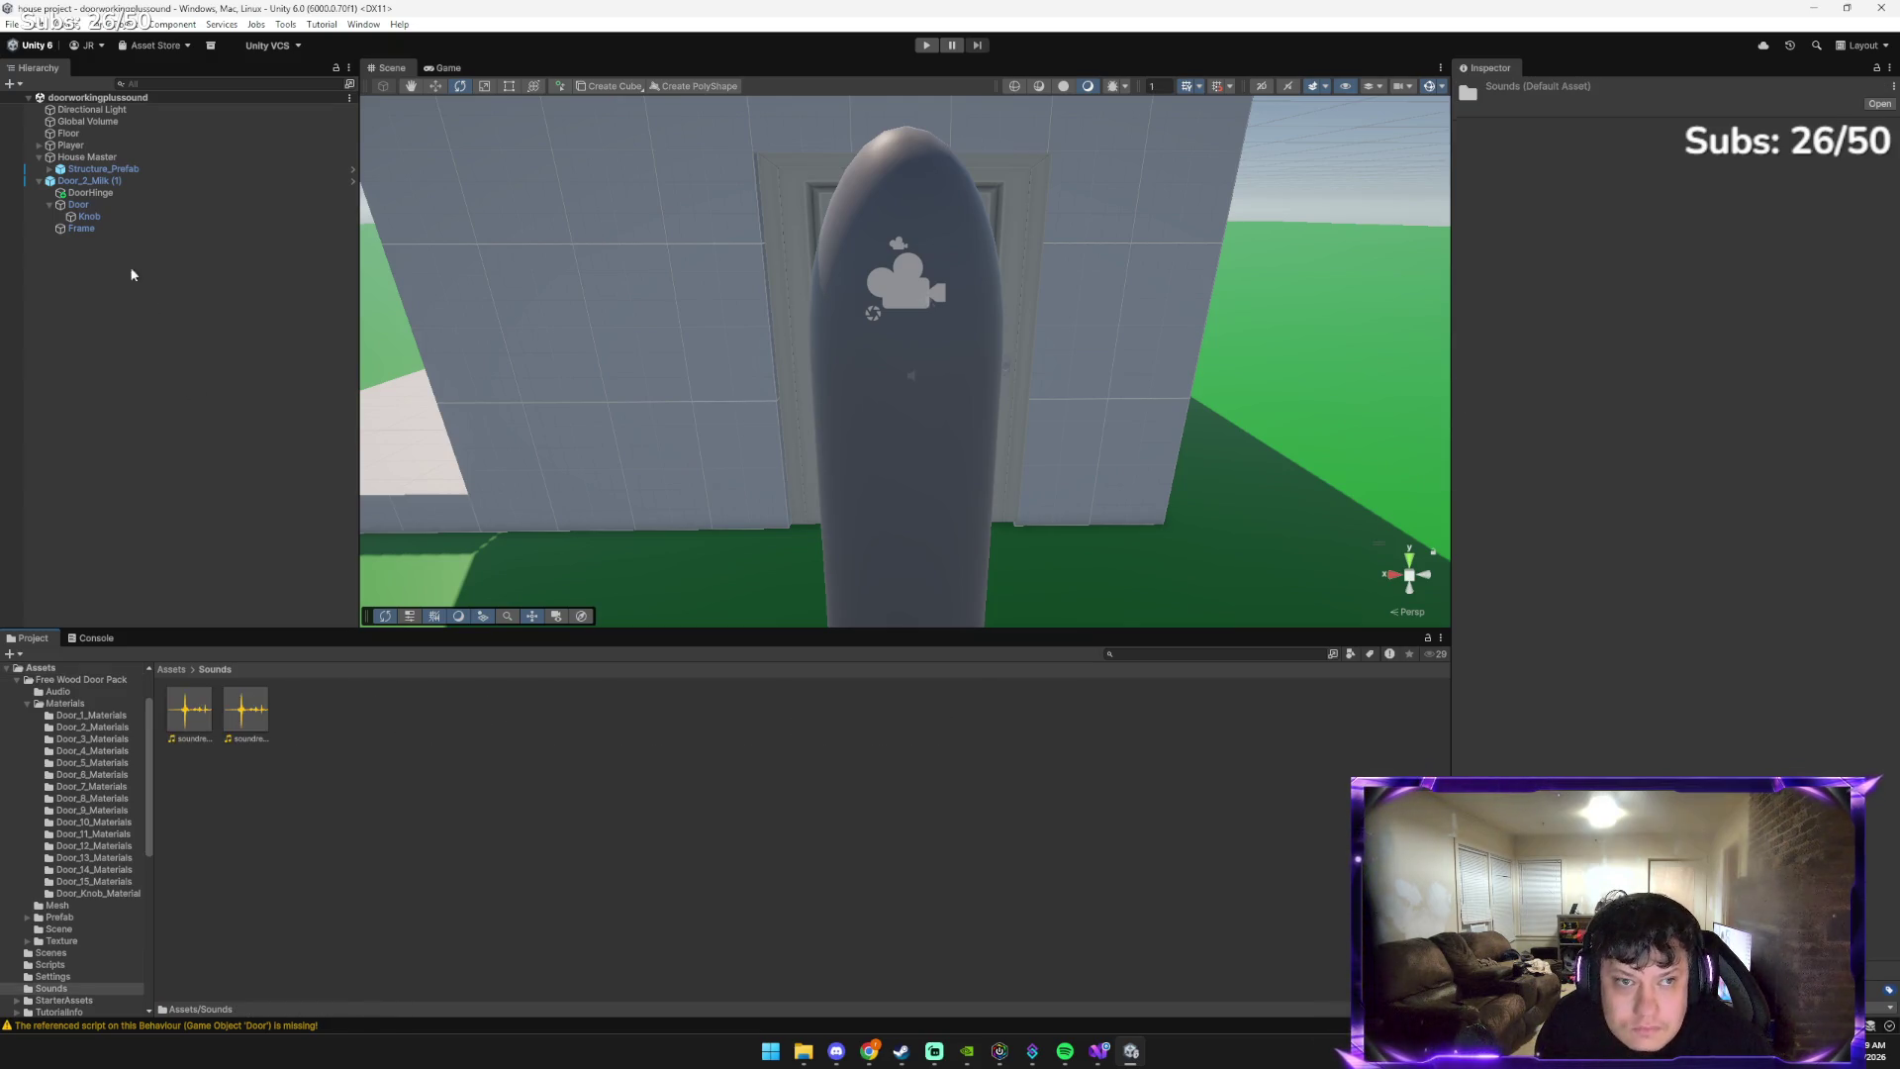
Assign the opening-door clip from Sounds to the Door script's Open Sound field, then enter Play mode
click(86, 207)
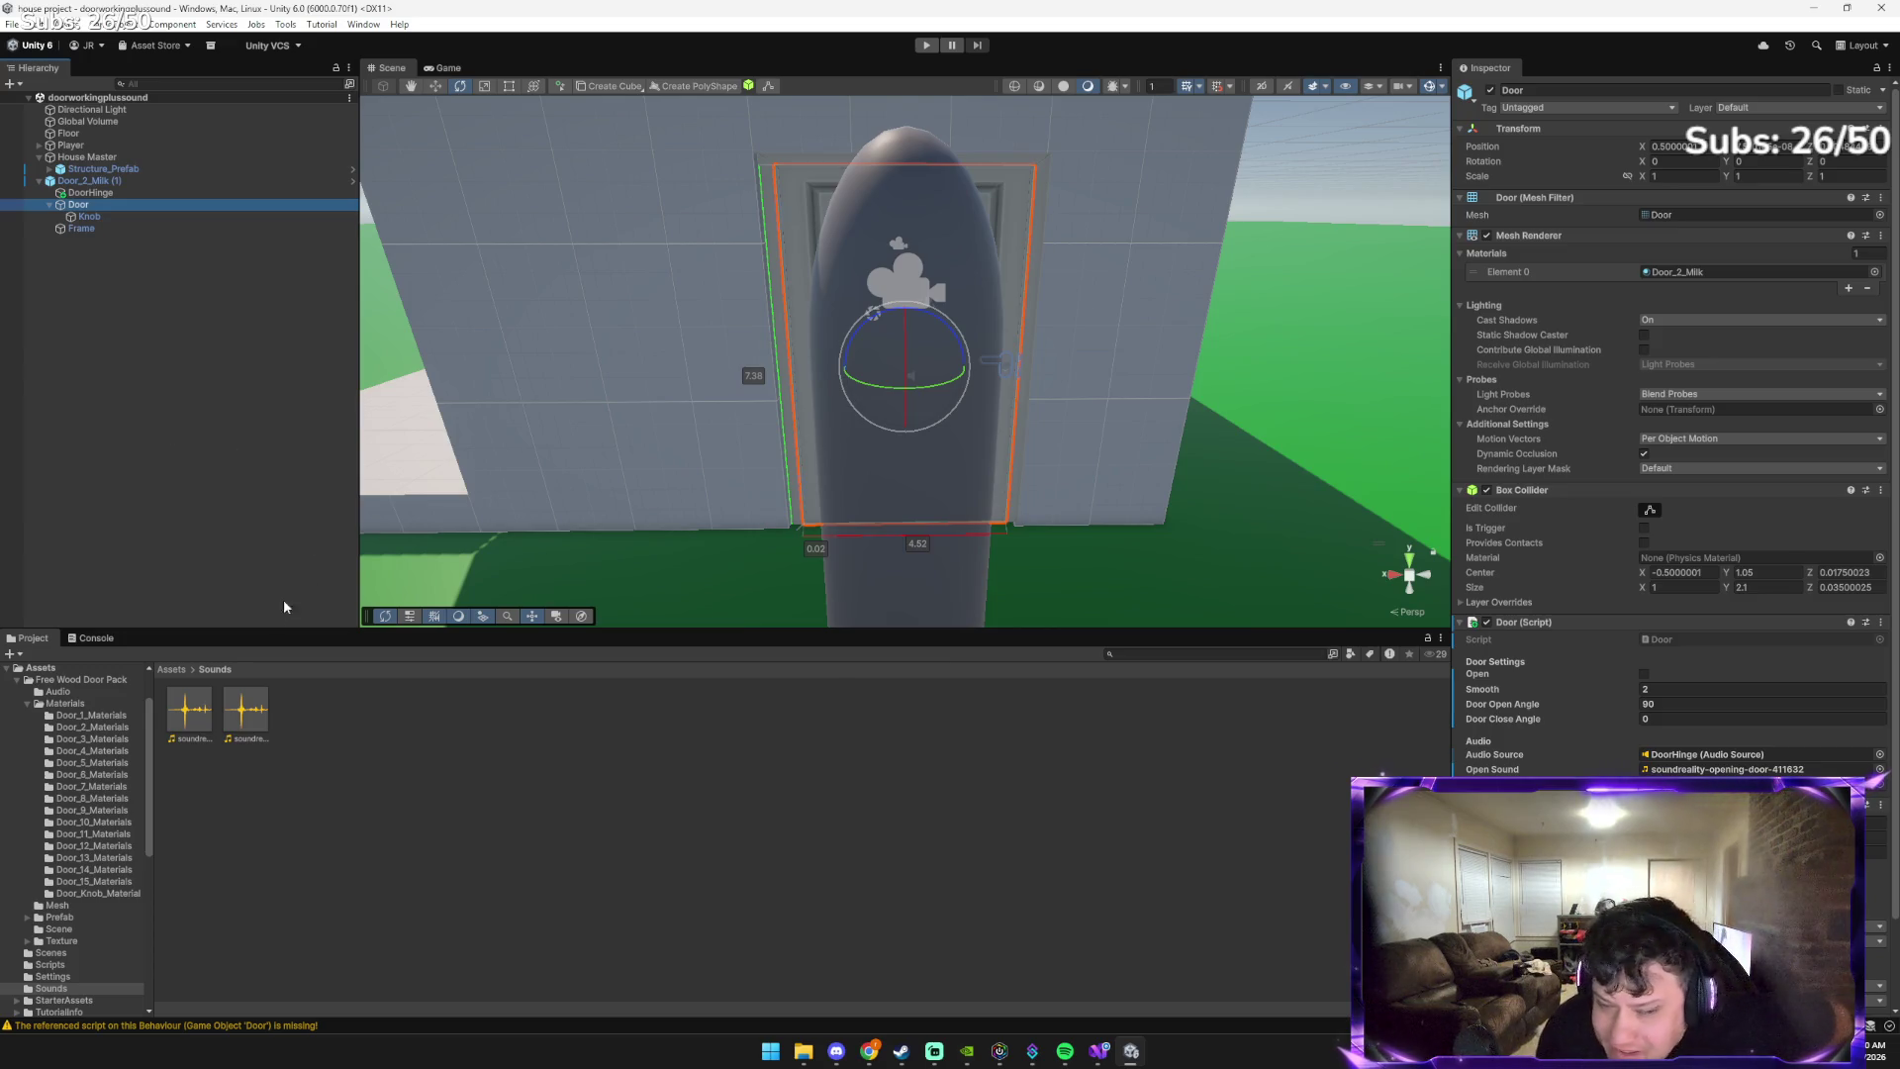
click(238, 728)
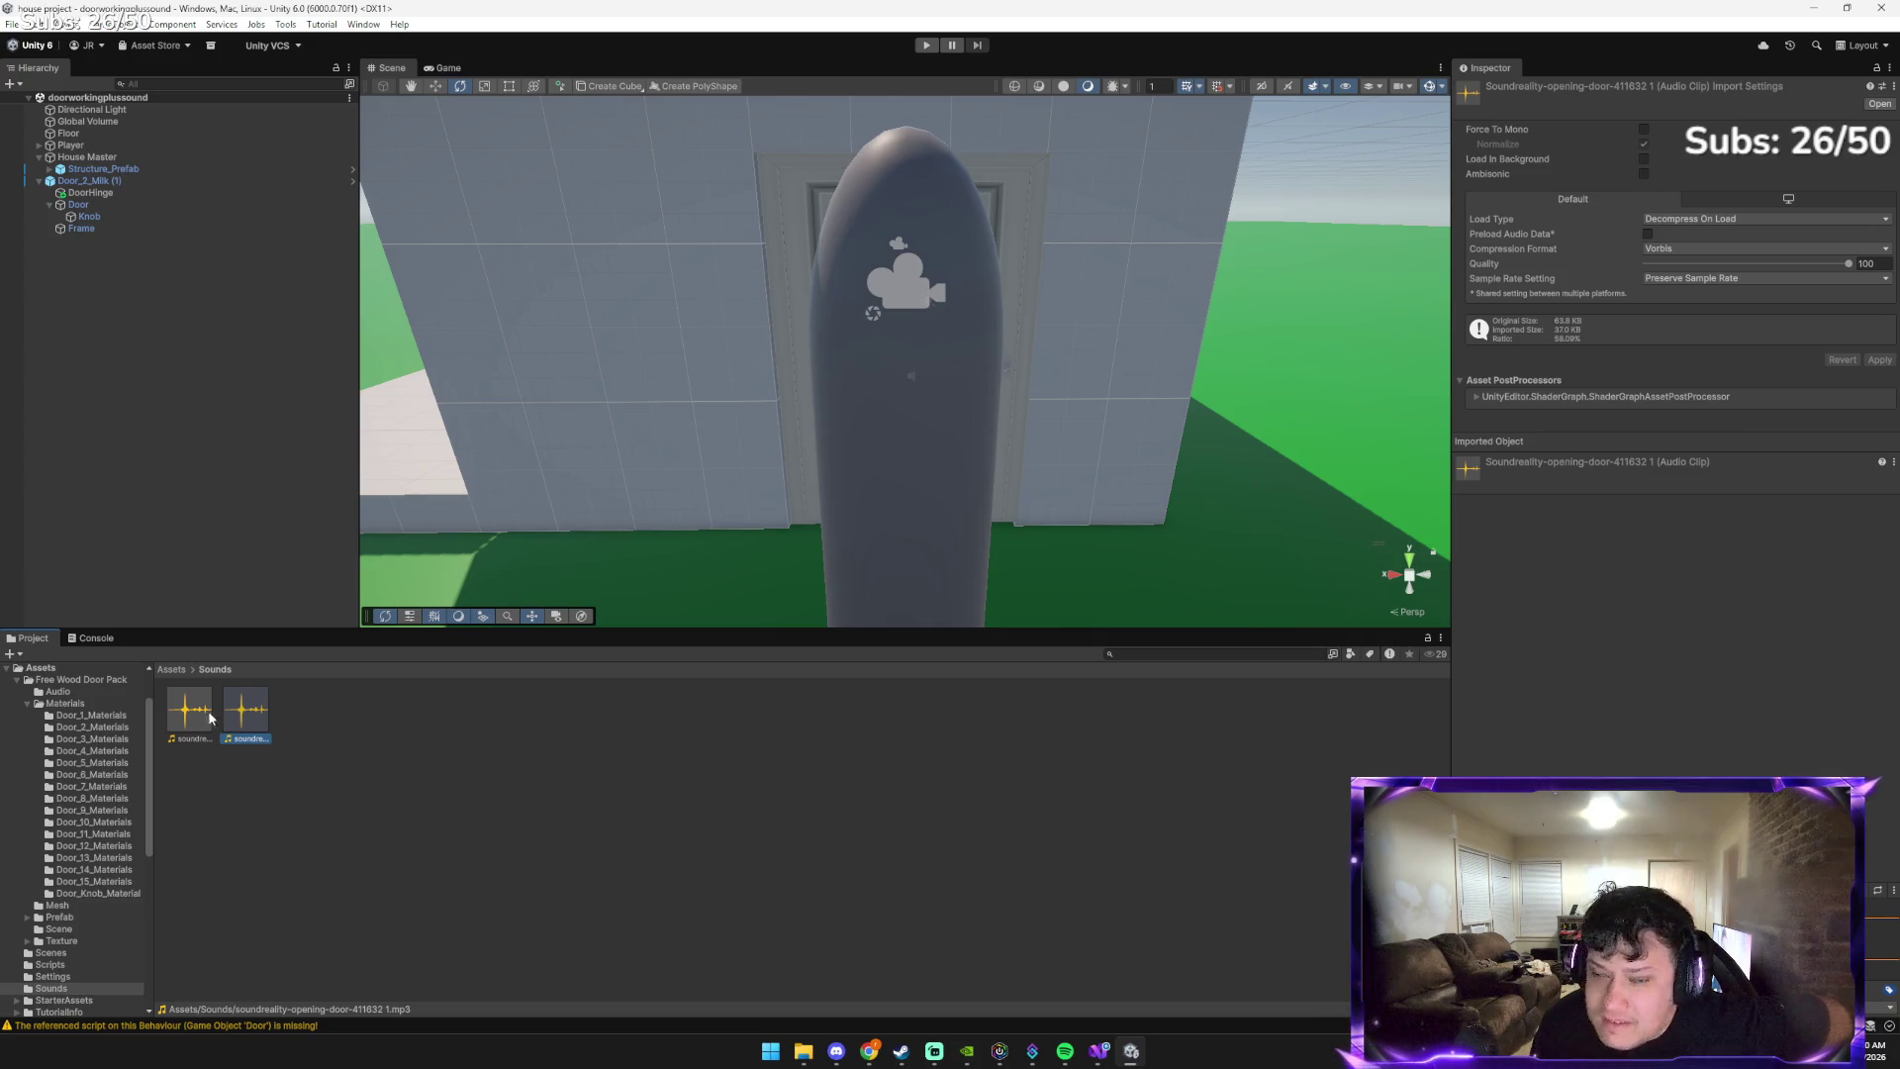
click(75, 205)
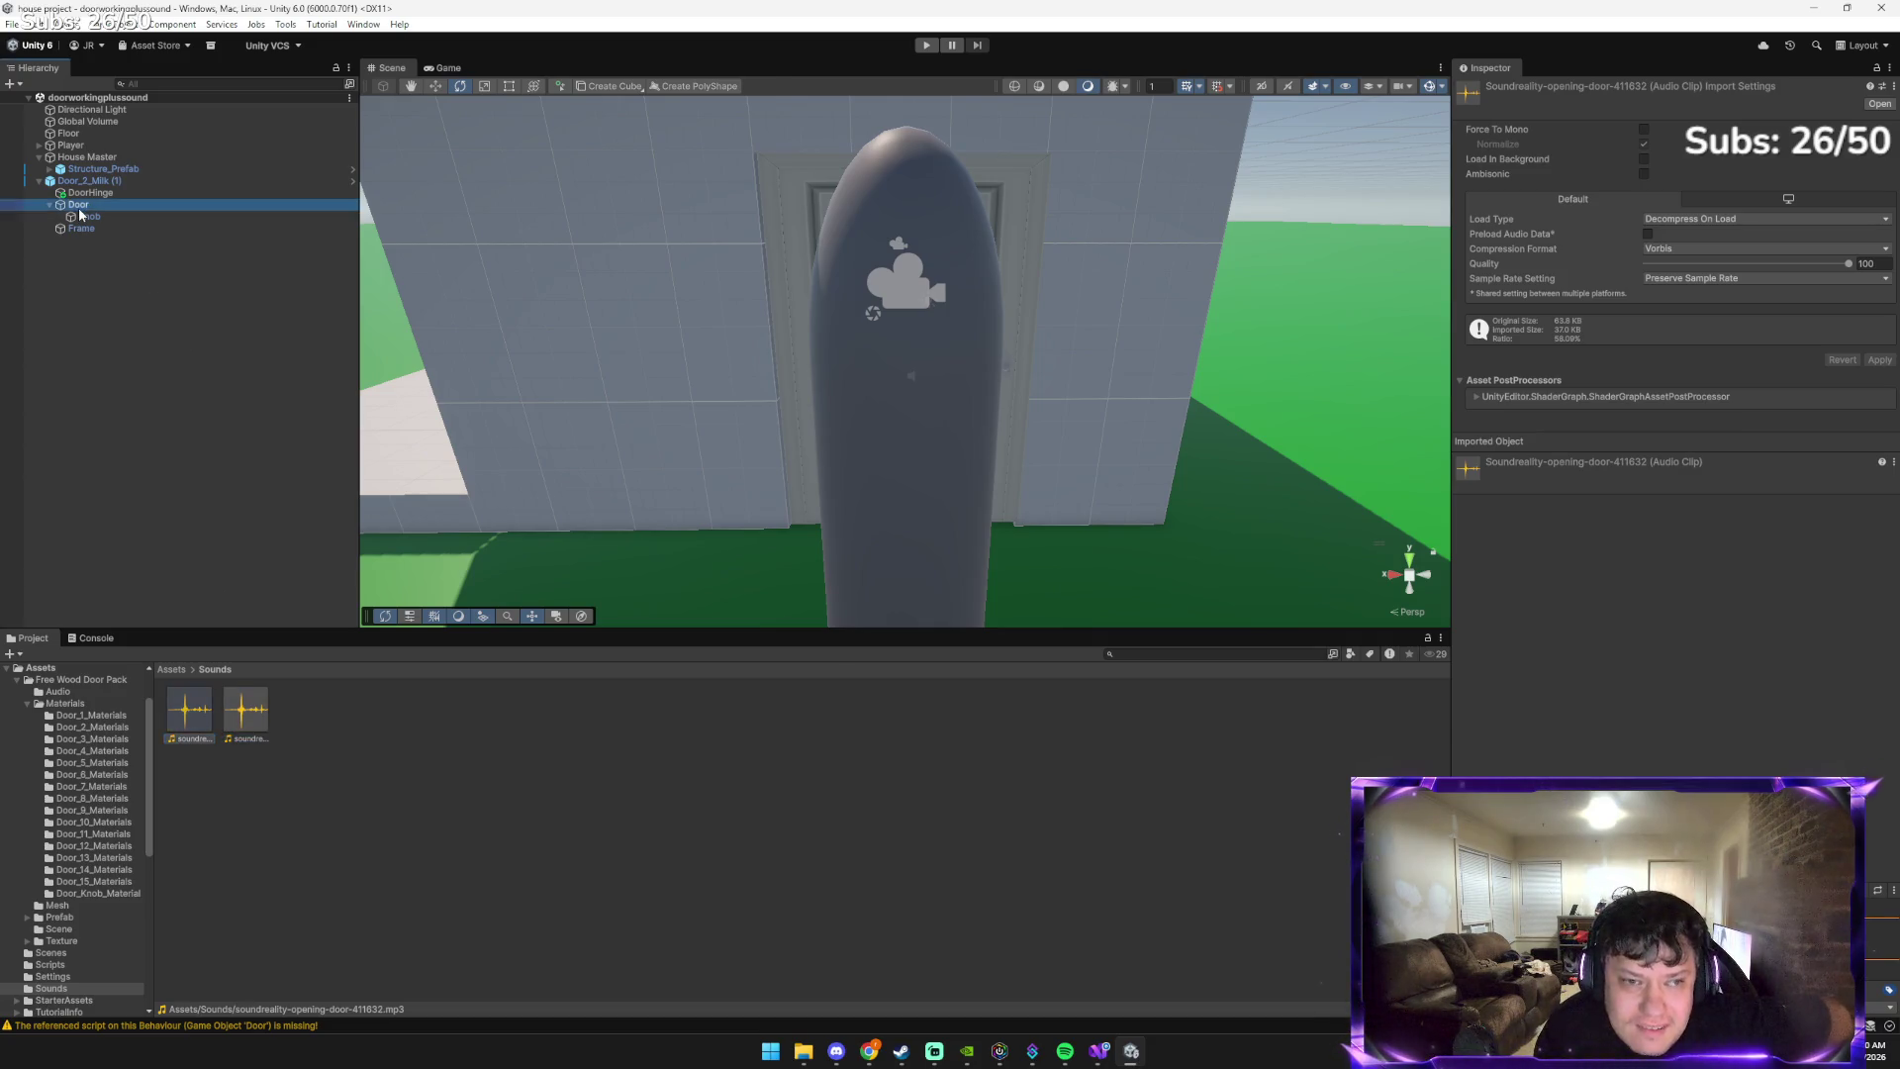
mouse_move(193, 717)
mouse_down()
mouse_move(657, 680)
mouse_move(1772, 784)
mouse_up()
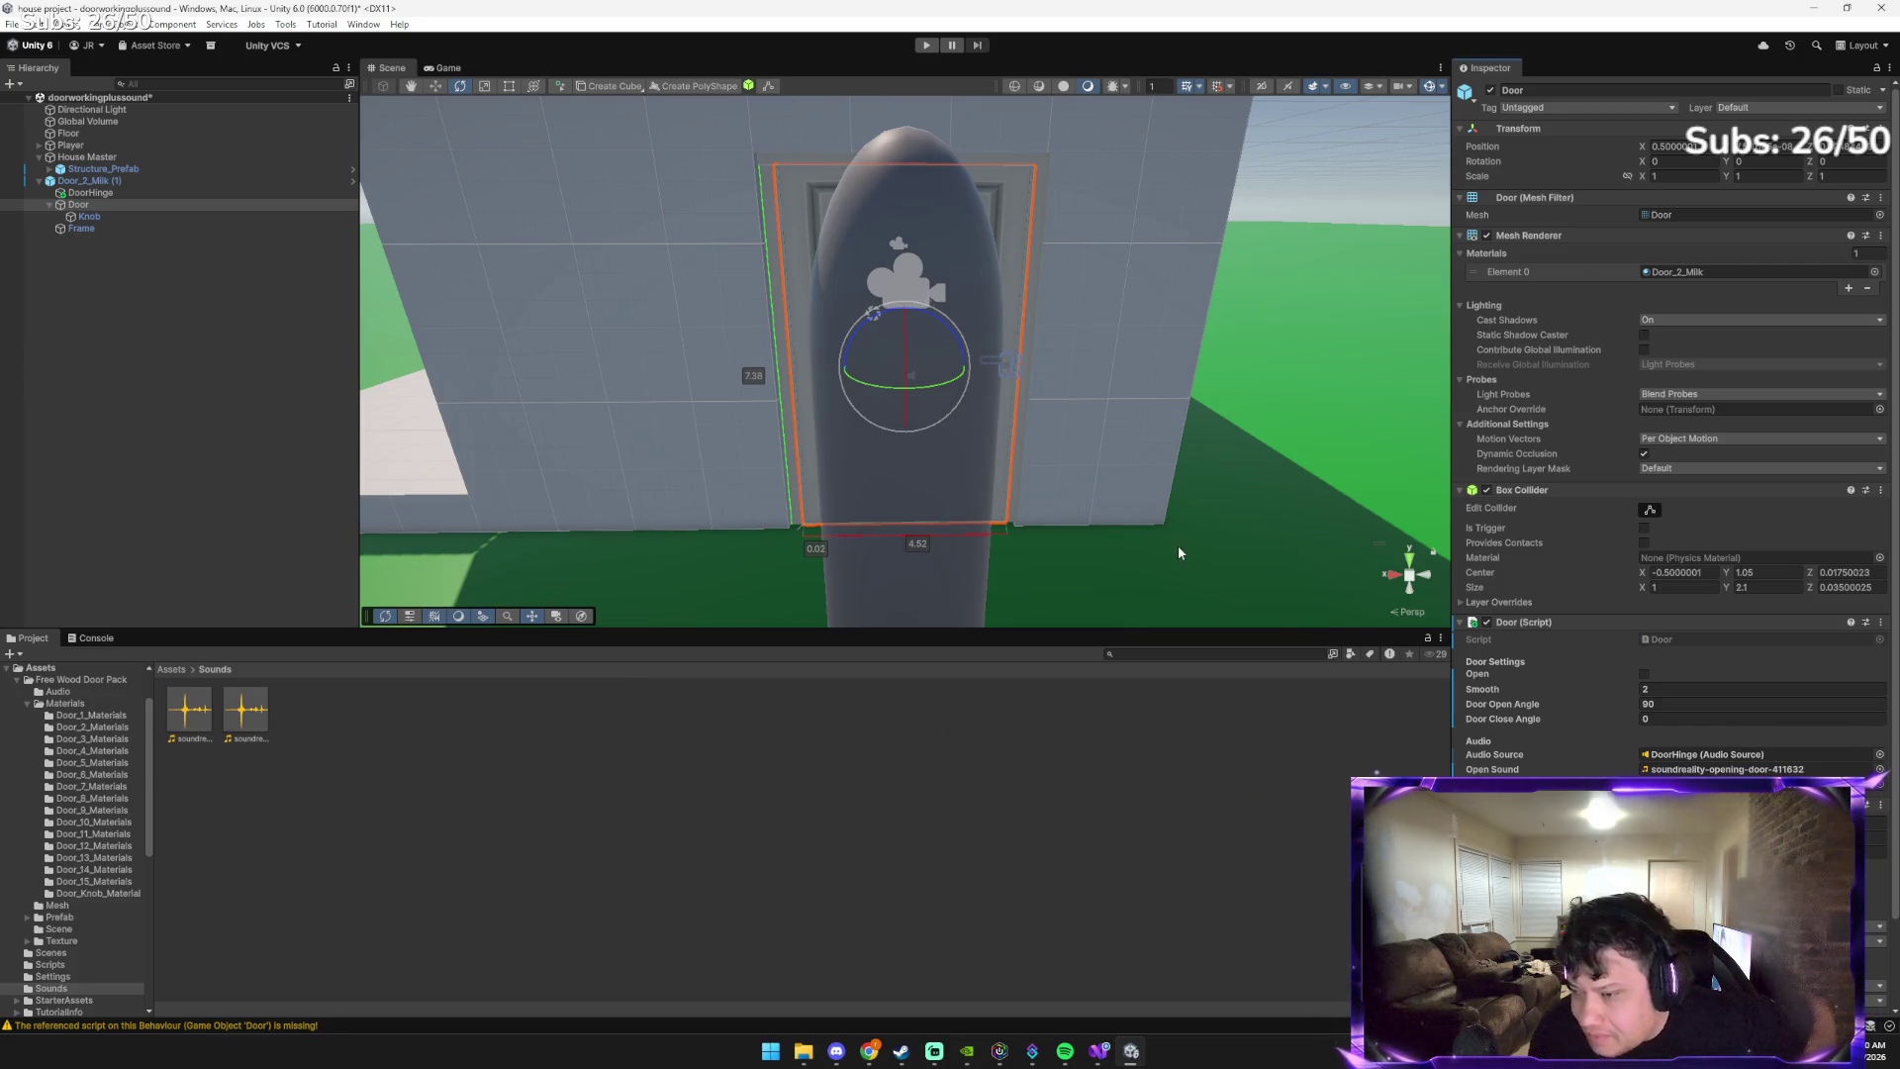
click(927, 46)
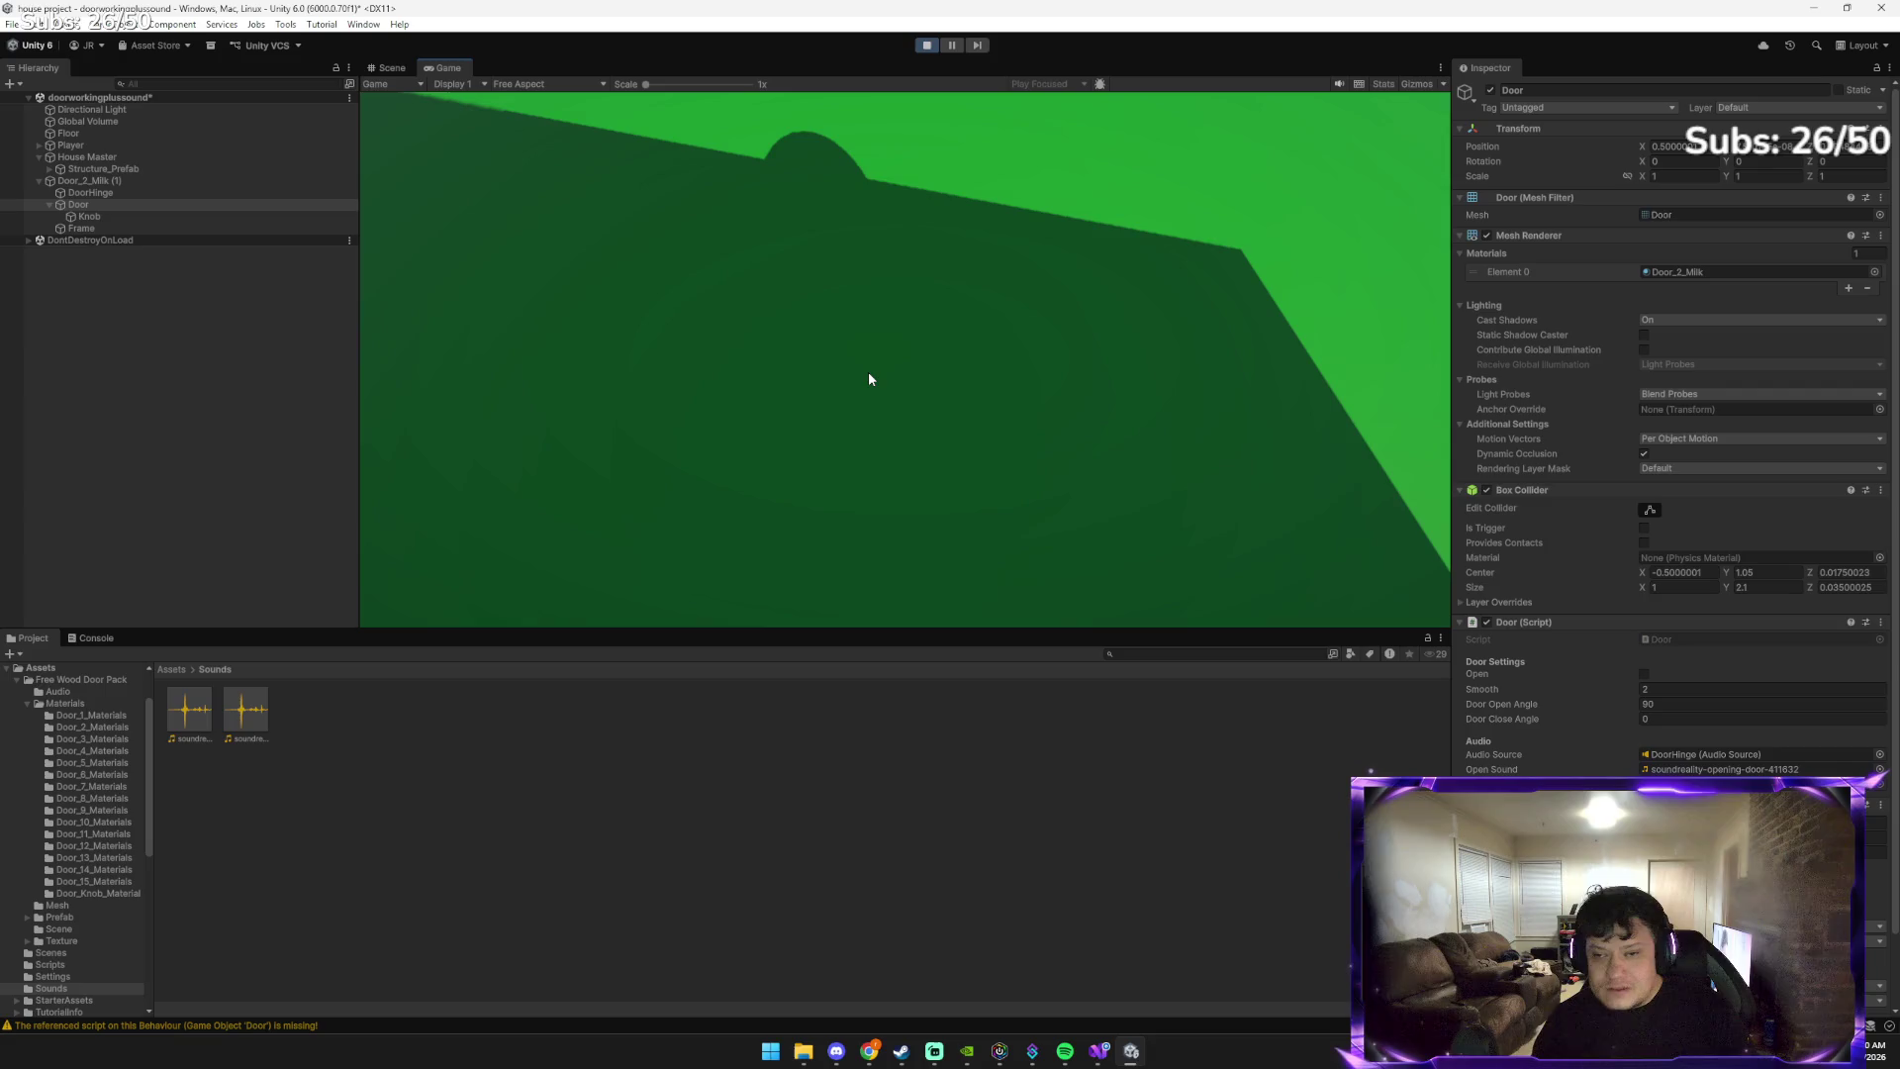
In the Game view, toggle the door open and shut five times with the E key
click(871, 380)
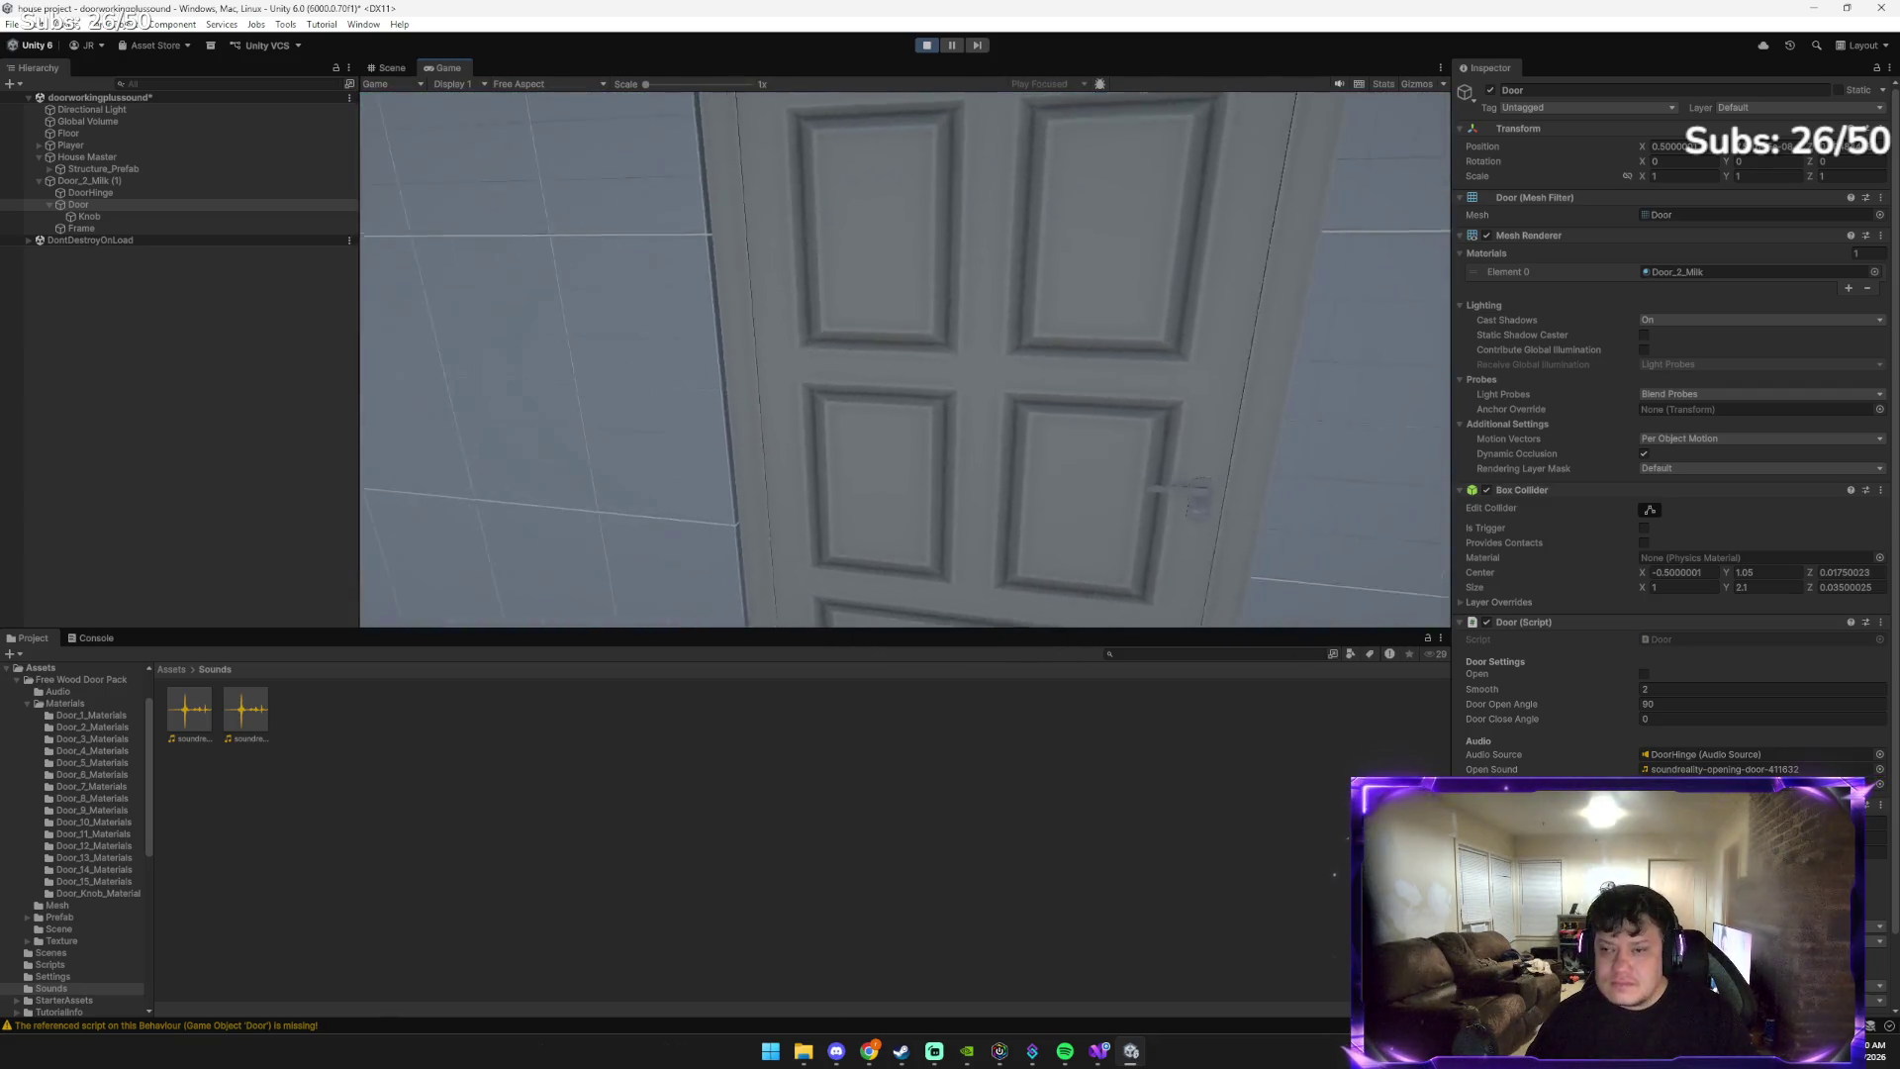
key(e)
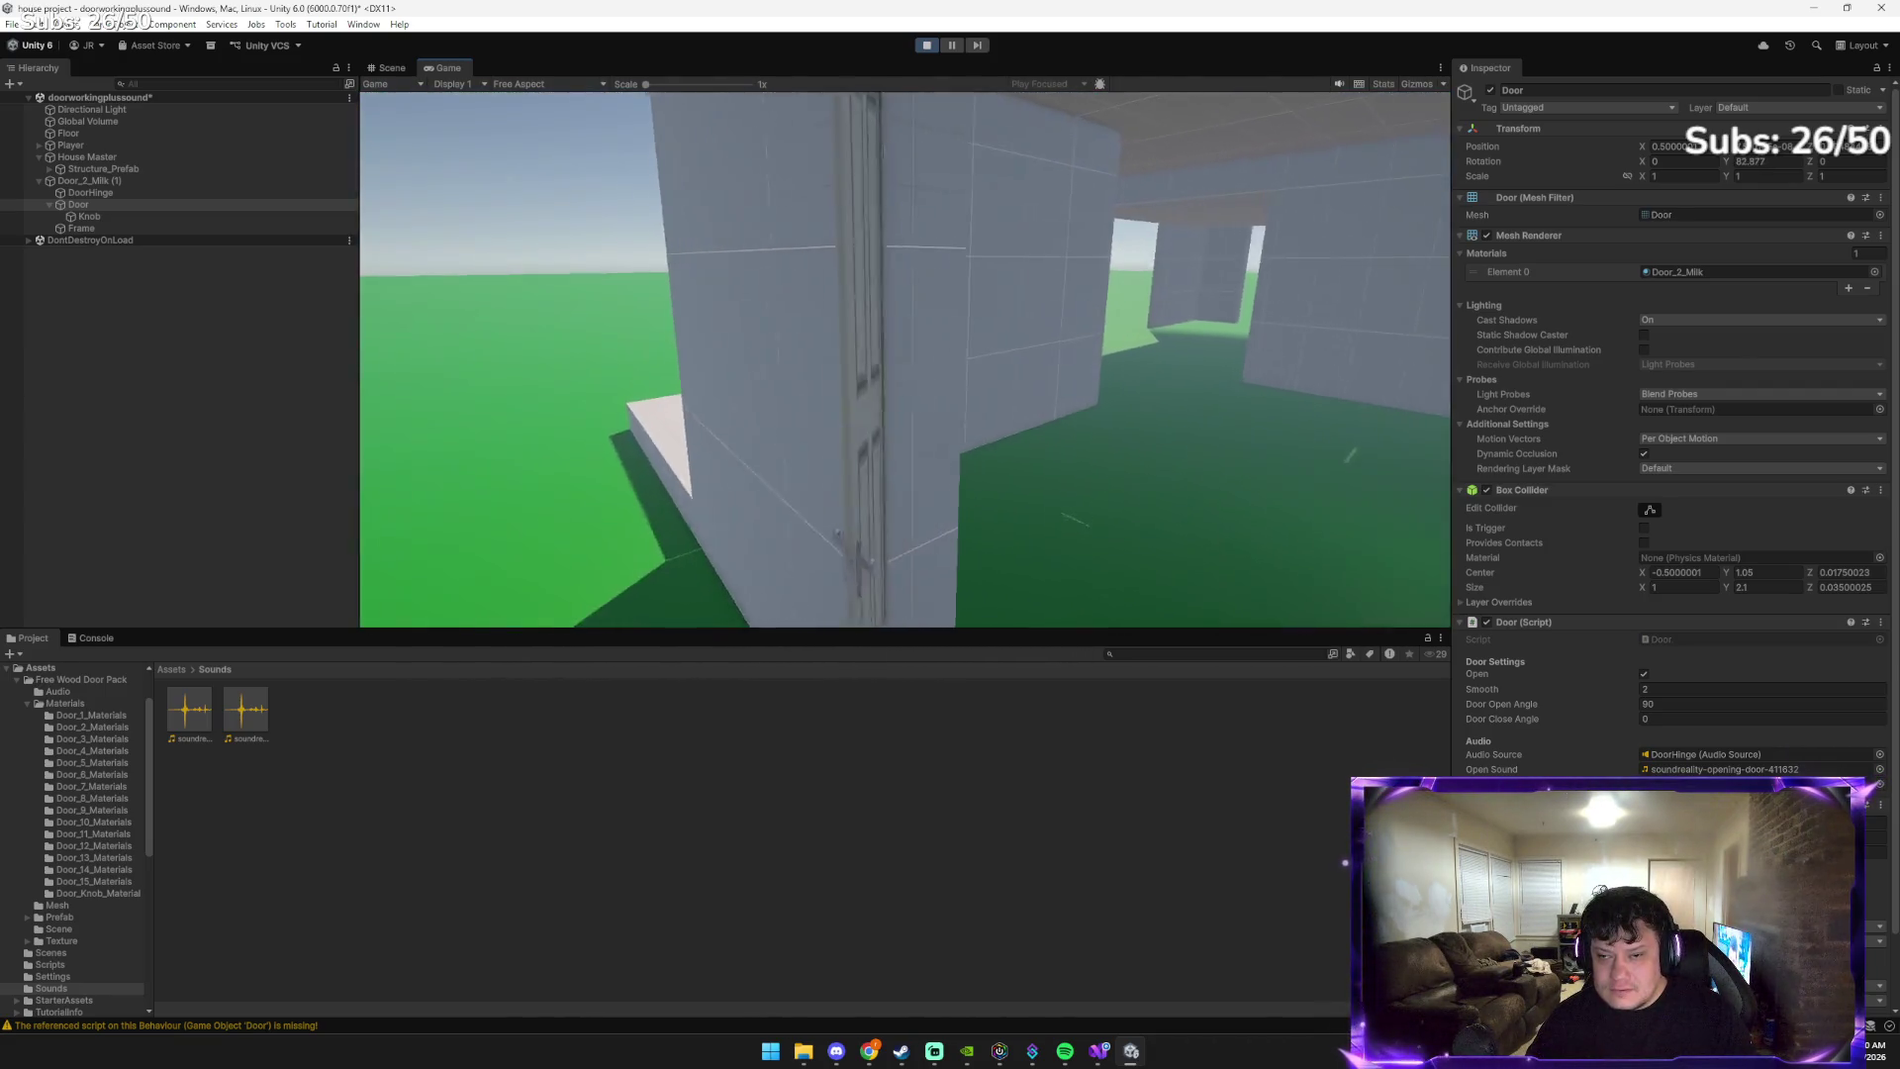
key(e)
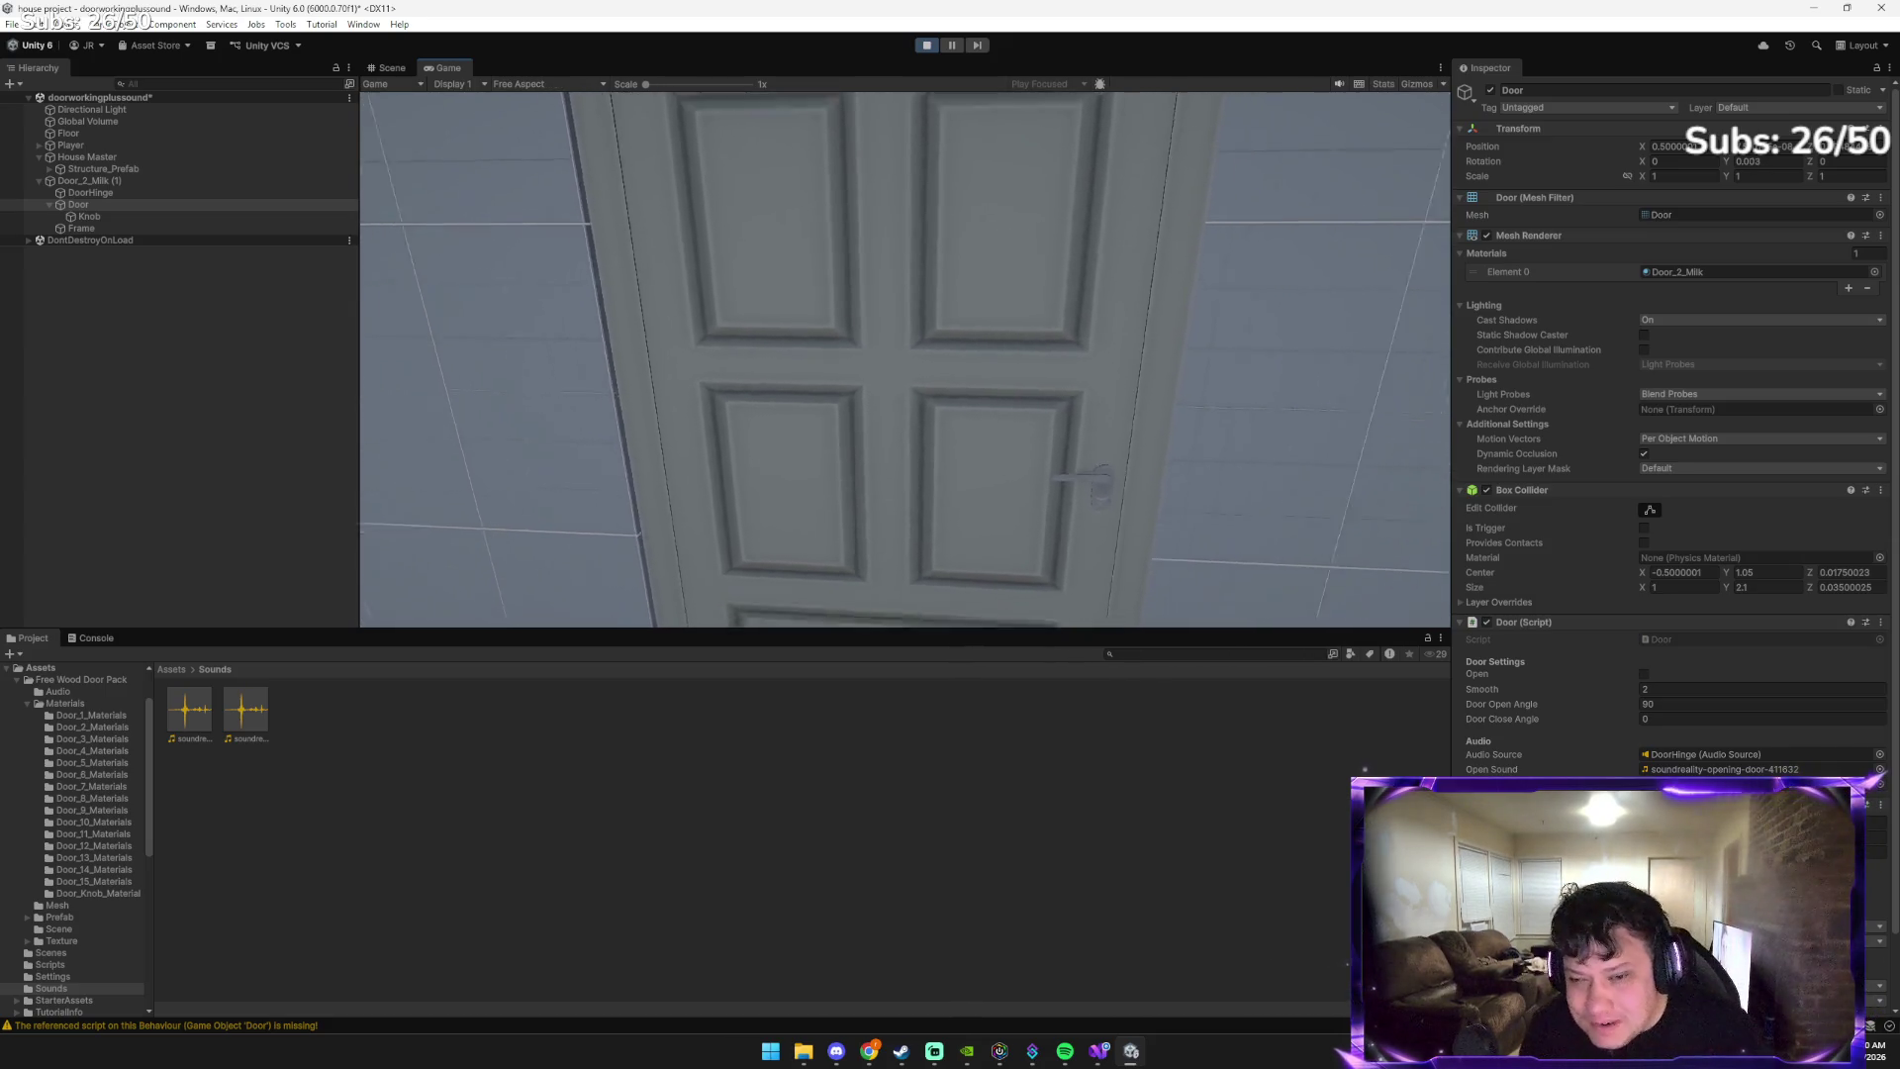
key(e)
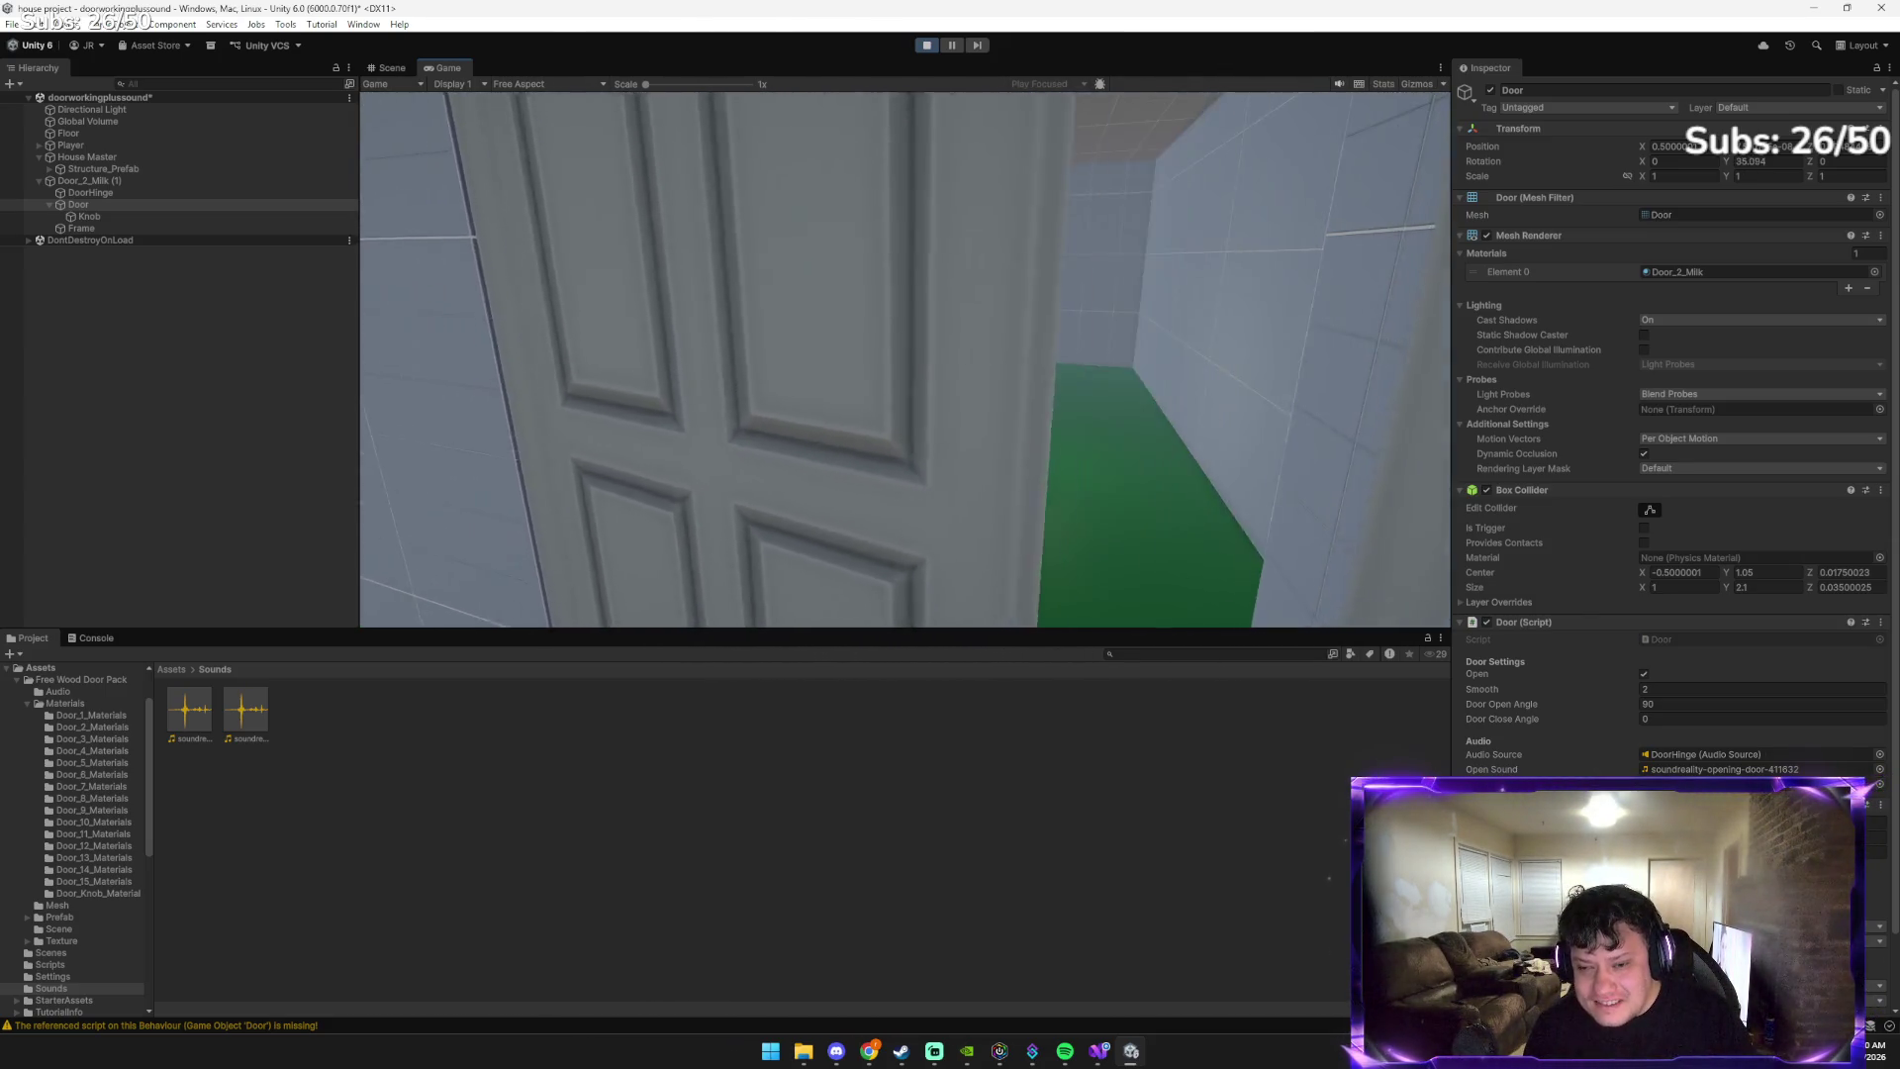
key(e)
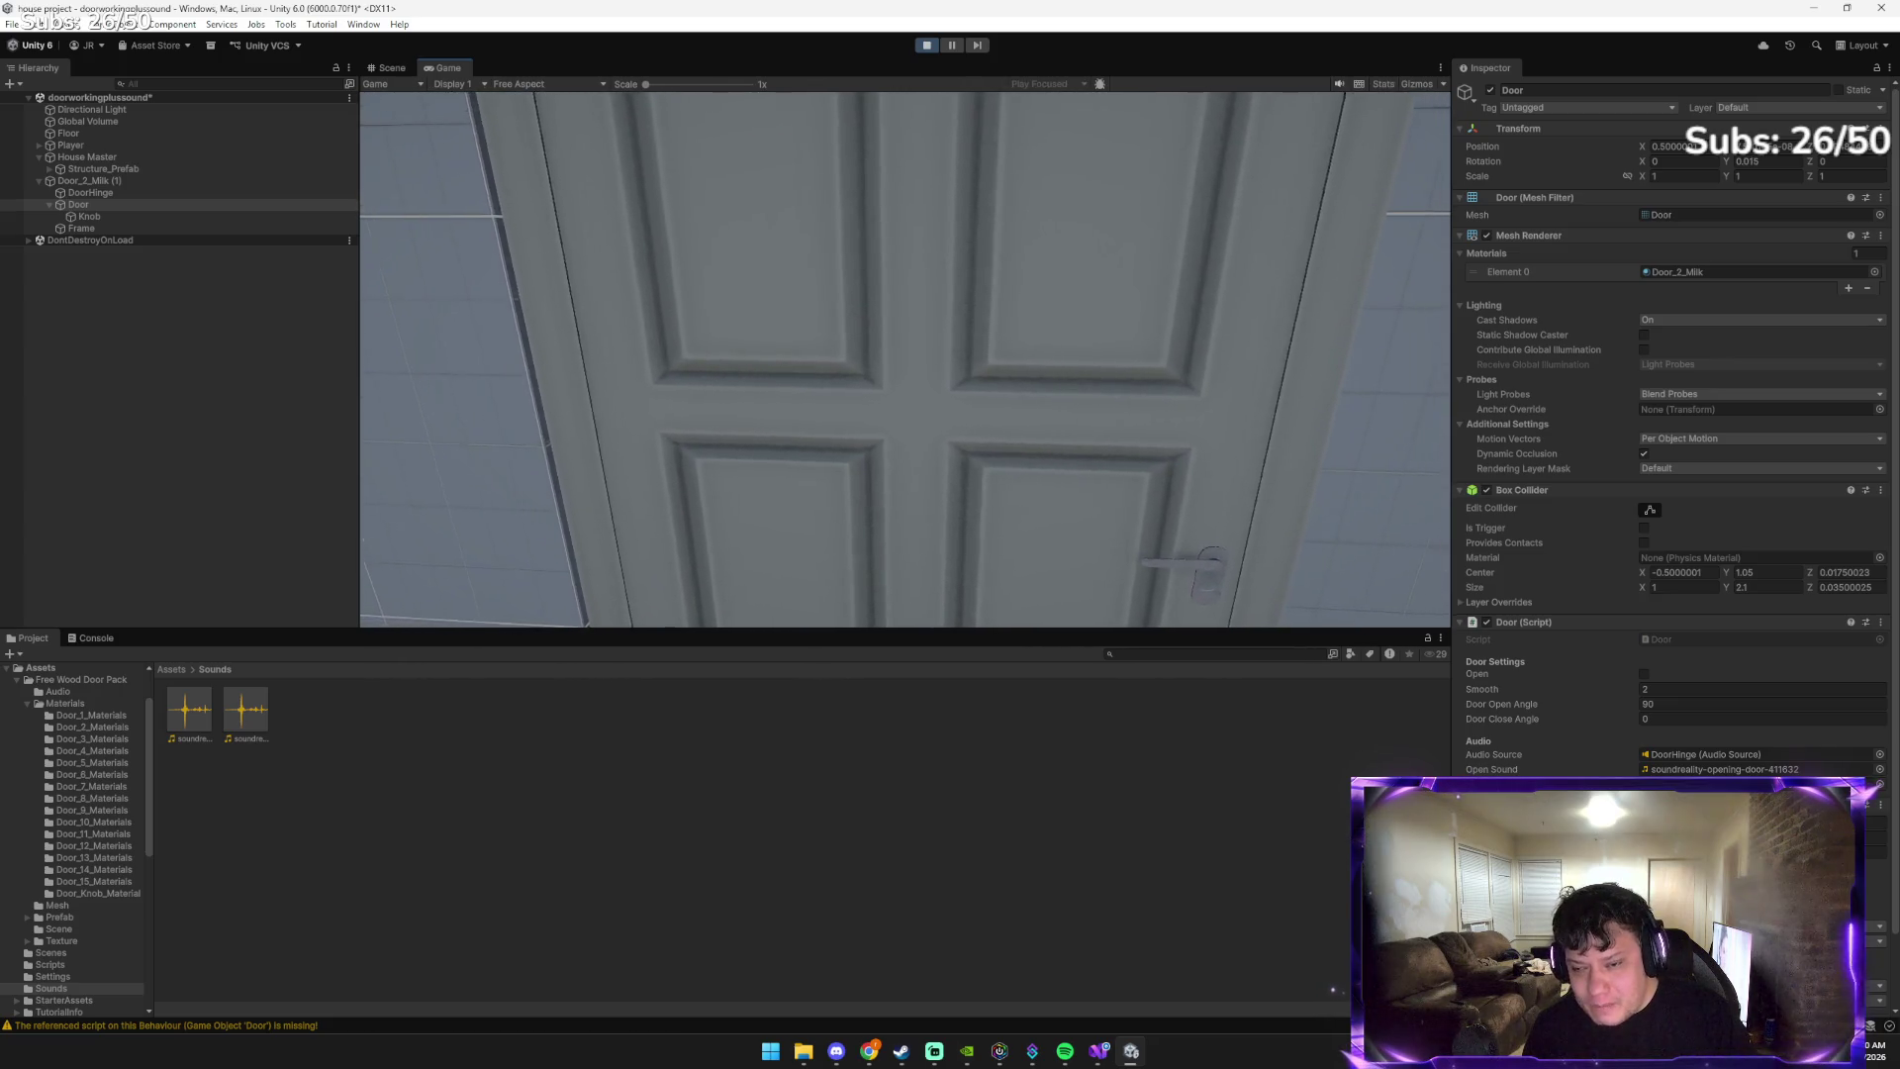
key(e)
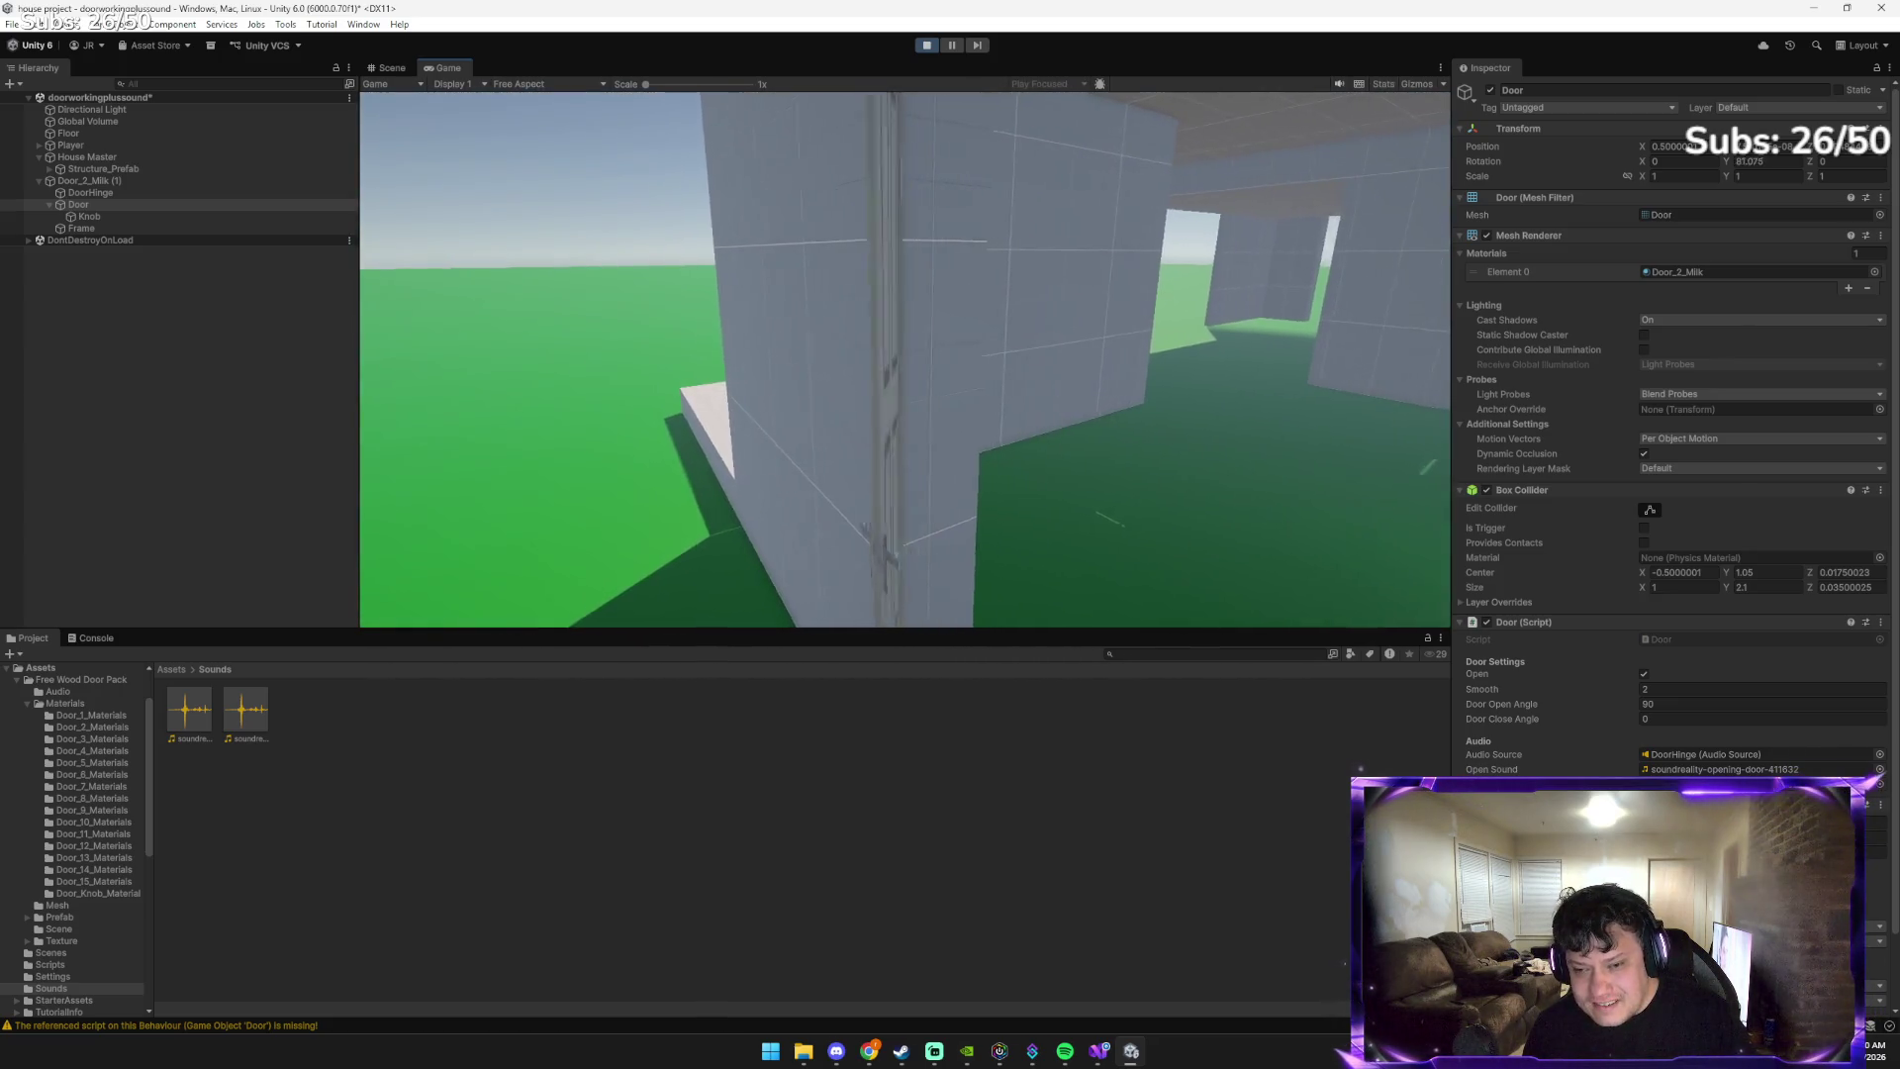
key(e)
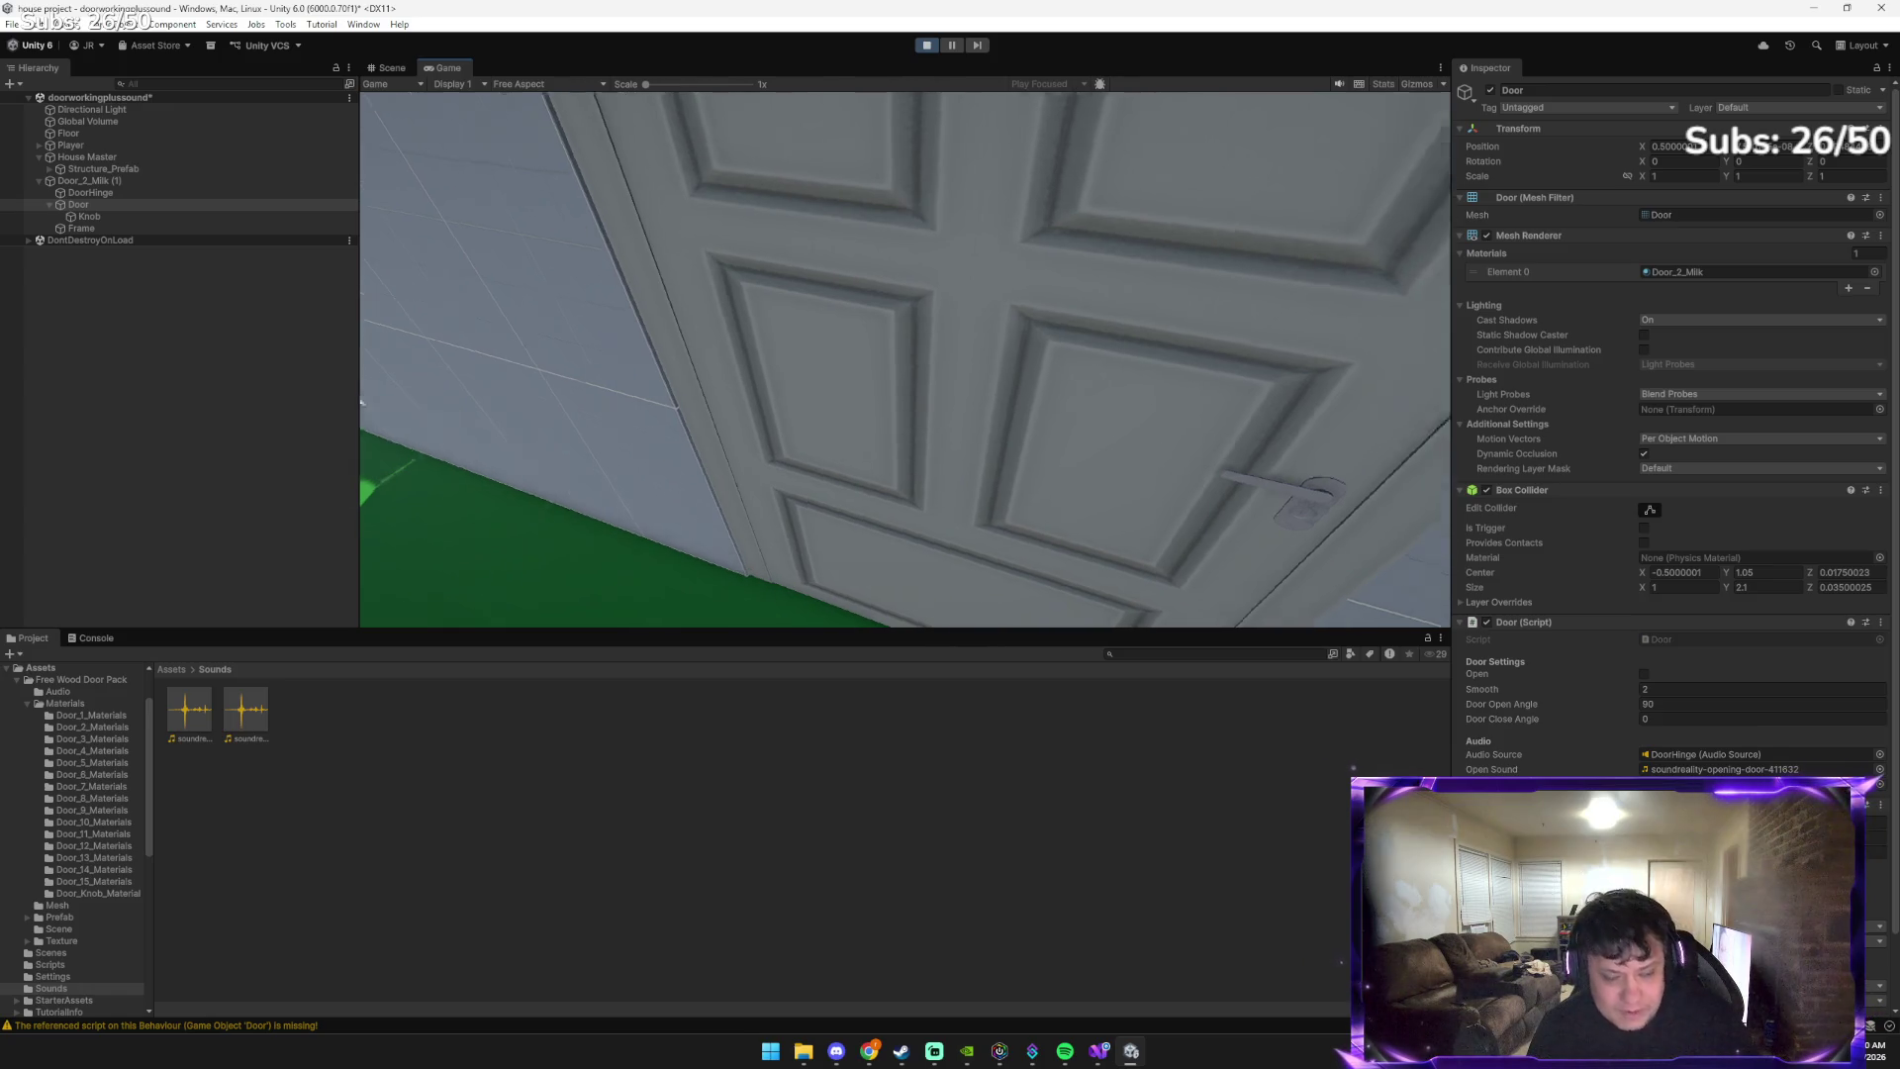
key(e)
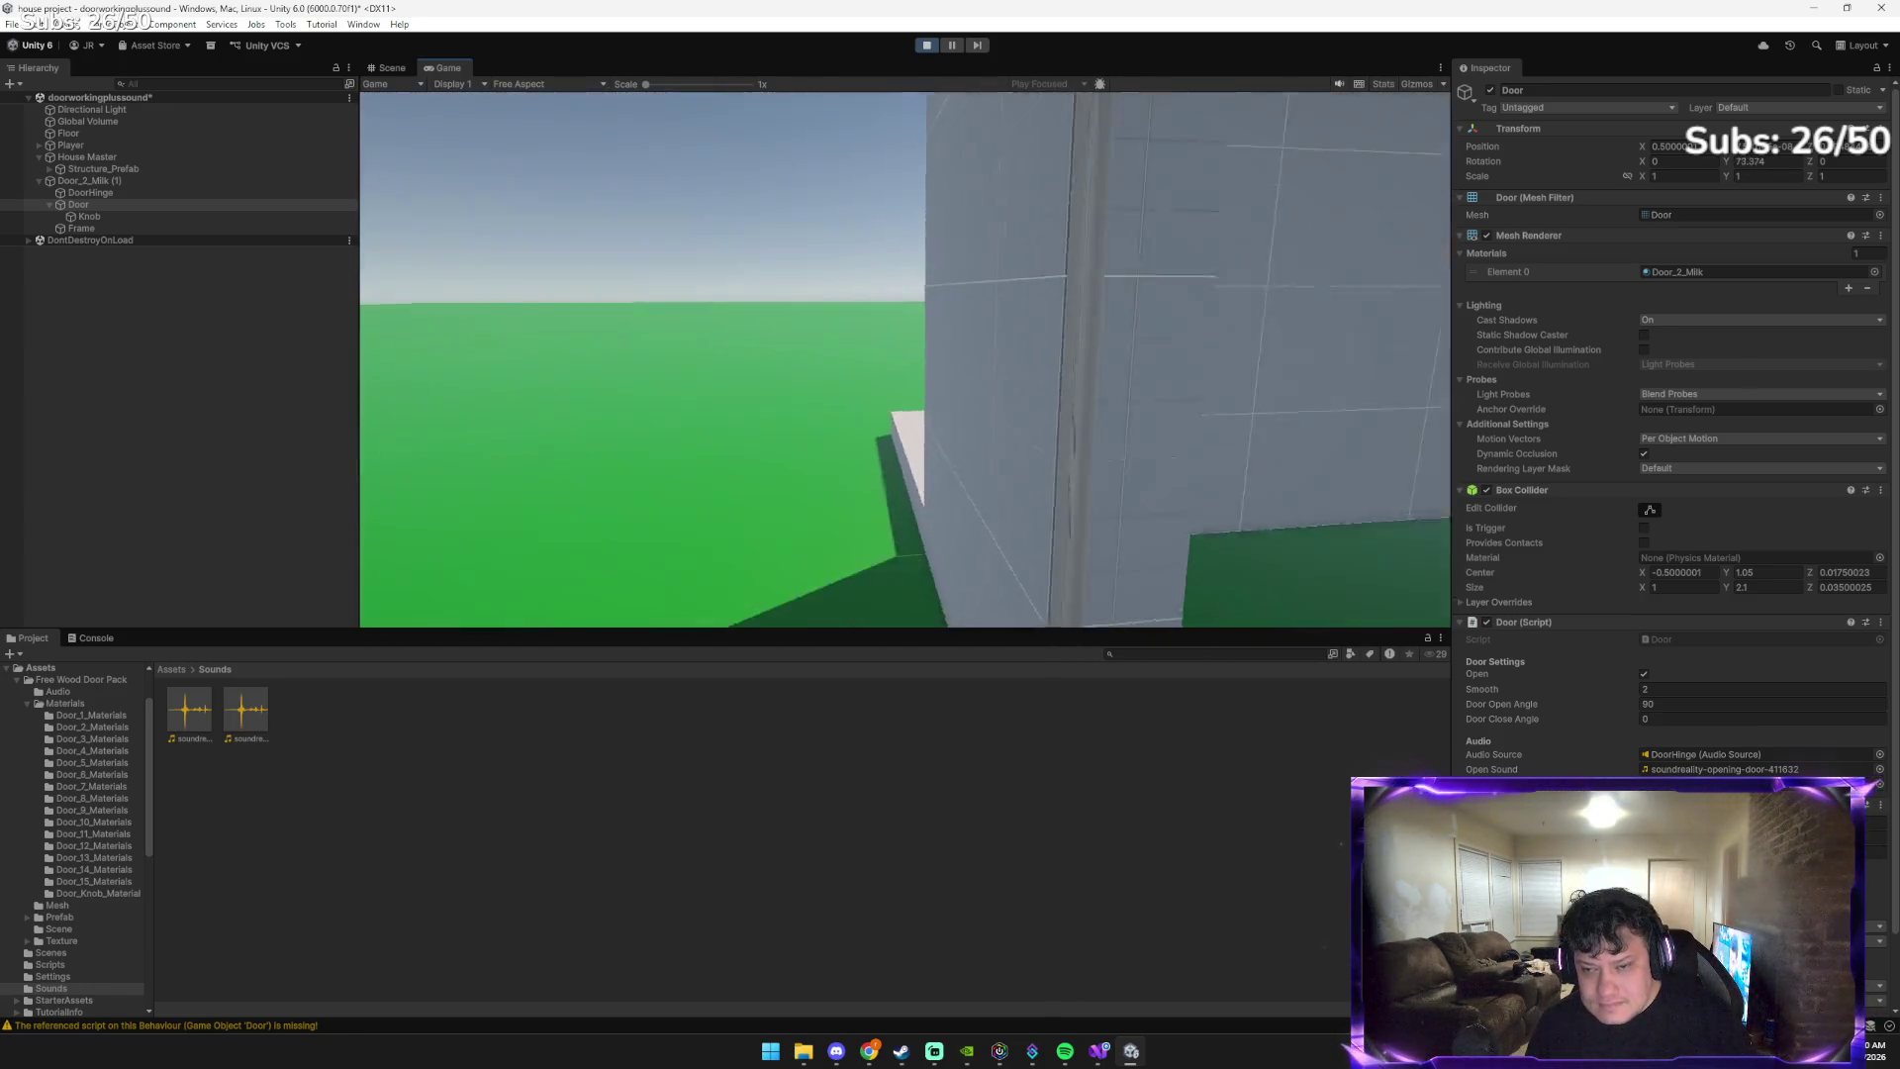
key(e)
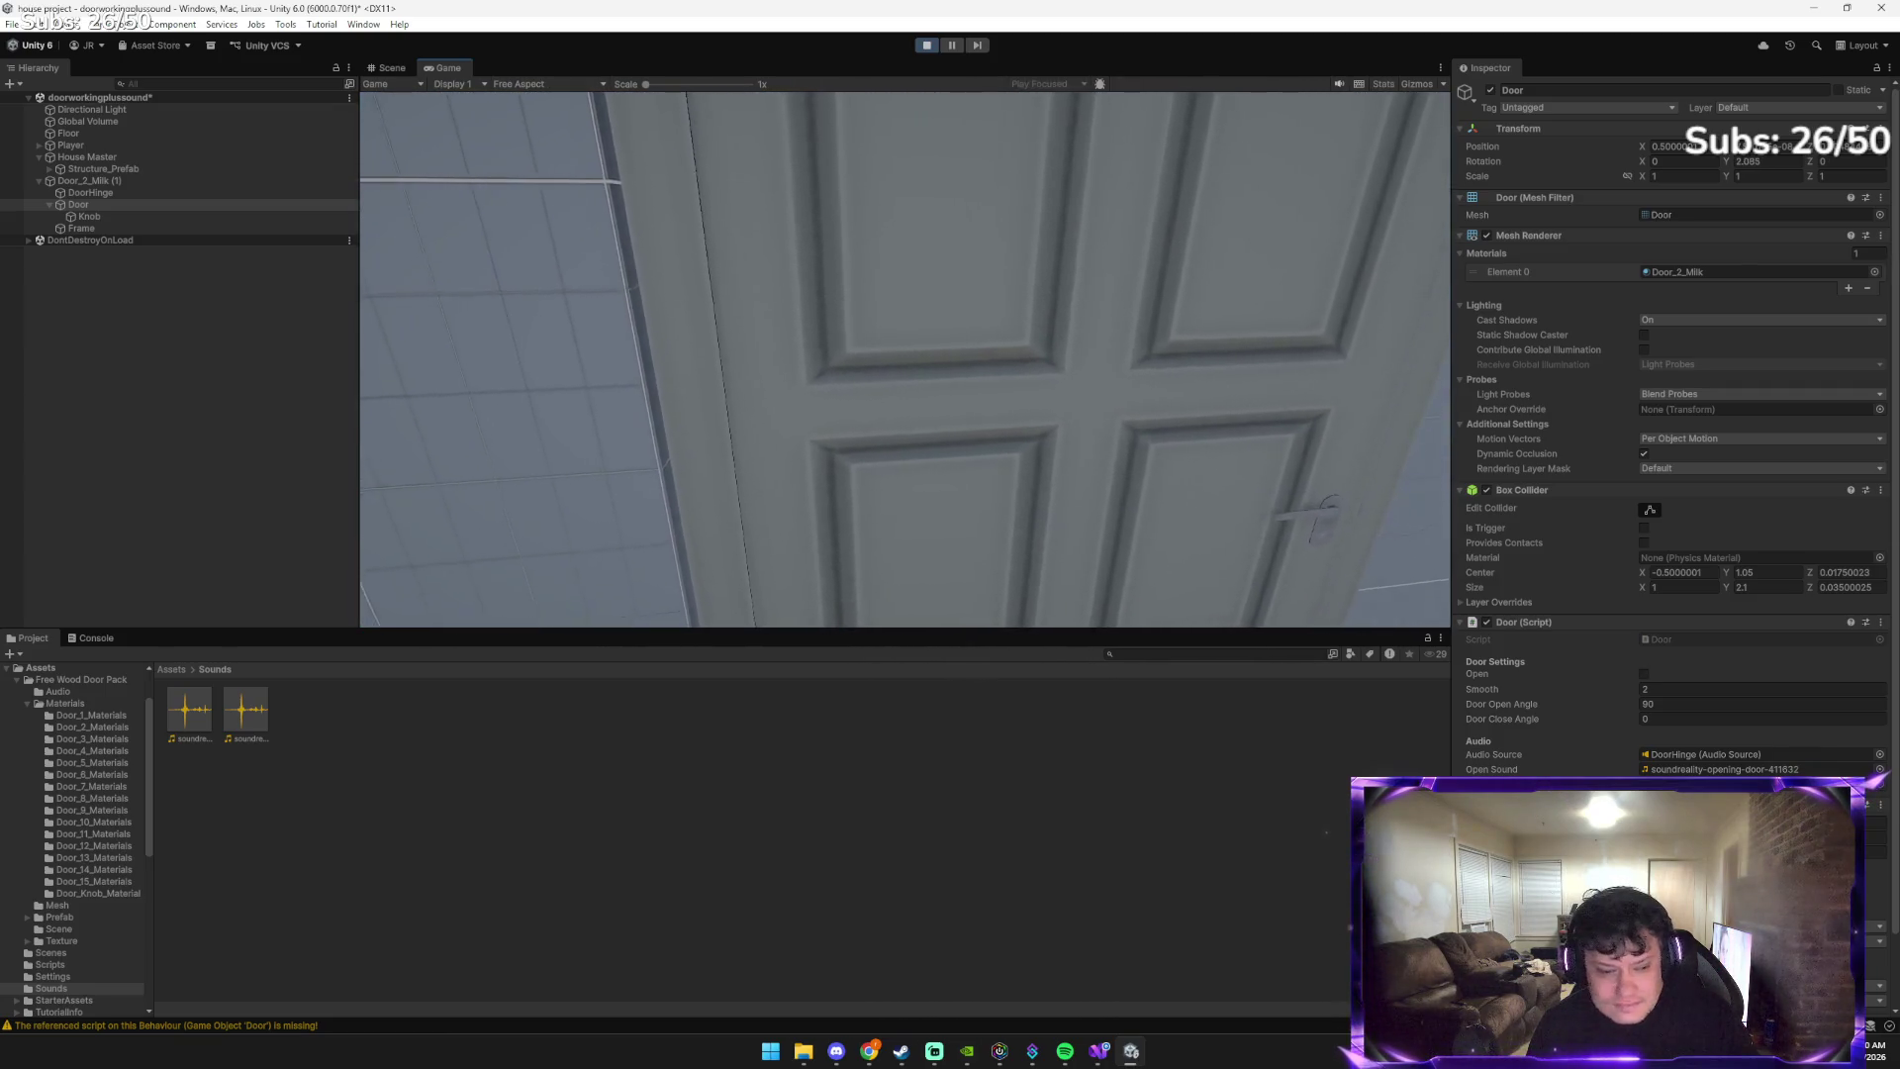
key(e)
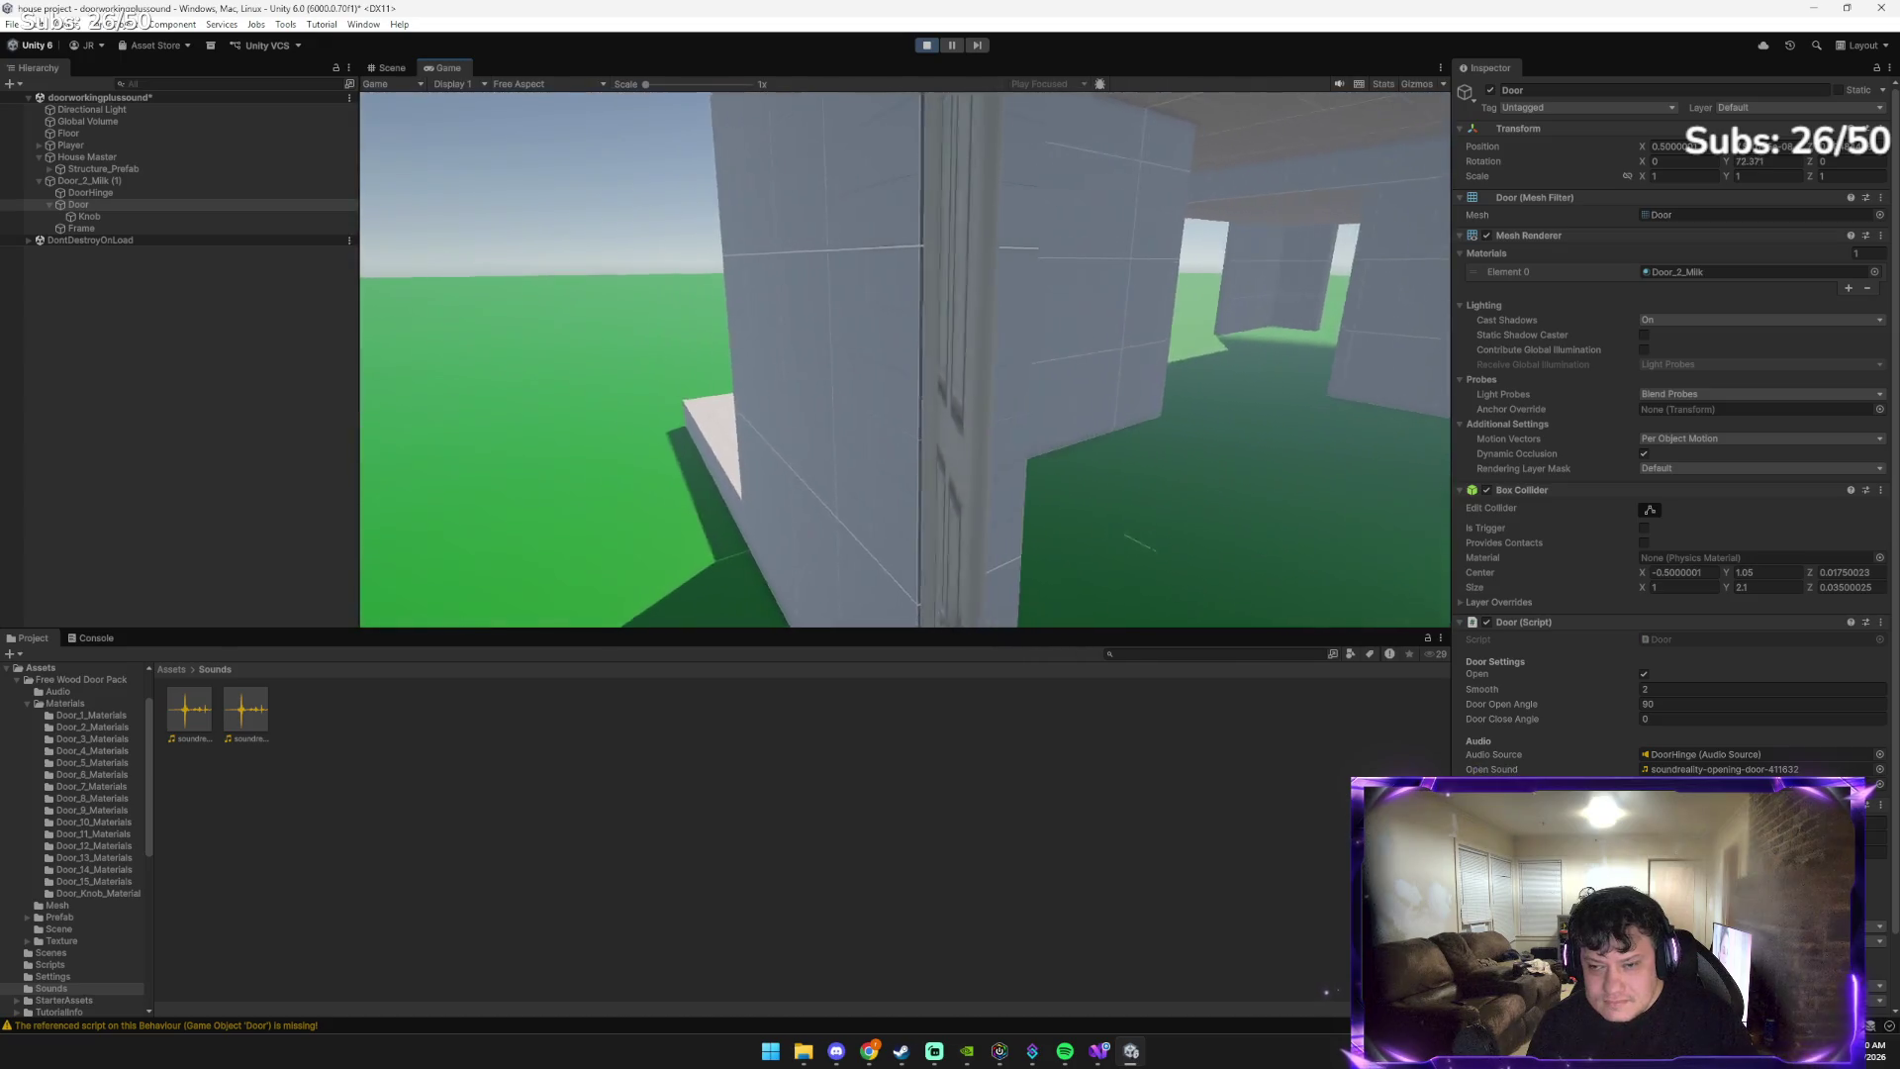
key(e)
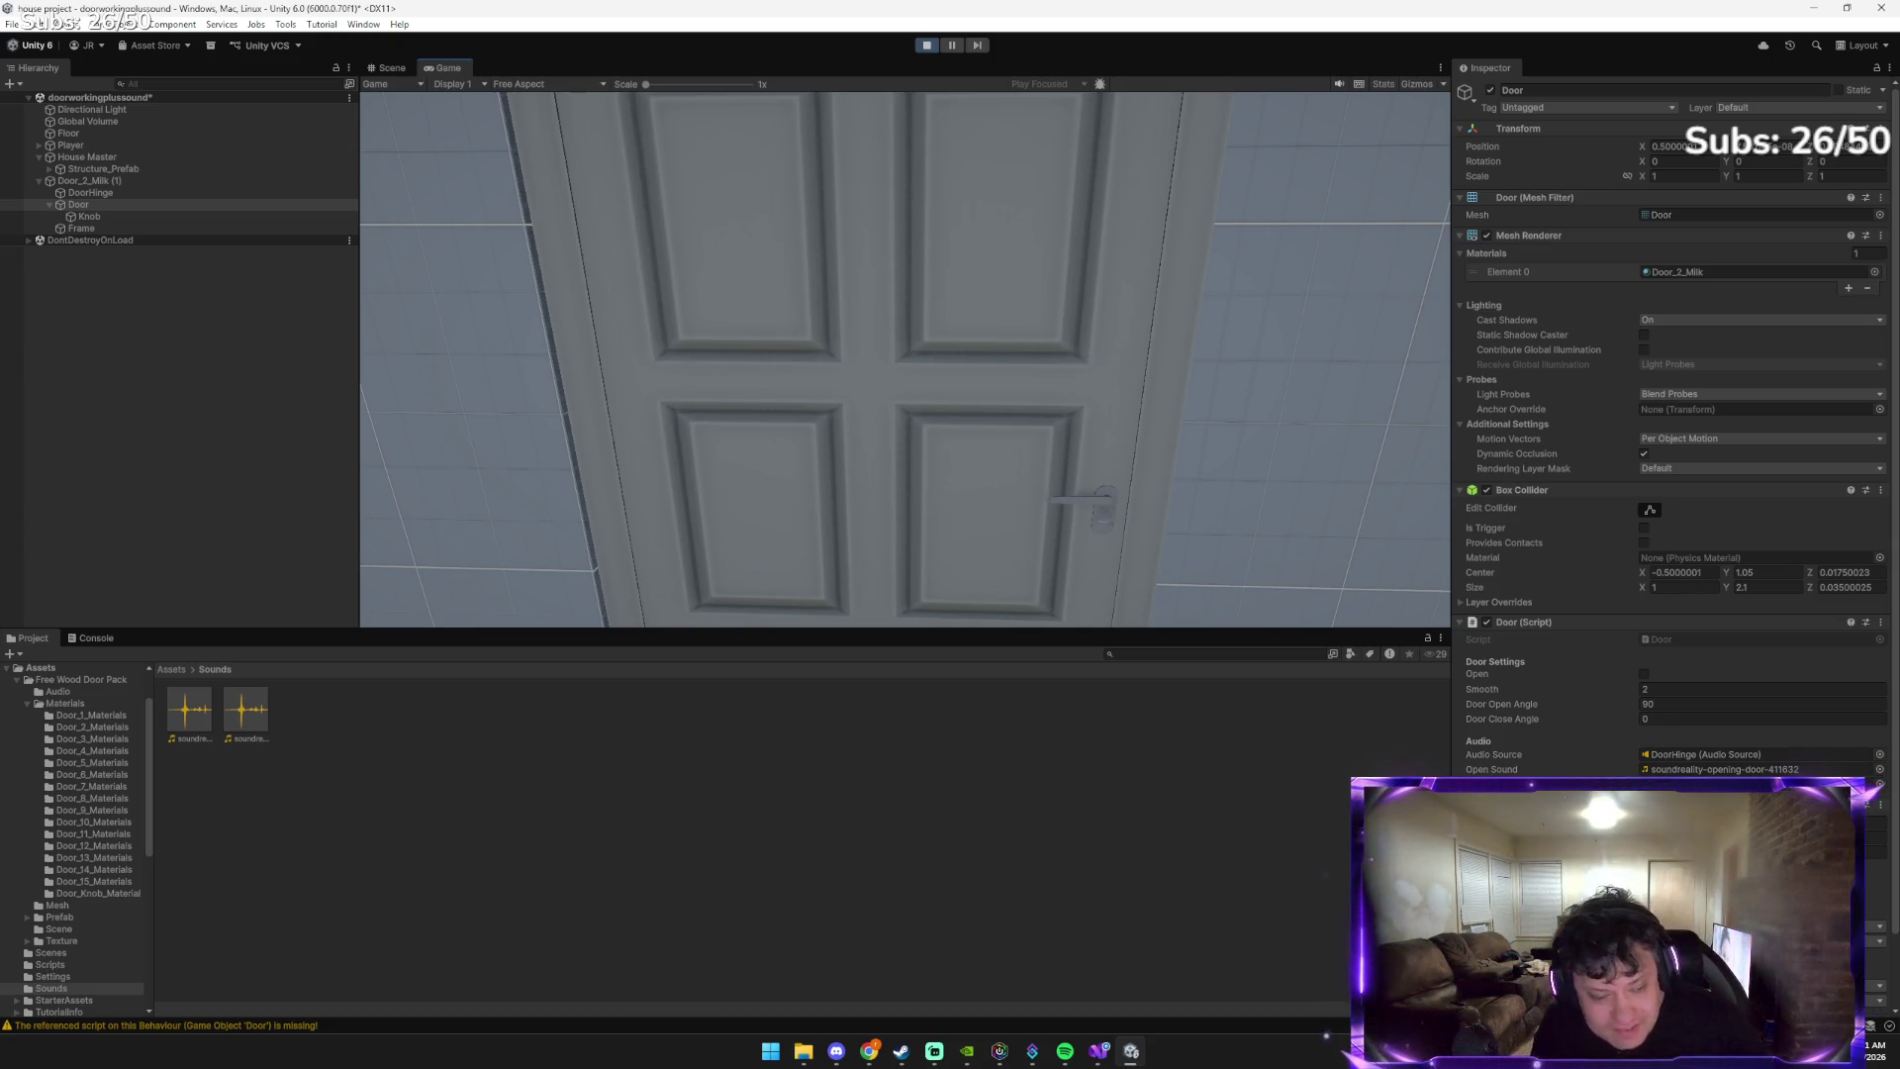
mouse_move(904, 358)
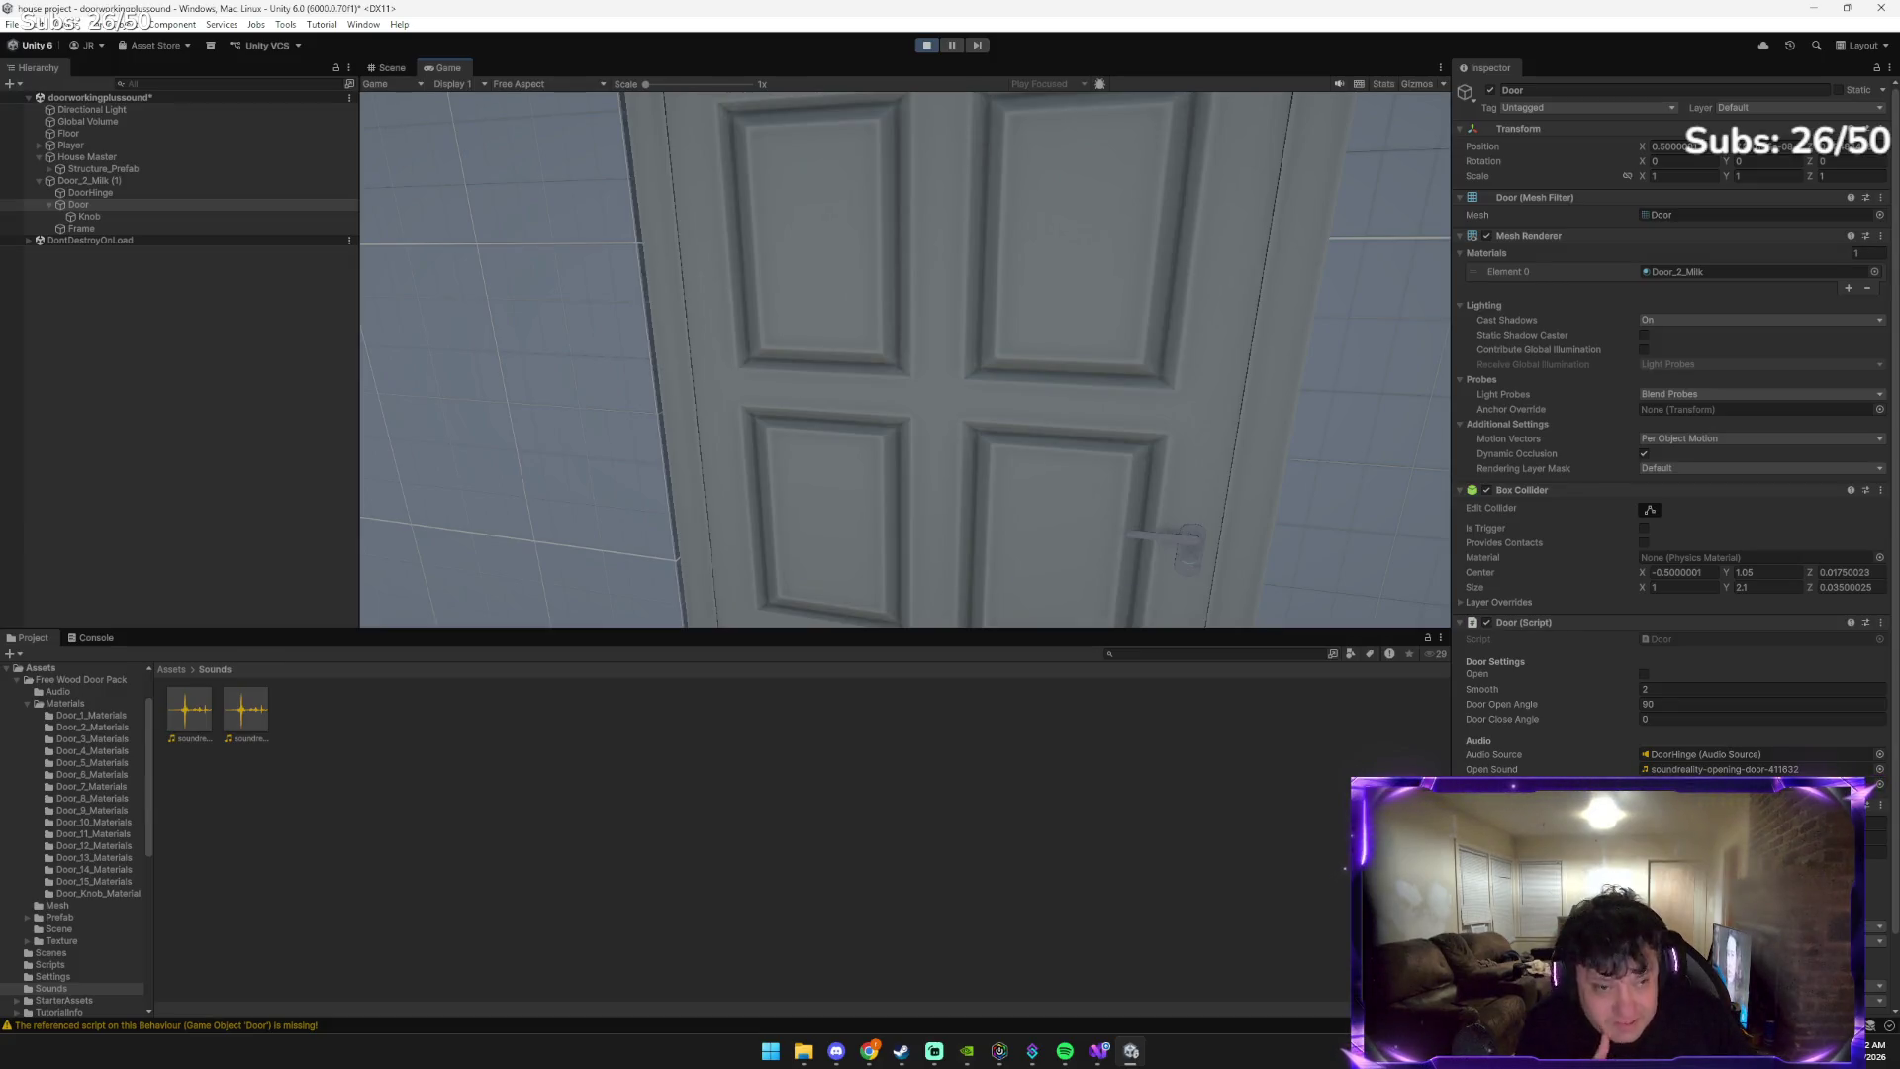
Step toward the door and toggle it open and closed twice more with E
key(w)
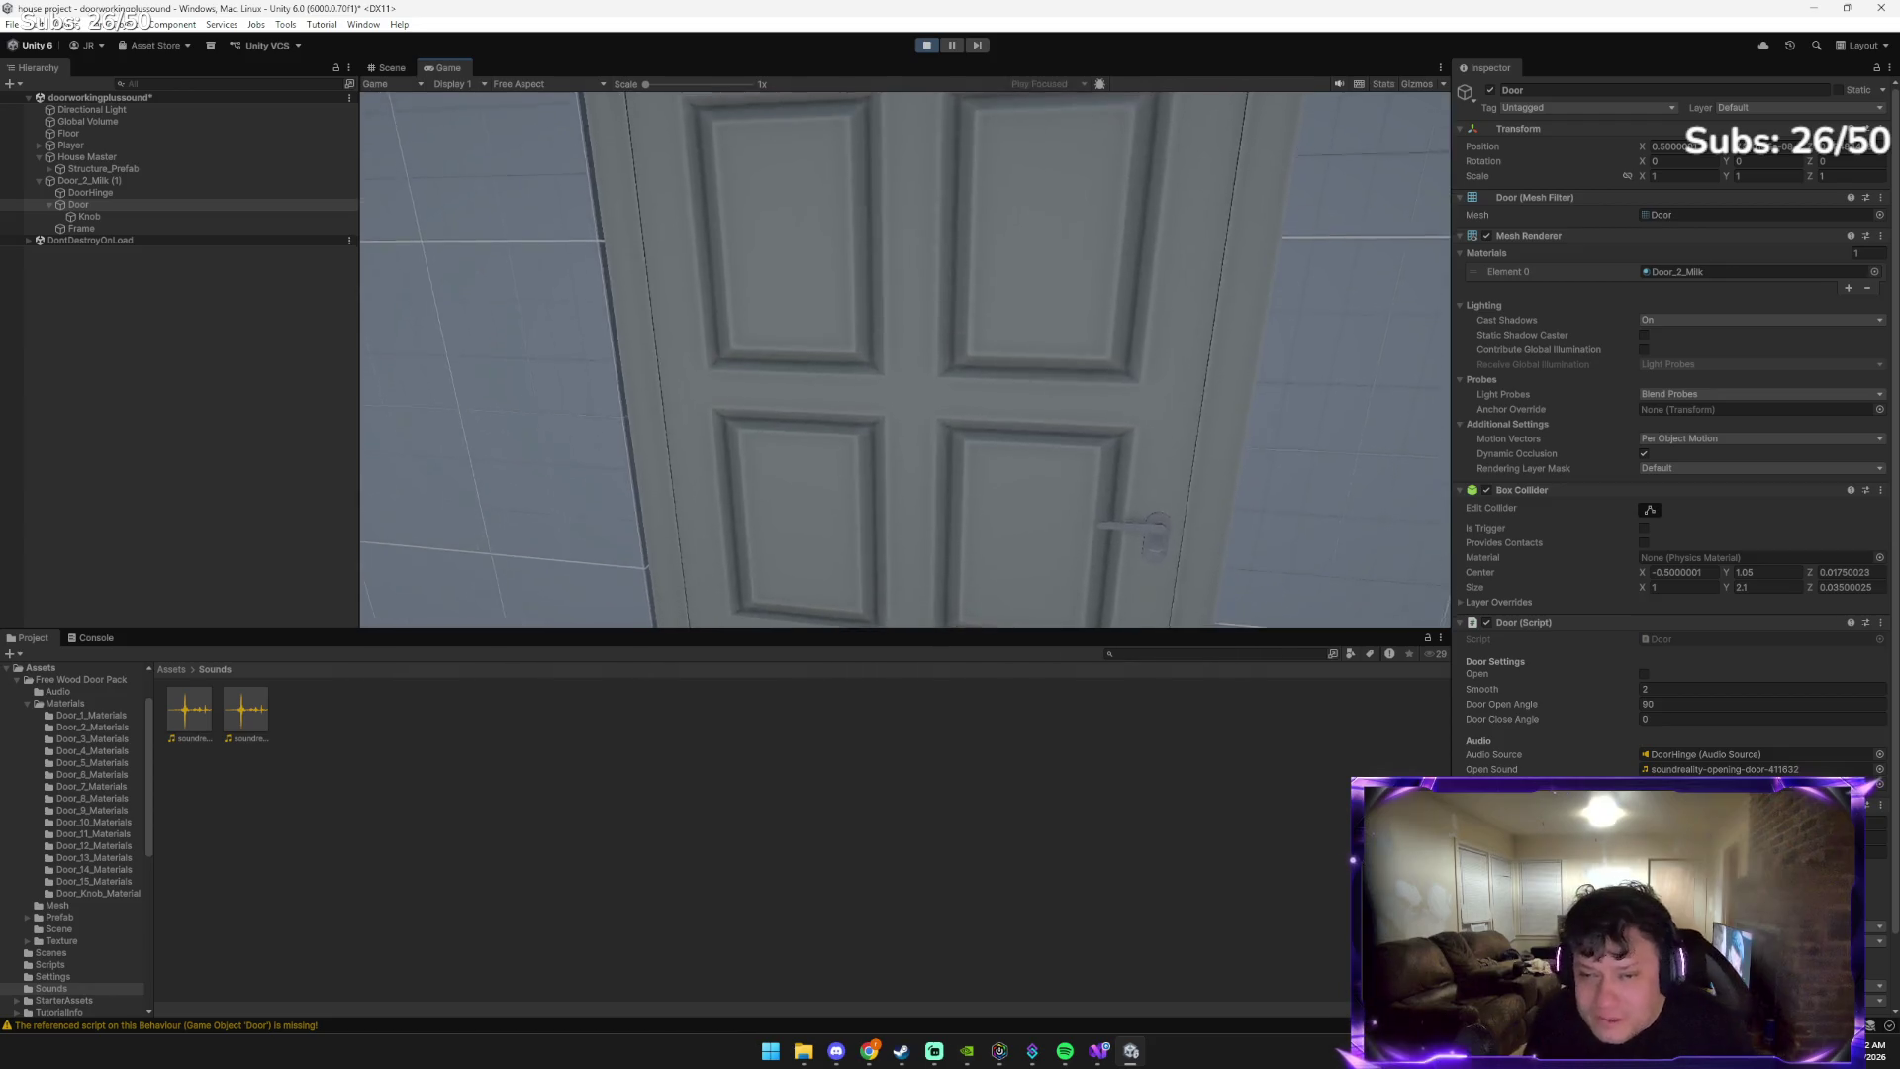
key(e)
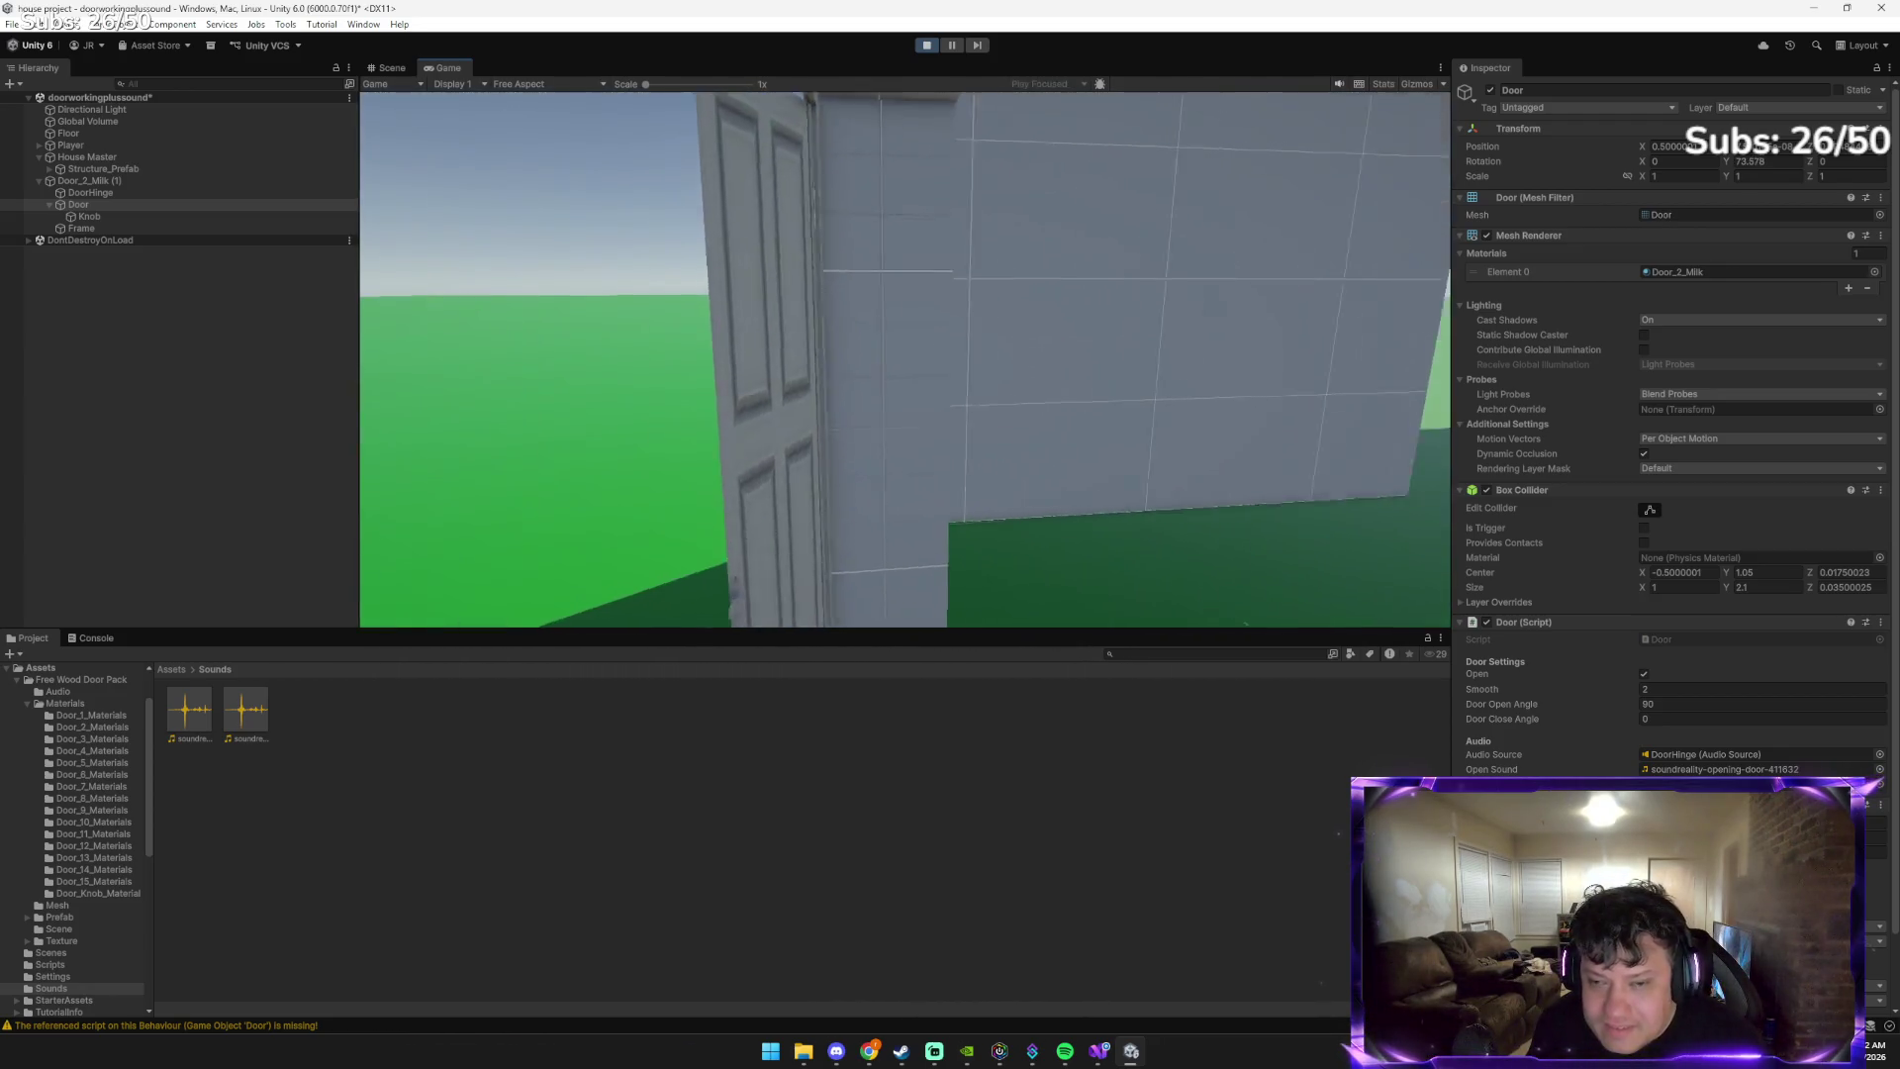
key(e)
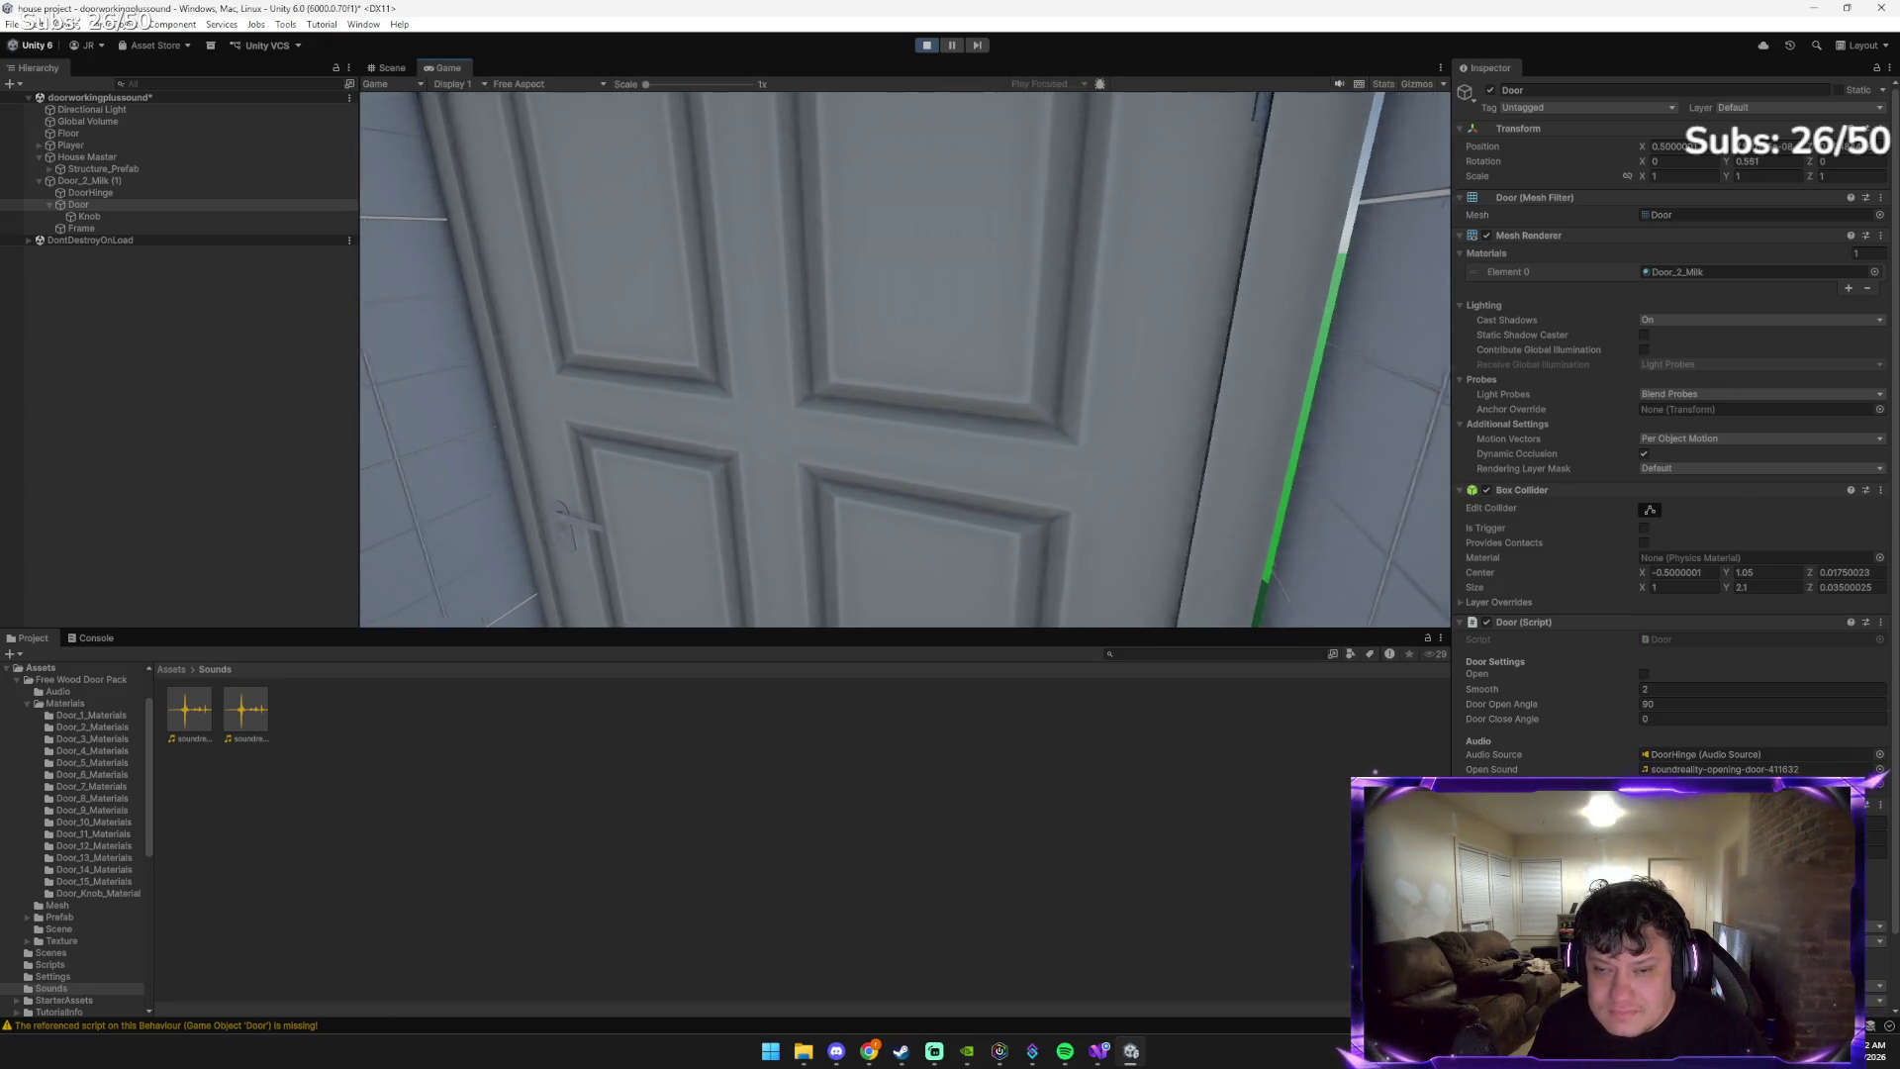
key(e)
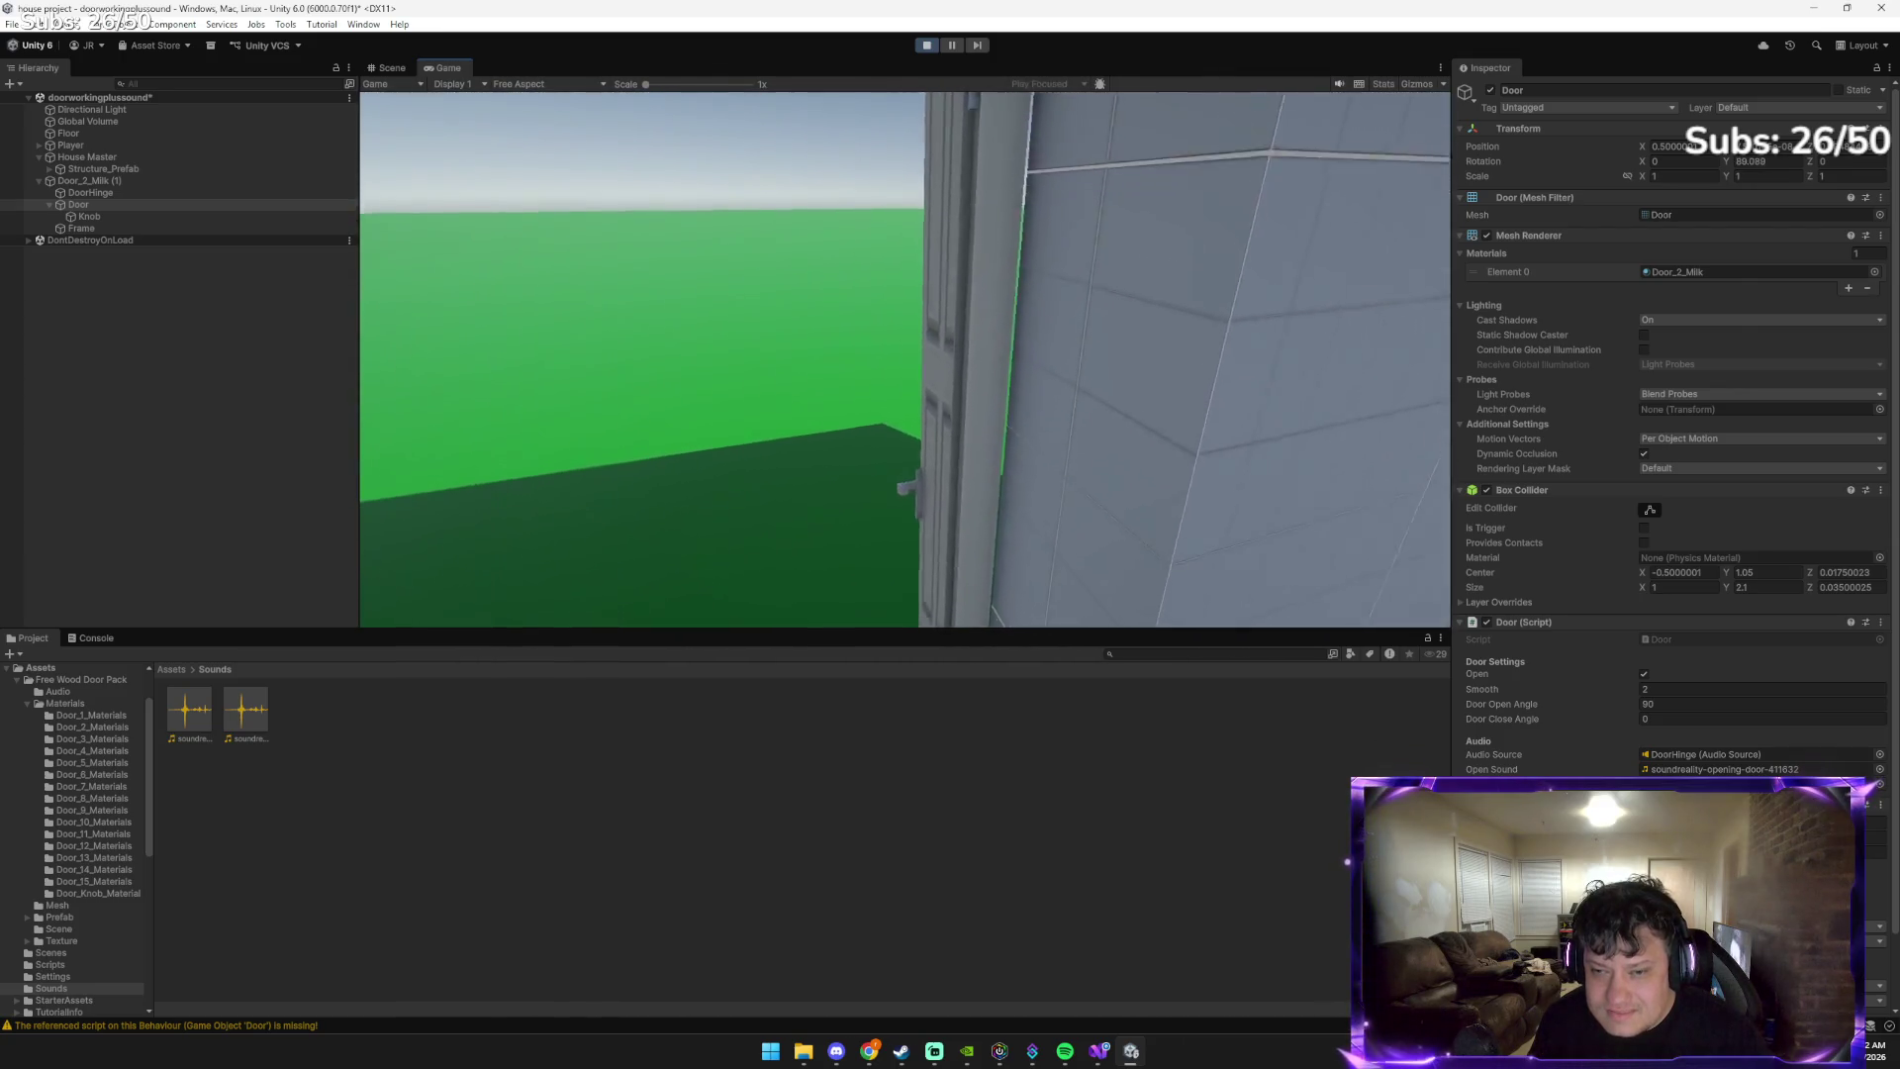
key(e)
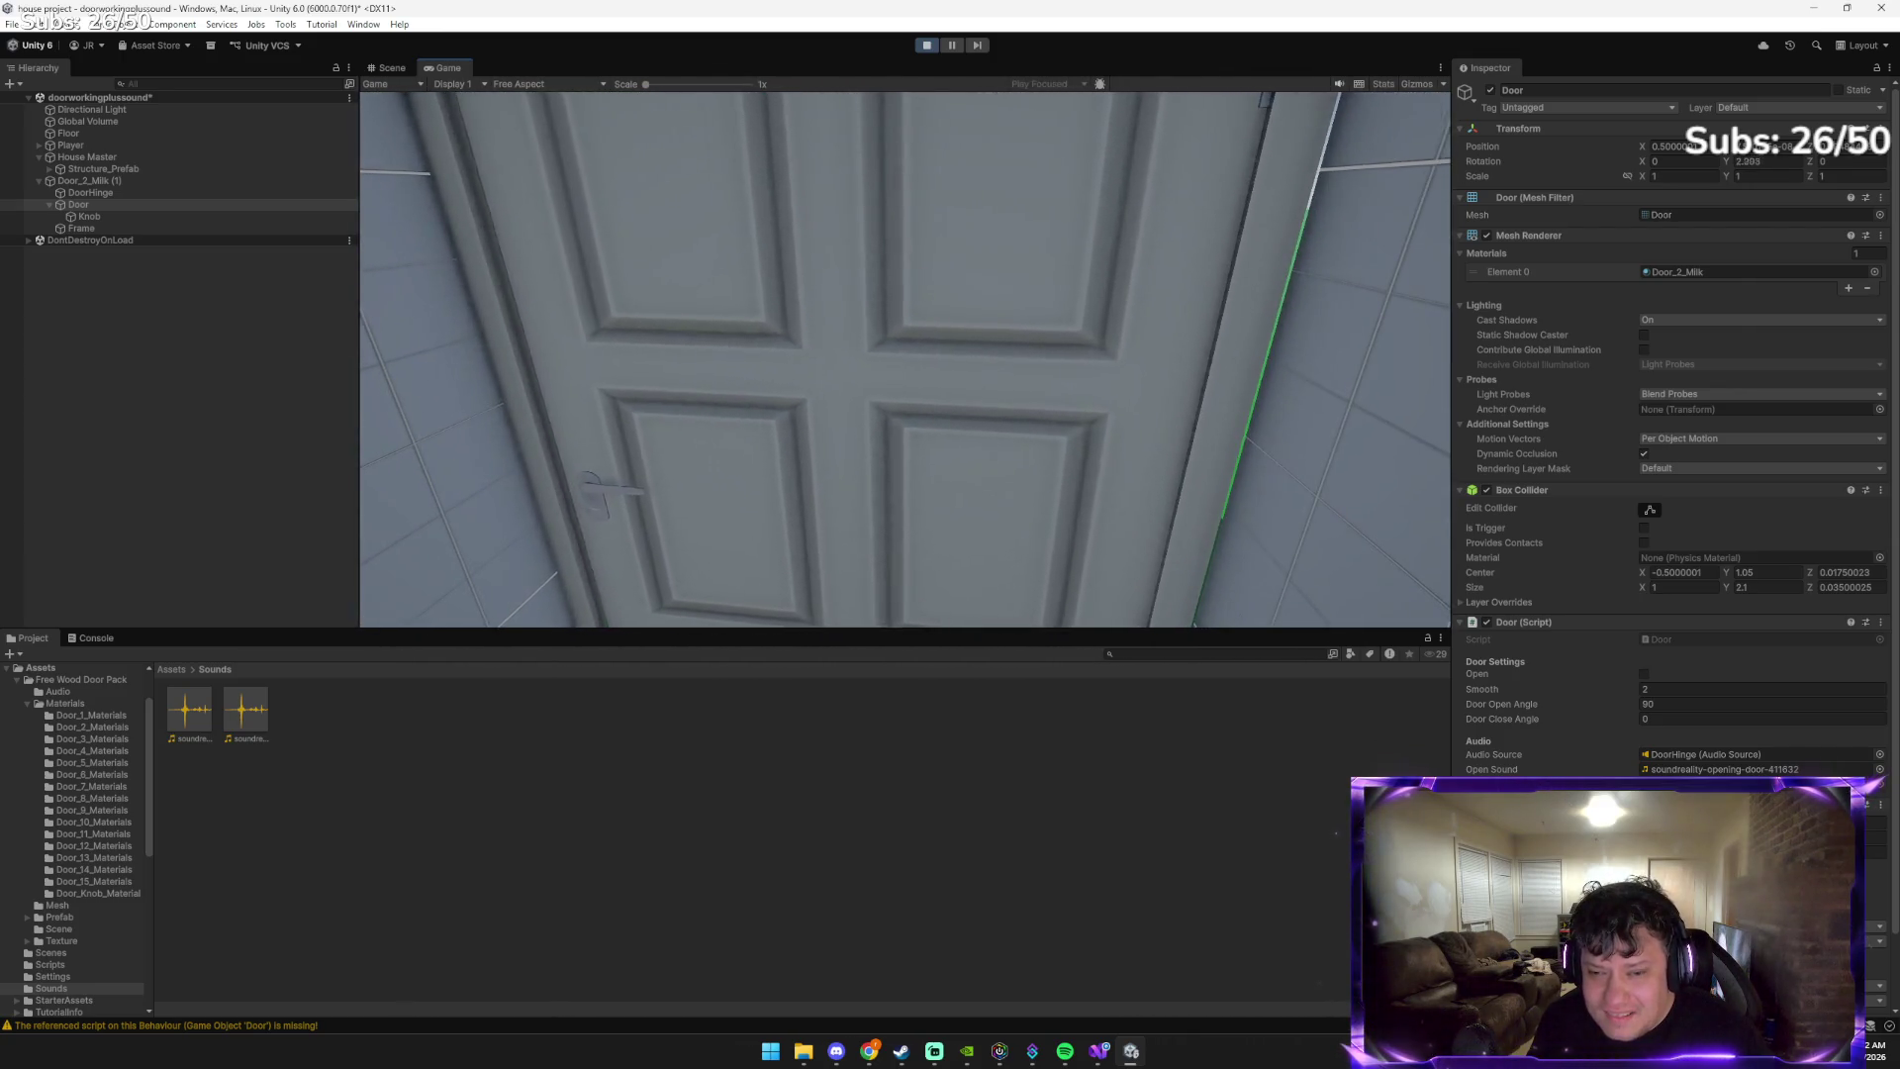
key(w)
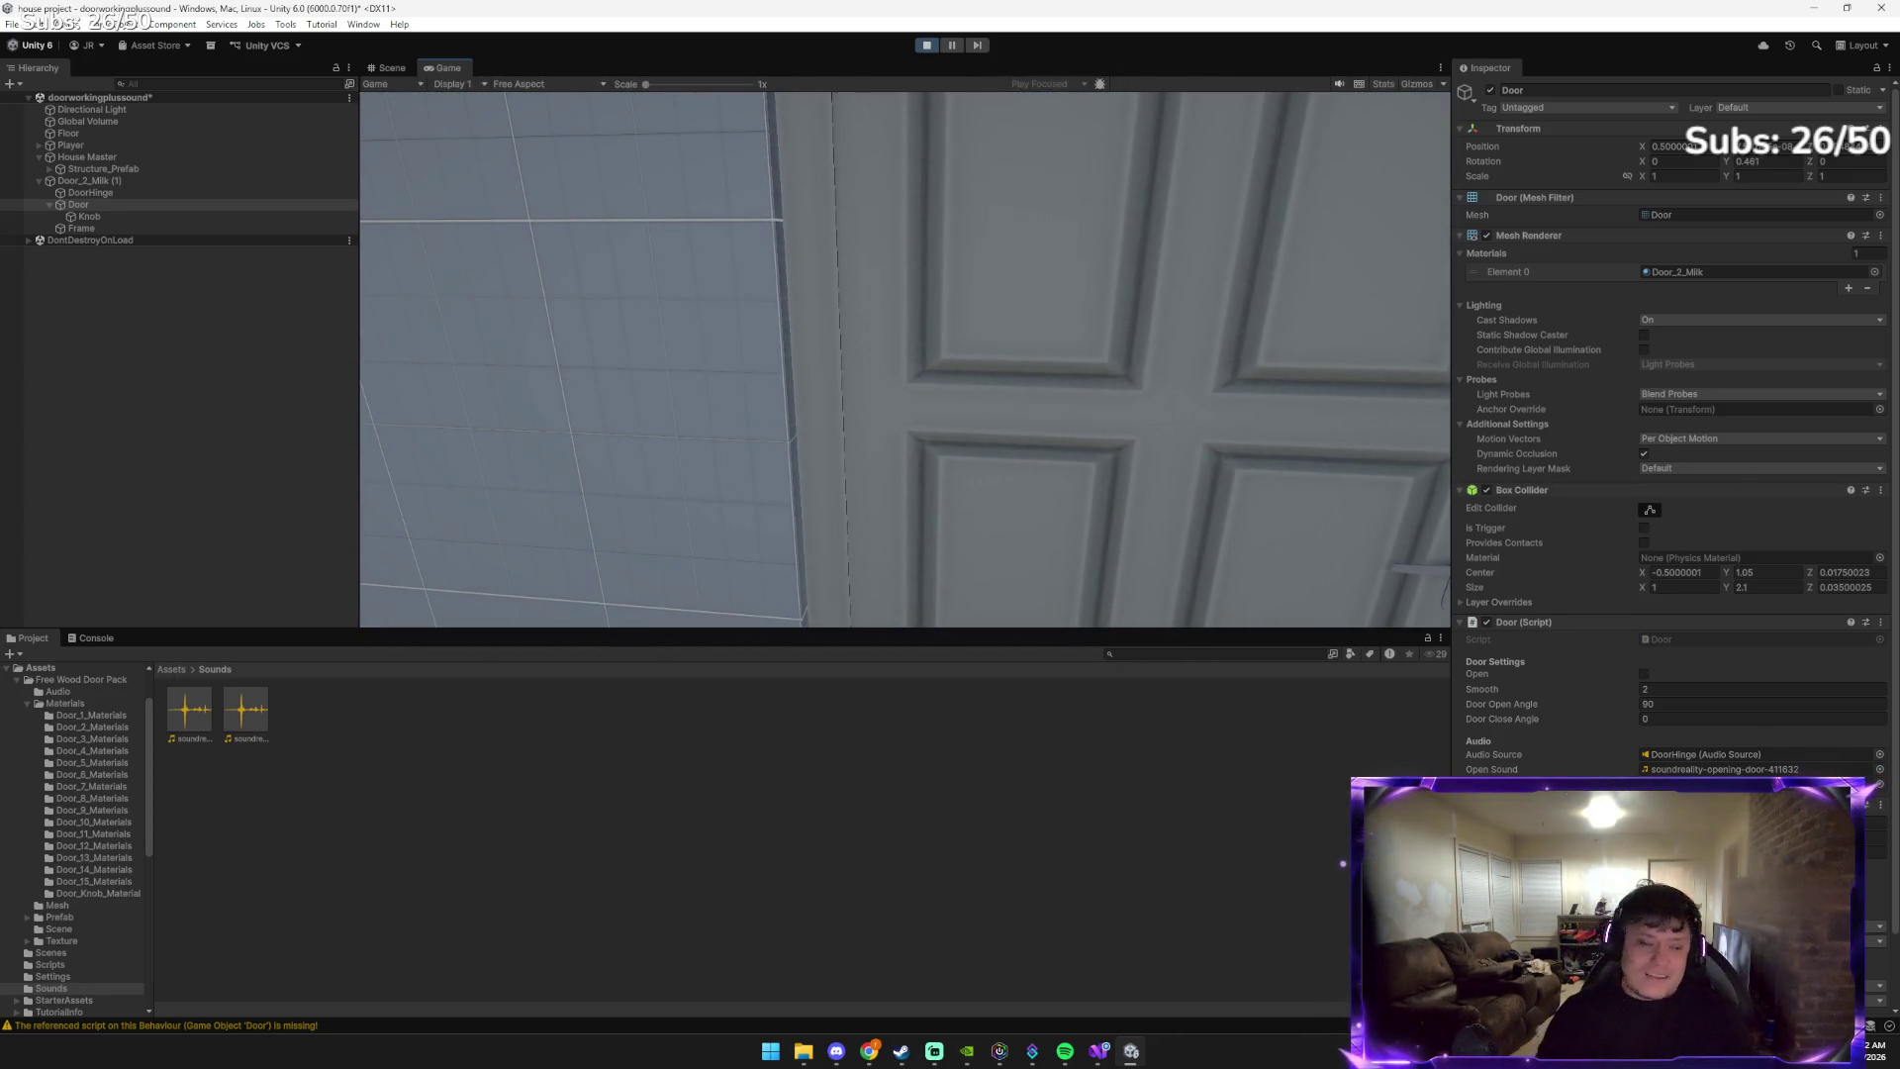
Walk along the house wall with WASD and return to stand at the closed door
key(s)
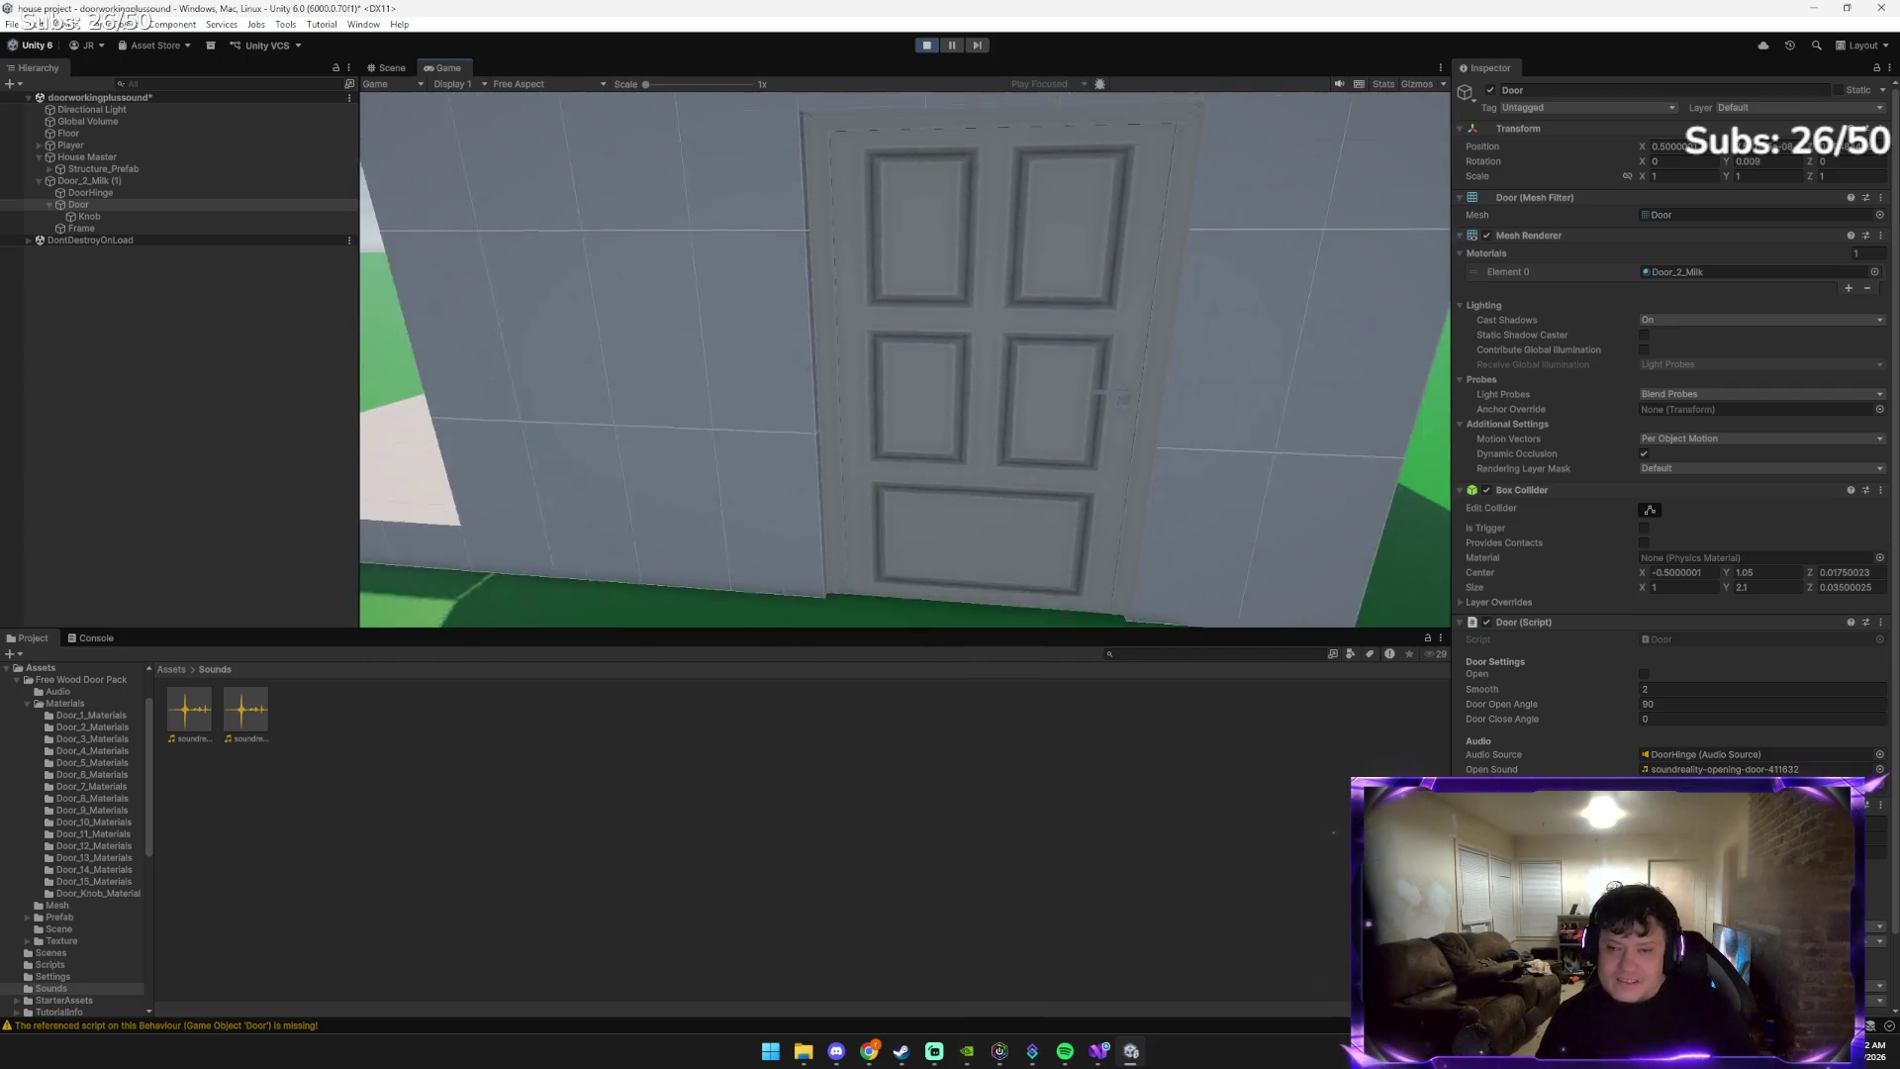
key(w)
key(d)
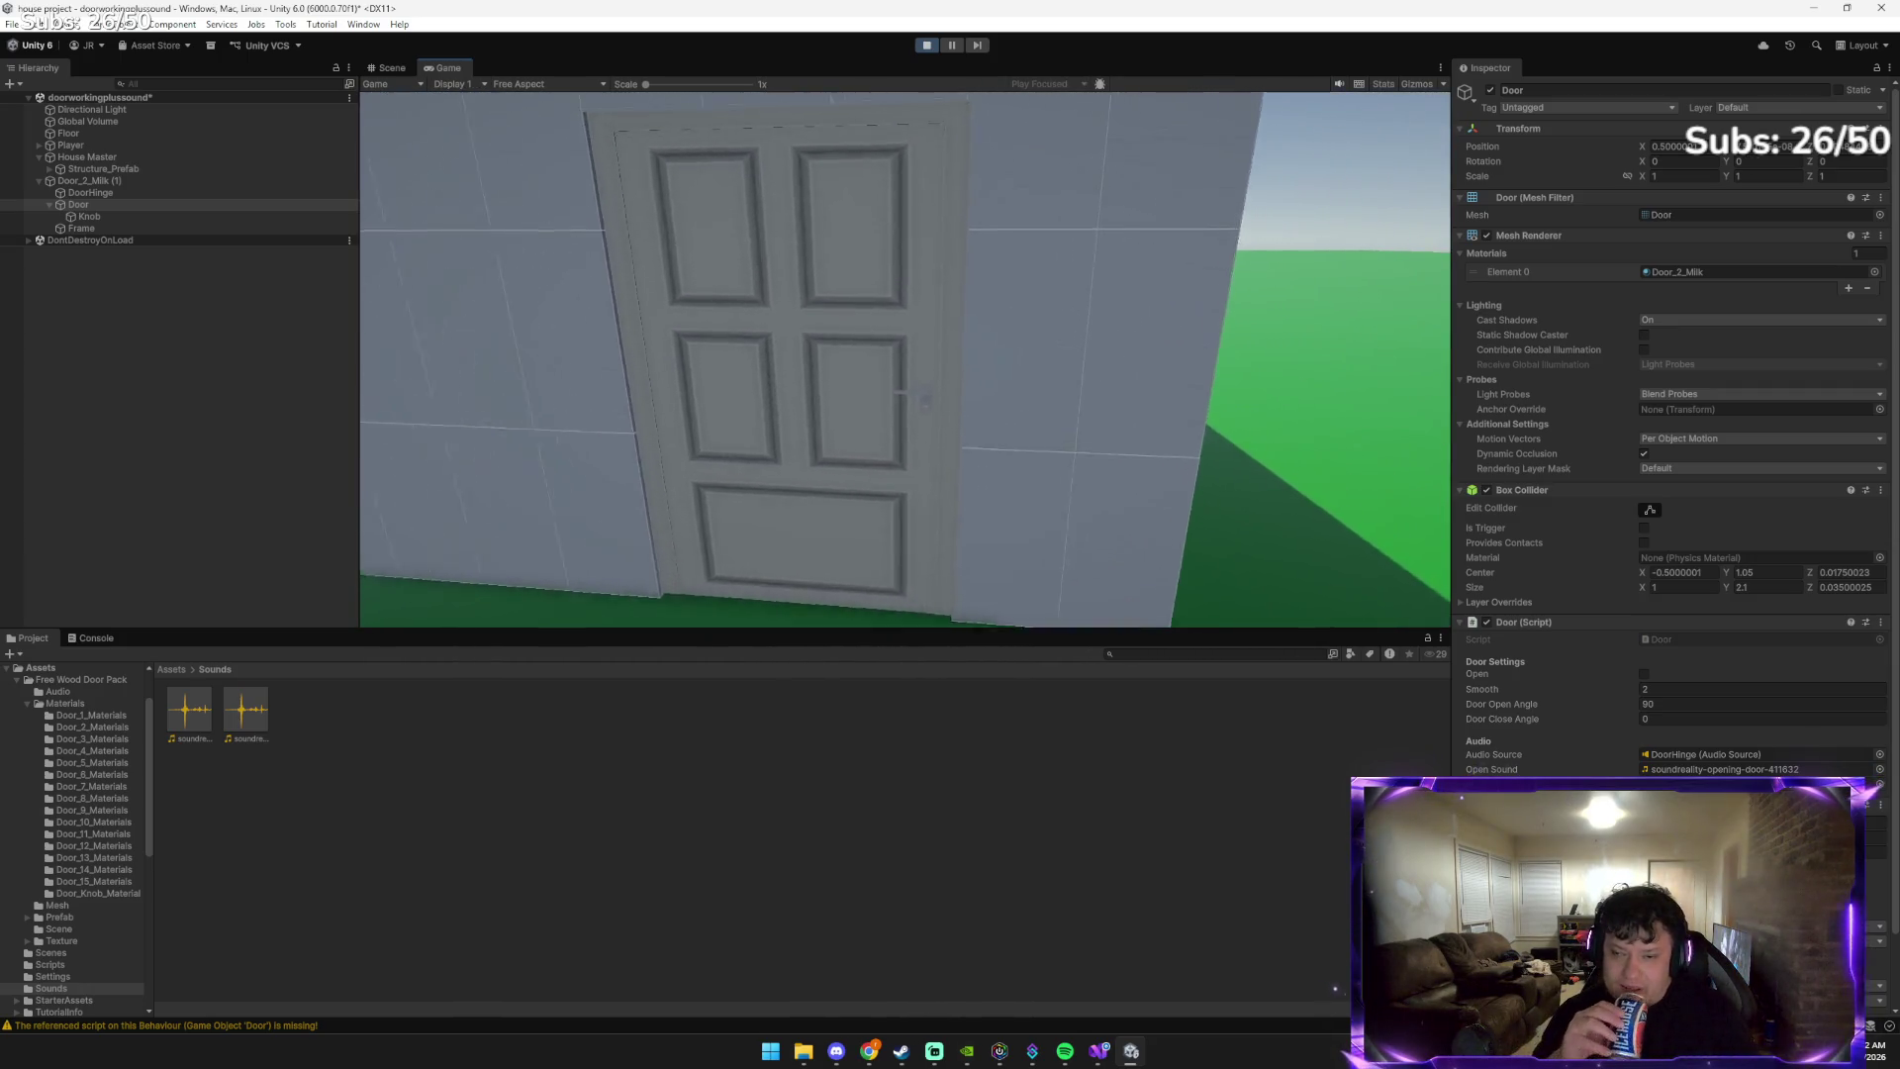
key(d)
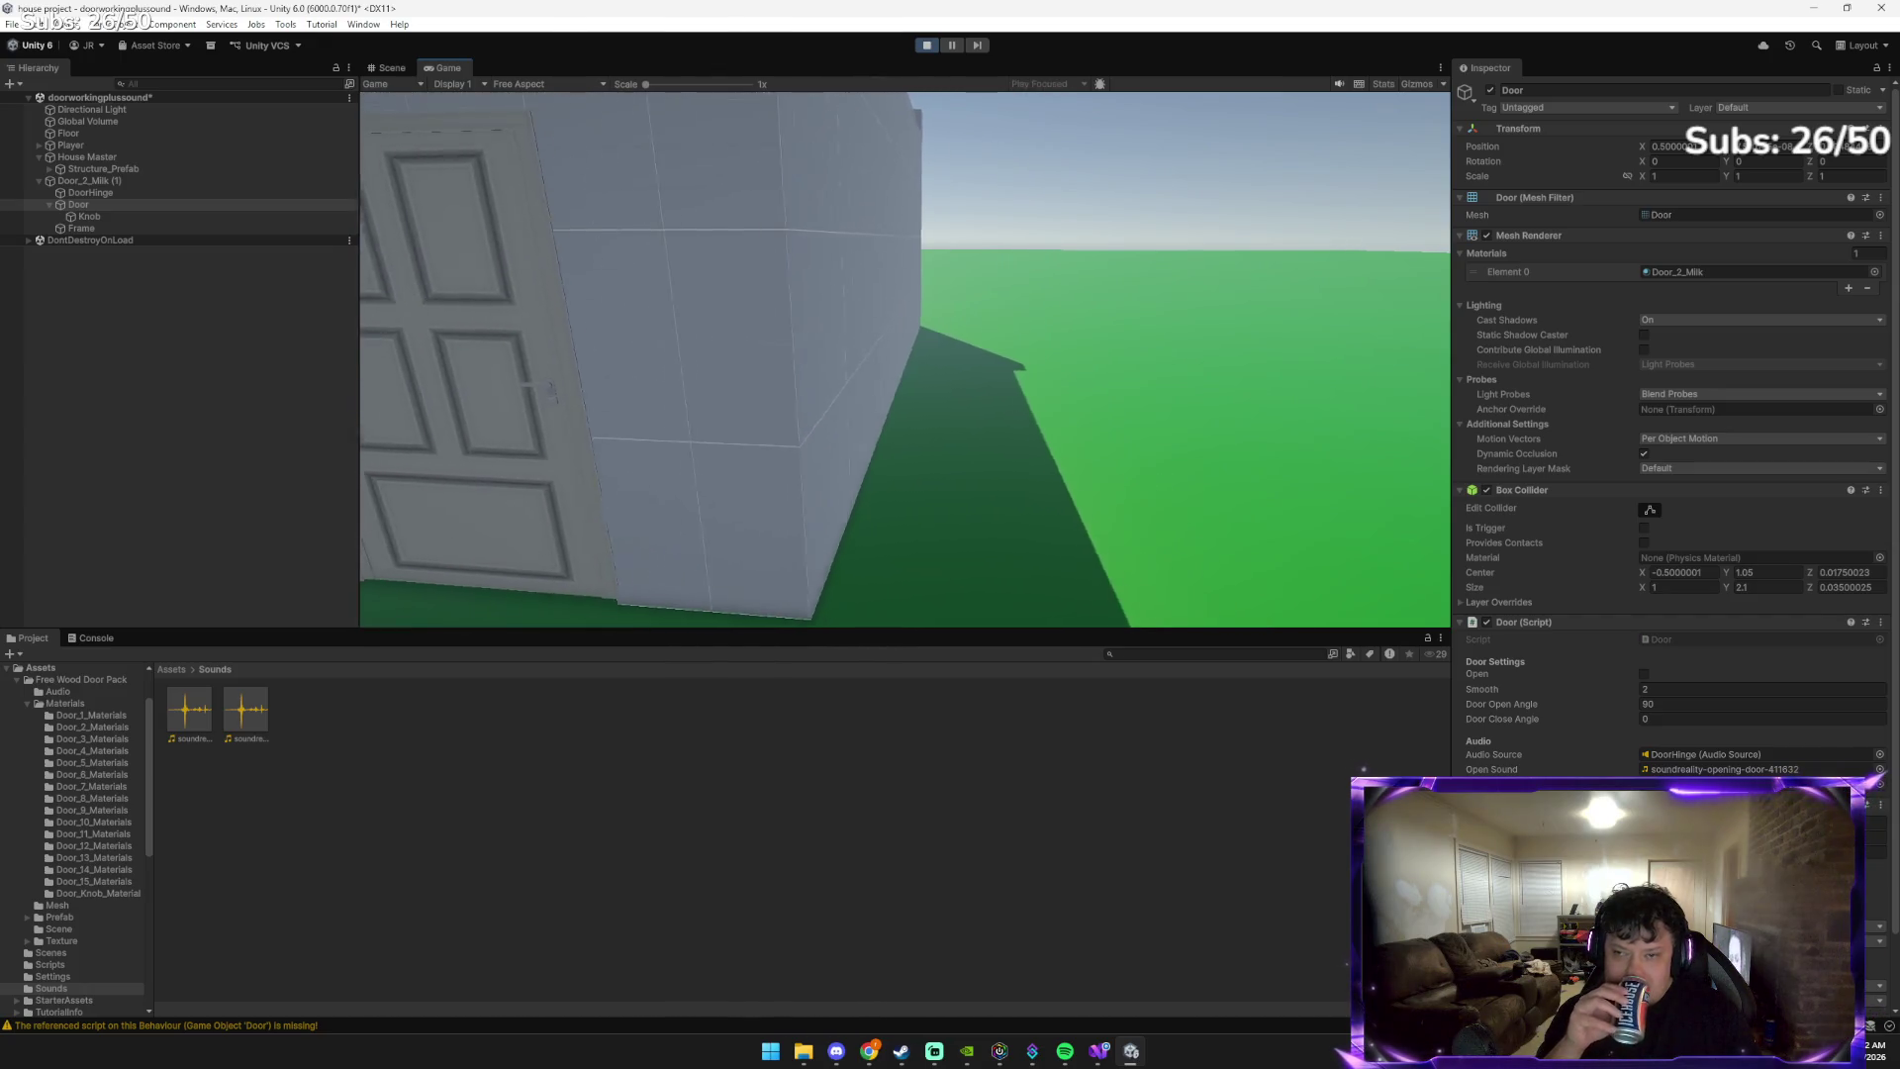
key(a)
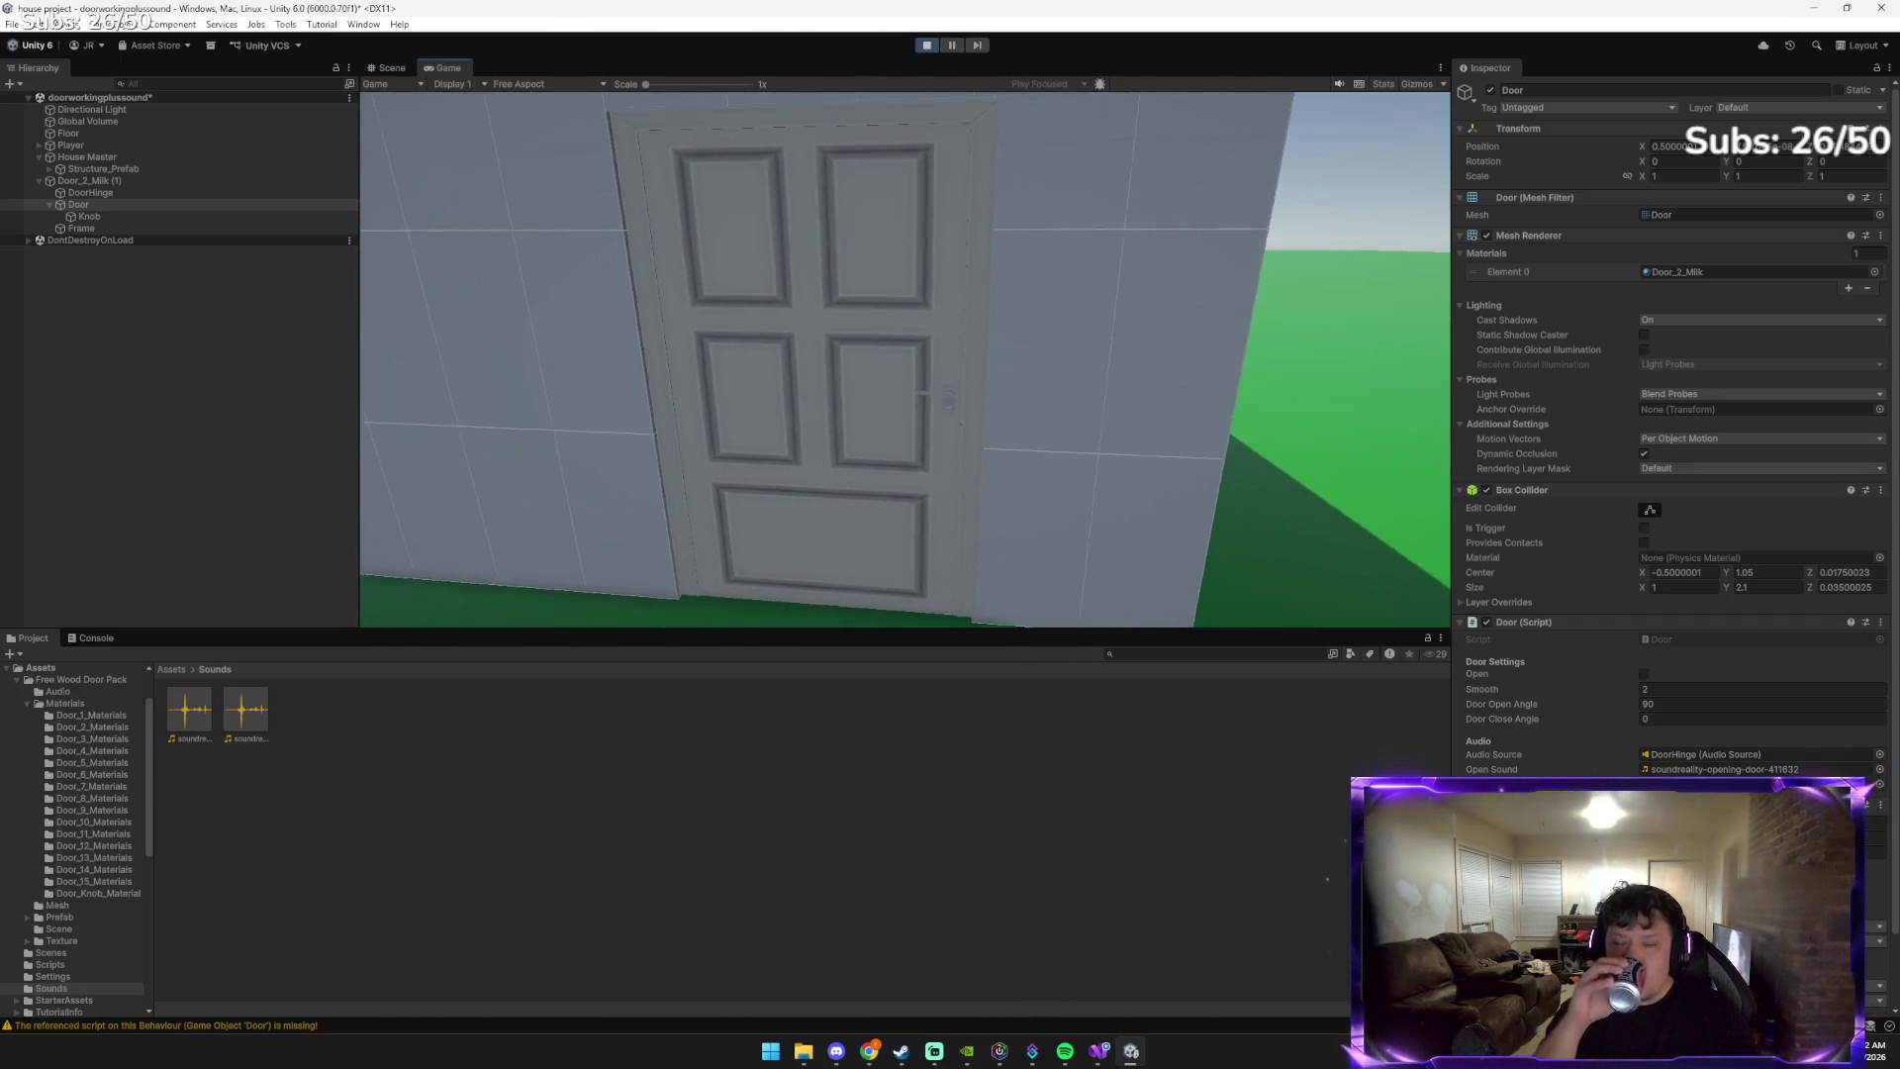
key(w)
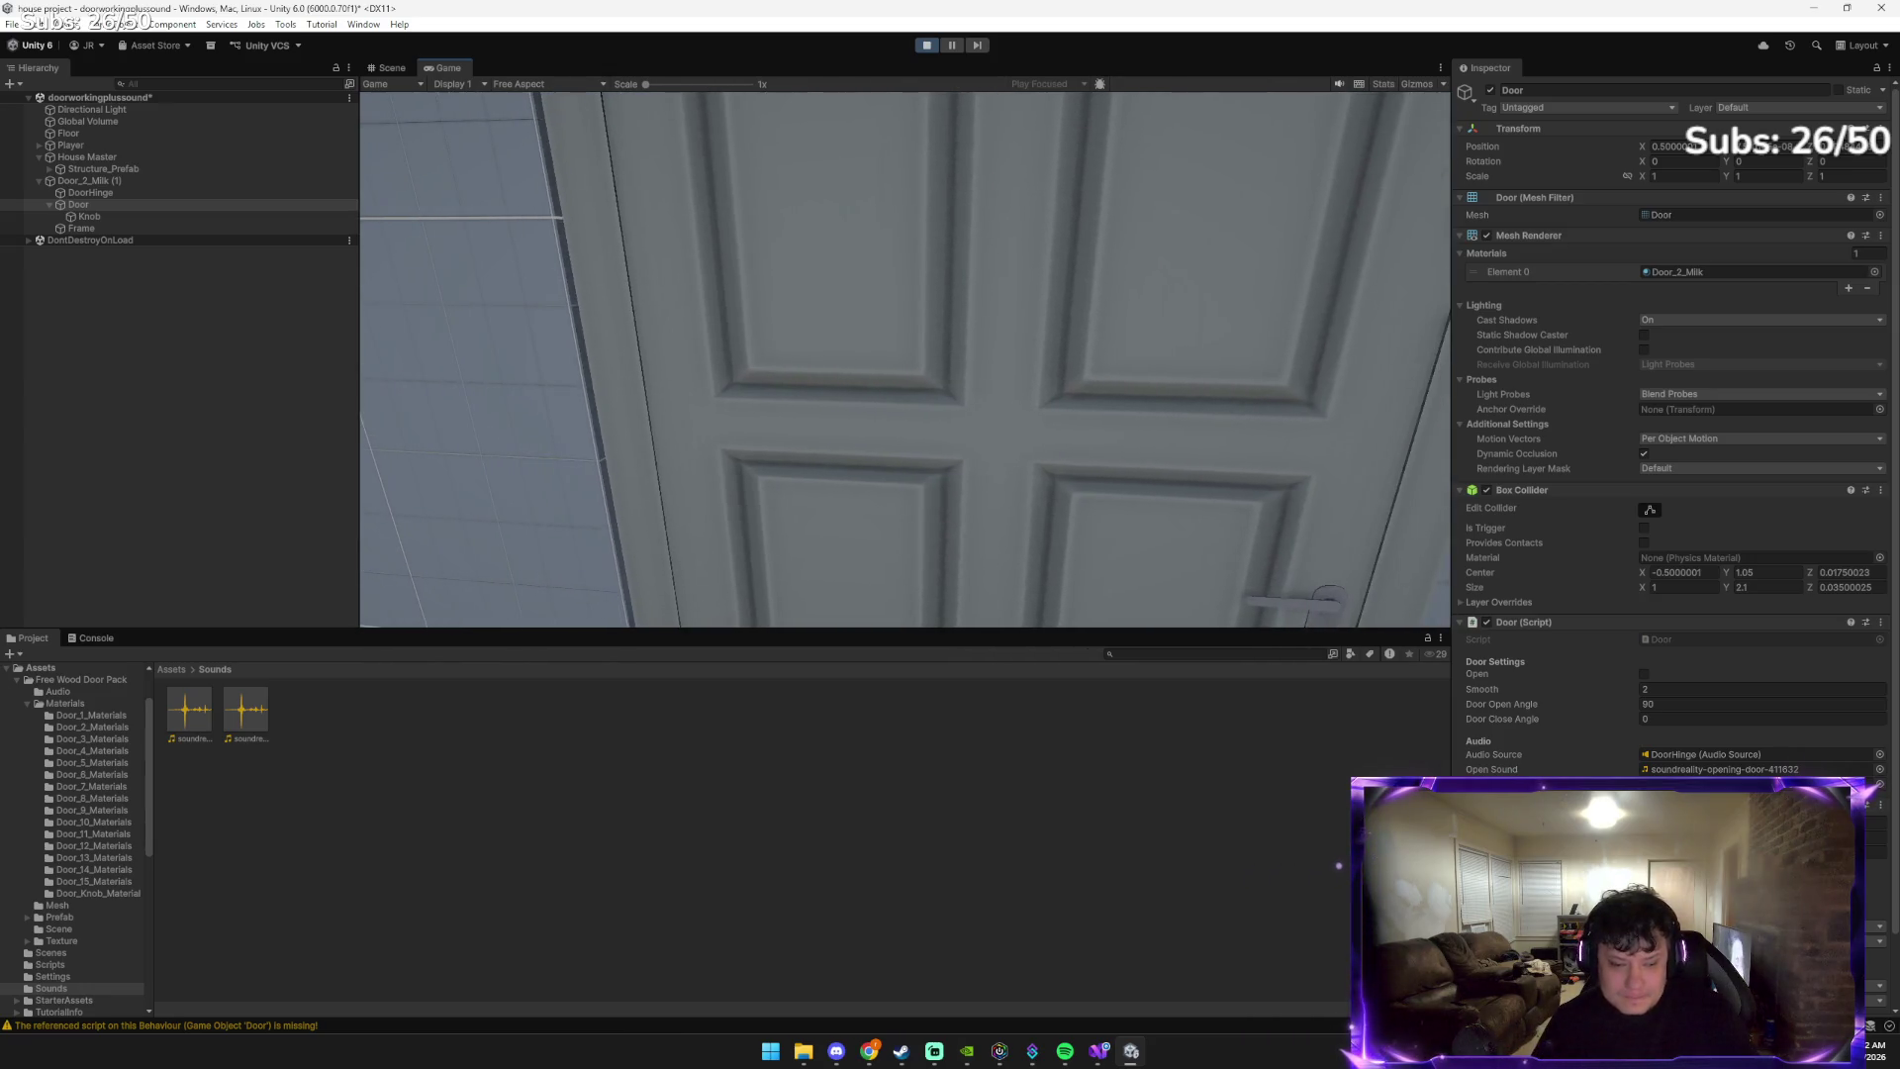
key(d)
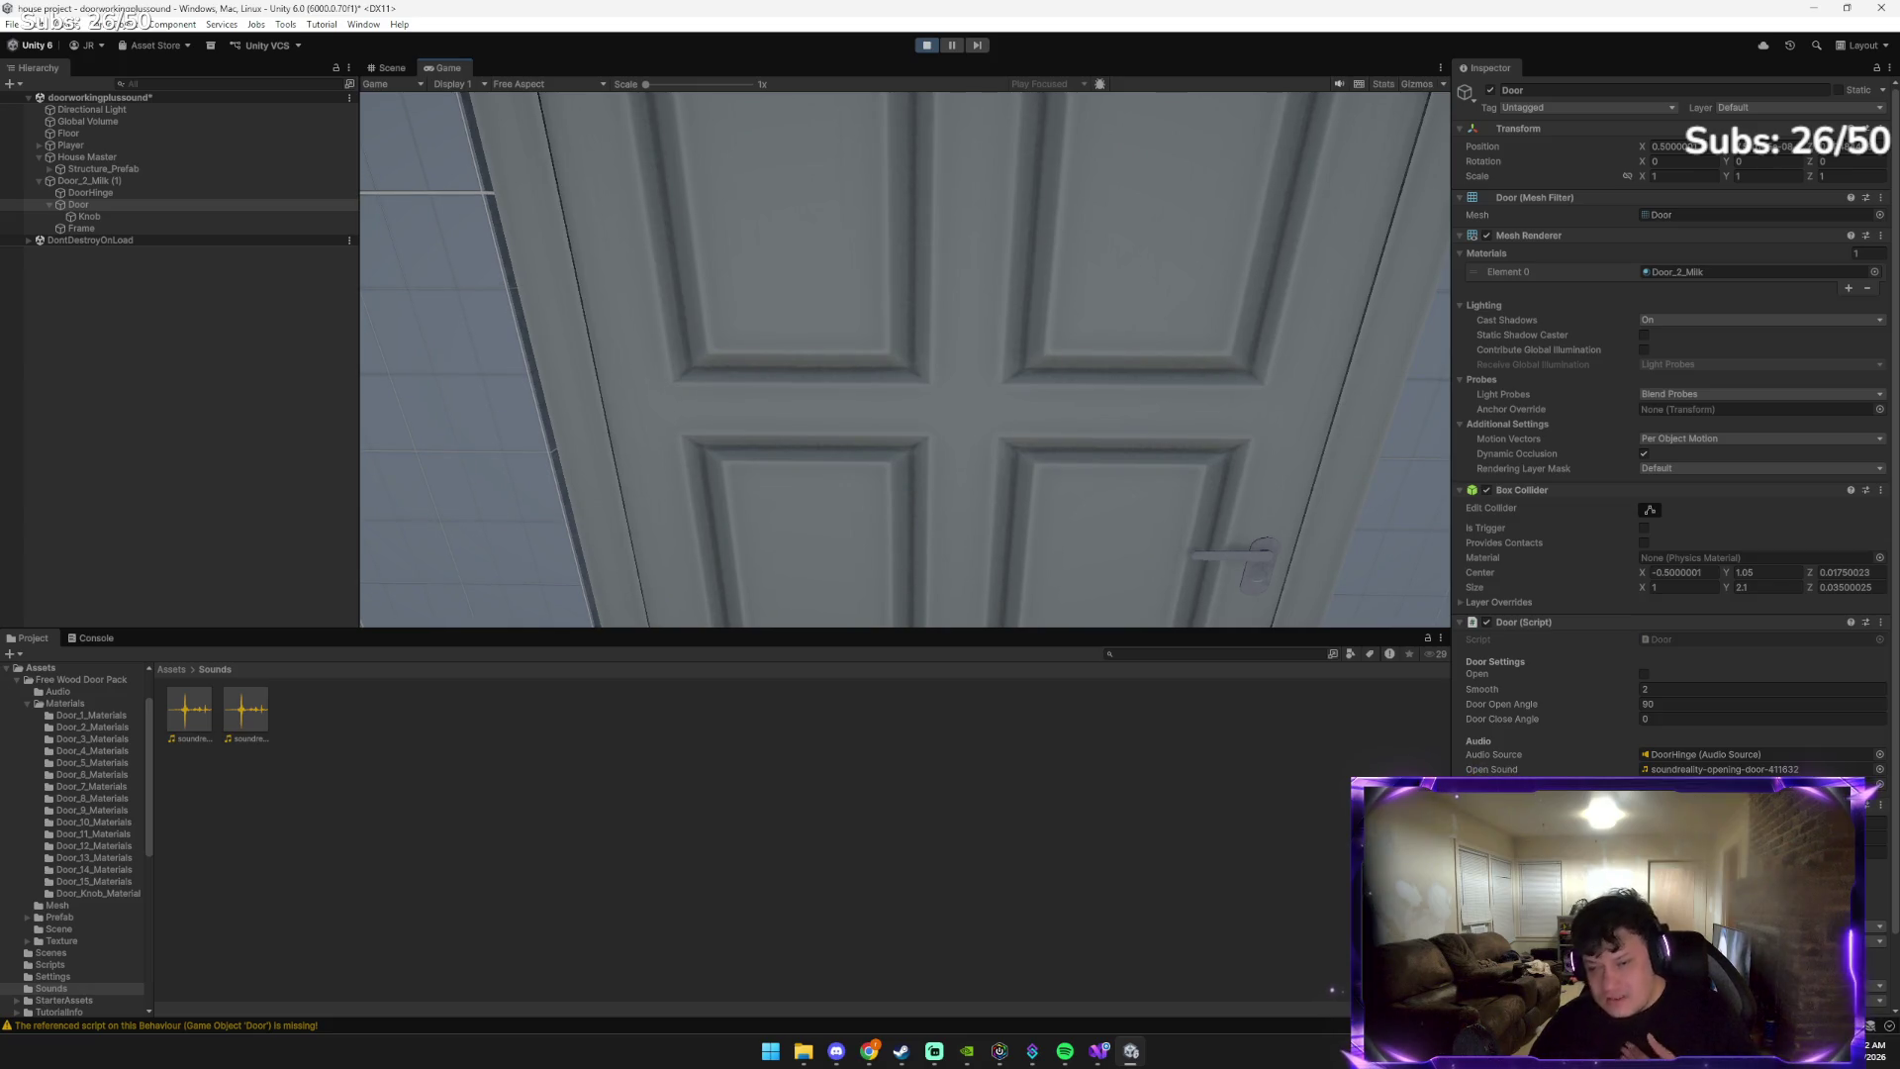
key(a)
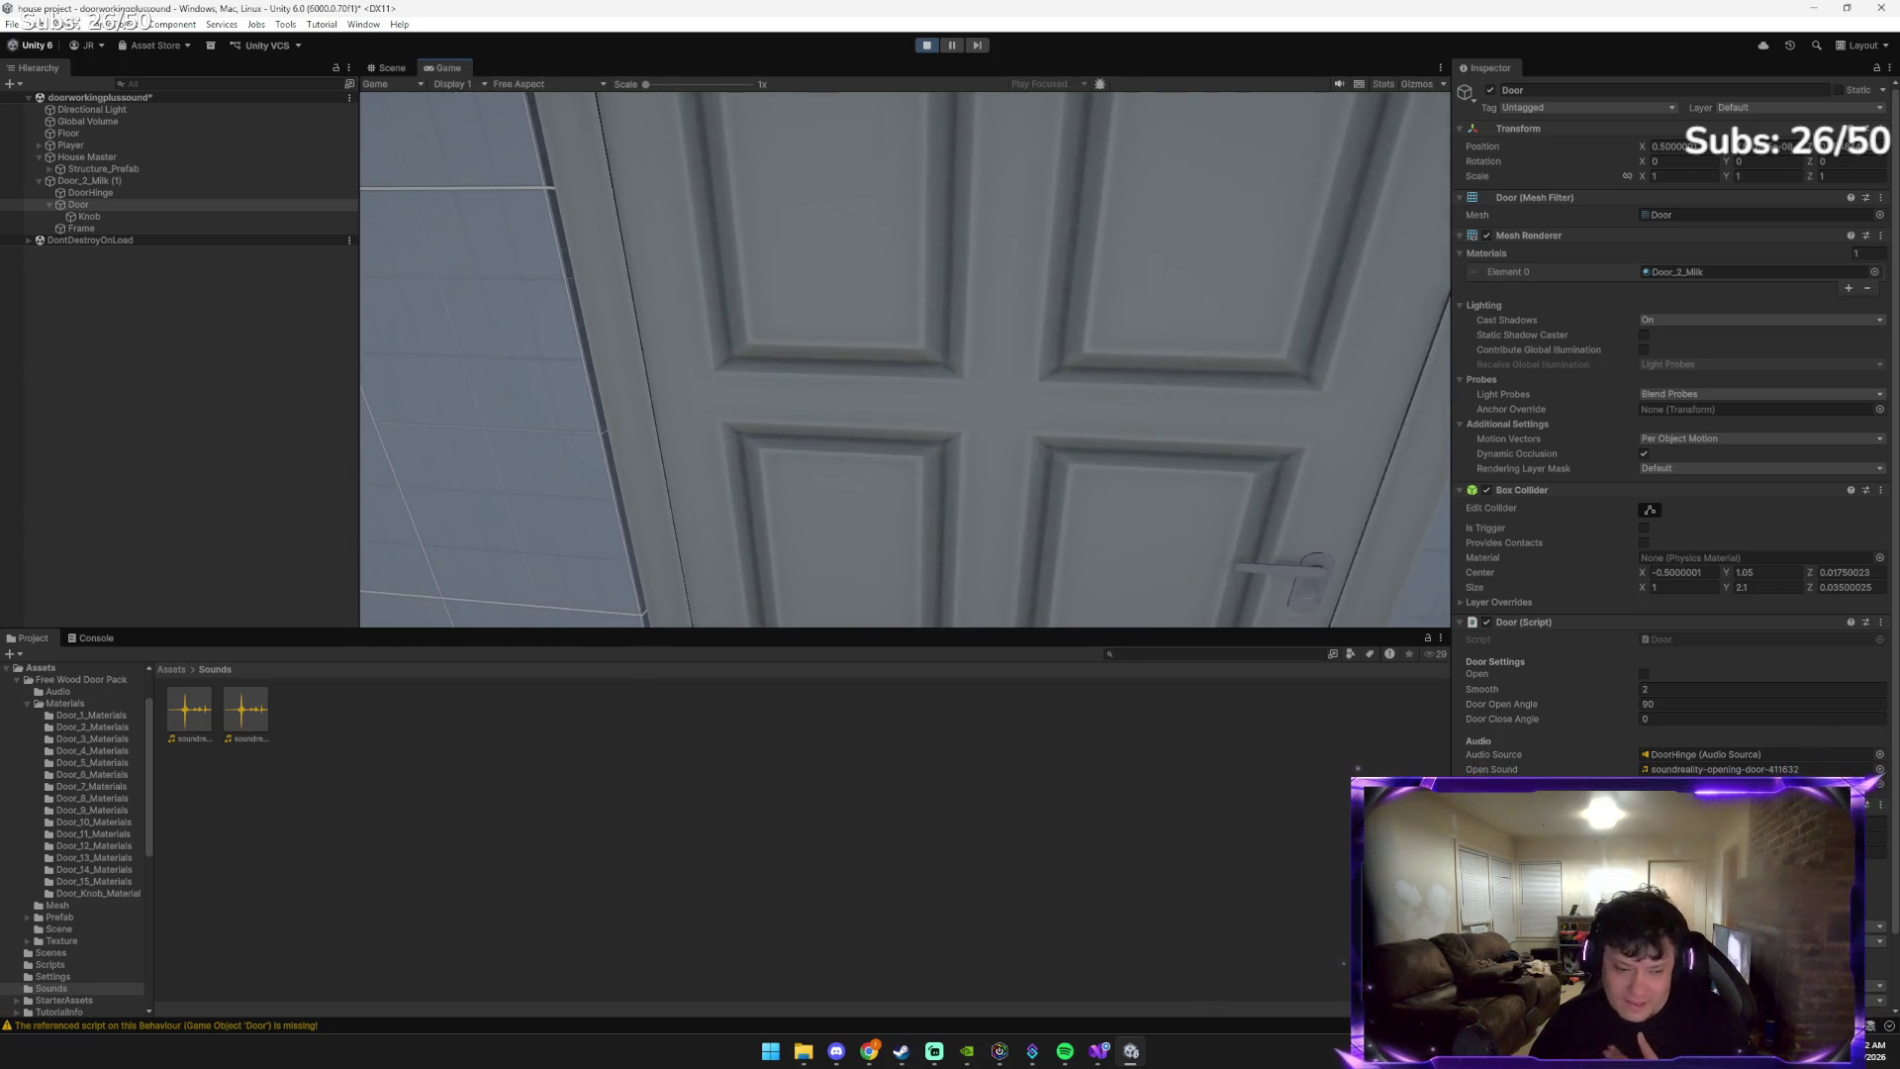
key(w)
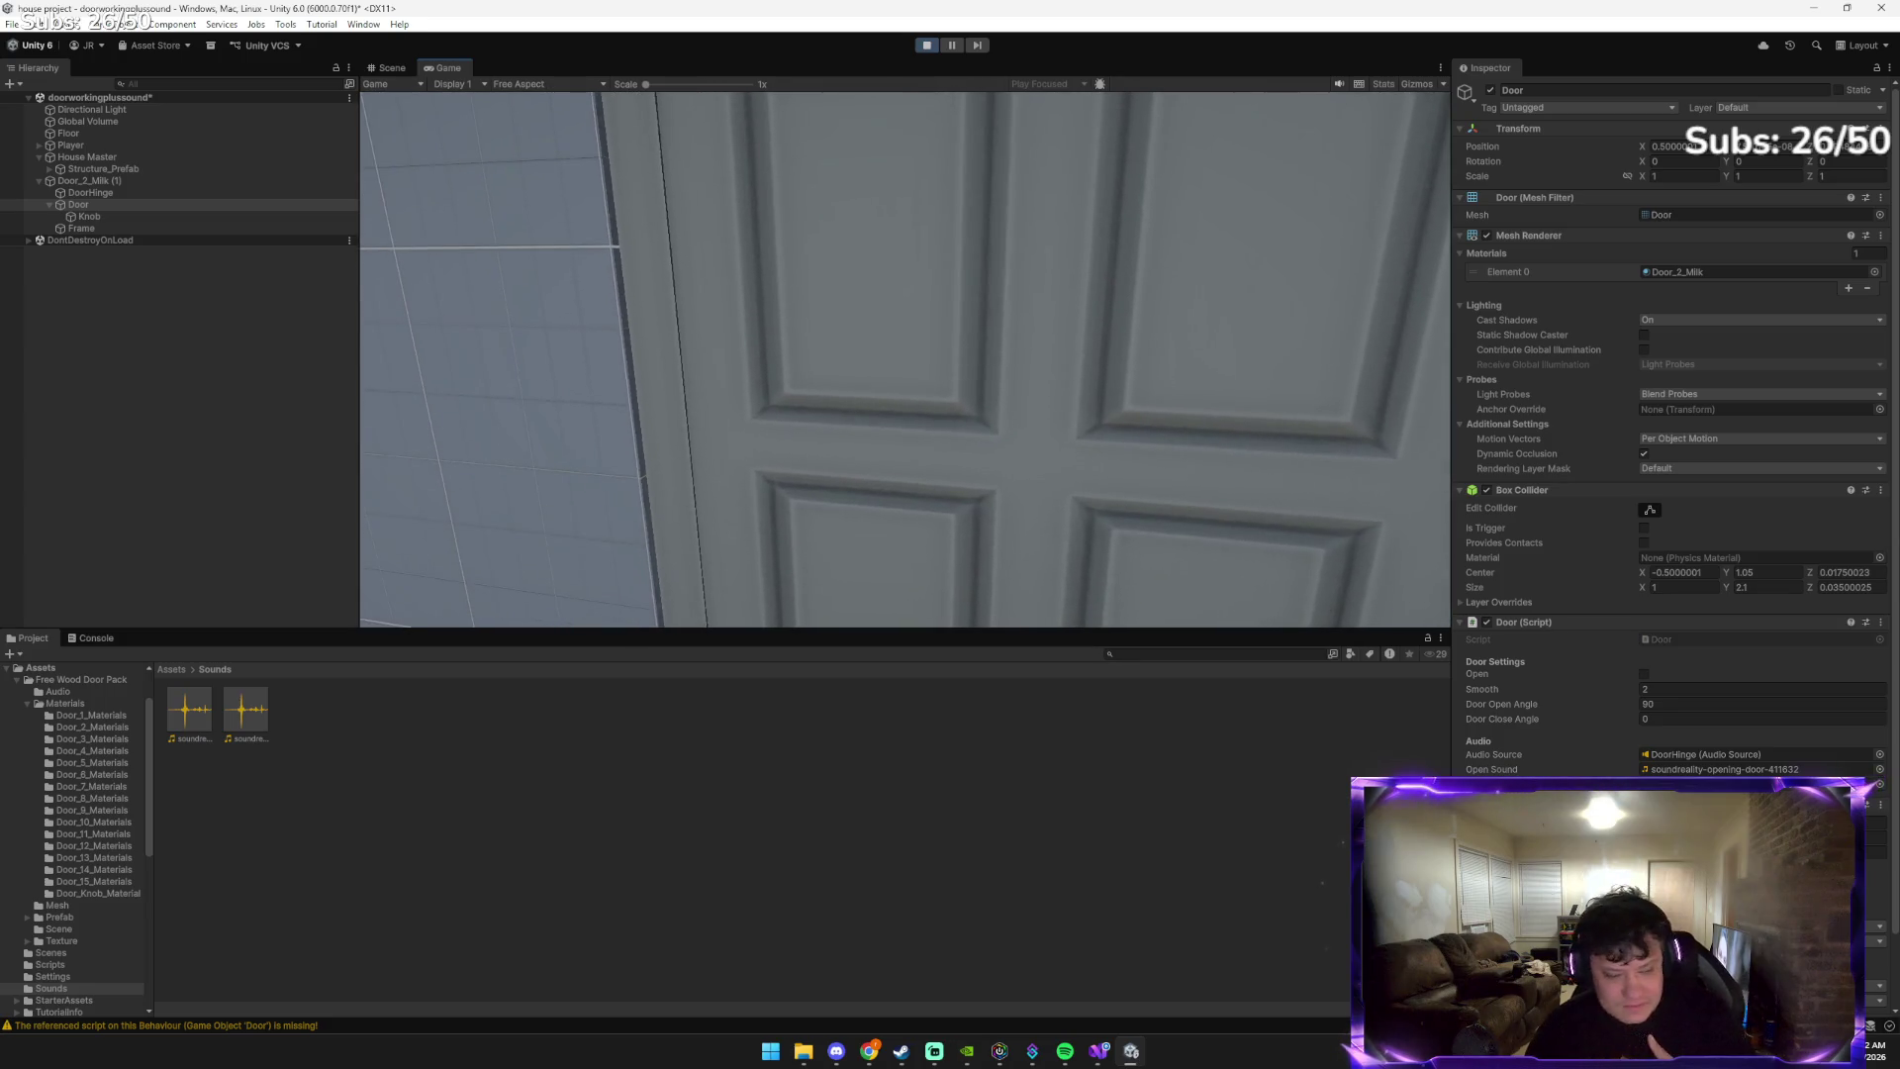
key(s)
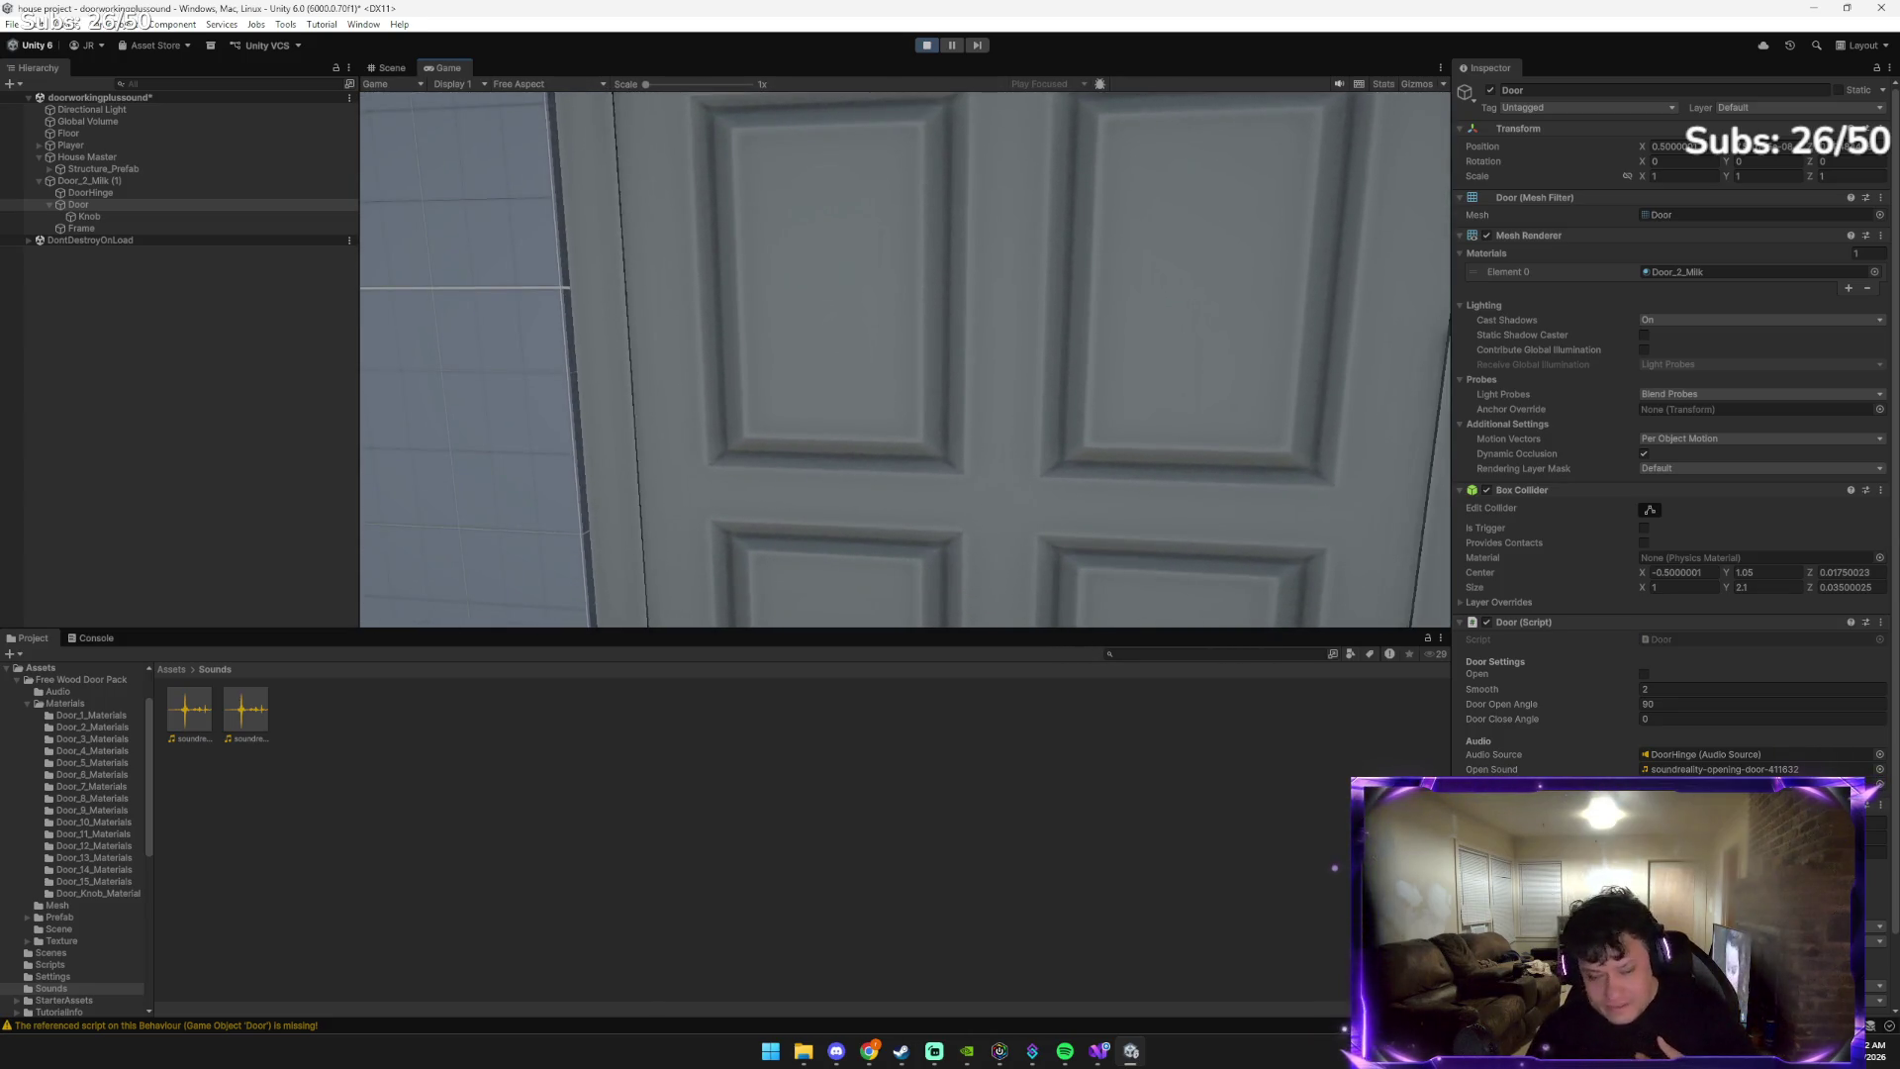
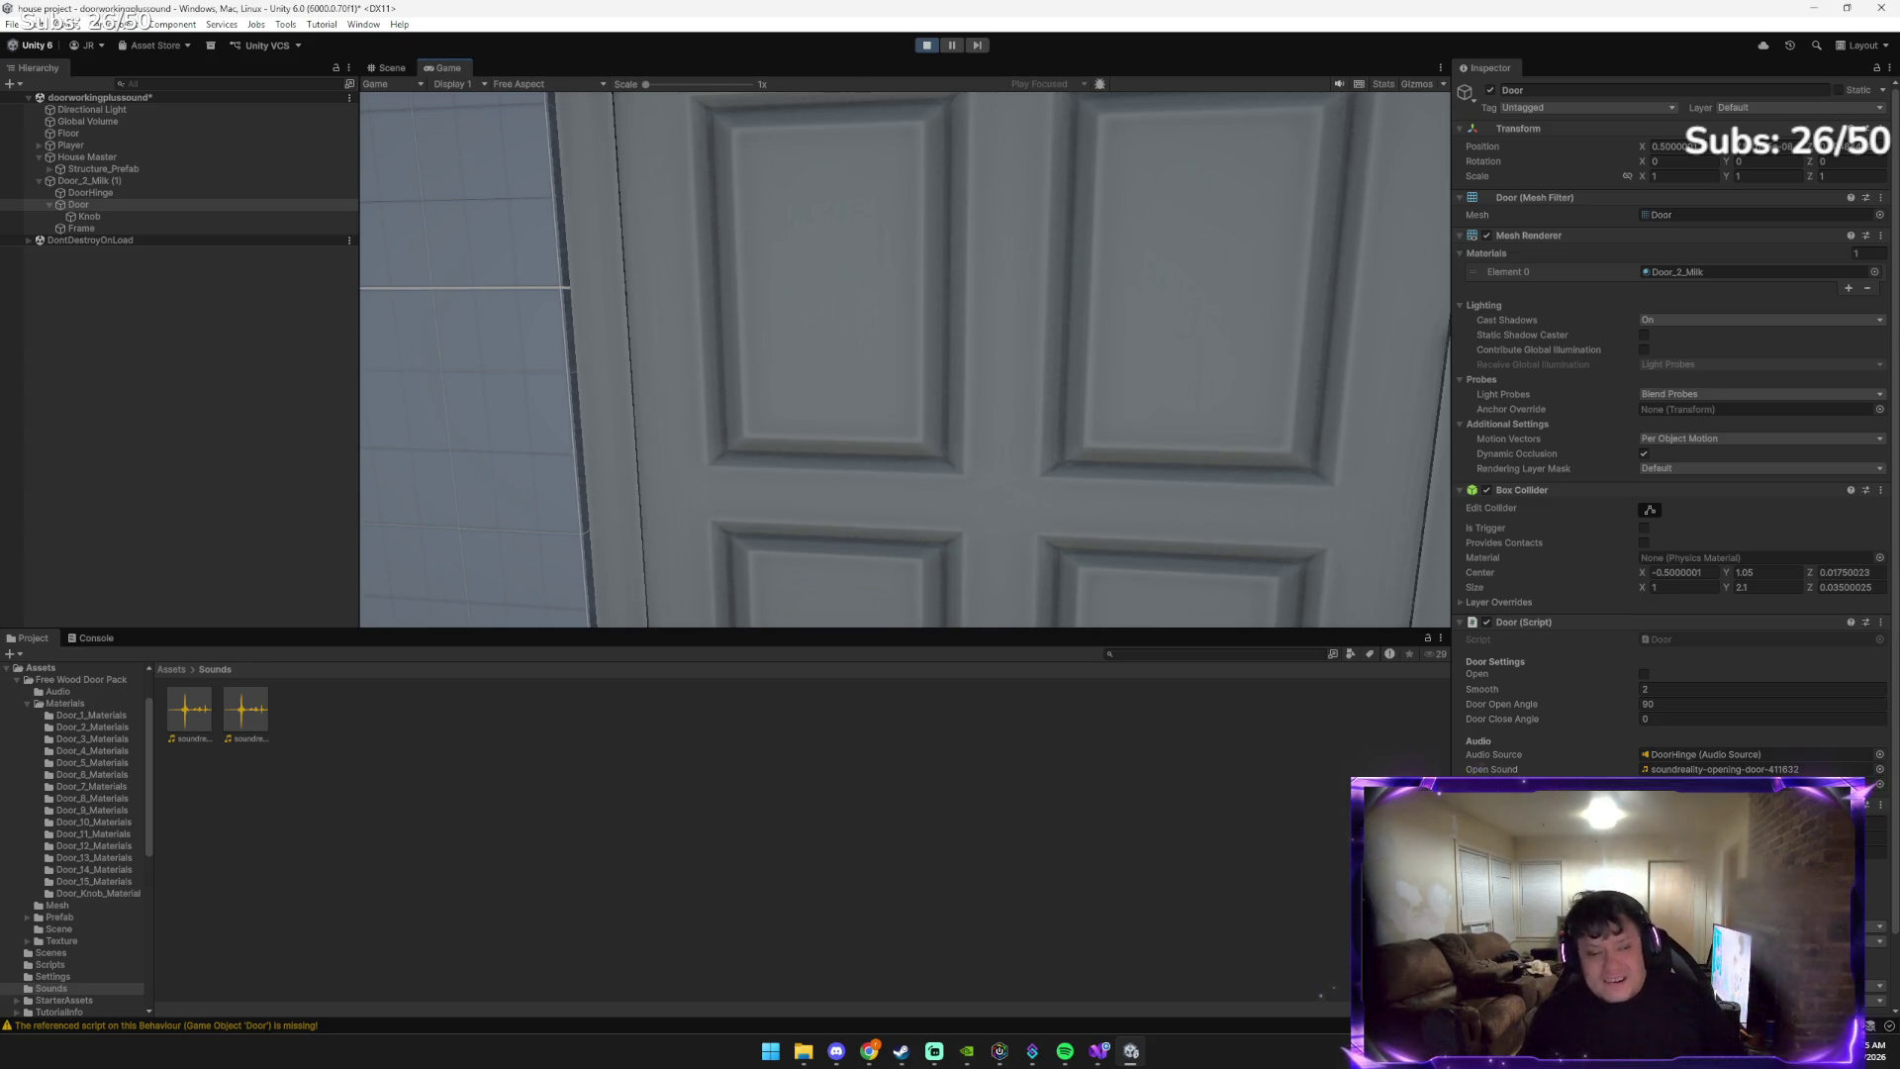
Toggle the swinging door open and closed several times with E in Play mode
mouse_move(905, 359)
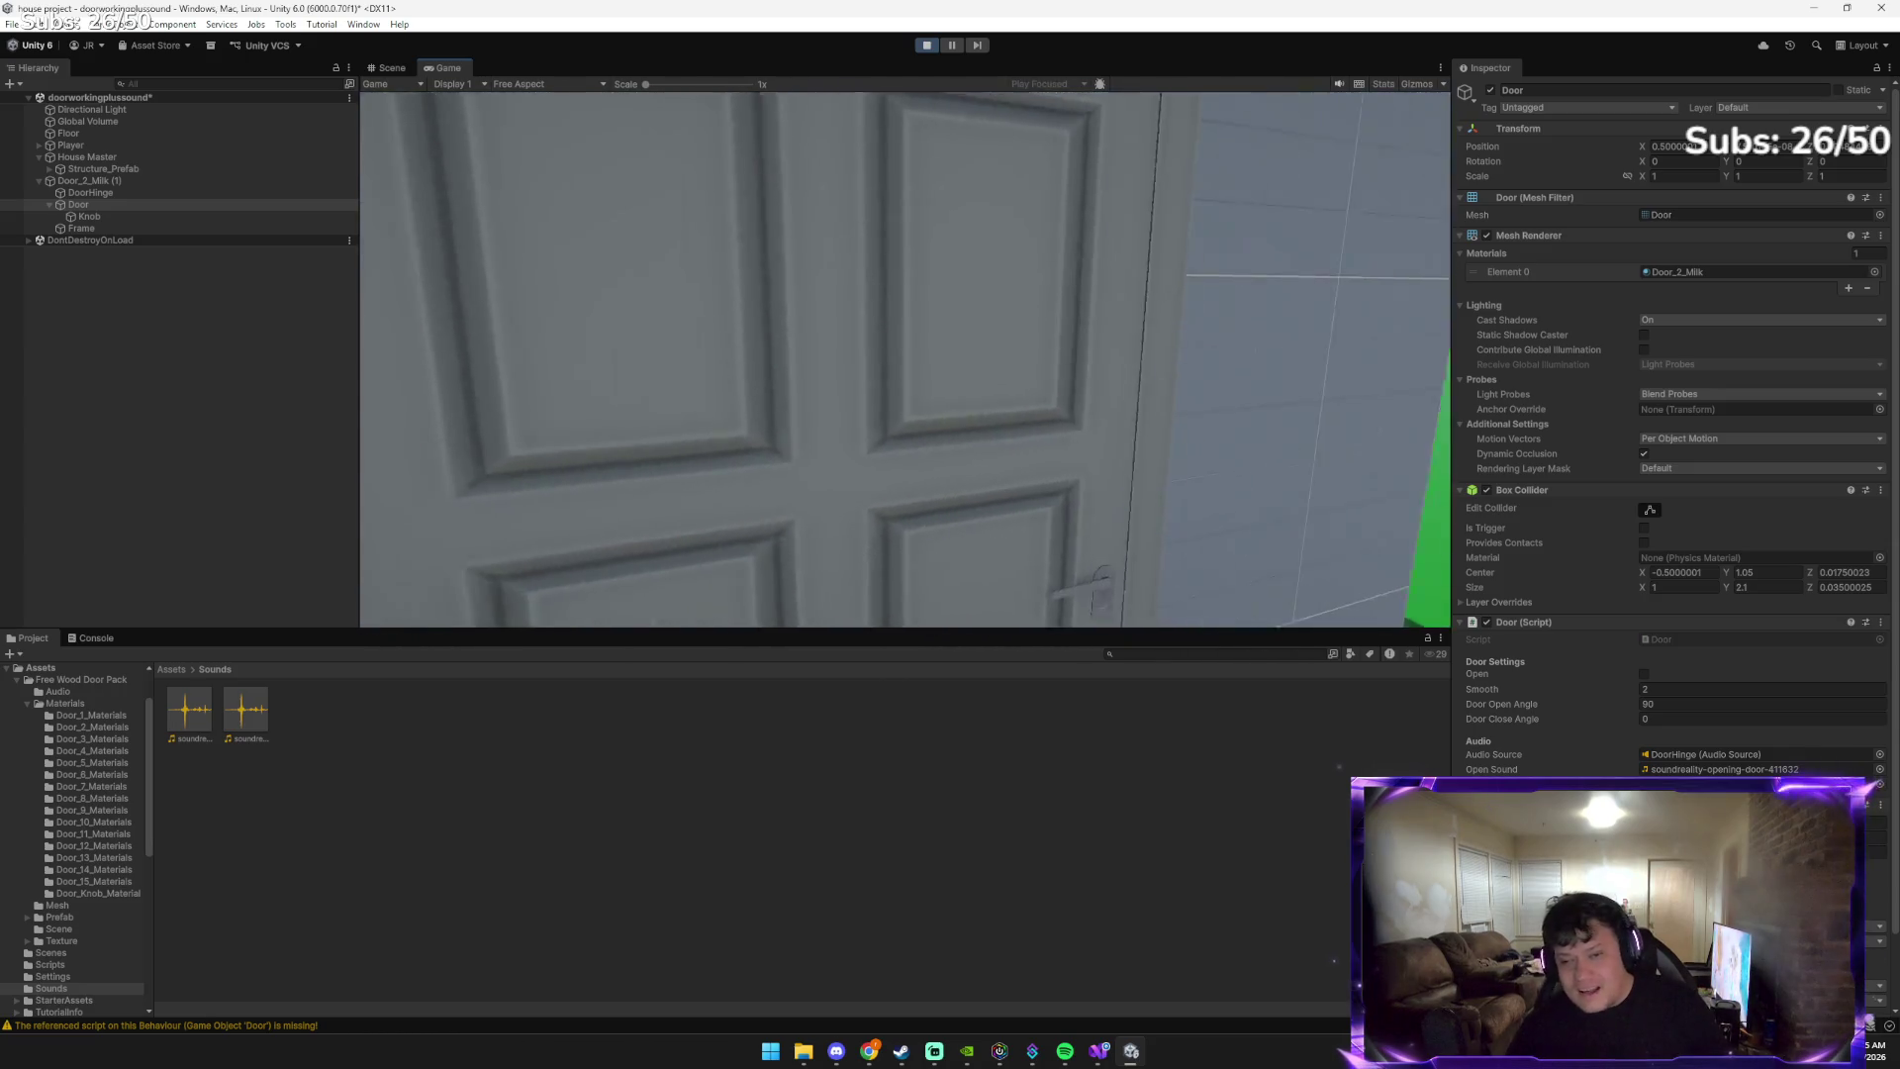
key(e)
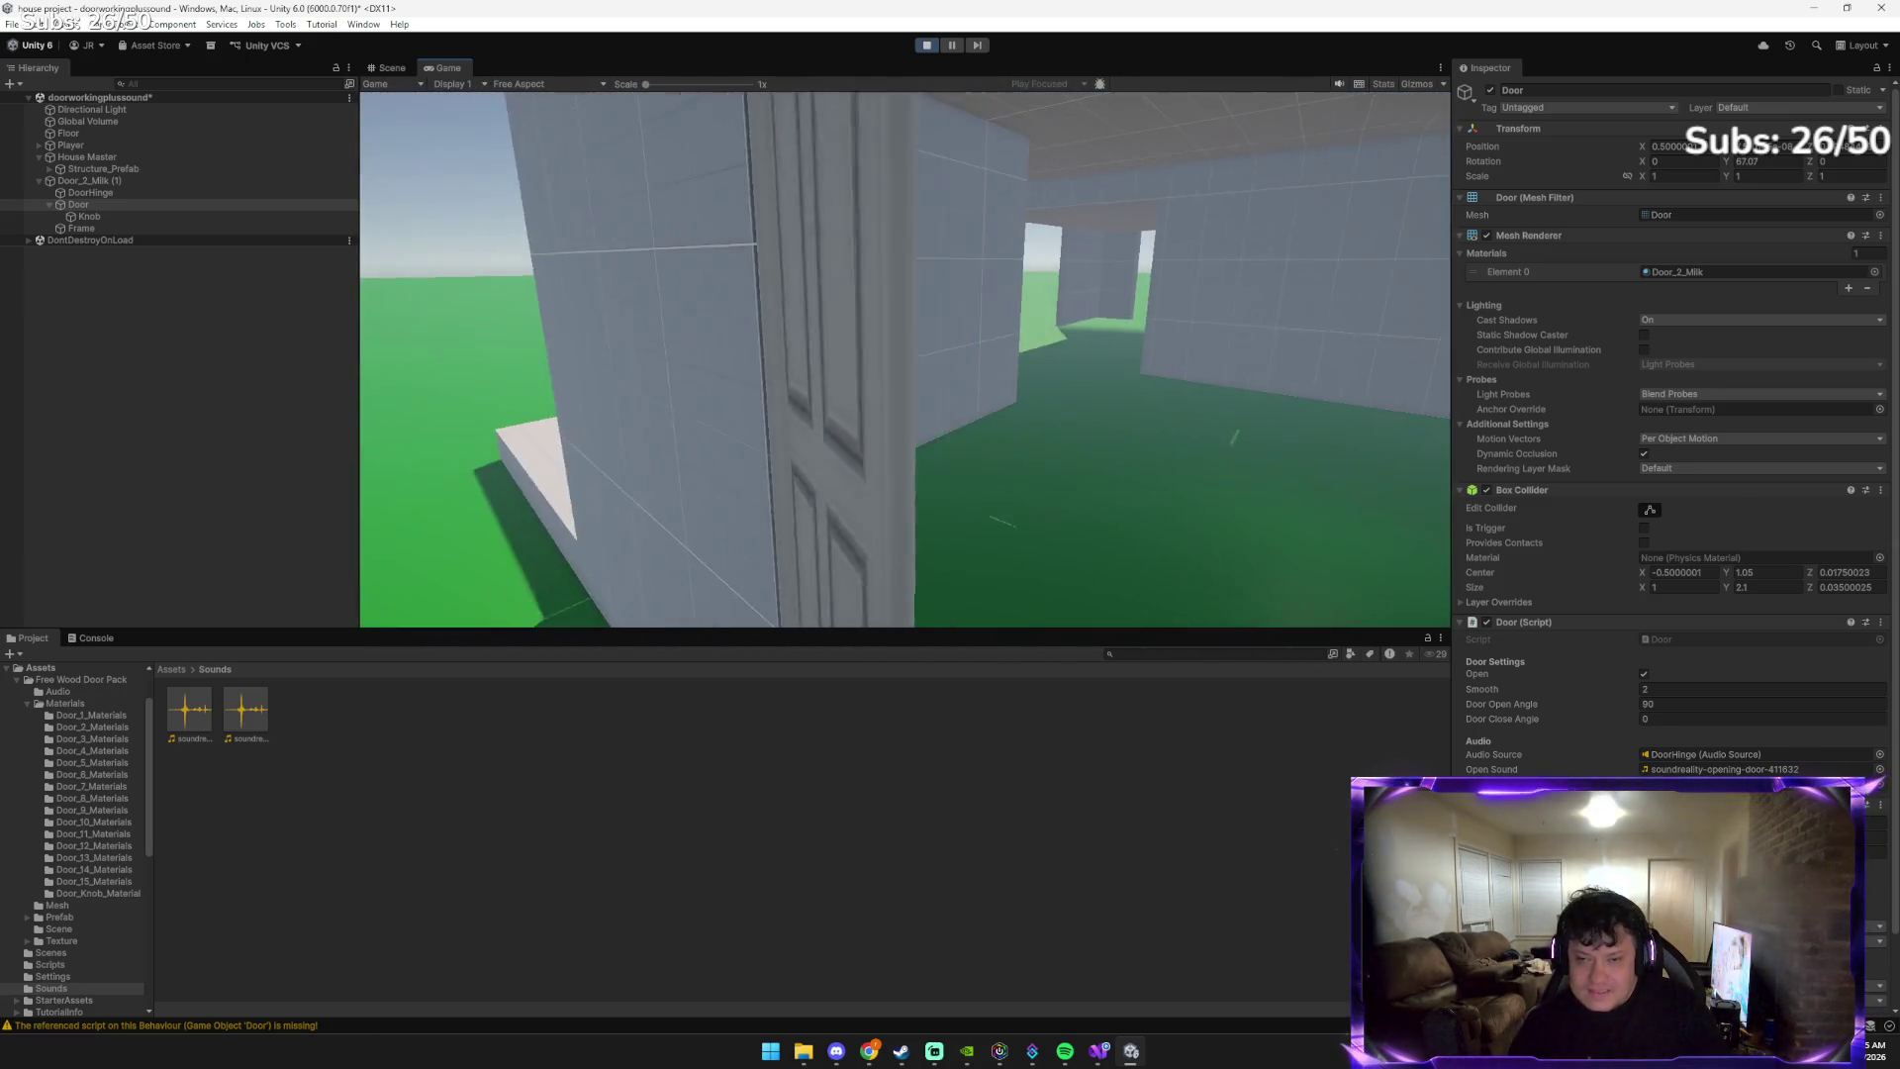
key(e)
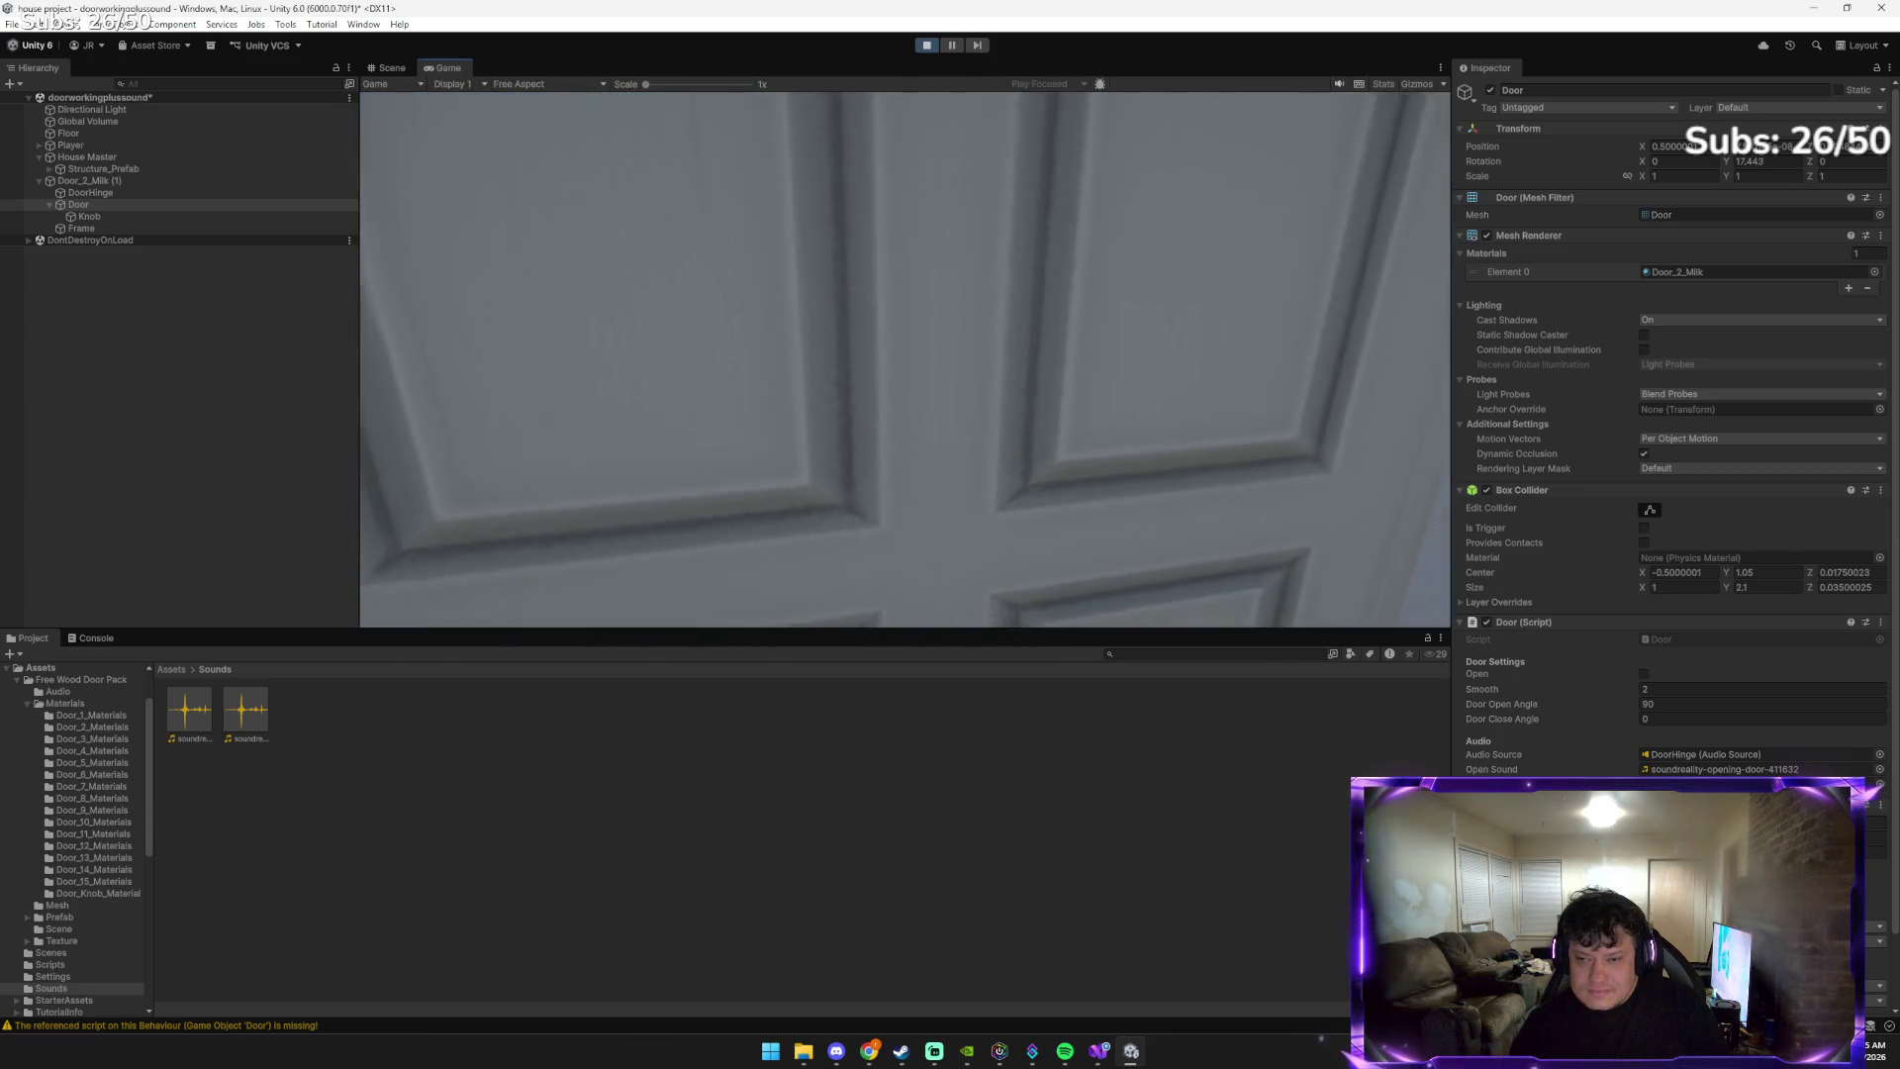
key(e)
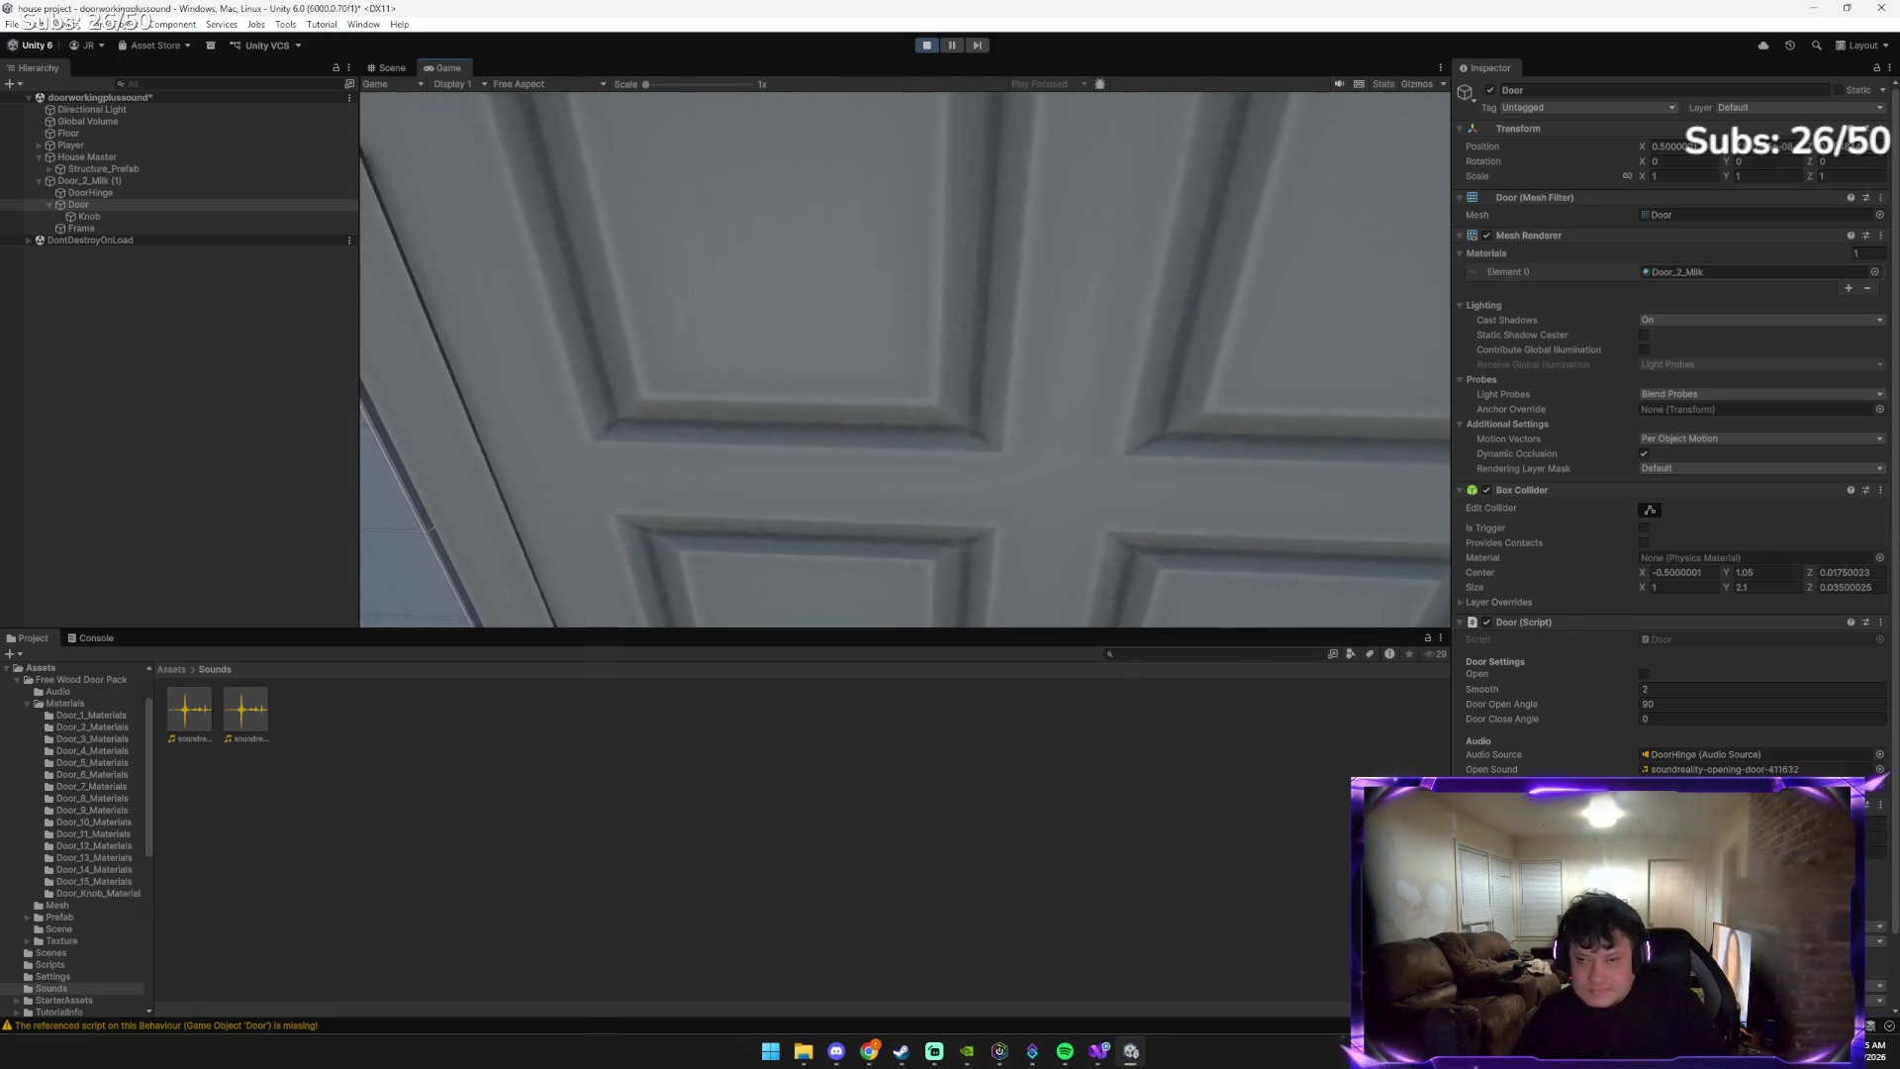
key(e)
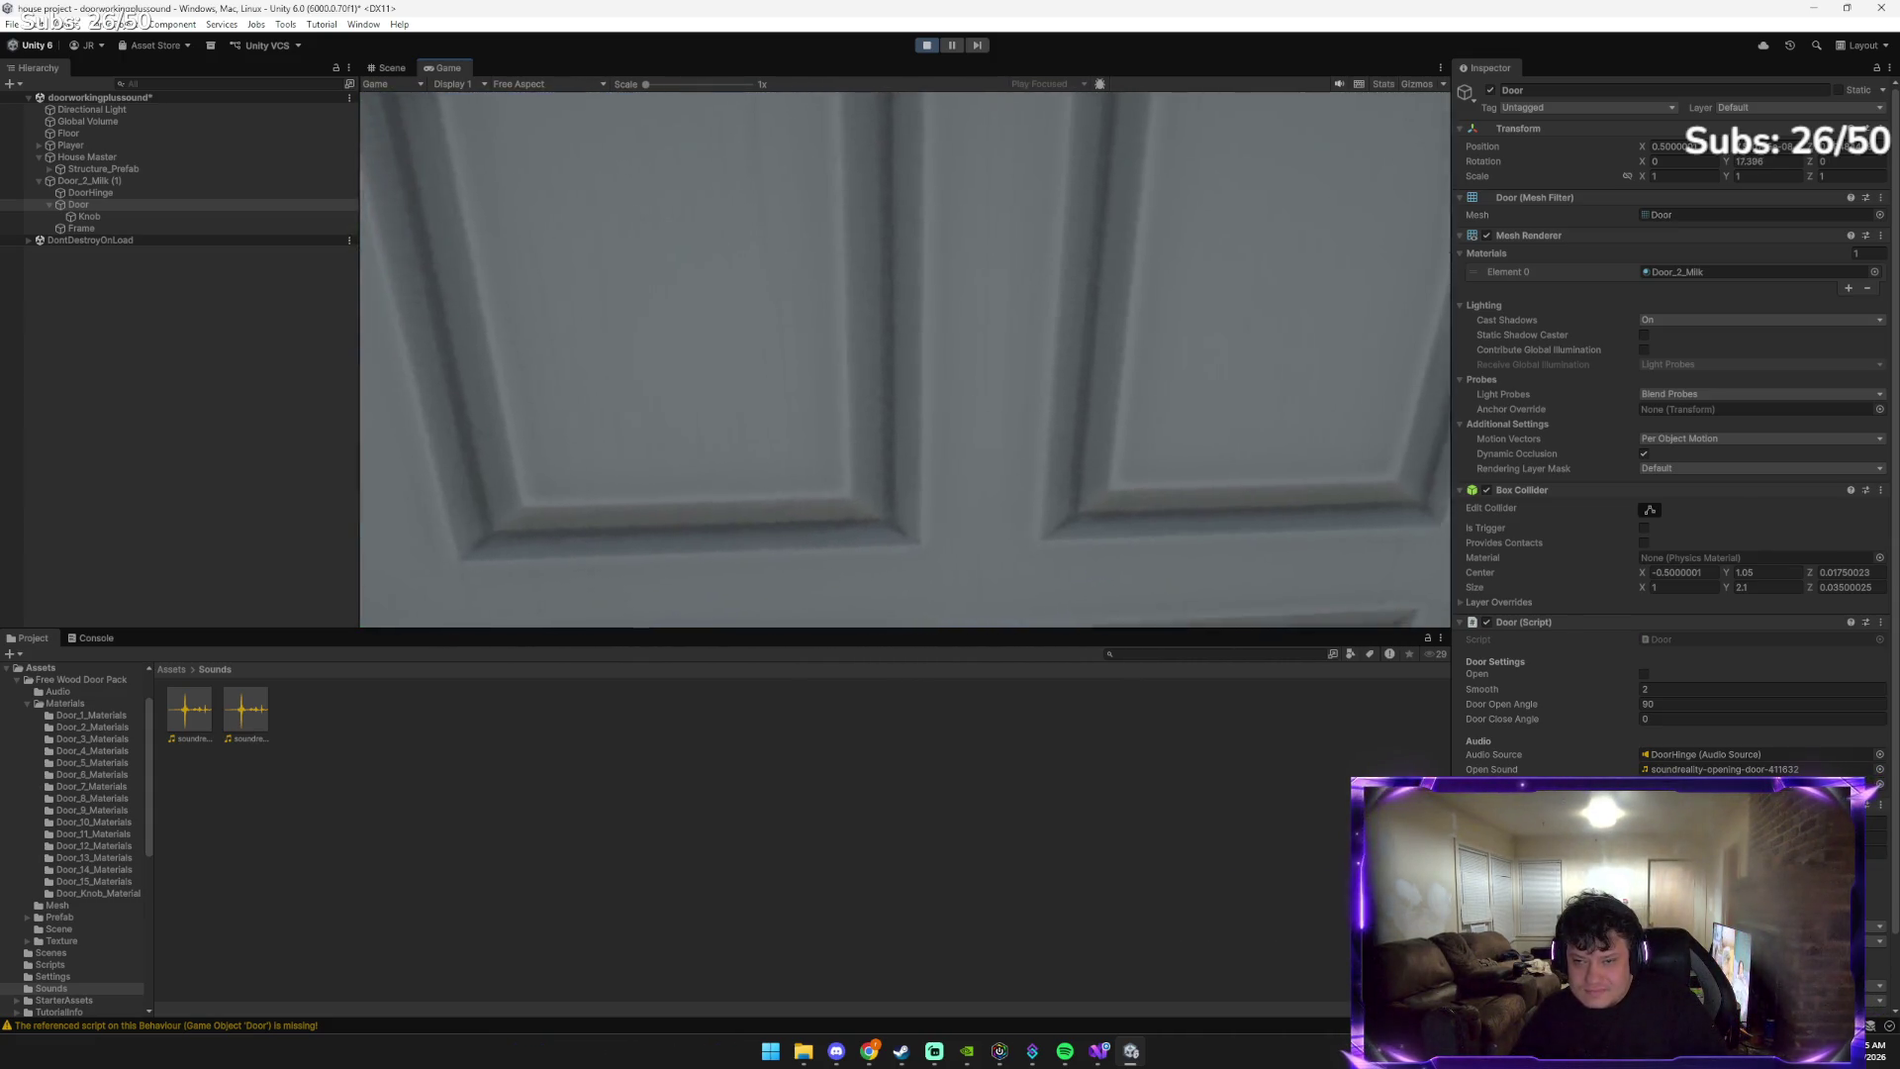
key(e)
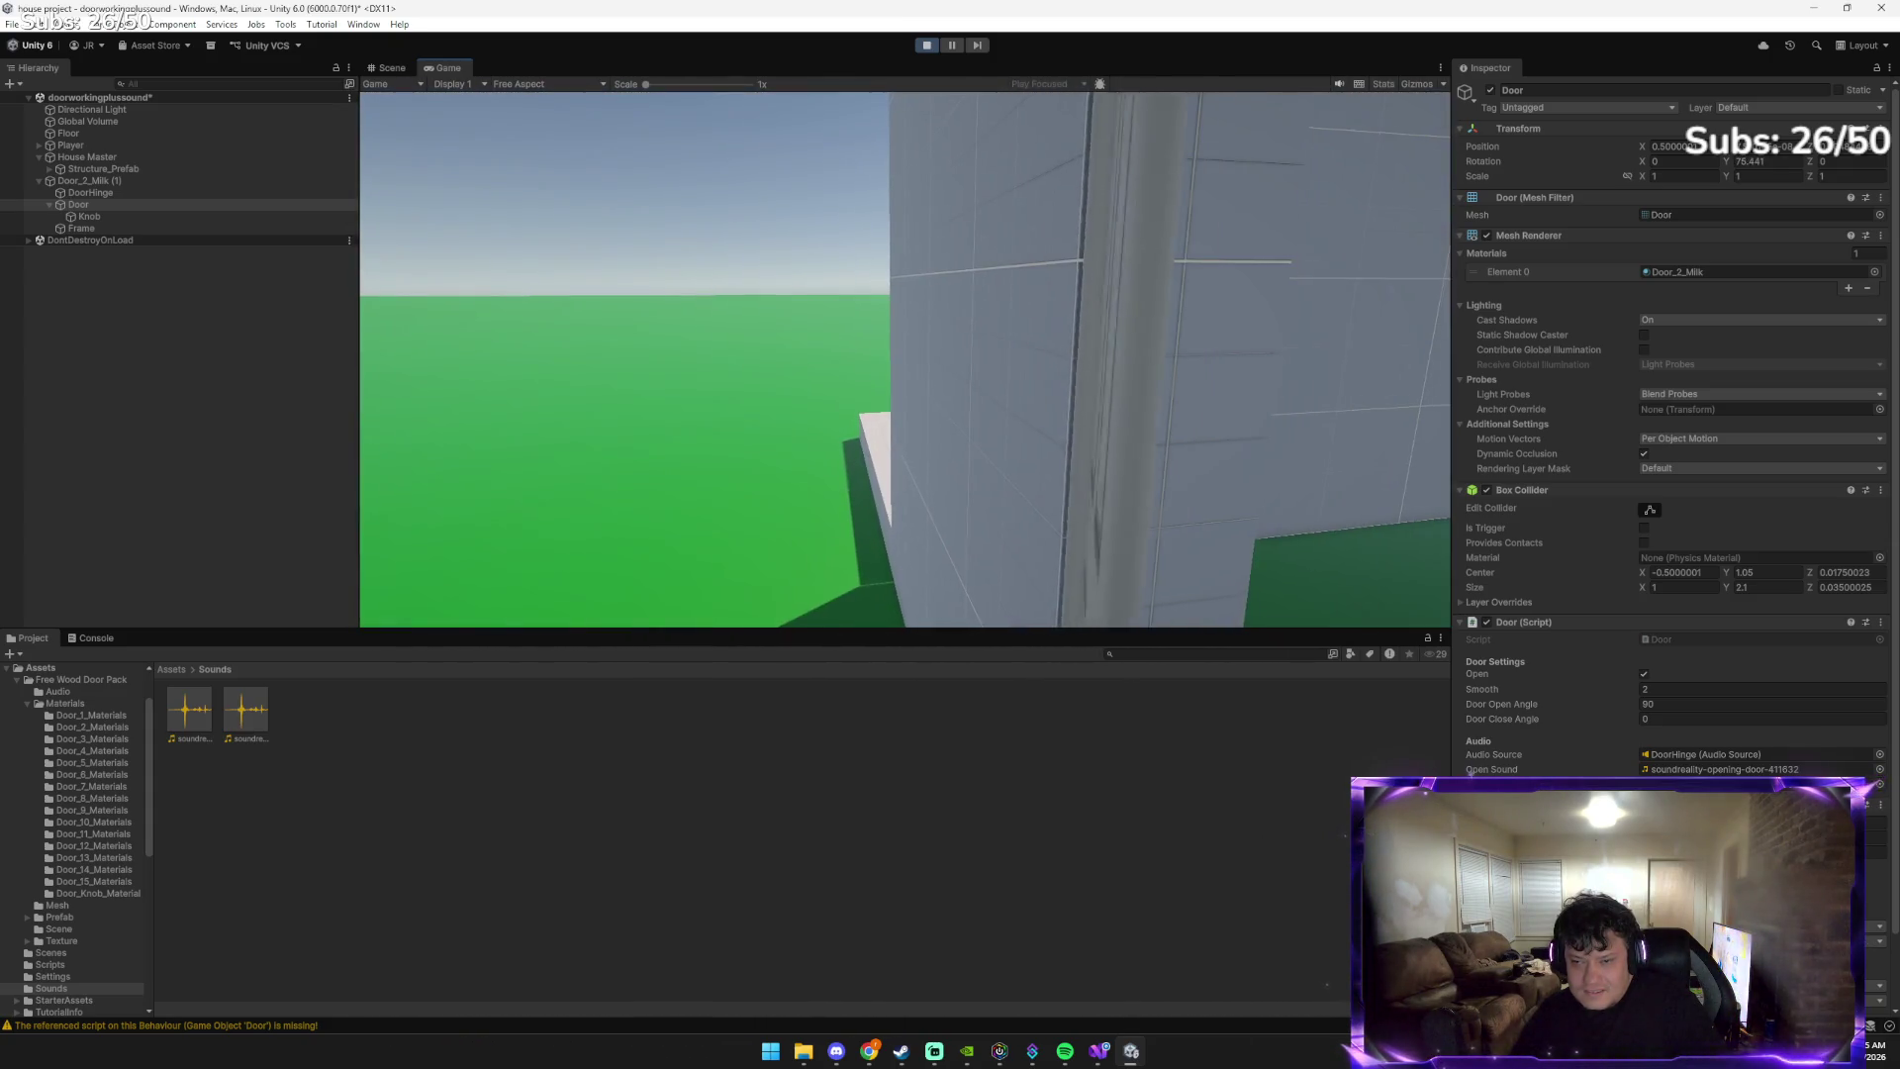
key(e)
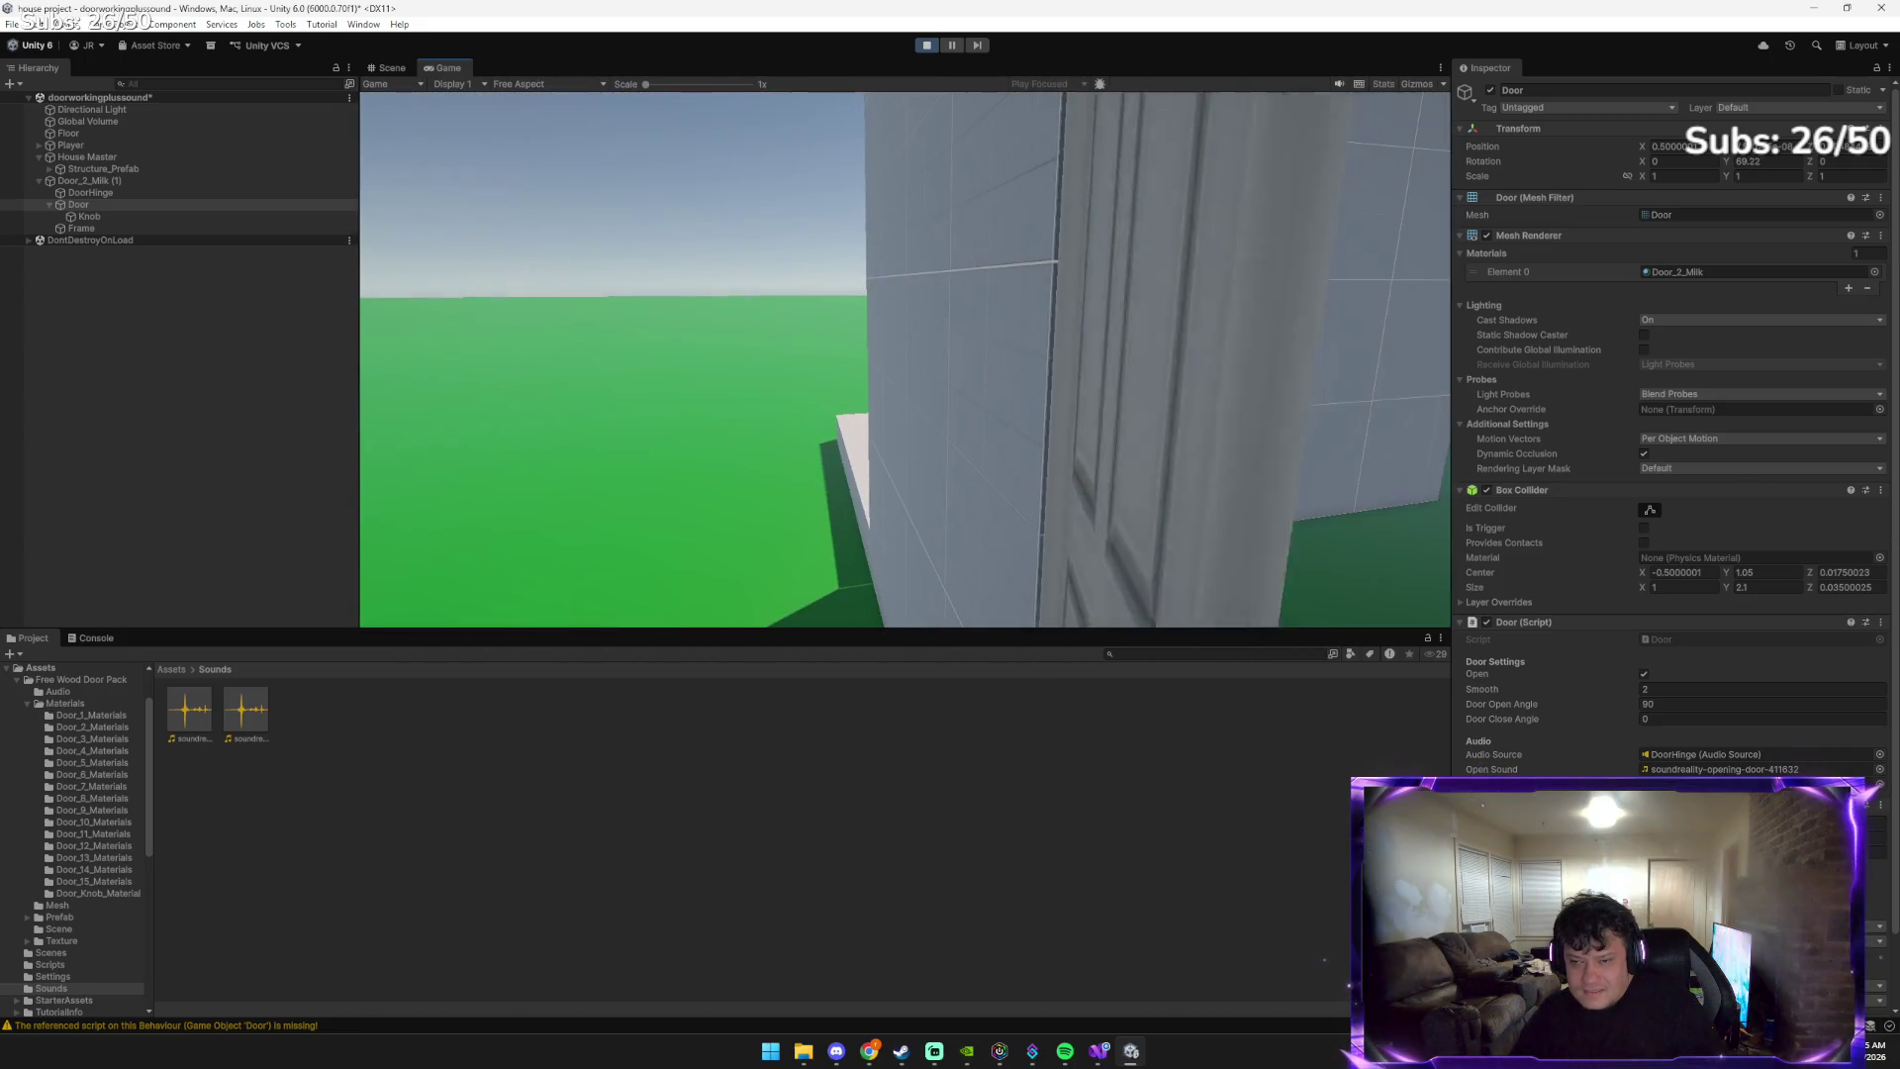
key(e)
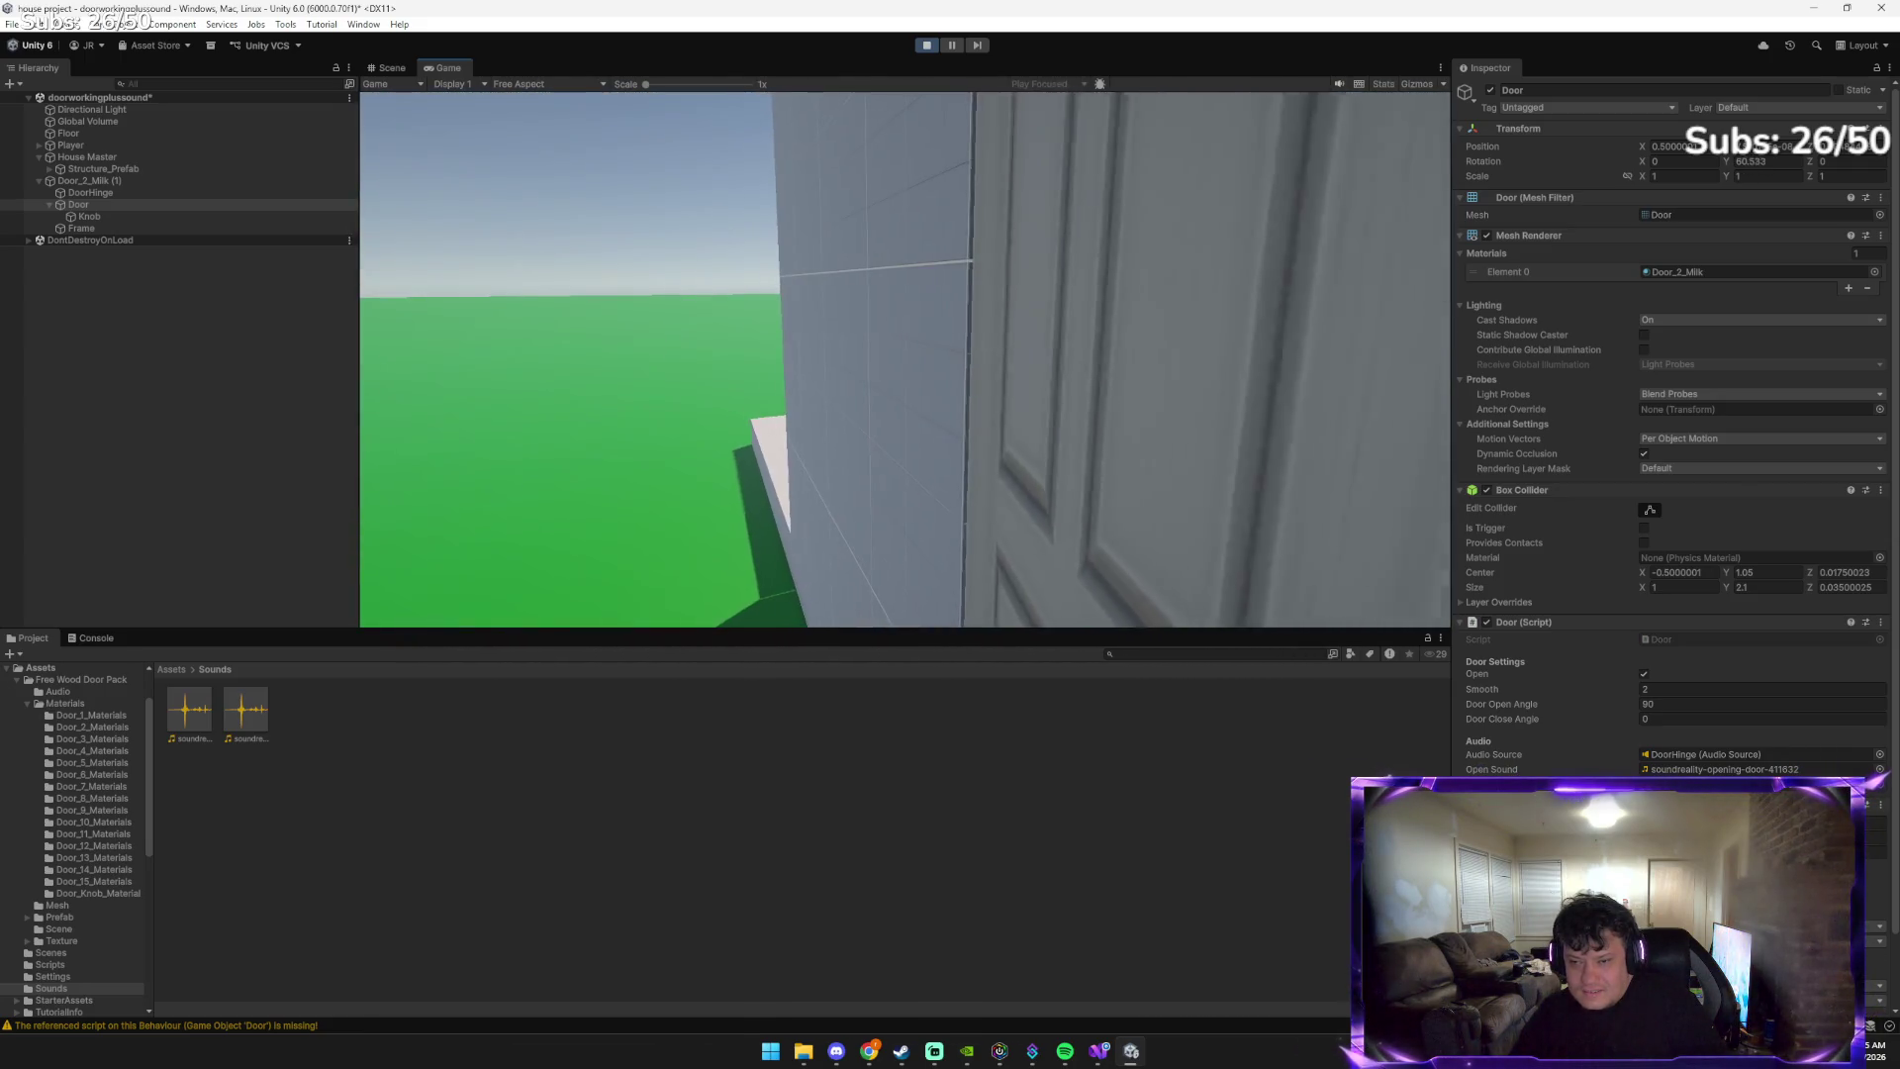
key(e)
key(e)
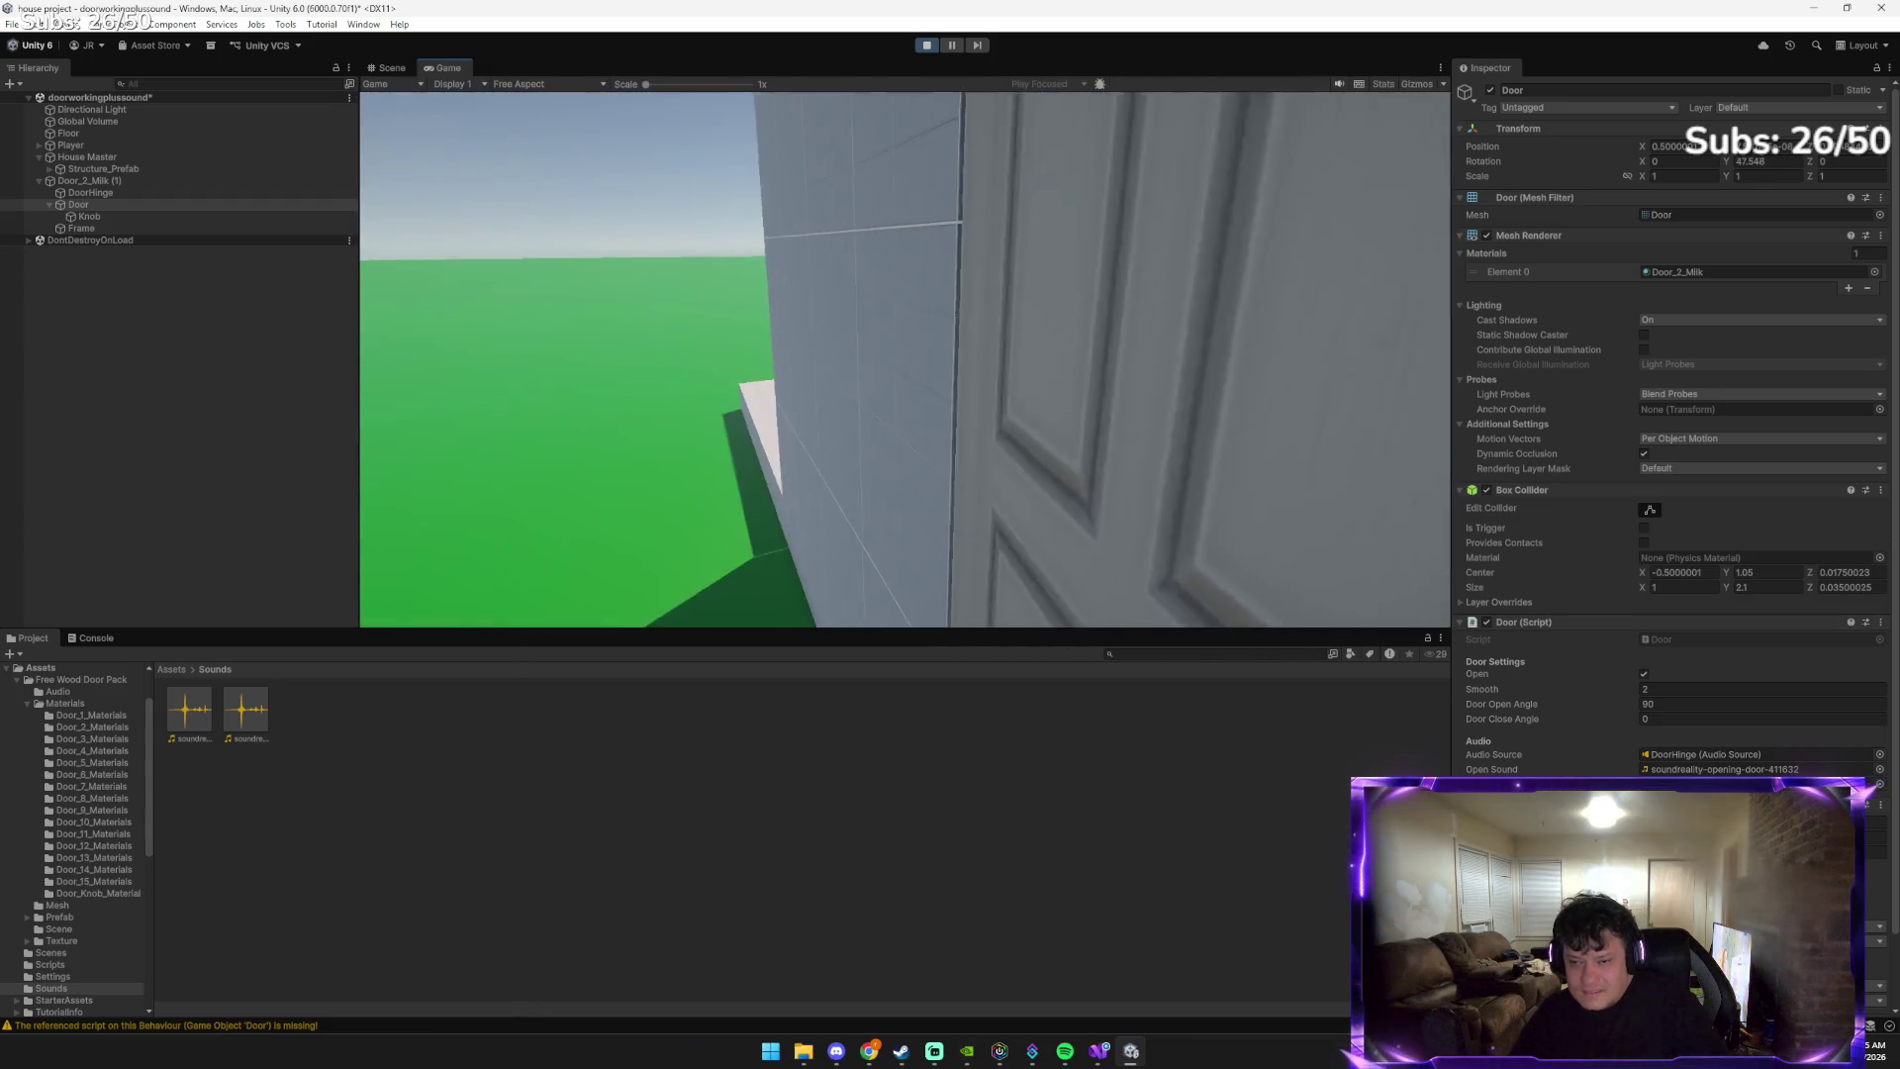
Walk the player back and along the wall, close the door, and stop Play mode
key(s)
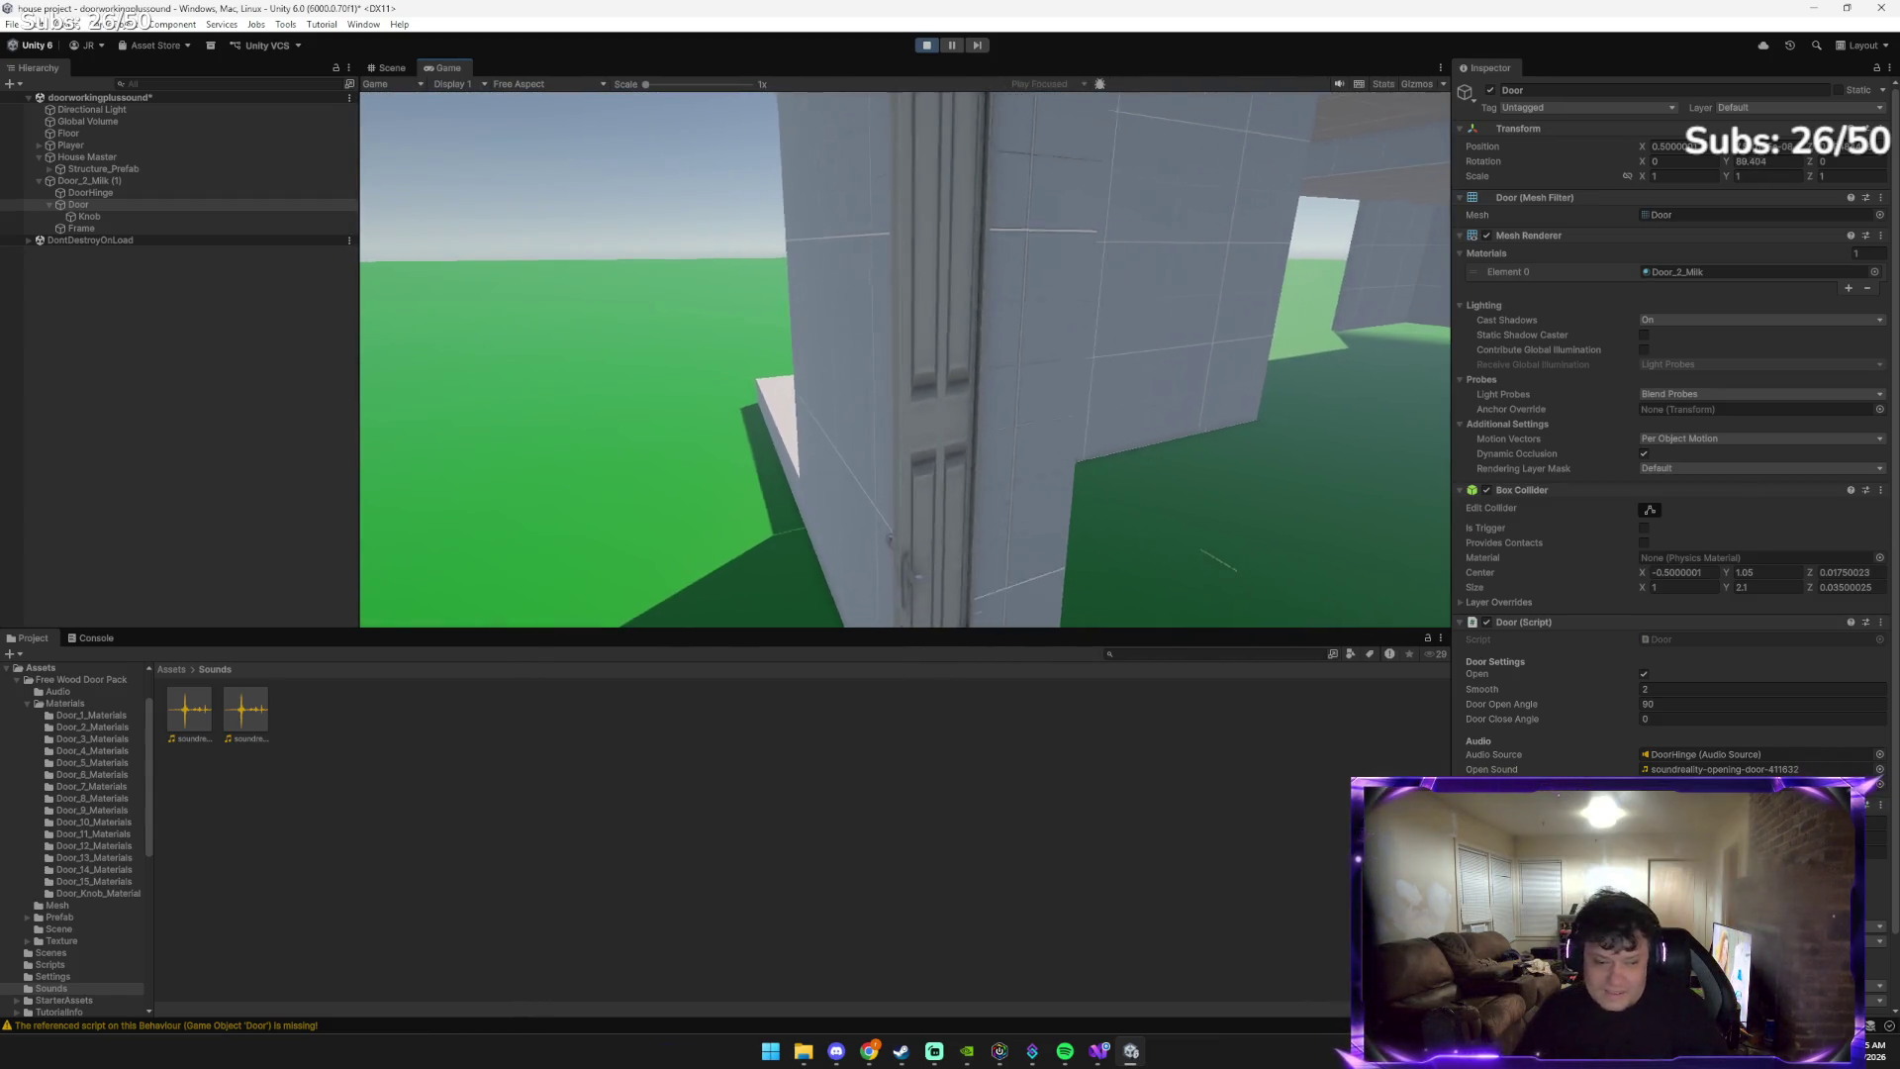
key(a)
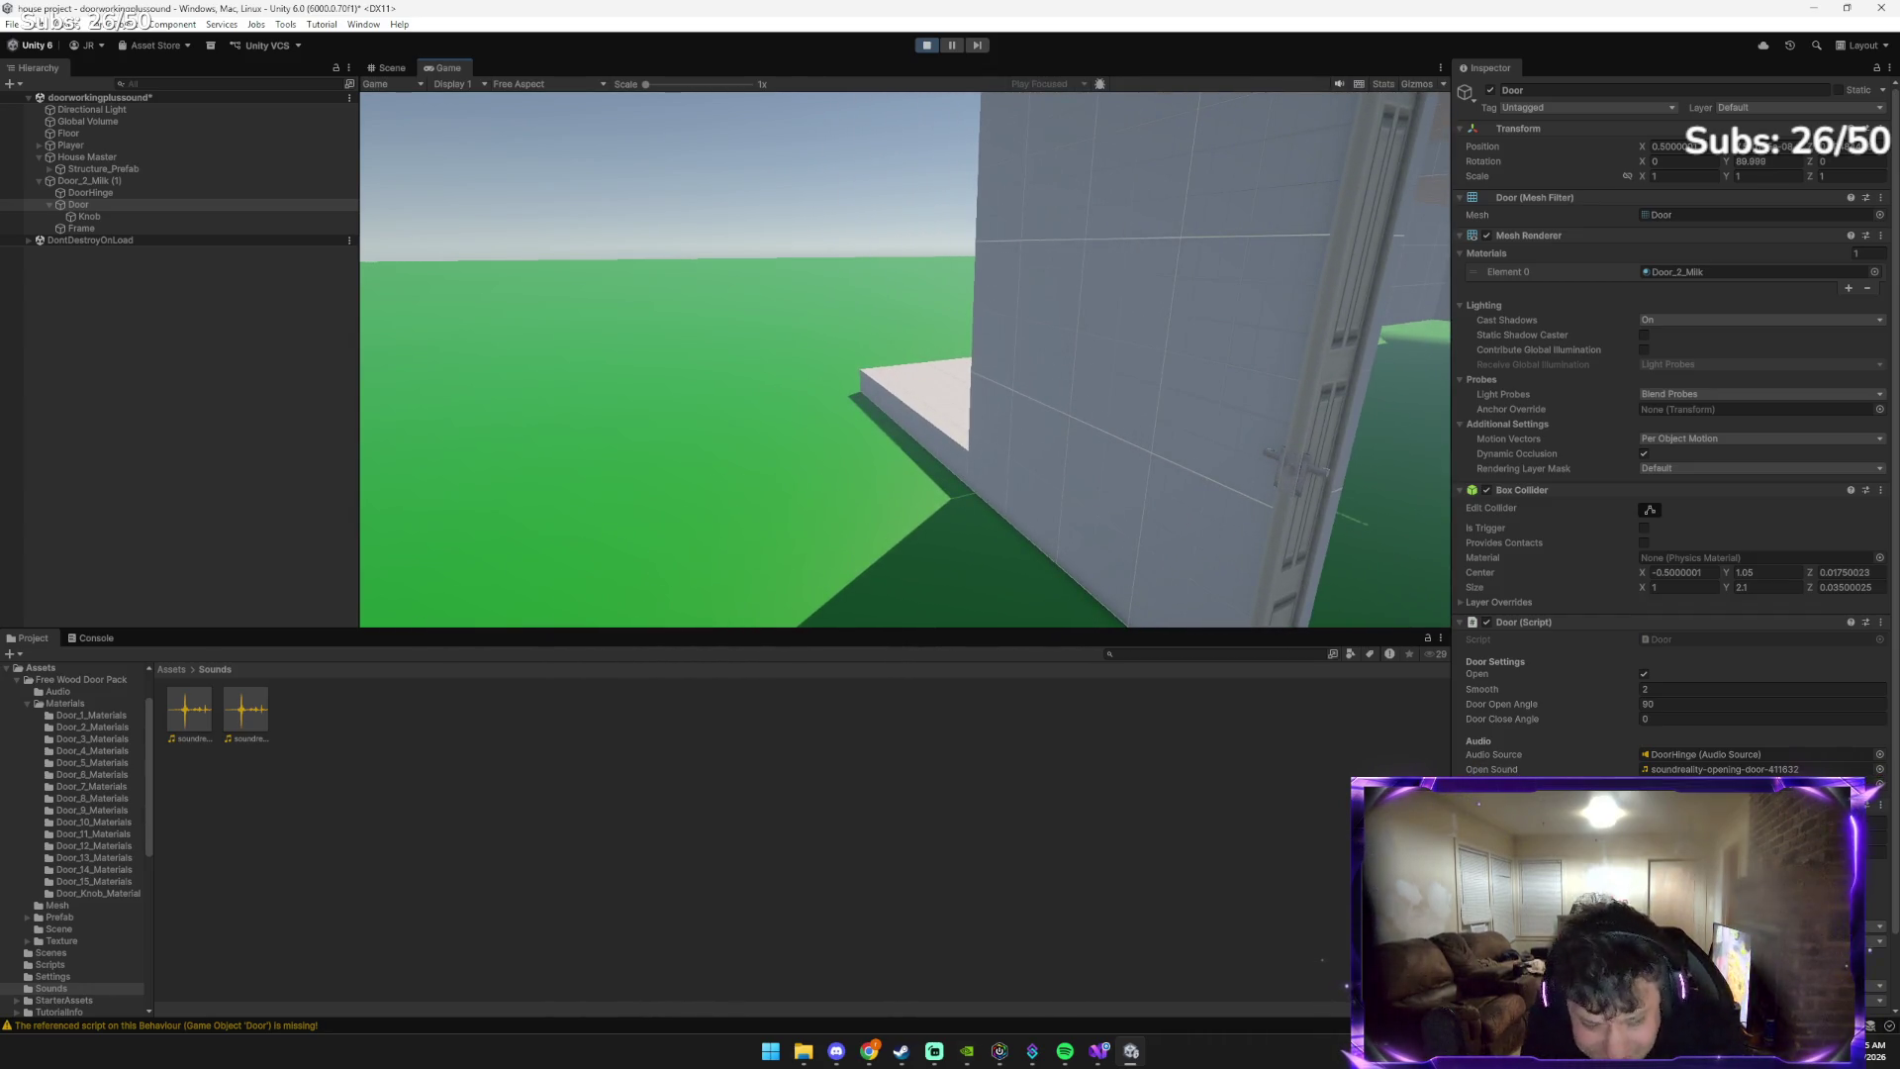
key(d)
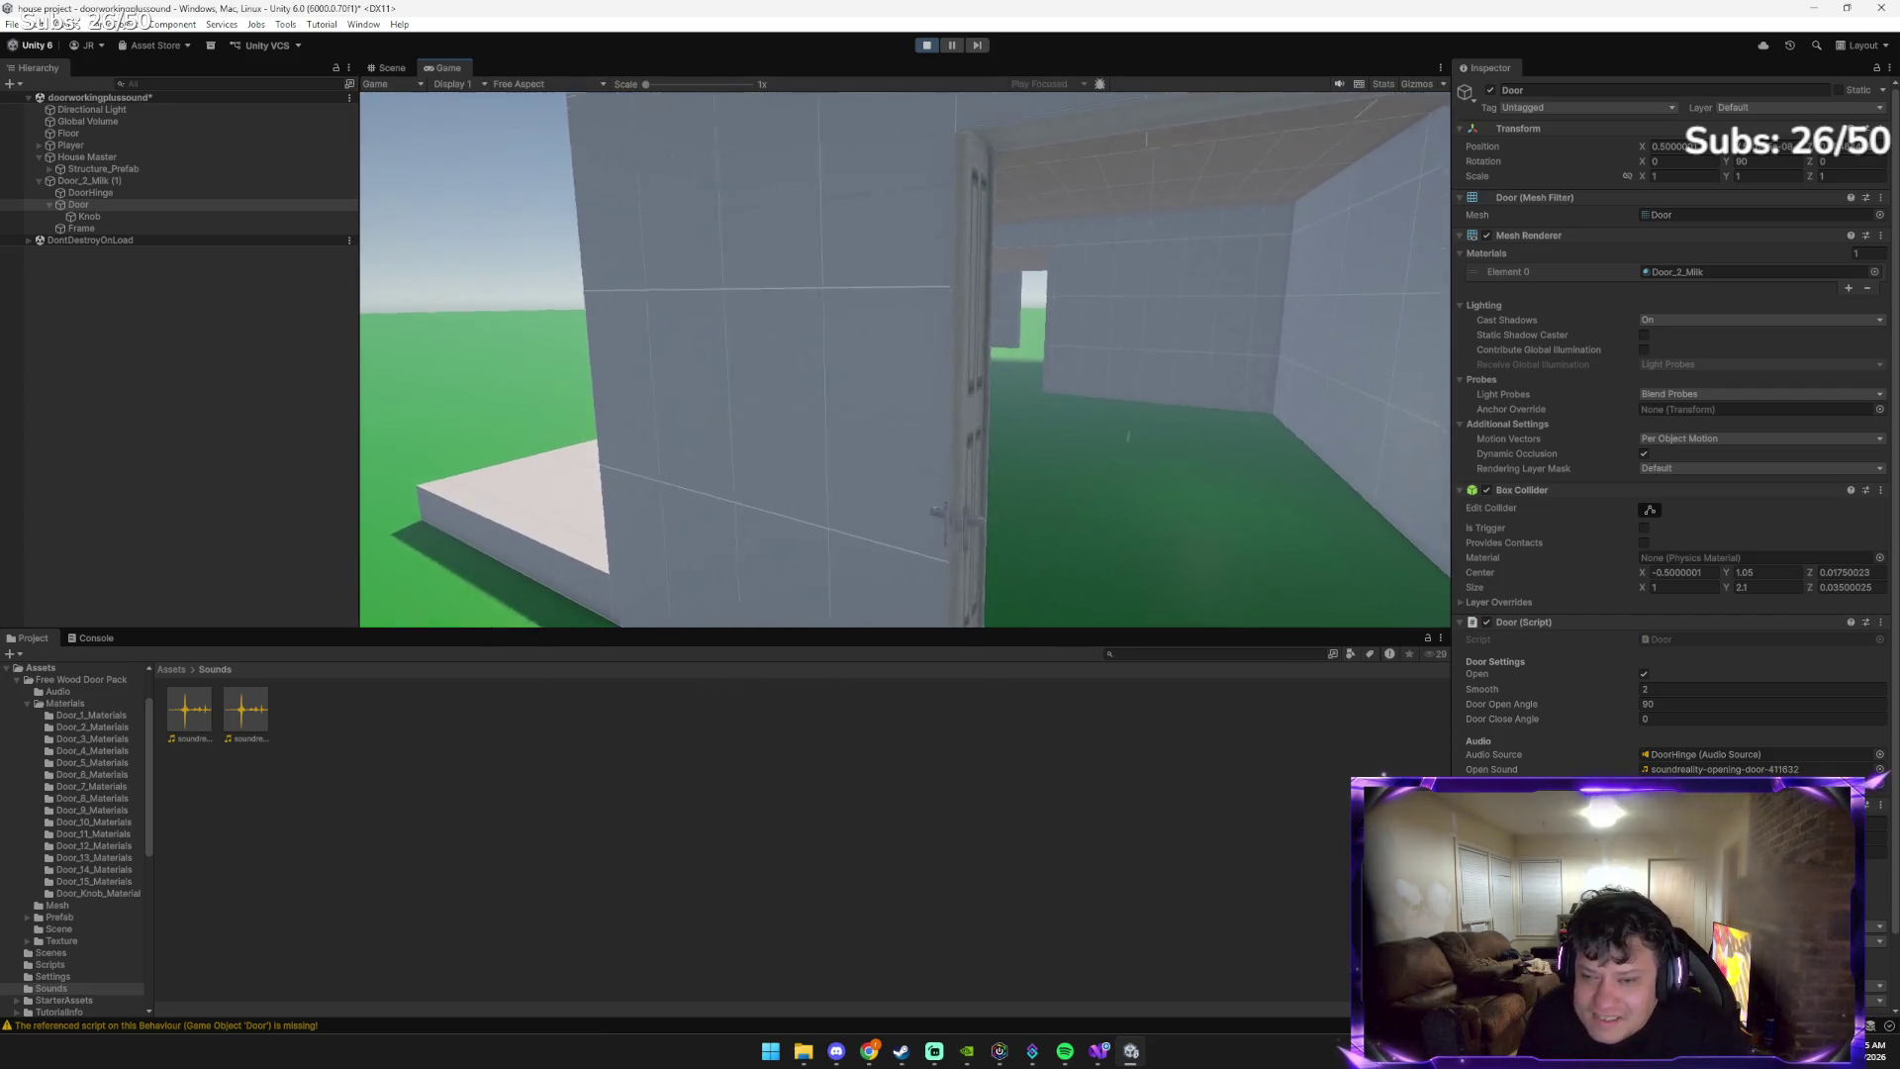
key(e)
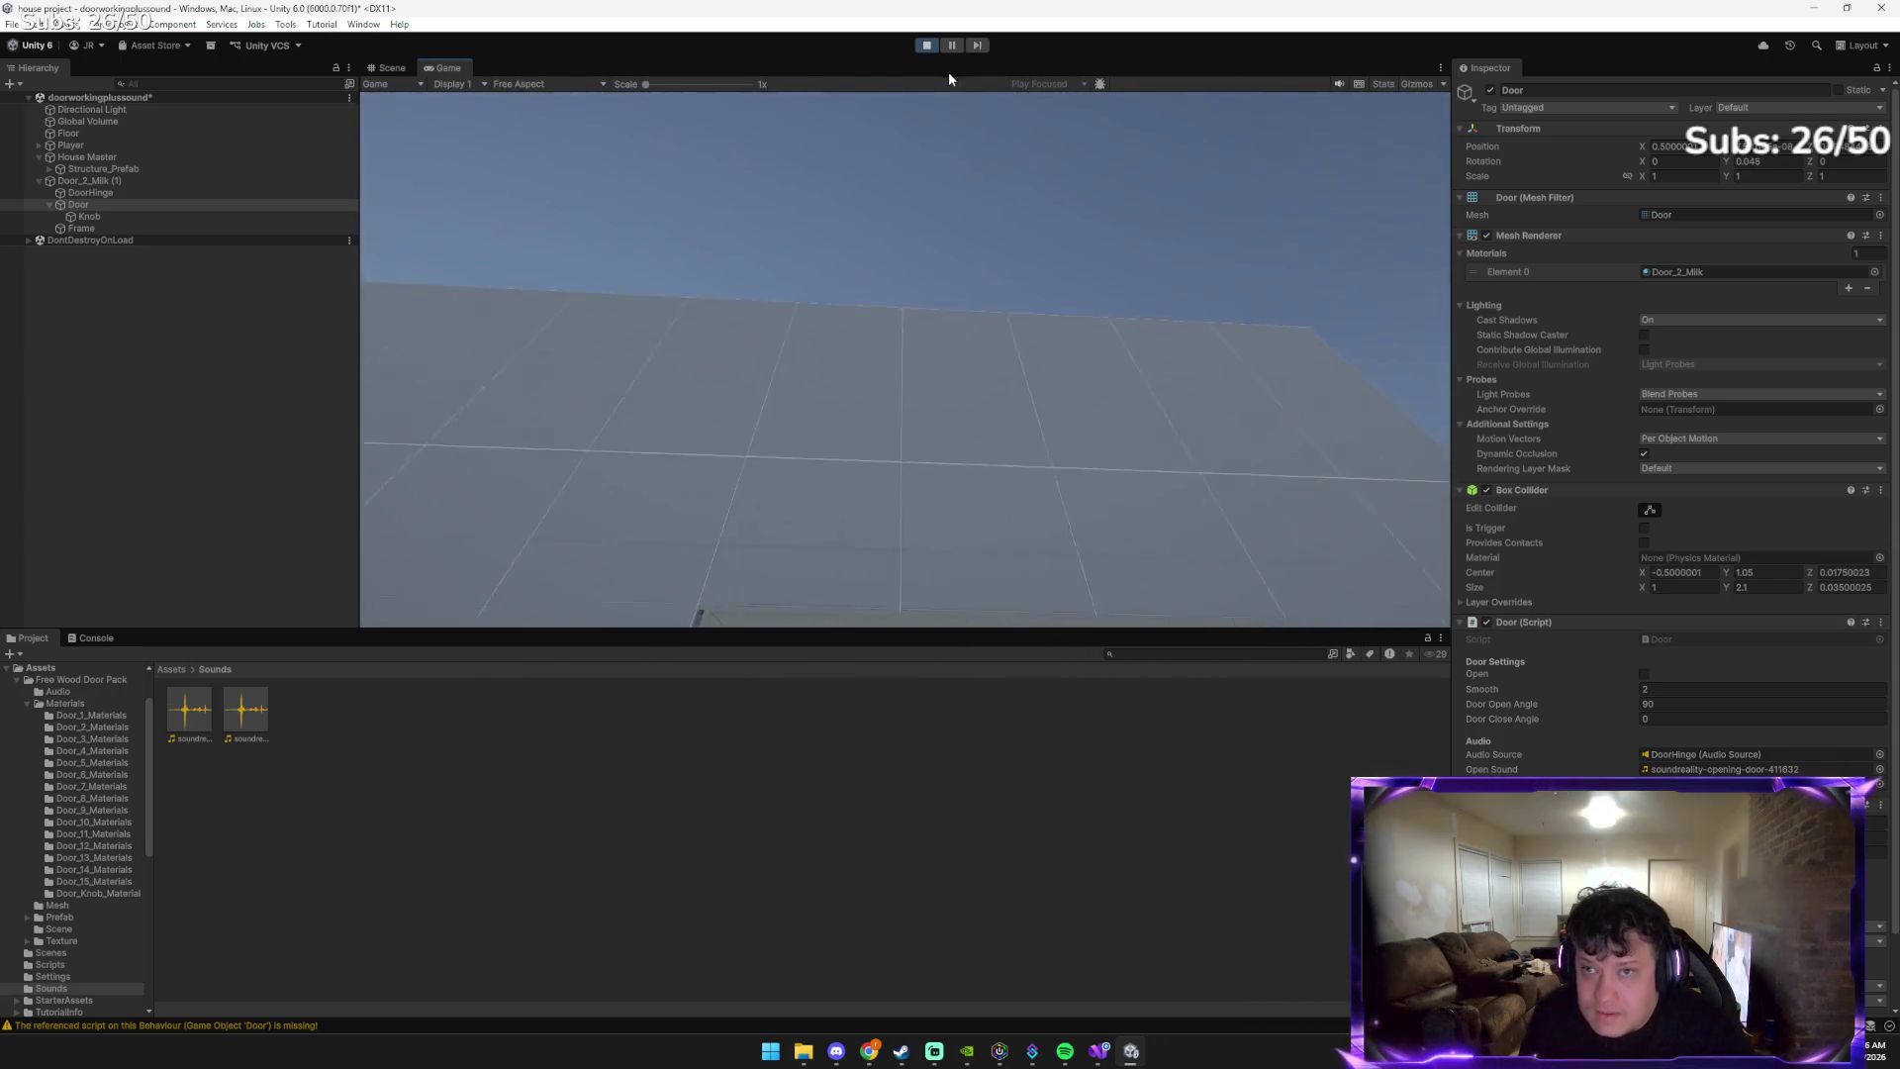
click(926, 45)
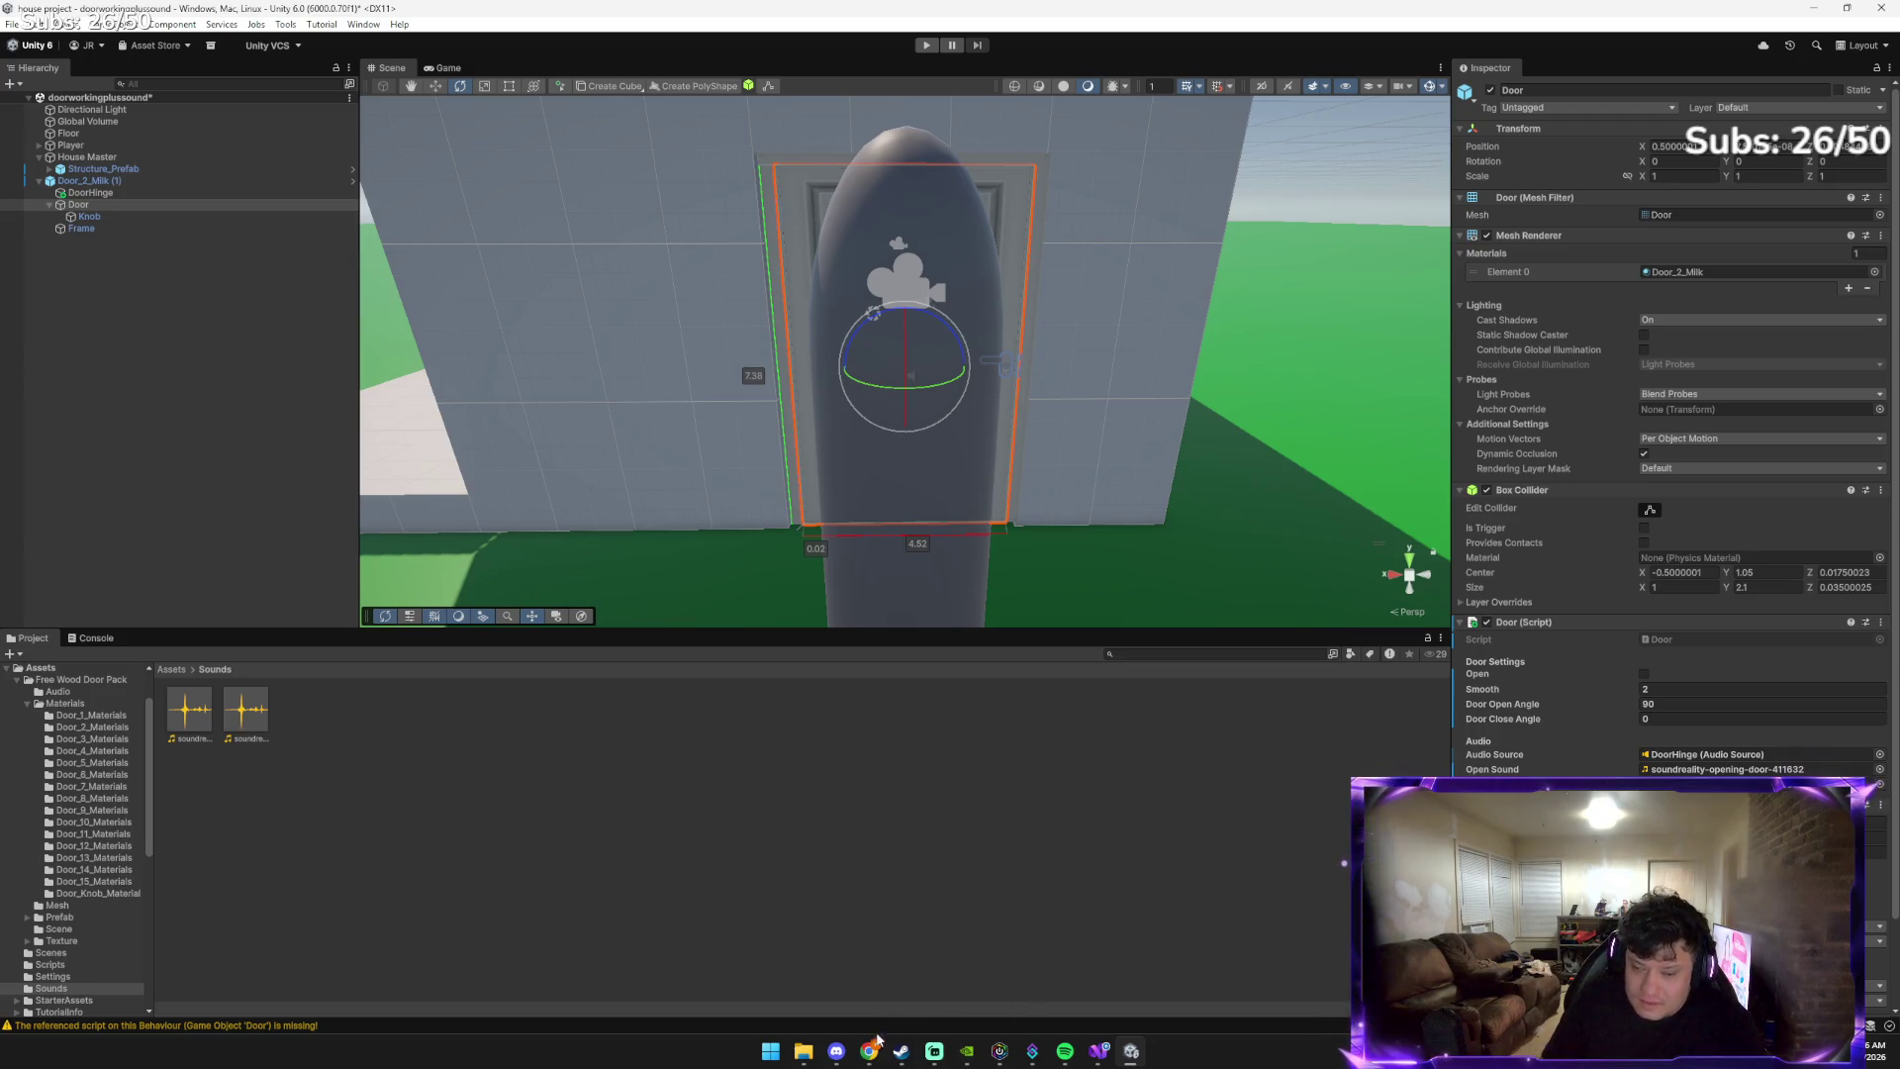
Bring the Chrome window with Pixabay's door-closing sound effects to the front
mouse_move(869, 1055)
click(840, 980)
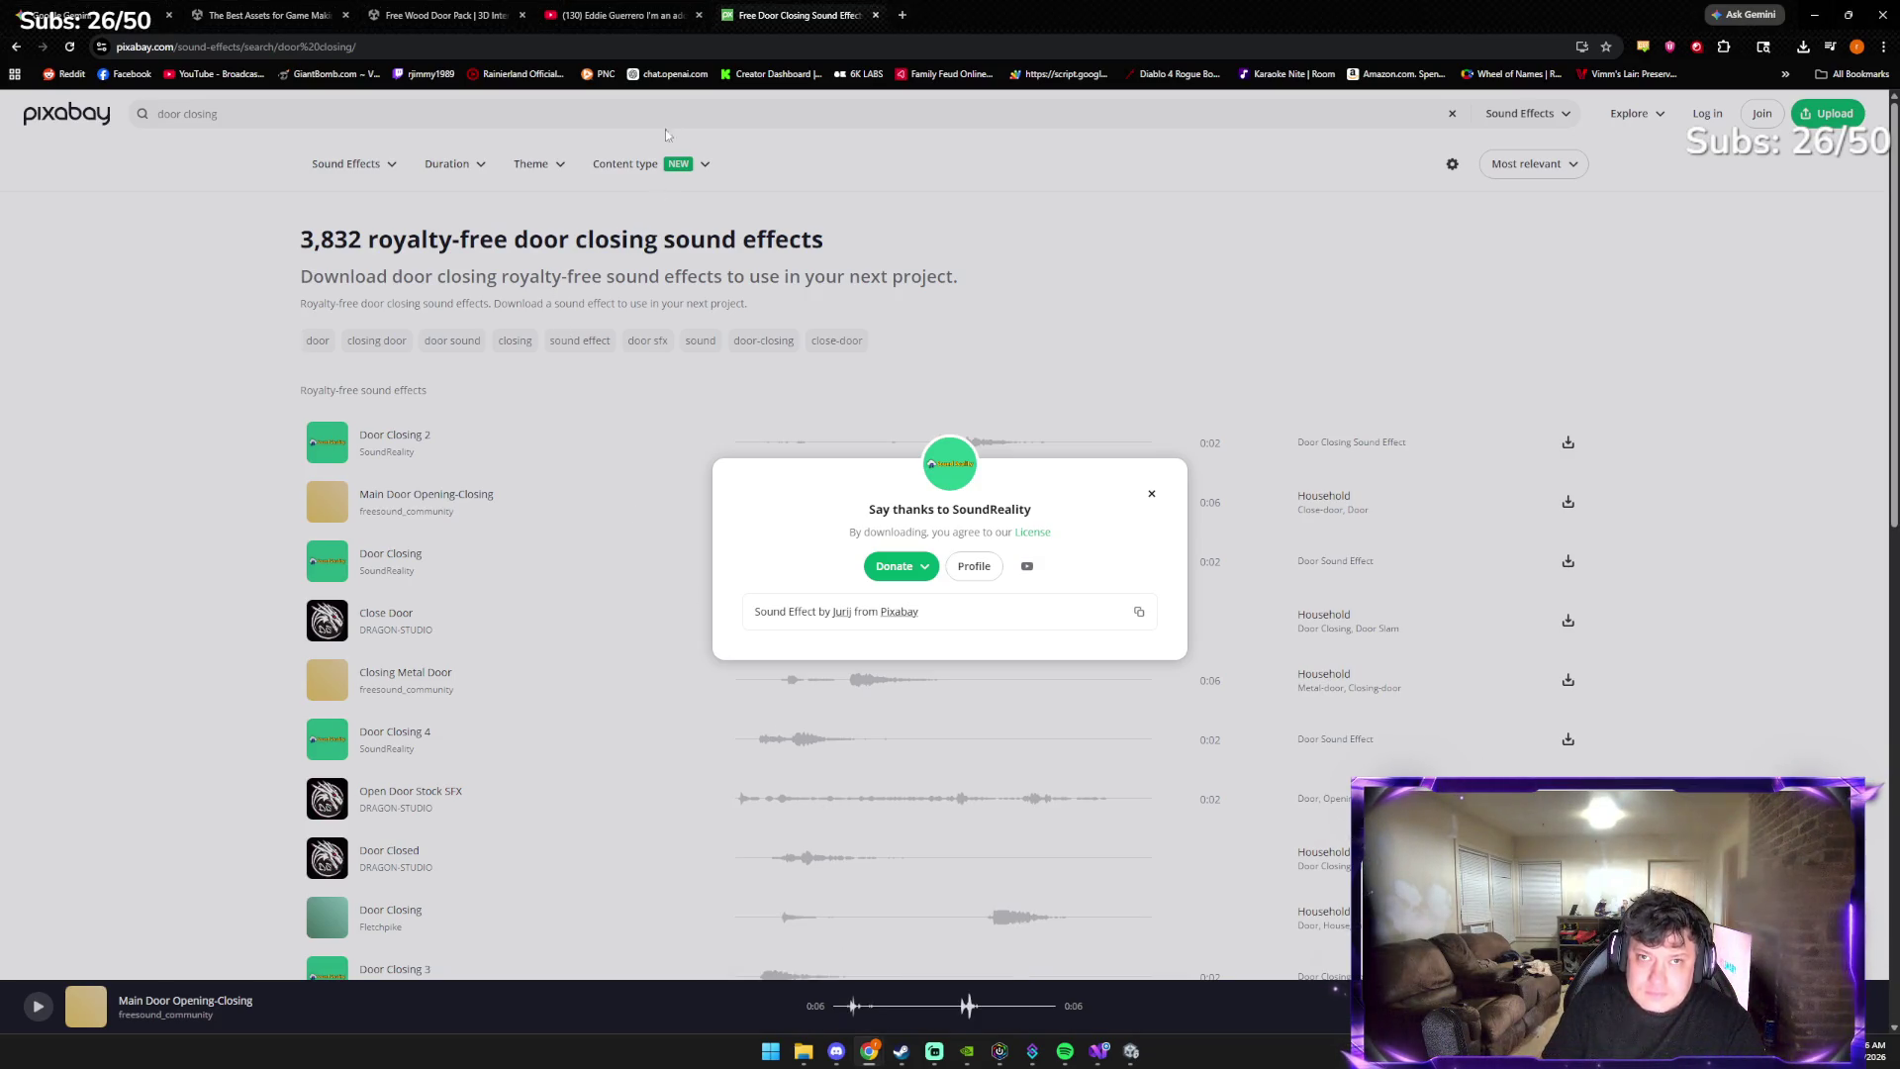
In the Gemini chat, send a message saying the door now has open and close sounds
click(94, 15)
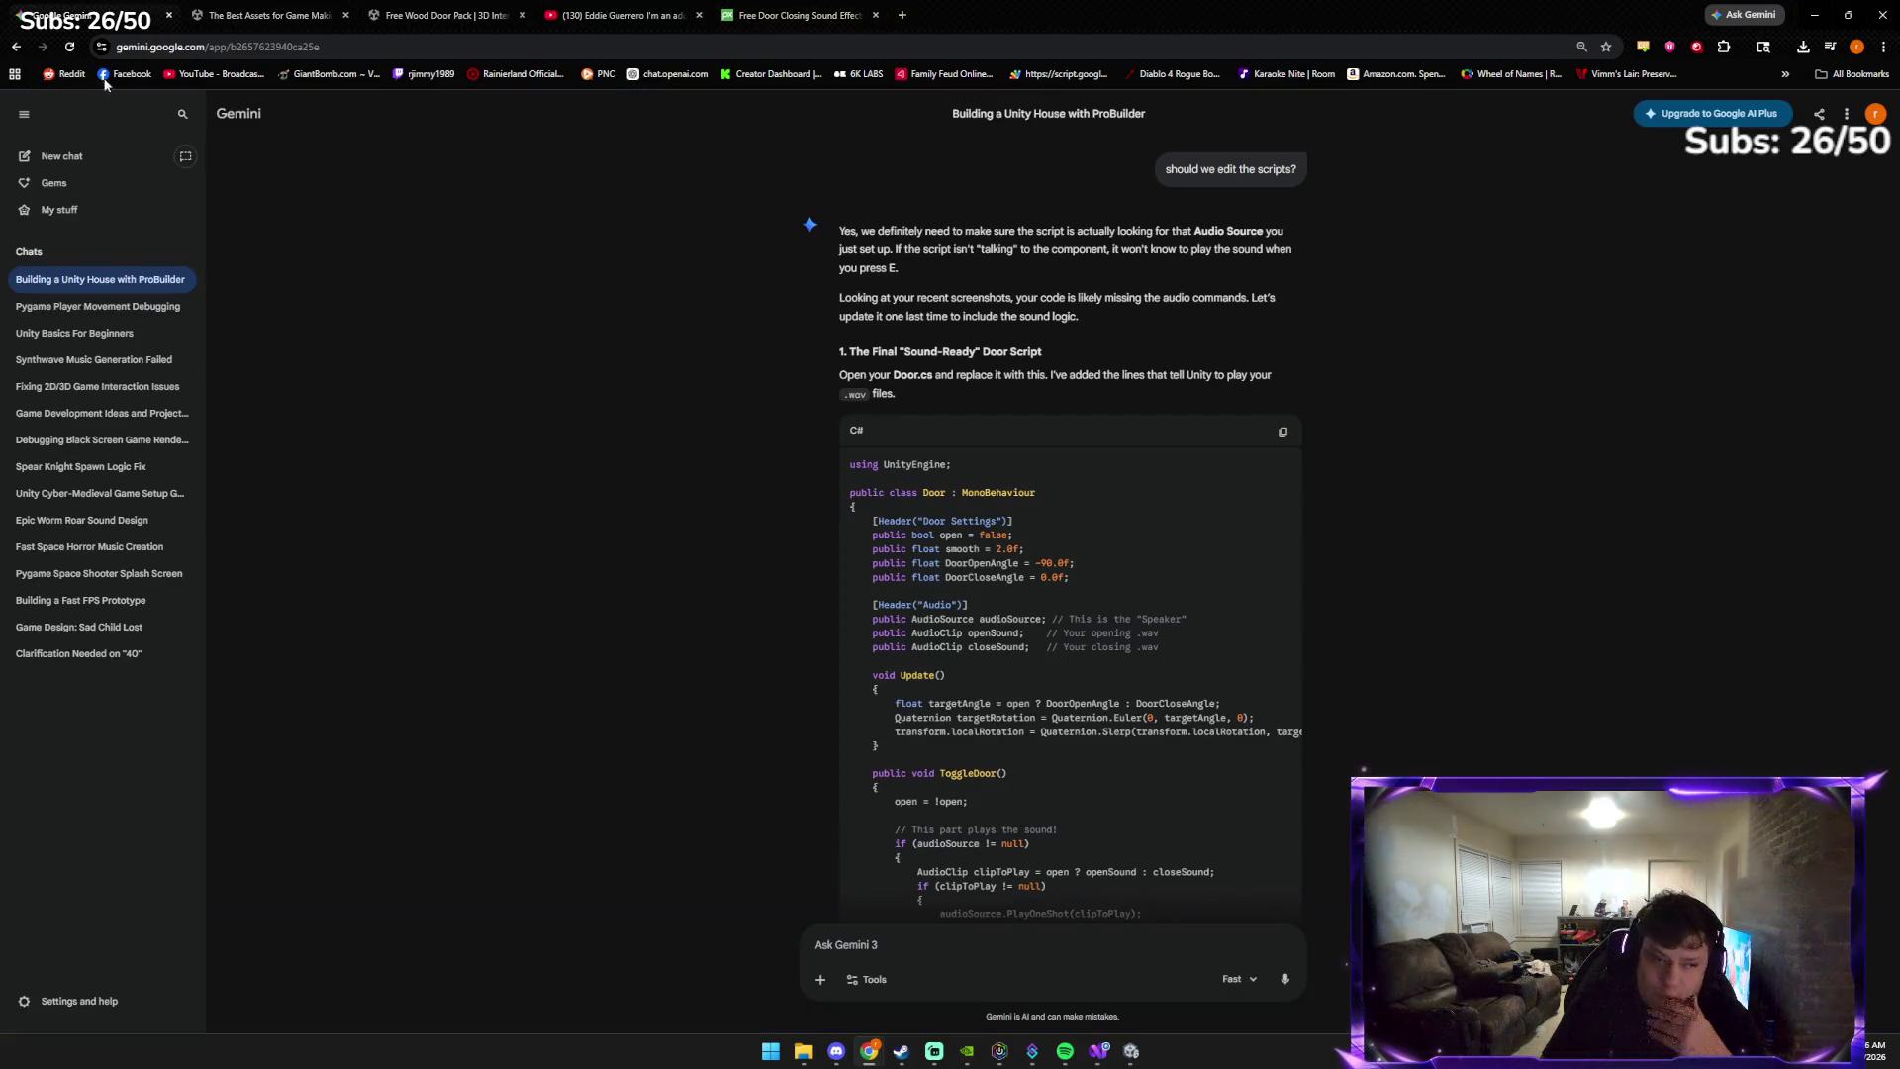
click(934, 1051)
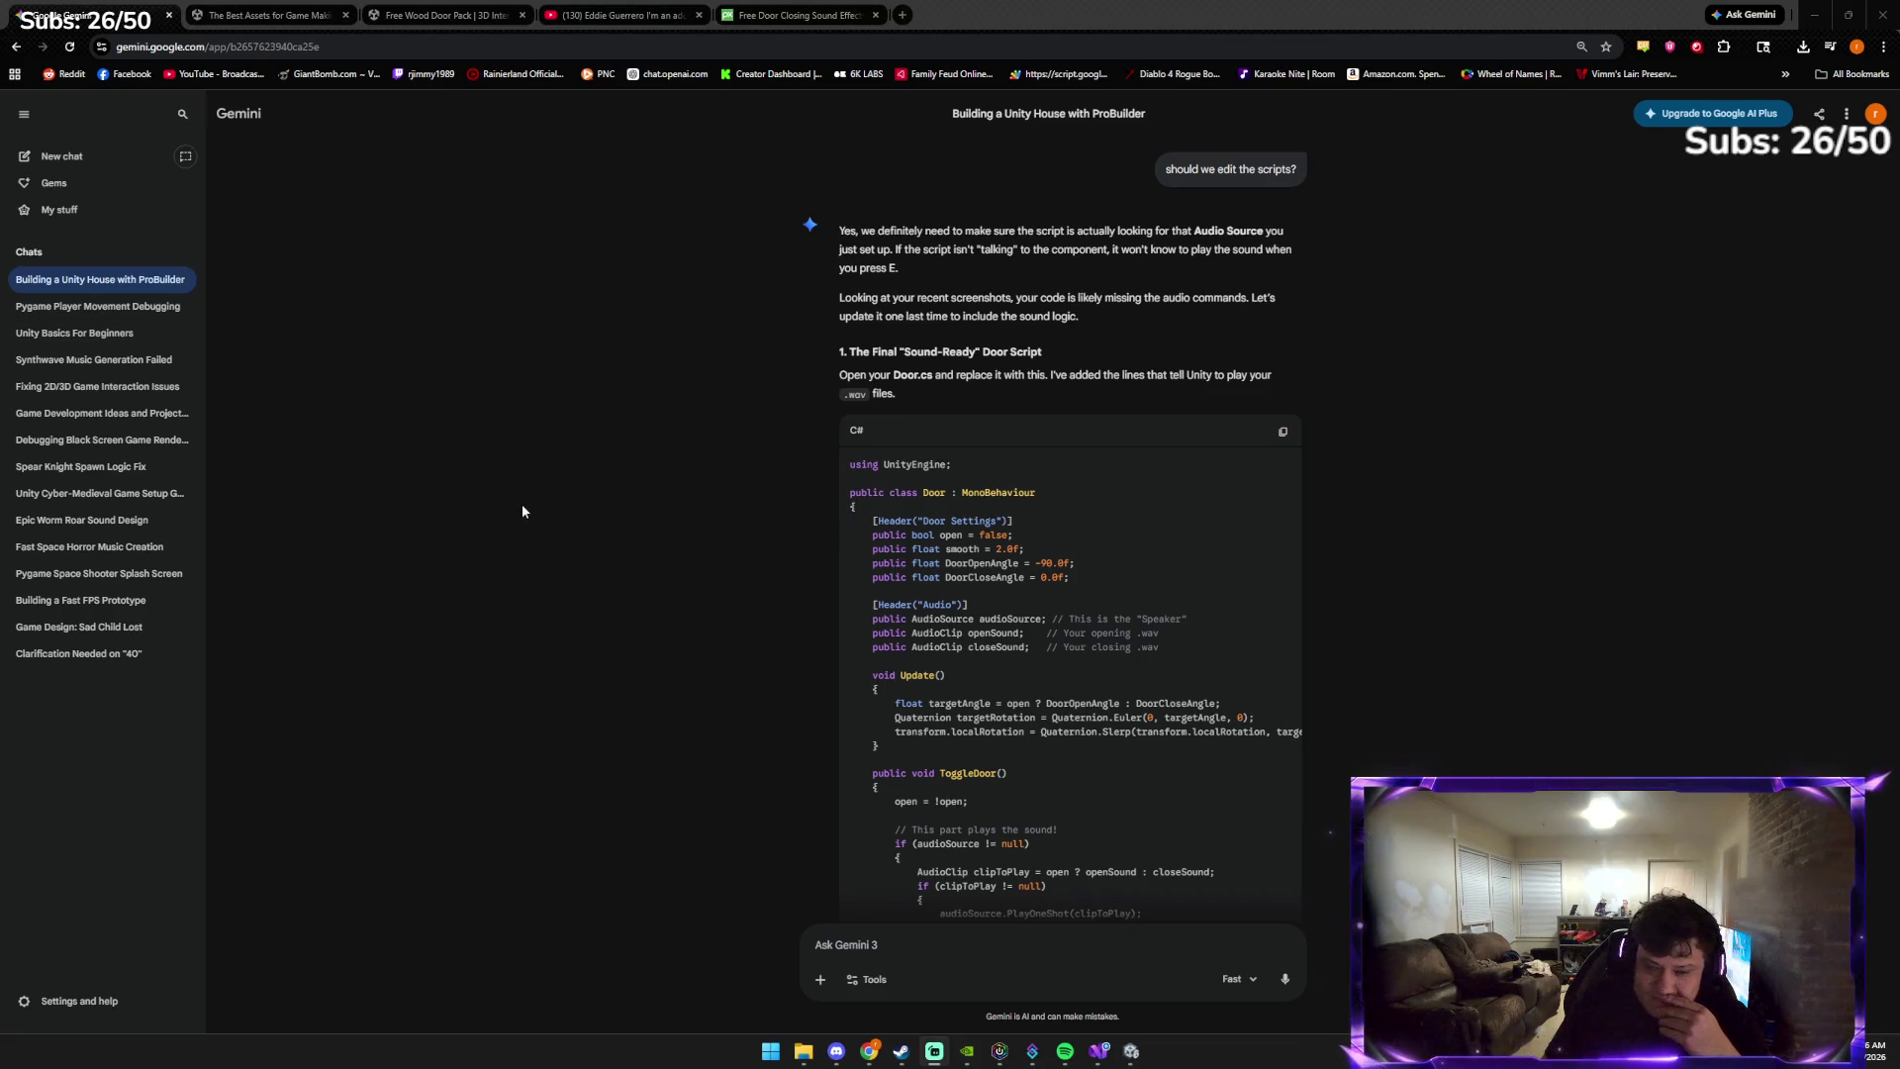
scroll(671, 582, down, 5)
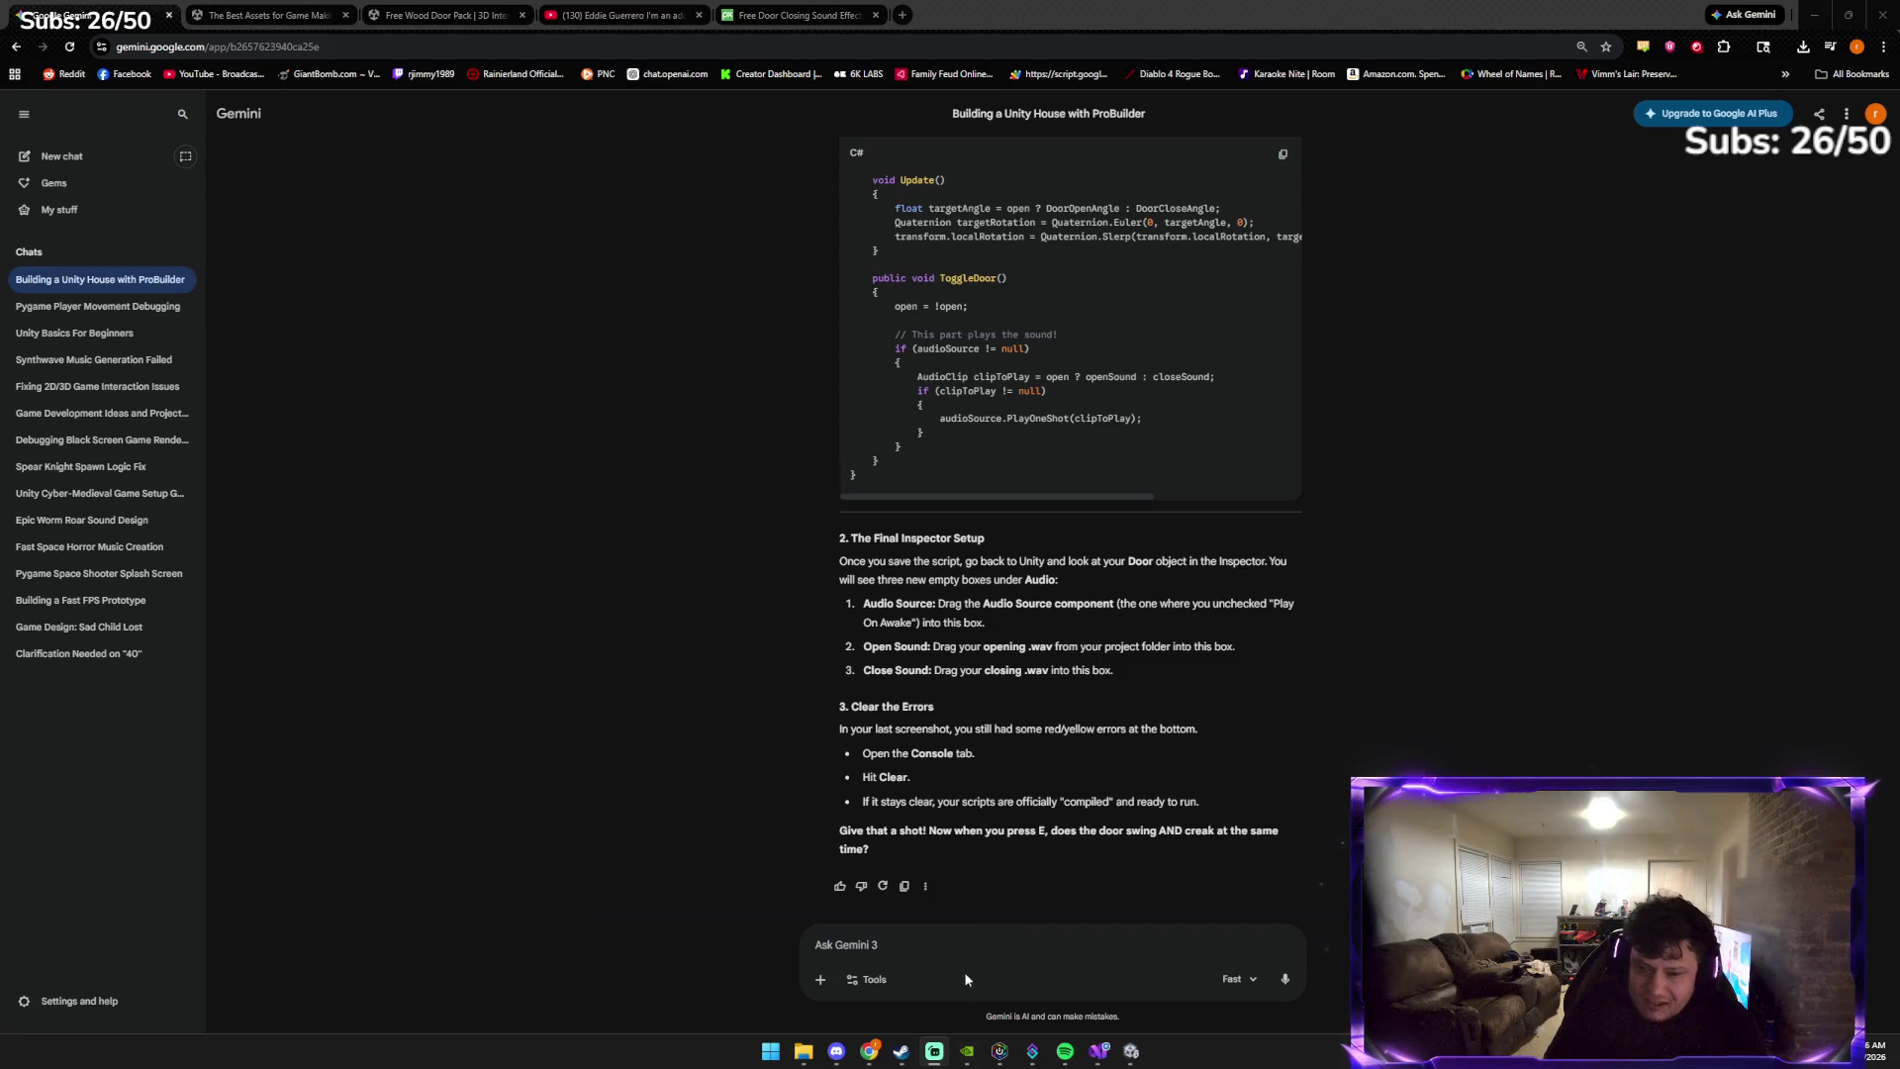
click(968, 942)
text(I)
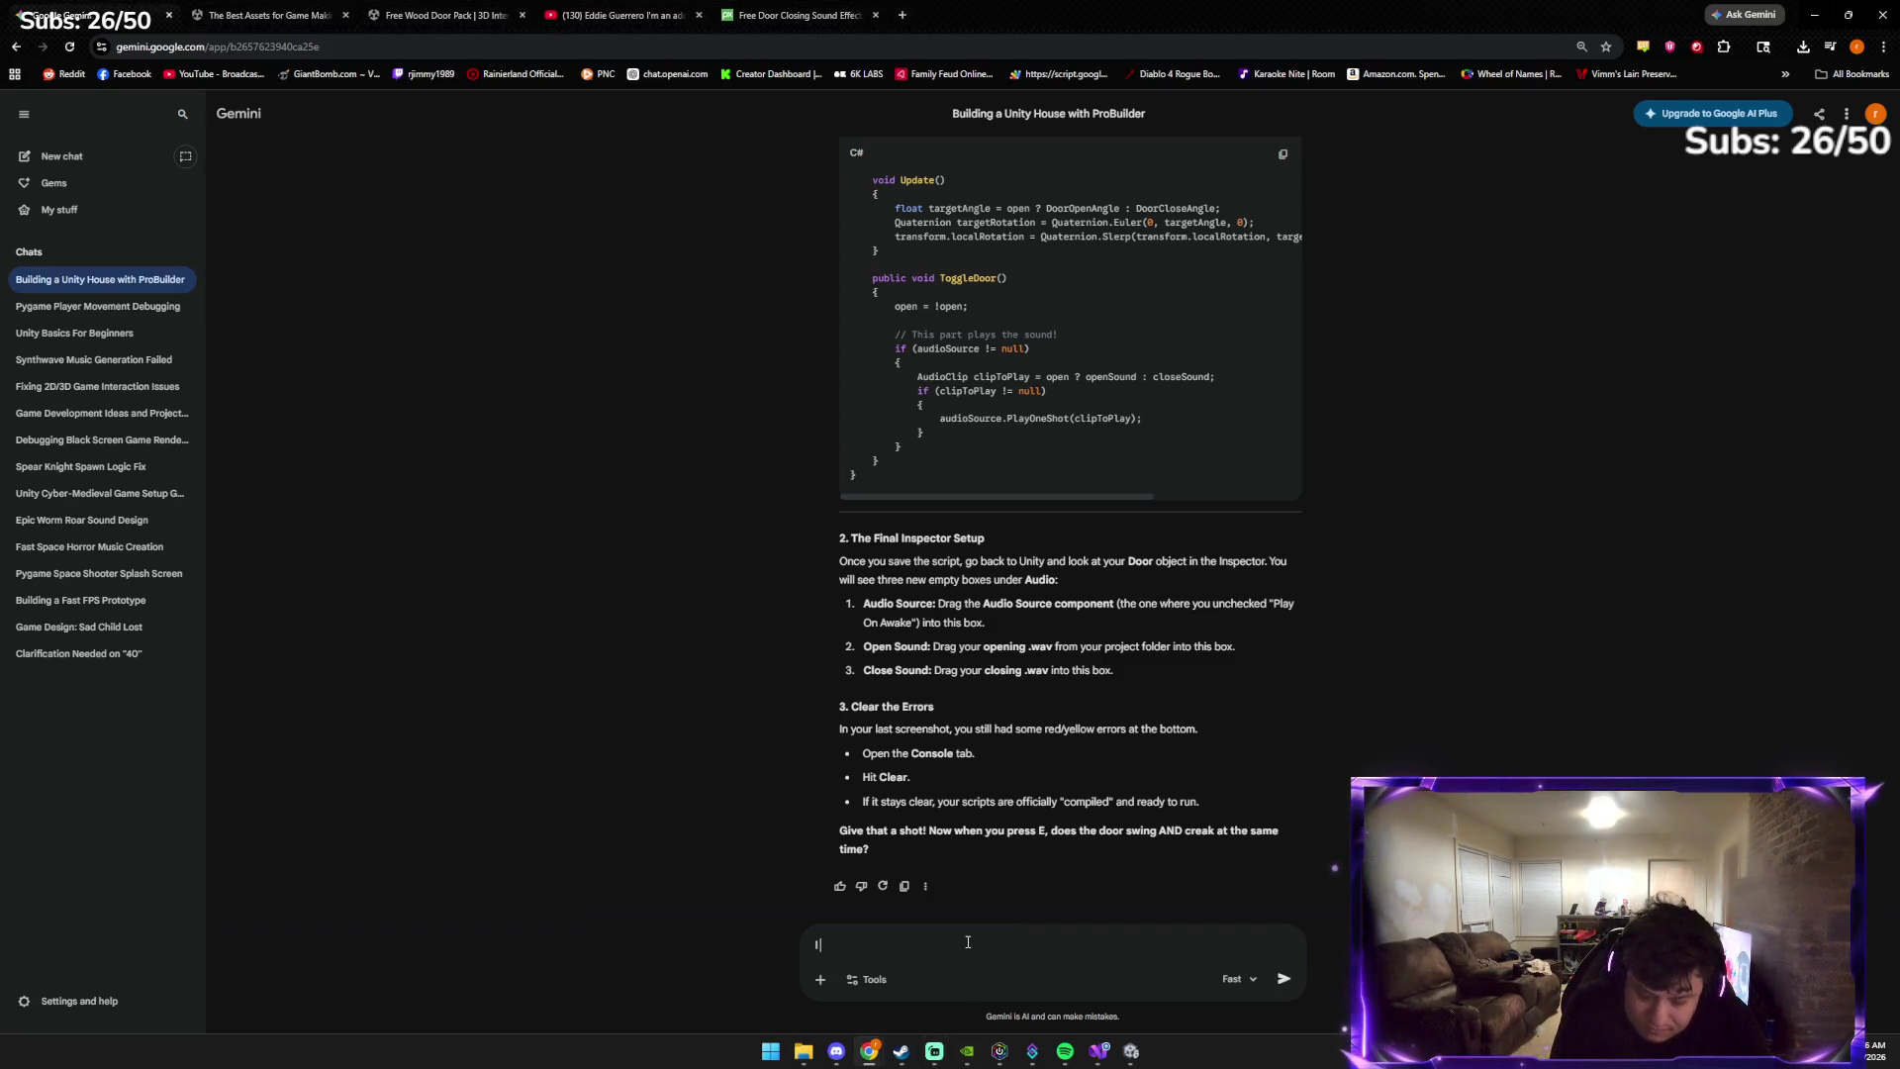
text(THE DOOR)
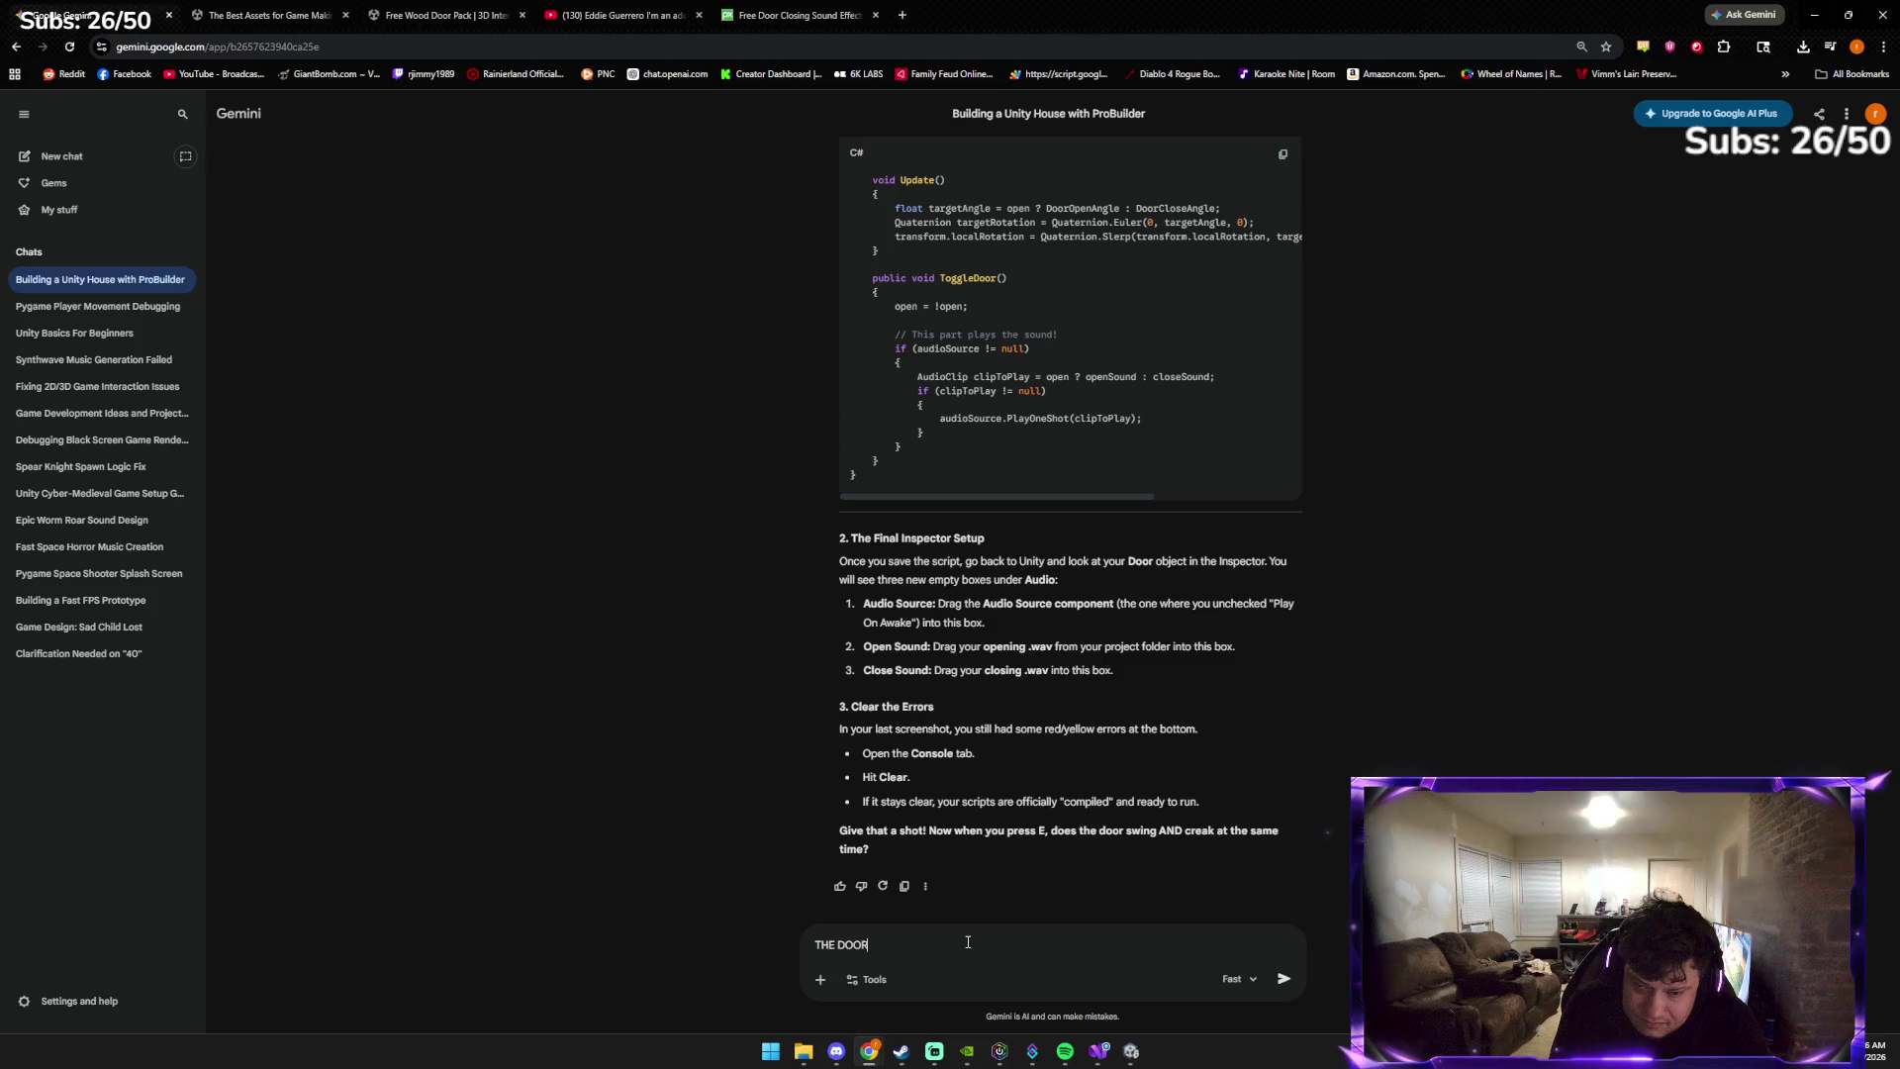
text(AND CLOSE SOUNDS NO)
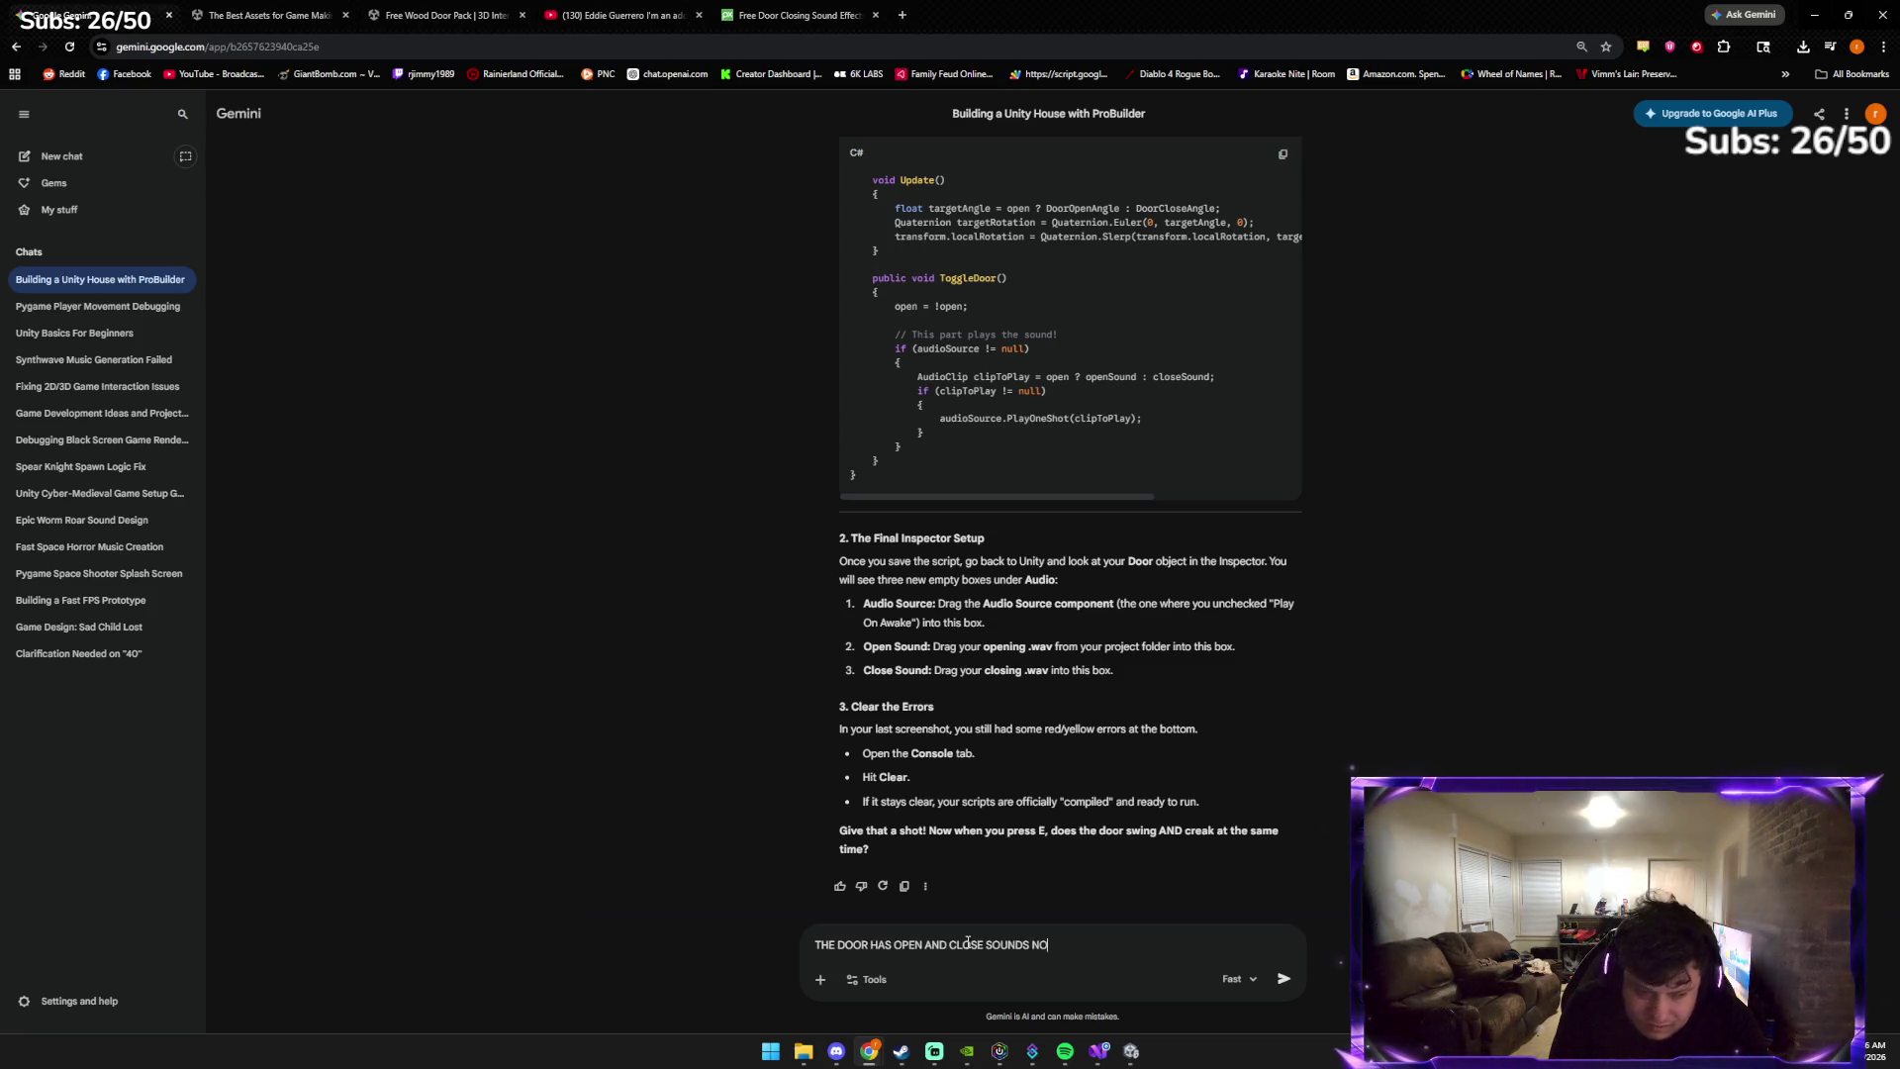
text(W)
key(Return)
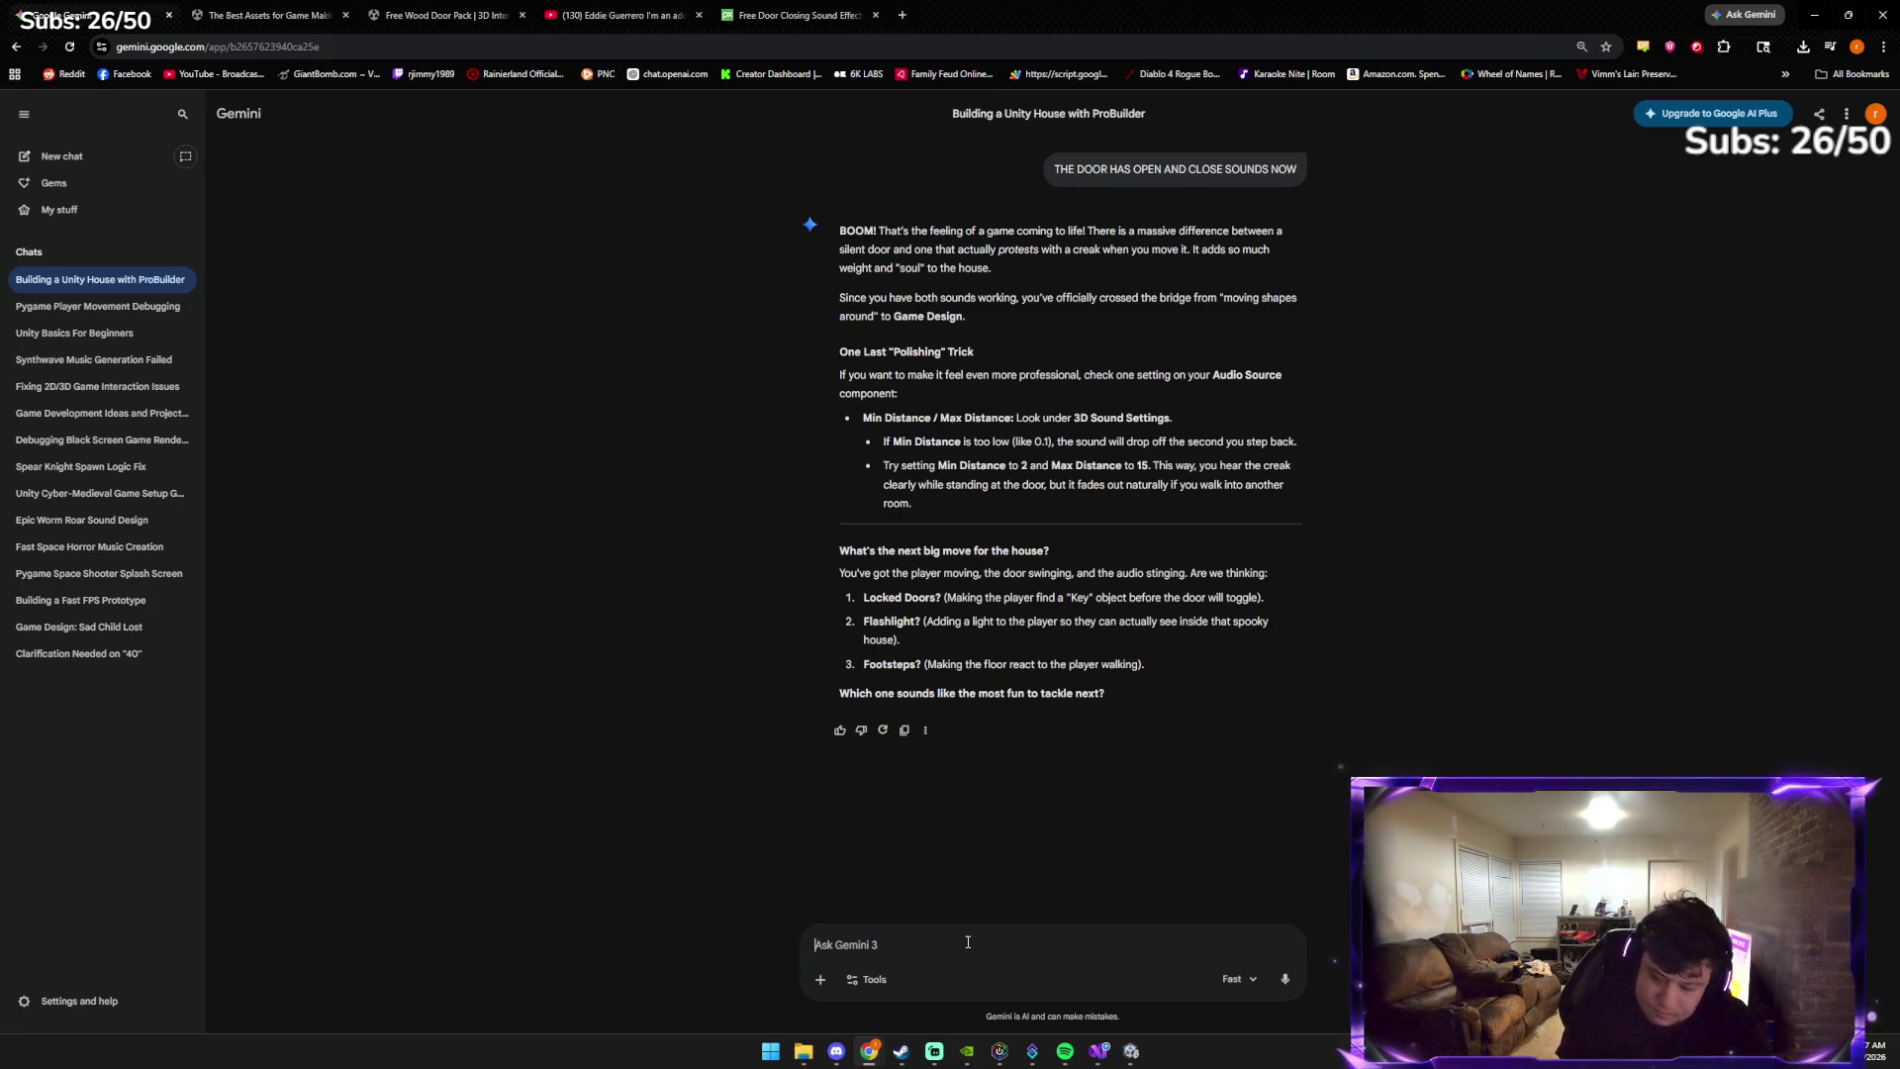
Ask Gemini why the player walks through the door, noting an added Rigidbody broke it earlier
text(the only prom)
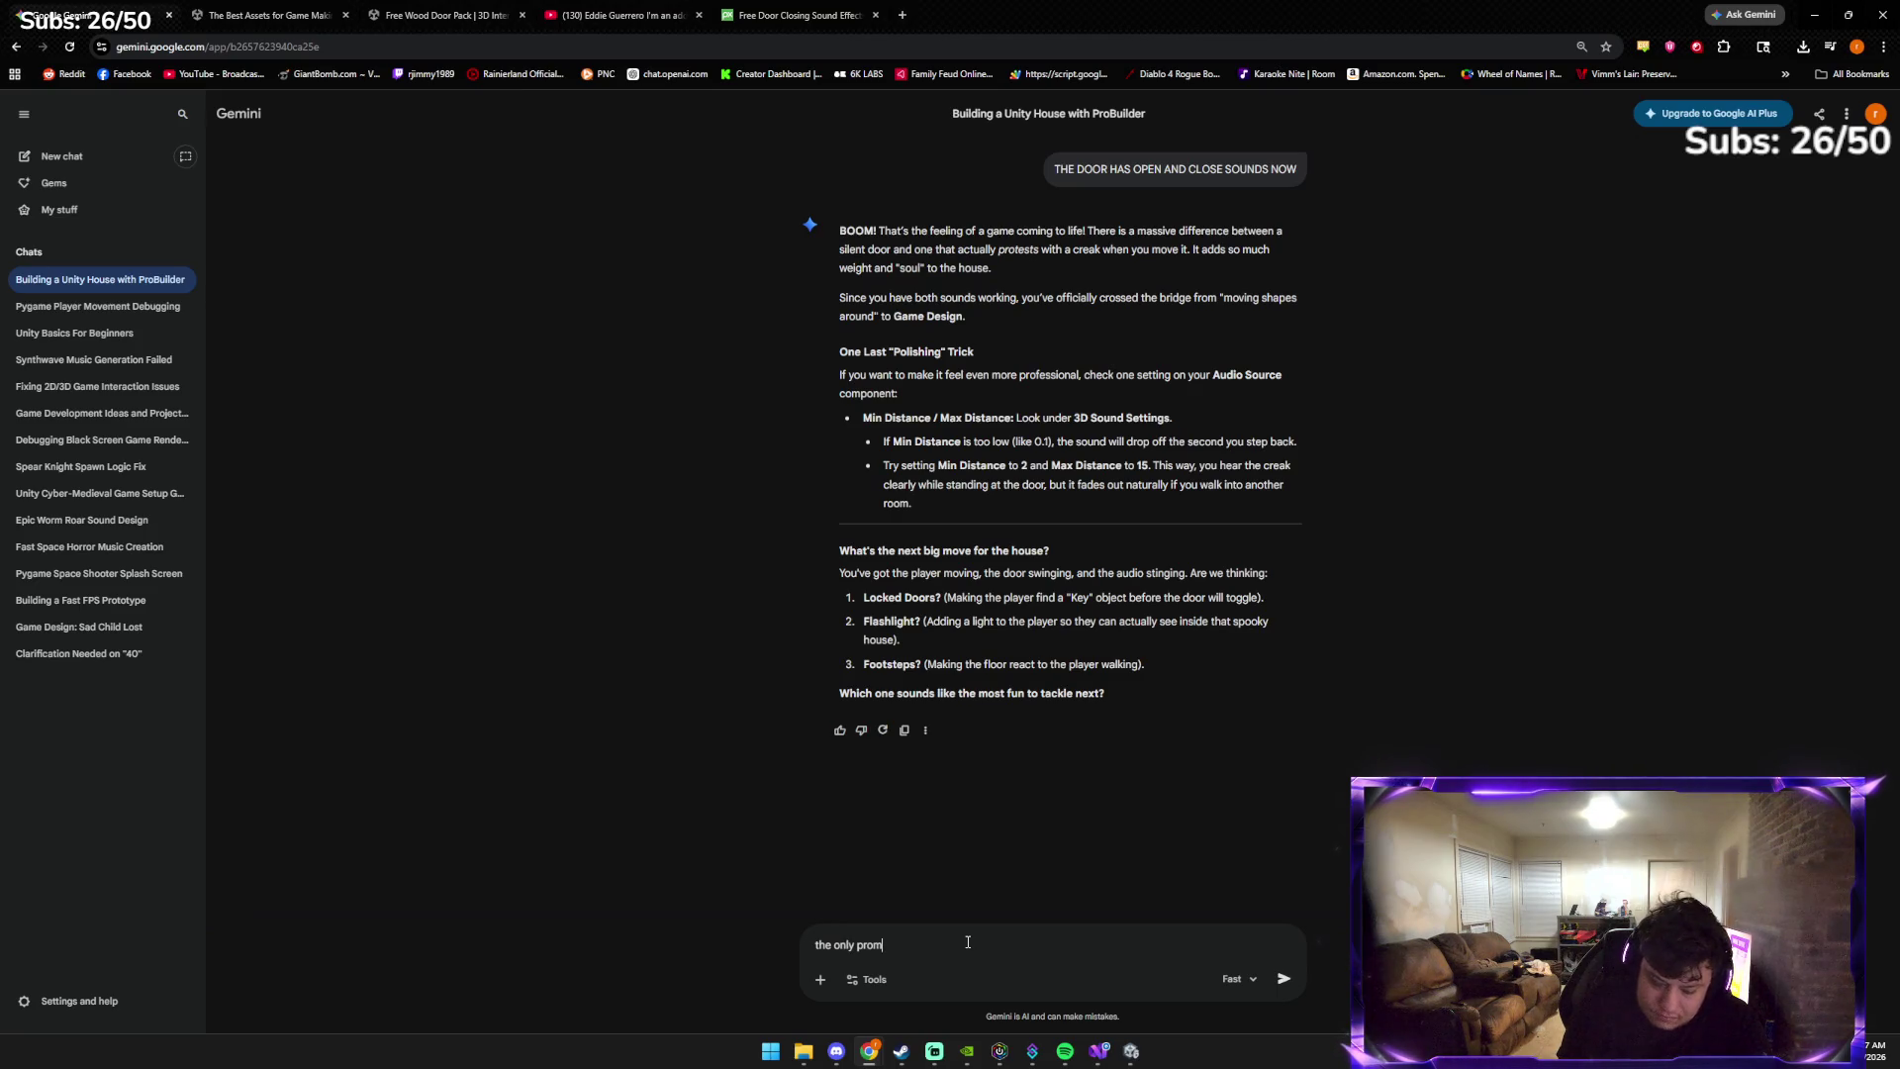
key(BackSpace)
text(blem)
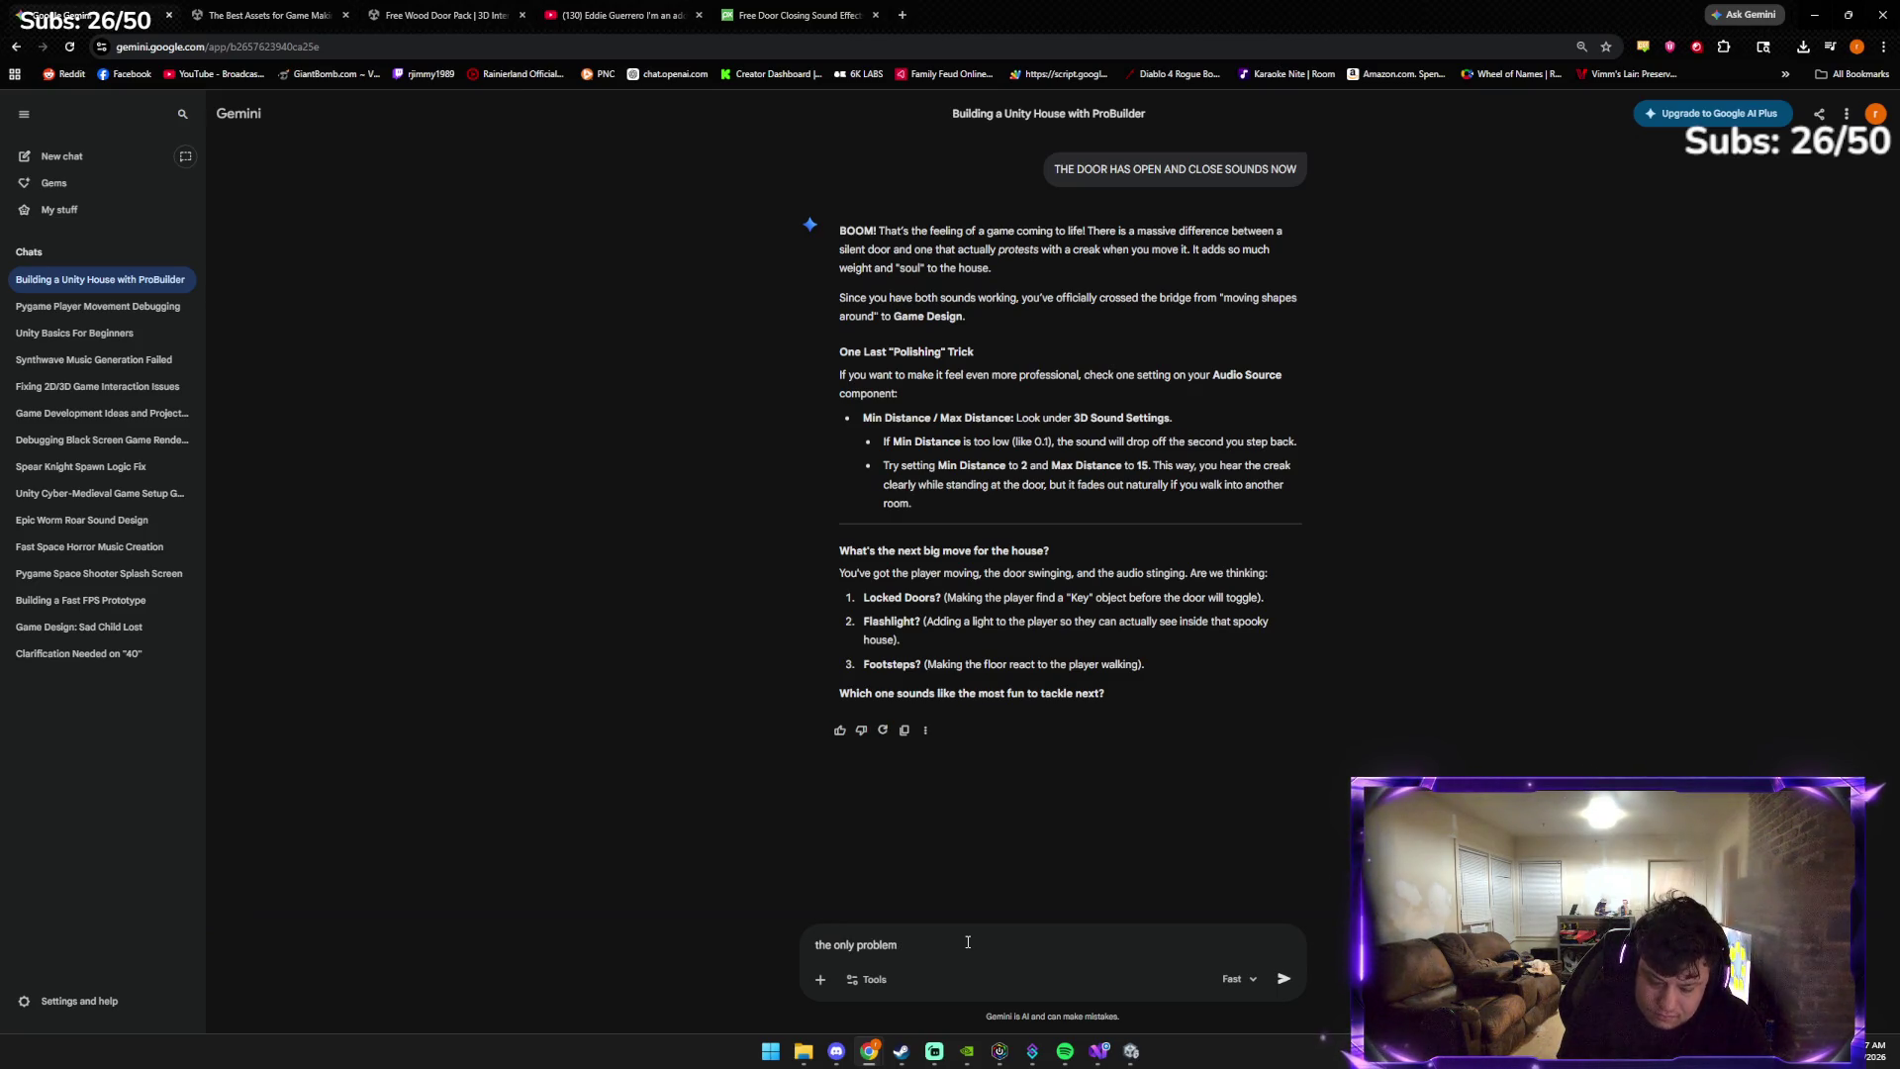
text( im having with it is)
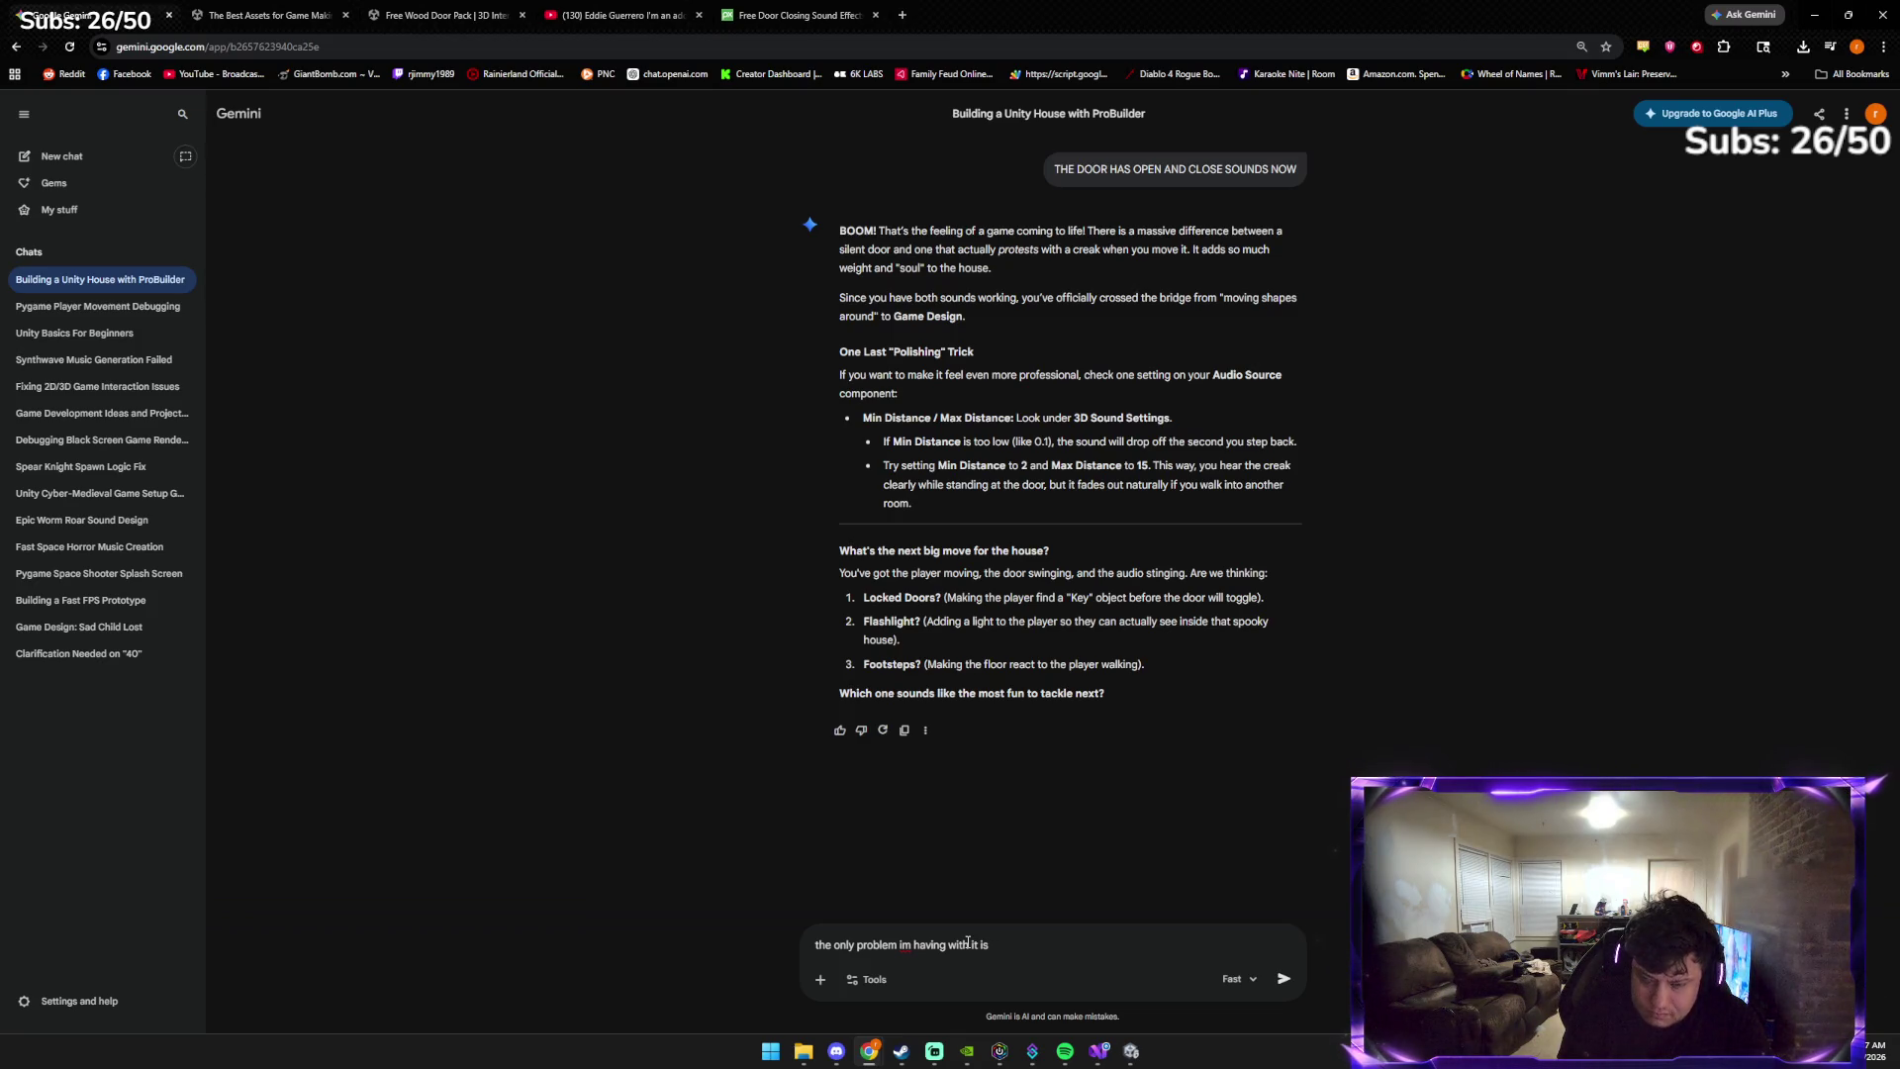
text( the player goes through th)
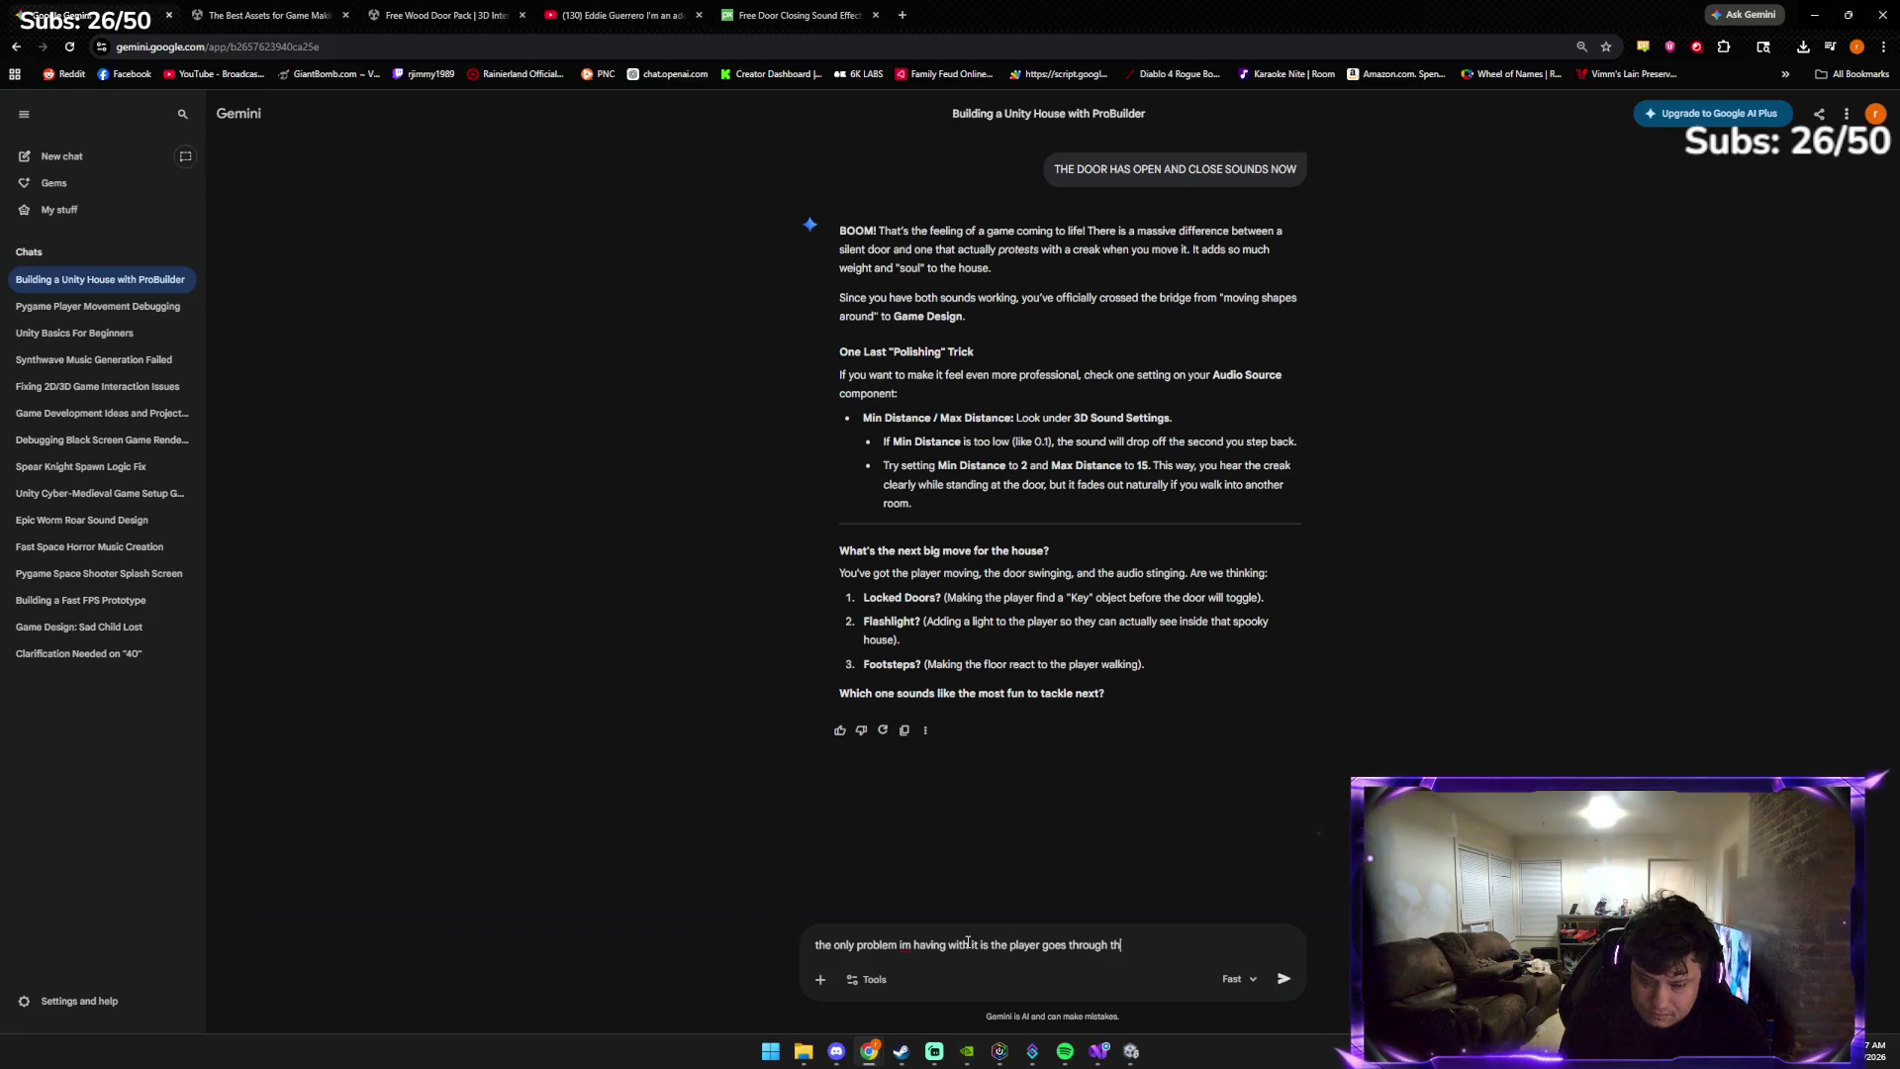
text(or)
key(Return)
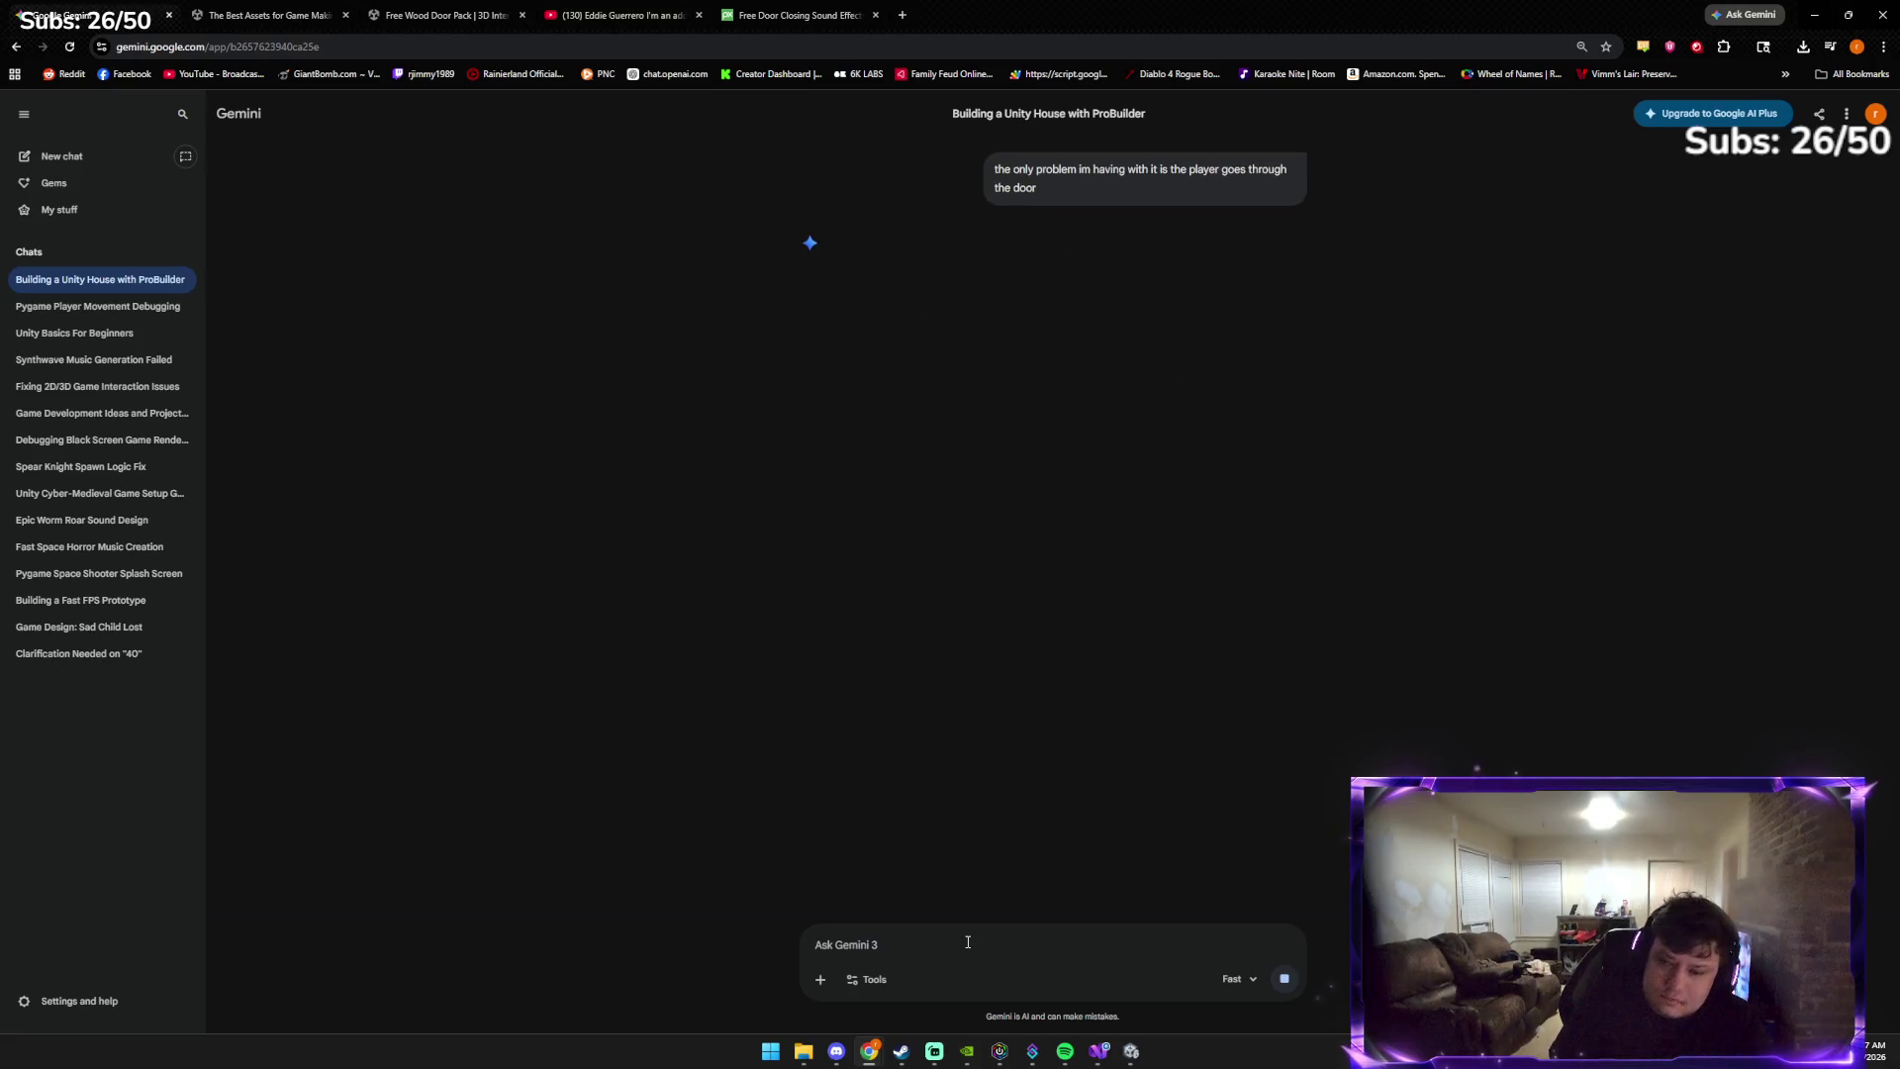
click(1284, 978)
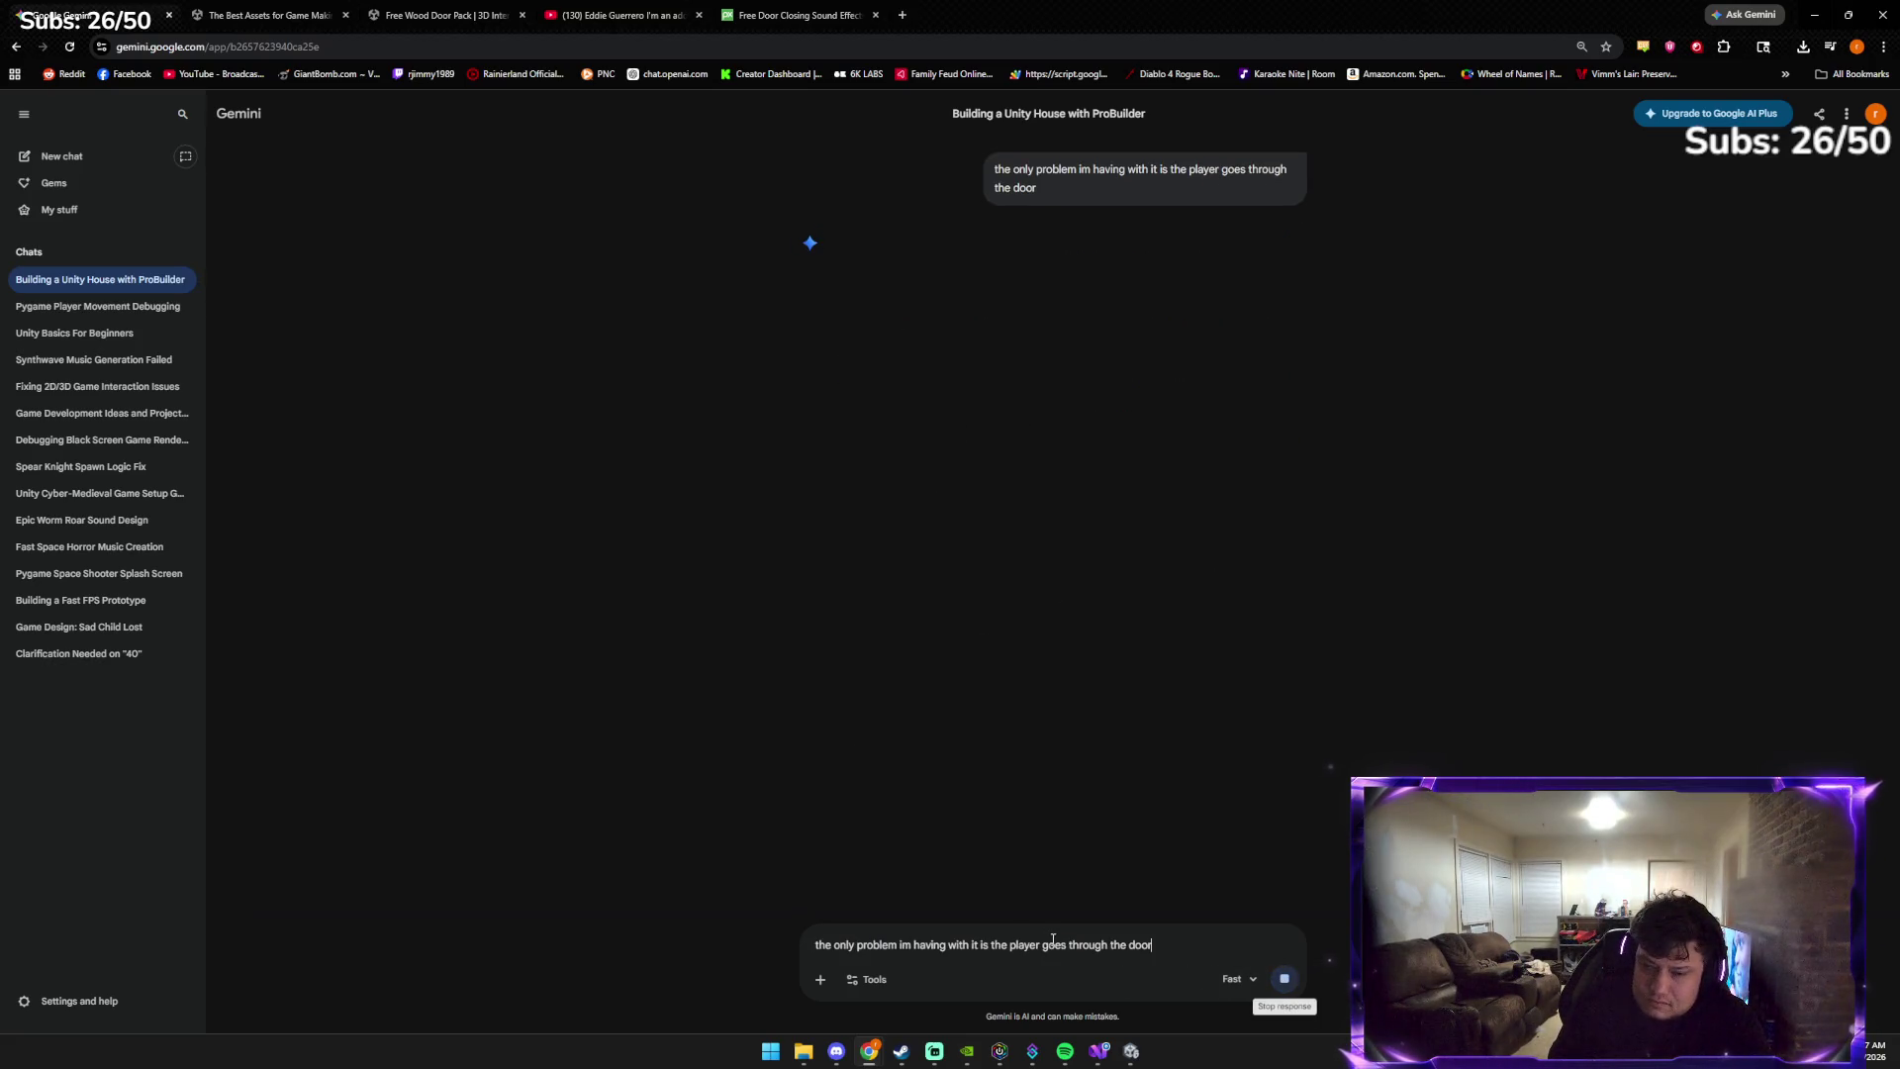
text( i a)
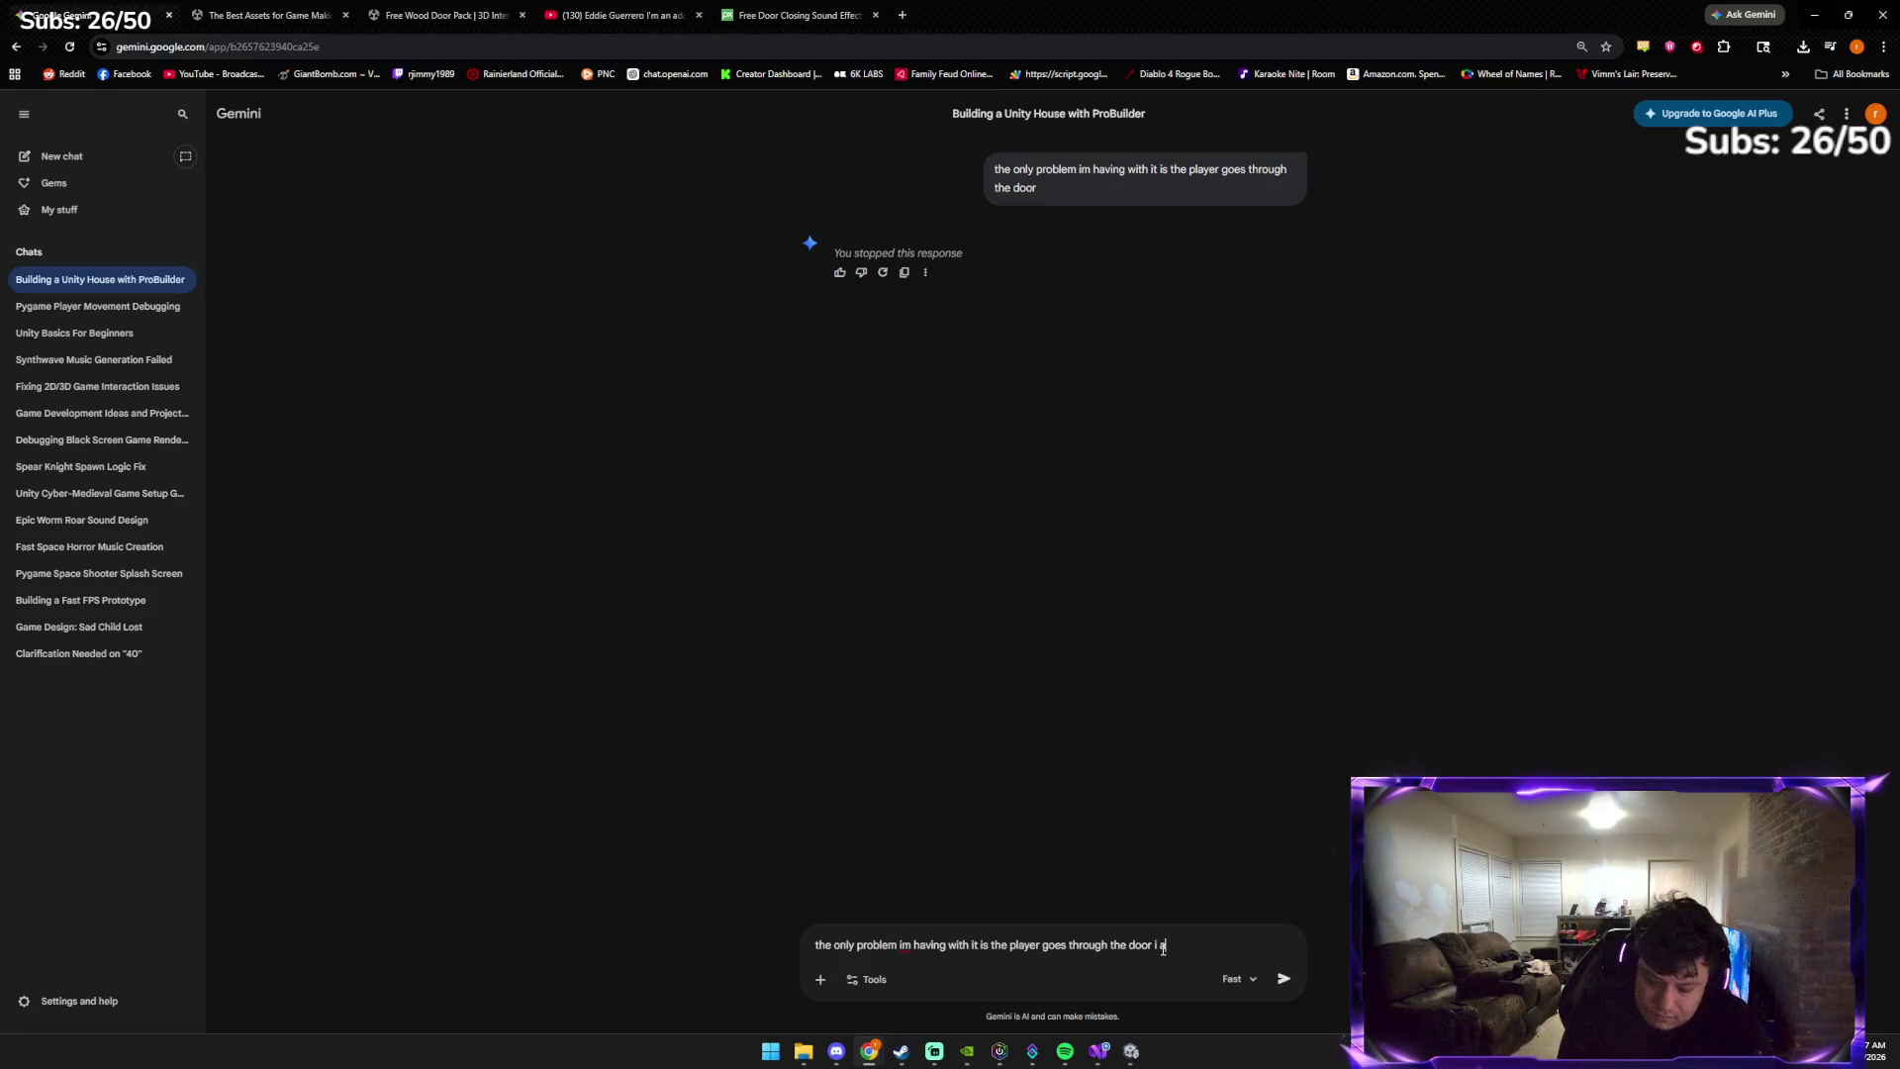
text(dded a rigidbody but)
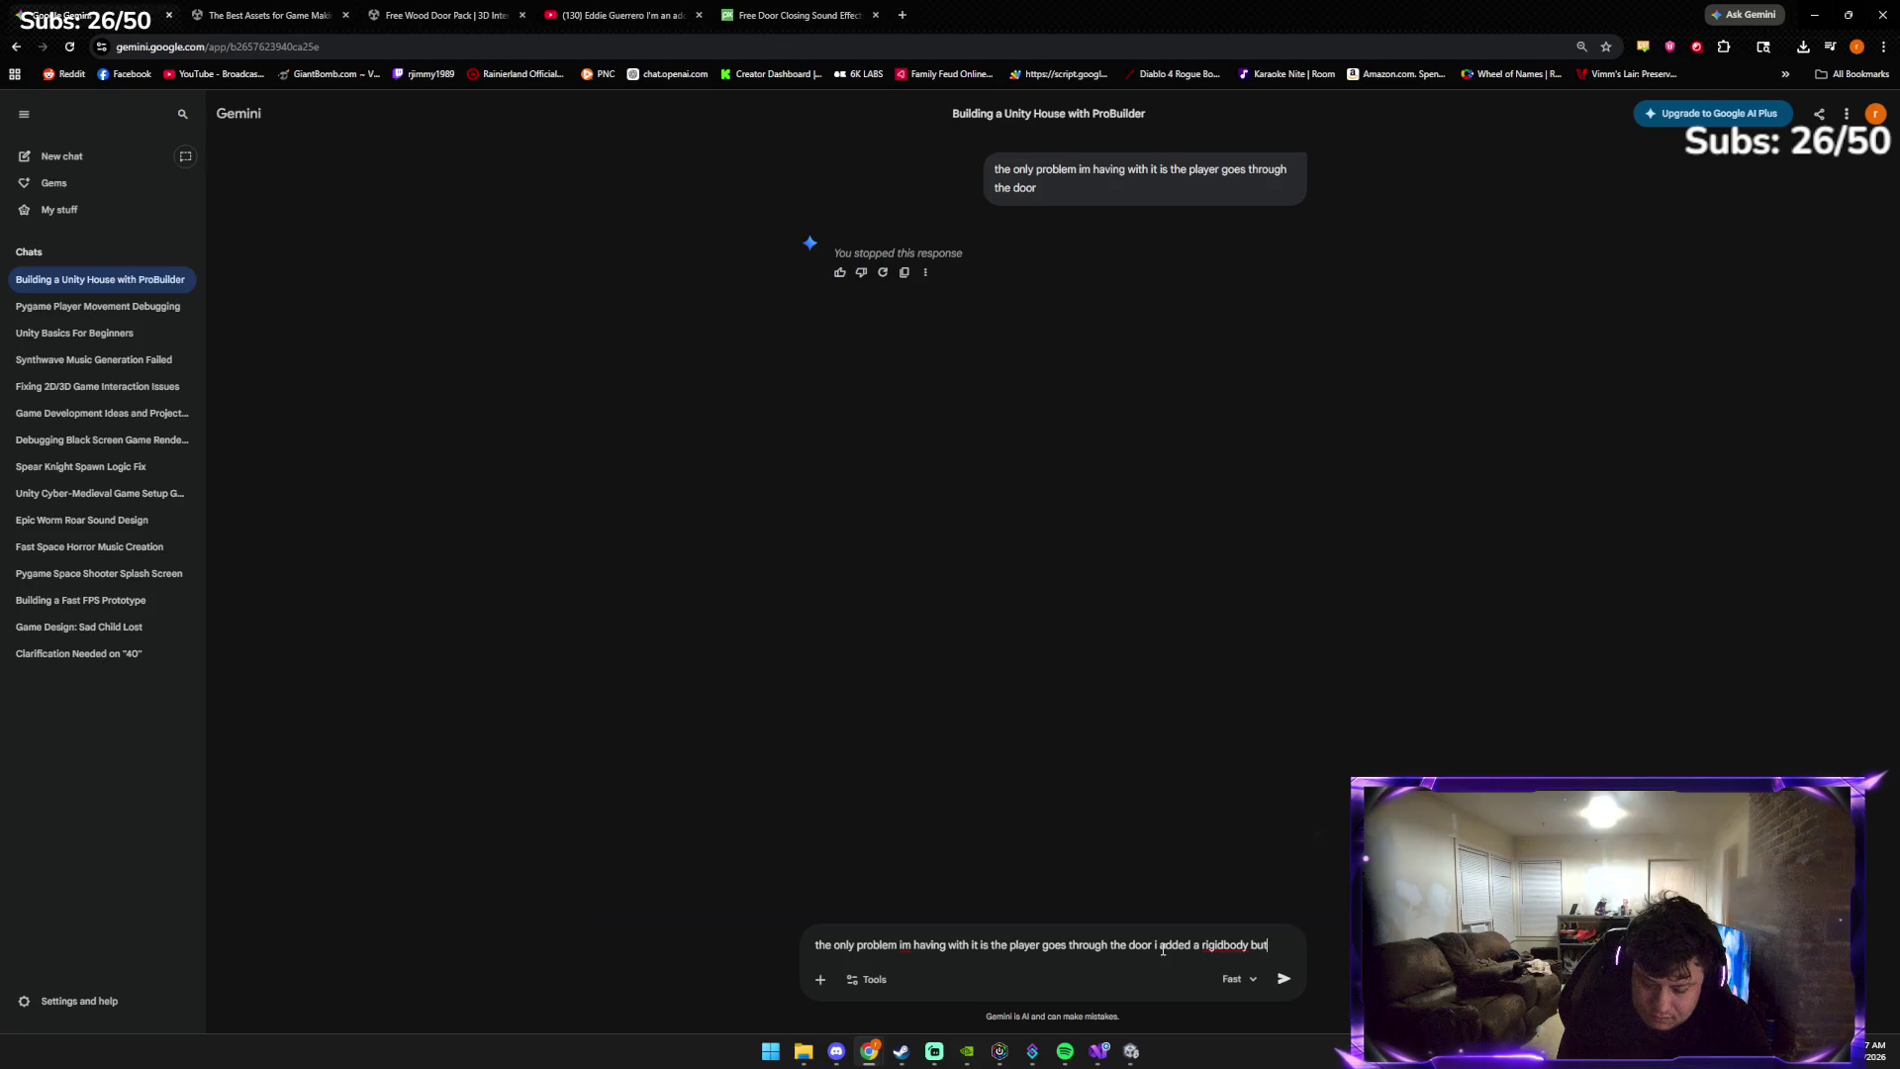
text( it borked it ea)
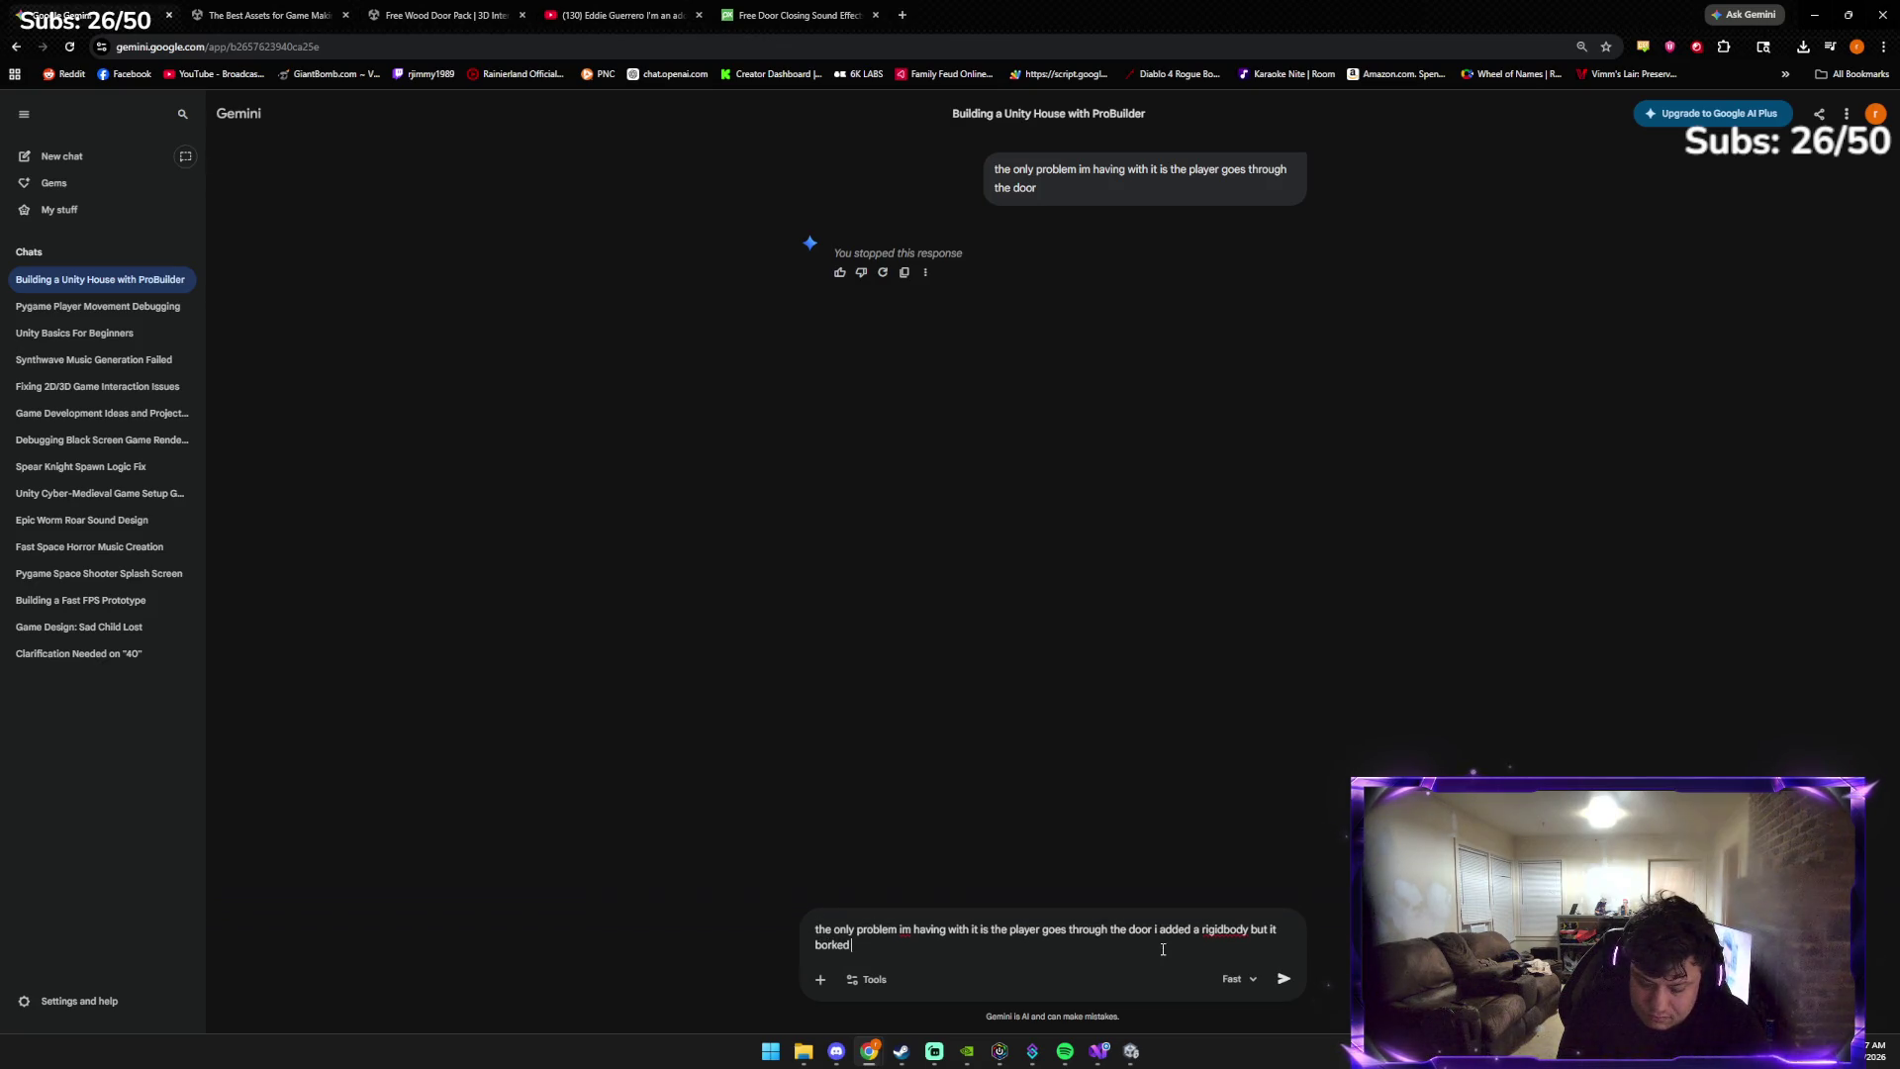
text(rlier)
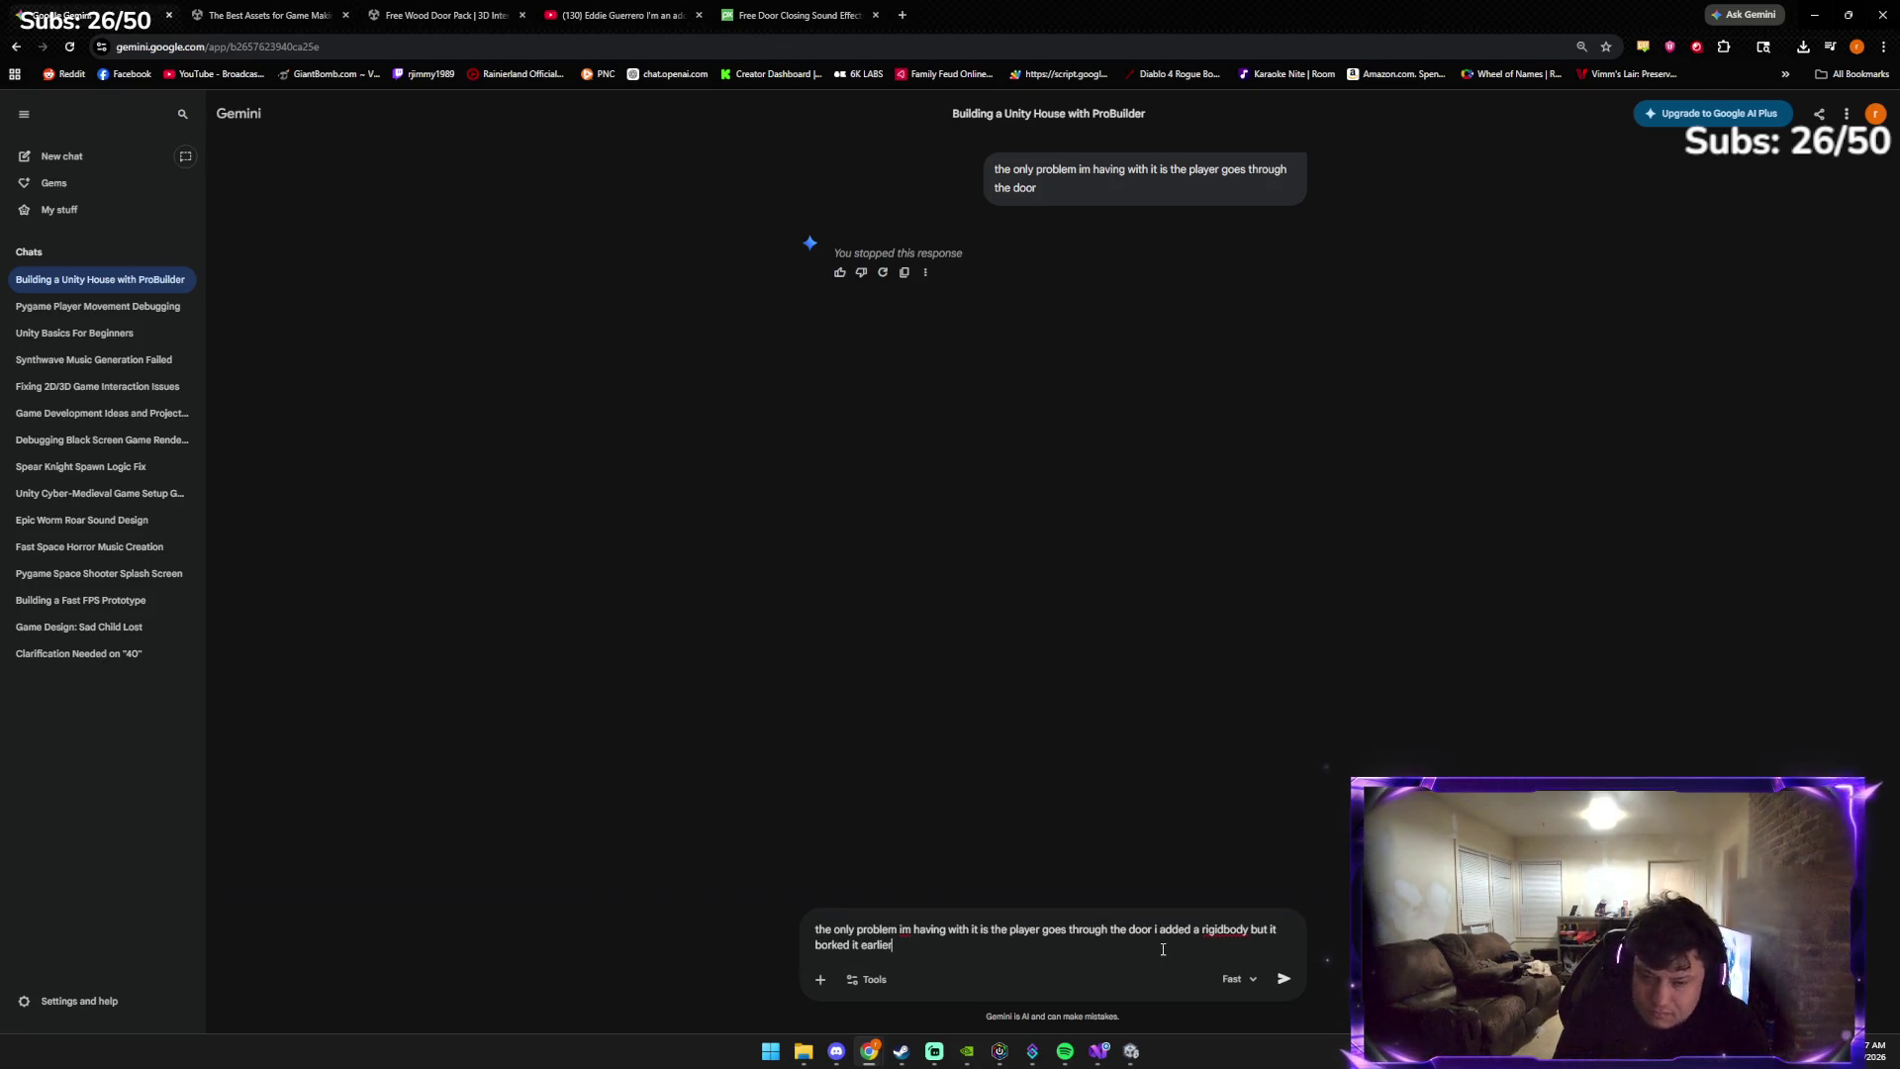
key(Return)
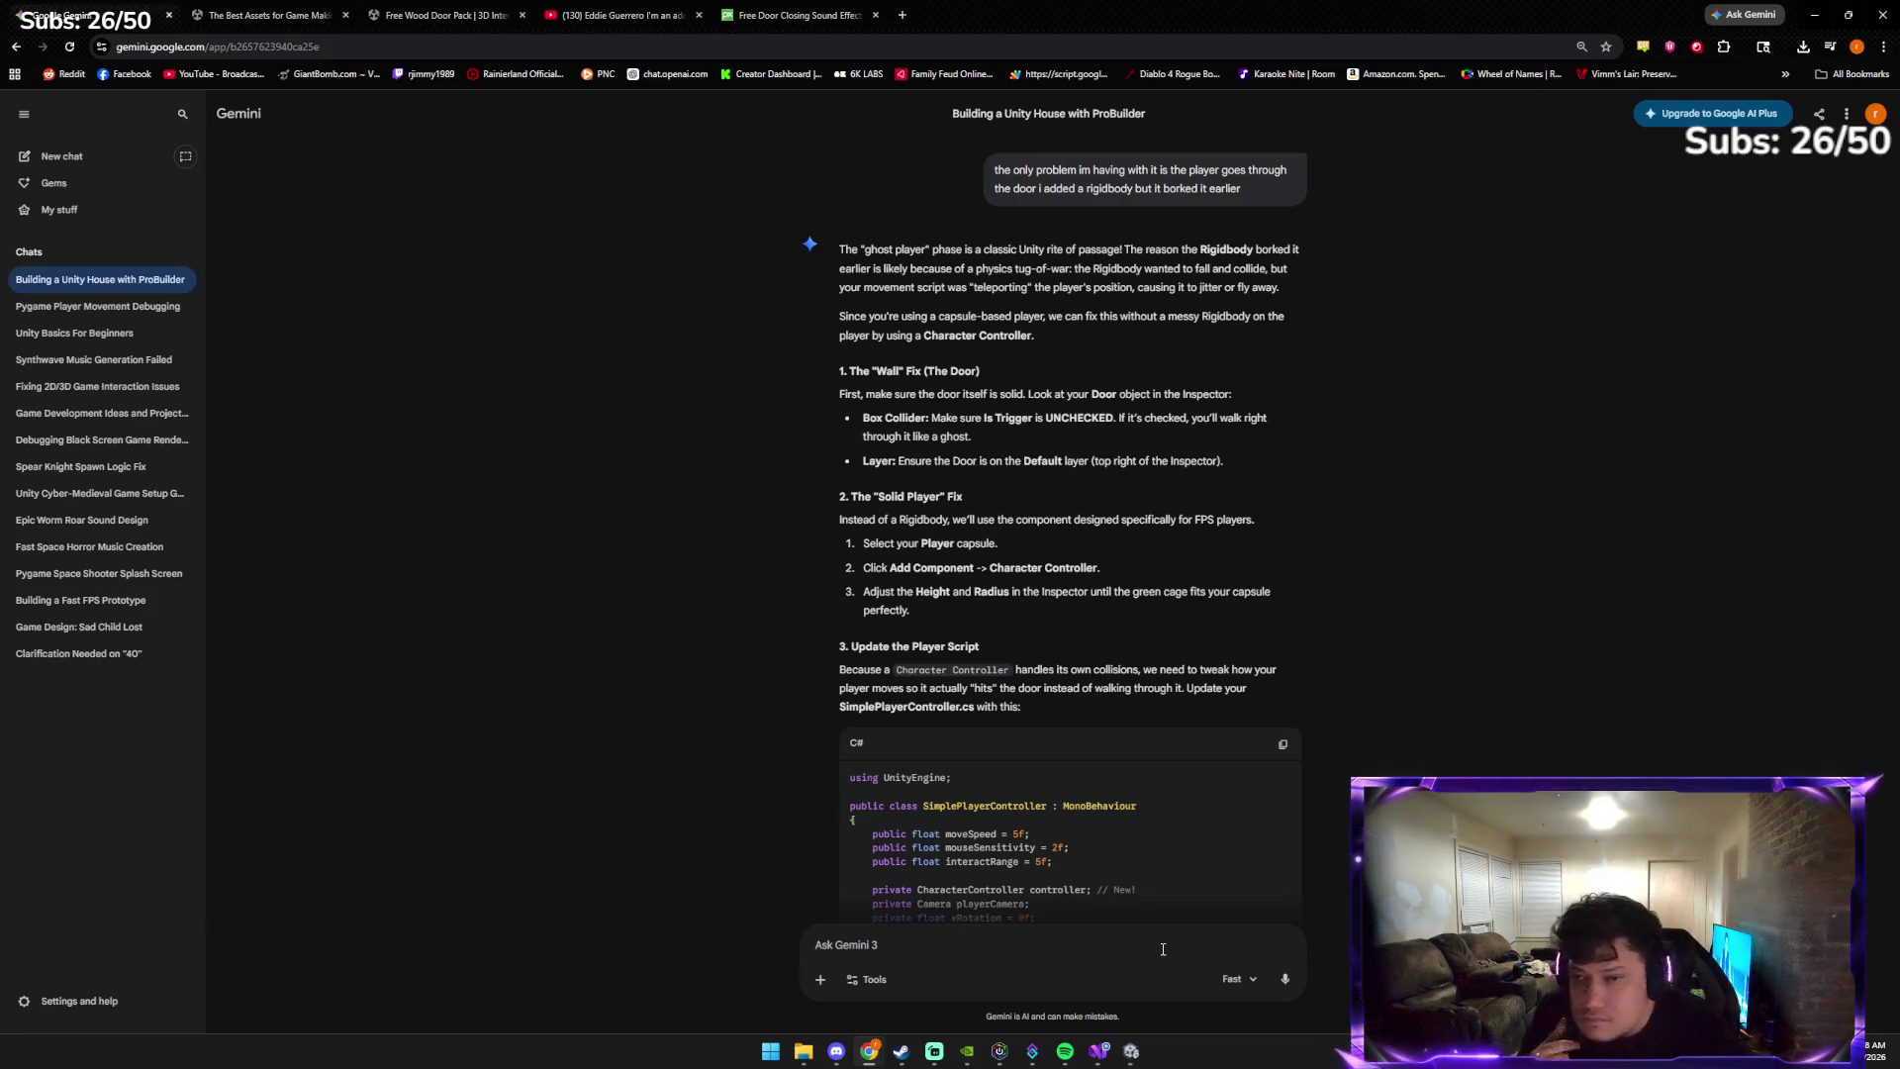
Select the Player object in Unity while checking Gemini's instructions
key(alt+Tab)
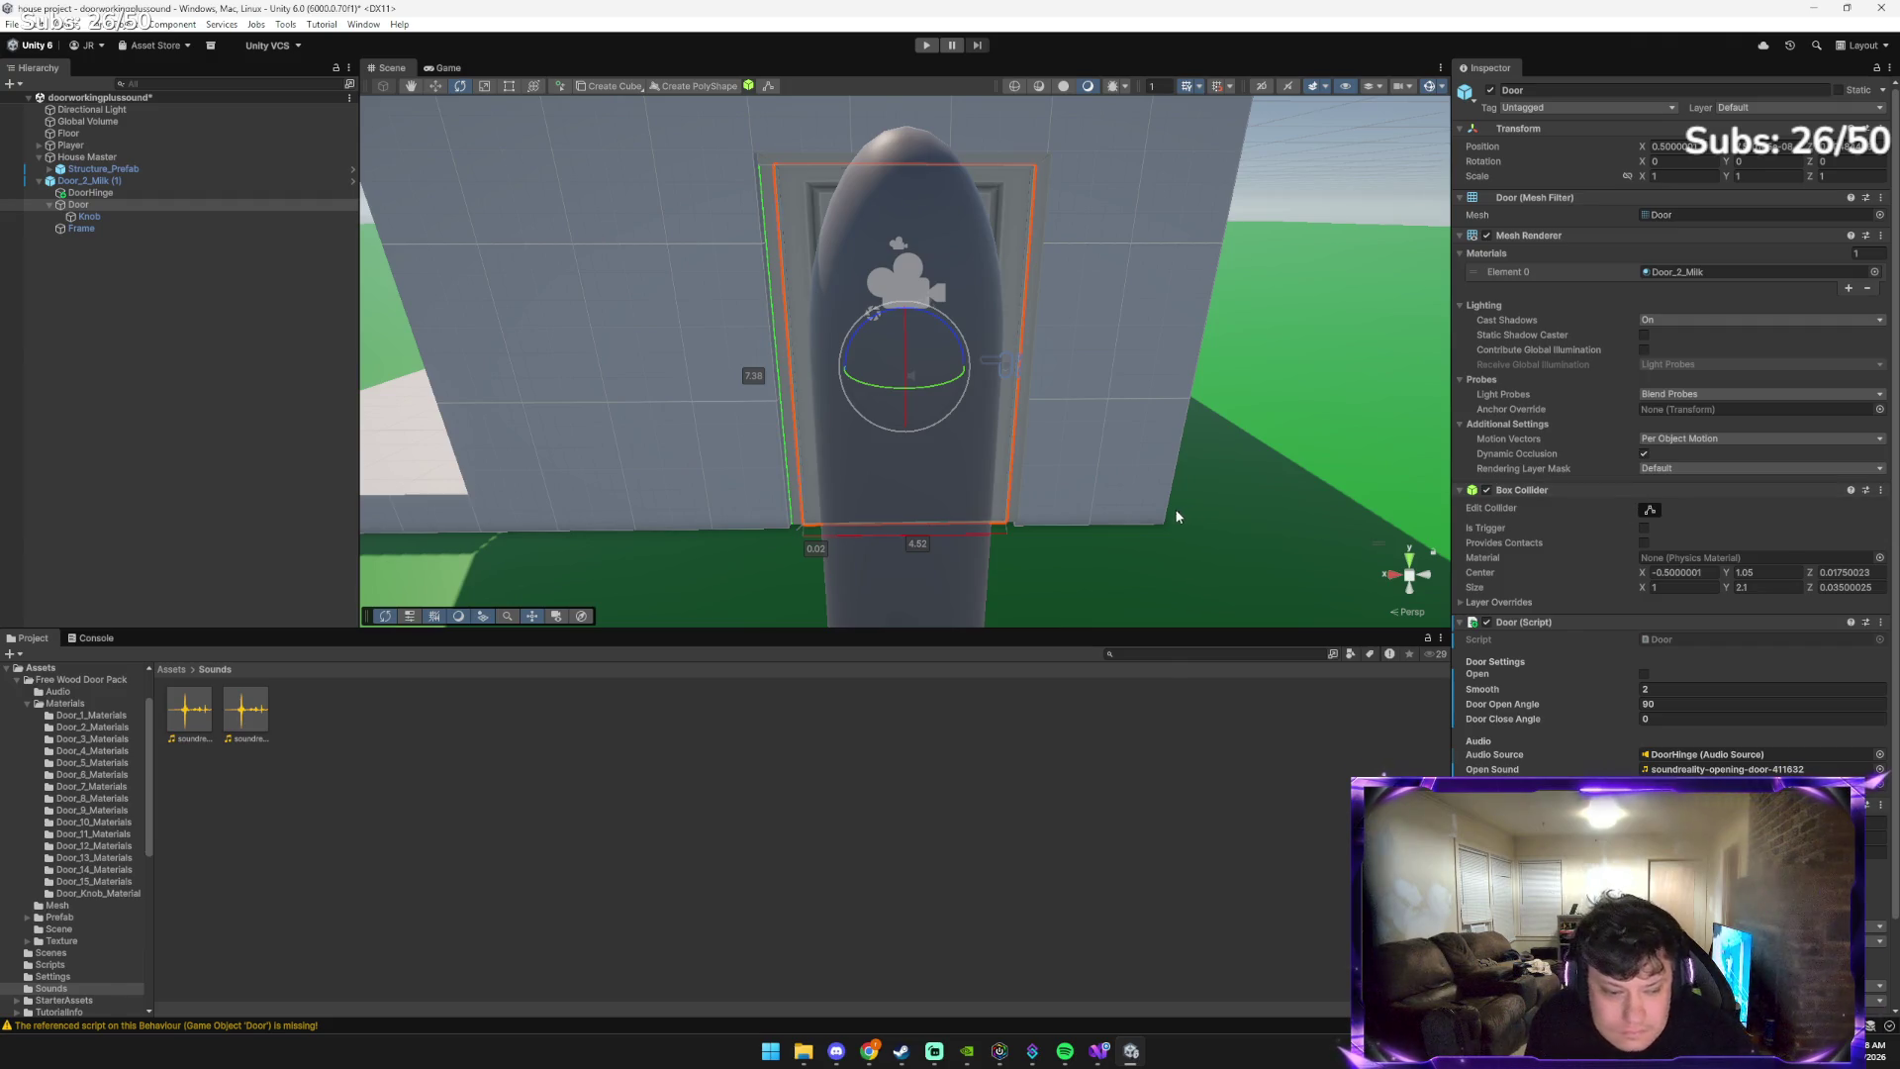
key(alt+Tab)
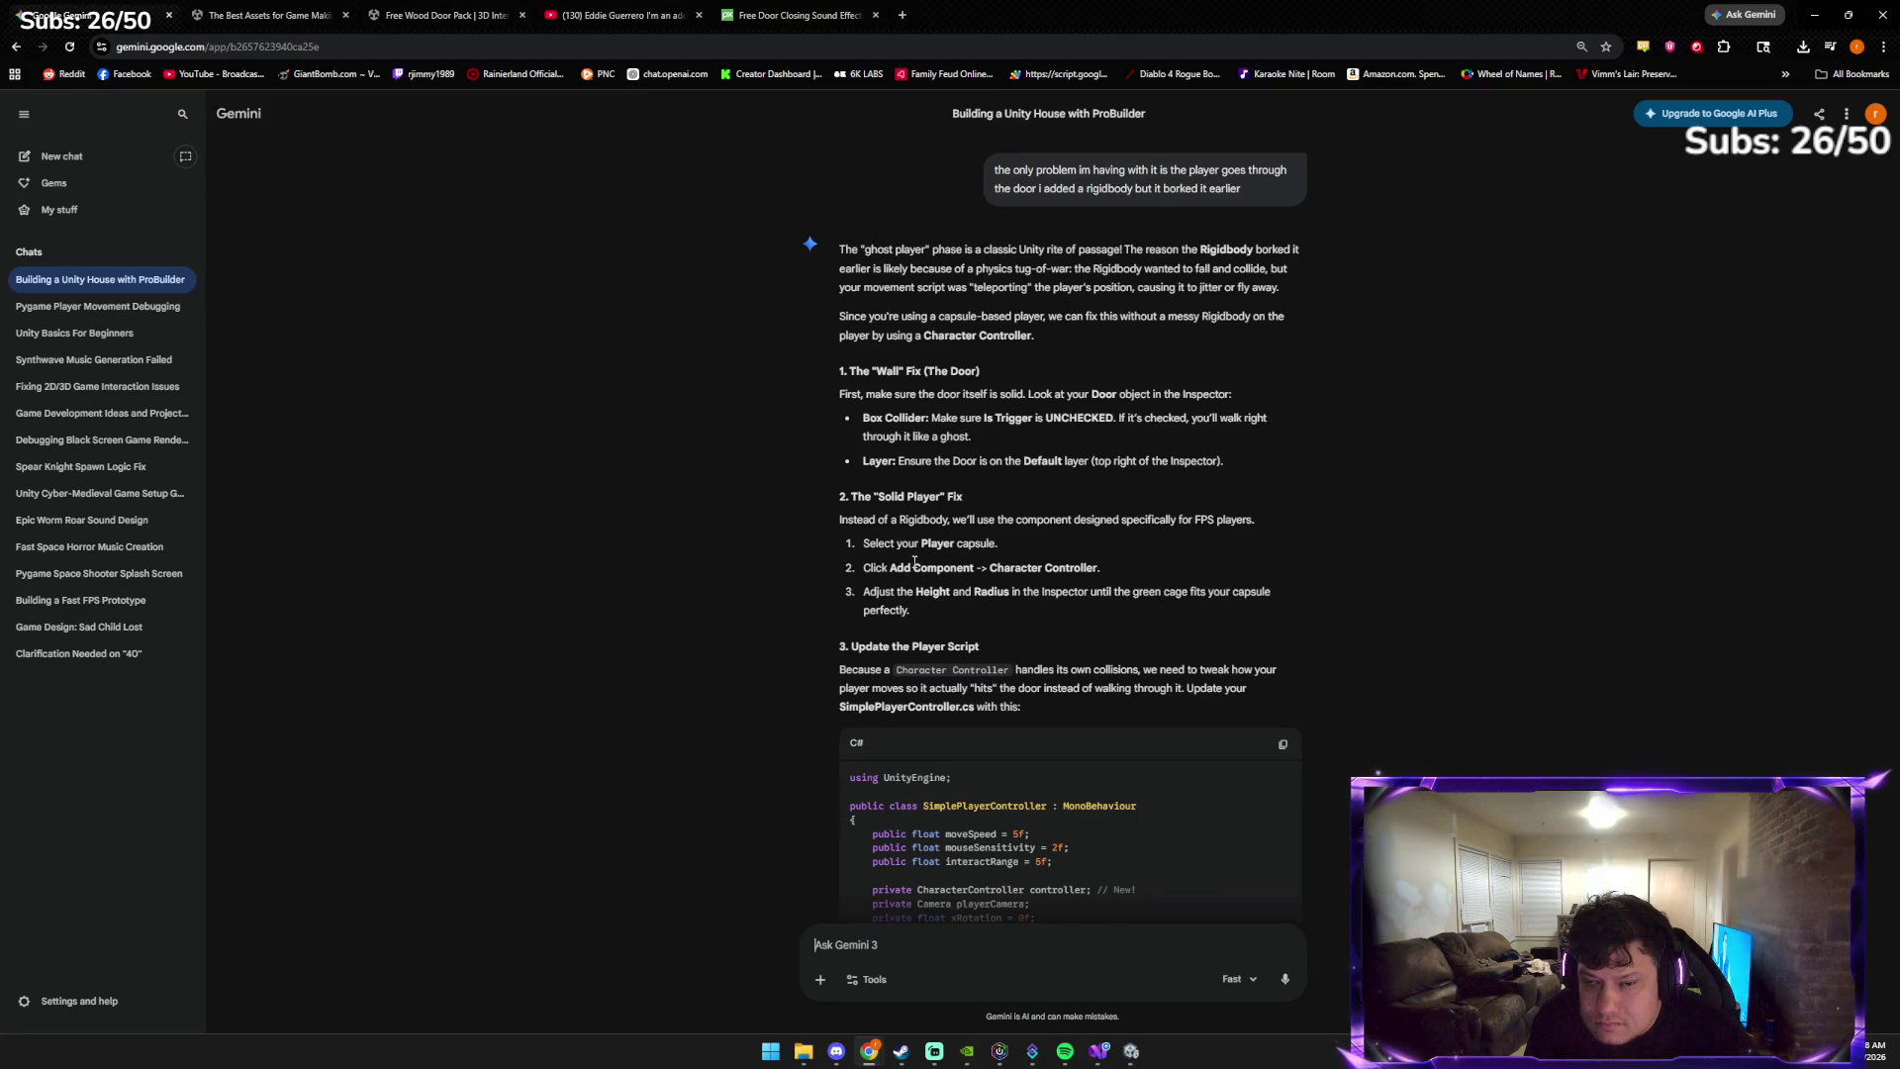
key(alt+Tab)
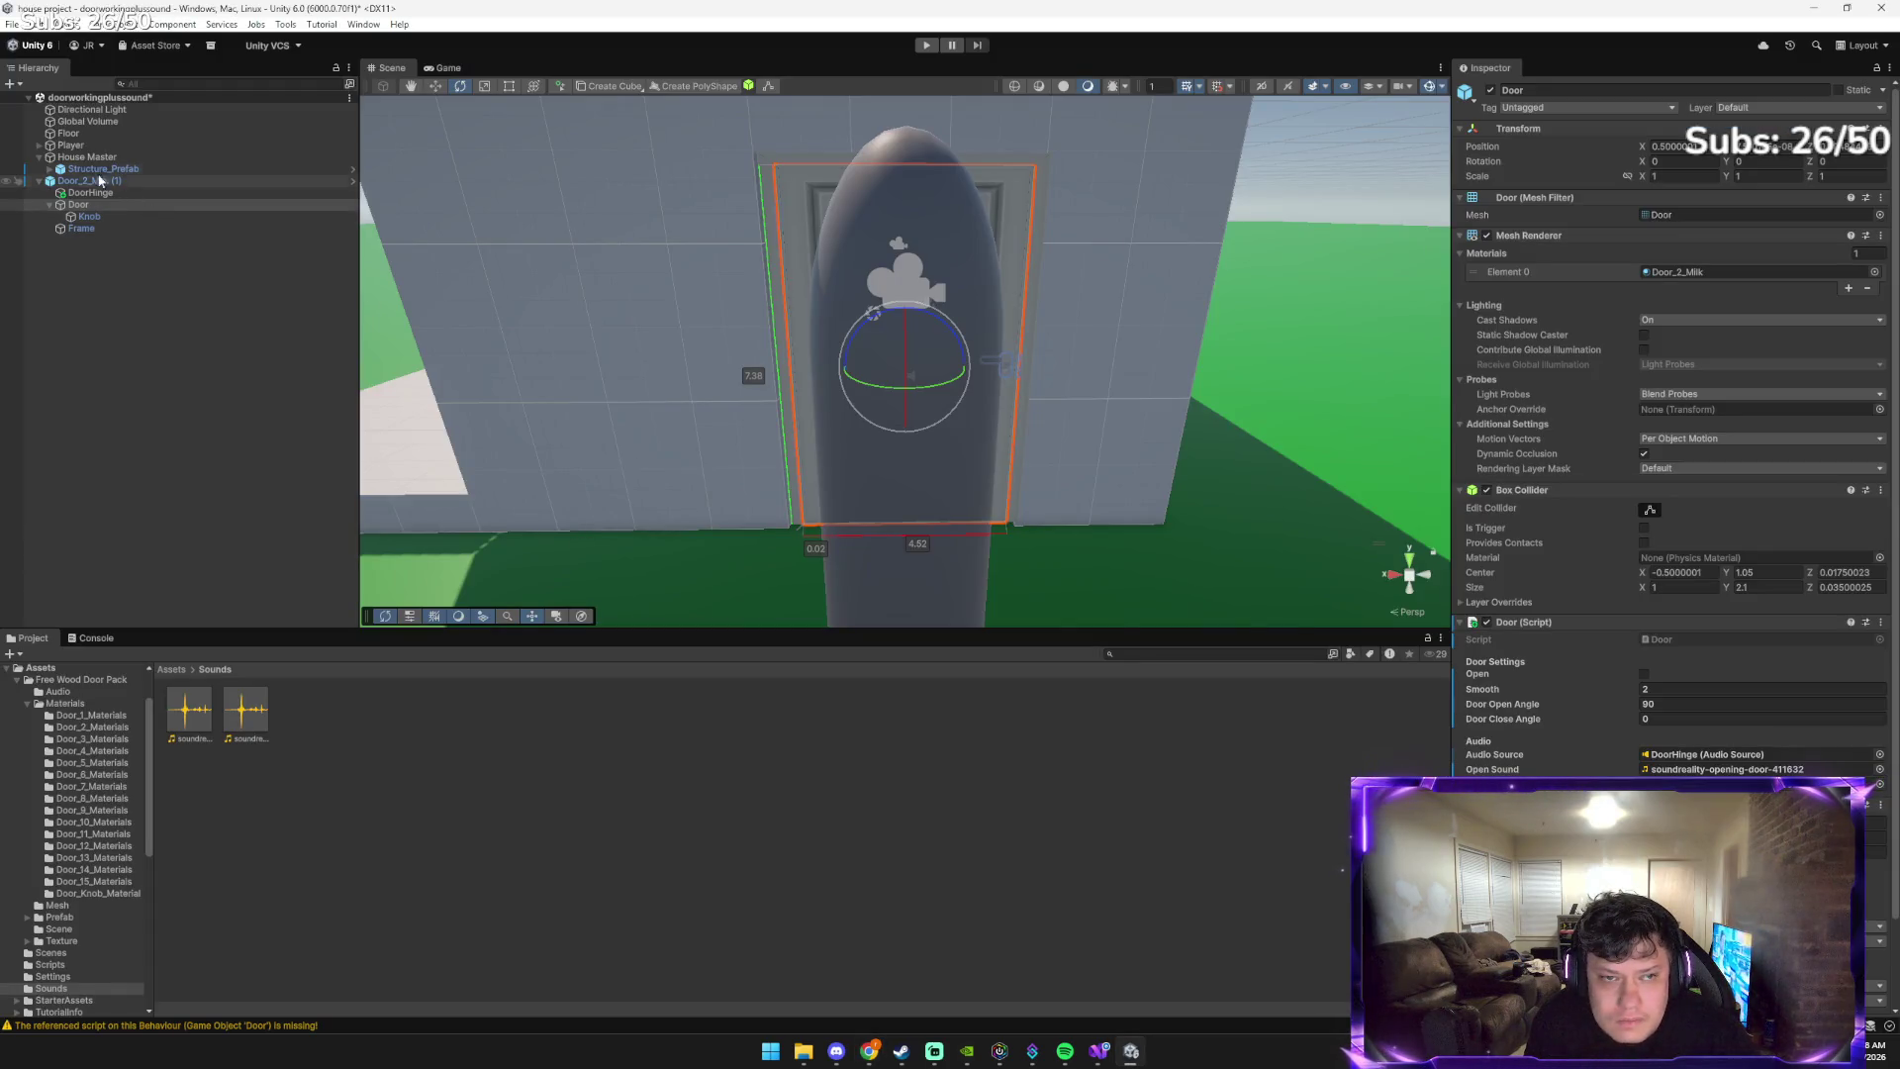
click(94, 146)
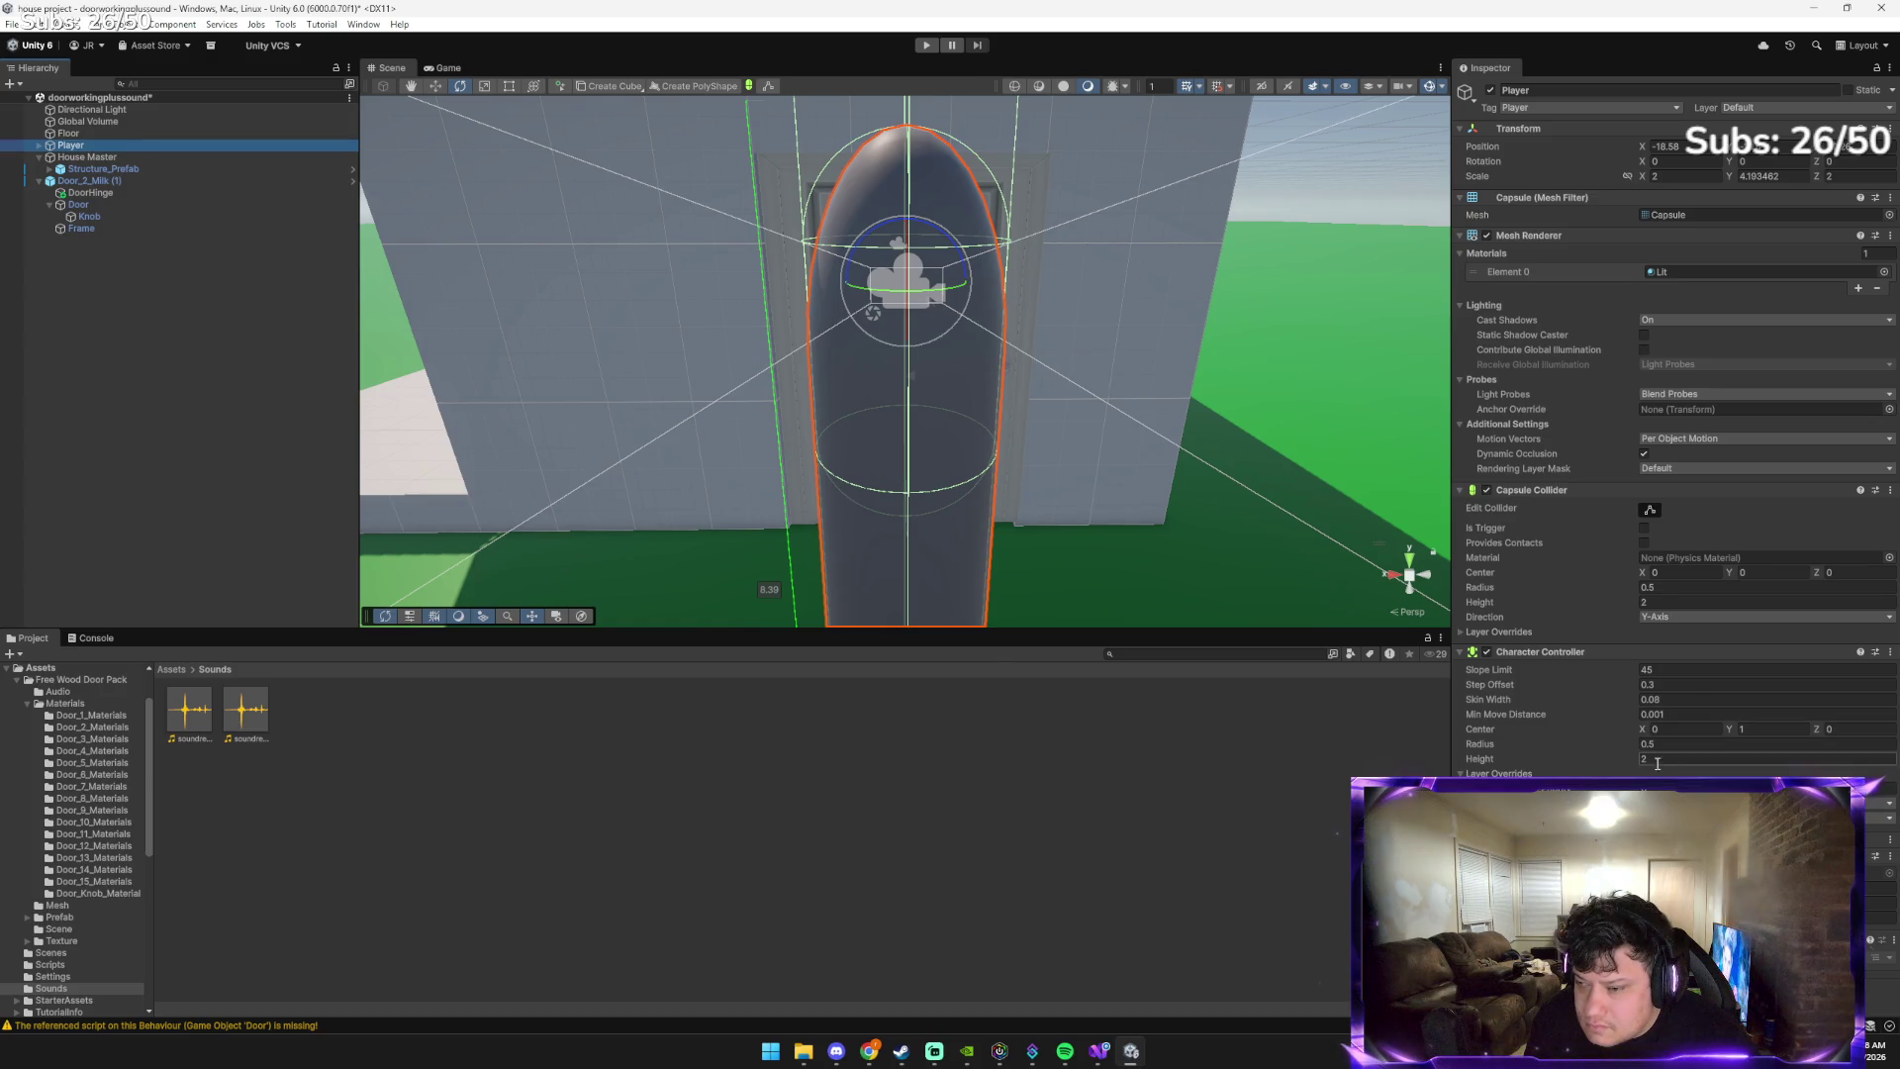
key(alt+Tab)
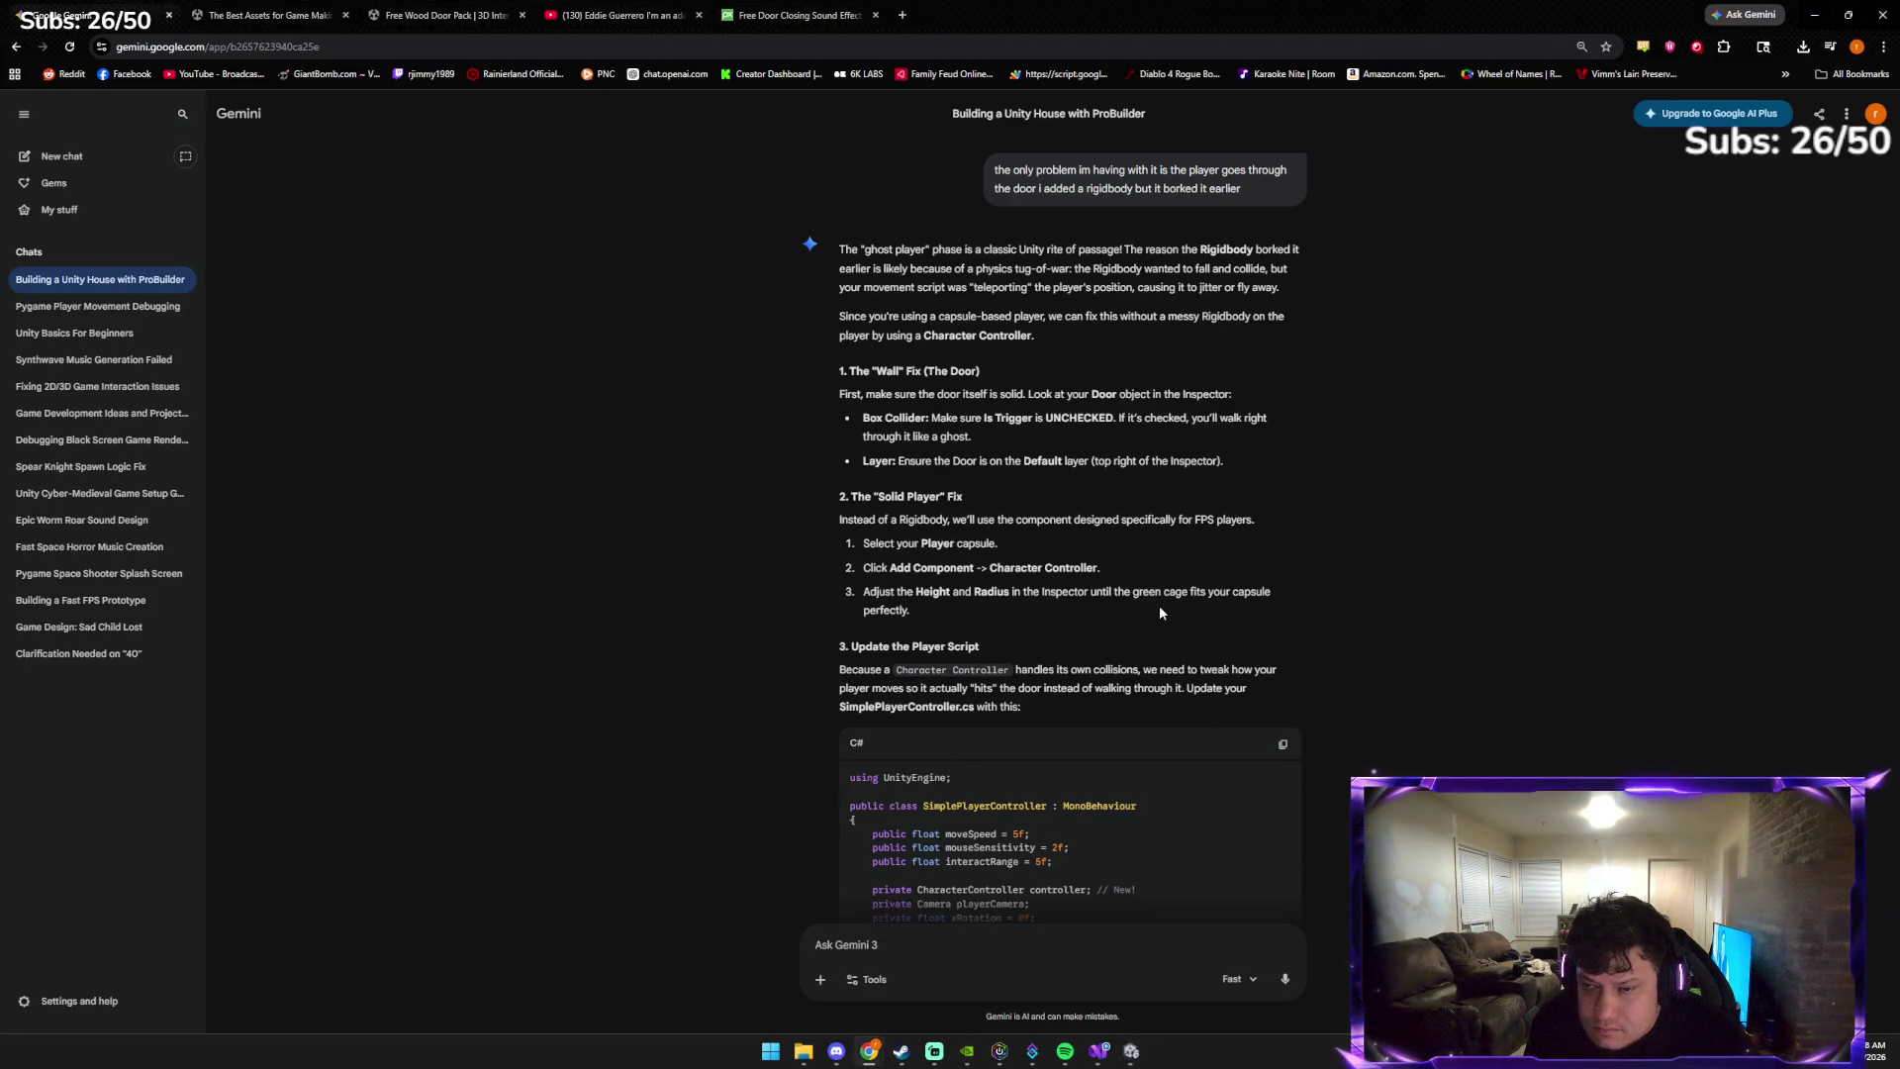
key(alt+Tab)
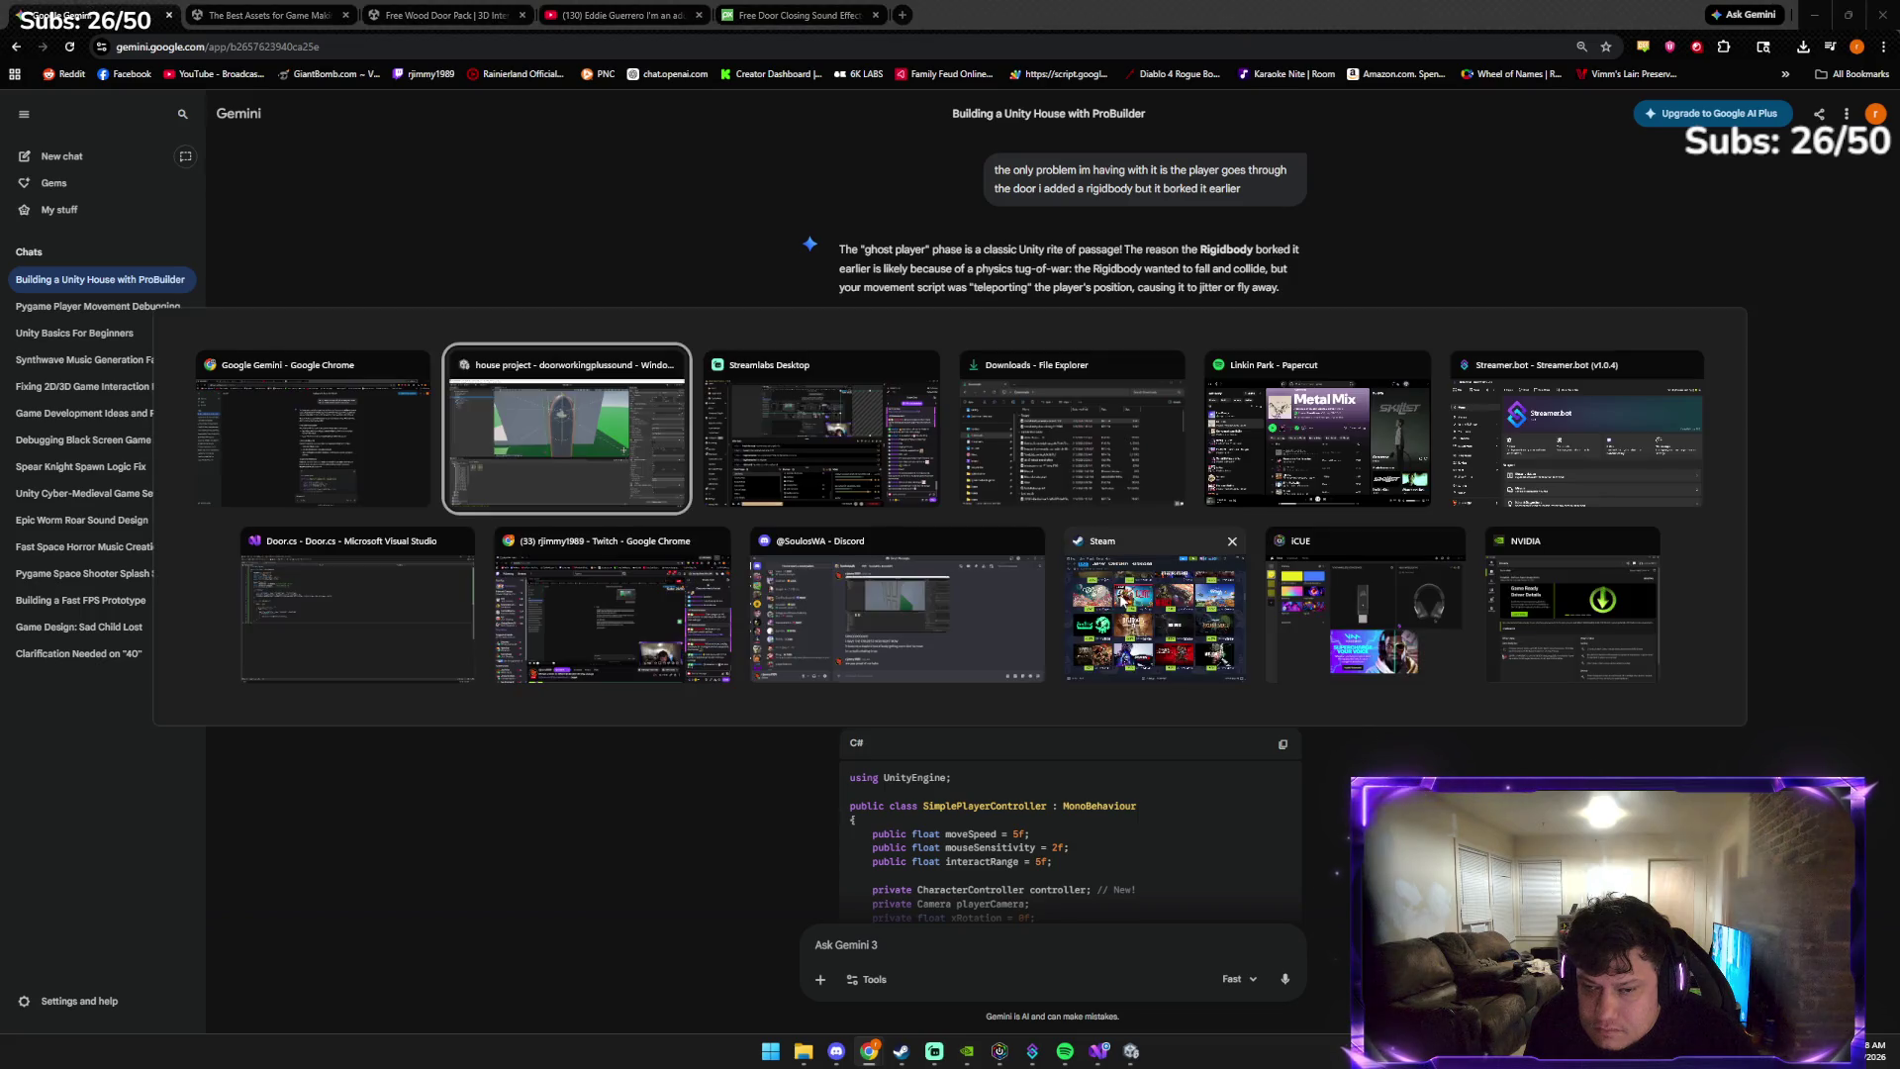
Scale the Player capsule's Y down from about 4.19 to 3.03 and enable collider editing
scroll(911, 343, down, 10)
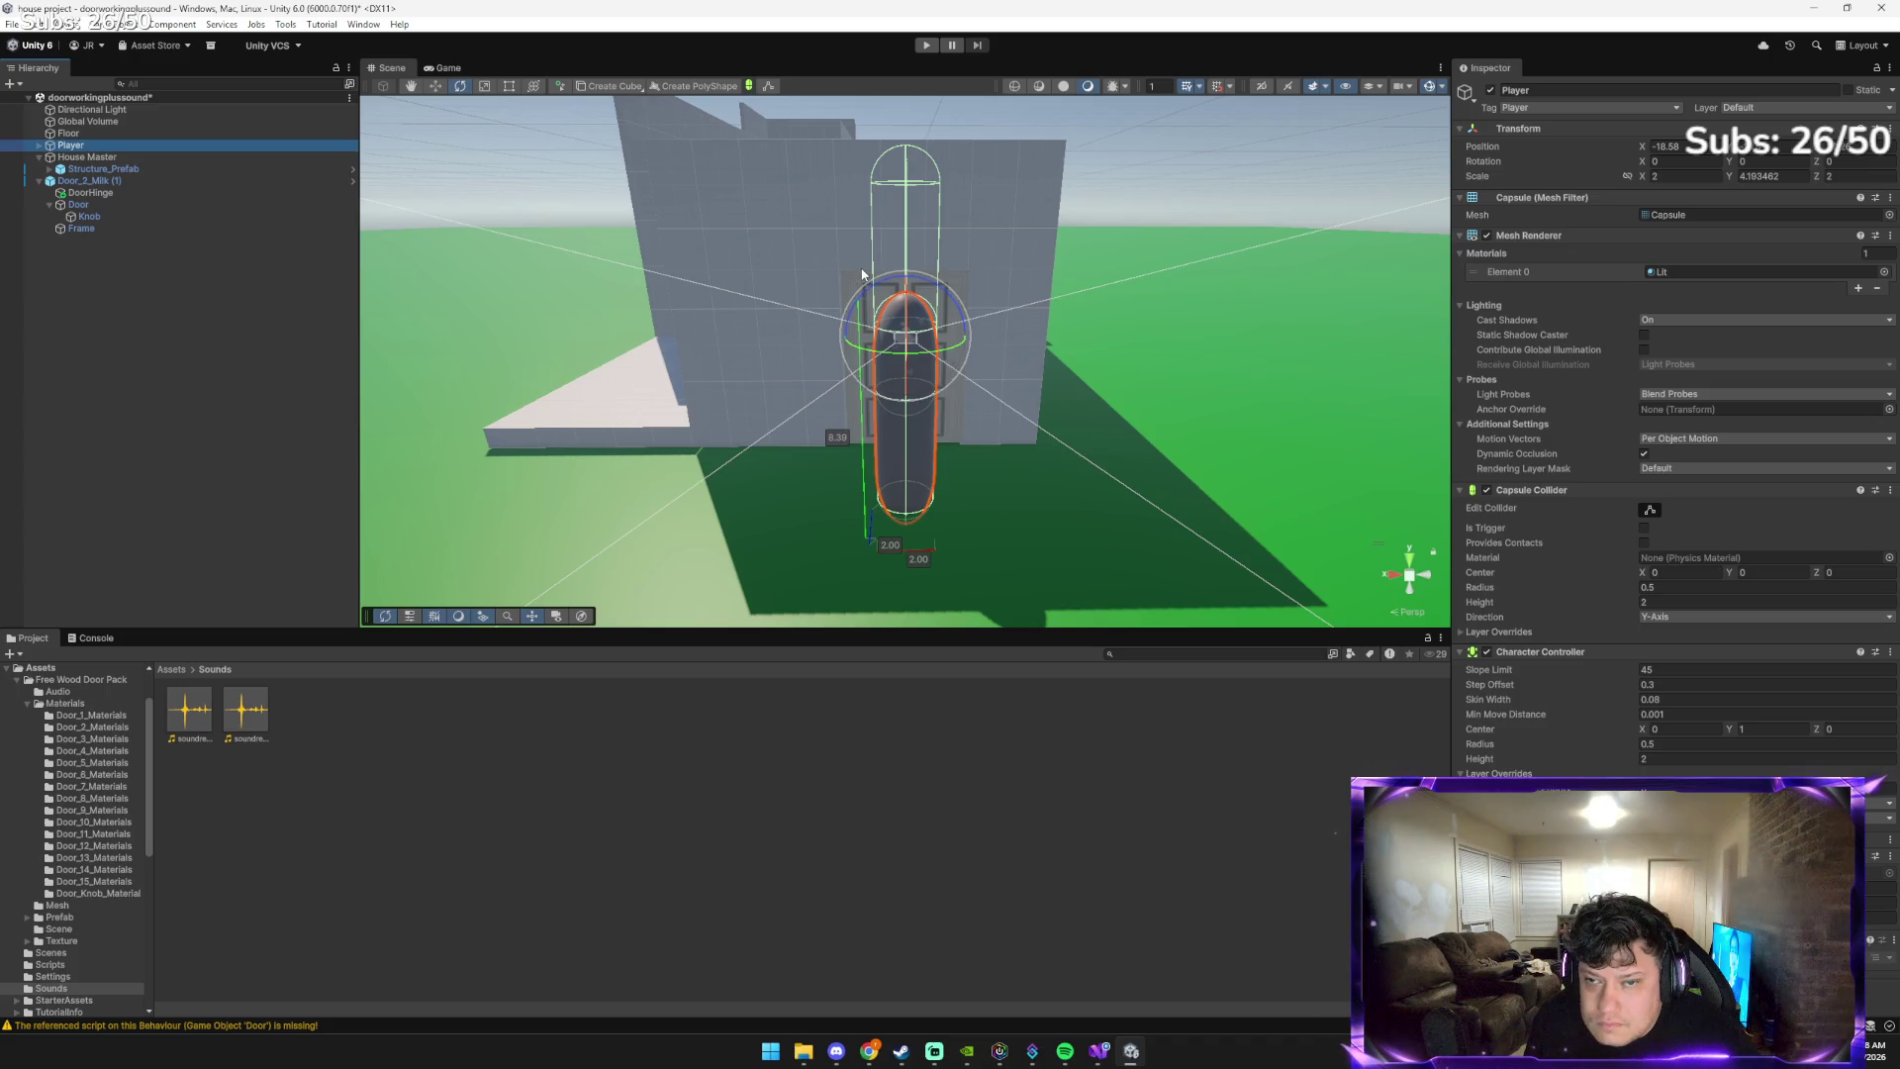
key(r)
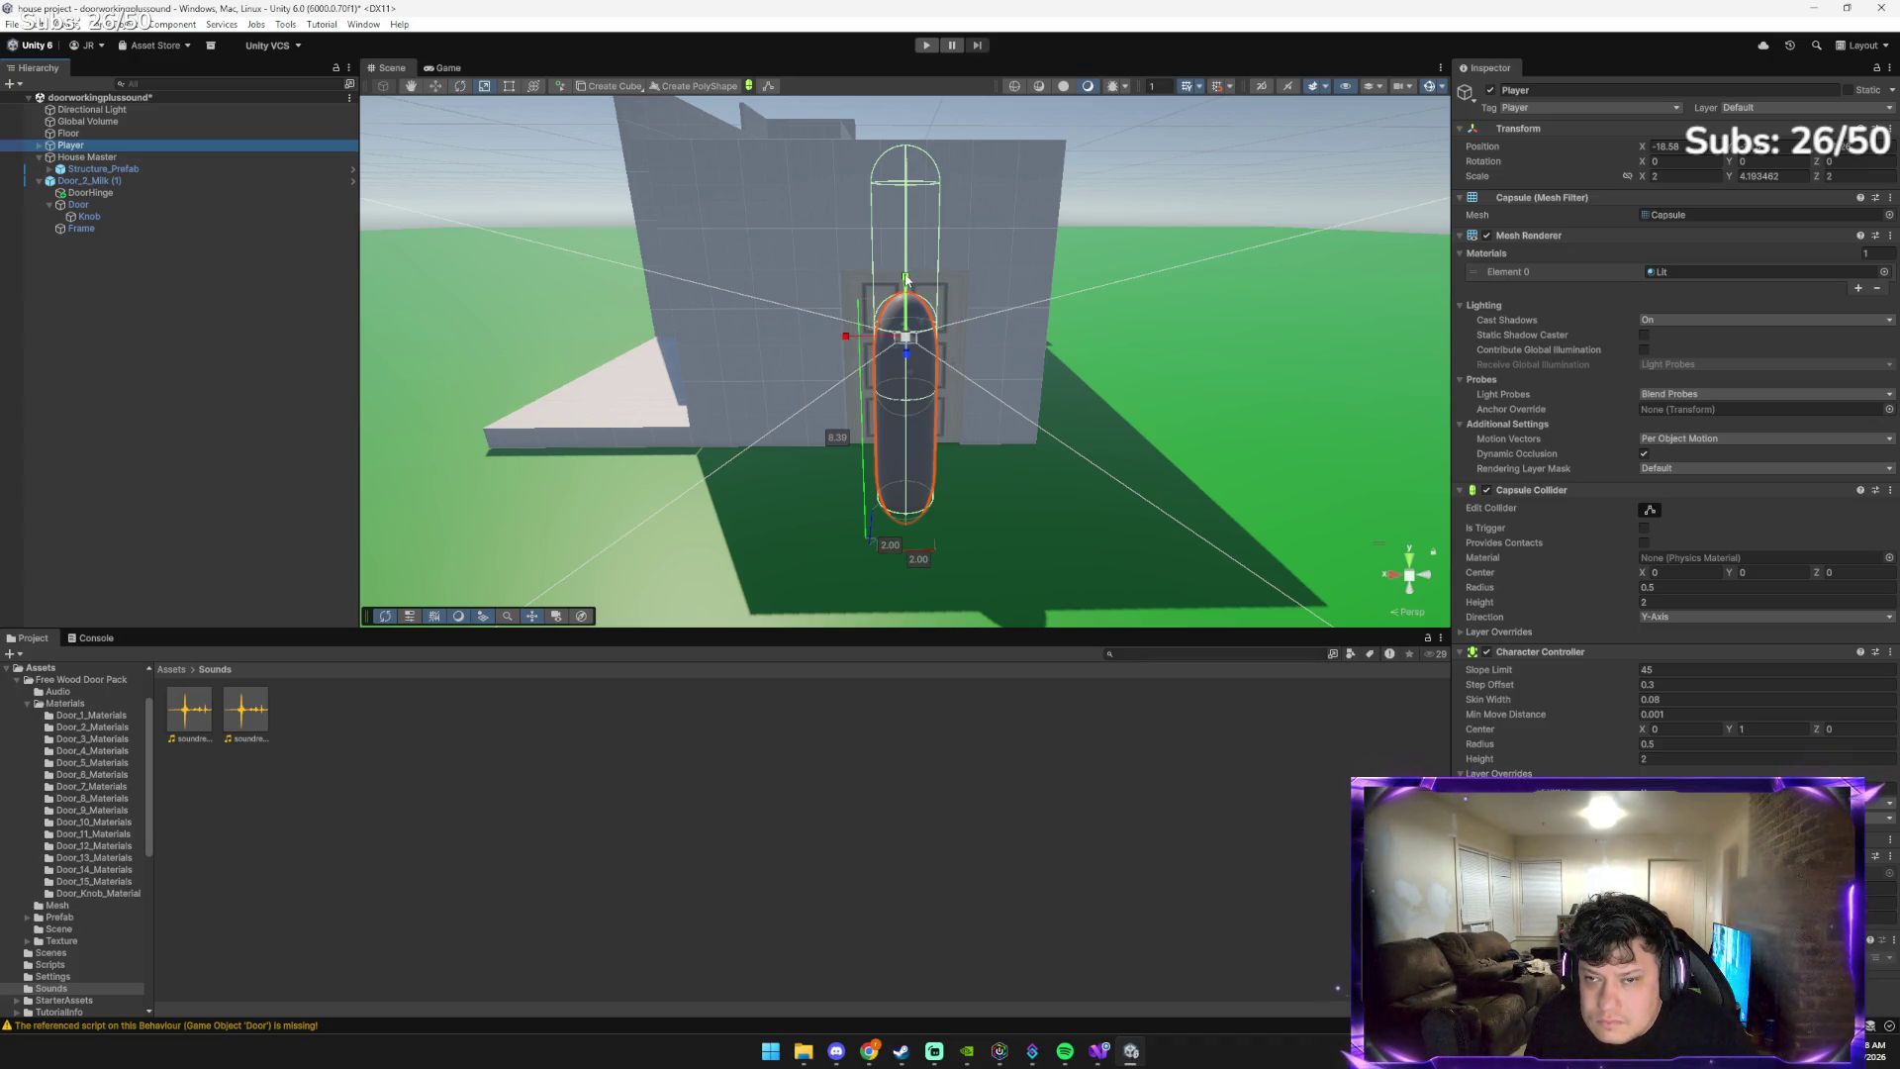
mouse_move(906, 280)
mouse_down()
mouse_move(905, 368)
mouse_move(908, 294)
mouse_up()
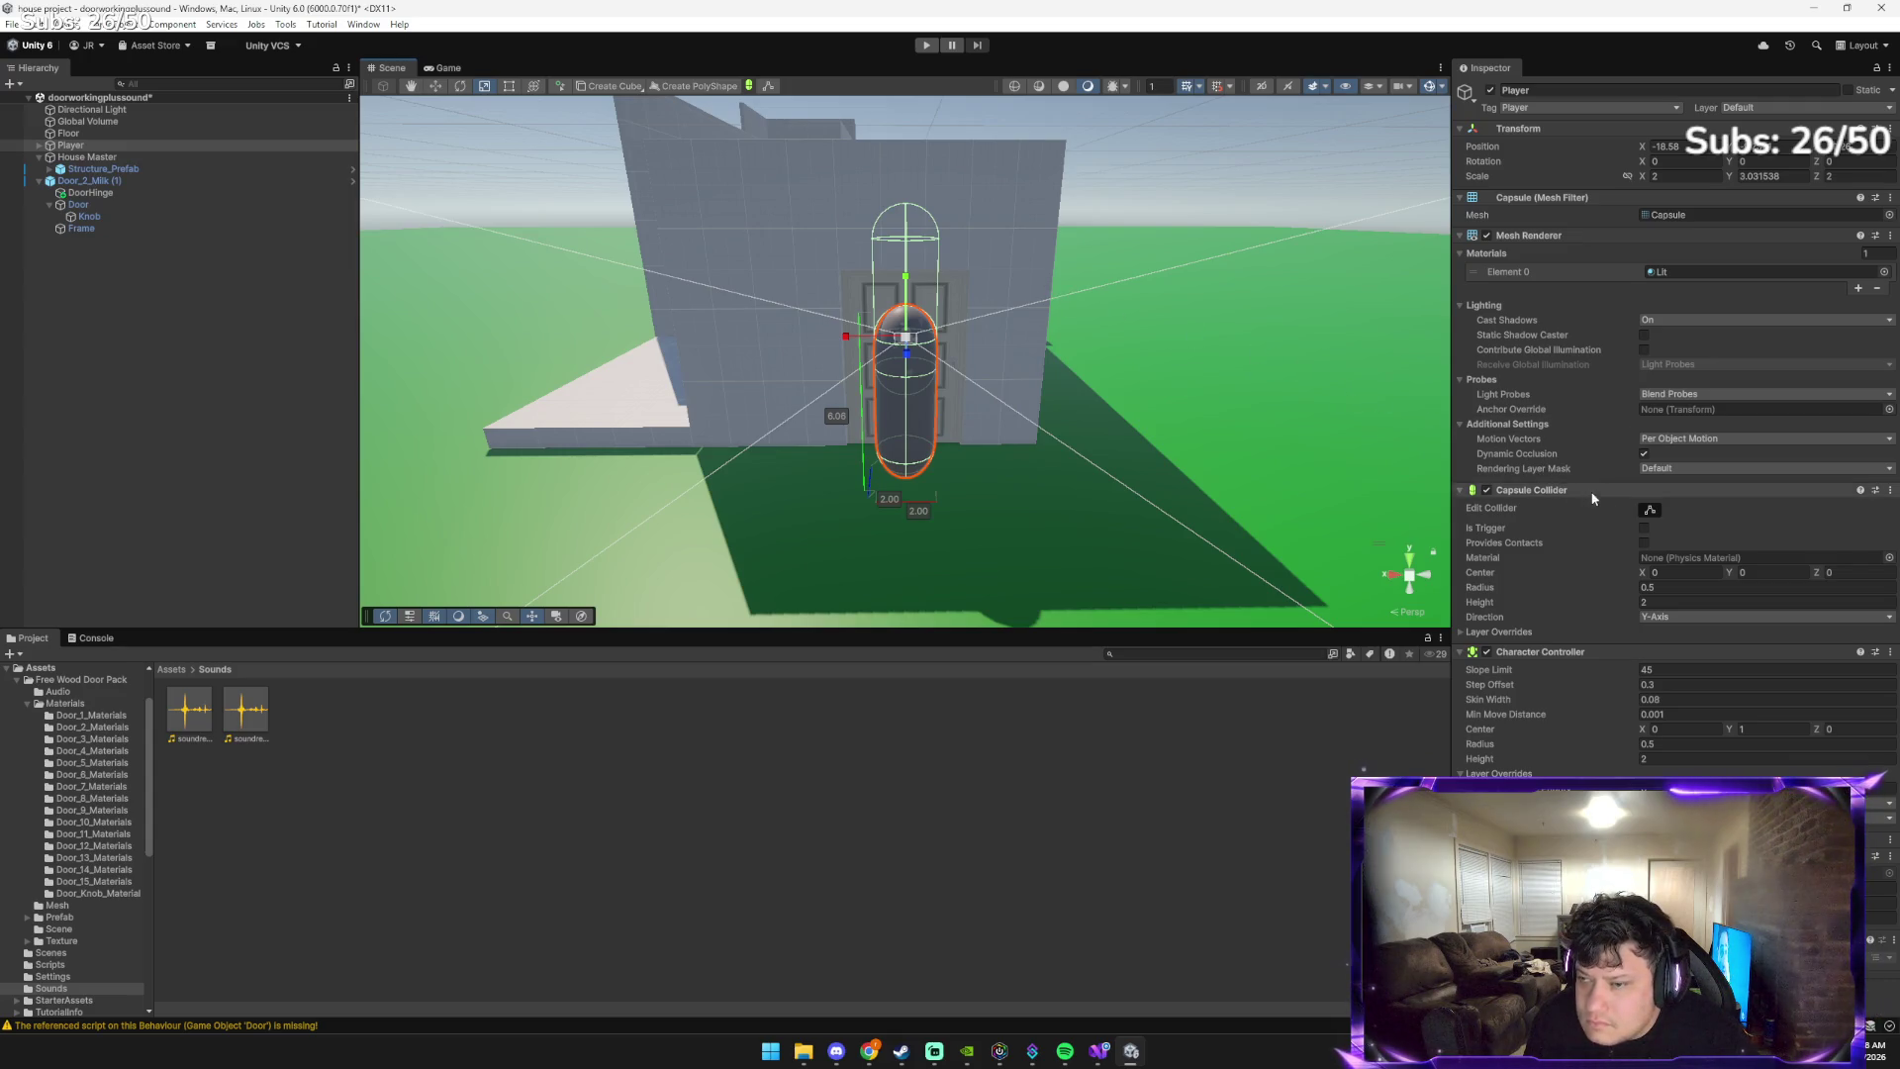
click(1647, 509)
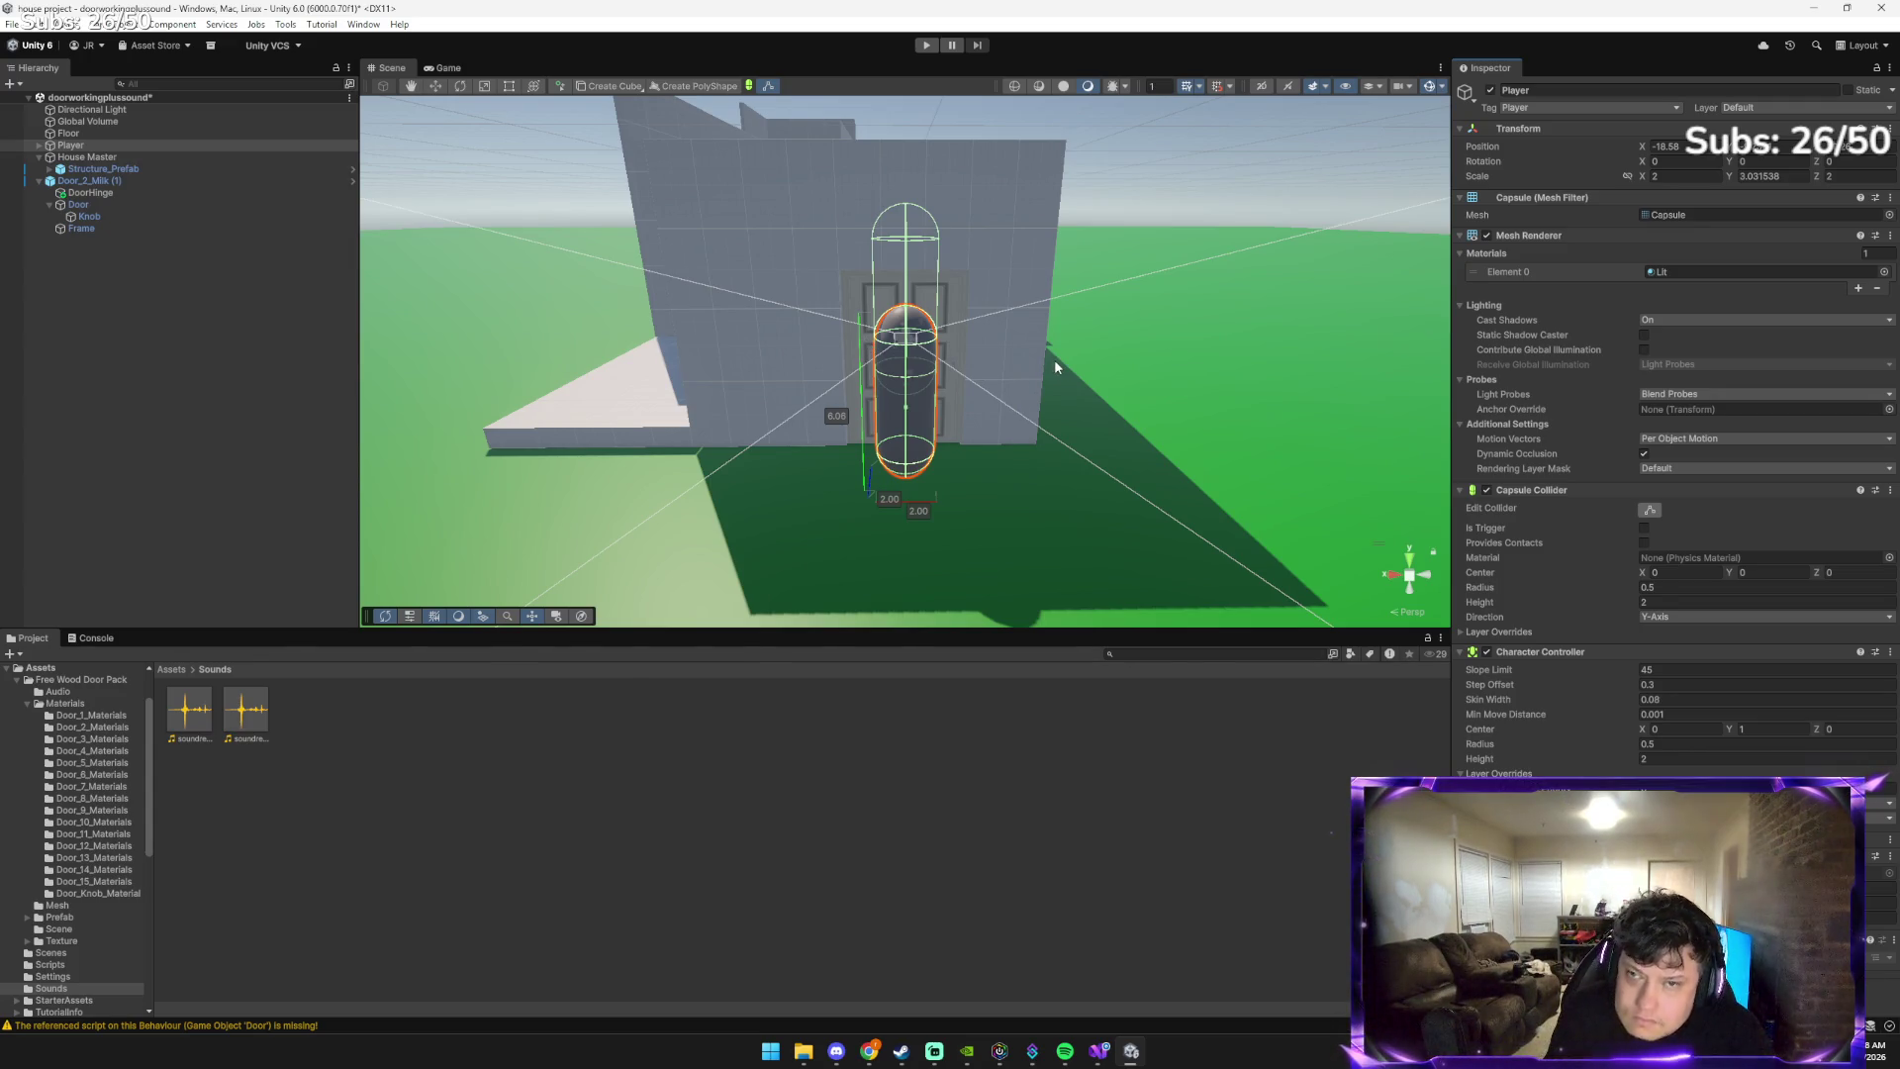
key(alt+Tab)
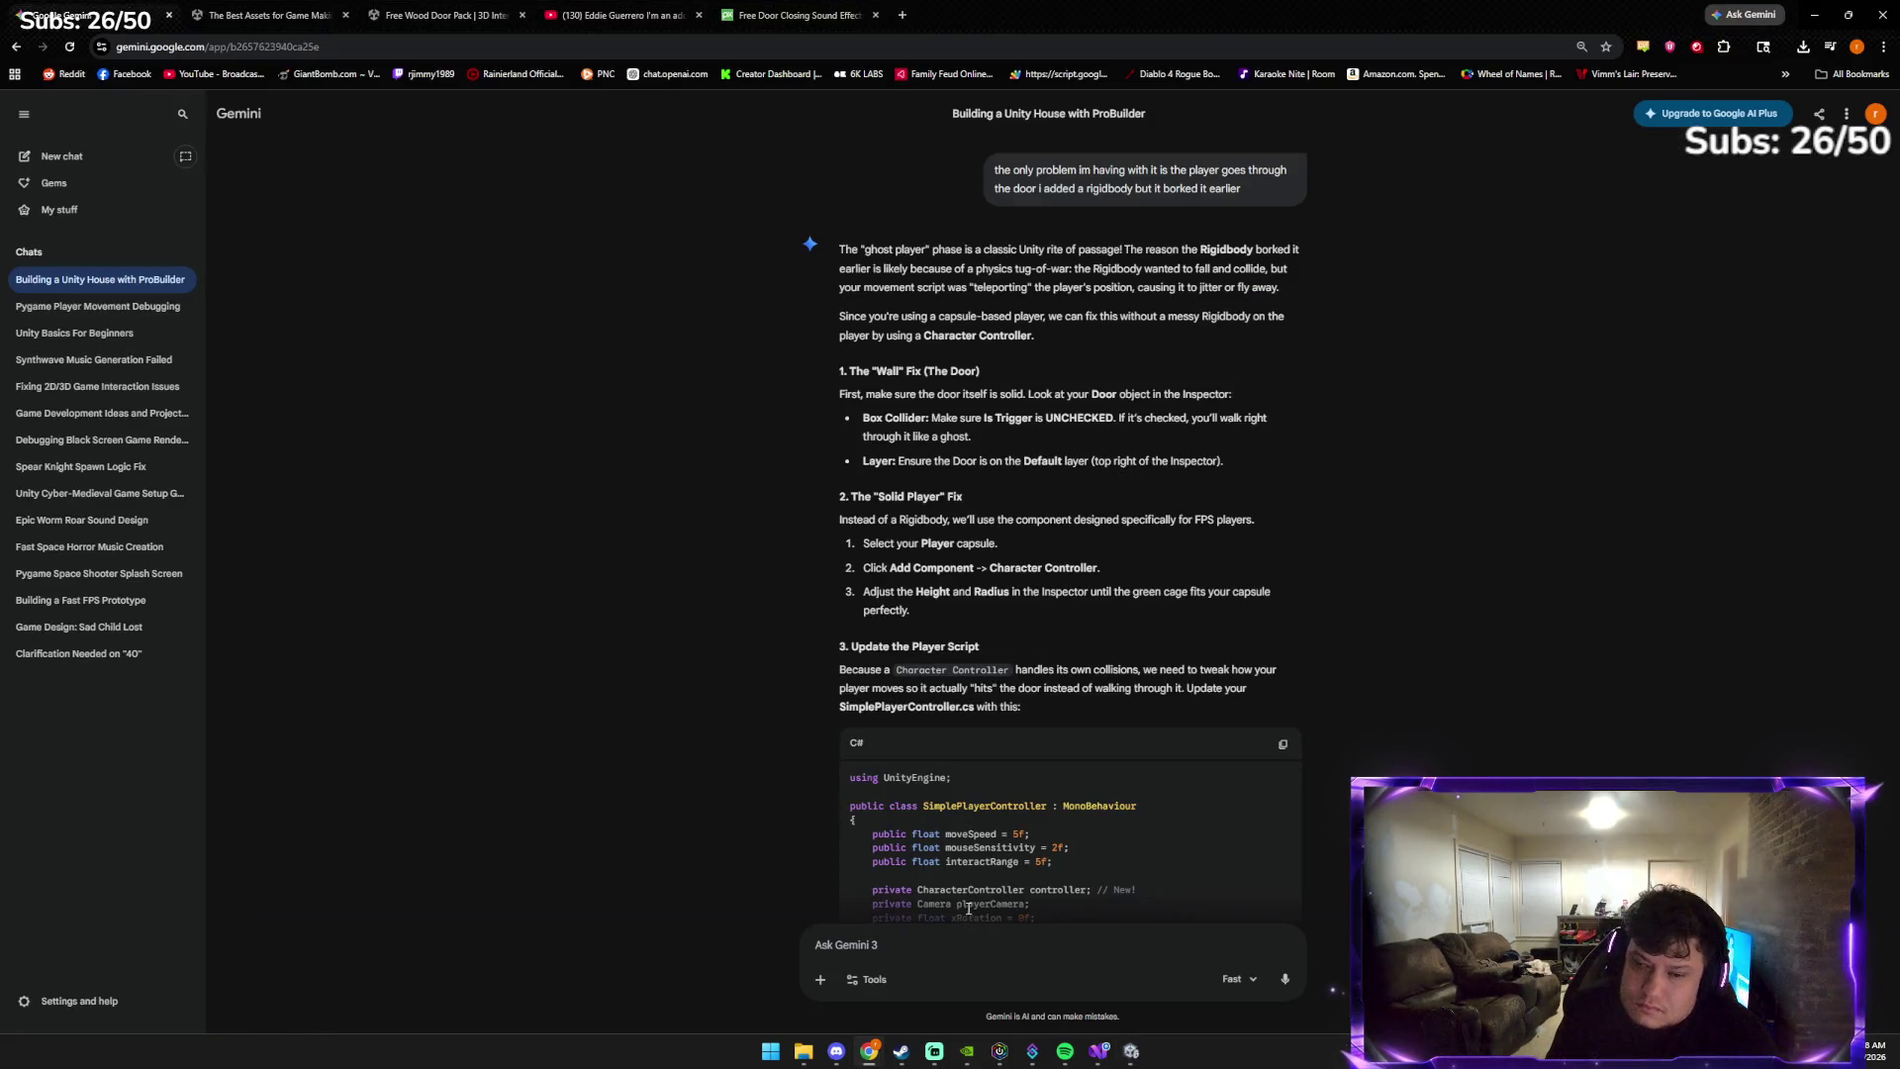
Paste a scene screenshot and ask Gemini how to change the green collider without changing the capsule
key(ctrl+v)
text(how do)
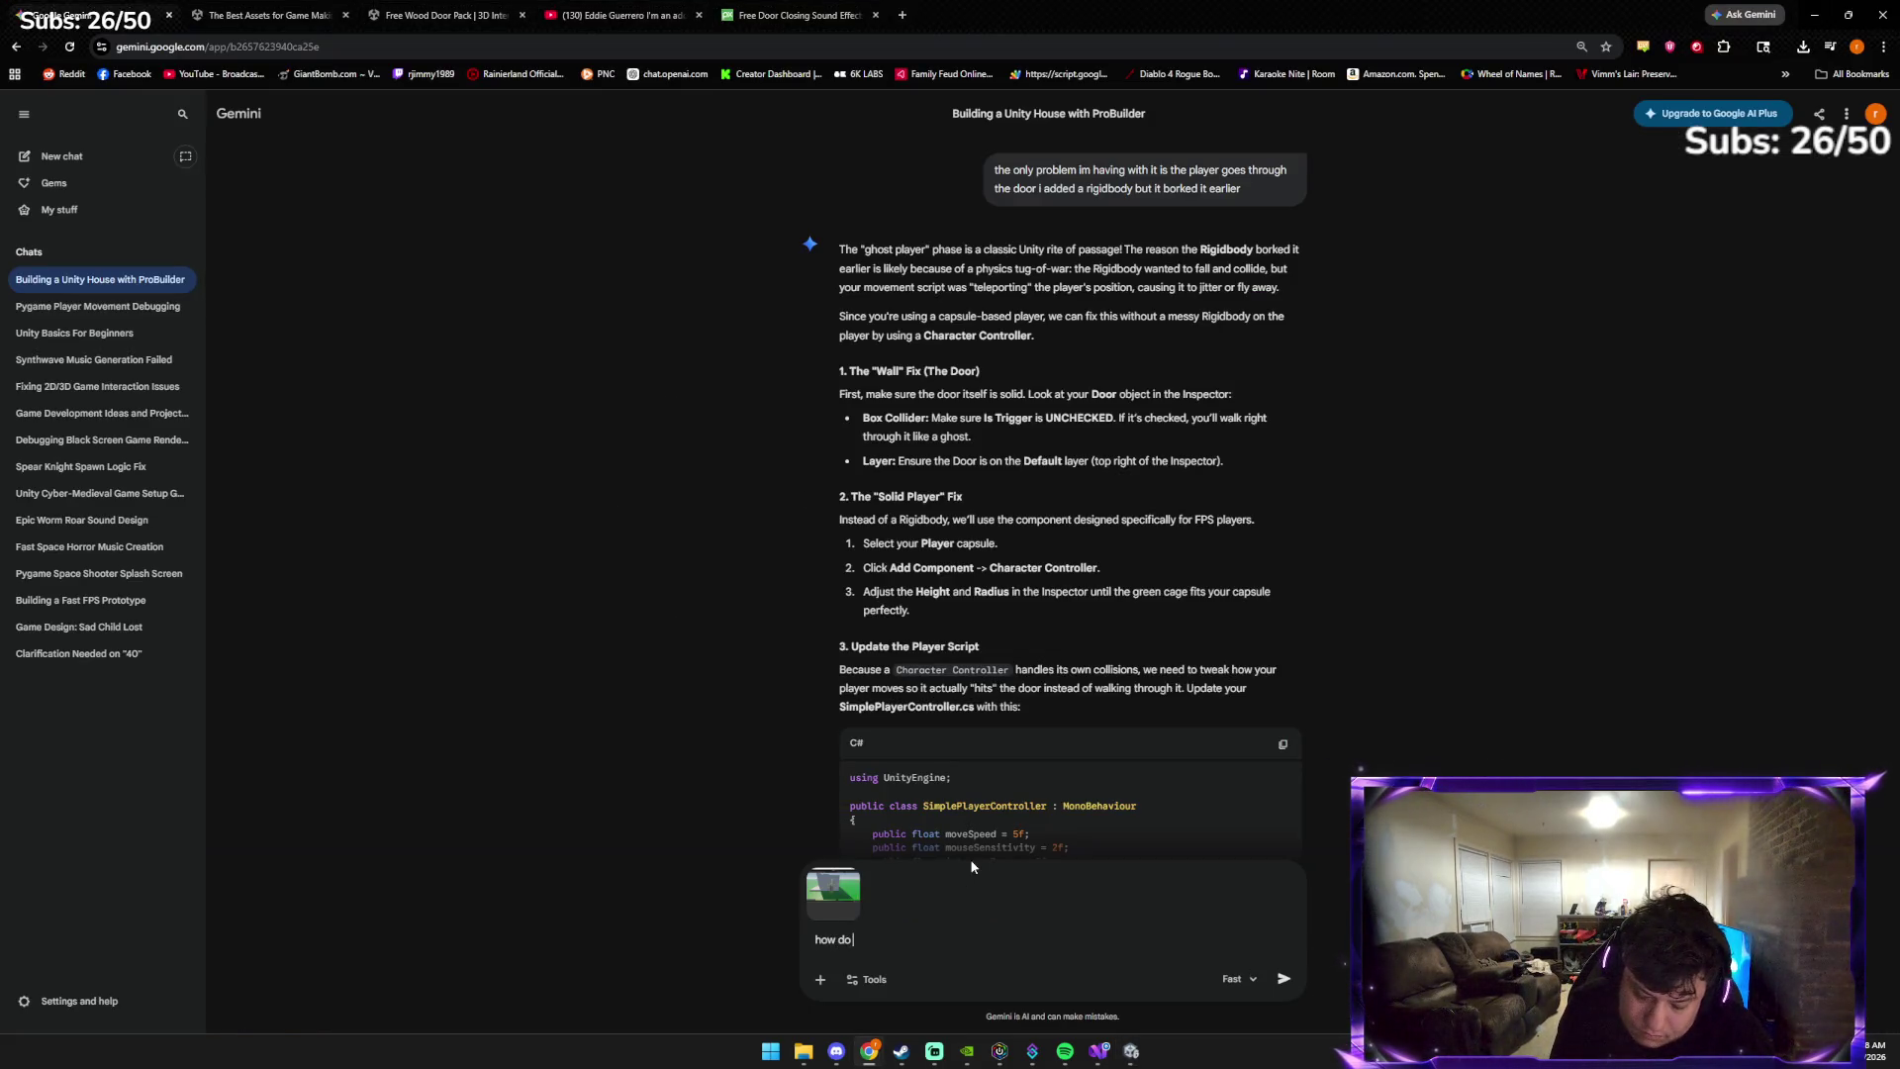
text( i change the gr)
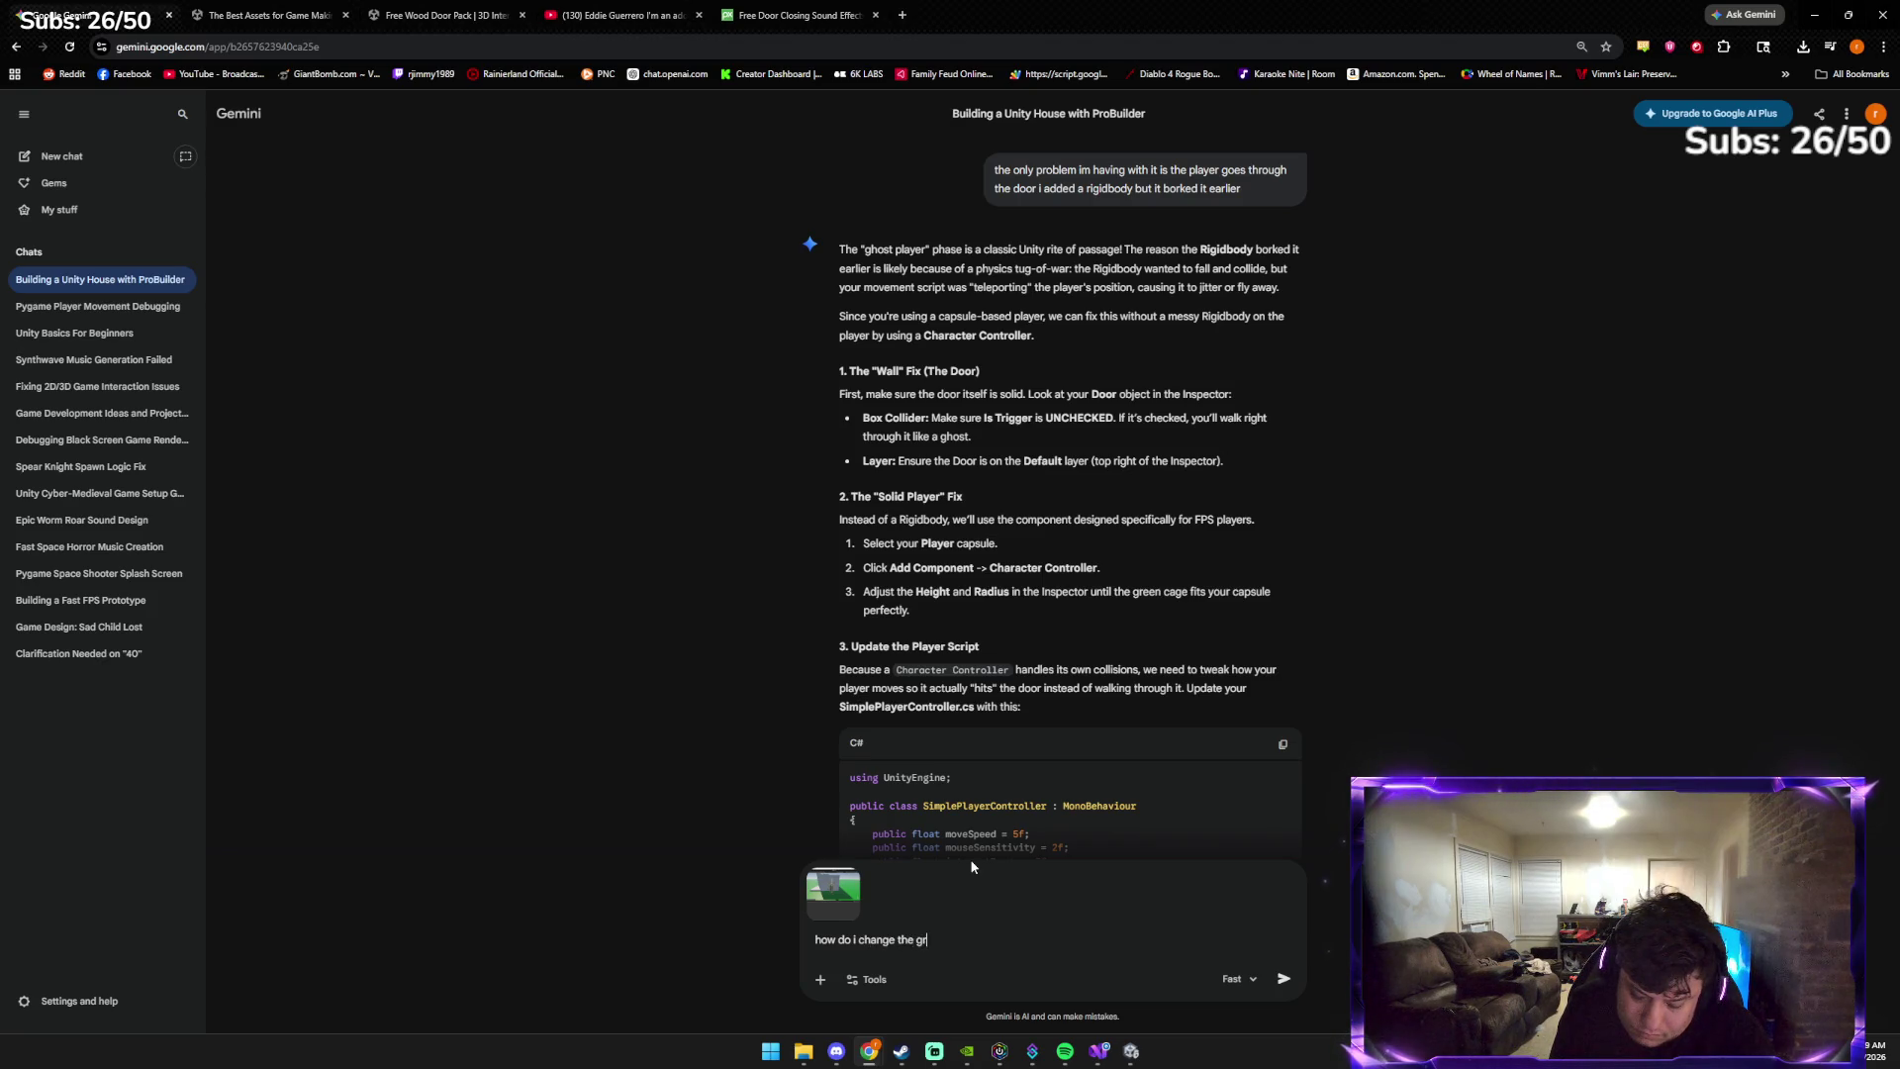
text(een without changing the capsule)
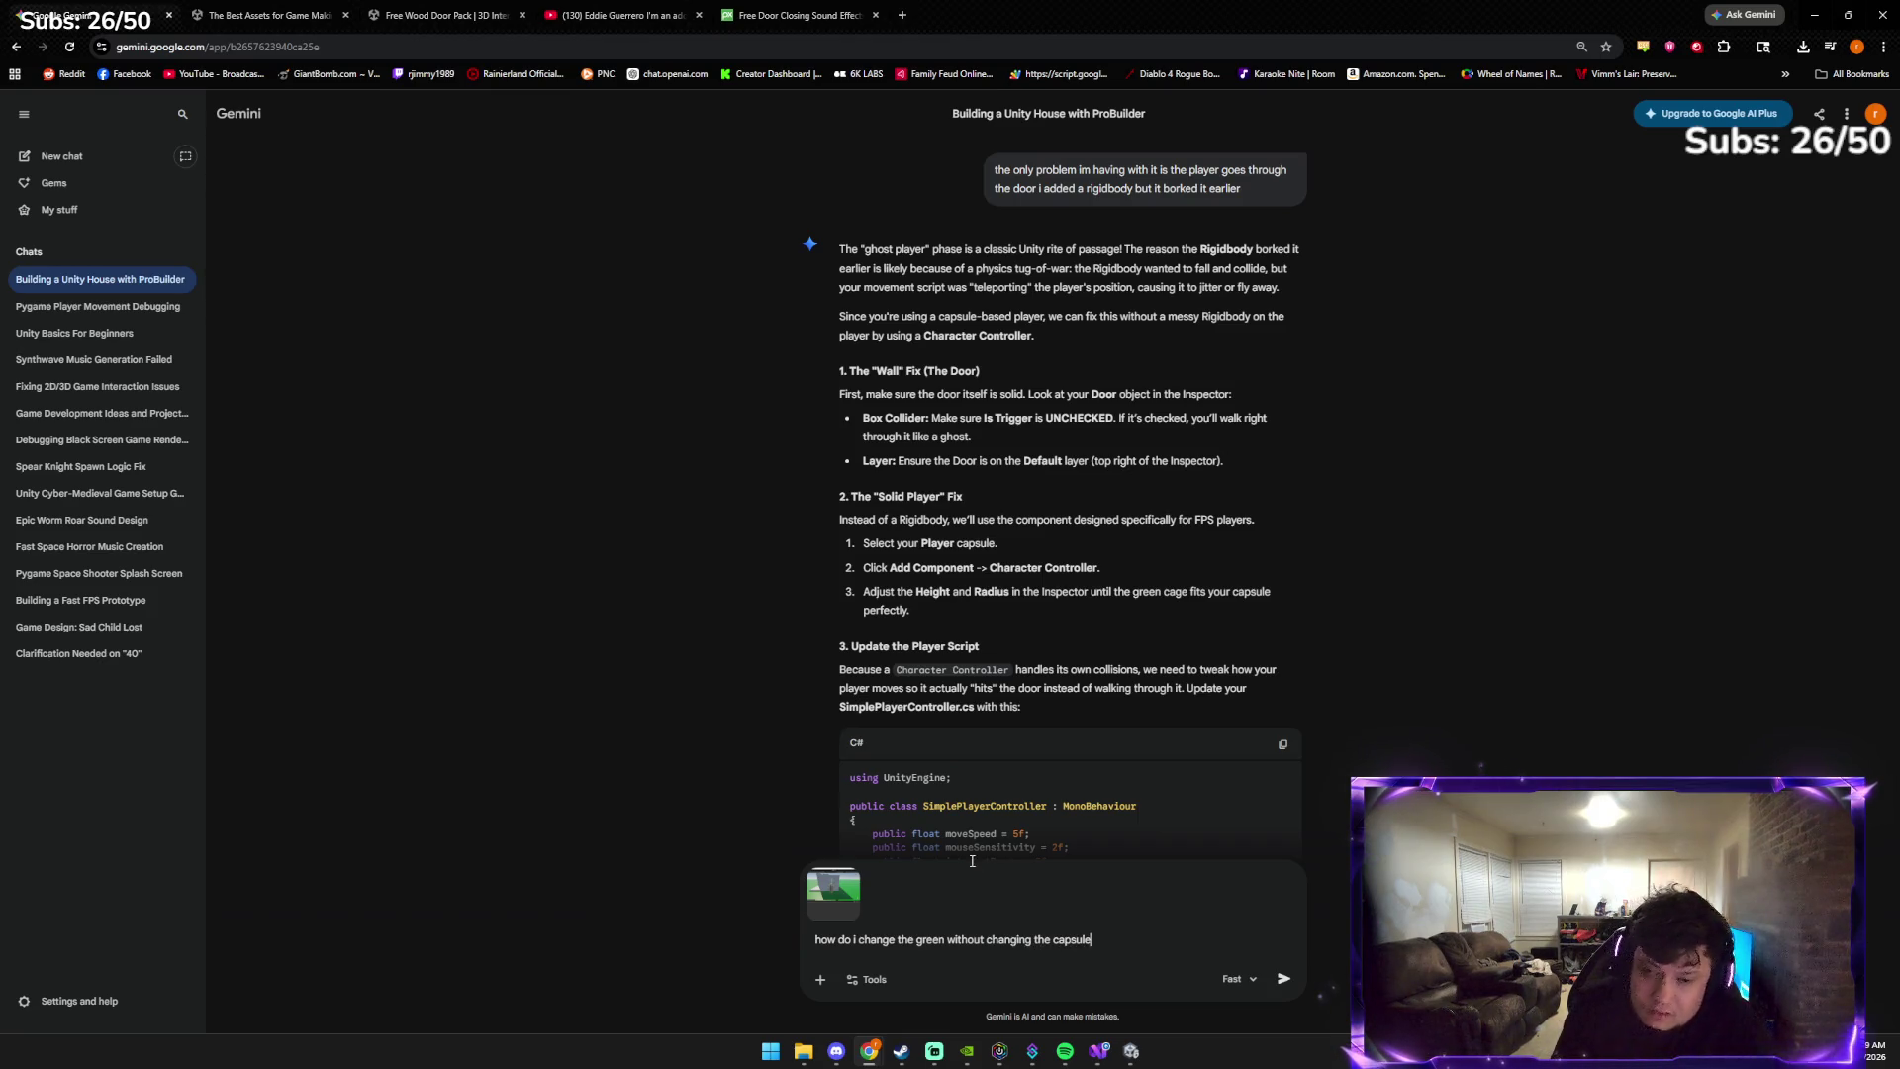
key(Return)
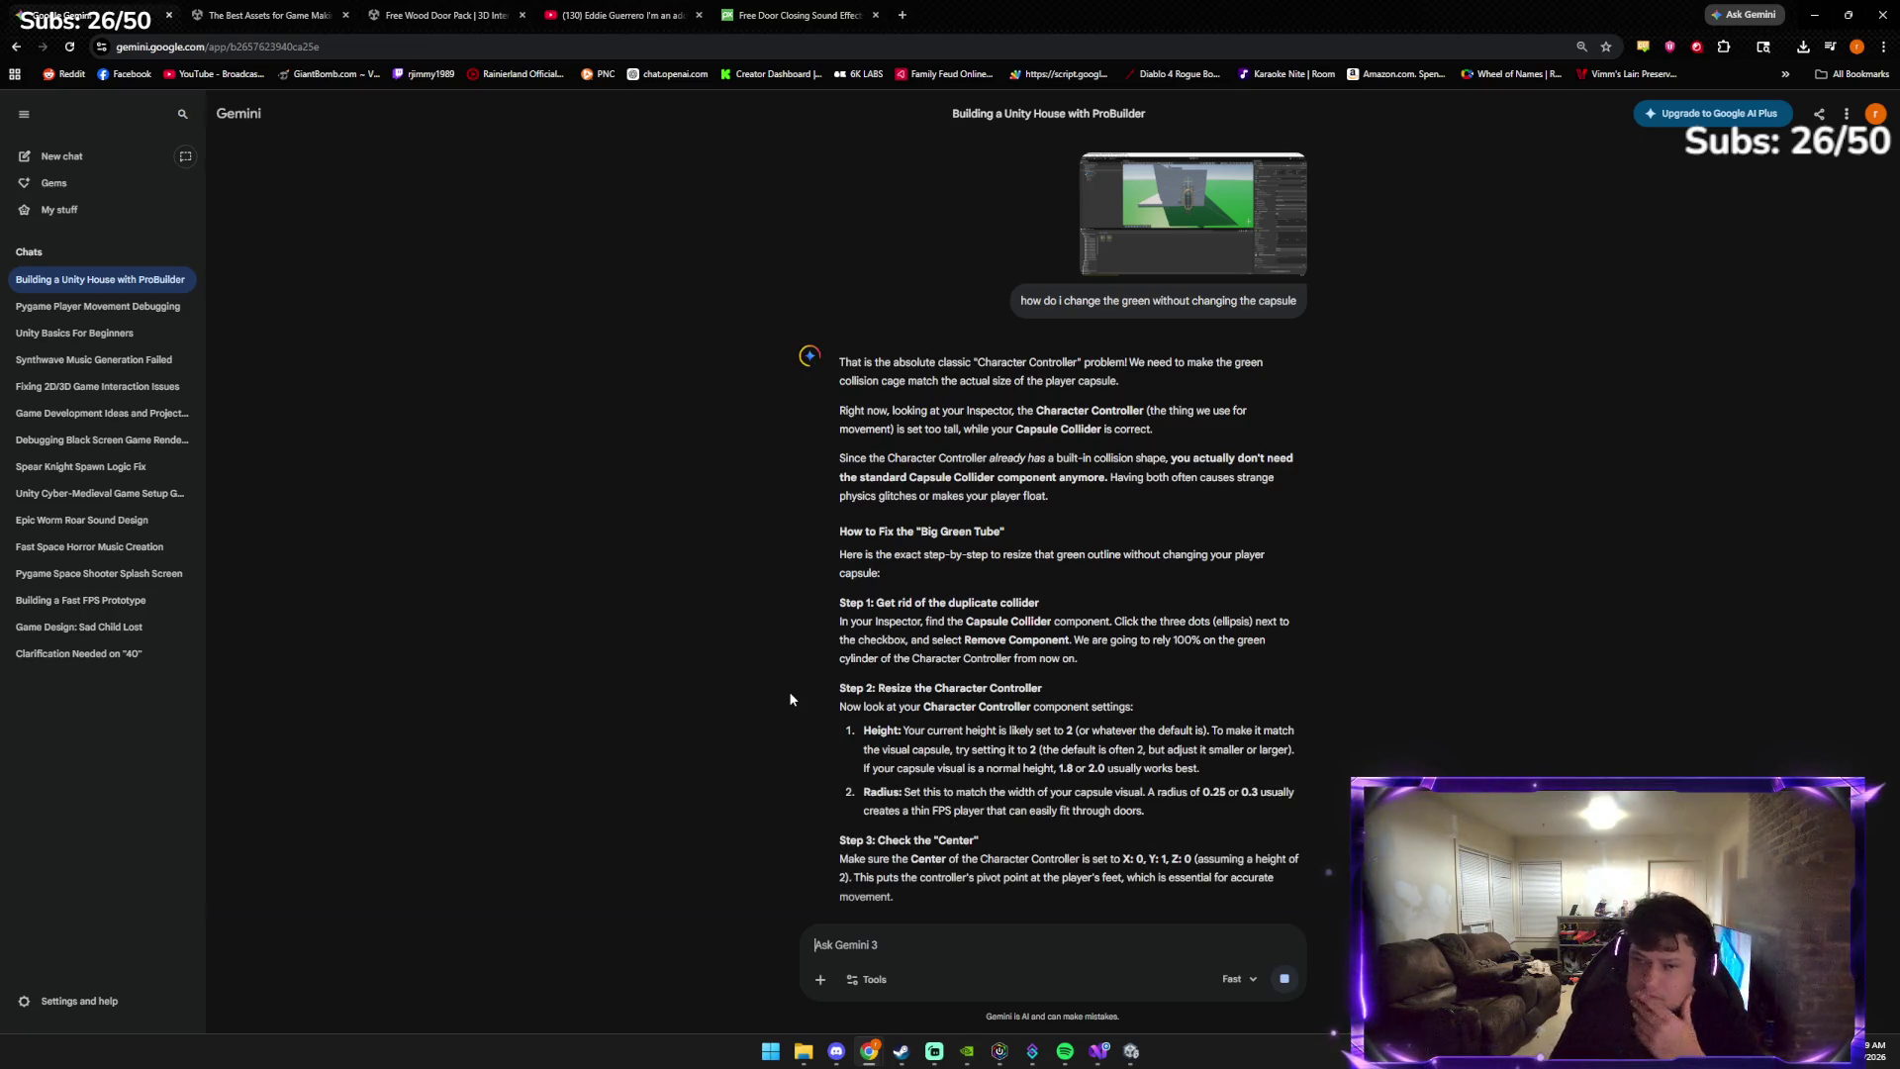
scroll(1070, 217, up, 1)
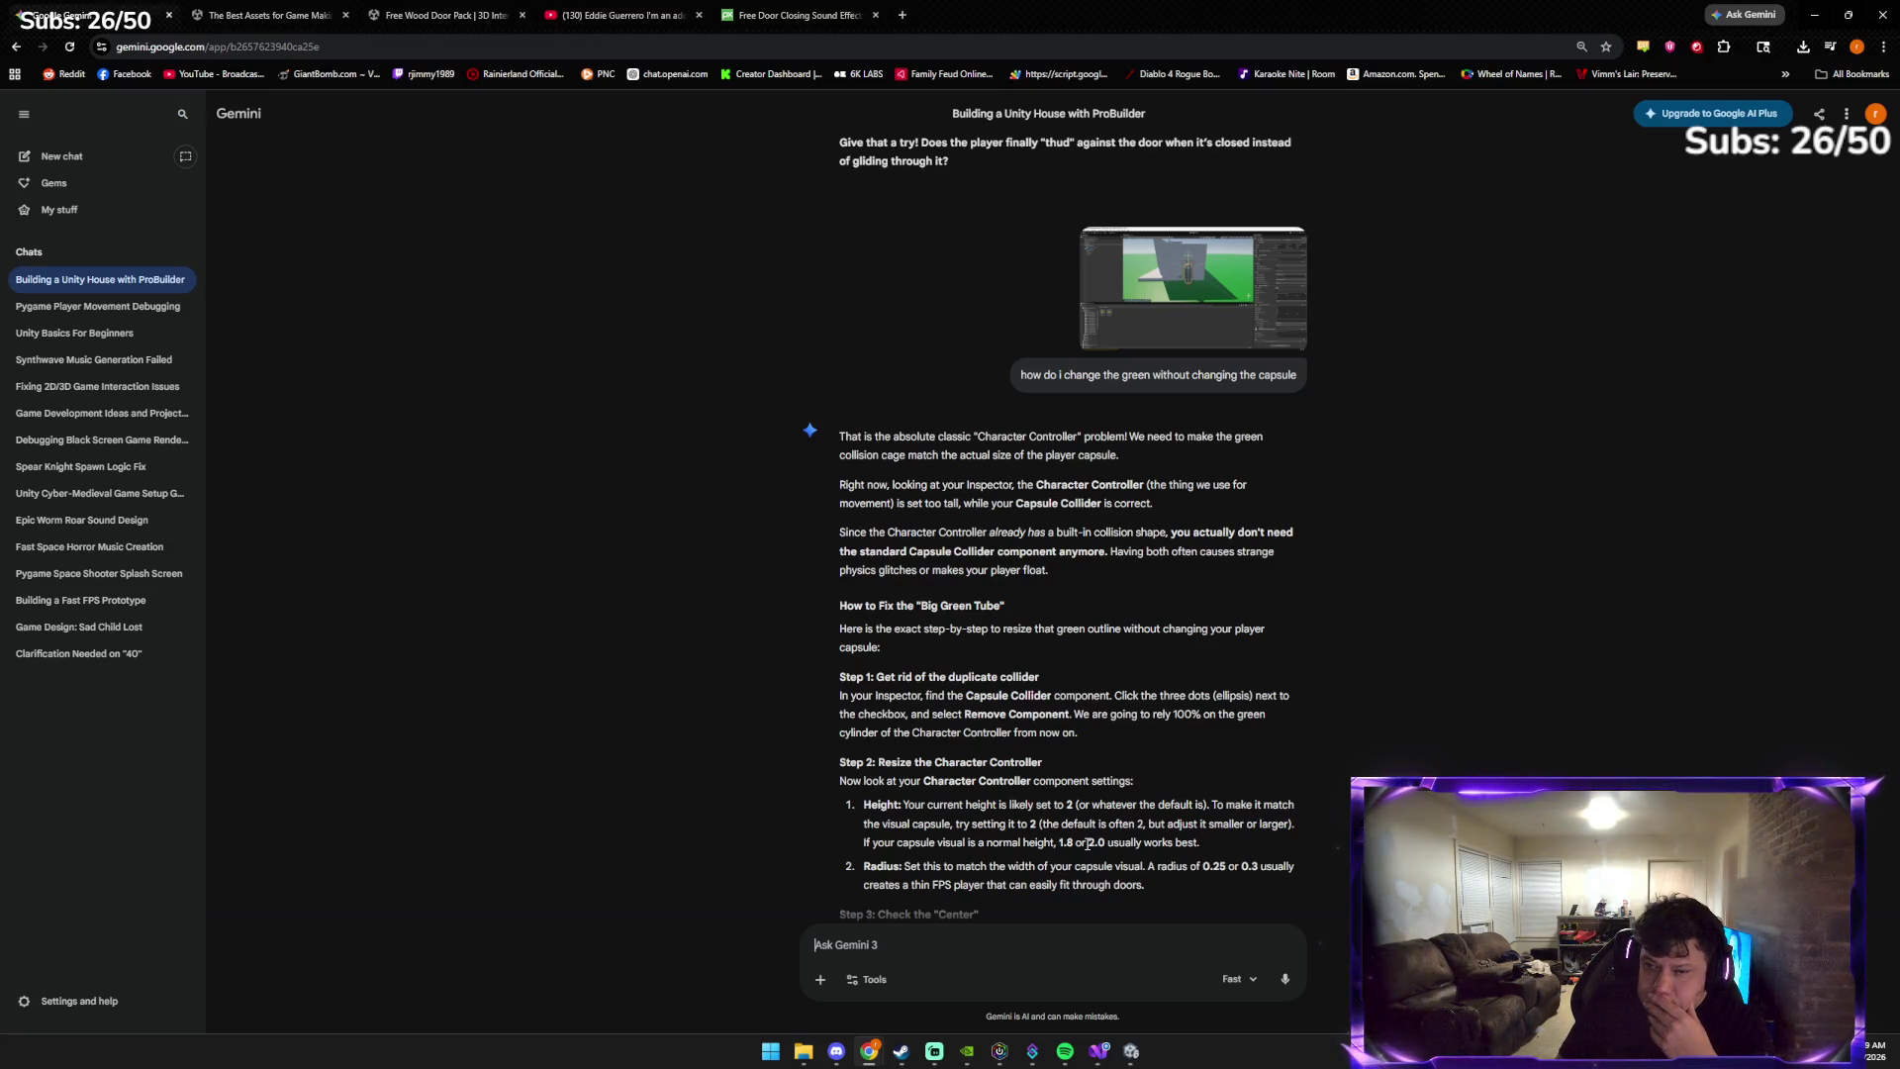
click(1132, 1051)
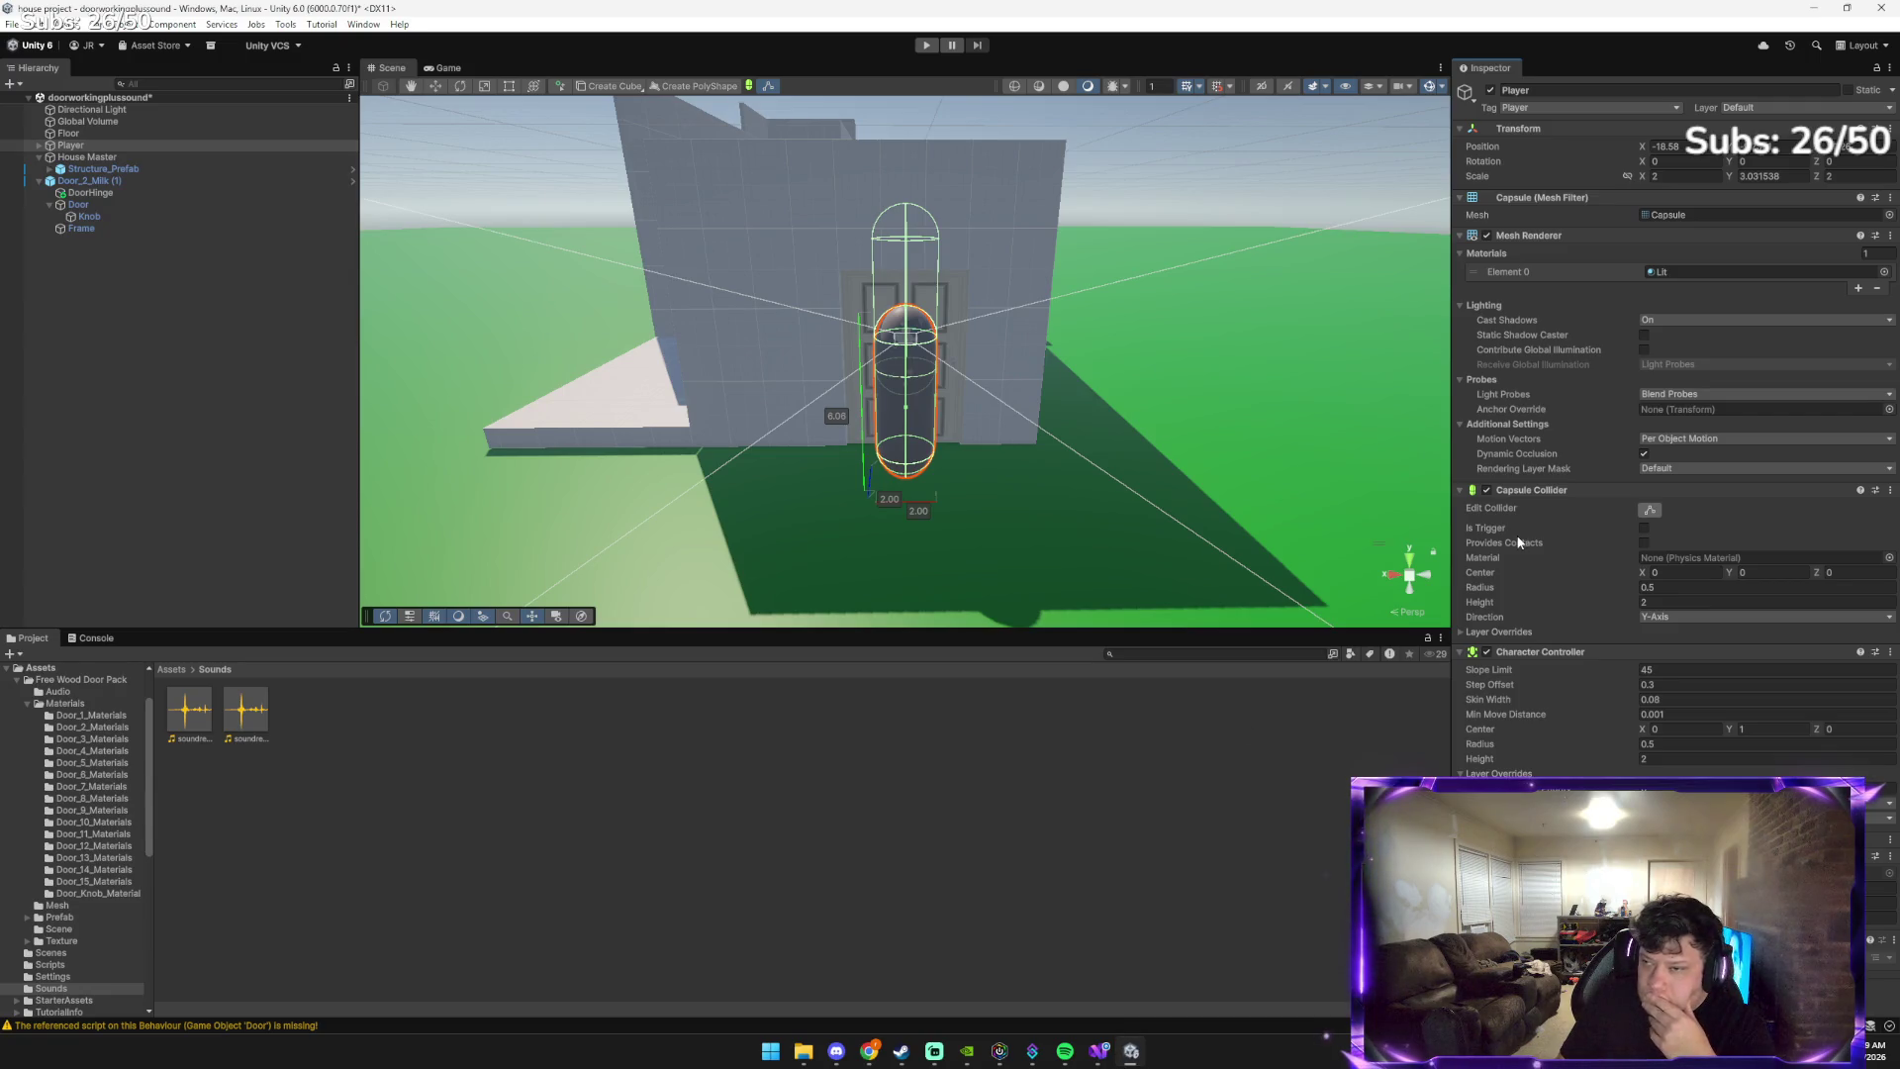
Remove the Capsule Collider component from the Player
click(1890, 491)
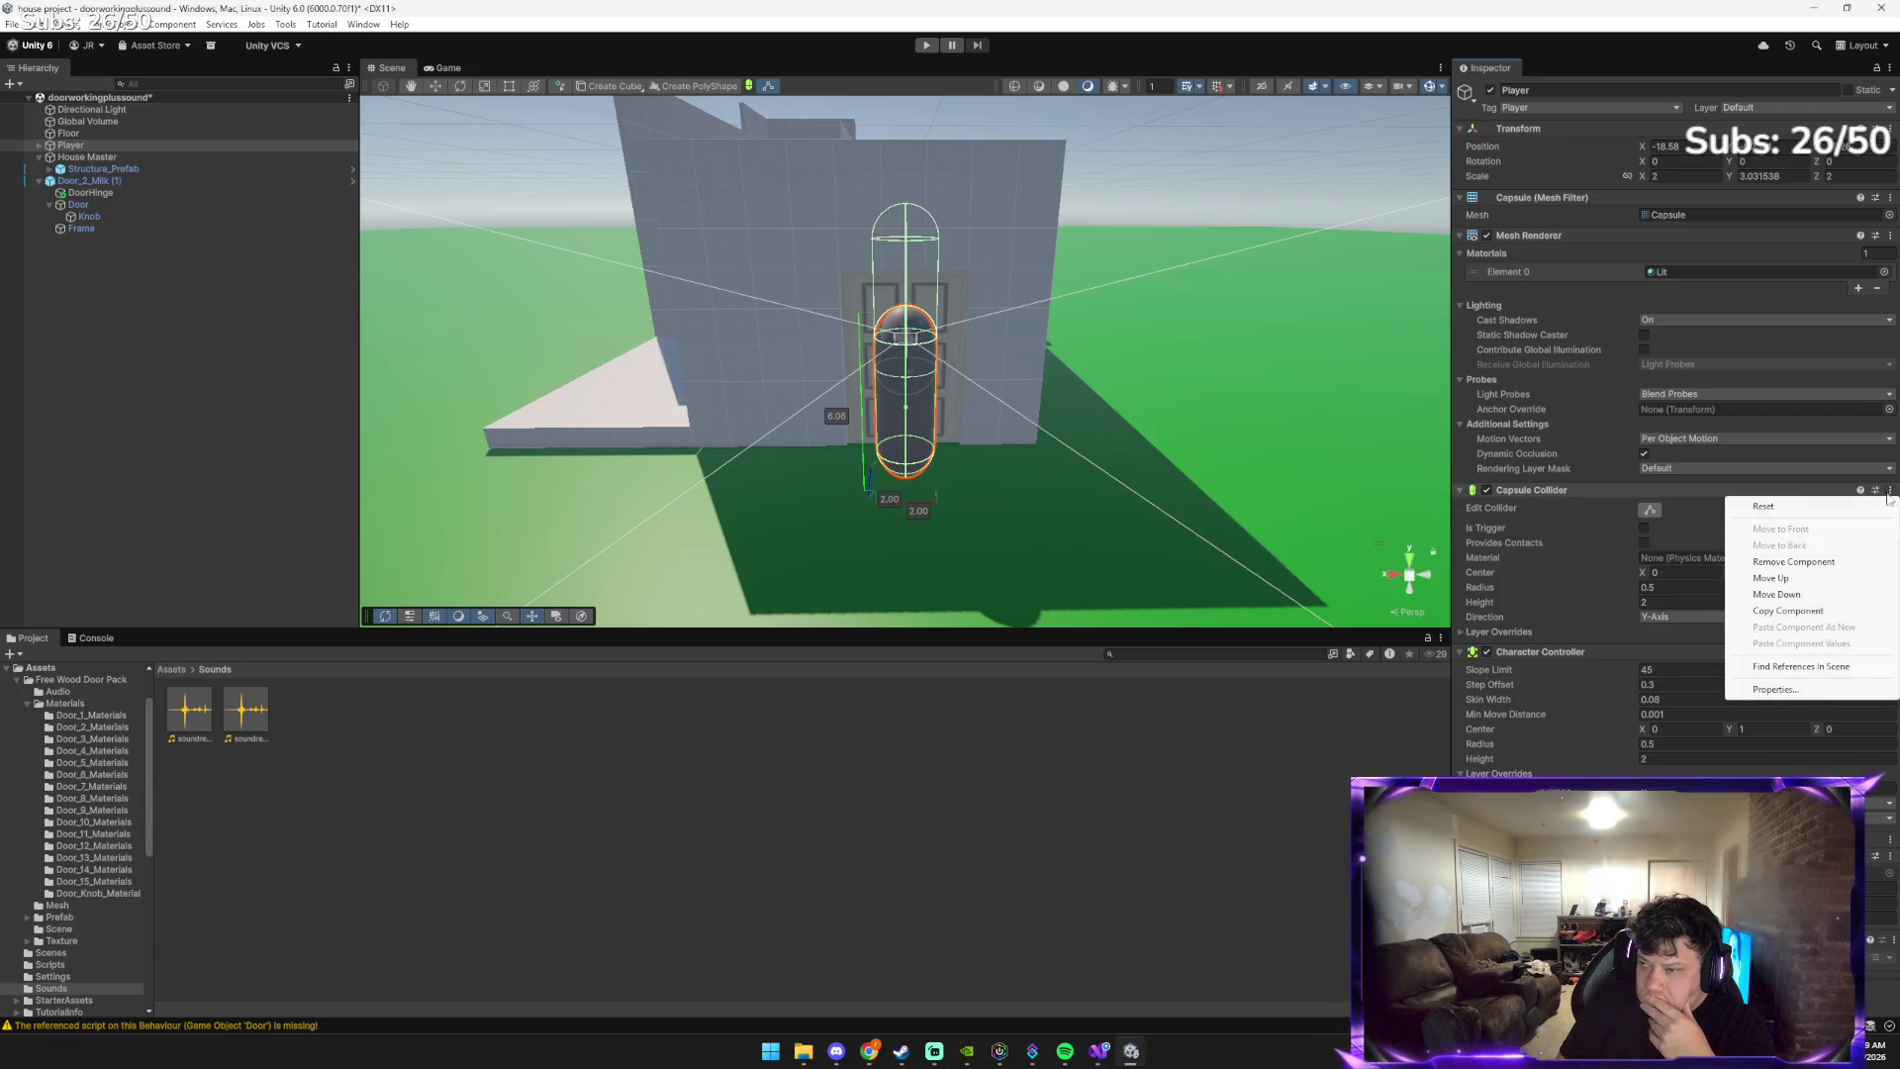
click(1812, 561)
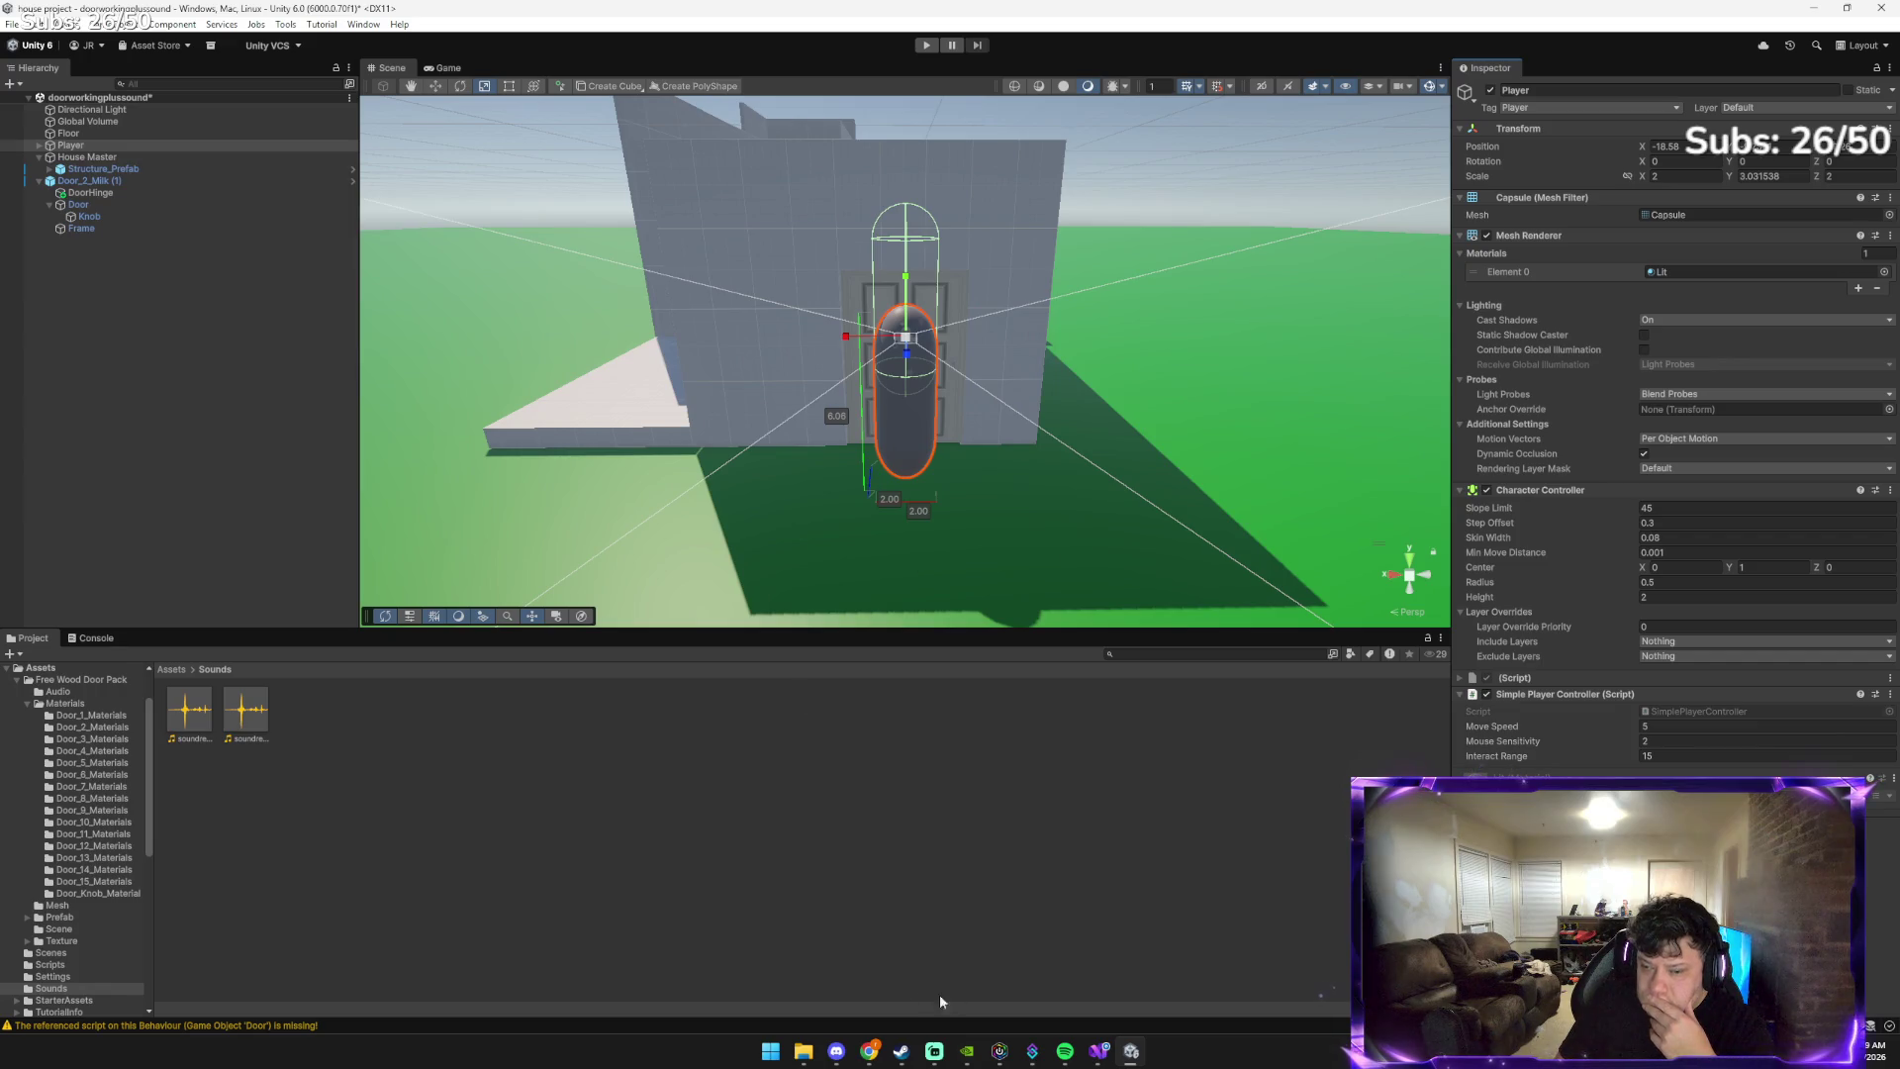
key(alt+Tab)
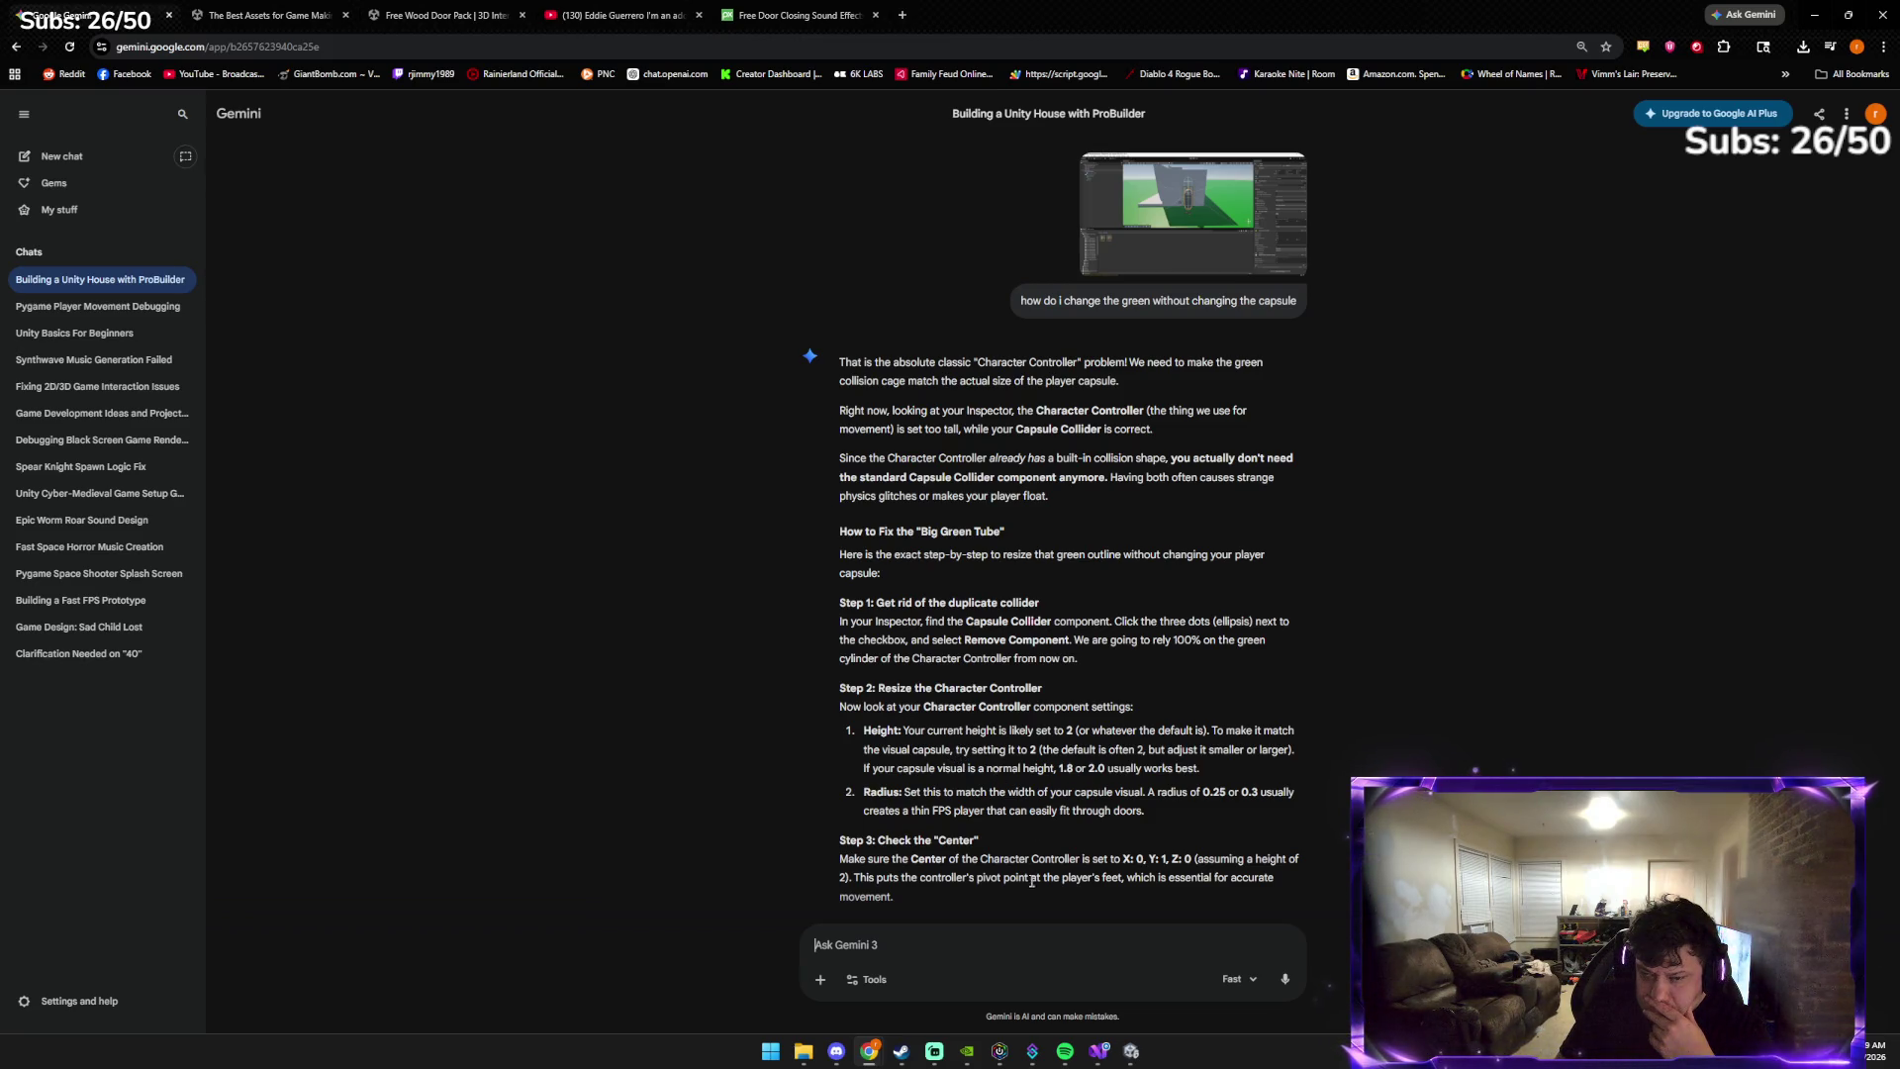
Return to the Unity editor after reading Gemini's collider-resizing steps
click(1131, 1051)
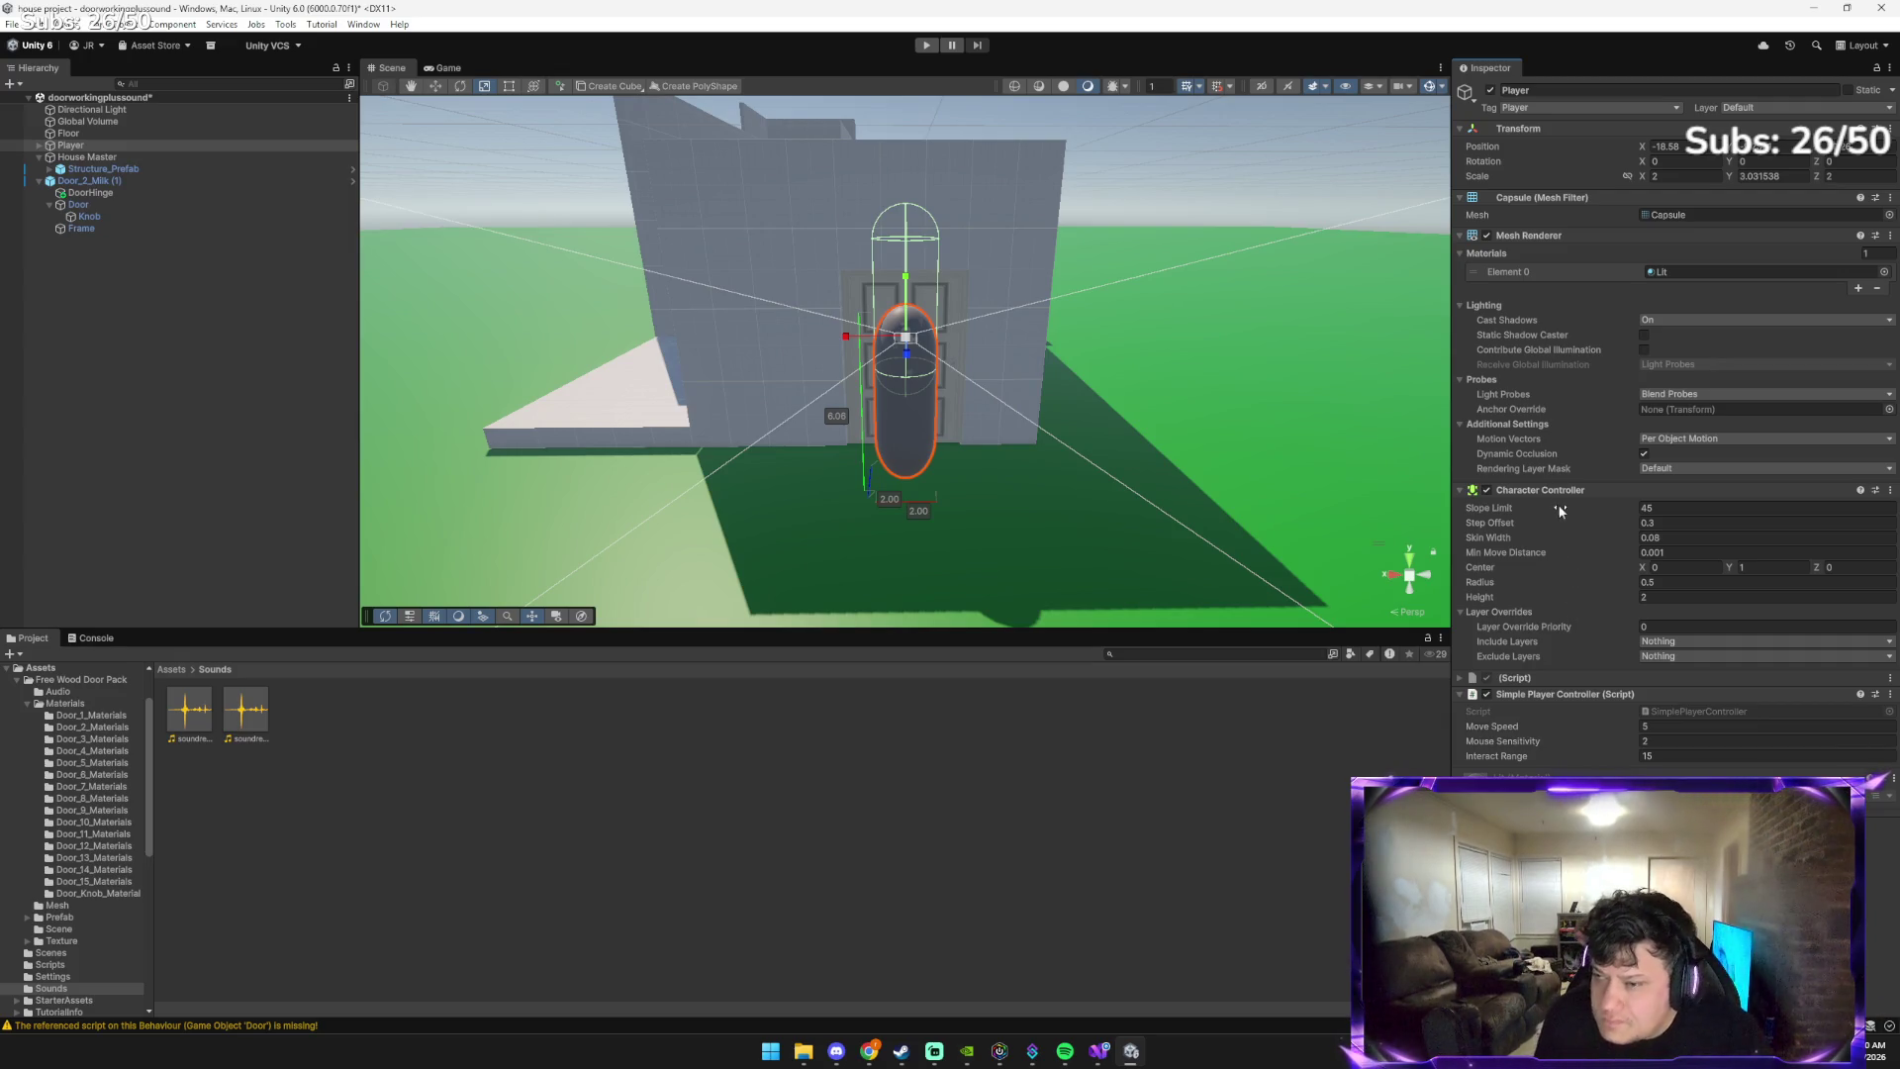
Drag the Player capsule's Y scale up to about 3.75
mouse_move(914, 281)
mouse_down()
mouse_move(908, 381)
mouse_move(911, 266)
mouse_up()
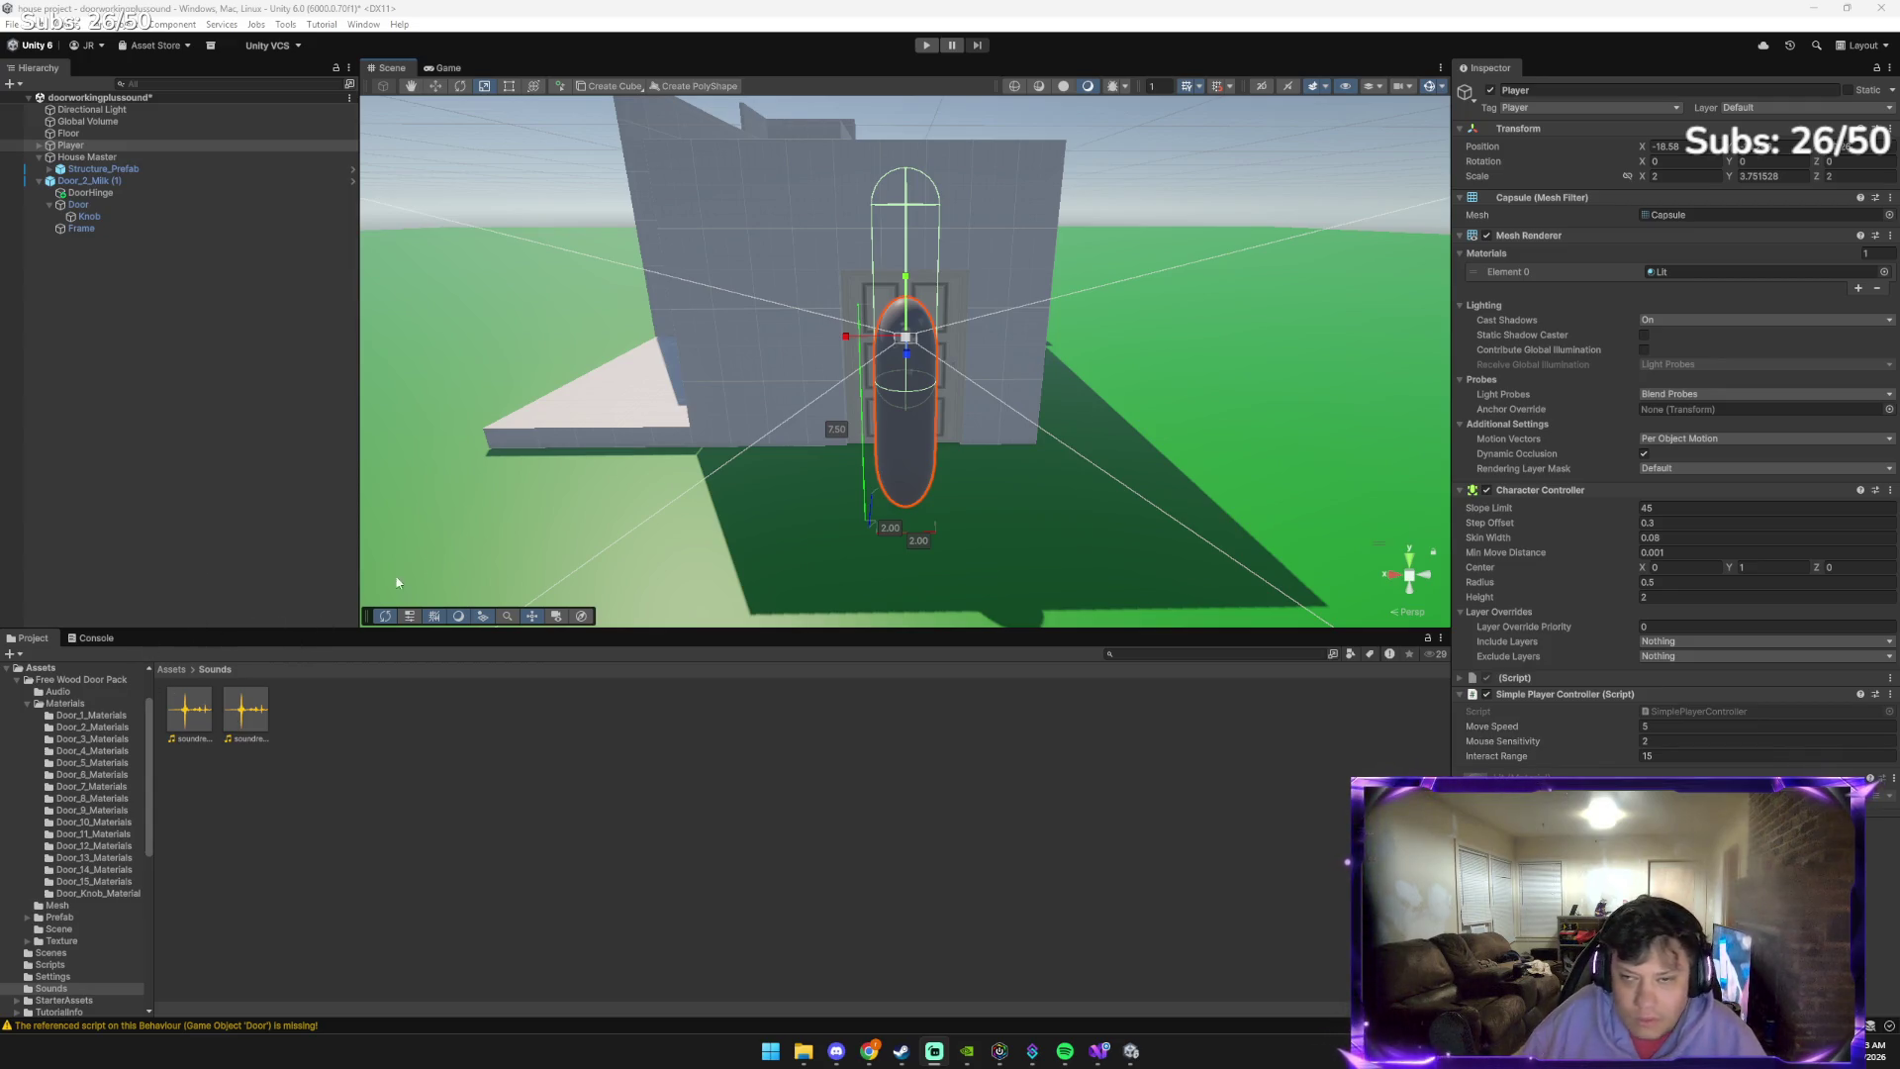
Show all folders in Assets, then bring the Gemini collider-resizing chat to the front
click(171, 670)
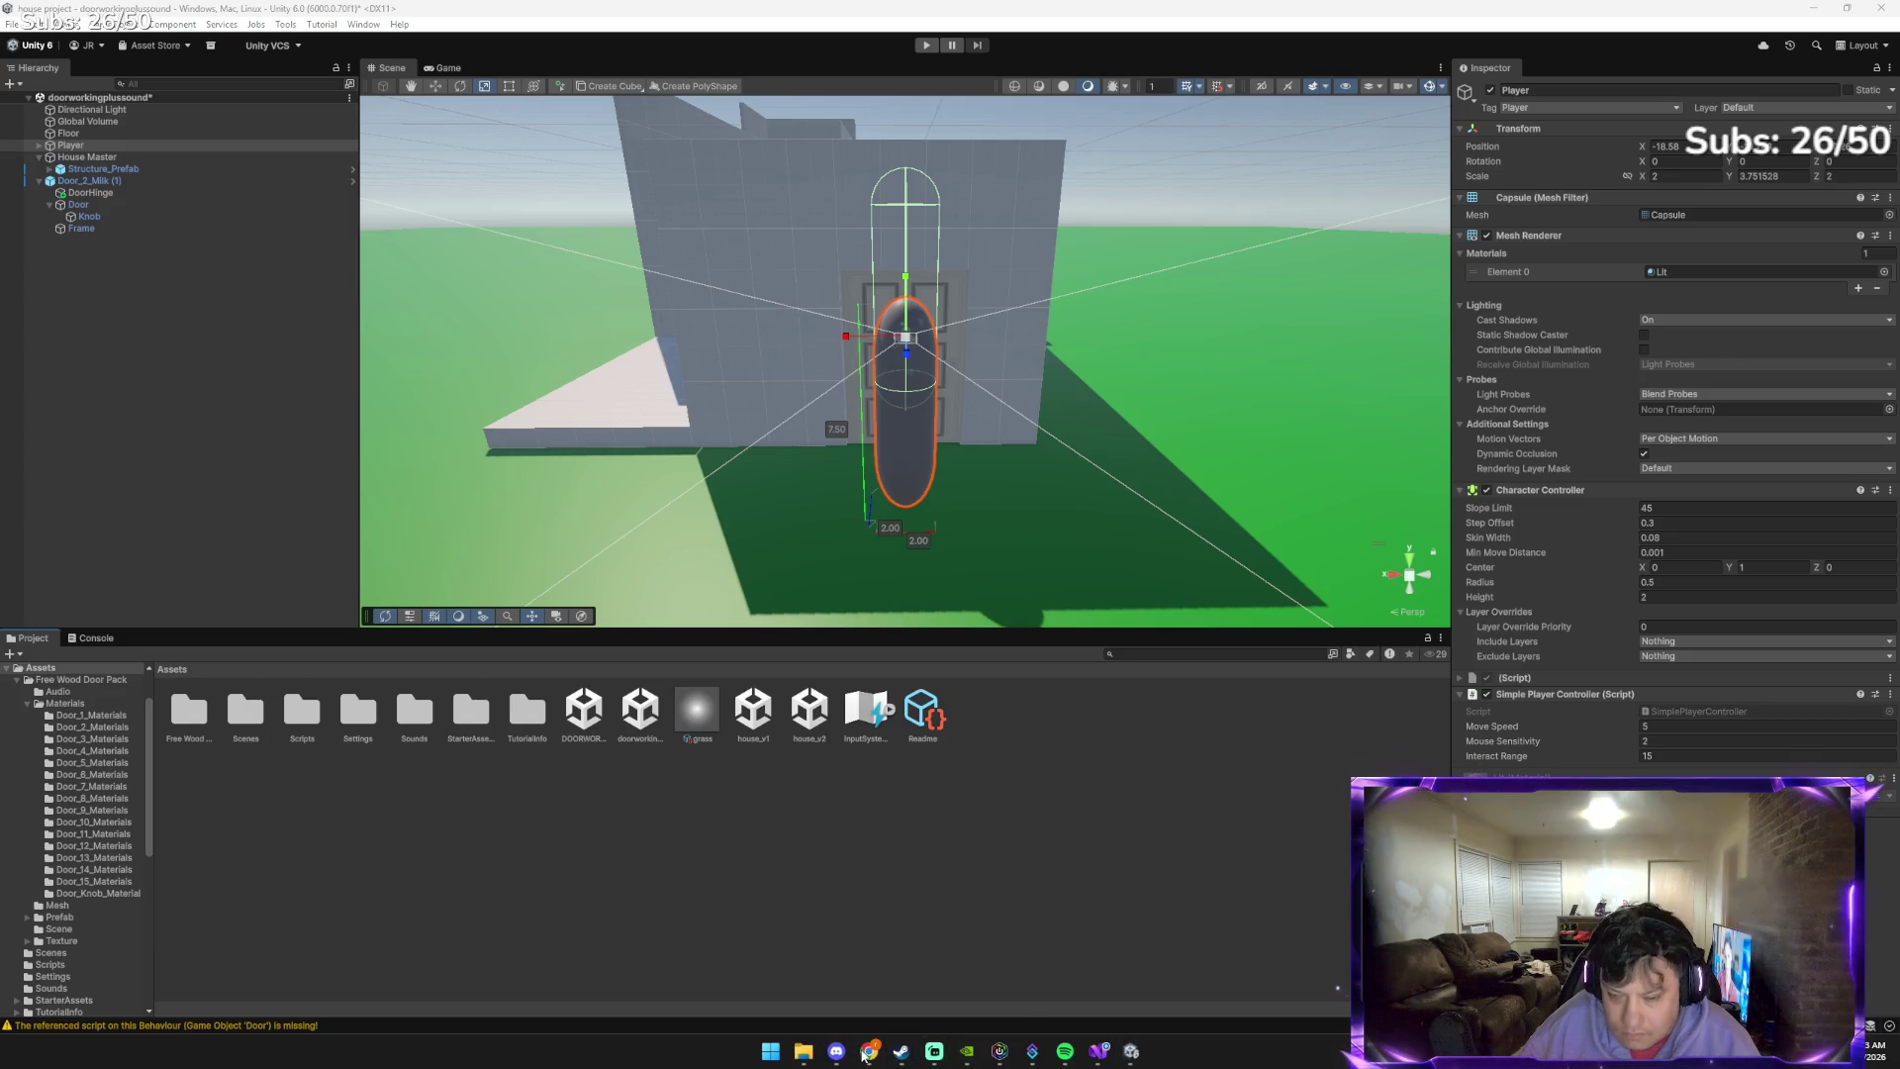
mouse_move(867, 1051)
click(826, 974)
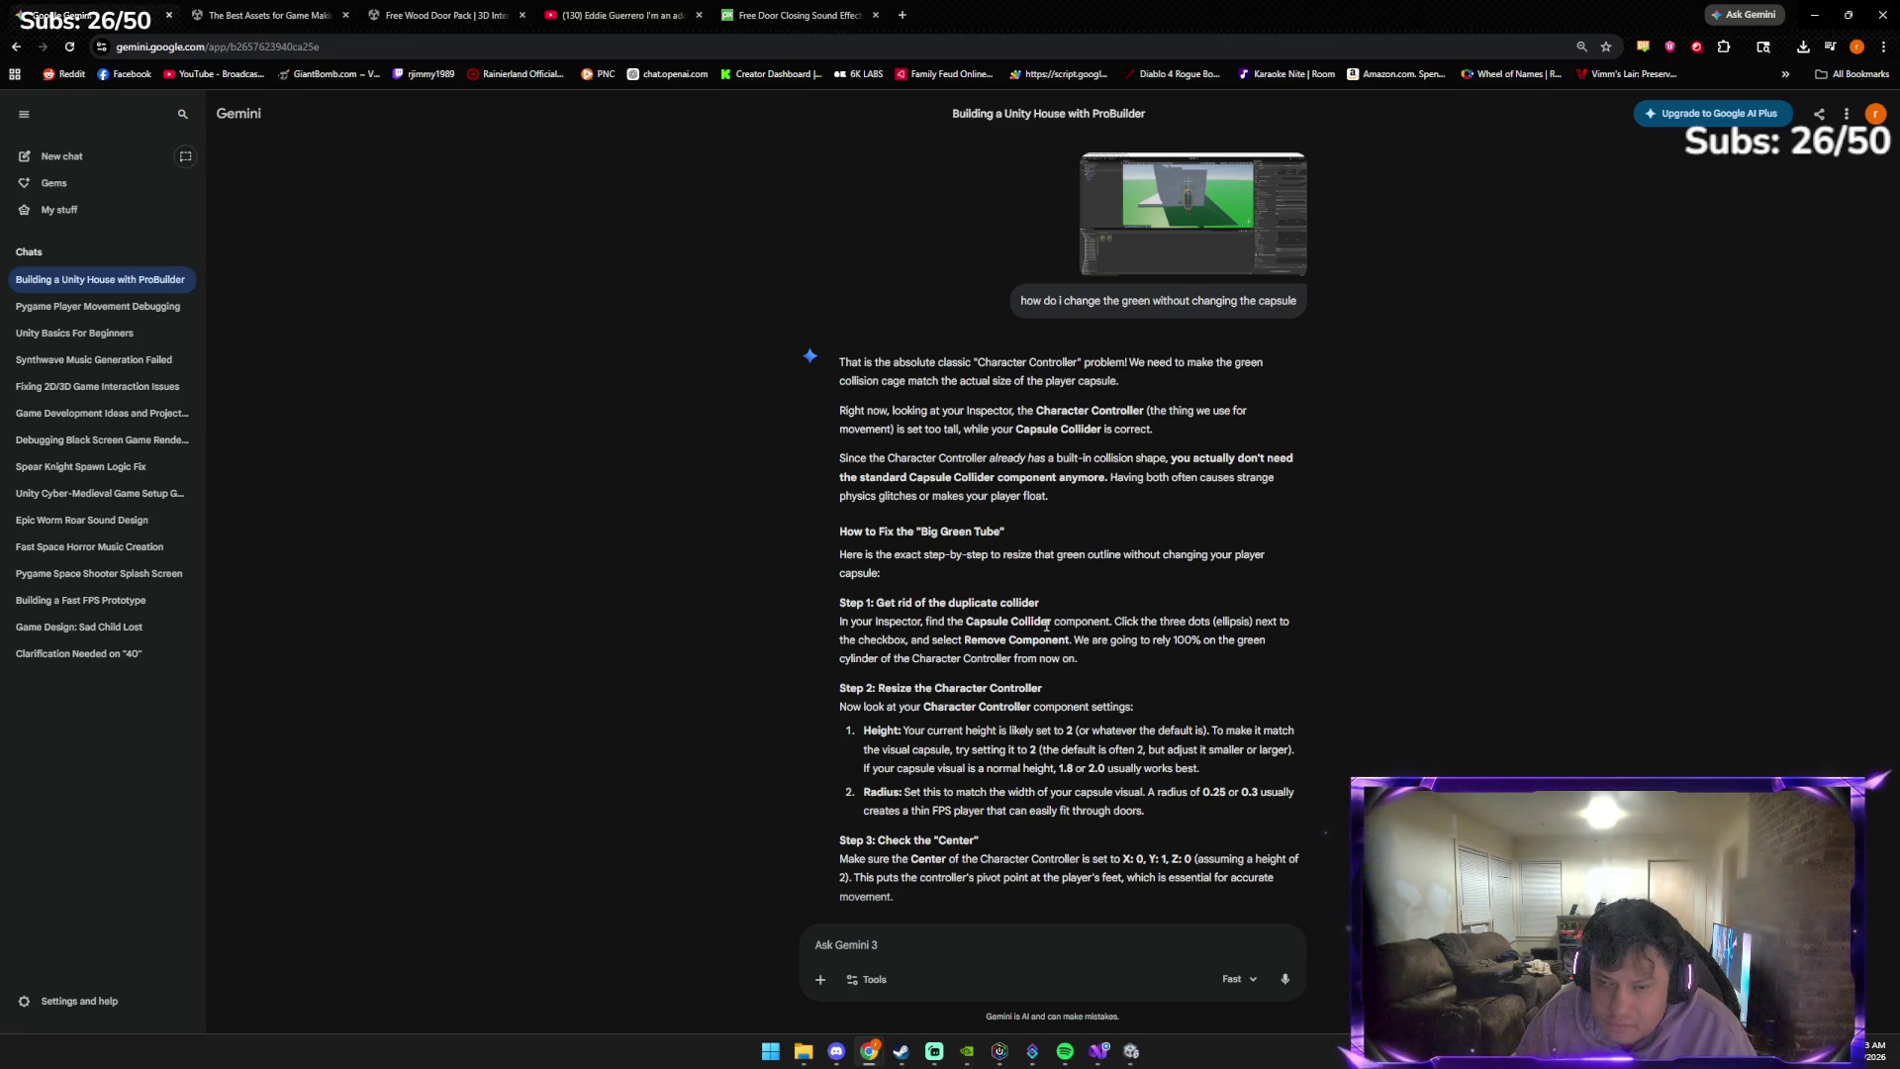
Scroll Gemini's remaining collider-fix steps down to the Summary Check, then return to Unity
scroll(1046, 625, down, 1)
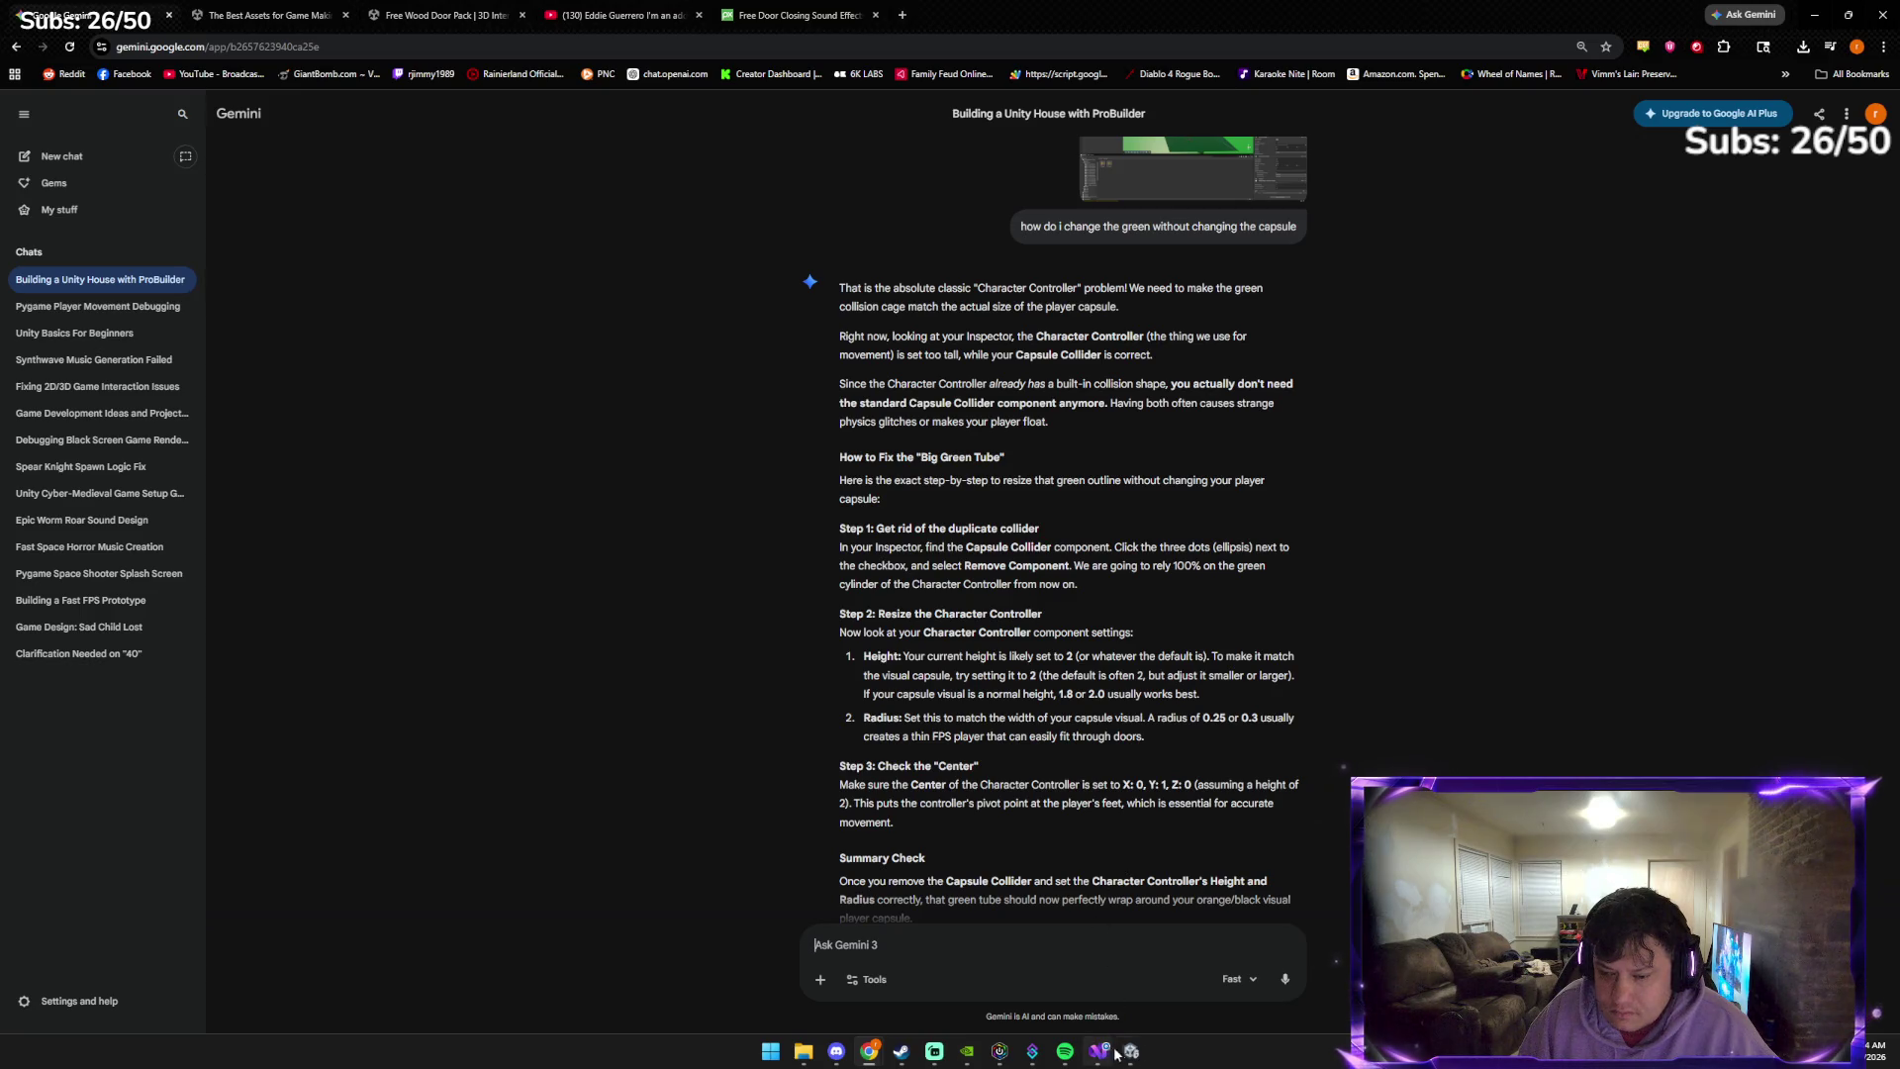
scroll(971, 761, down, 1)
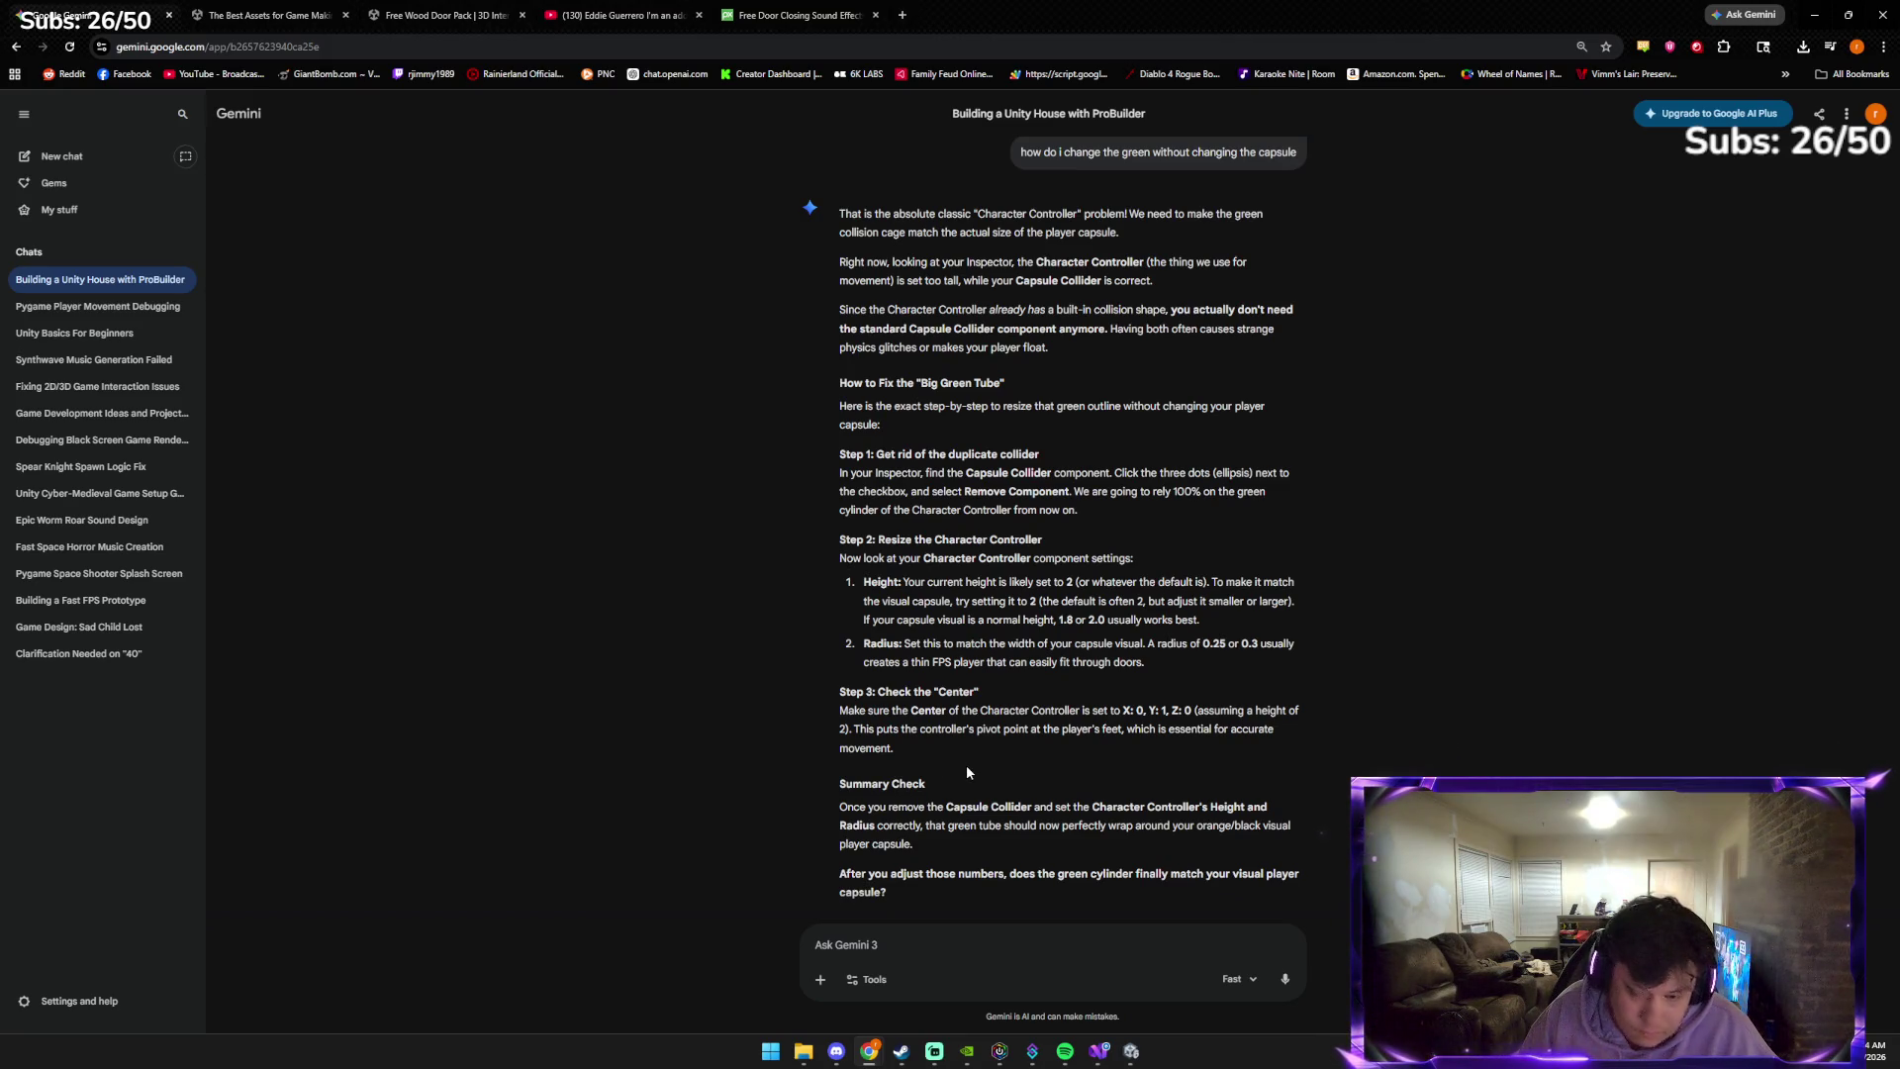
scroll(1060, 752, down, 1)
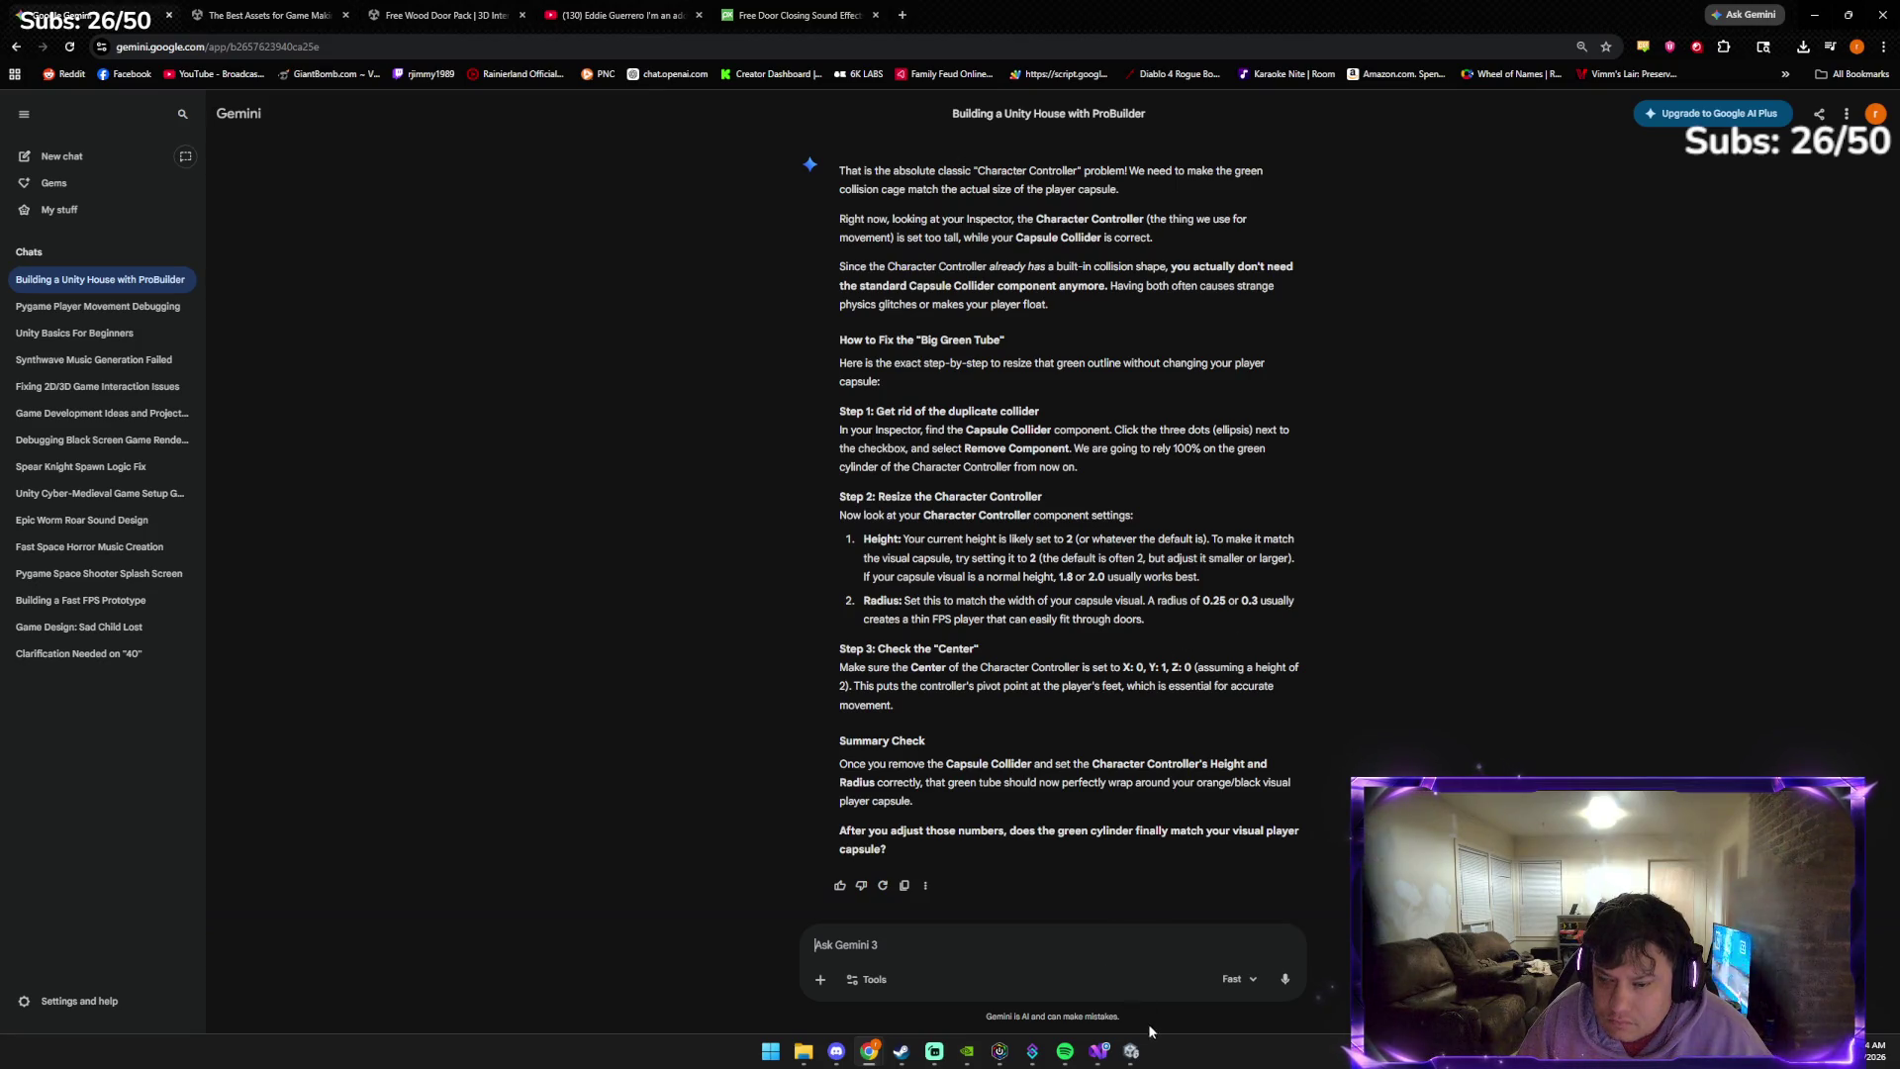
click(1128, 1055)
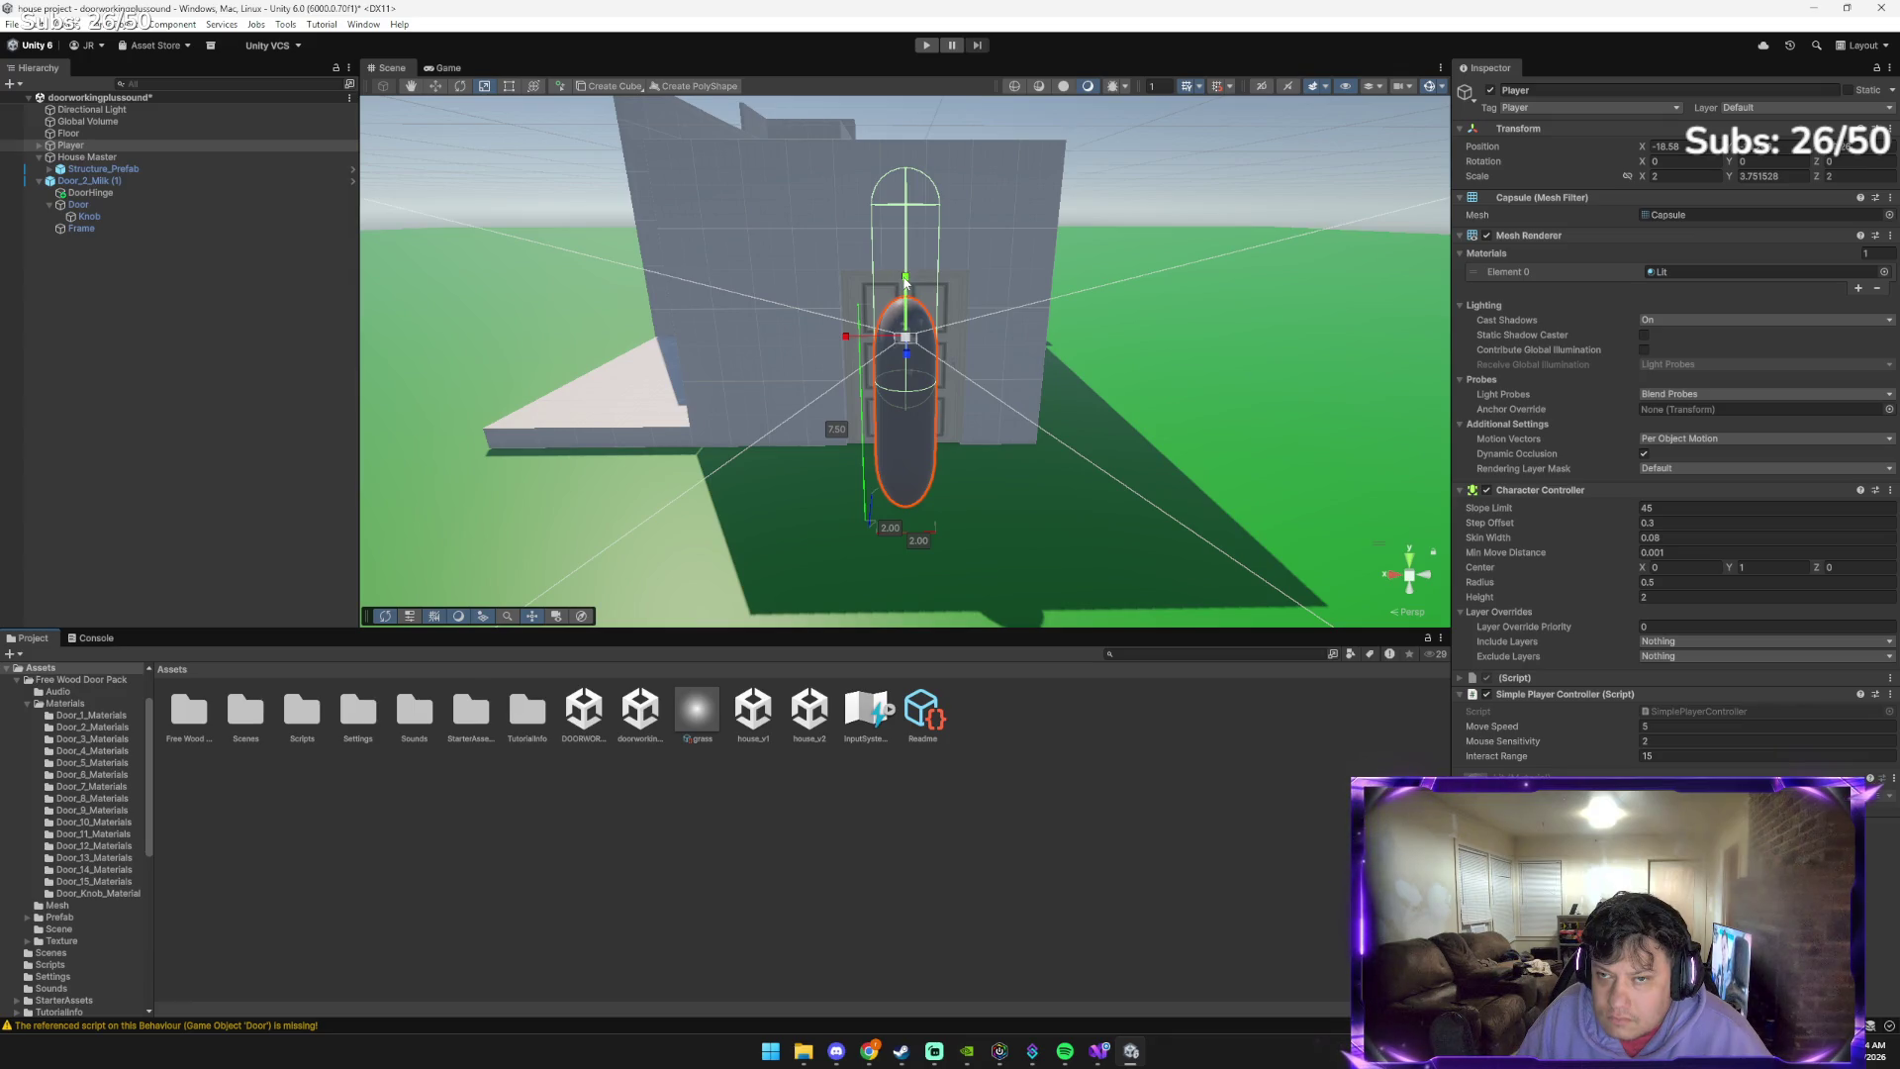
Scale the Player capsule down to a Y scale of about 2.81 and enter Play mode
drag(905, 277, 906, 294)
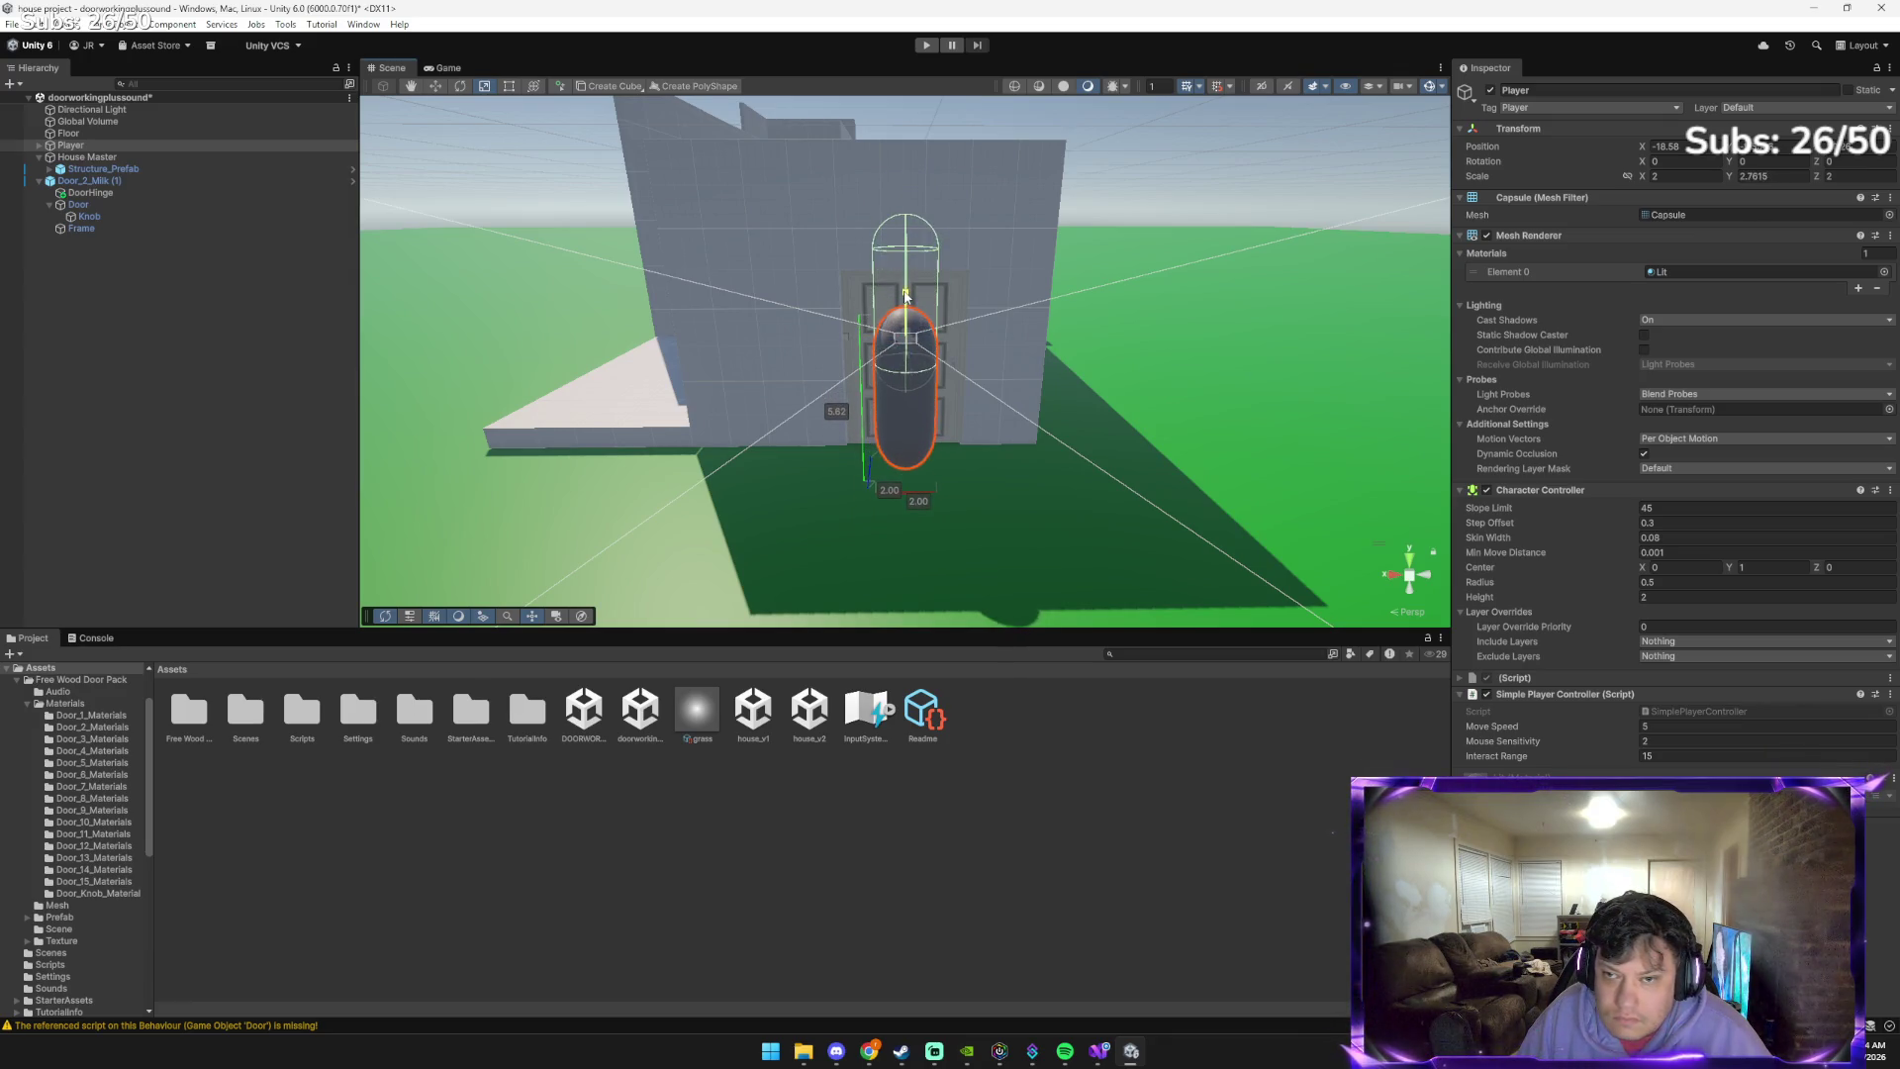
click(925, 45)
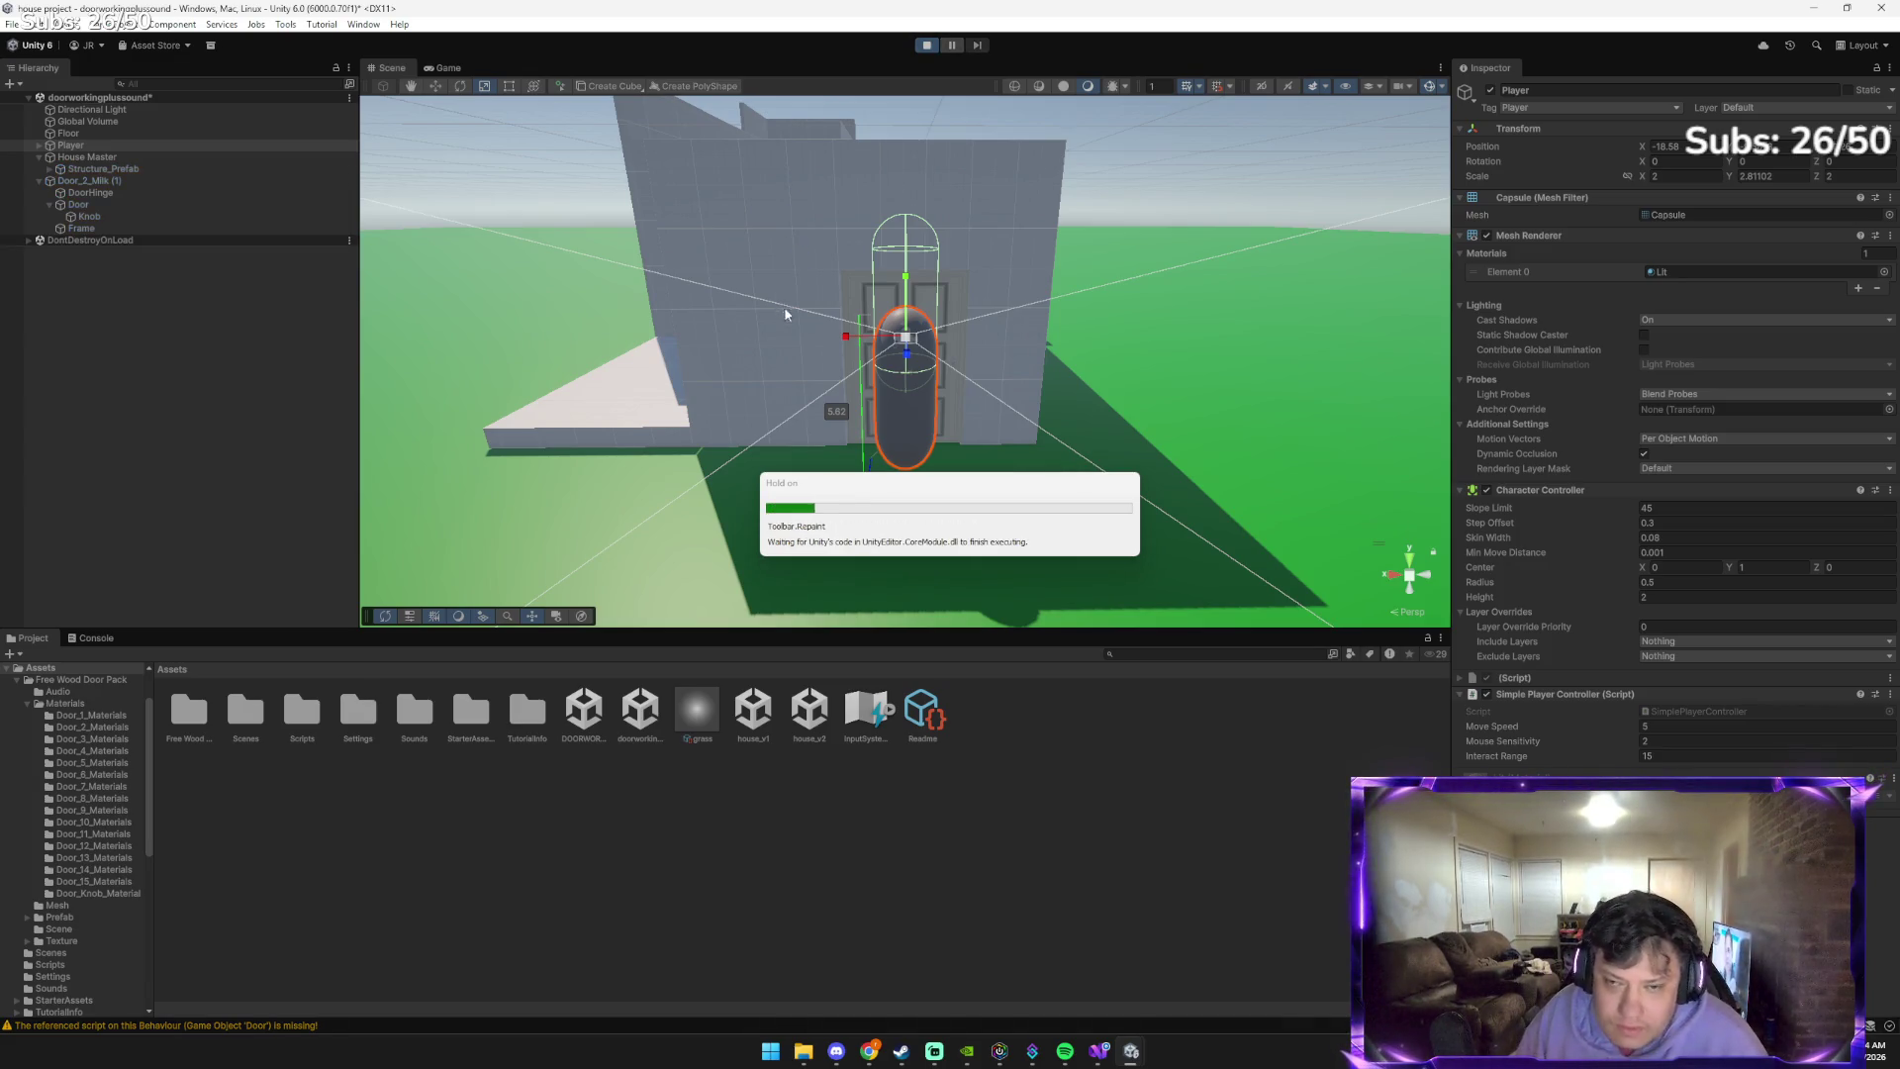
Walk the player up to the wooden door and toggle it open and shut repeatedly with E
click(940, 382)
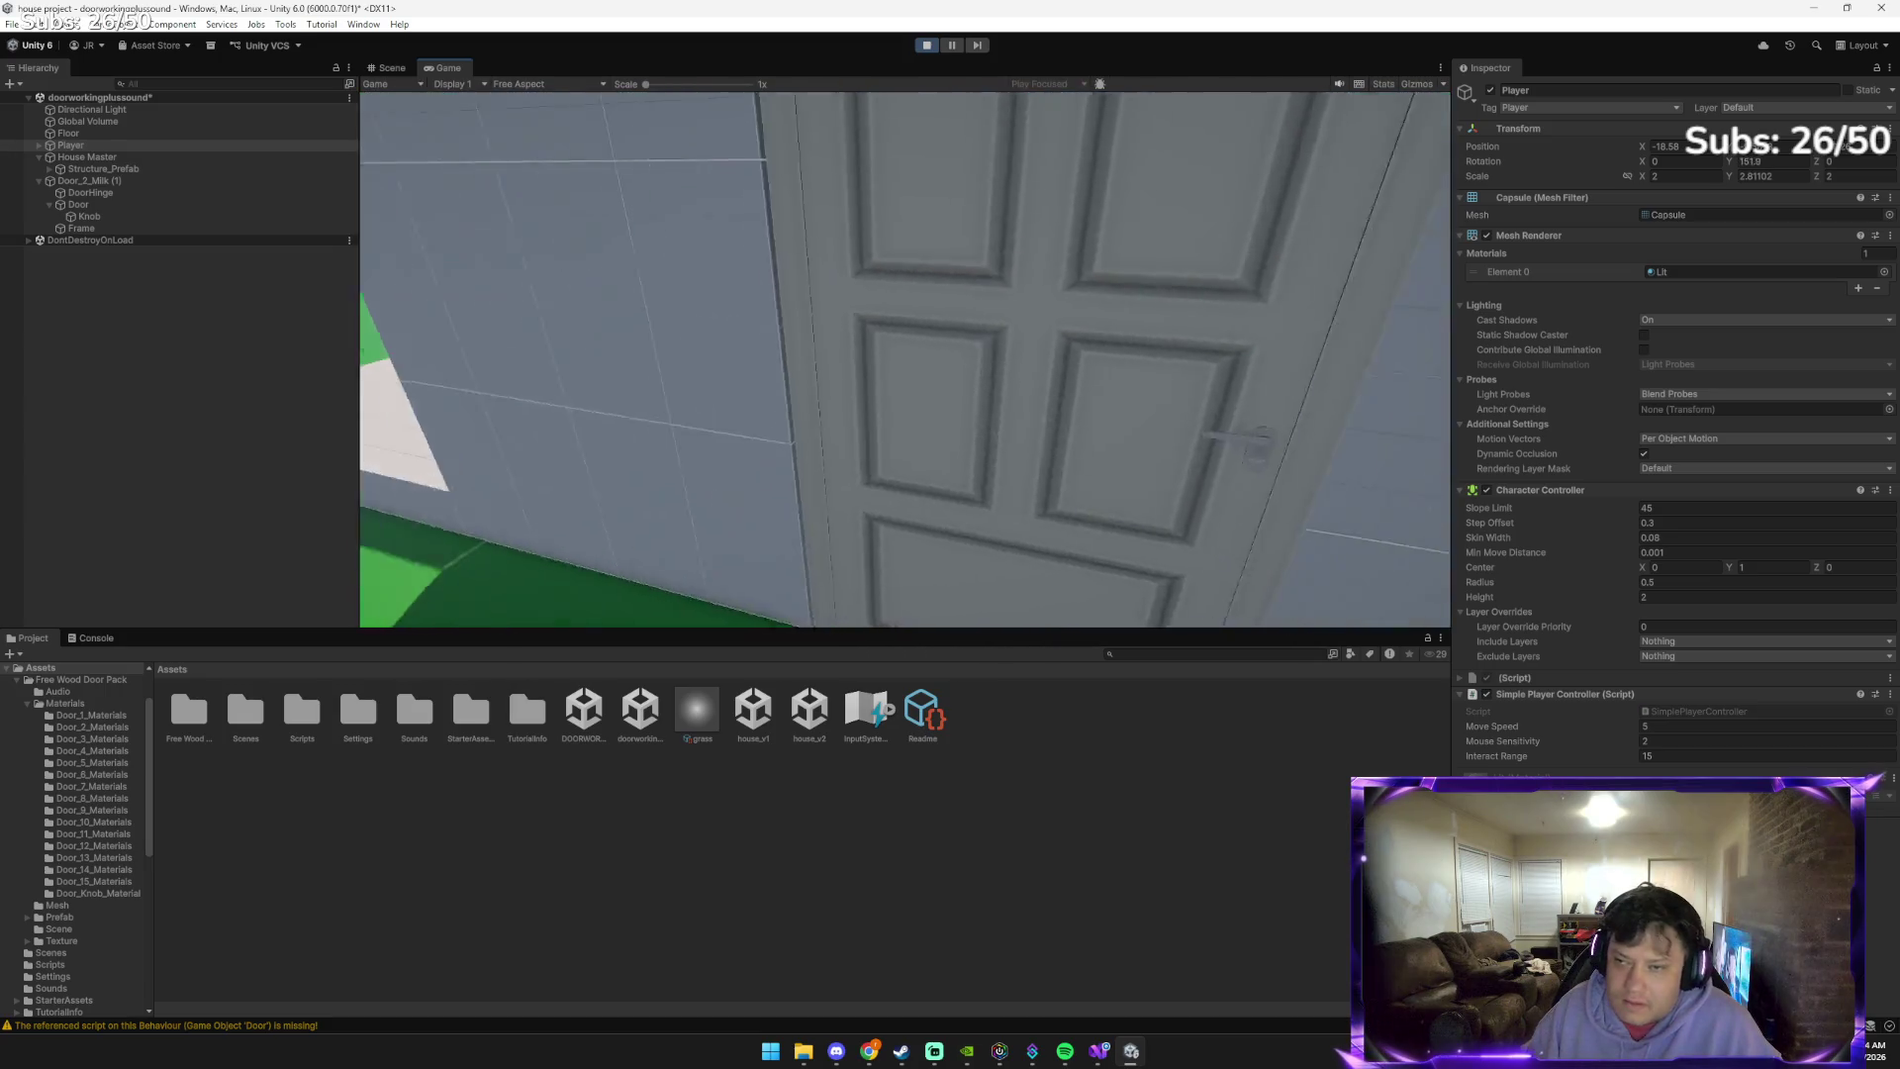
key(e)
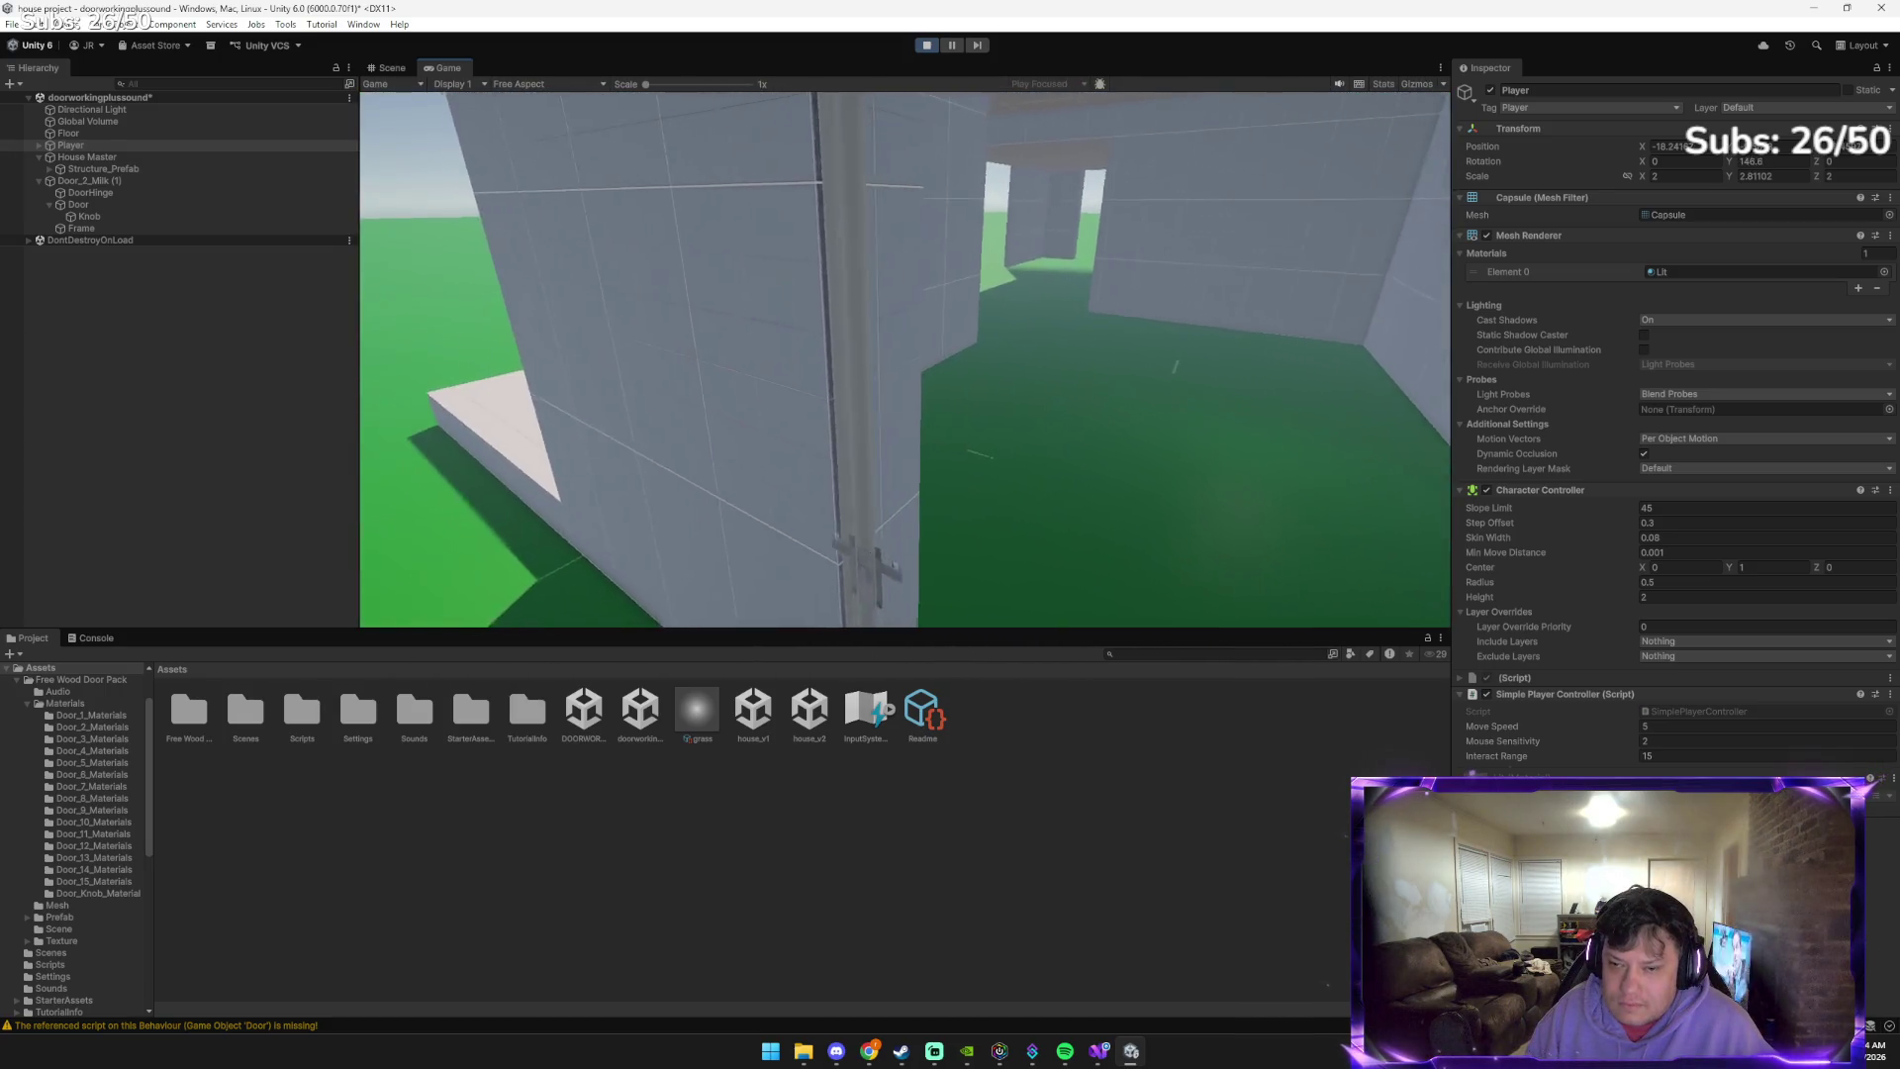
key(e)
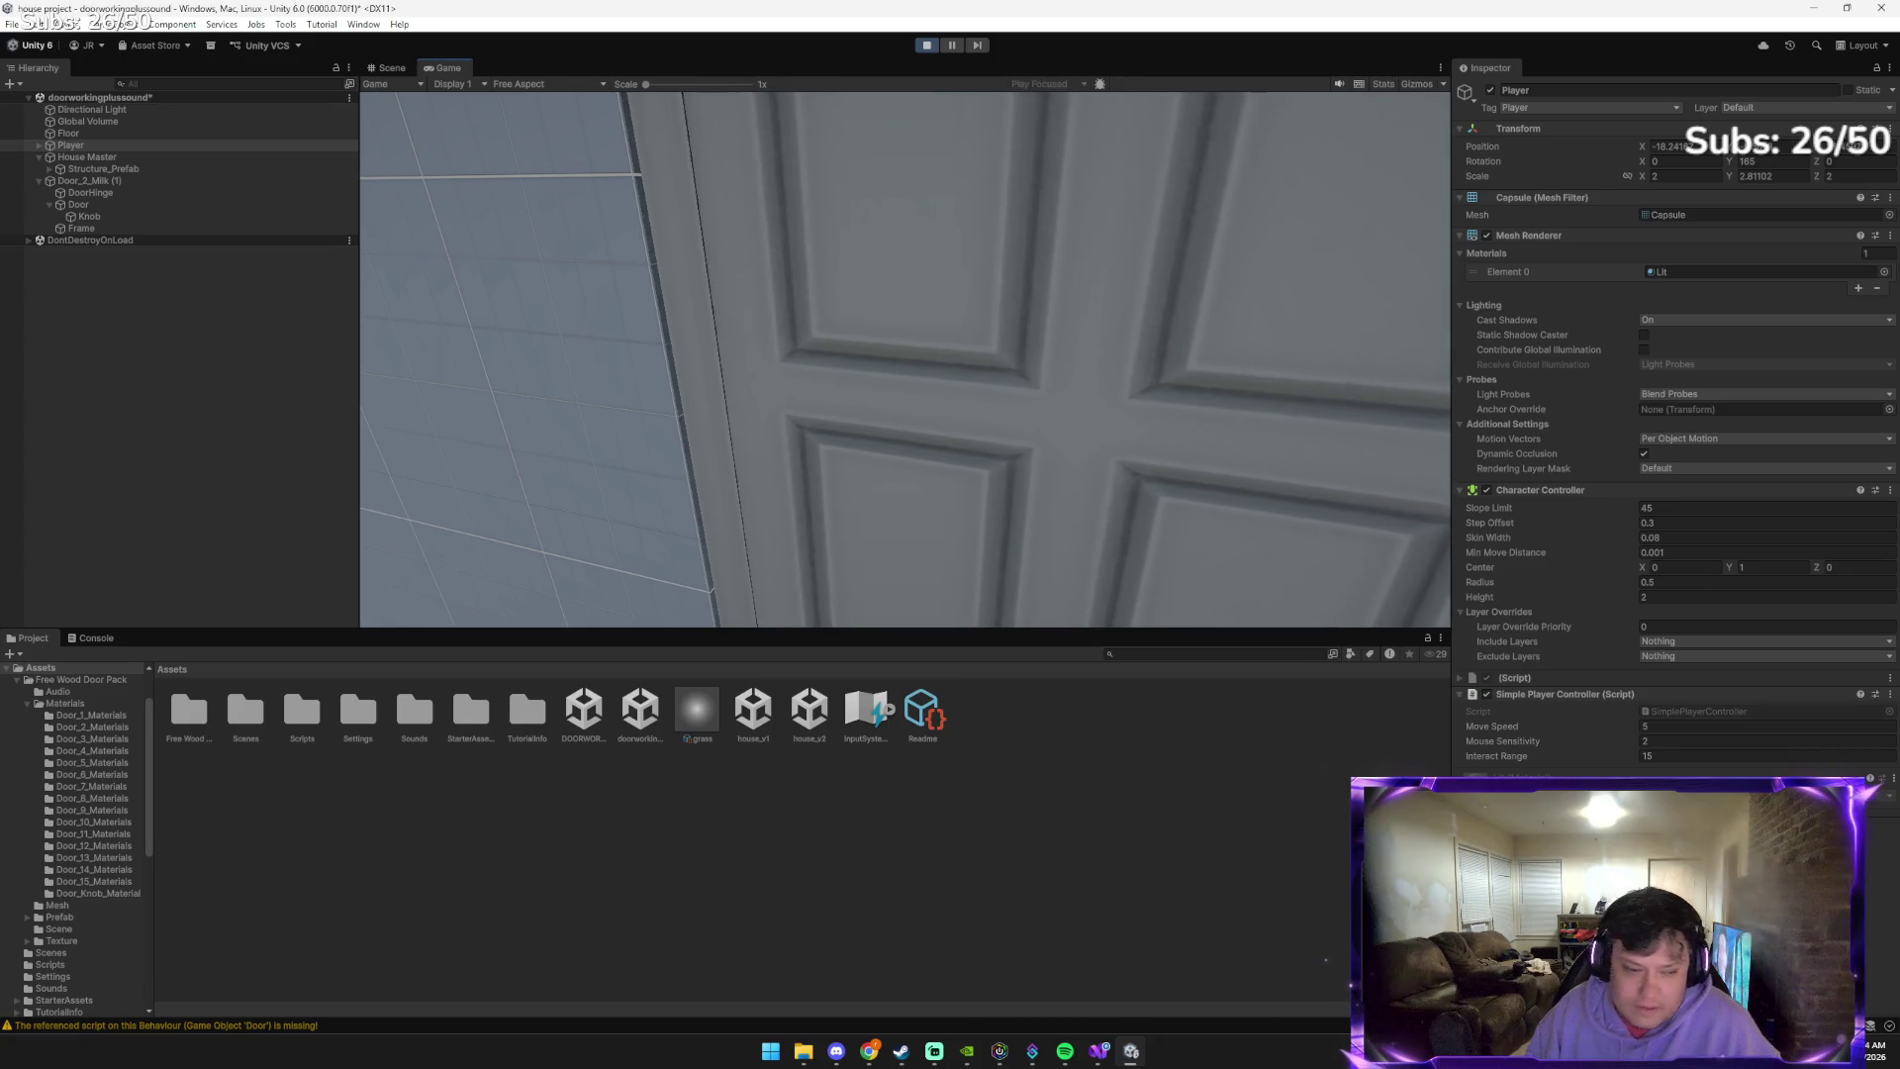
key(s)
key(e)
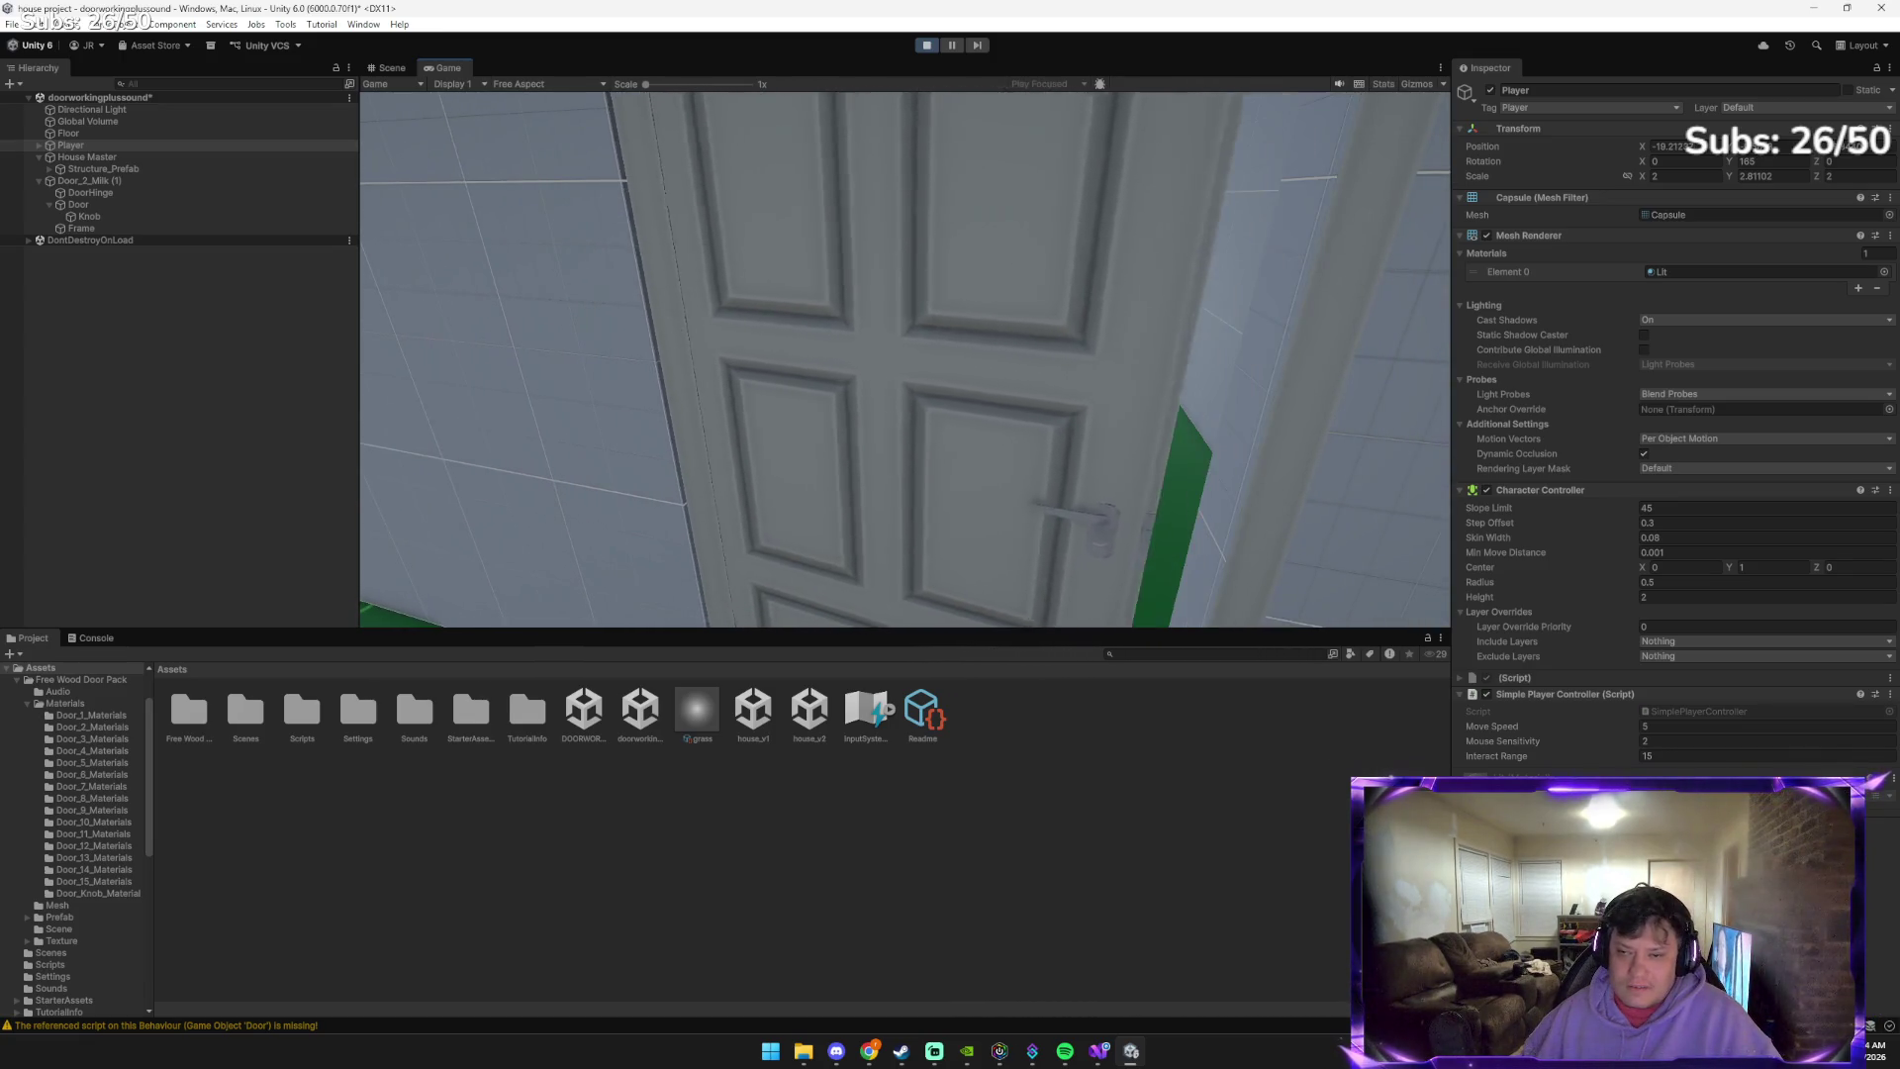
key(w)
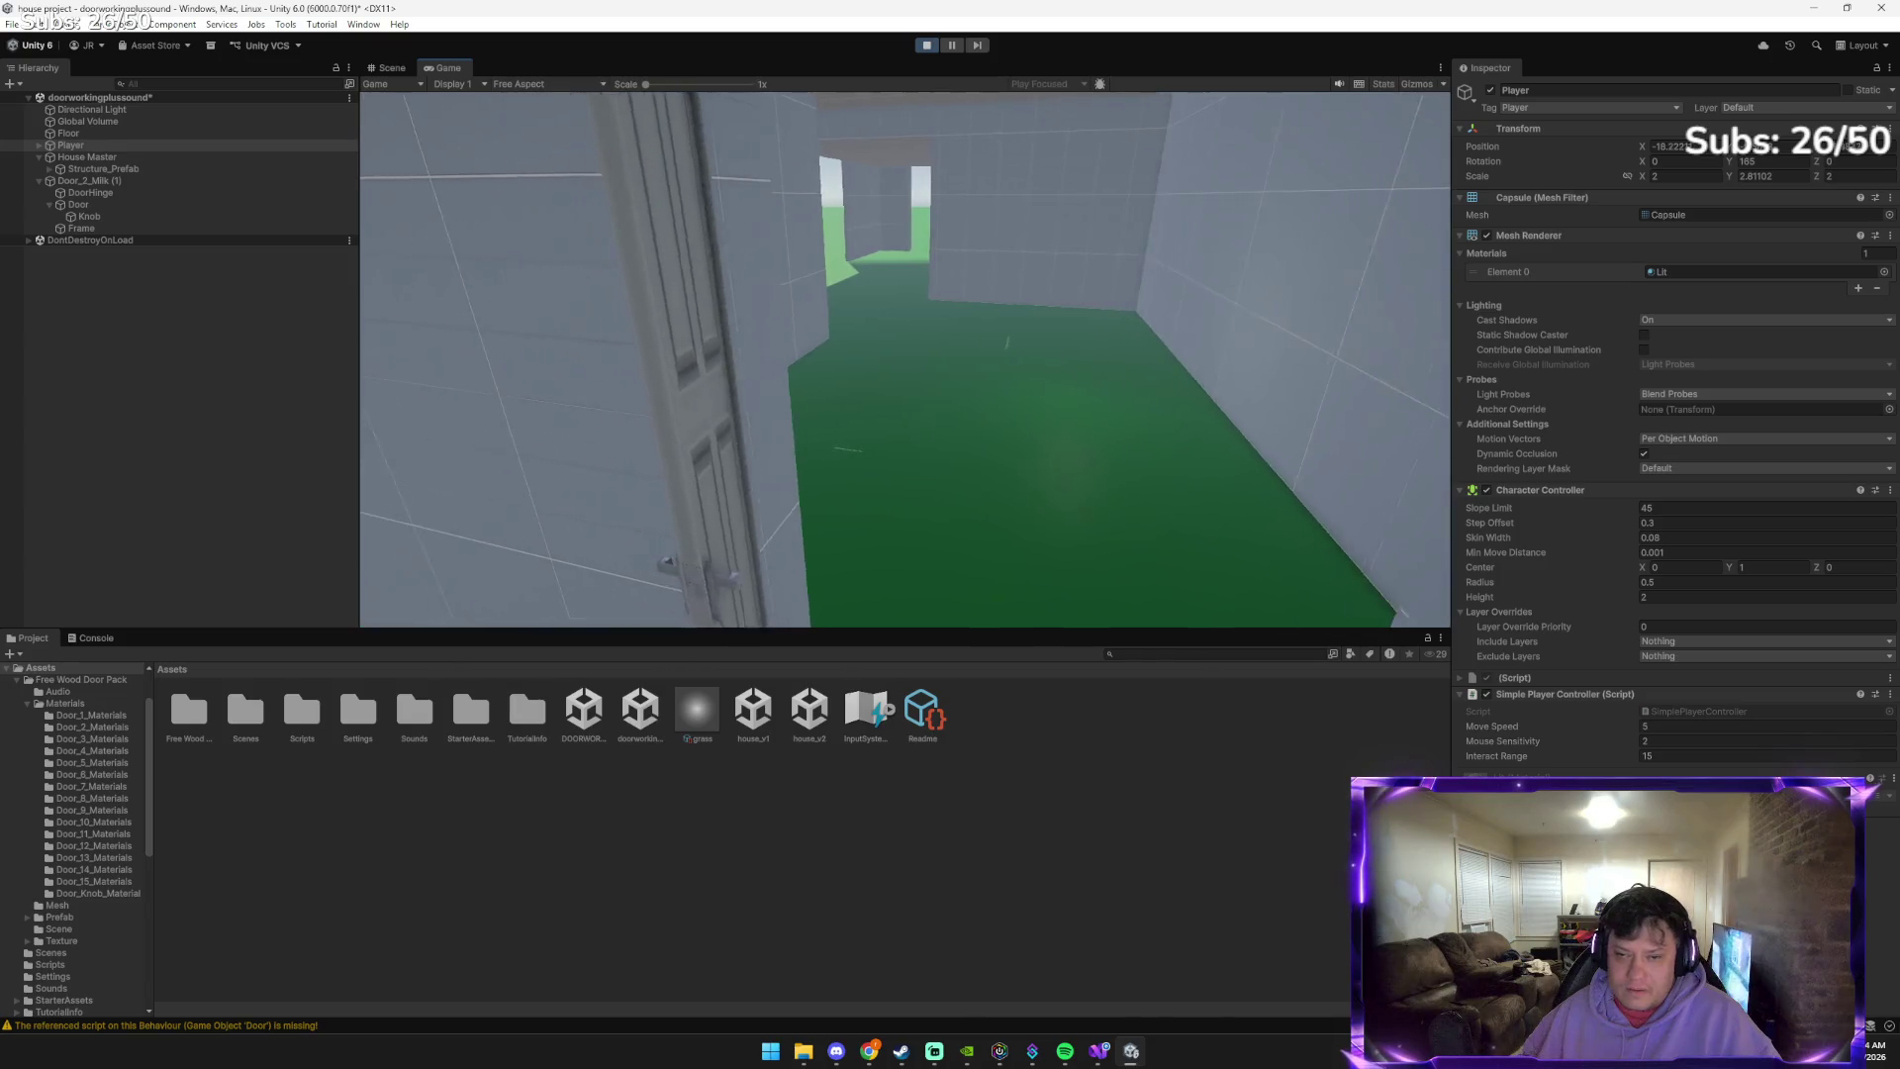
key(e)
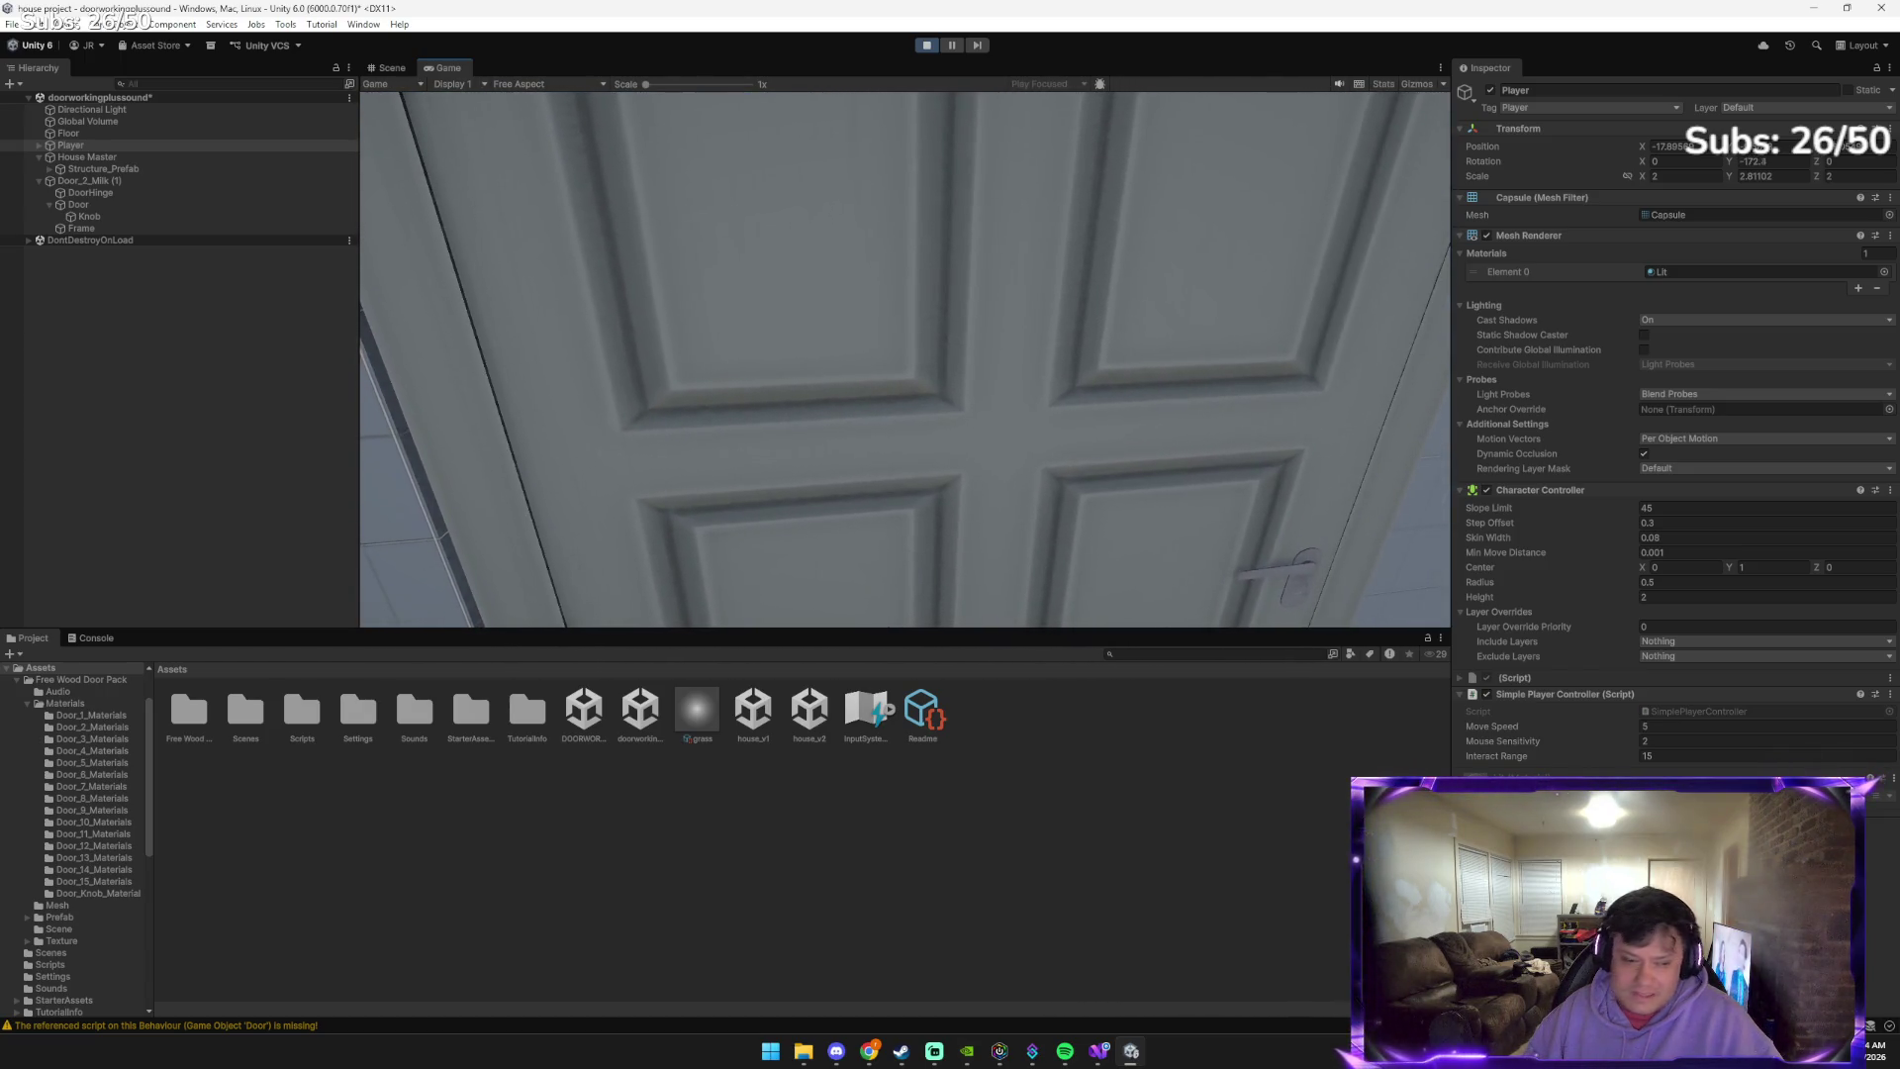
key(e)
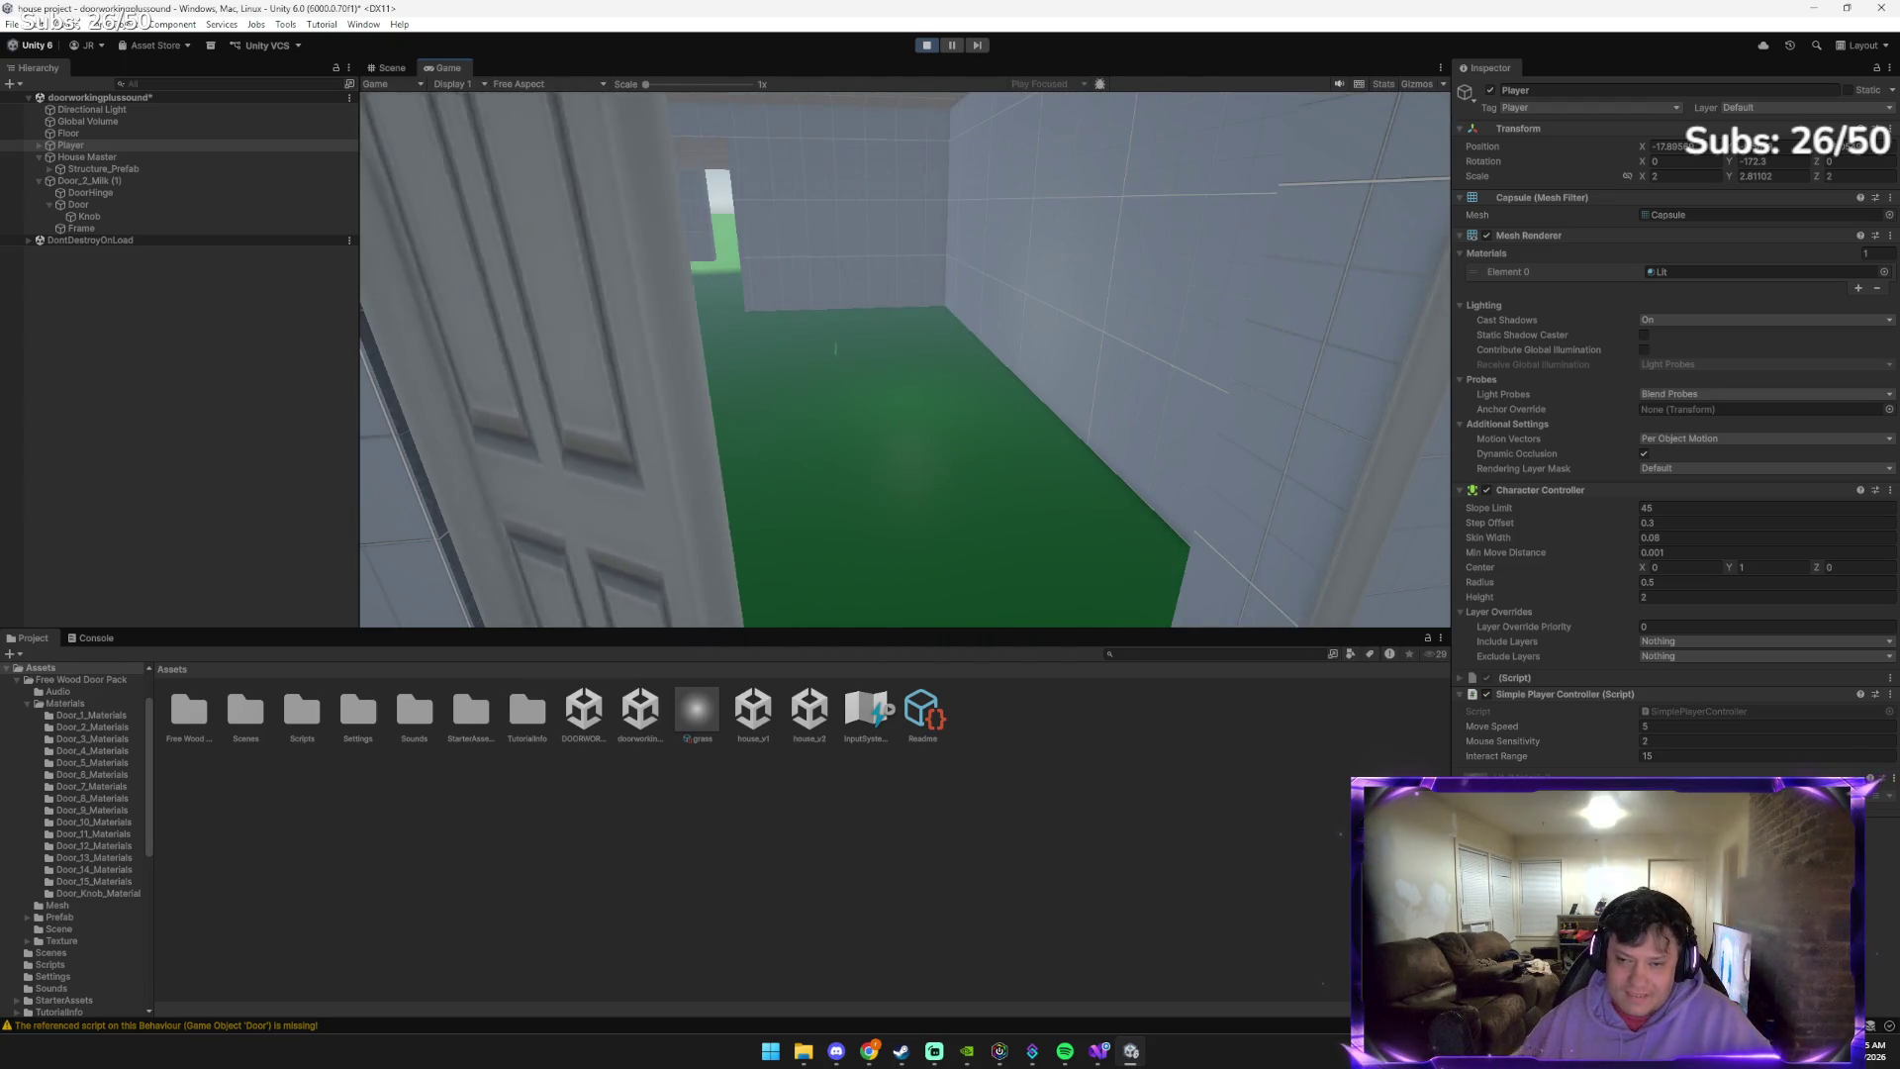
key(e)
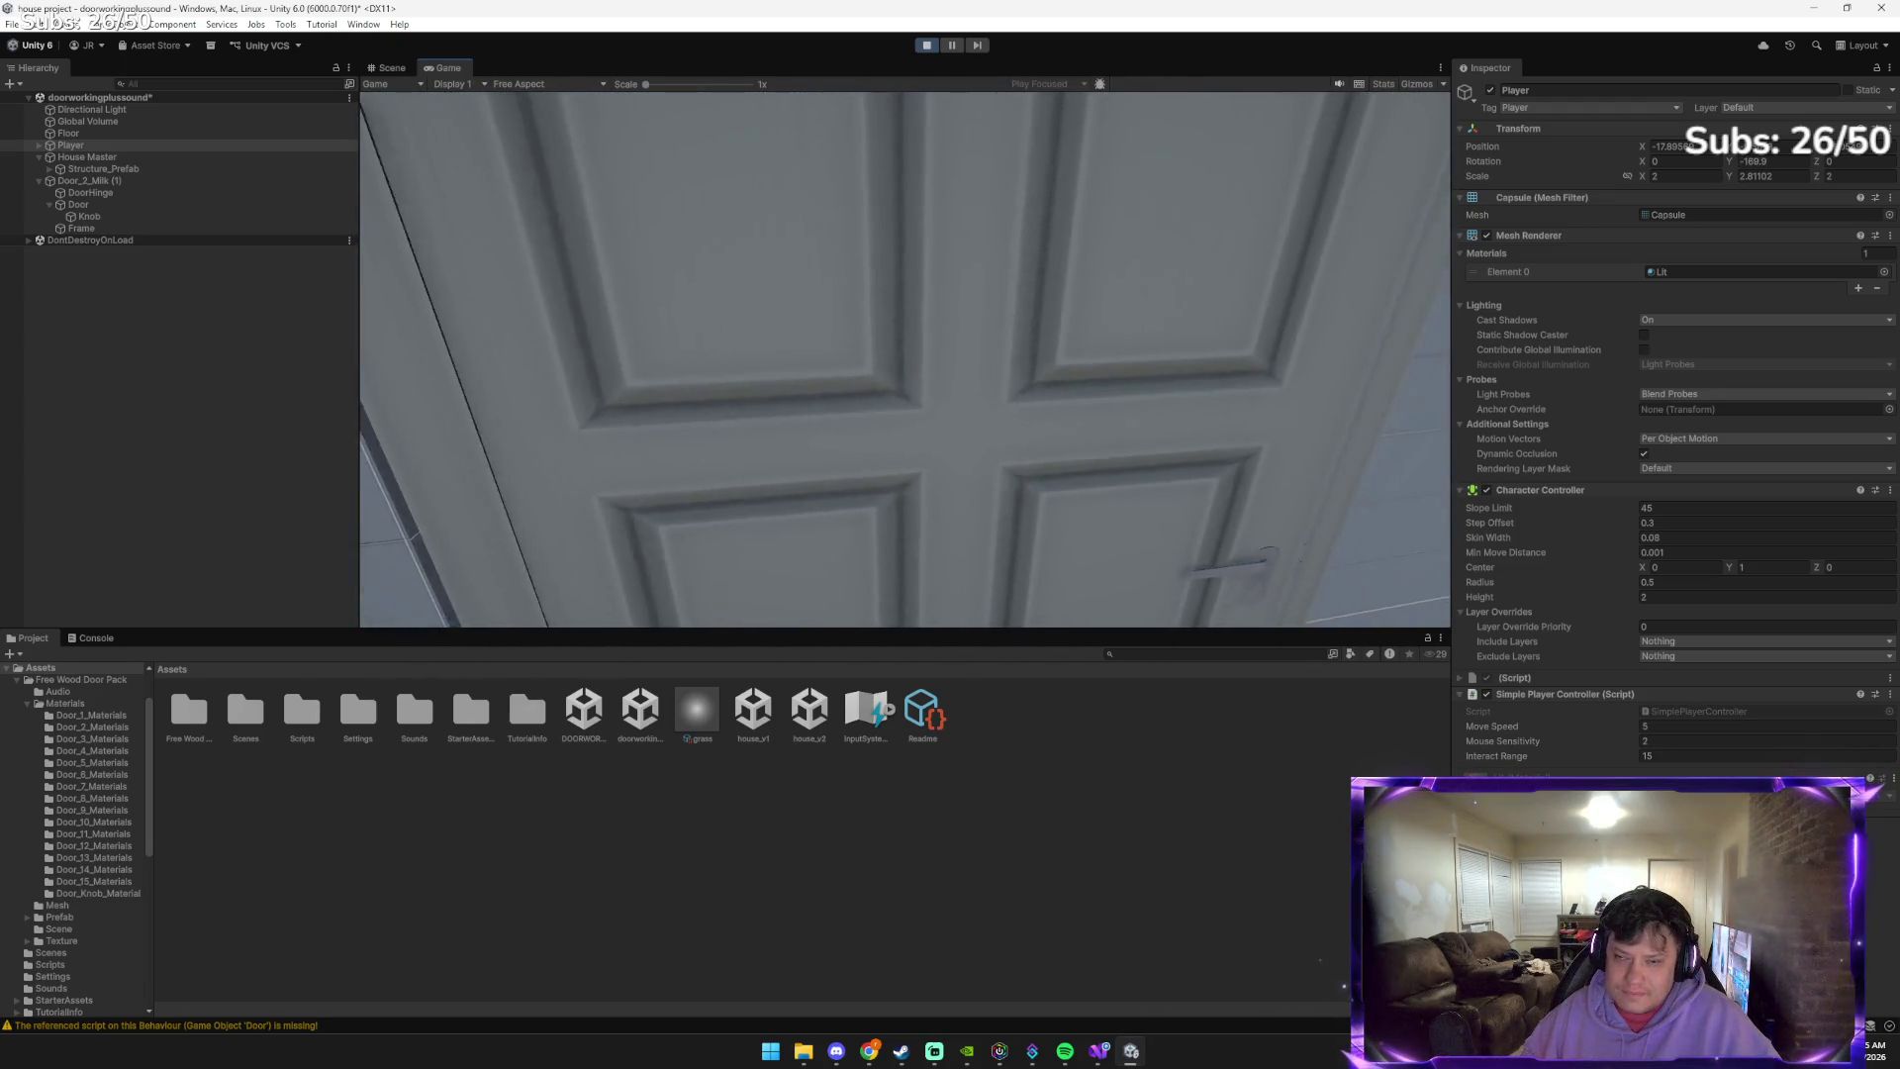
key(e)
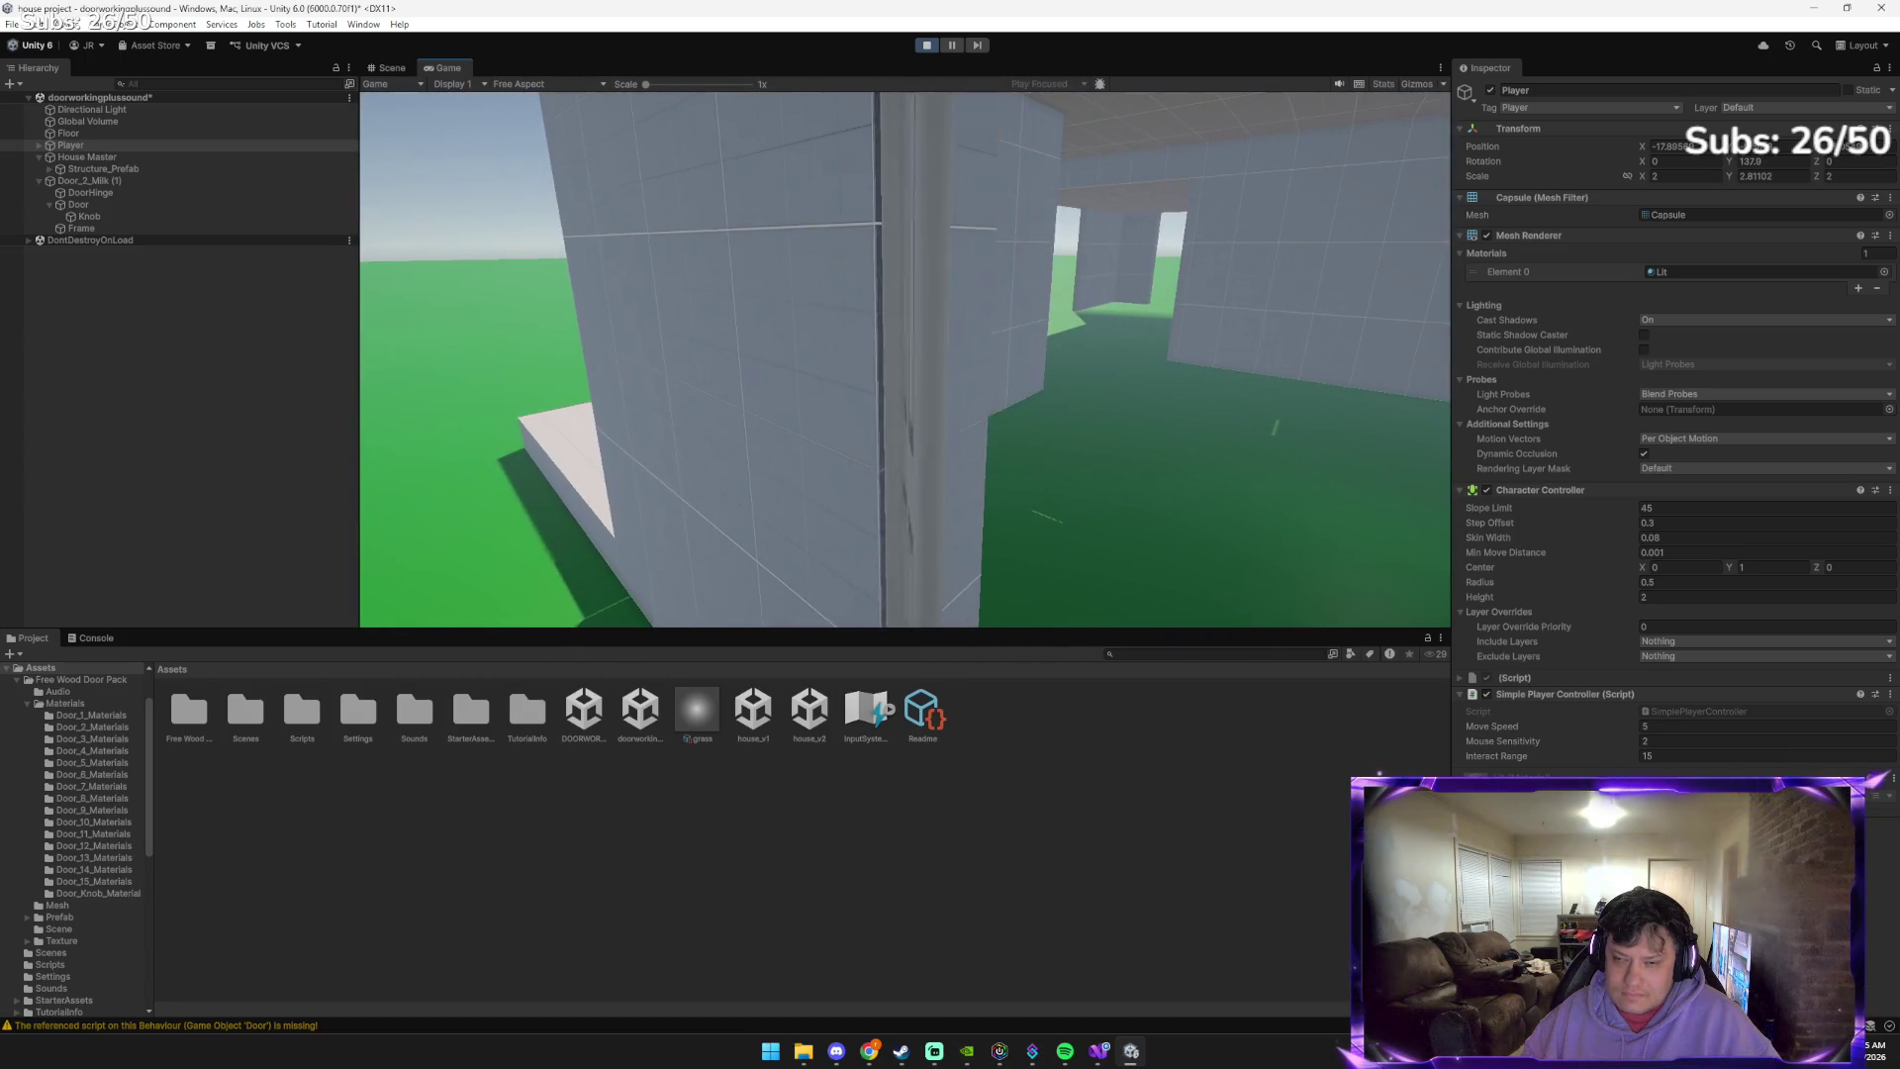
key(e)
key(e)
key(e)
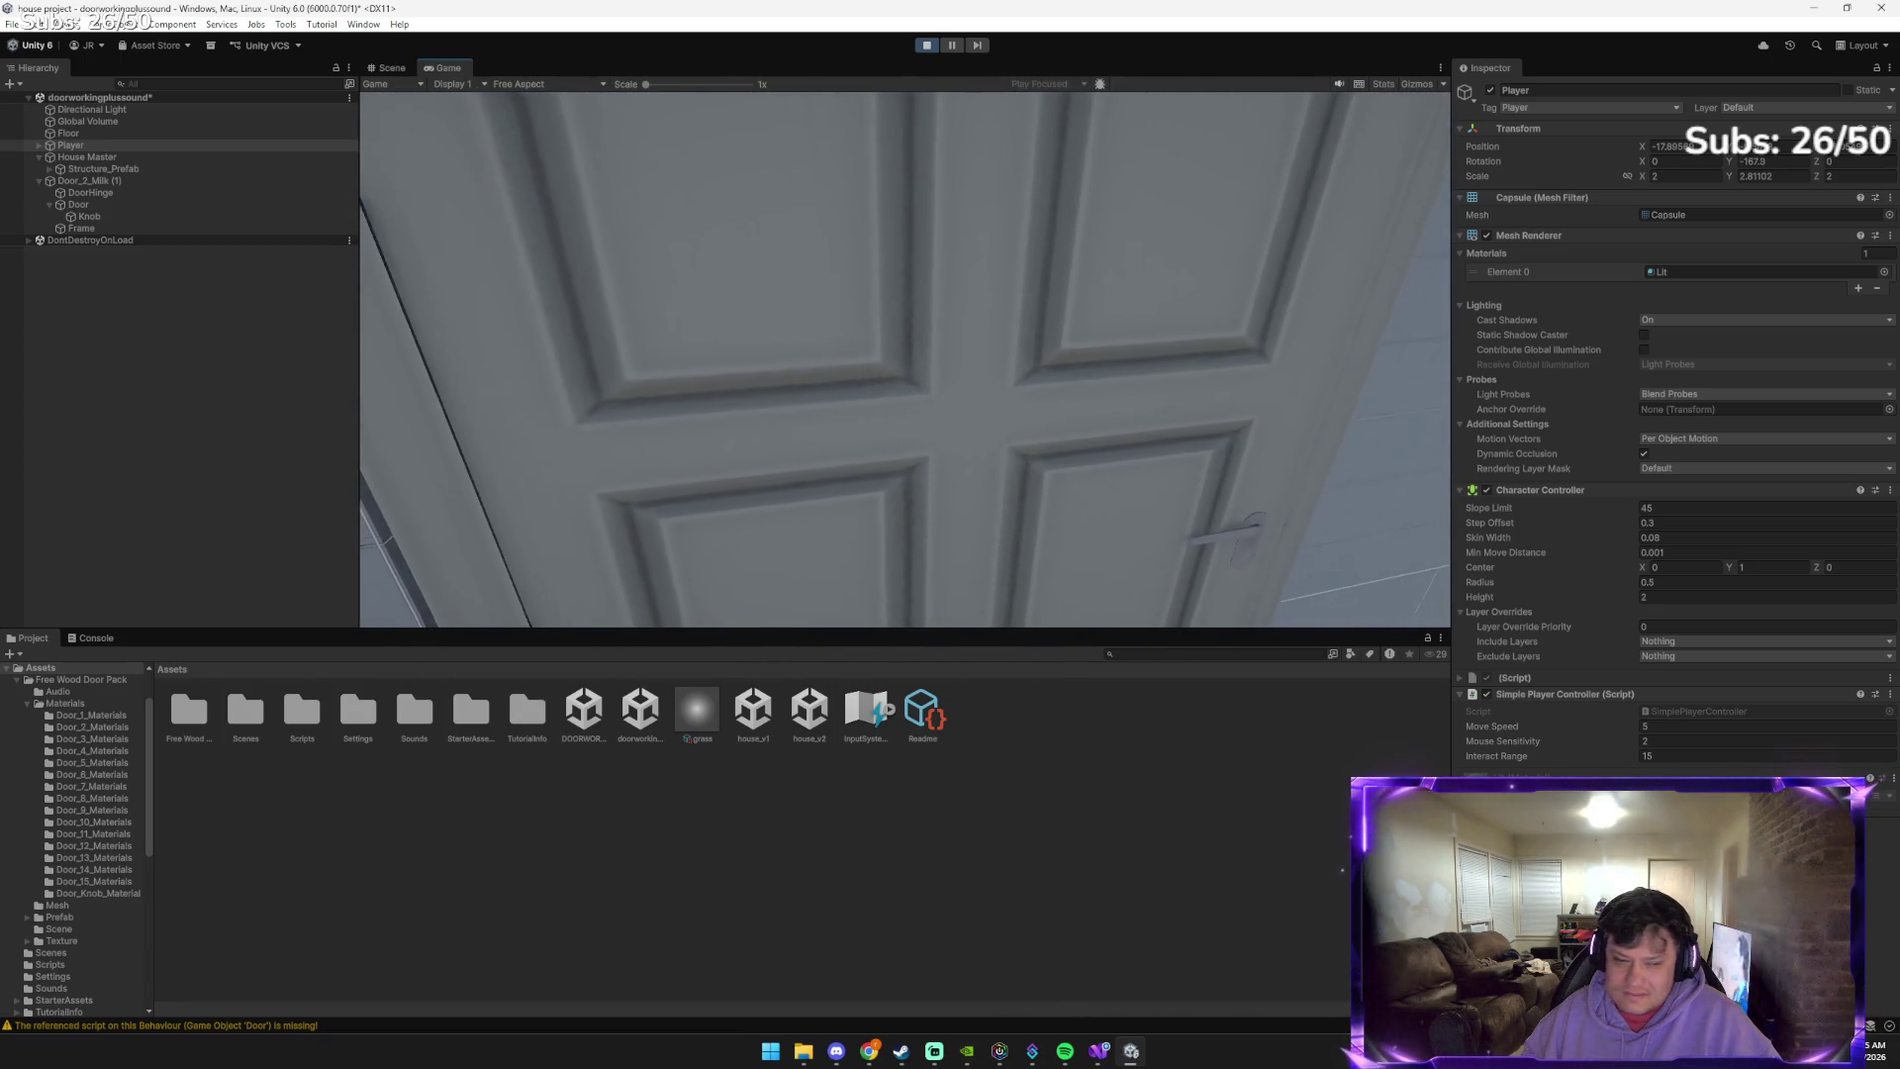
key(e)
key(e)
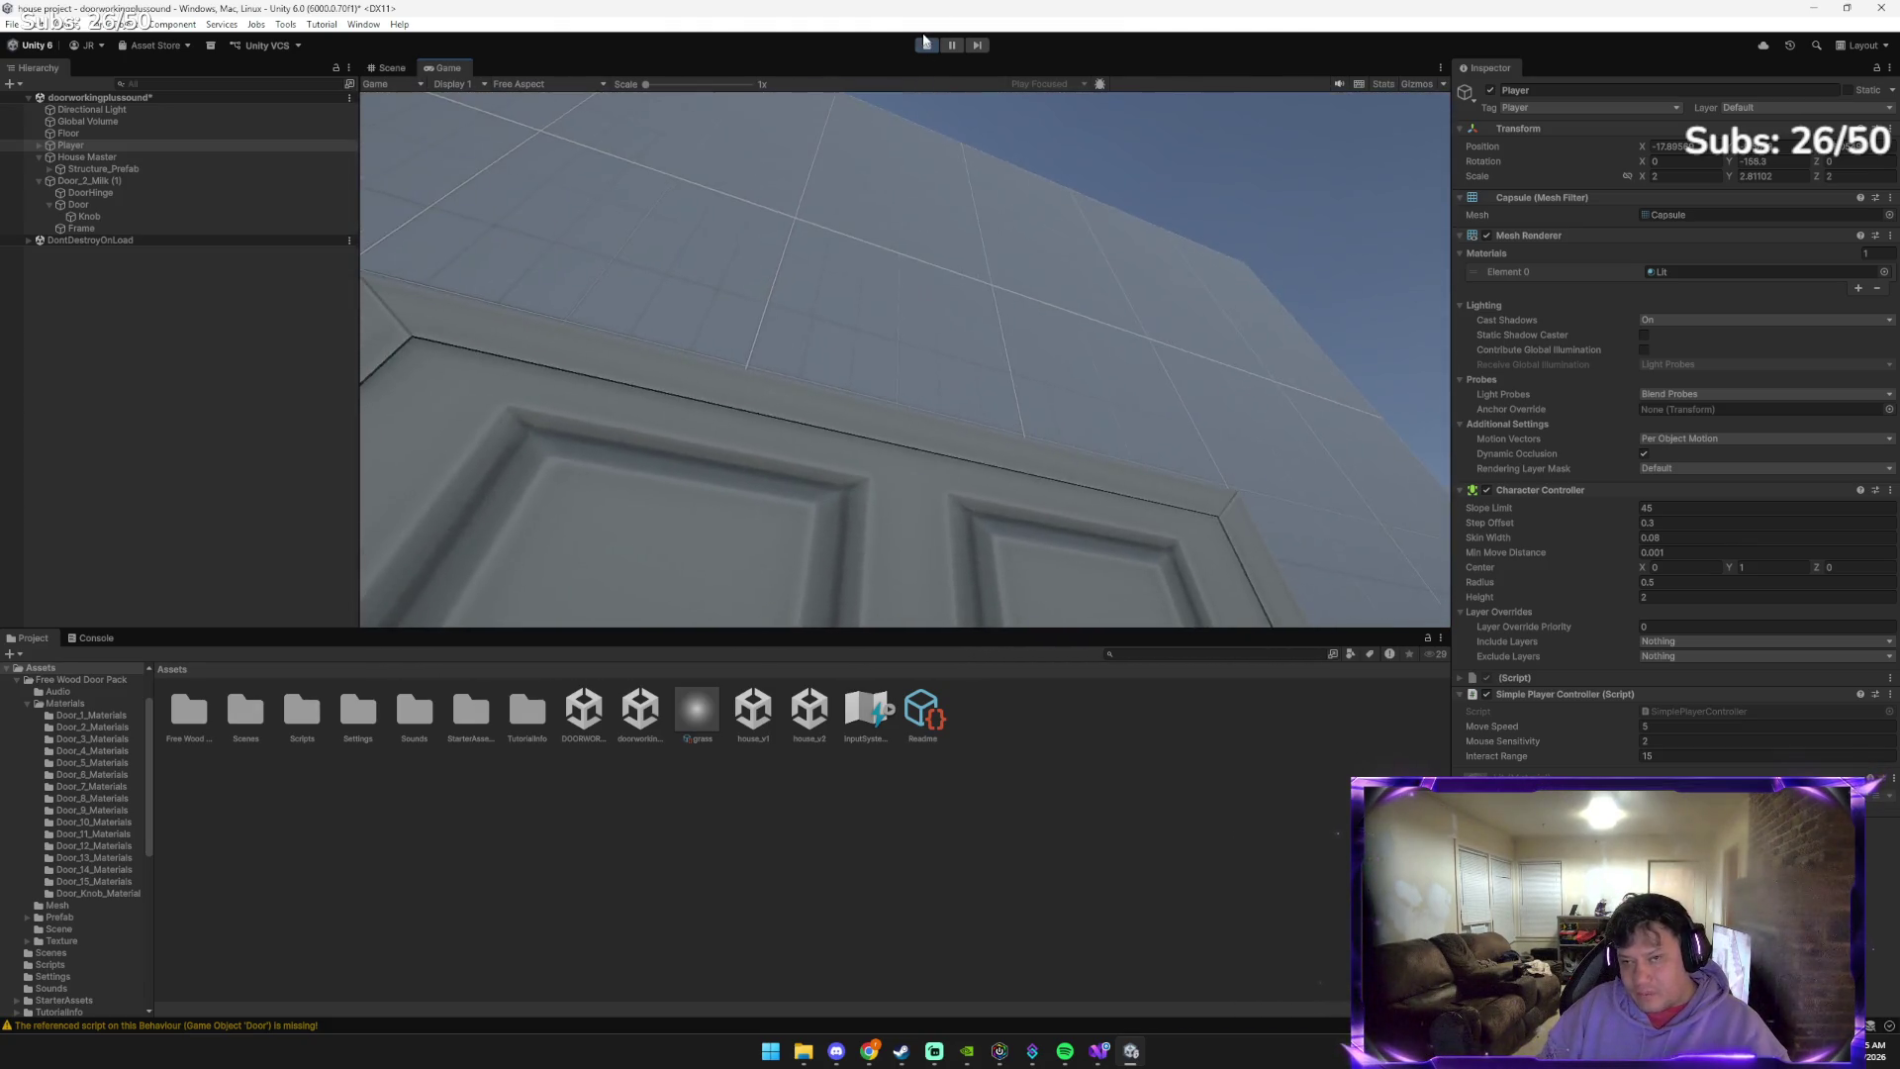
Stop the game, set Character Controller radius to 0.3, and scale the Player to 2.106, 2.96, 2.106
click(925, 45)
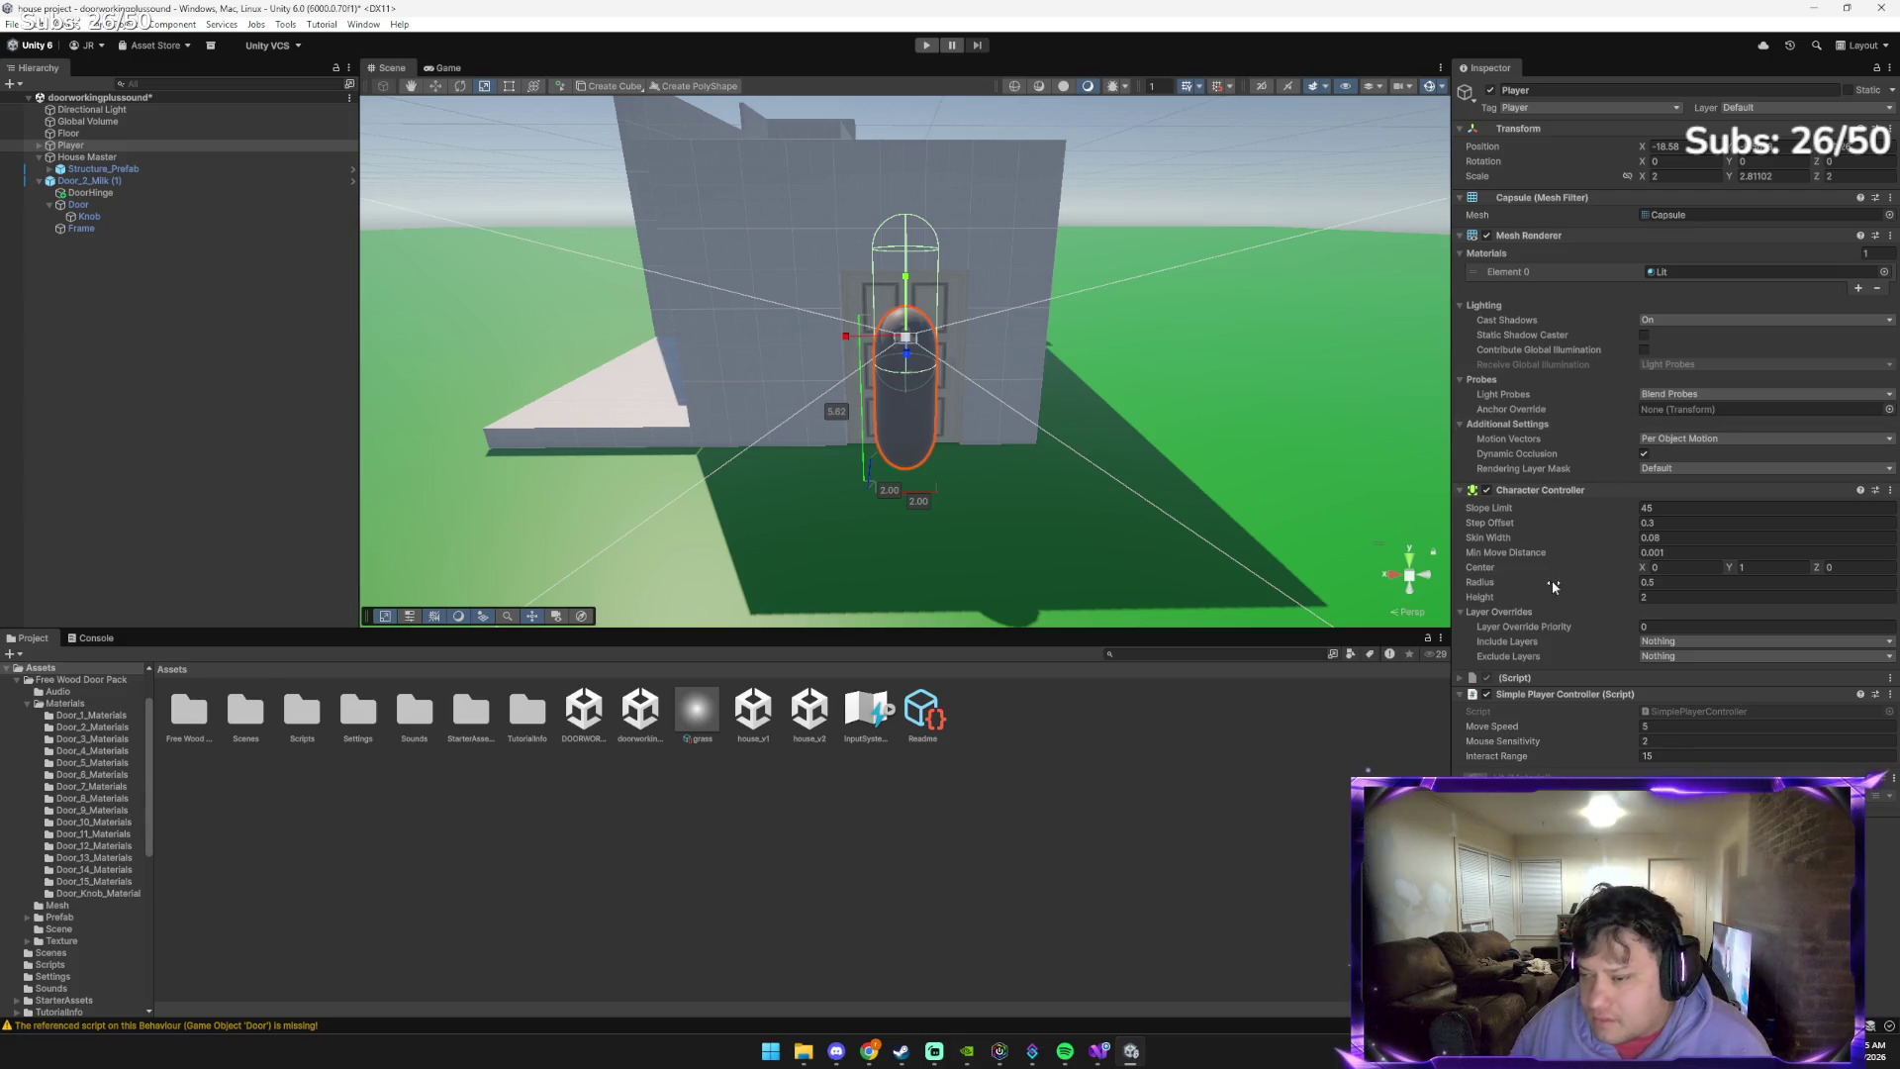
click(1652, 597)
click(1688, 626)
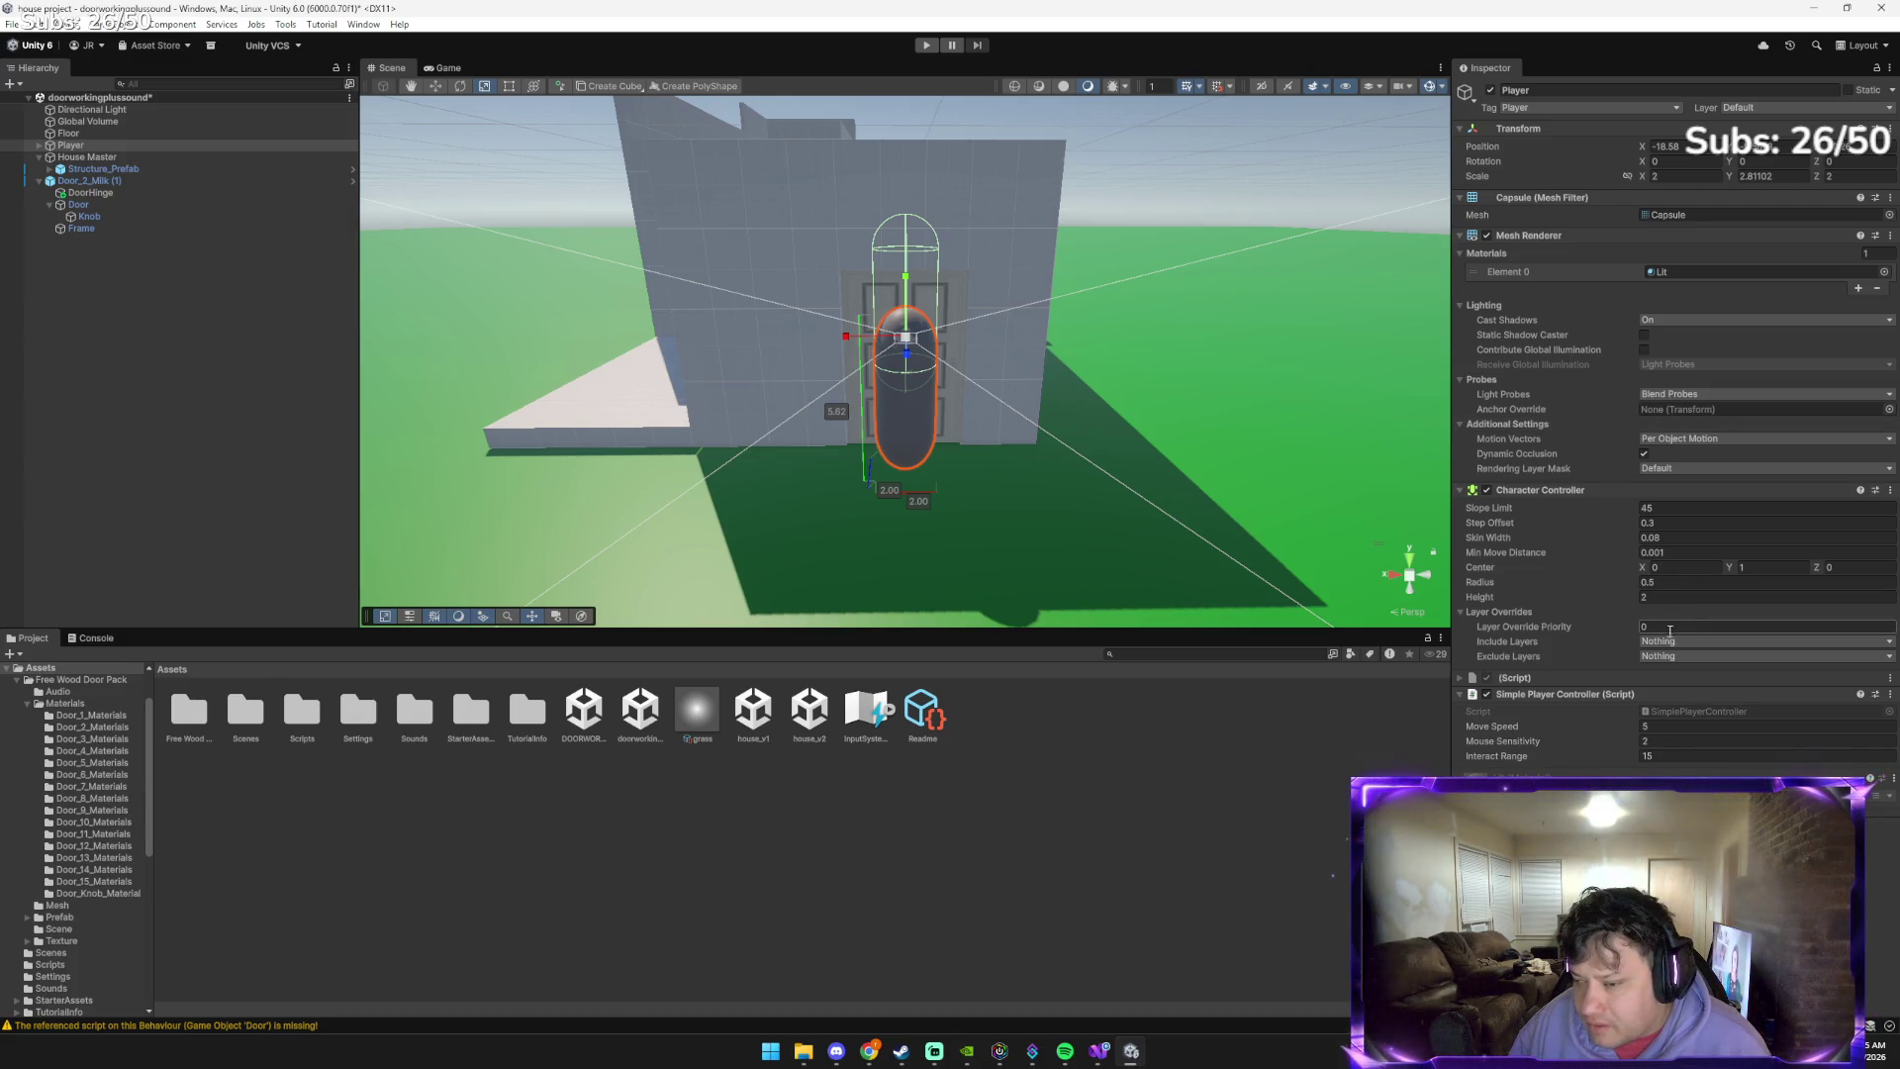
click(1683, 569)
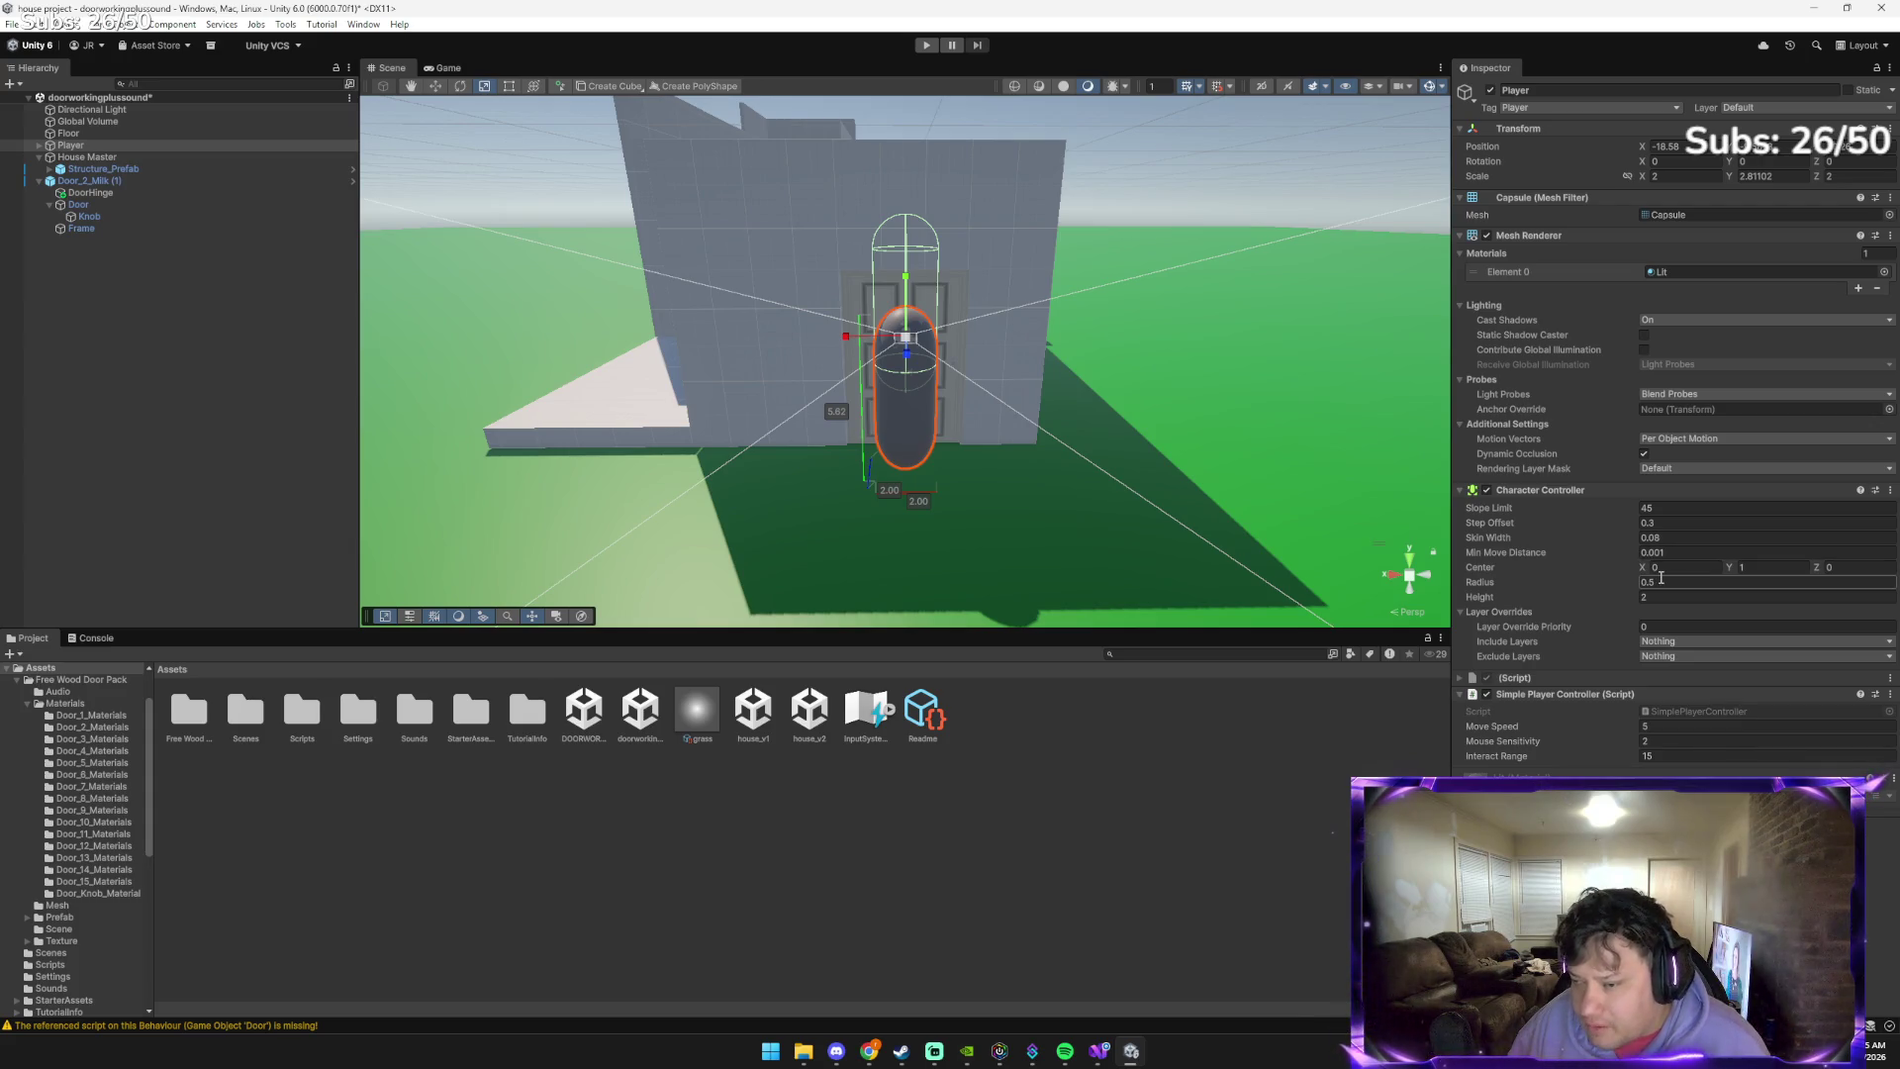
text(0.3)
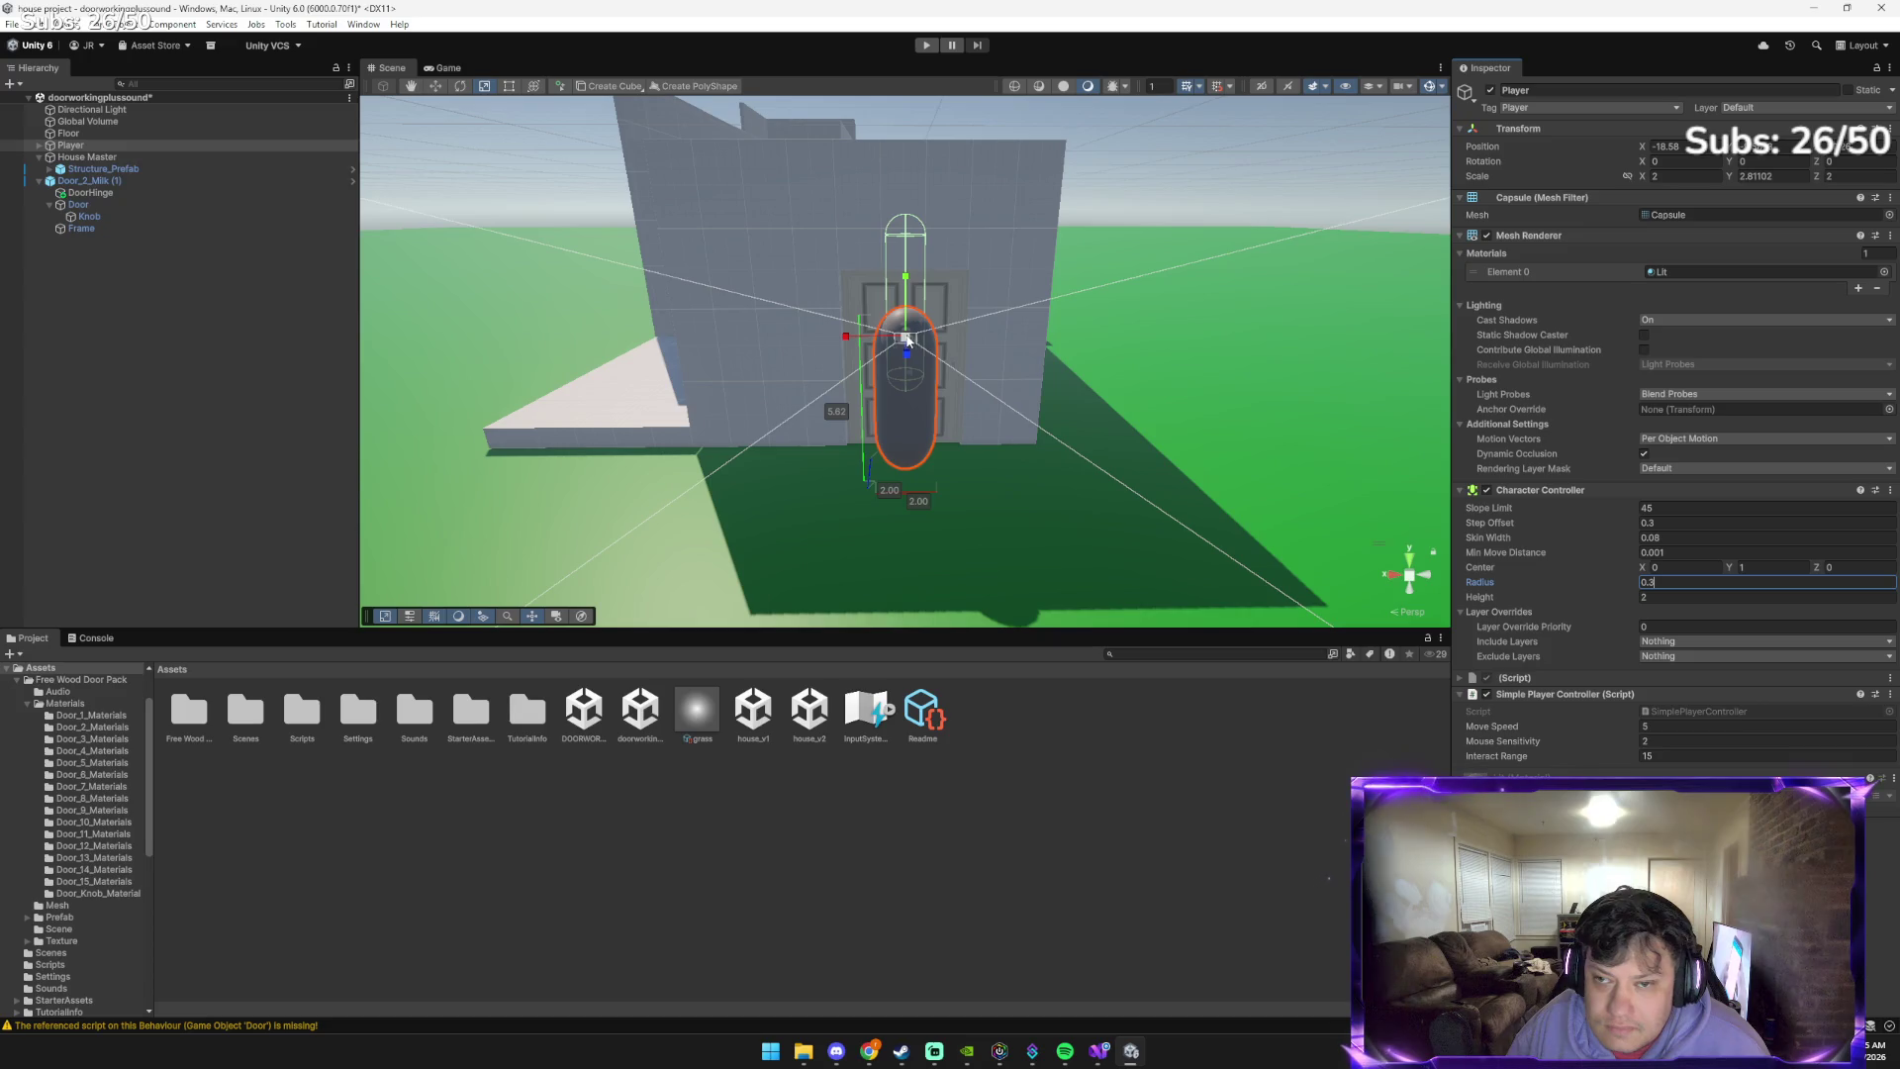
text(5)
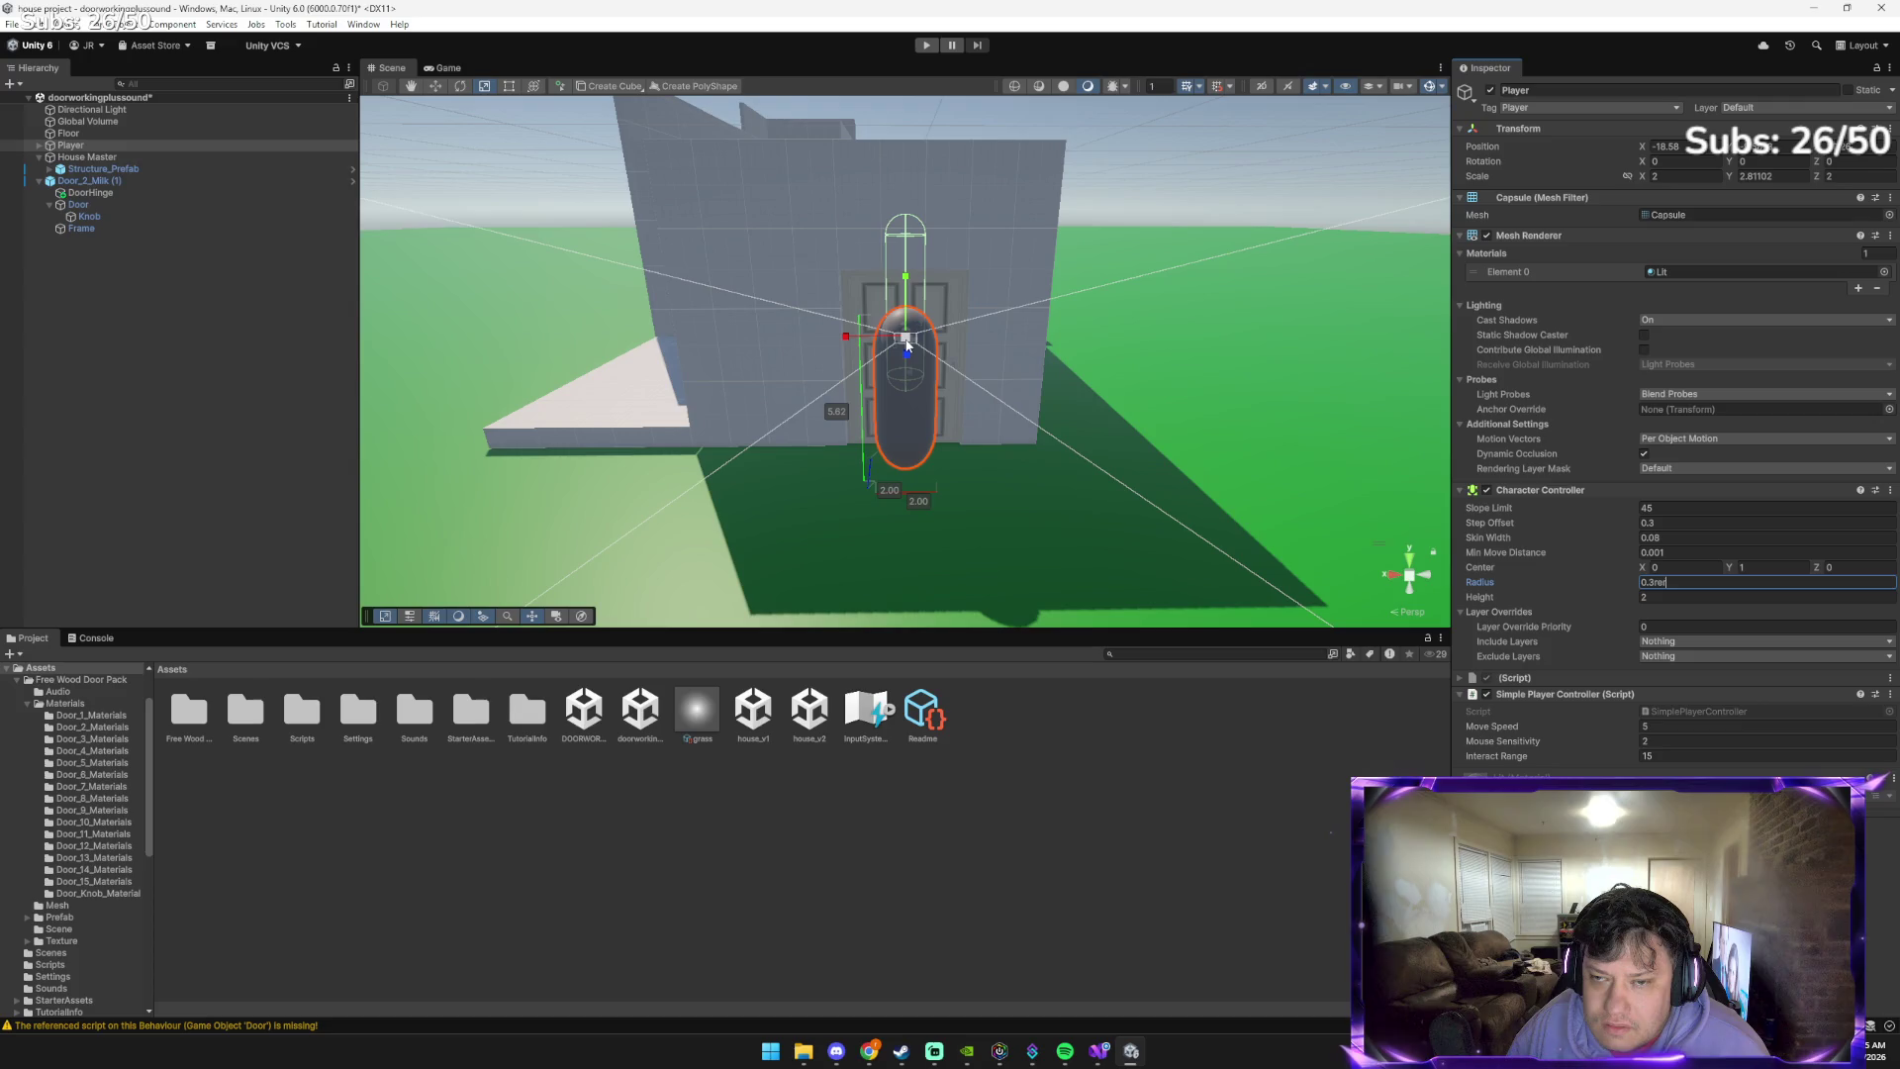
drag(907, 340, 907, 339)
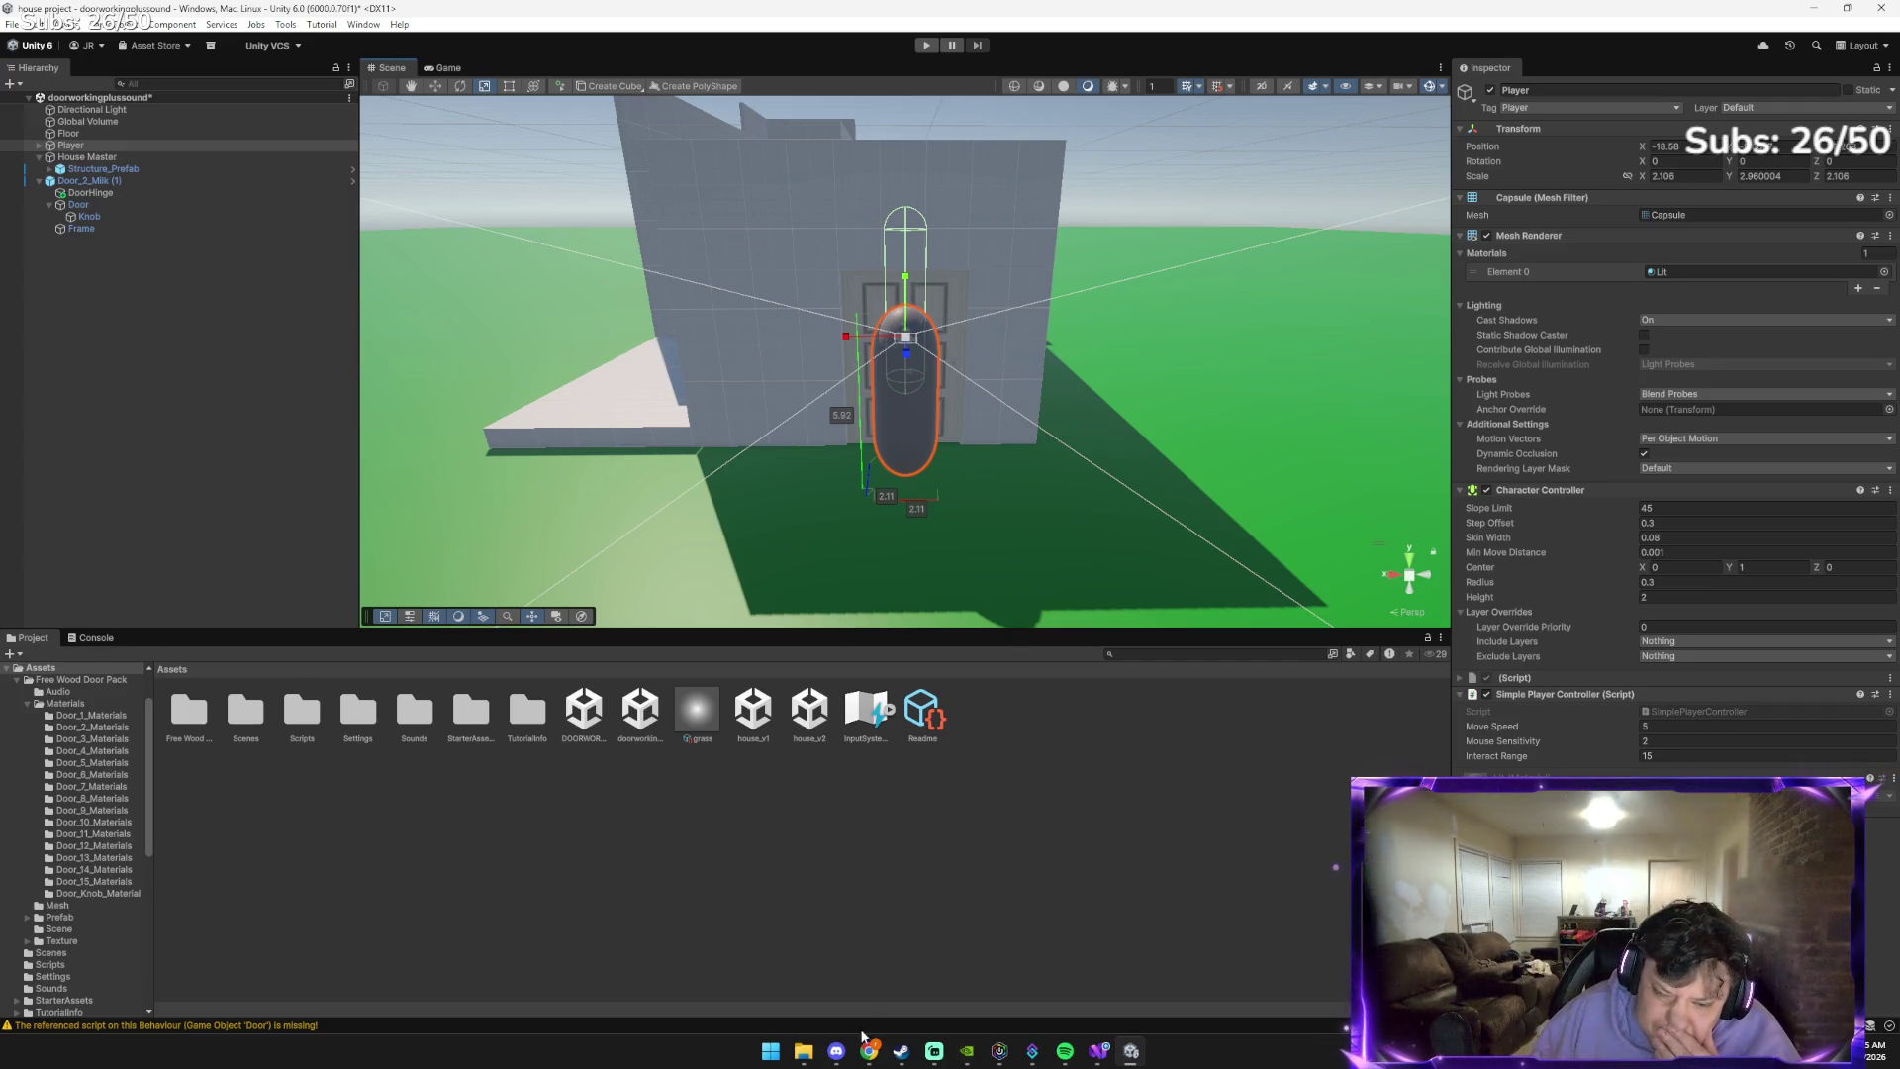
Check Gemini's Character Controller sizing steps in Chrome, then switch back to Unity
mouse_move(869, 1051)
click(828, 981)
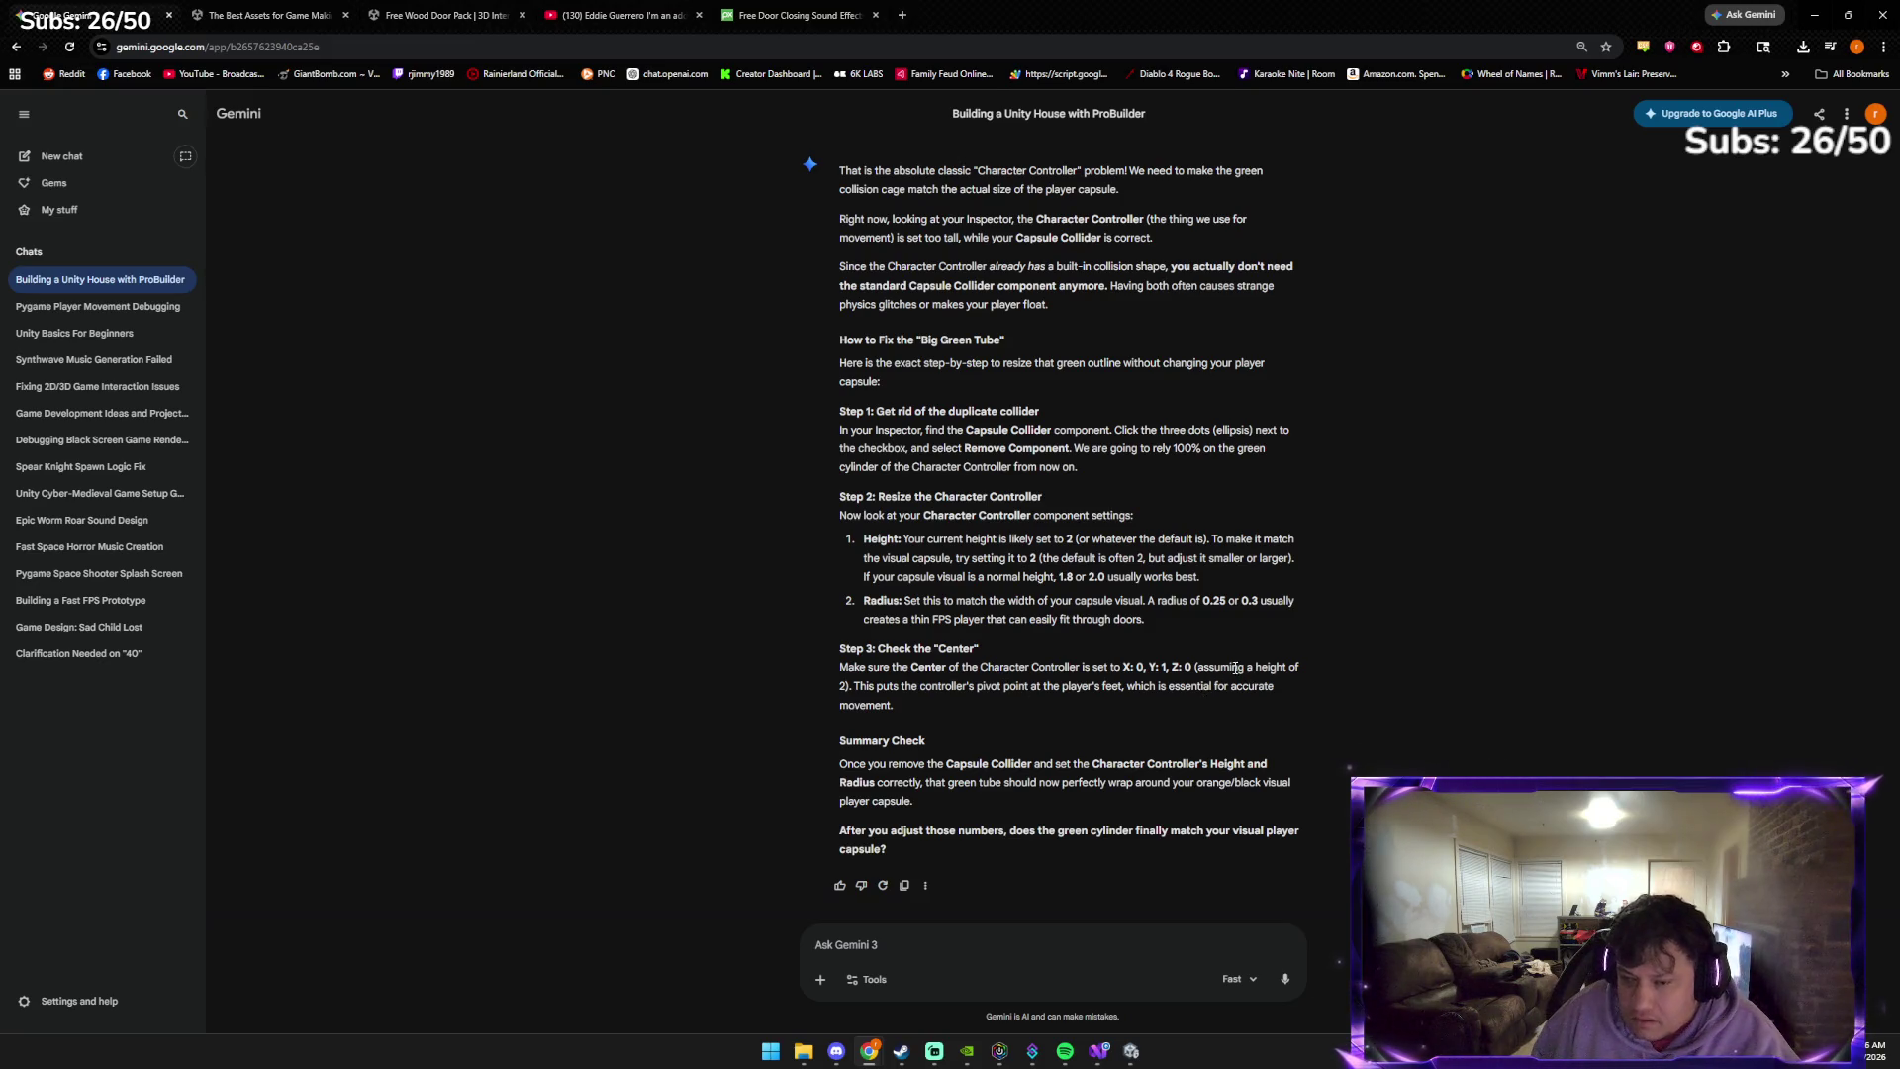
key(alt+Tab)
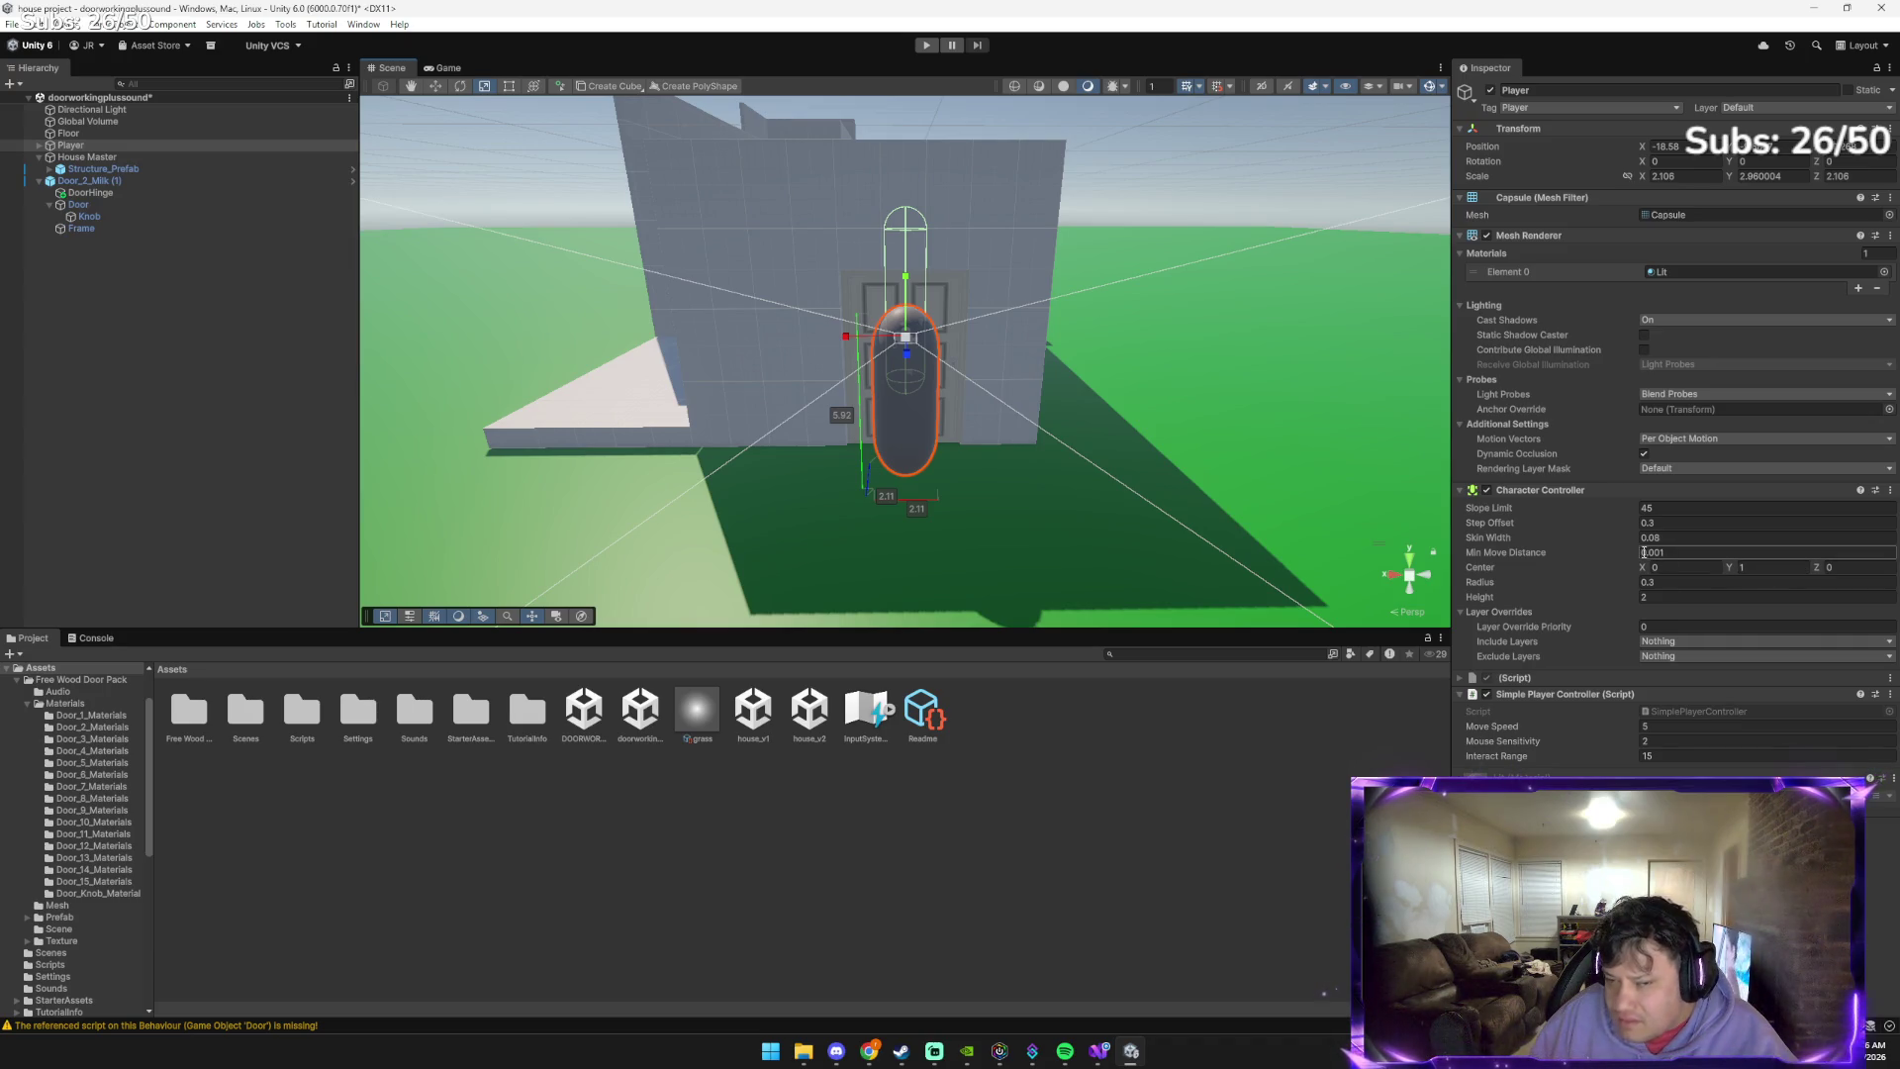
Switch from Unity to the Gemini chat showing the collider-resizing steps
key(alt+Tab)
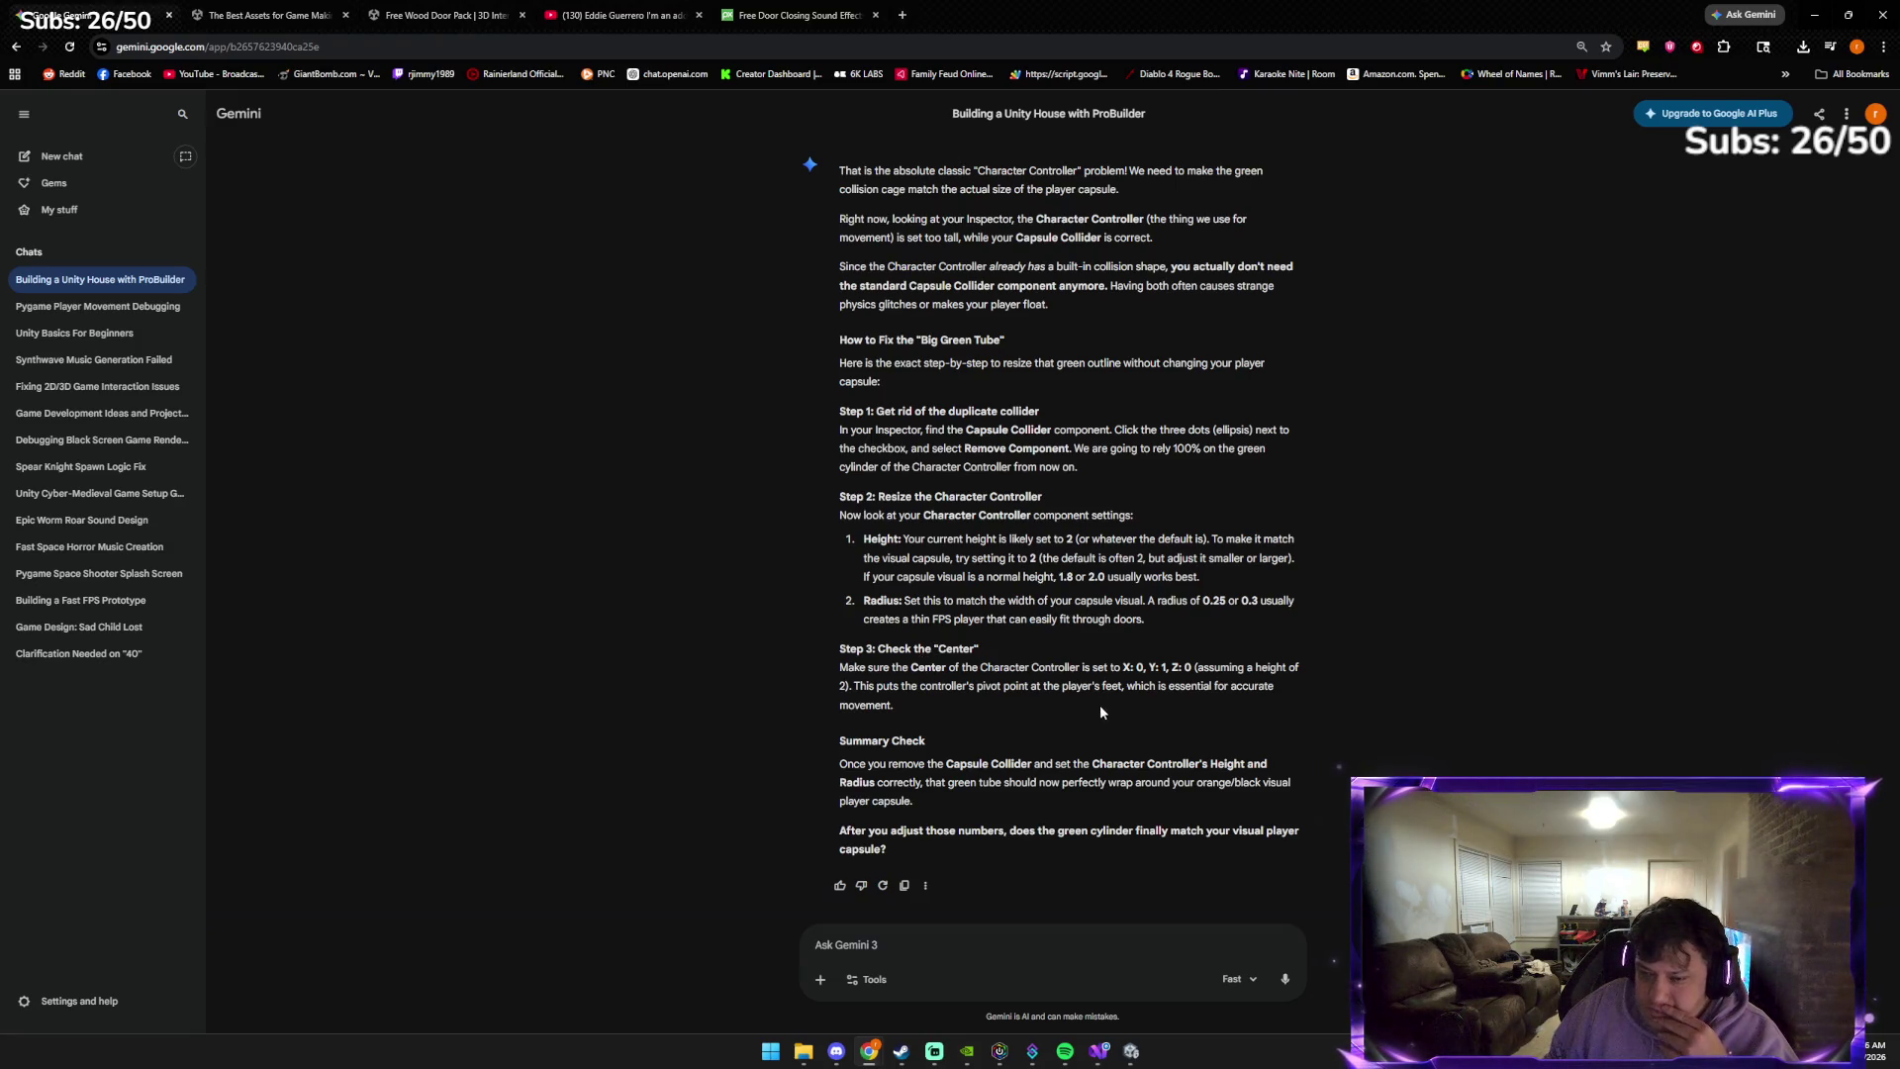
Read Gemini's Step 3 about the Center value, then bring the Unity editor back
click(1132, 1051)
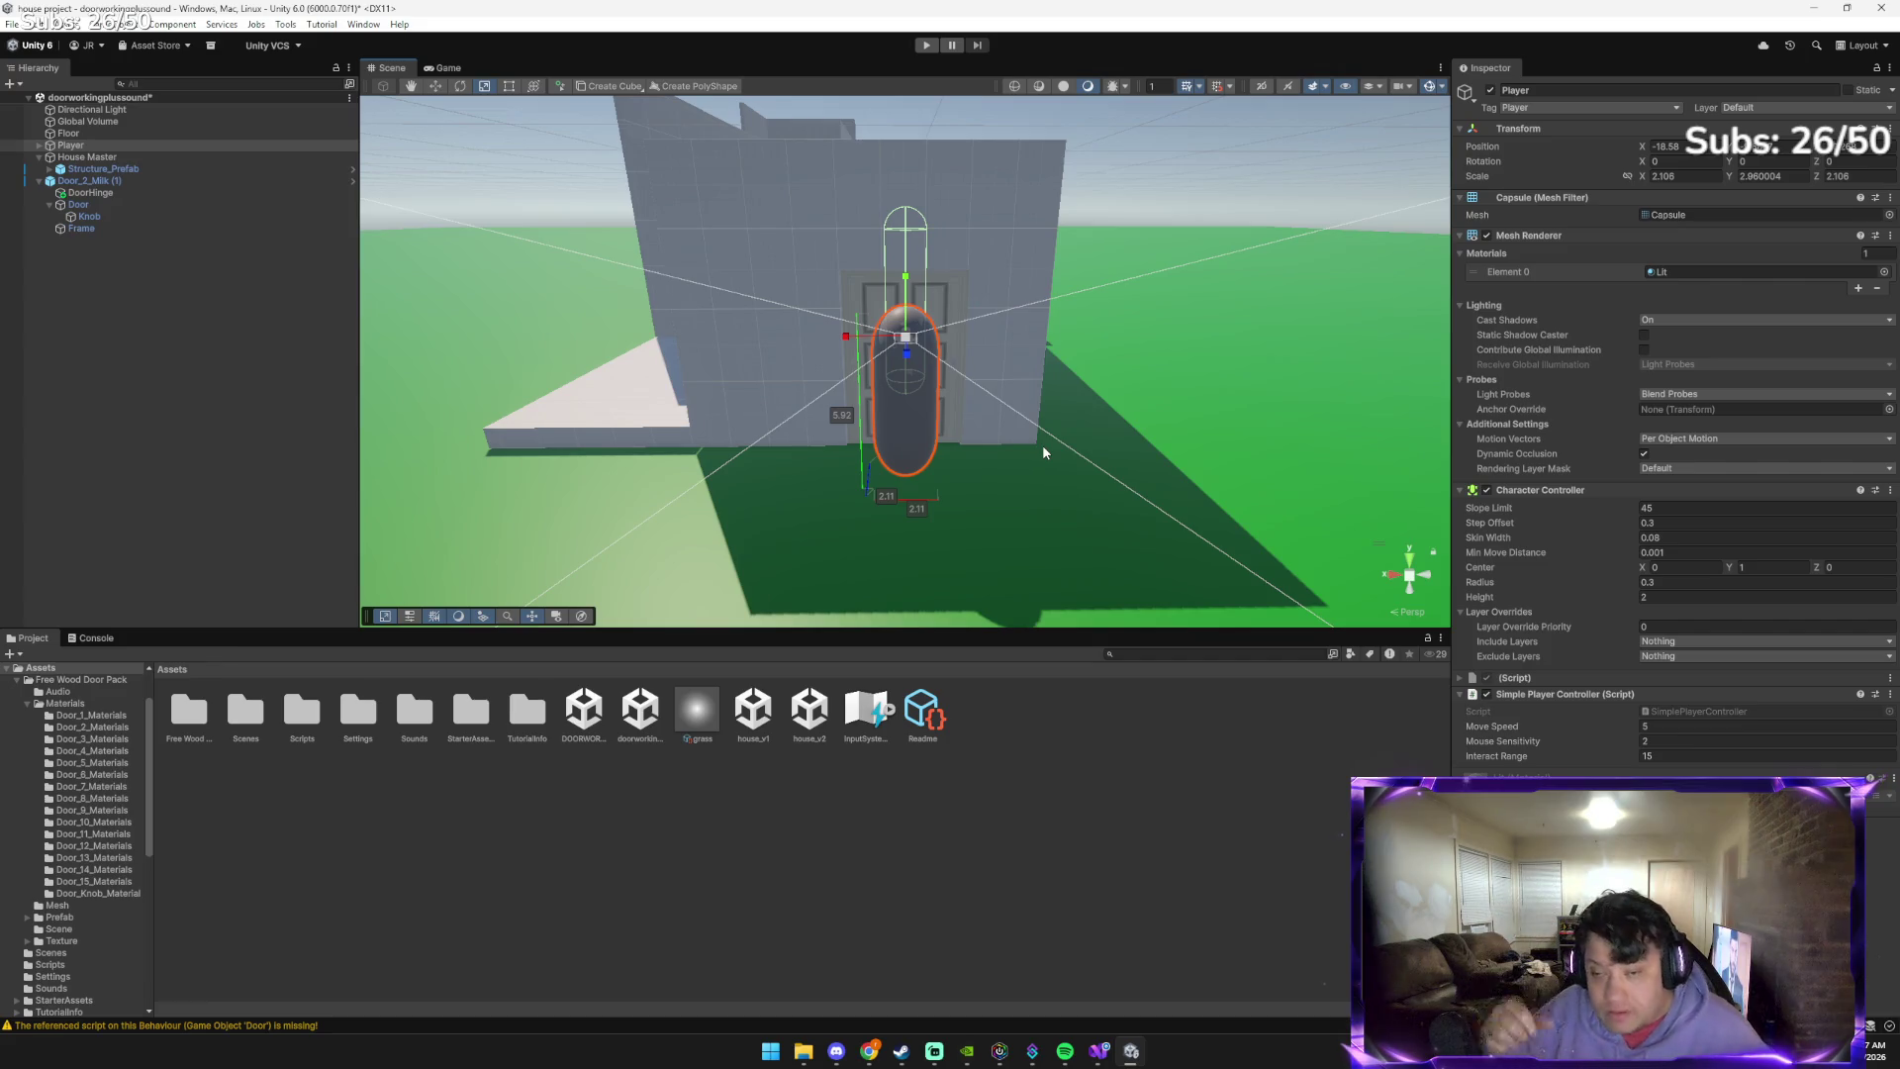
Enter Play mode to run the house scene in the Game view
click(928, 46)
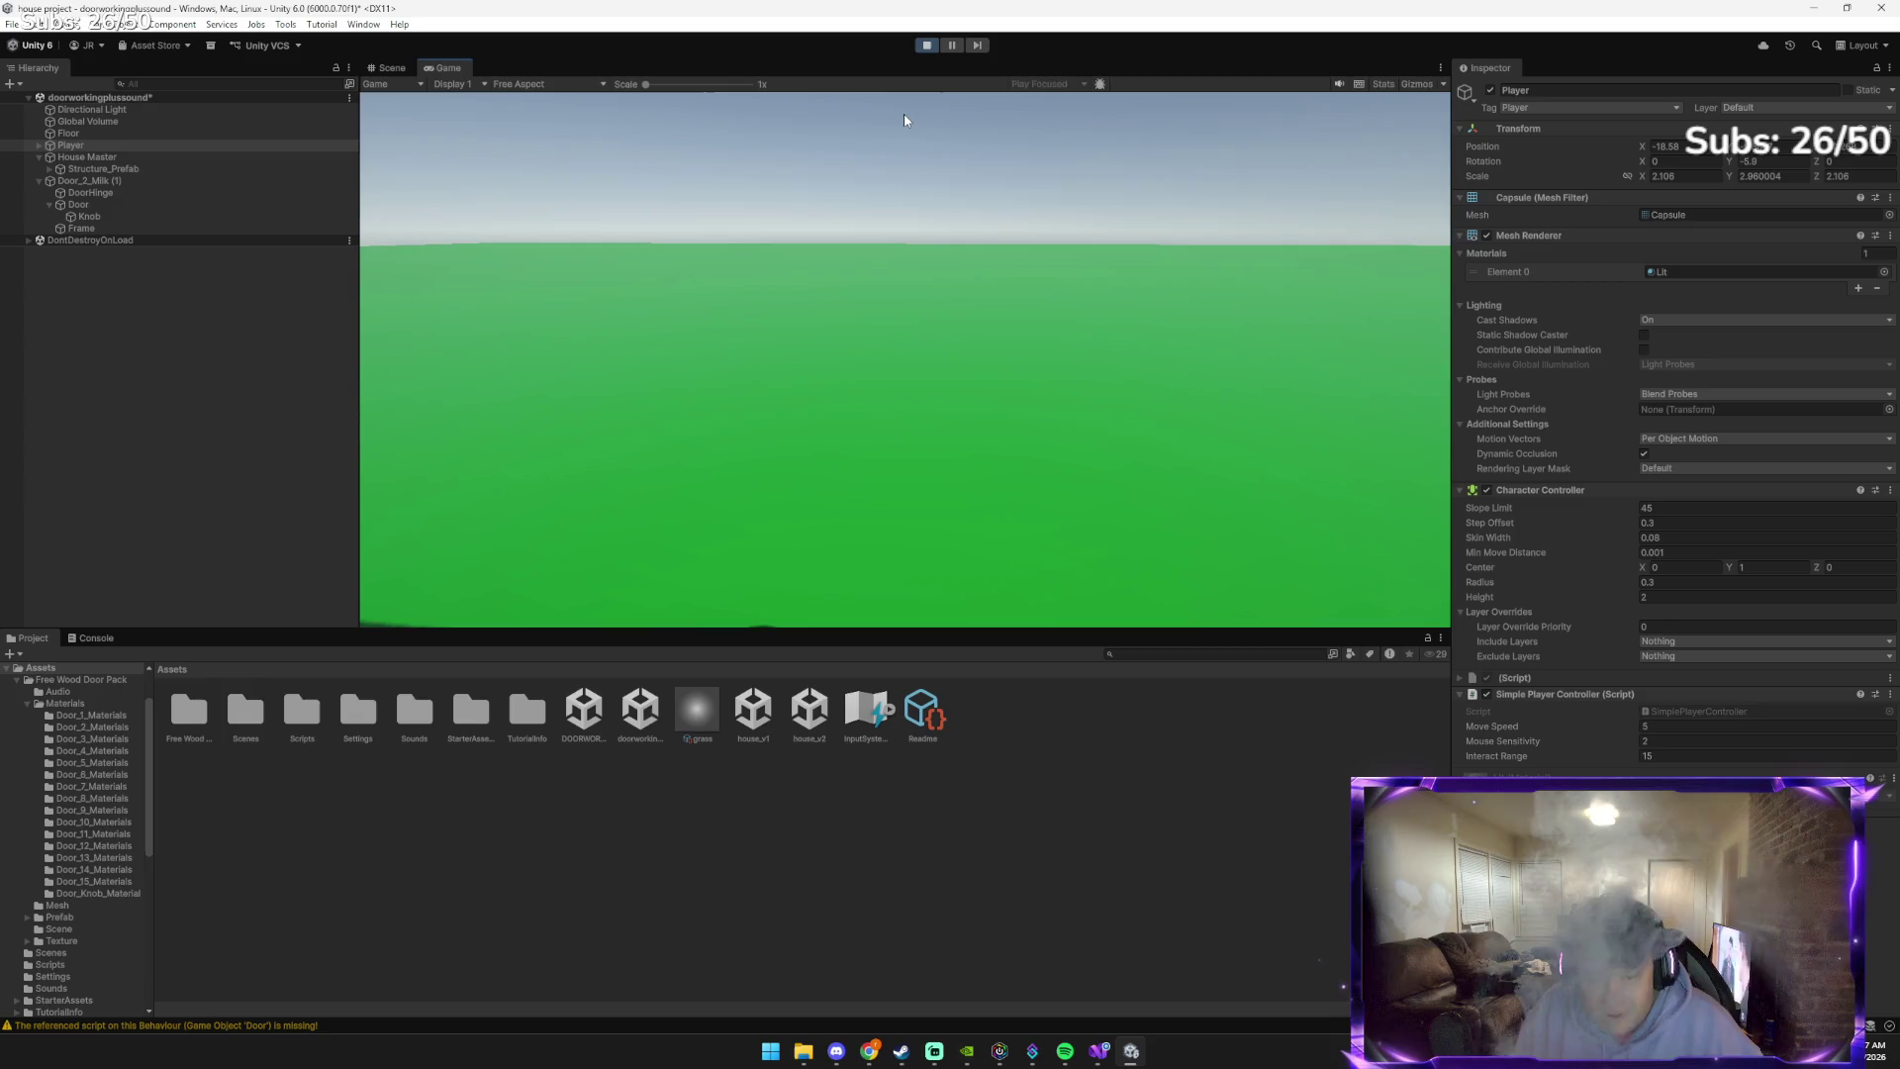
Walk the player through the hallway, toggling the door open and shut with E, then head outside
mouse_move(1059, 71)
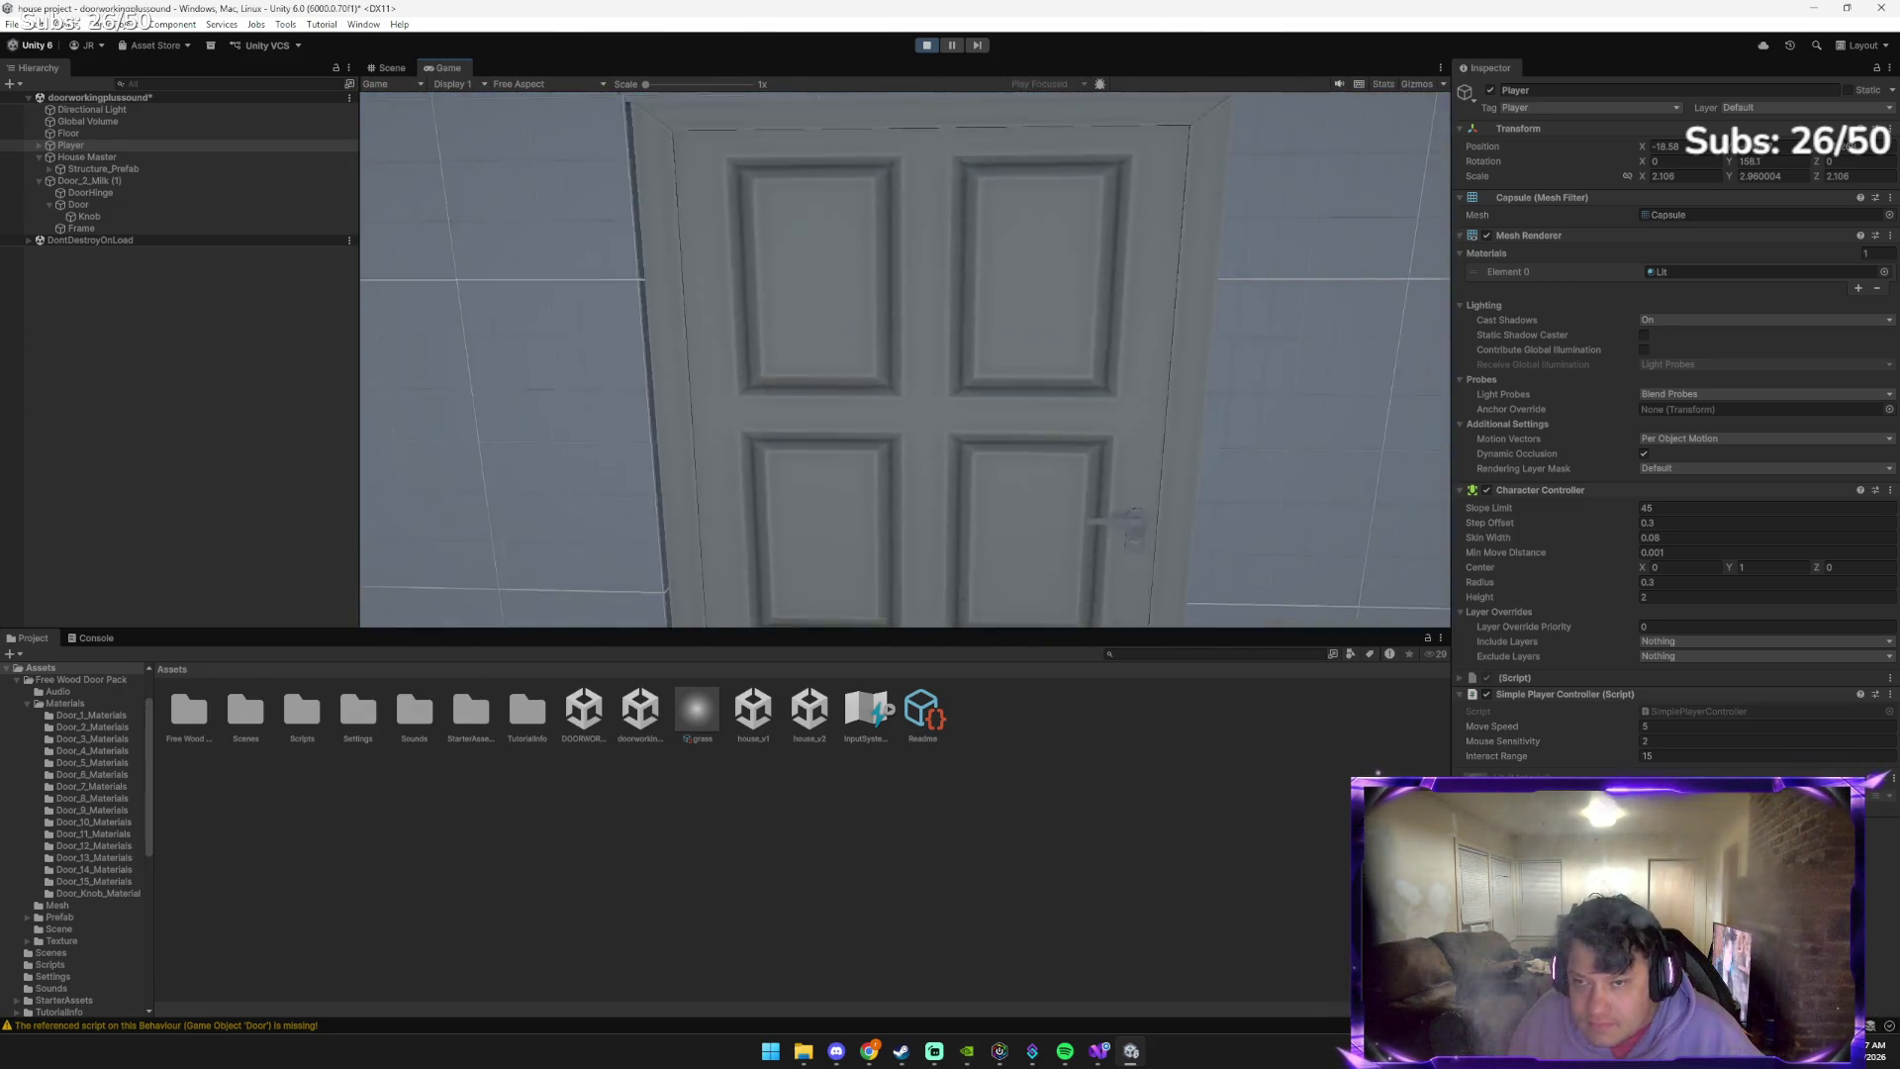
key(e)
key(e)
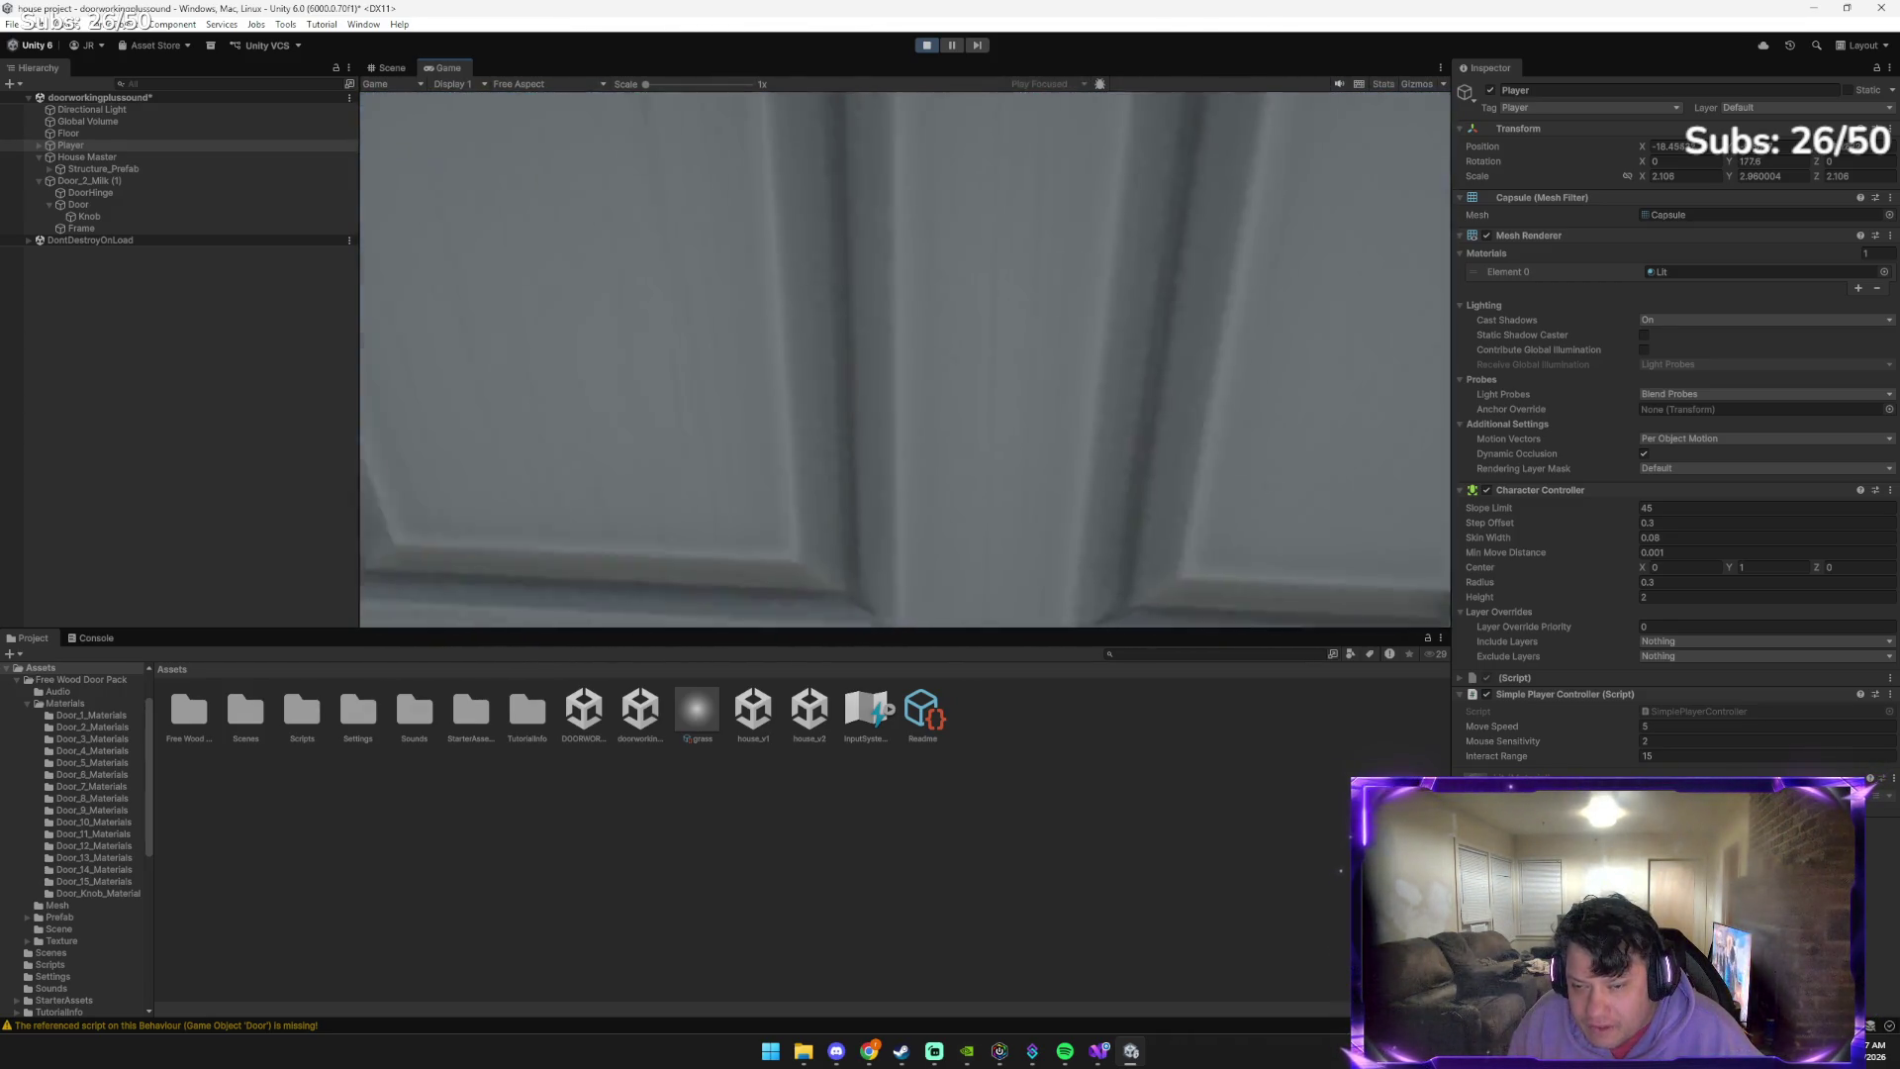
key(e)
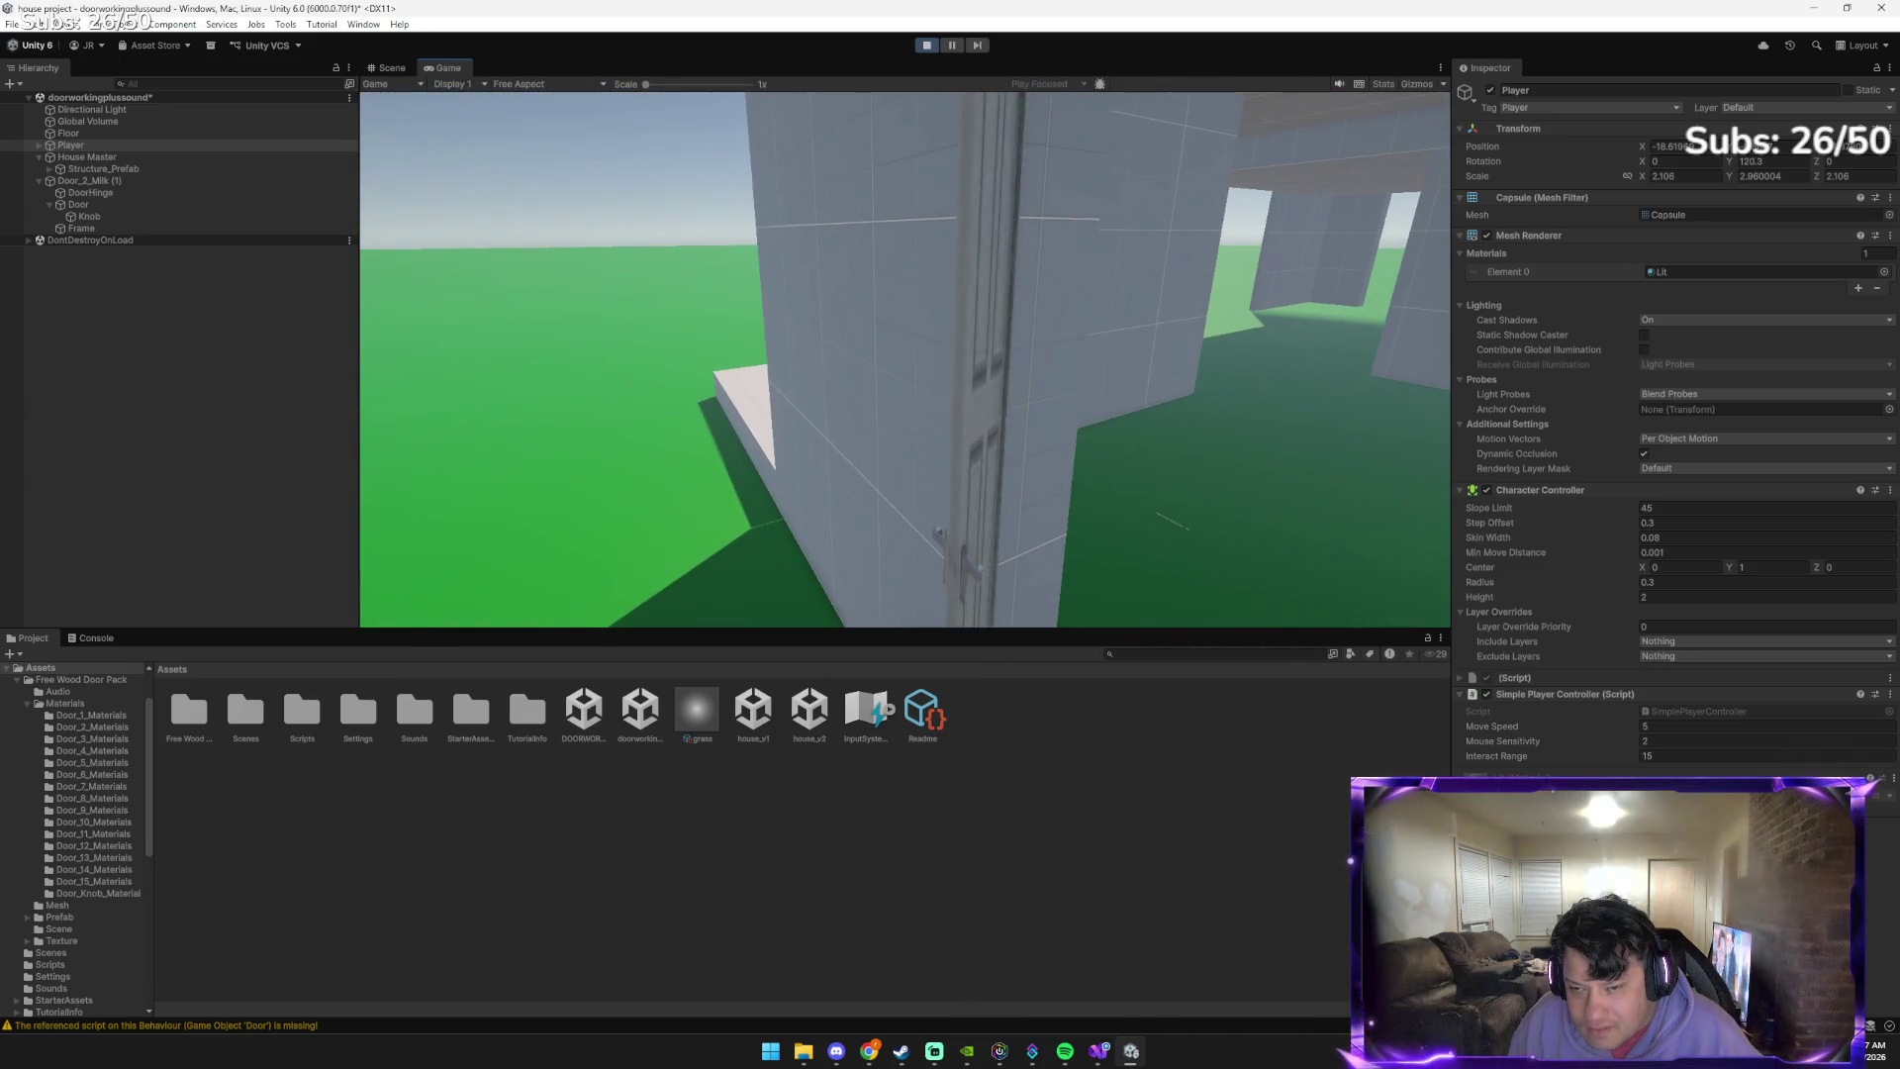
mouse_move(905, 359)
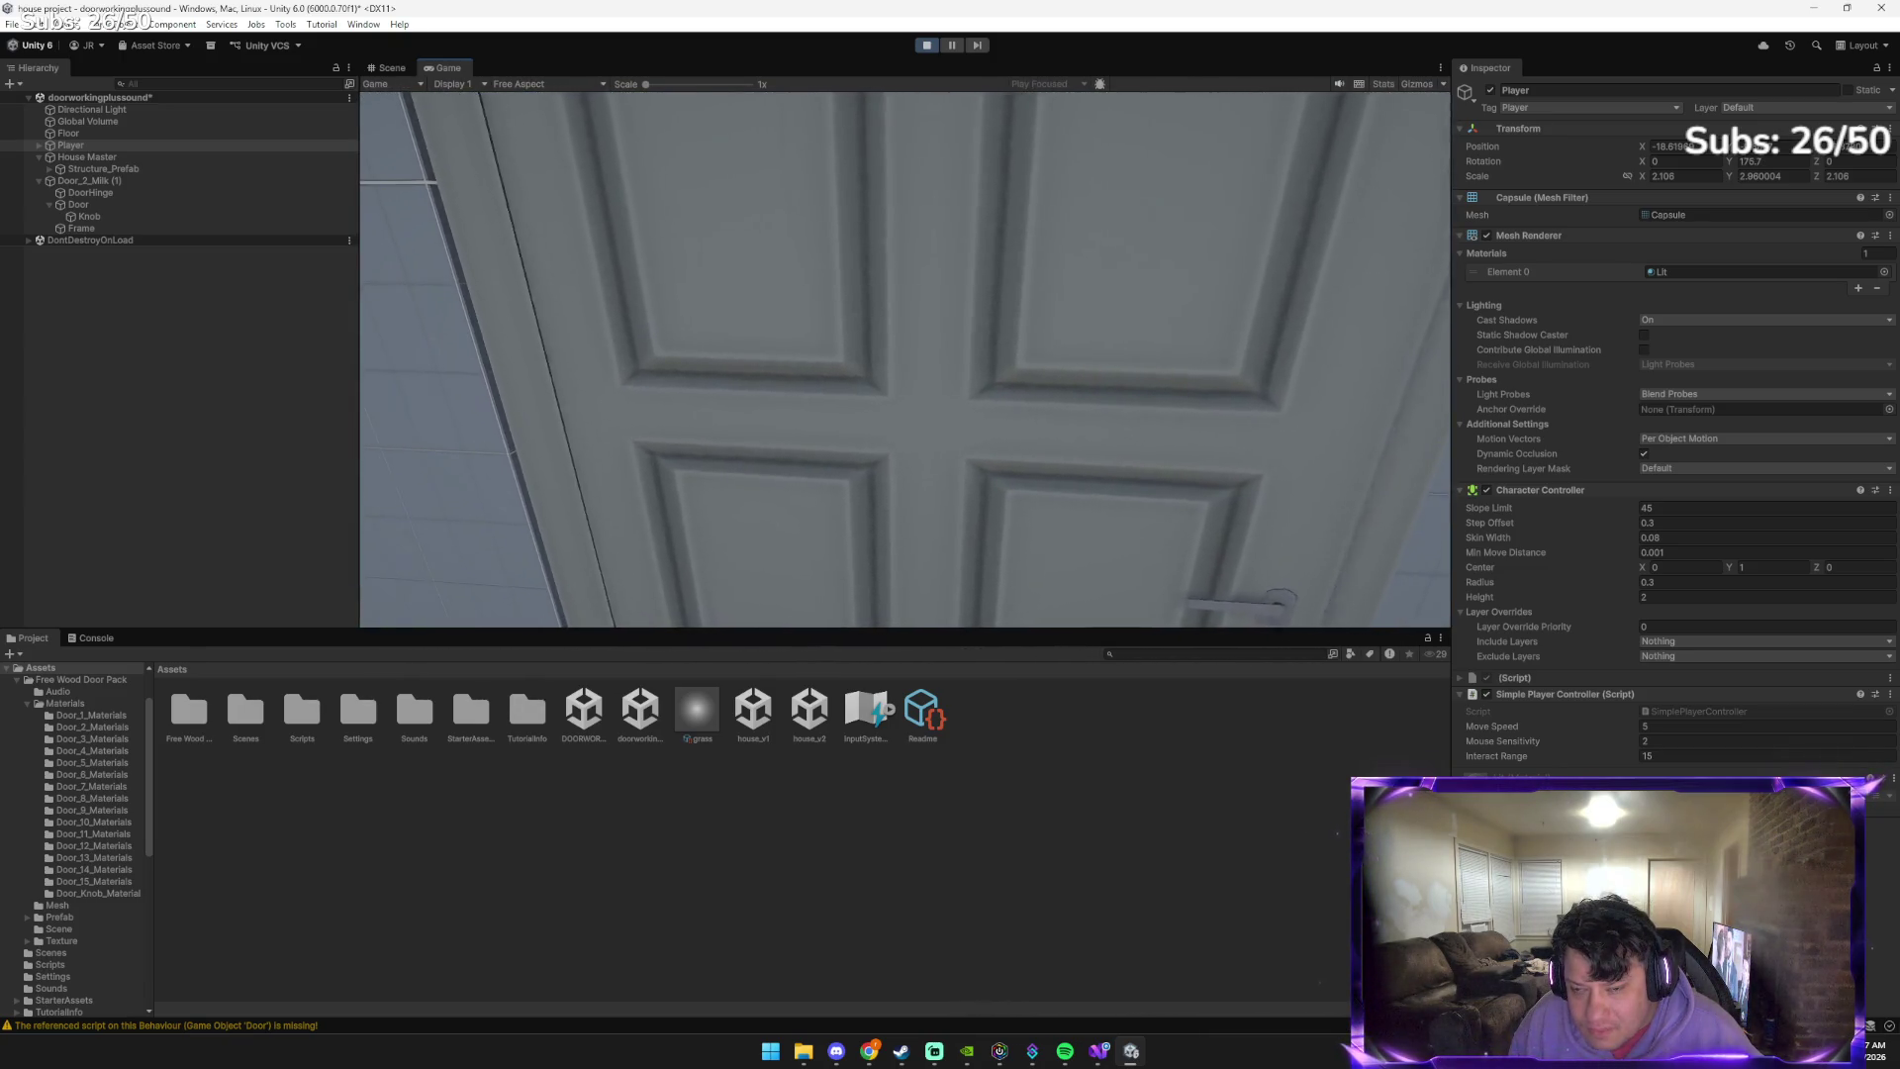
key(w)
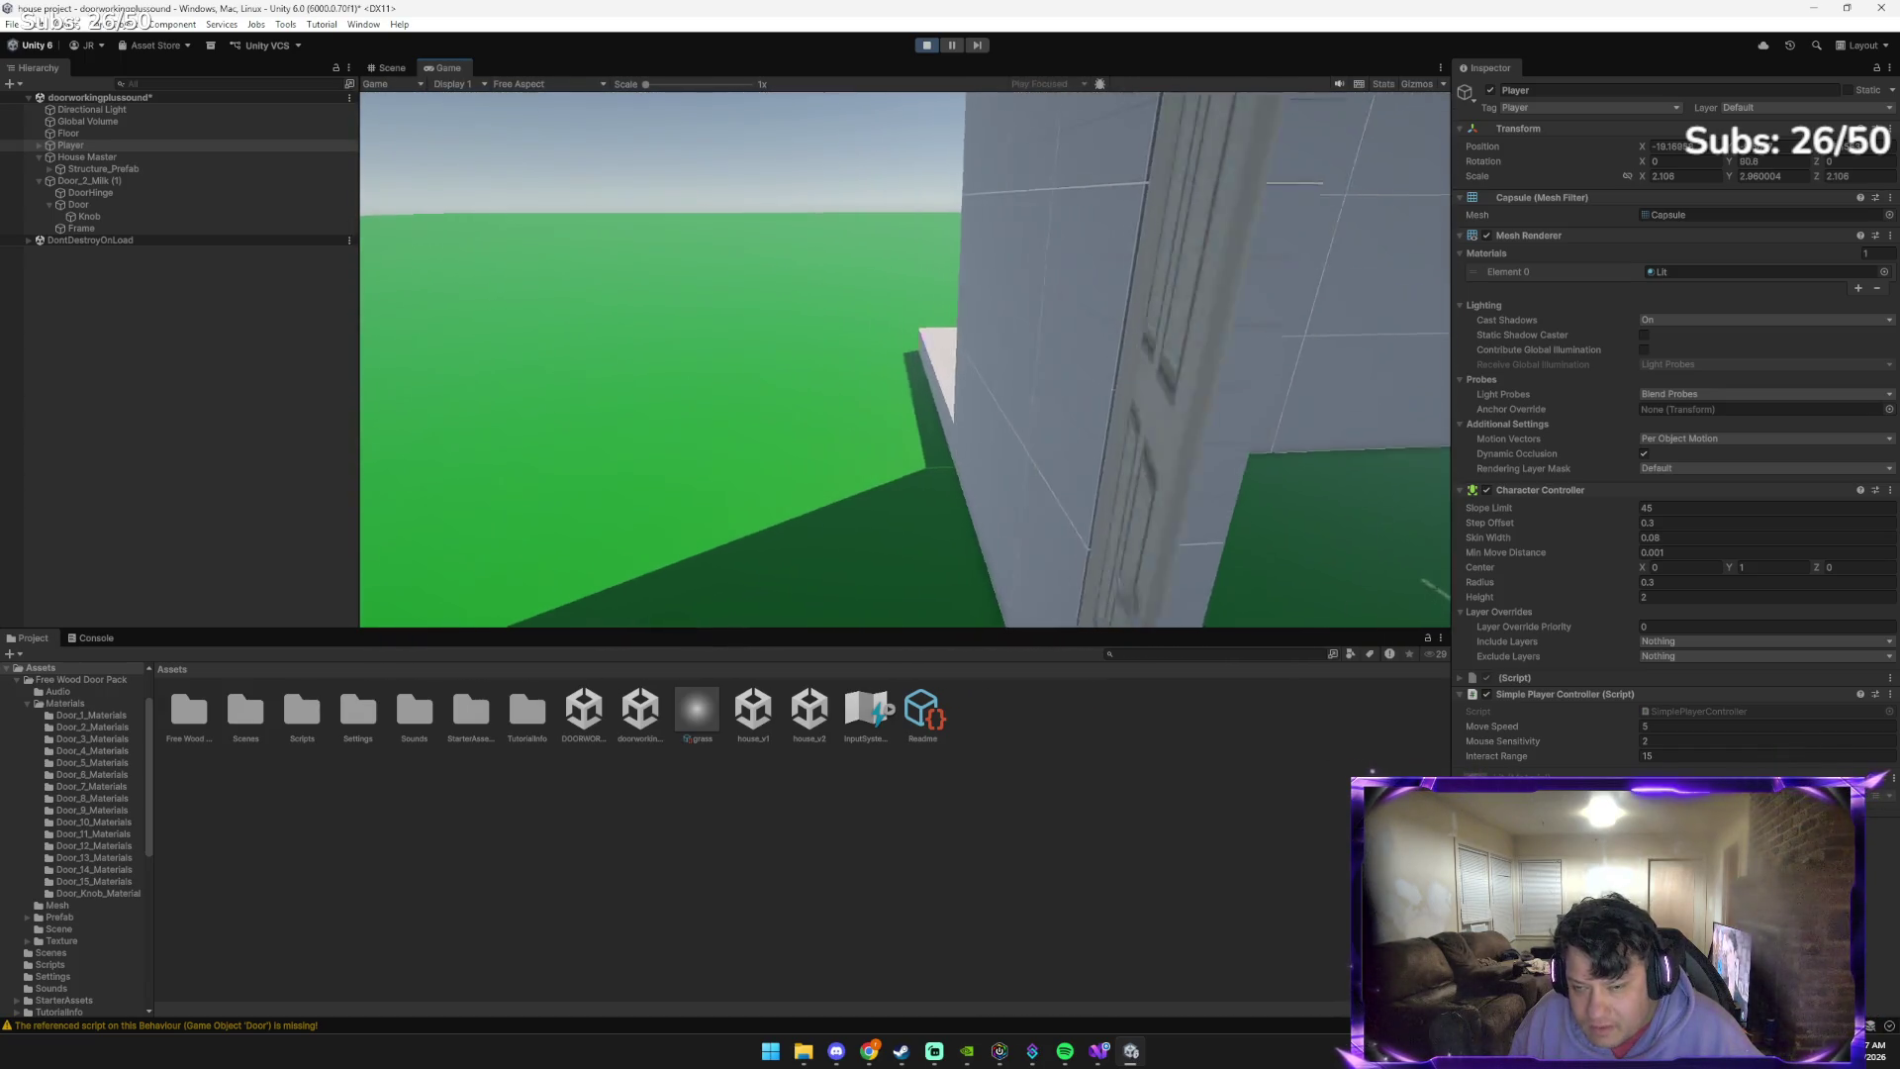
key(e)
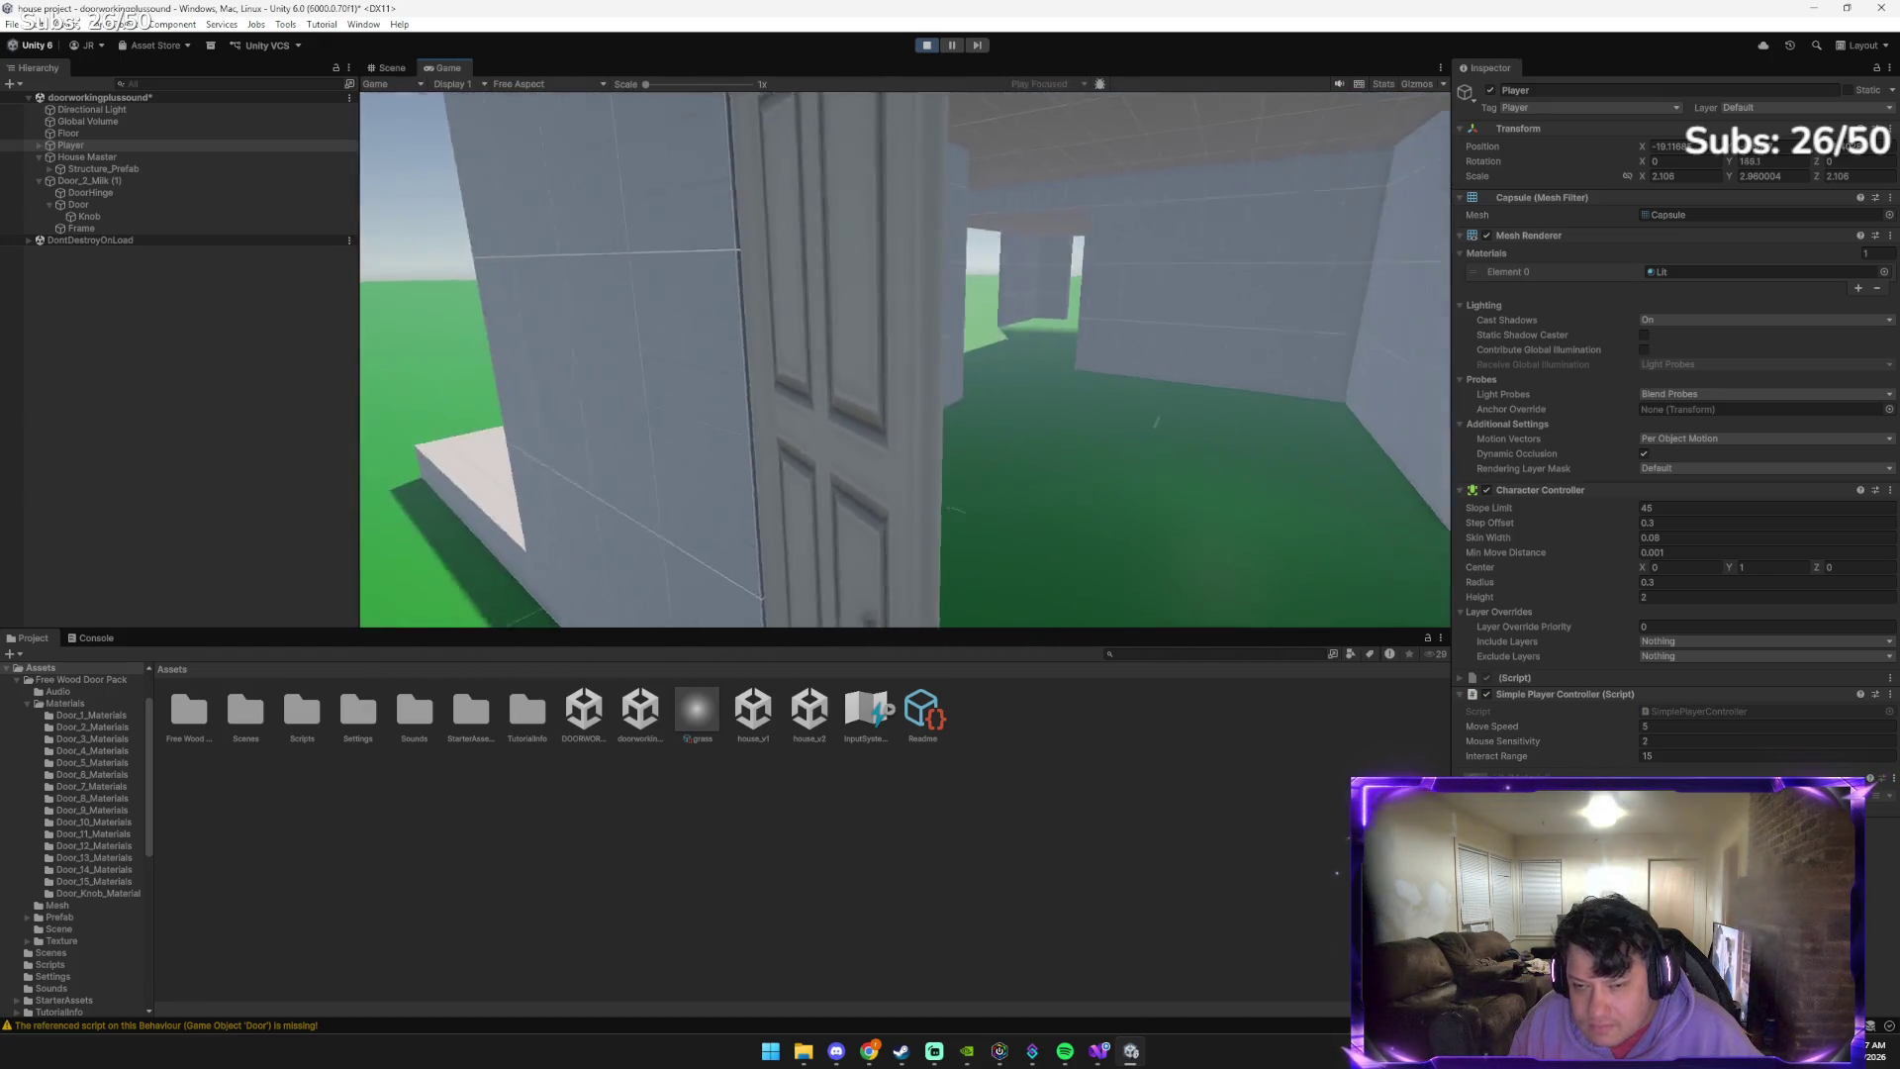
key(w)
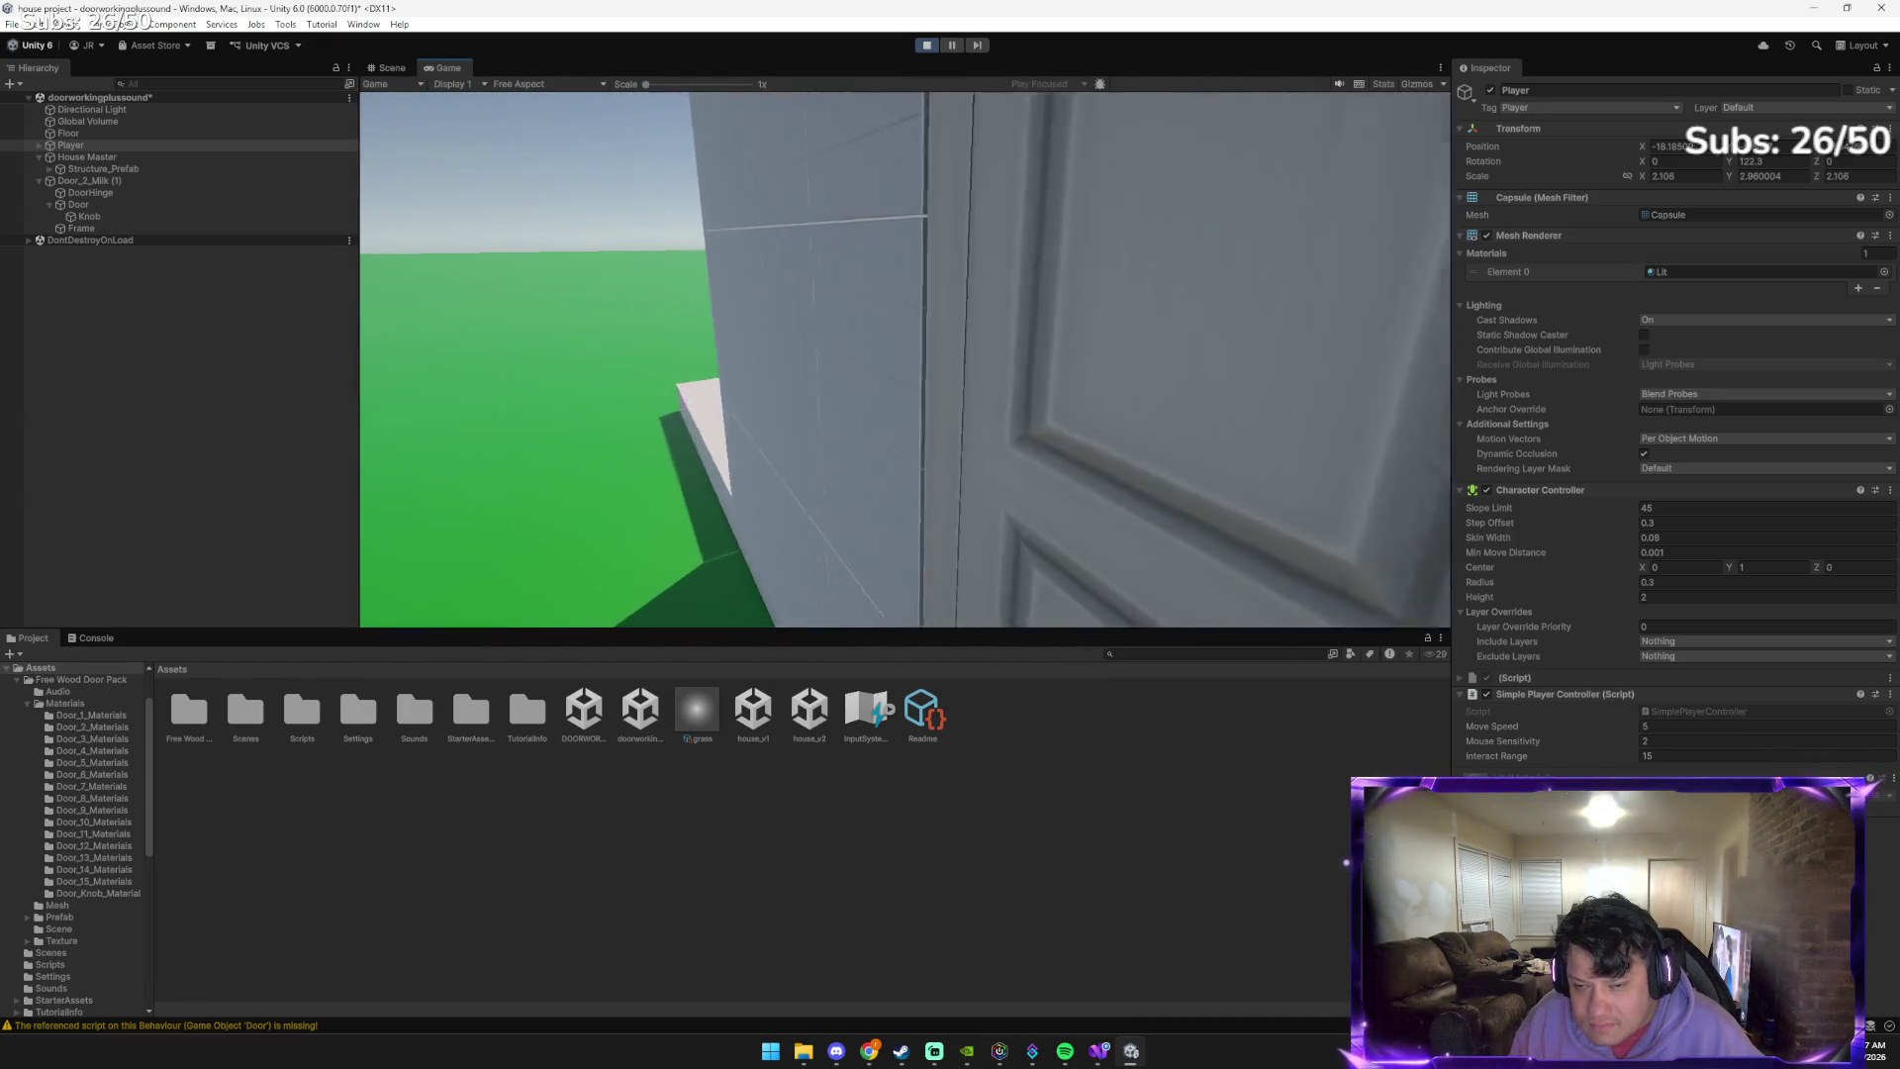
key(e)
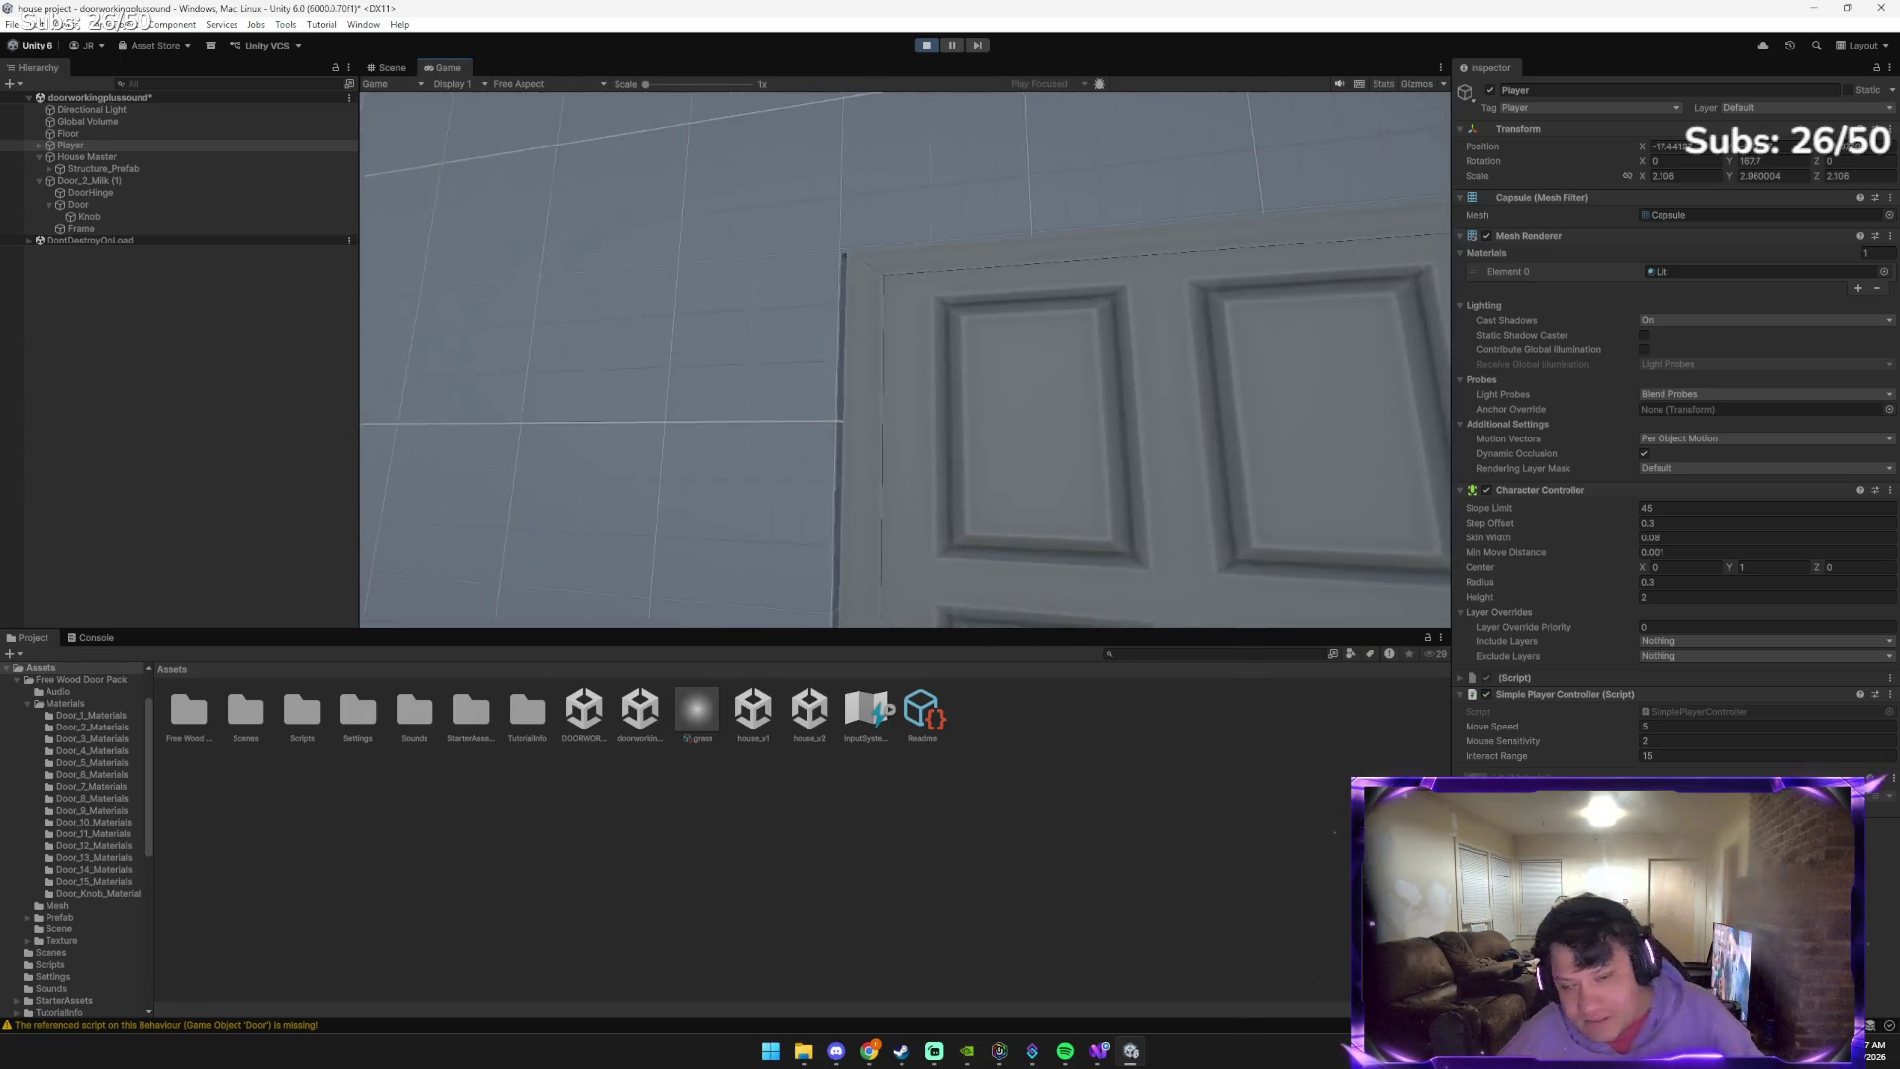
key(e)
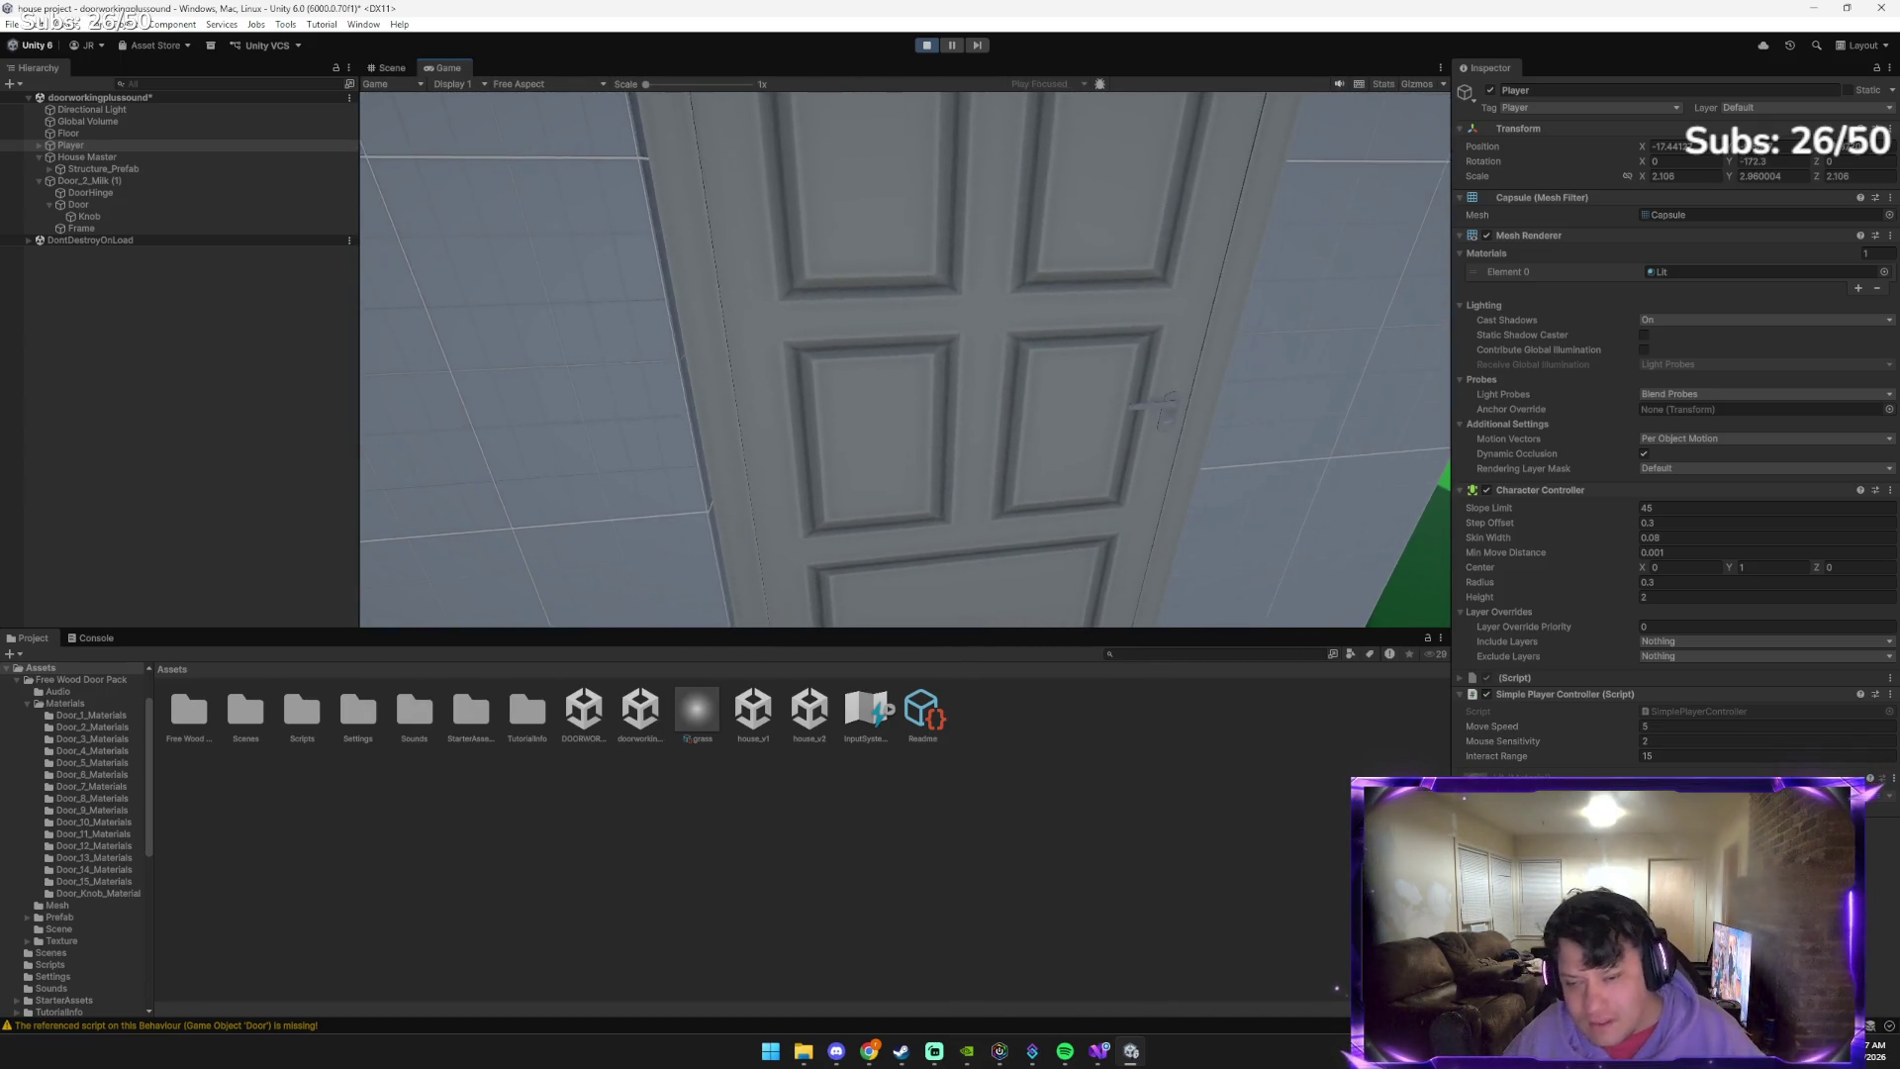
key(d)
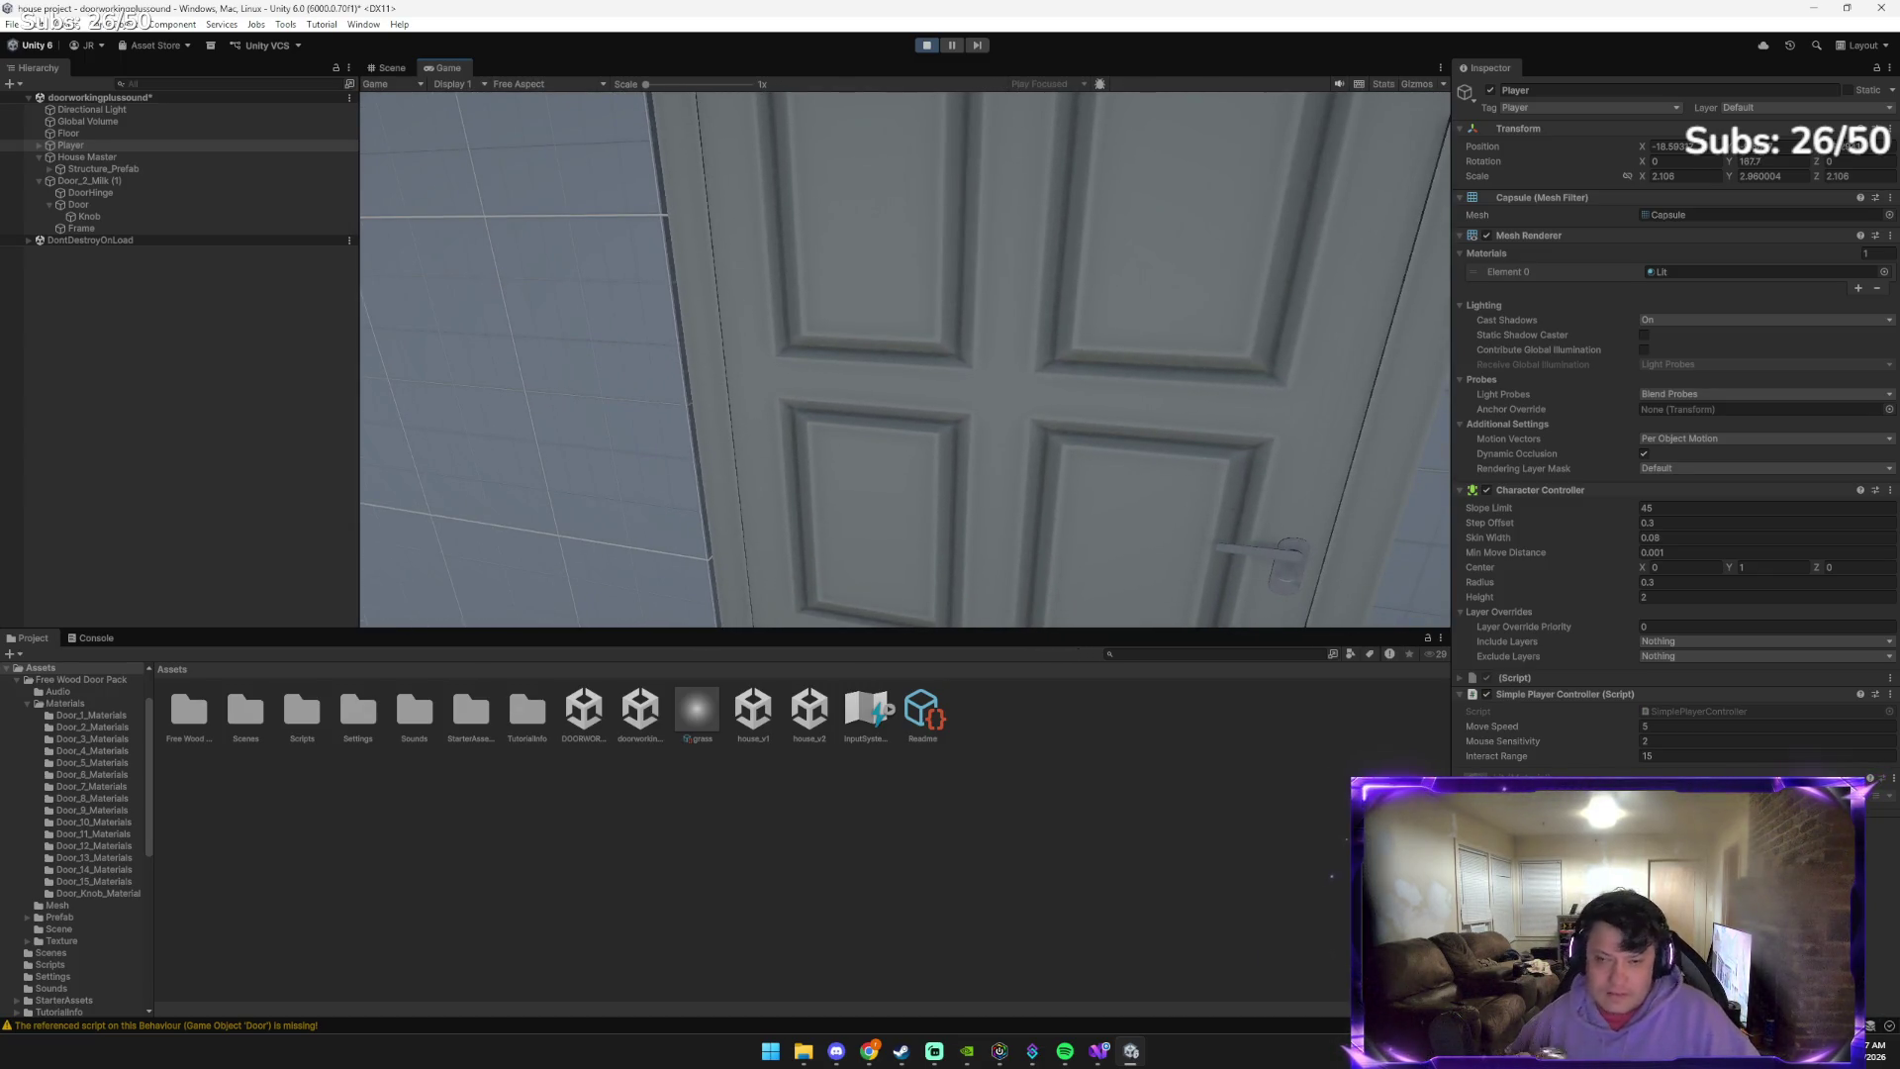
key(e)
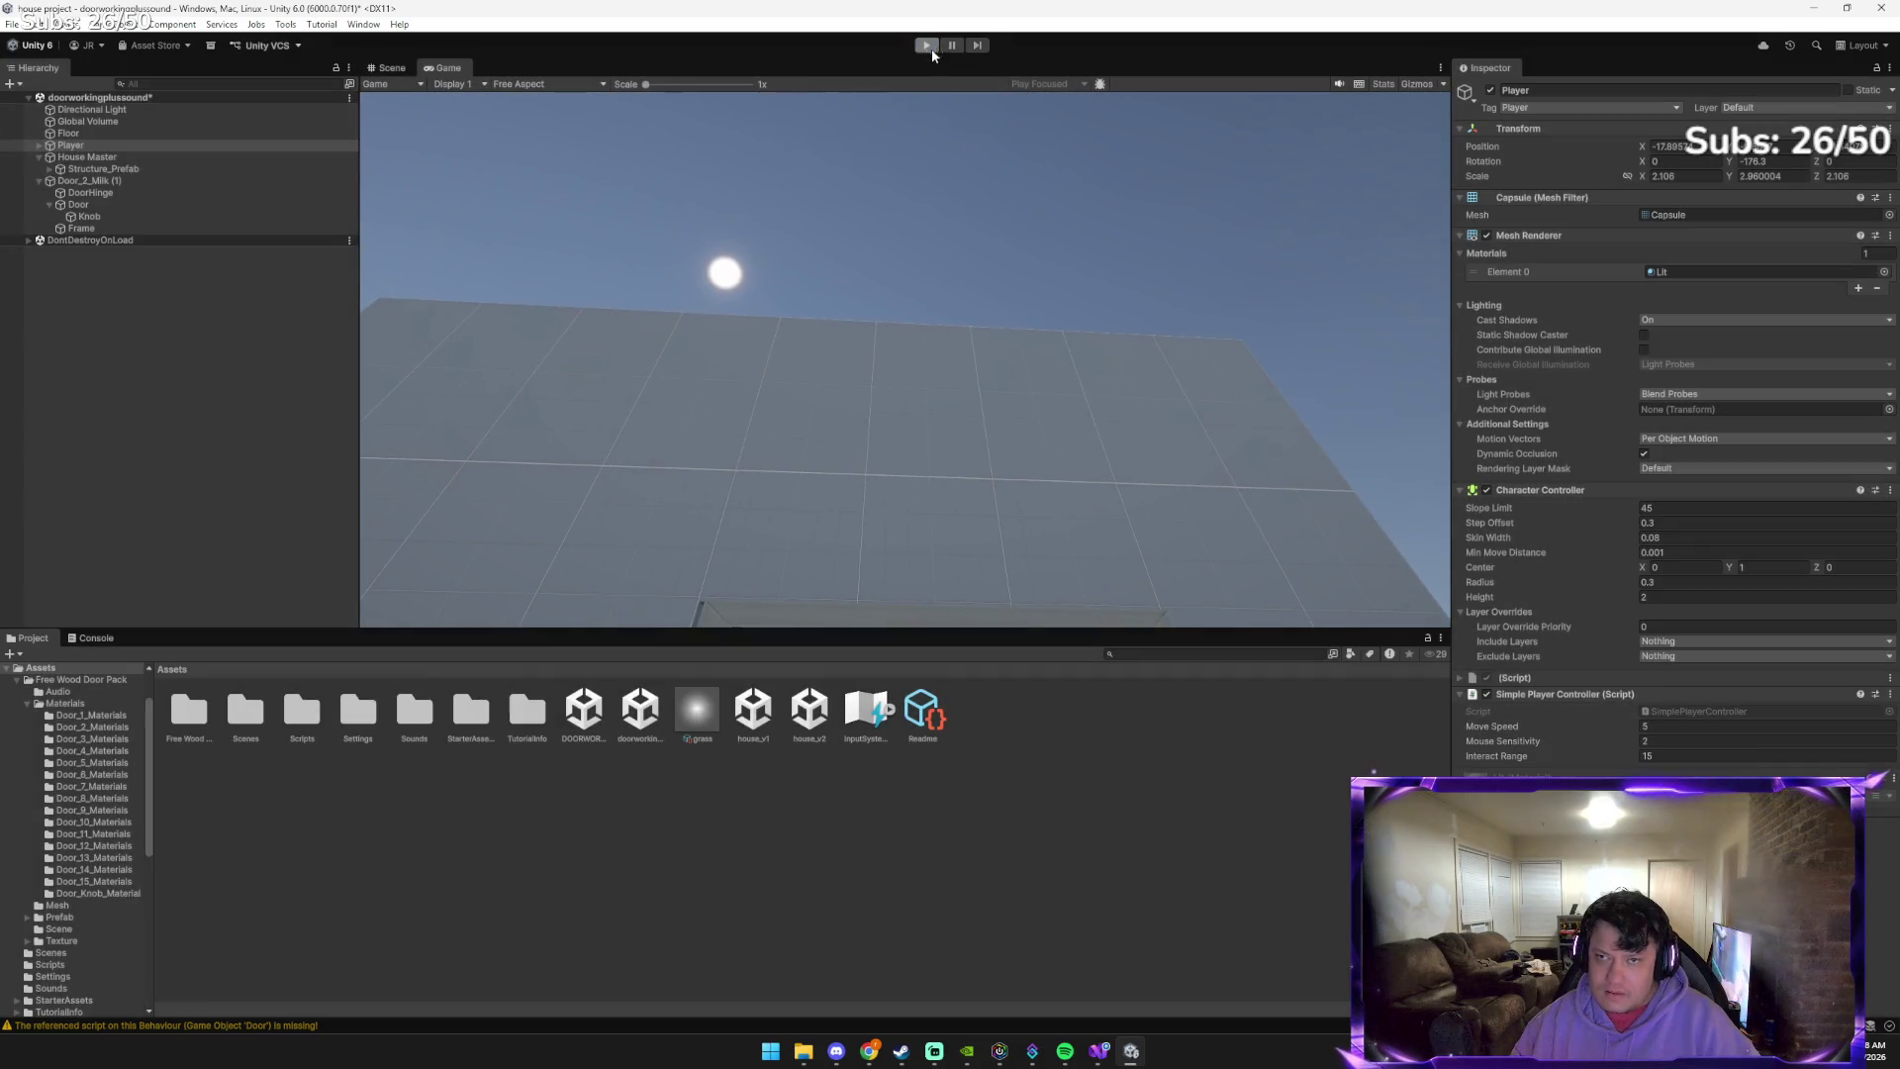
Stop the game, shorten the Player to a Y scale of about 2.84, and return to Gemini
click(927, 46)
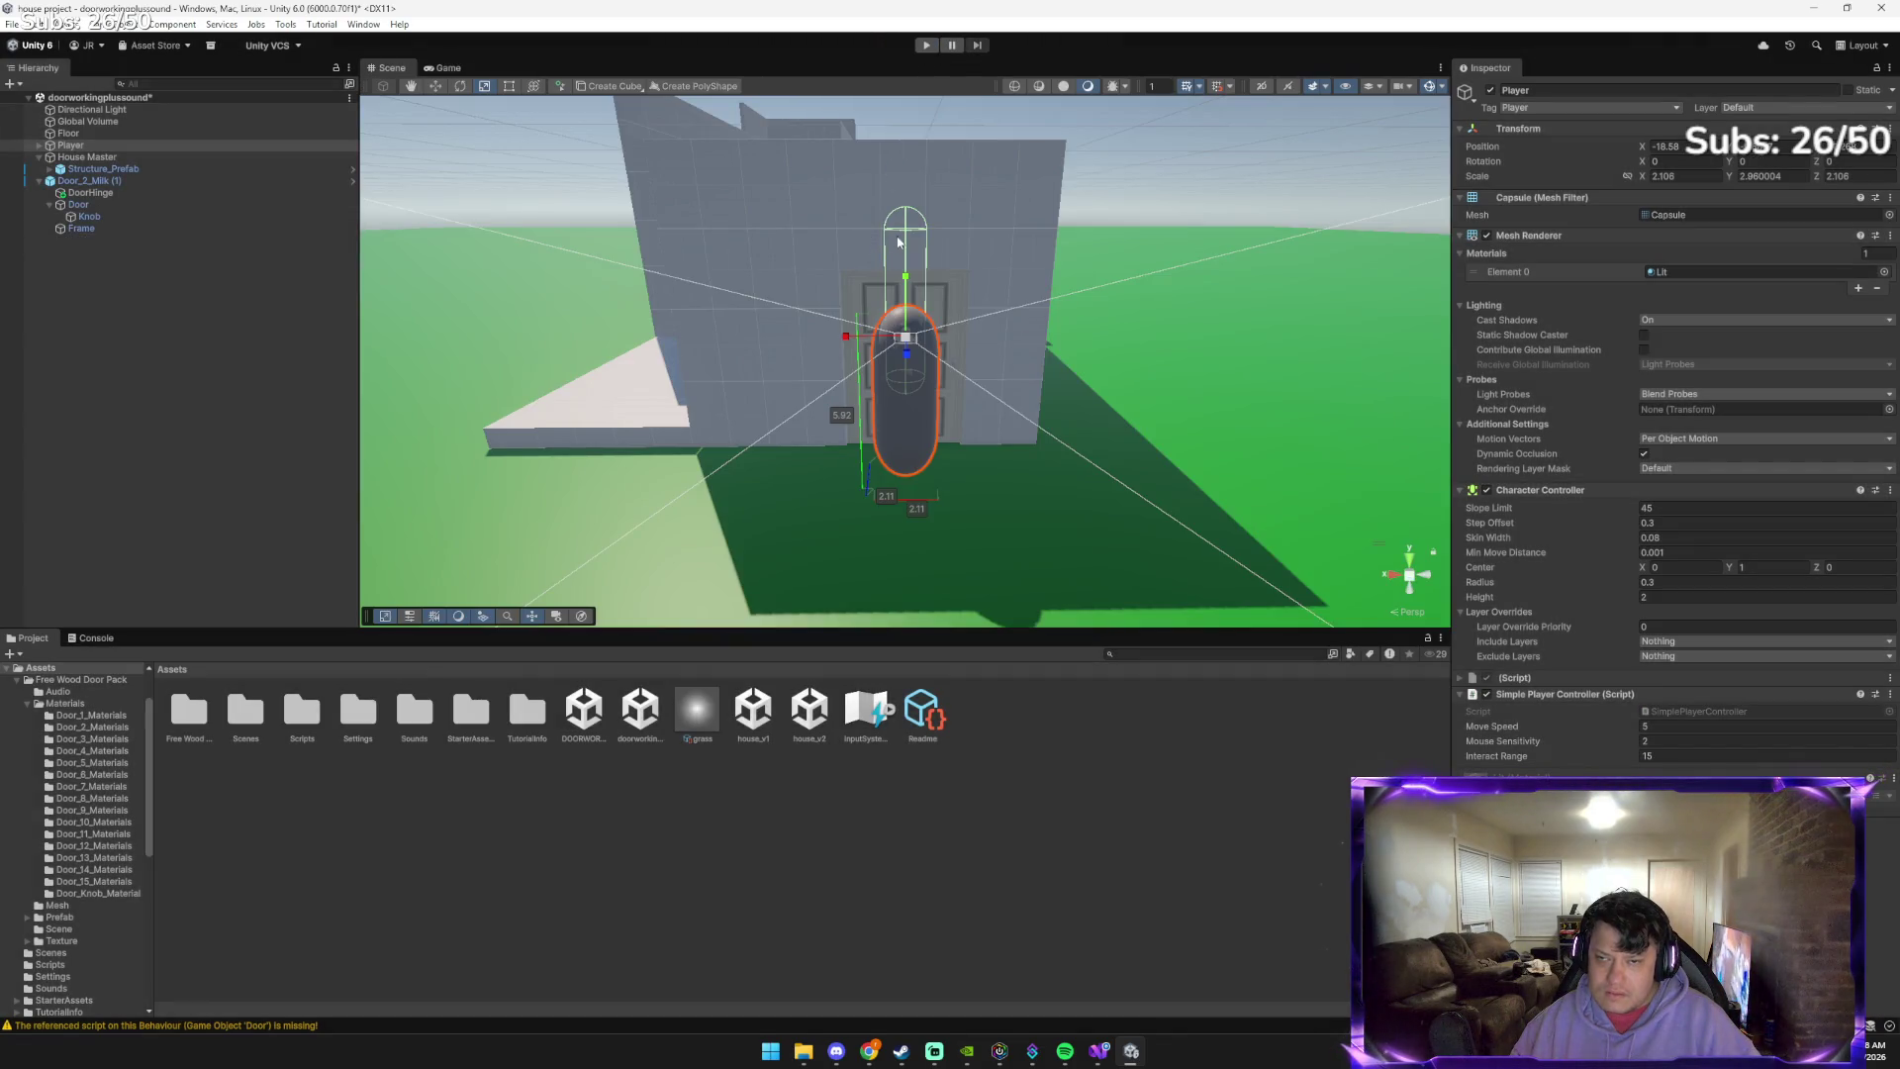
mouse_move(906, 276)
mouse_down()
mouse_move(906, 314)
mouse_move(911, 284)
mouse_up()
key(alt+Tab)
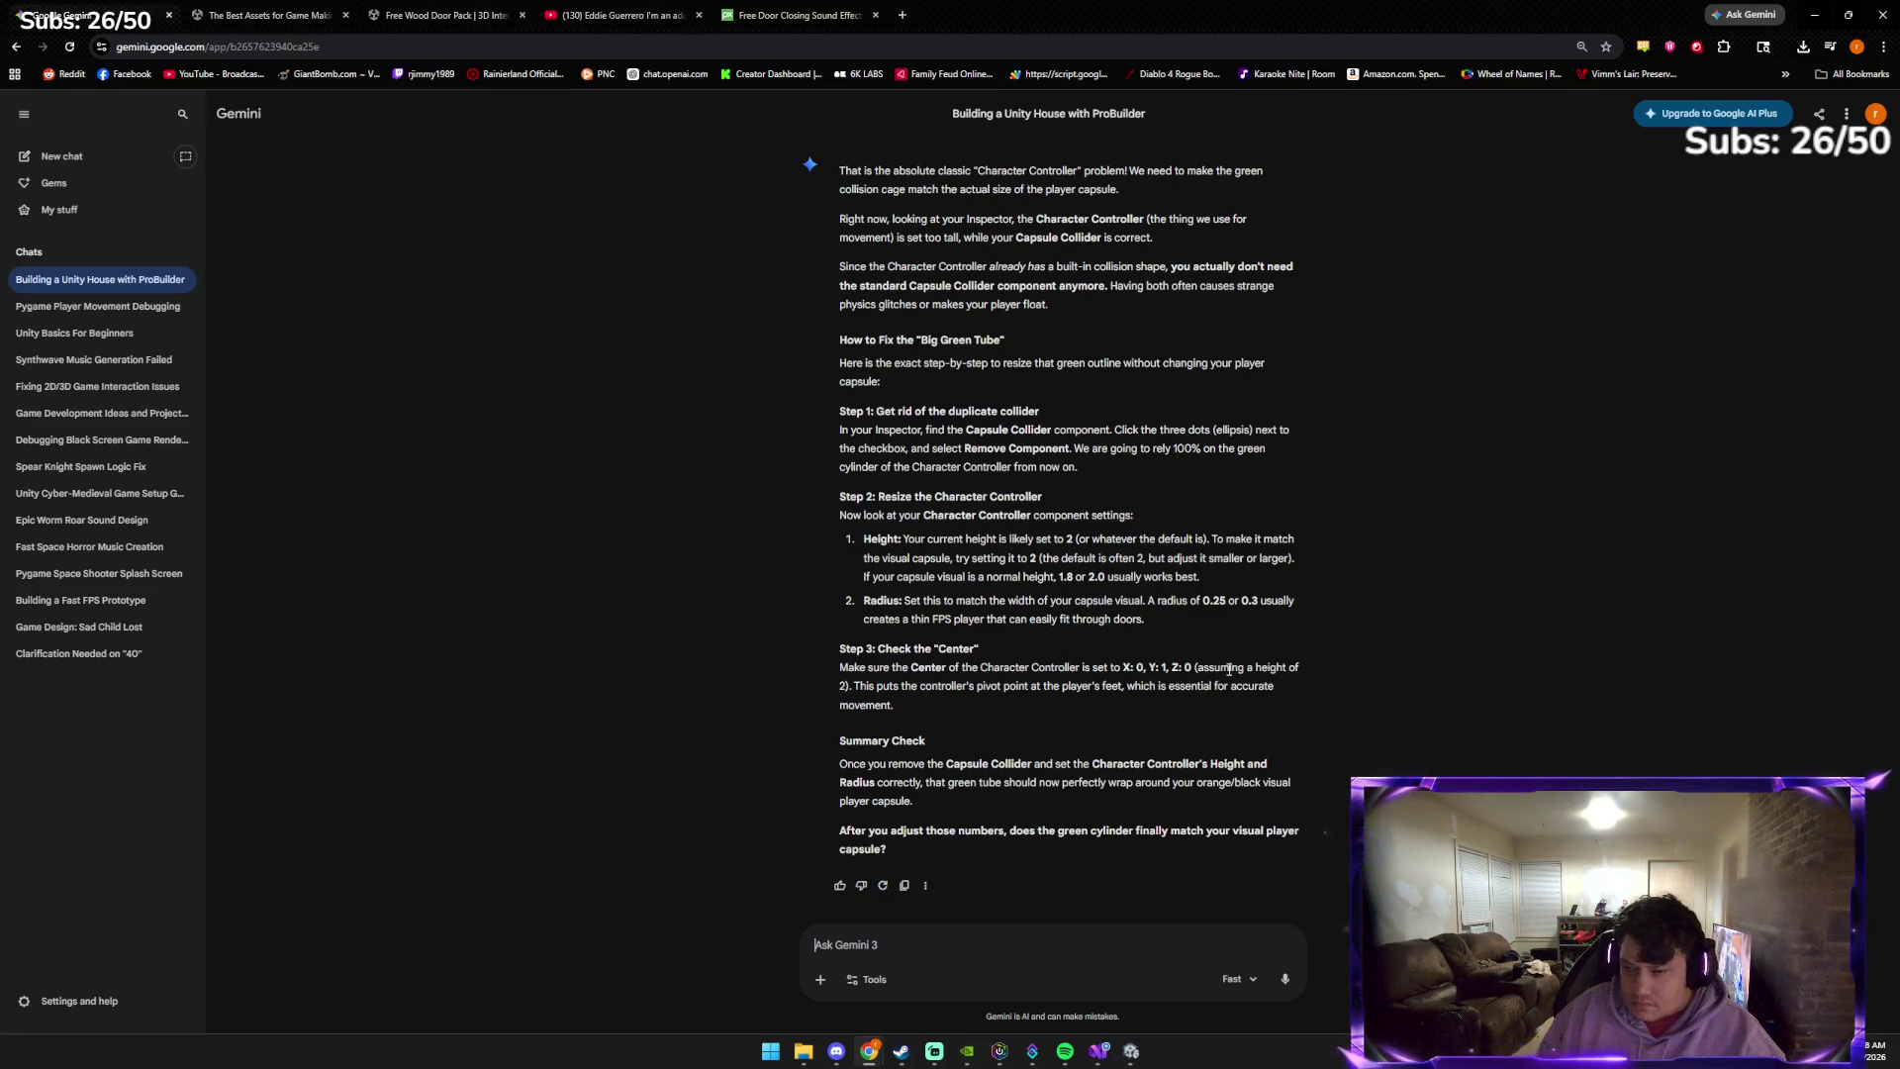
key(alt+Tab)
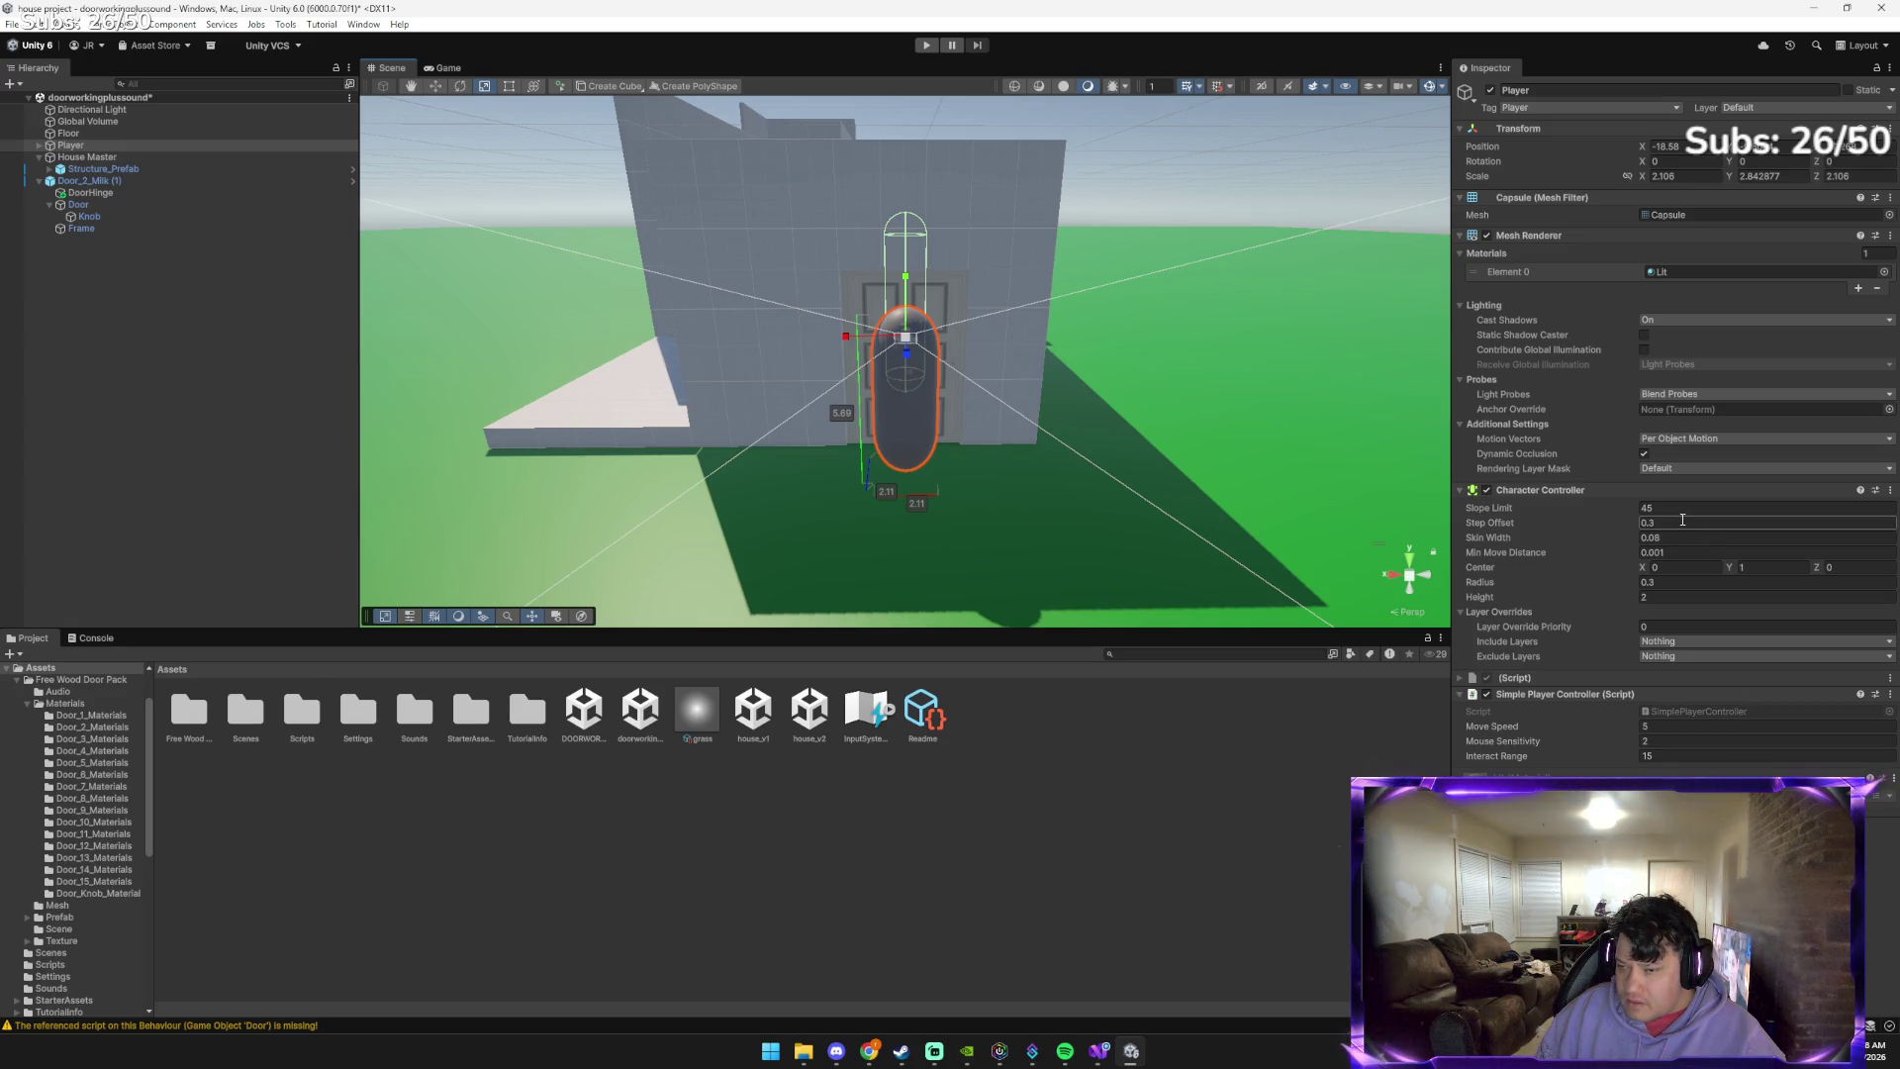
key(alt+Tab)
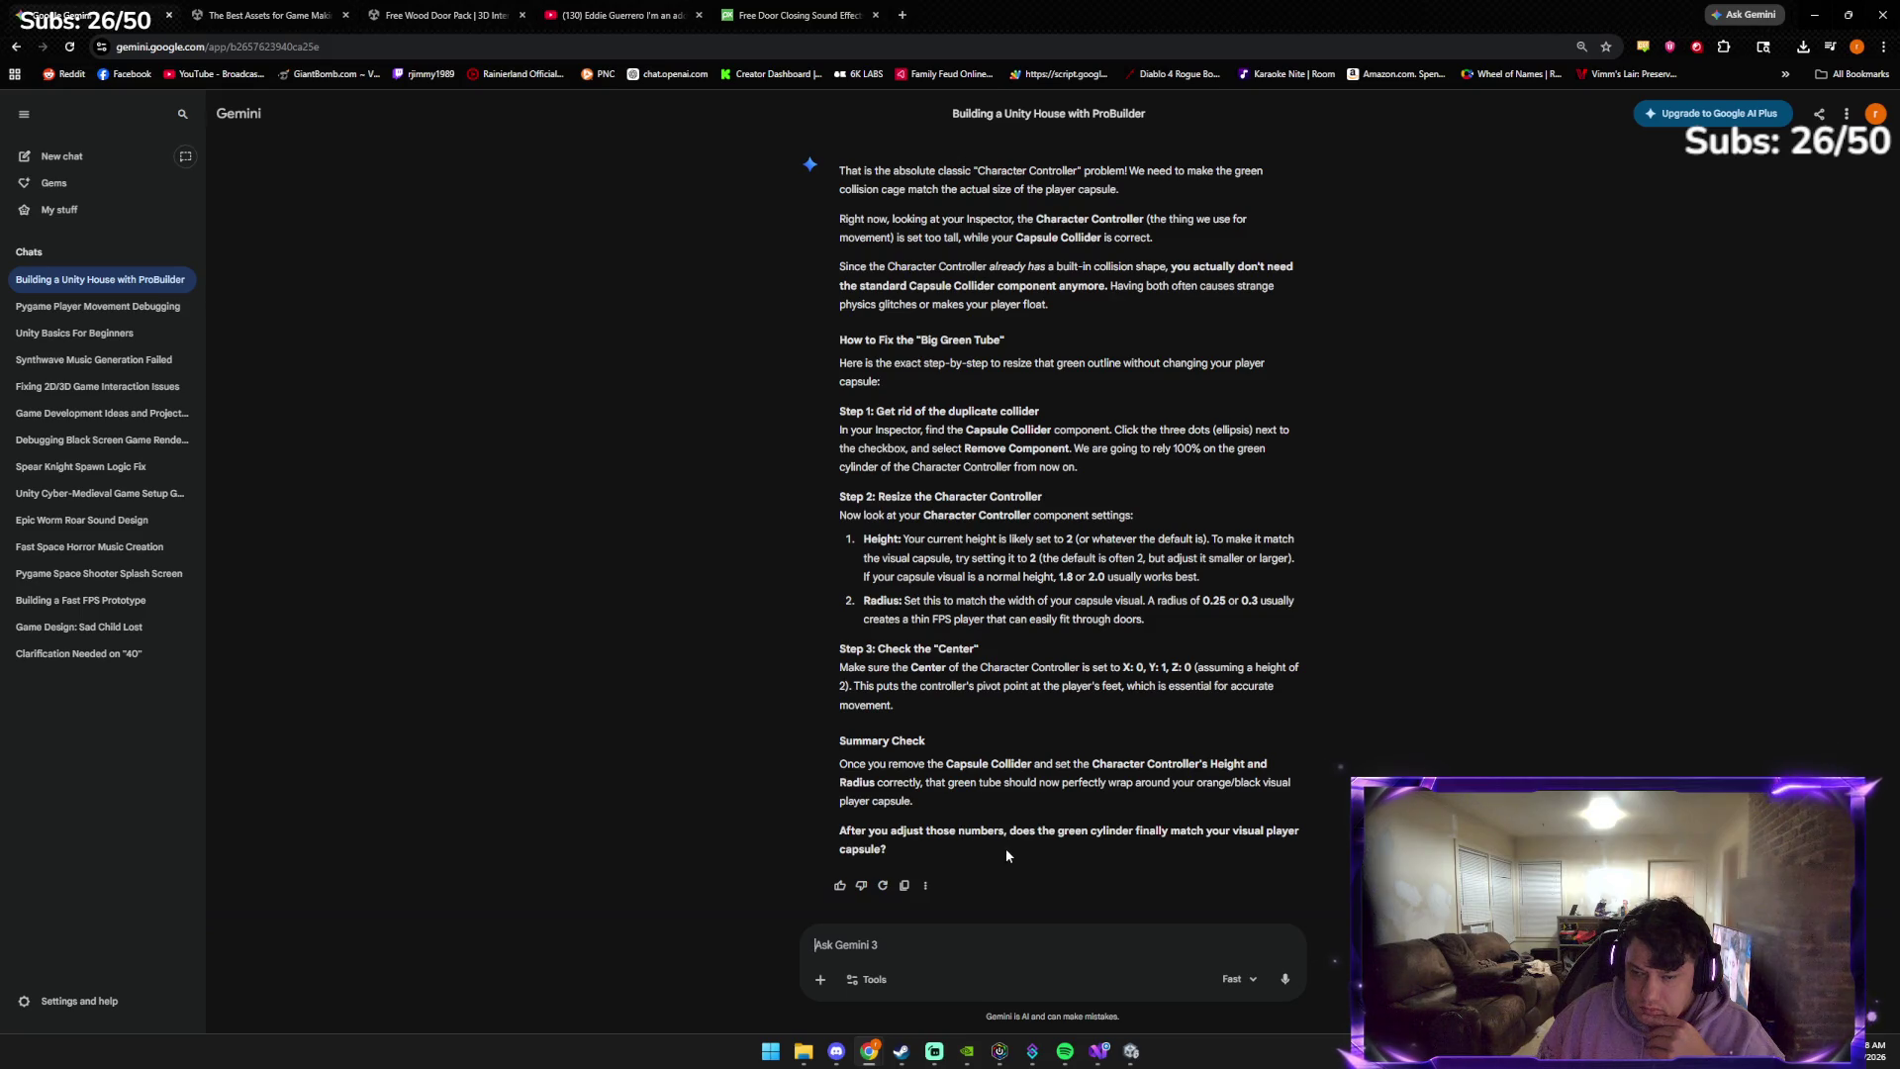
Tell Gemini 'its still weird lol' to get Character Controller size suggestions
click(1013, 949)
text(its still weird lol)
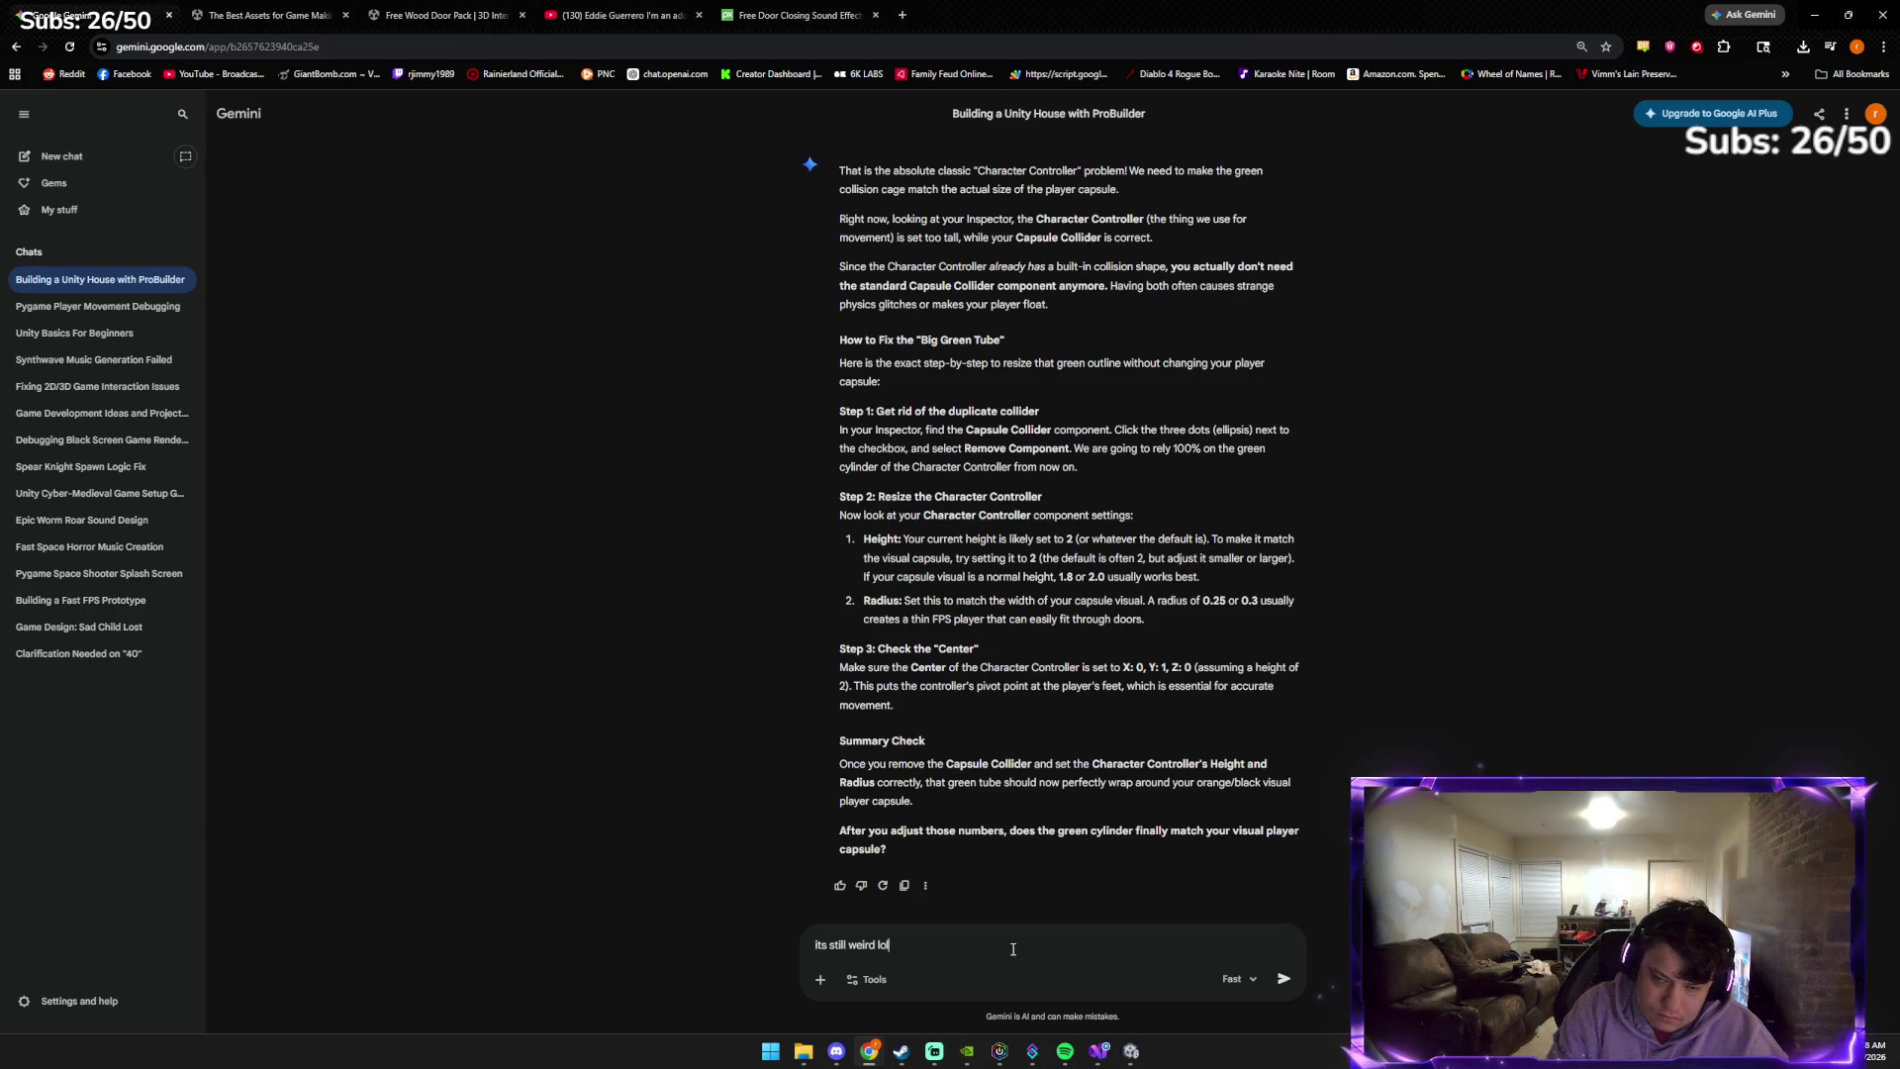
key(Return)
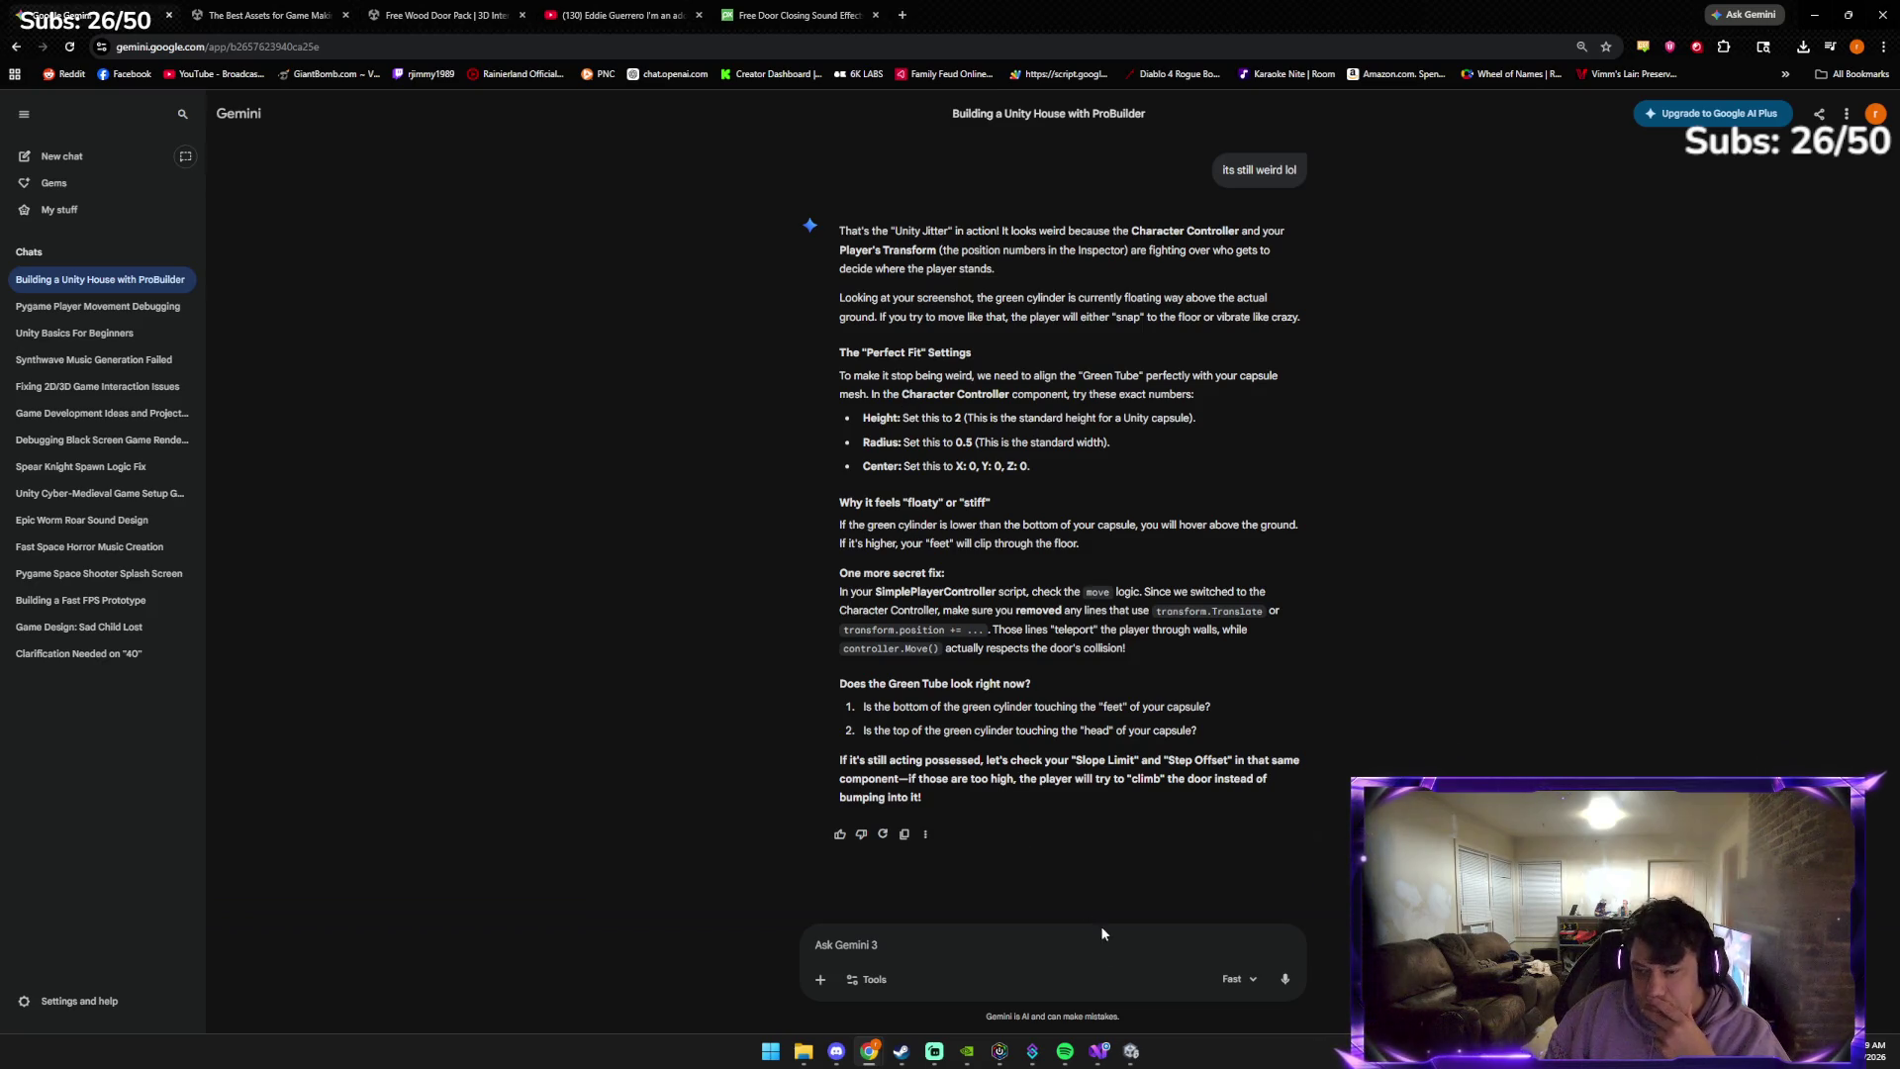
Set the Player's Character Controller radius to 0.5
click(1130, 1055)
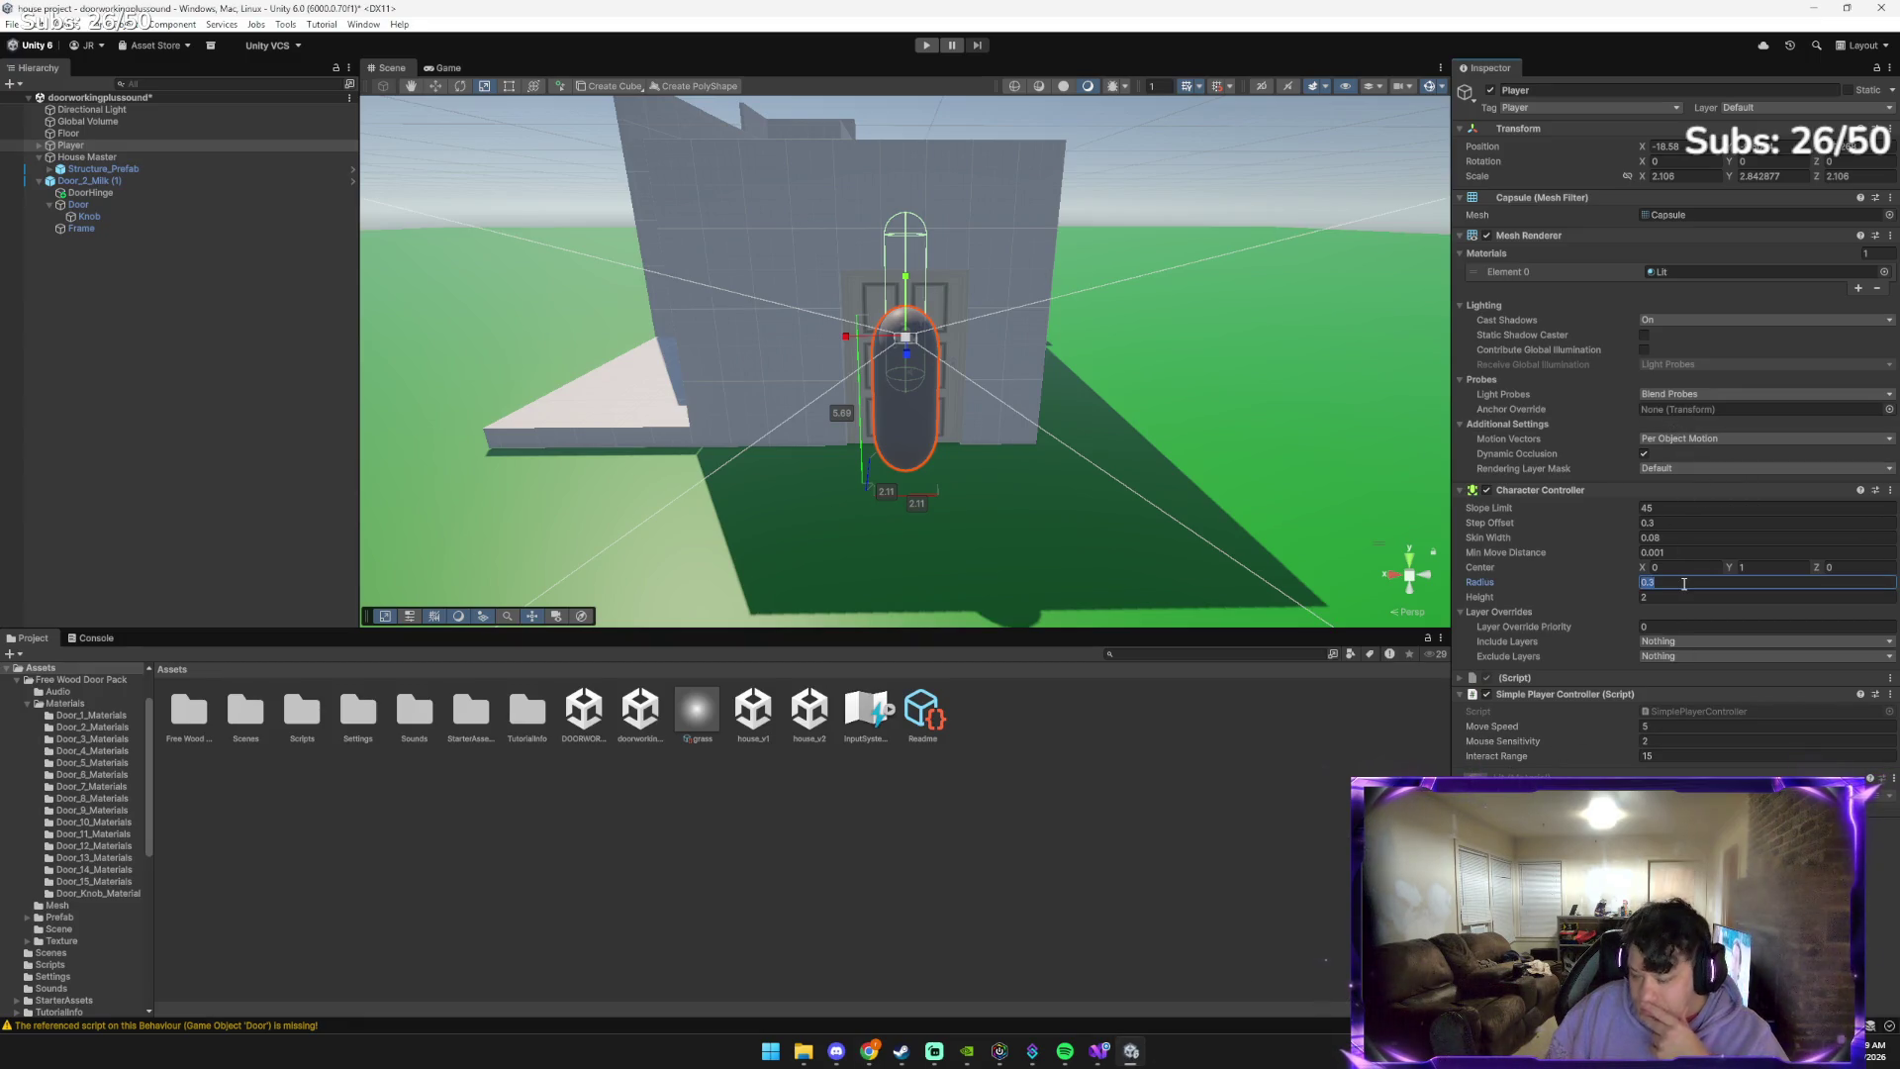
text(0.5)
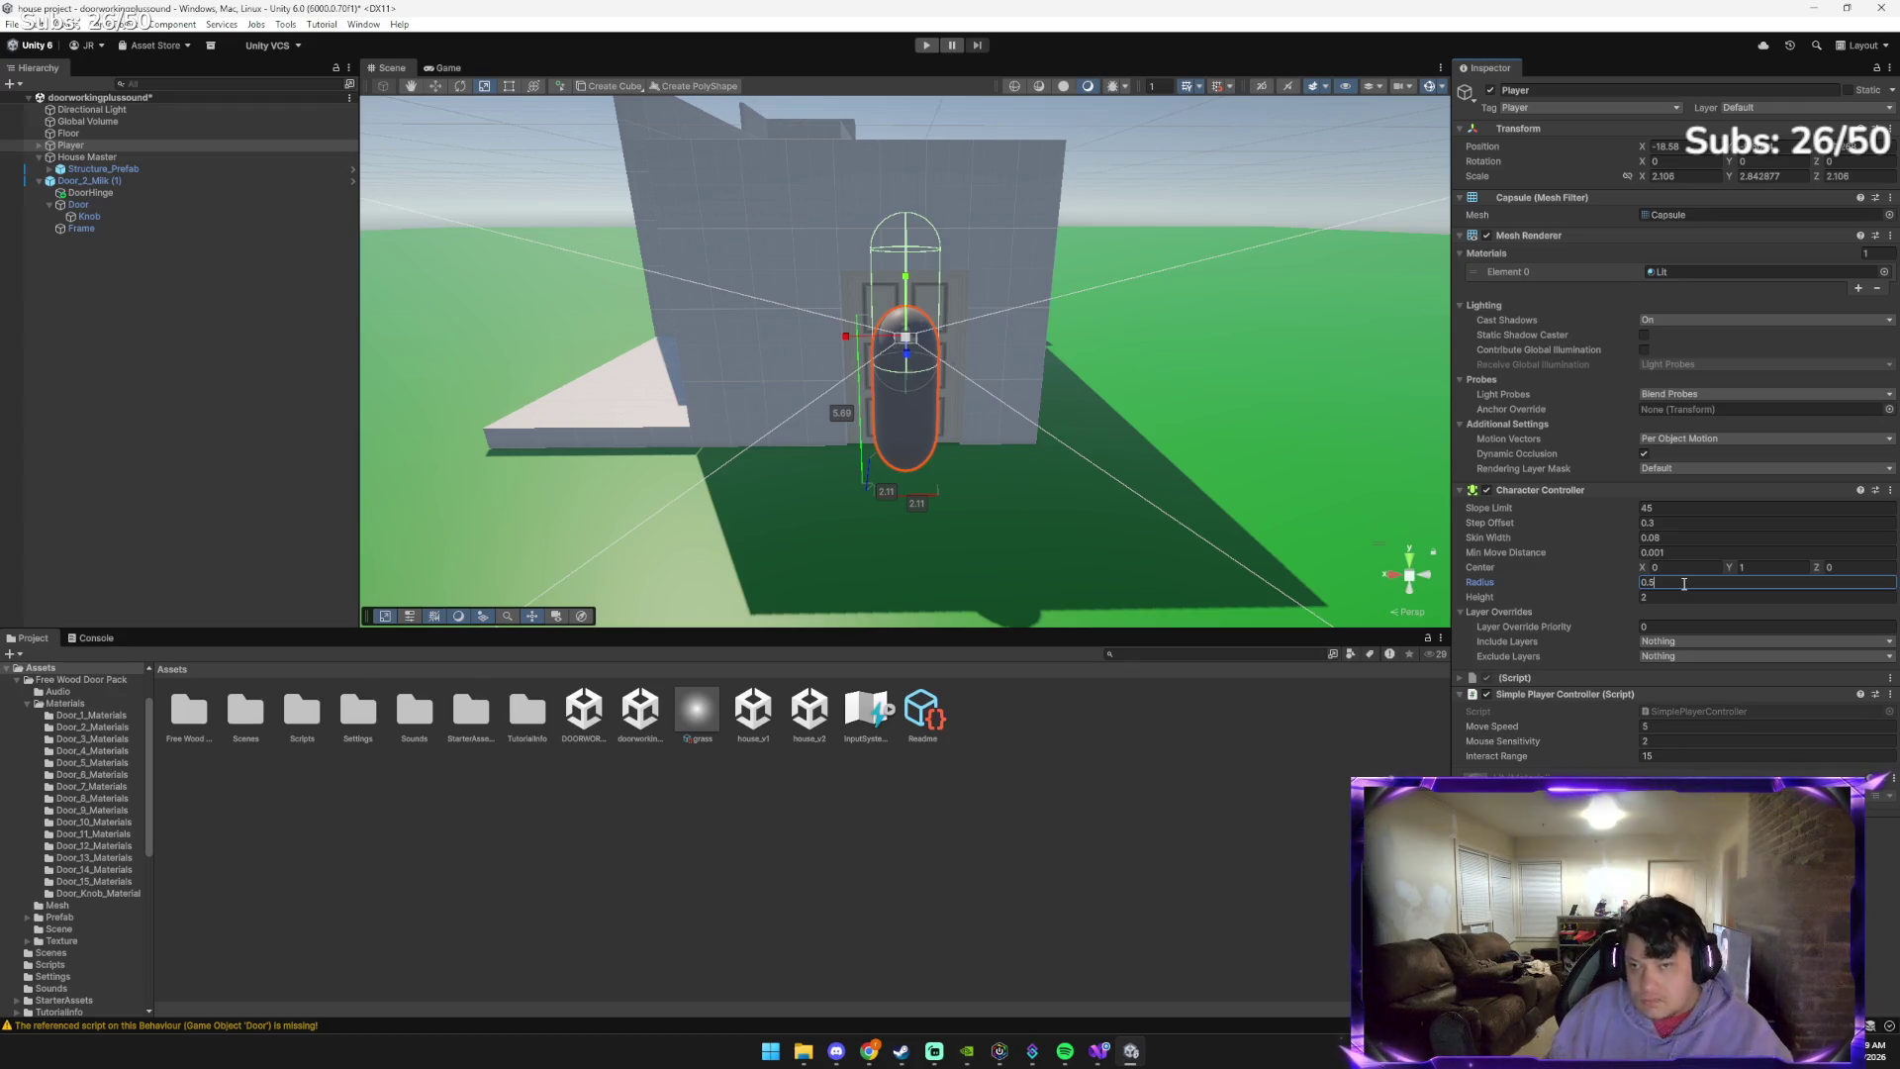
key(alt+Tab)
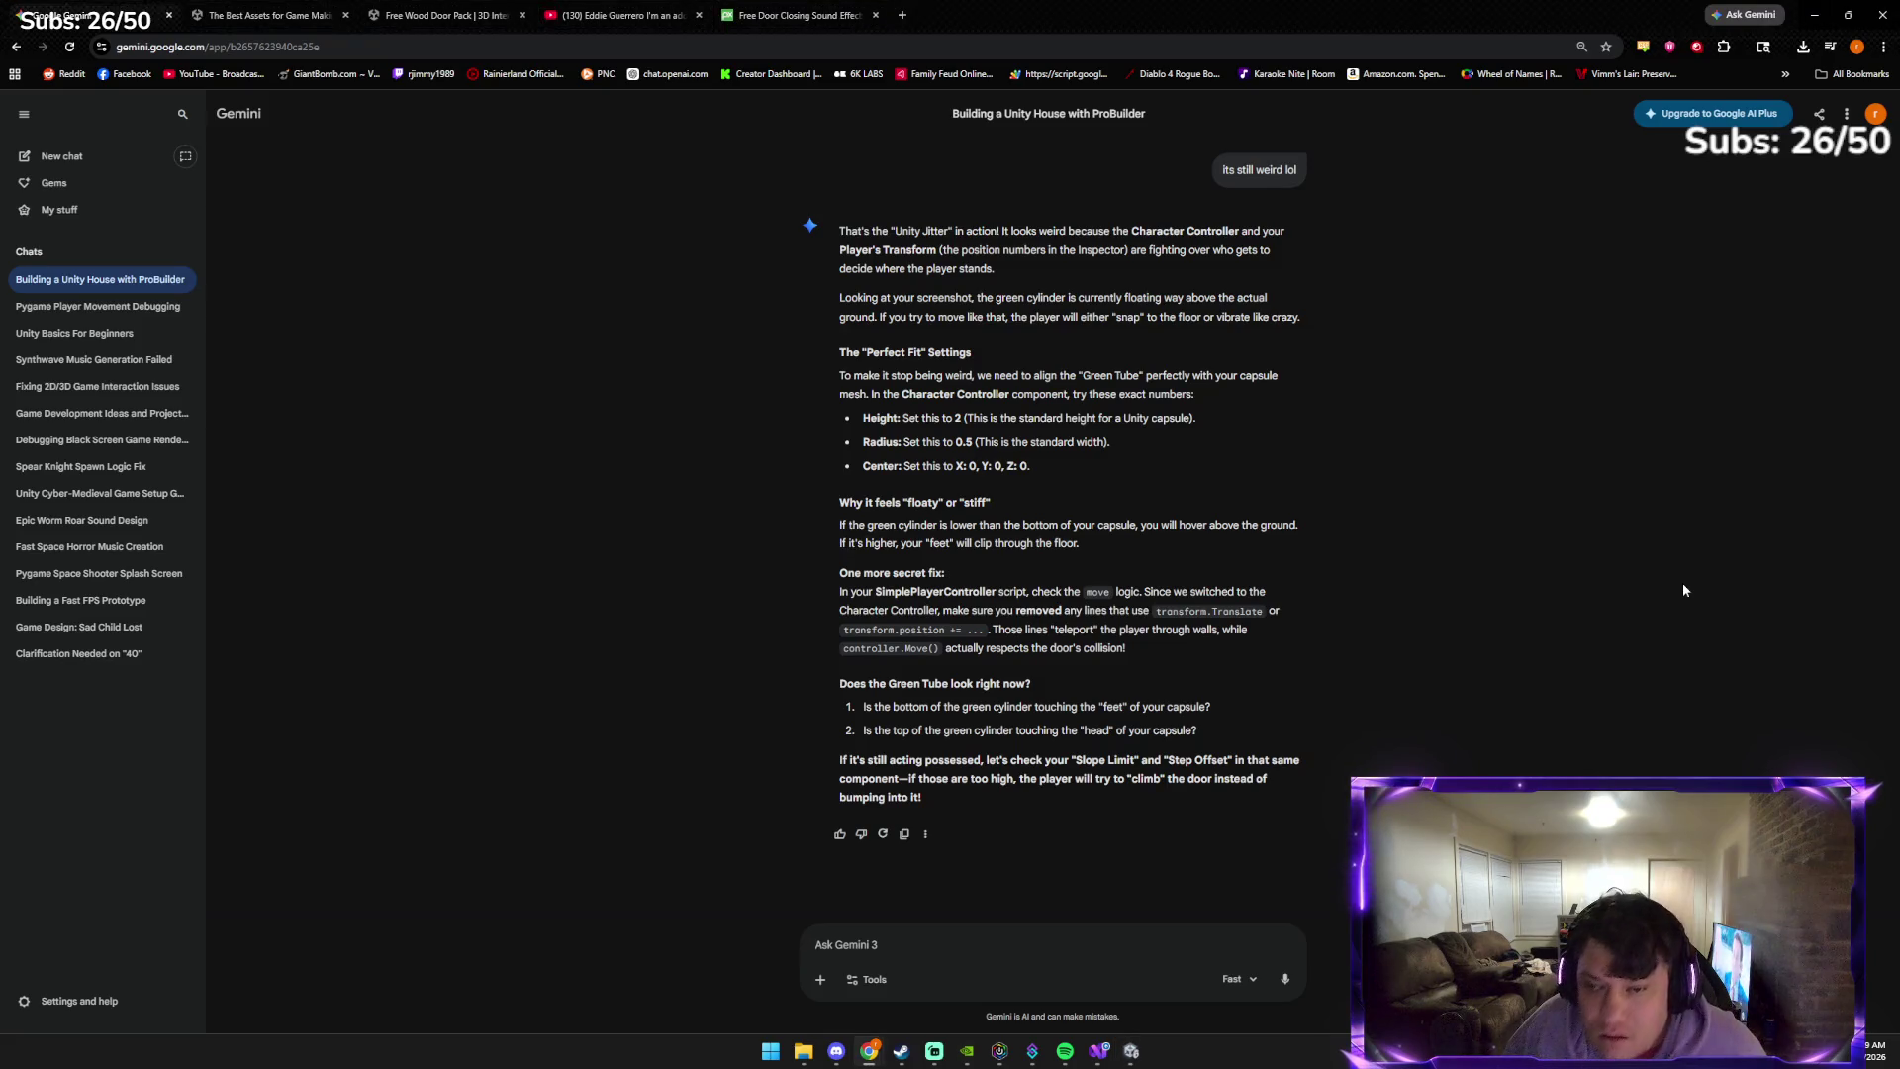
key(alt+Tab)
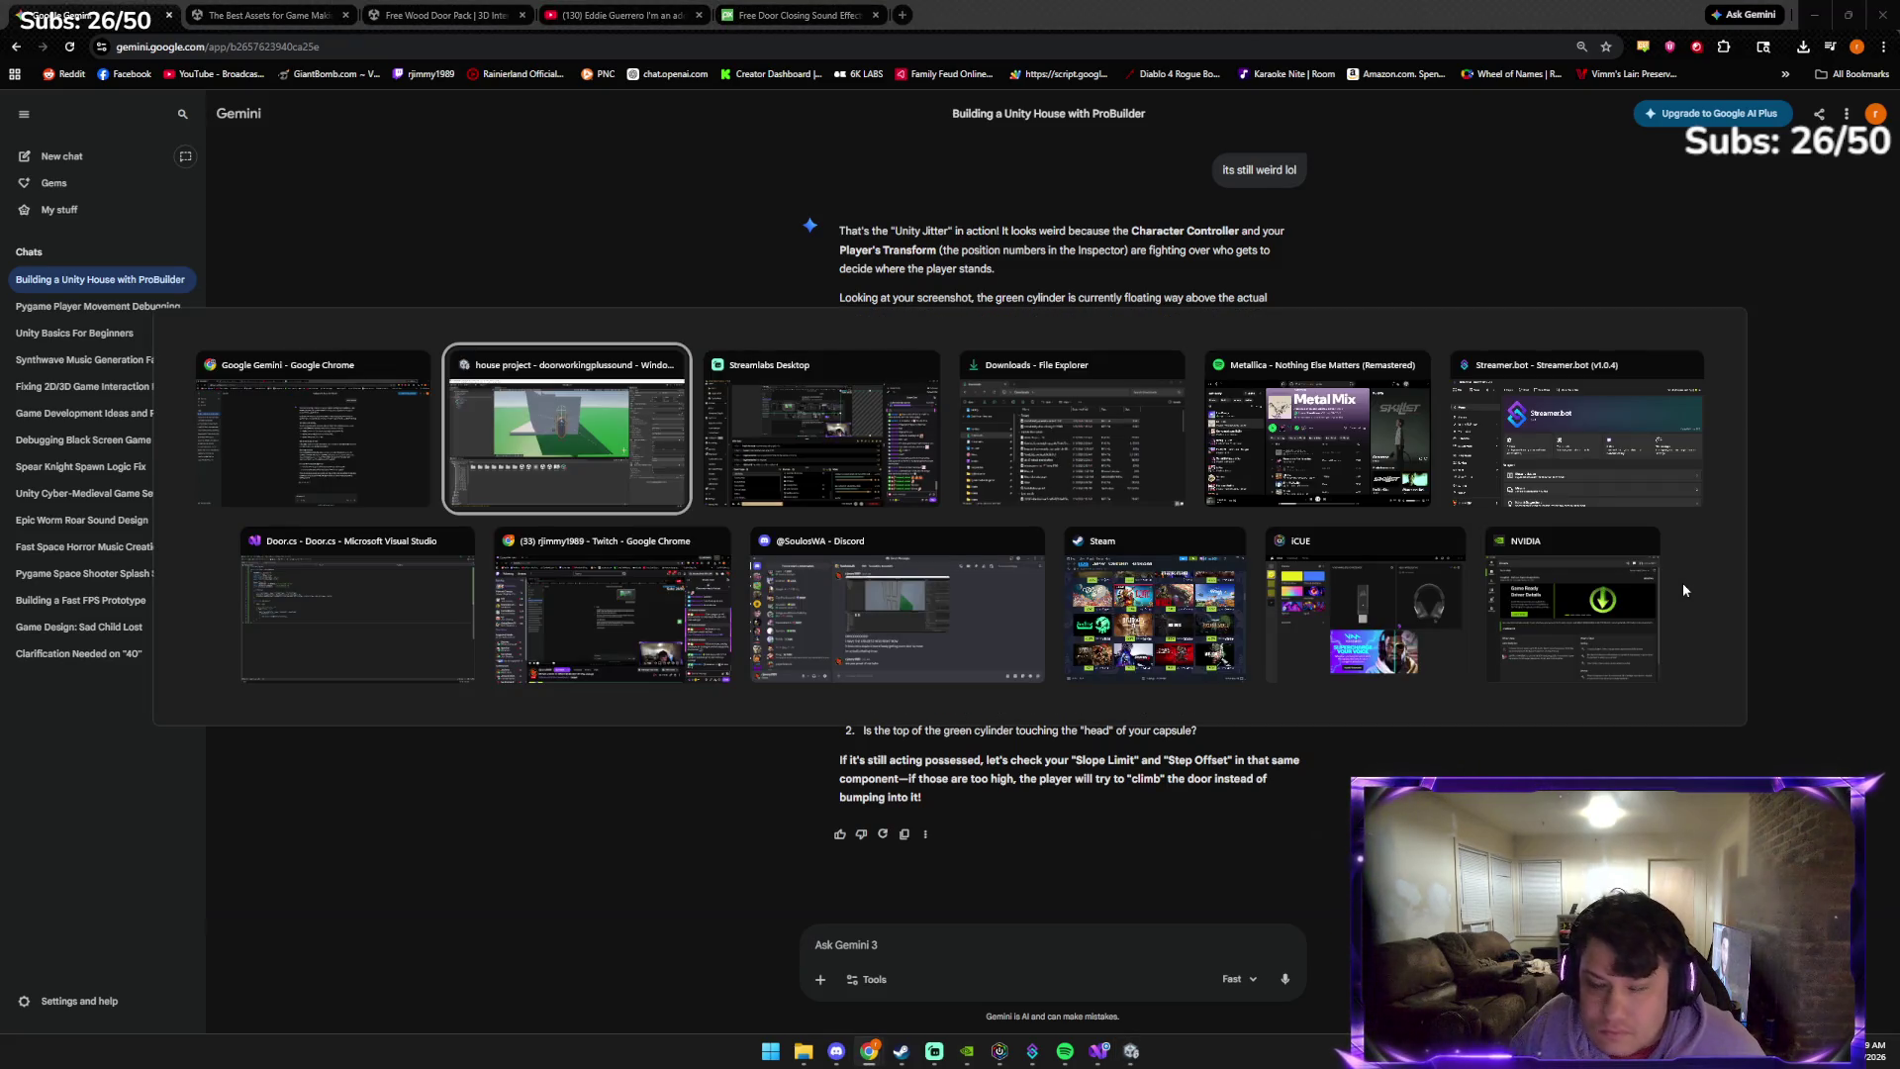
click(365, 444)
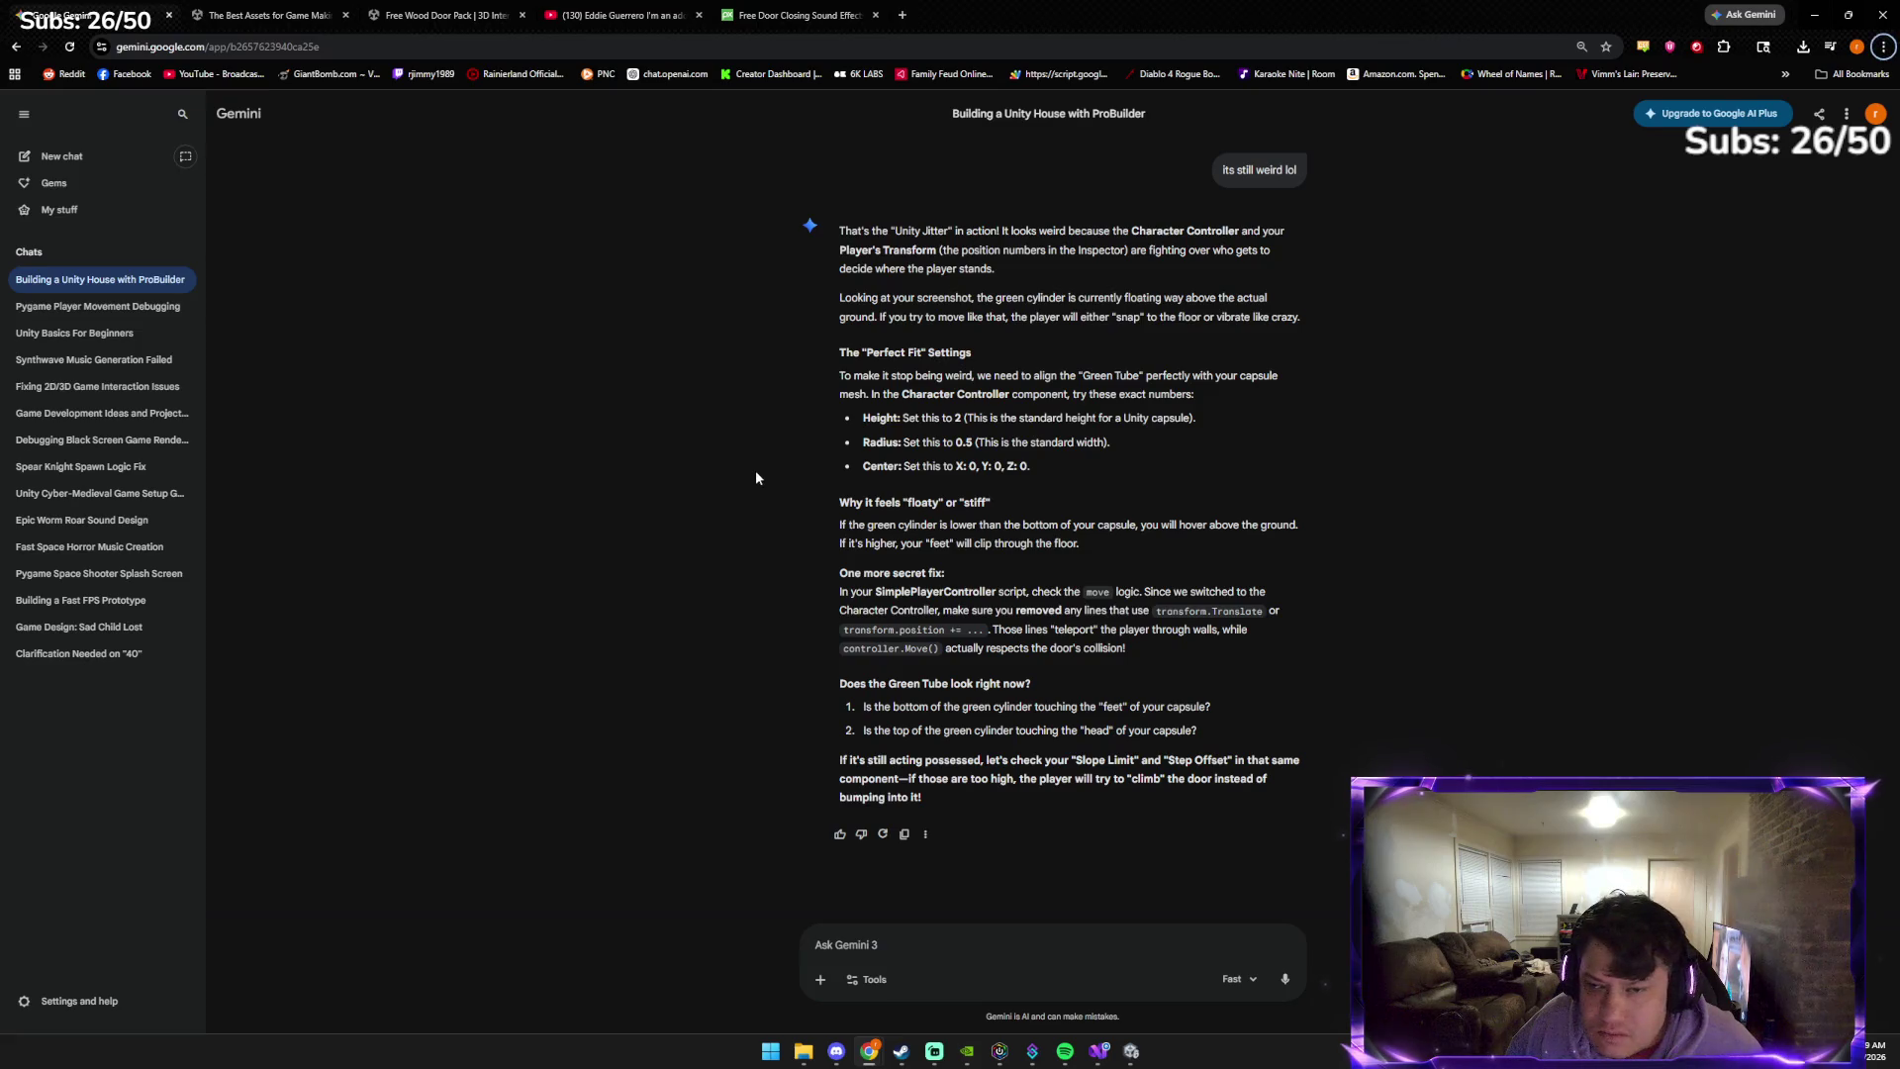
Set the Character Controller Center Y to 0 and paste the scene screenshot into Gemini's prompt
key(alt+Tab)
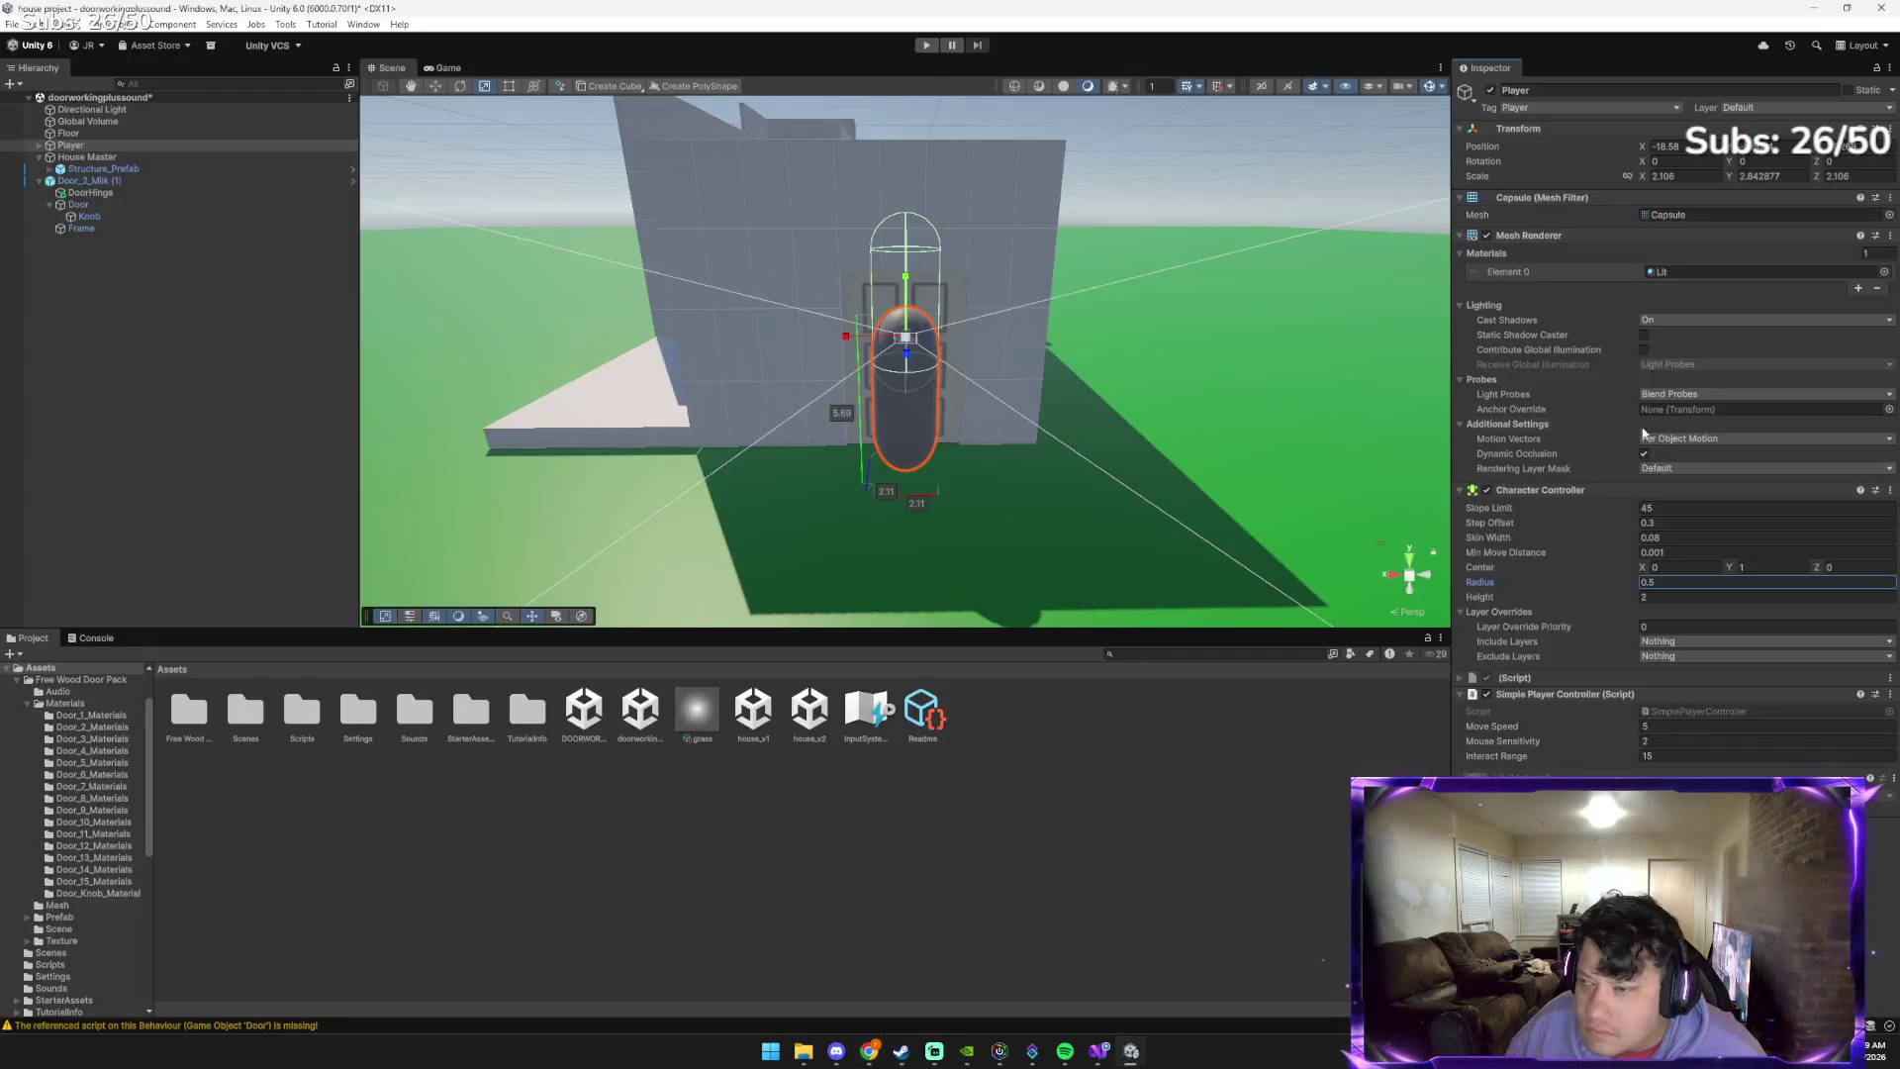
click(1757, 564)
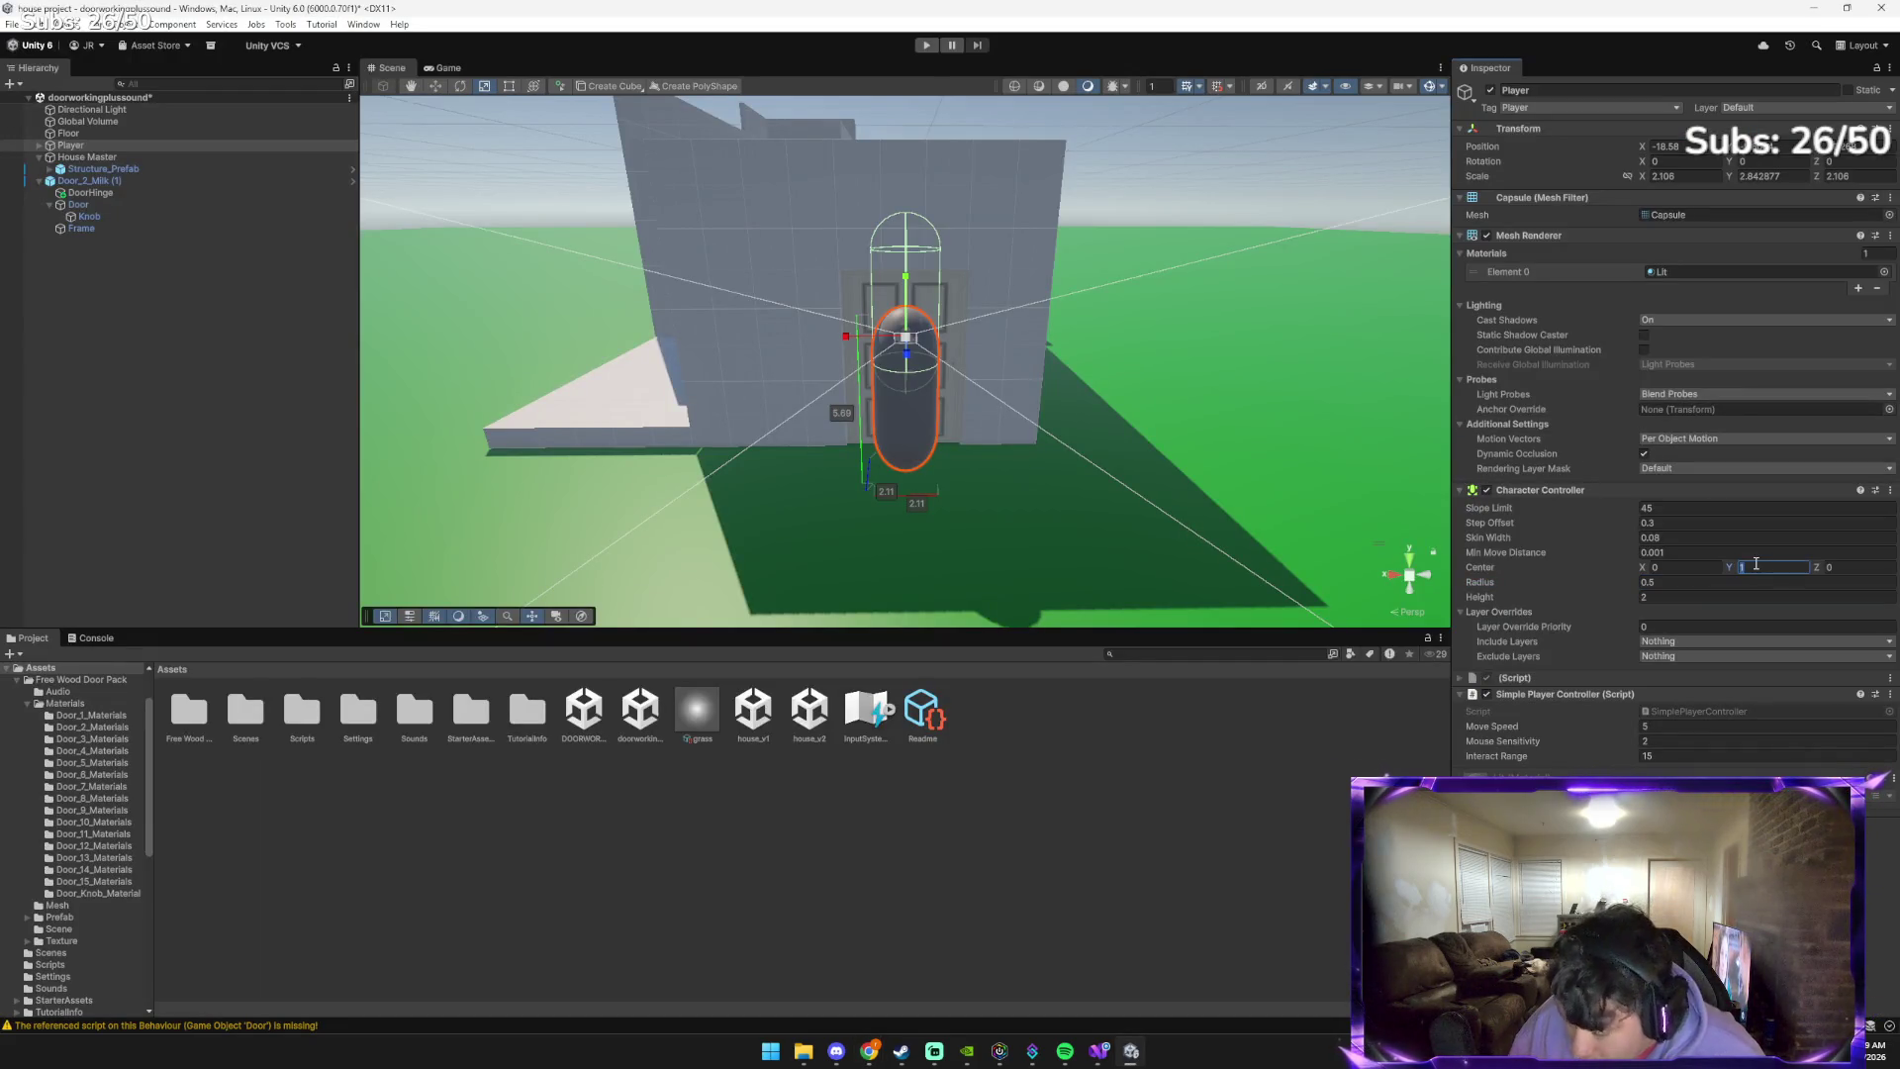
text(0)
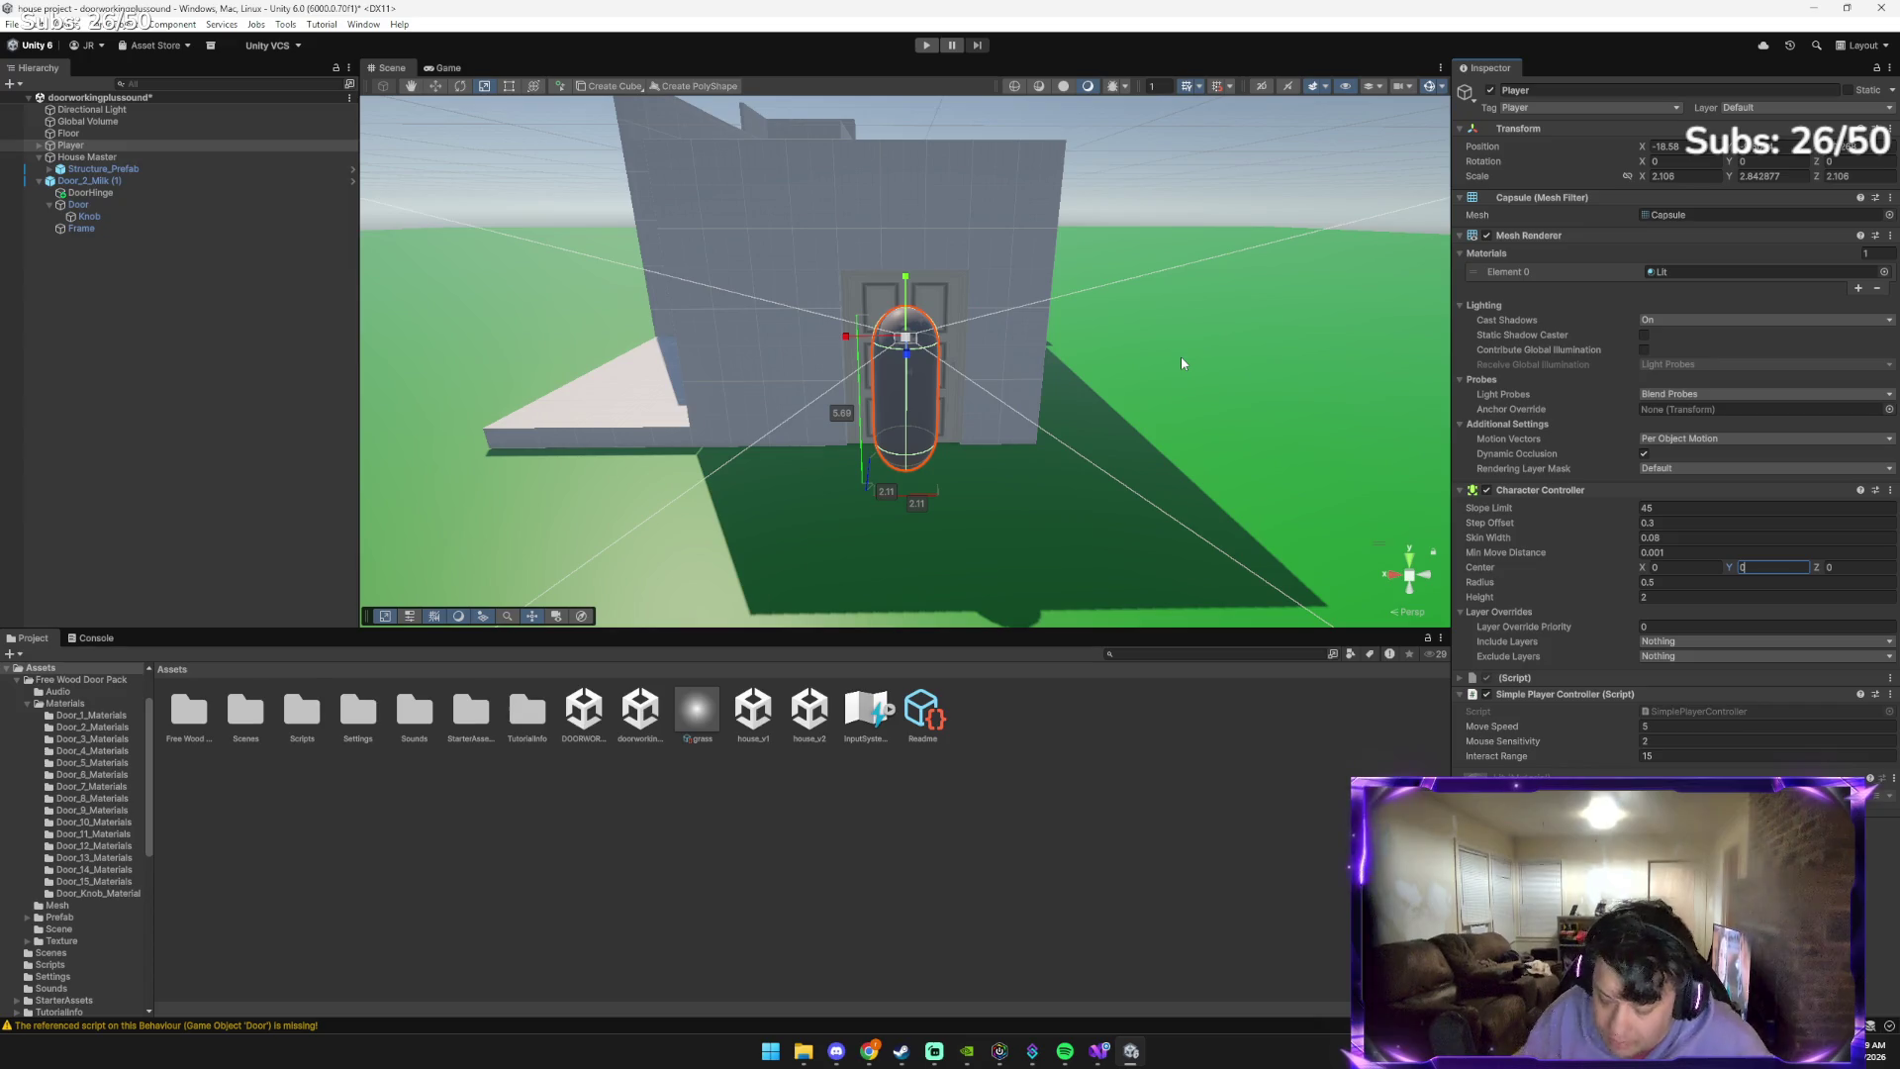
key(alt+Tab)
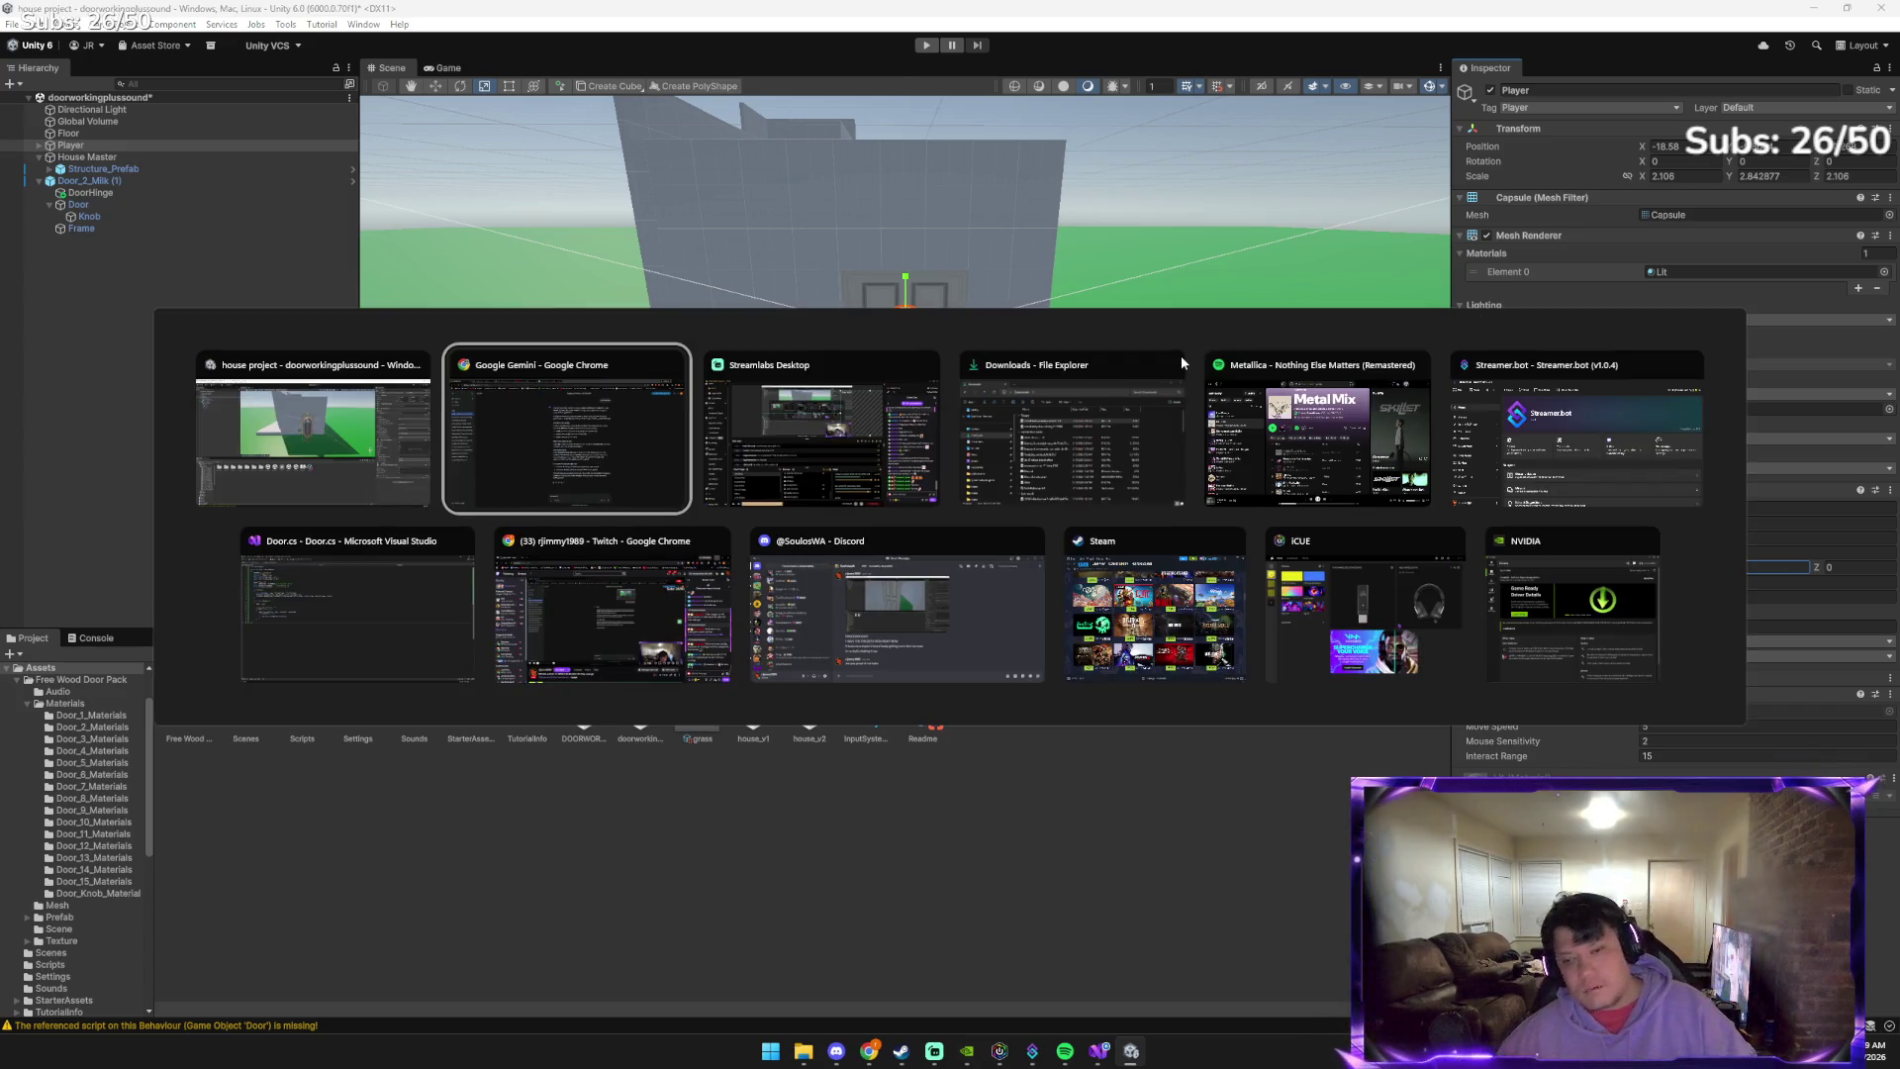
key(ctrl+v)
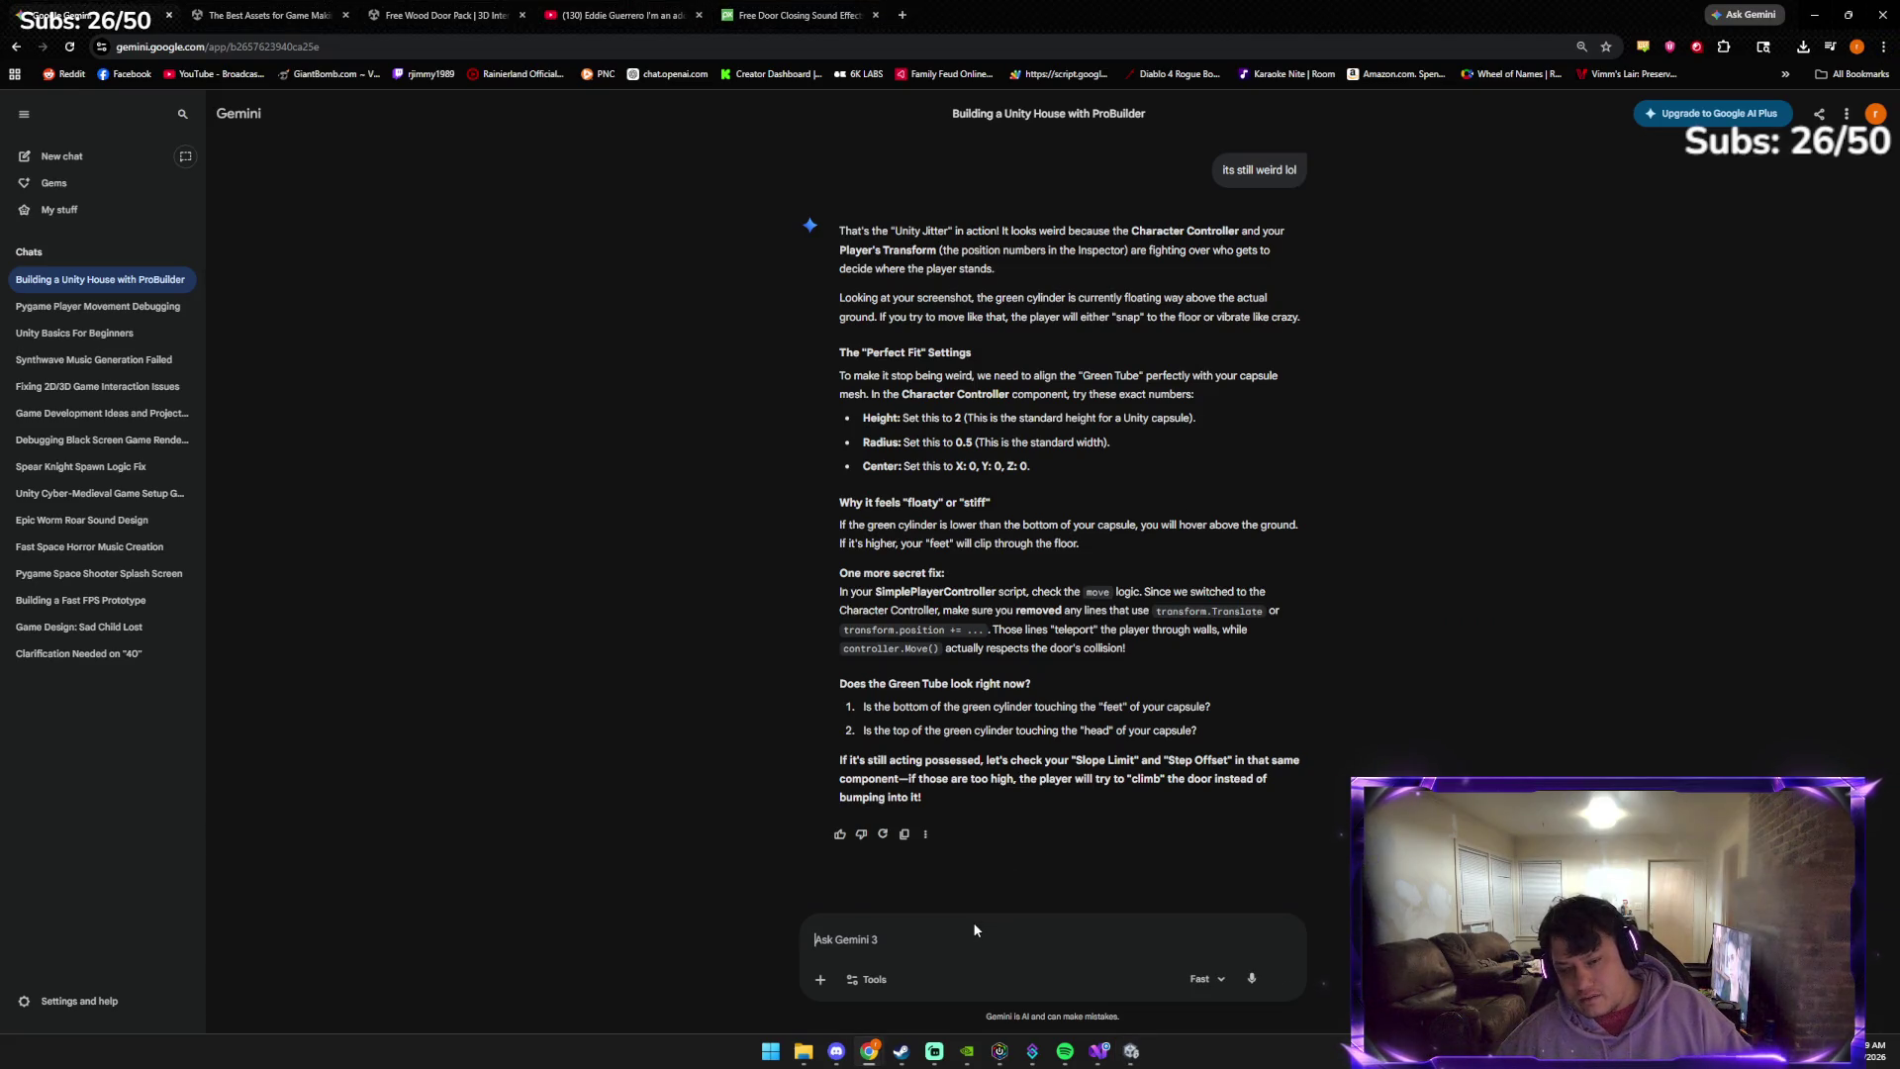
Walk the player to the door, toggle it open and shut with E, then stop Play mode
key(alt+Tab)
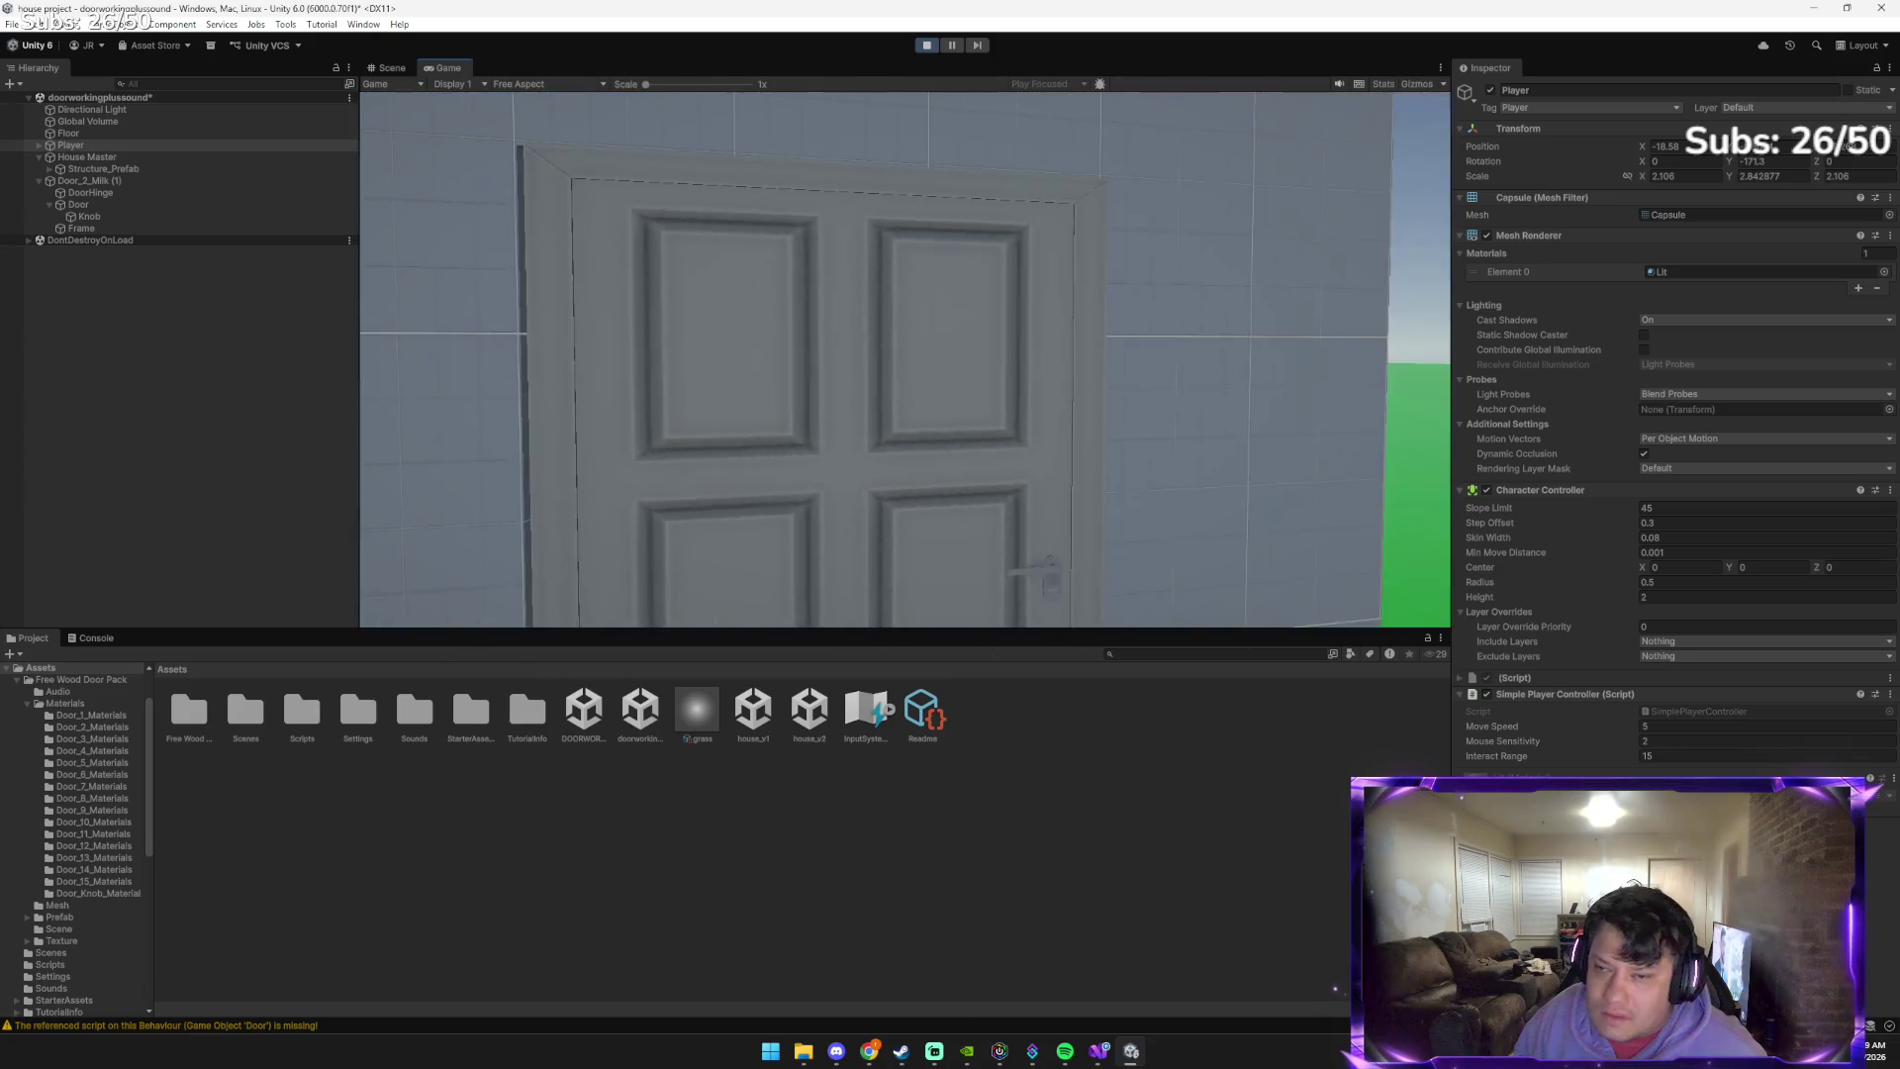
key(w)
key(e)
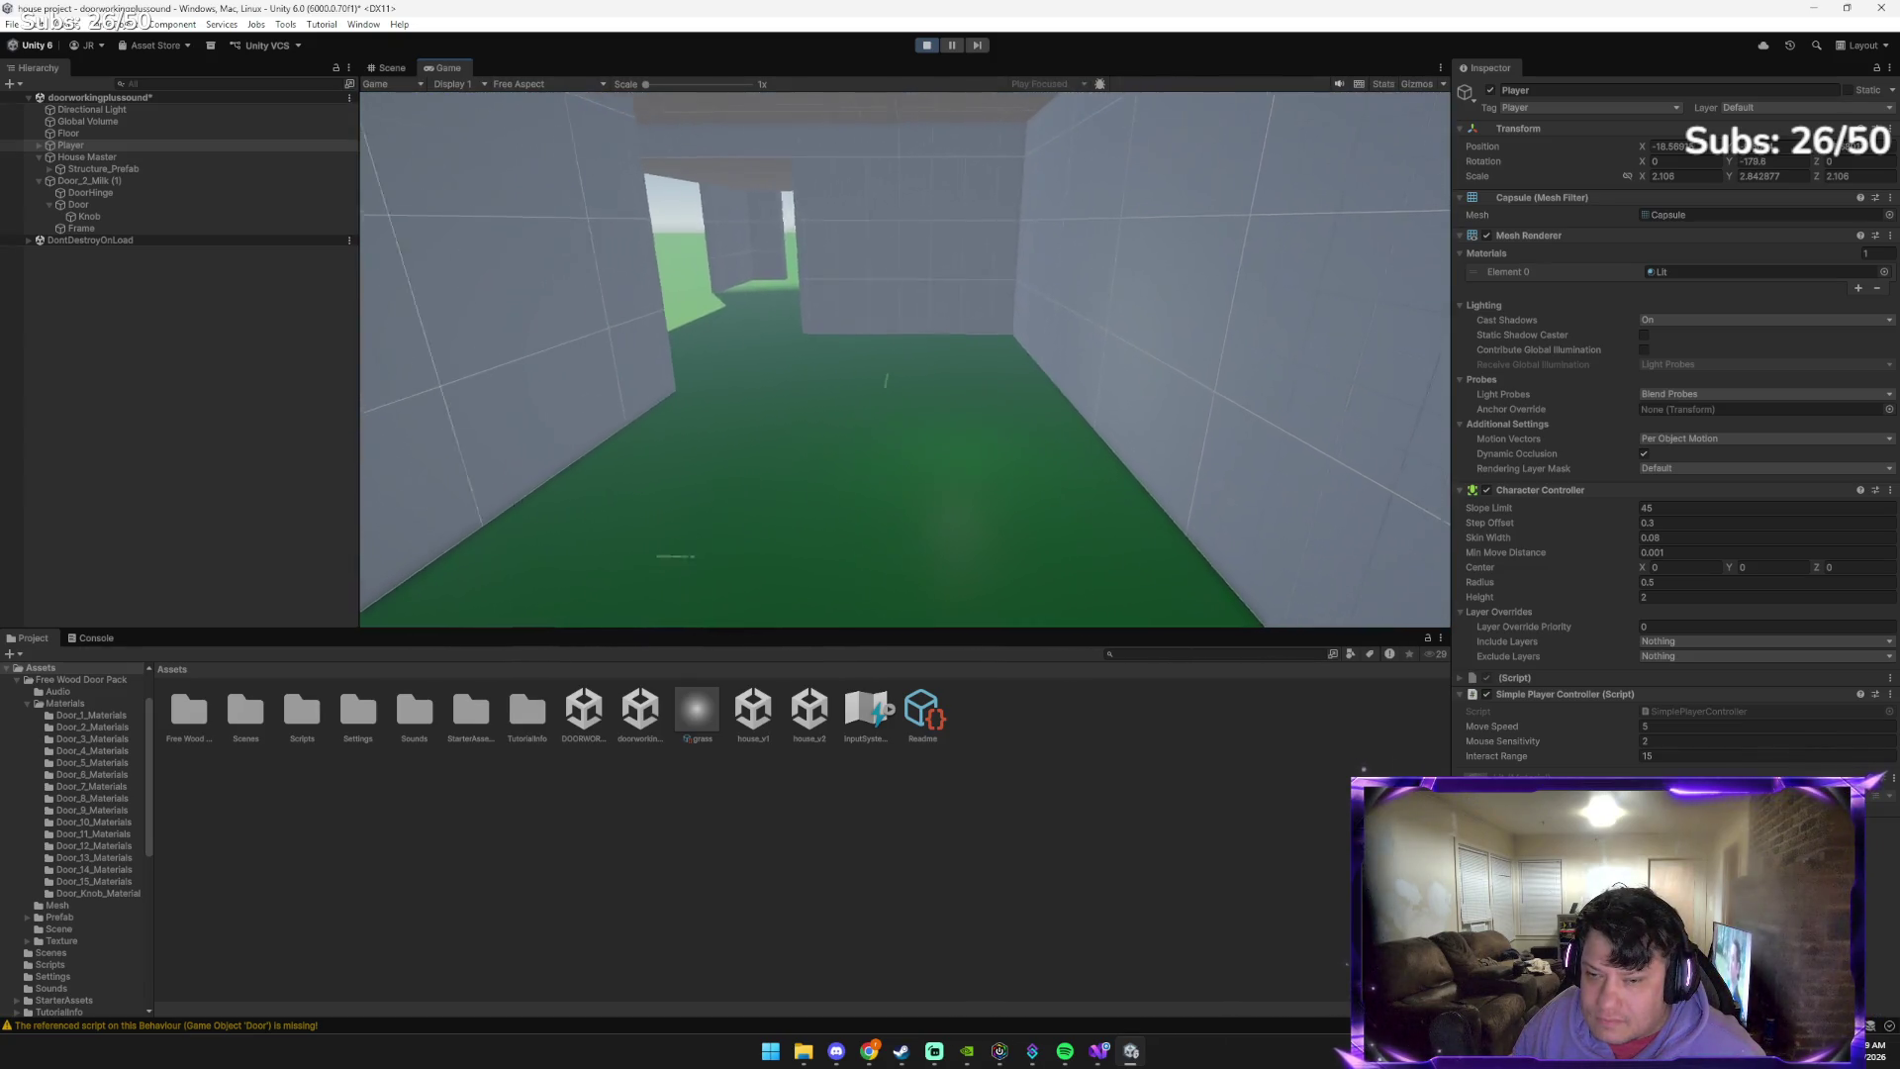
key(e)
key(e)
key(e)
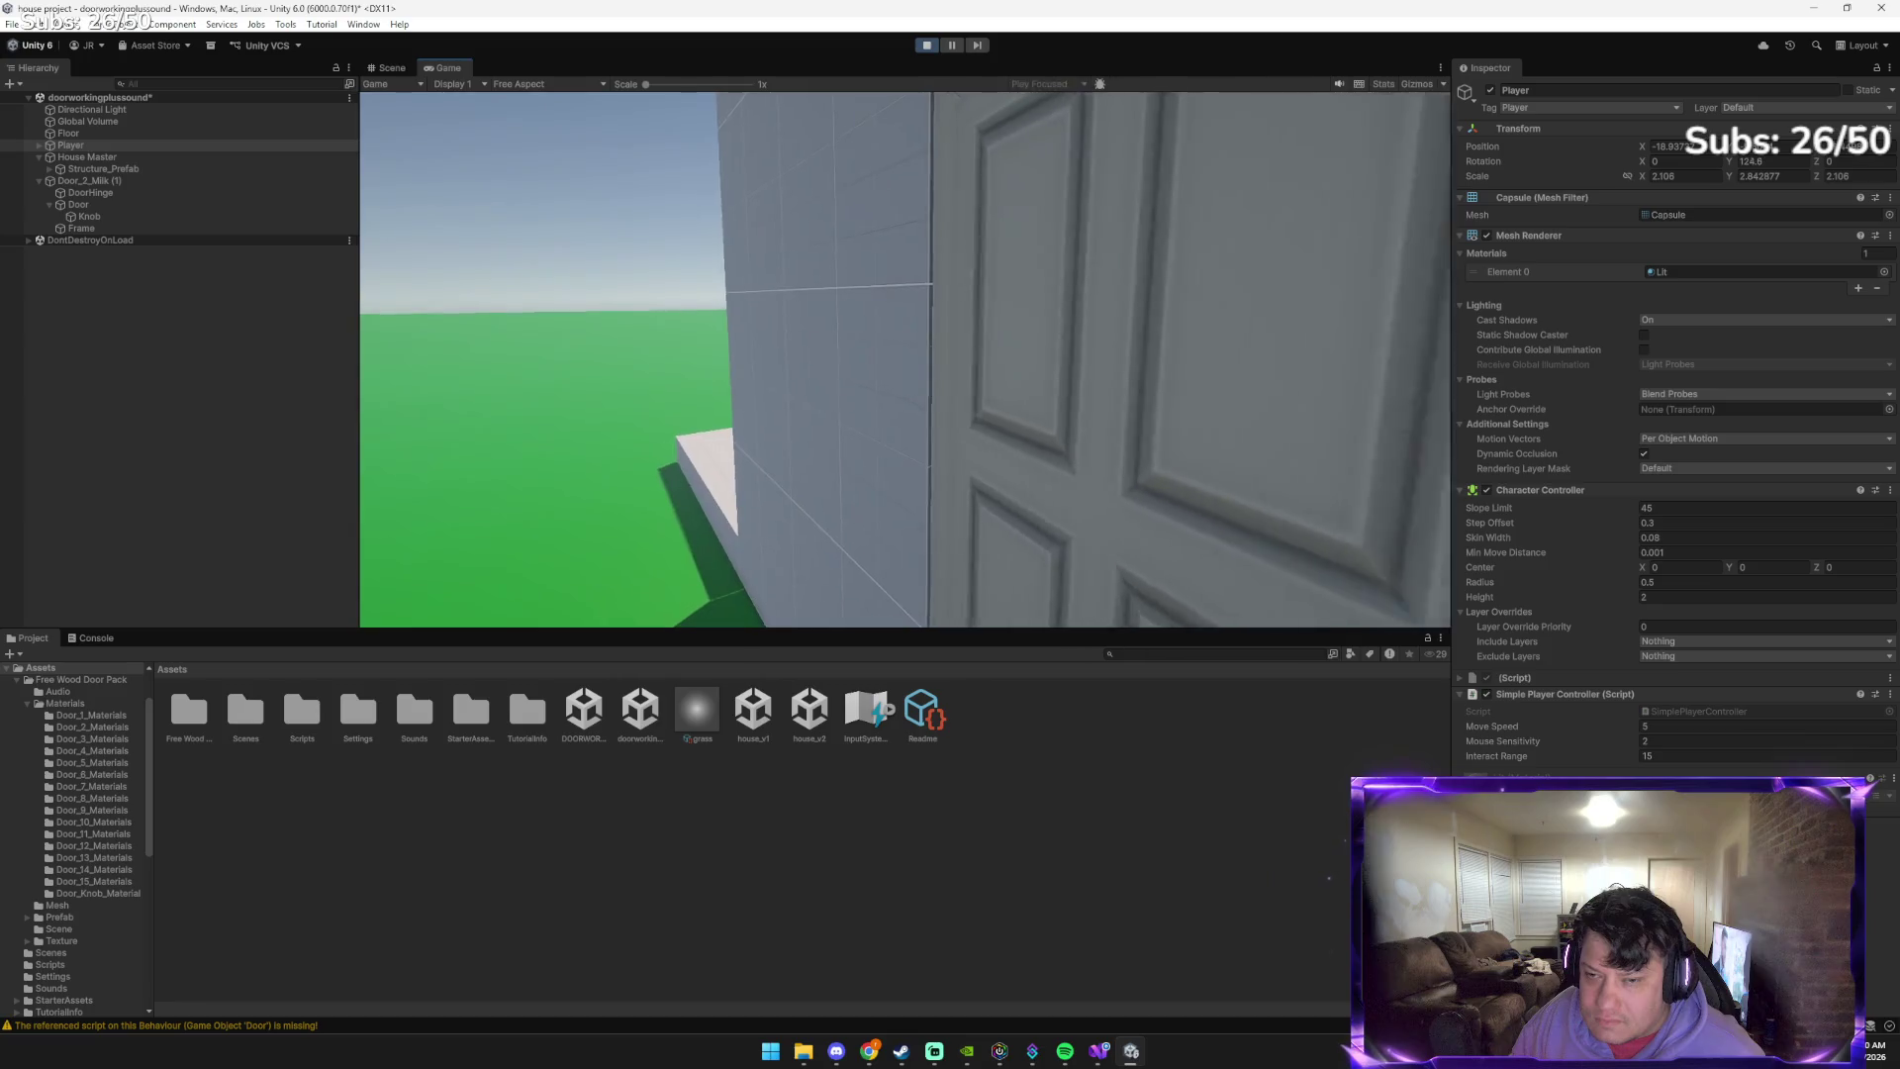
key(e)
key(e)
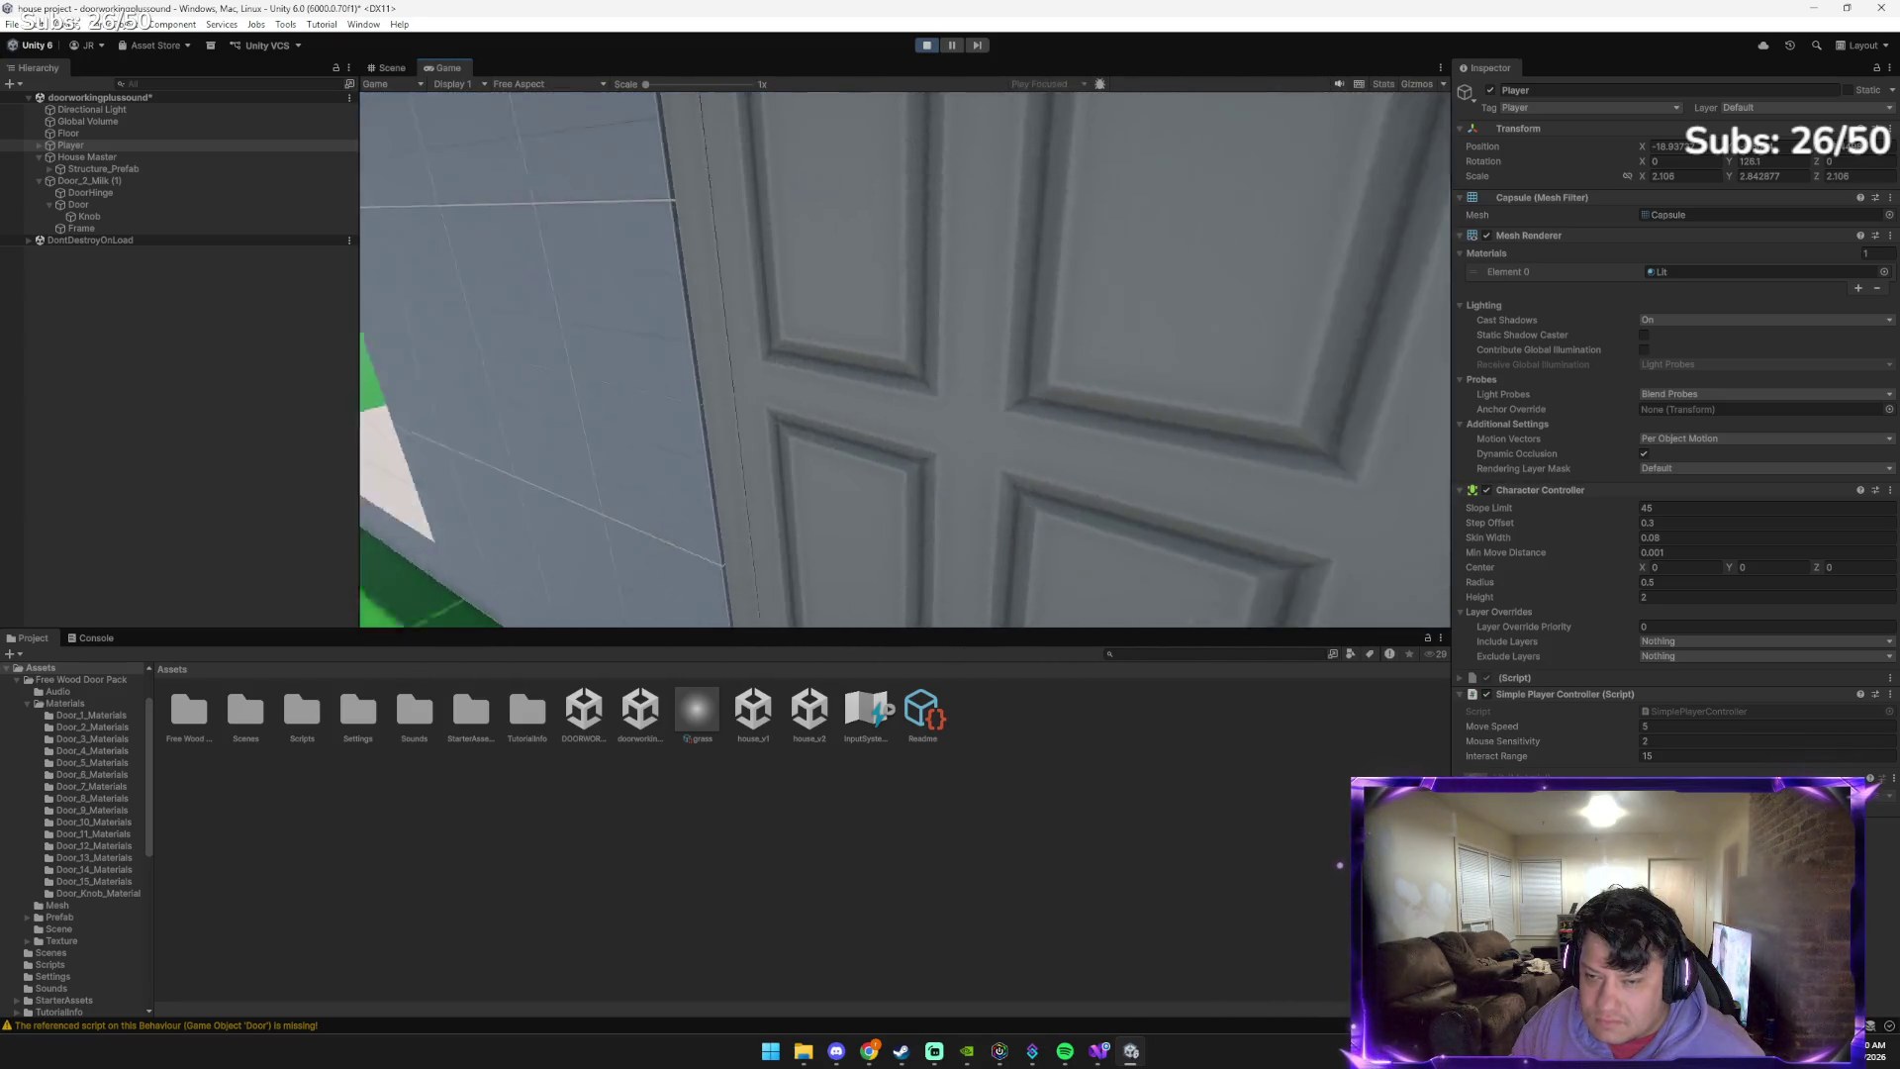
key(e)
key(e)
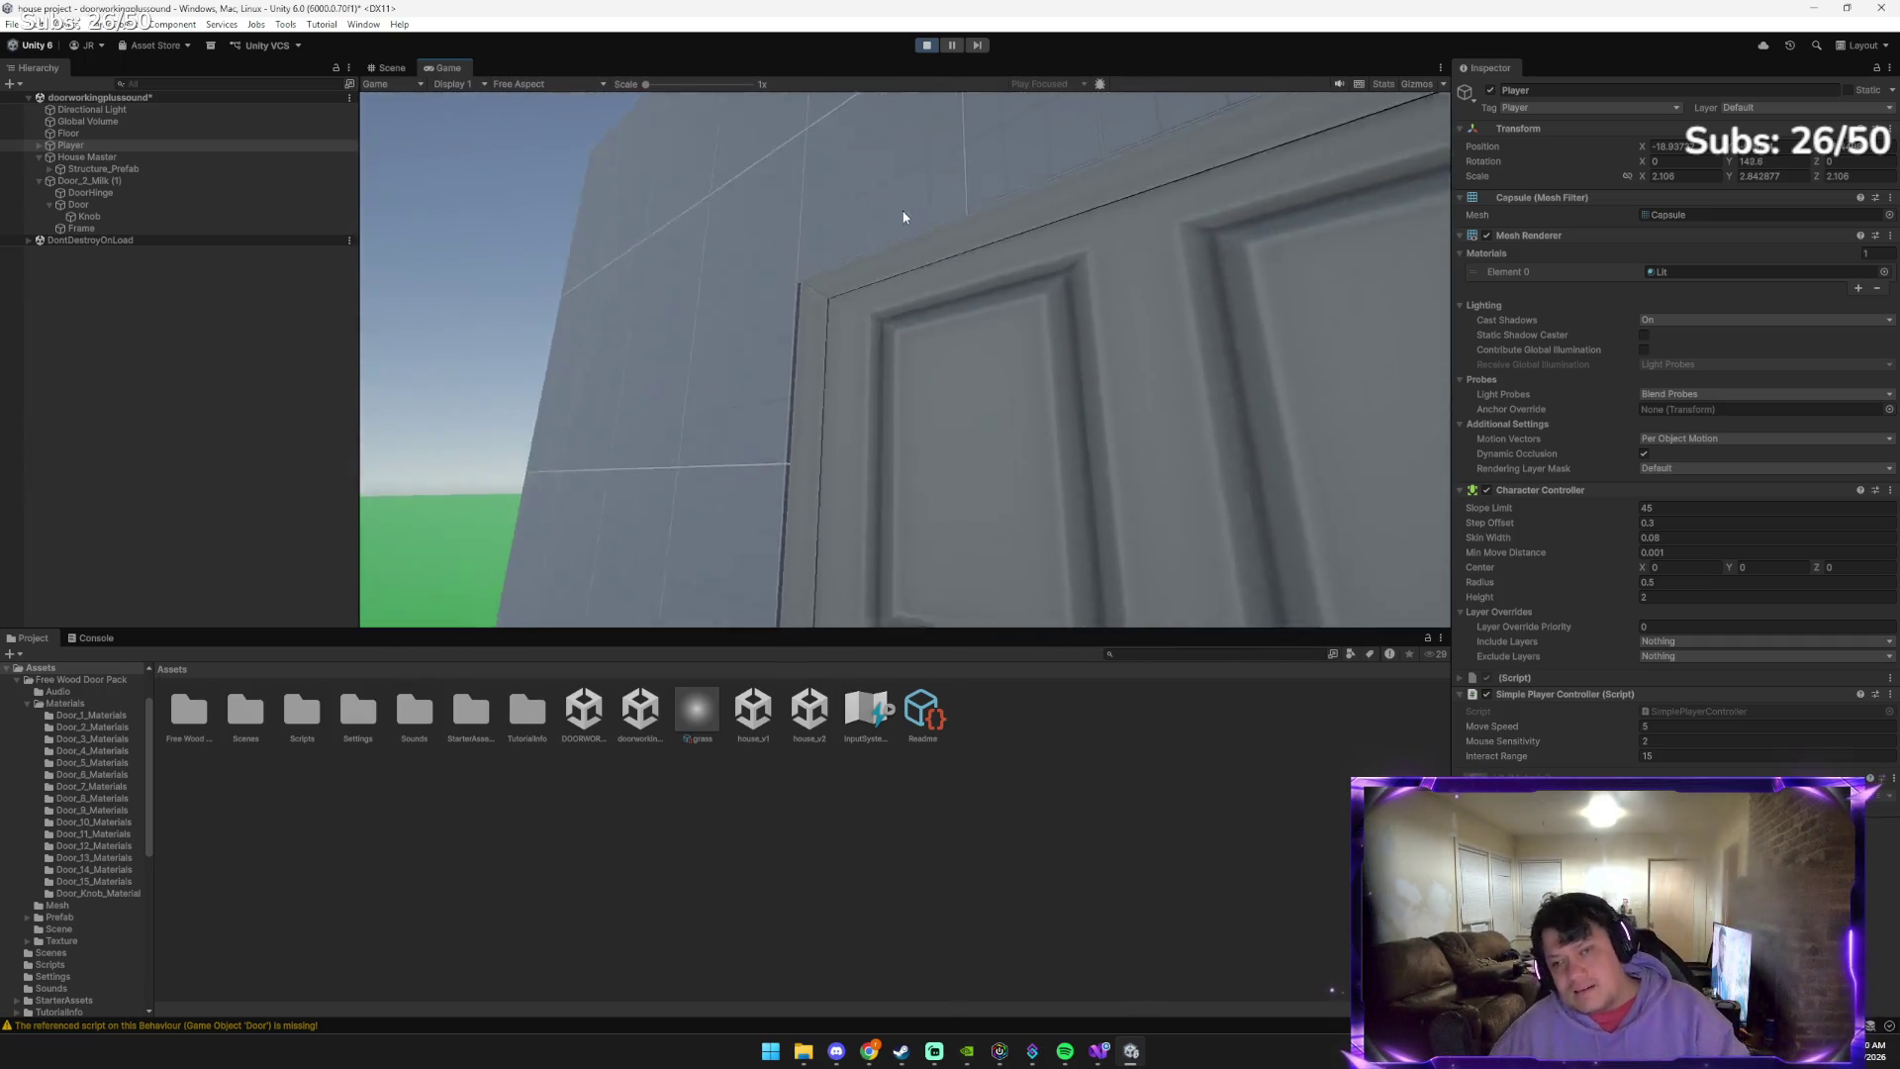
click(927, 44)
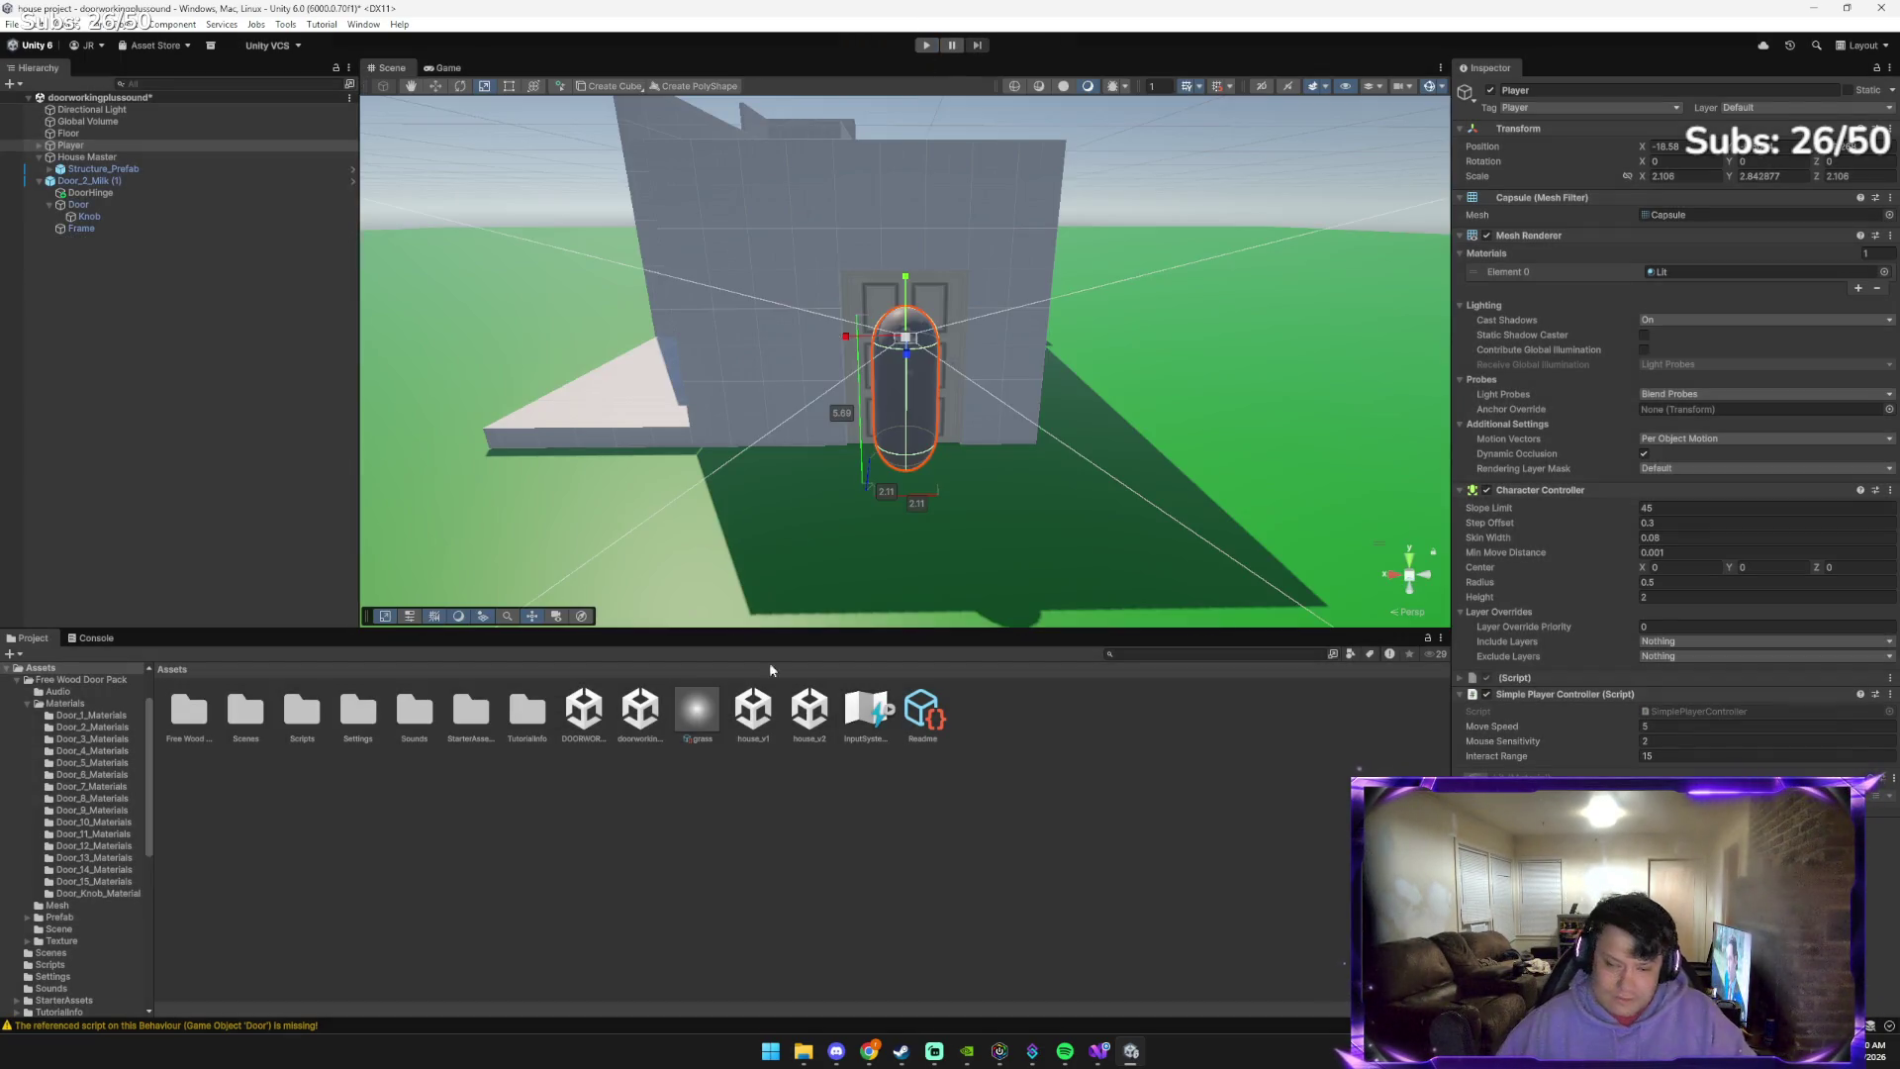
Bring the Google Gemini Chrome window to the front from the taskbar
mouse_move(871, 1047)
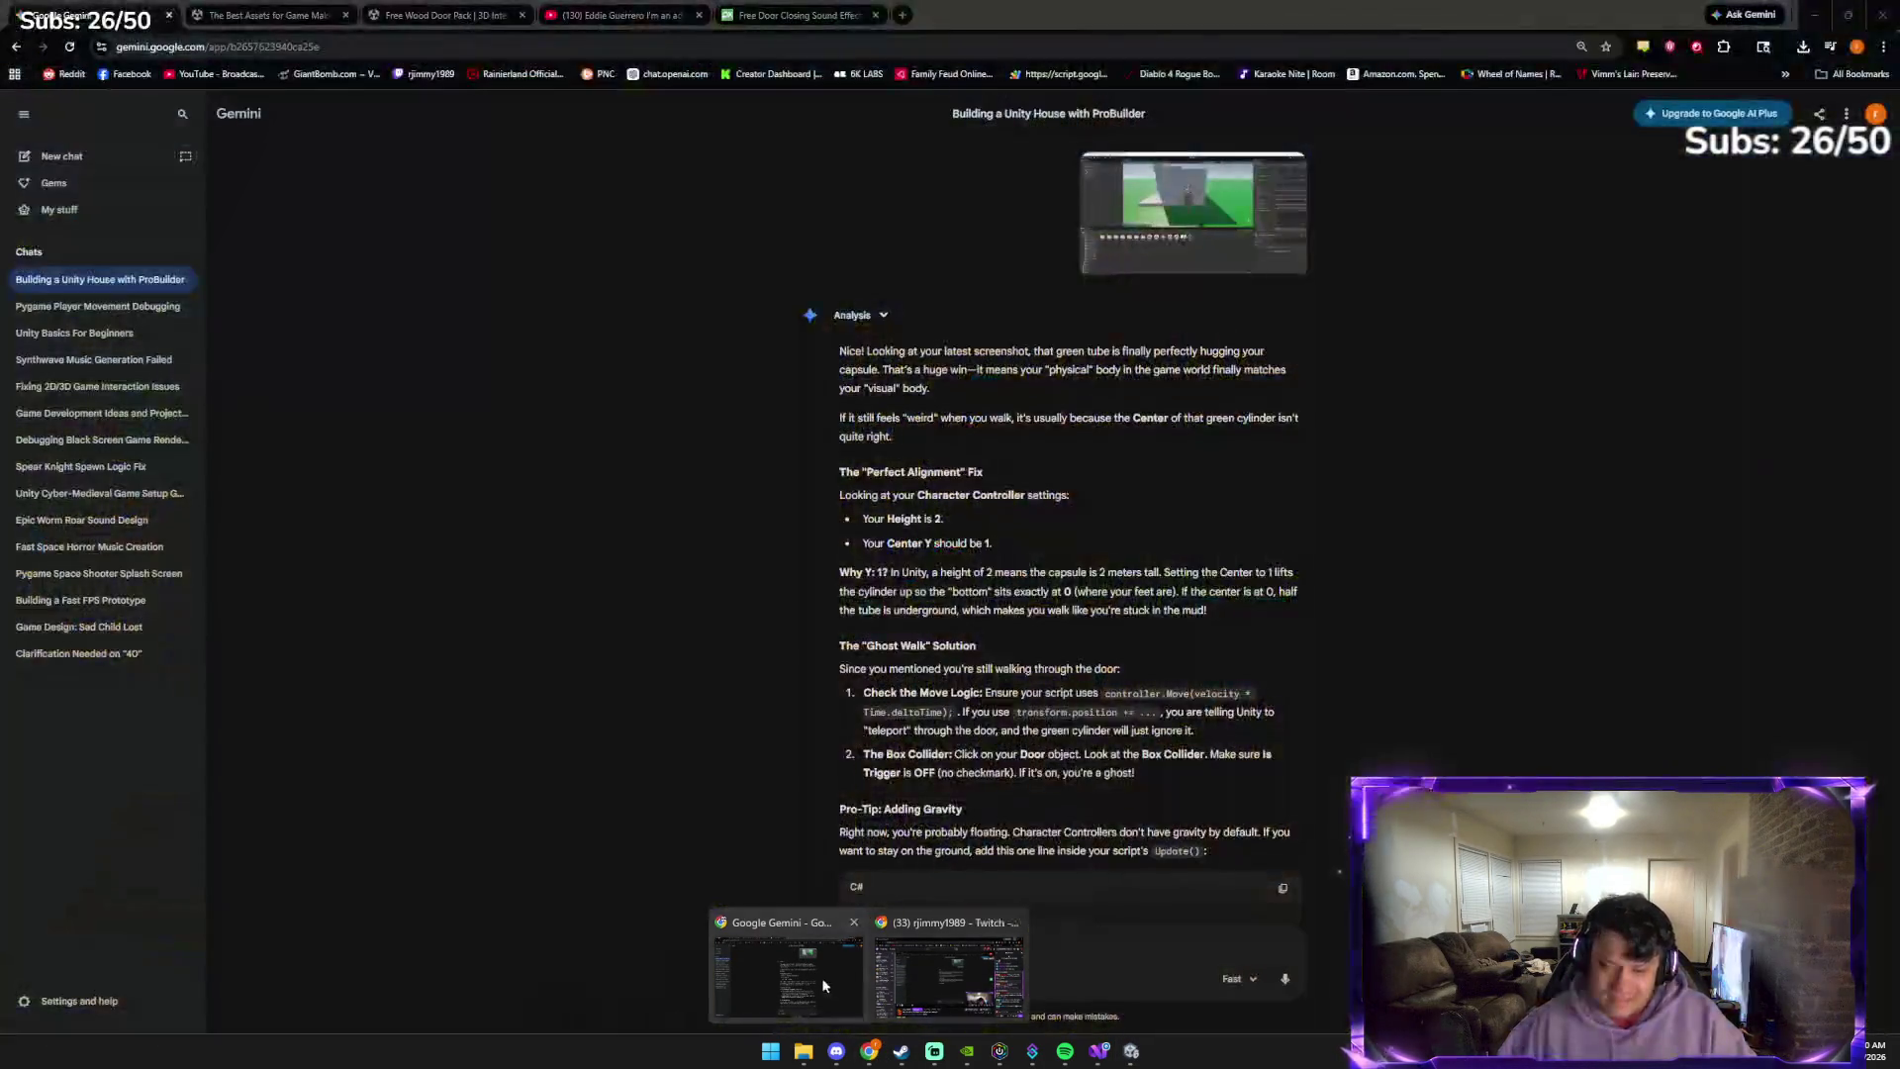
click(824, 985)
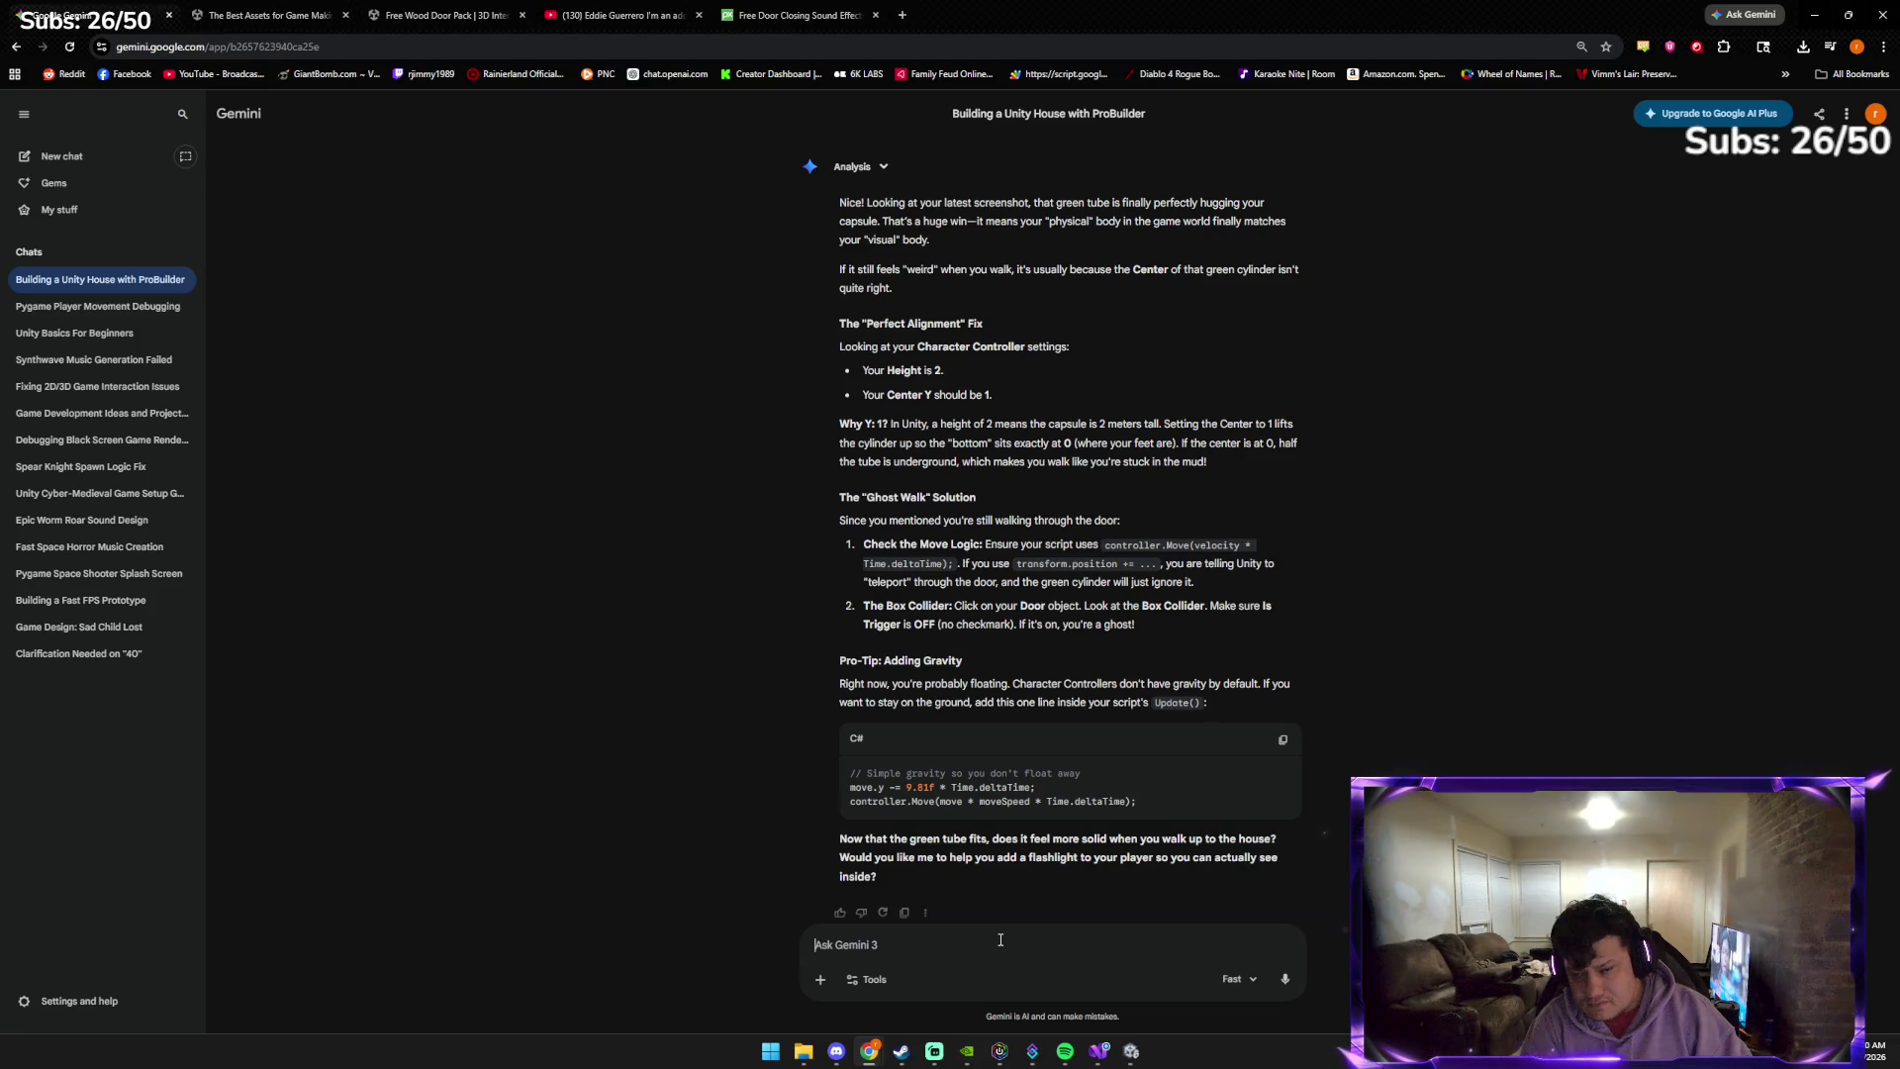
Ask Gemini to post the full code and copy the returned SimplePlayerController.cs script
text(c)
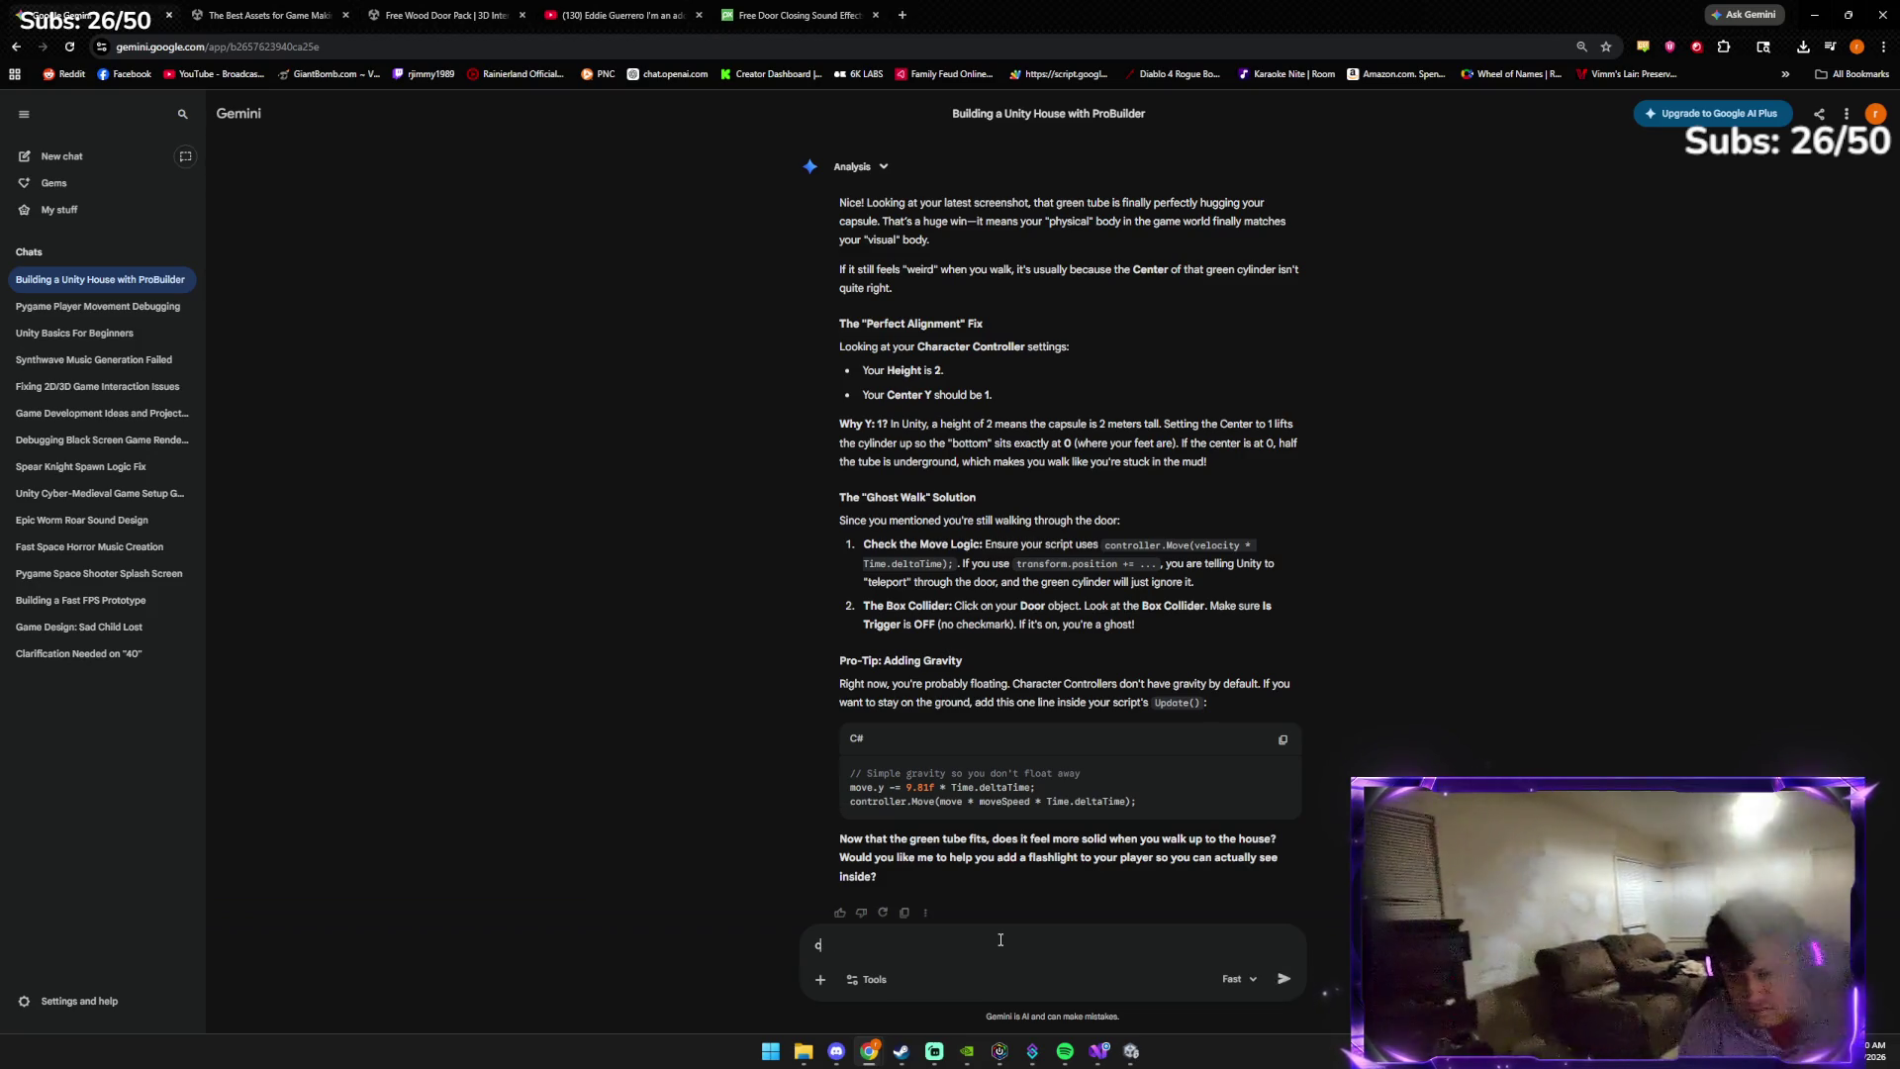
text(an you post full code im)
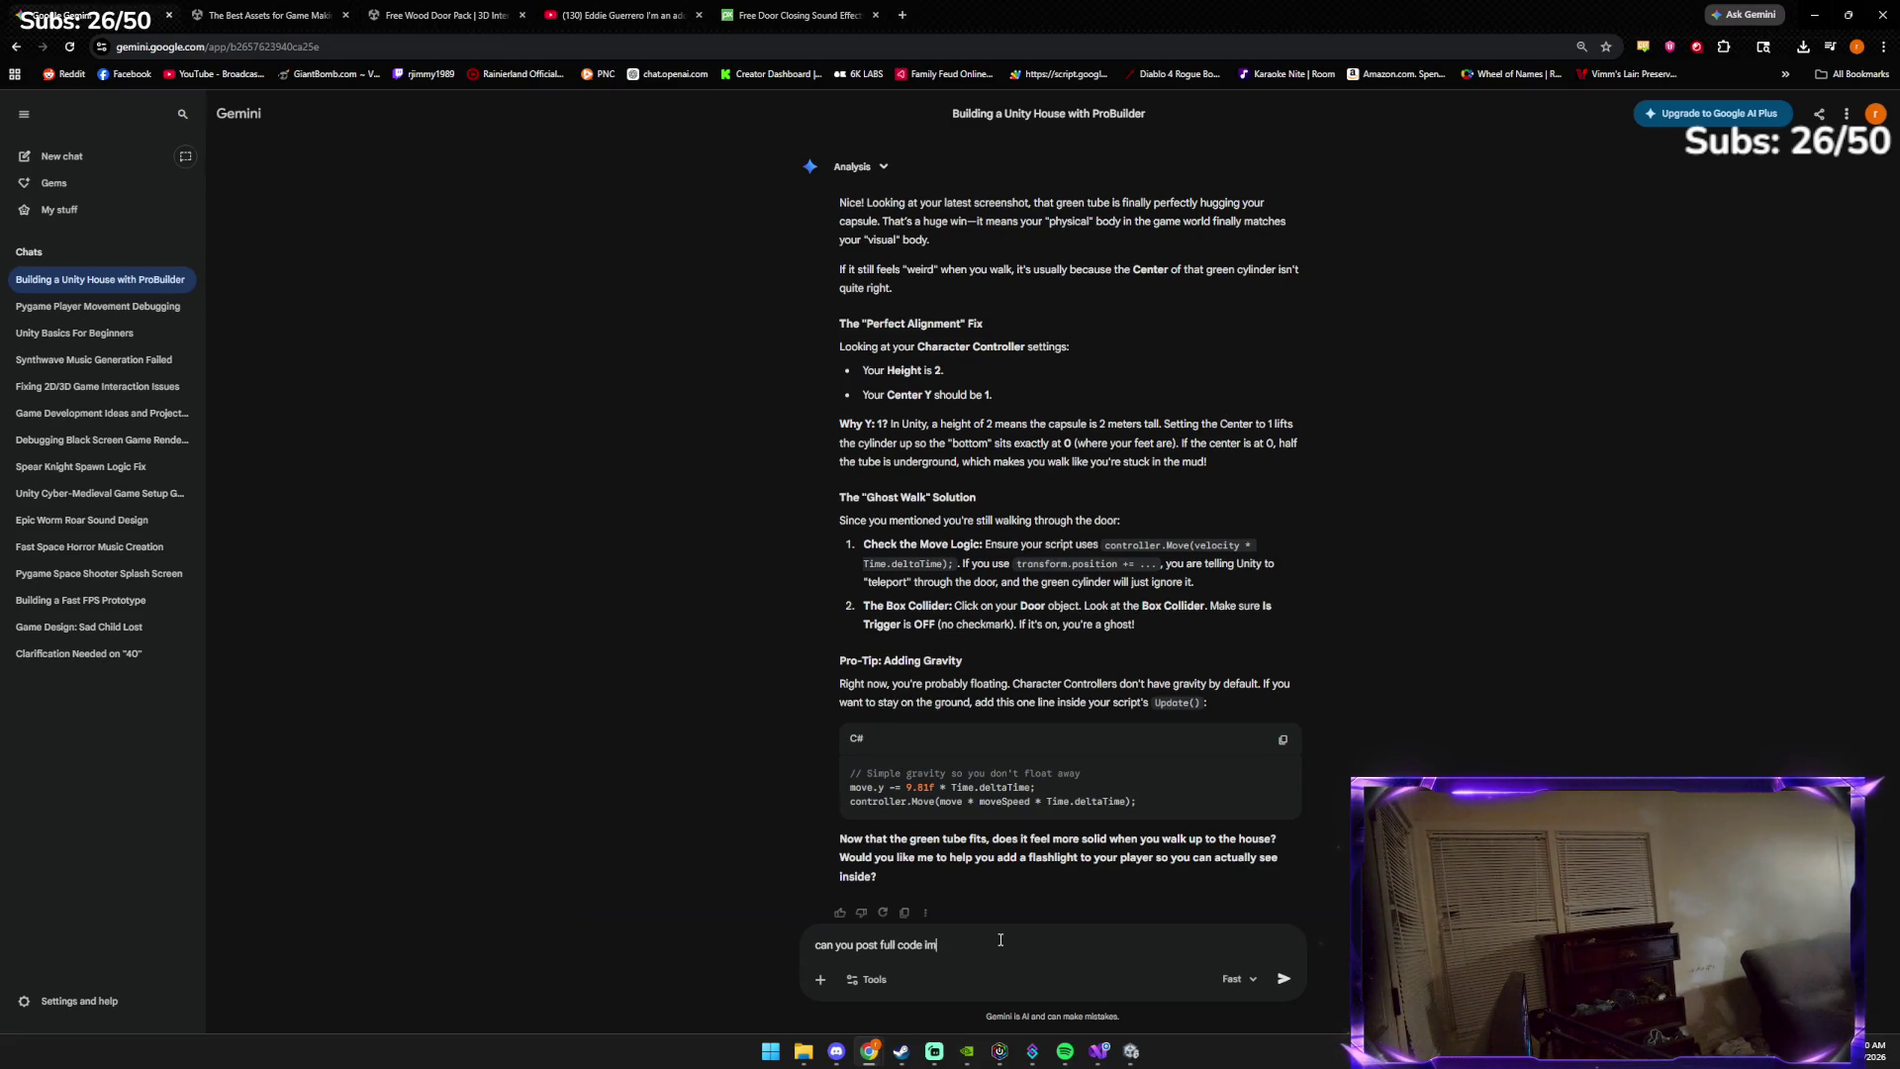
text(tr)
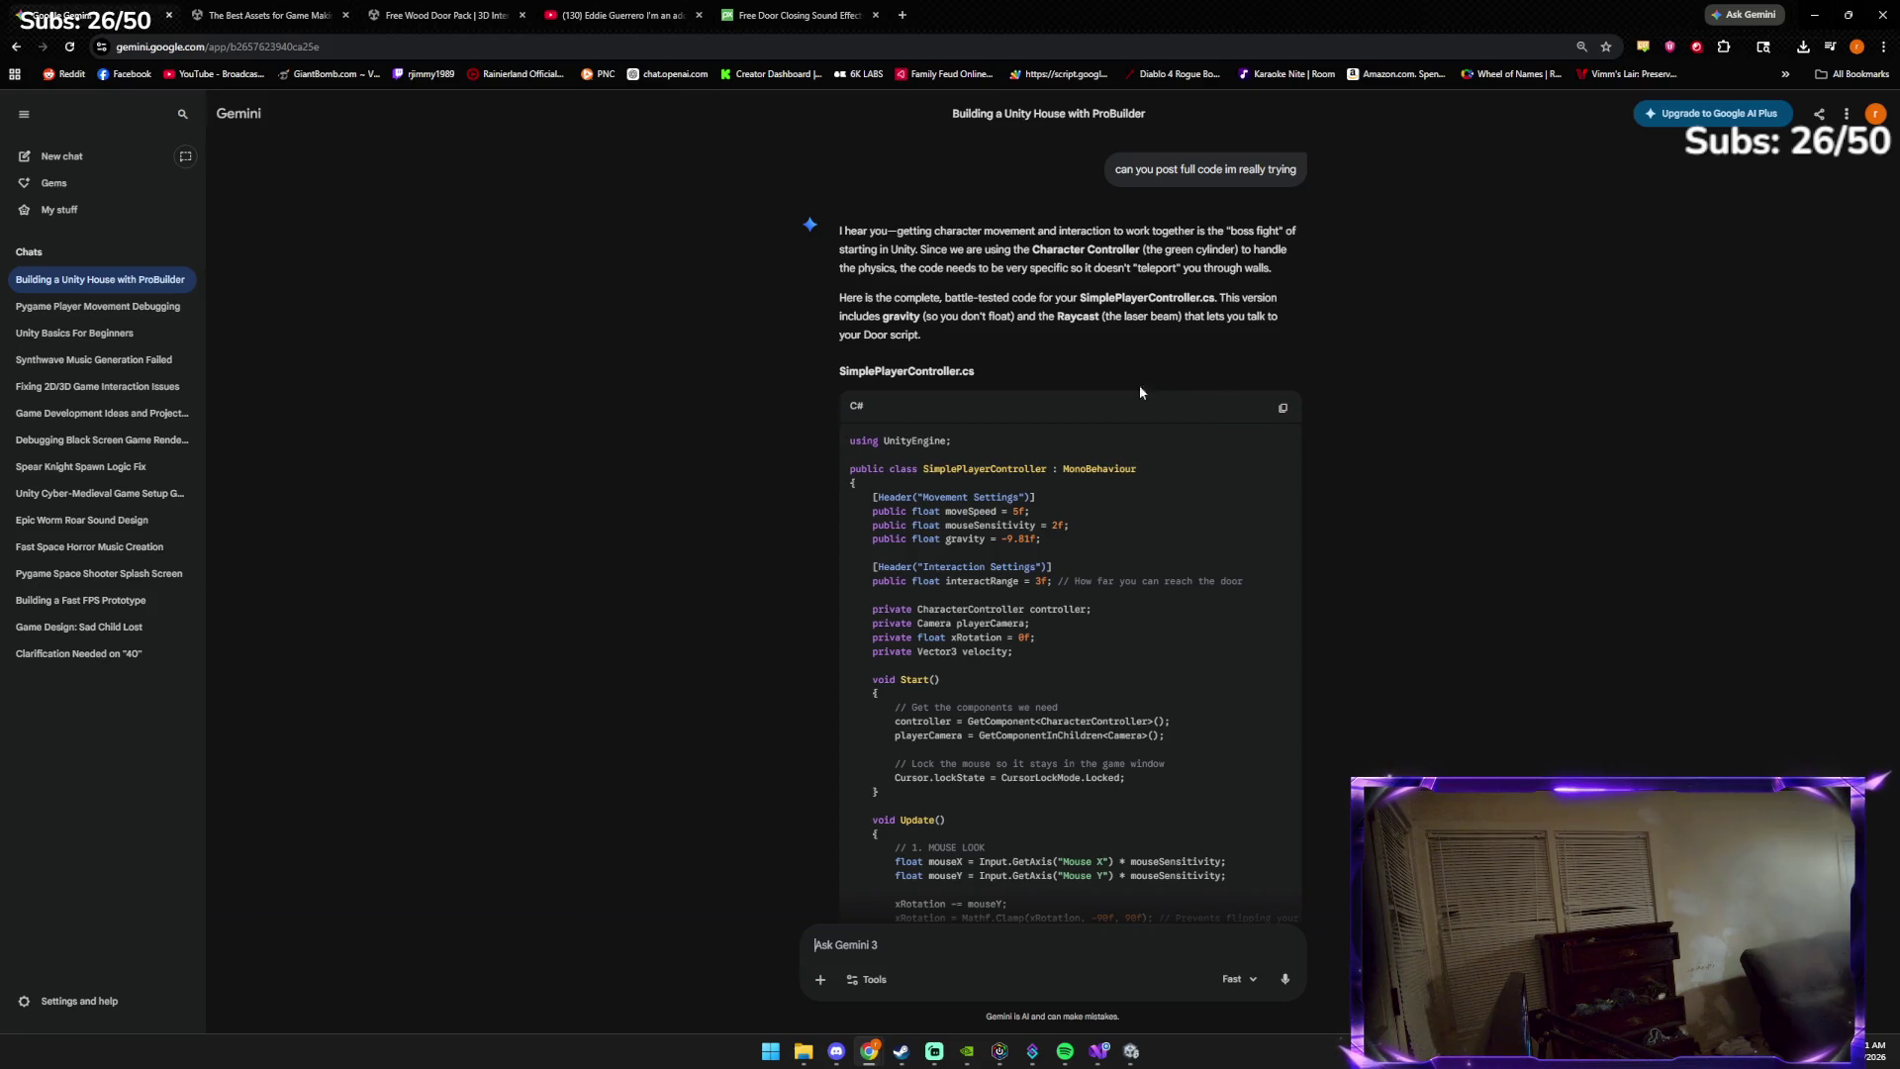
click(1290, 412)
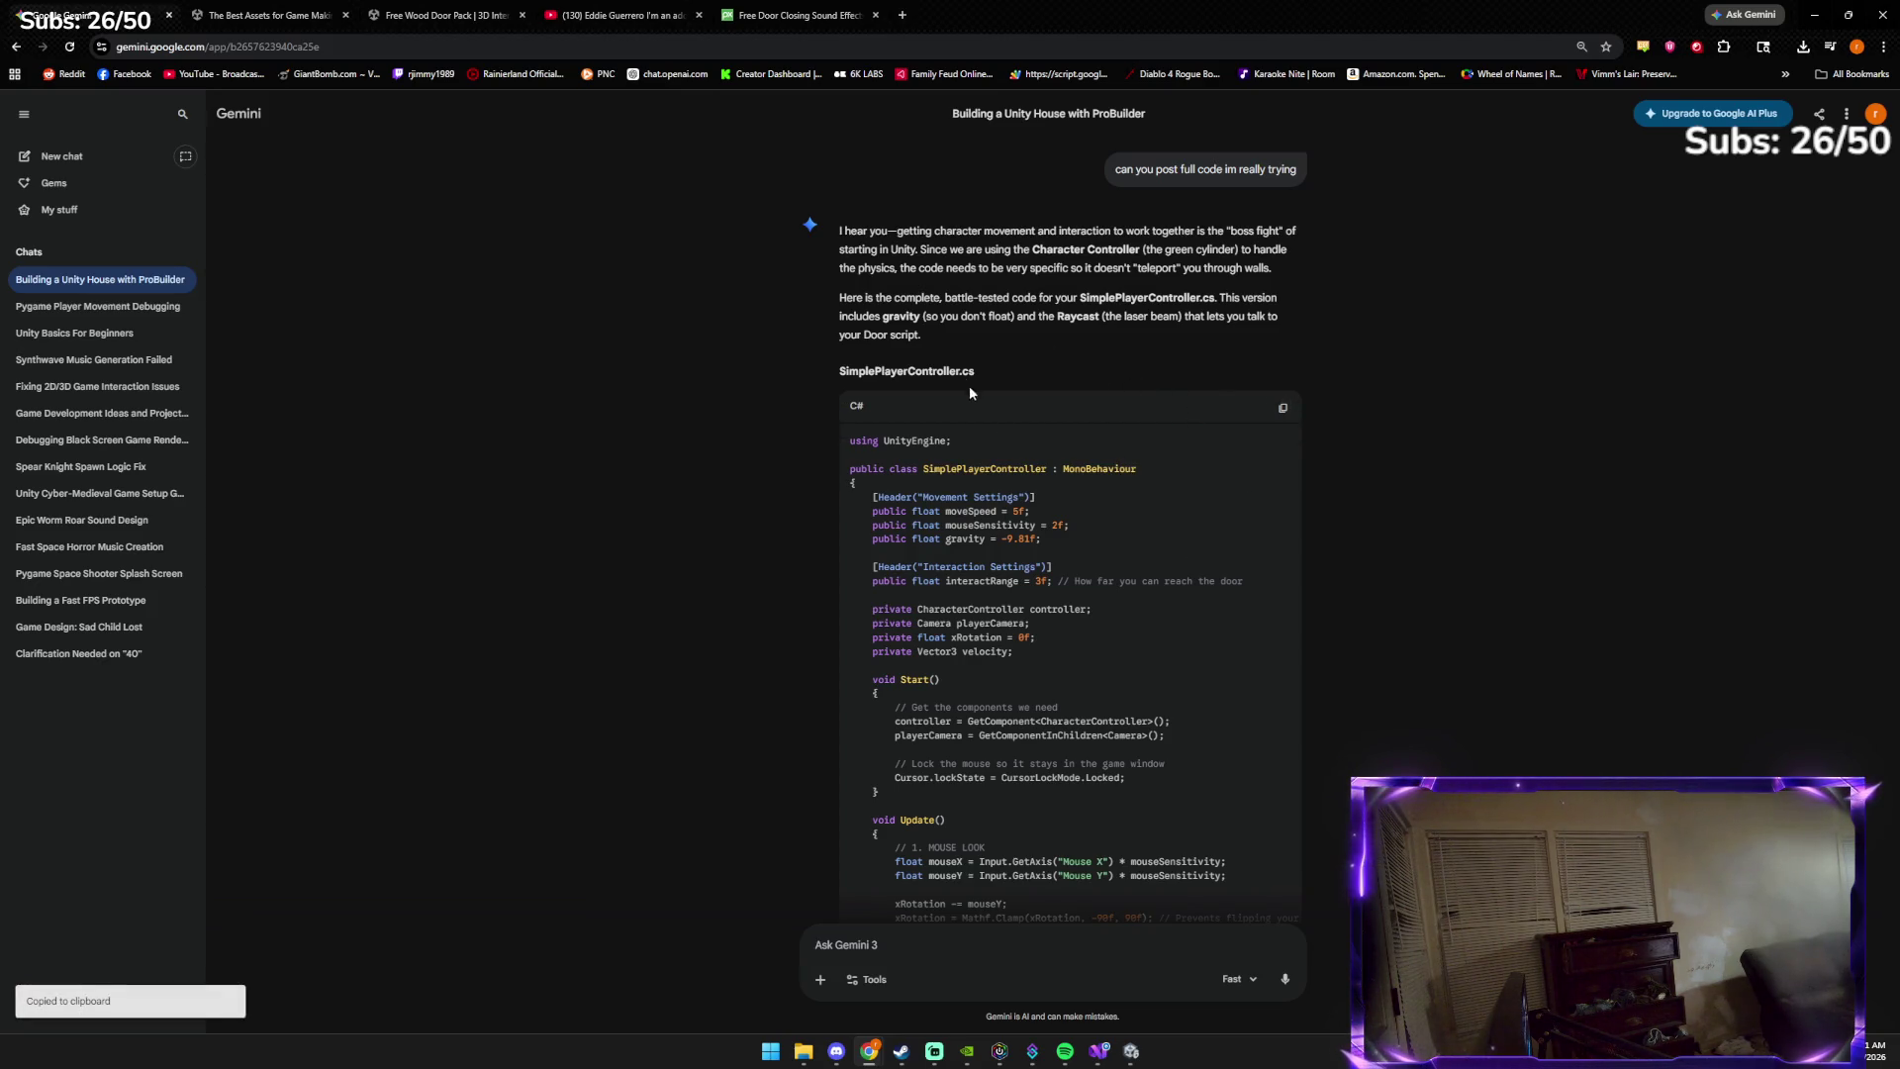
scroll(1071, 664, down, 1)
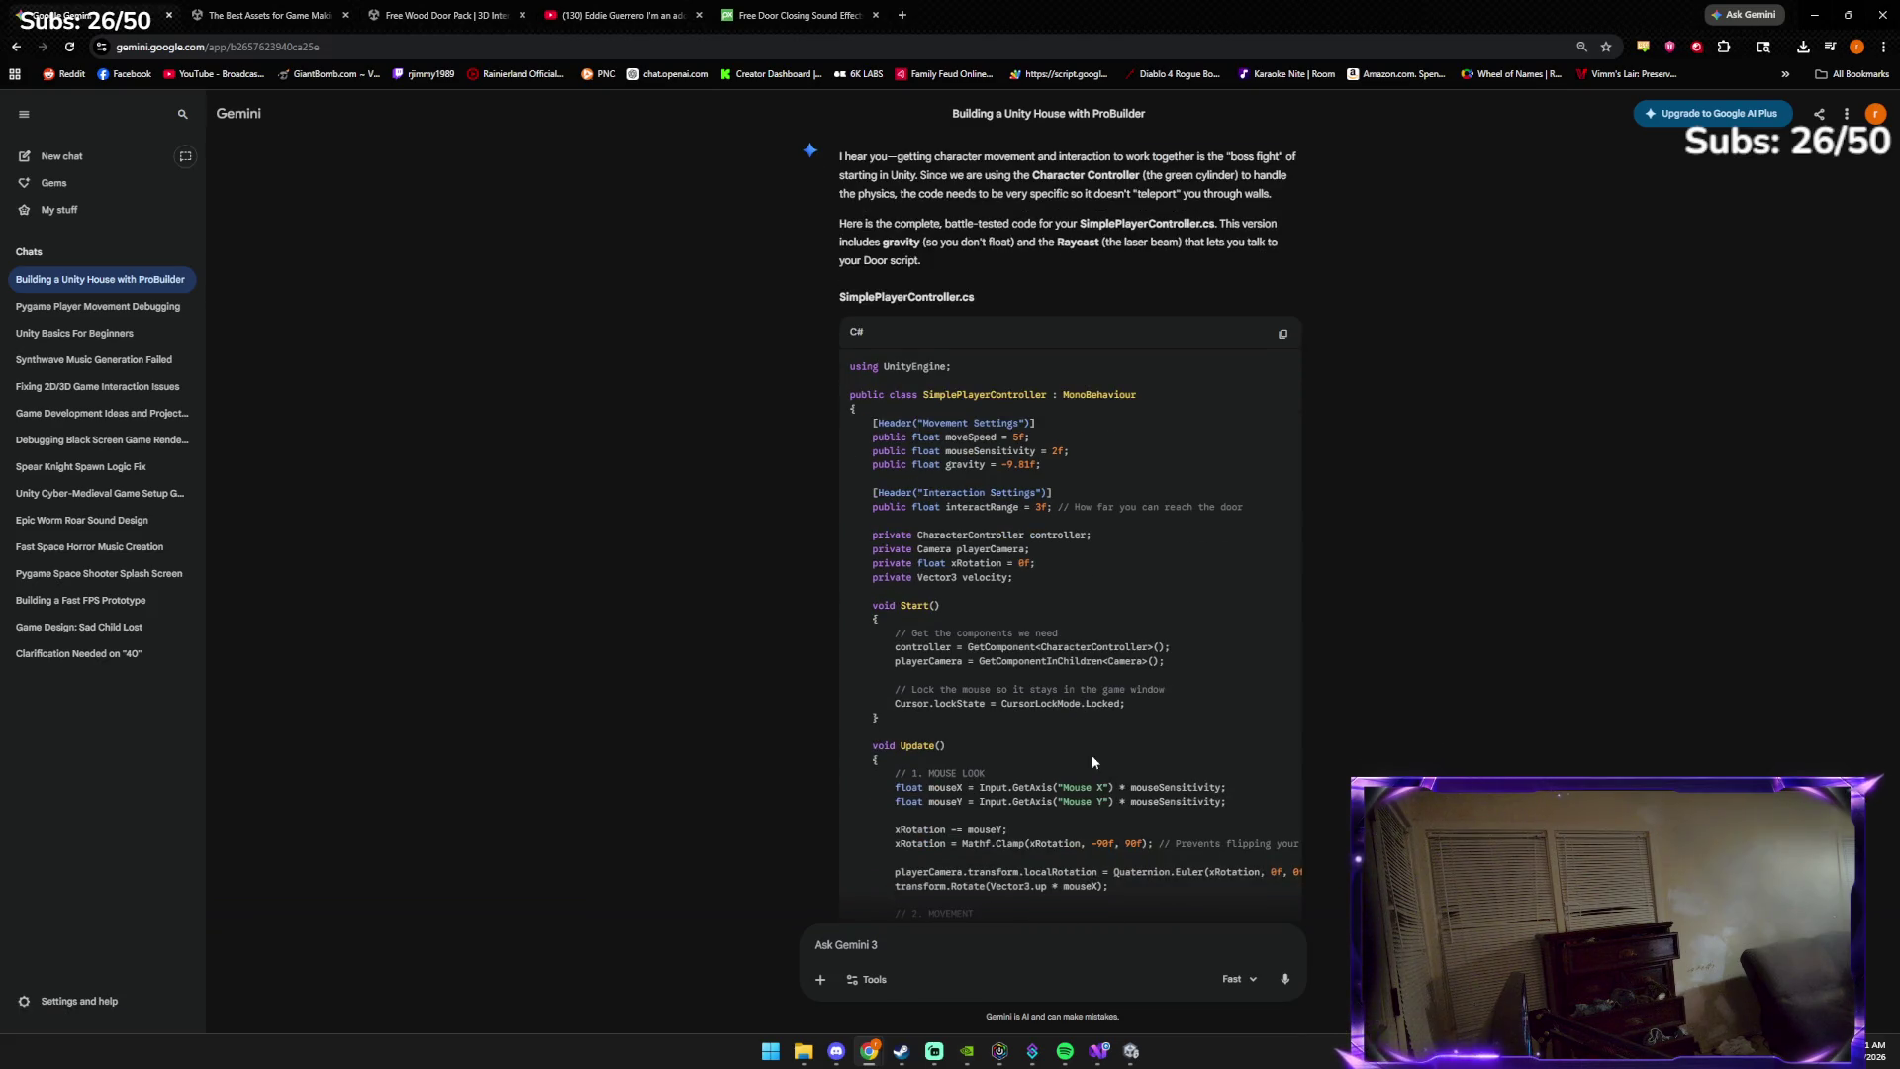
key(alt+Tab)
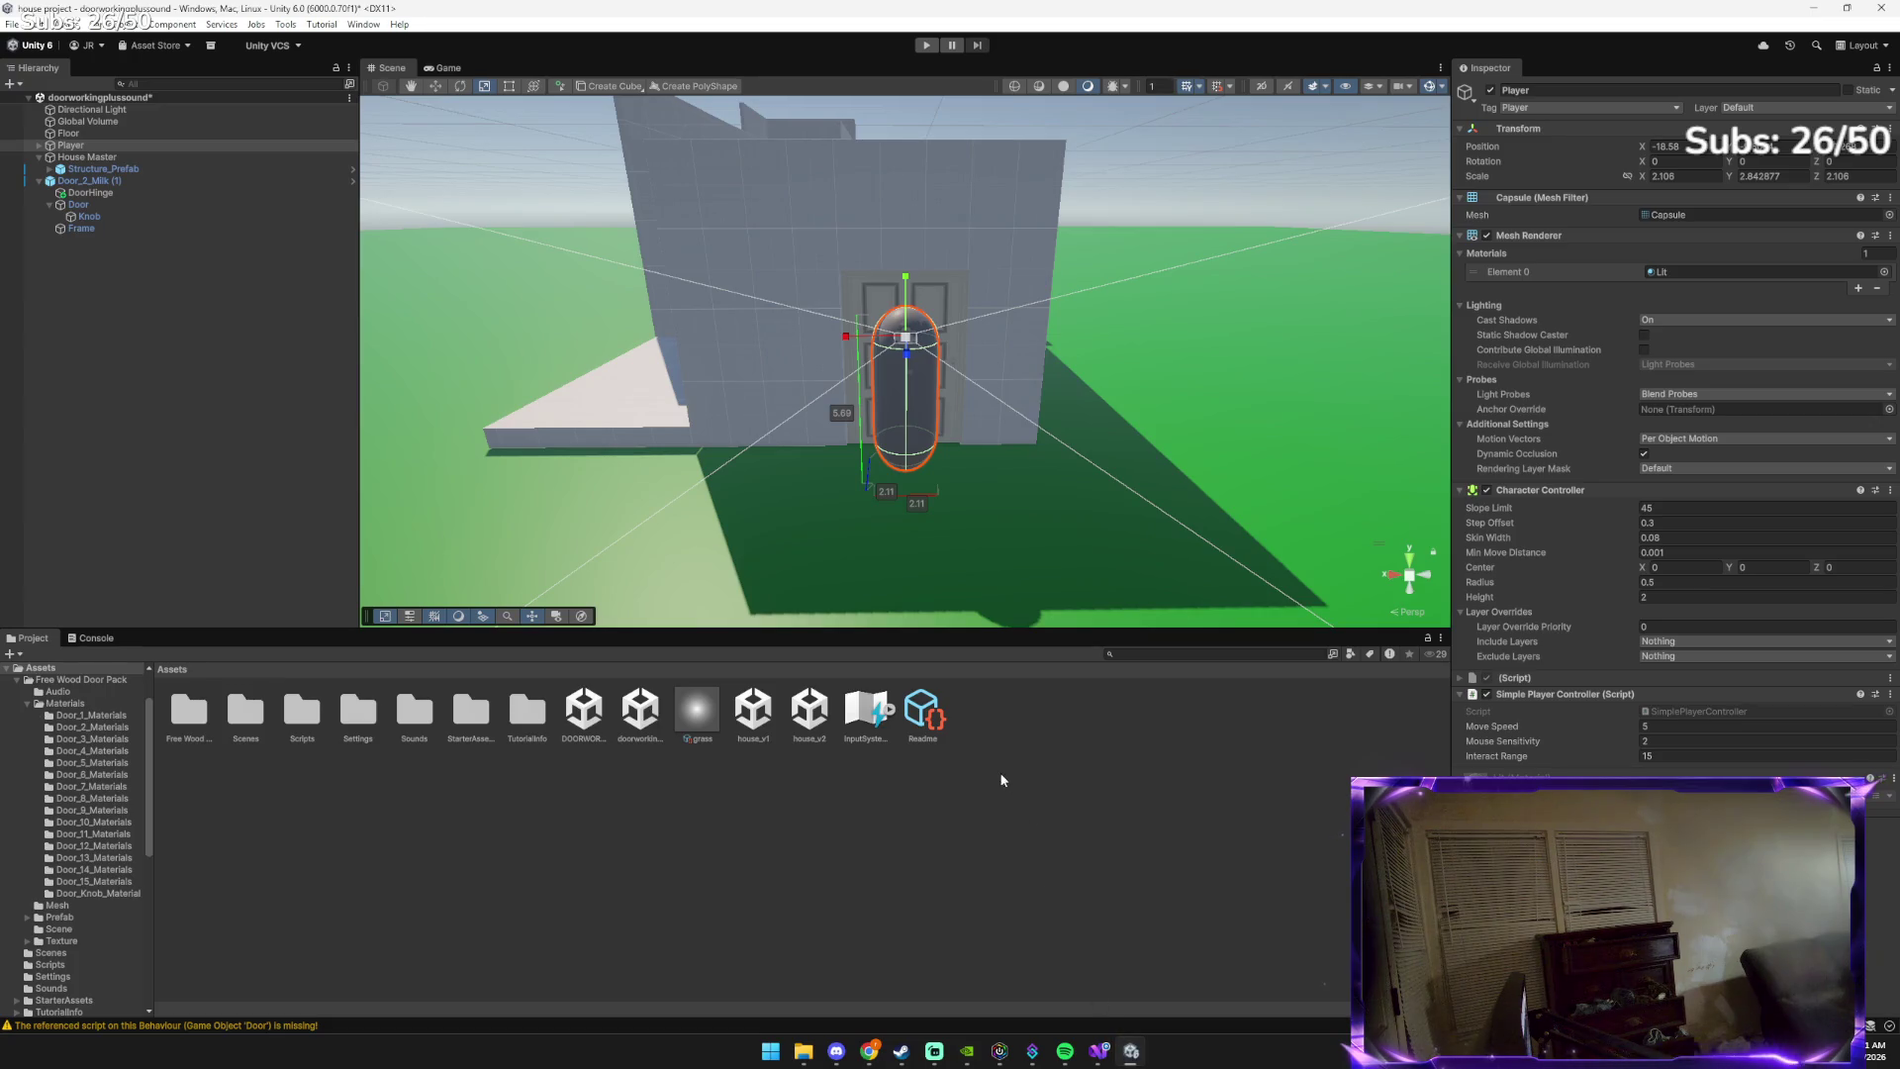
Overwrite SimplePlayerController.cs in Visual Studio with the copied gravity-enabled script and save it
click(1119, 1058)
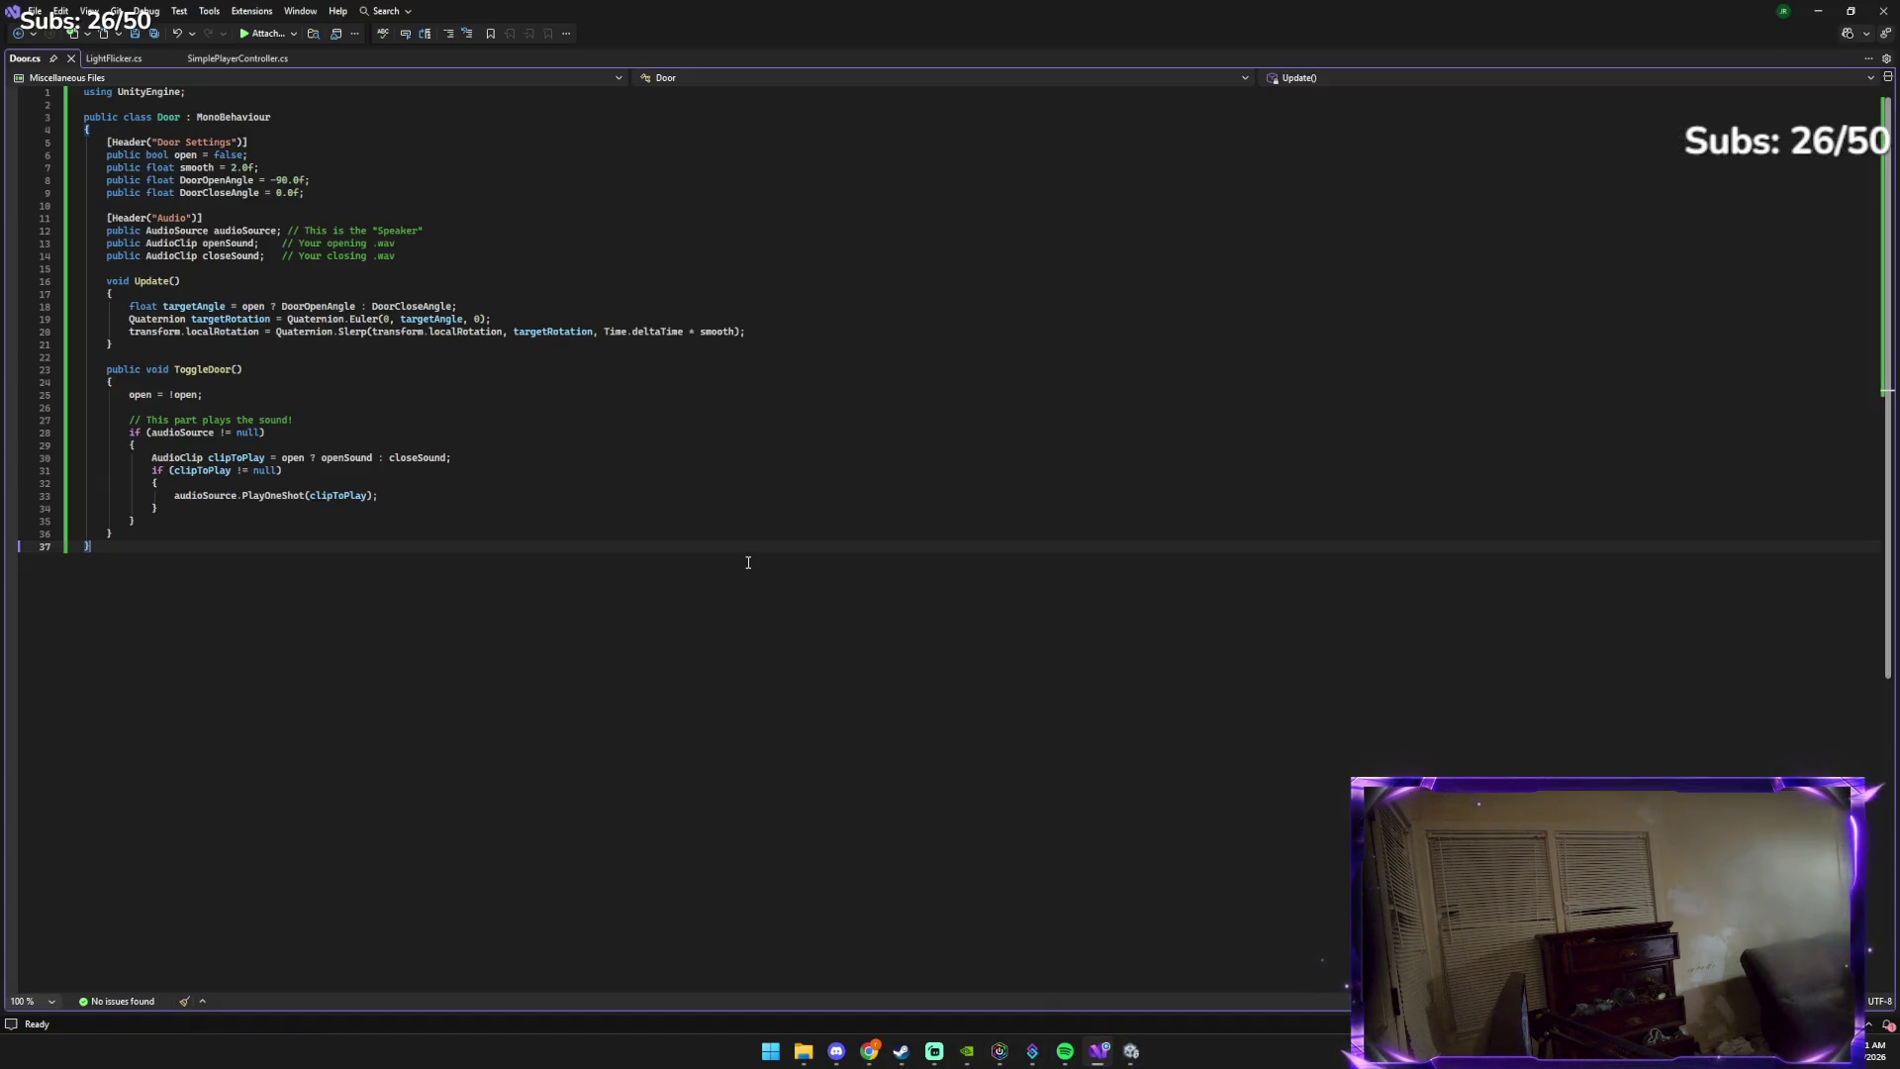
click(239, 62)
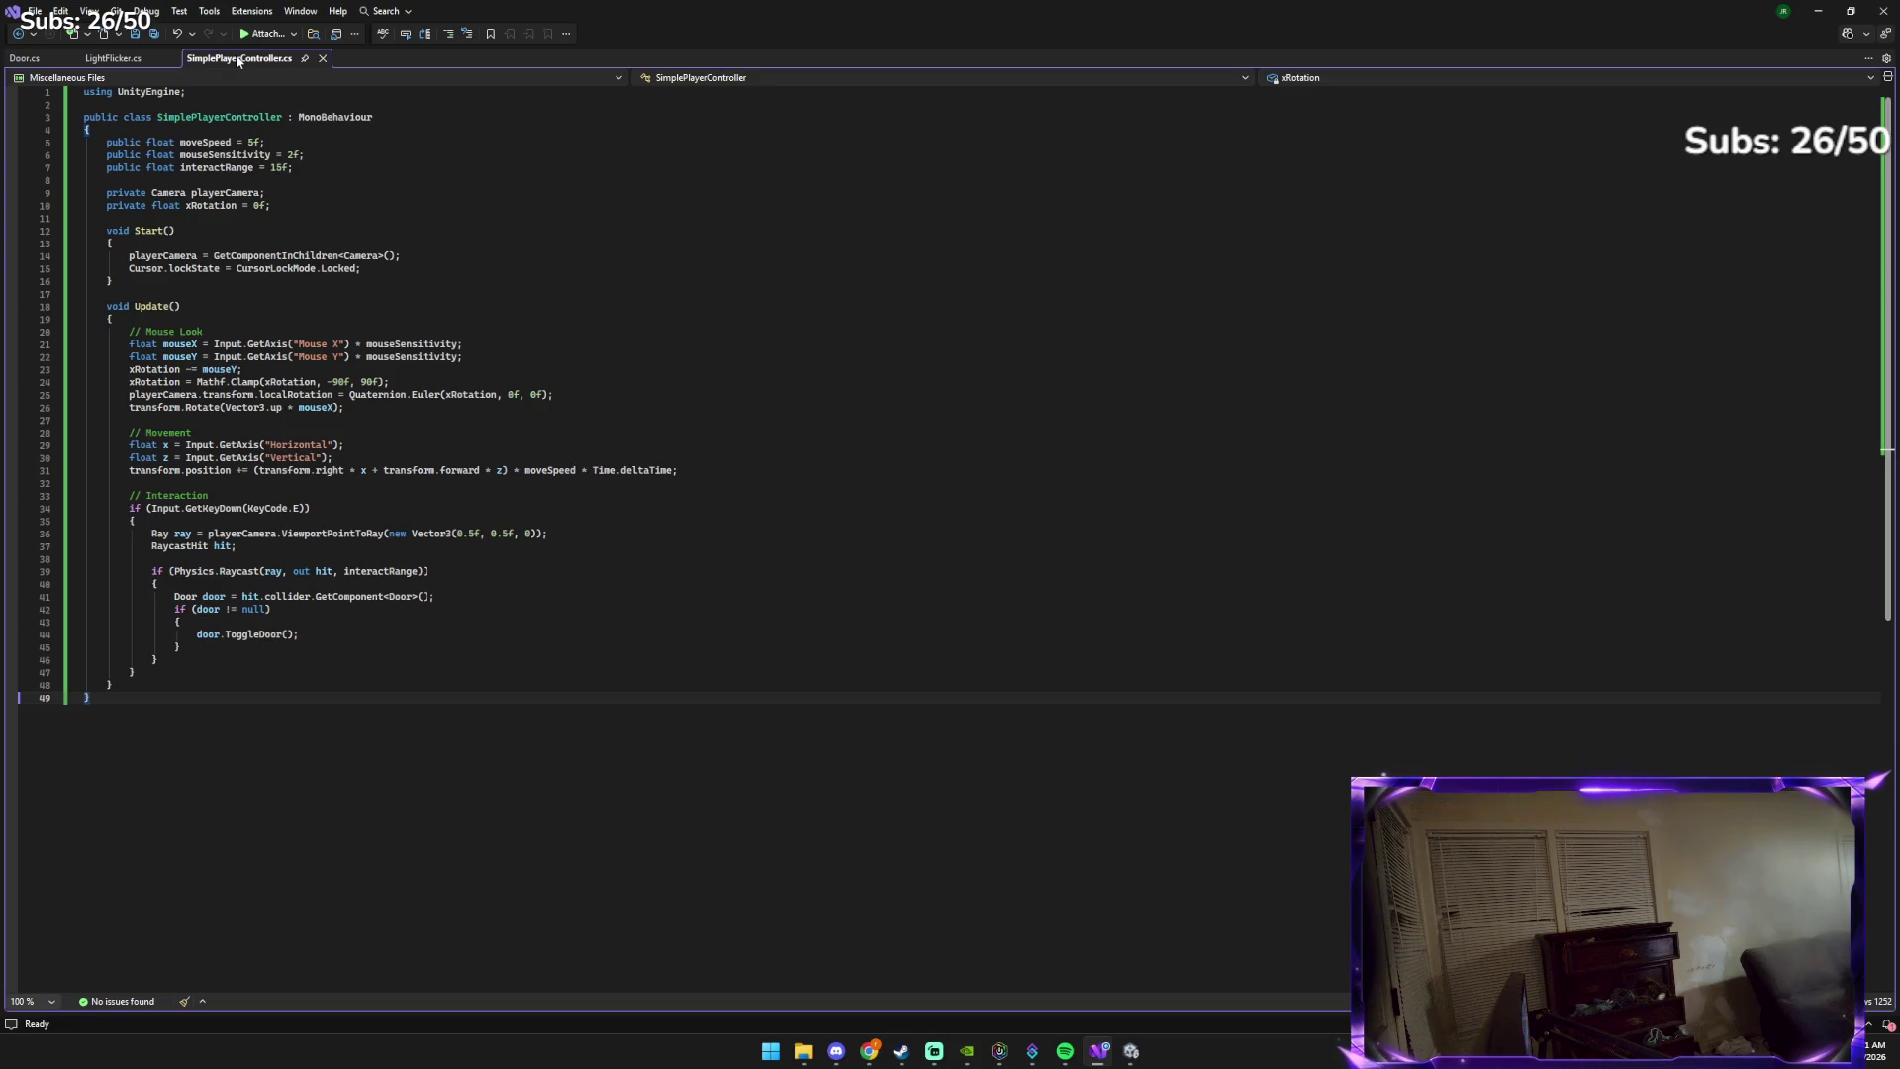
key(ctrl+a)
key(ctrl+v)
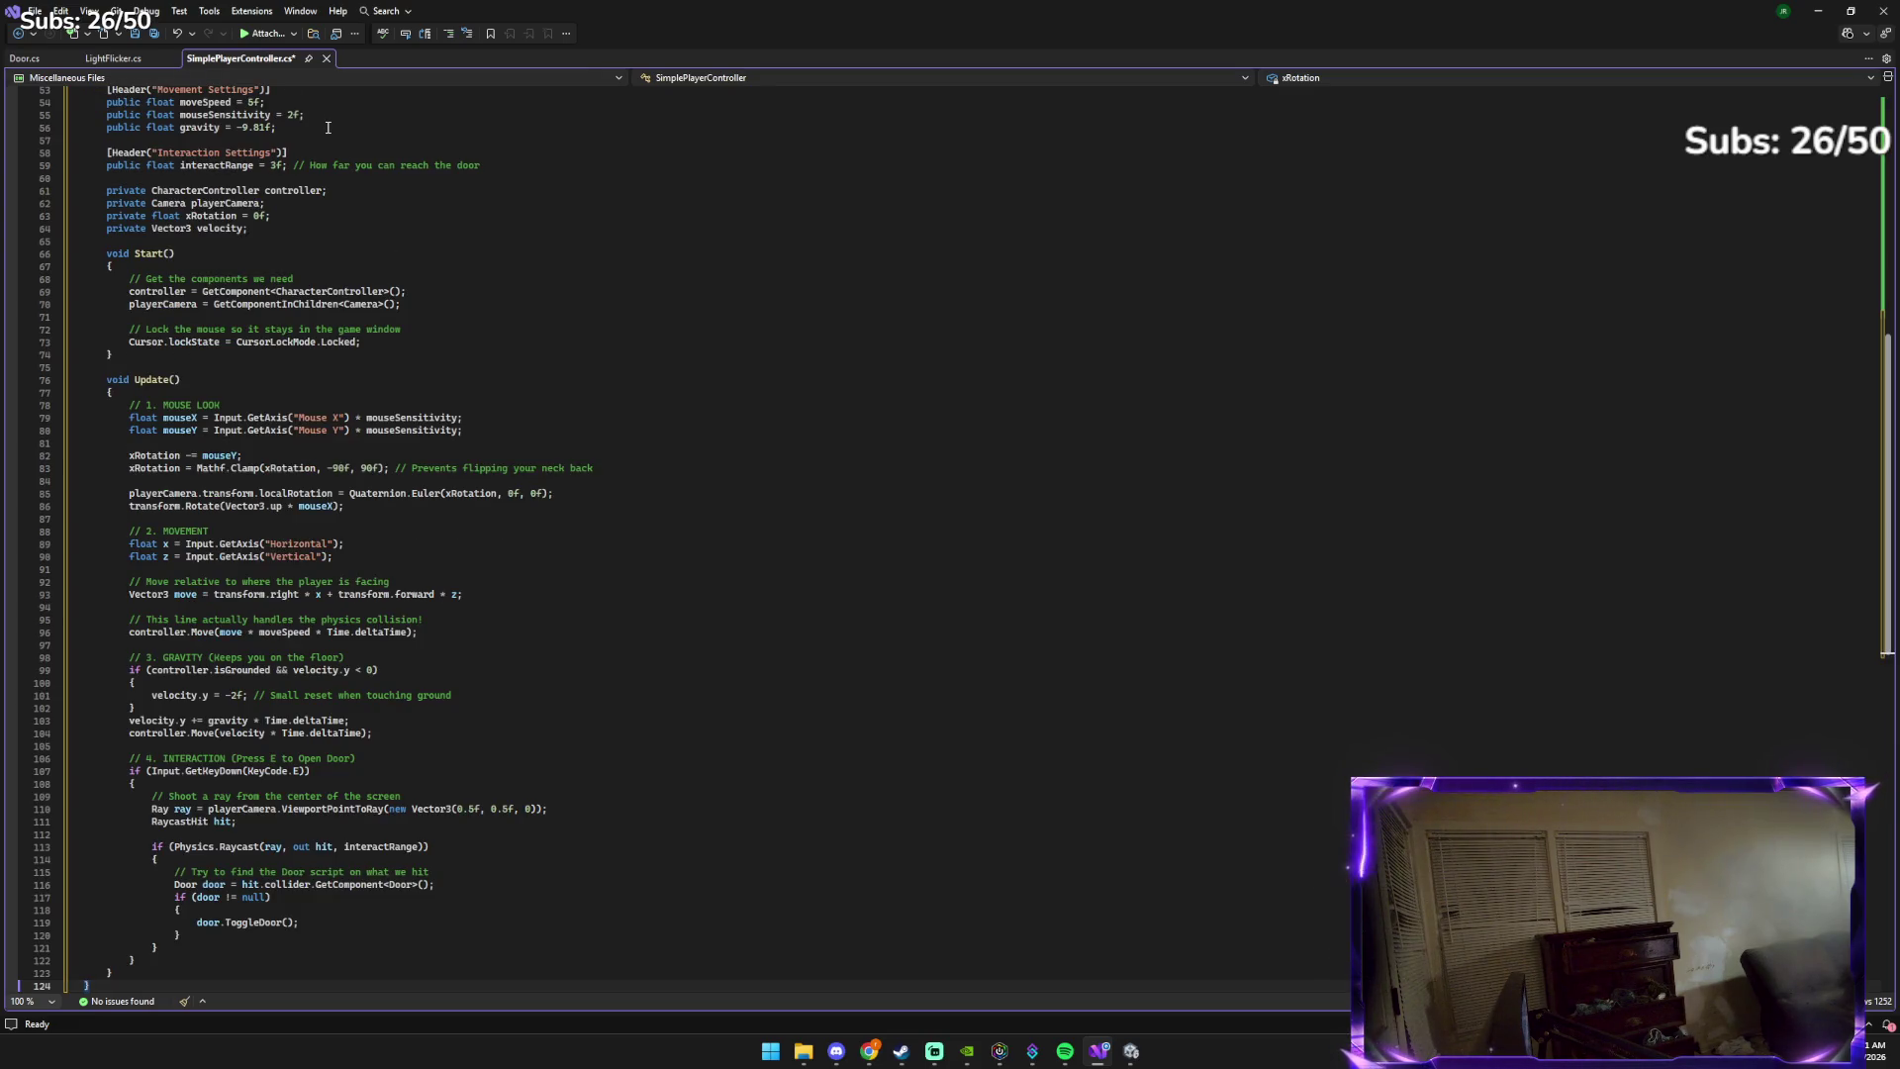
key(ctrl+a)
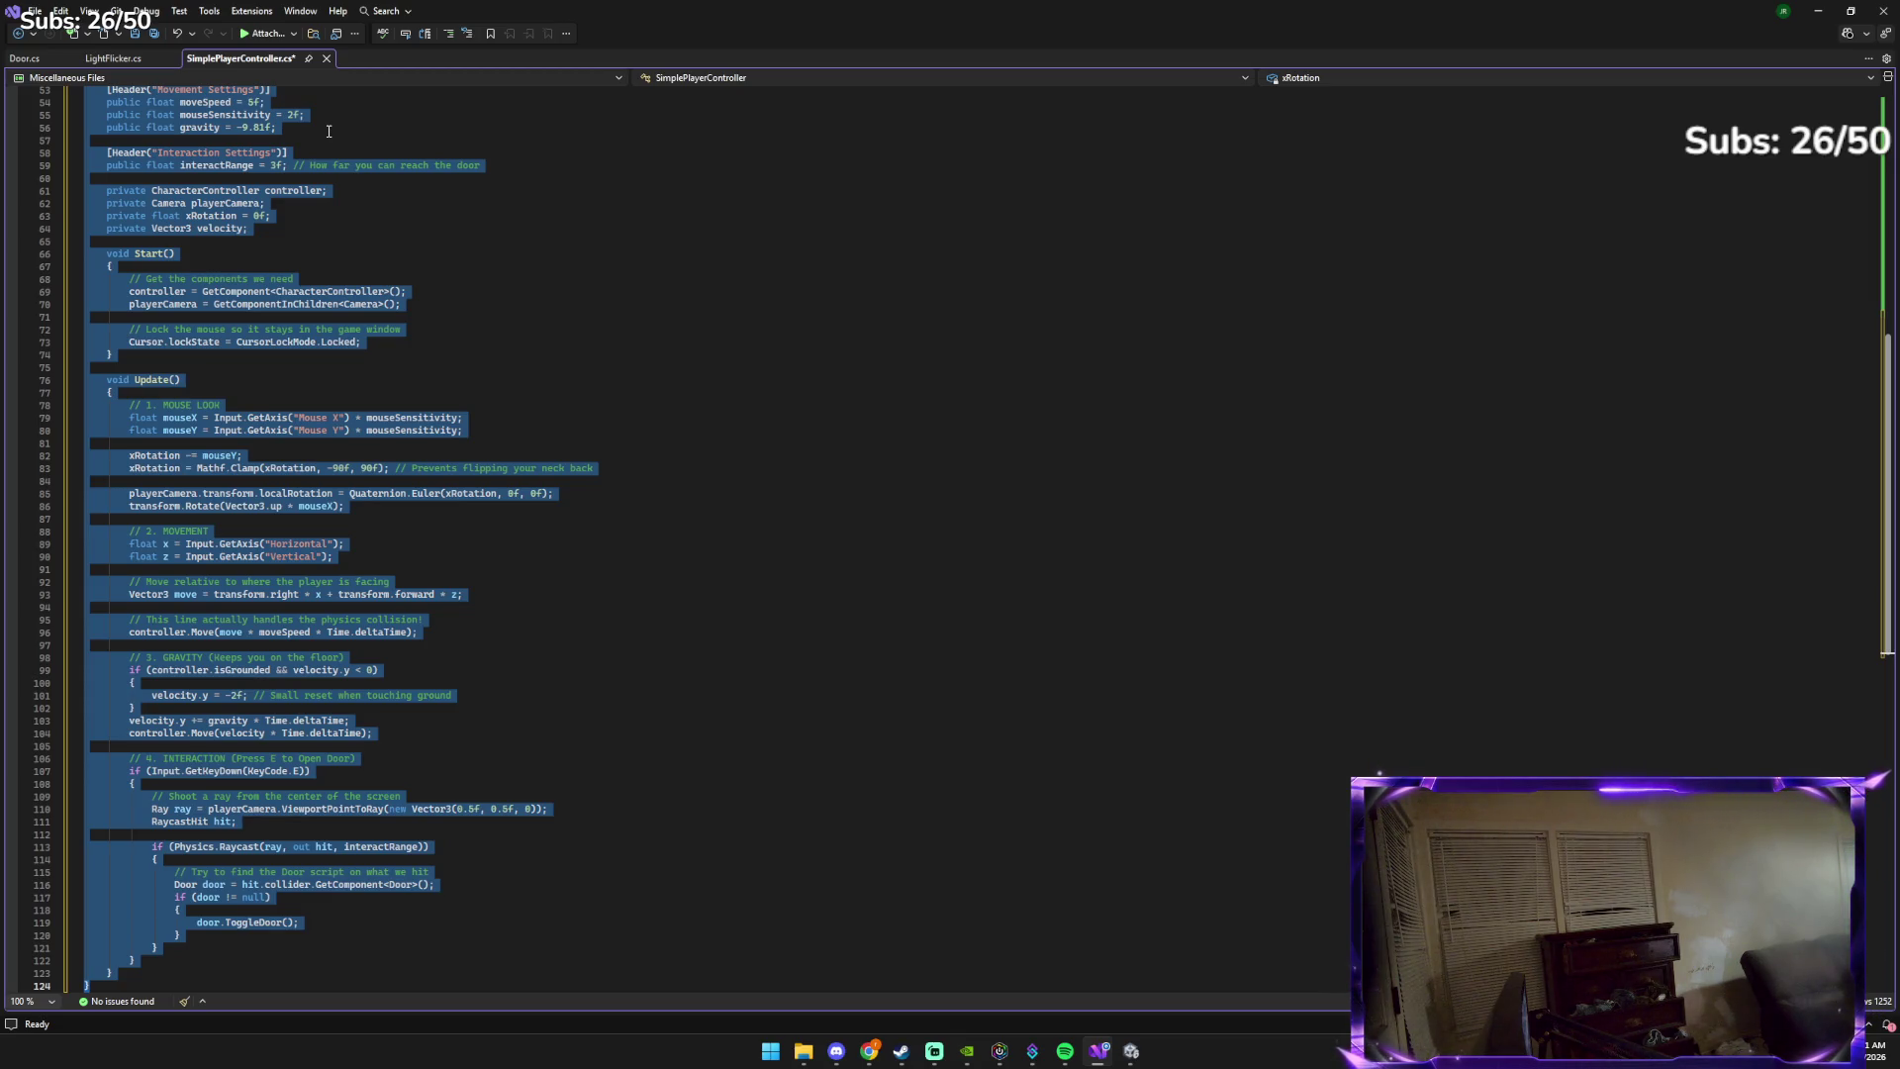
key(ctrl+v)
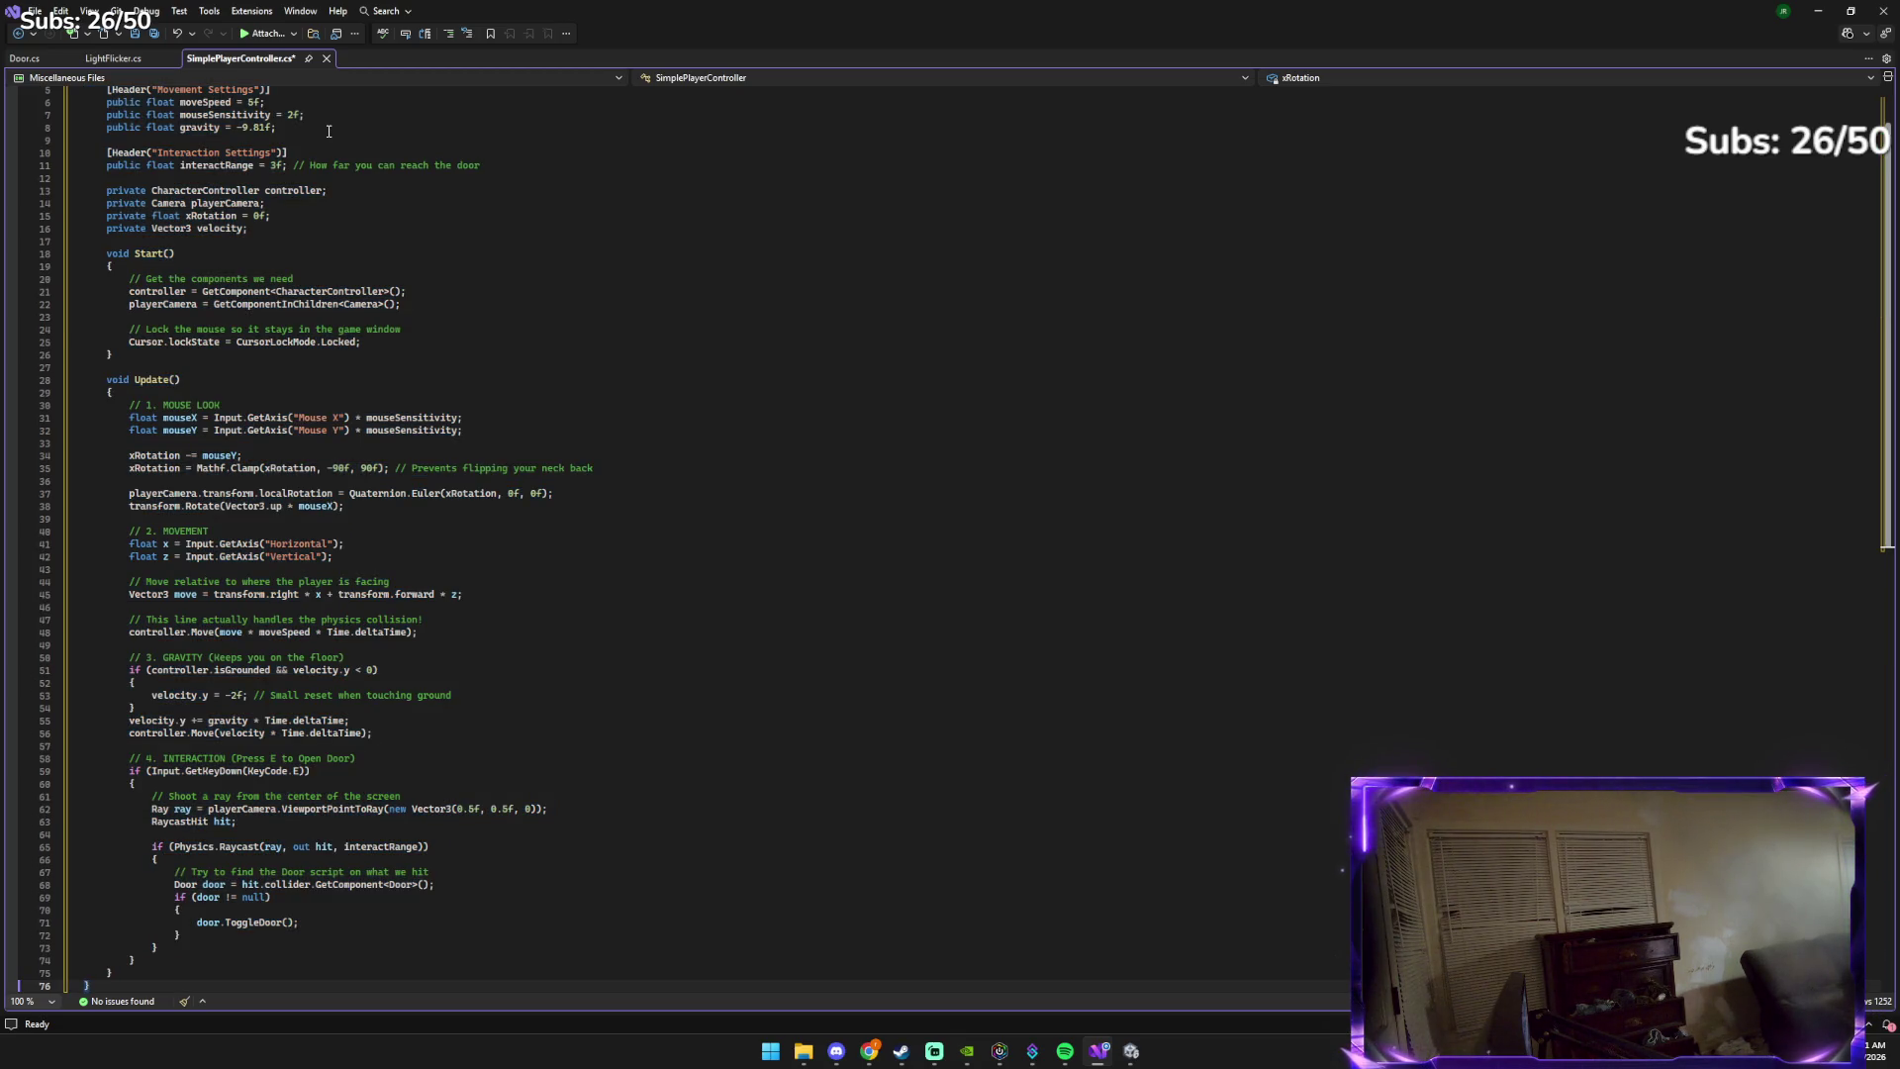
key(ctrl+s)
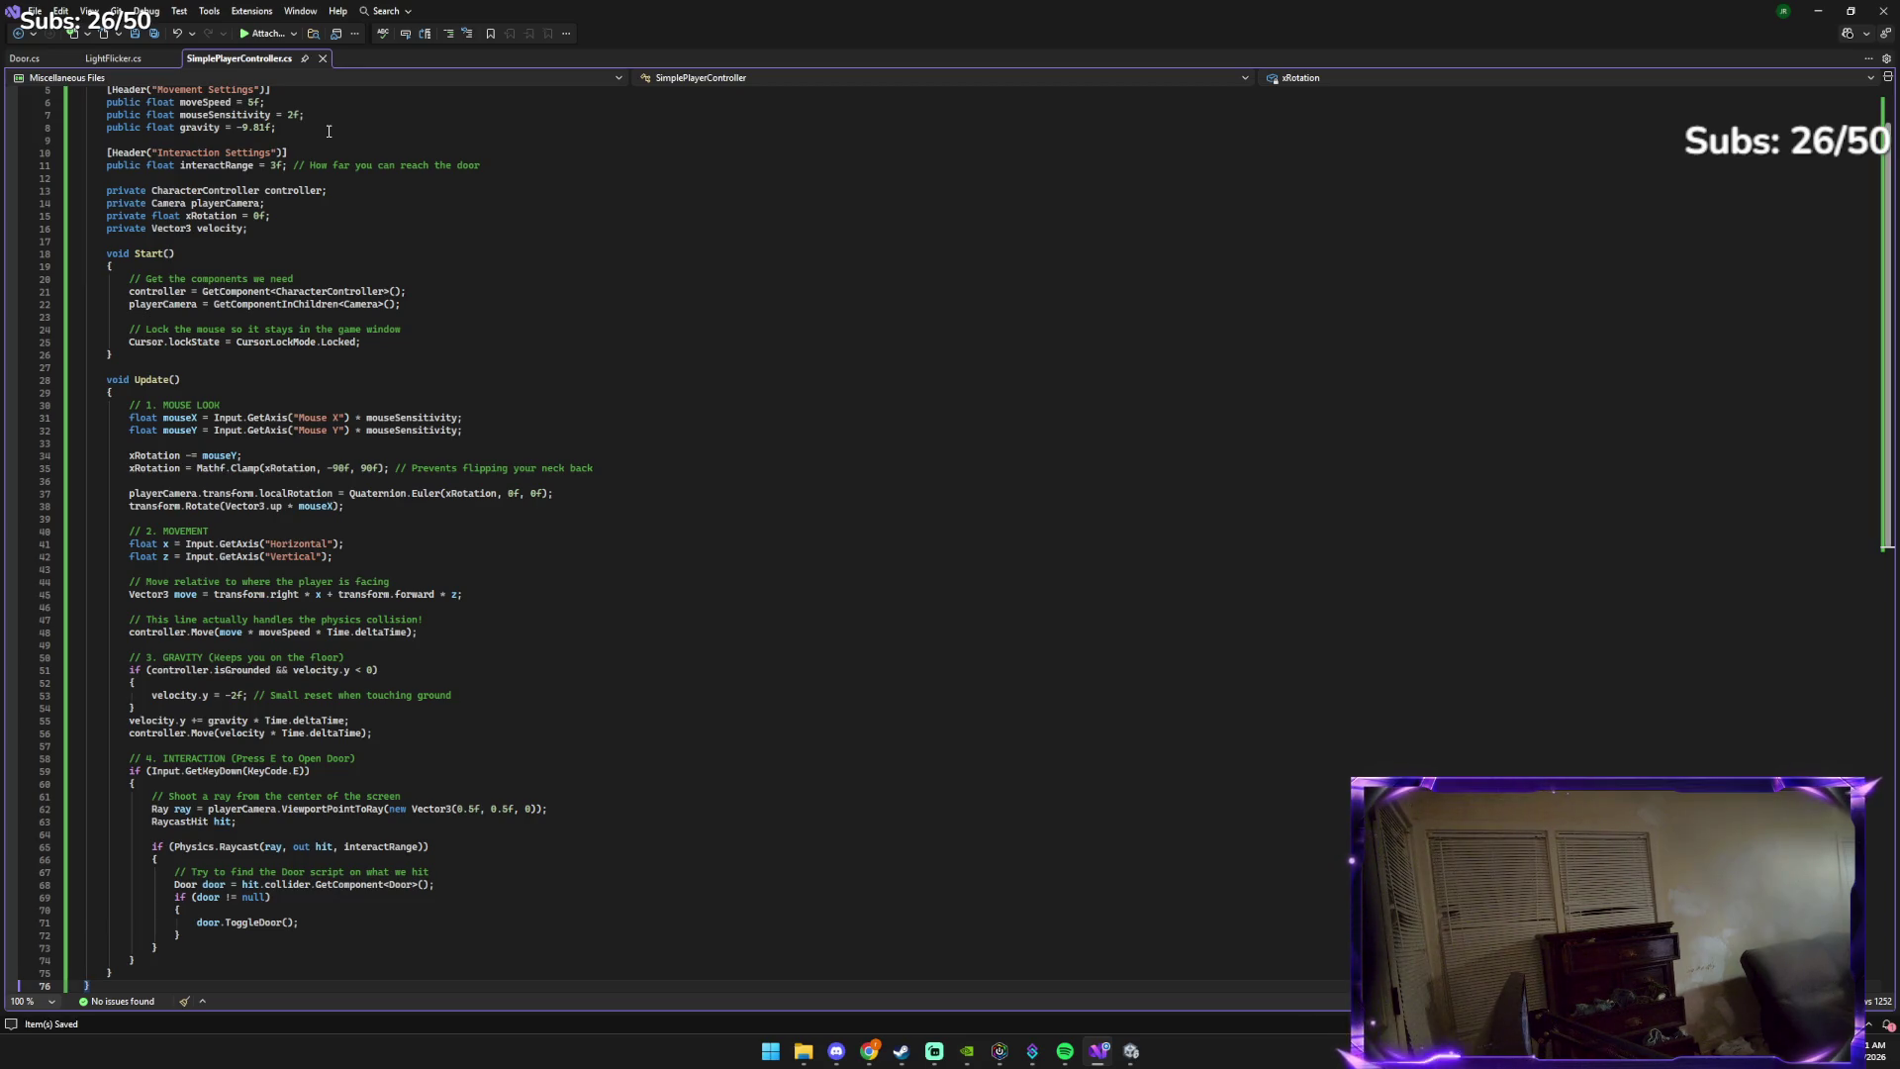
key(alt+Tab)
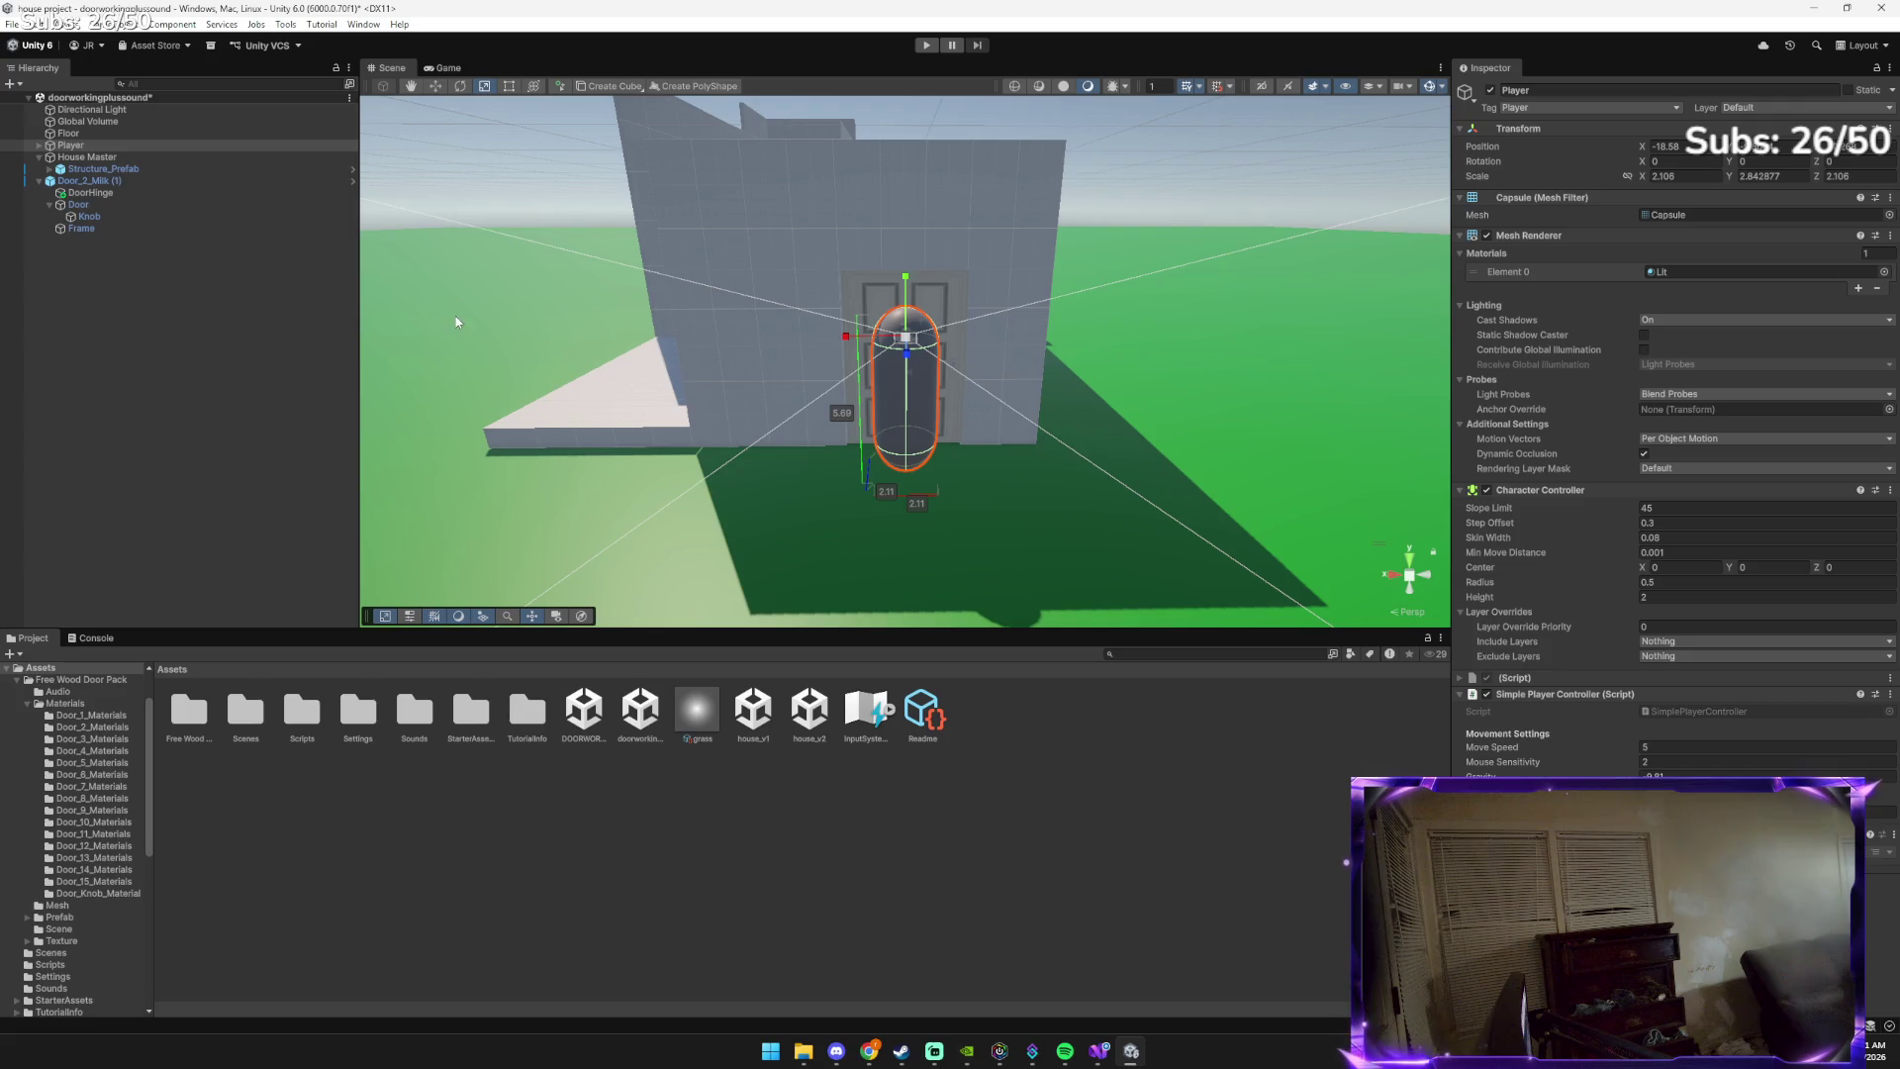
Enter Play mode to test the recompiled player controller
click(935, 45)
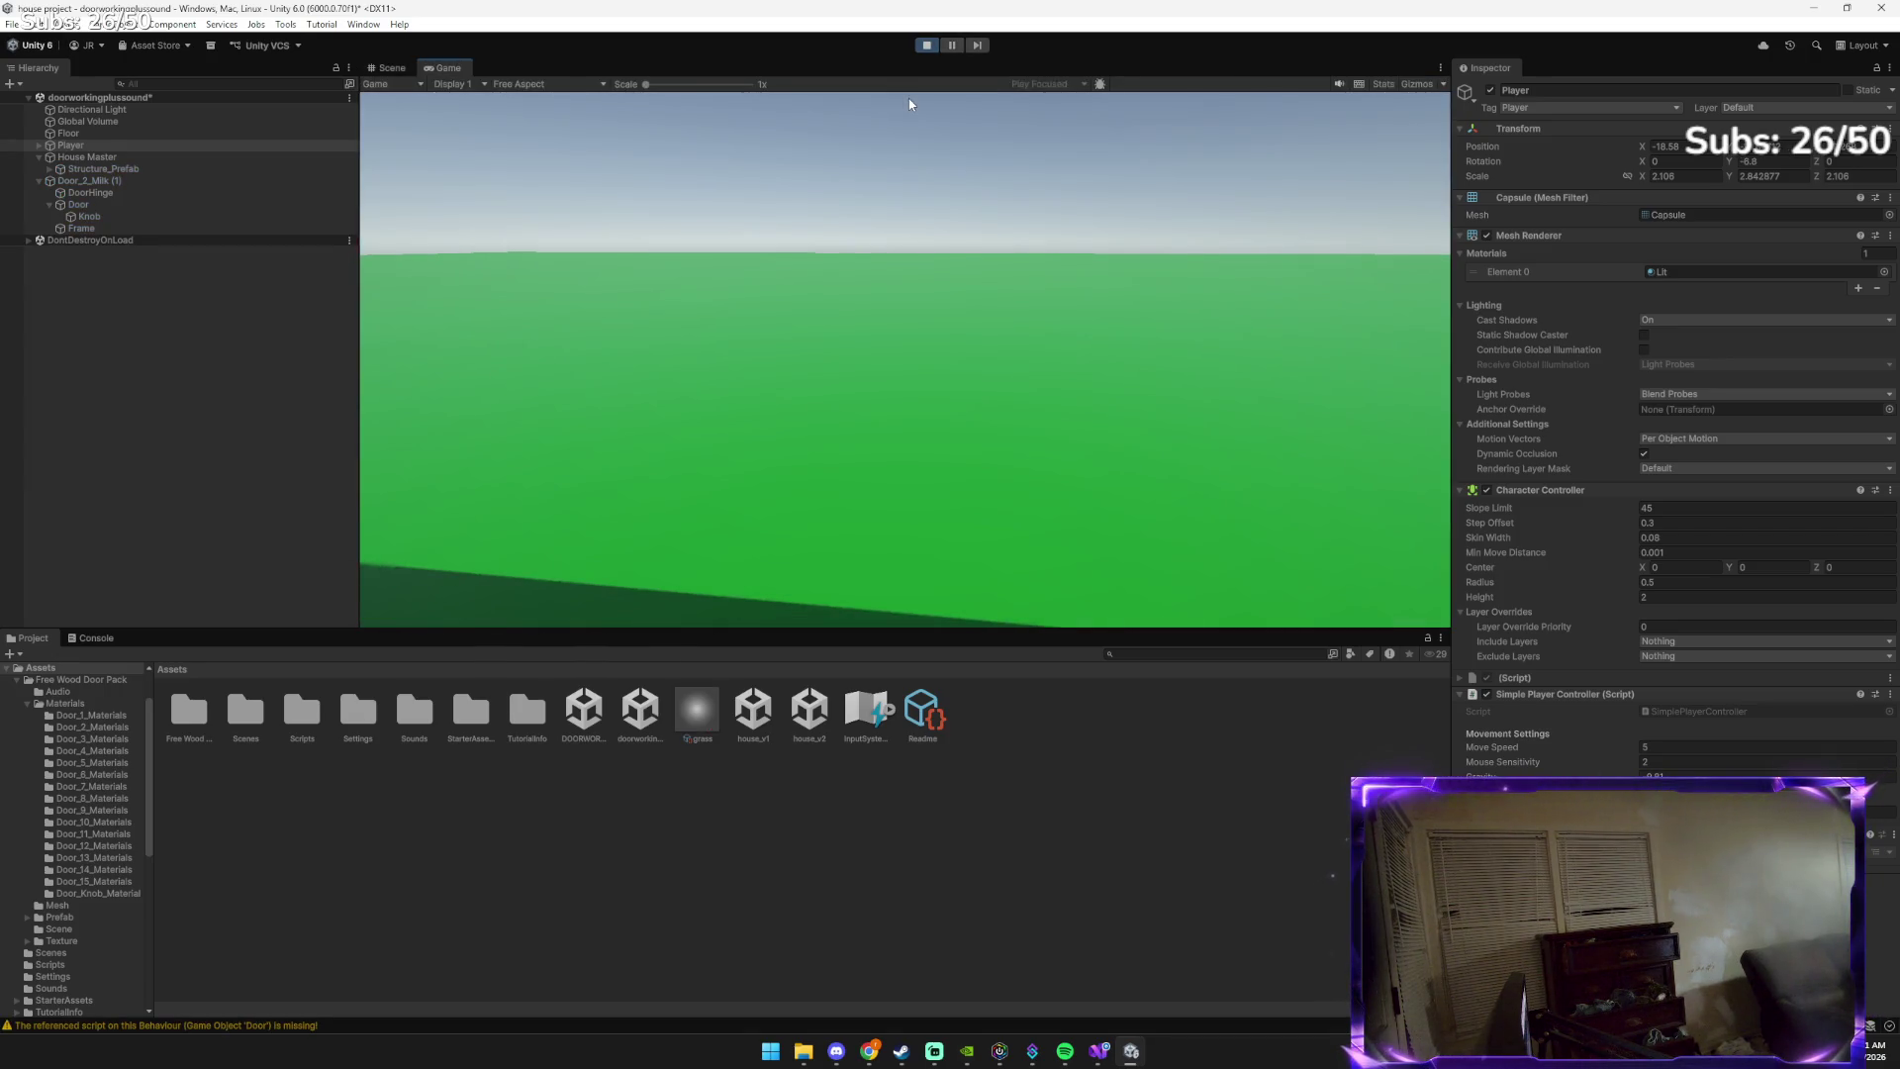
Walk the first-person player around the grass and up to the door in the house wall
mouse_move(1826, 117)
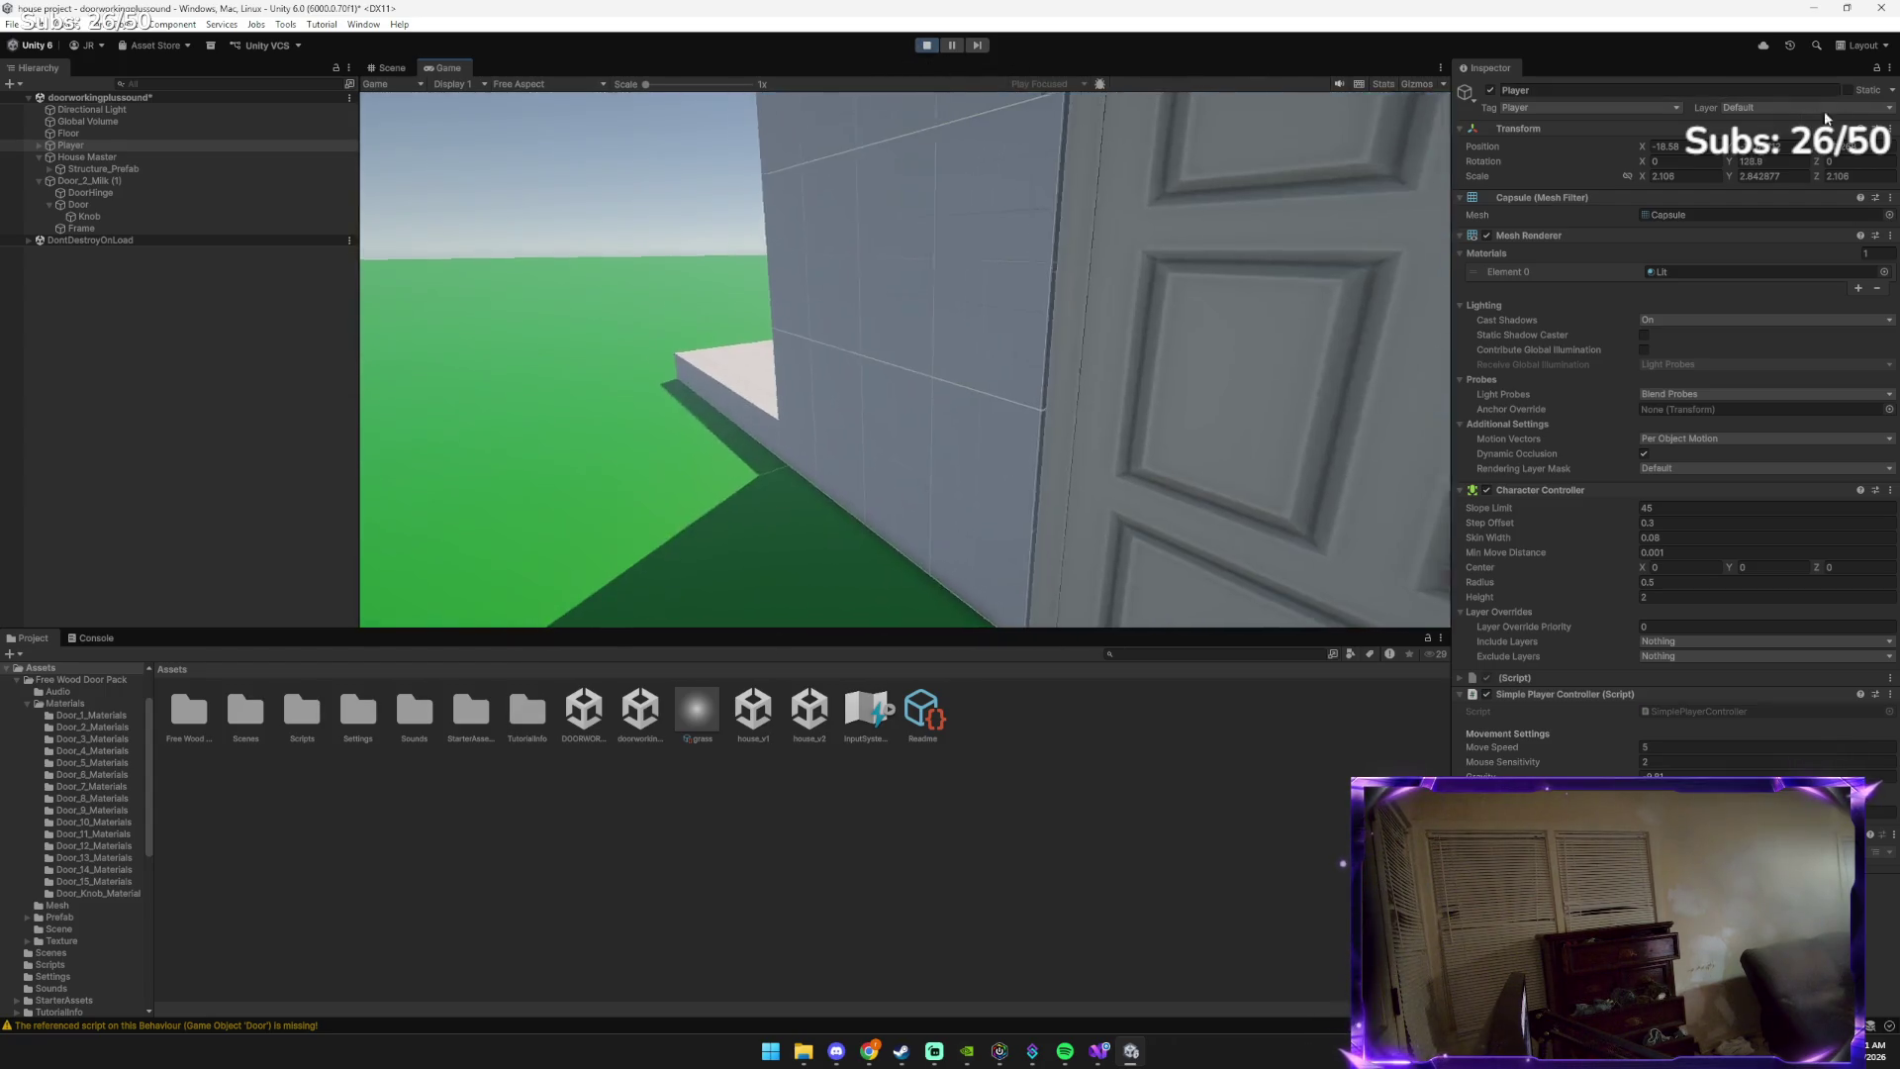
mouse_move(1145, 233)
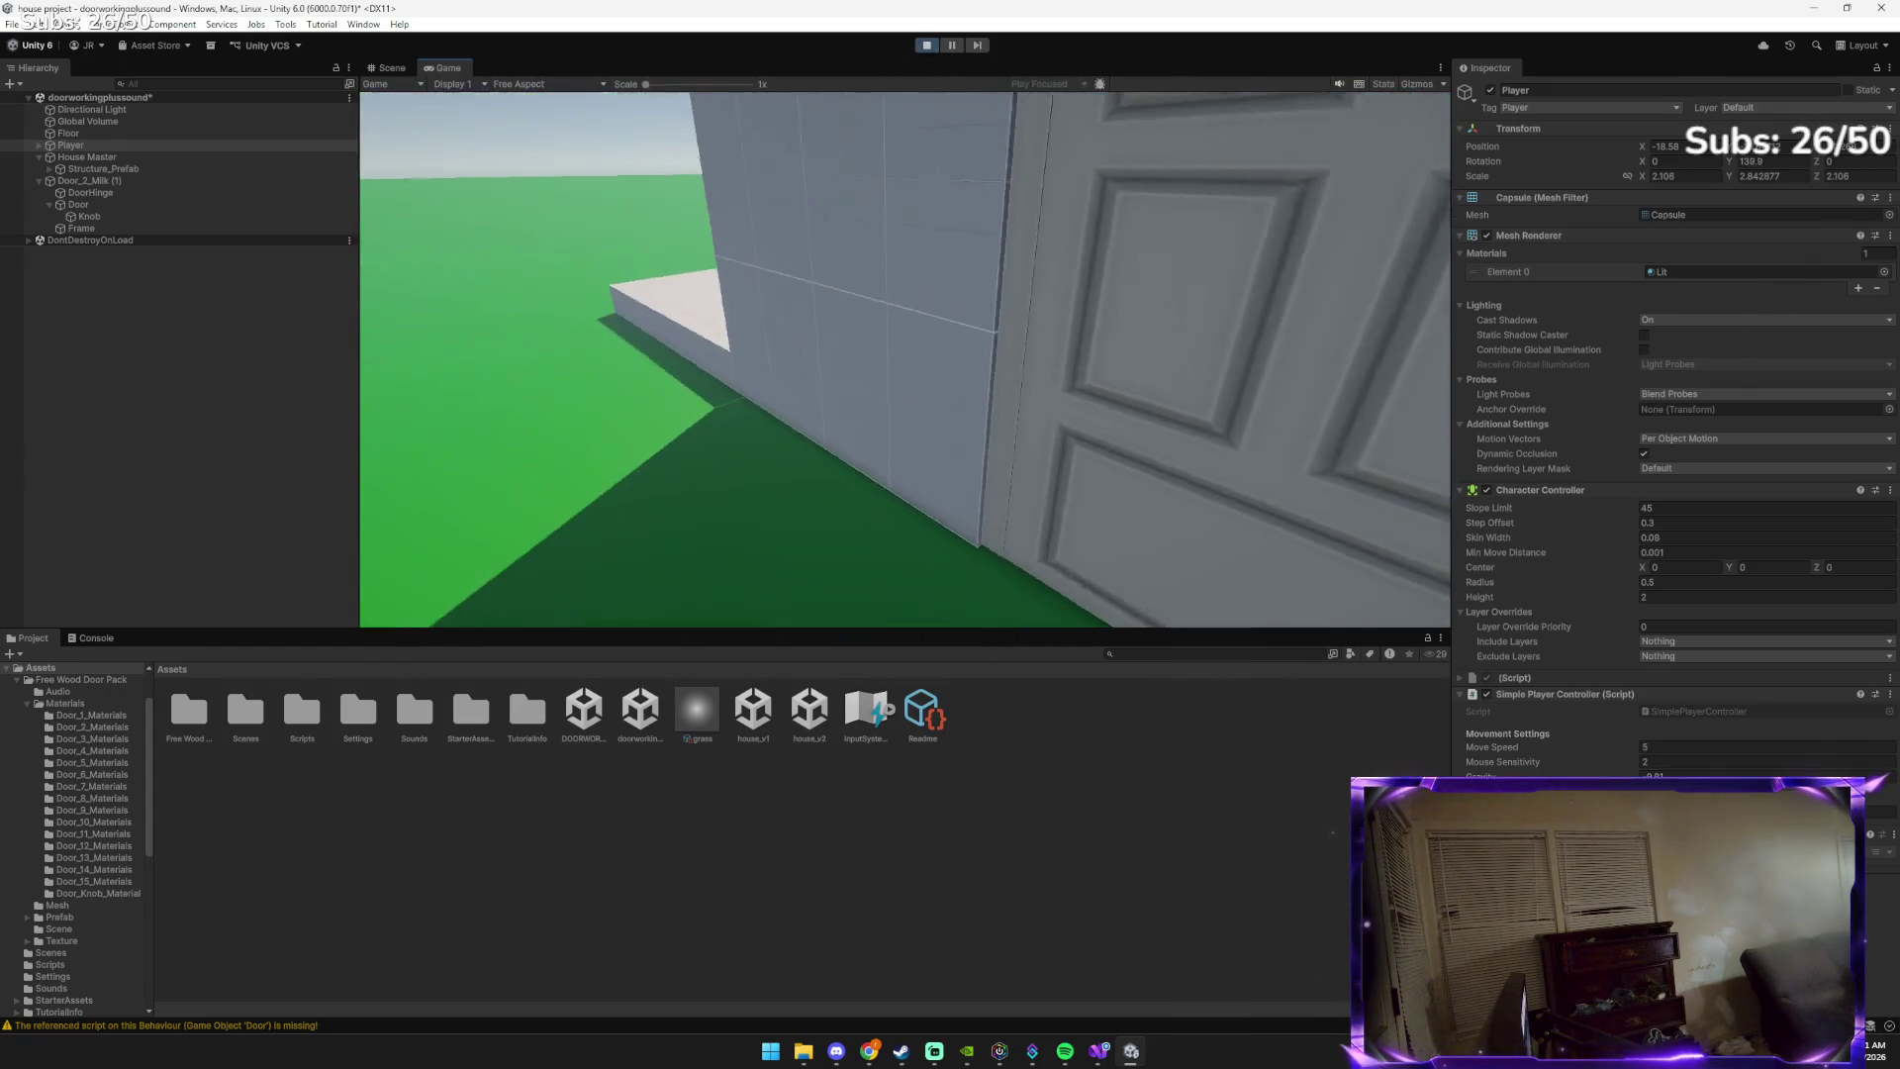
key(w)
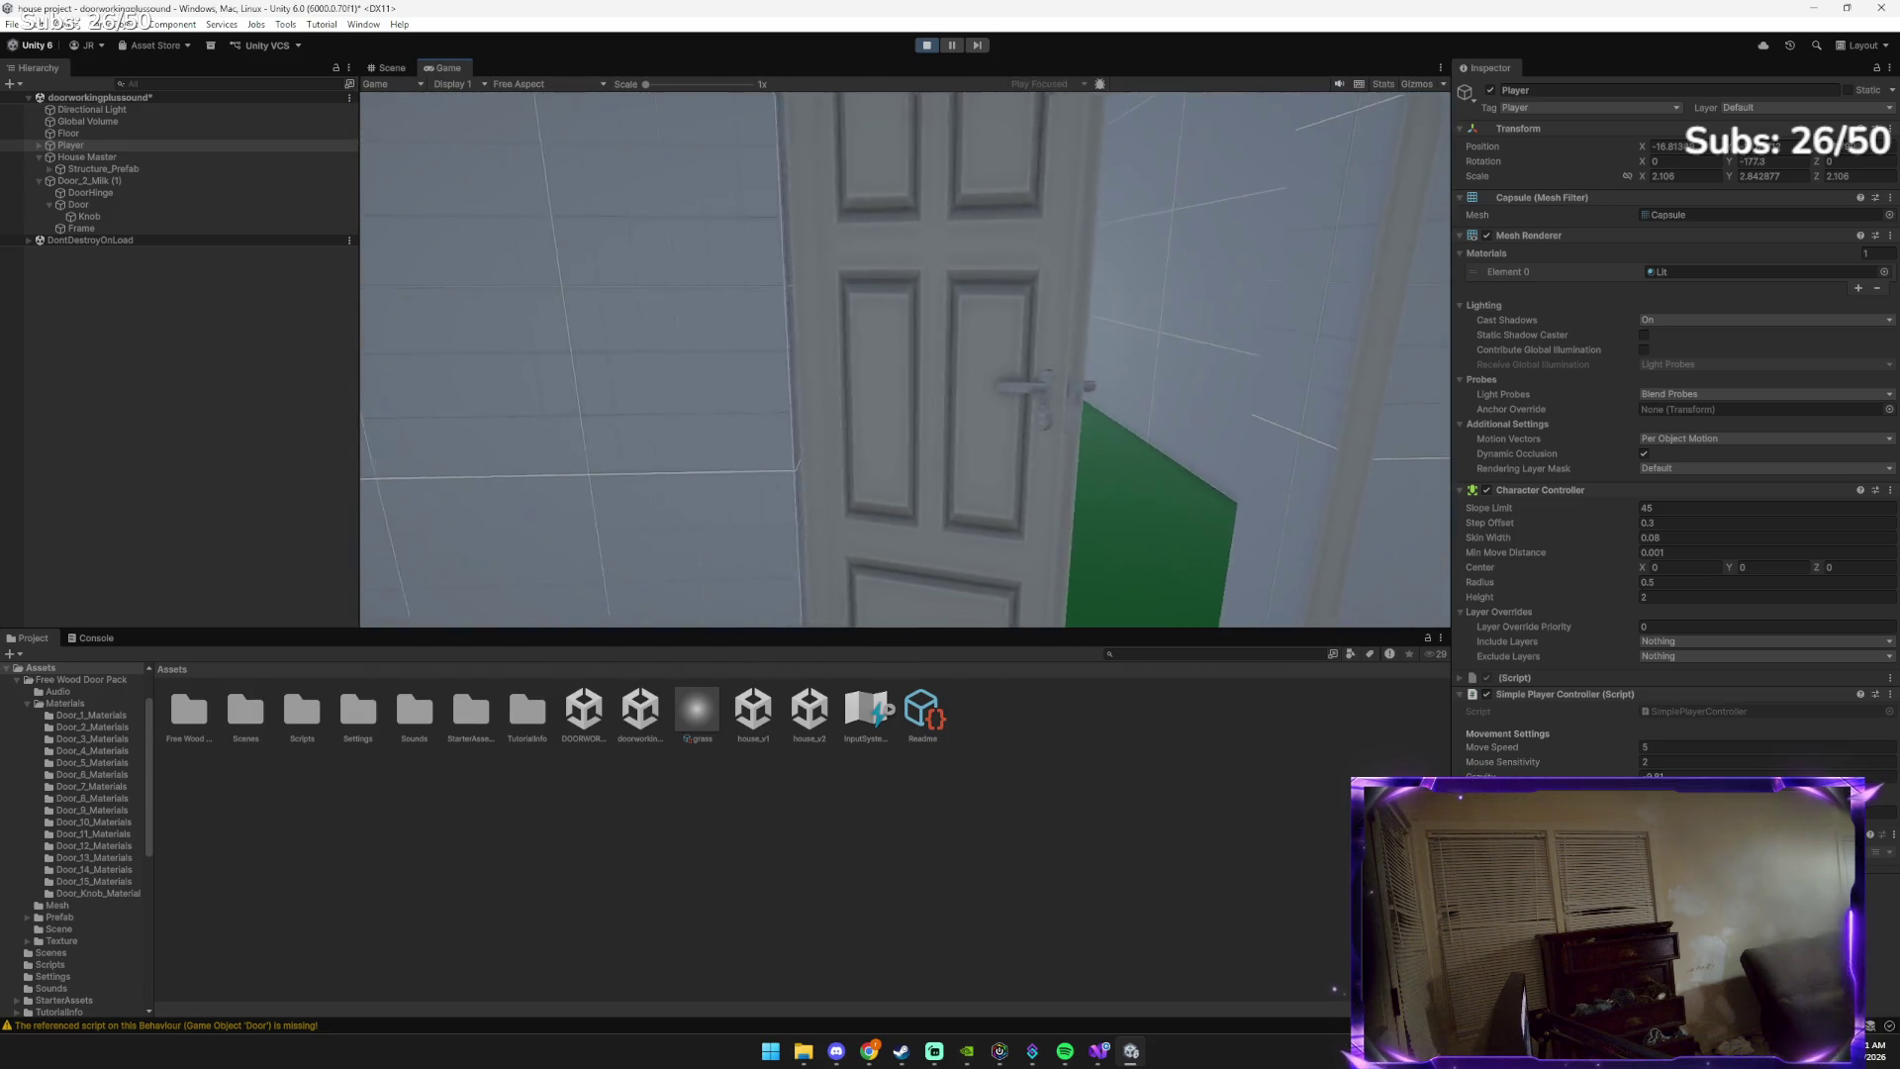
key(w)
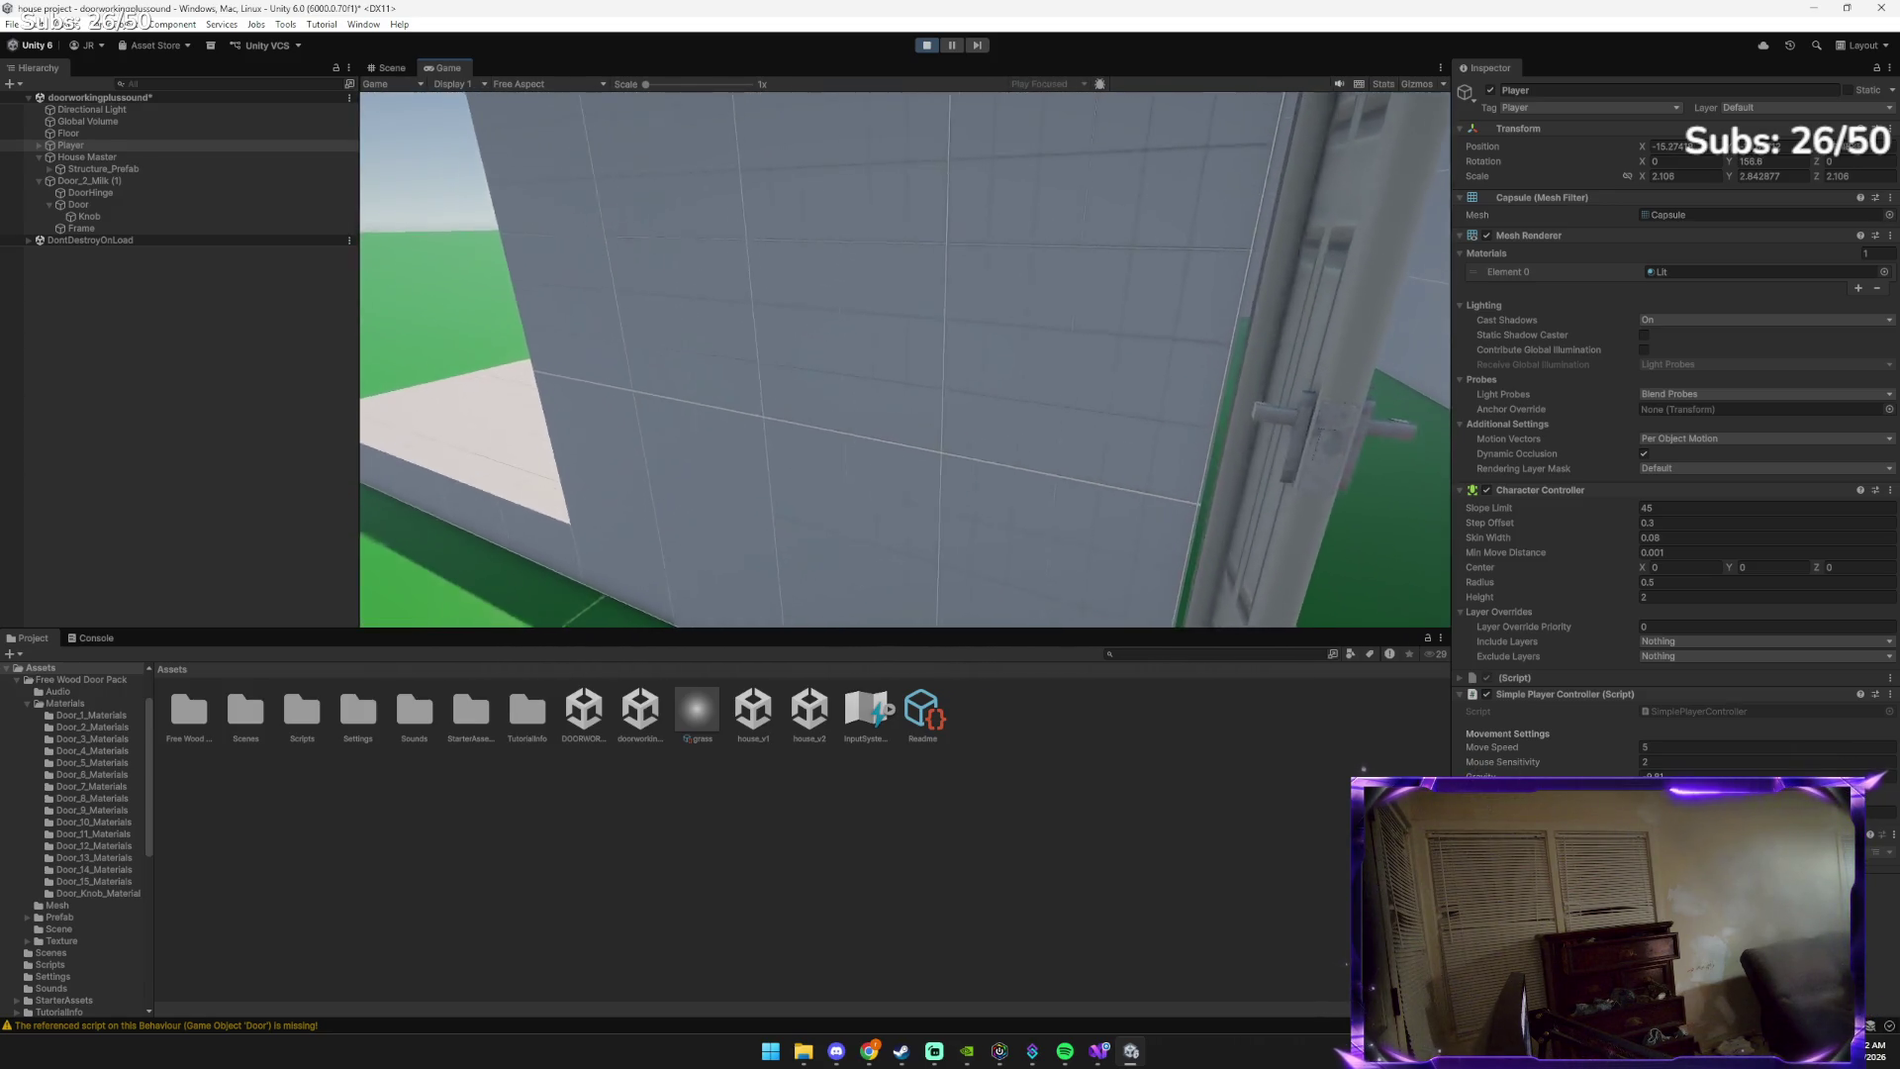
mouse_move(905, 359)
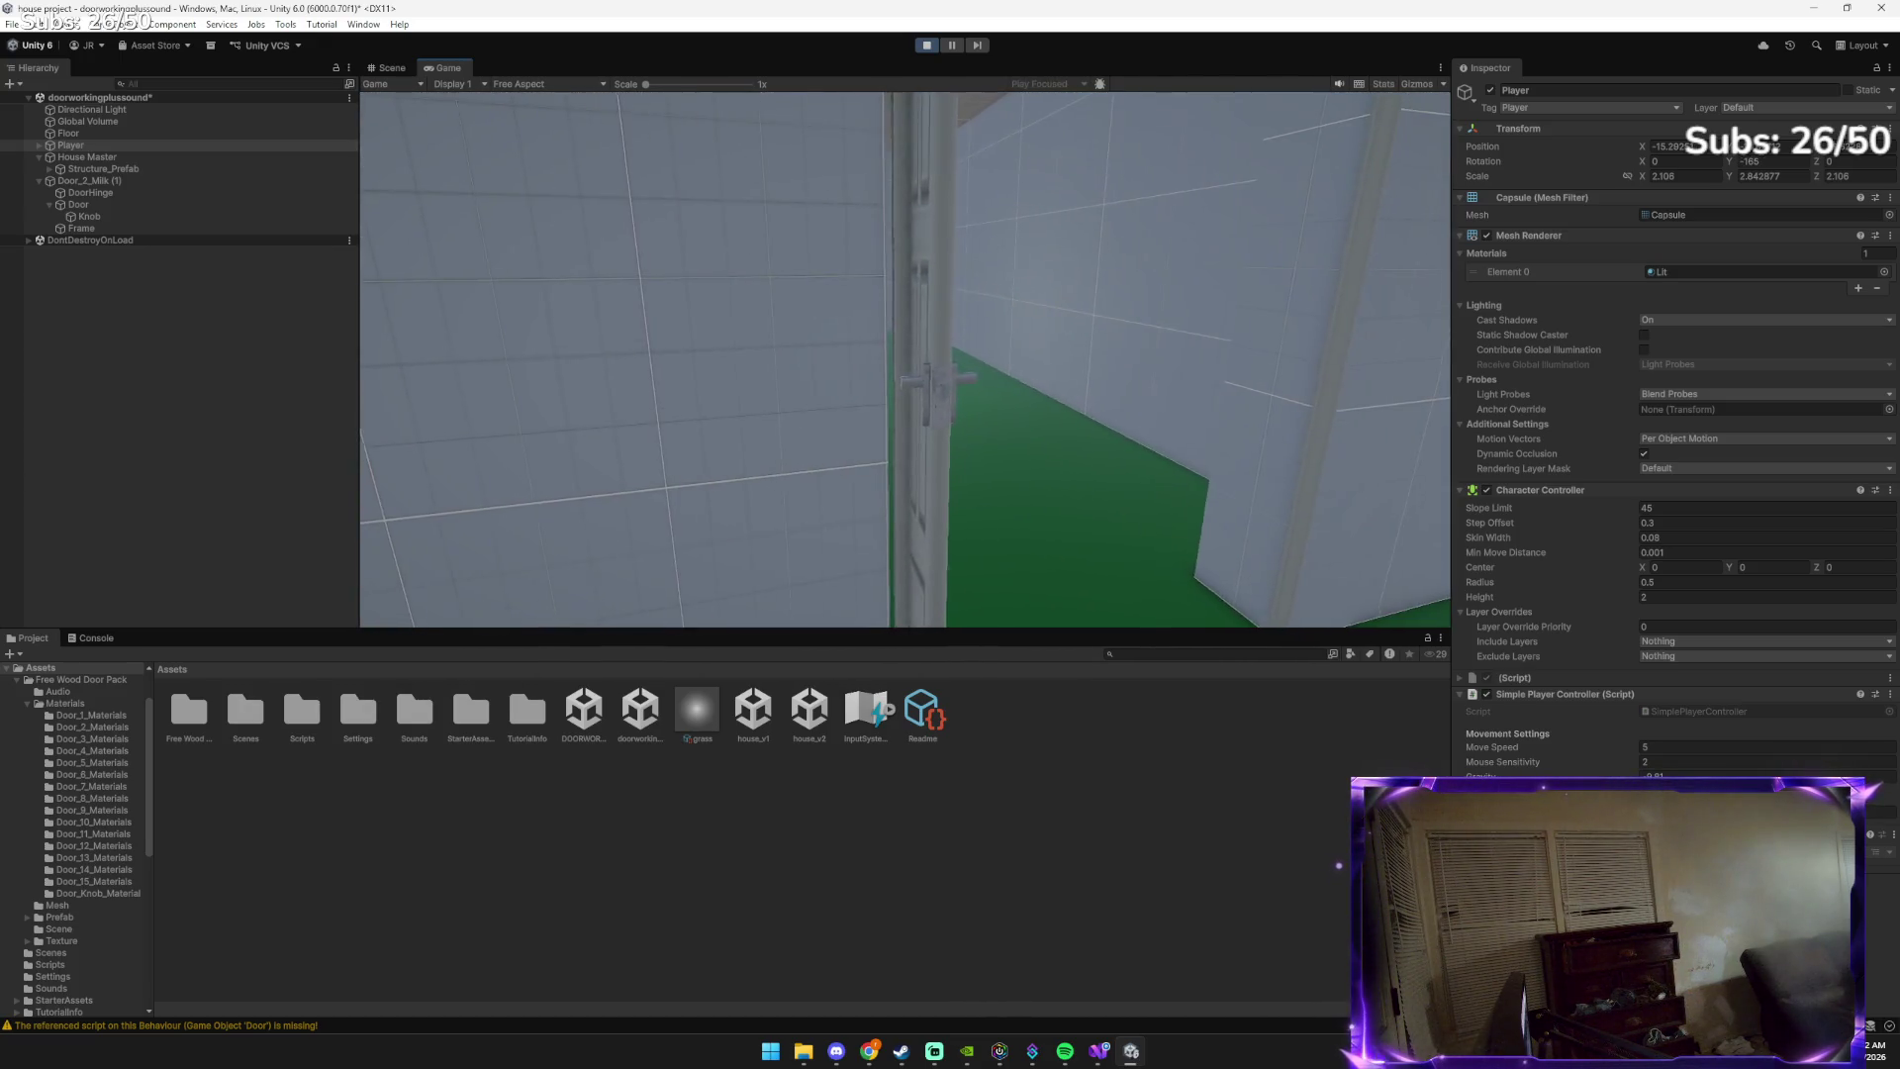
key(w)
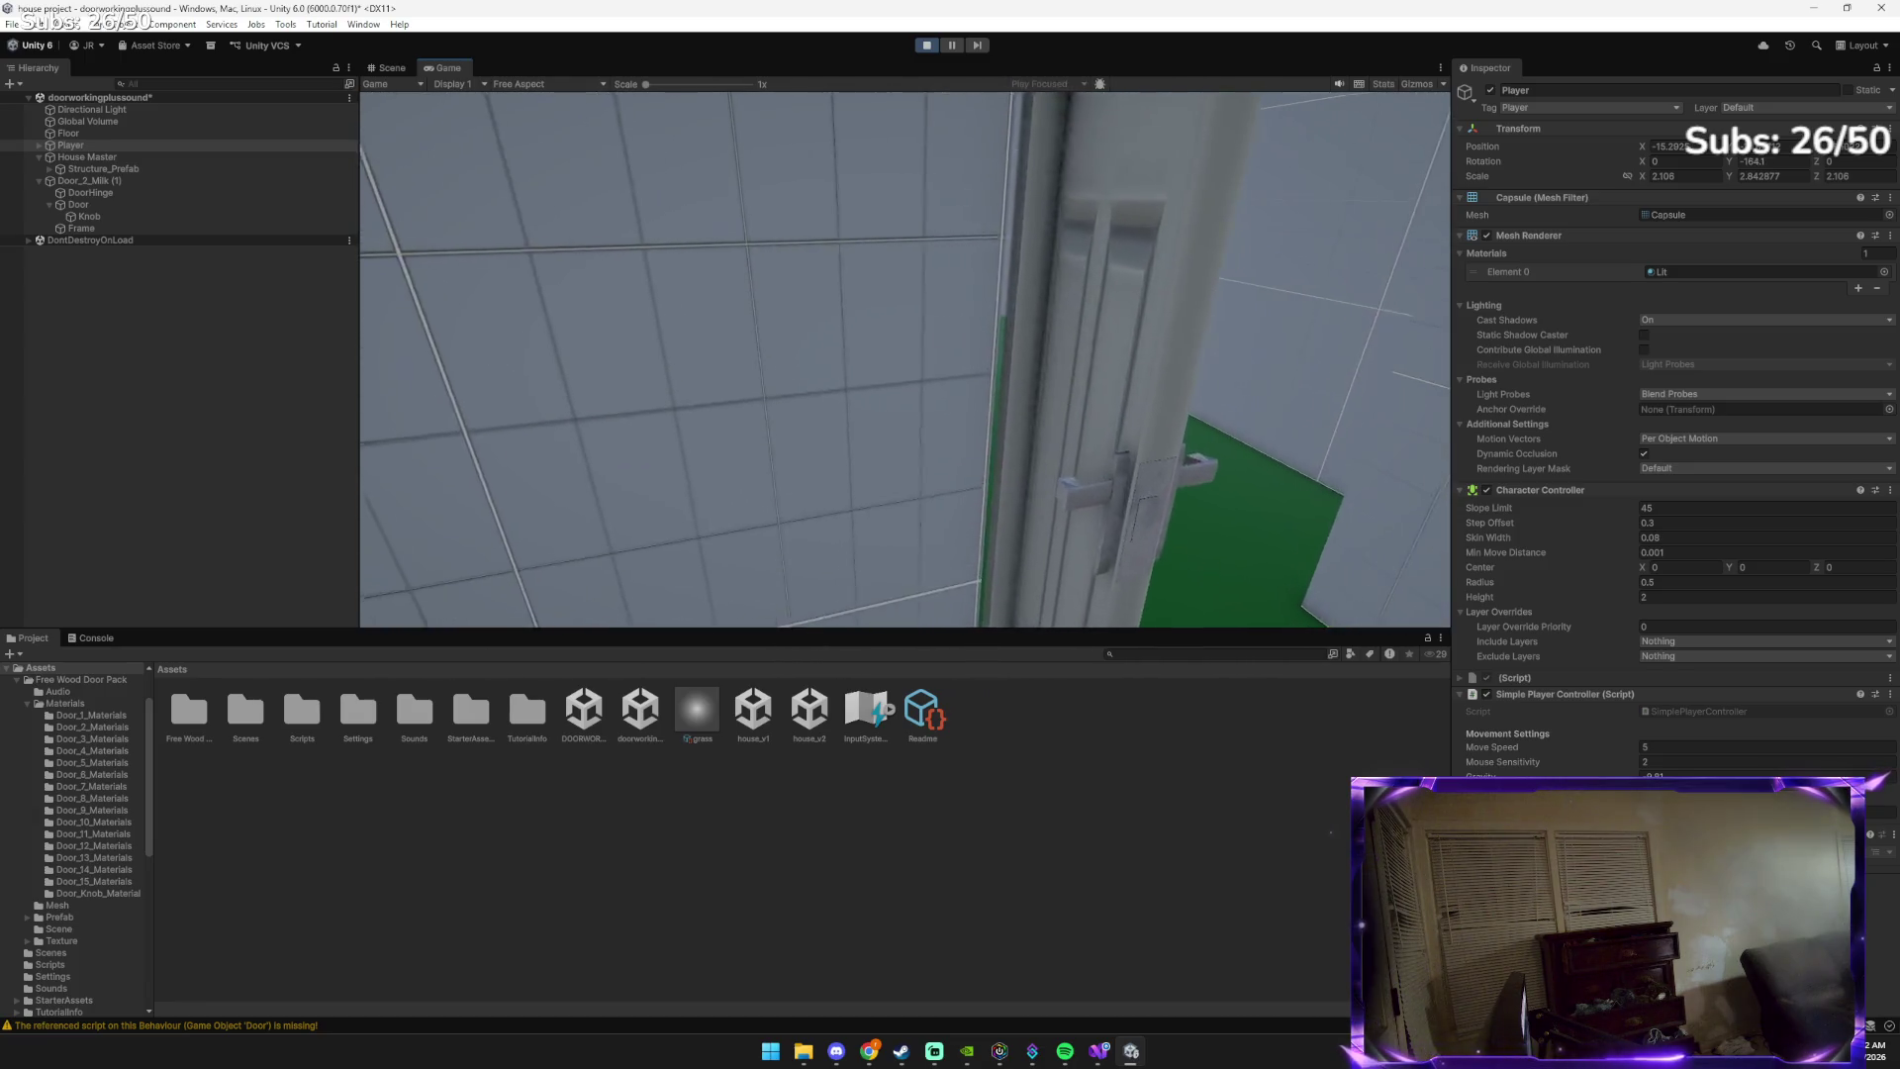
key(w)
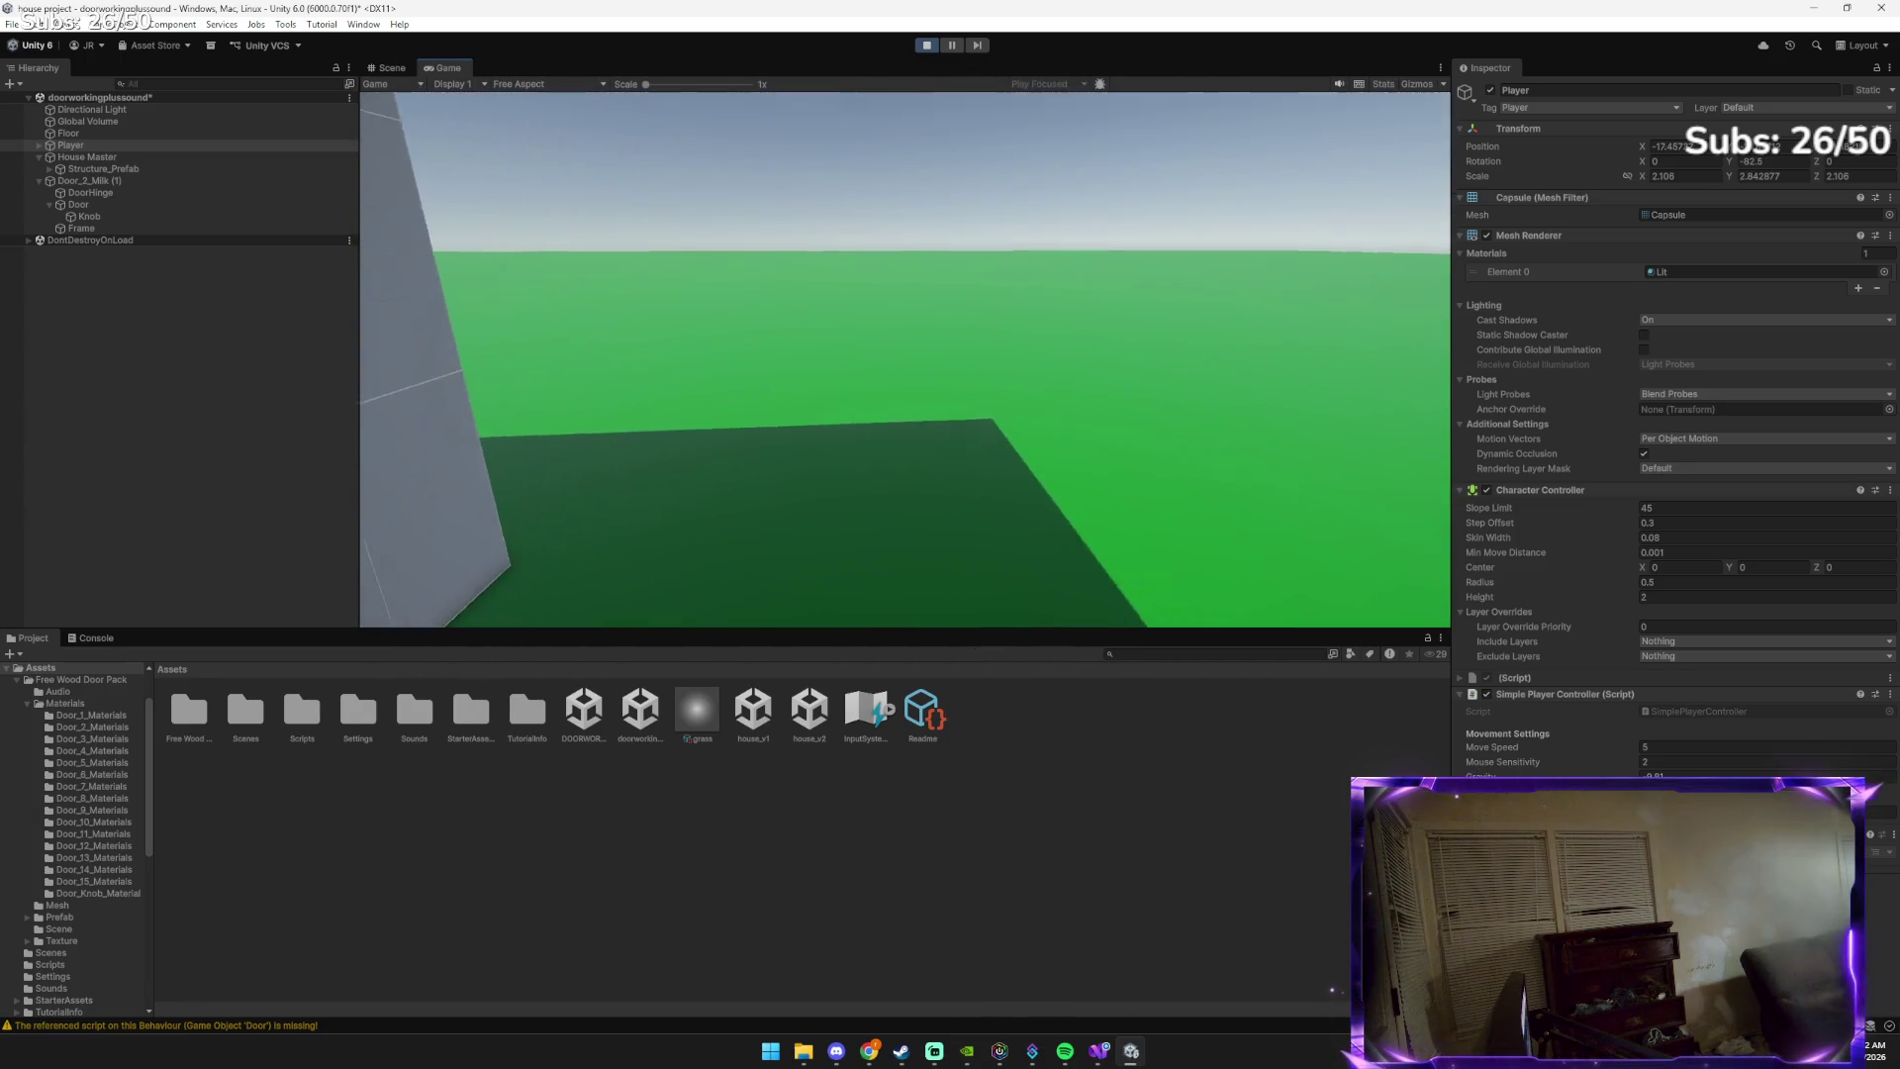
key(w)
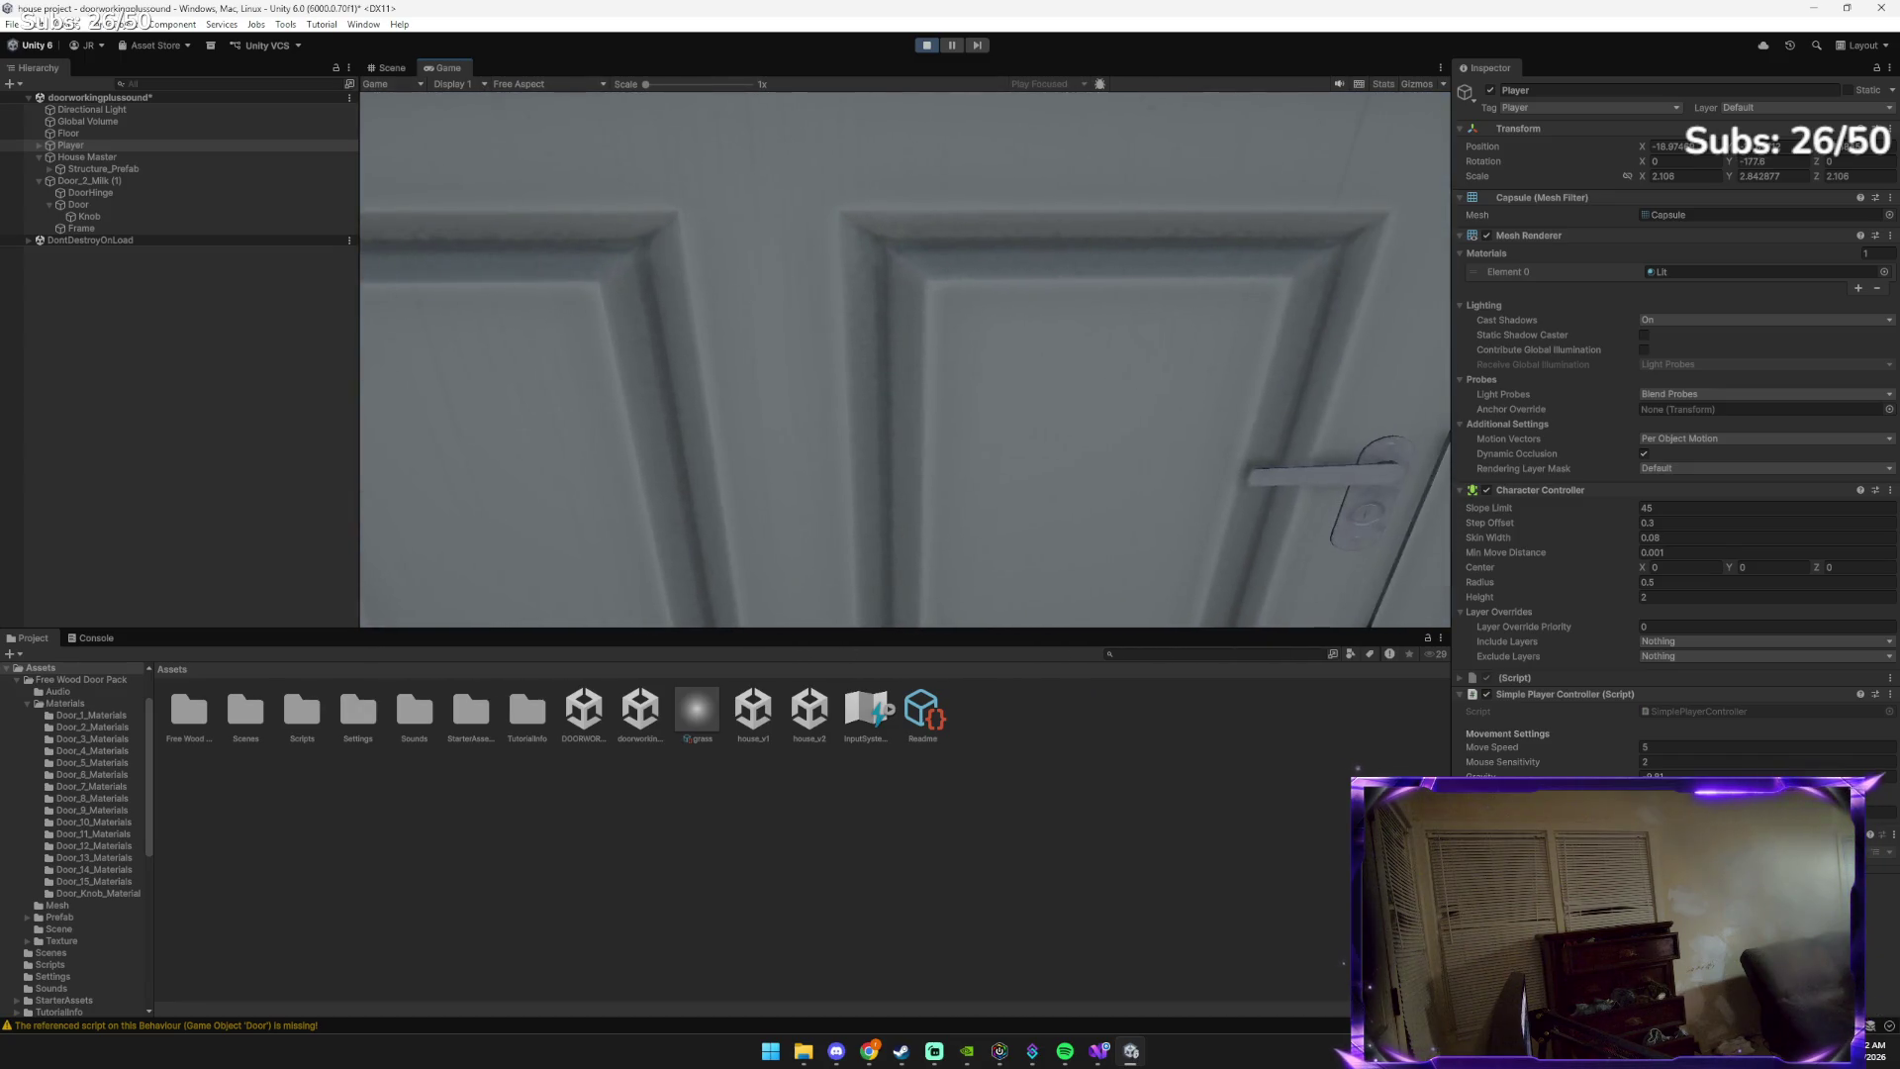
Swing the door open with E, walk through, and return to face the closed door
key(e)
key(s)
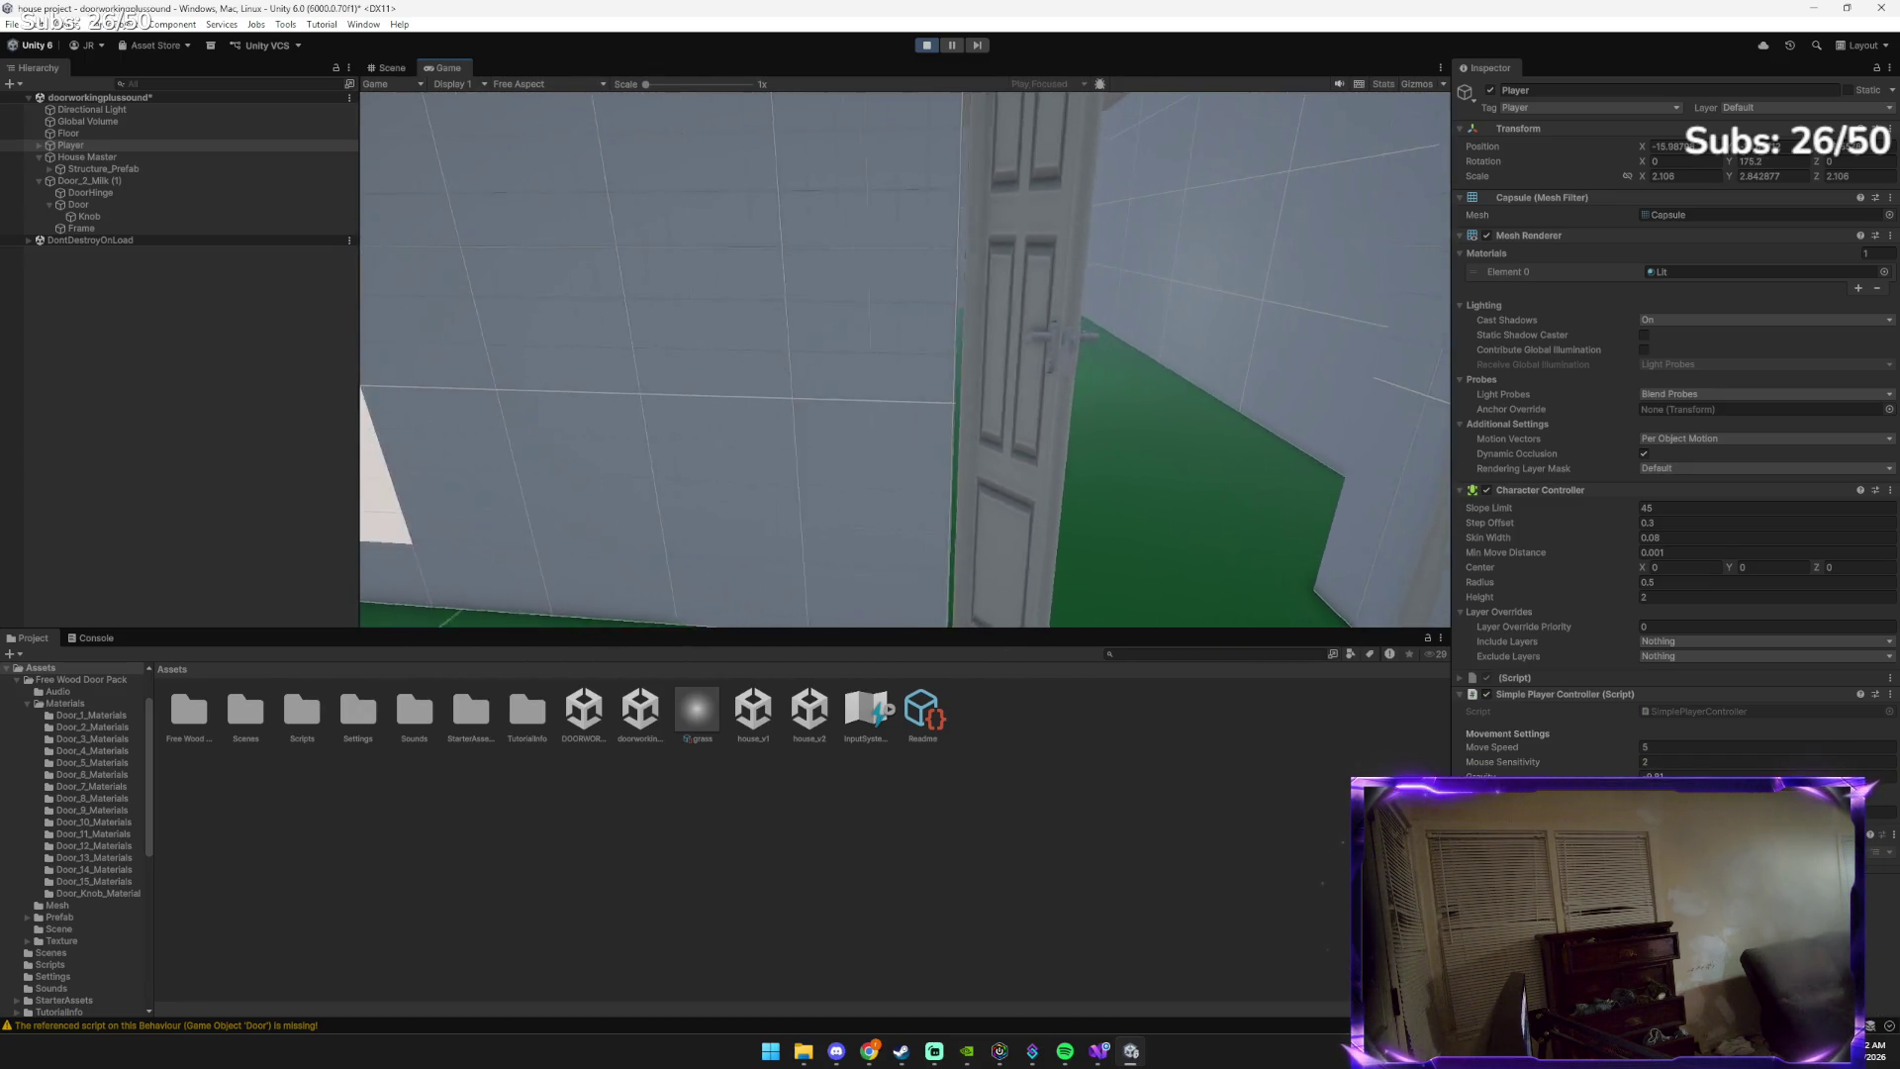
key(w)
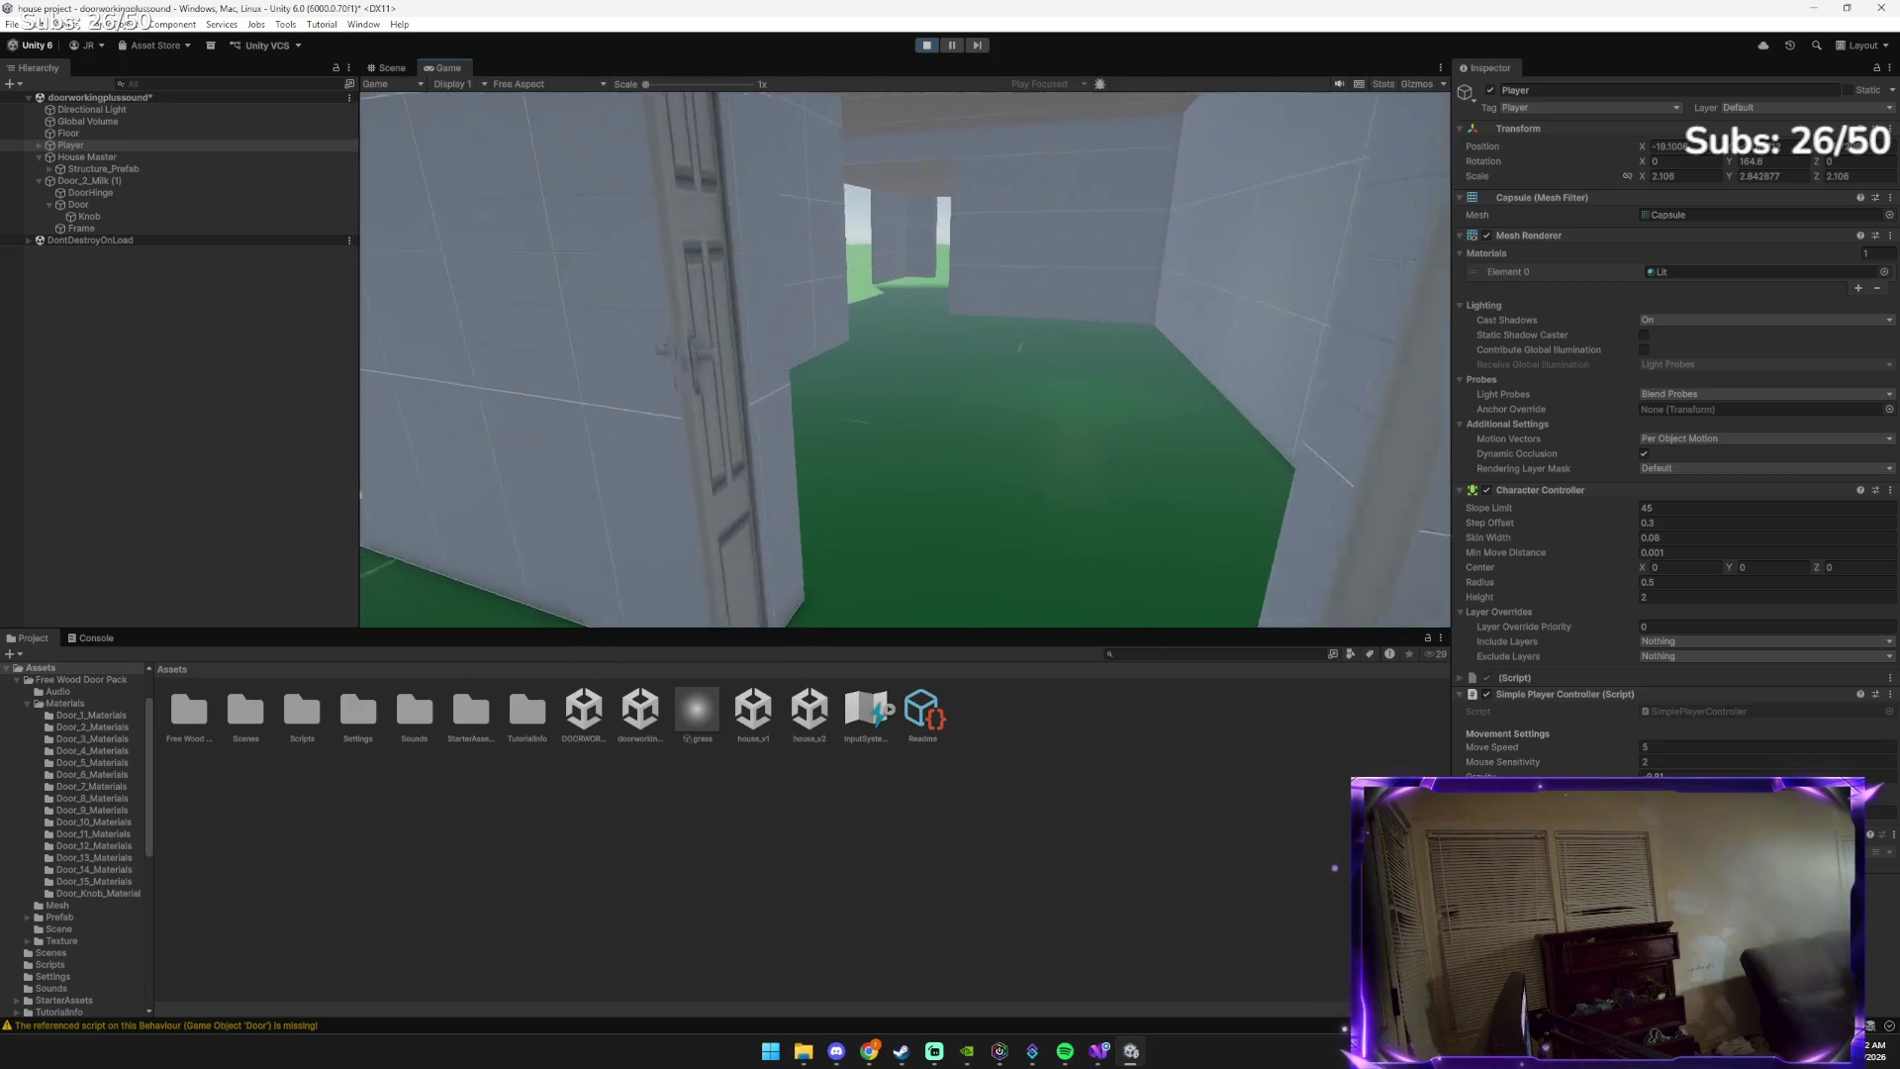
key(w)
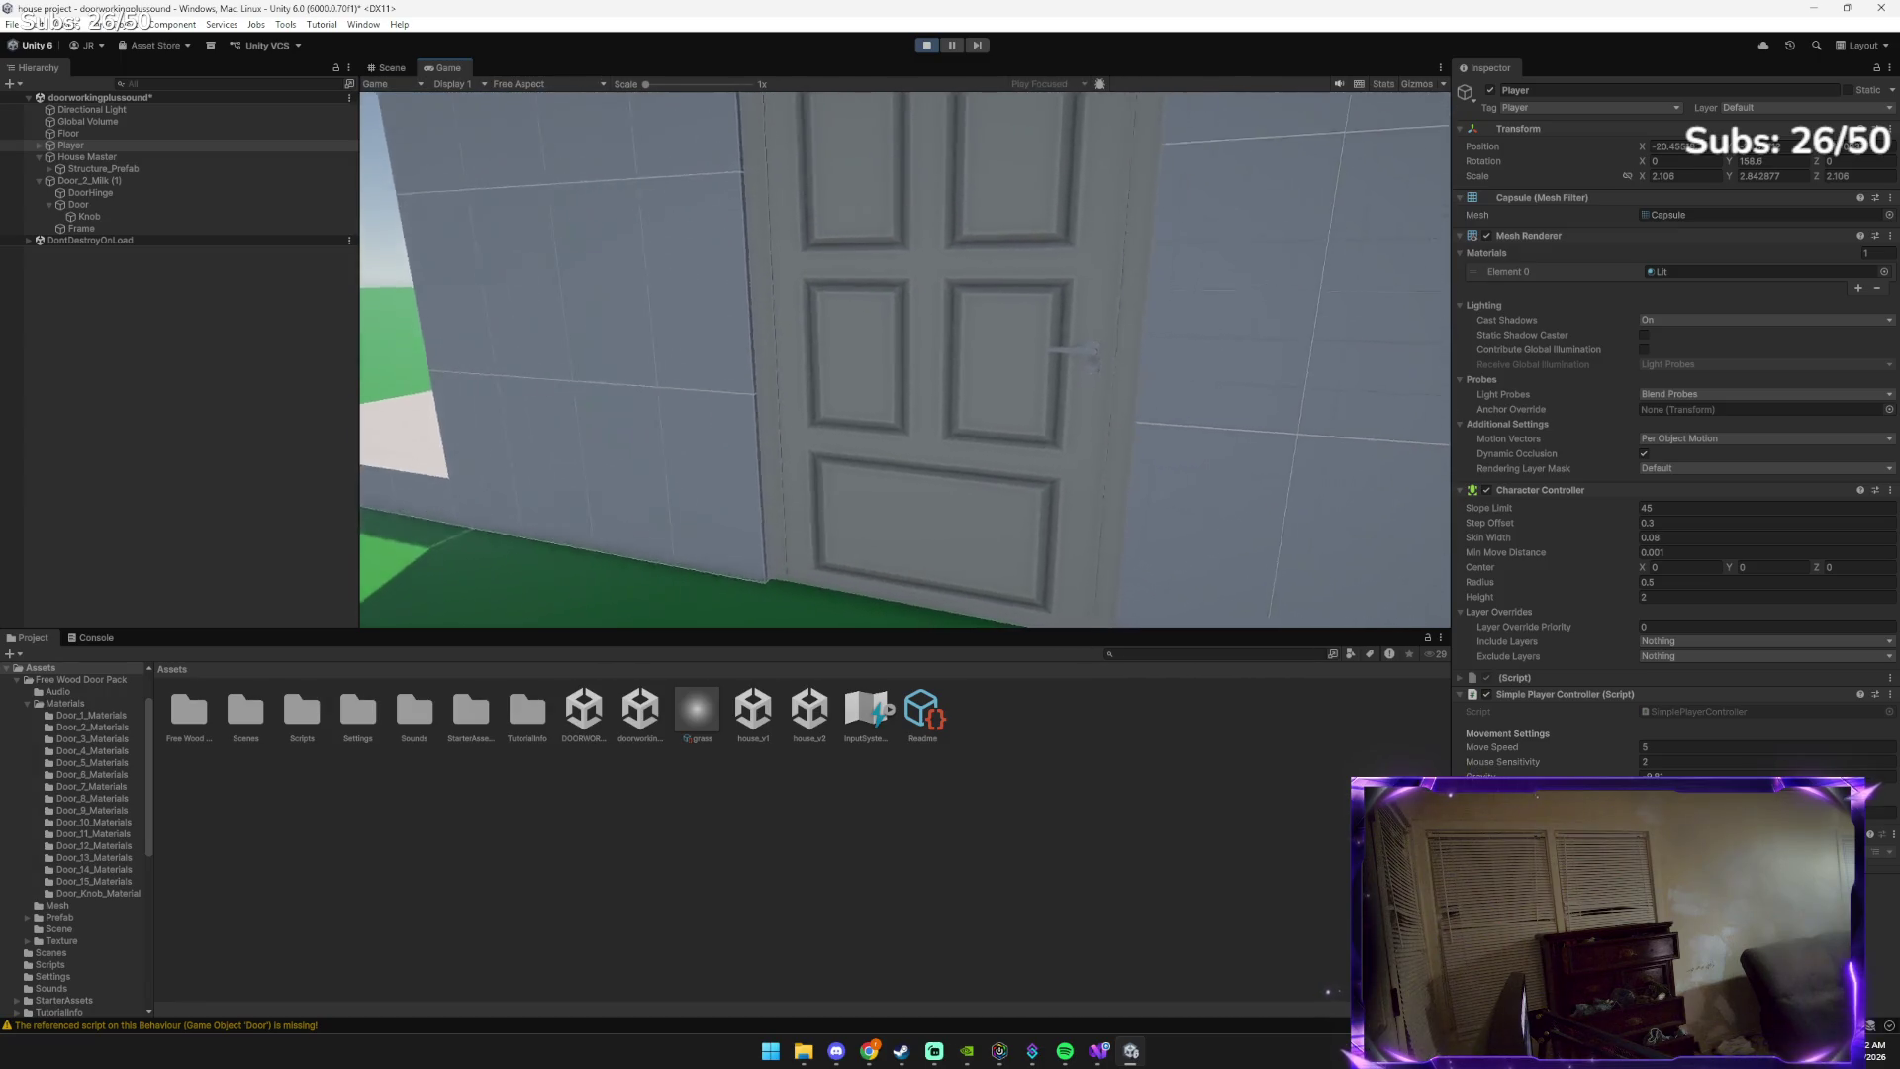
key(w)
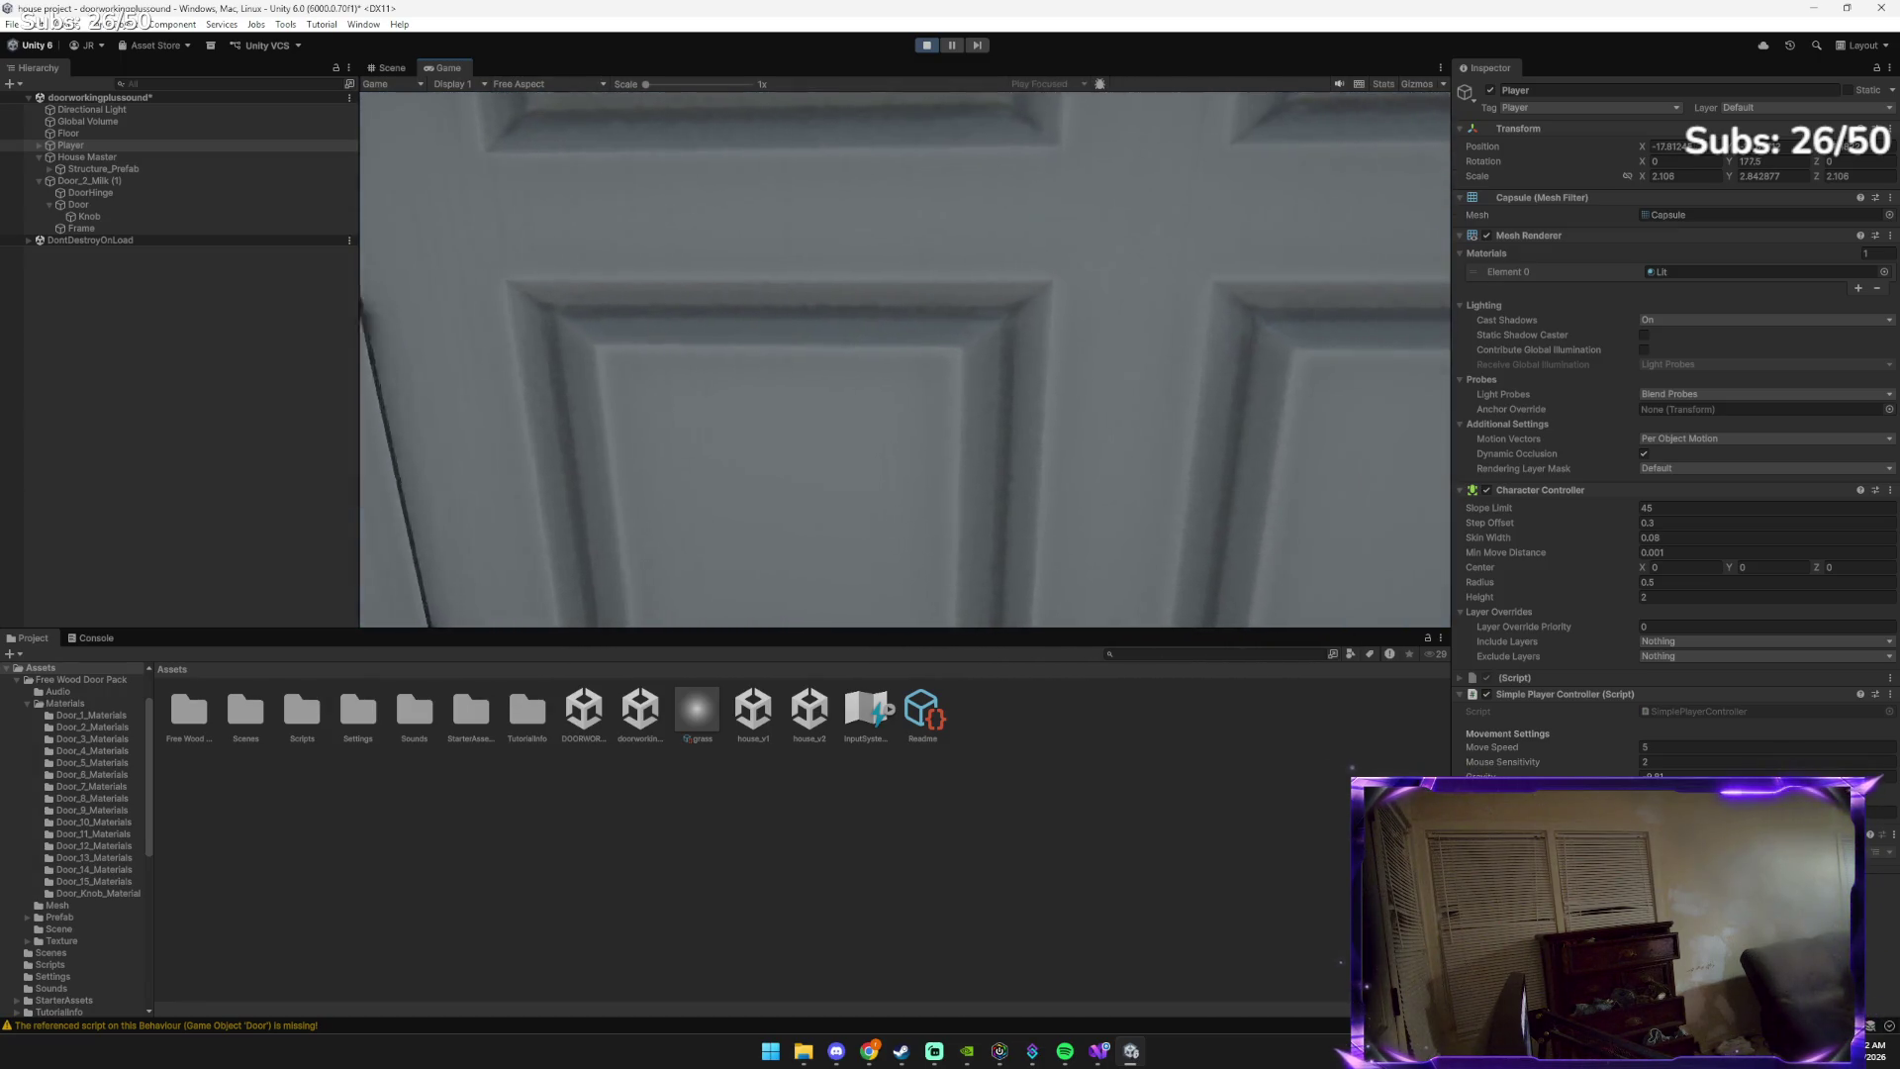
key(s)
key(w)
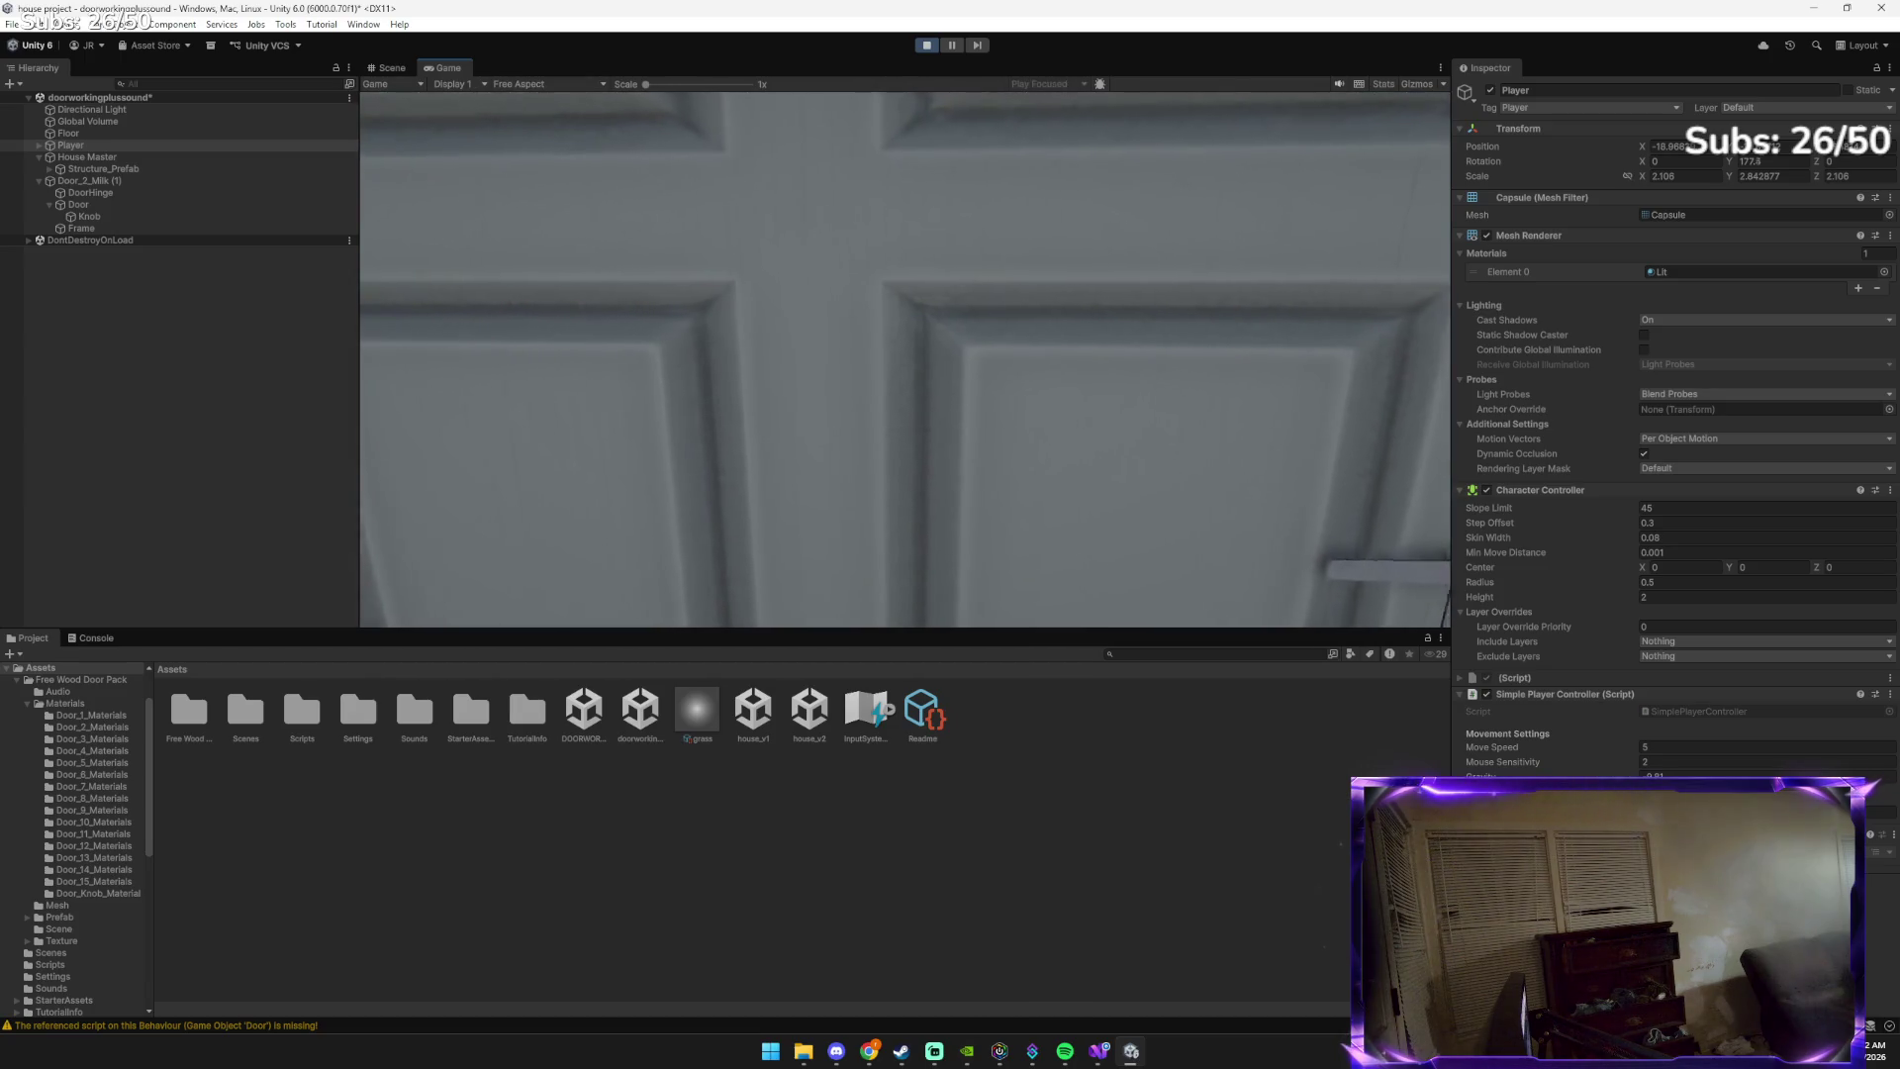
key(s)
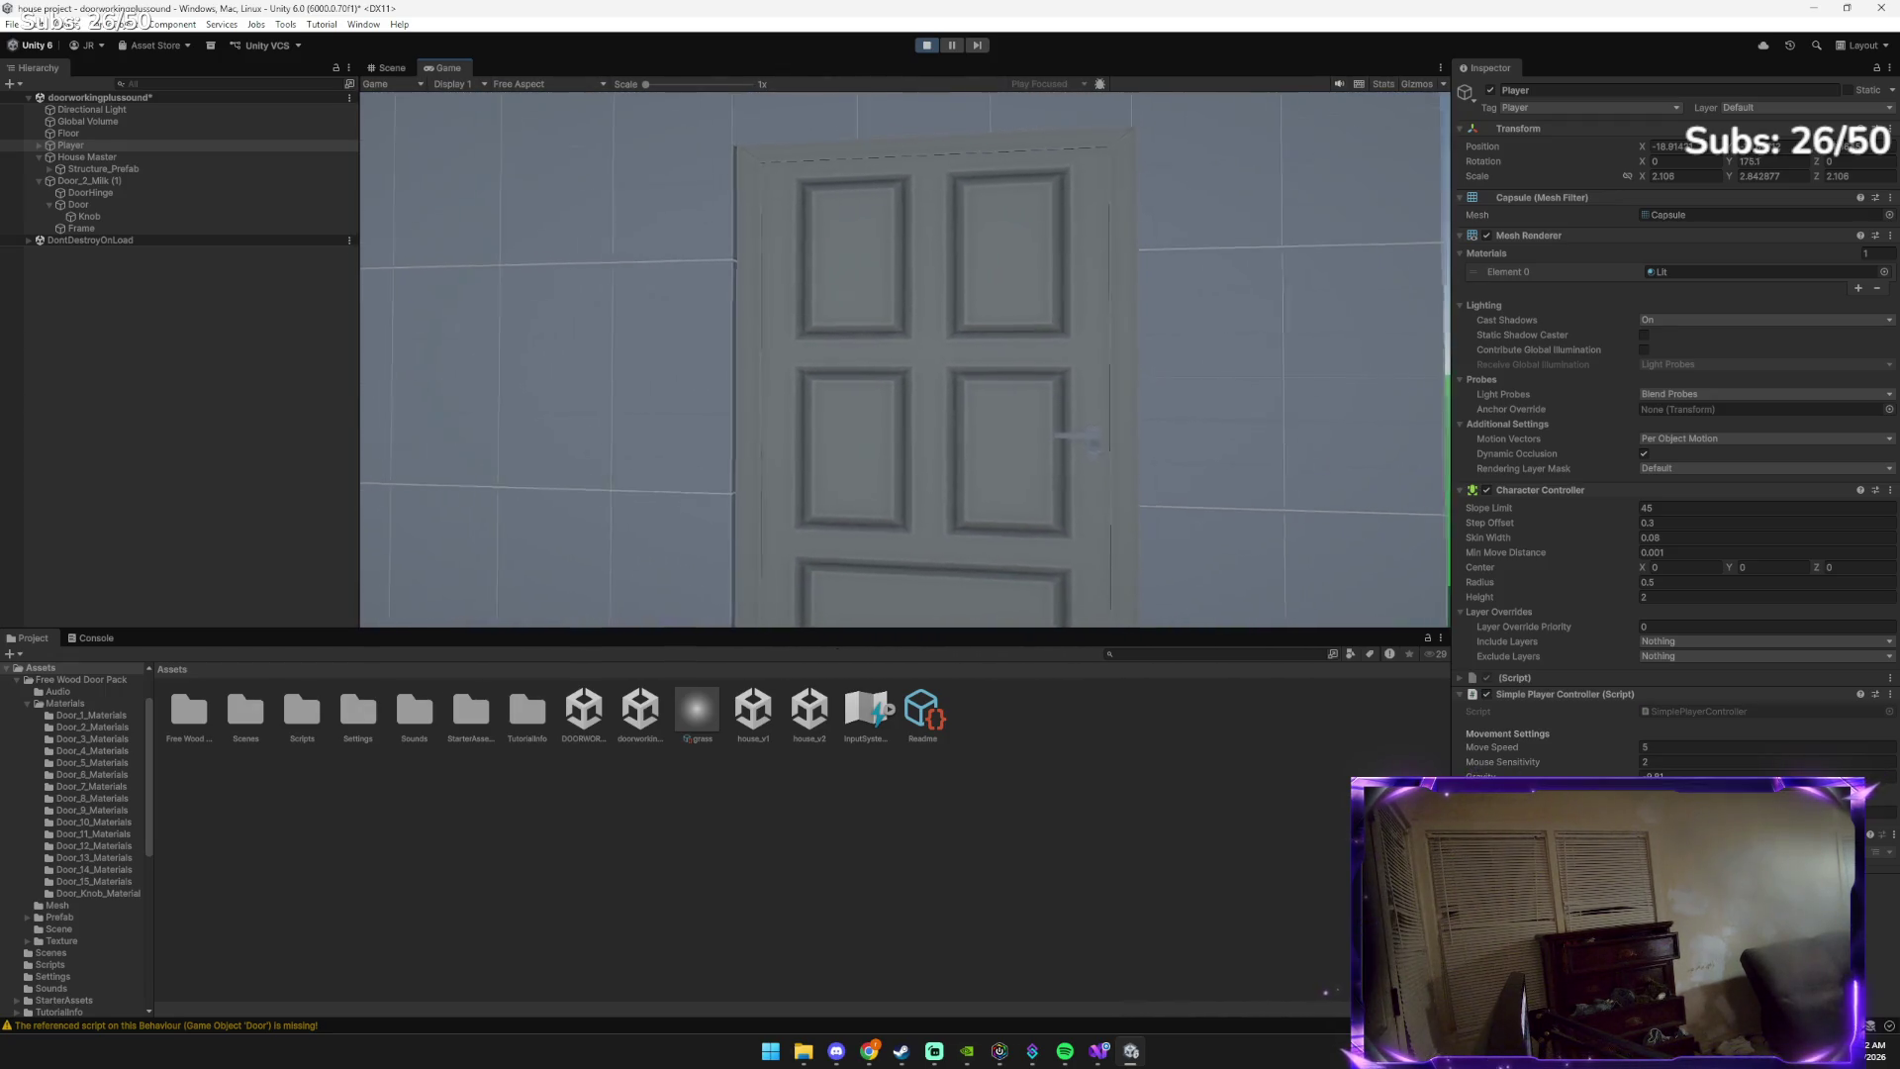
key(w)
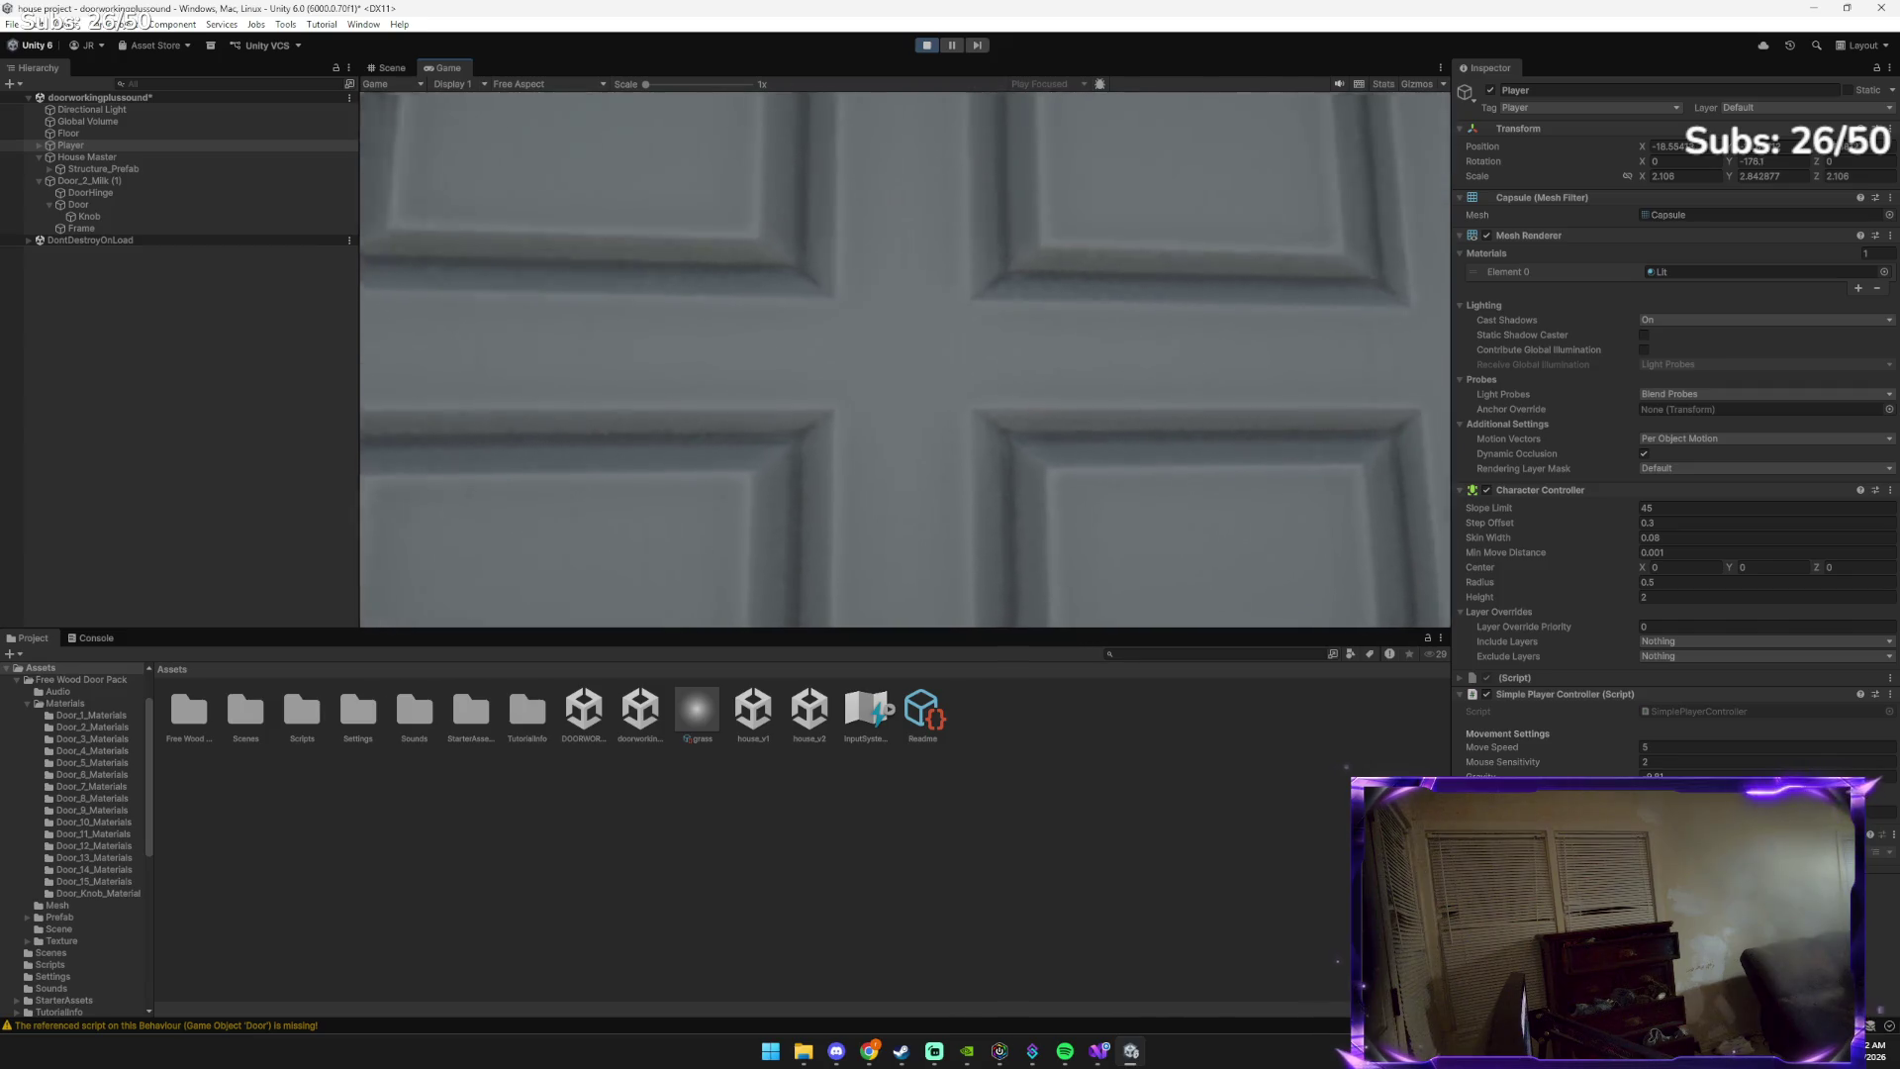
key(s)
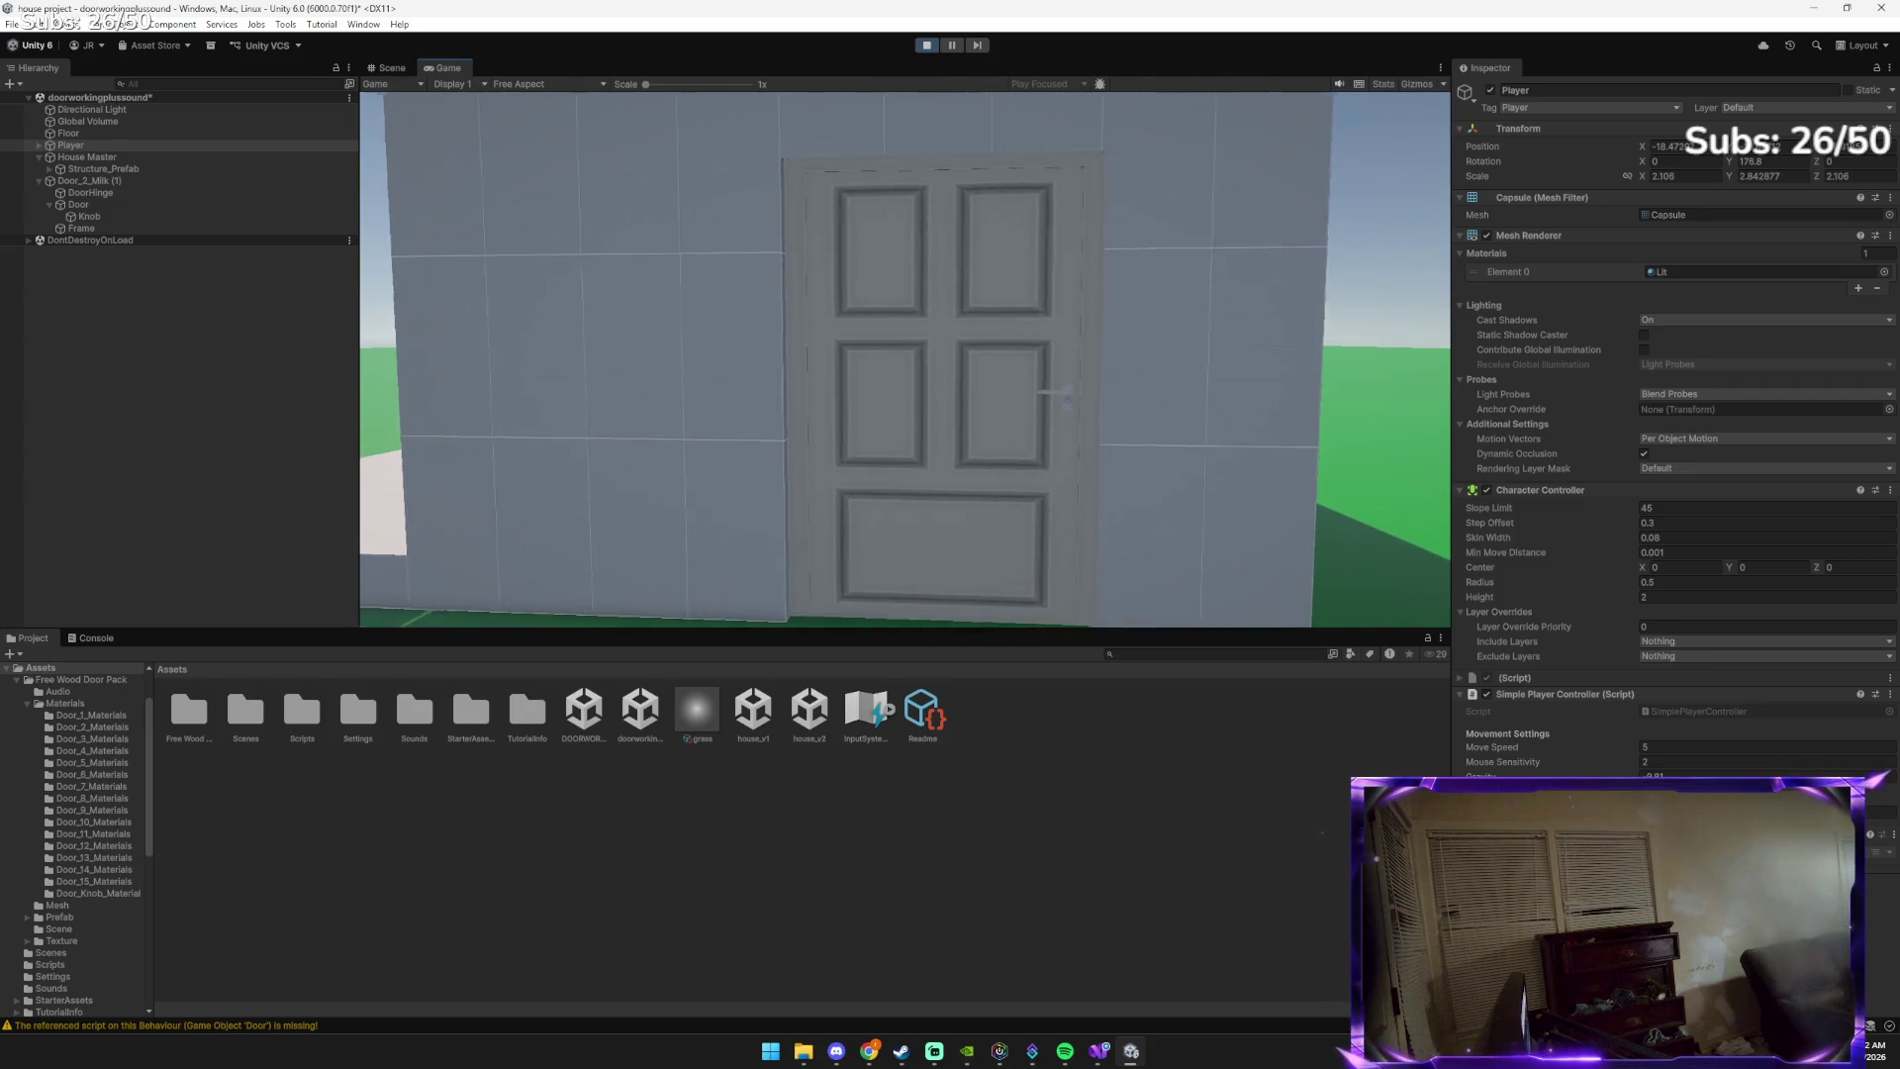
Open the door with E and walk through into the room, turning back toward it
key(w)
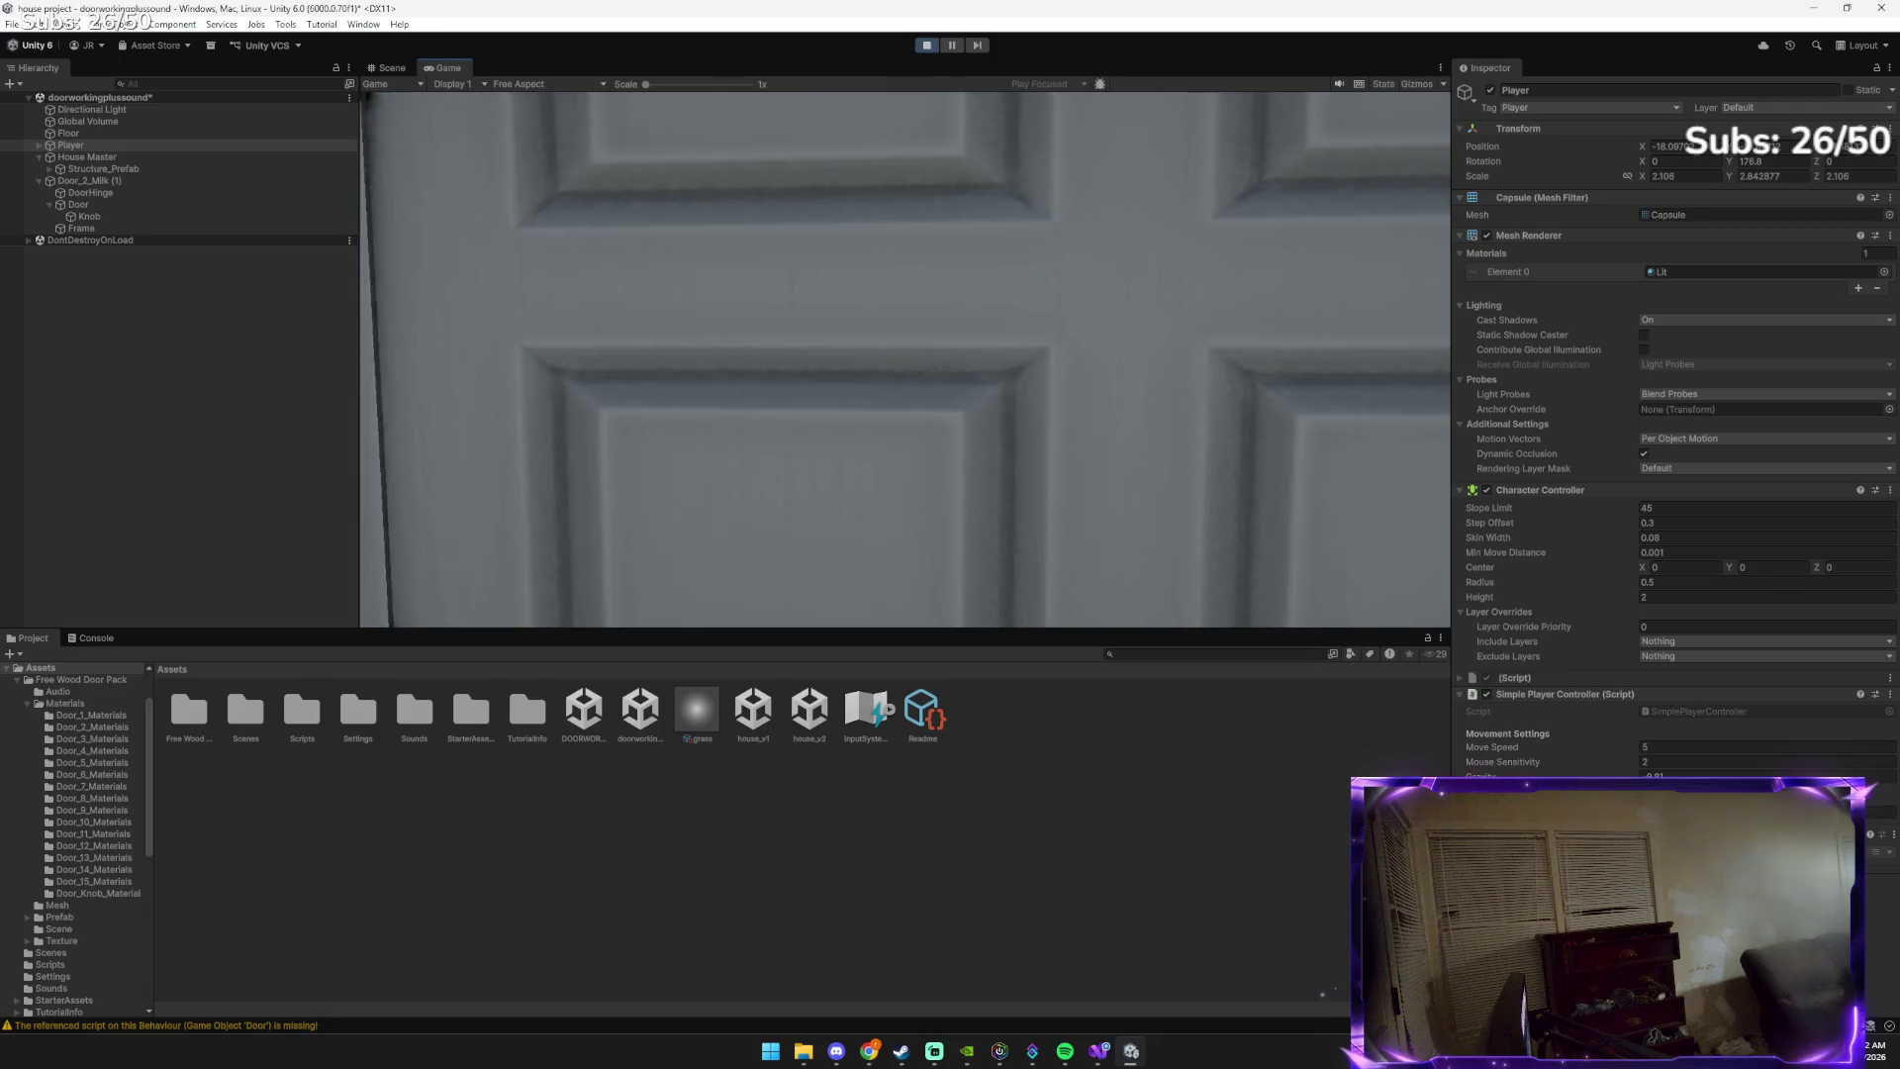
key(e)
key(s)
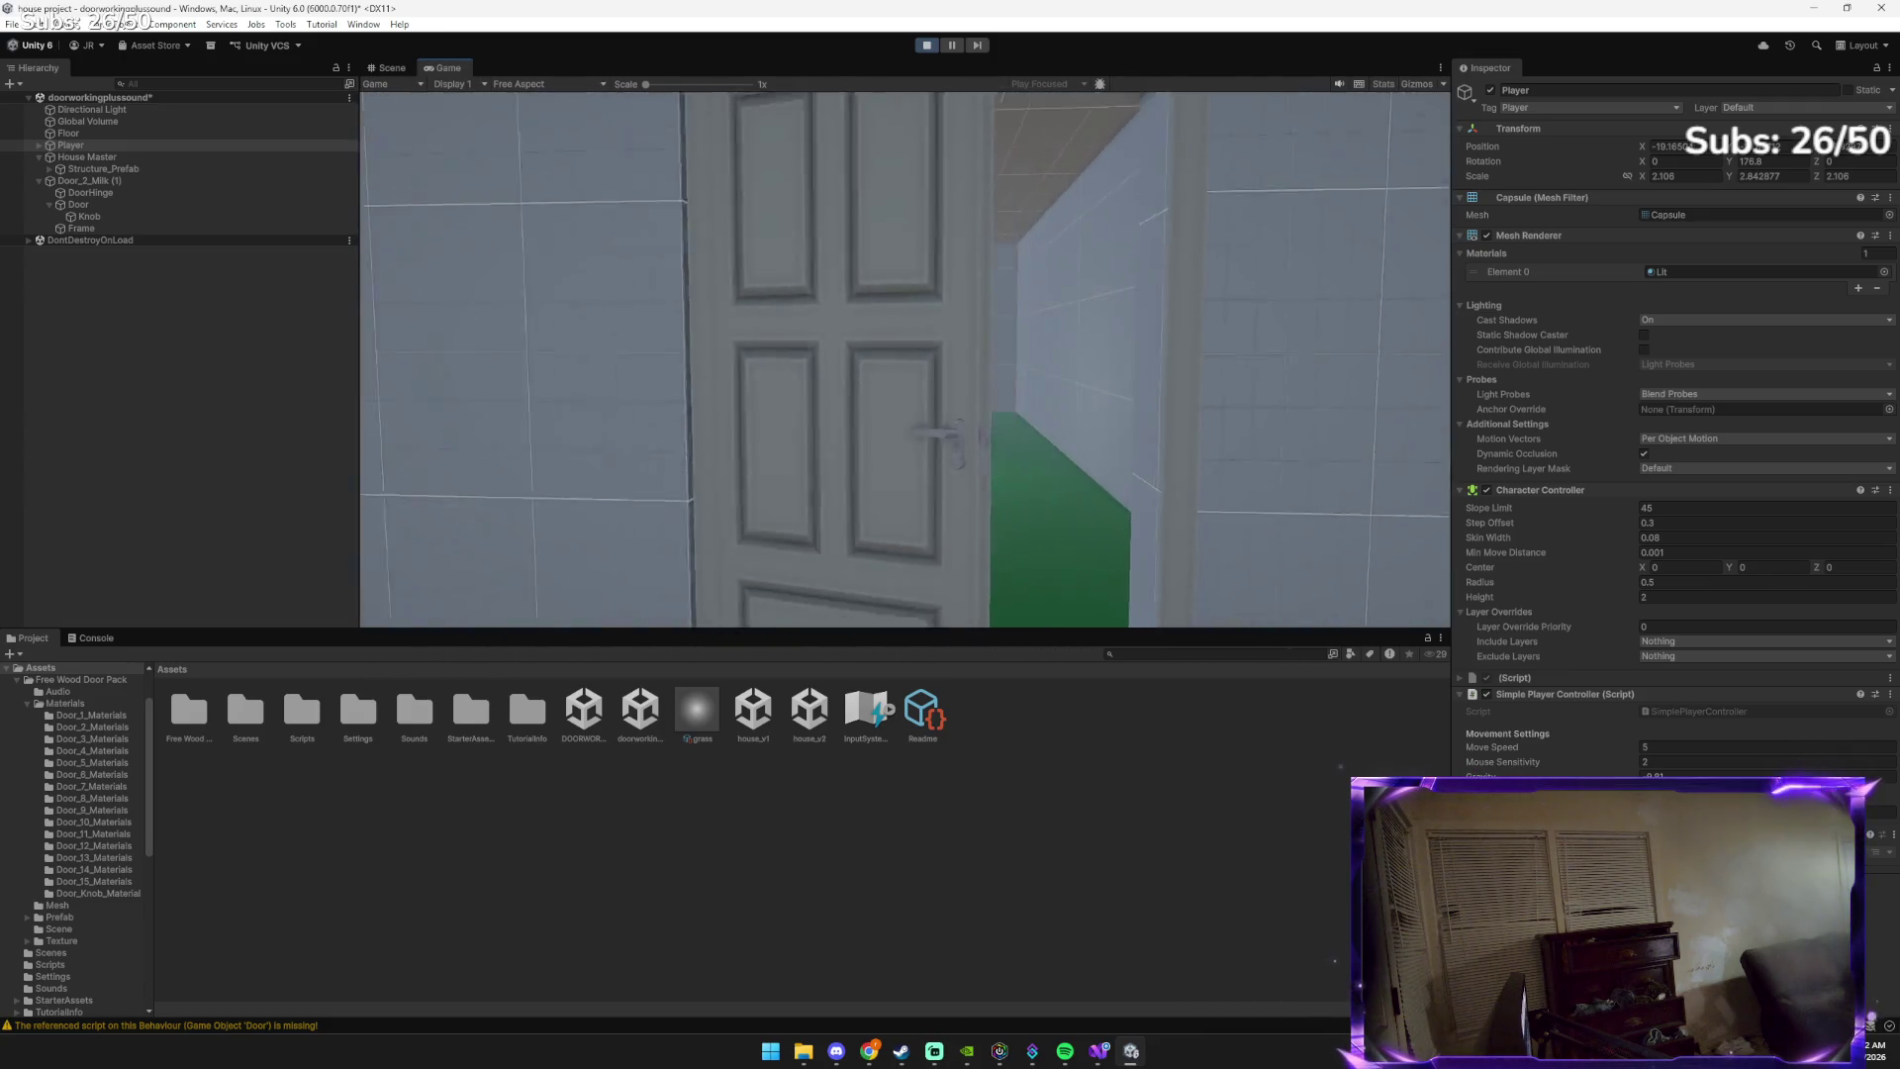
key(w)
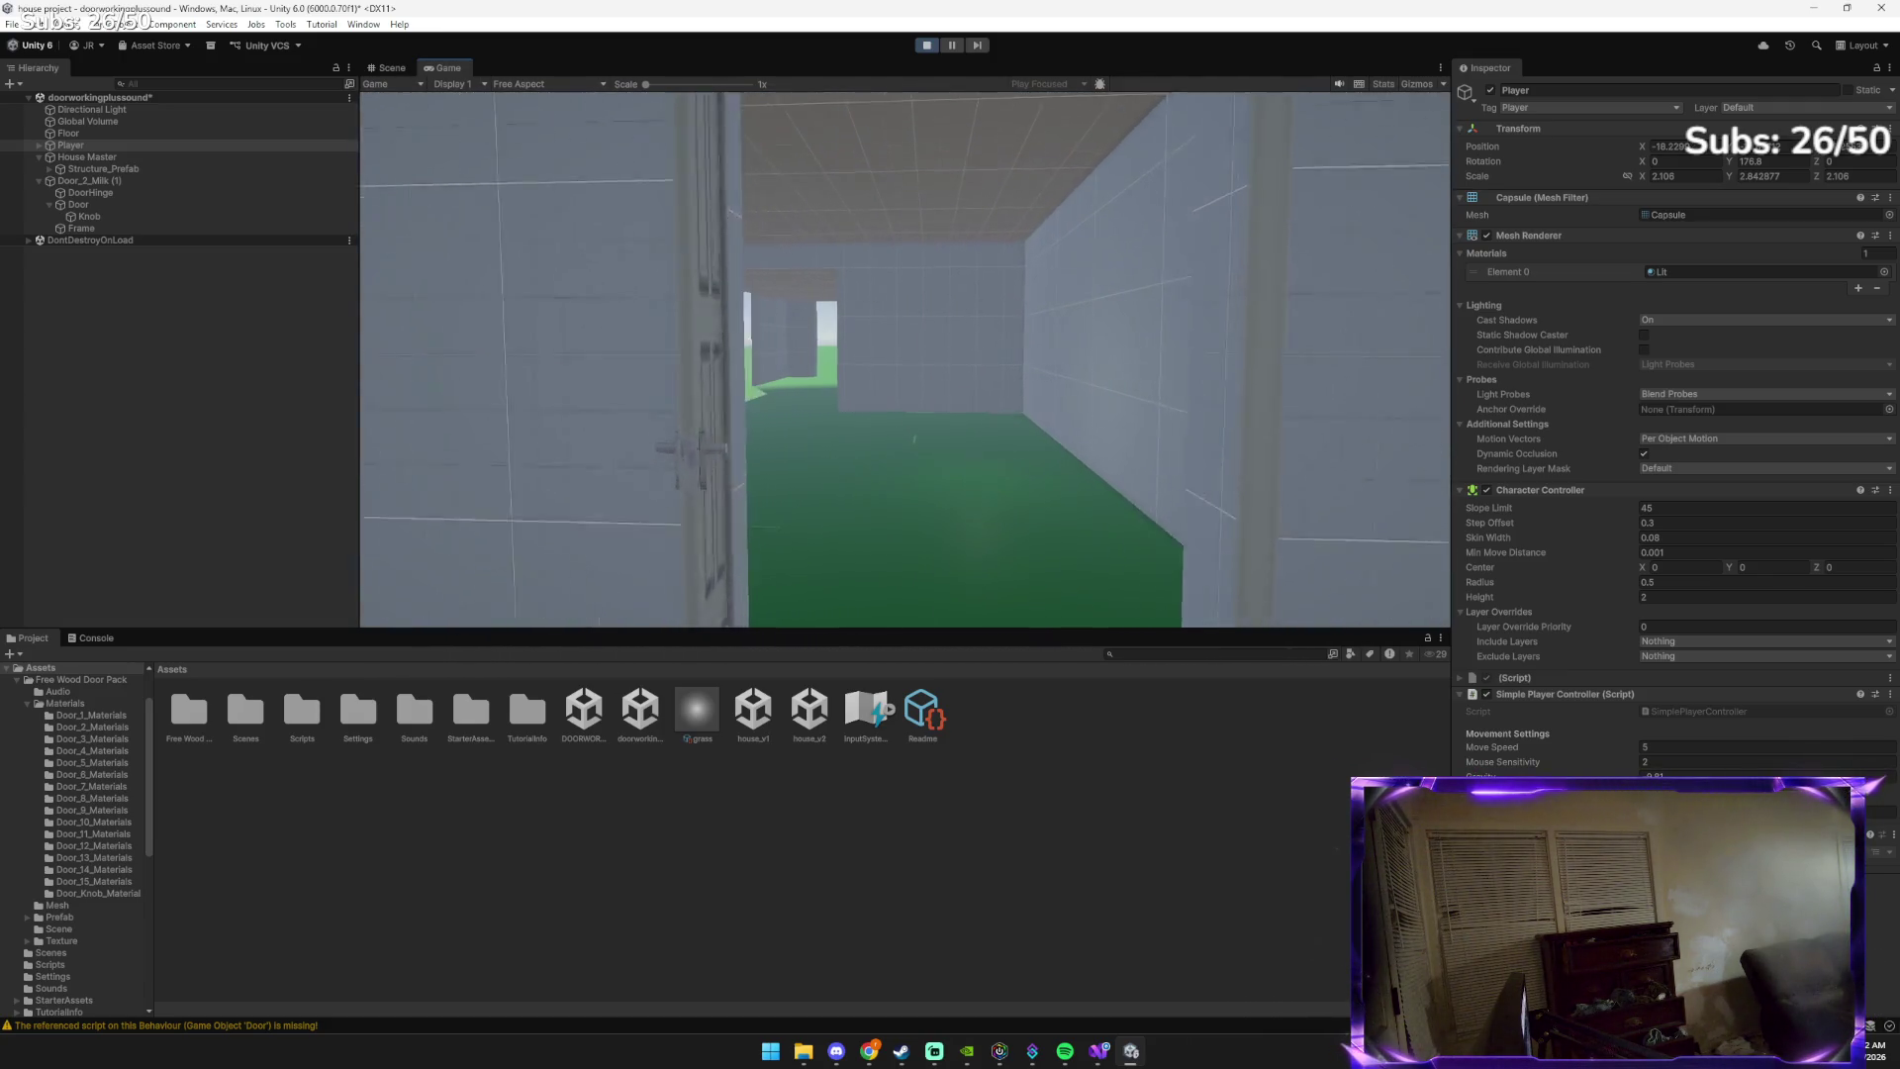
key(w)
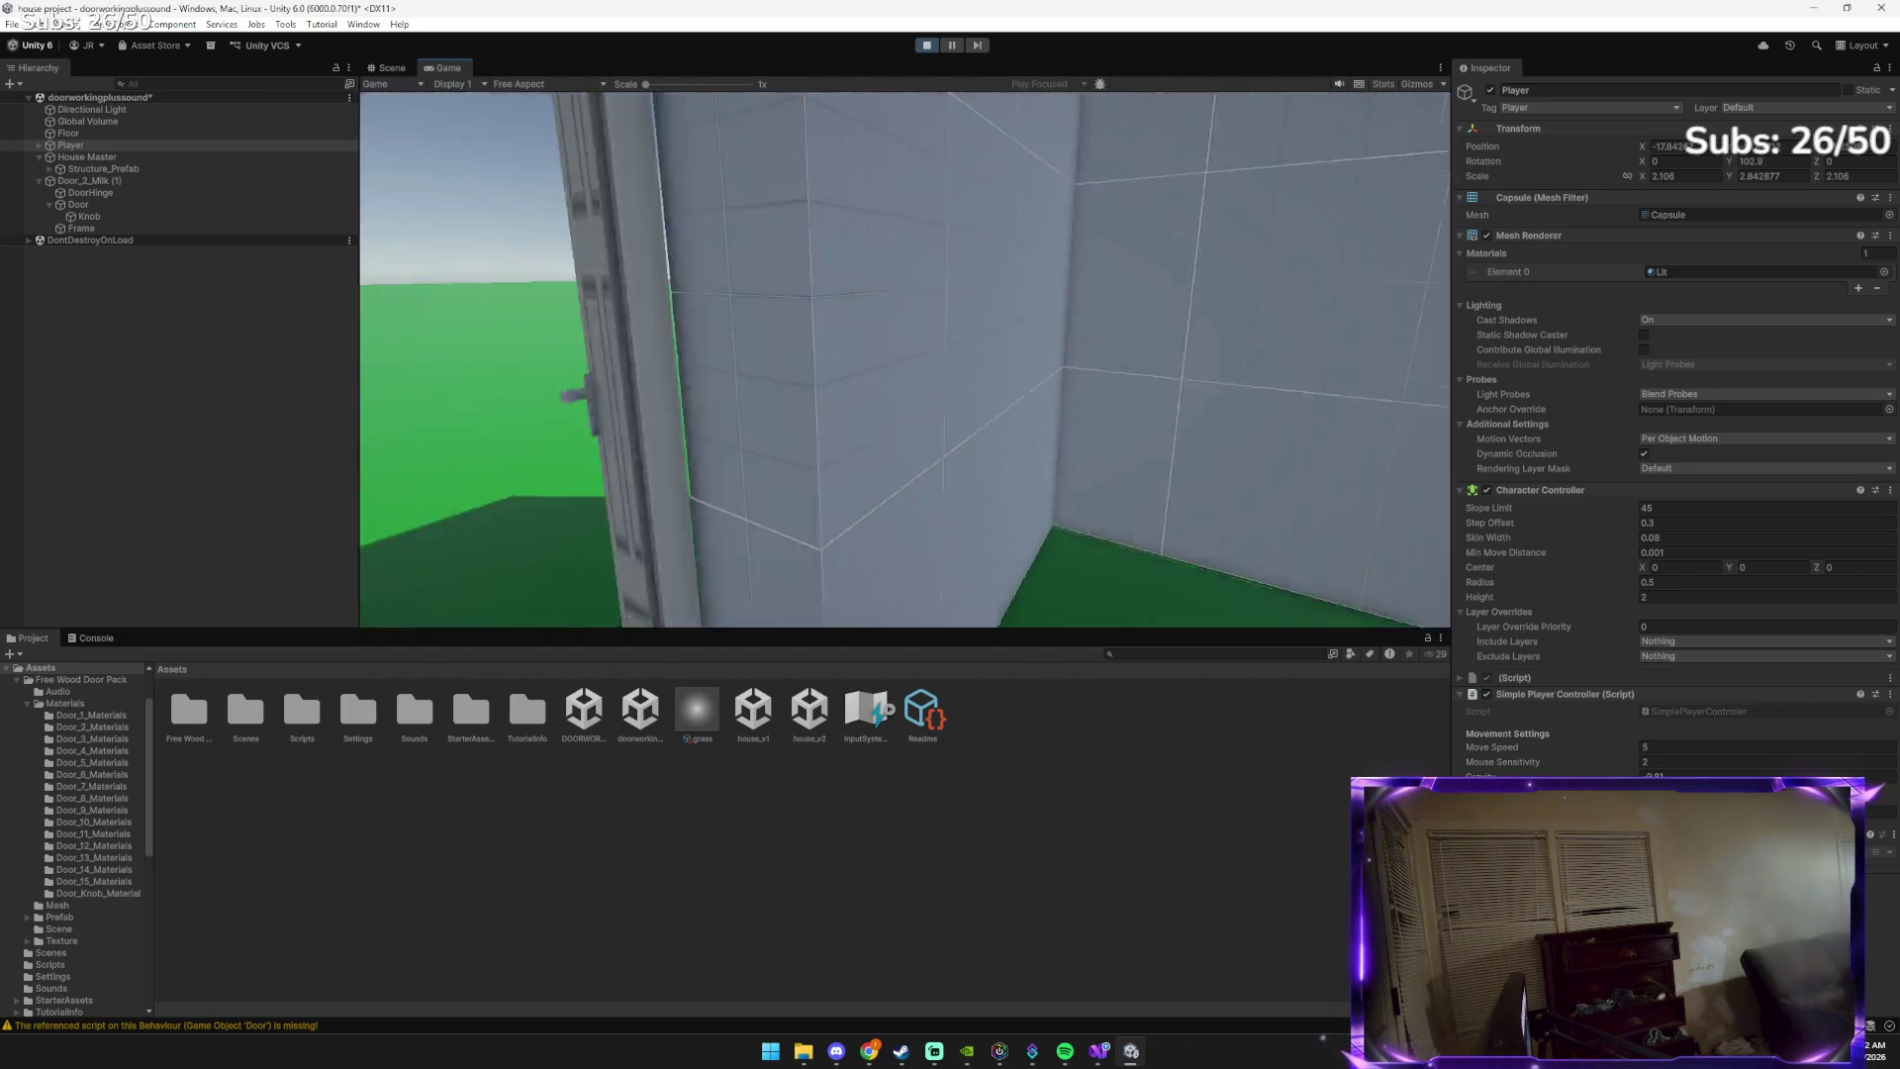
key(s)
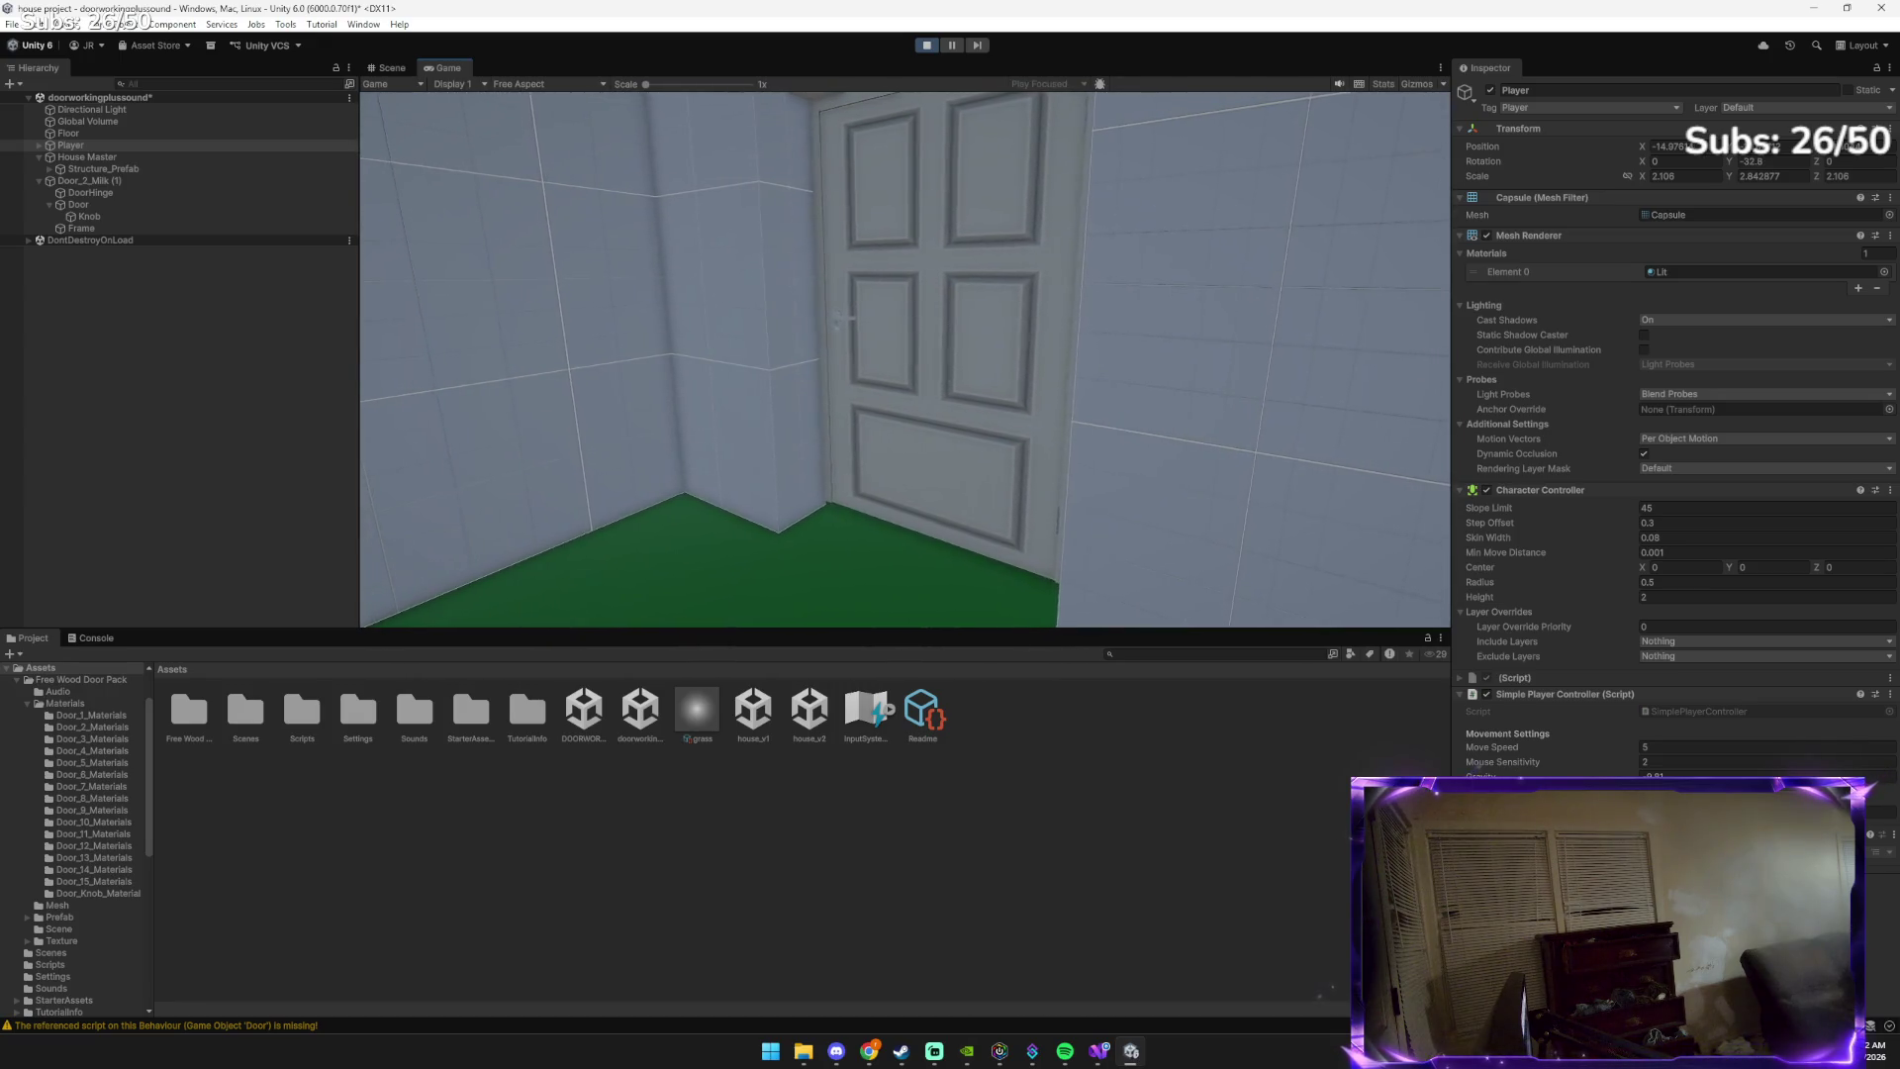
Walk back and forth around the doorway, ending right up against the closed door
key(w)
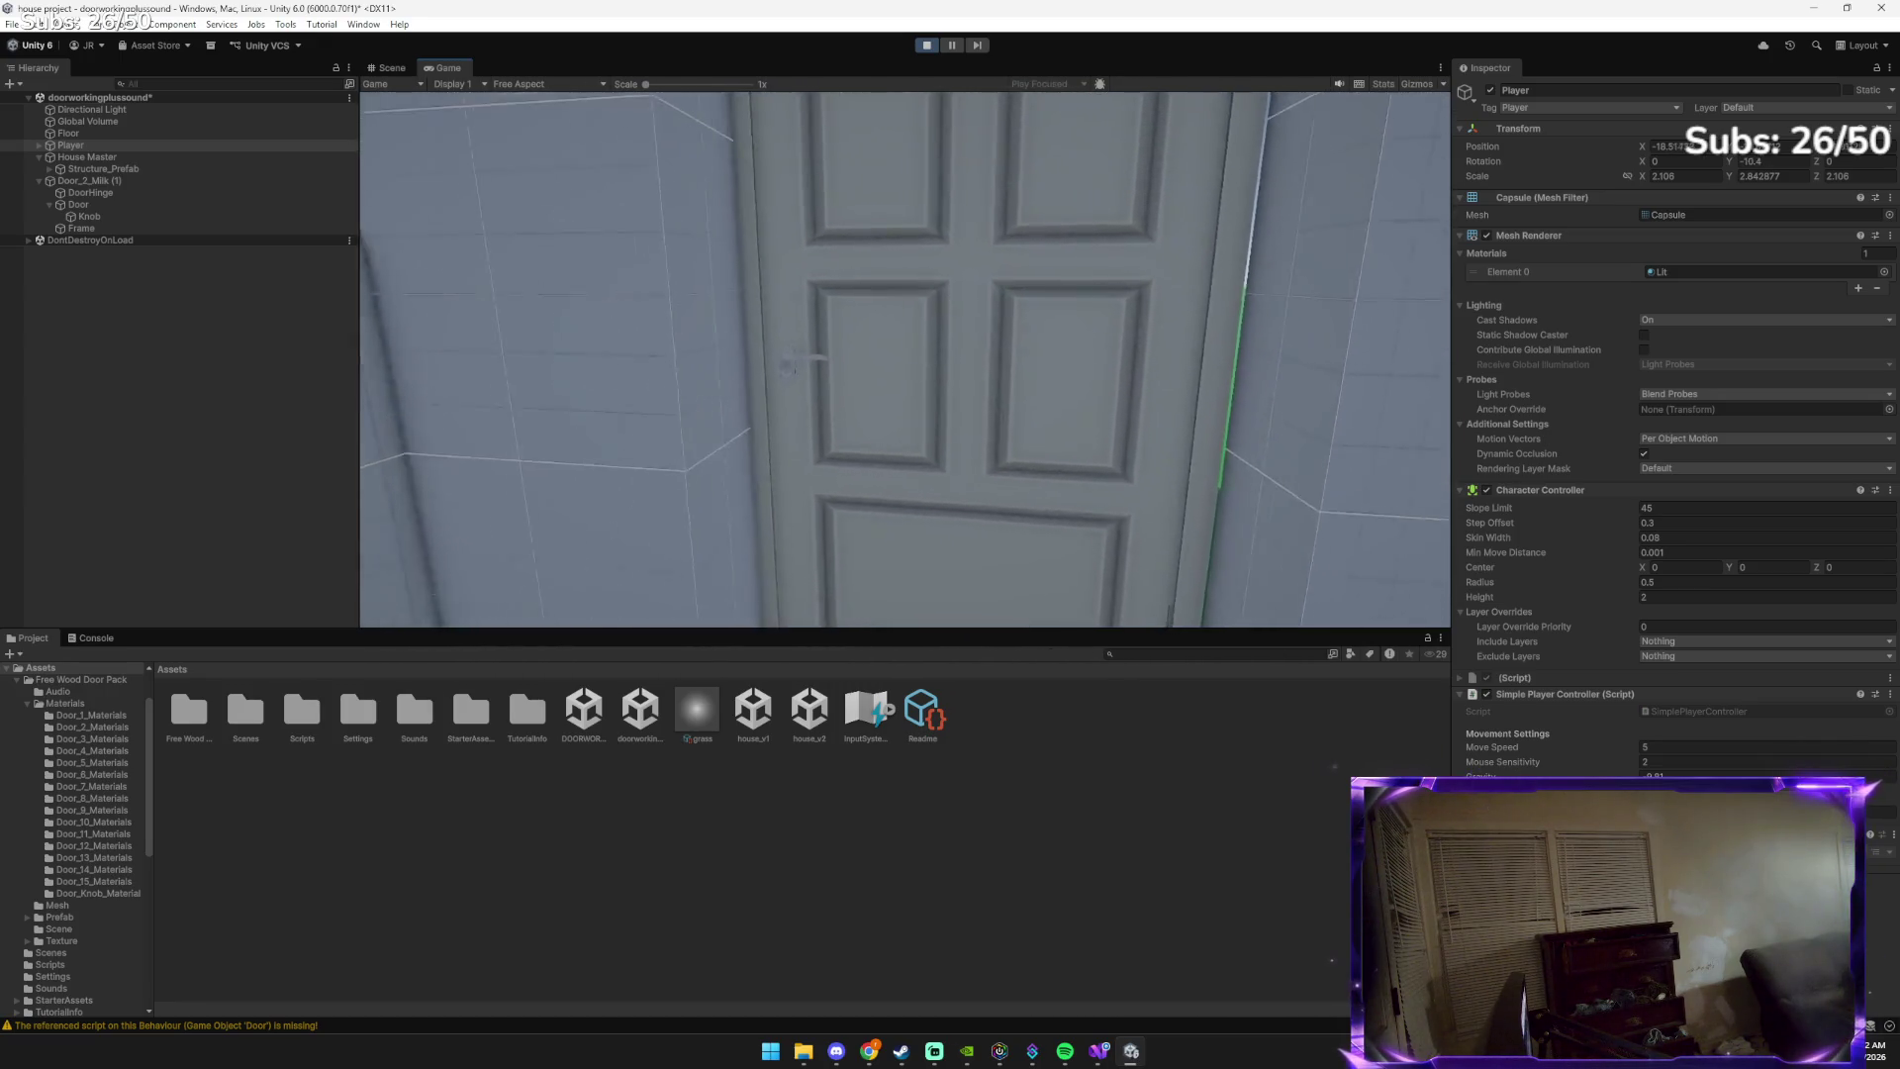
key(w)
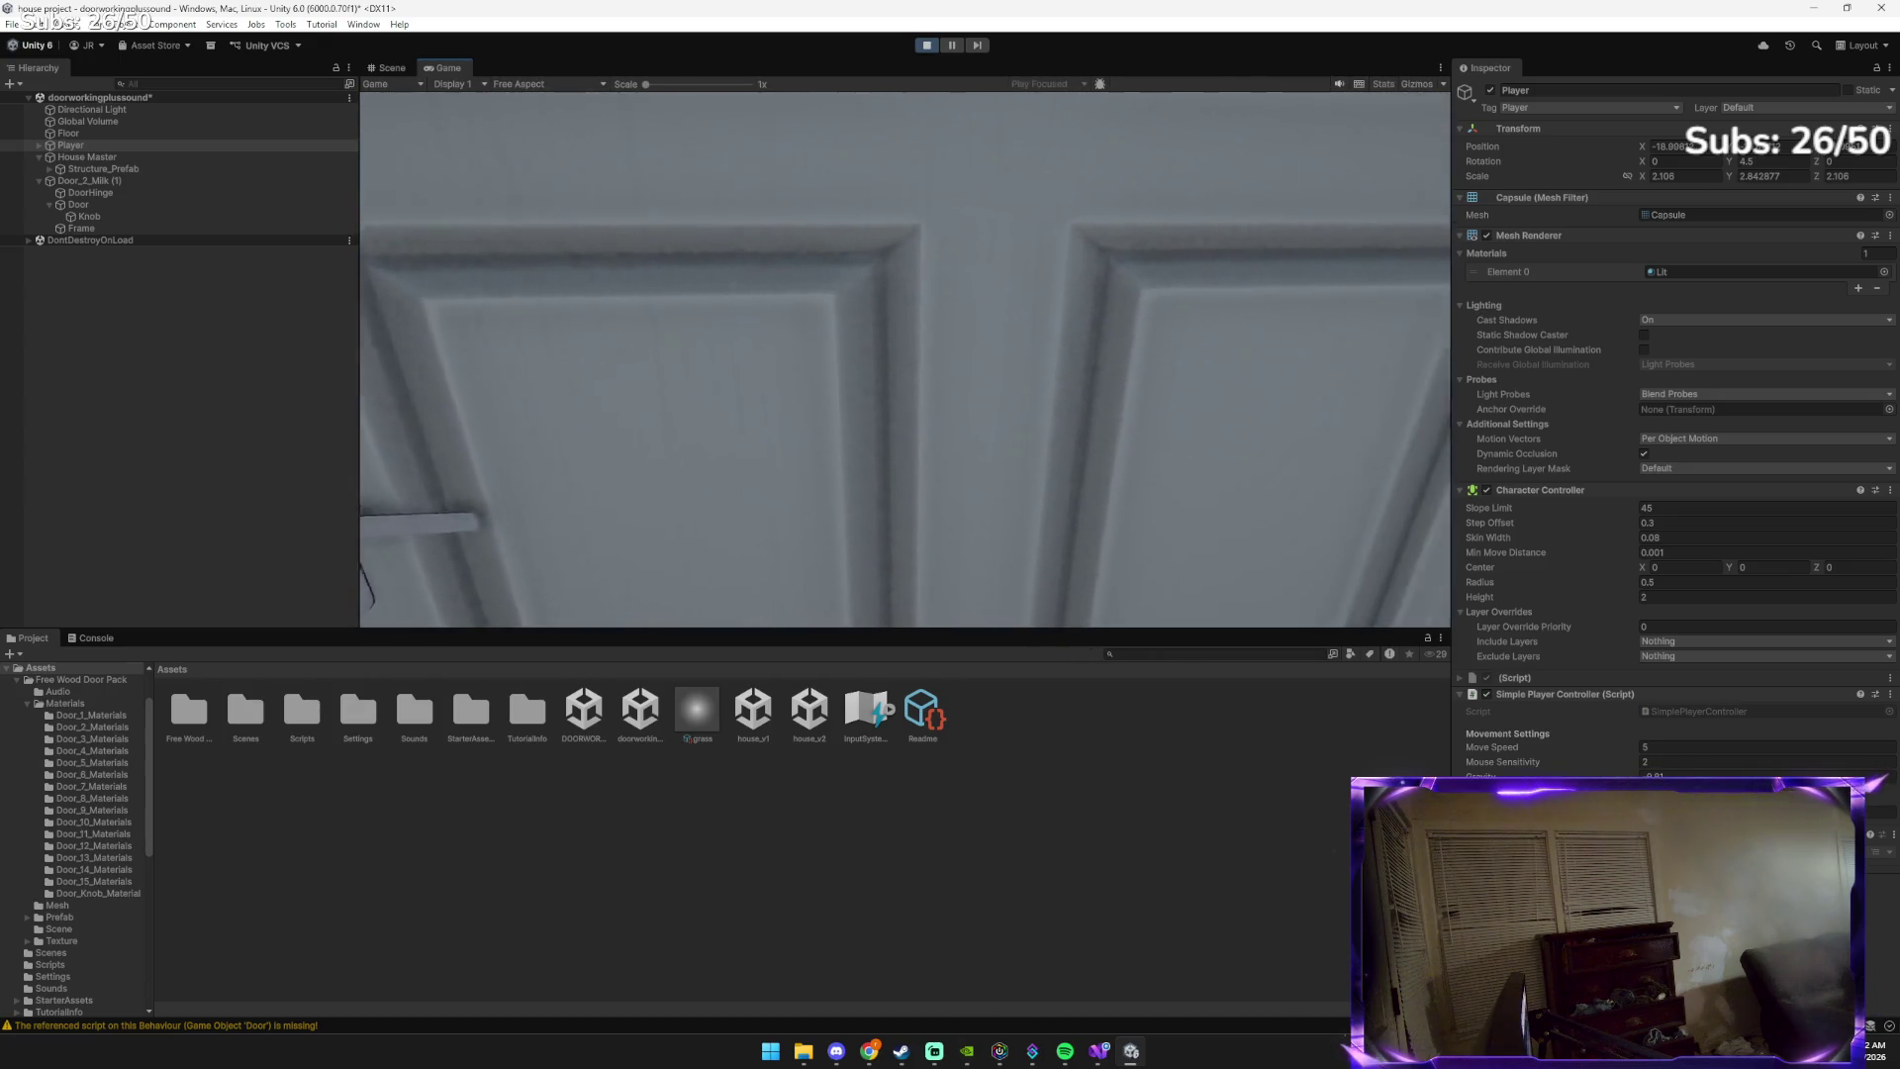
key(s)
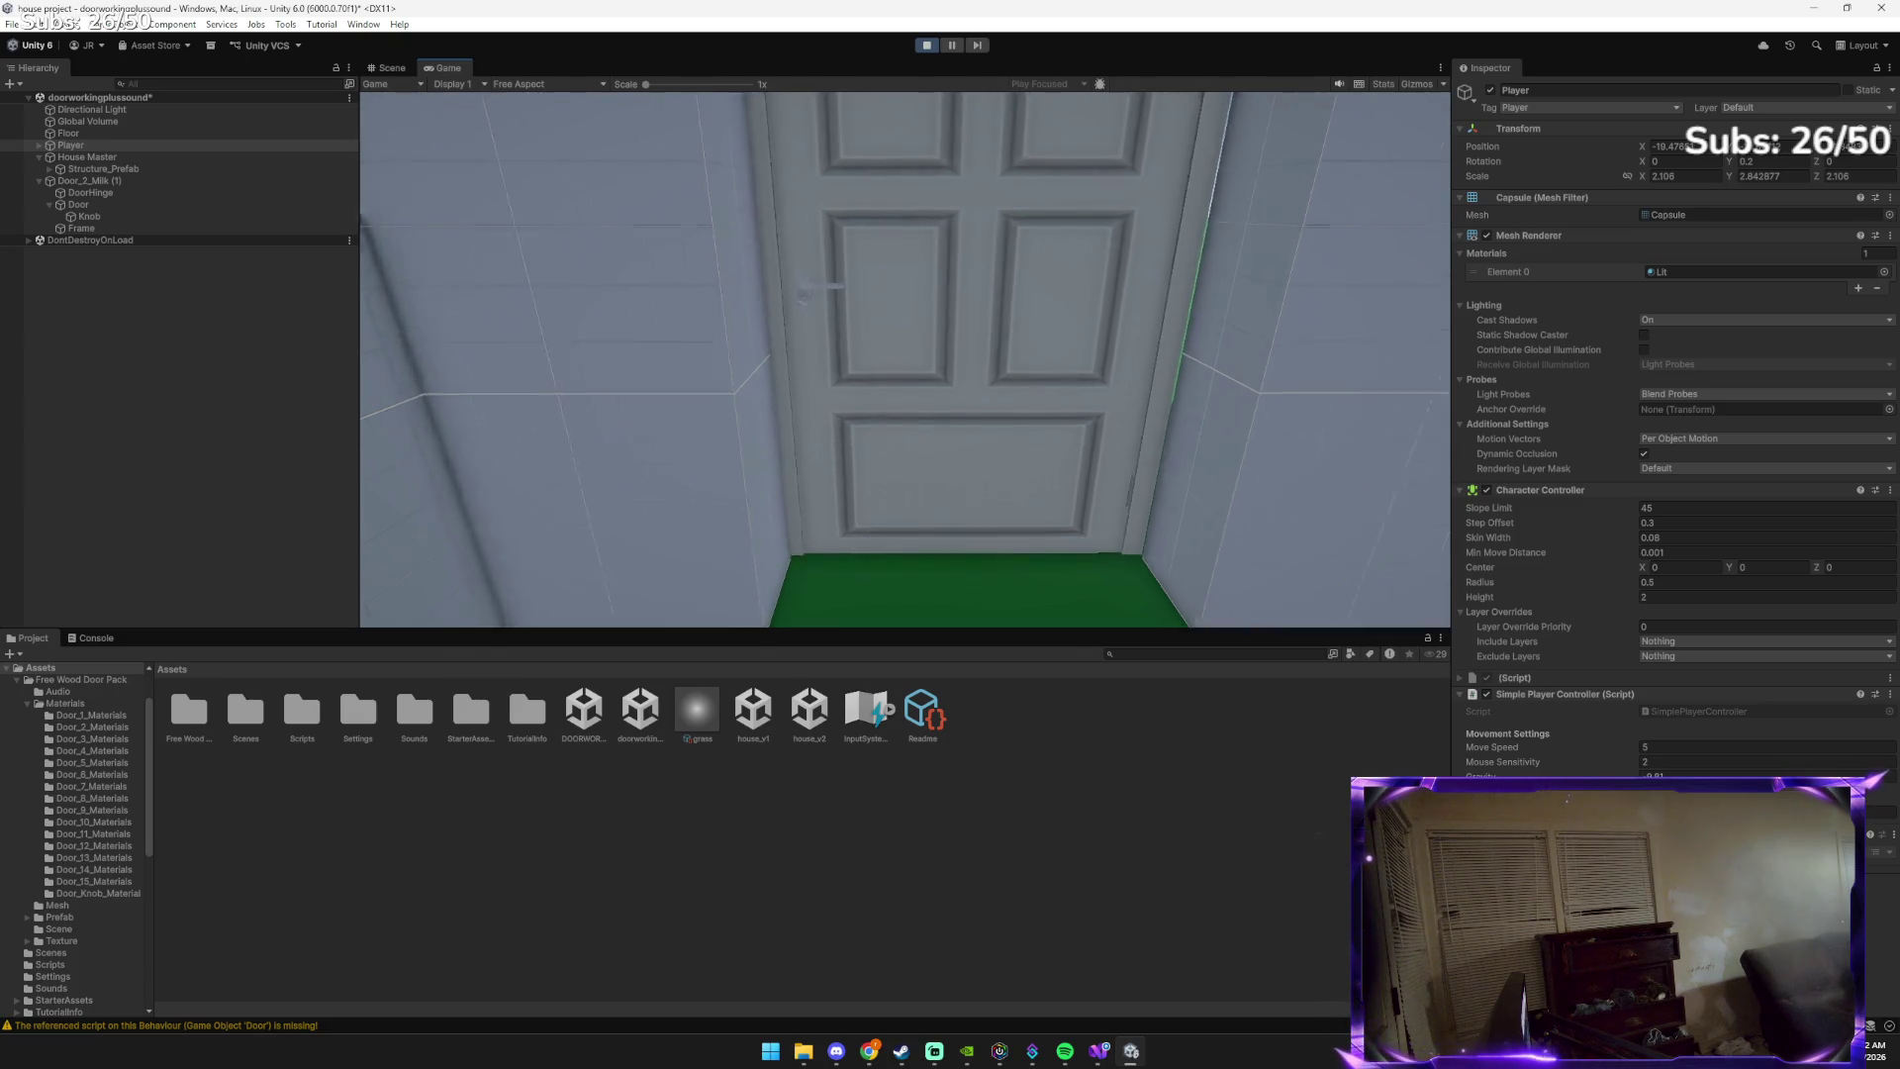
key(w)
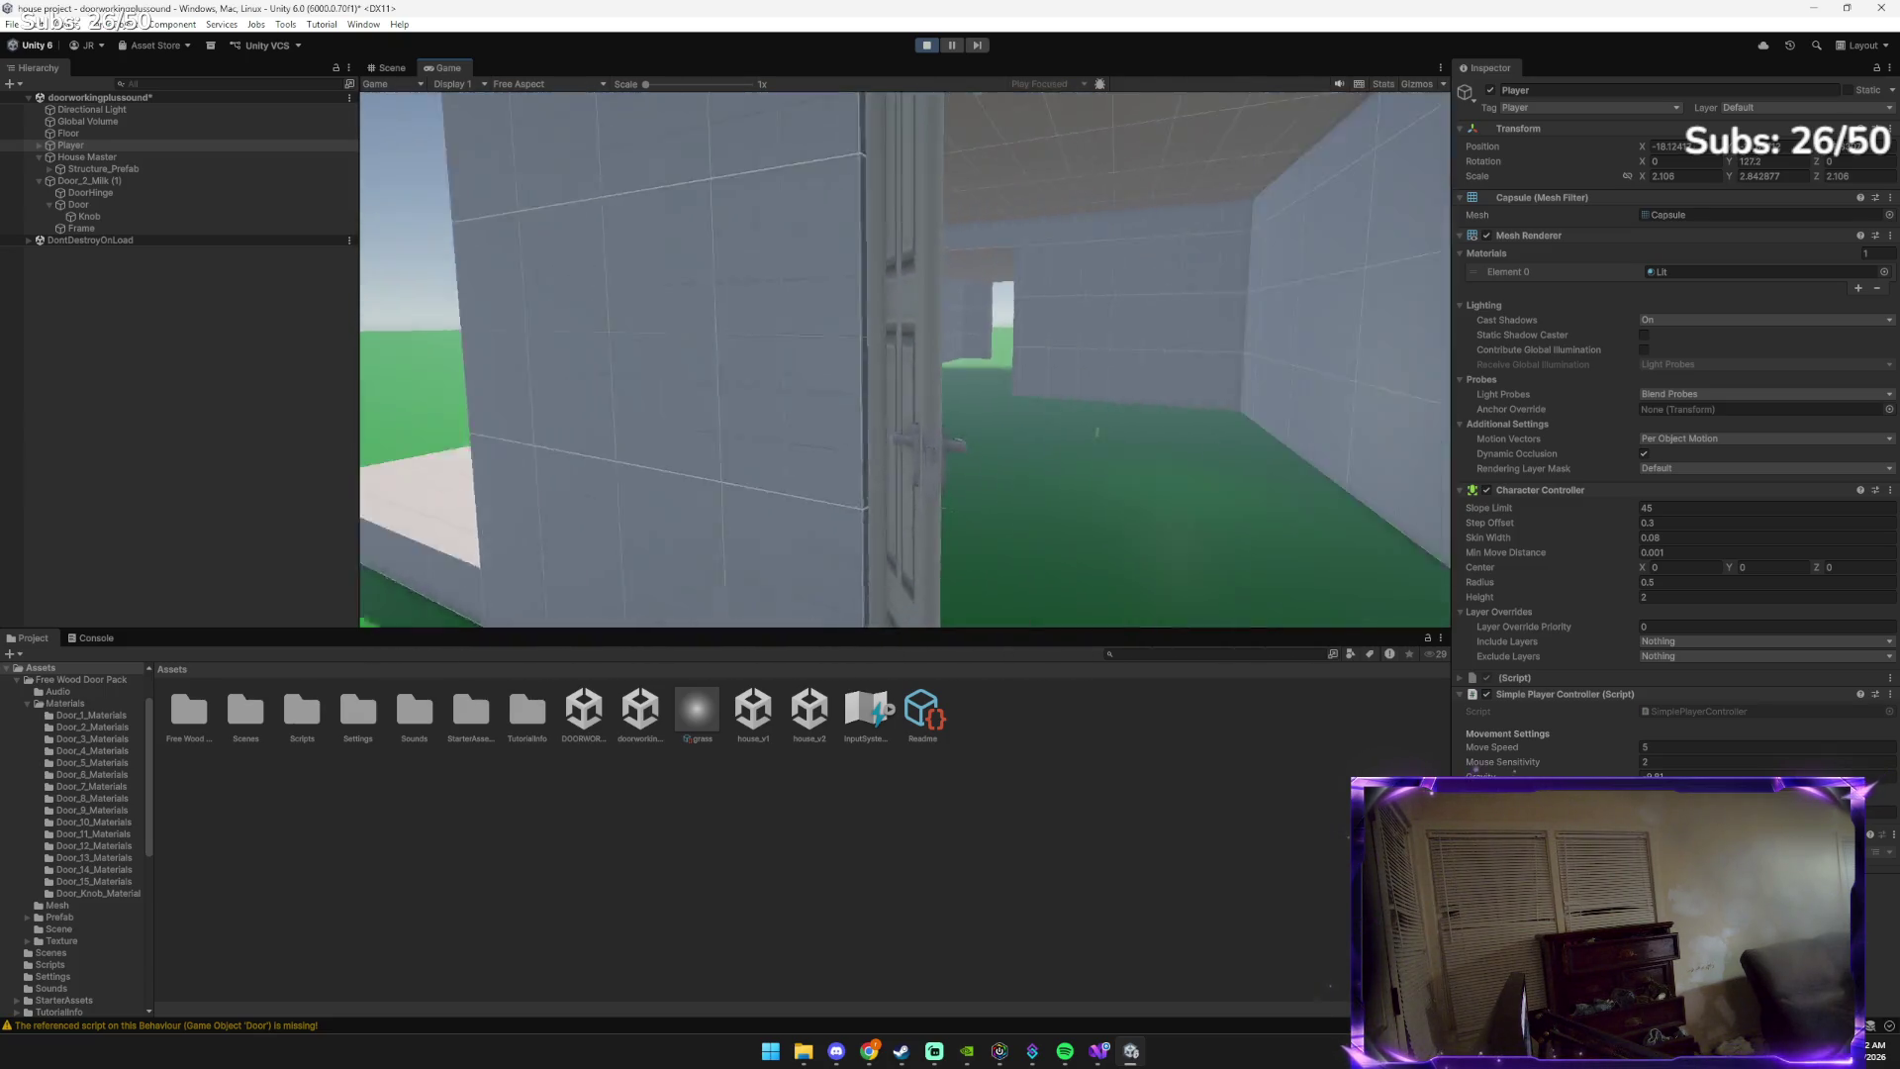
key(w)
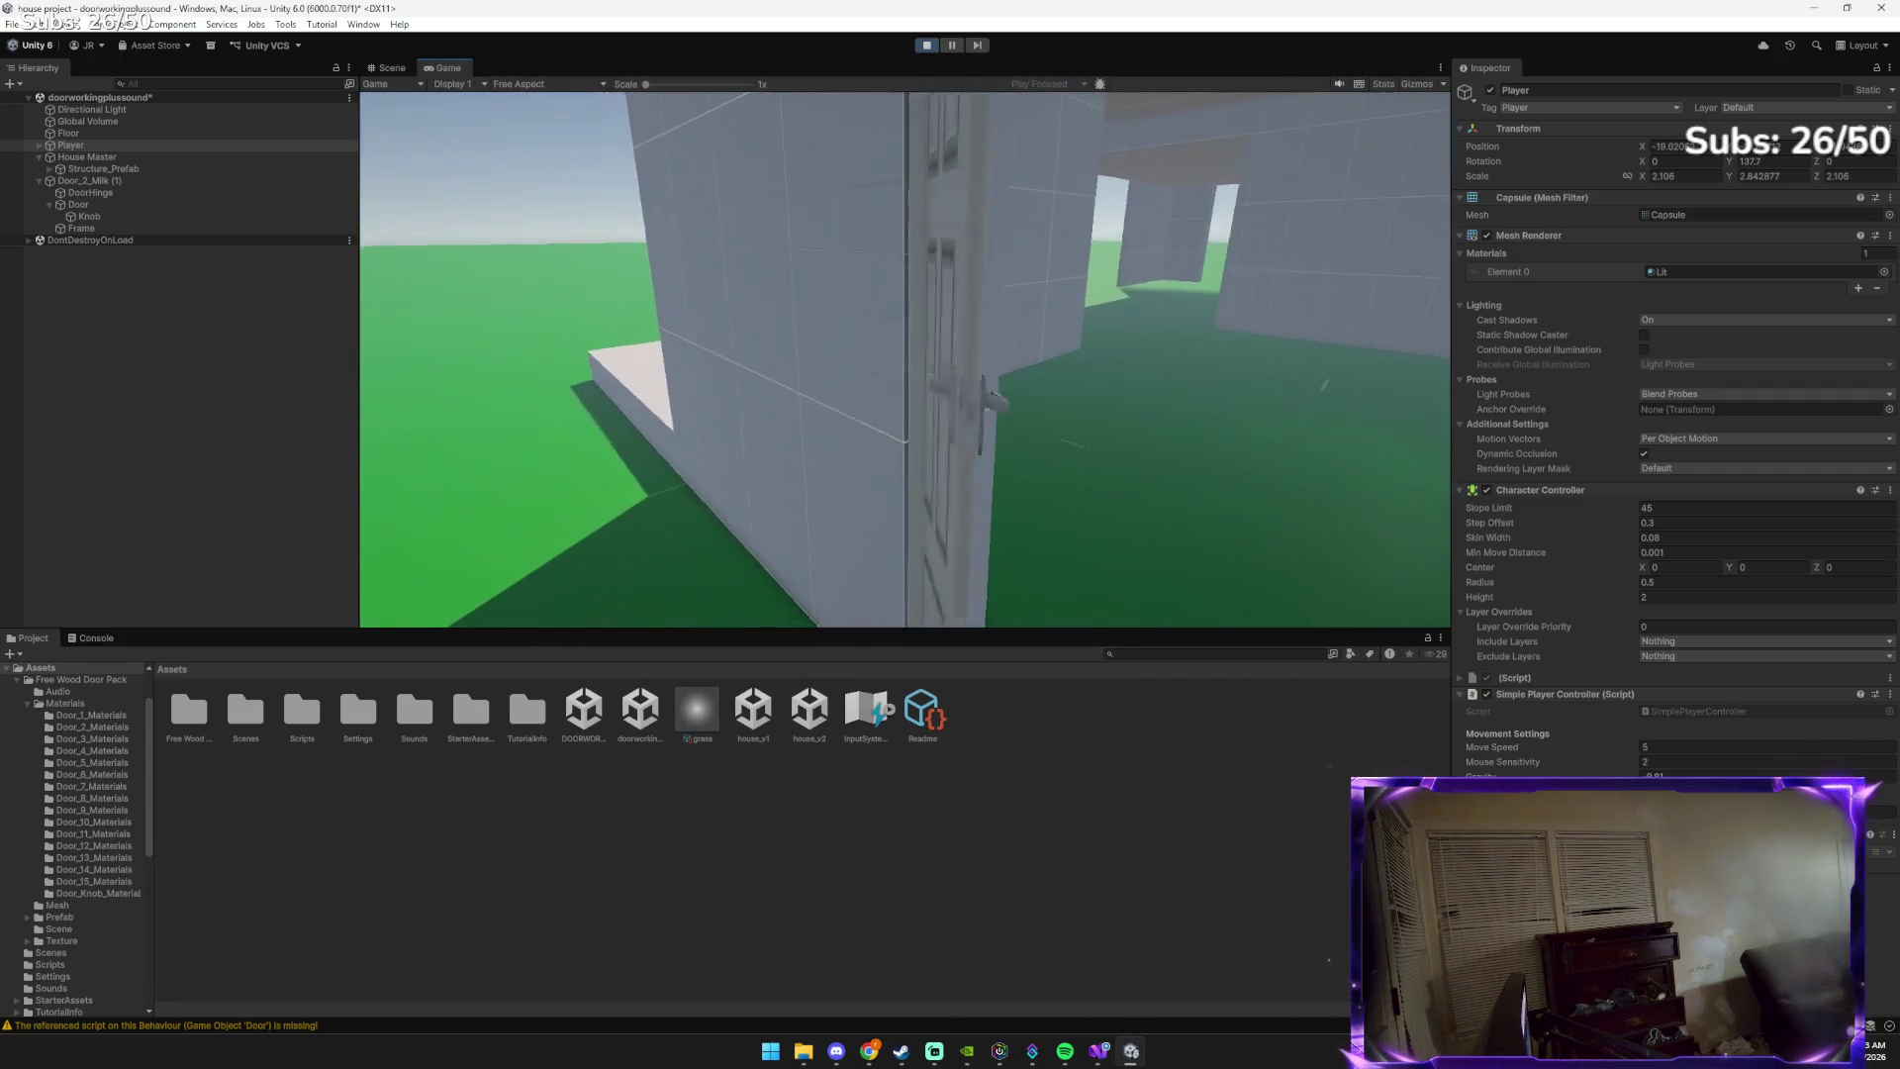
key(w)
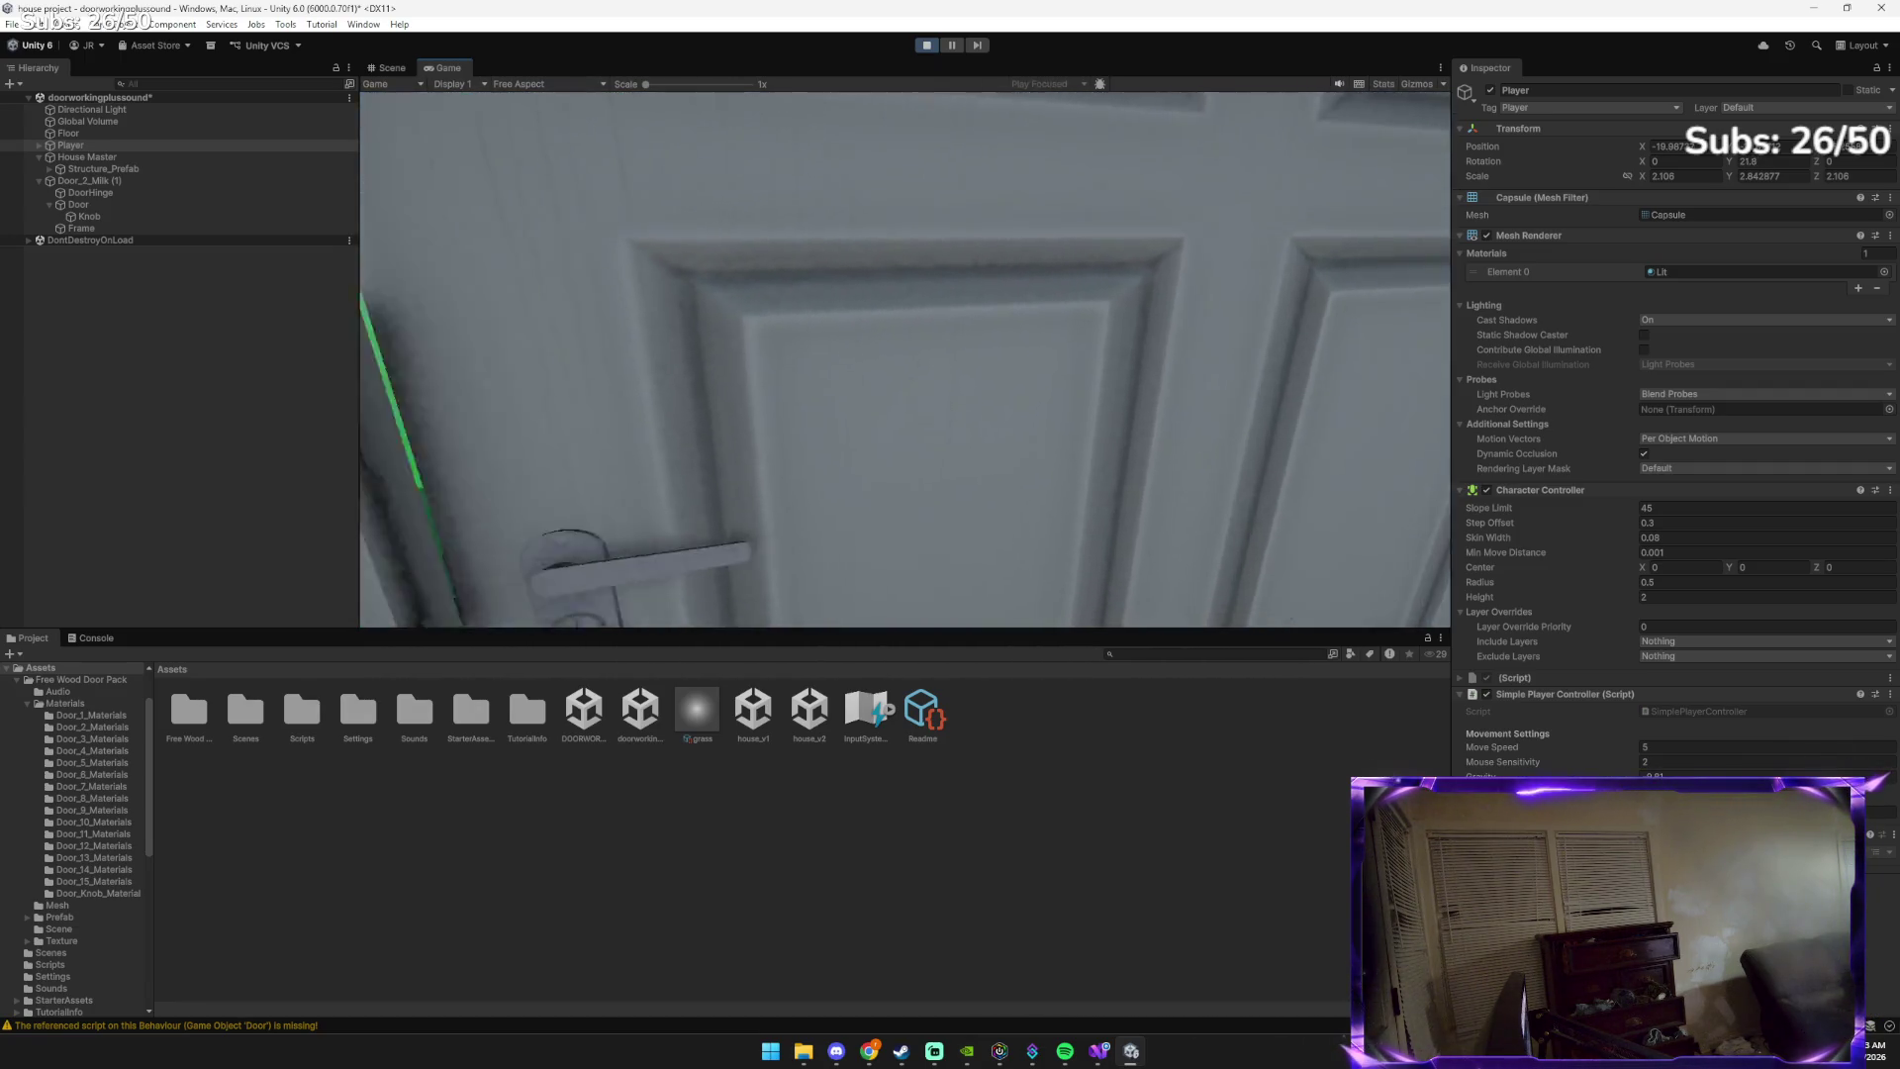
key(w)
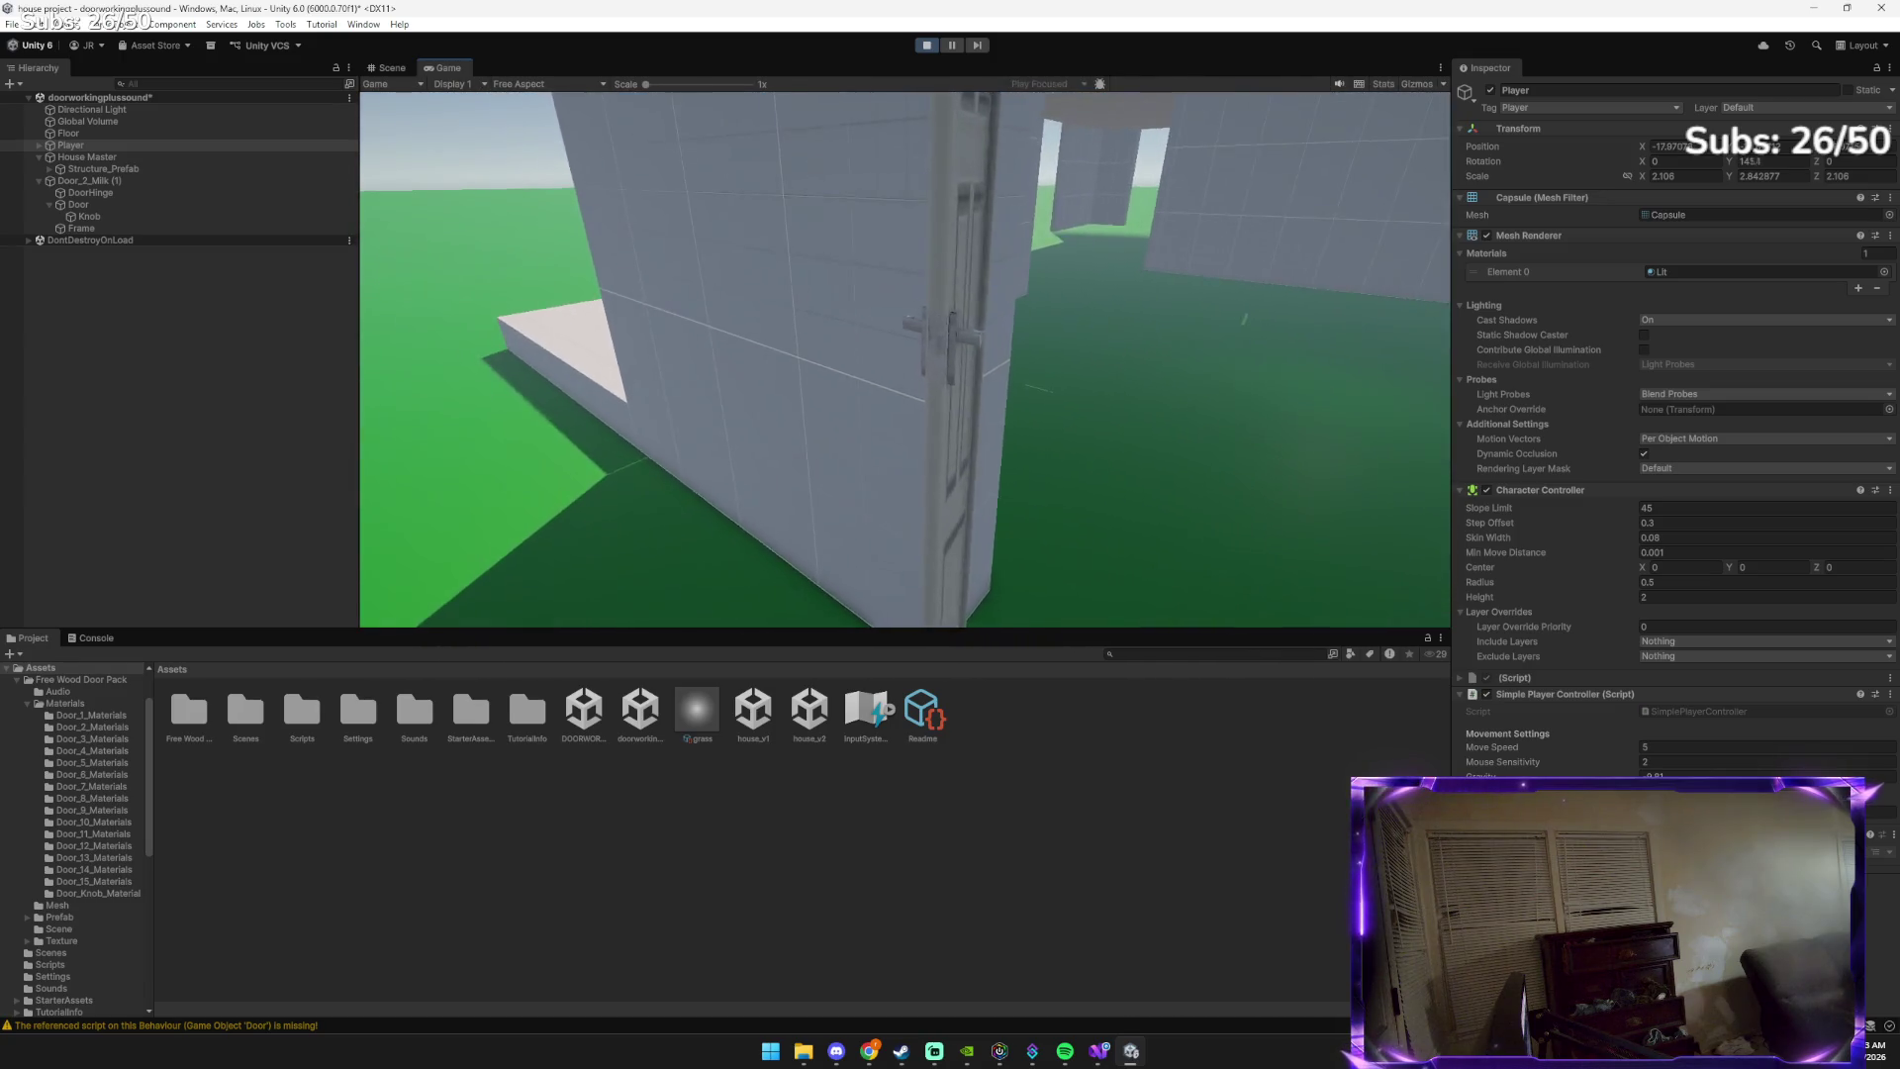
key(w)
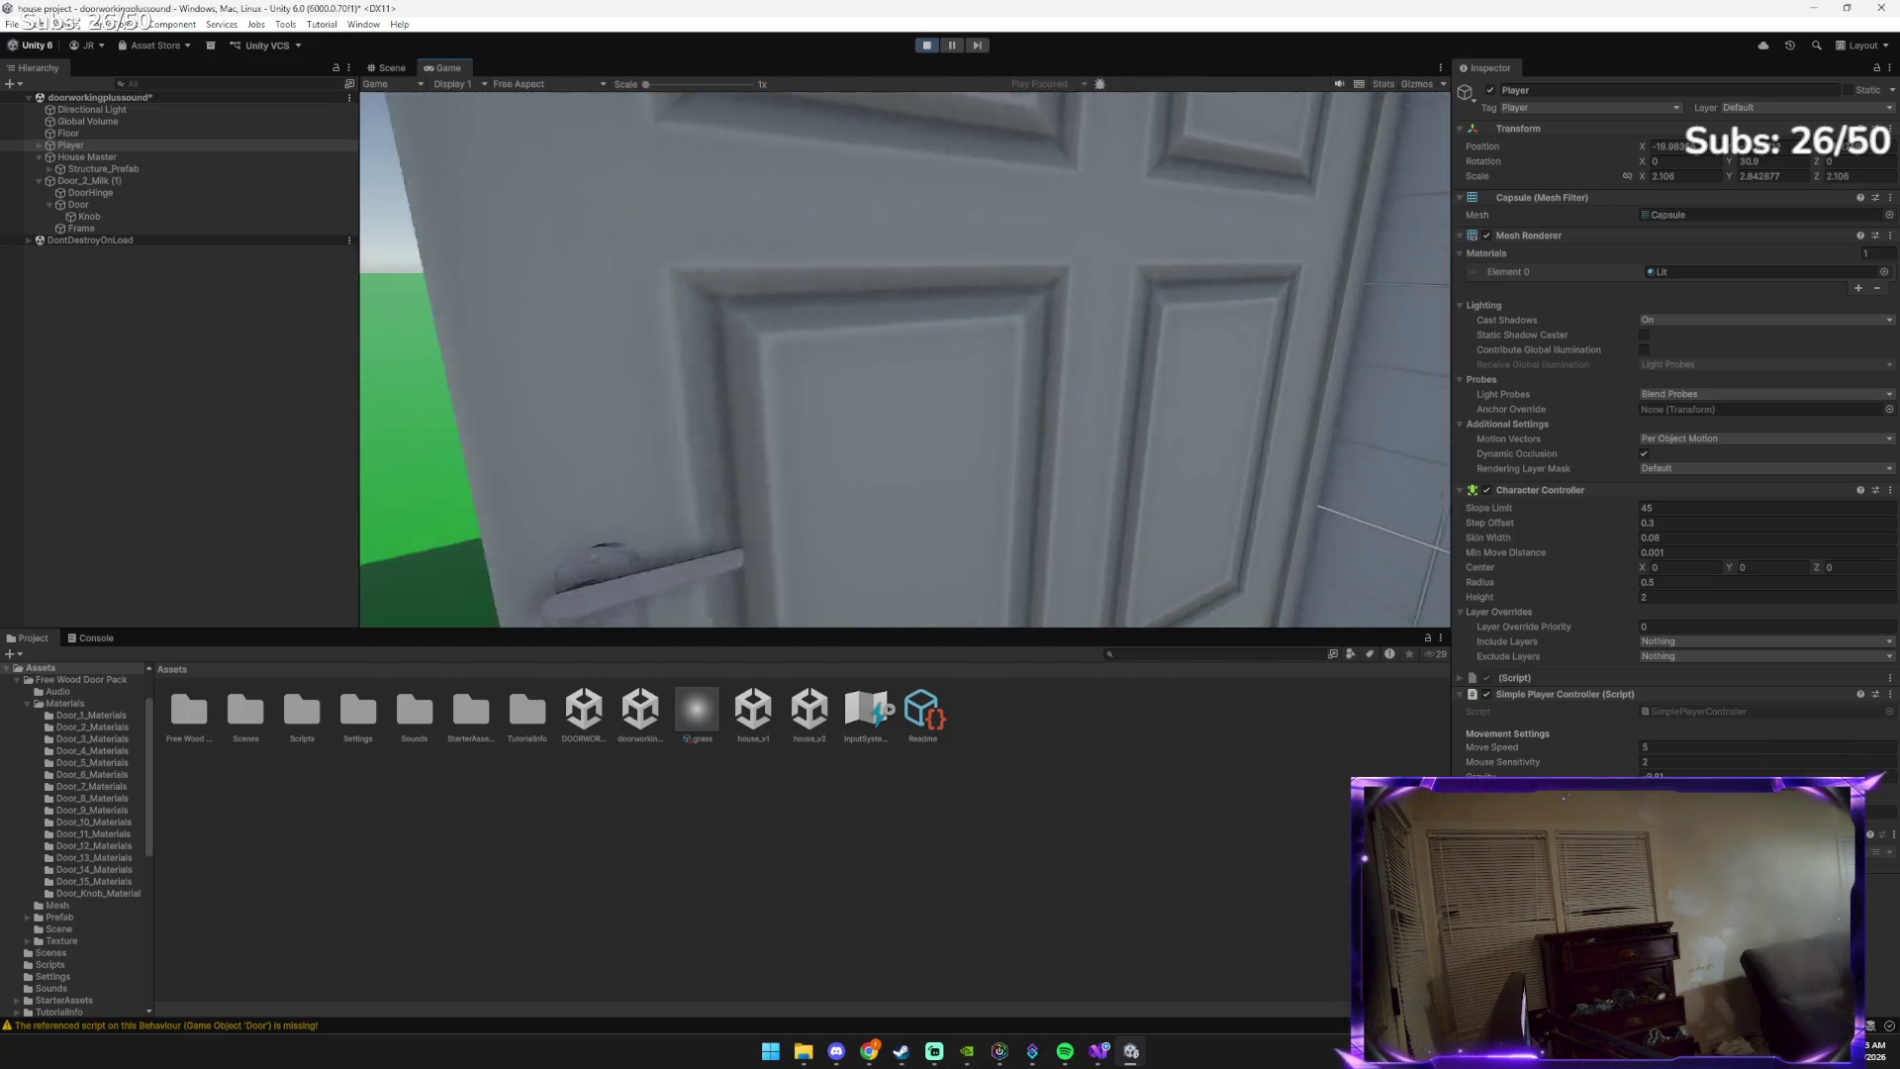
key(w)
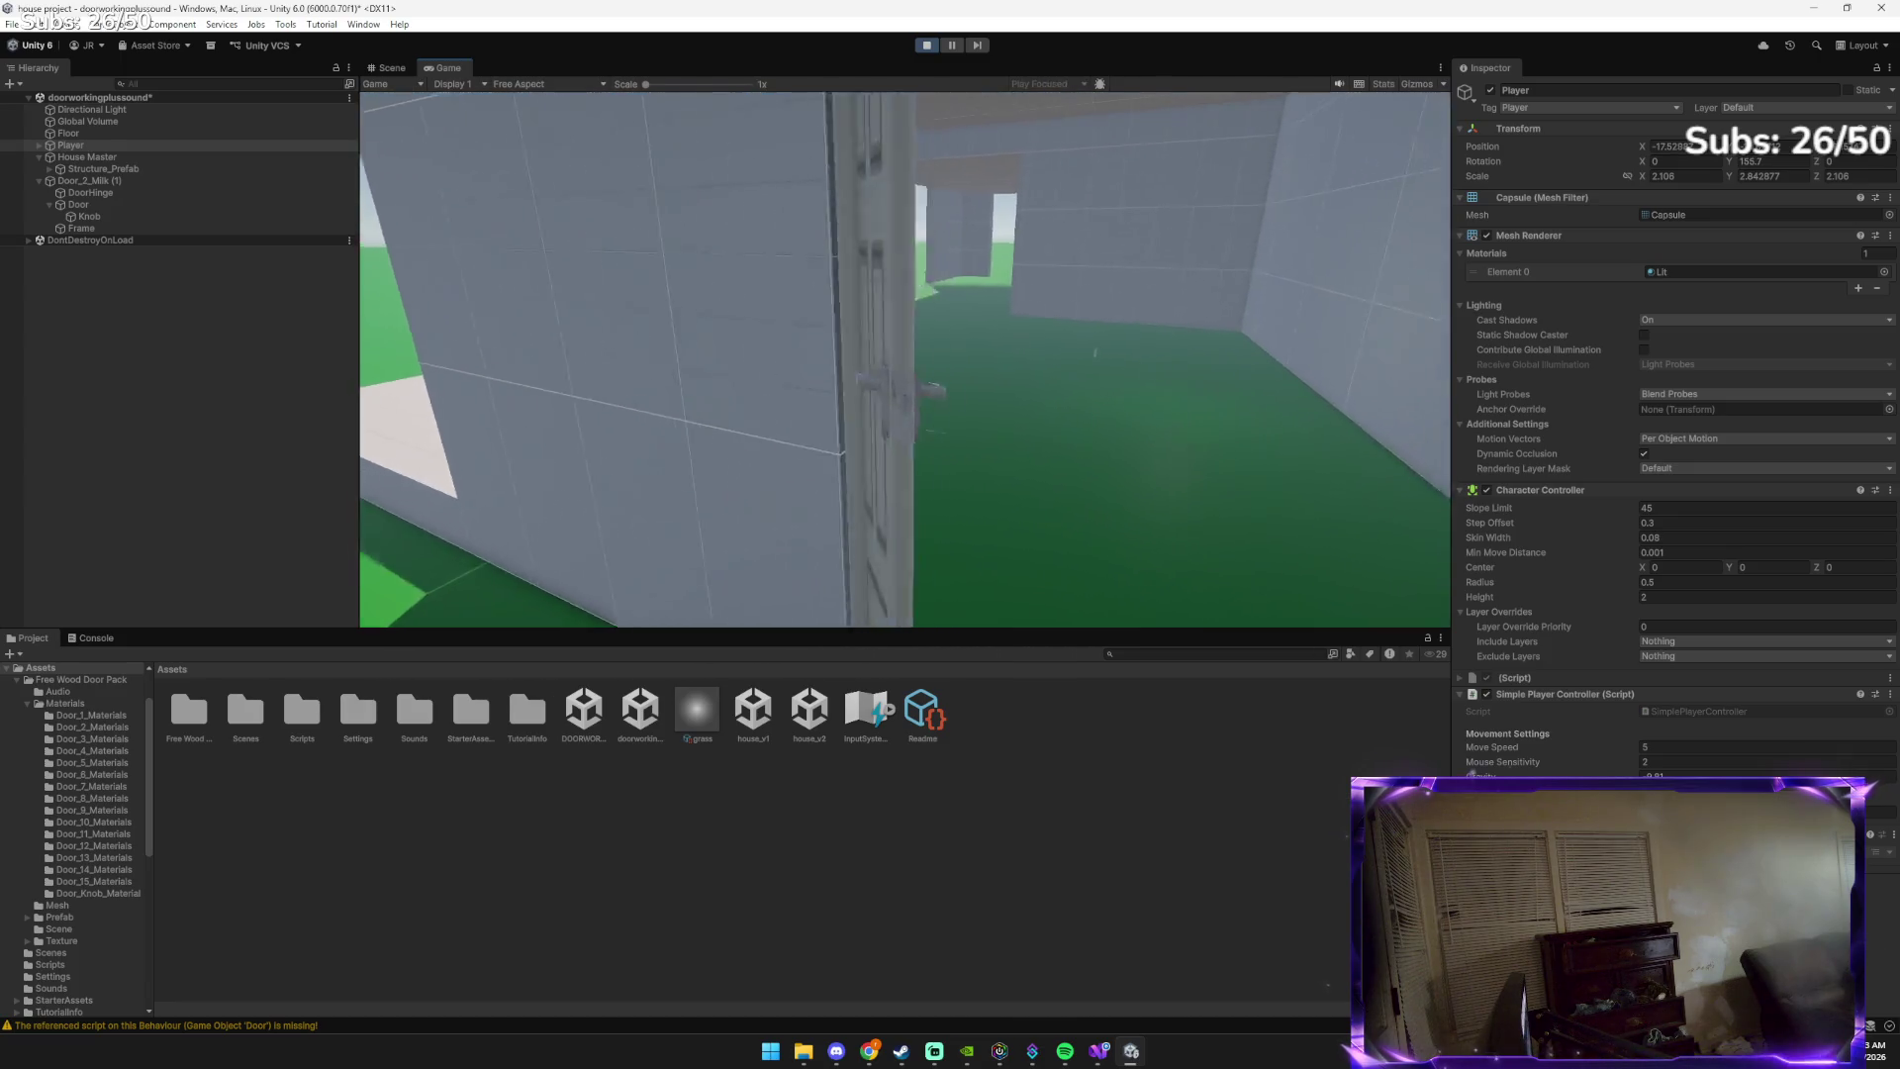
key(w)
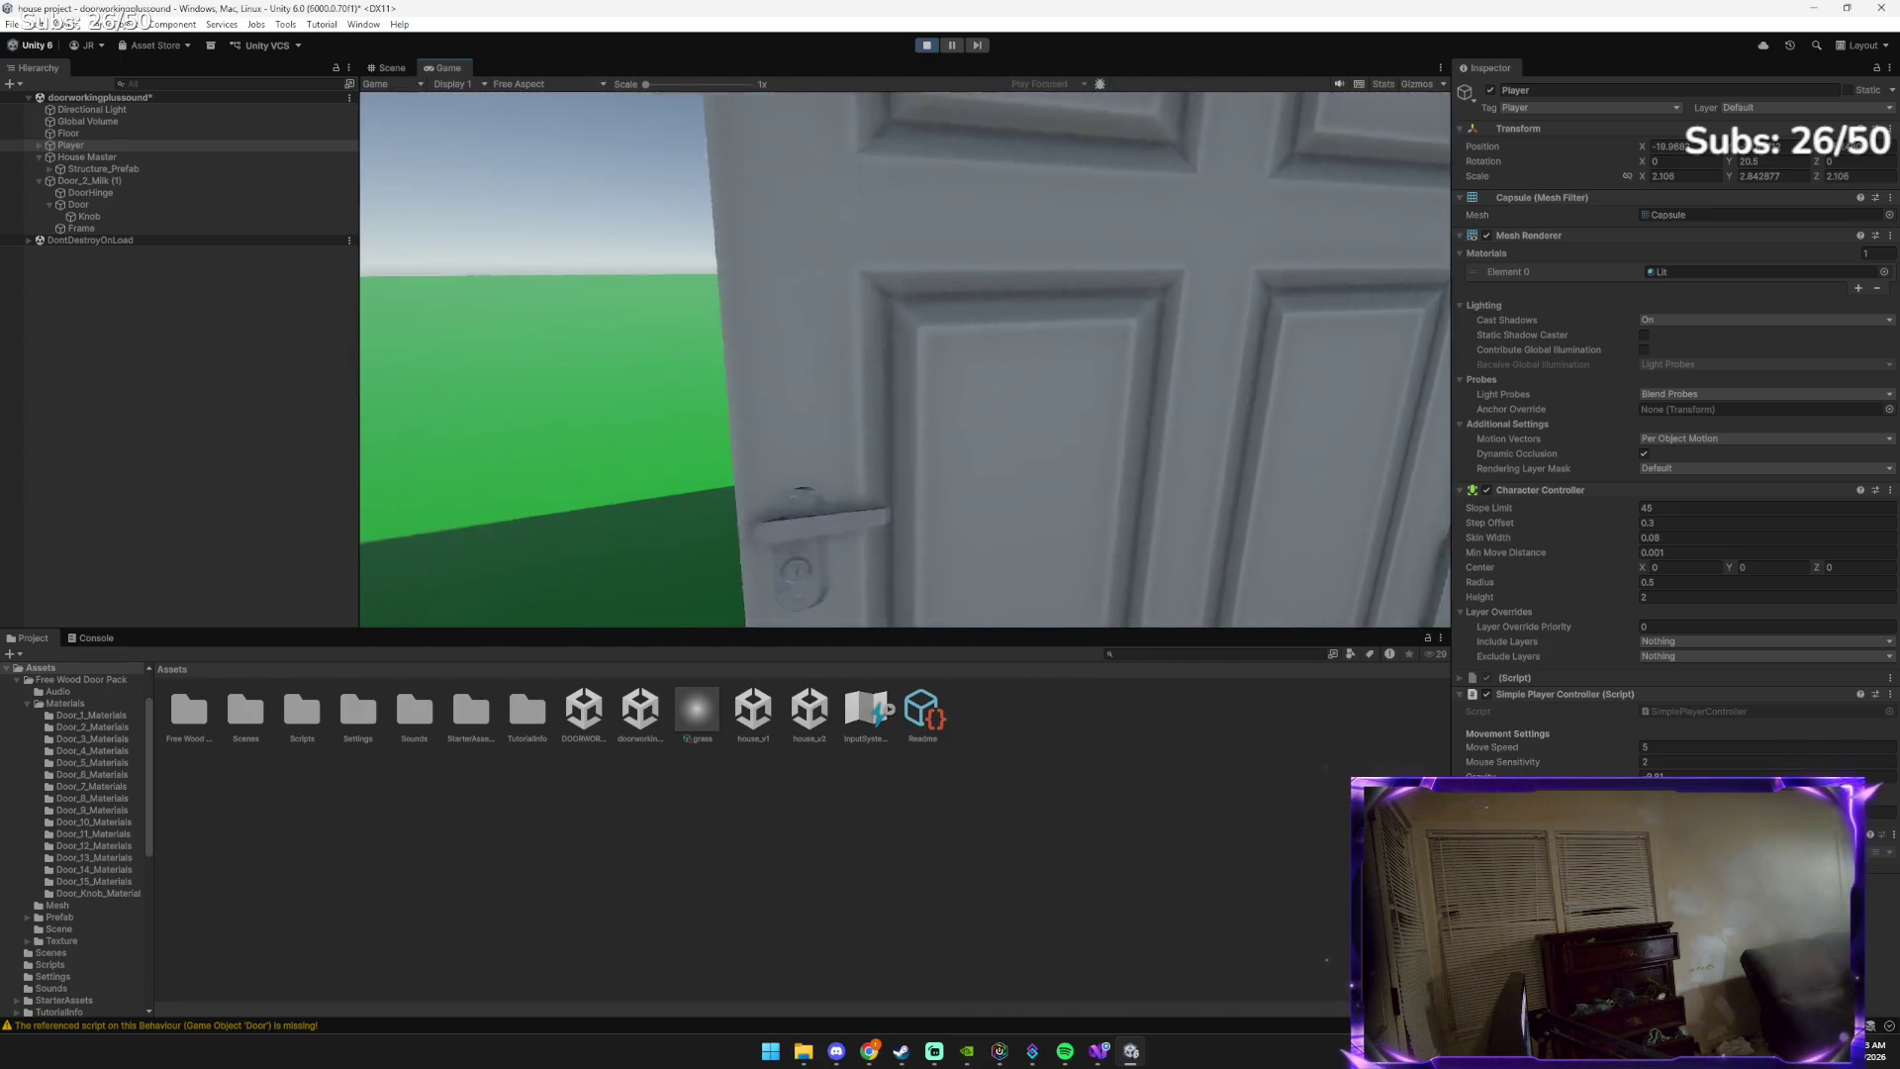
key(w)
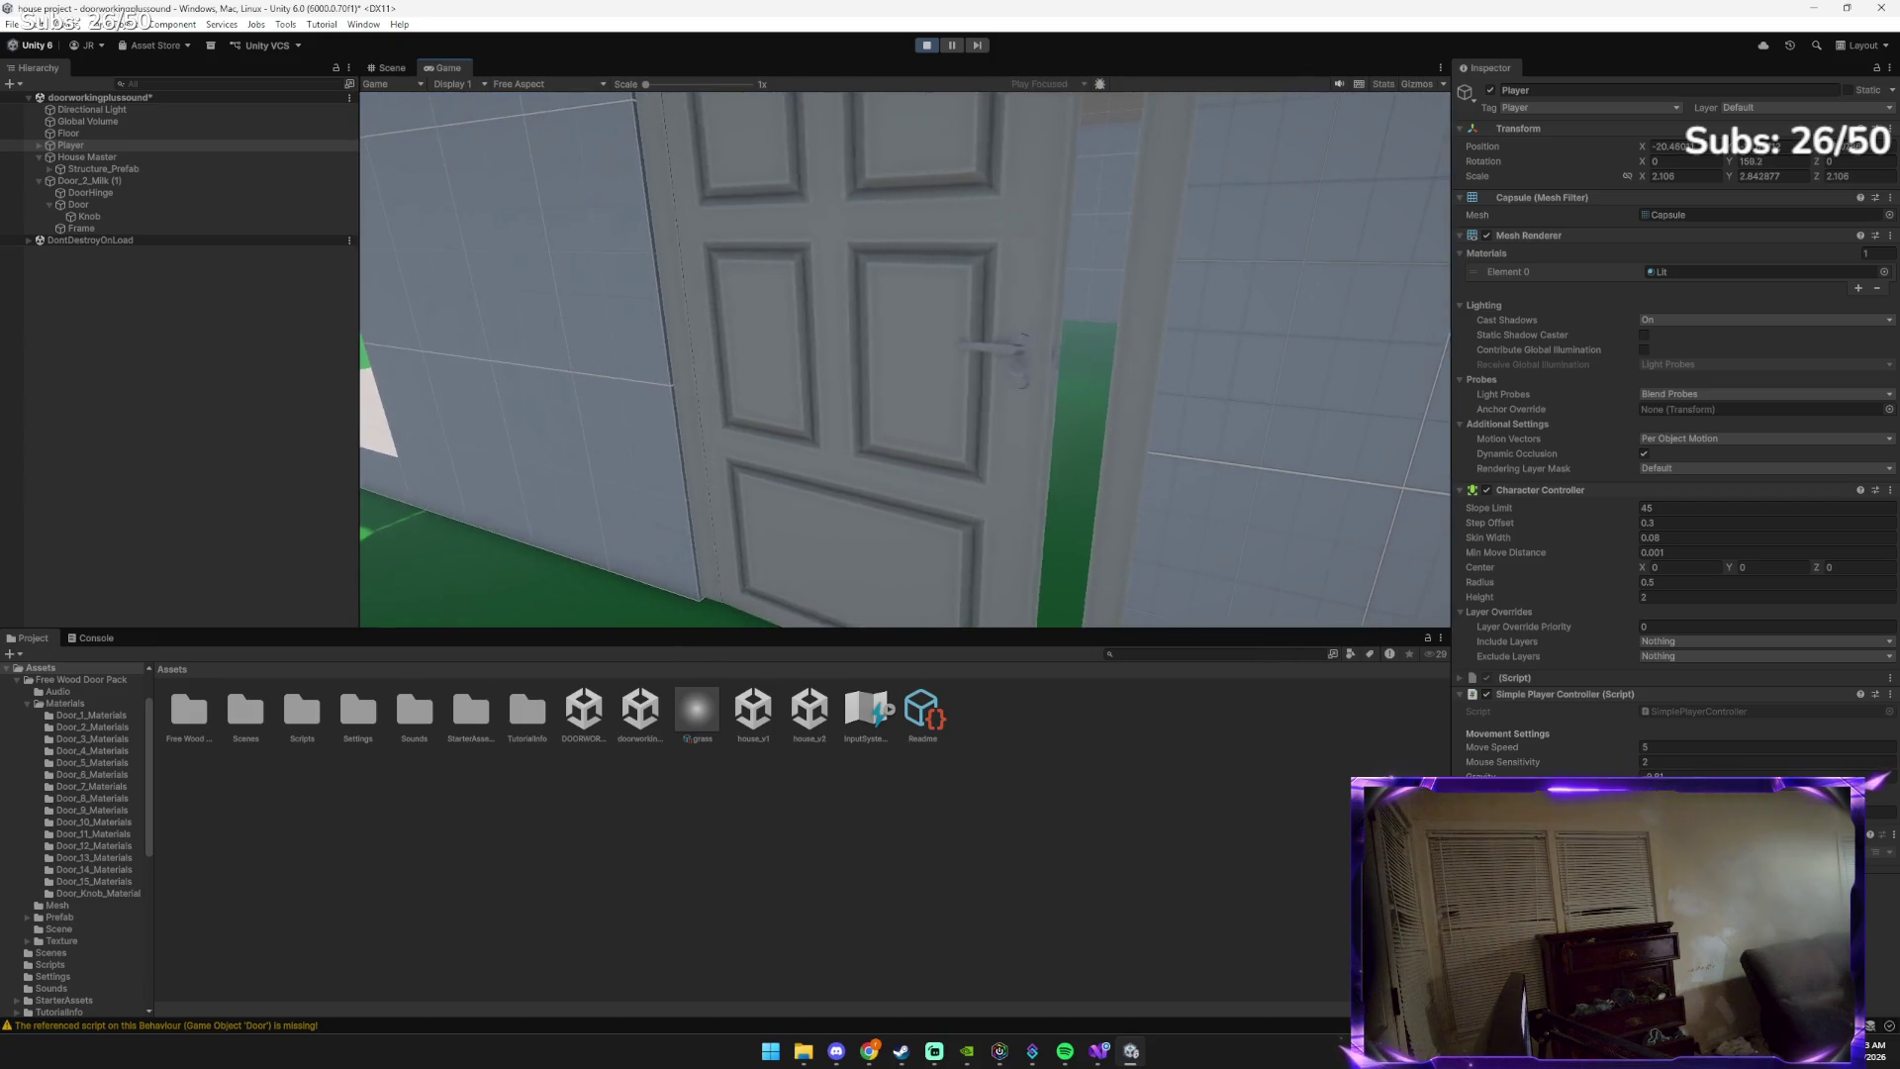
key(w)
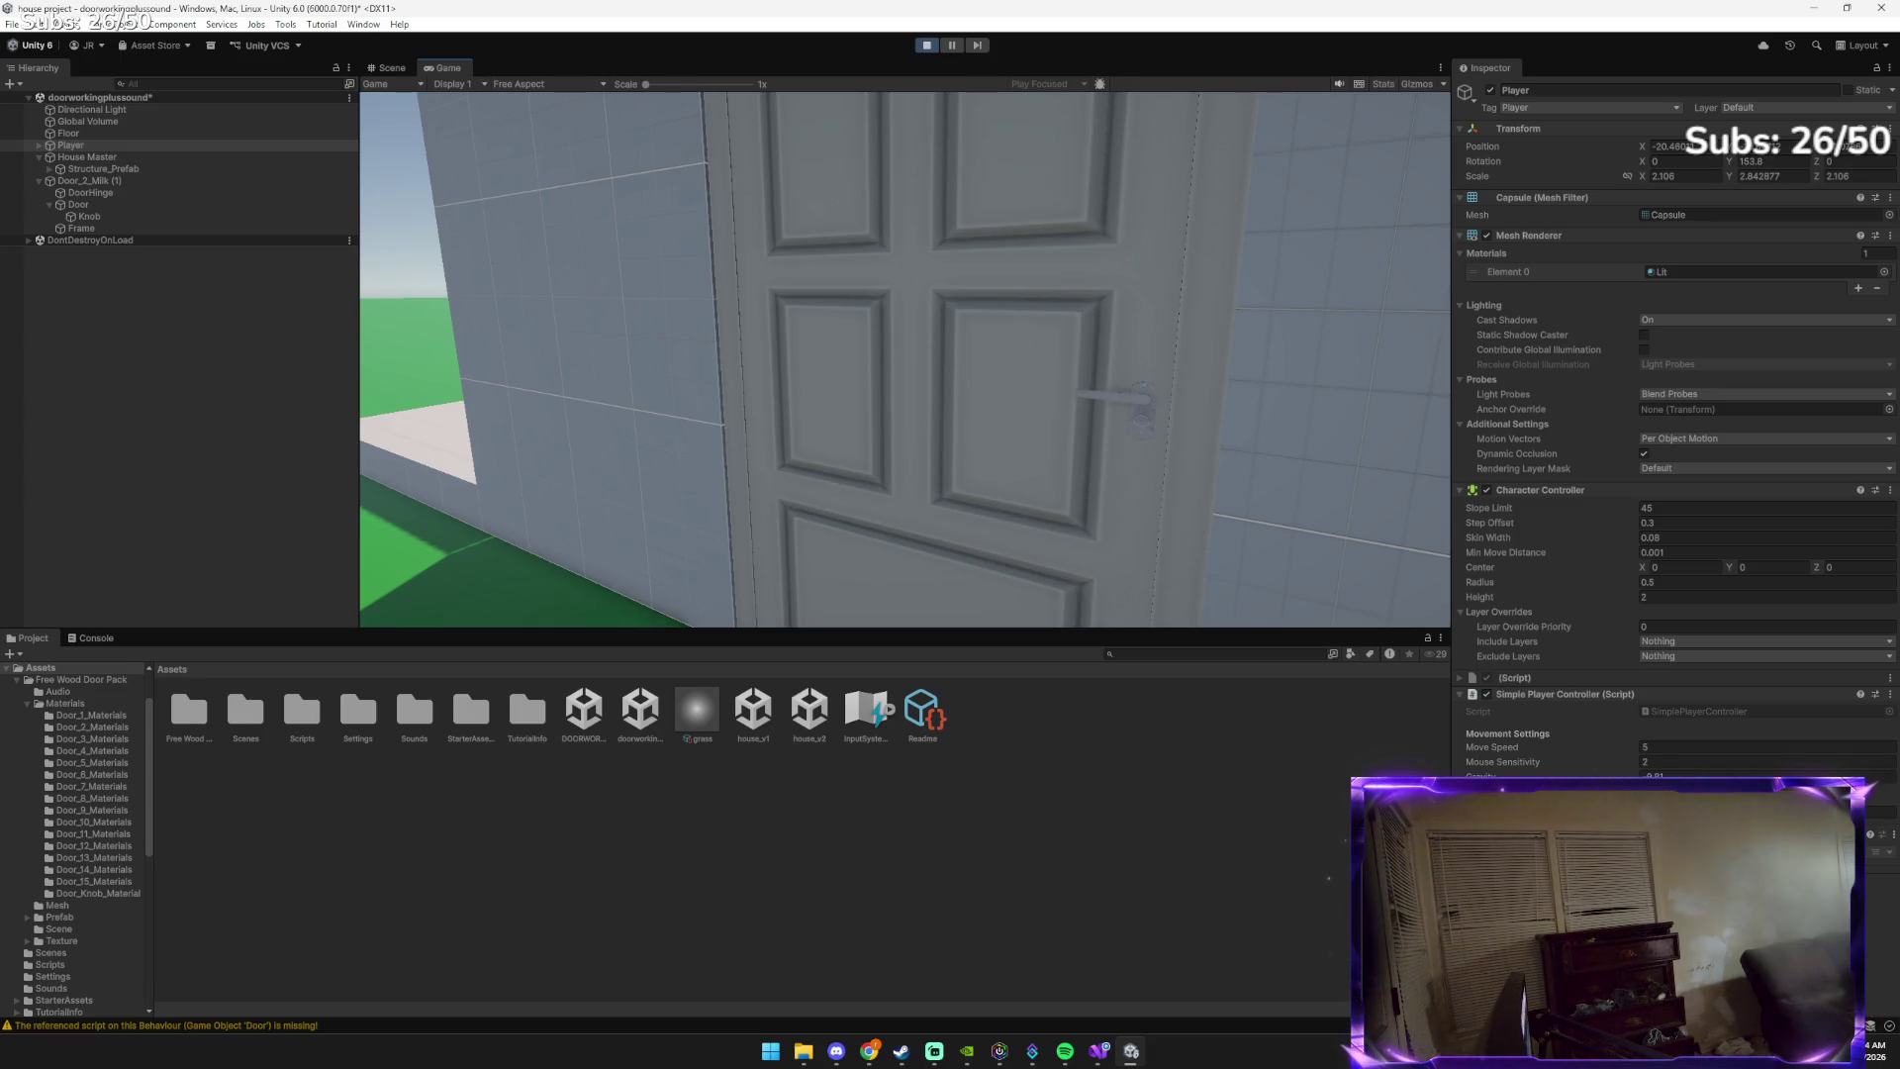
mouse_move(905, 361)
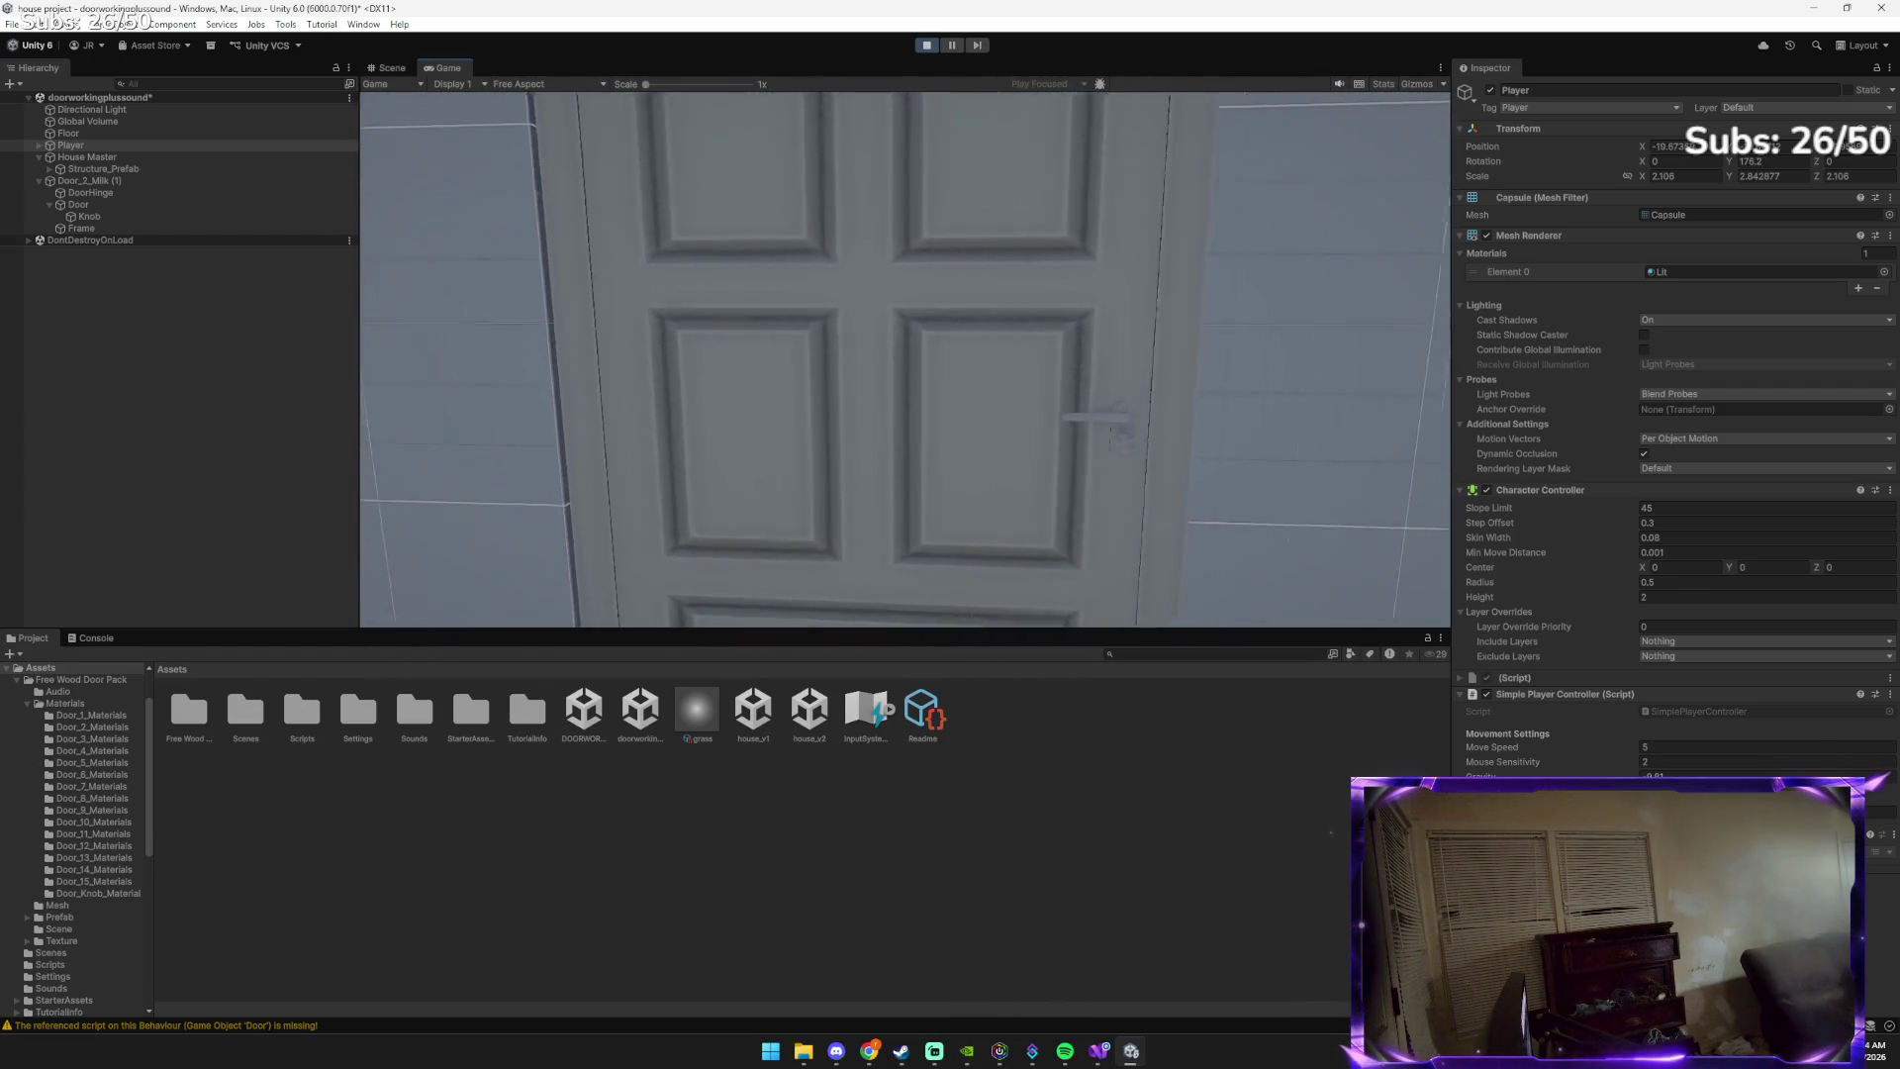
Open the door with E, walk through, then back away to view the whole door
key(w)
key(s)
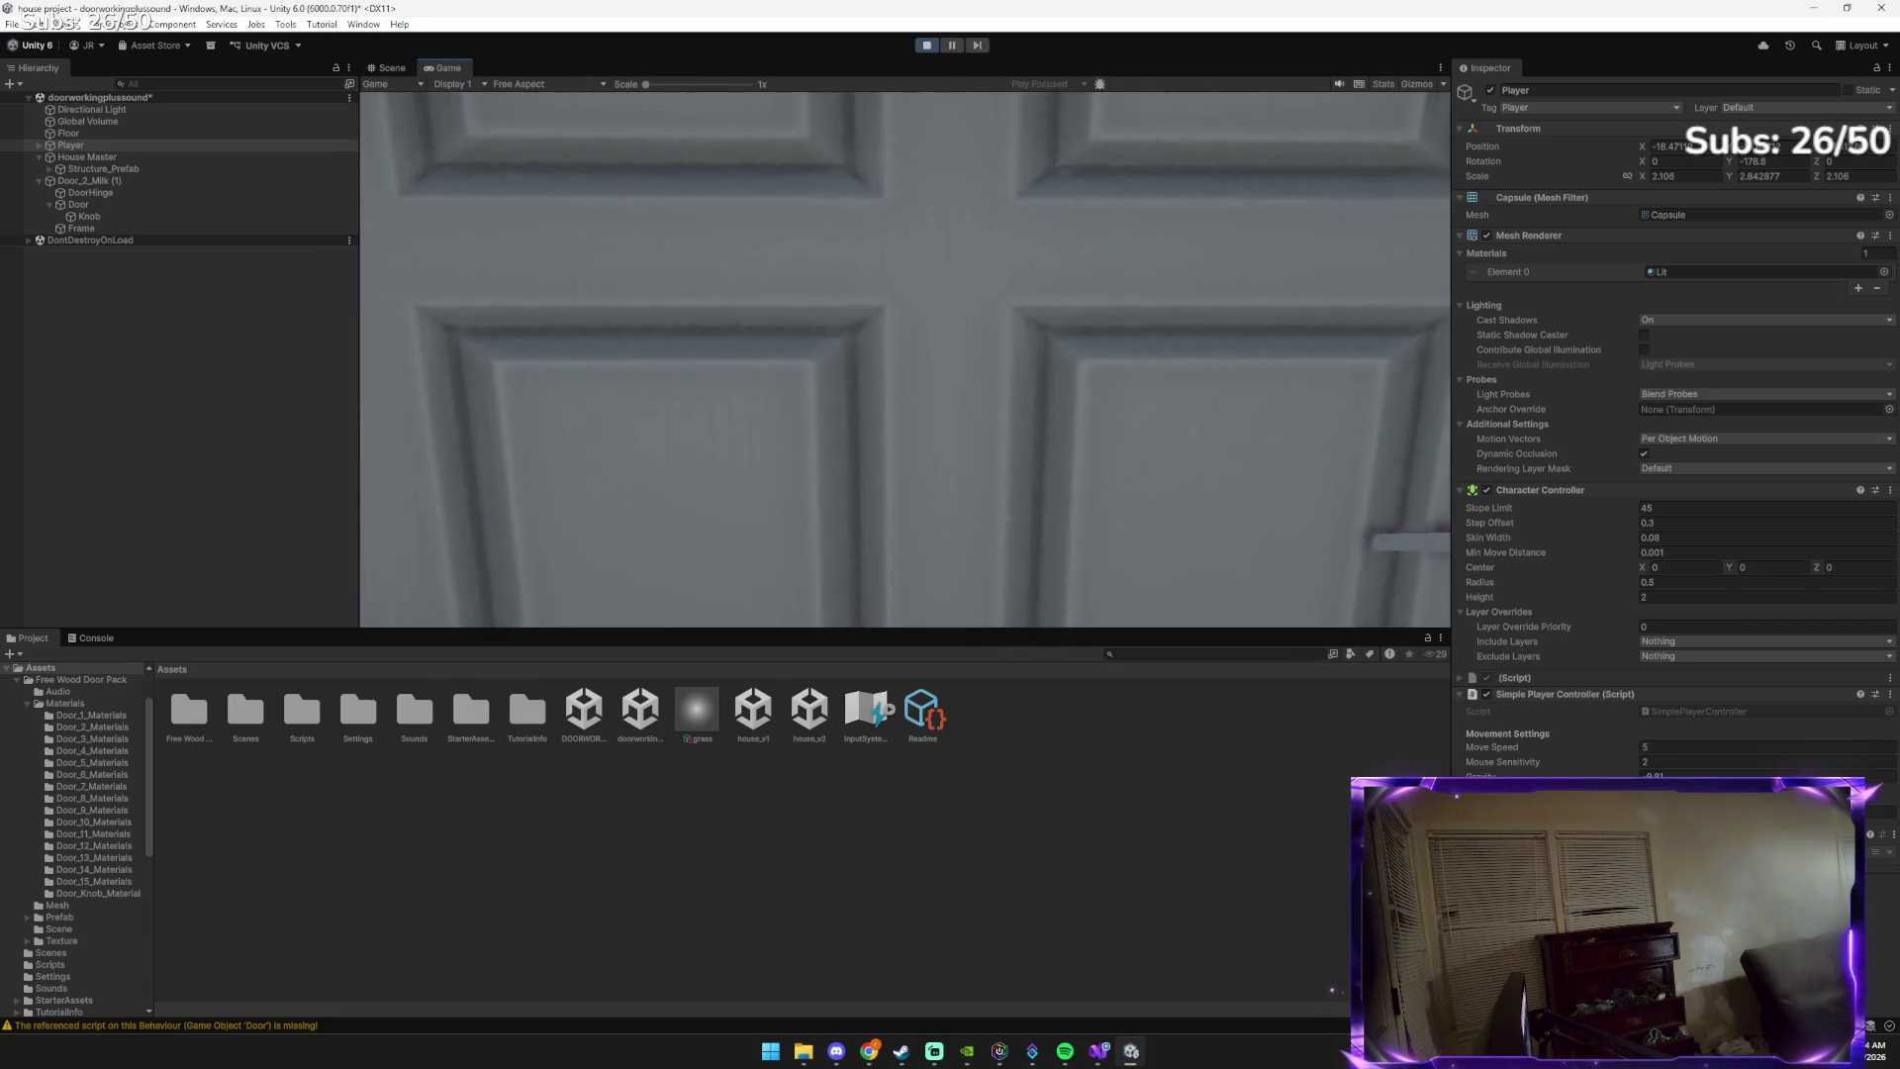
key(e)
key(w)
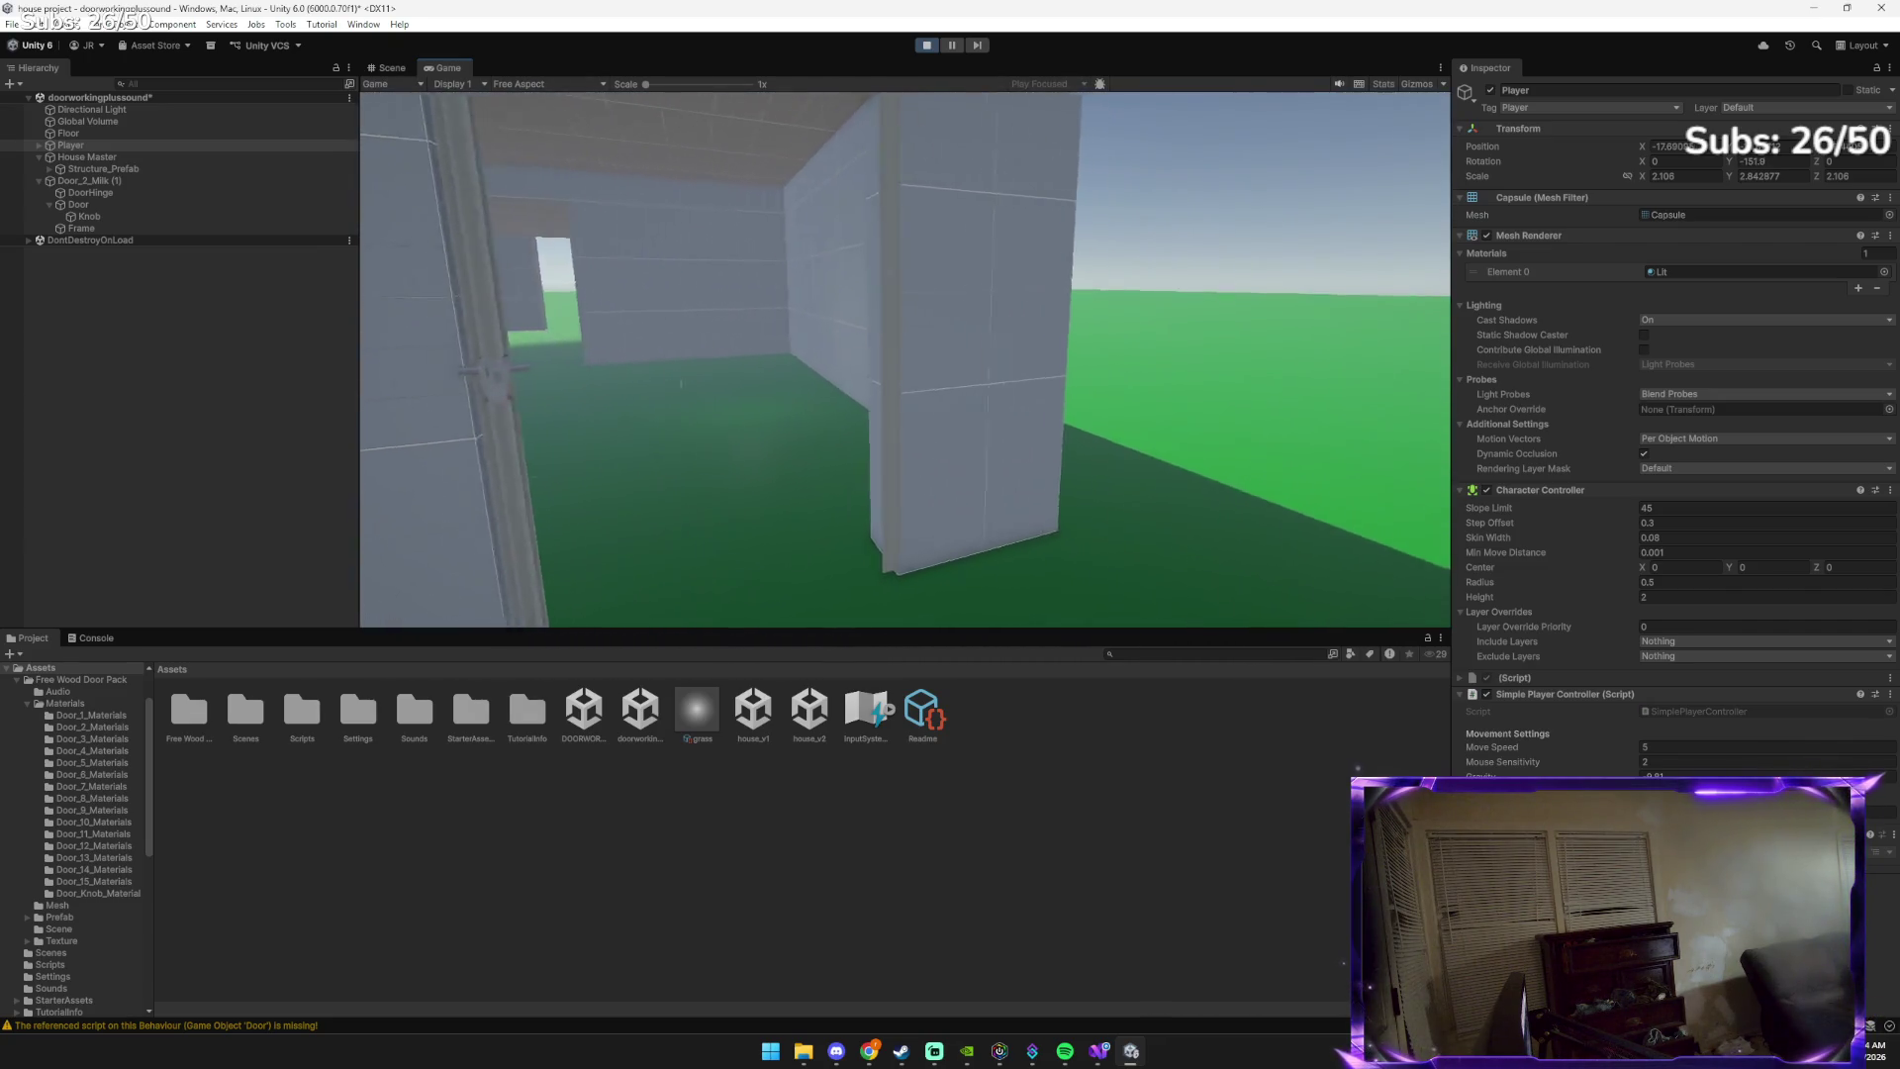
key(w)
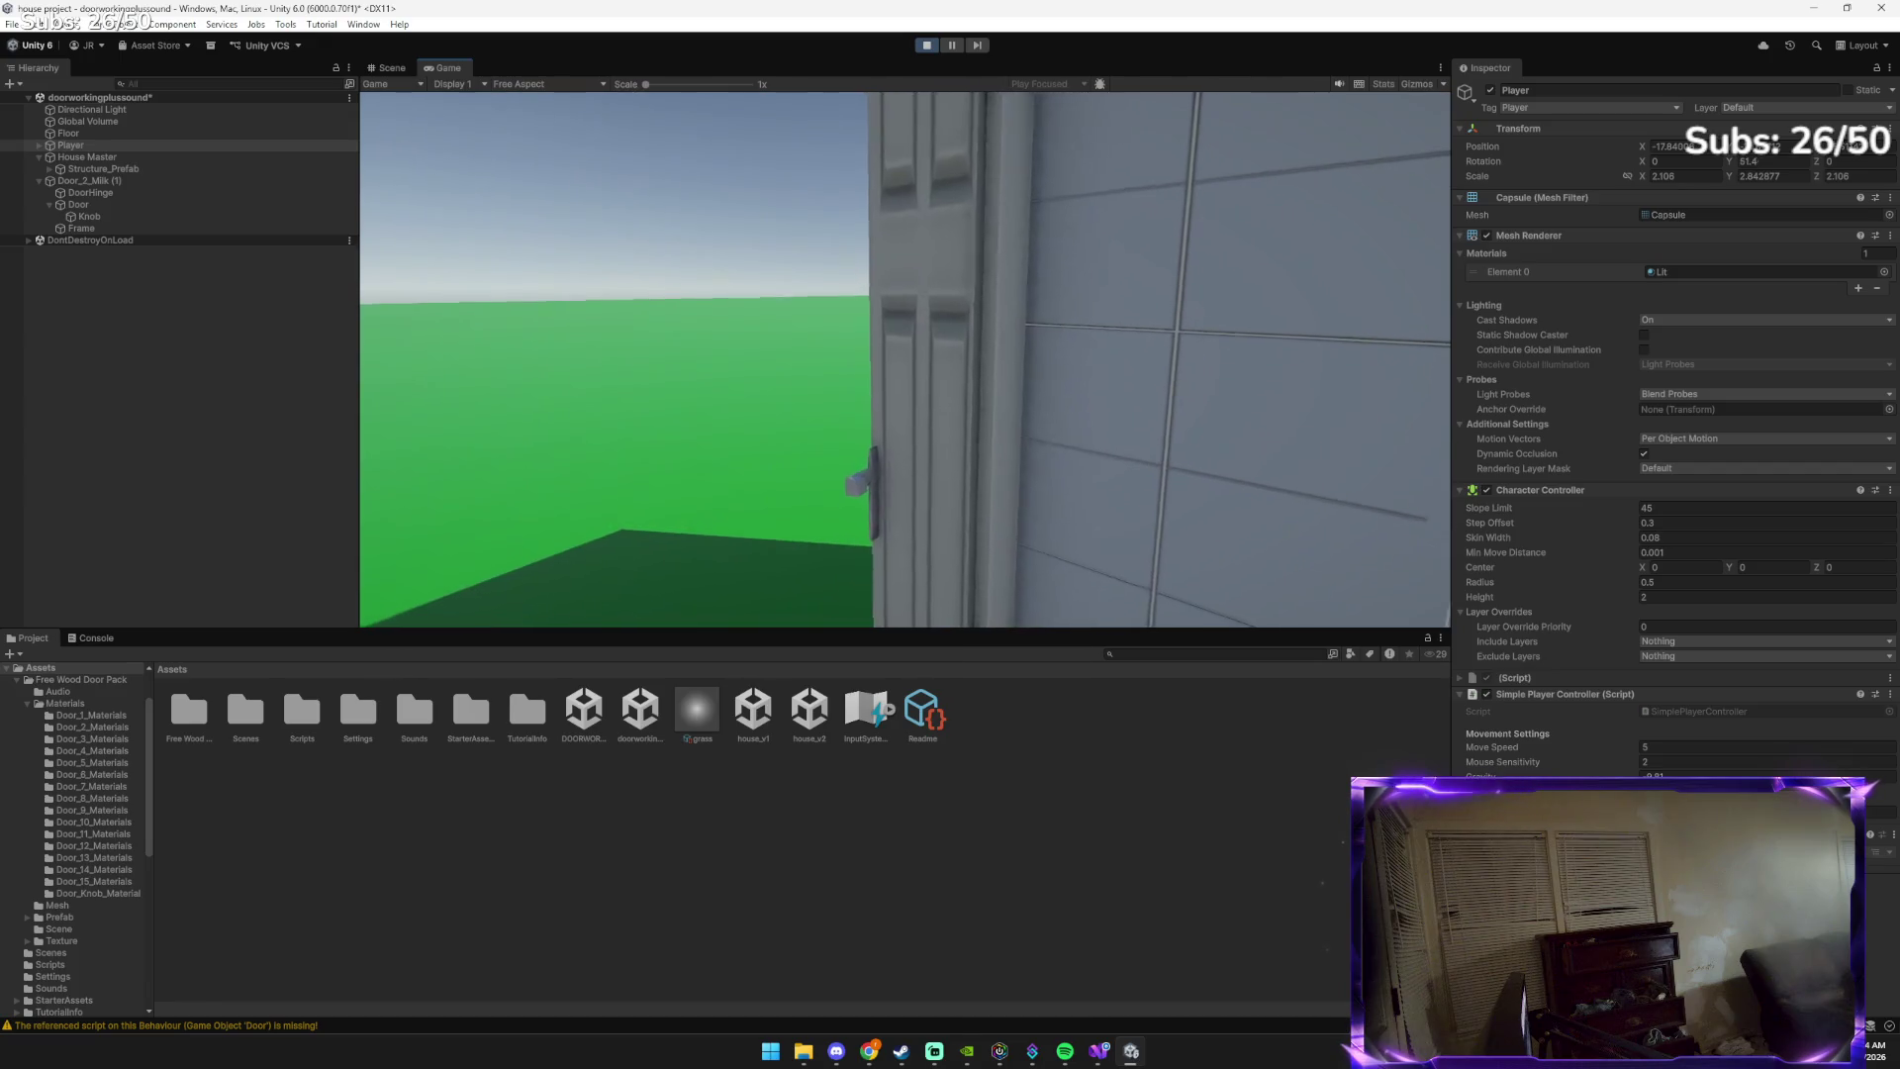
key(s)
key(w)
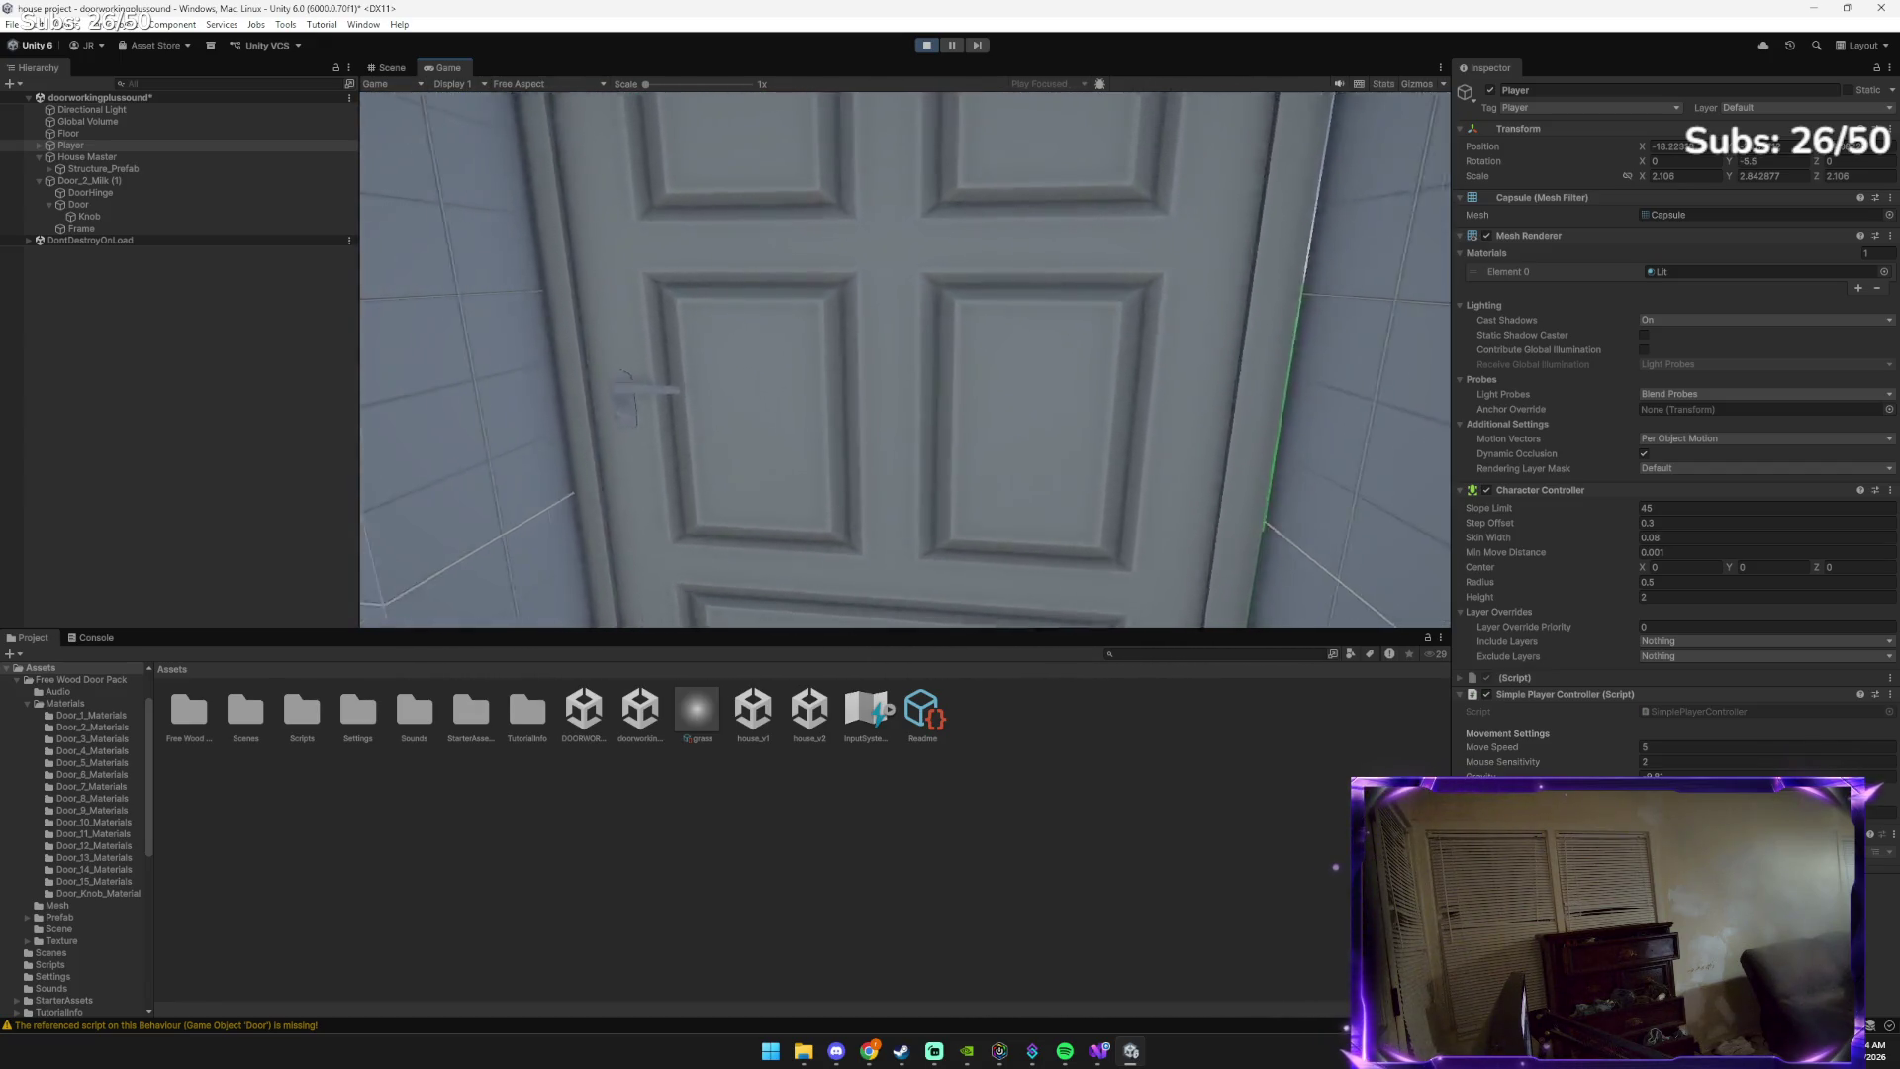
key(s)
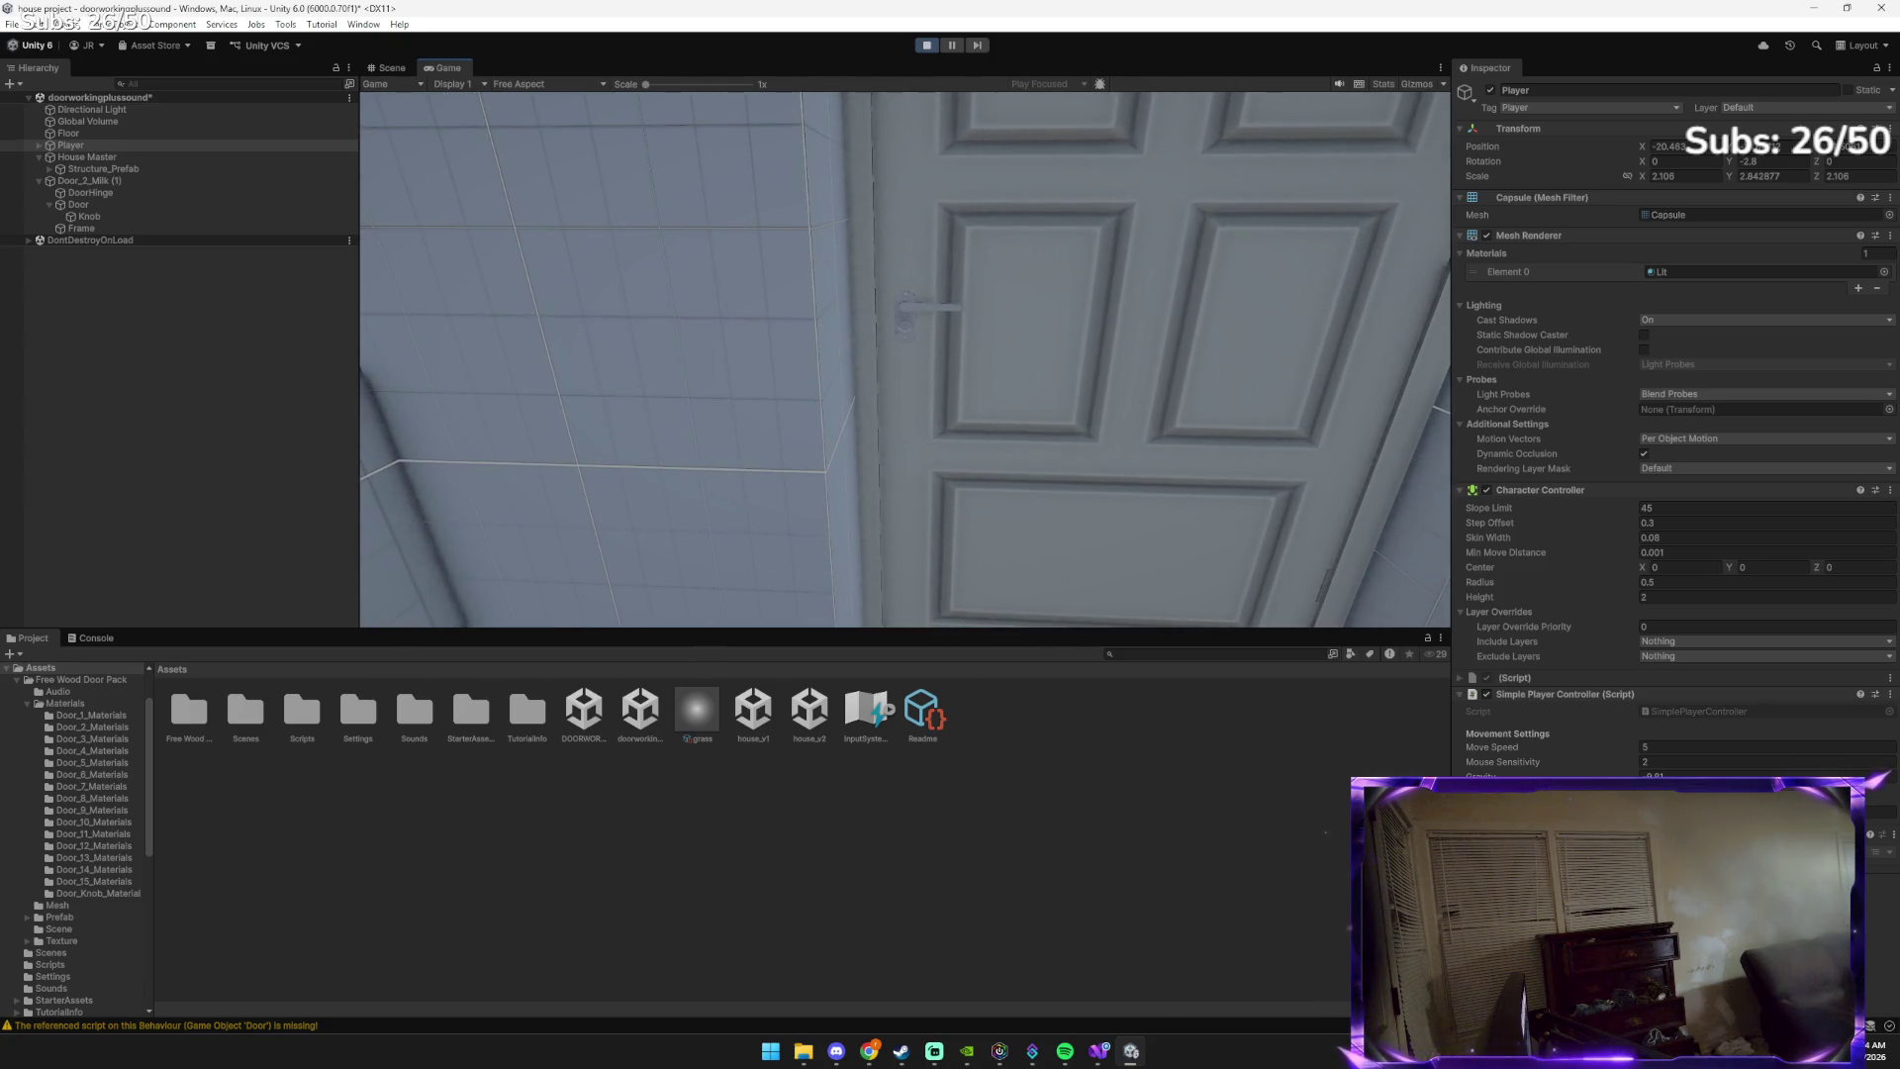
Pass through the doorway again and come back up close to the closed door
key(w)
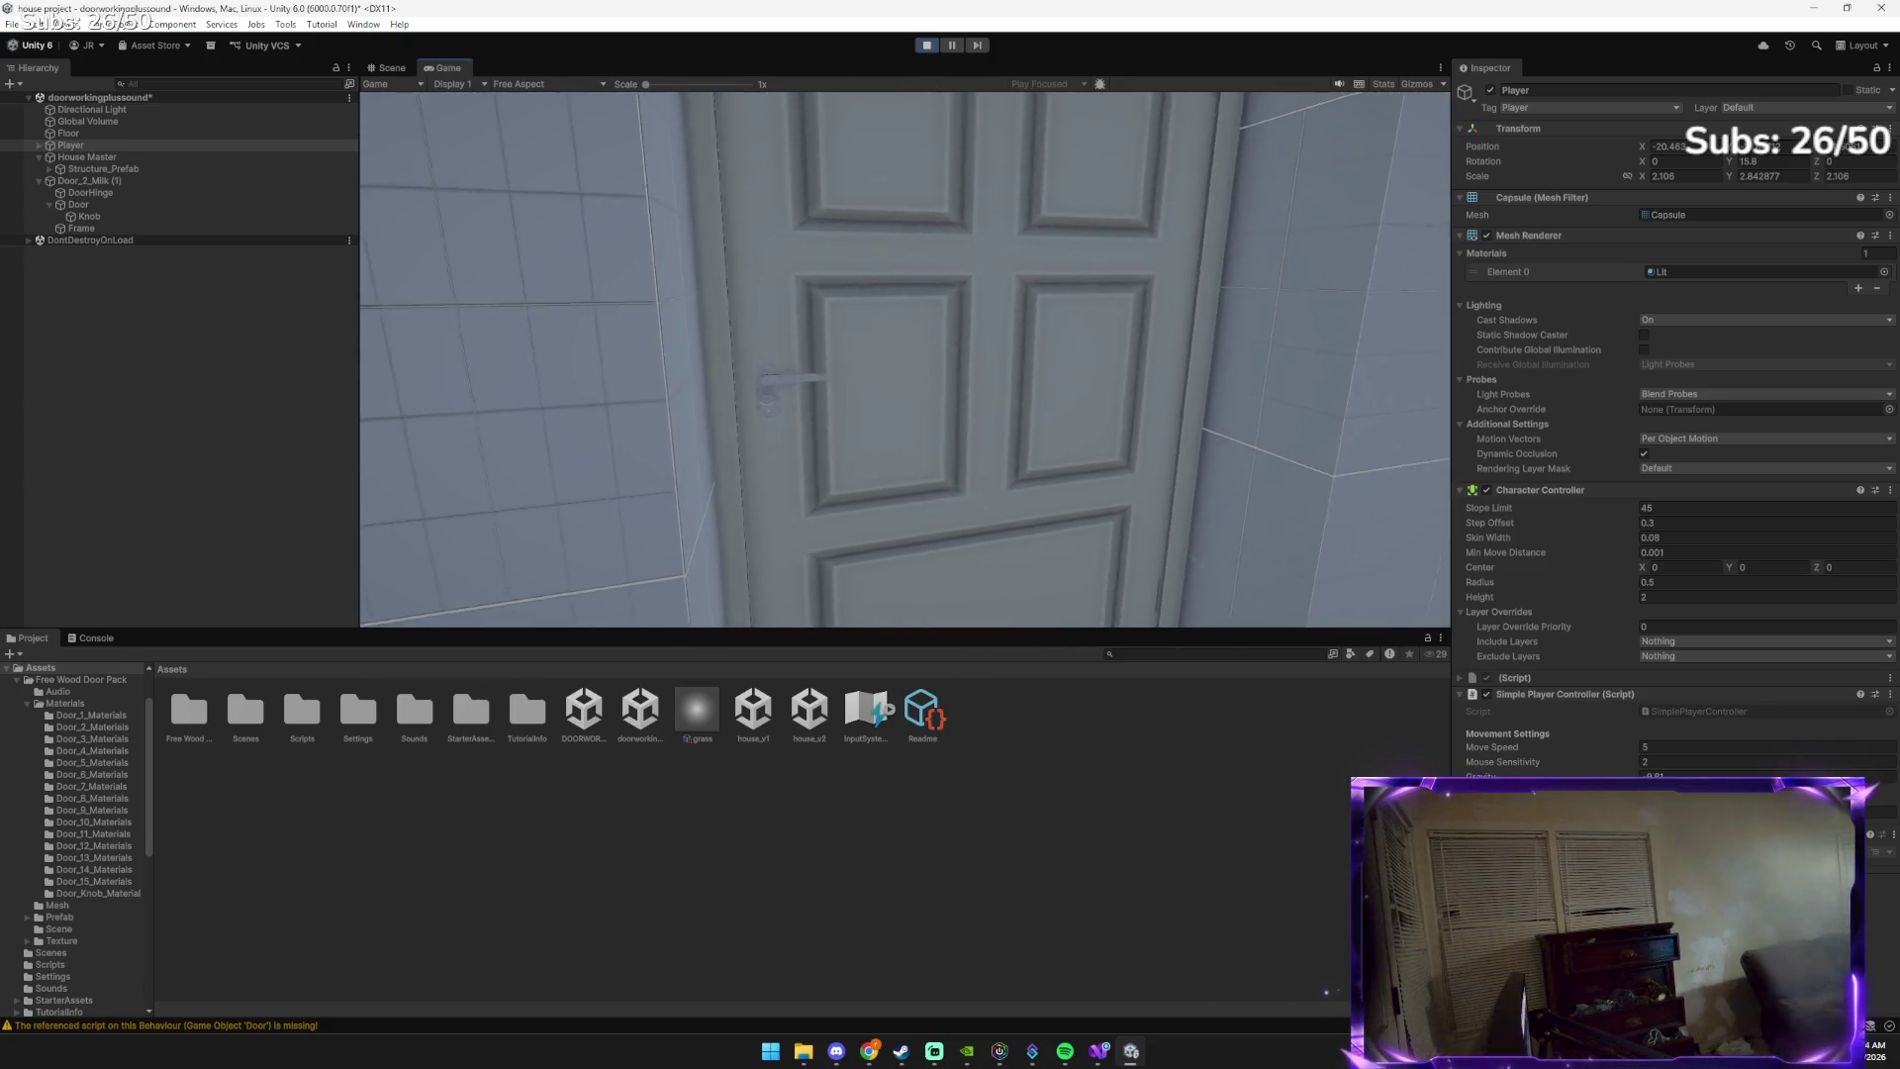
key(w)
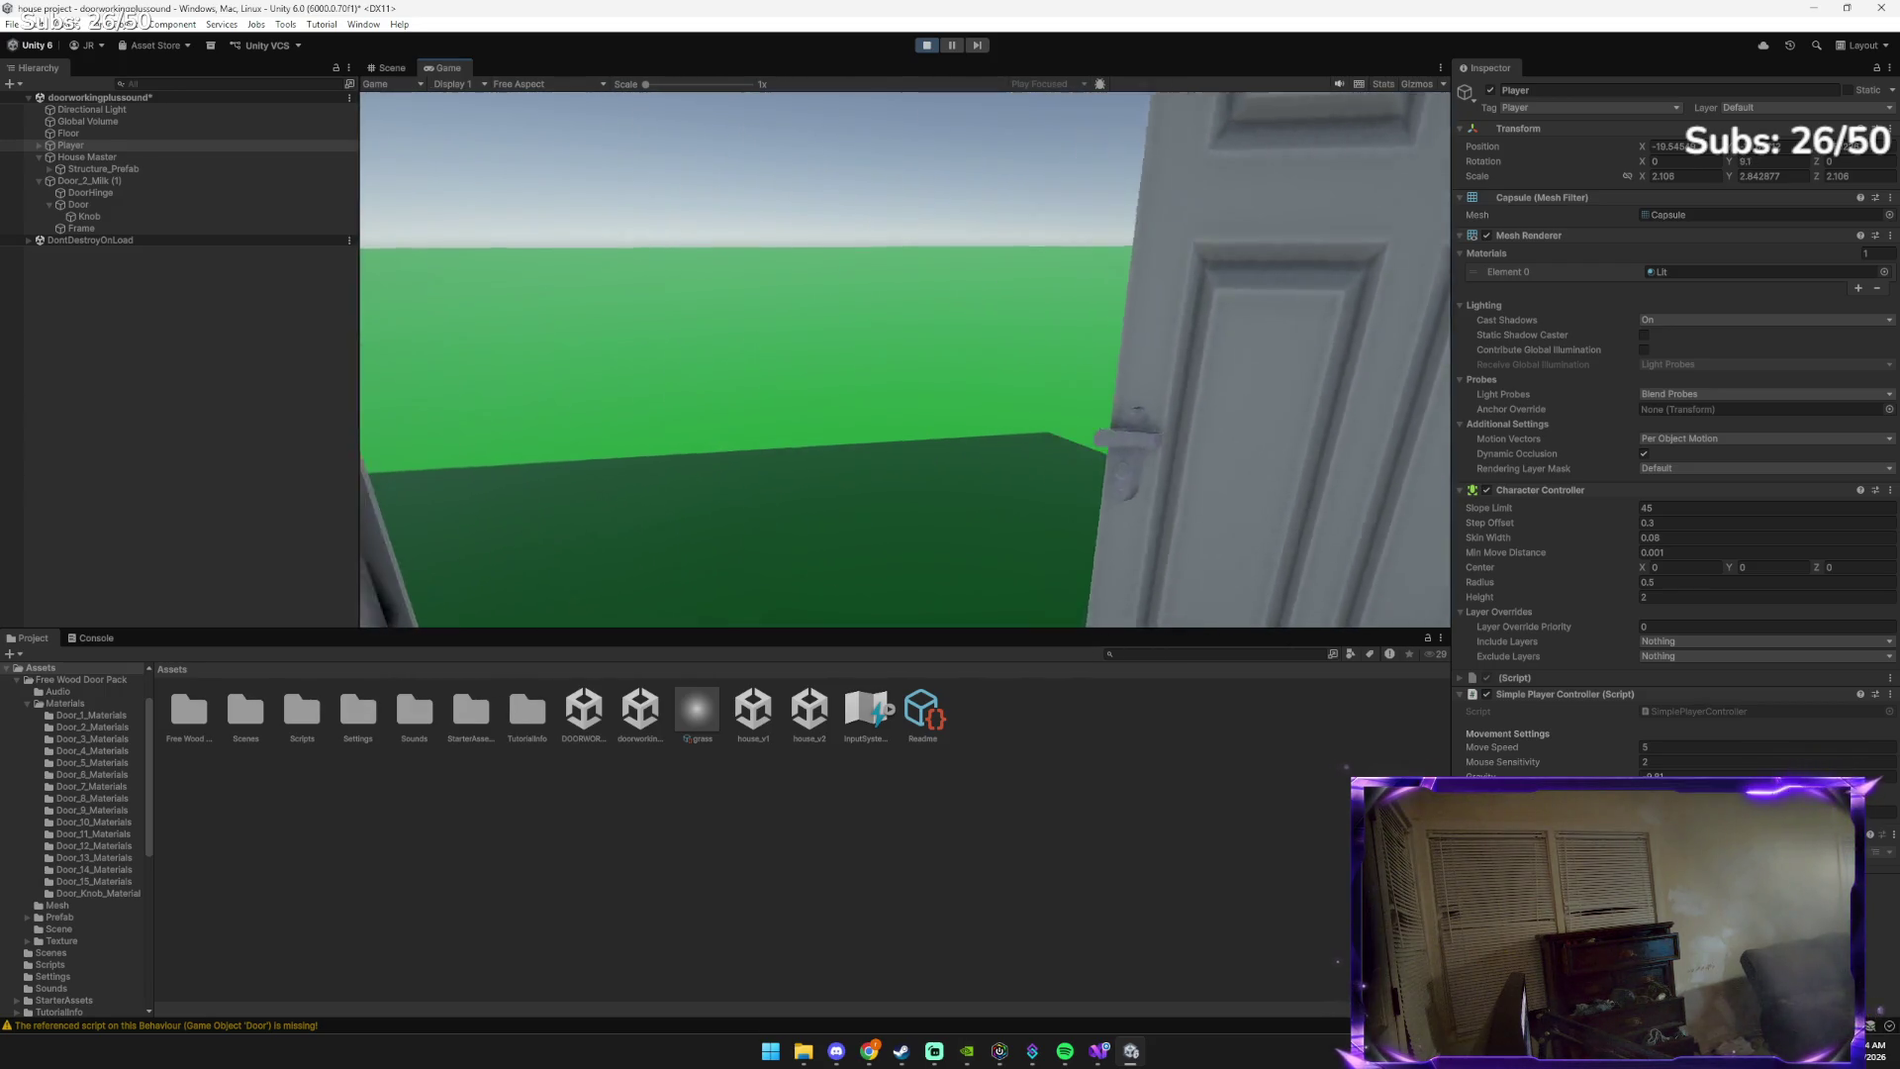
key(w)
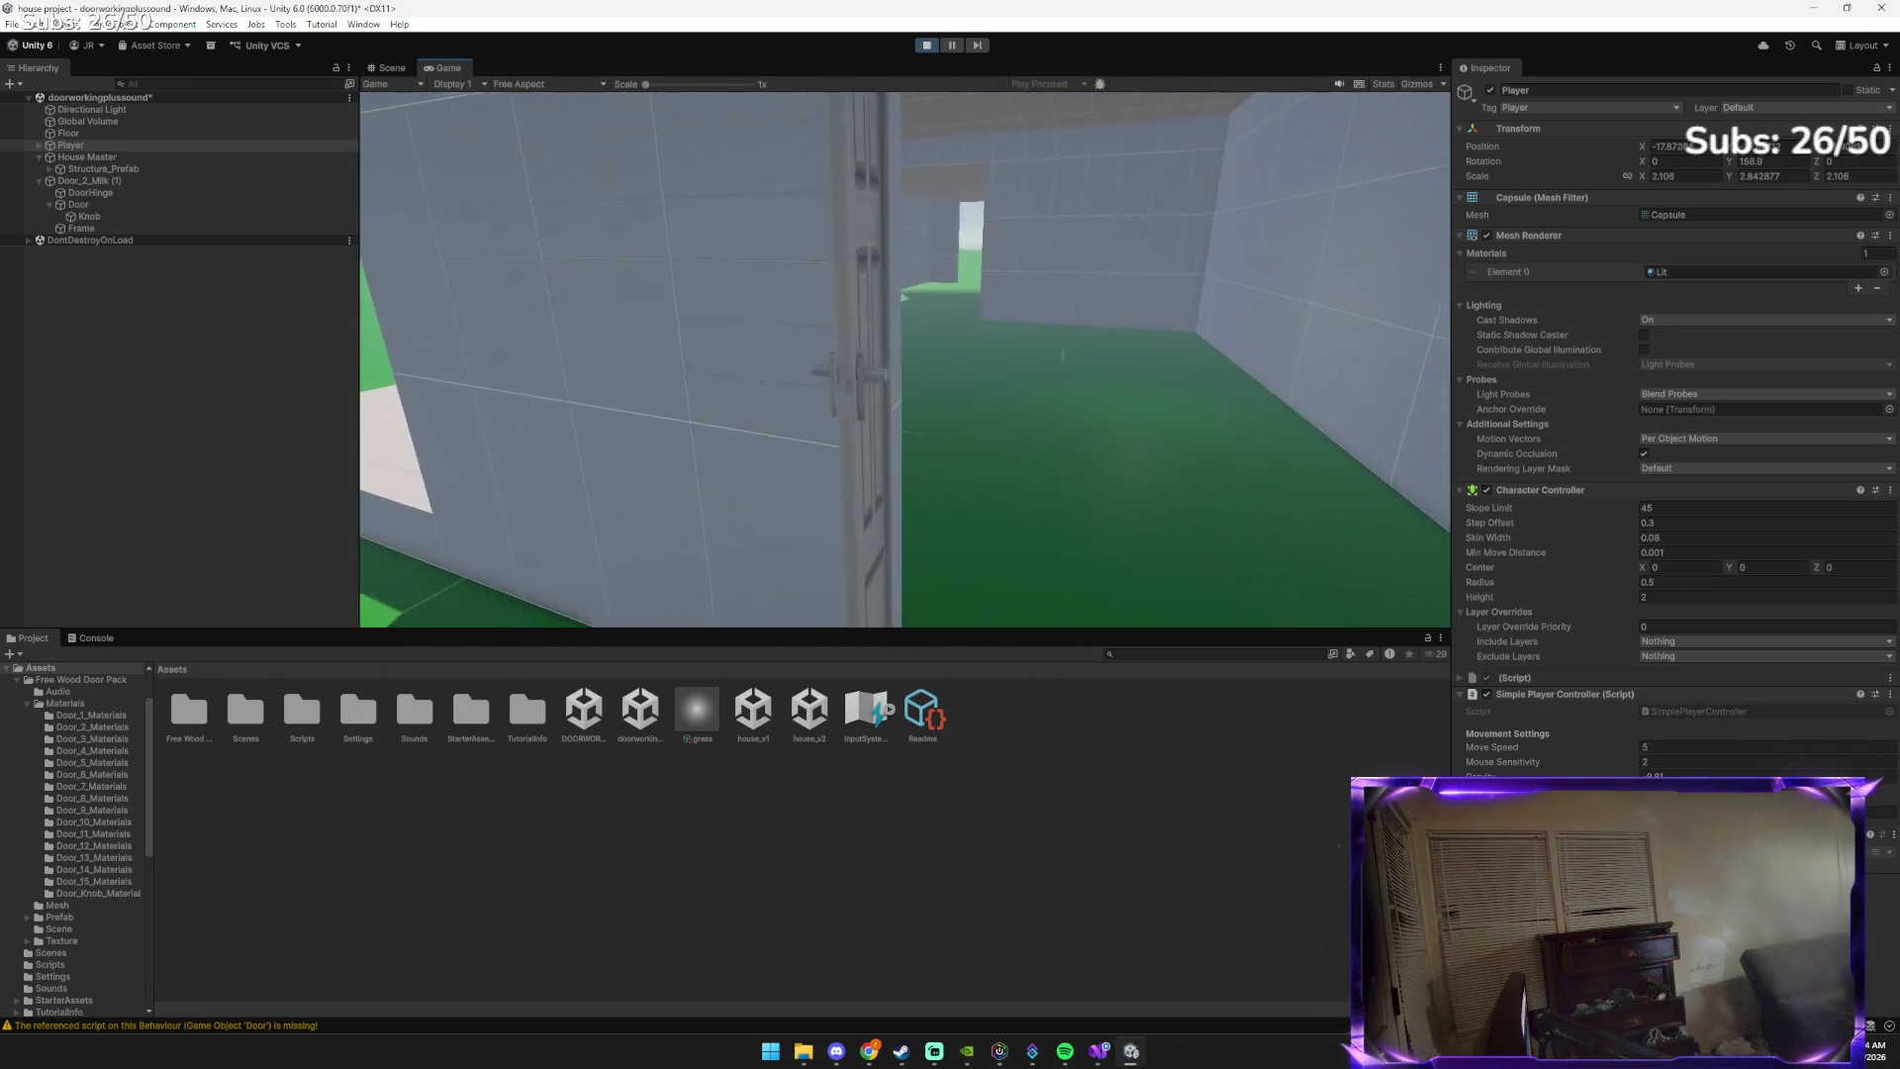
key(w)
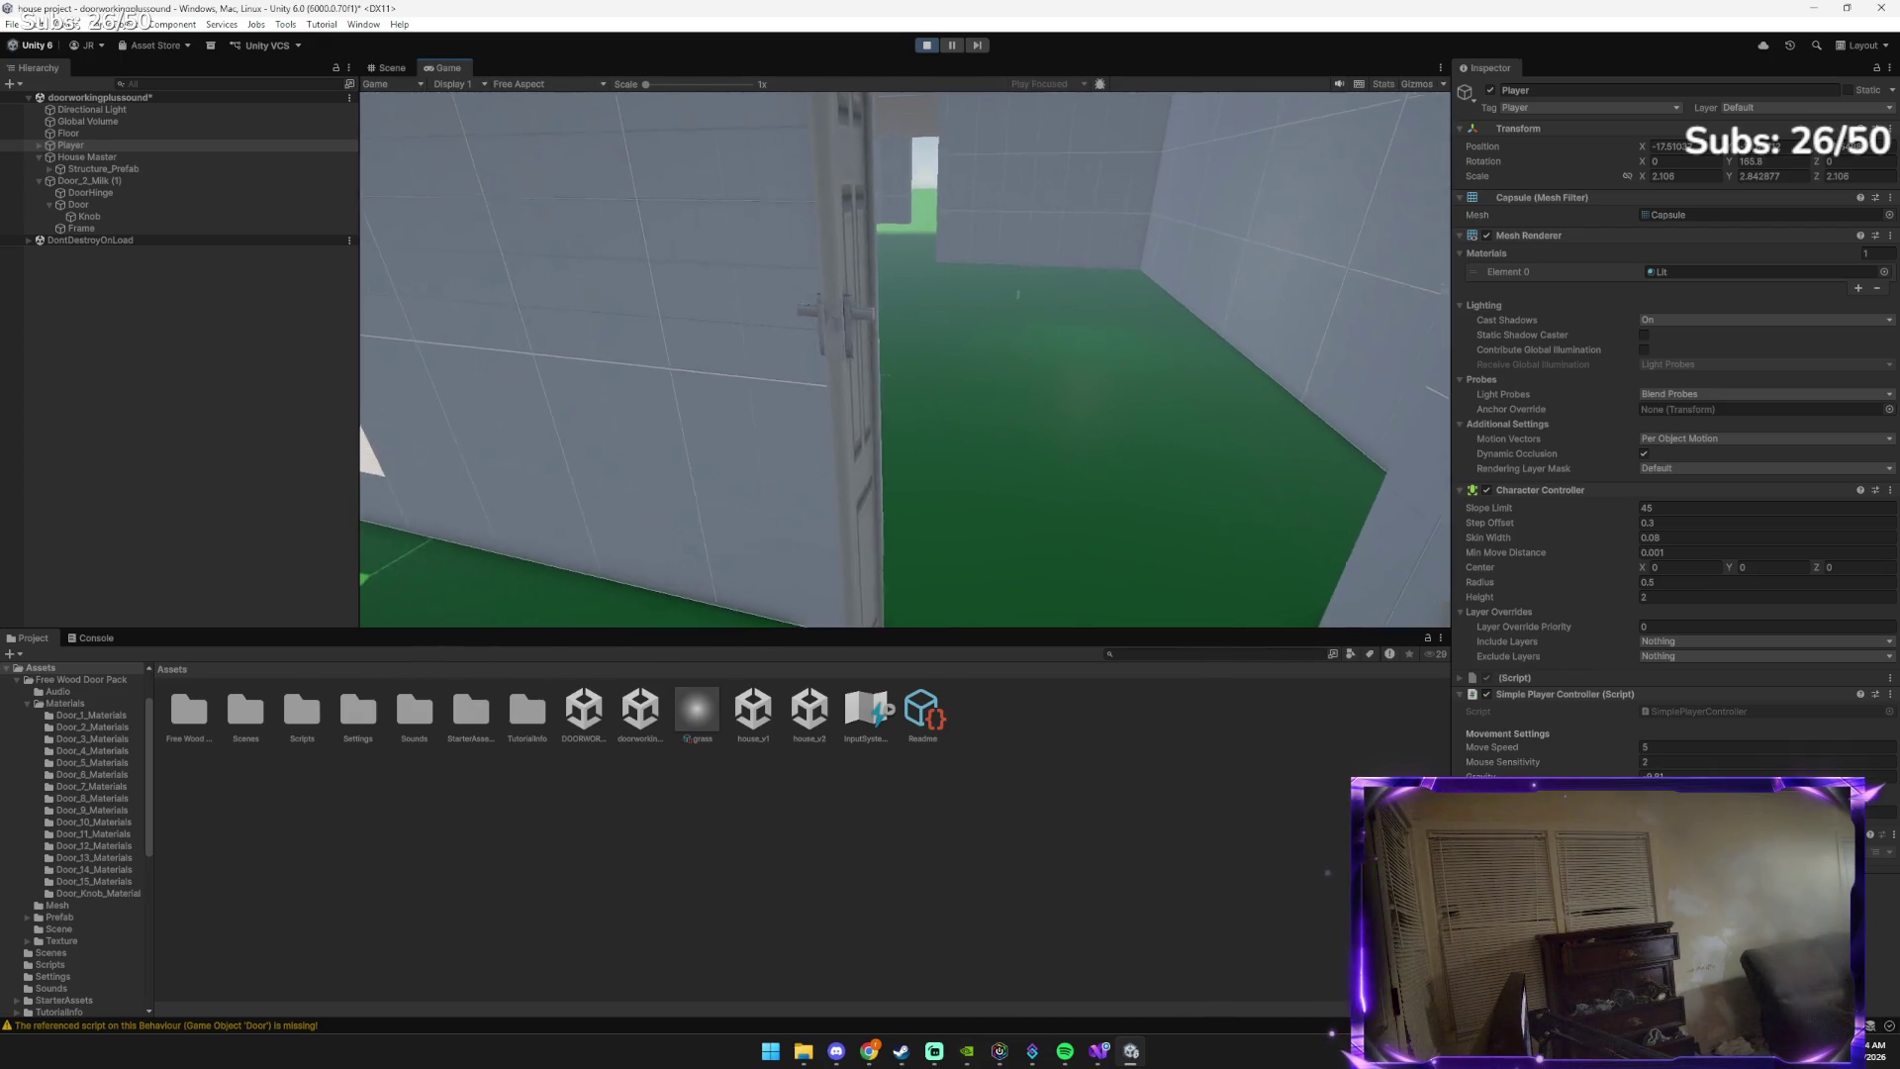
key(w)
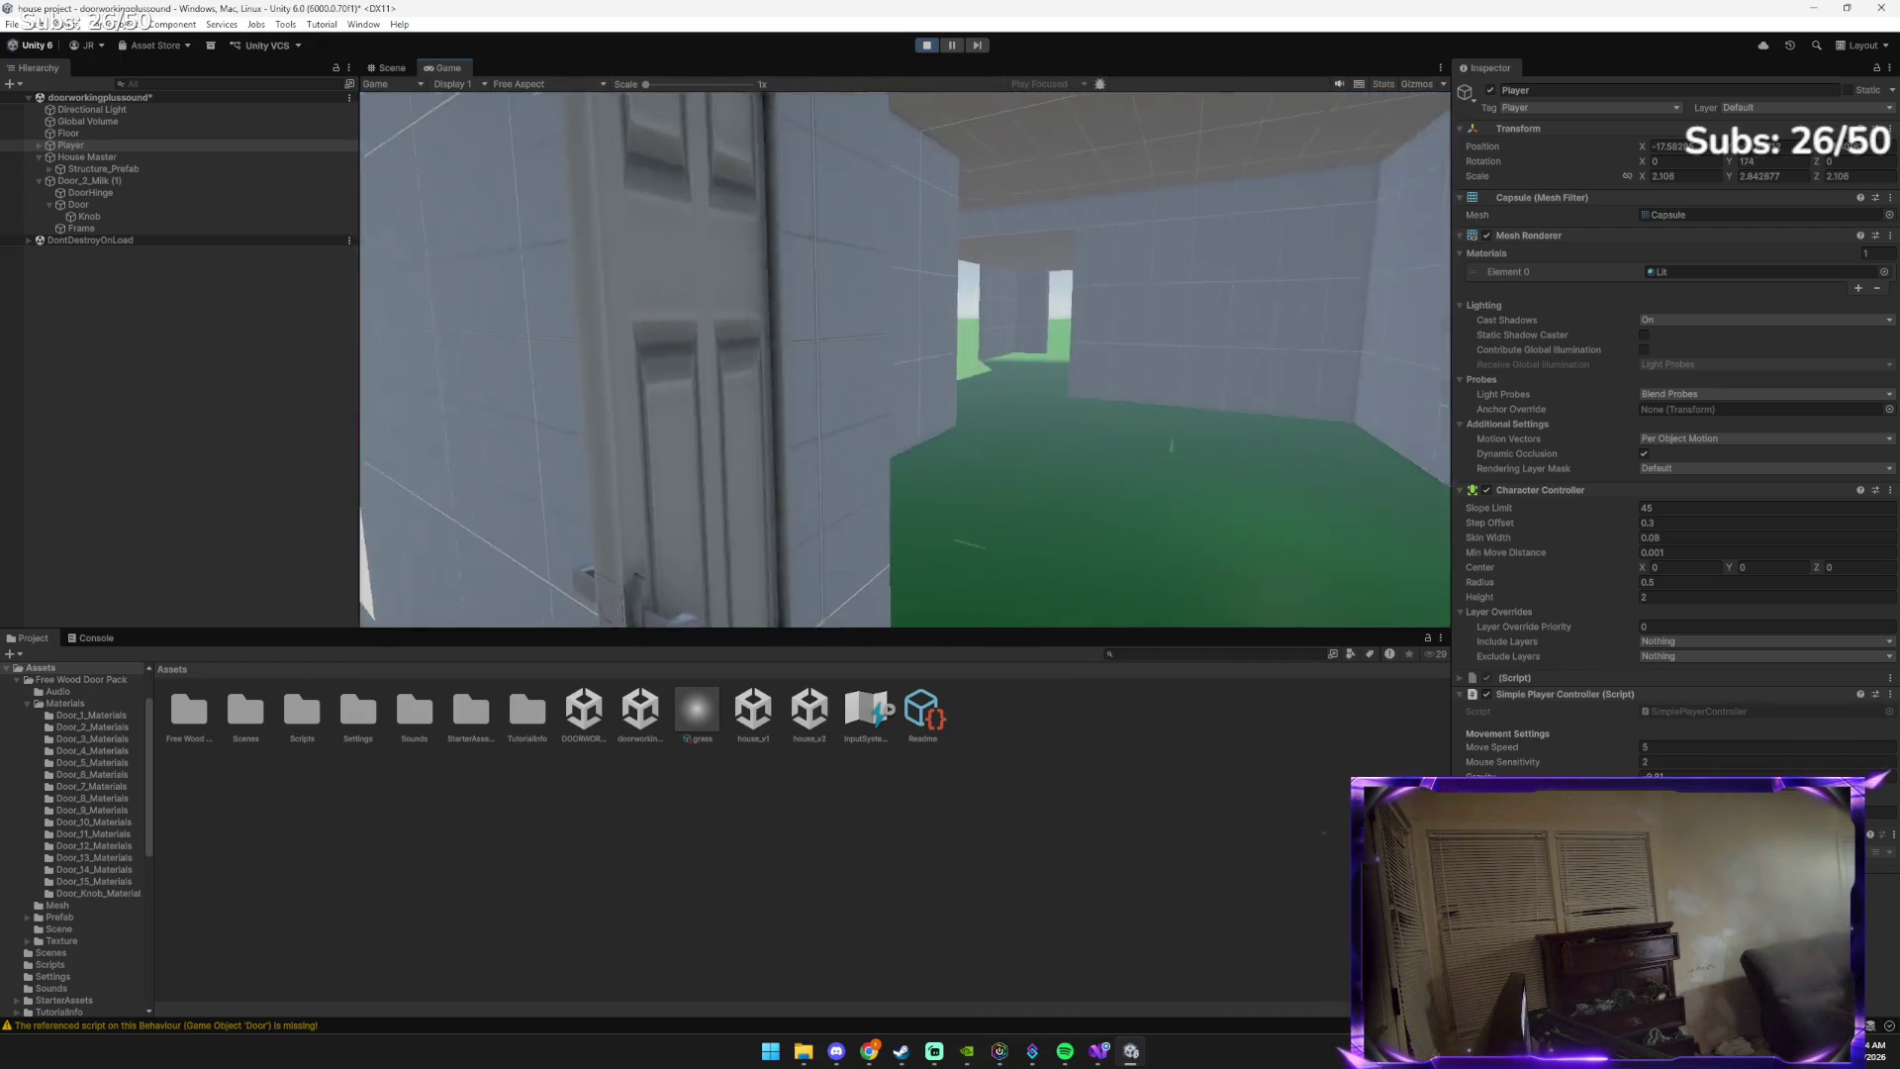
key(w)
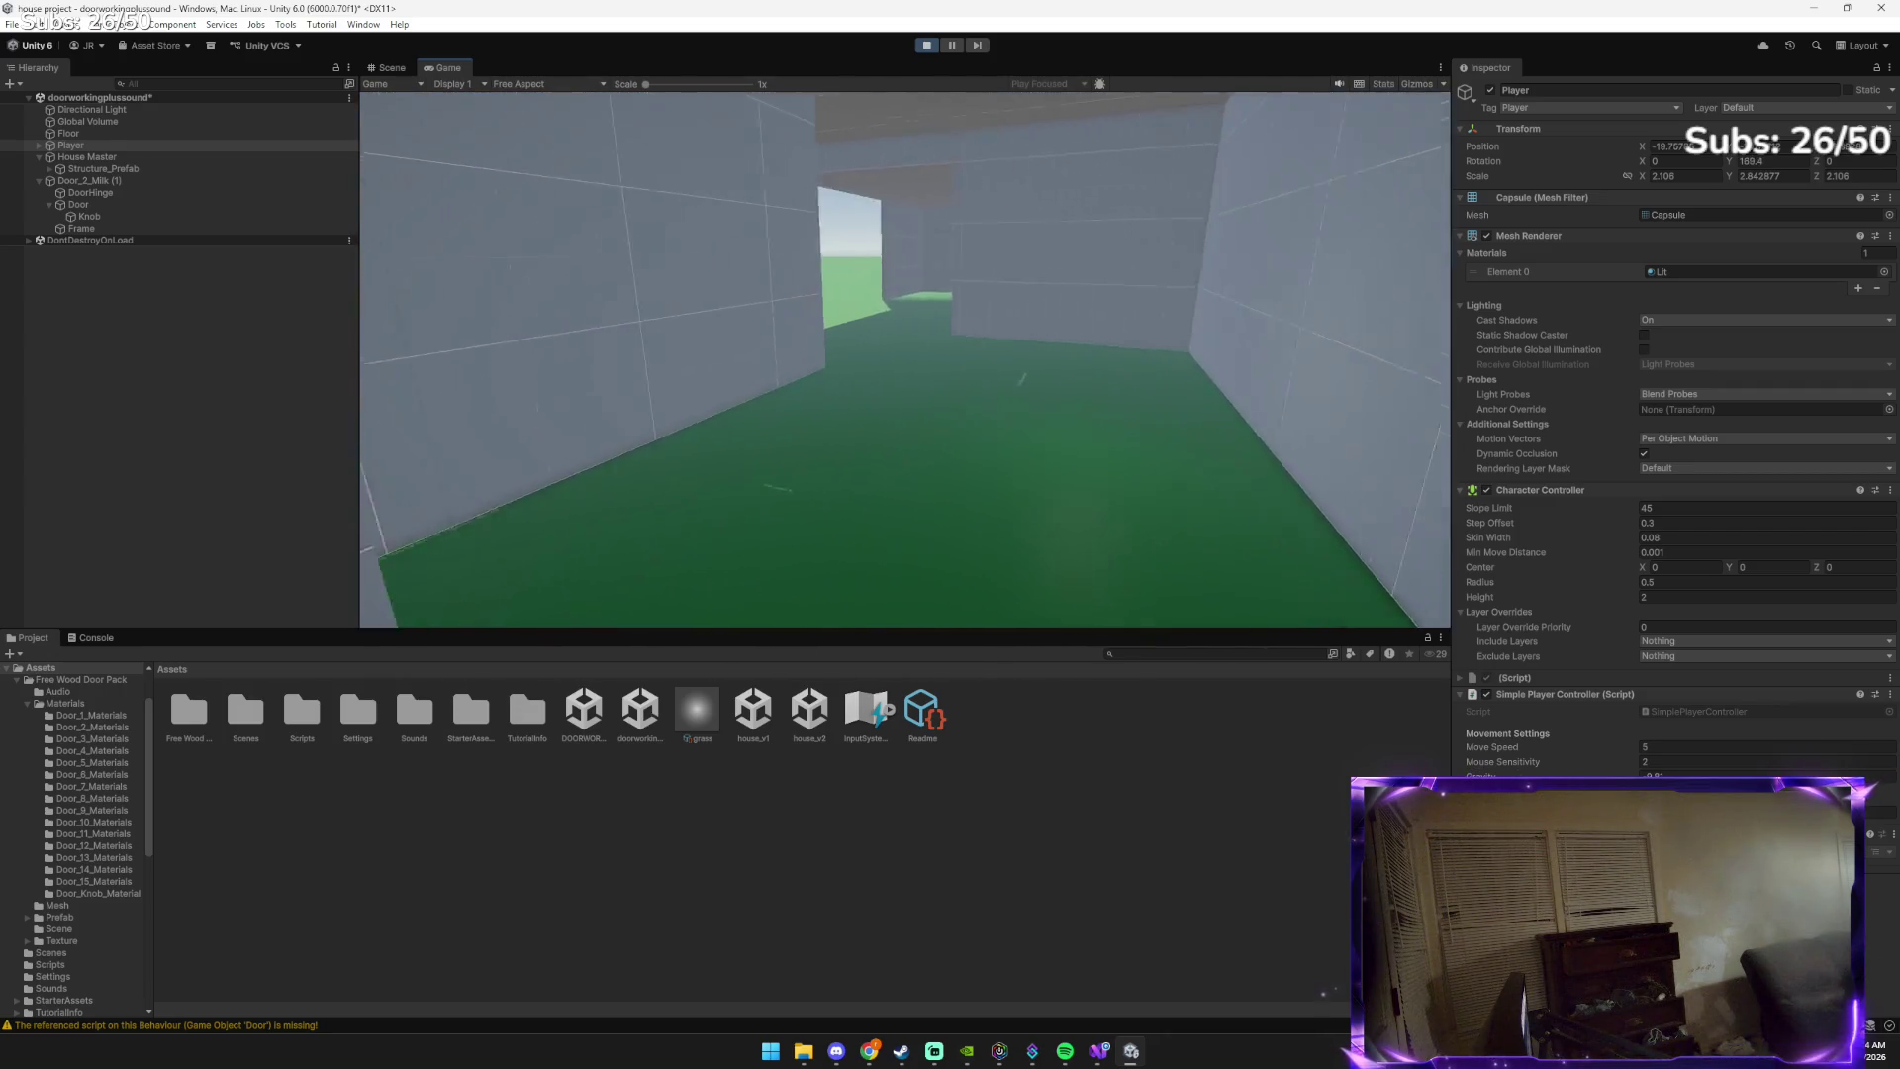
key(w)
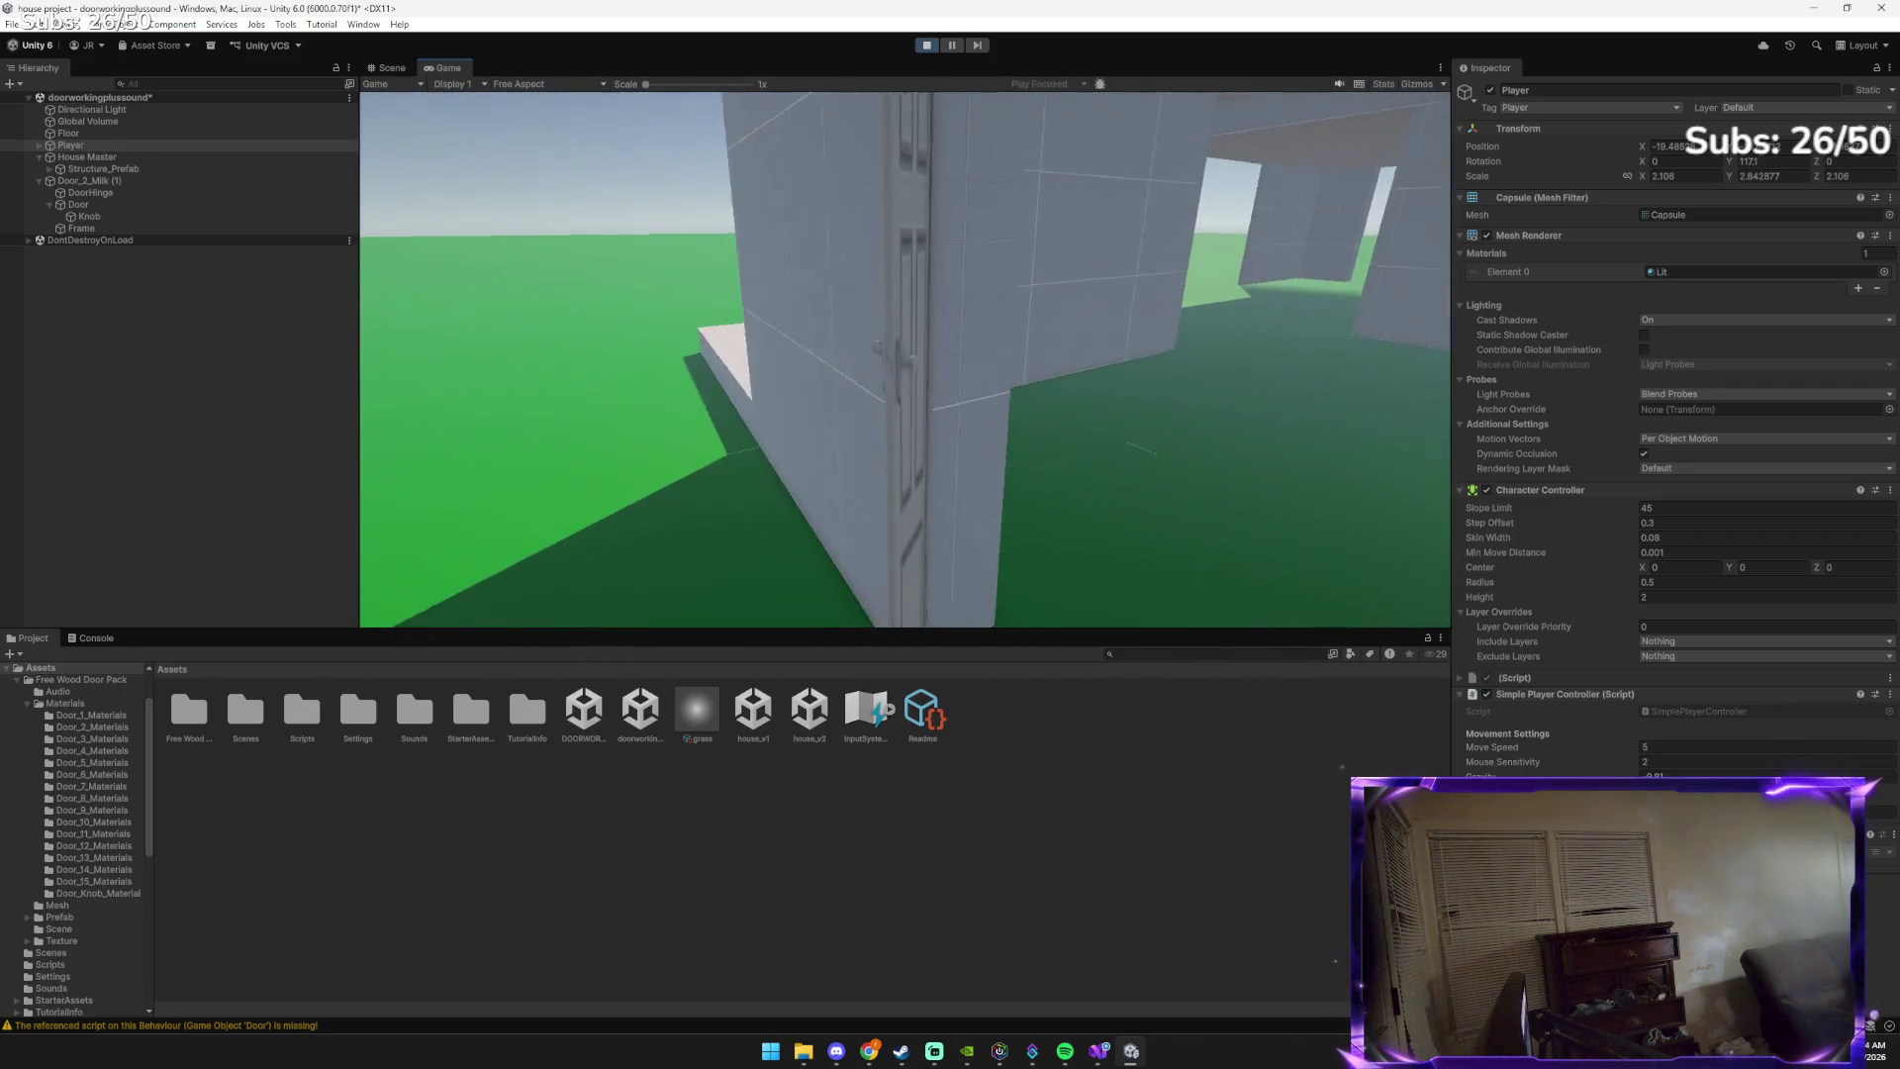
key(w)
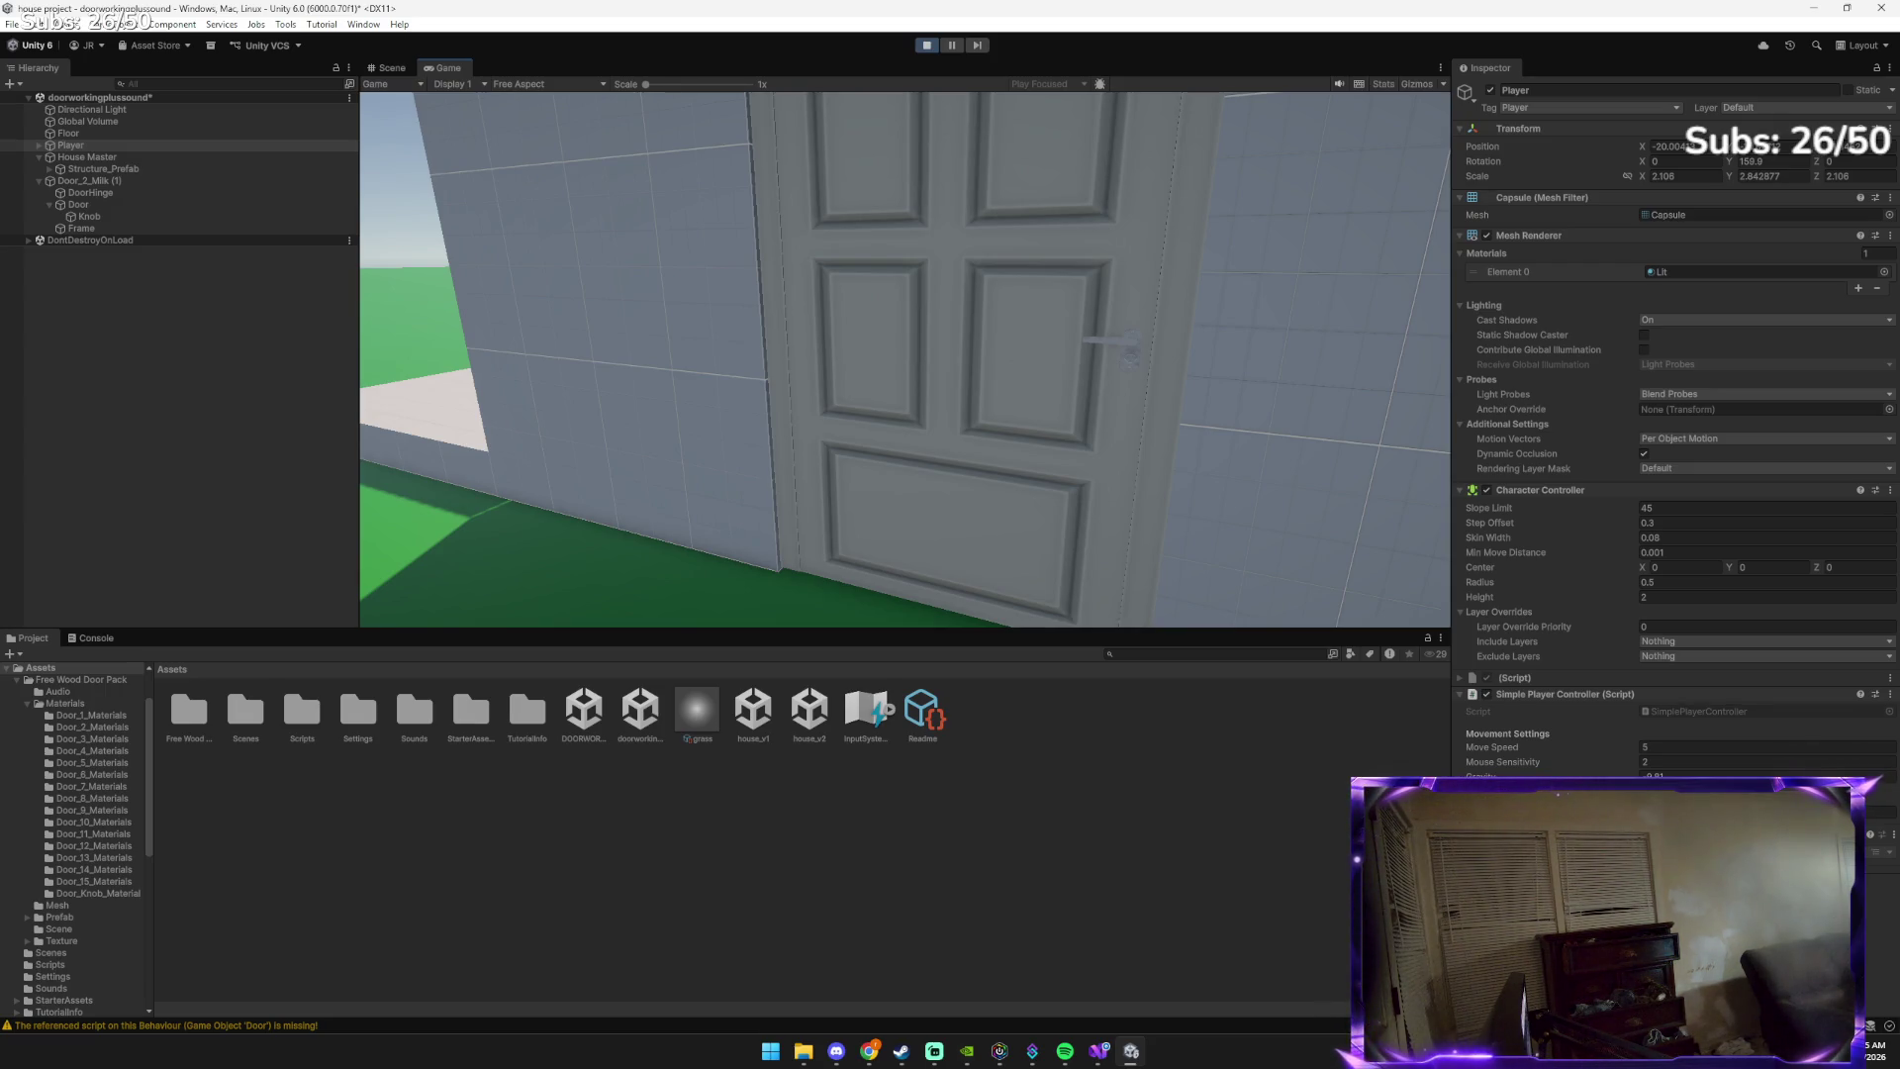
Walk the player past the open door and swing it shut with E
key(w)
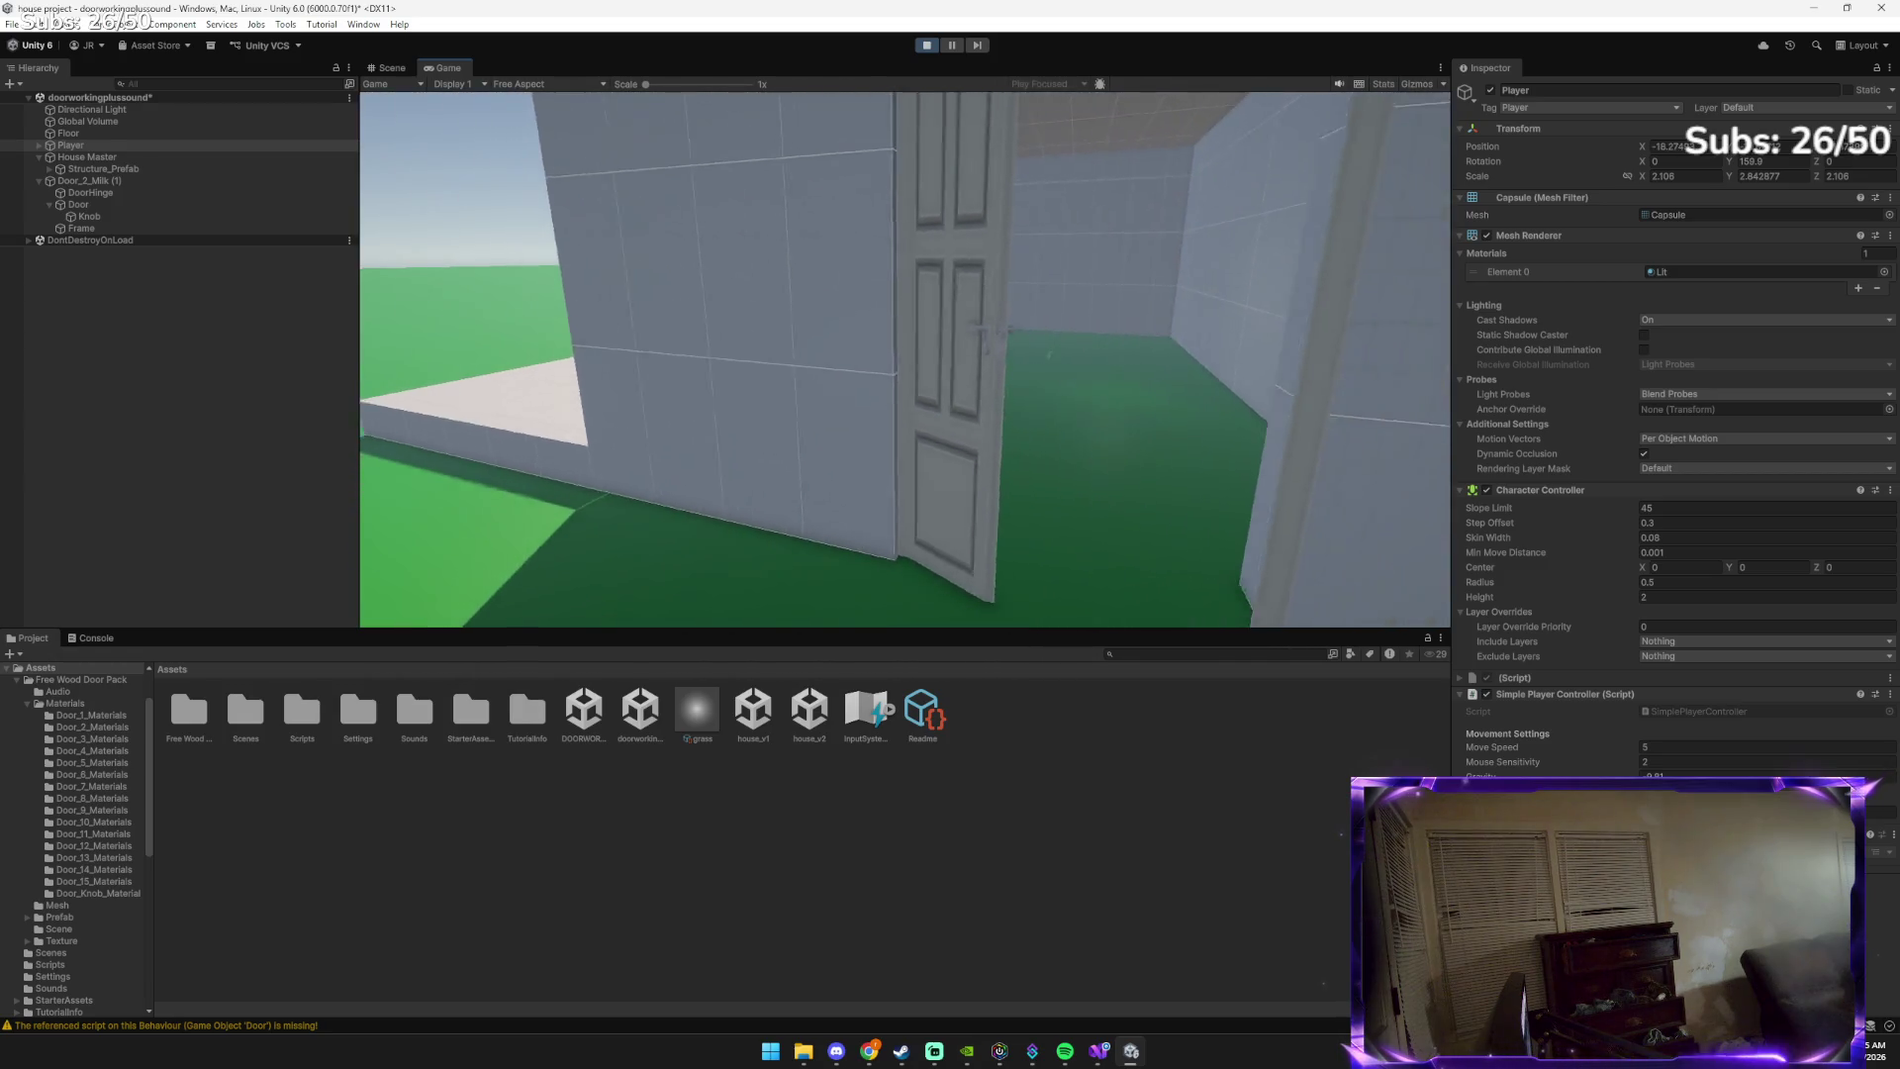
key(w)
key(w)
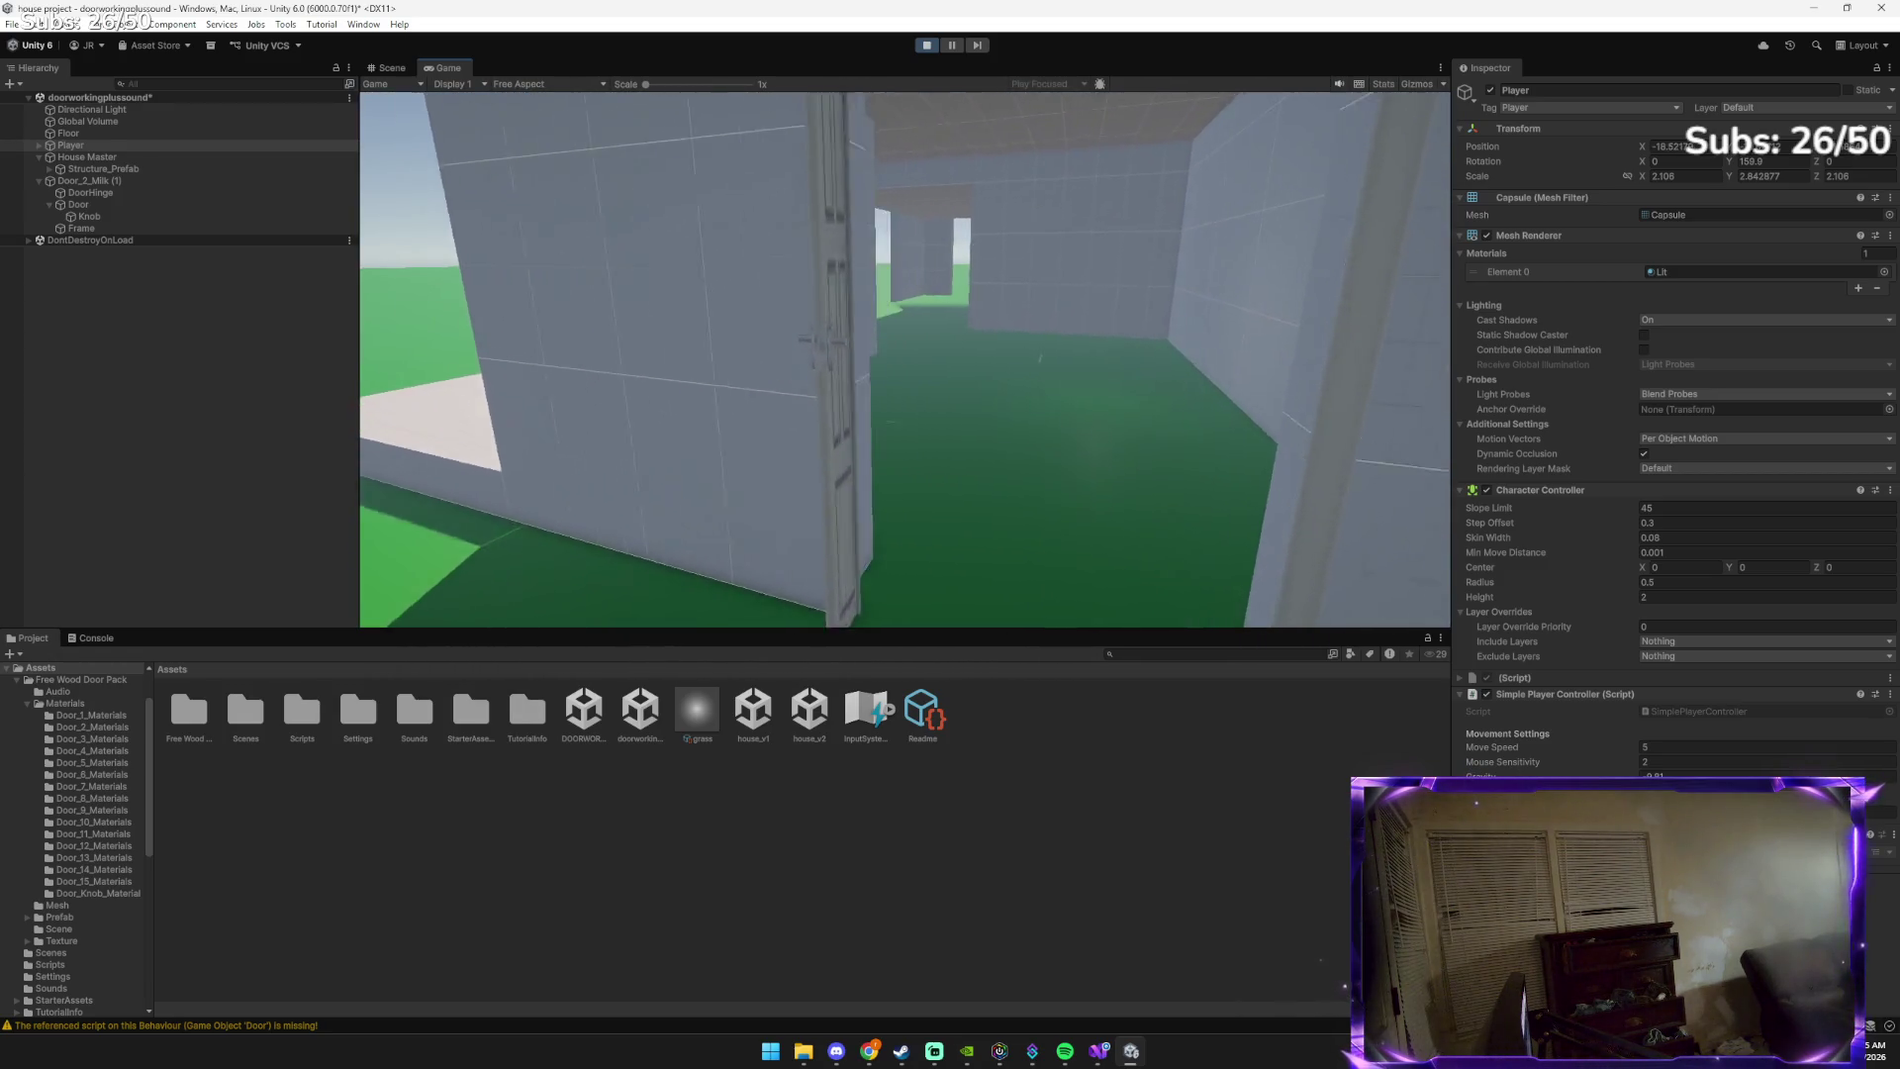
key(w)
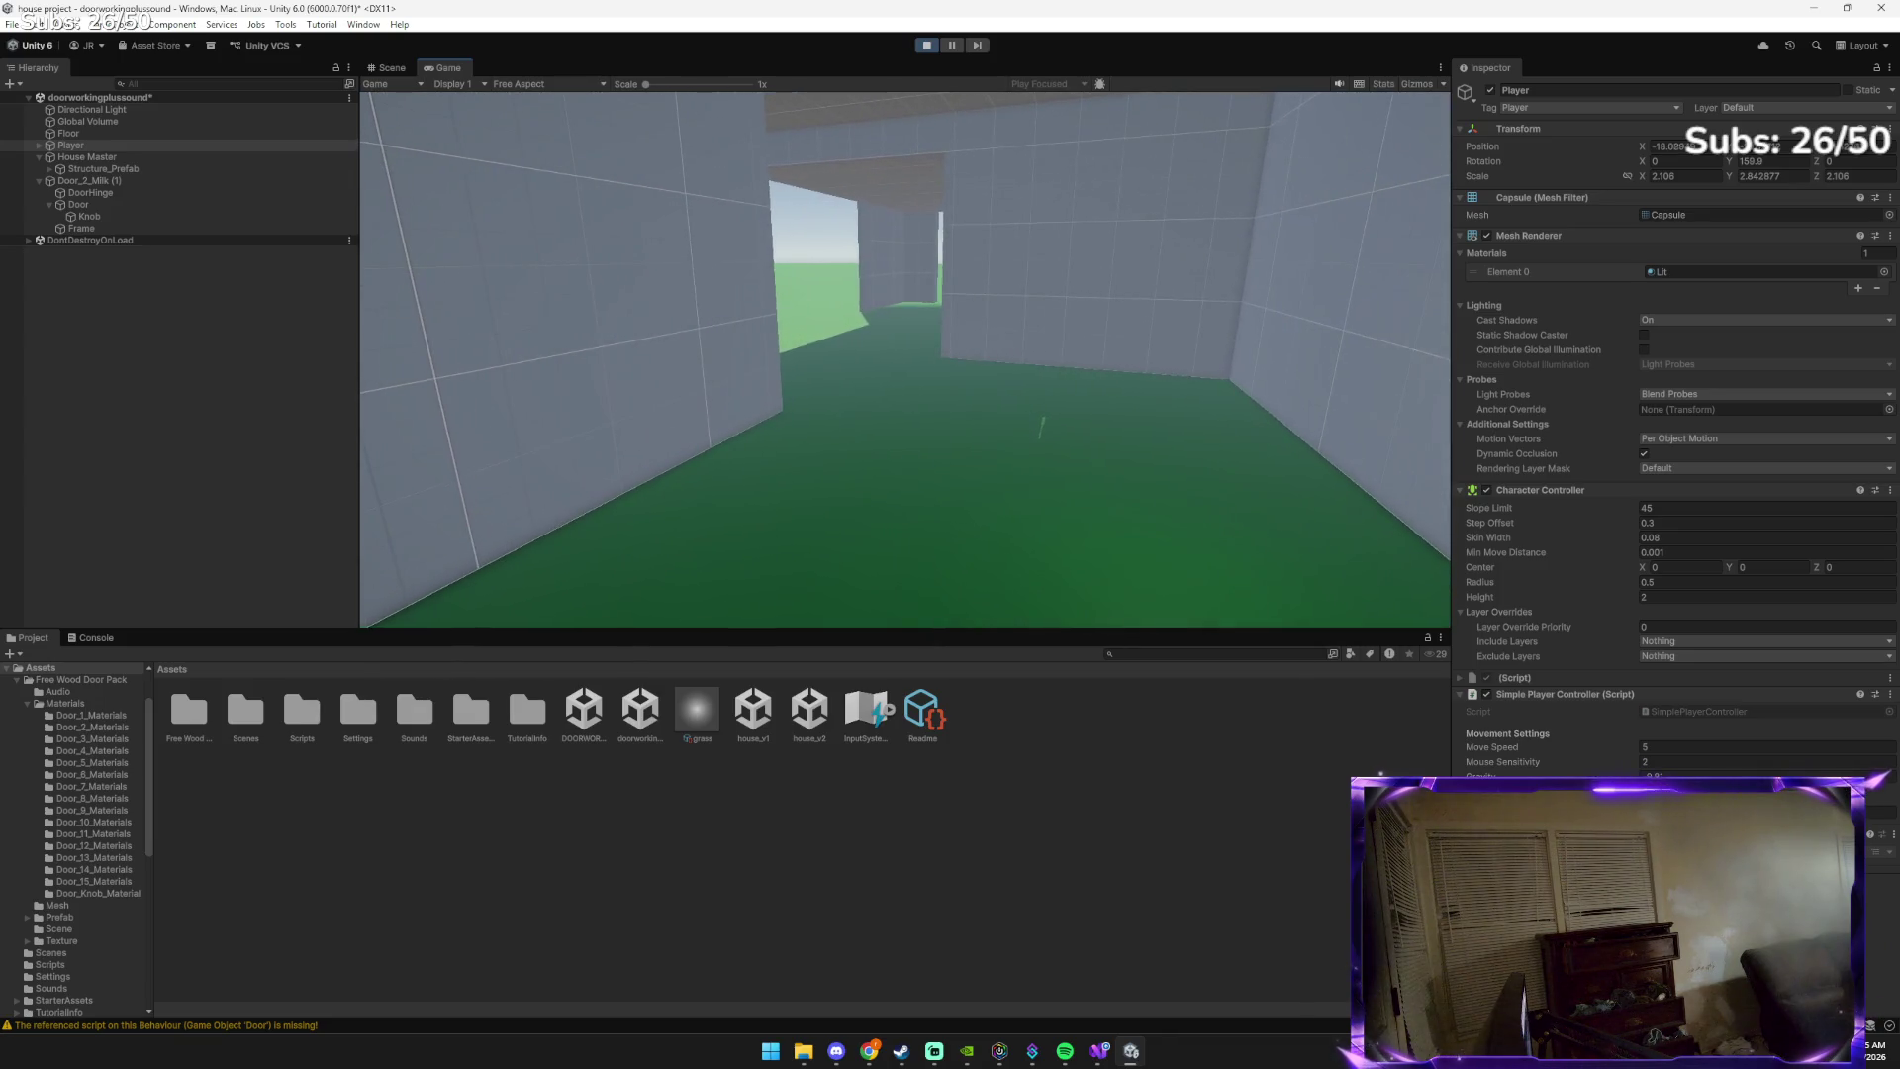
mouse_move(905, 359)
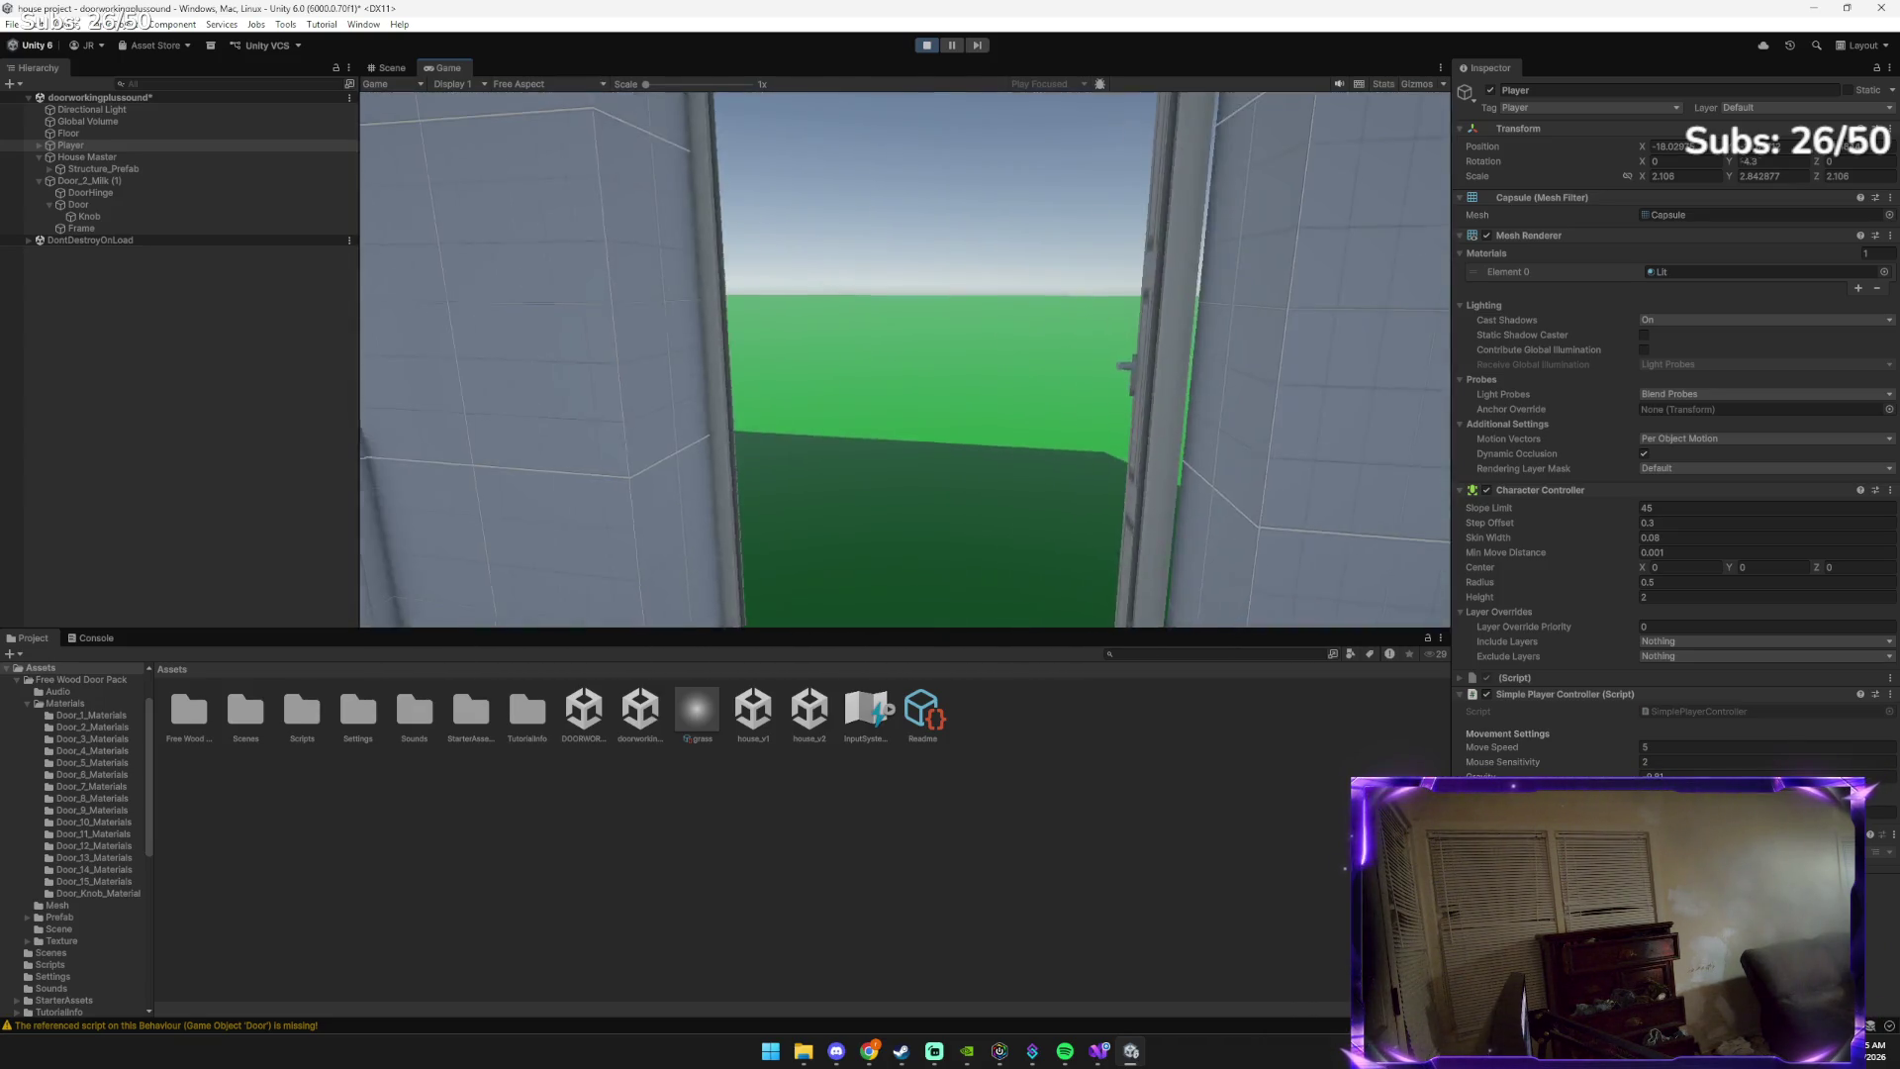
key(e)
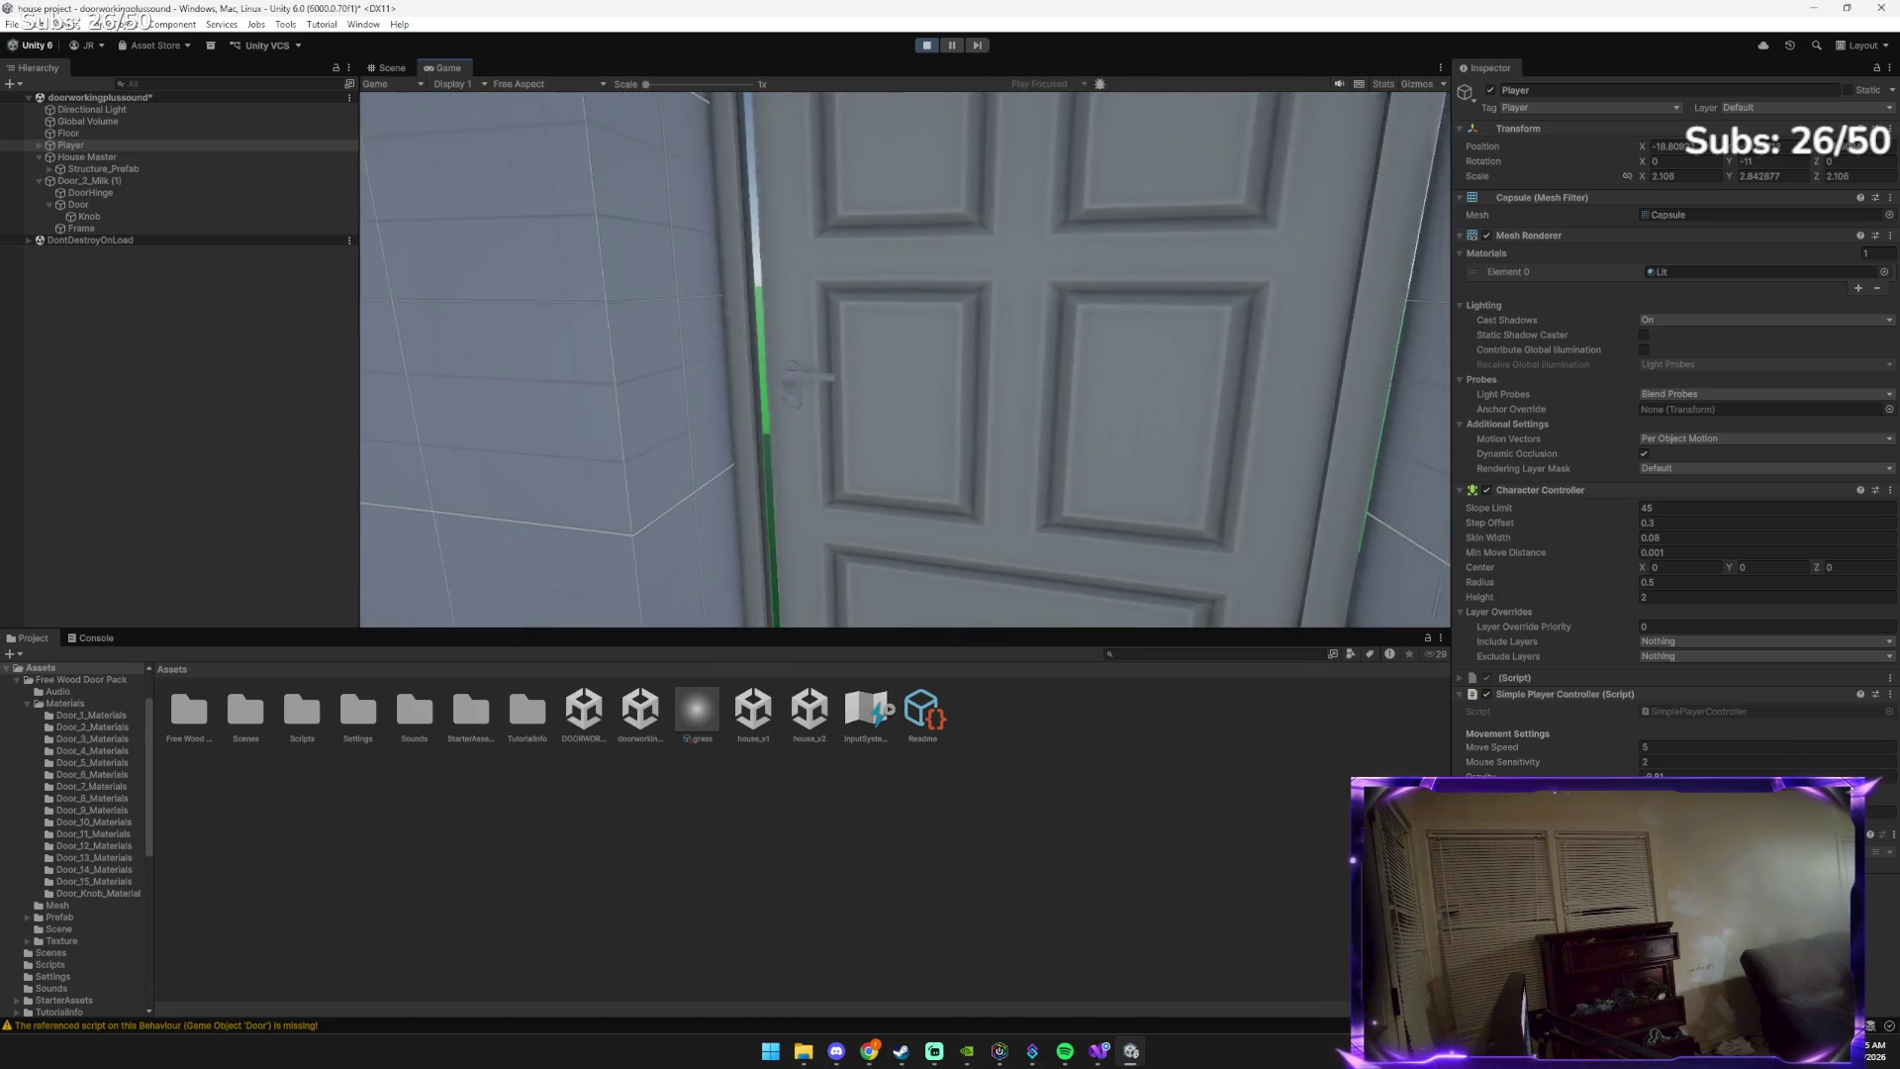
Walk up to and back from the closed door, then bring up the window switcher
key(w)
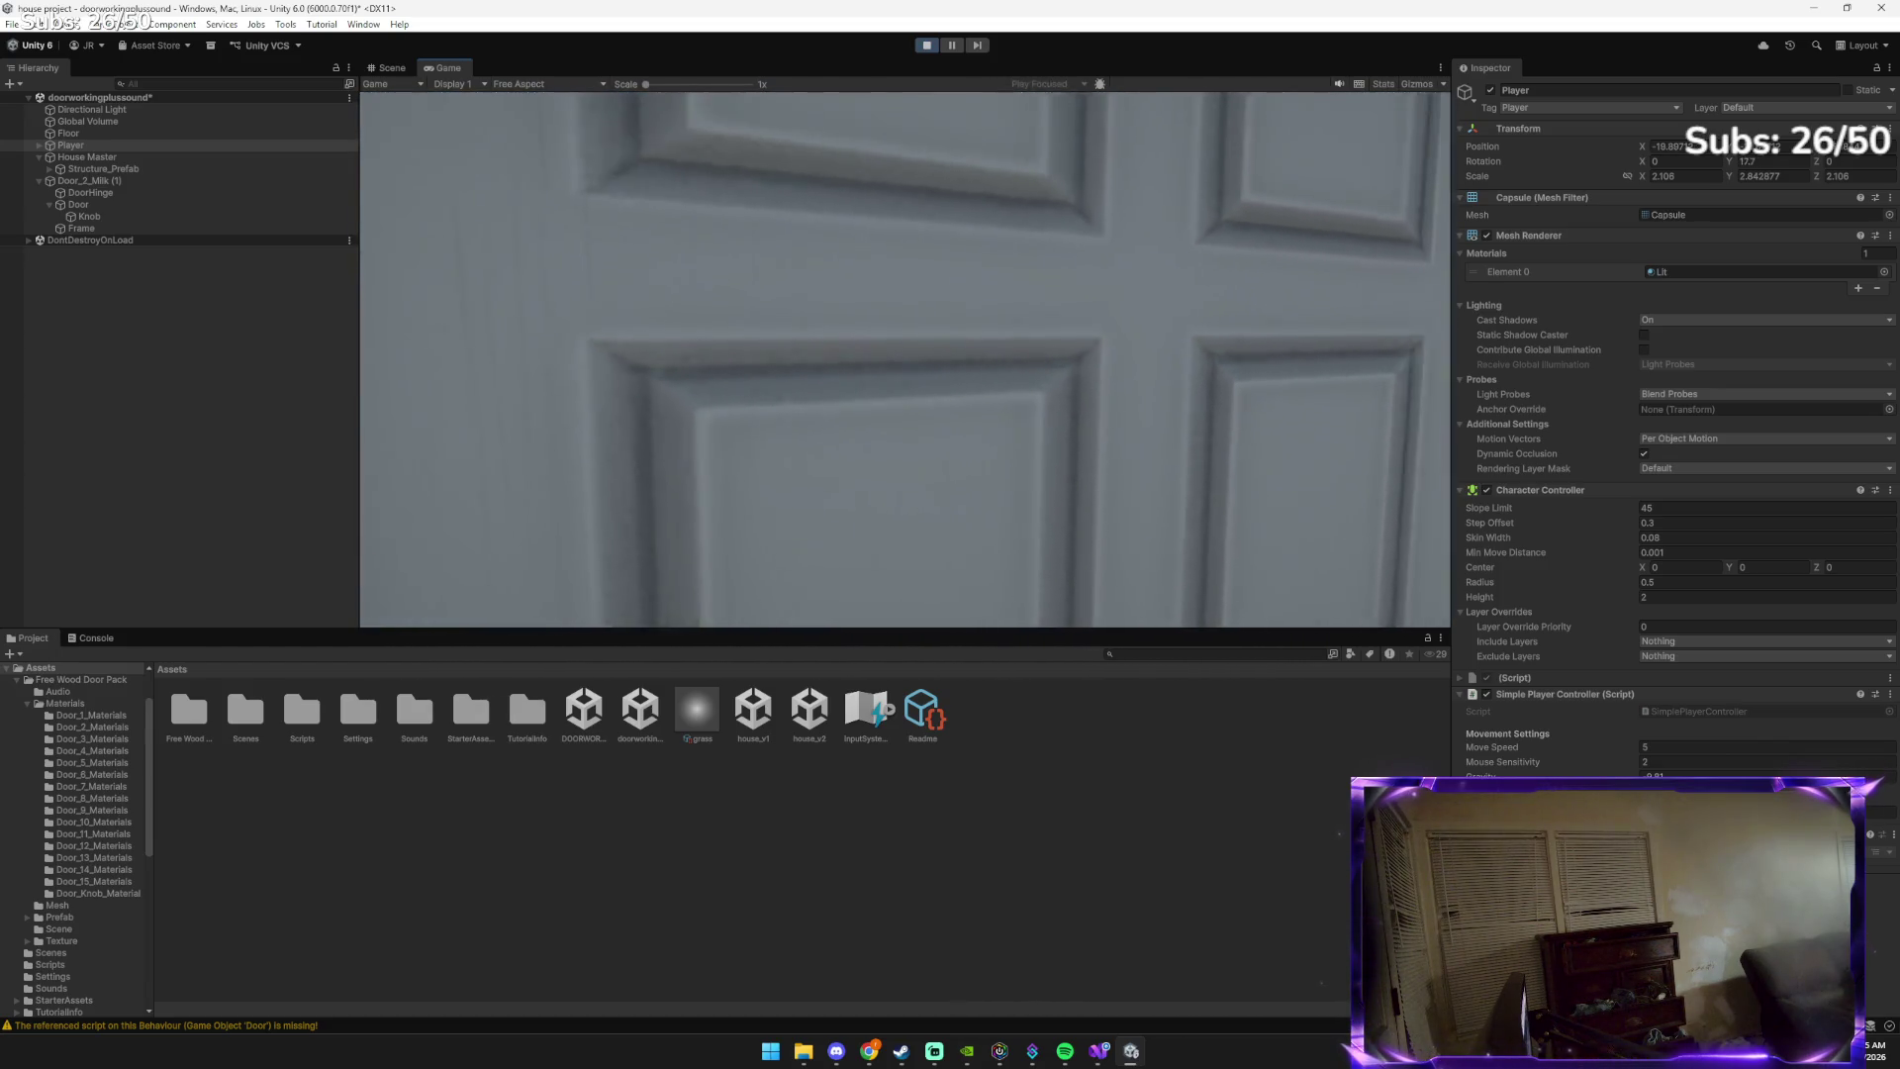
key(s)
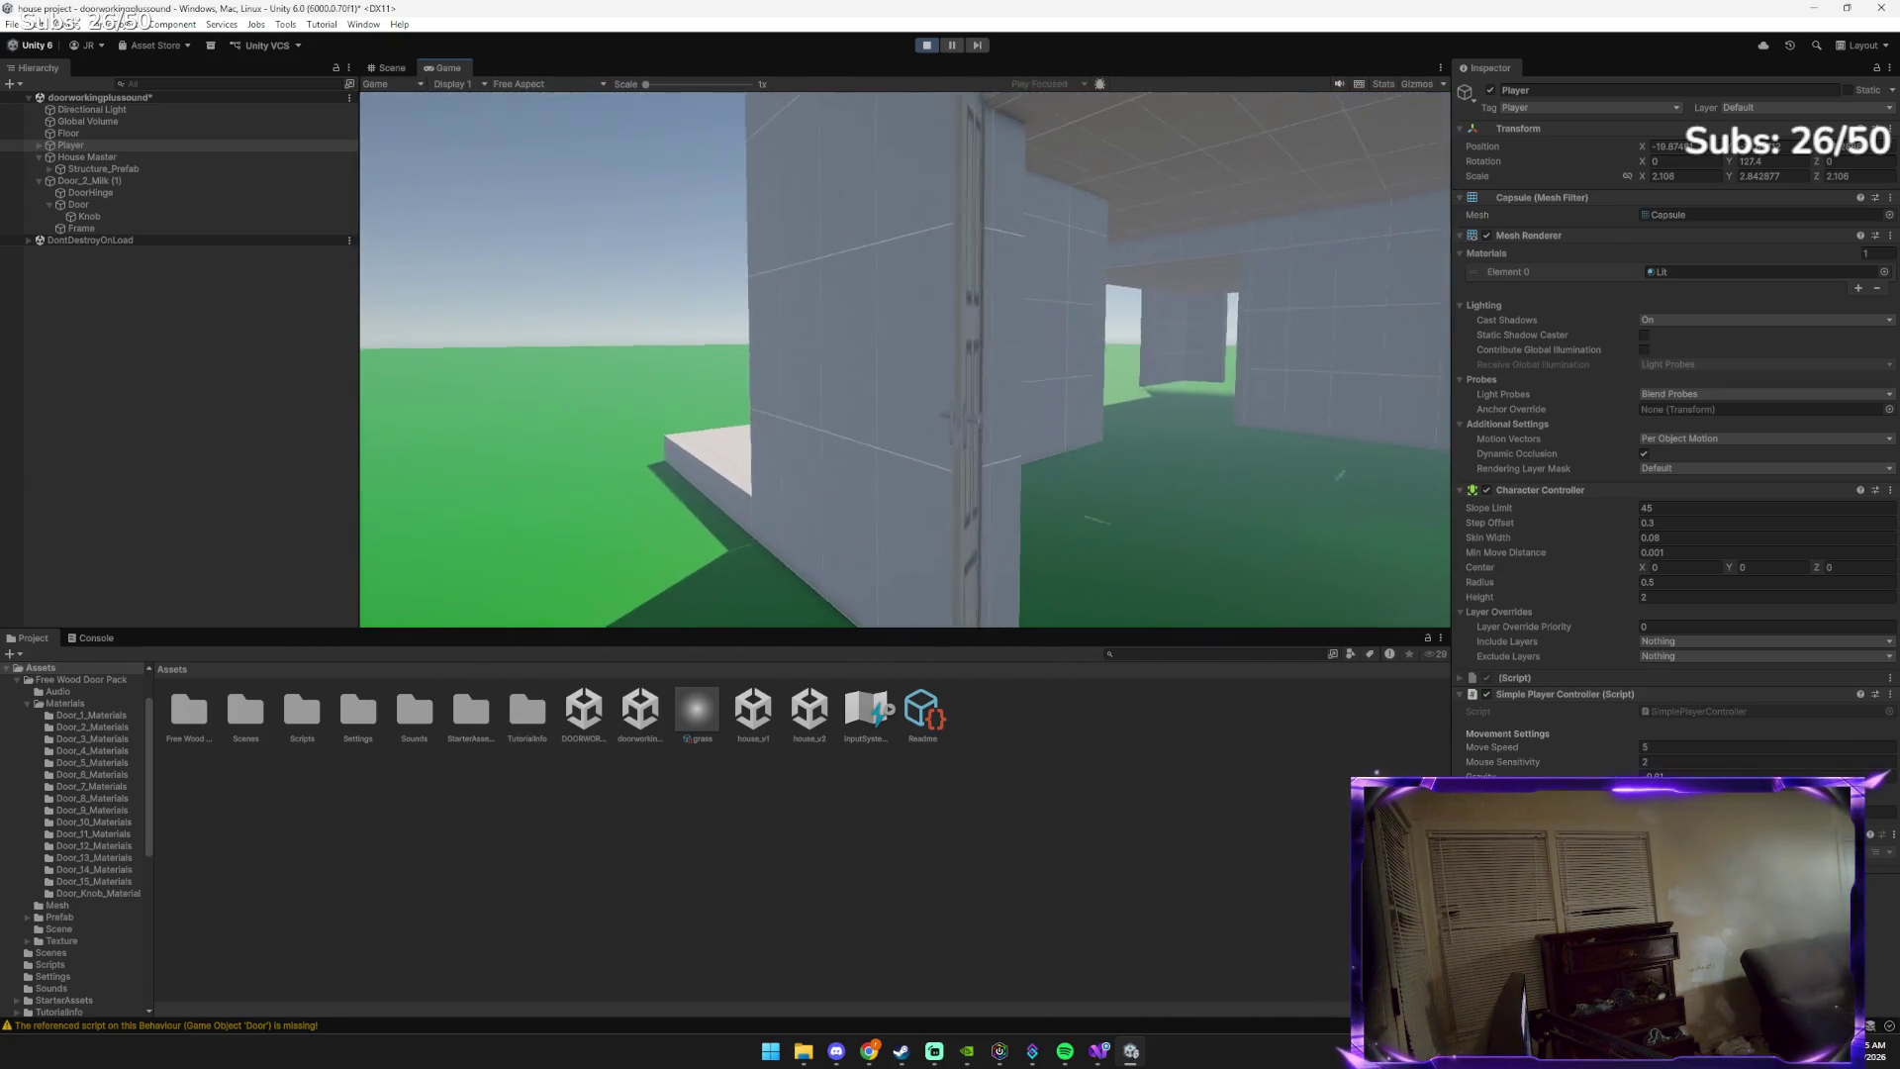
key(w)
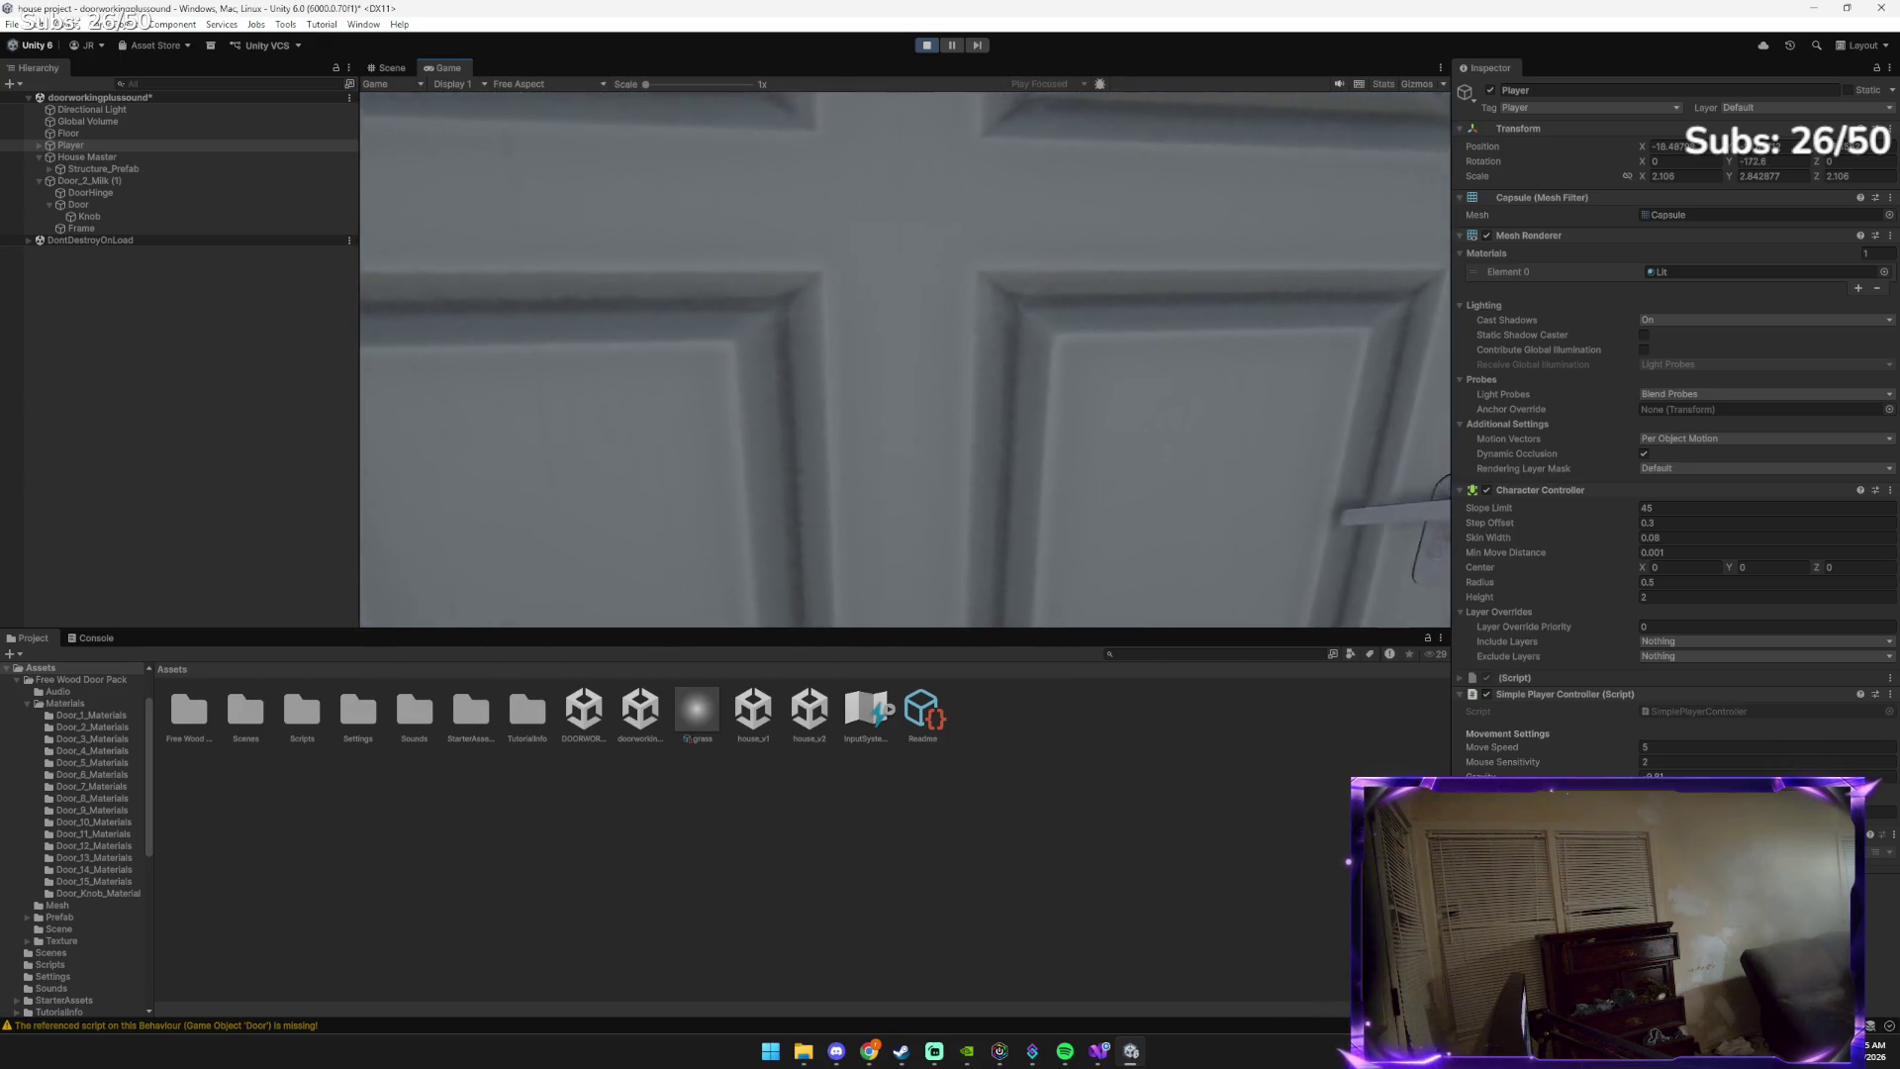
key(s)
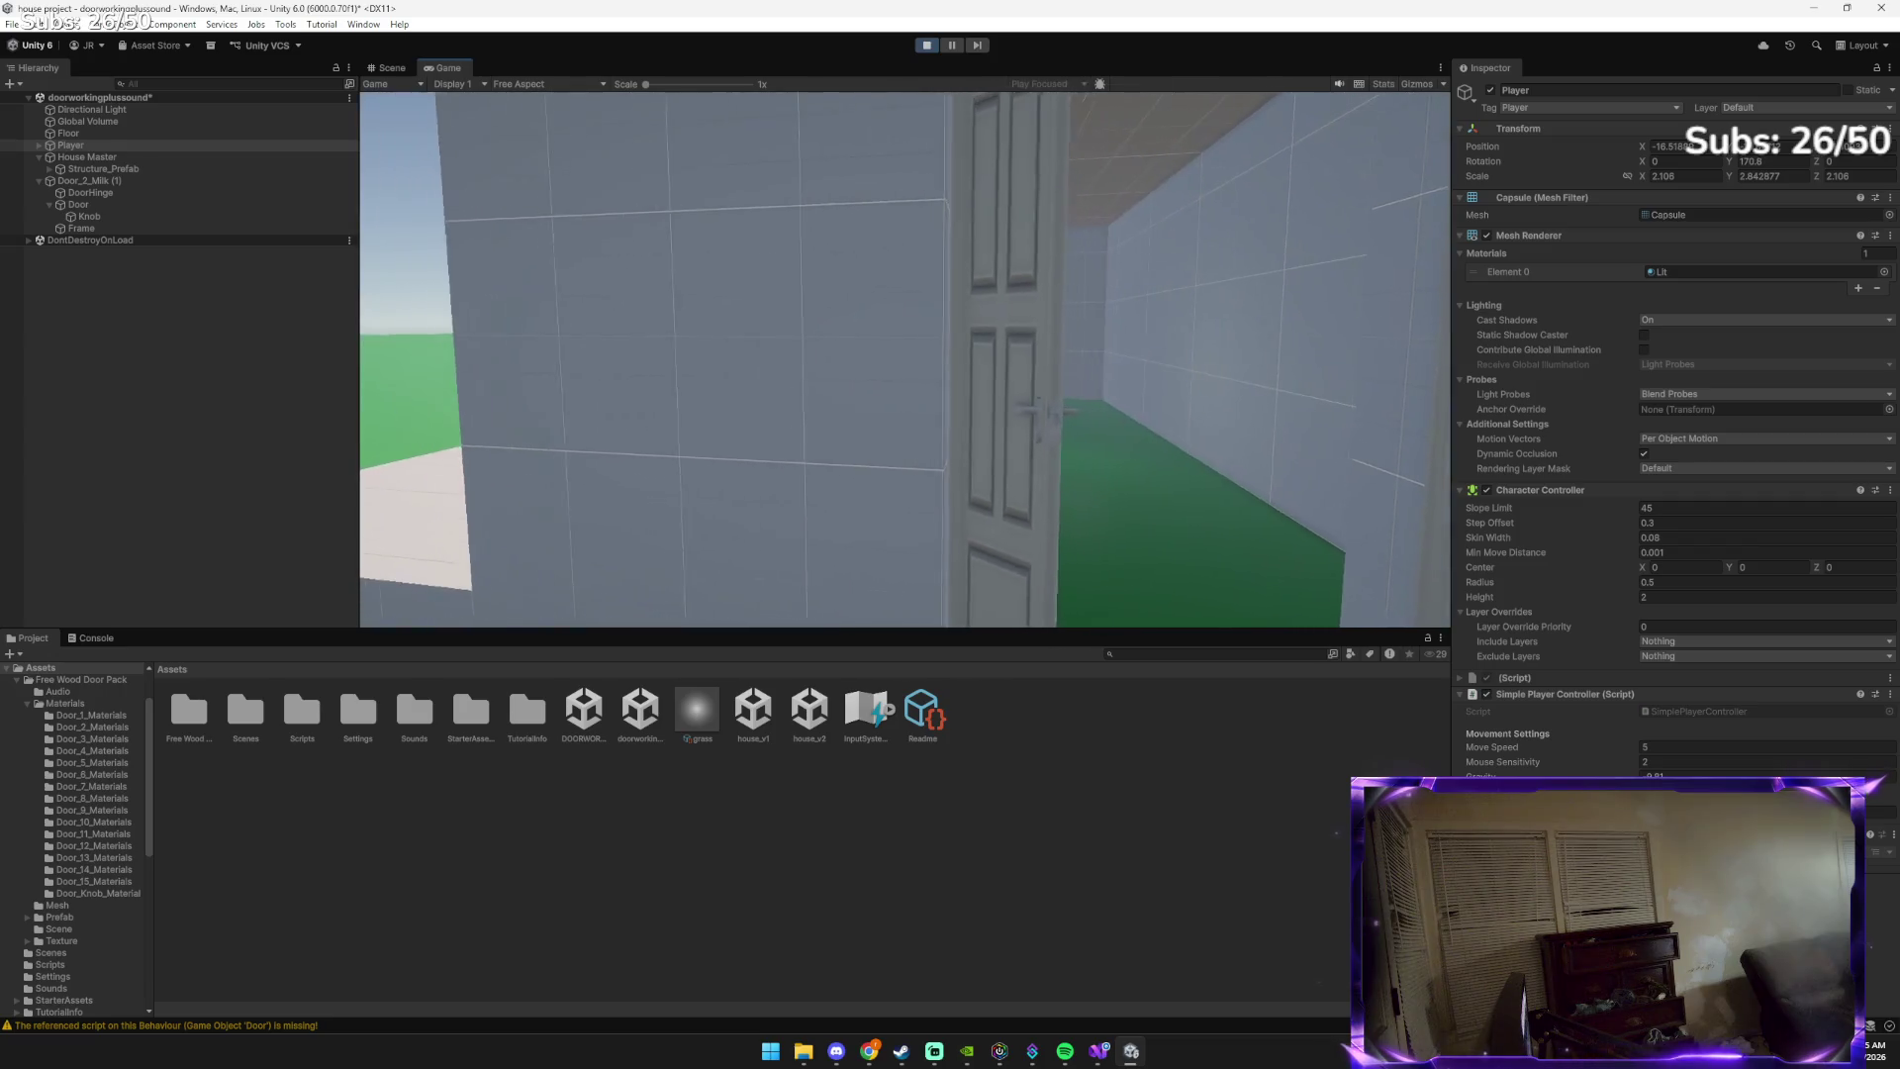
key(w)
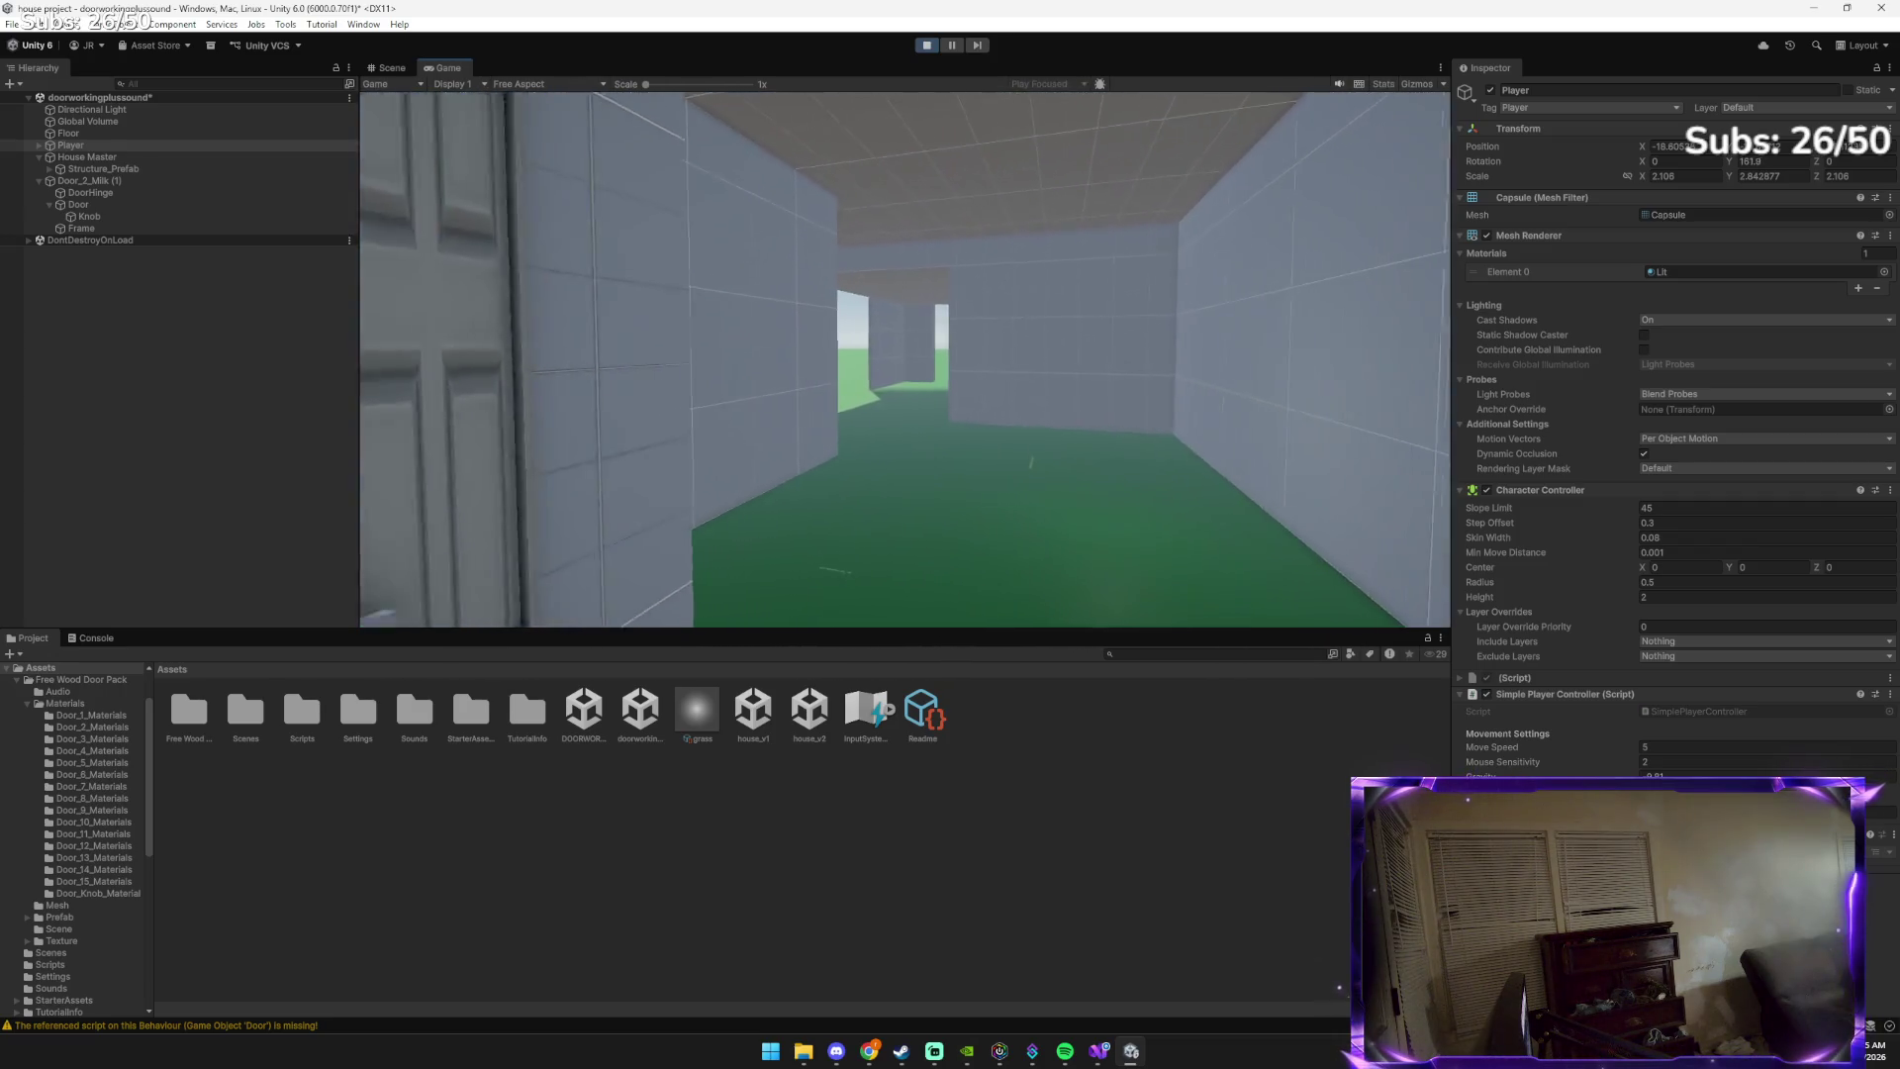
key(w)
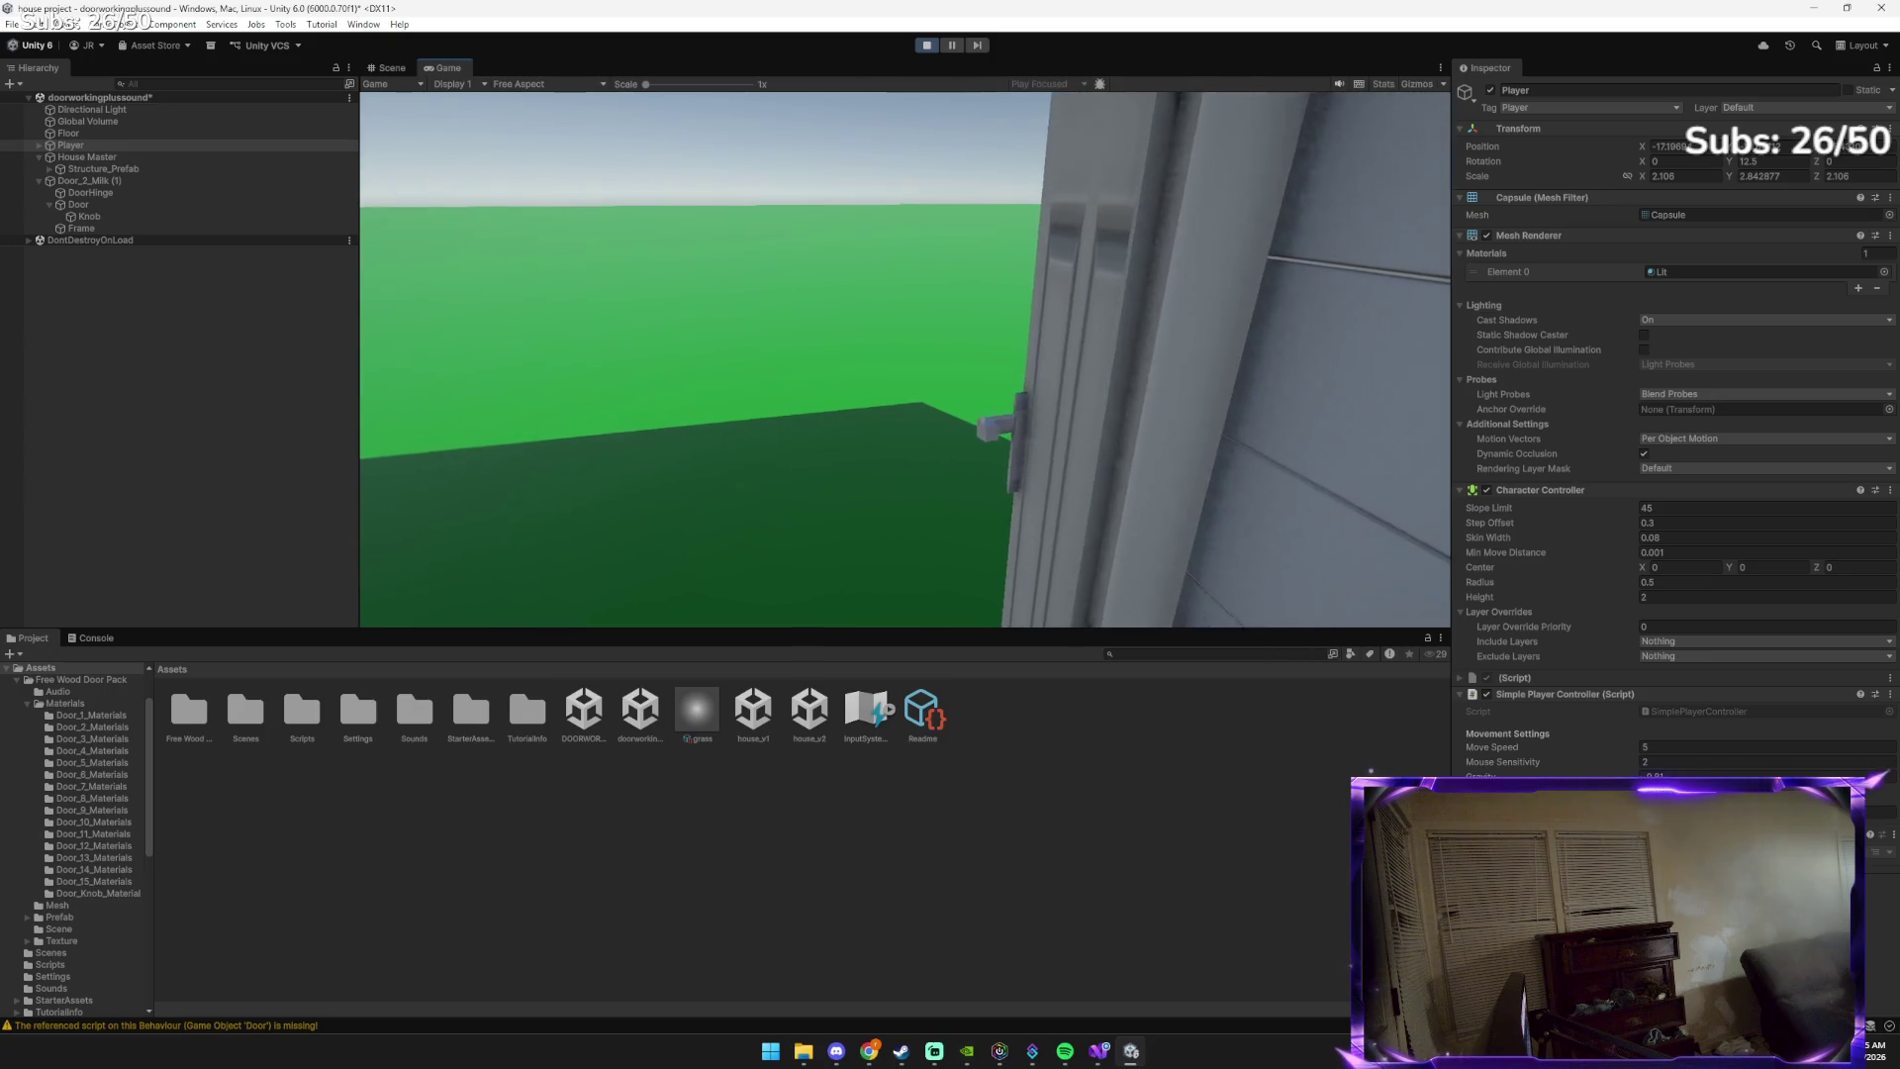
key(w)
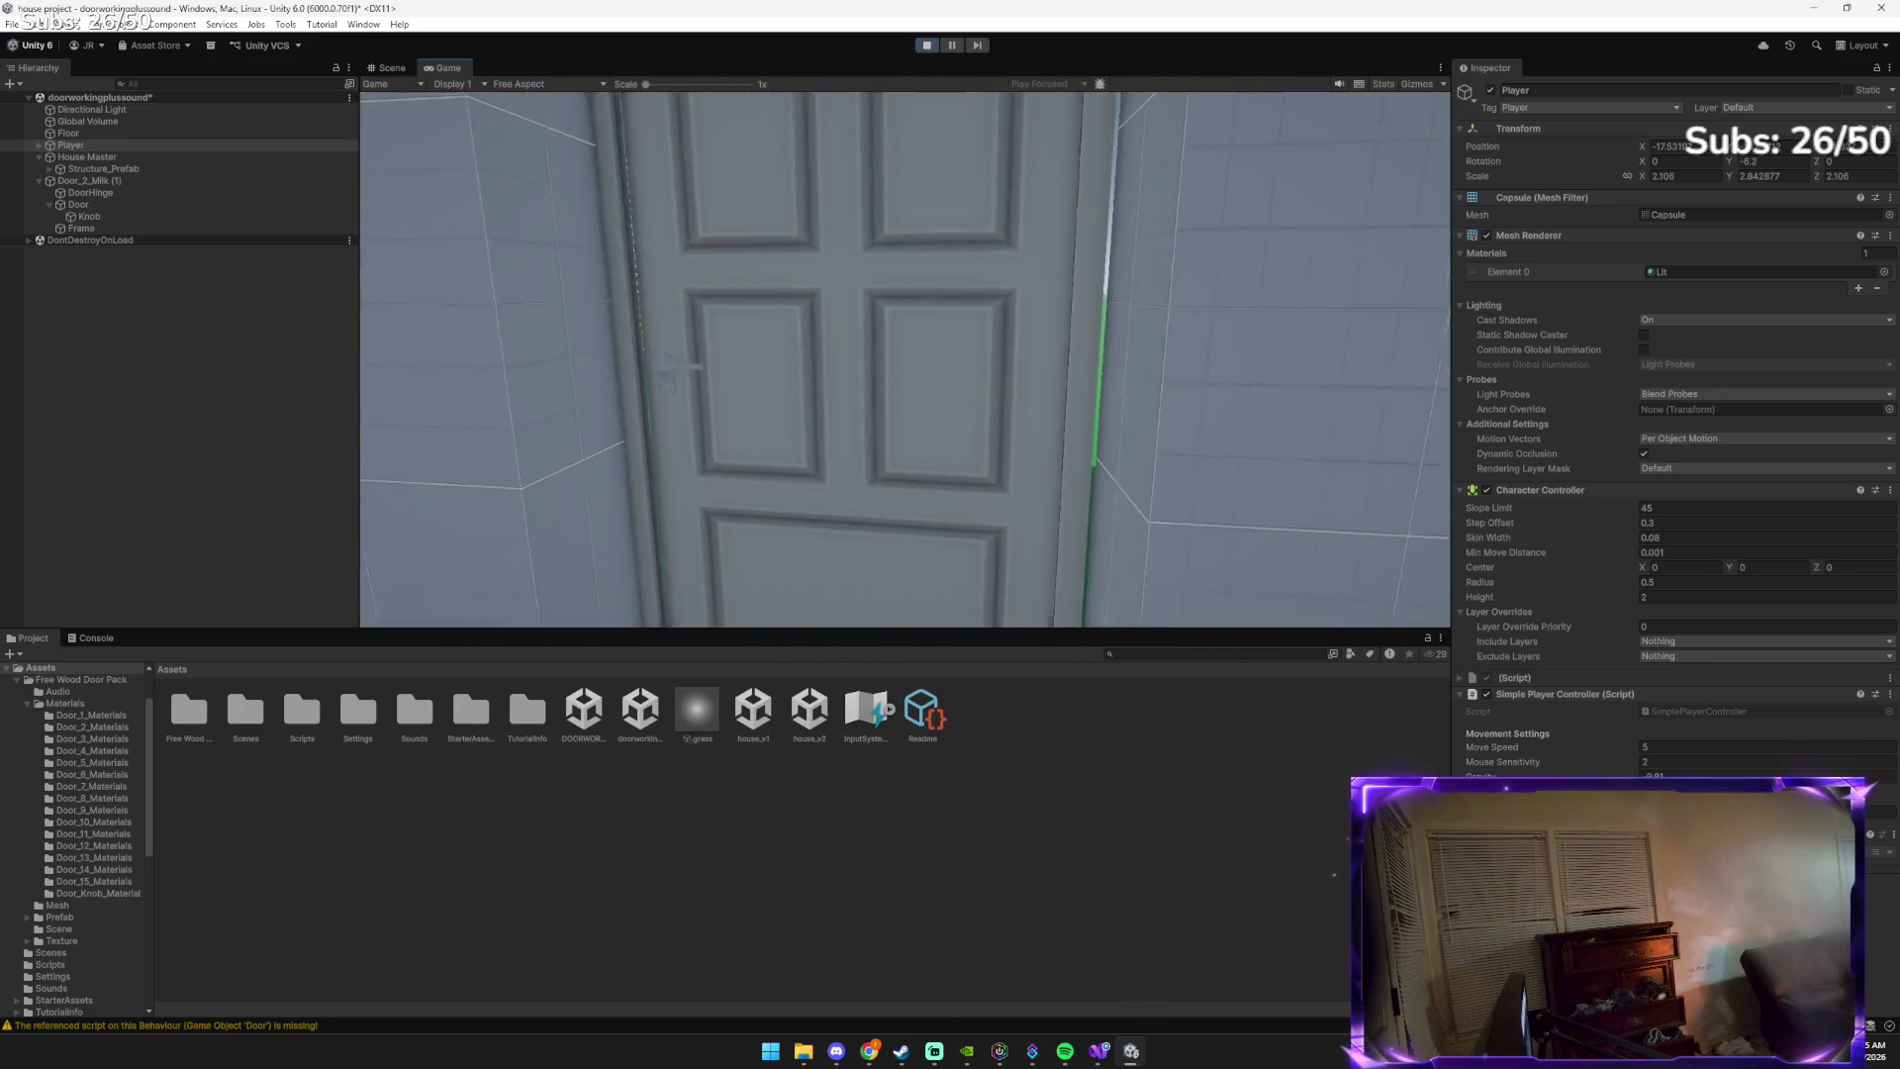
key(w)
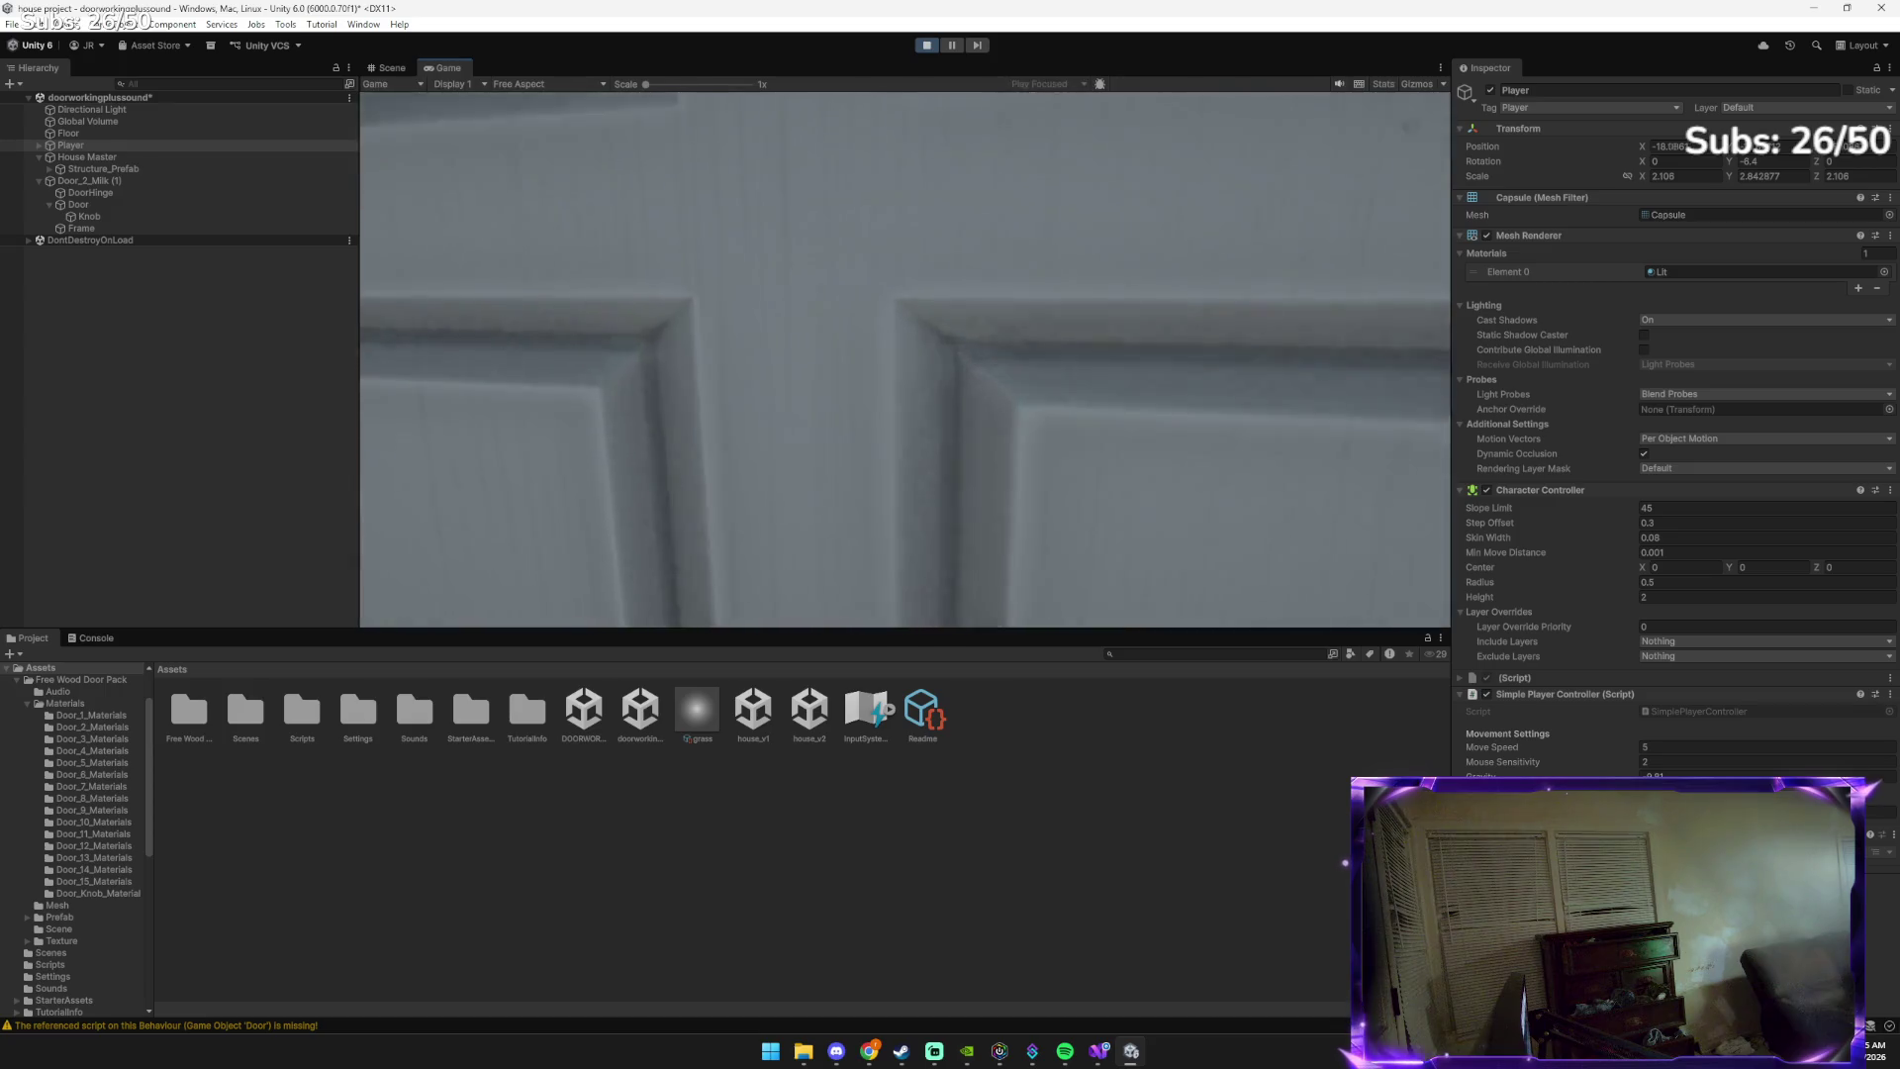
key(s)
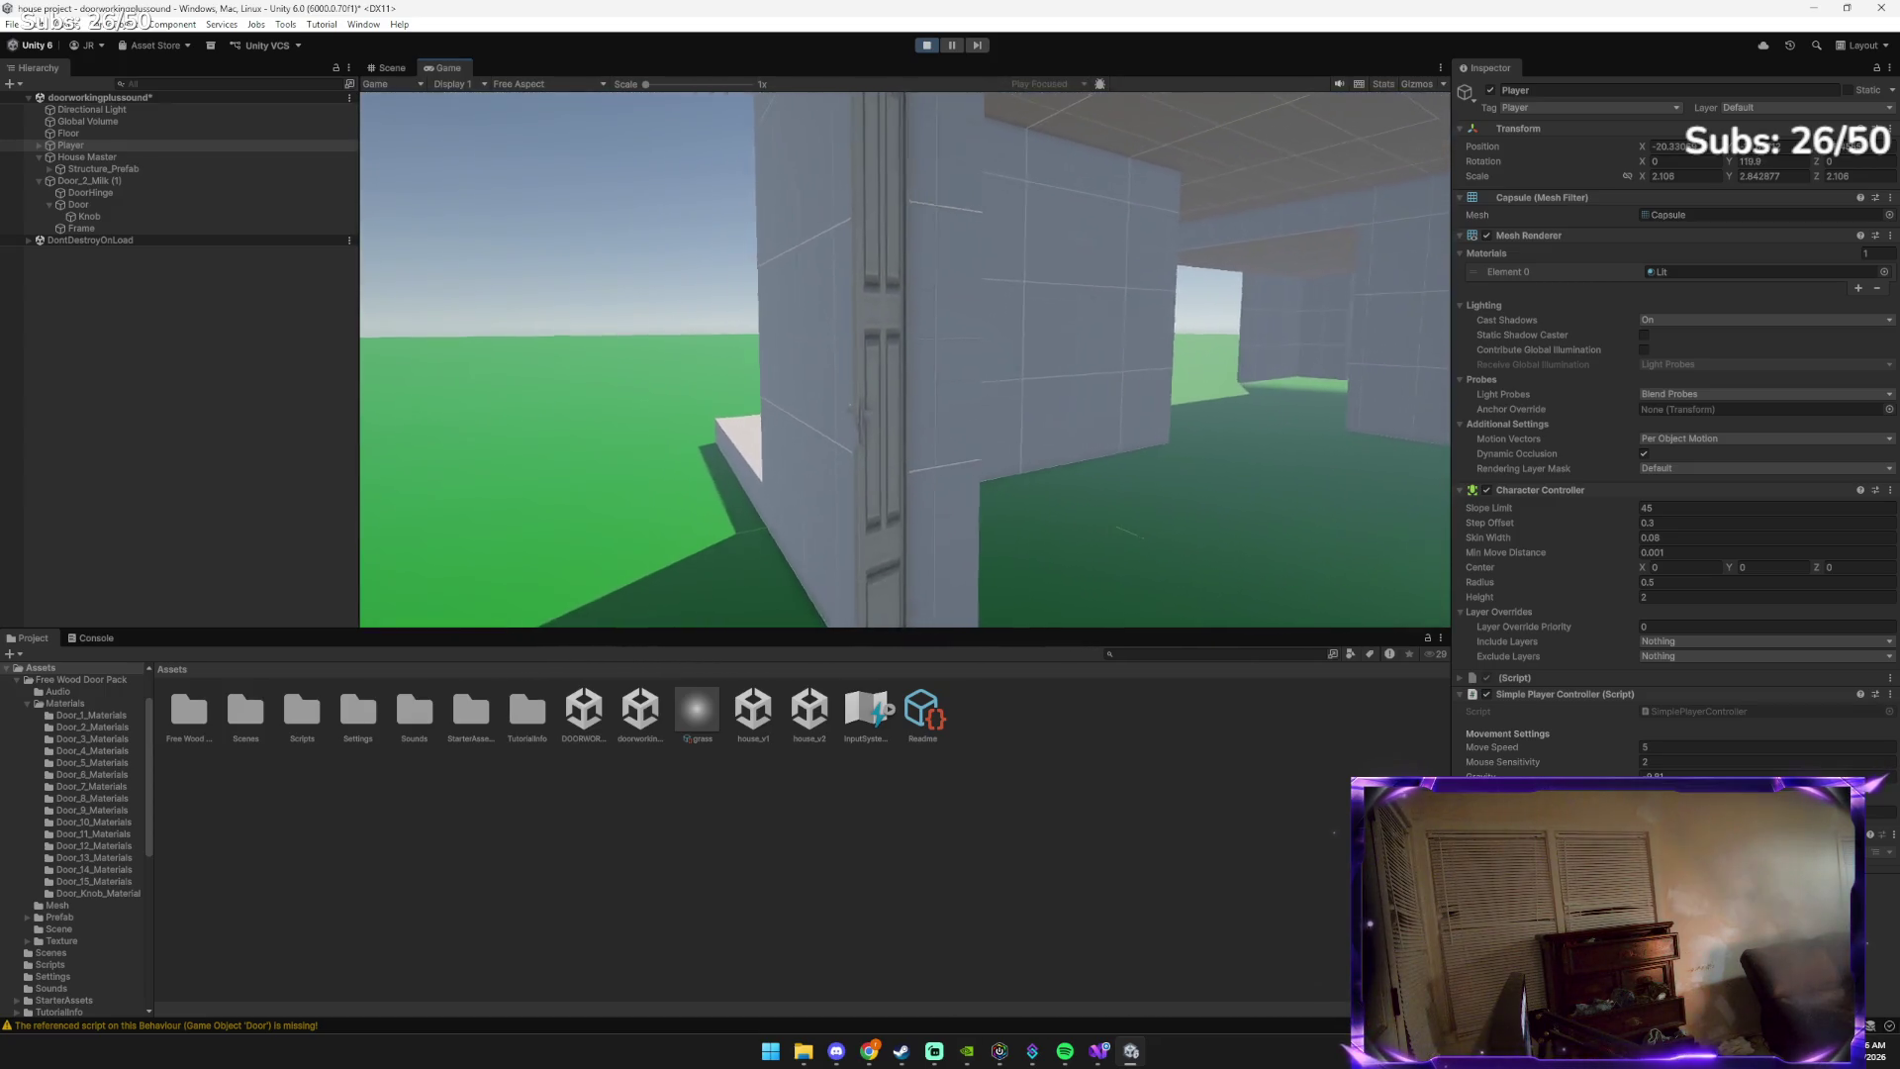
key(s)
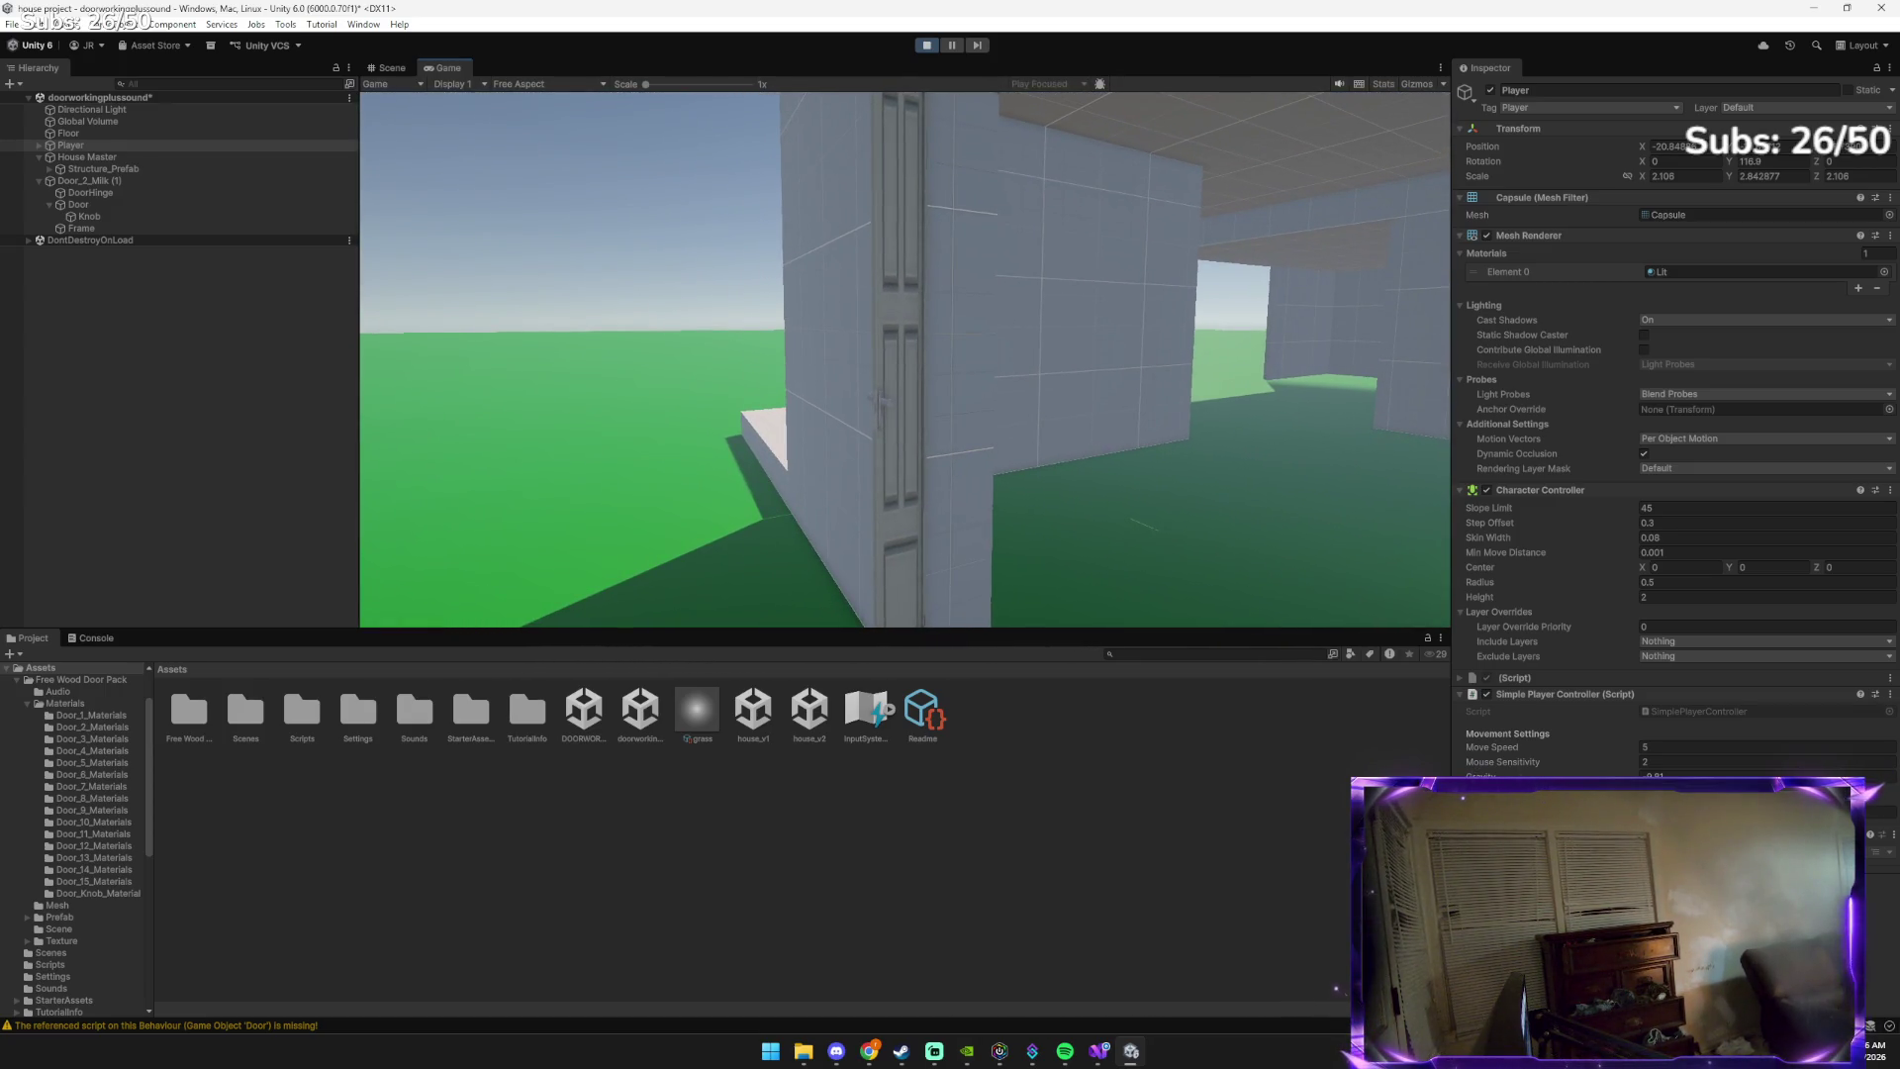
key(alt+Tab)
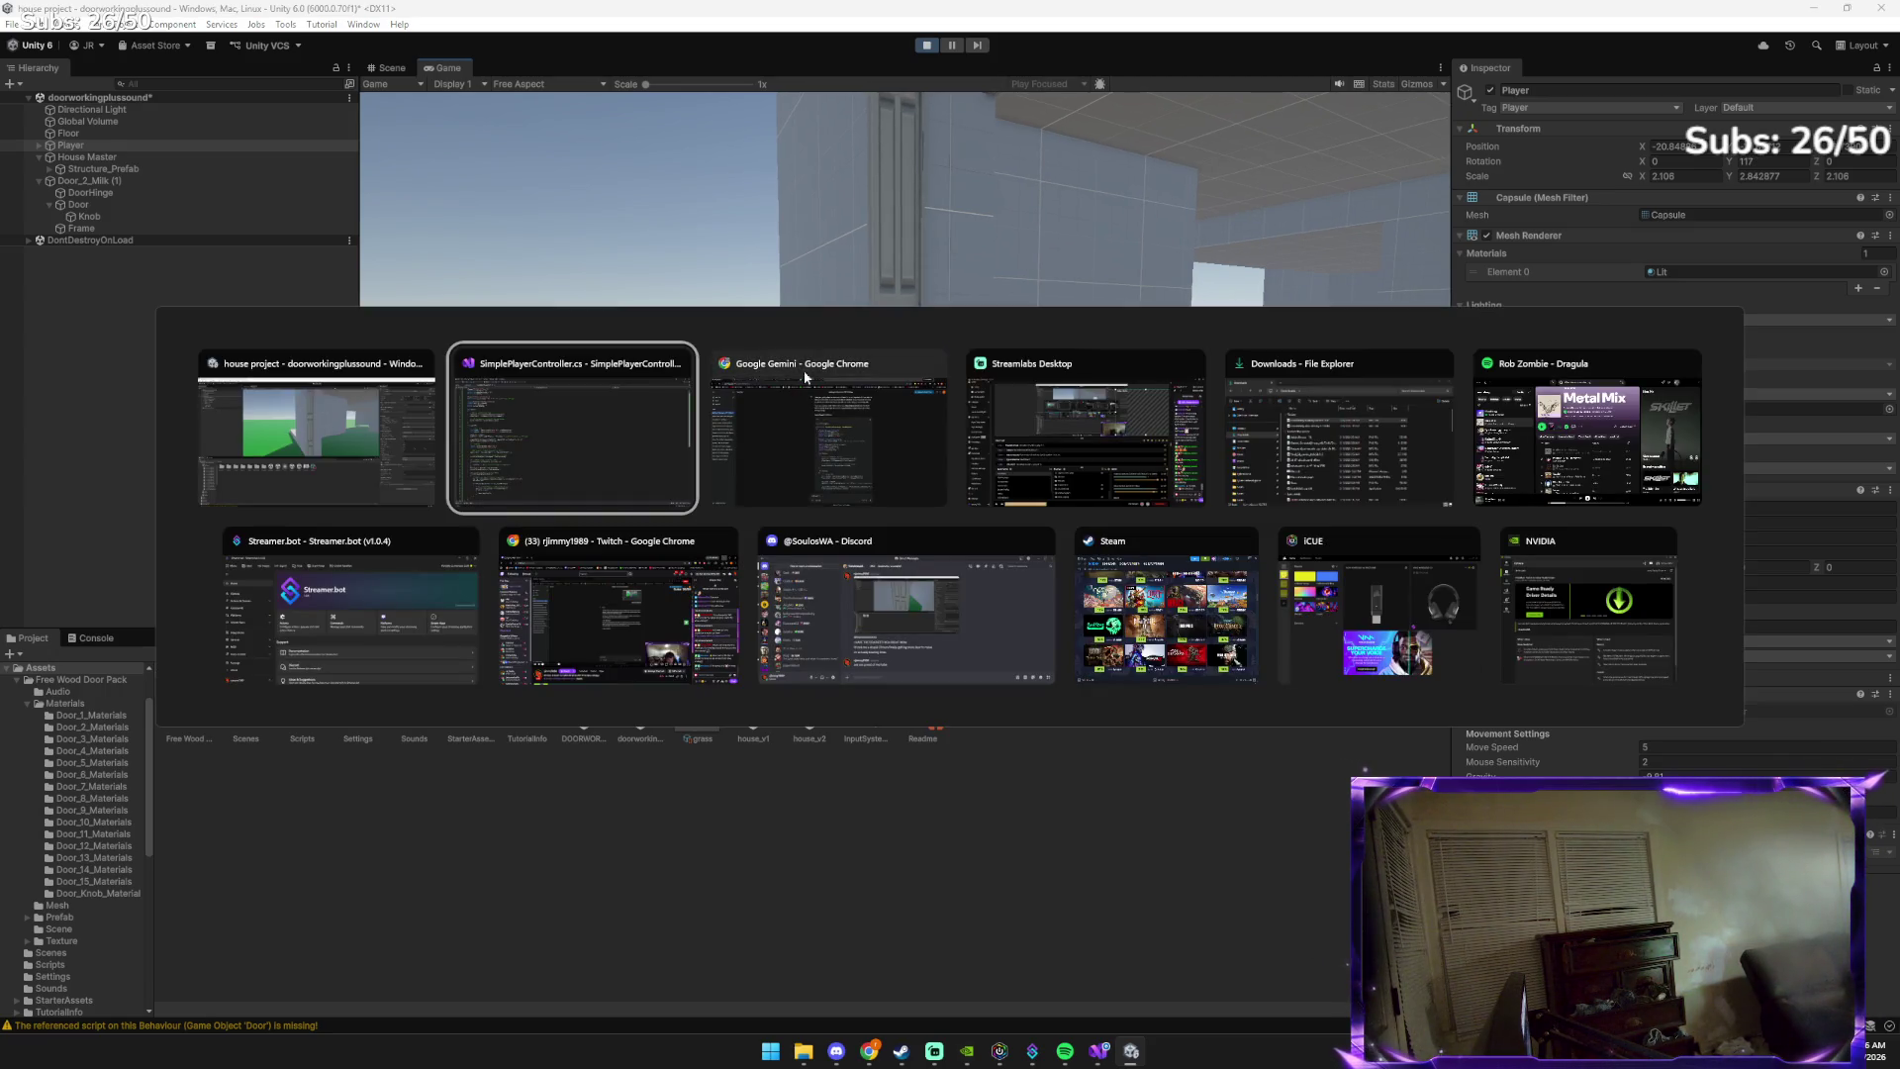
Paste the Unity scene screenshot into the Gemini prompt, then return to Unity
click(789, 450)
click(890, 937)
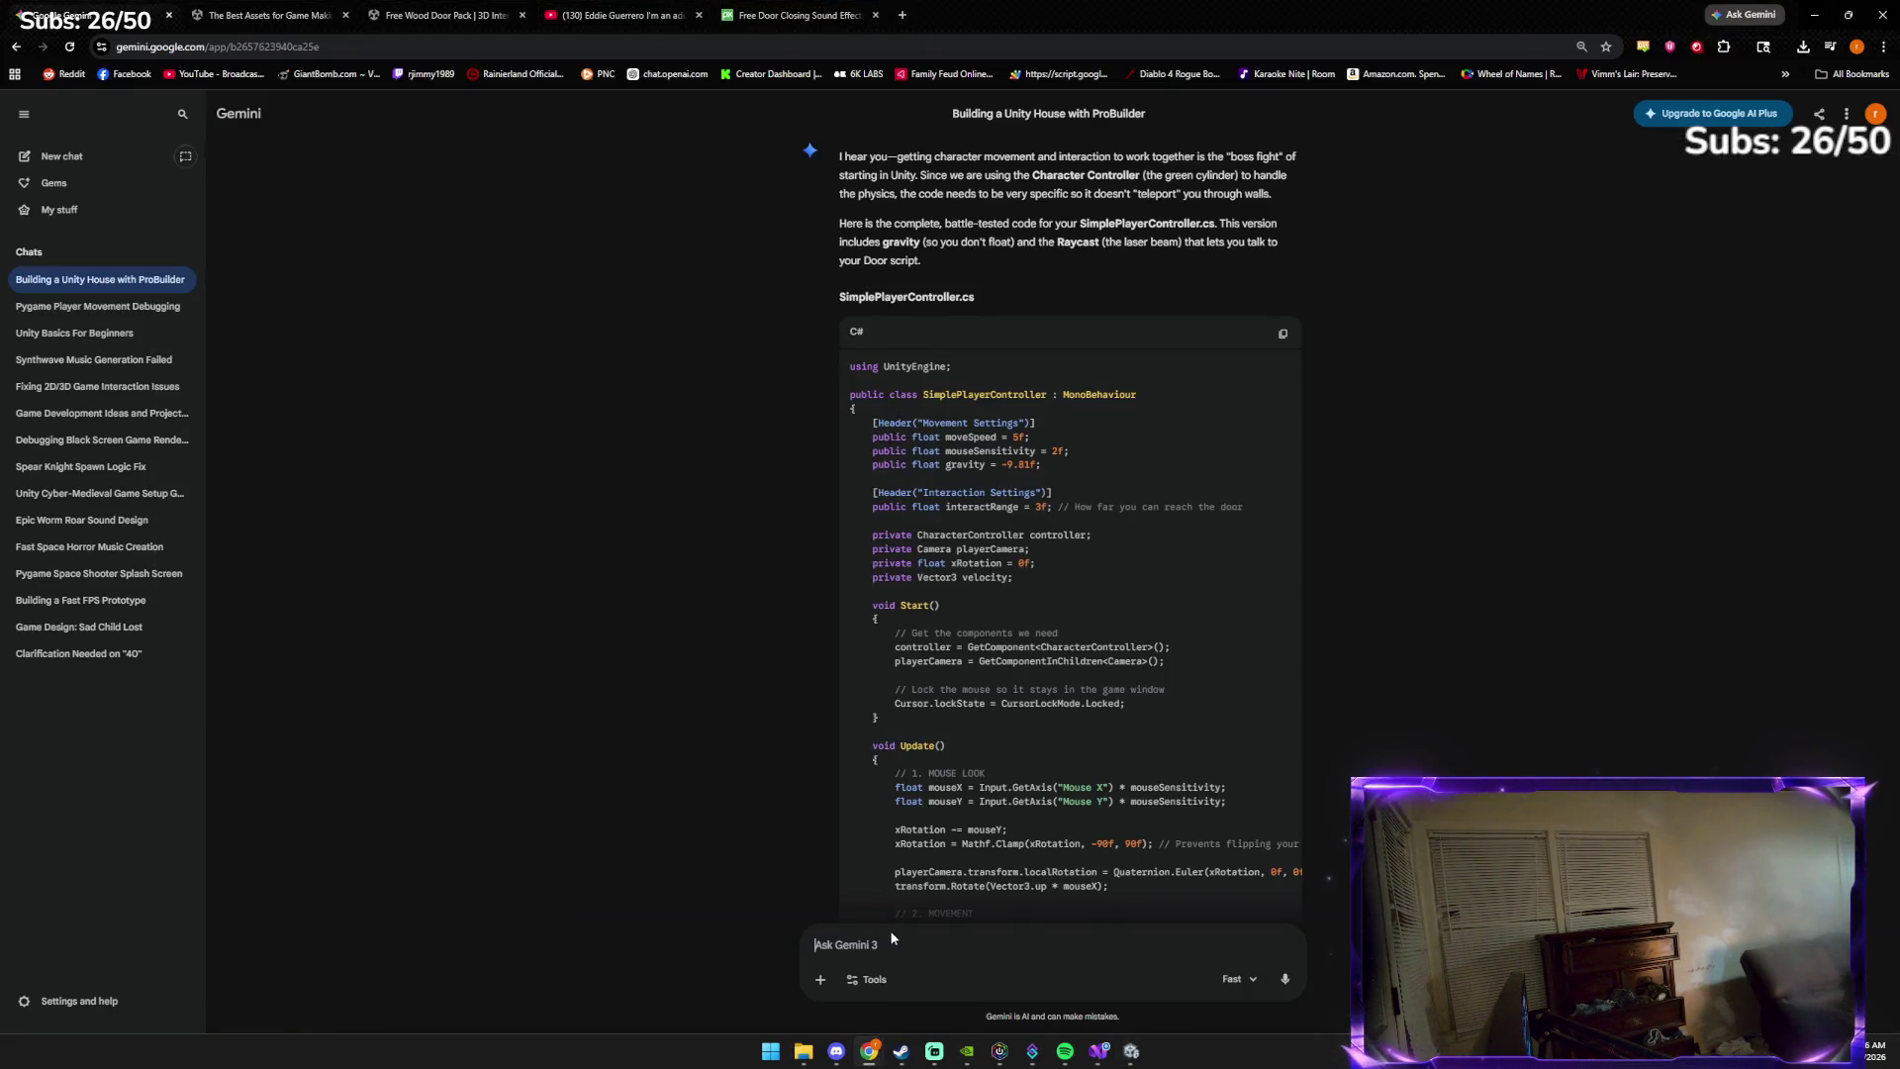
key(ctrl+v)
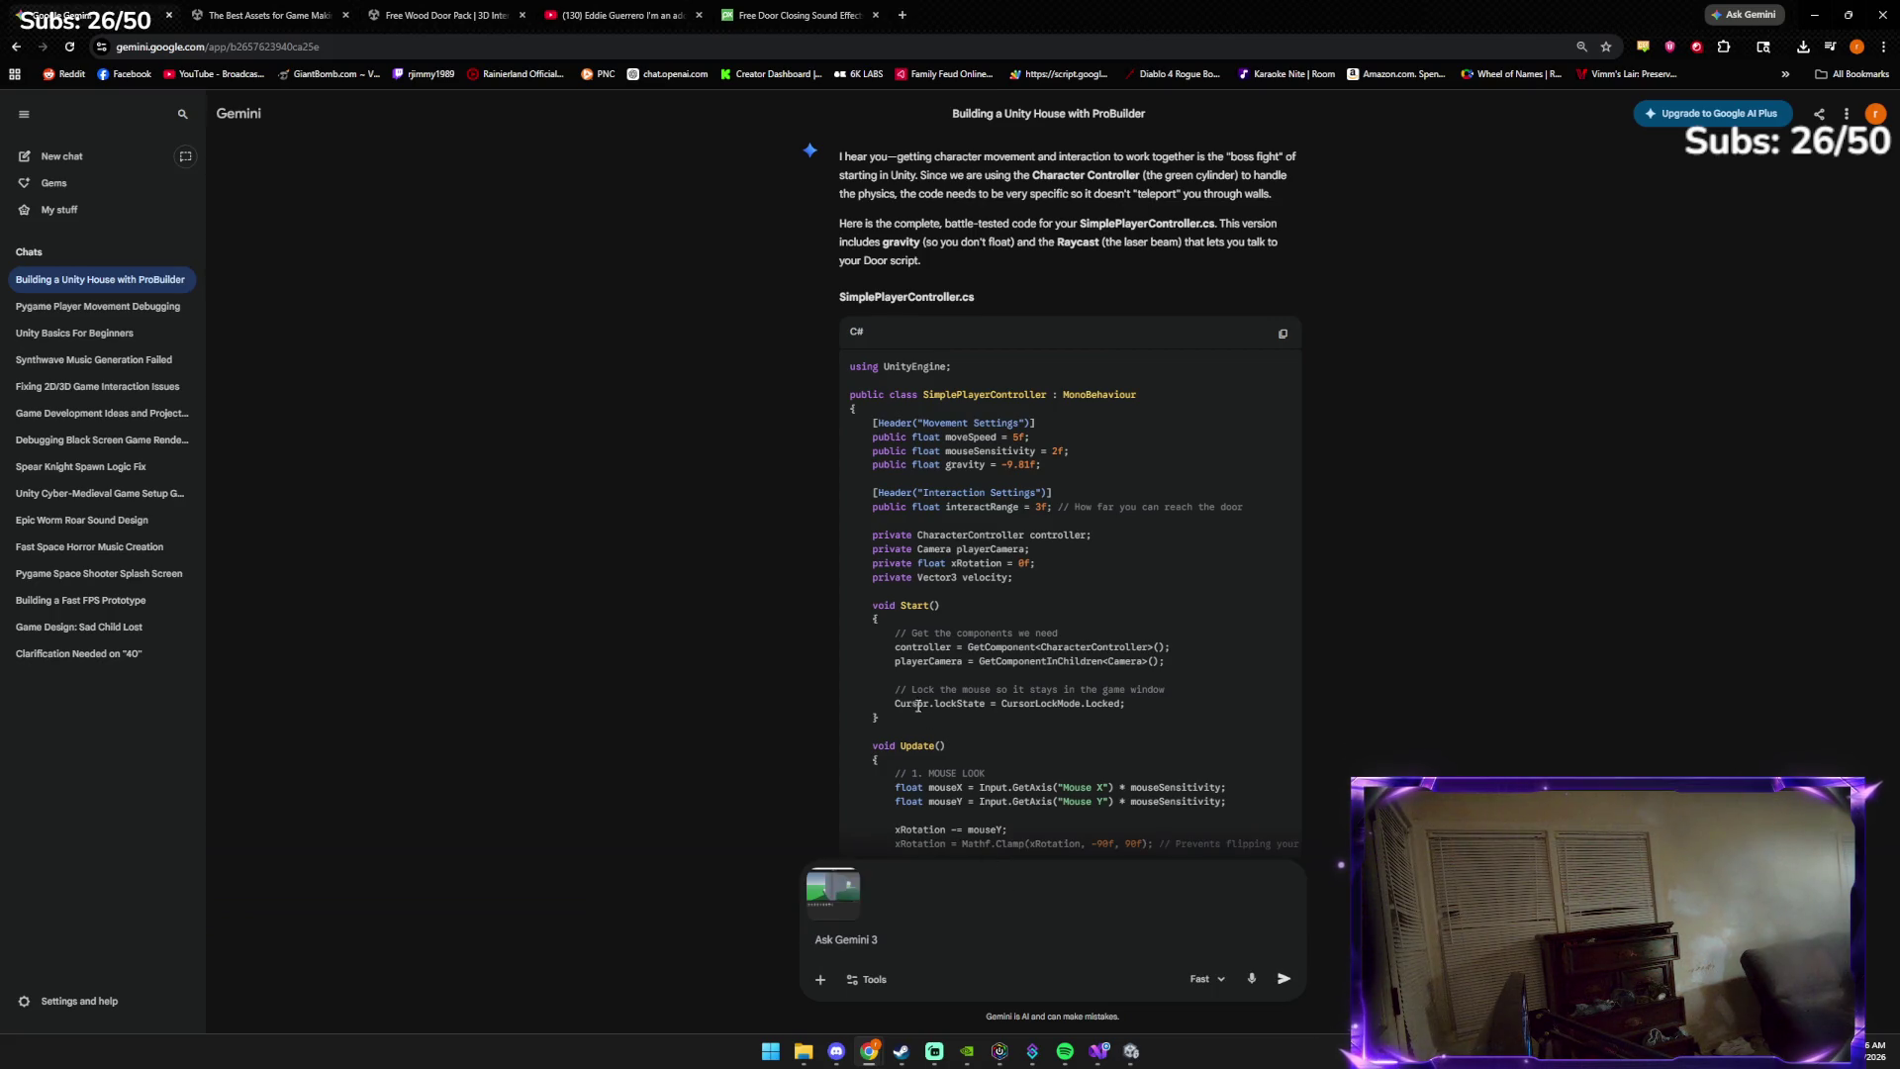
click(1131, 1051)
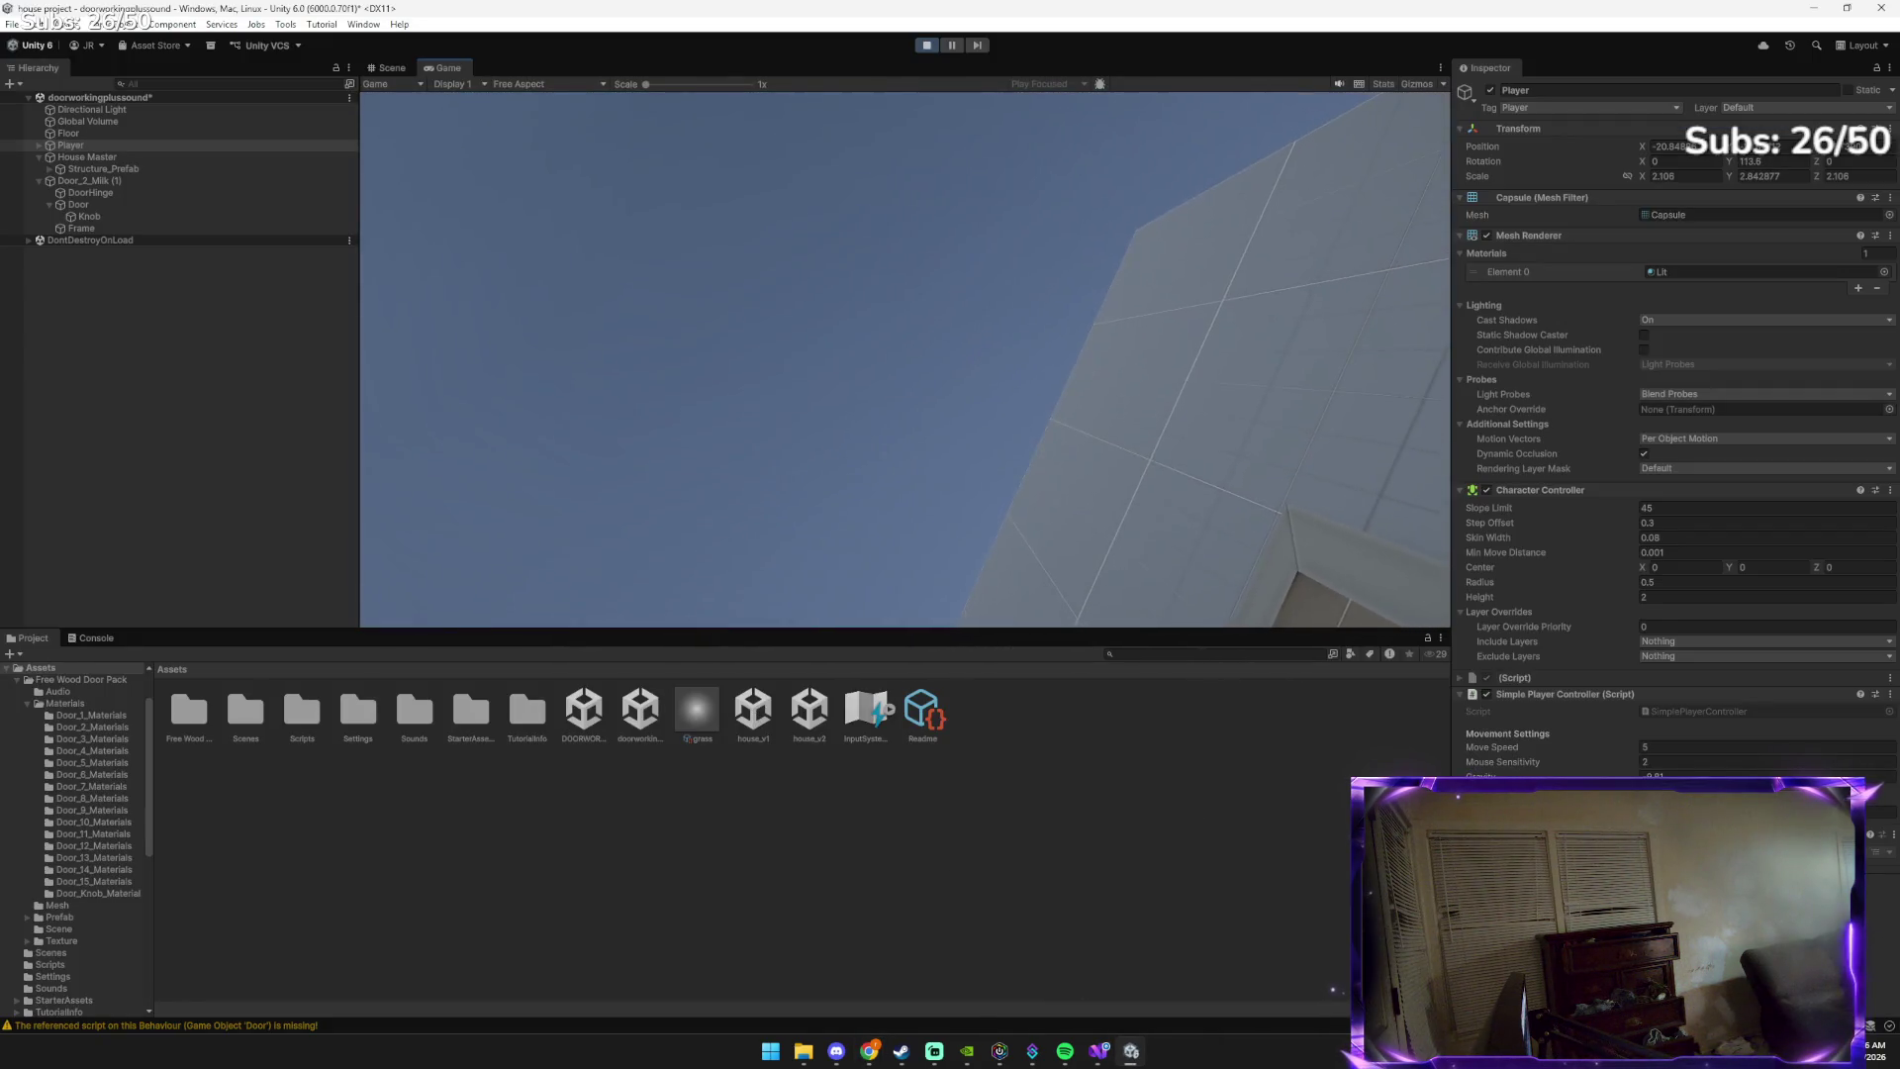
Walk the player to face the closed door squarely and exit play mode
key(w)
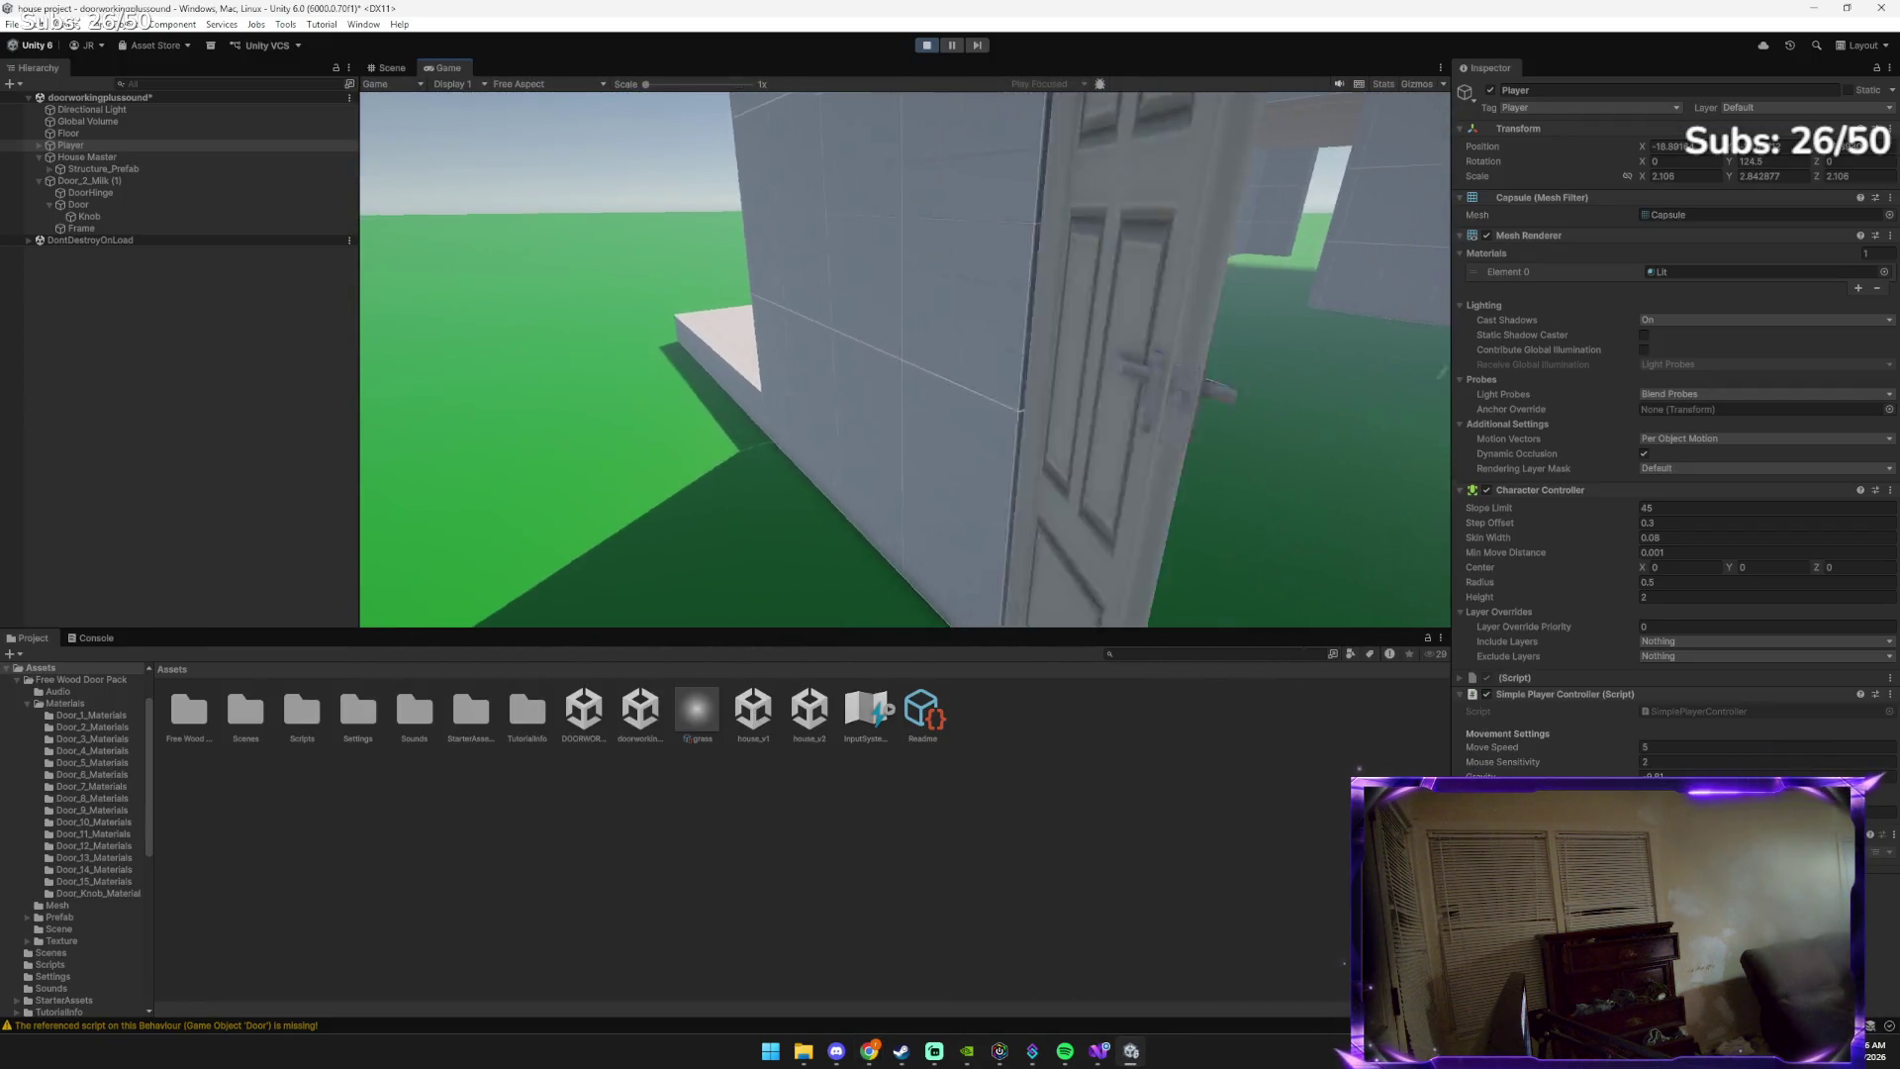
key(w)
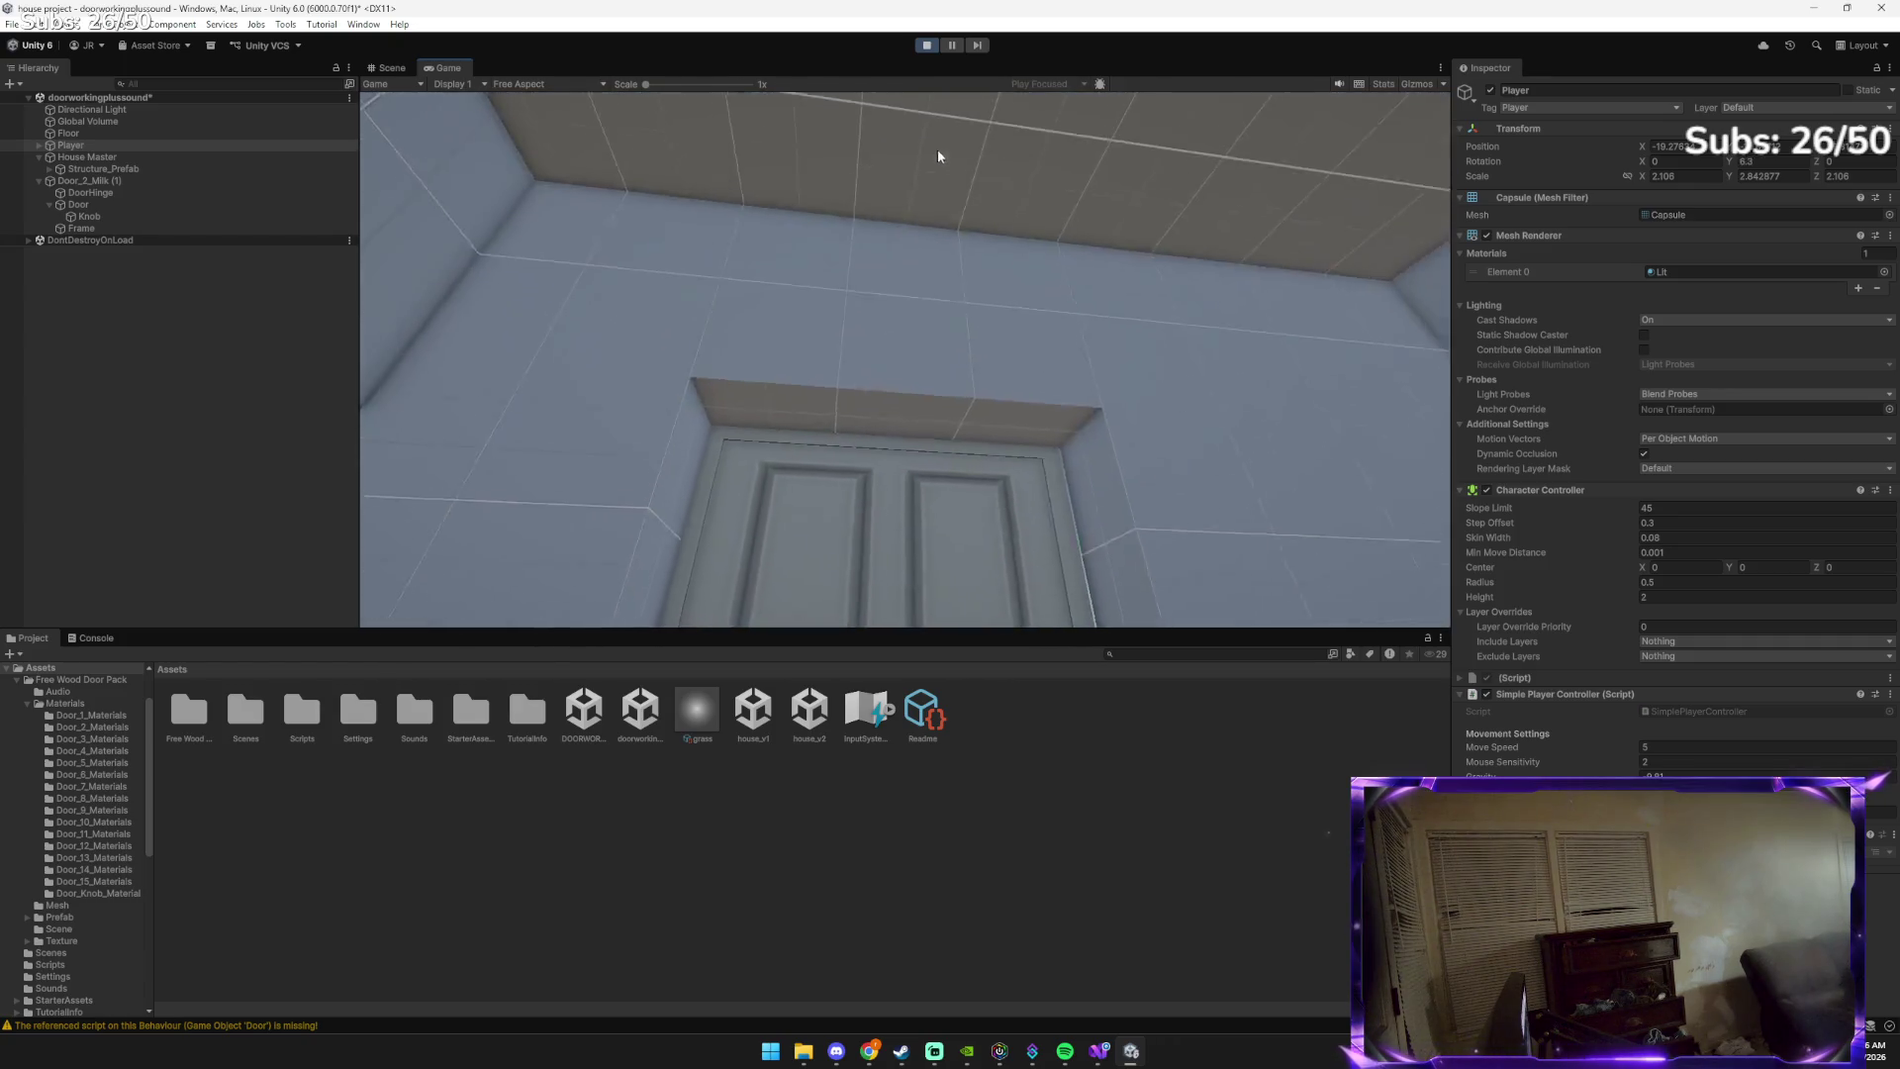
click(934, 46)
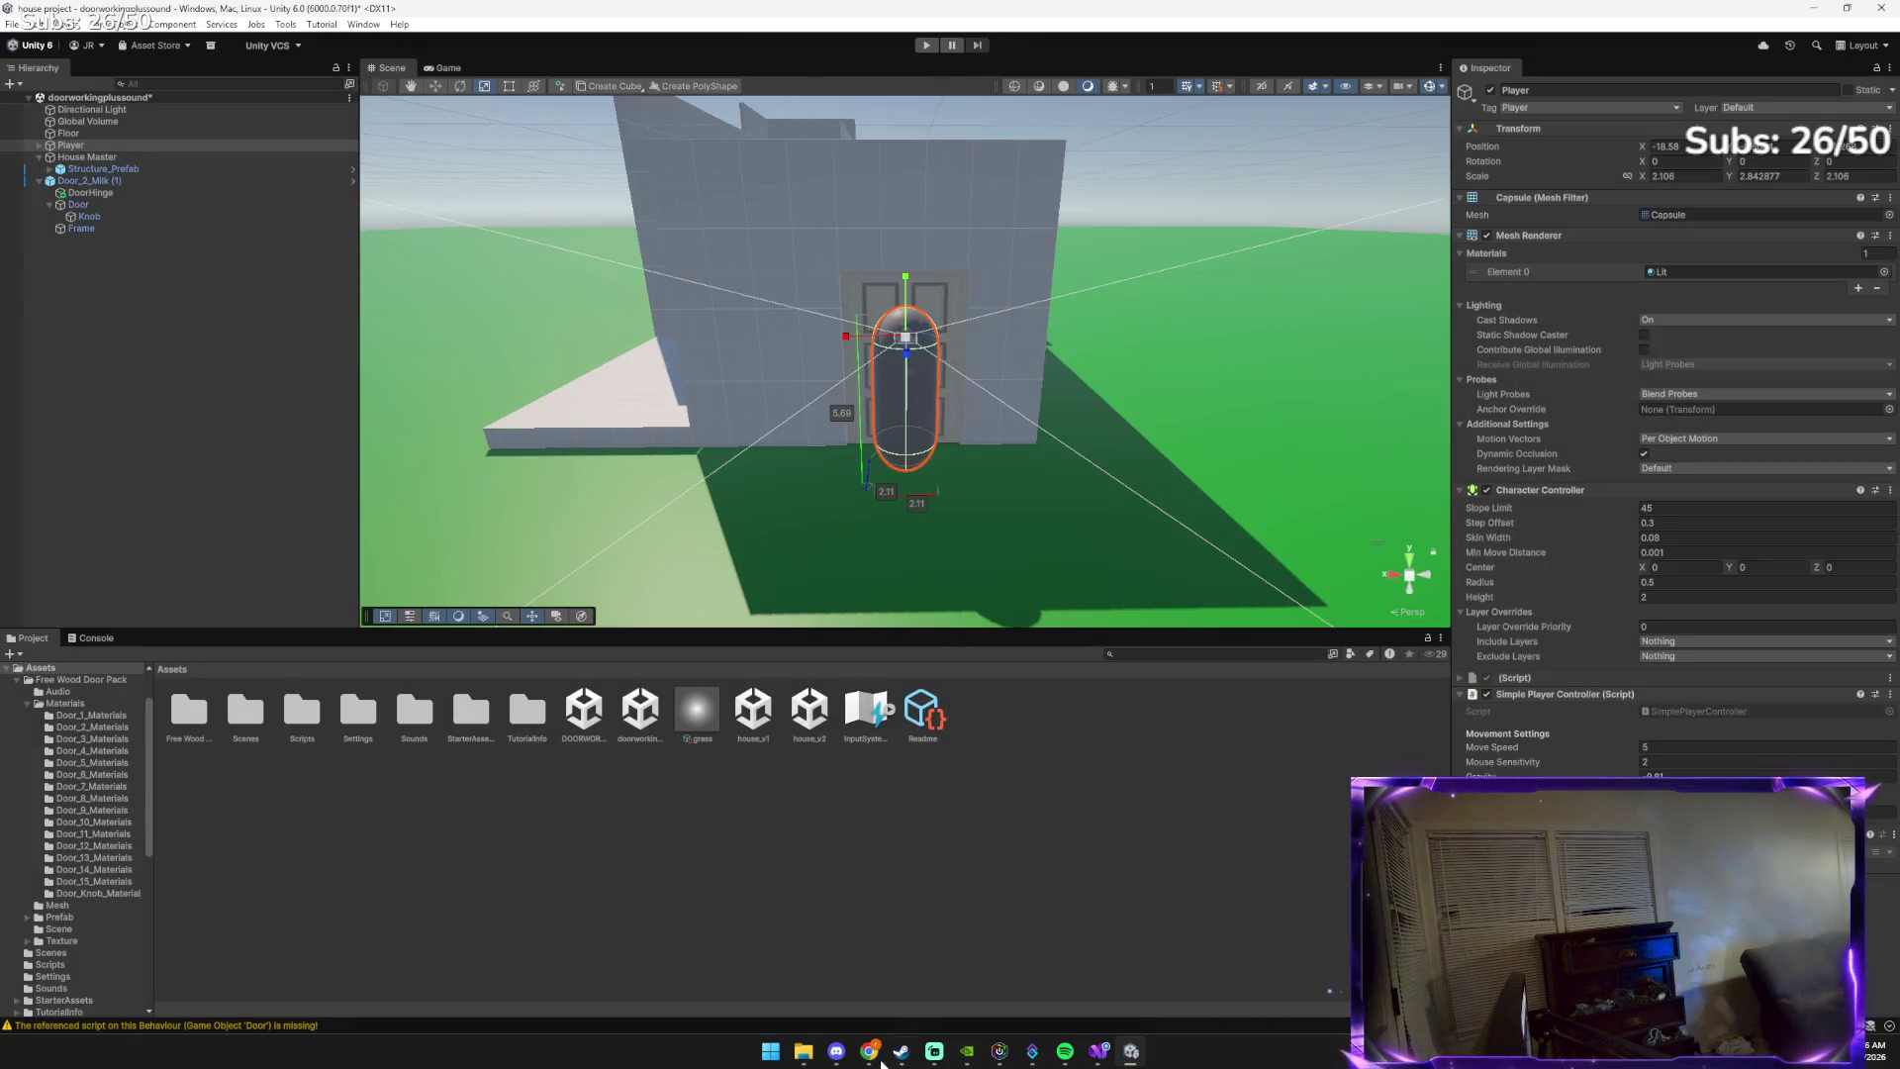
Paste a second Unity screenshot into the Gemini chat prompt
mouse_move(884, 1057)
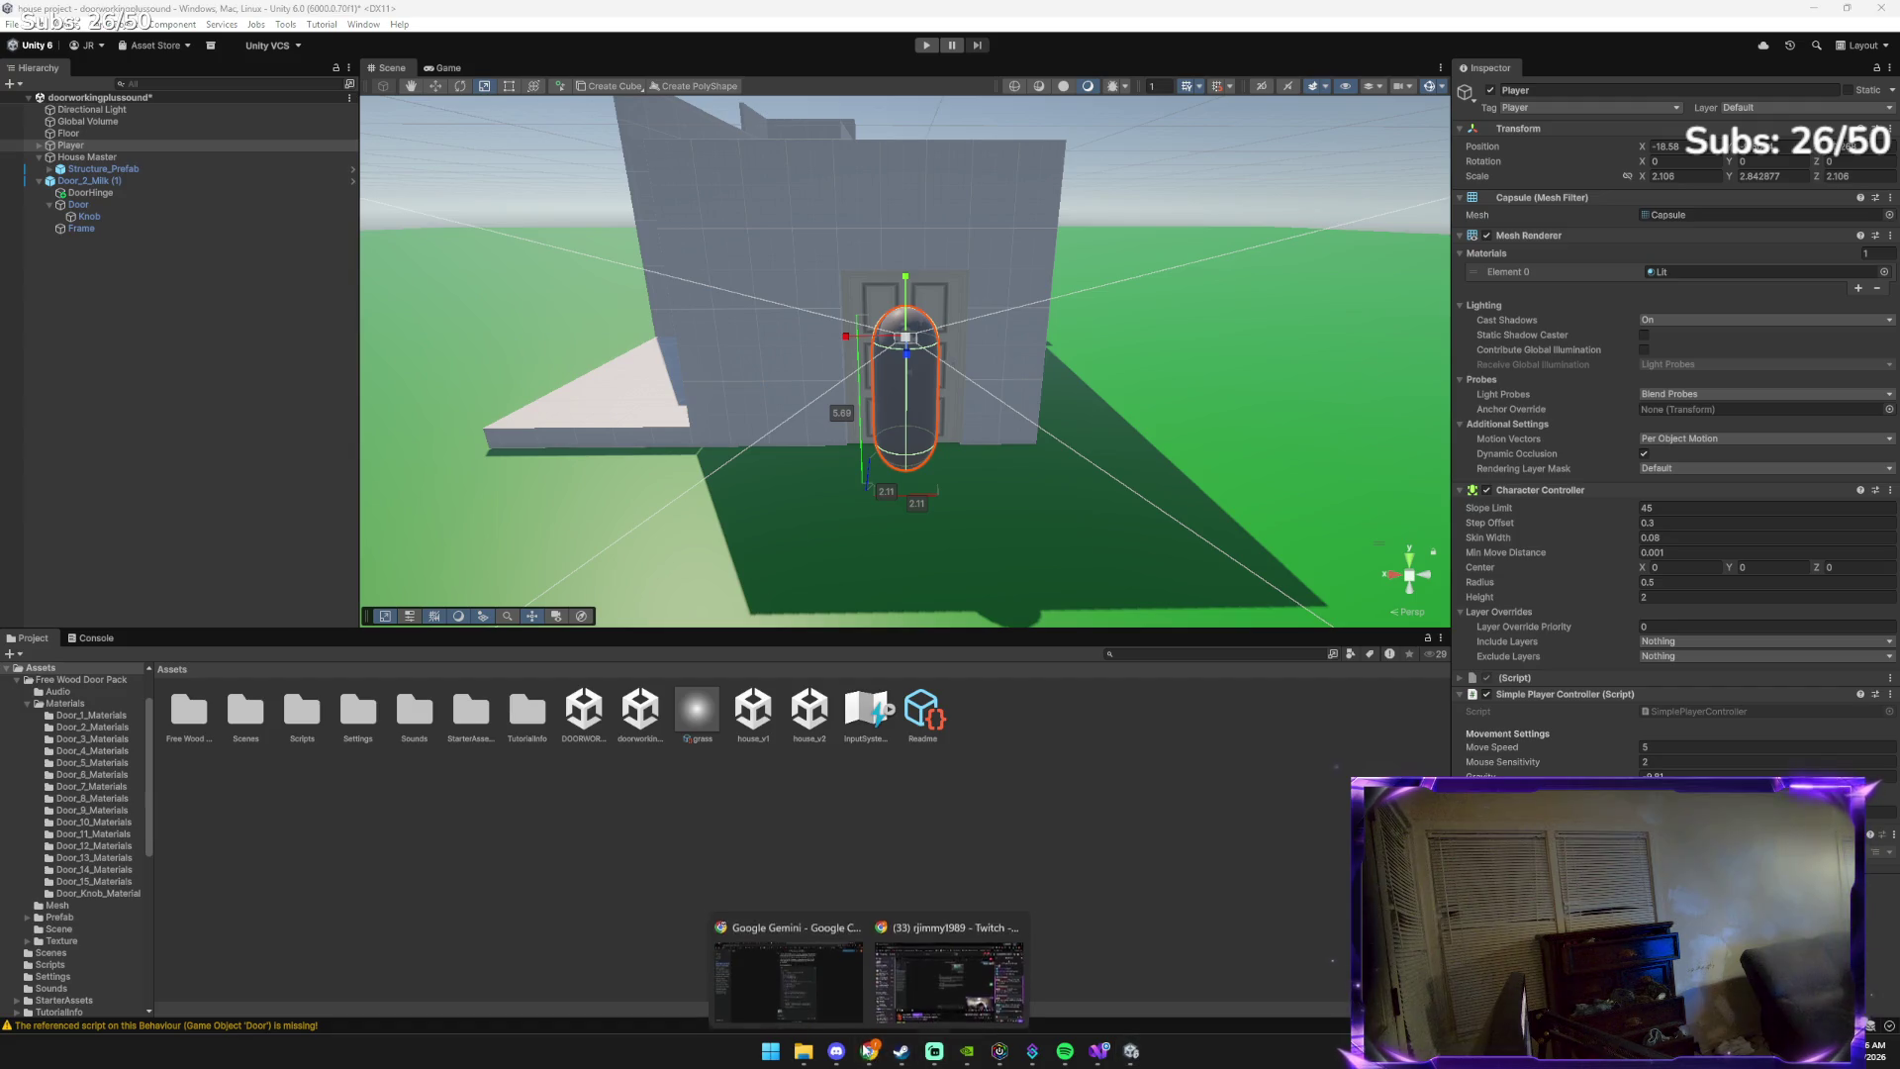
click(806, 990)
key(ctrl+v)
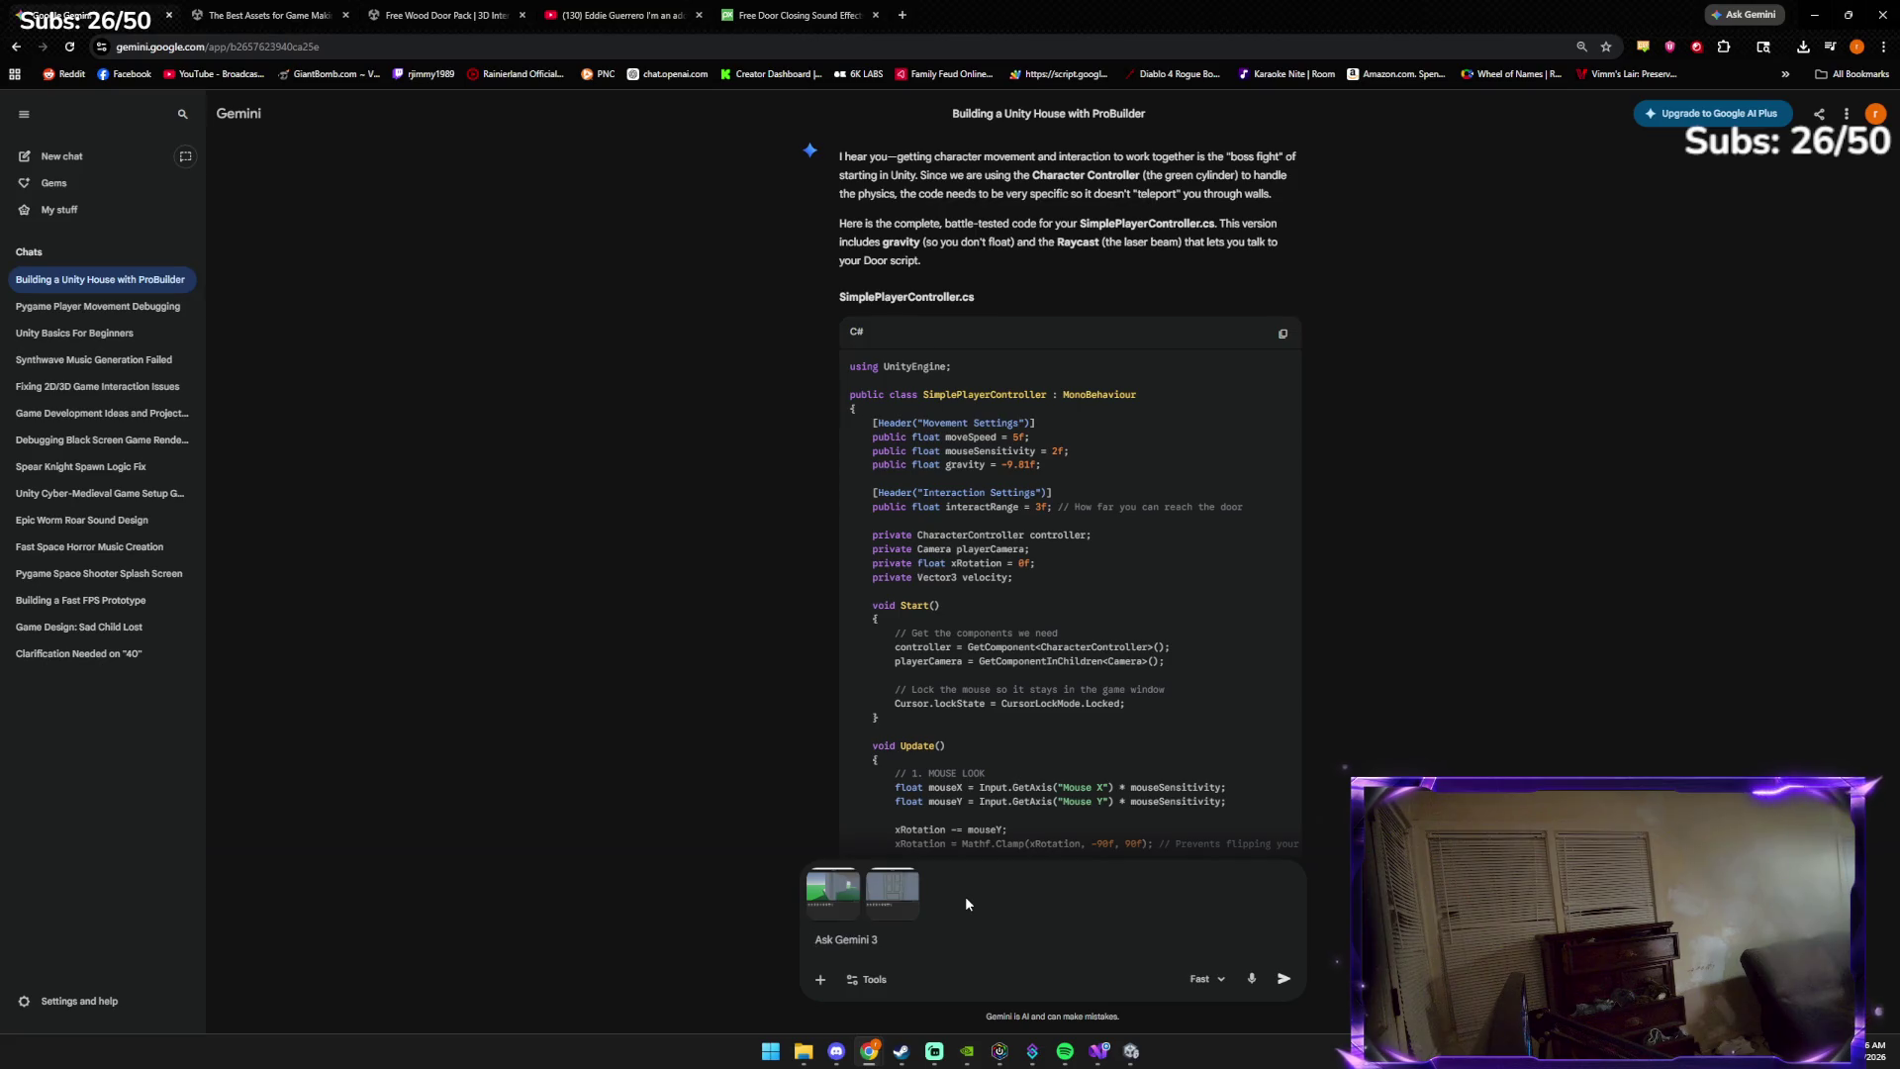
Ask Gemini 'how do i match the width of the door when it closes' with both screenshots
text(how do i much)
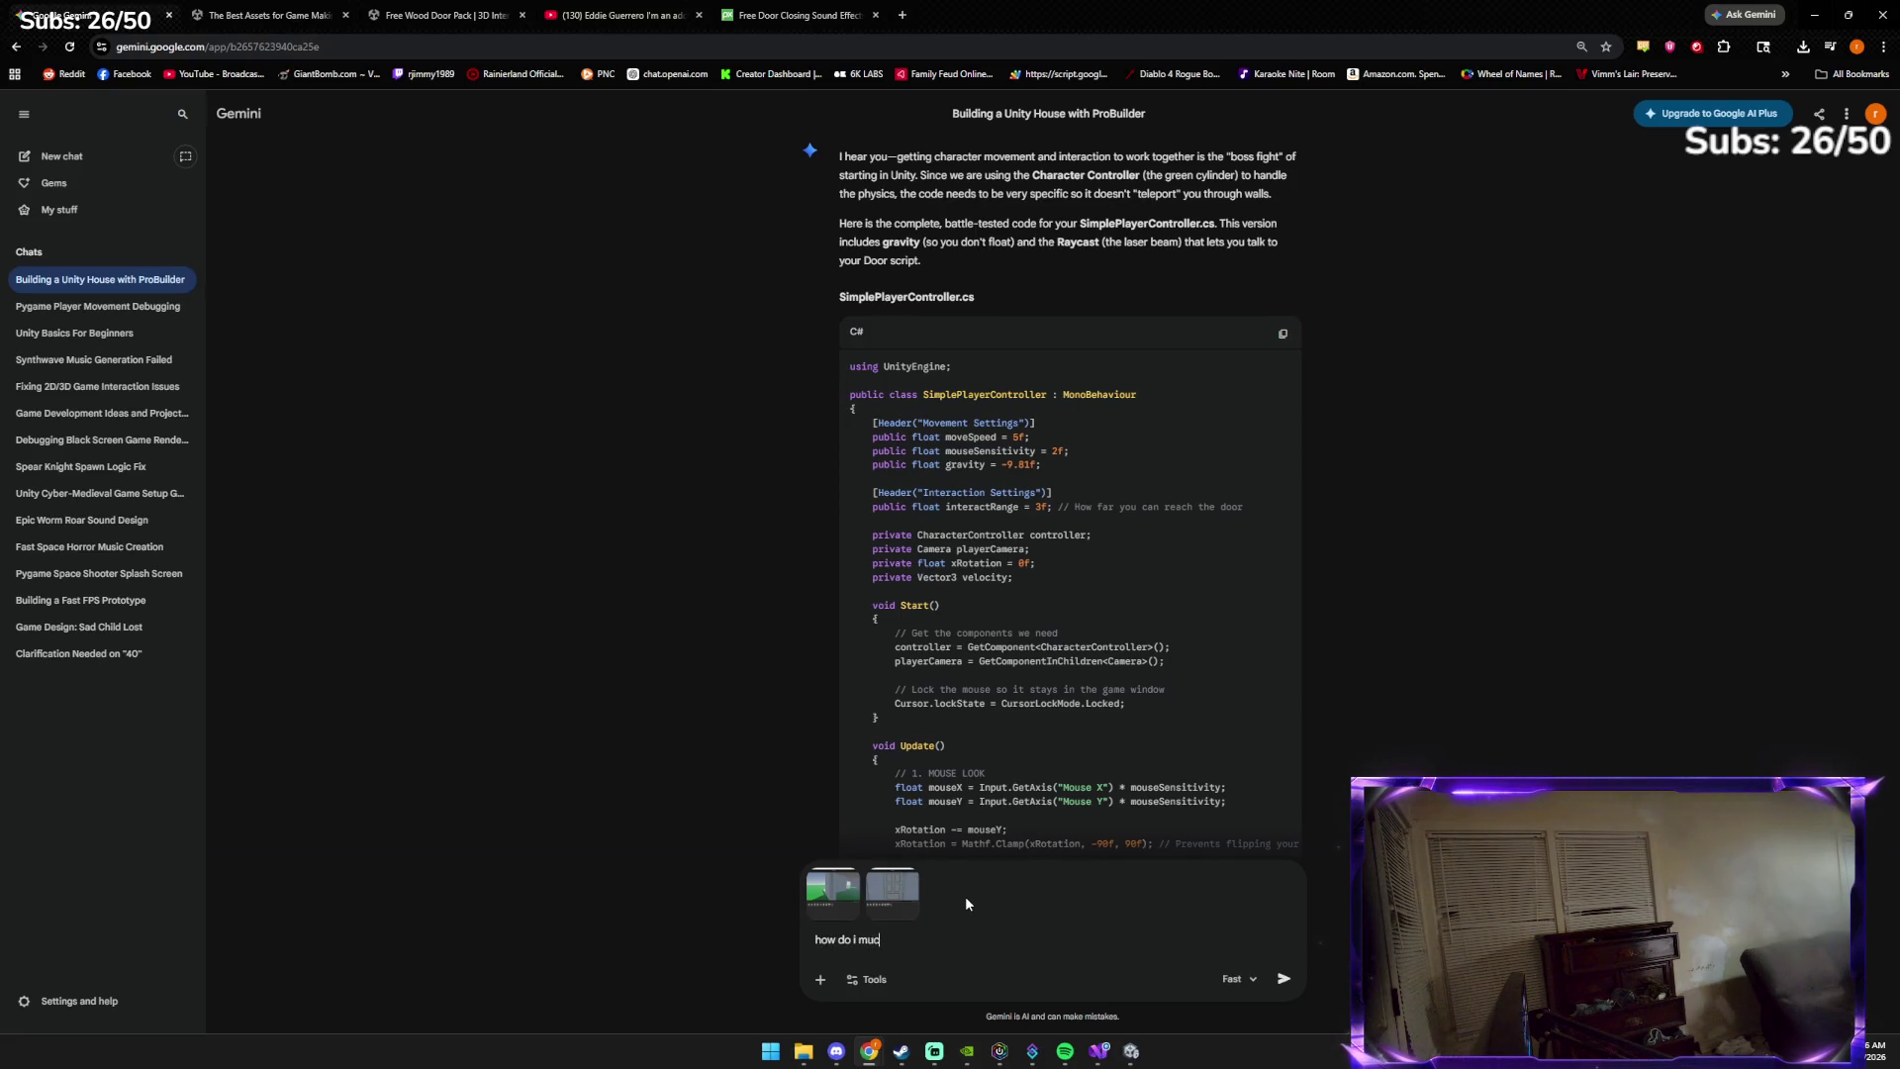
key(BackSpace)
key(BackSpace)
key(BackSpace)
text(atch t)
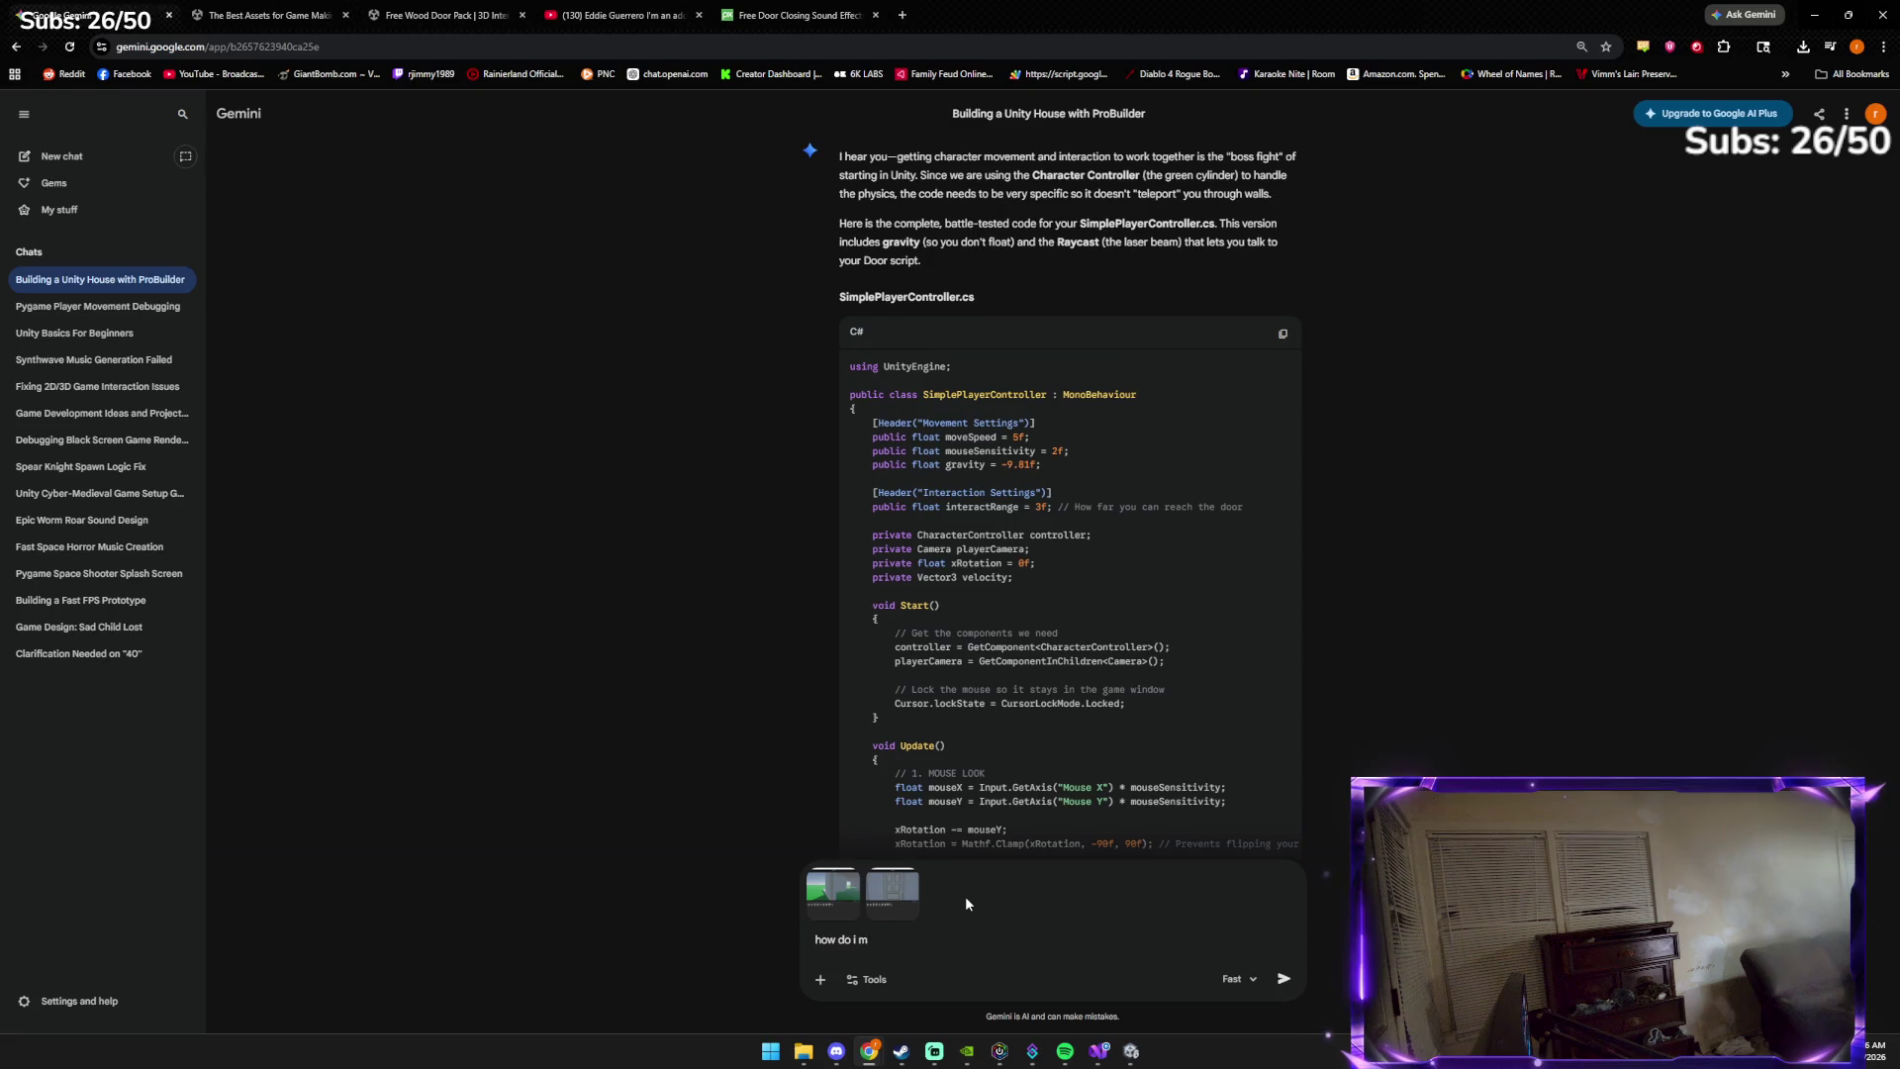
text(he w)
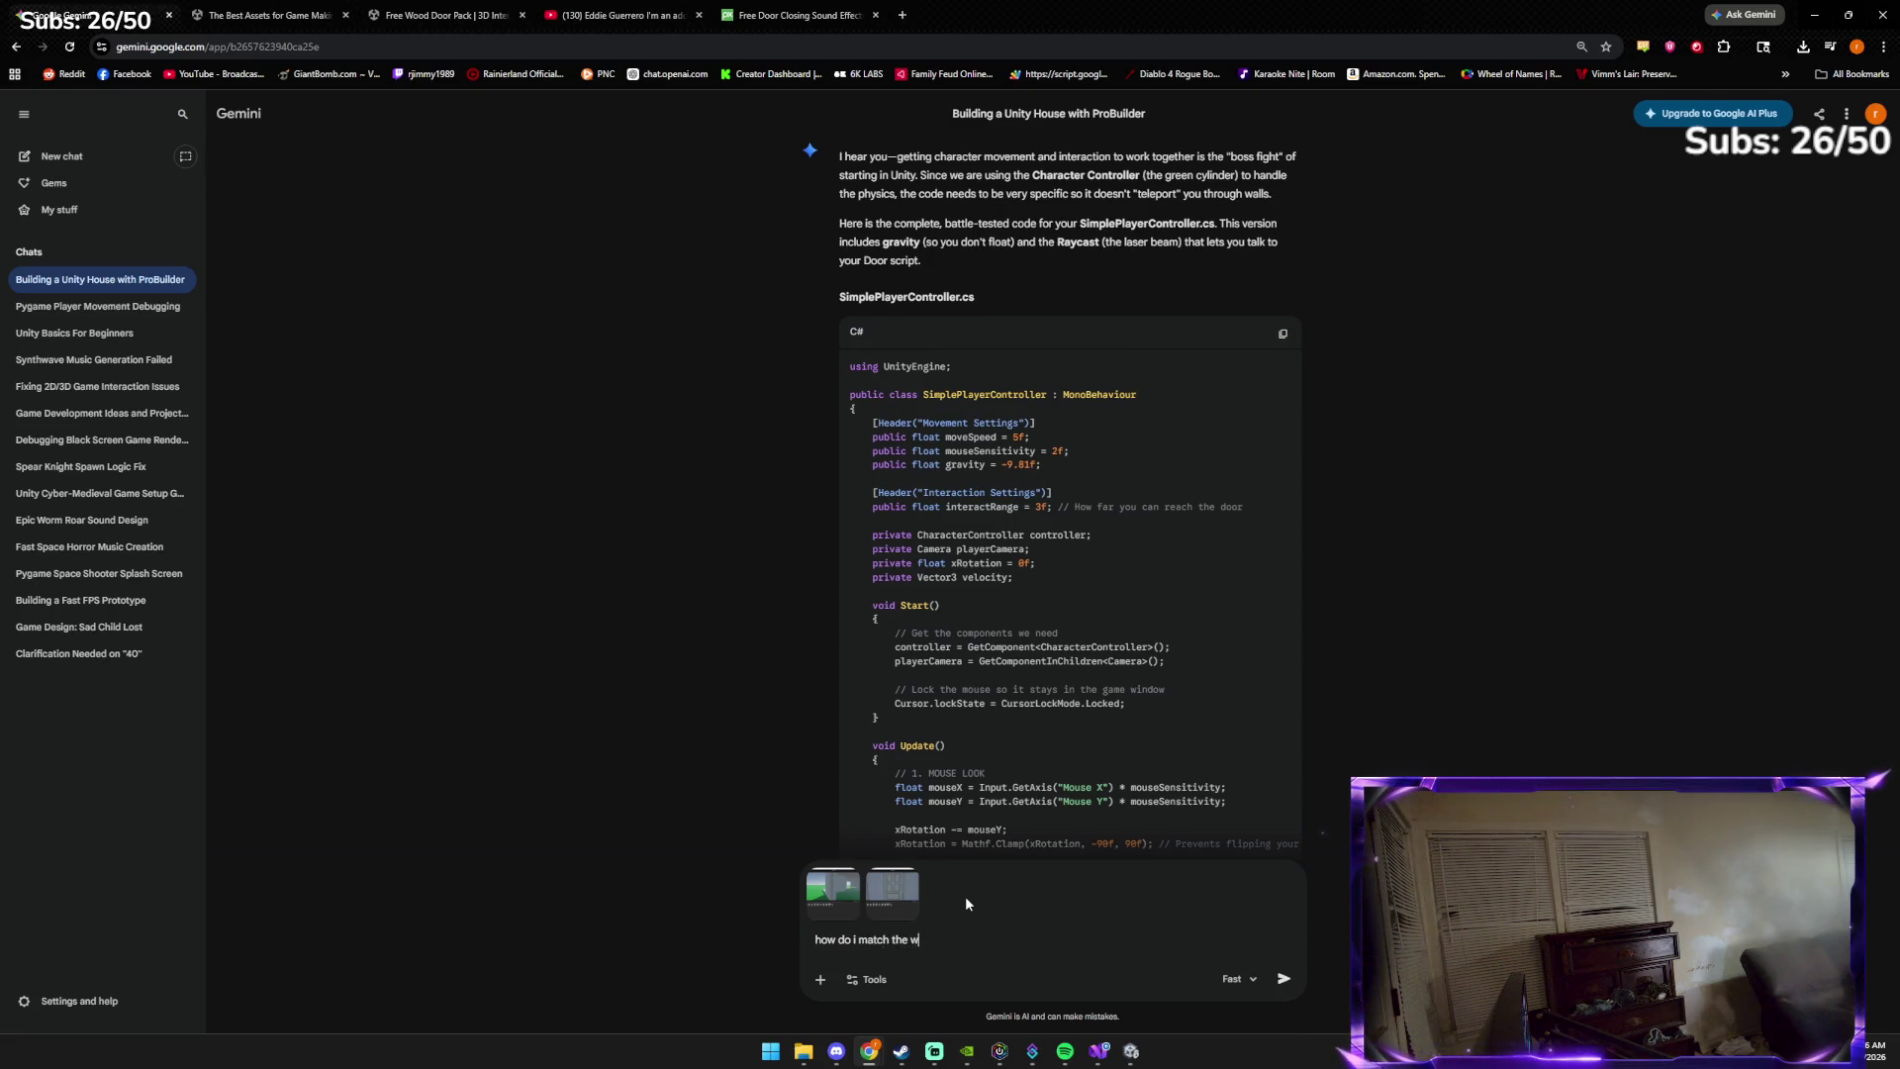
text(idth)
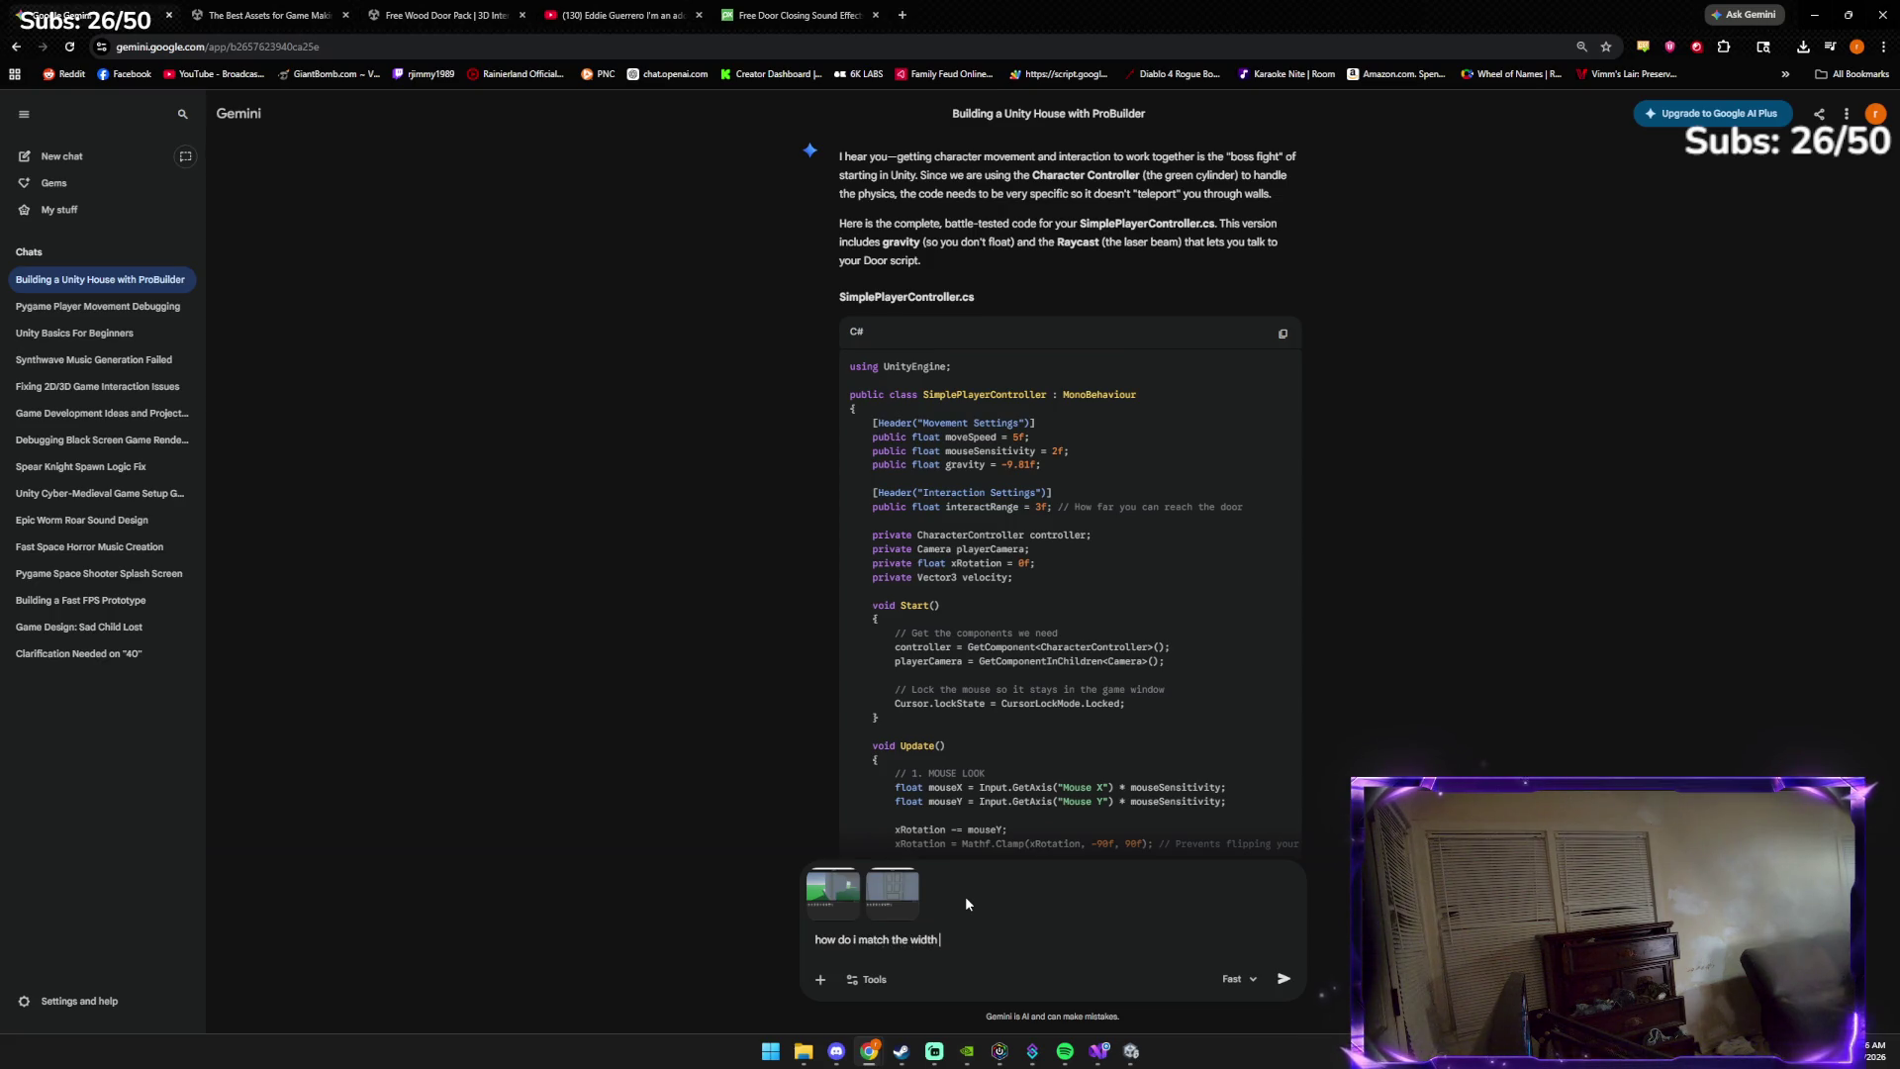
text( of the door)
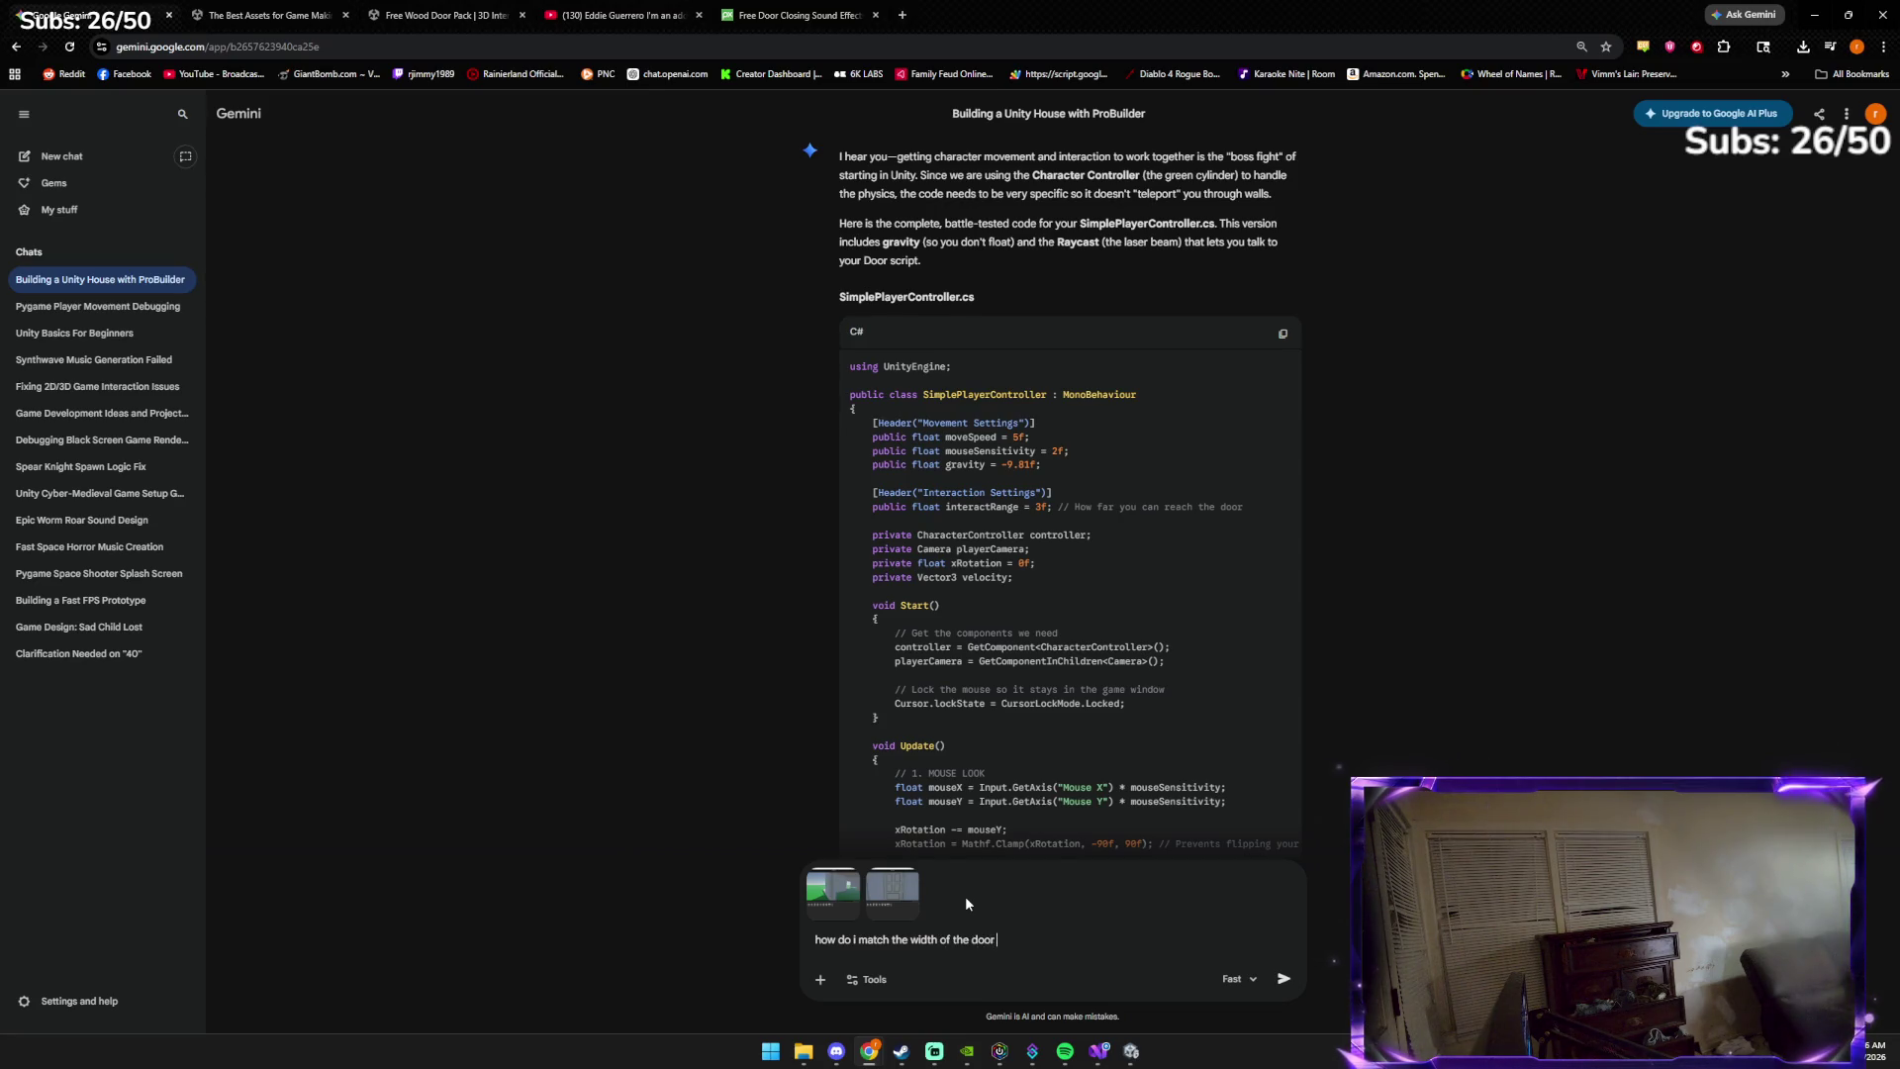
text( when it closes)
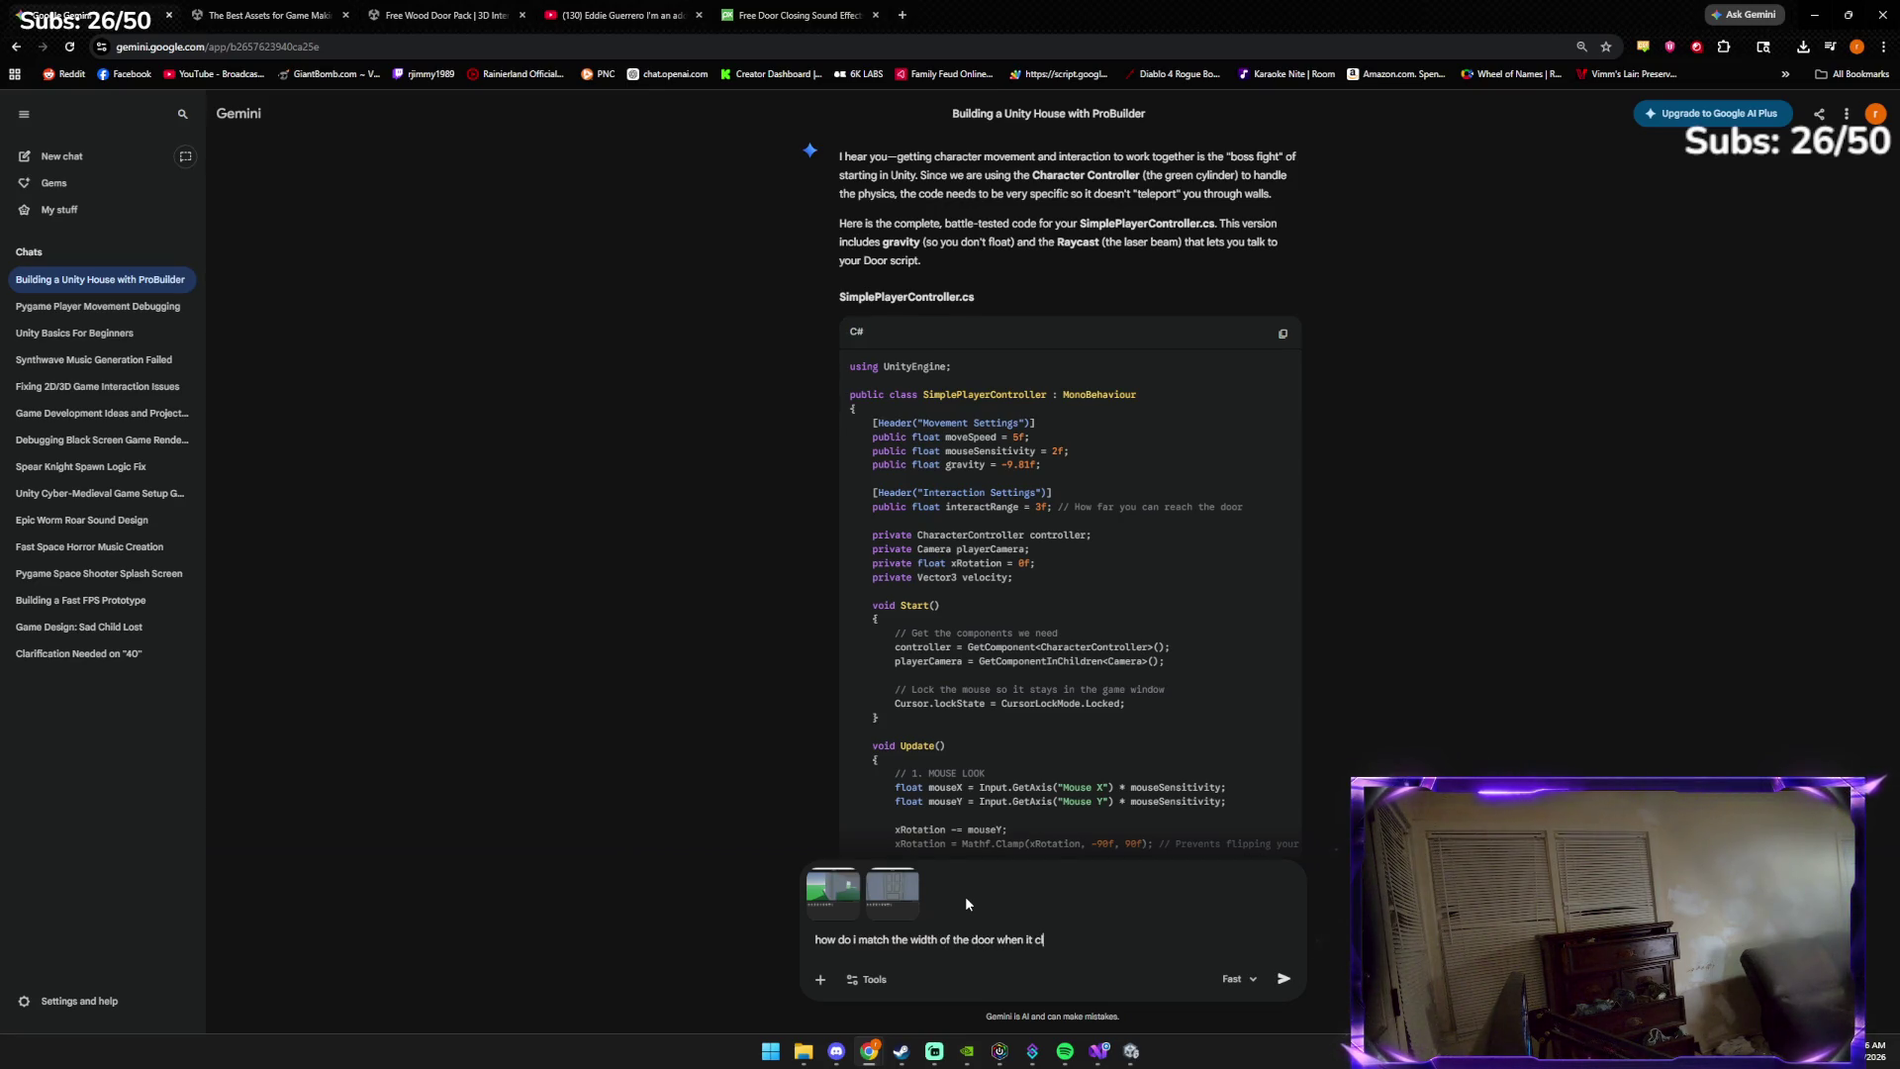
key(Return)
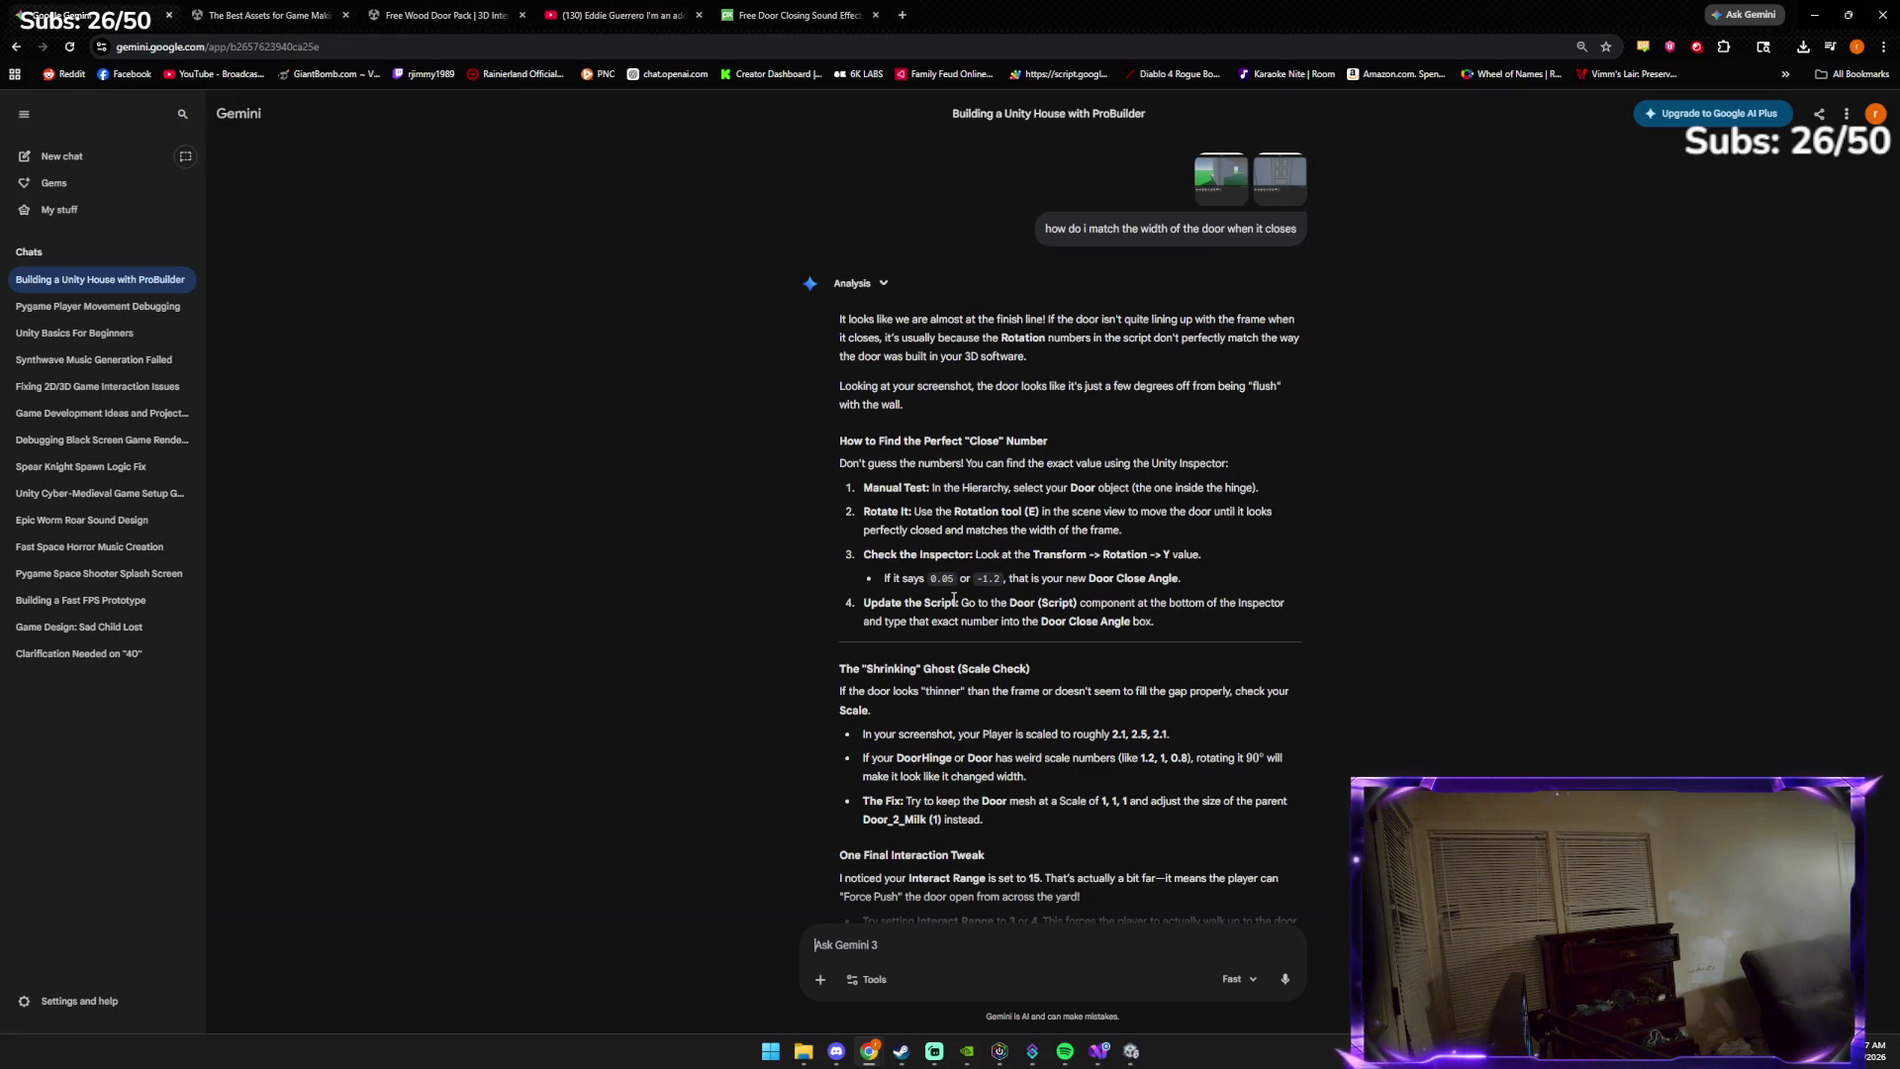
After reviewing the reply, ask Gemini to add an up-and-down window
scroll(1007, 664, down, 3)
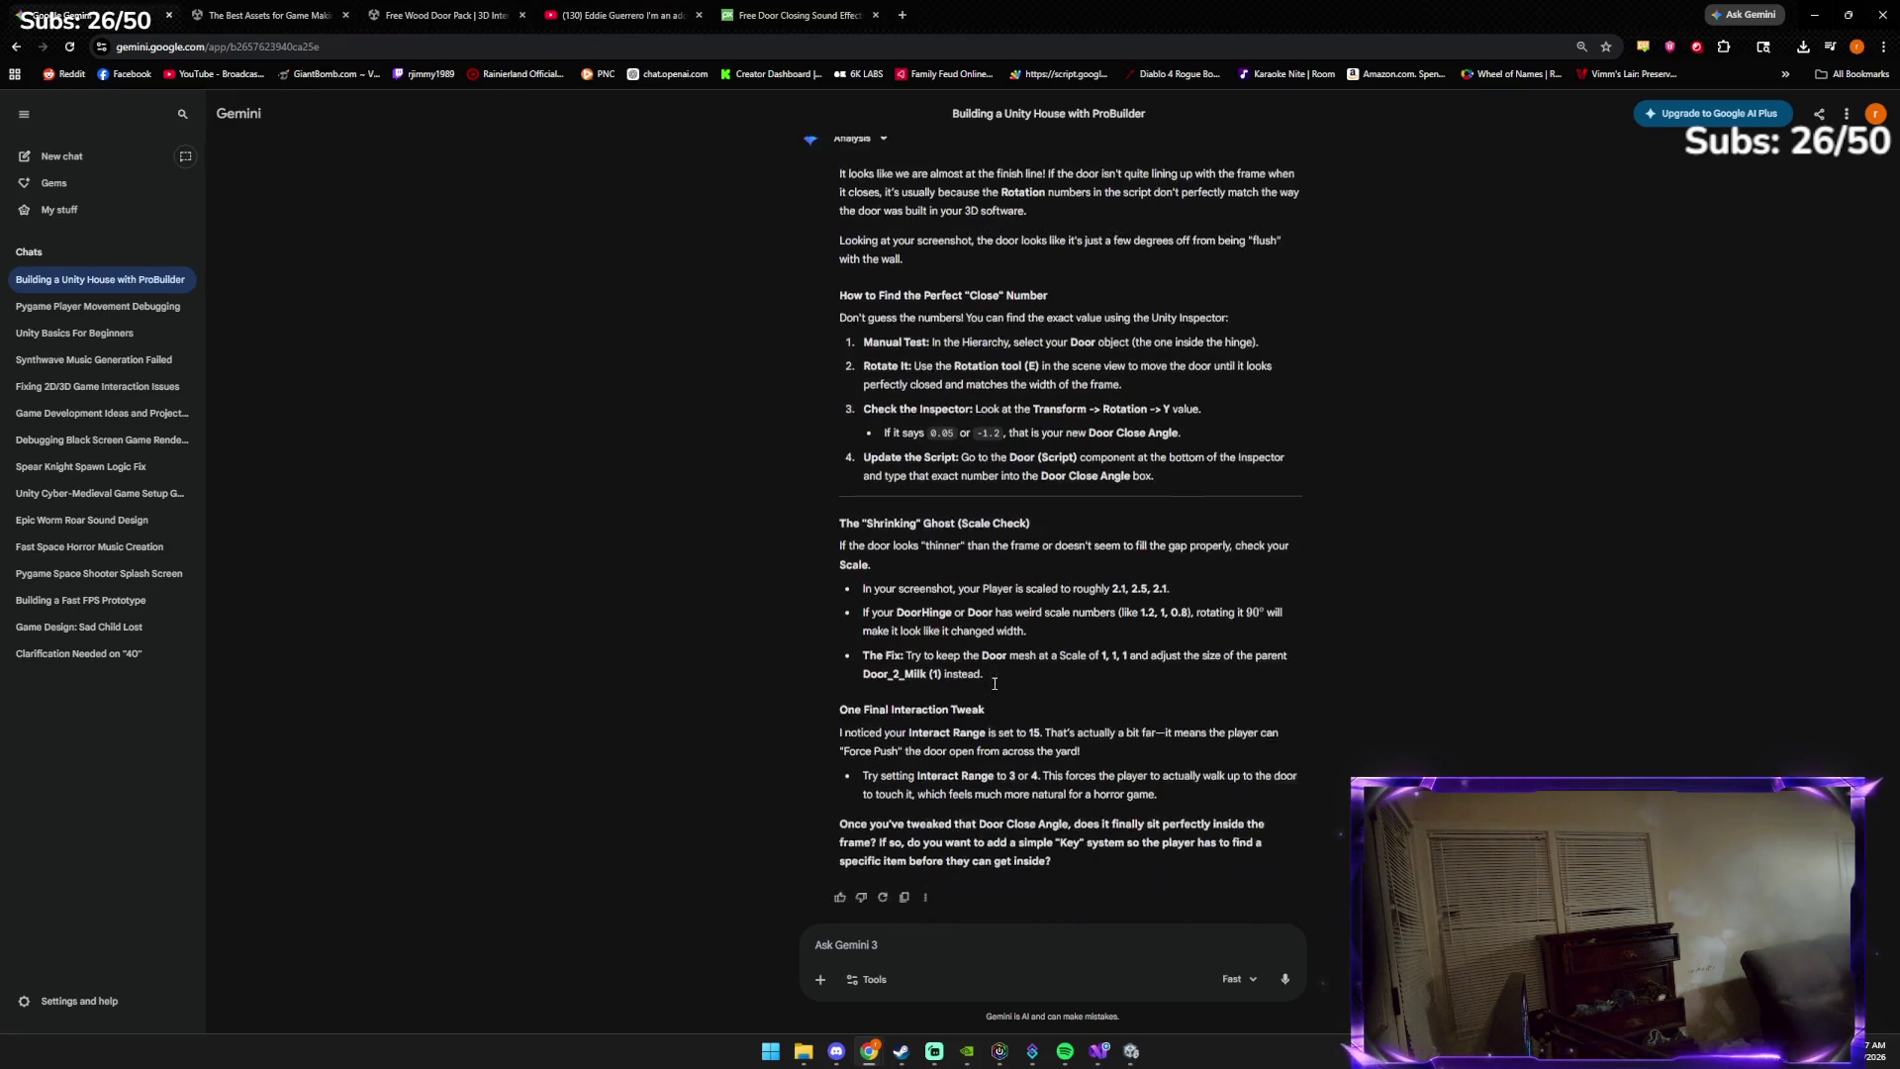
scroll(984, 681, up, 3)
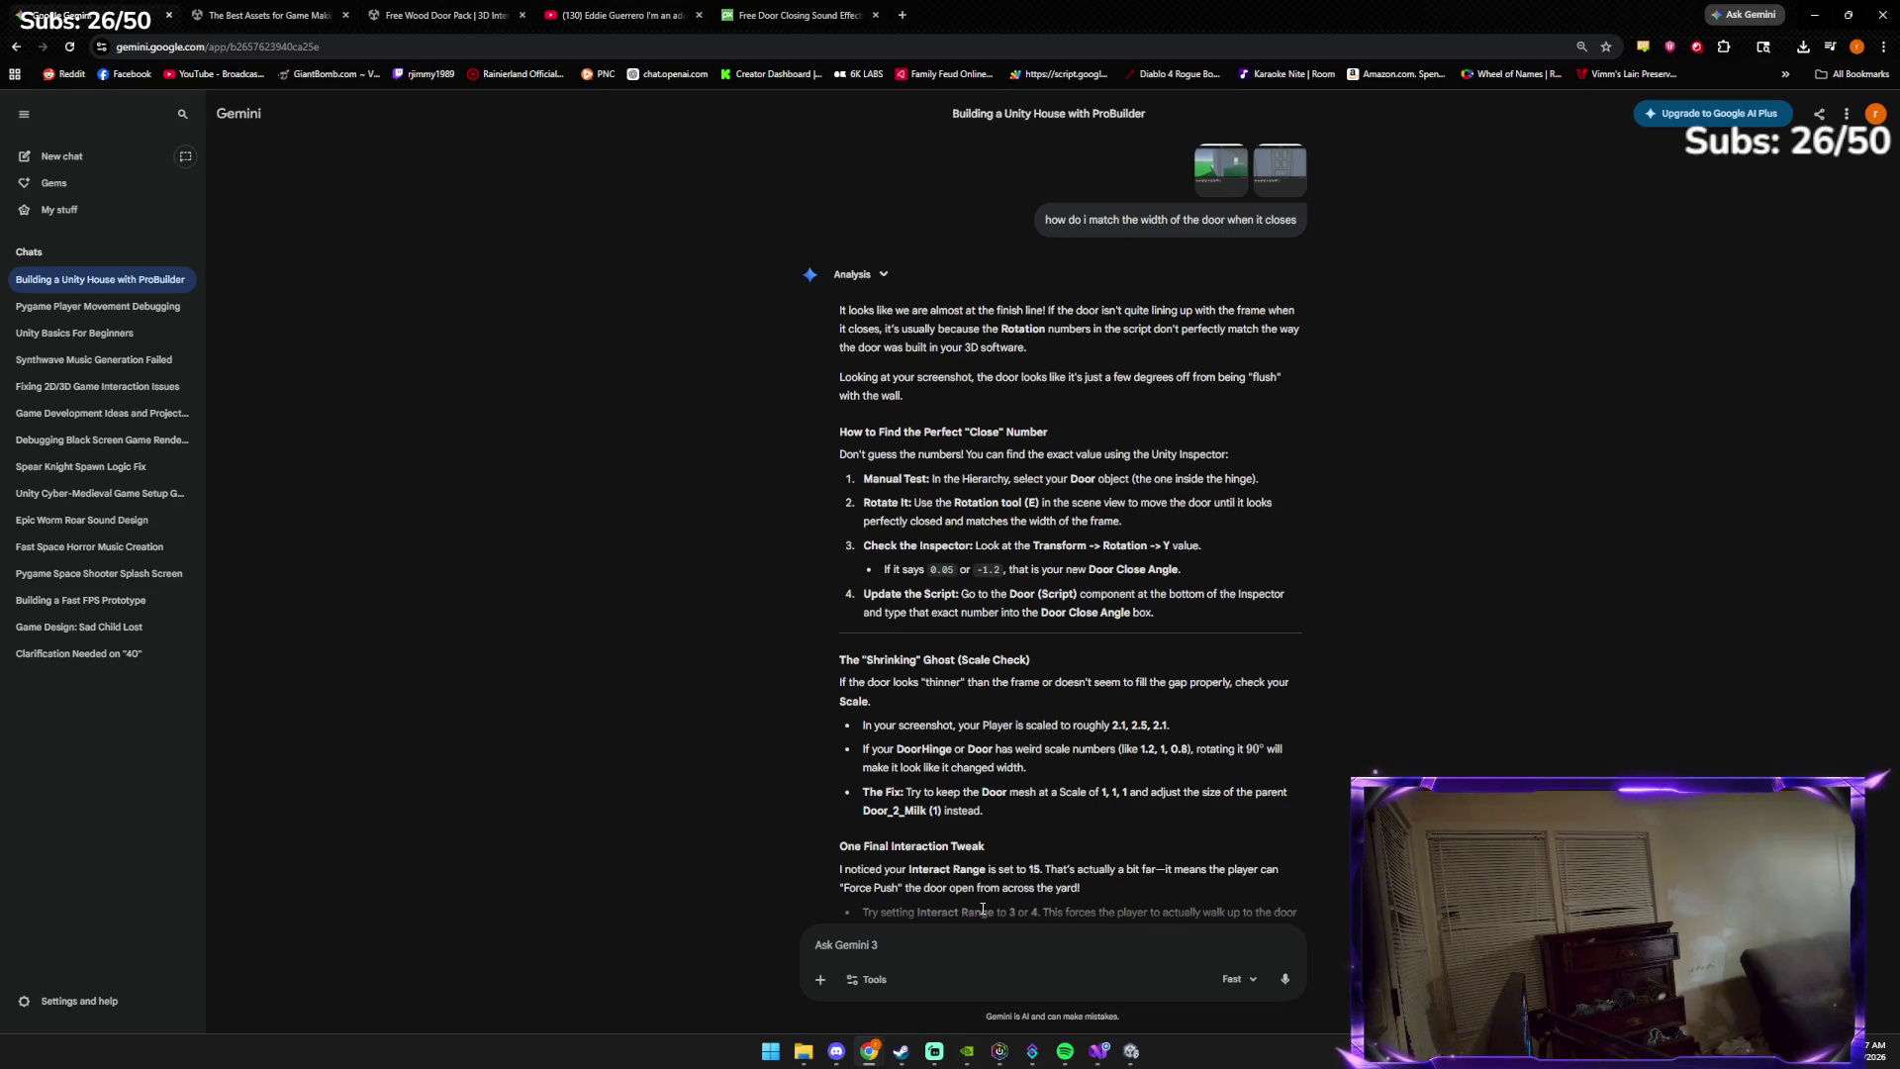
text(lets add an)
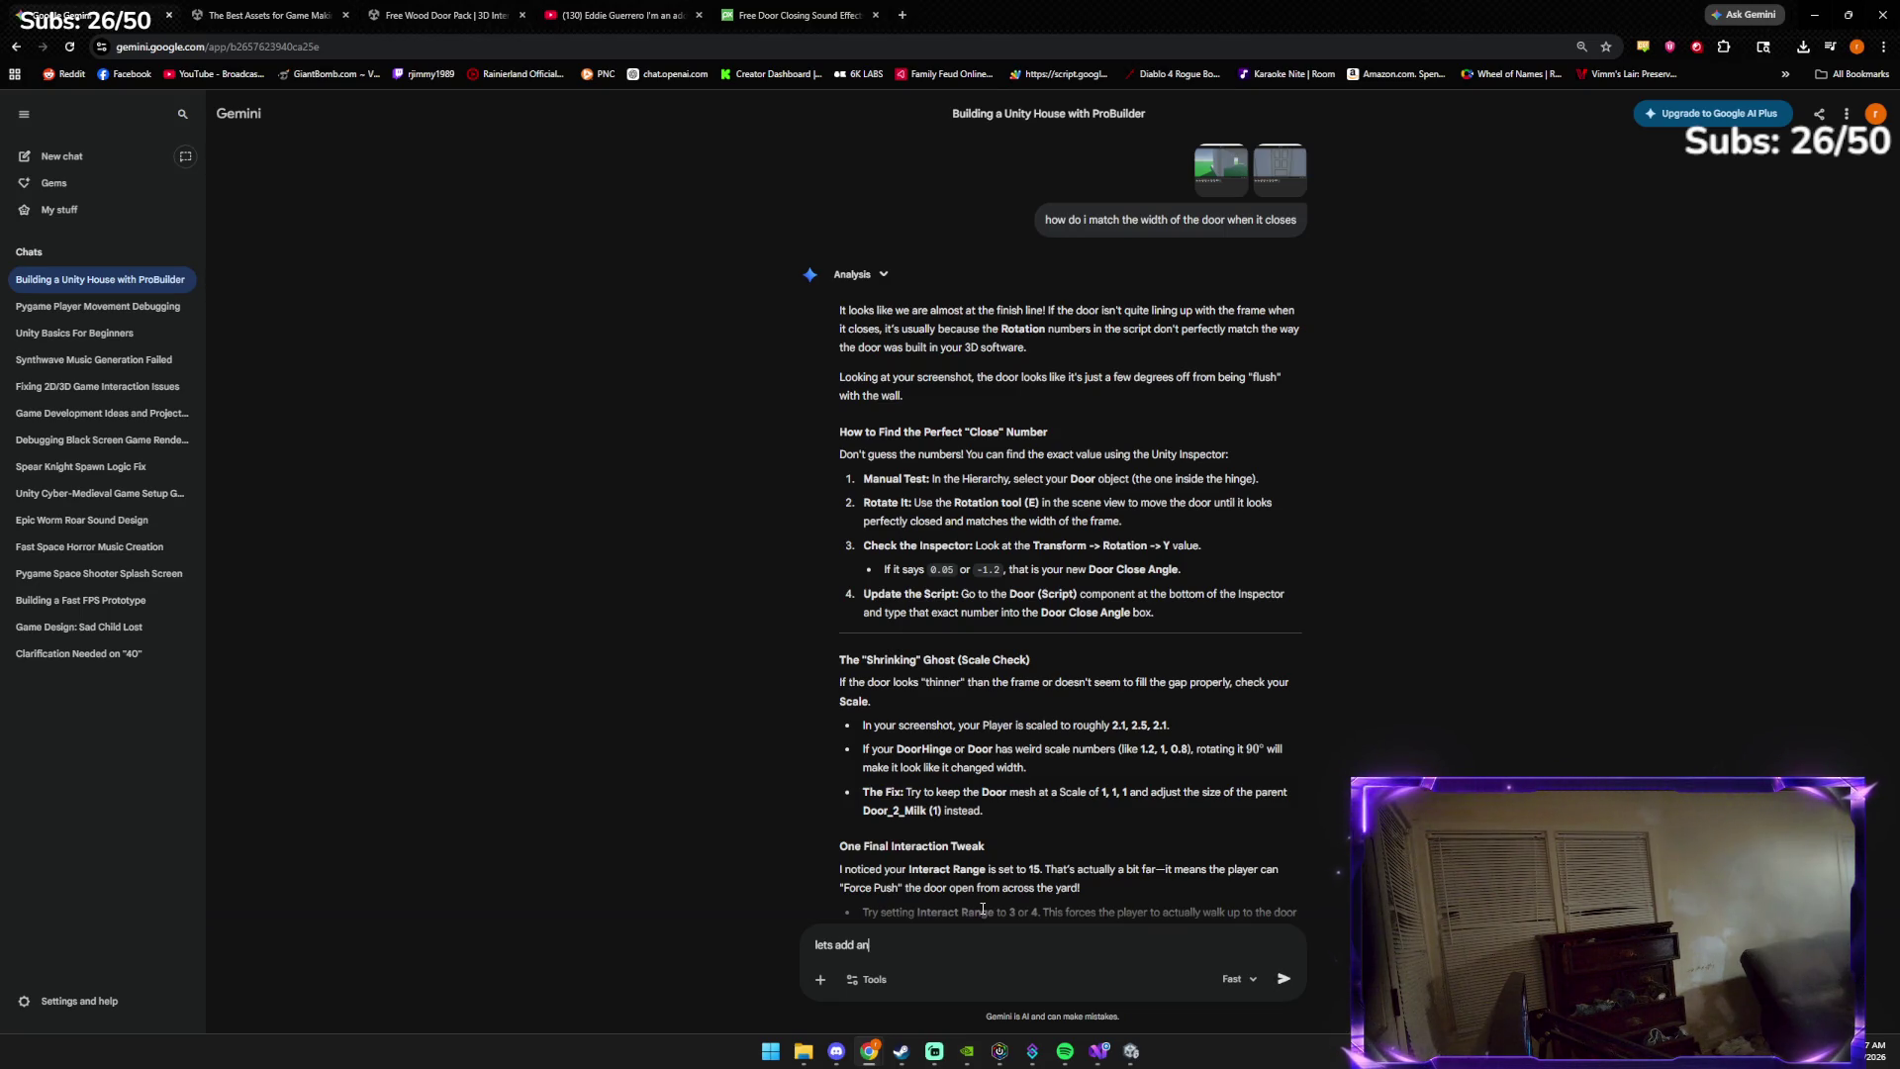
text( up and d)
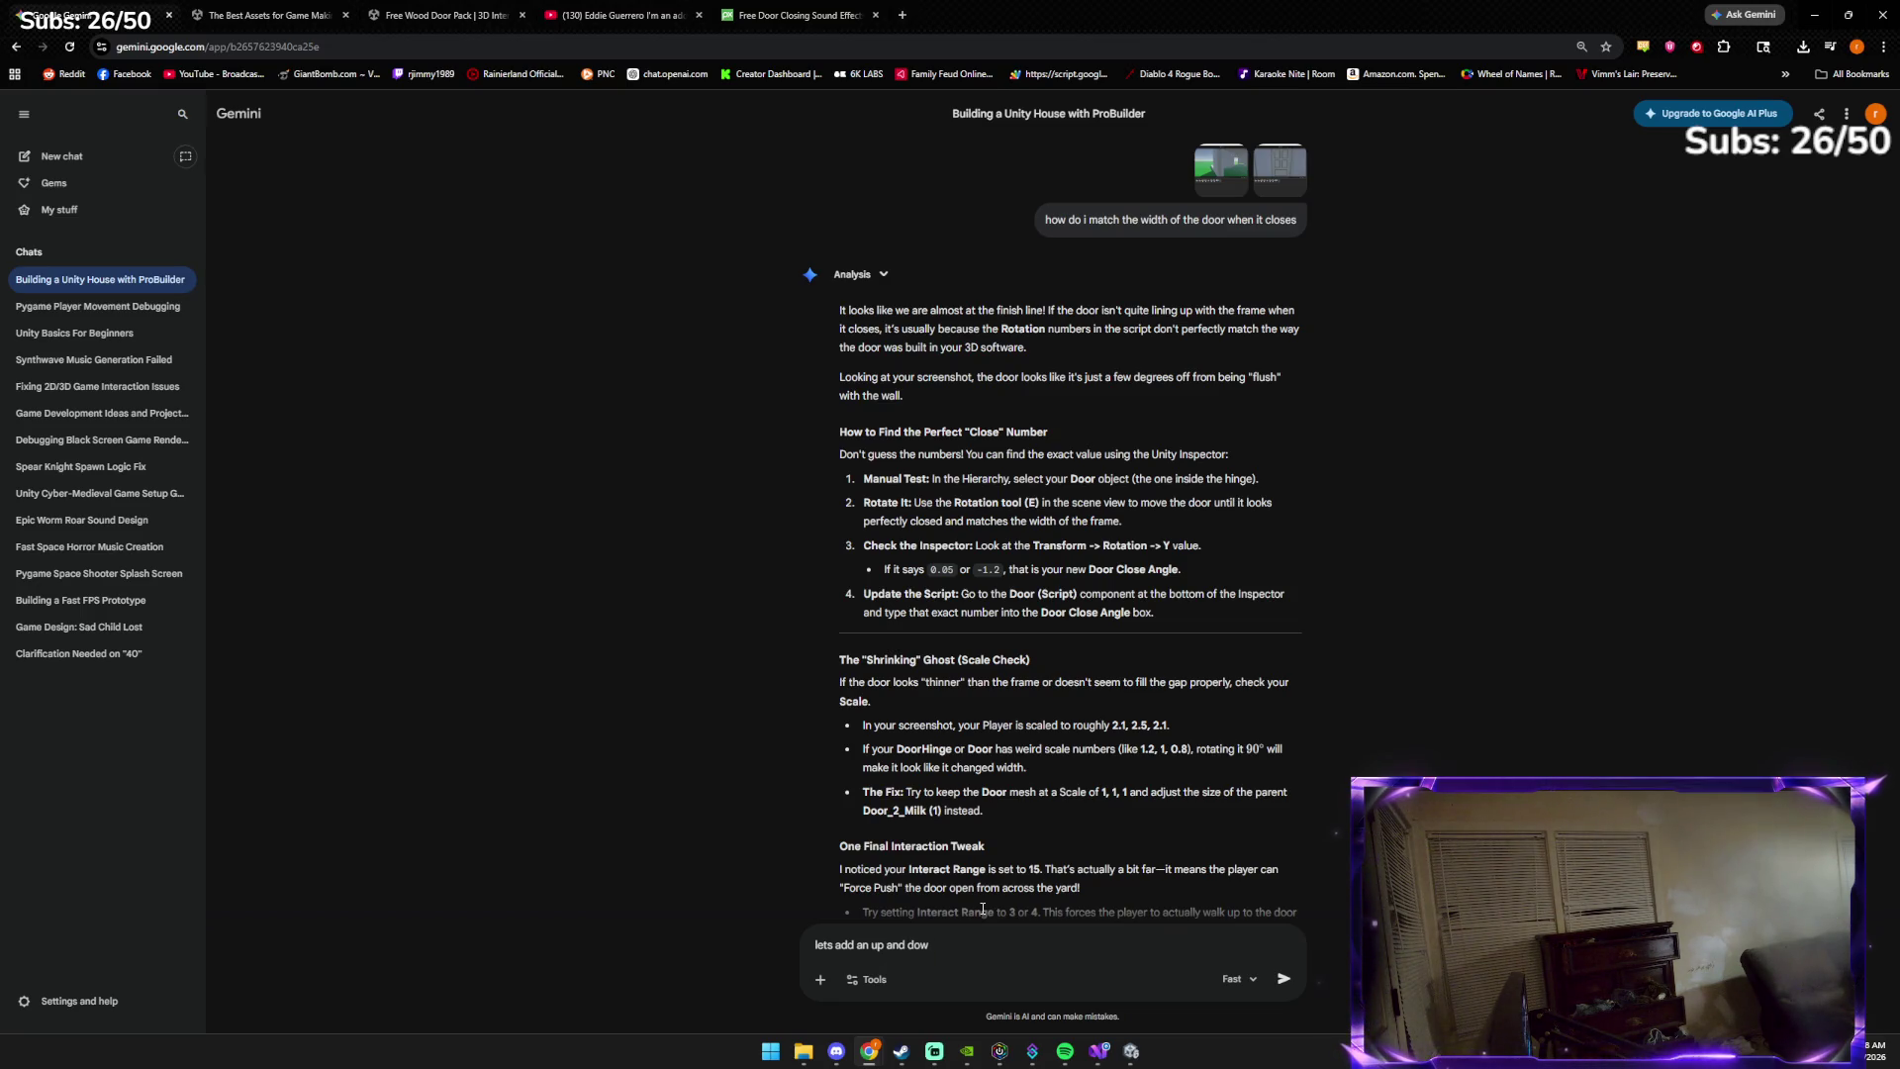
text(o)
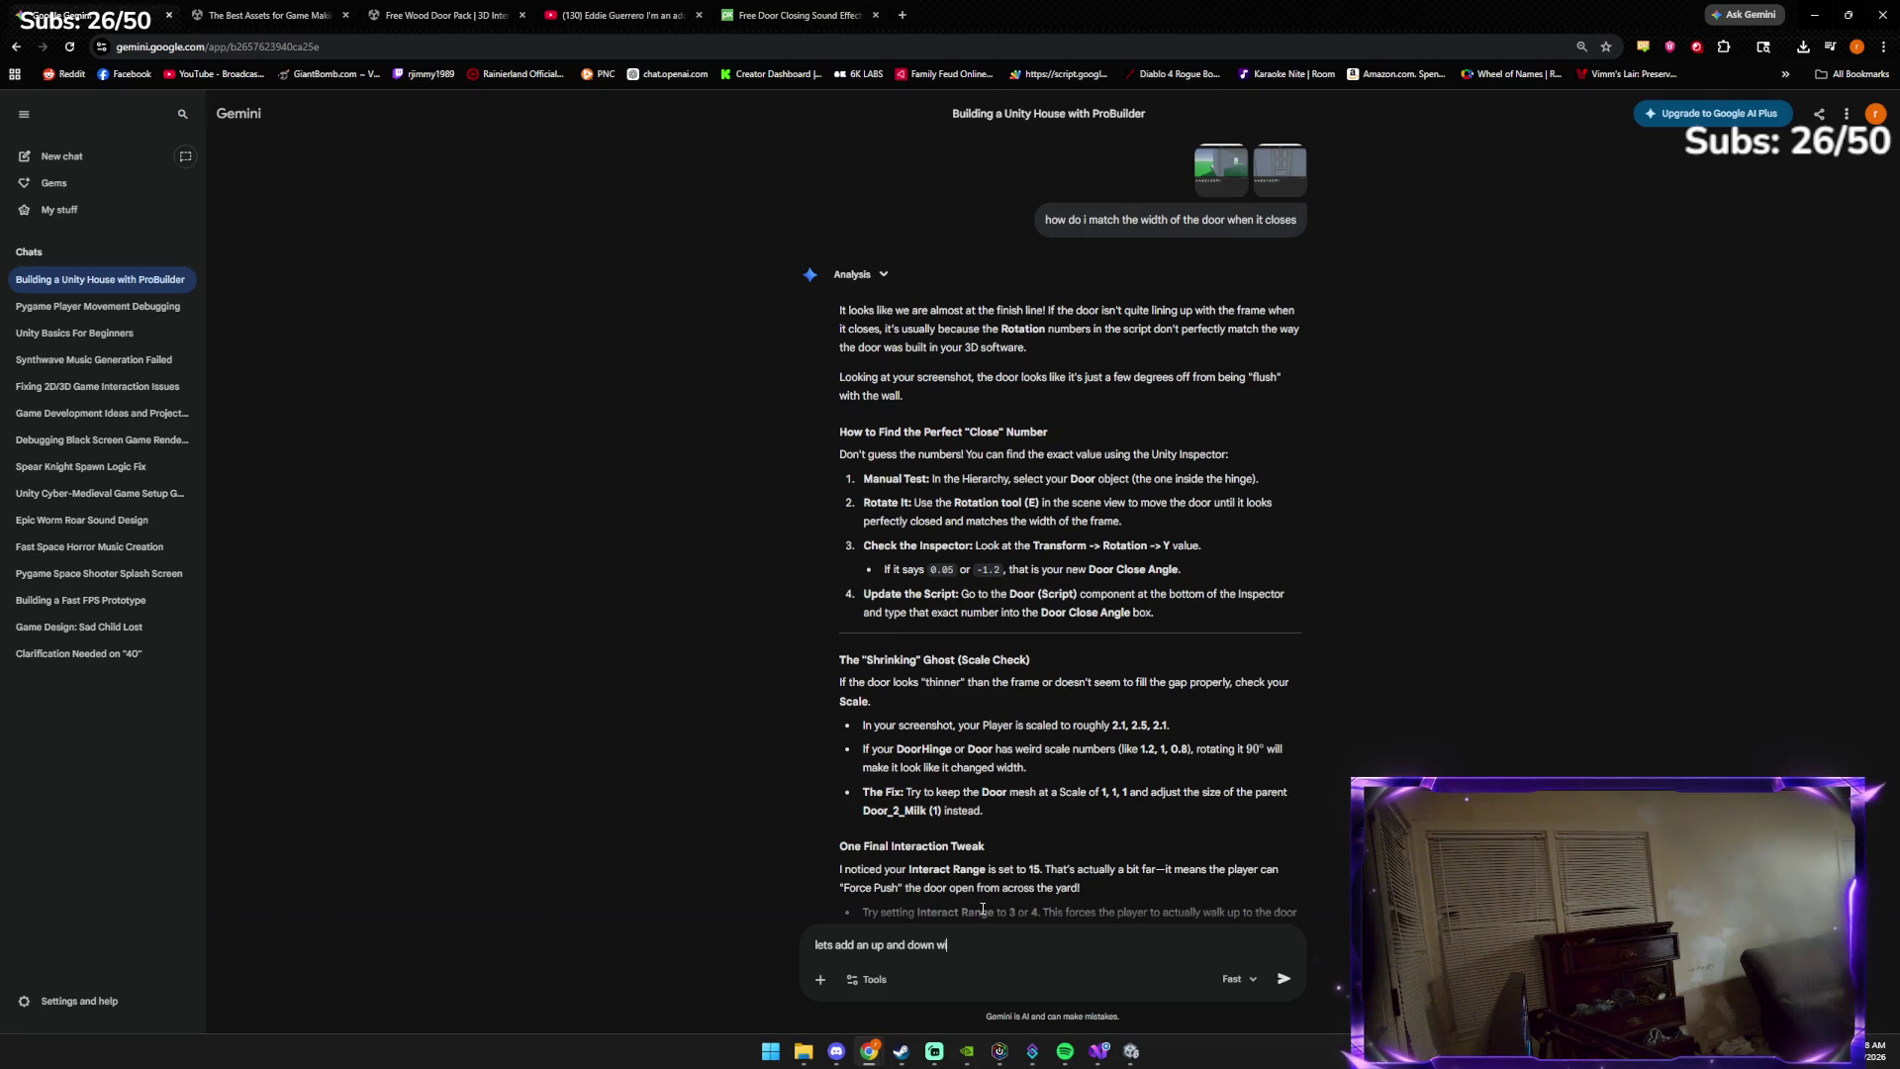
text(window!!)
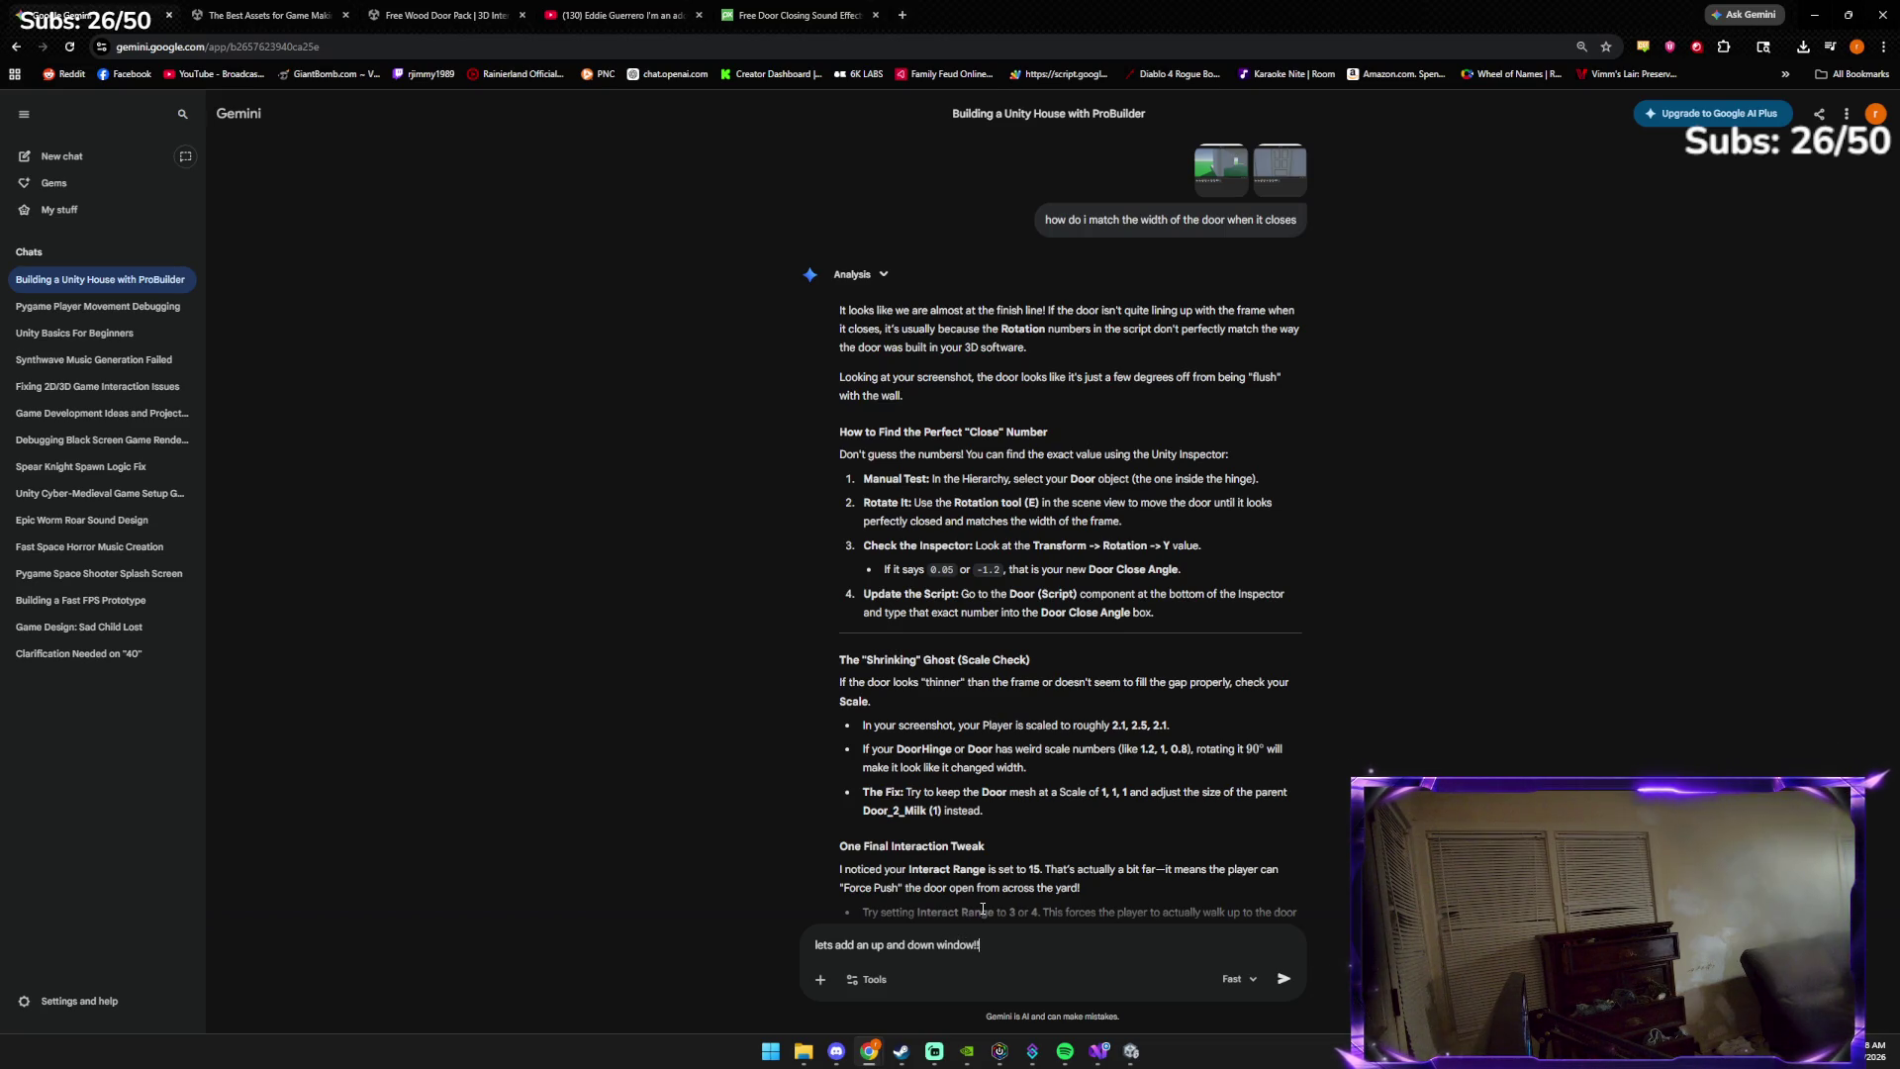
key(Return)
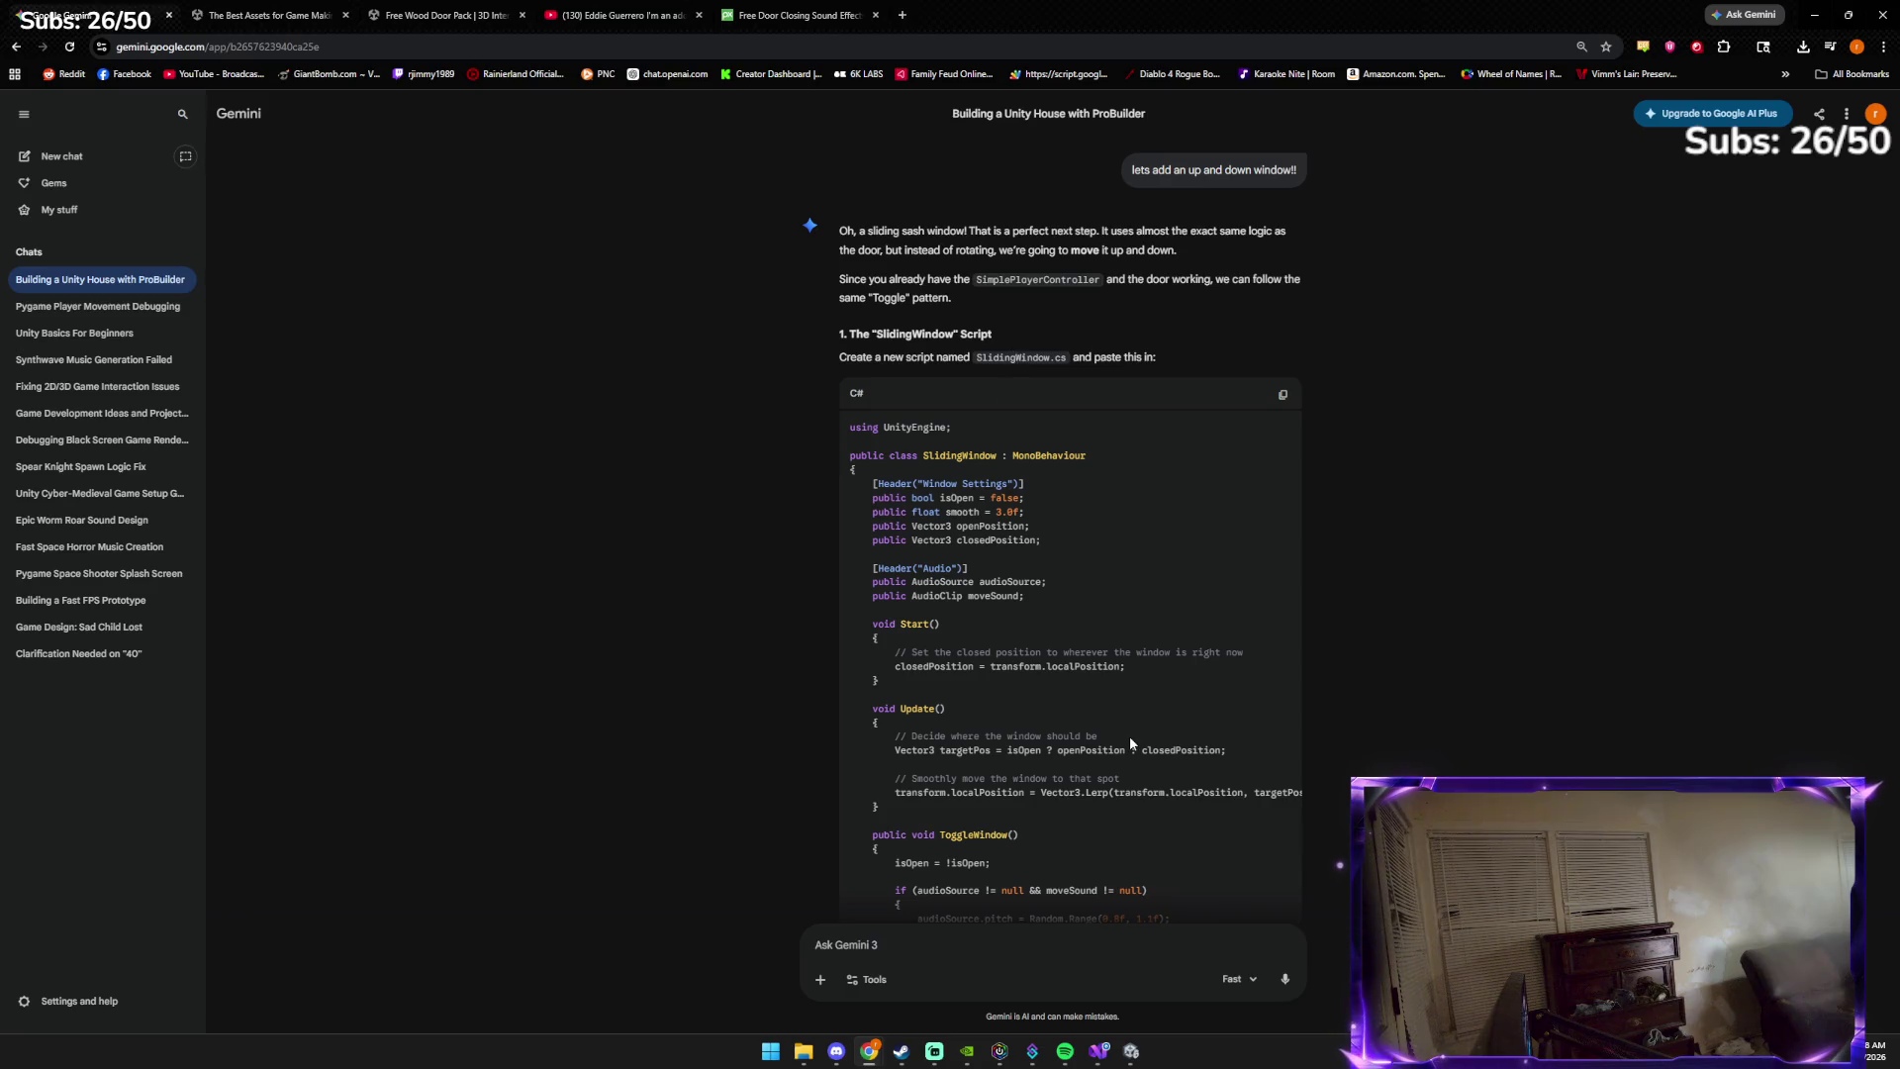
Create a new MonoBehaviour script inside the Assets/Scripts folder
click(1131, 1052)
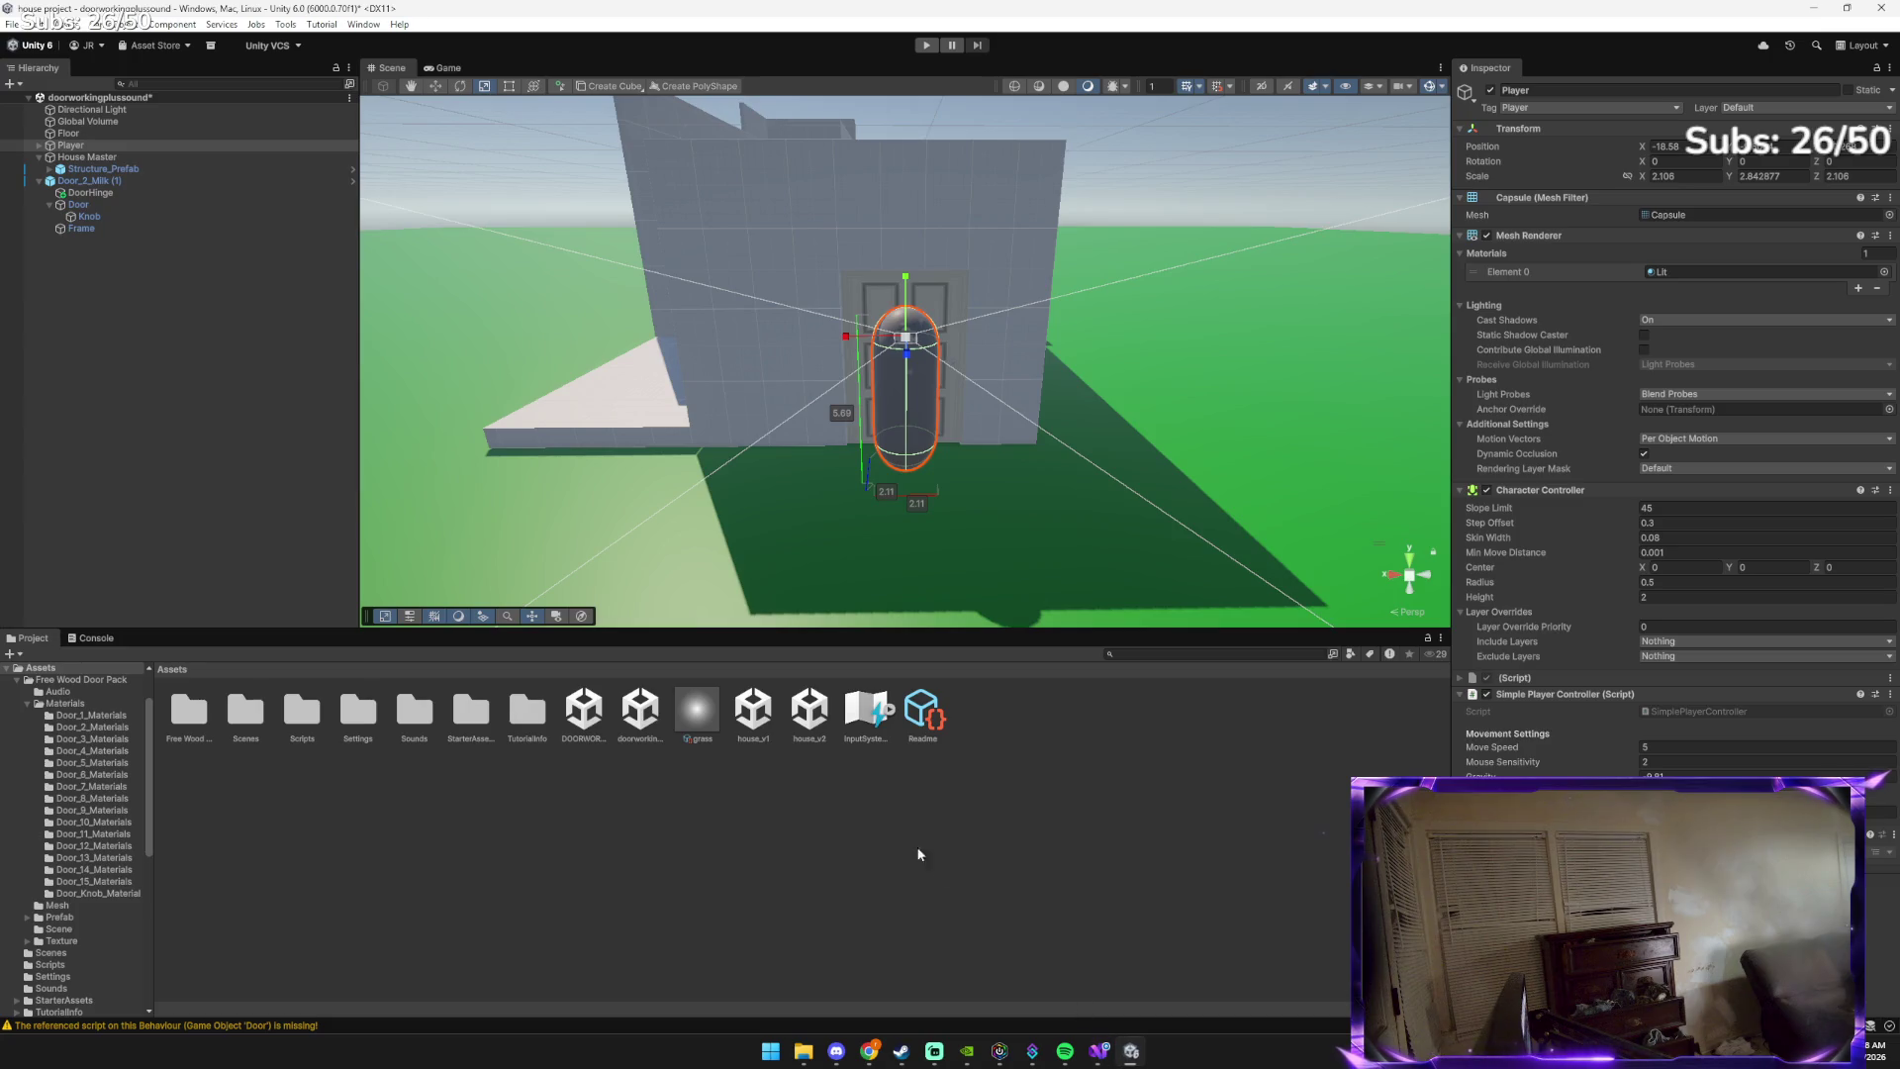
right_click(1079, 756)
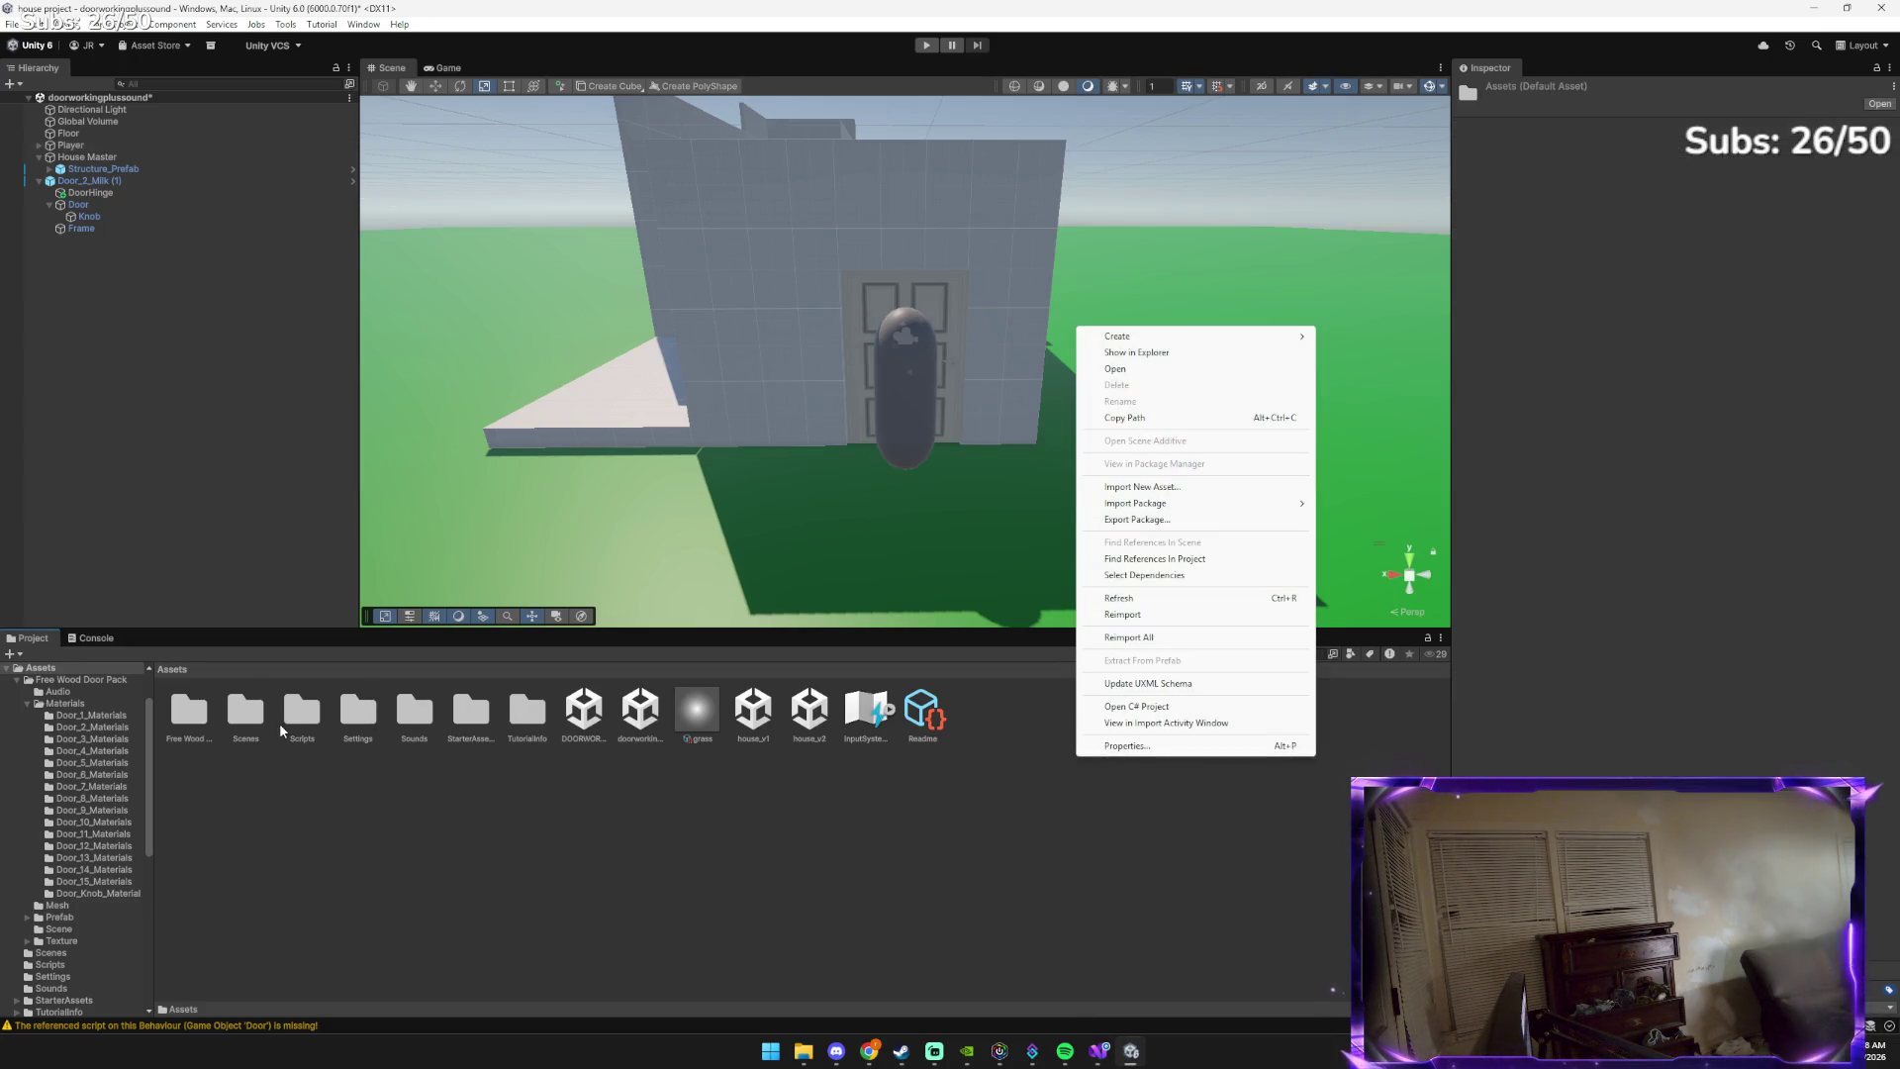
click(281, 730)
double_click(287, 720)
right_click(504, 724)
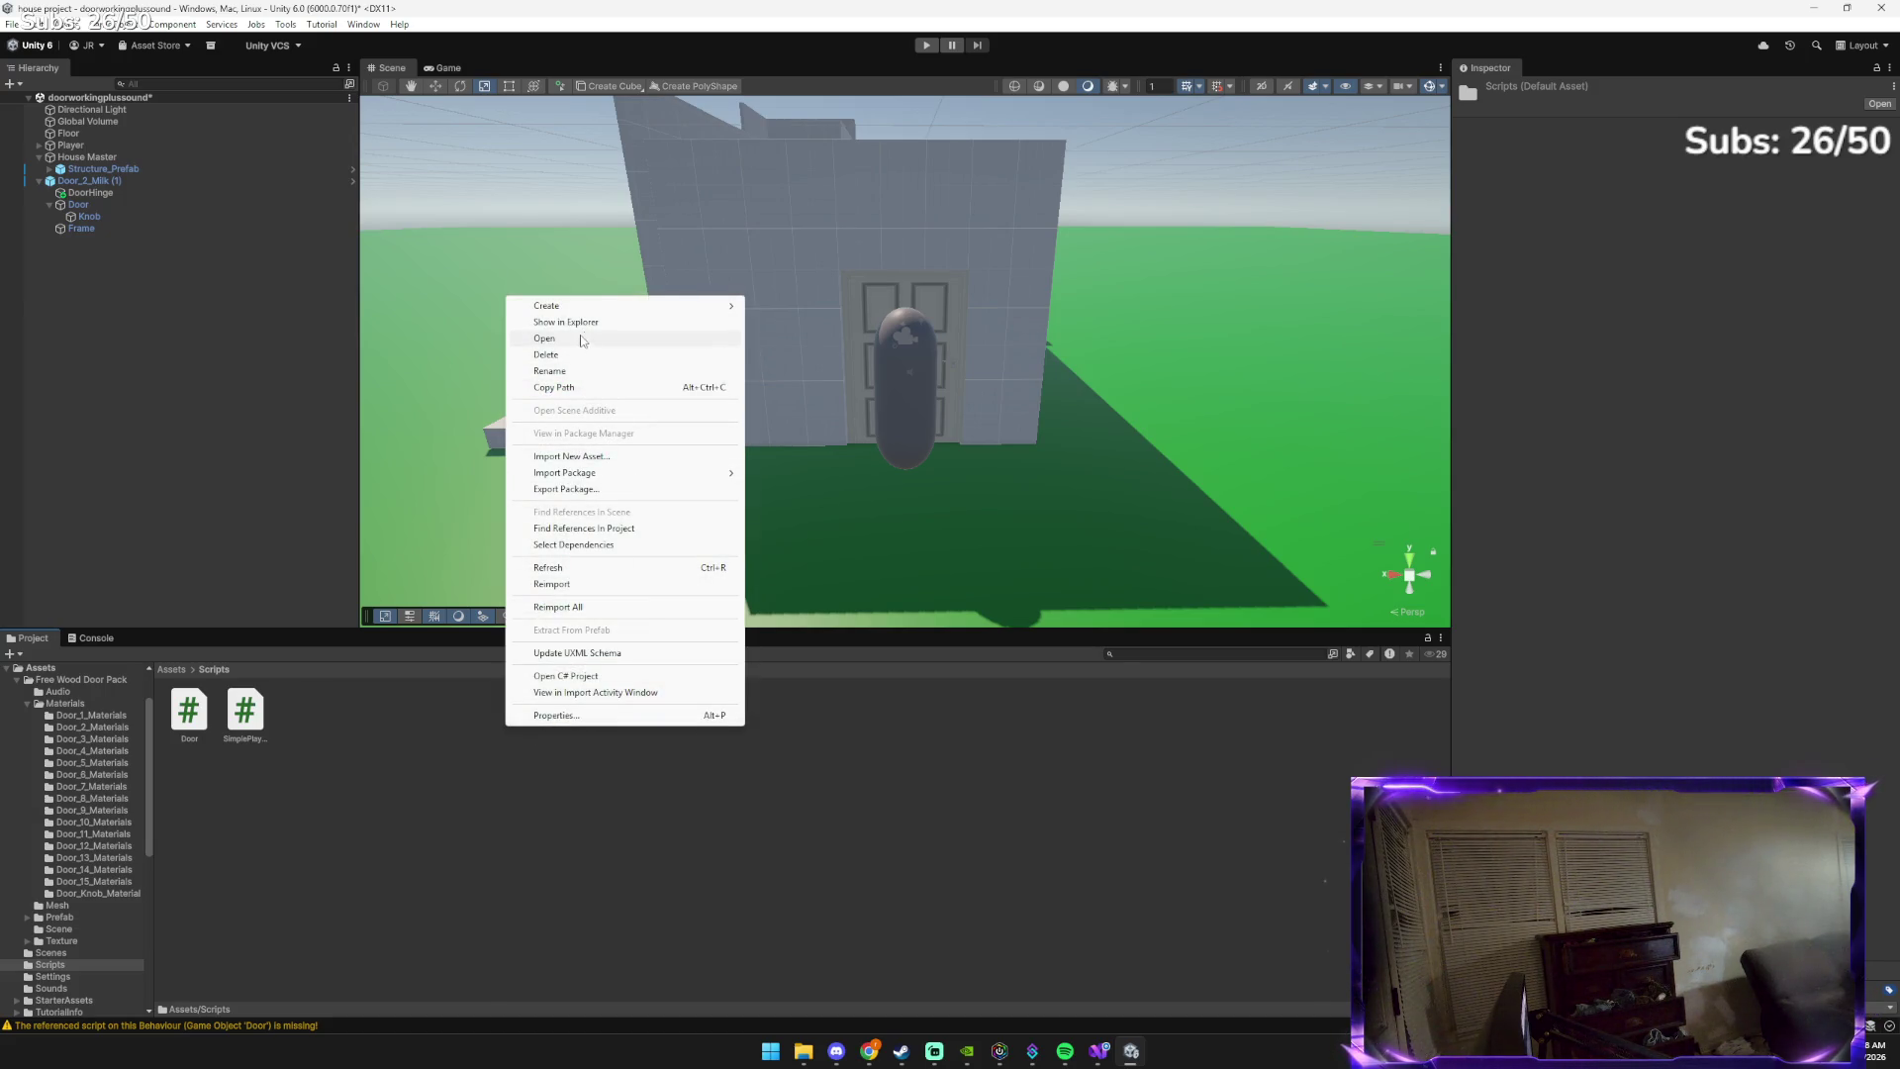
mouse_move(616, 306)
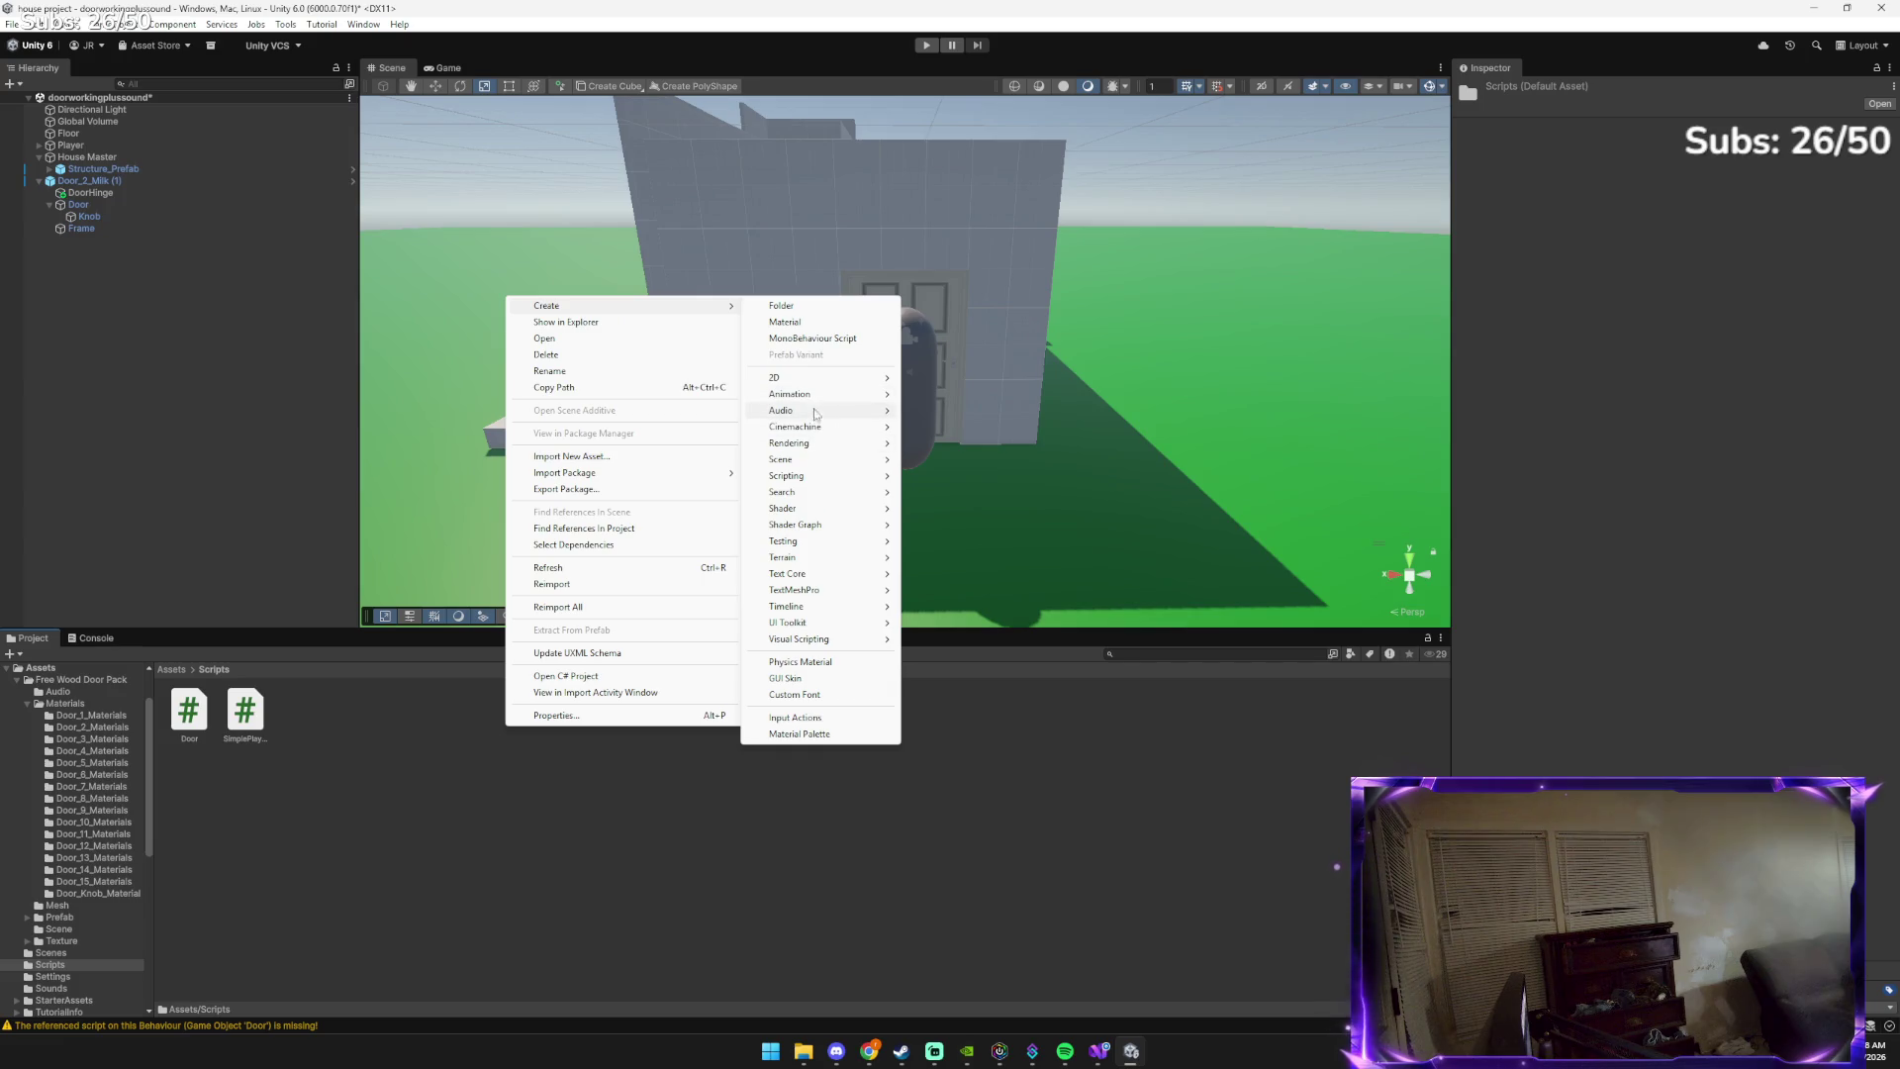
mouse_move(815, 473)
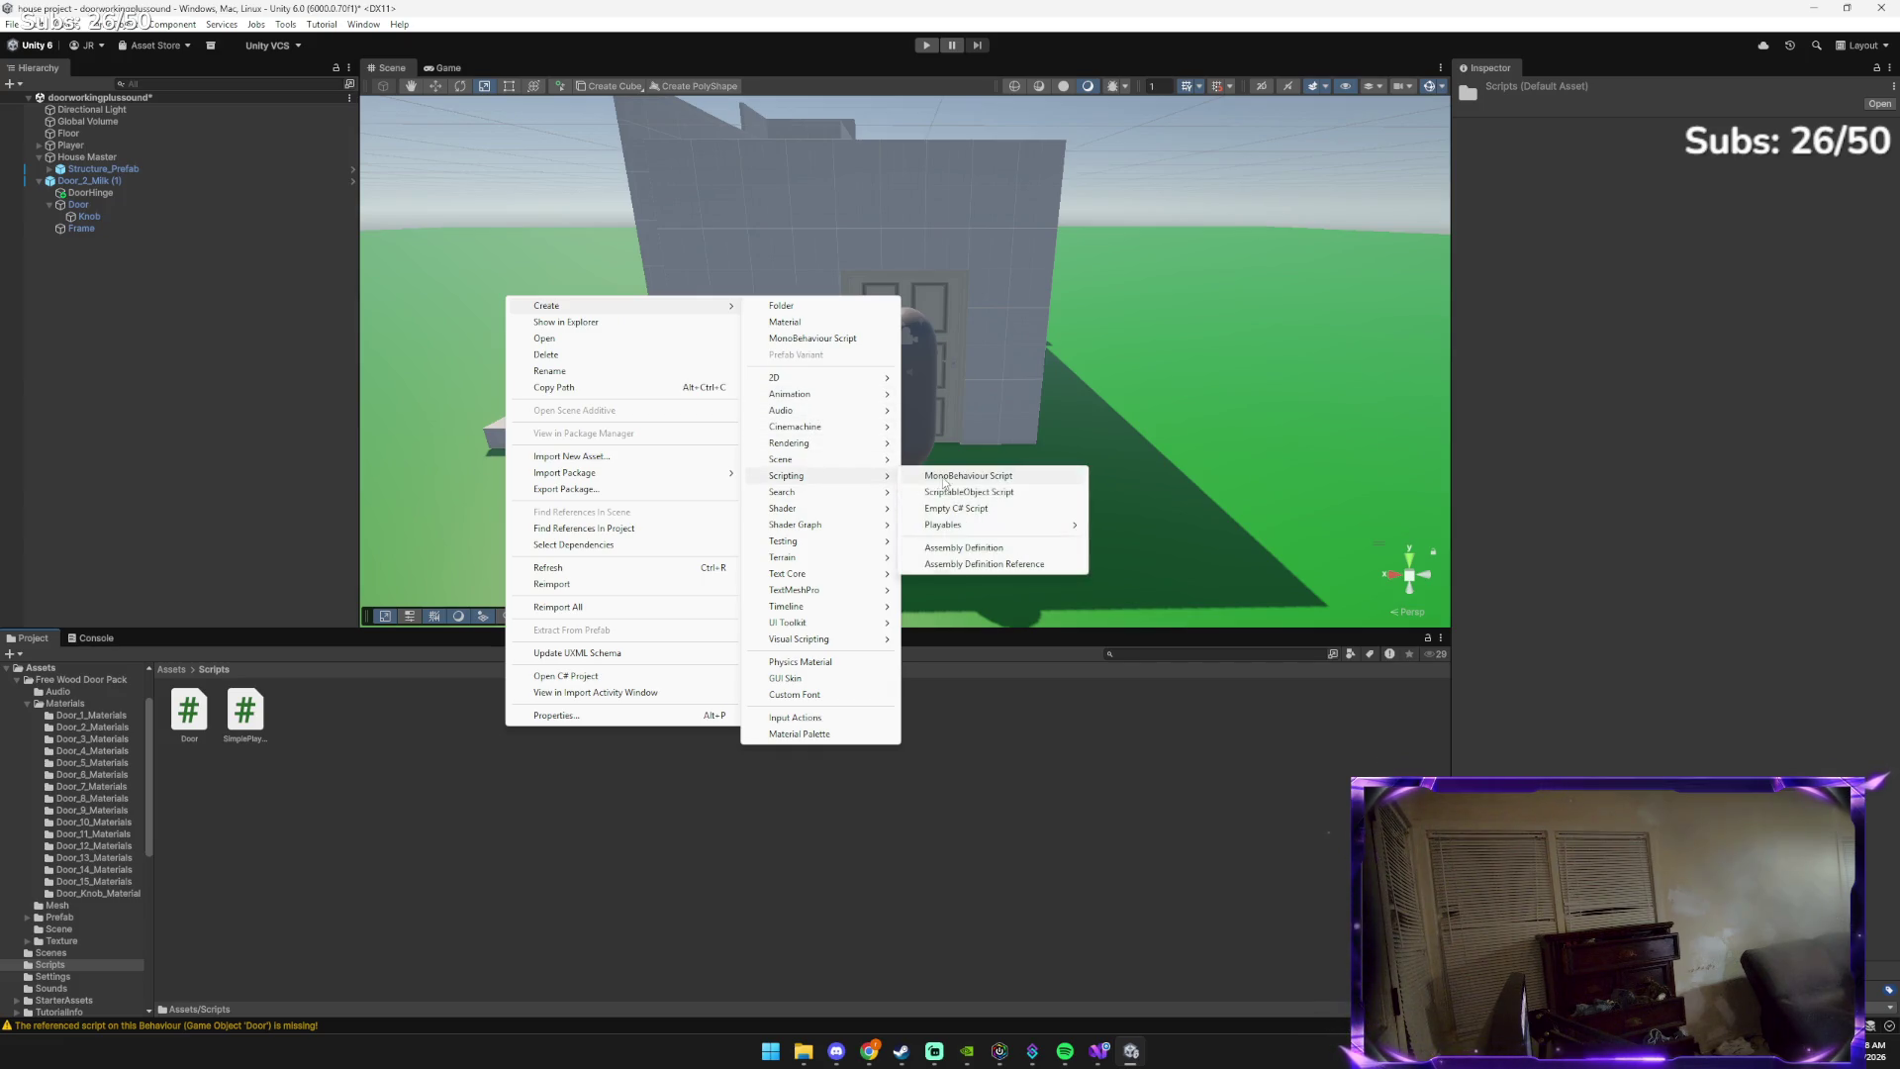
click(945, 480)
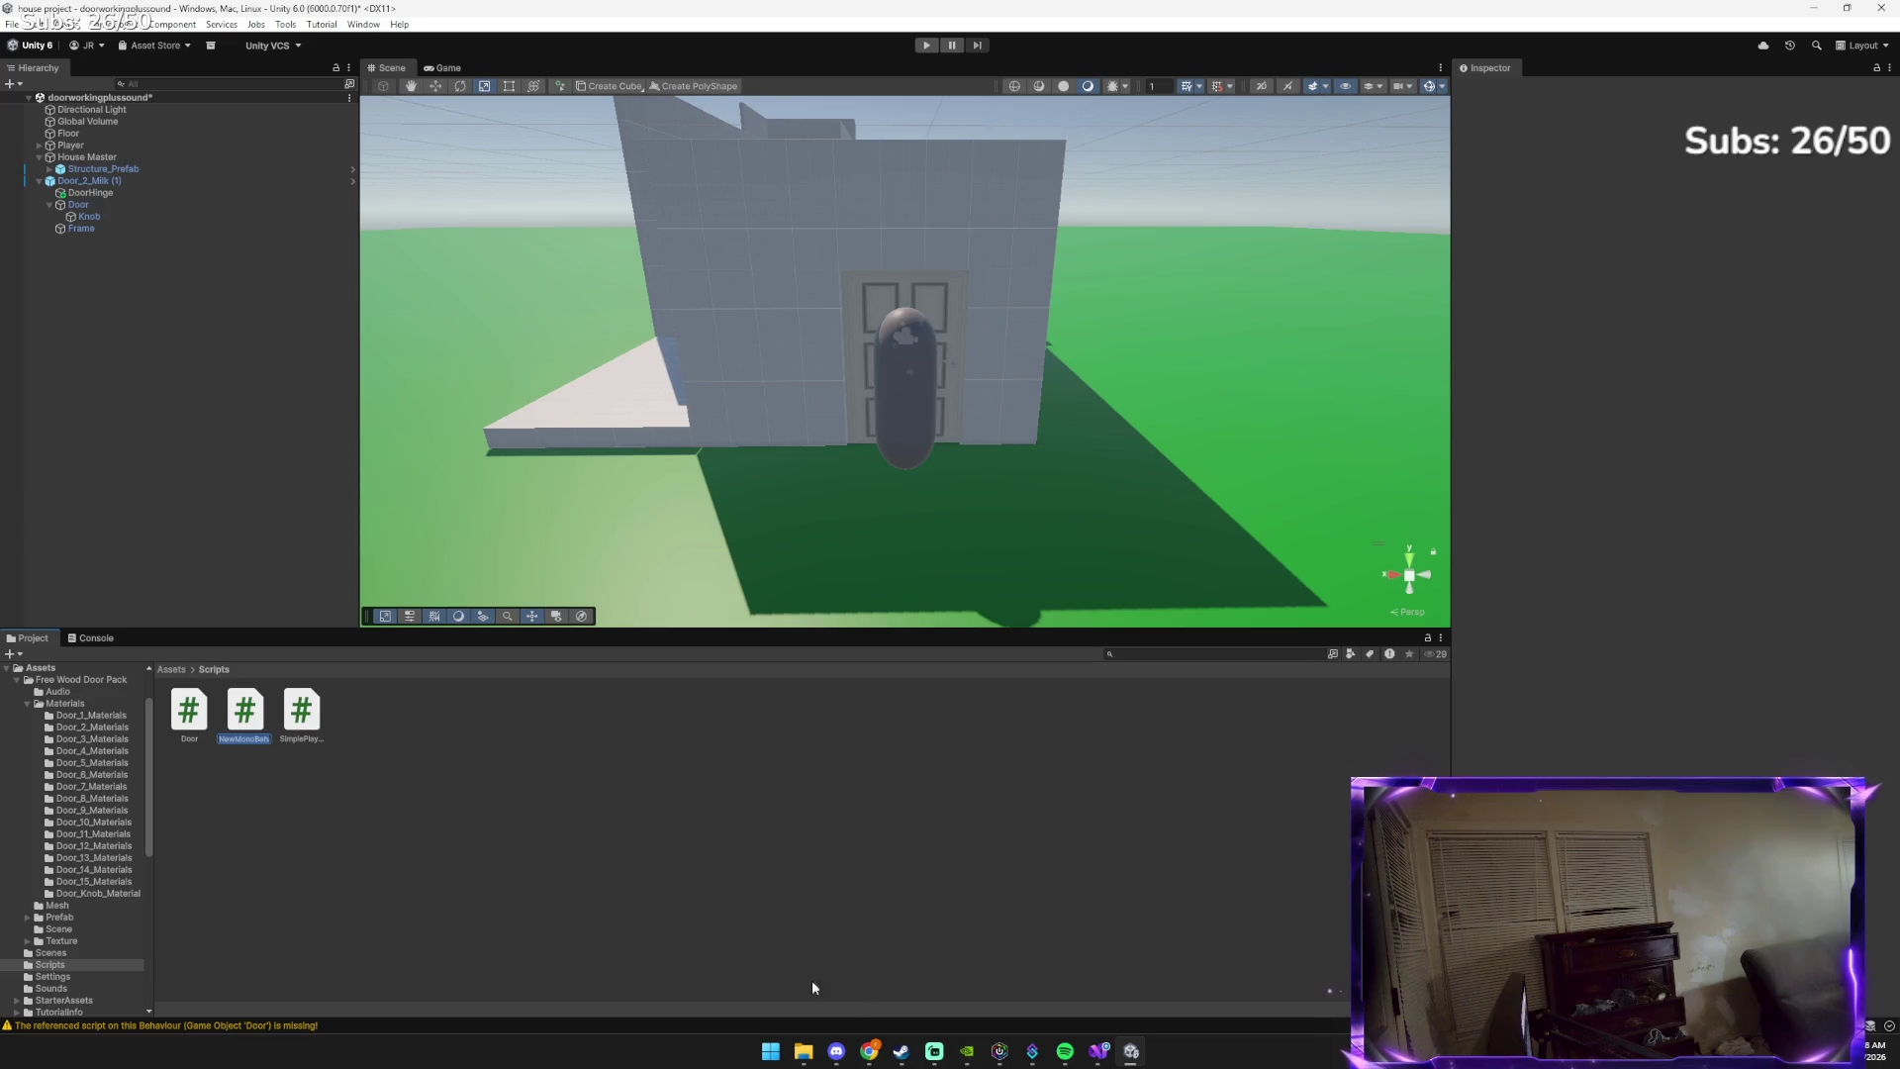
Check Gemini's suggested script name, SlidingWindow.cs, for the new script
mouse_move(869, 1052)
click(814, 939)
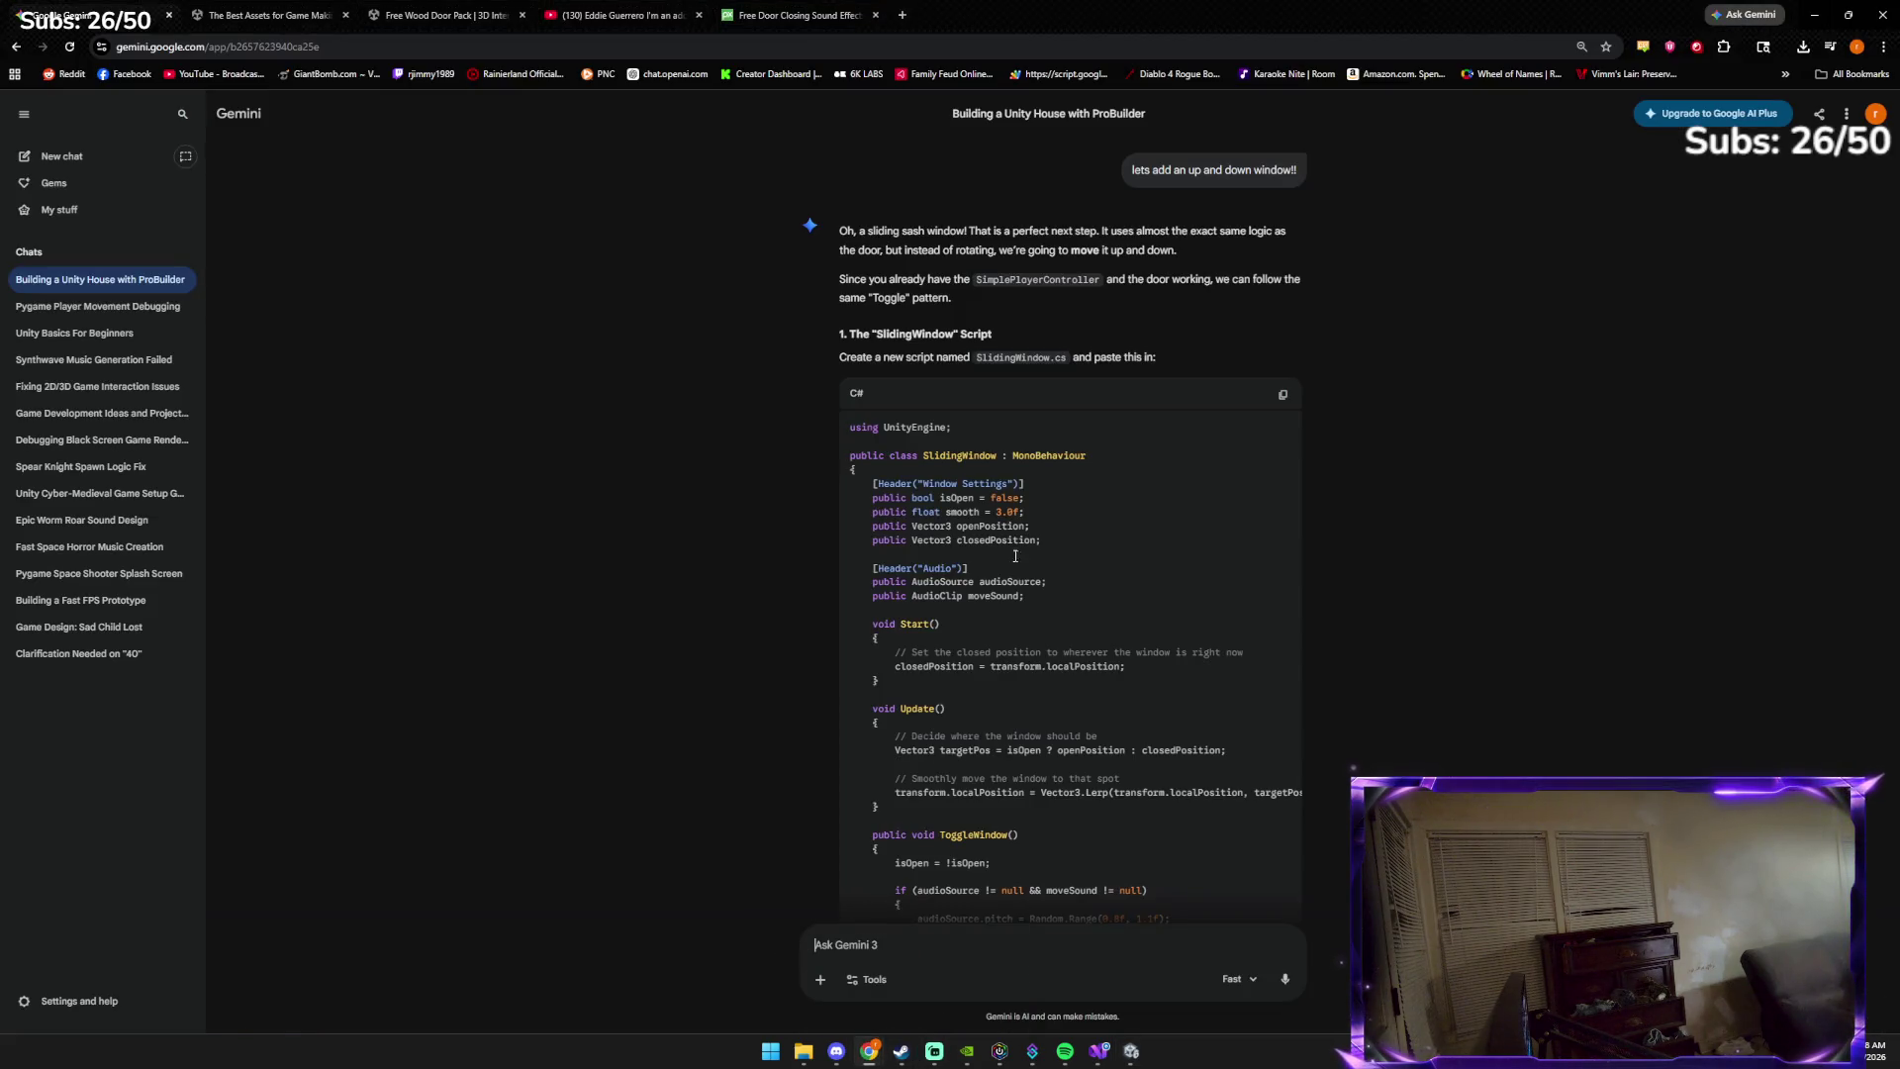
double_click(1026, 356)
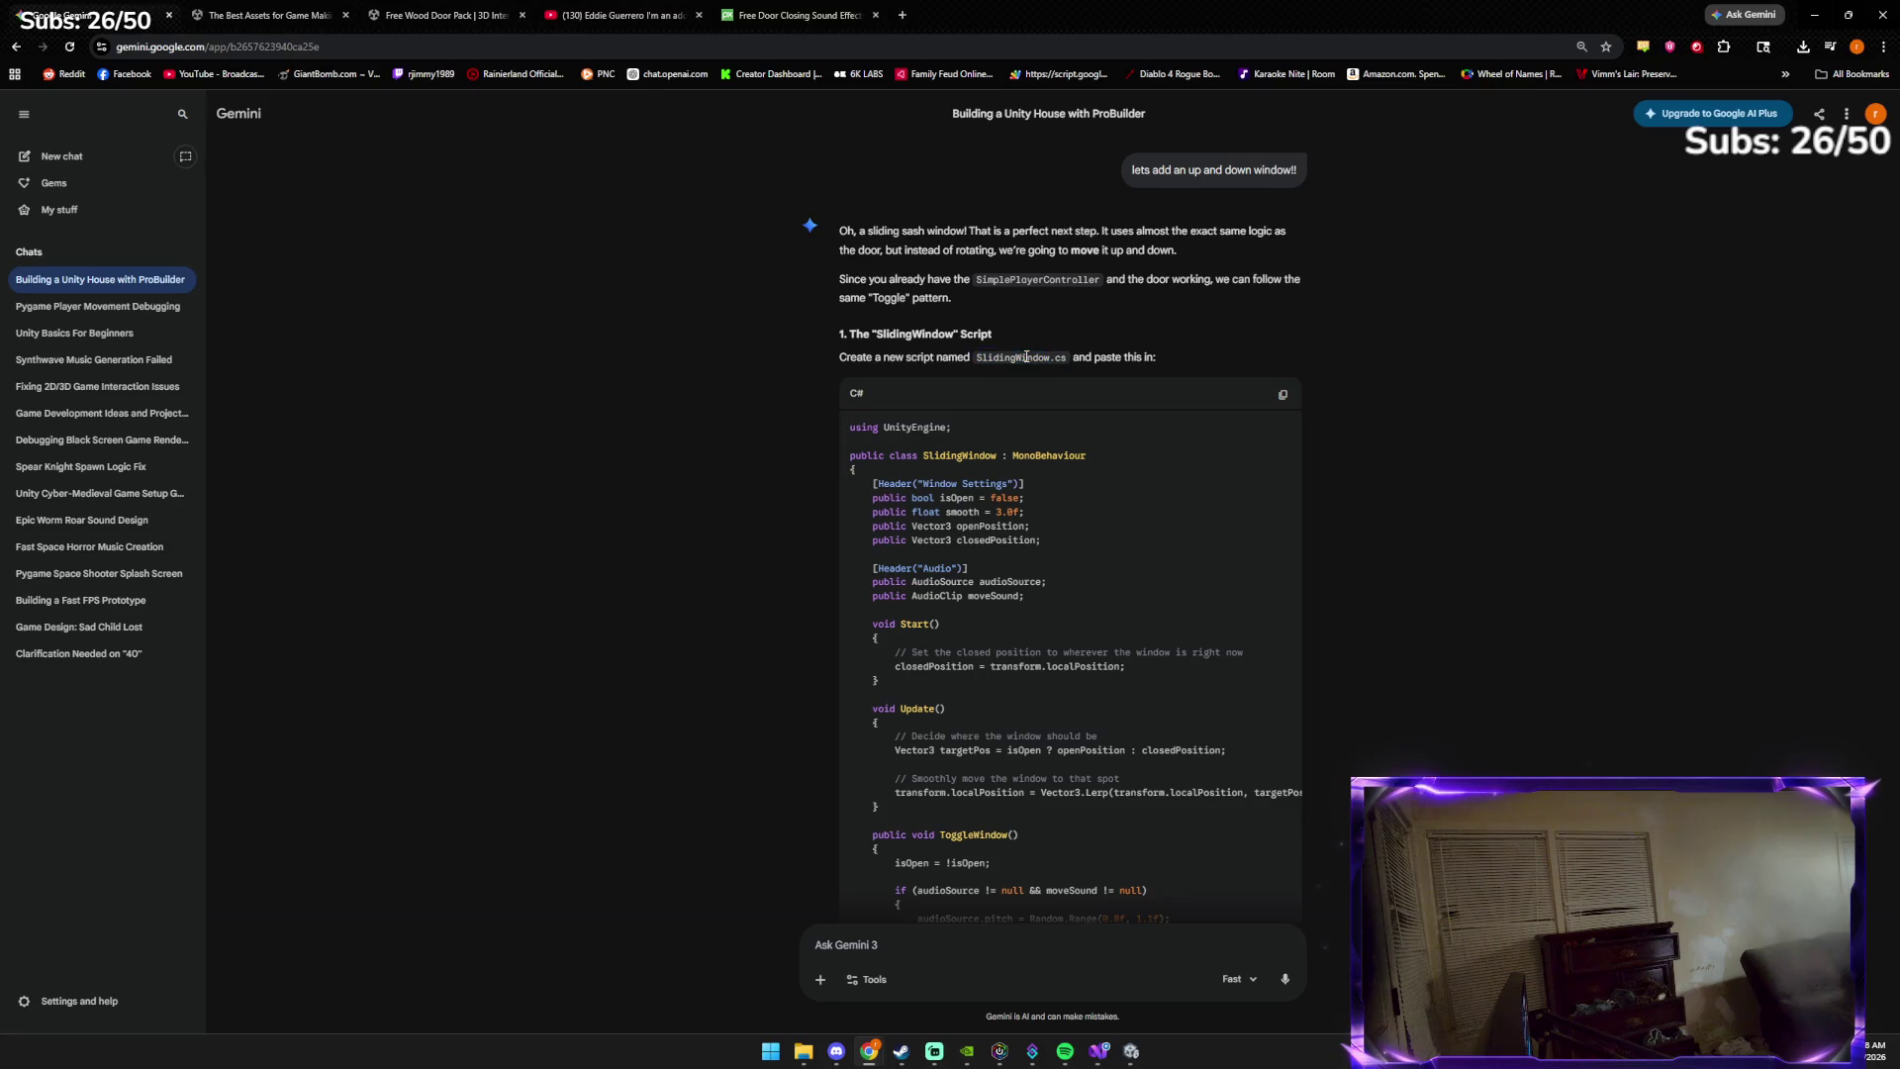
triple_click(1026, 356)
Back in the running game, open the door with E, walk through, and shut it
key(alt+Tab)
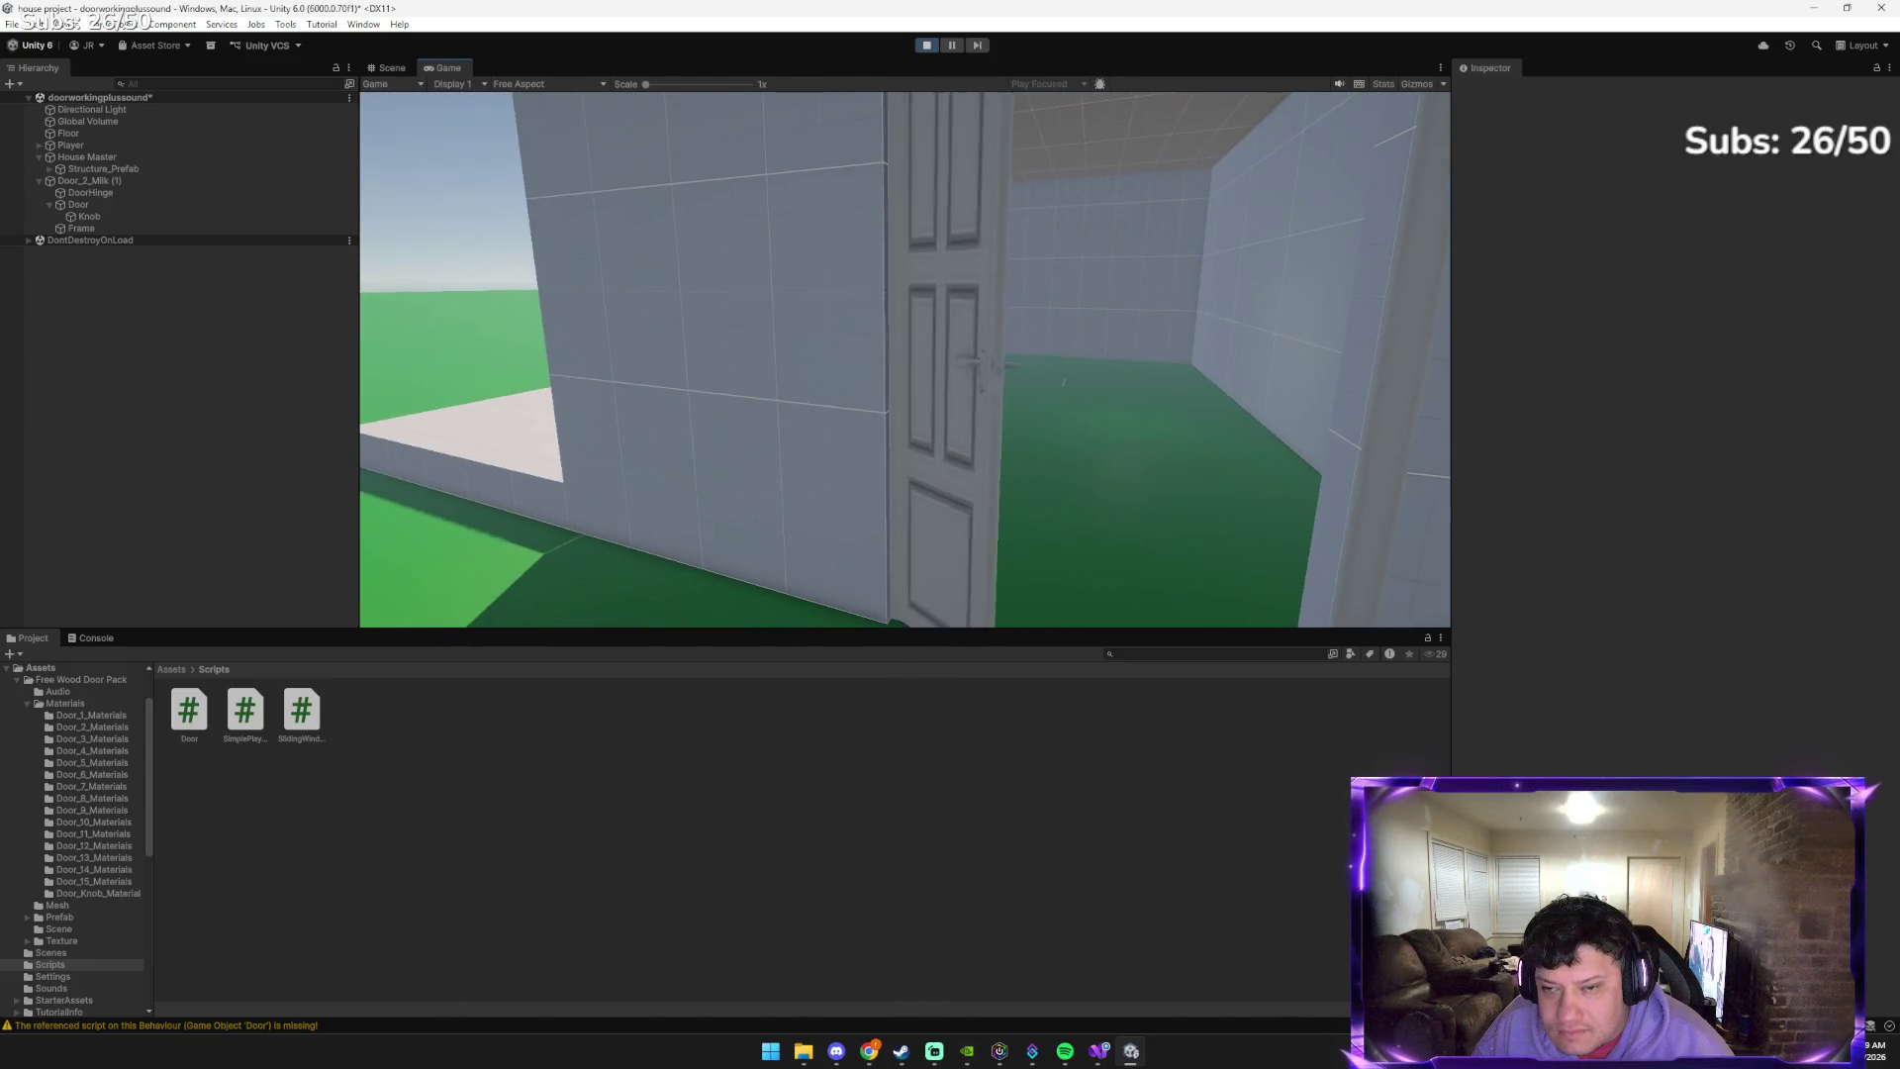
key(w)
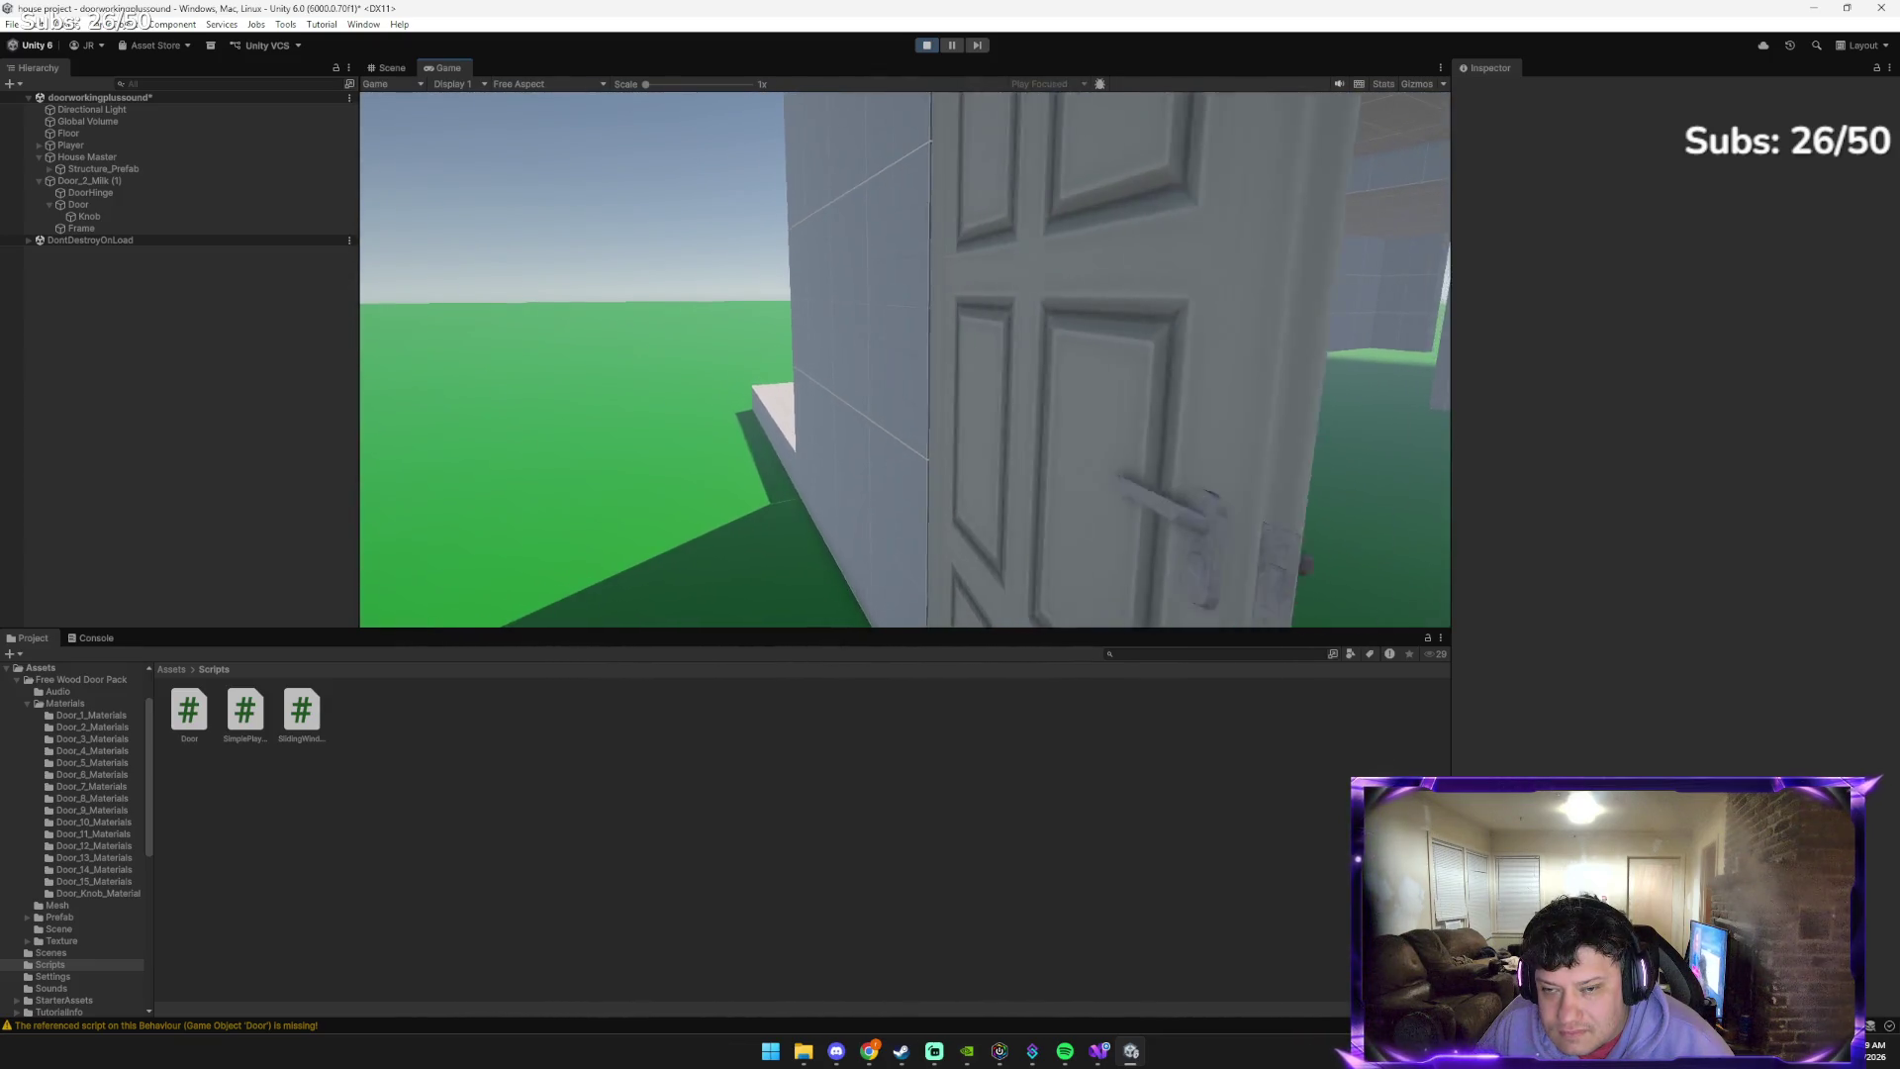
key(w)
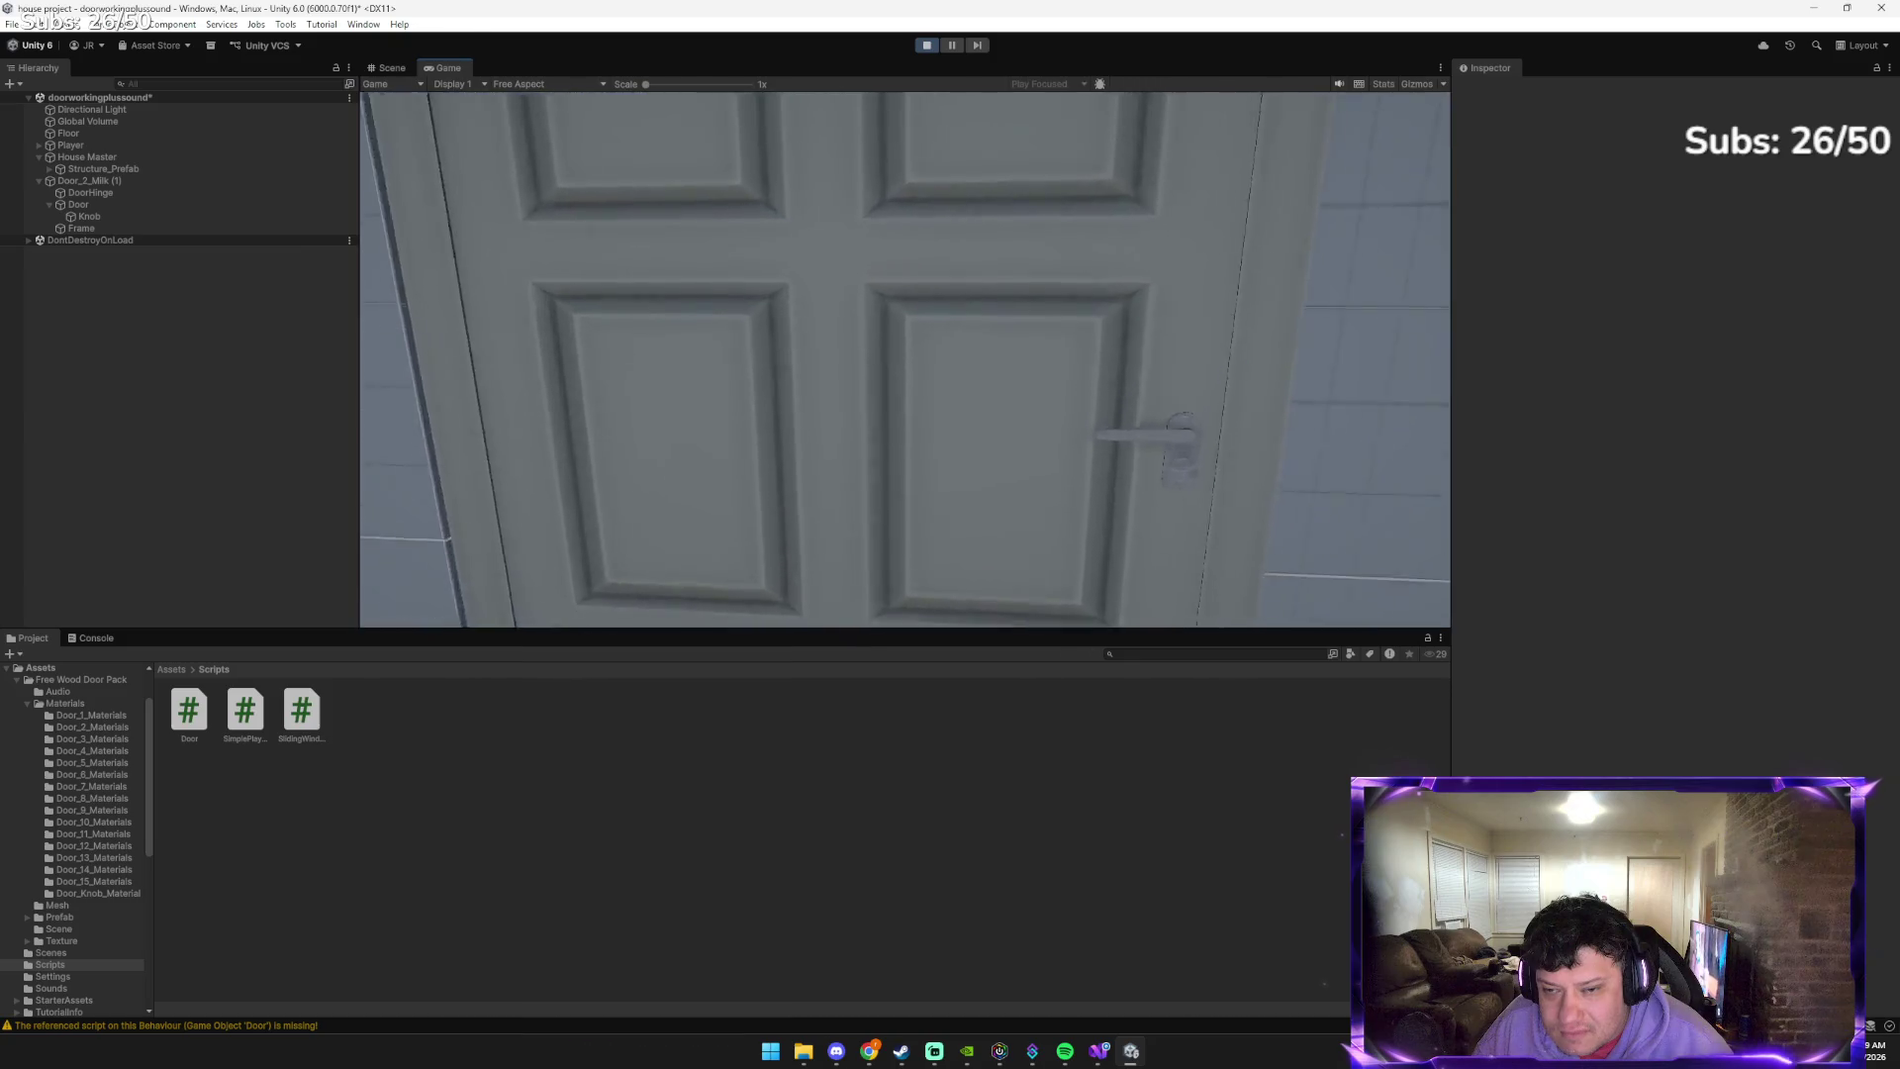
key(s)
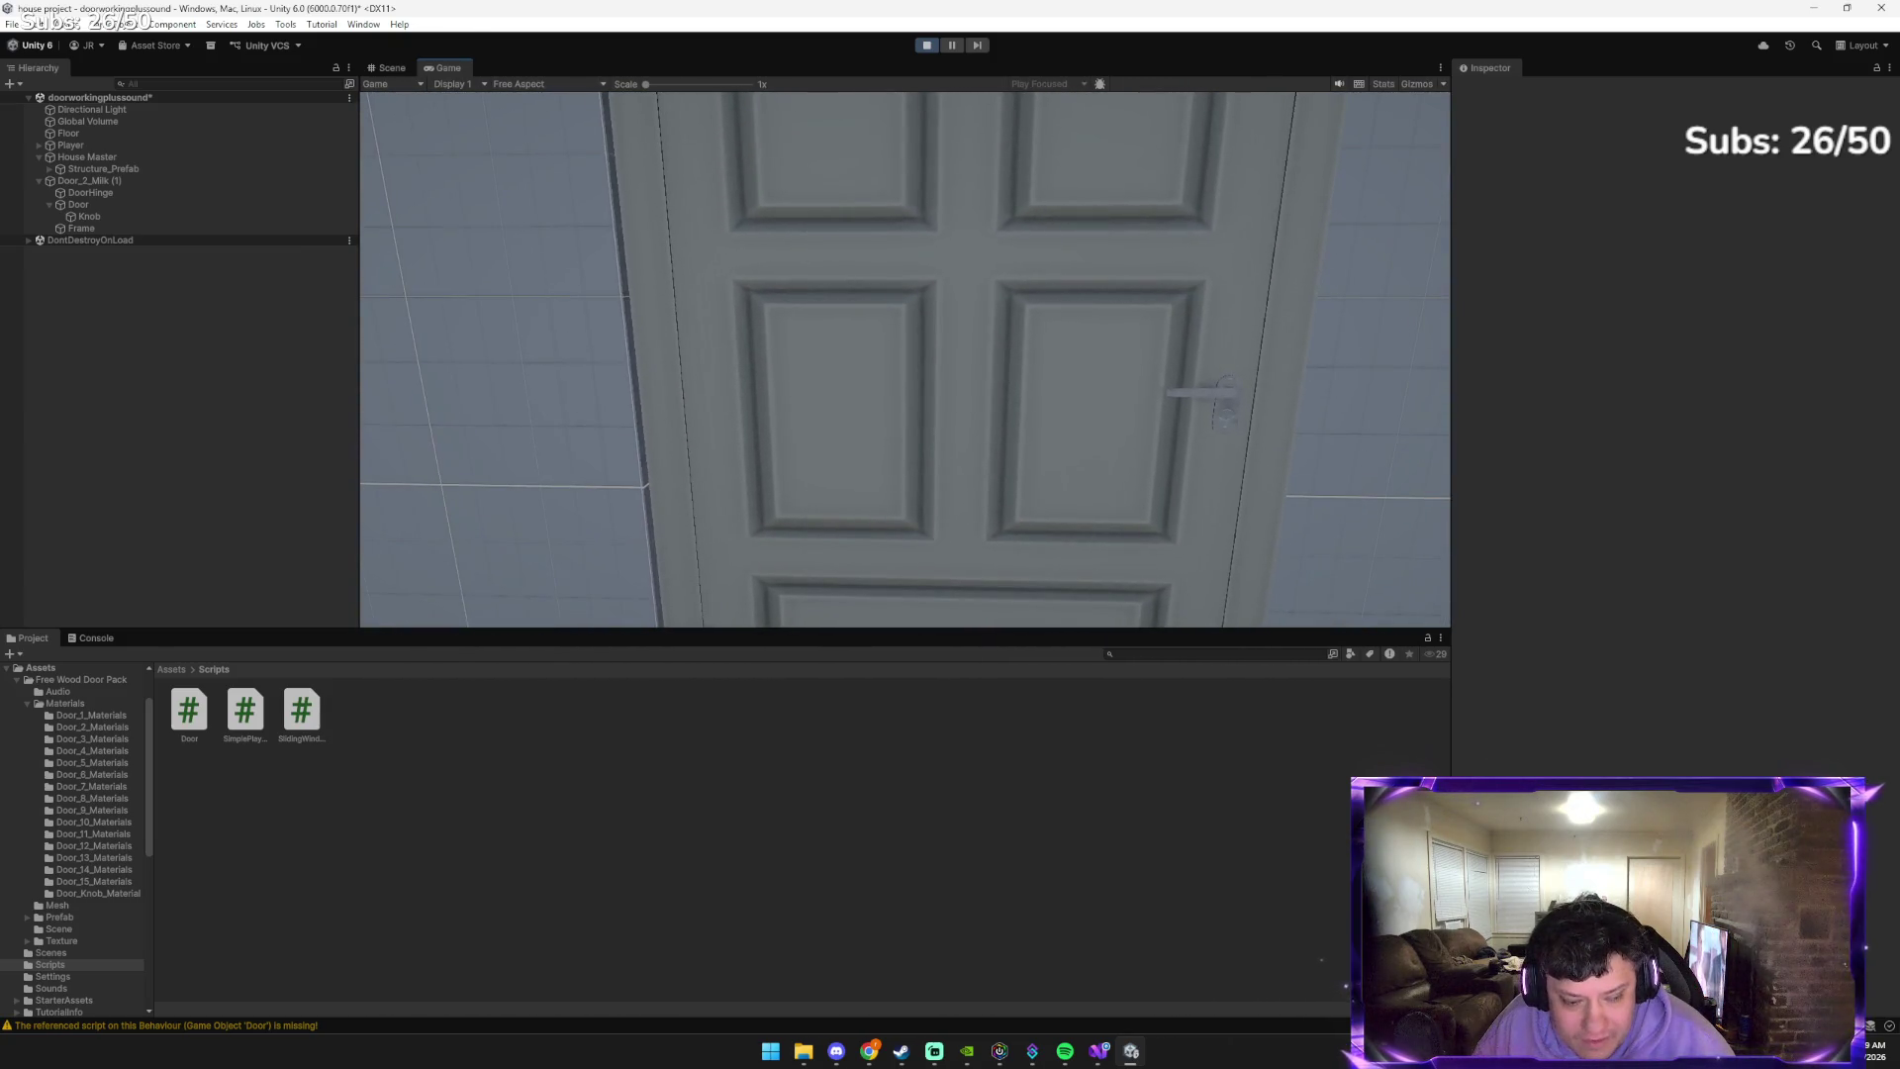
key(e)
key(w)
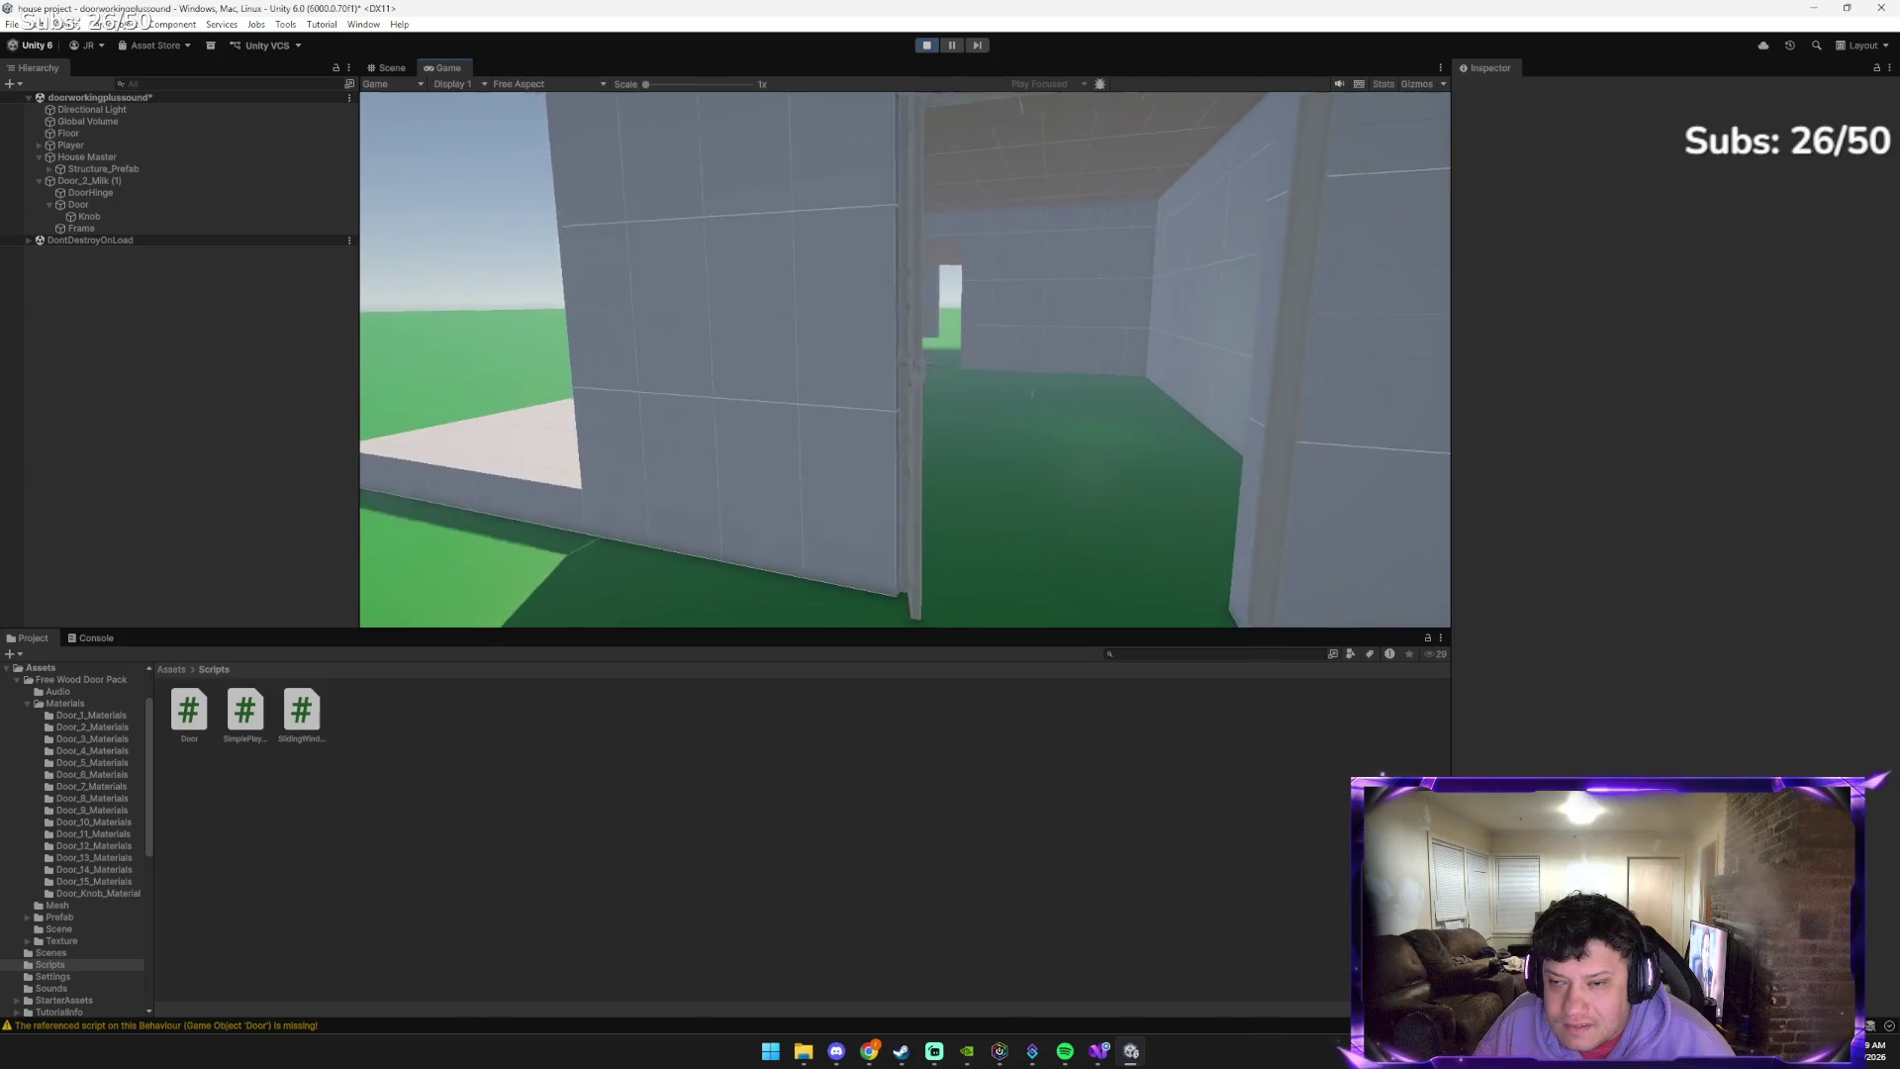
key(w)
key(e)
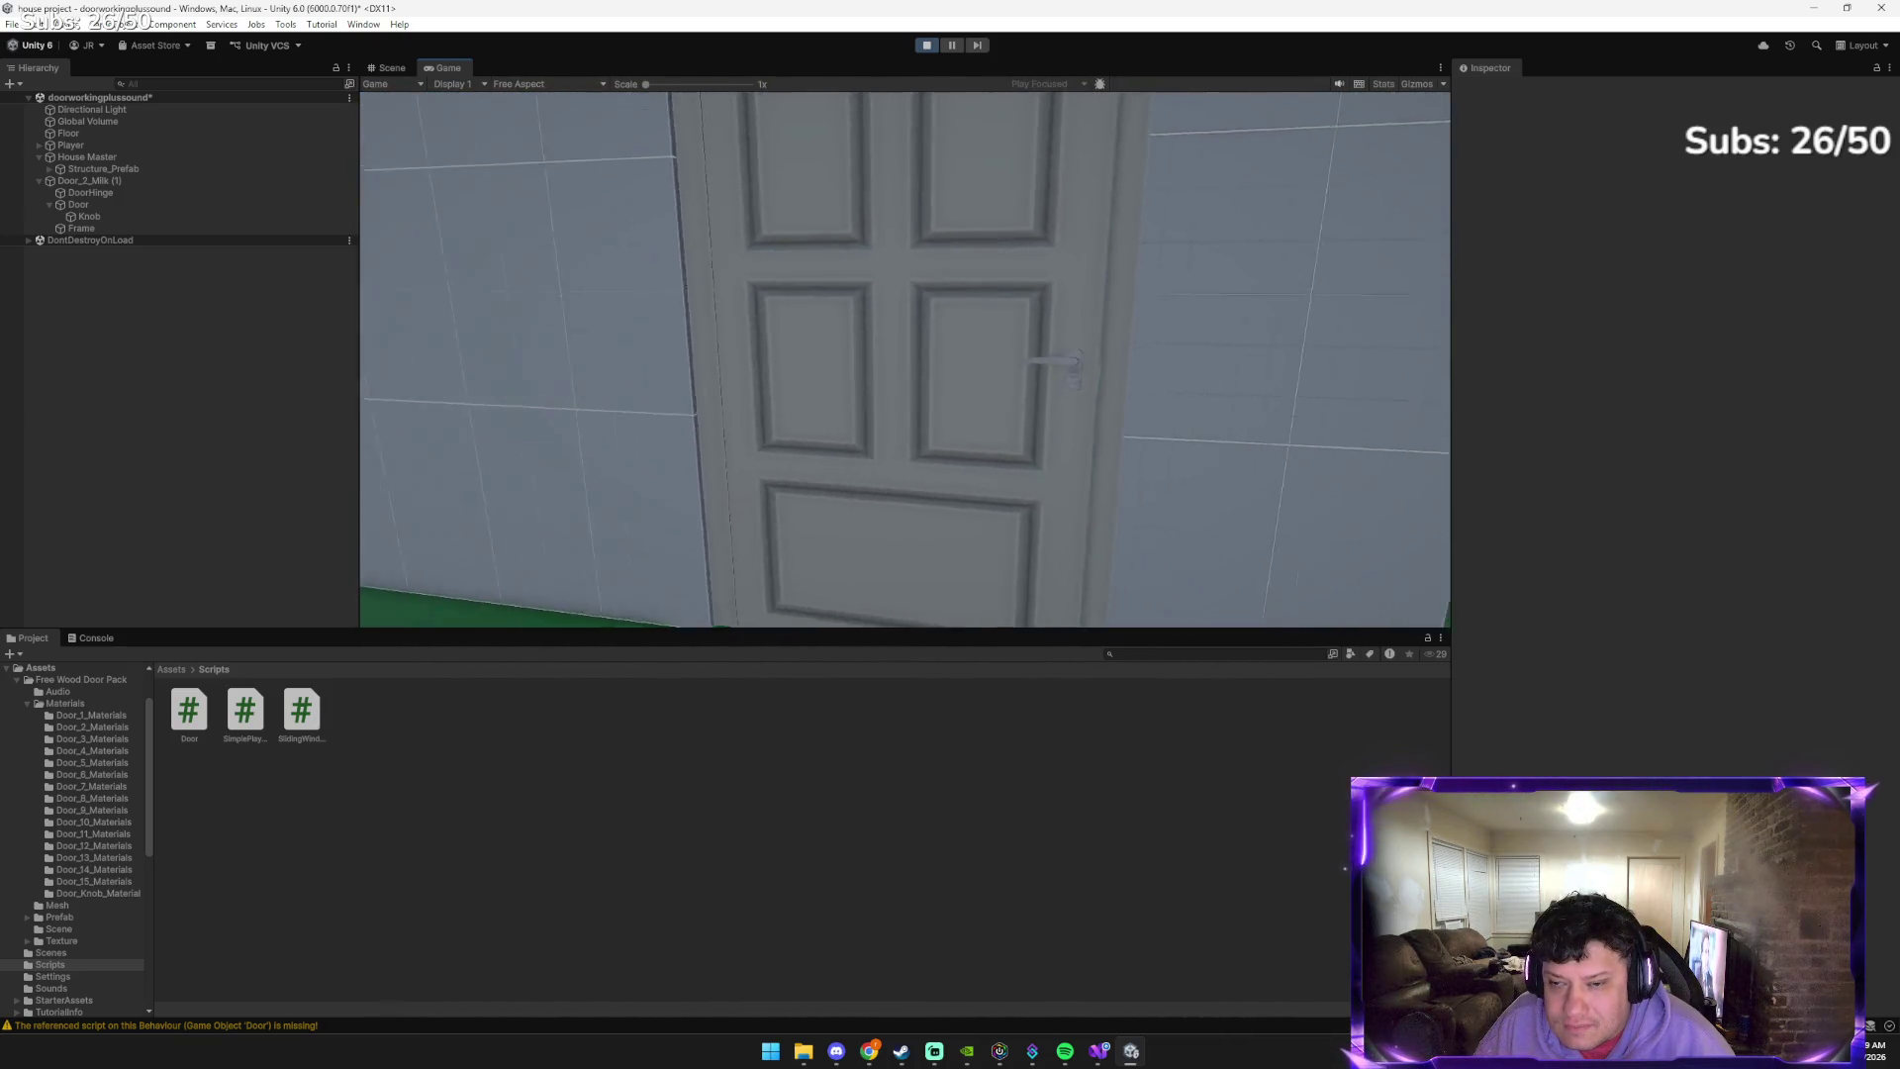
Reposition squarely in front of the door and test opening and closing it again
key(w)
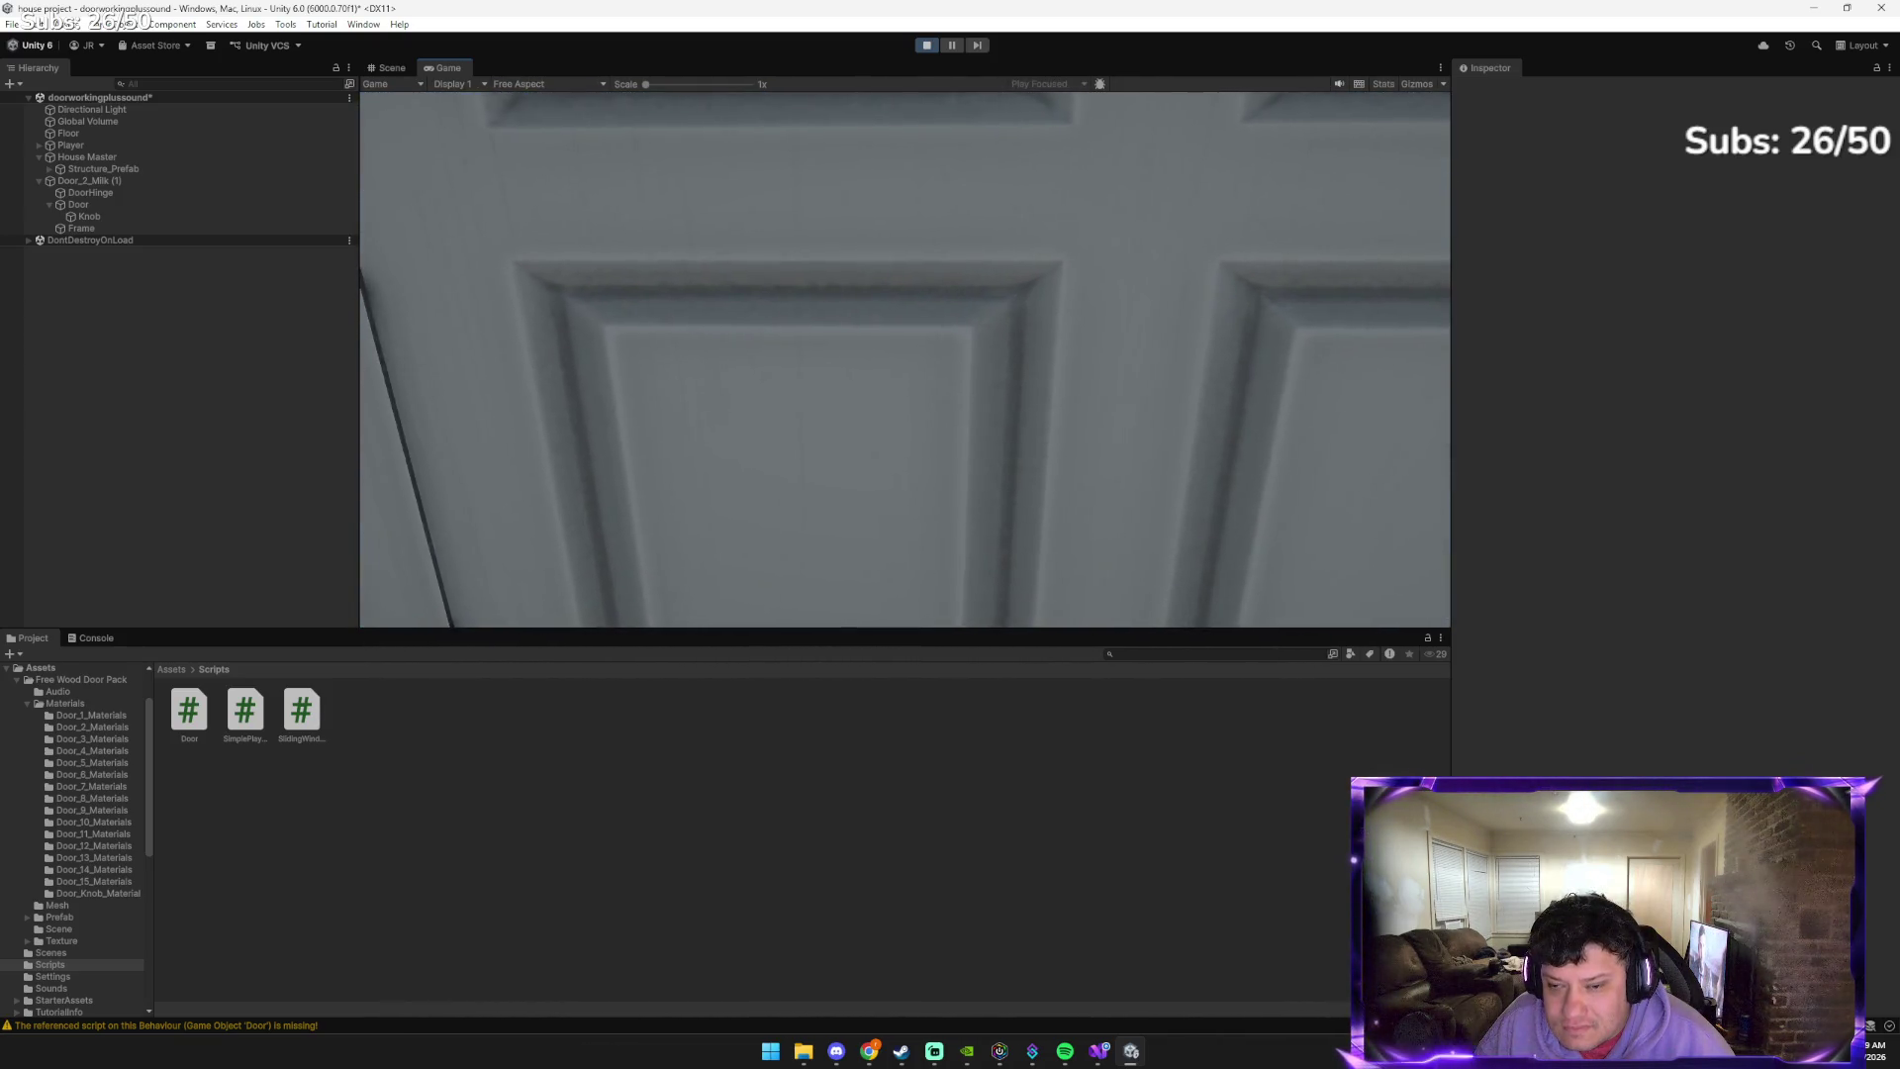
key(s)
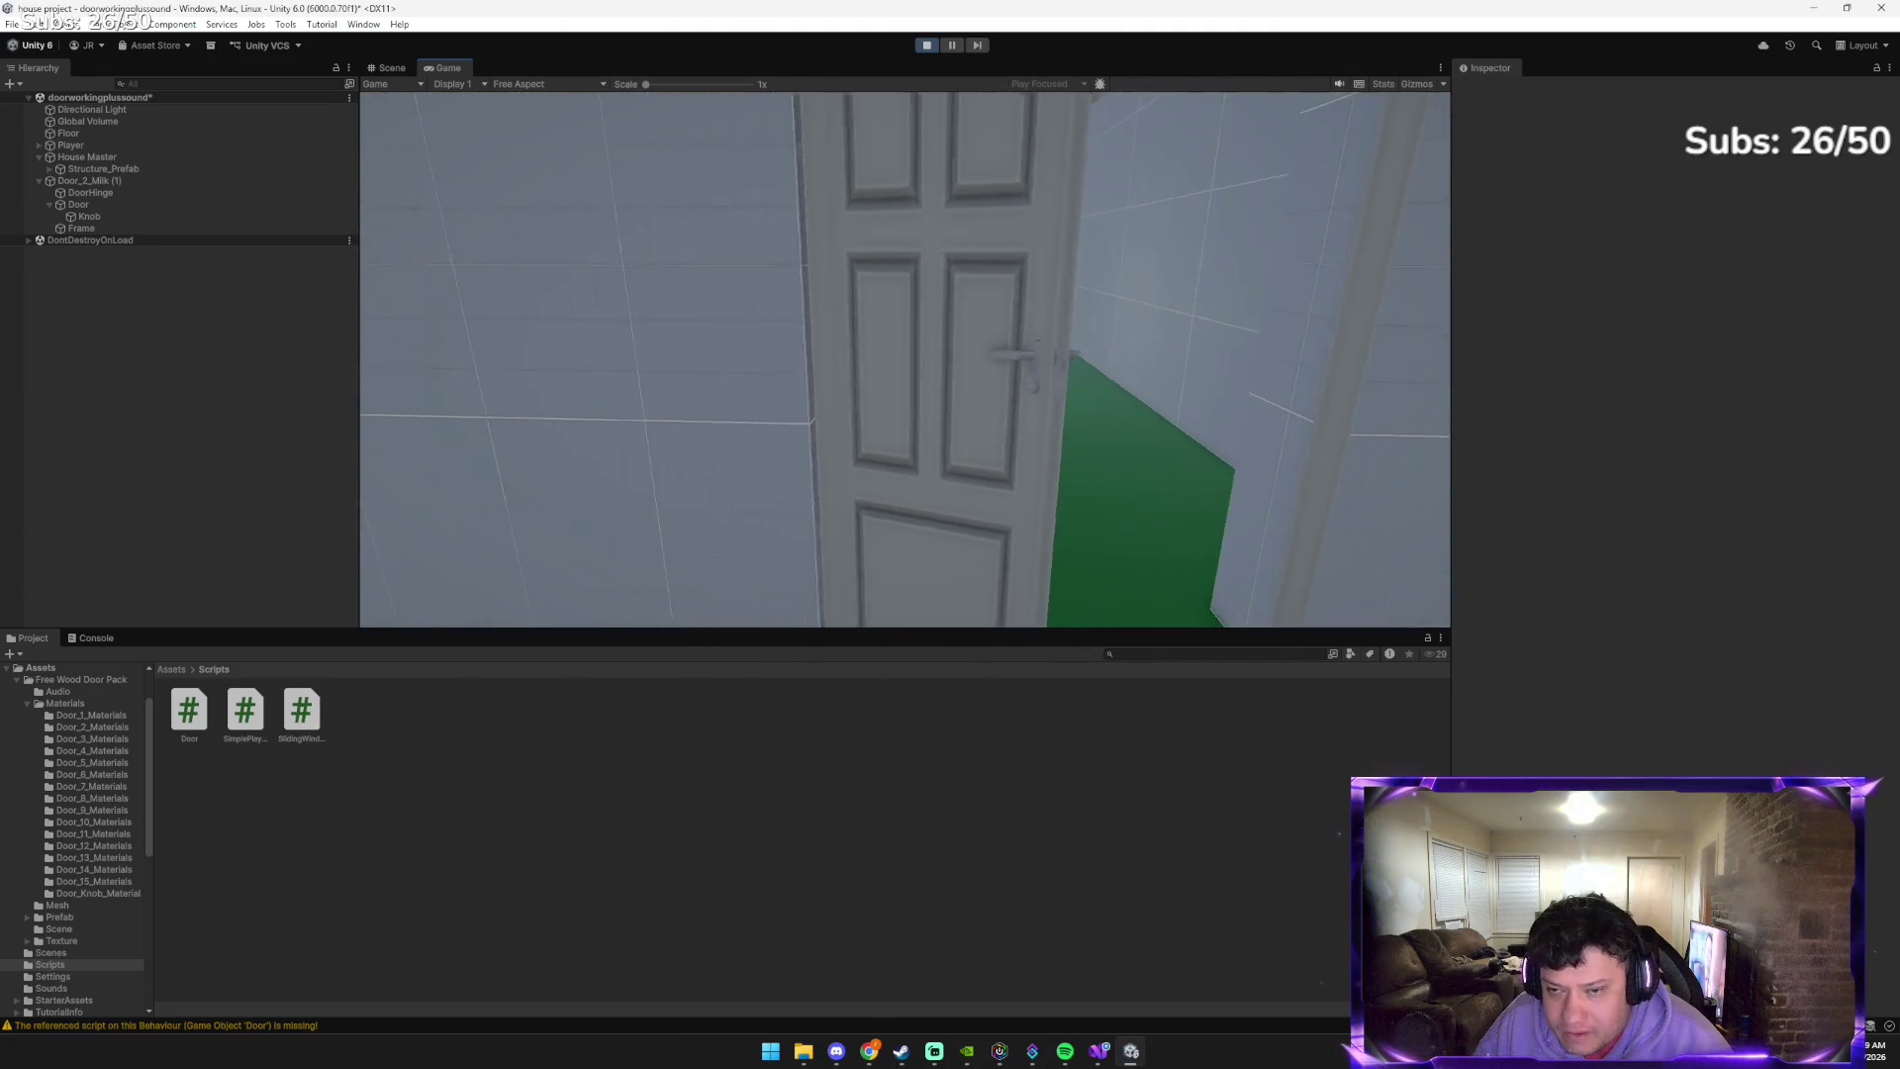
key(w)
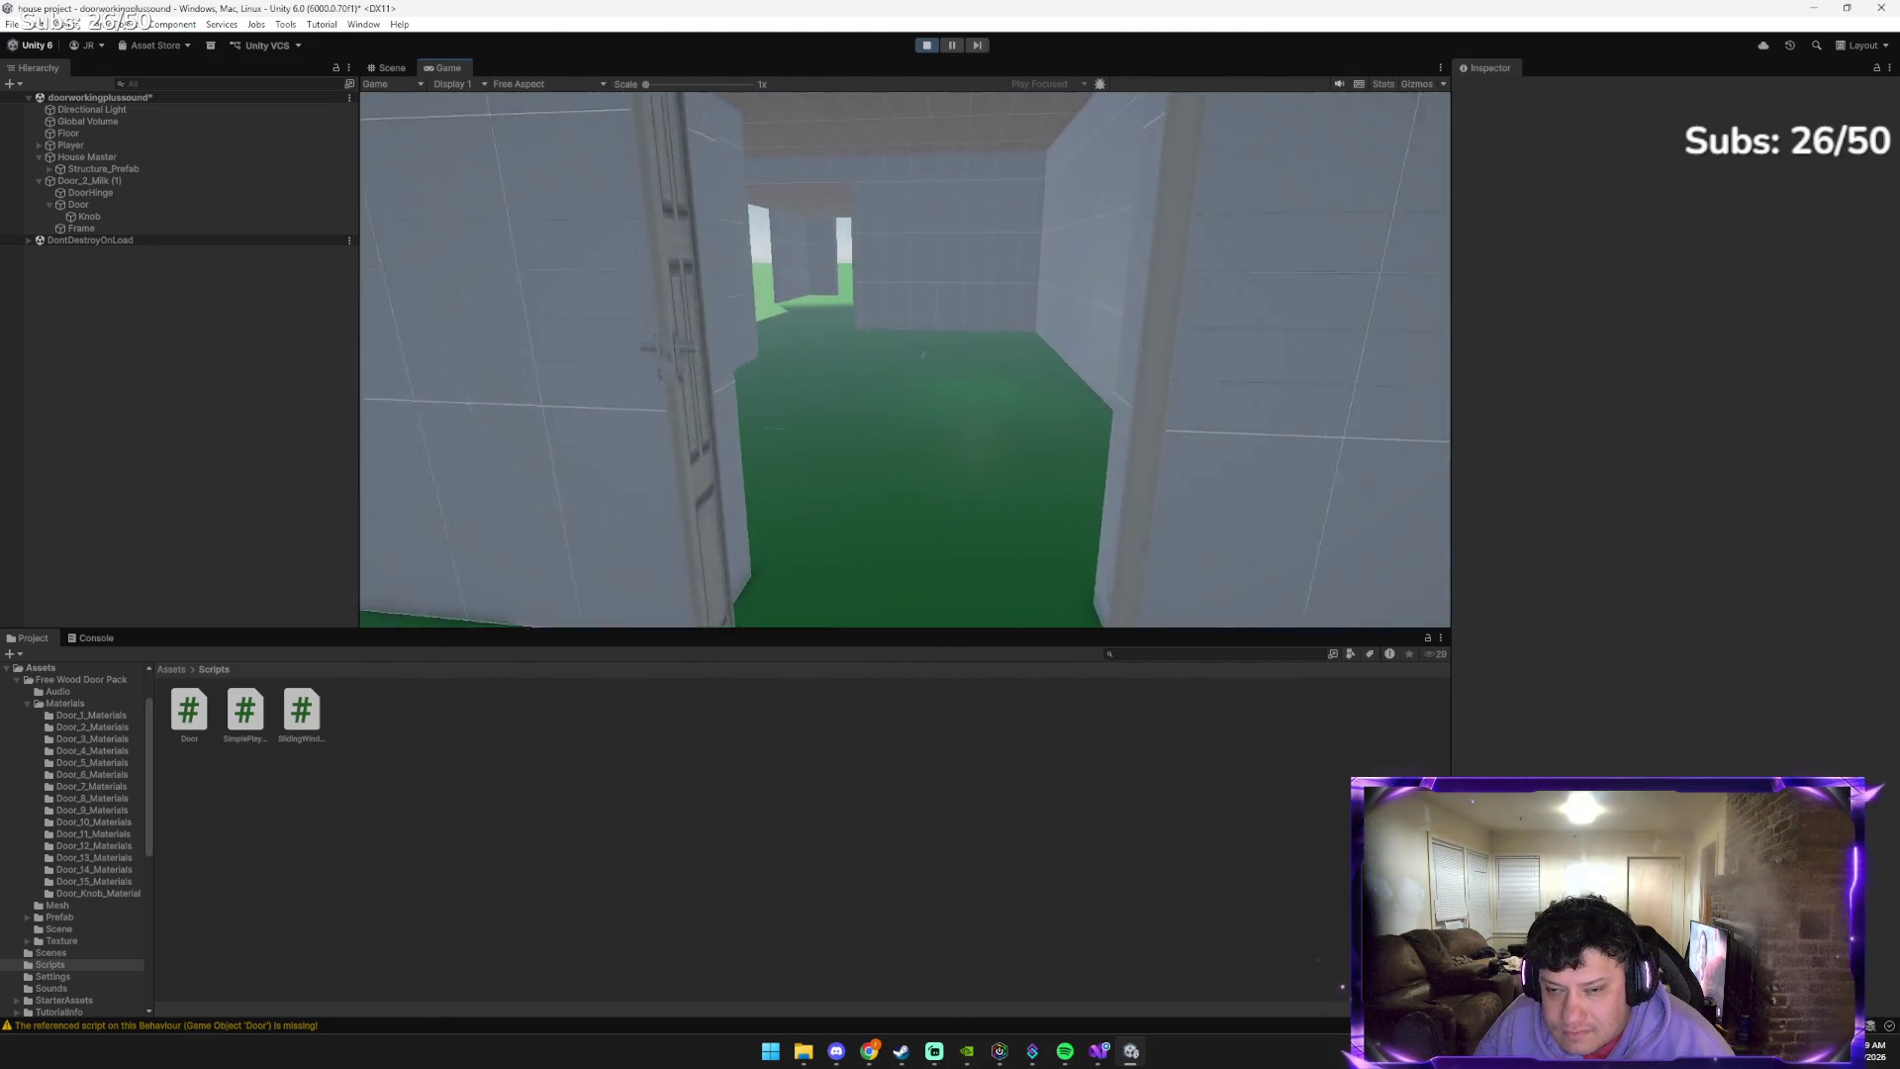
mouse_move(914, 619)
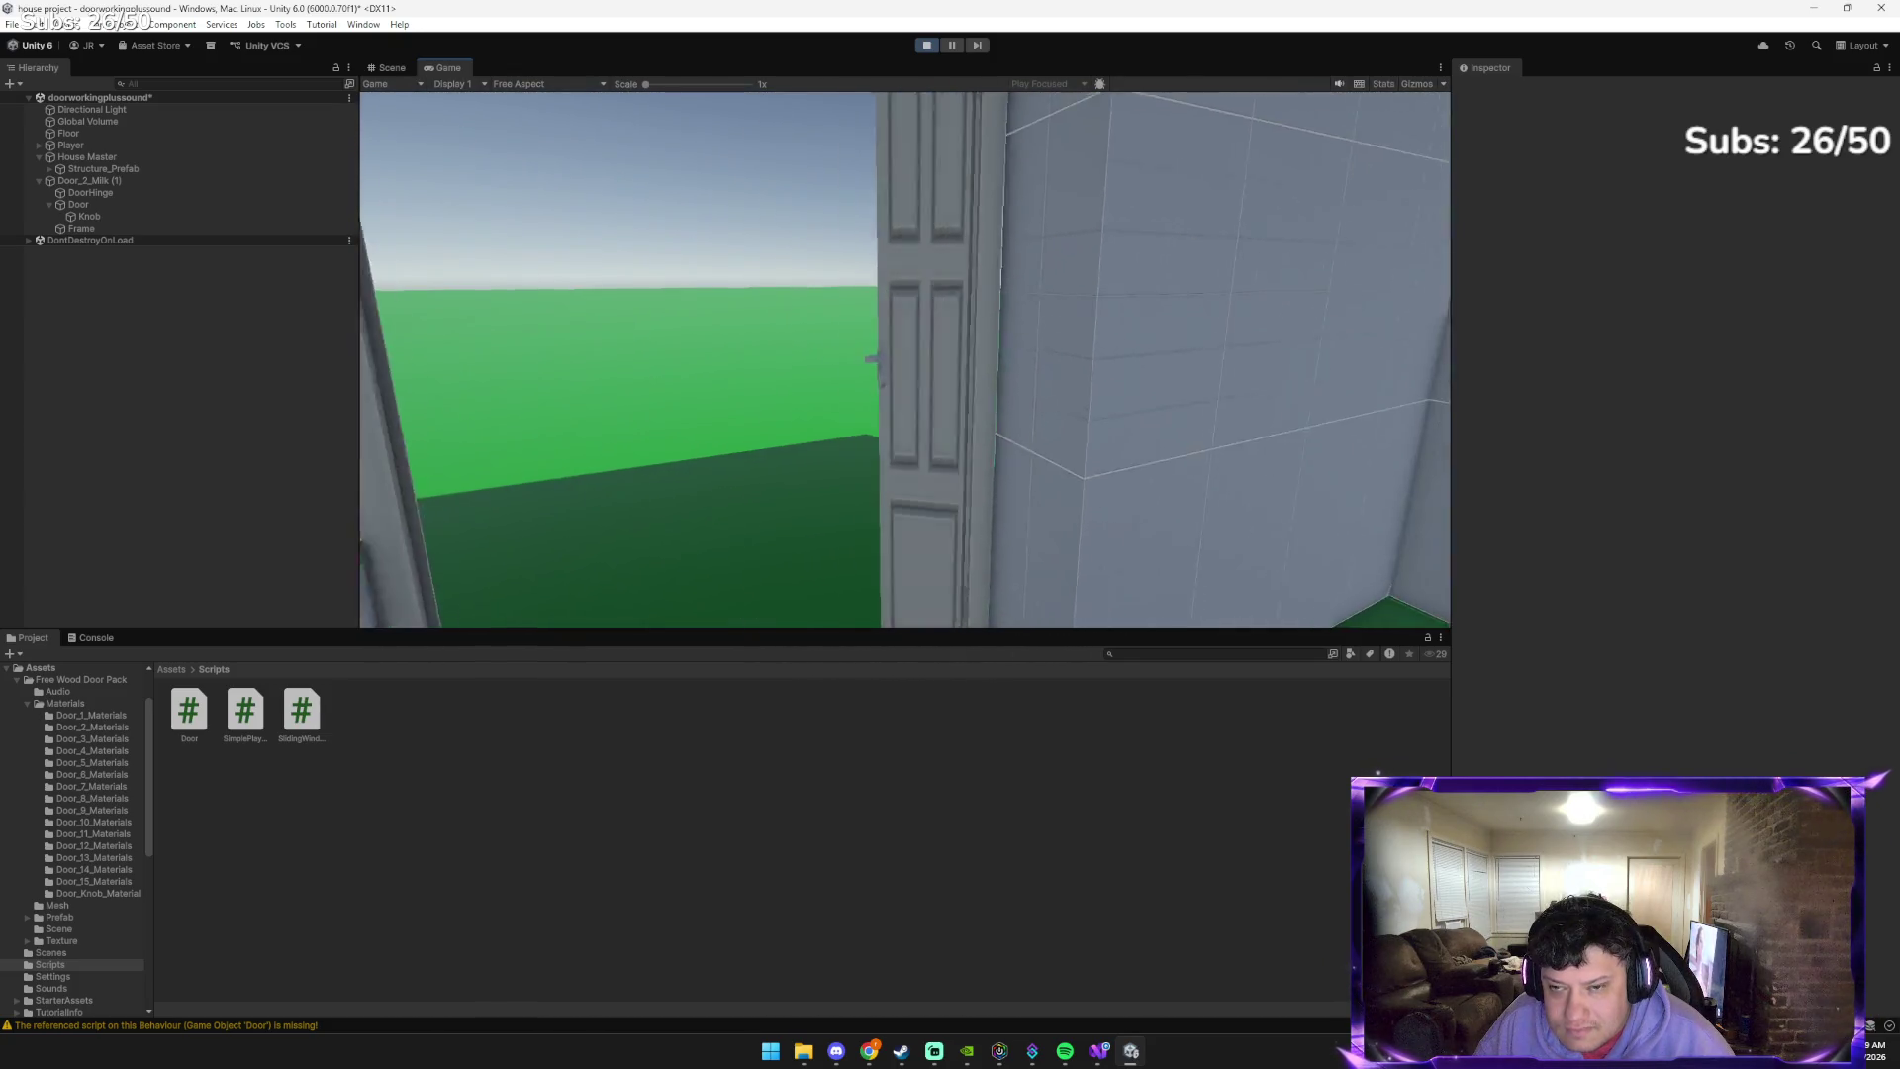
key(e)
key(w)
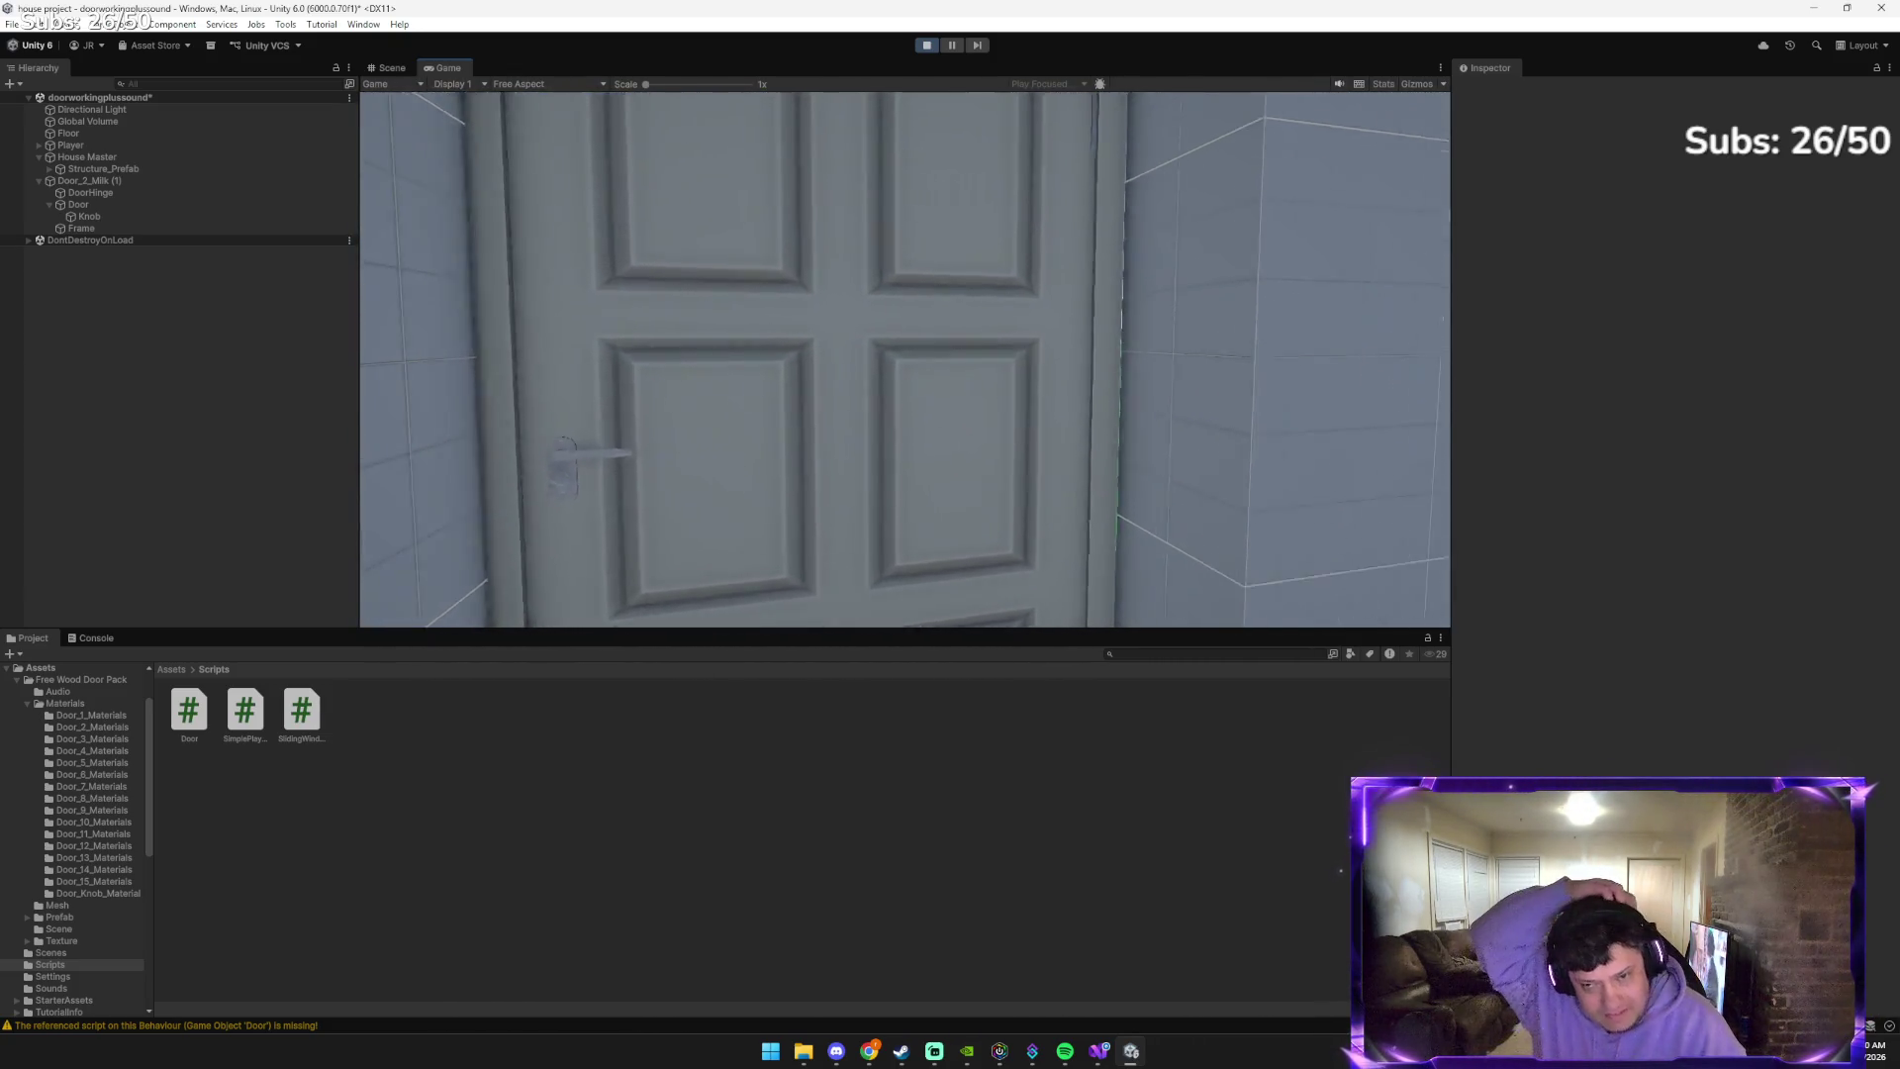
key(s)
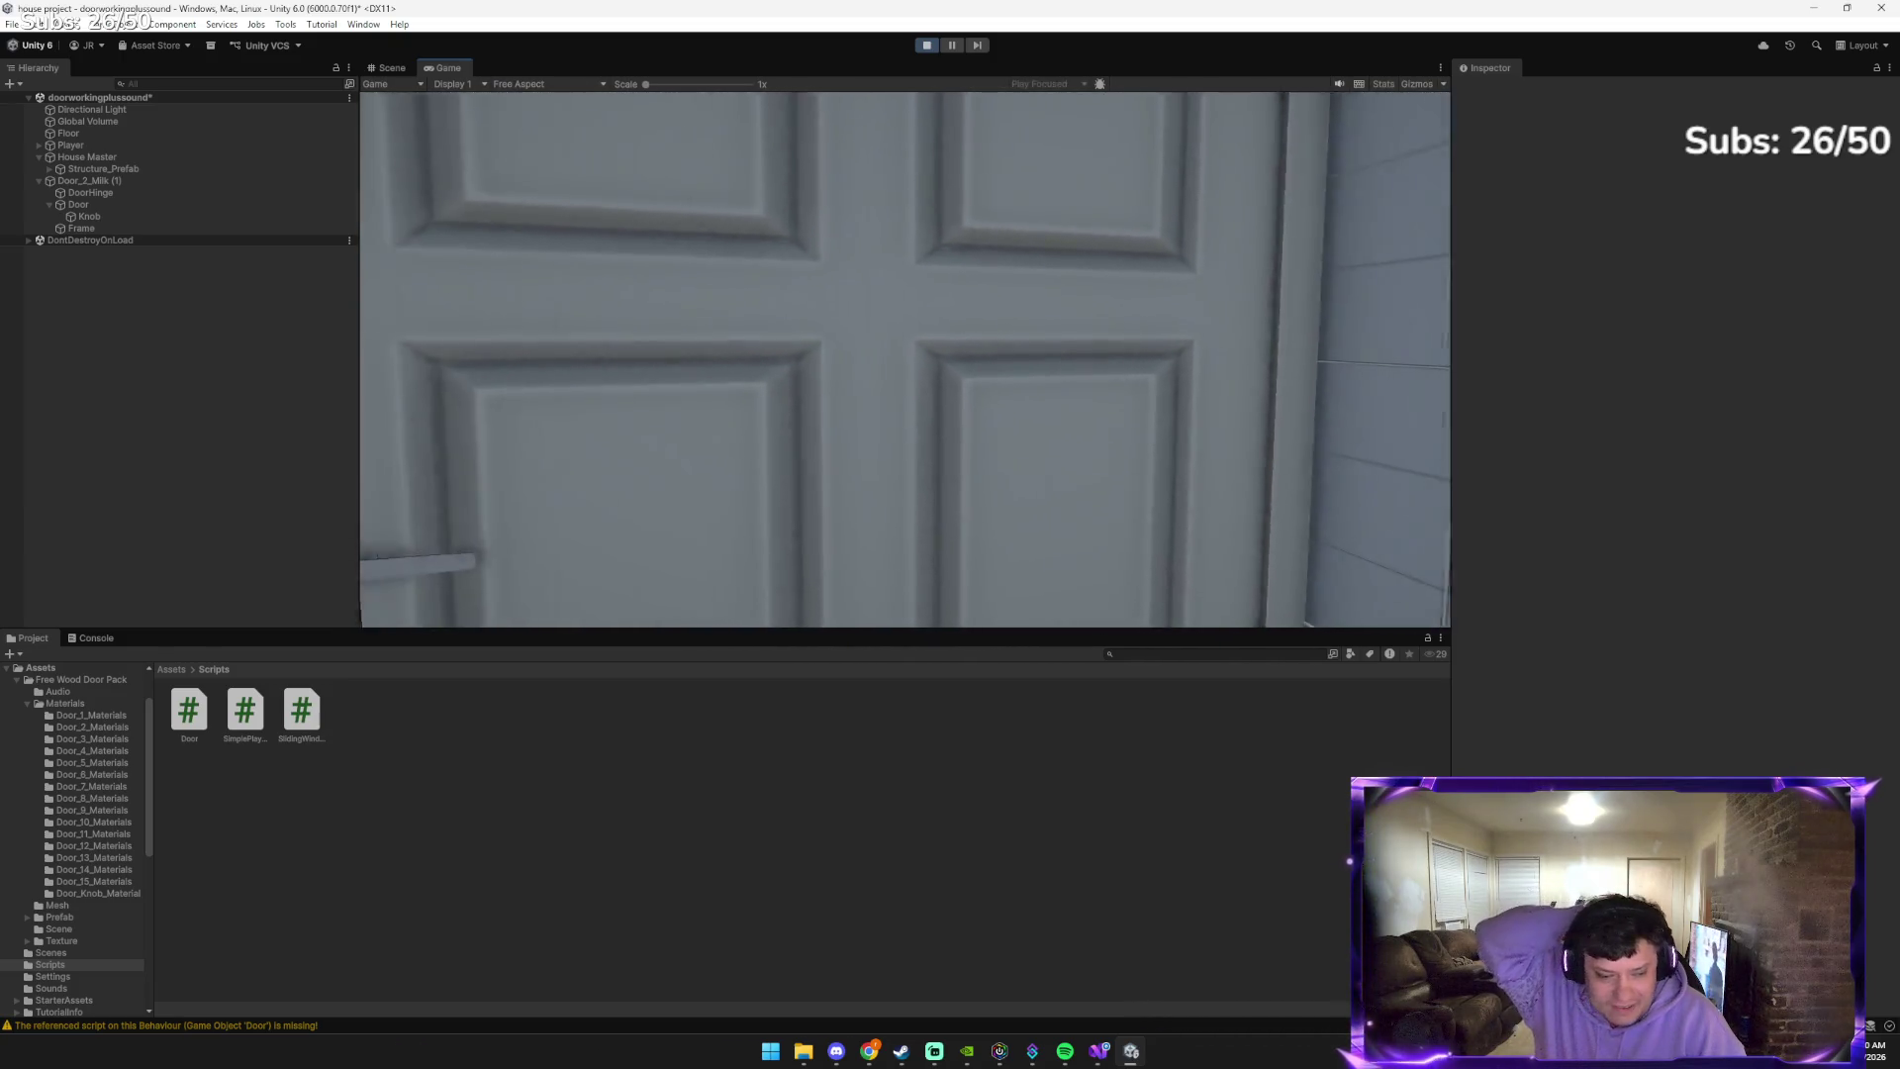
key(a)
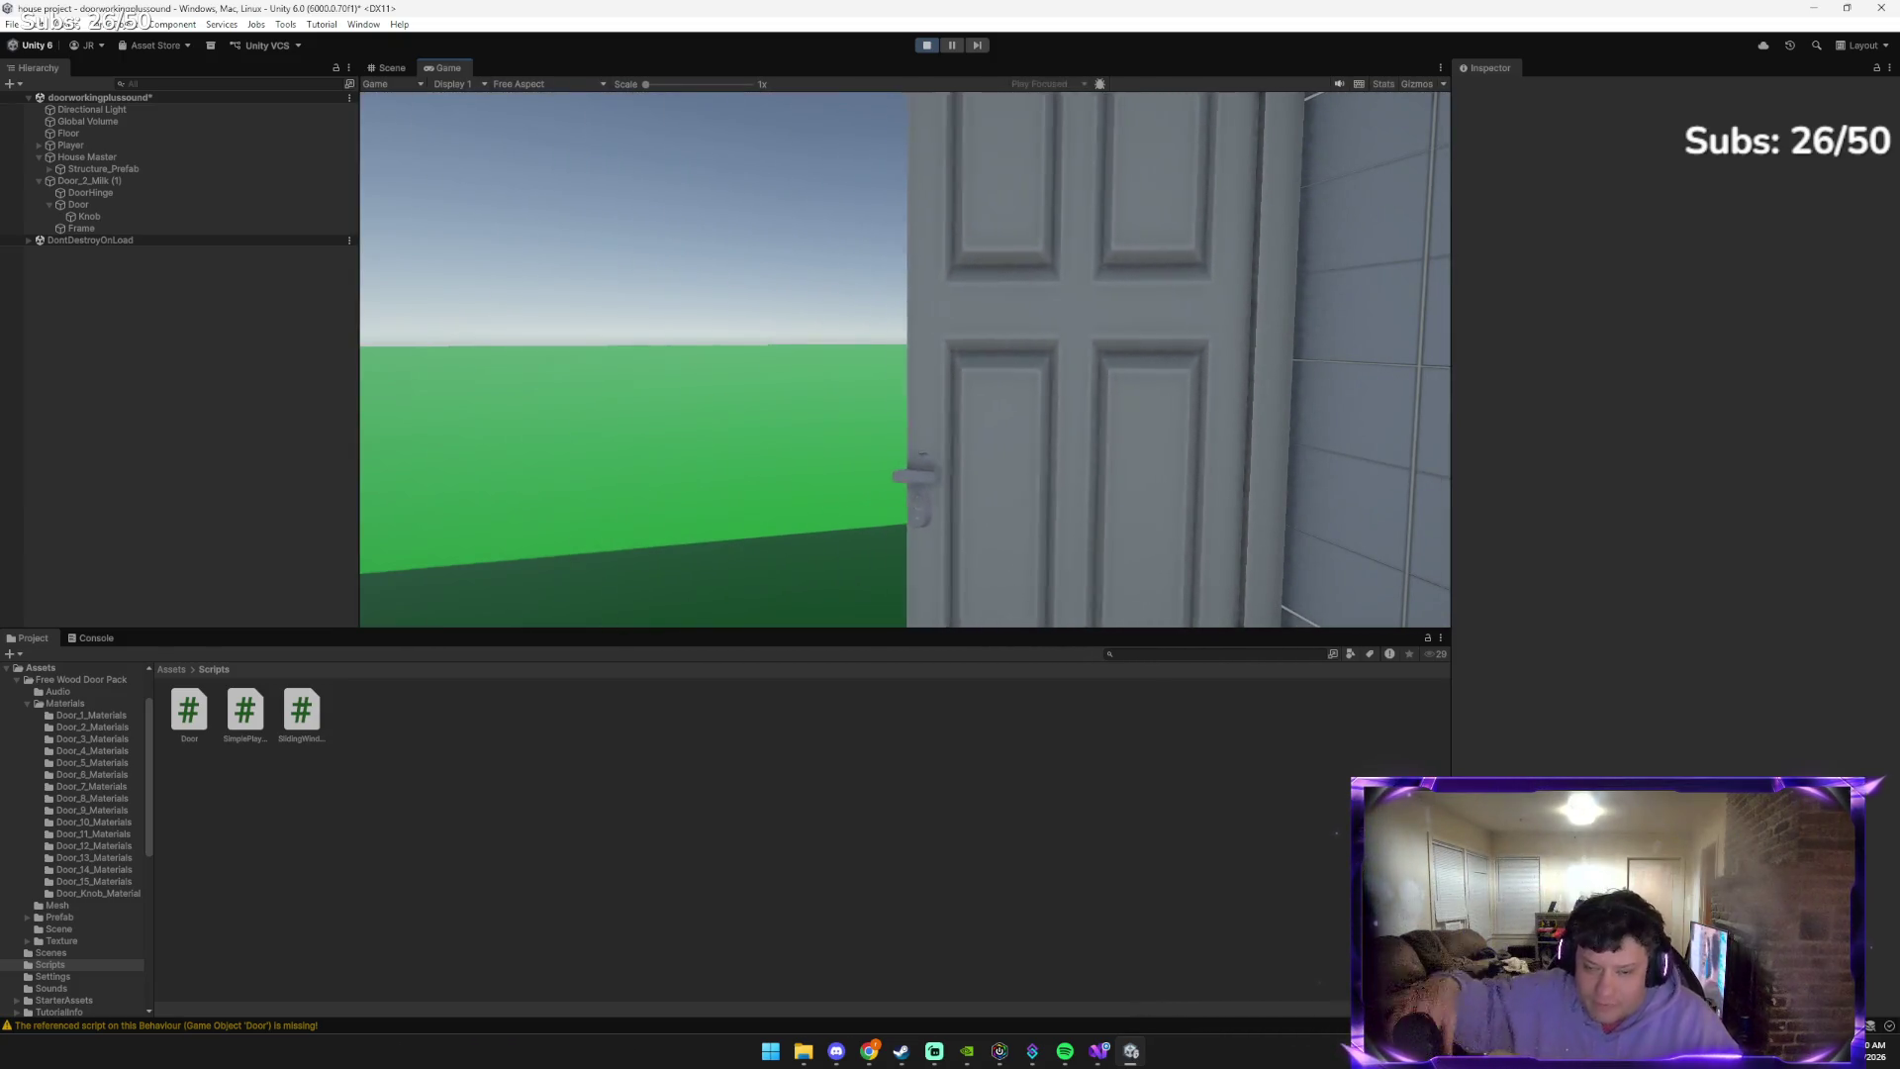
key(a)
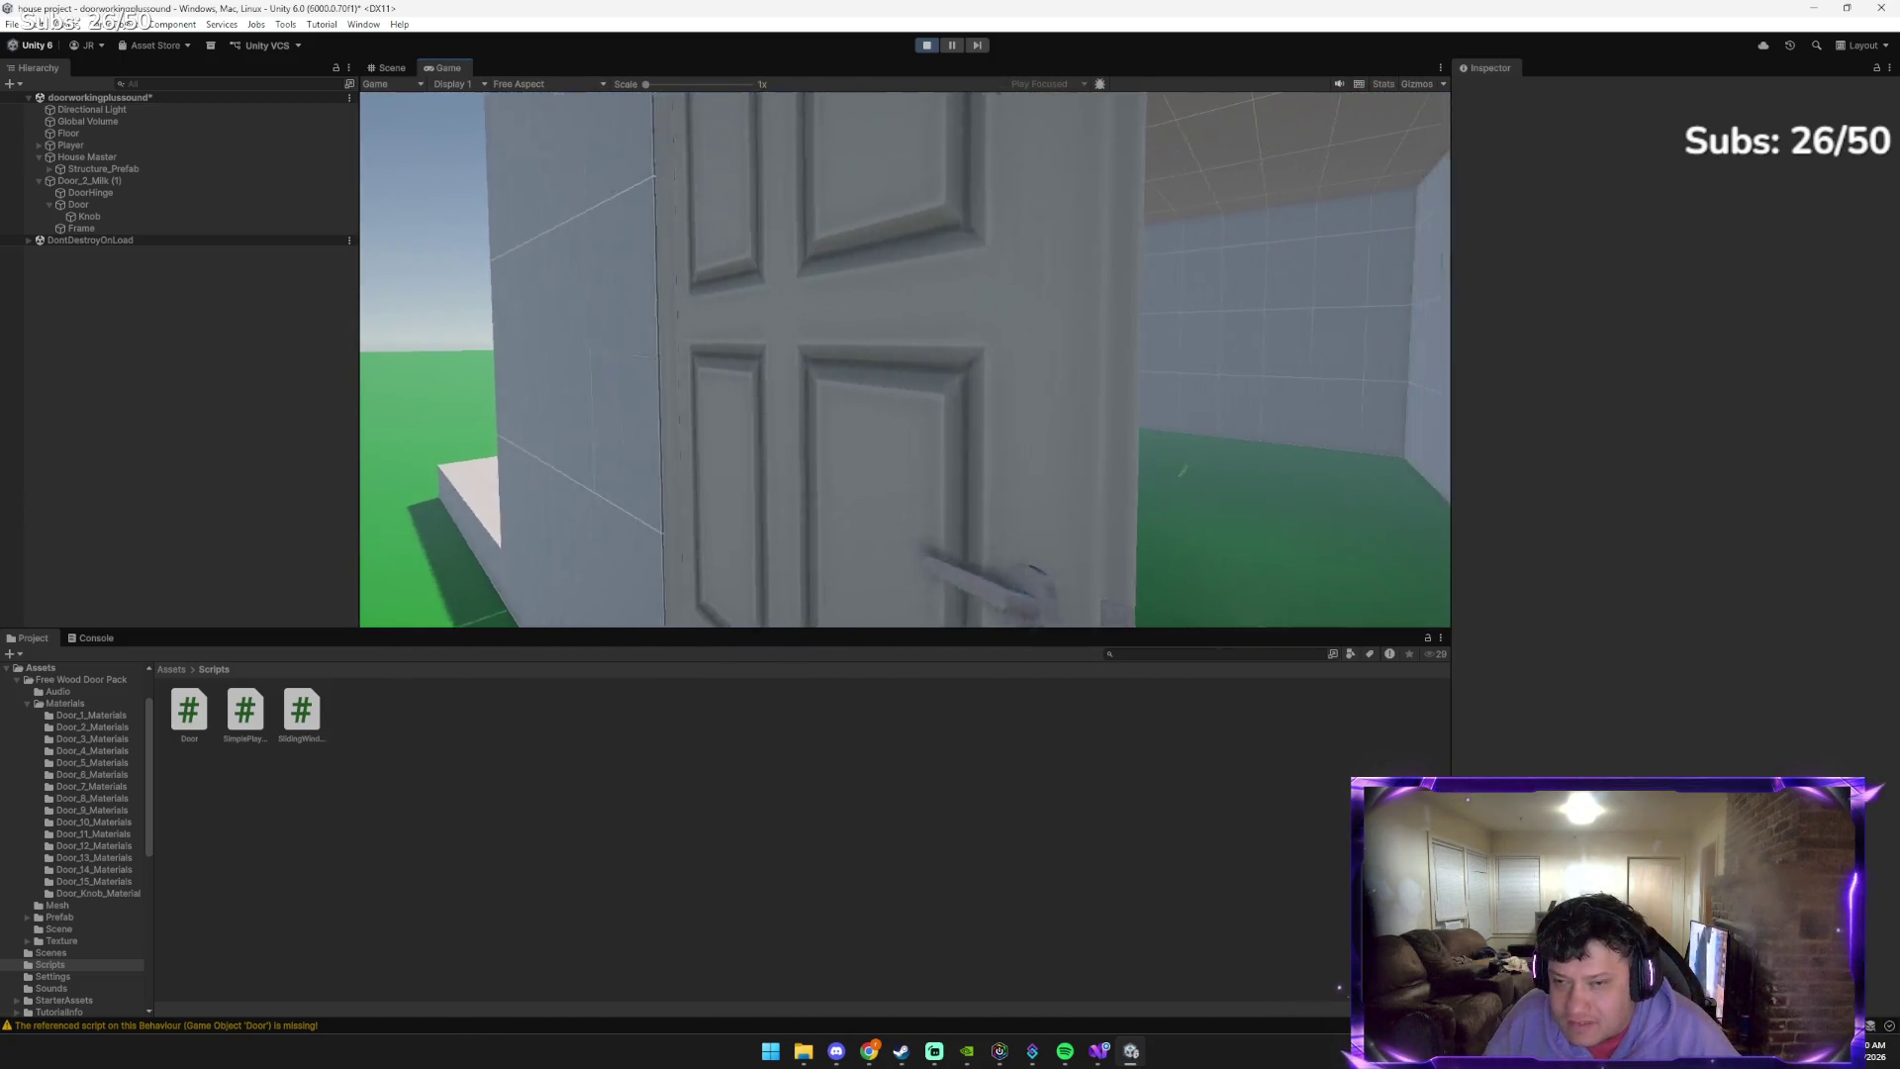
key(w)
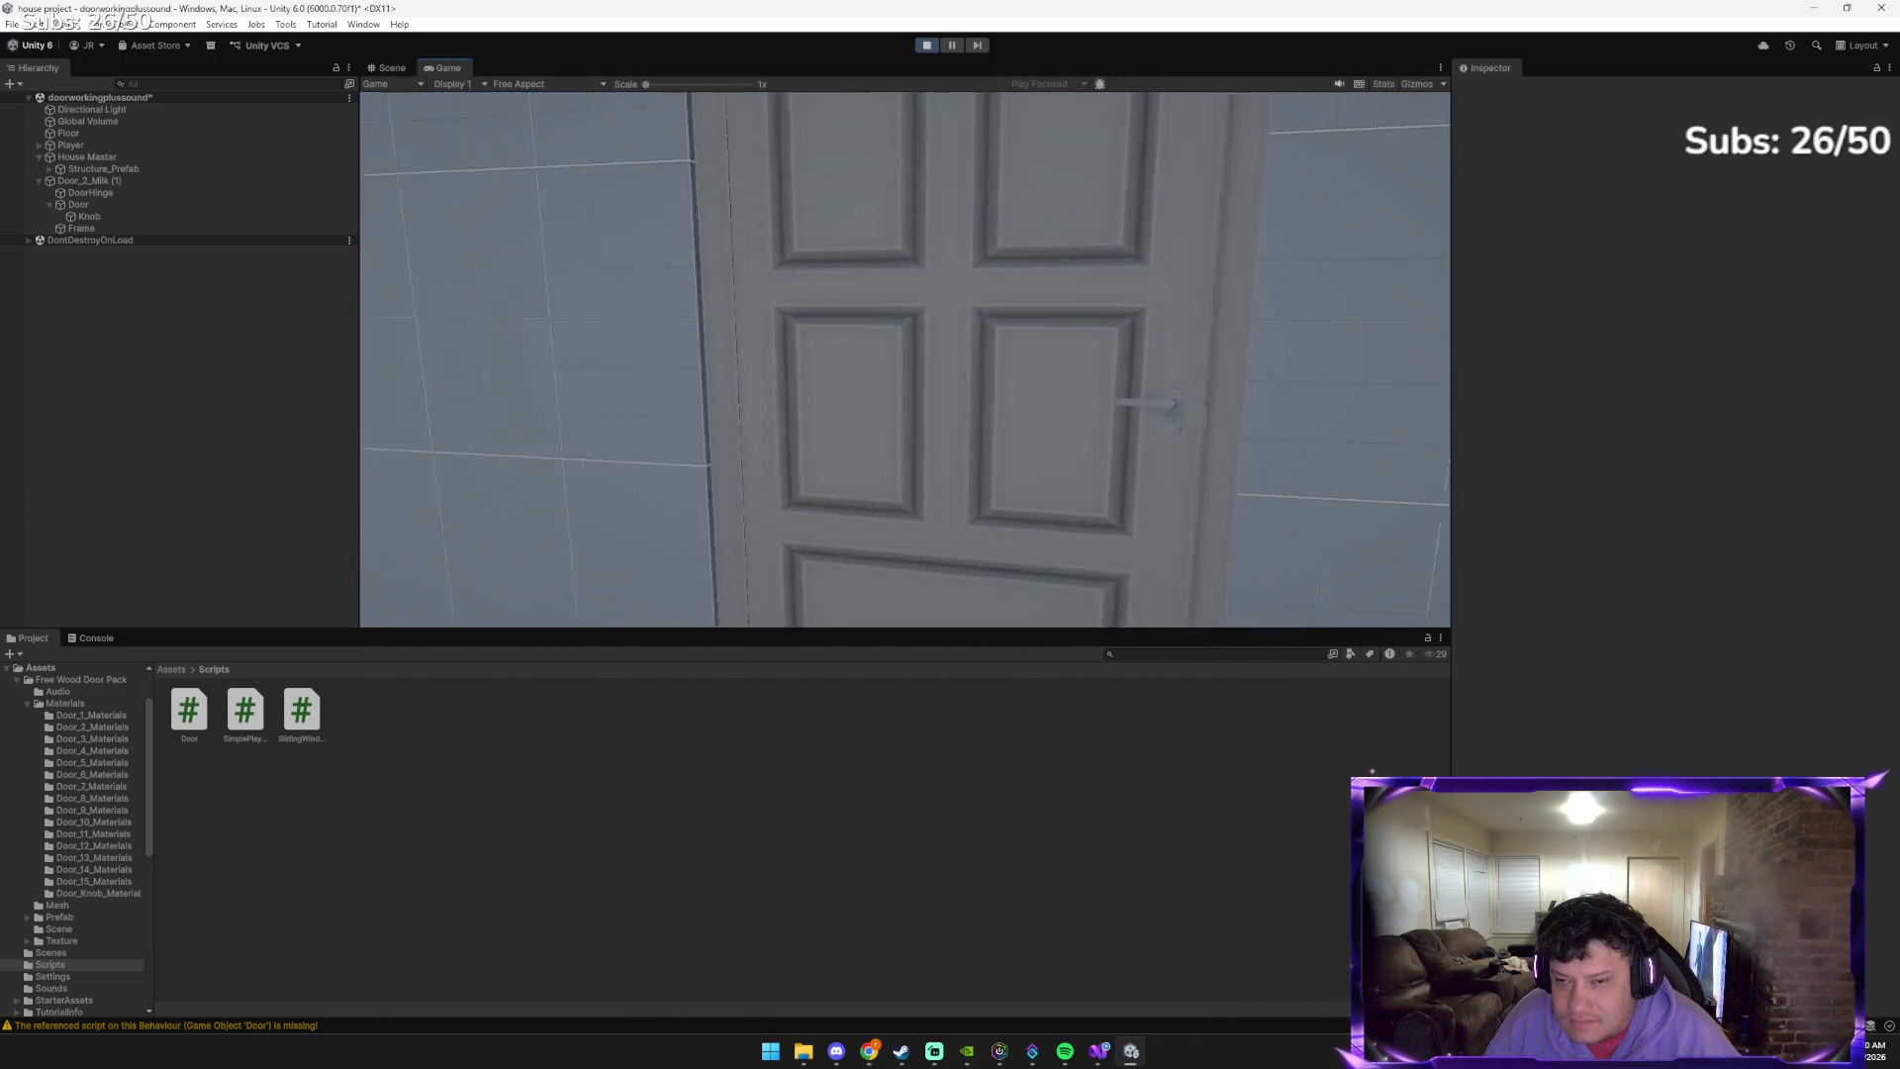
key(e)
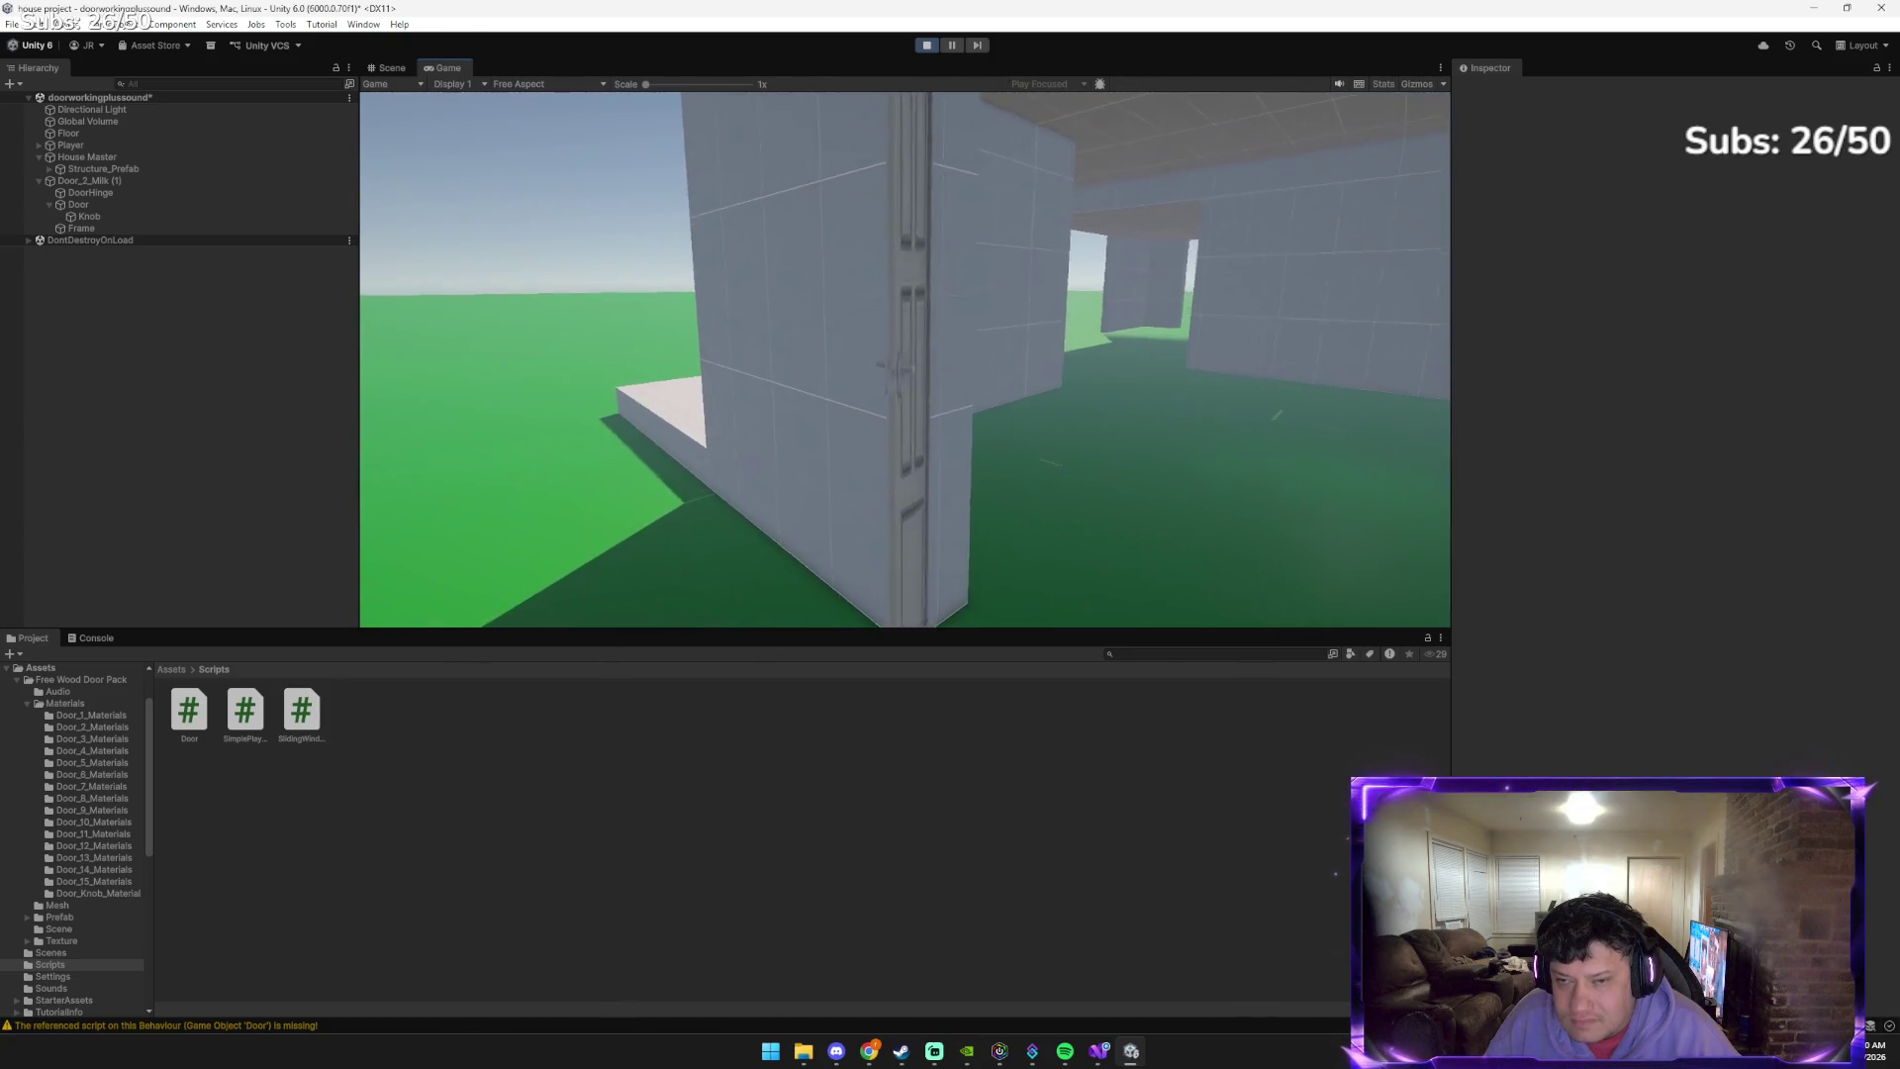
key(e)
Open the door, walk into the hallway and back, shut it, and stop play mode
key(s)
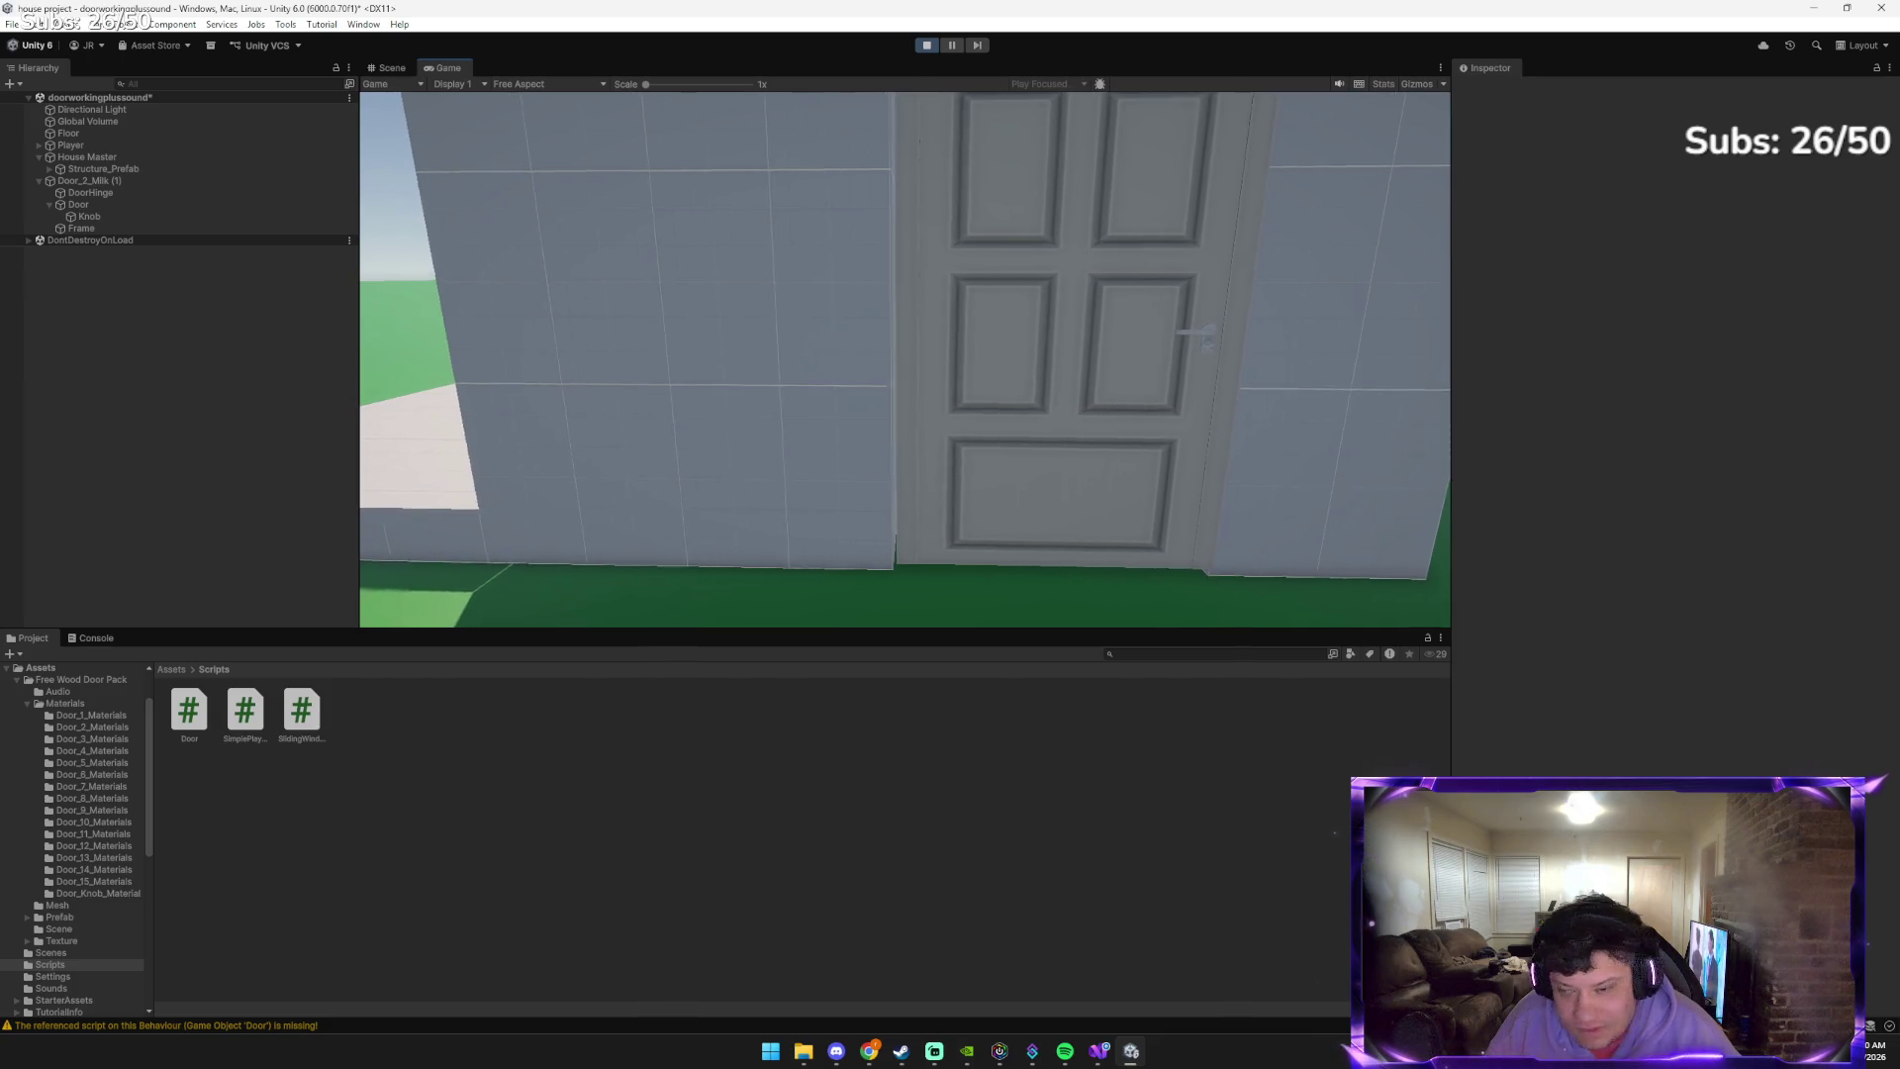
key(w)
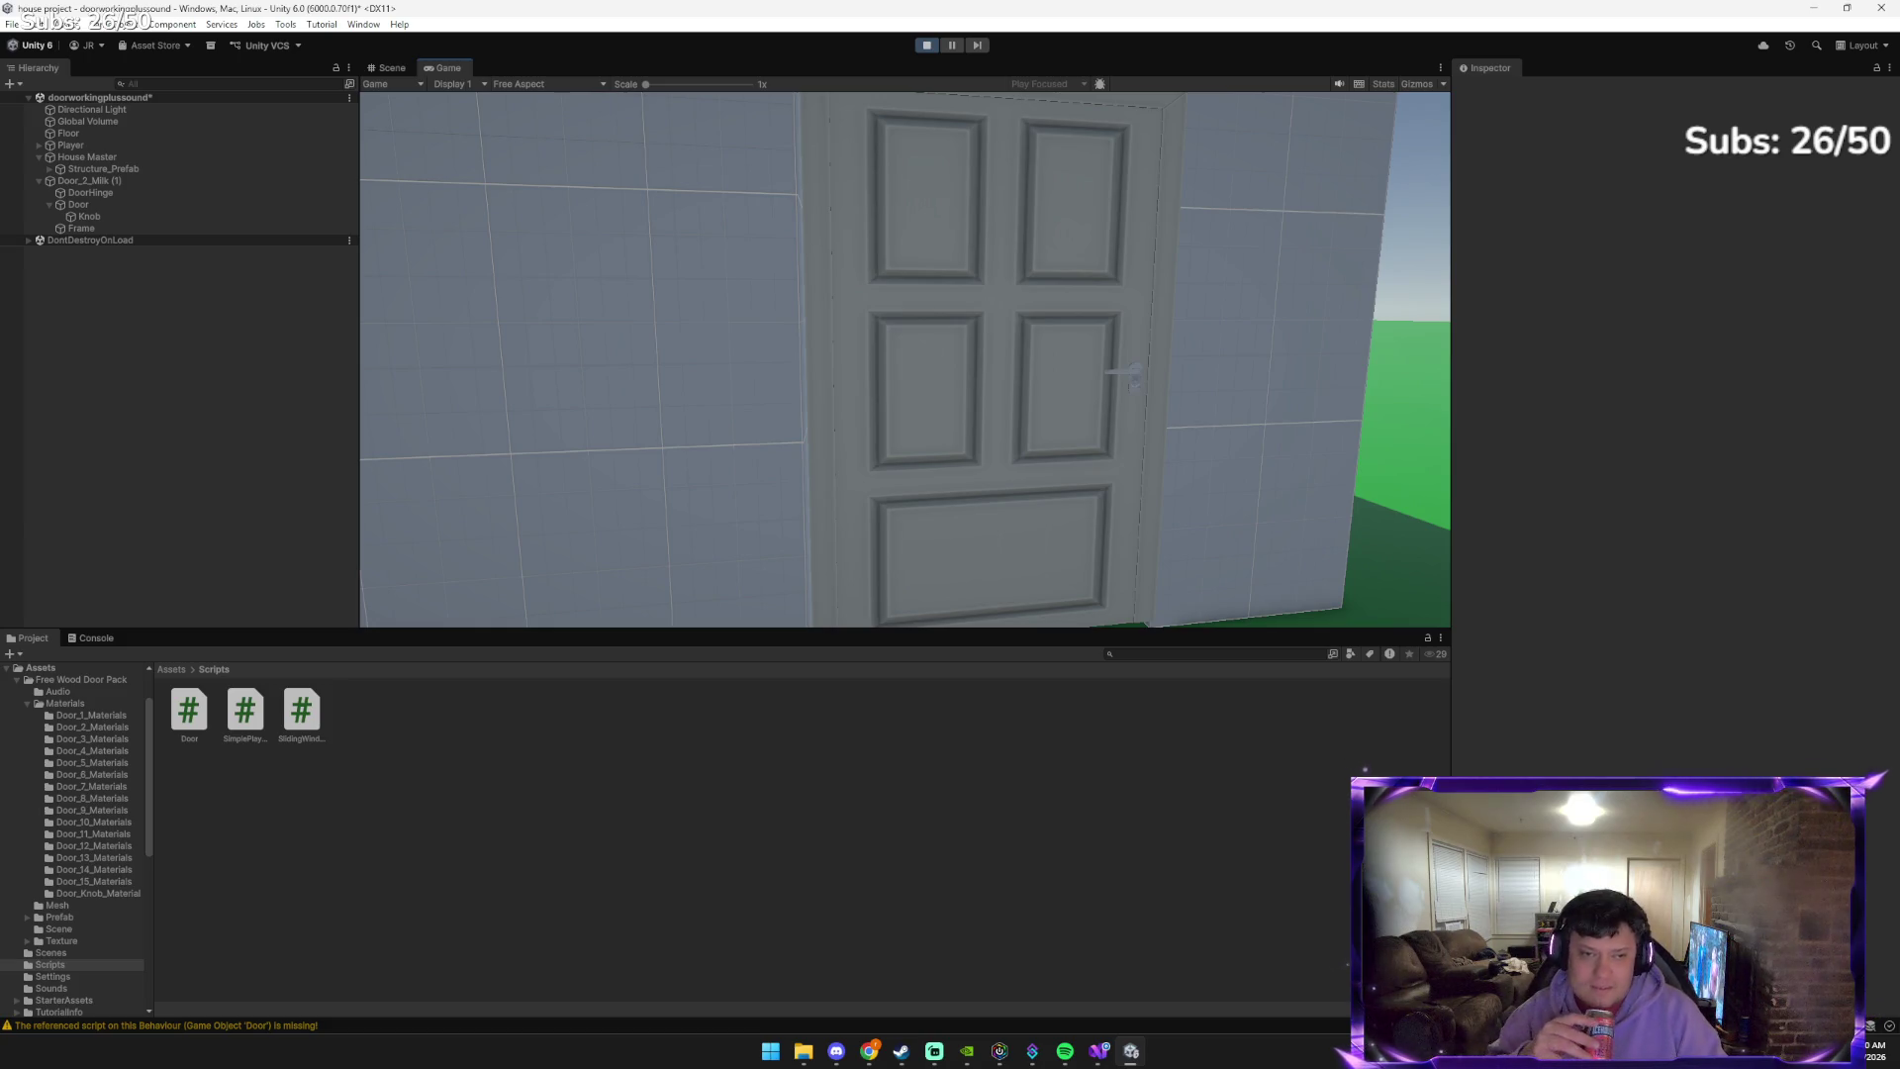
key(w)
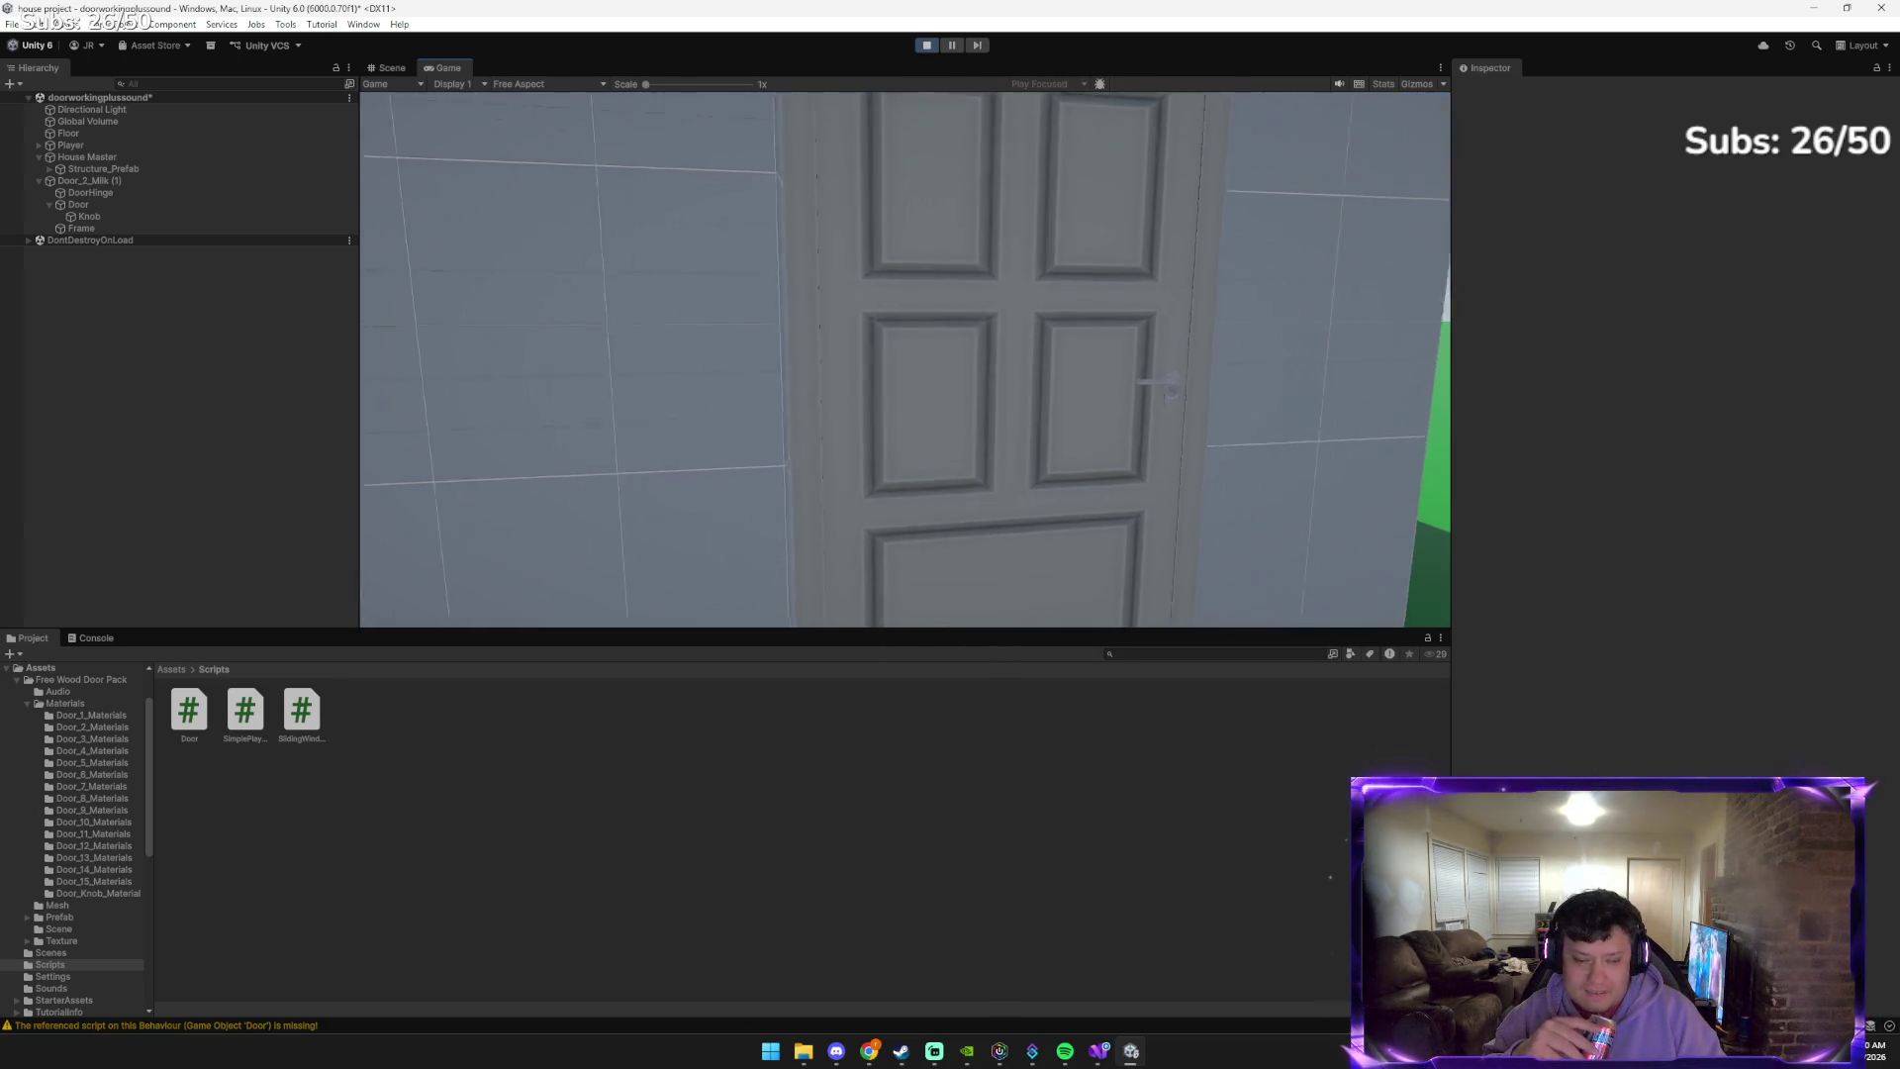
key(e)
key(w)
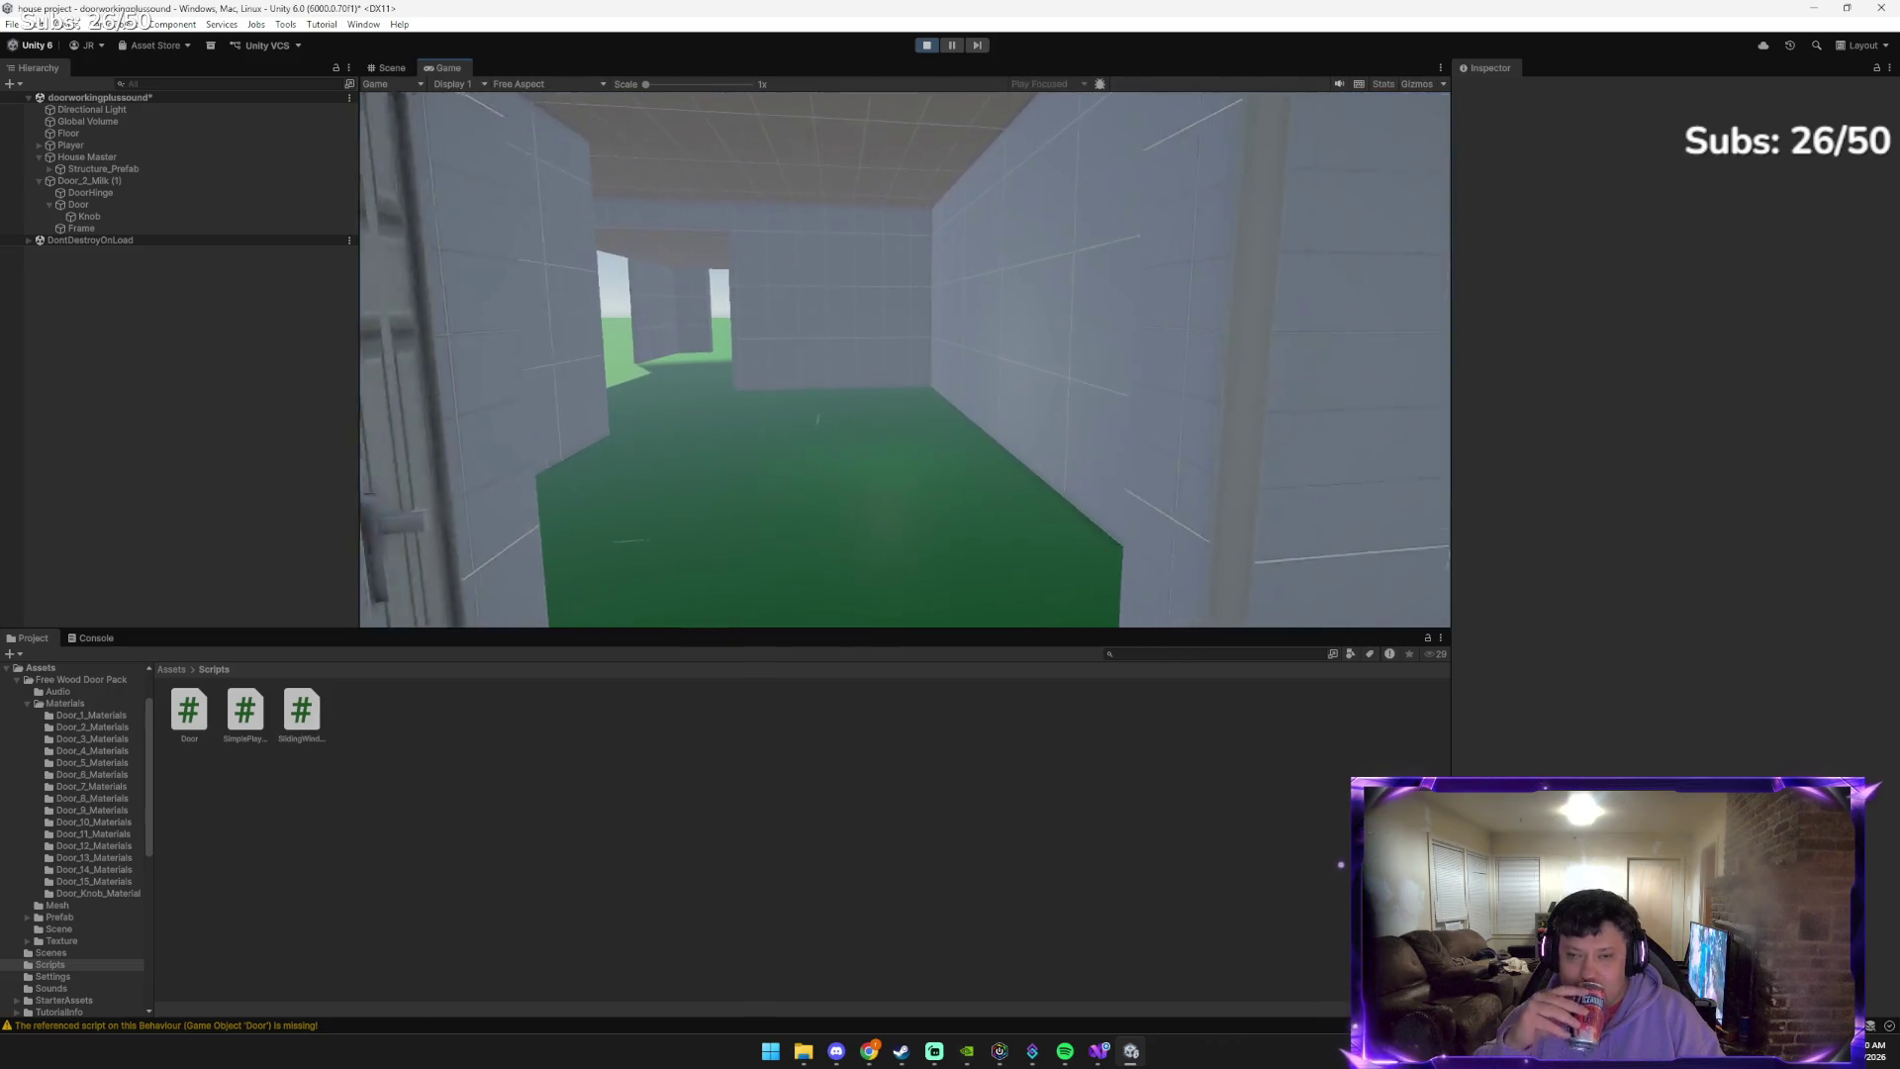
key(w)
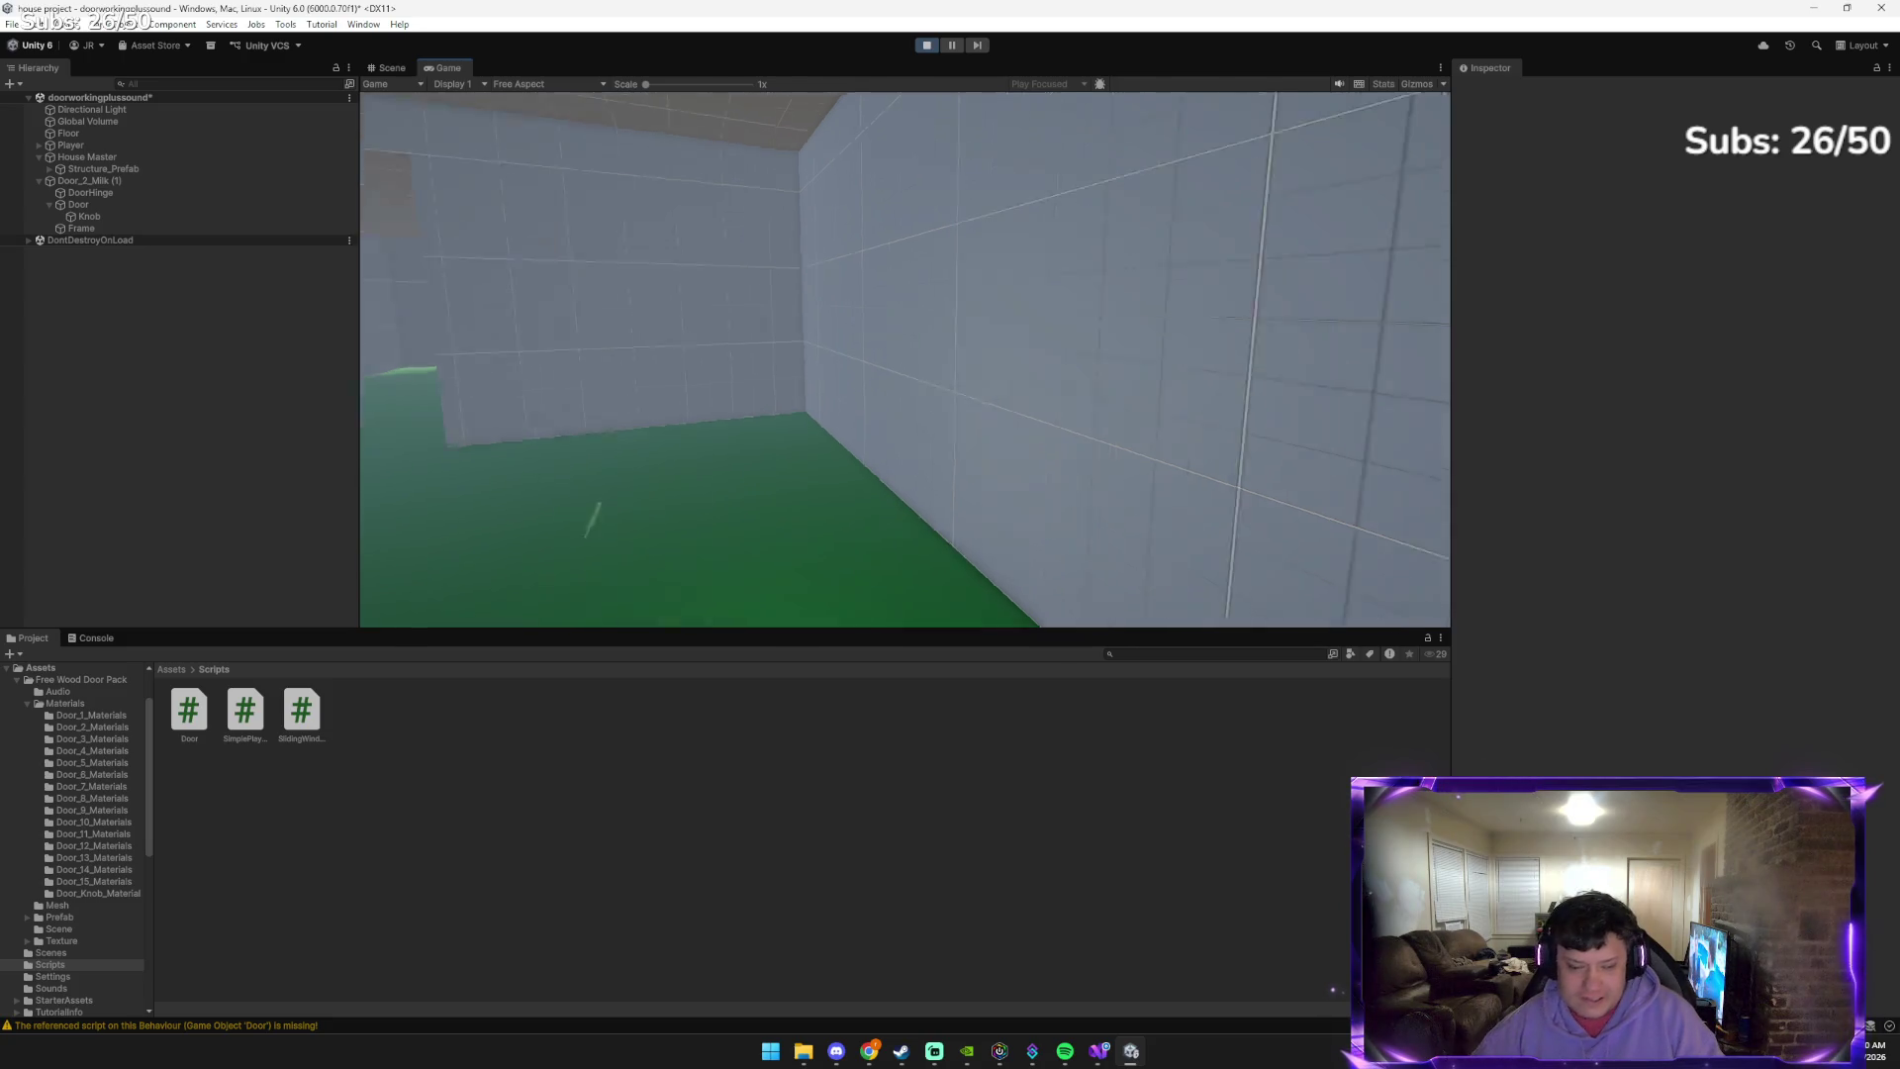
key(w)
key(e)
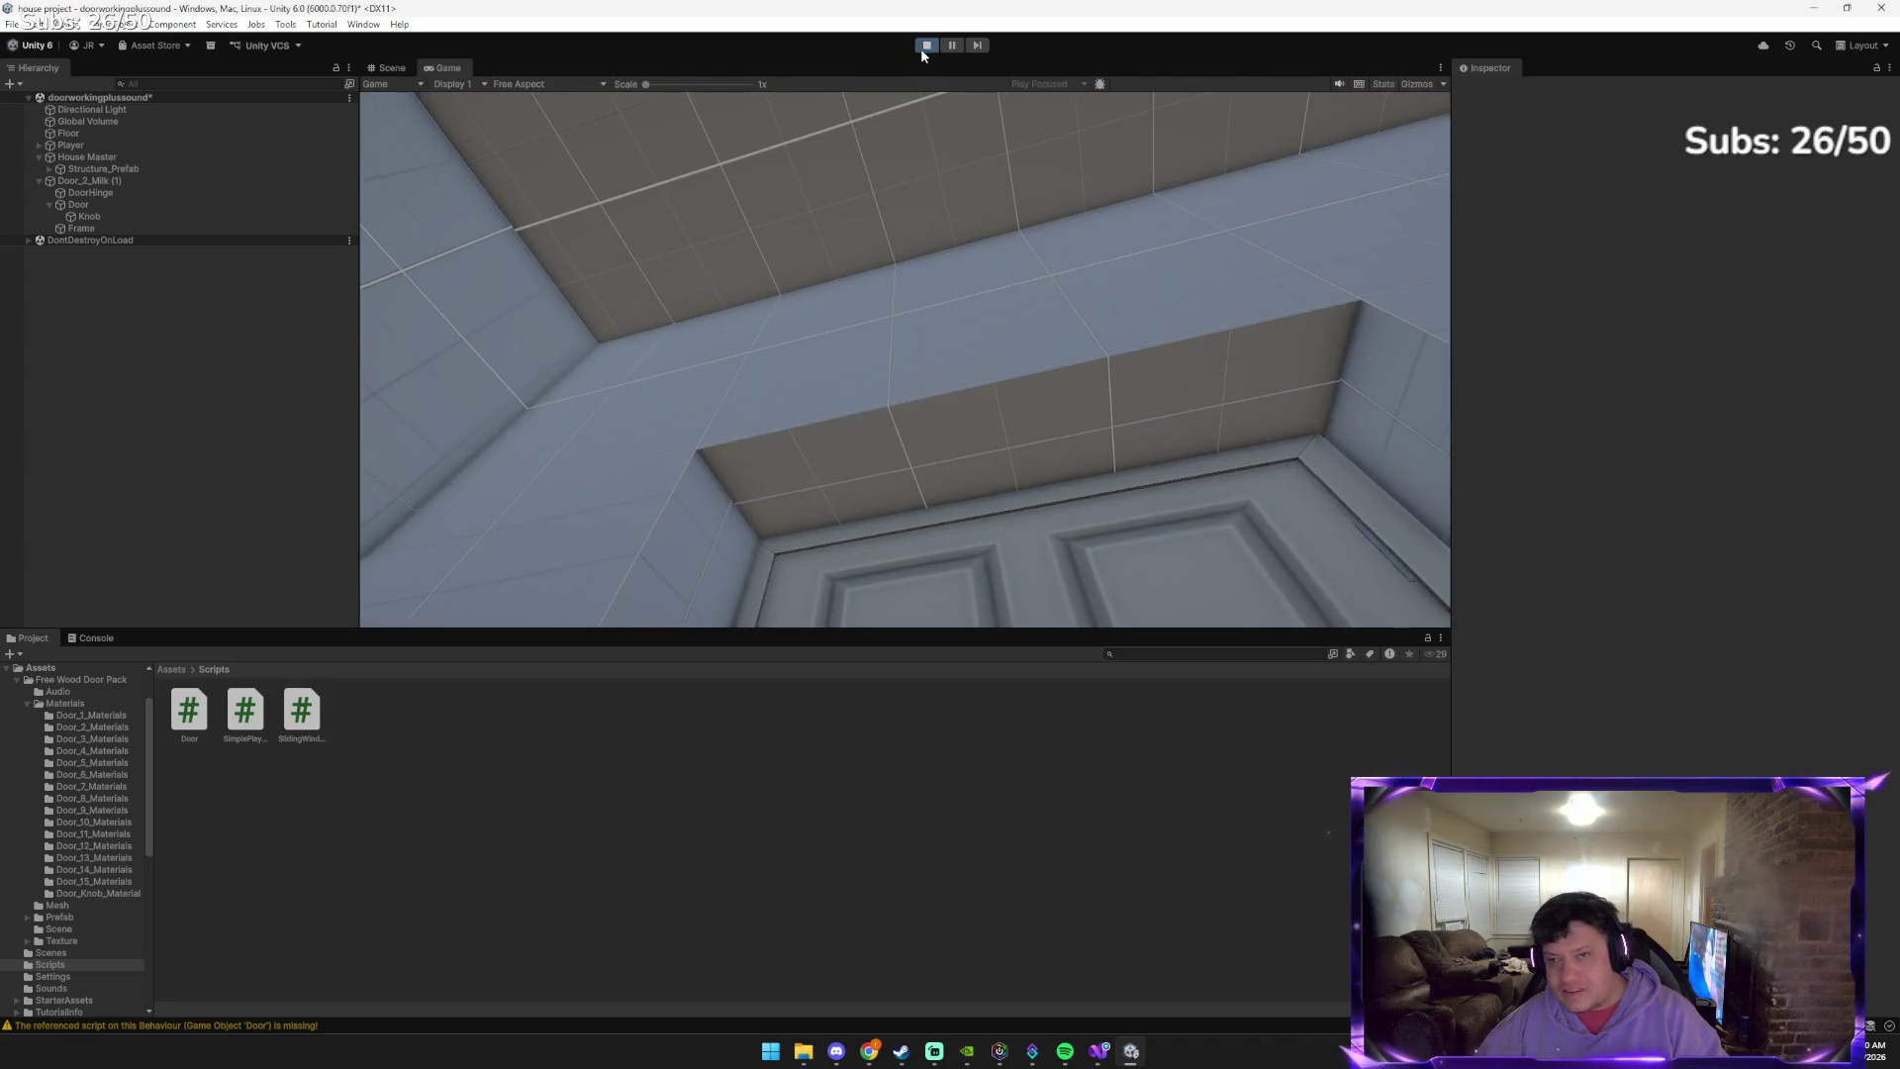
click(924, 46)
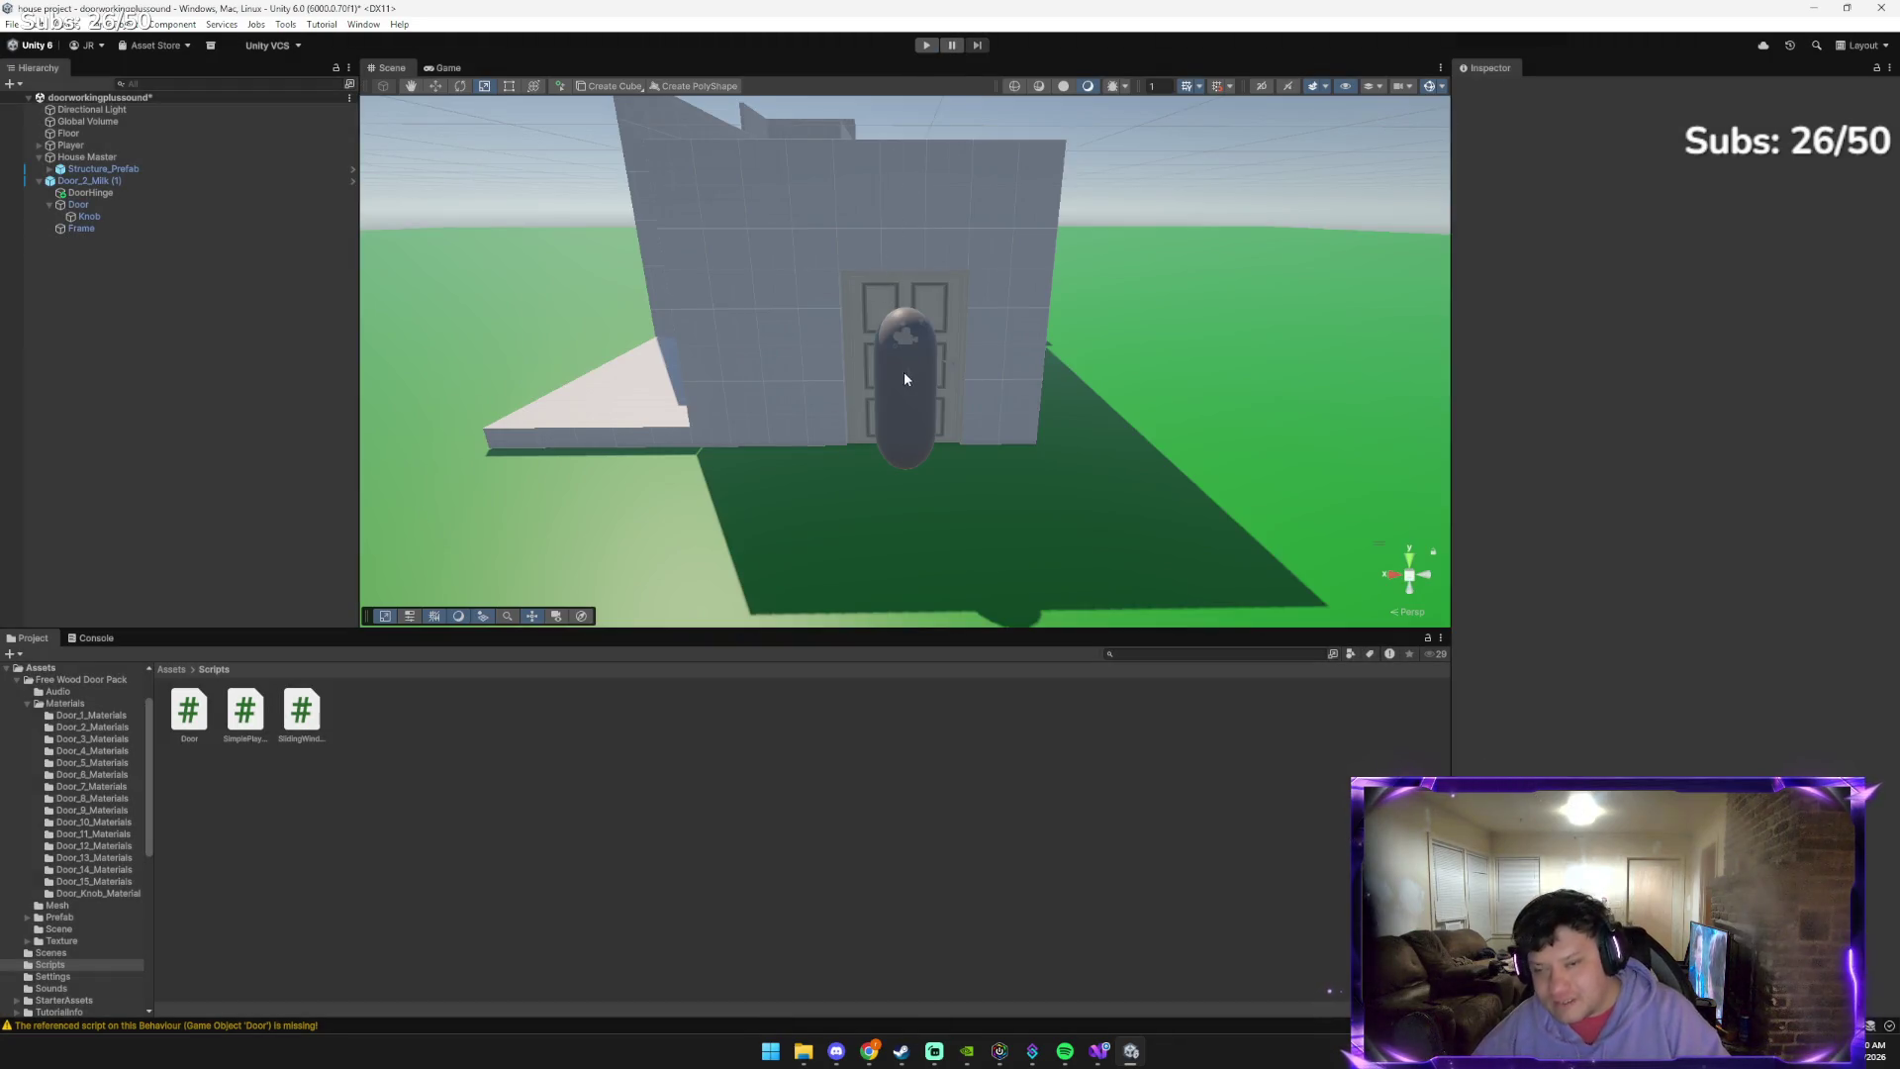
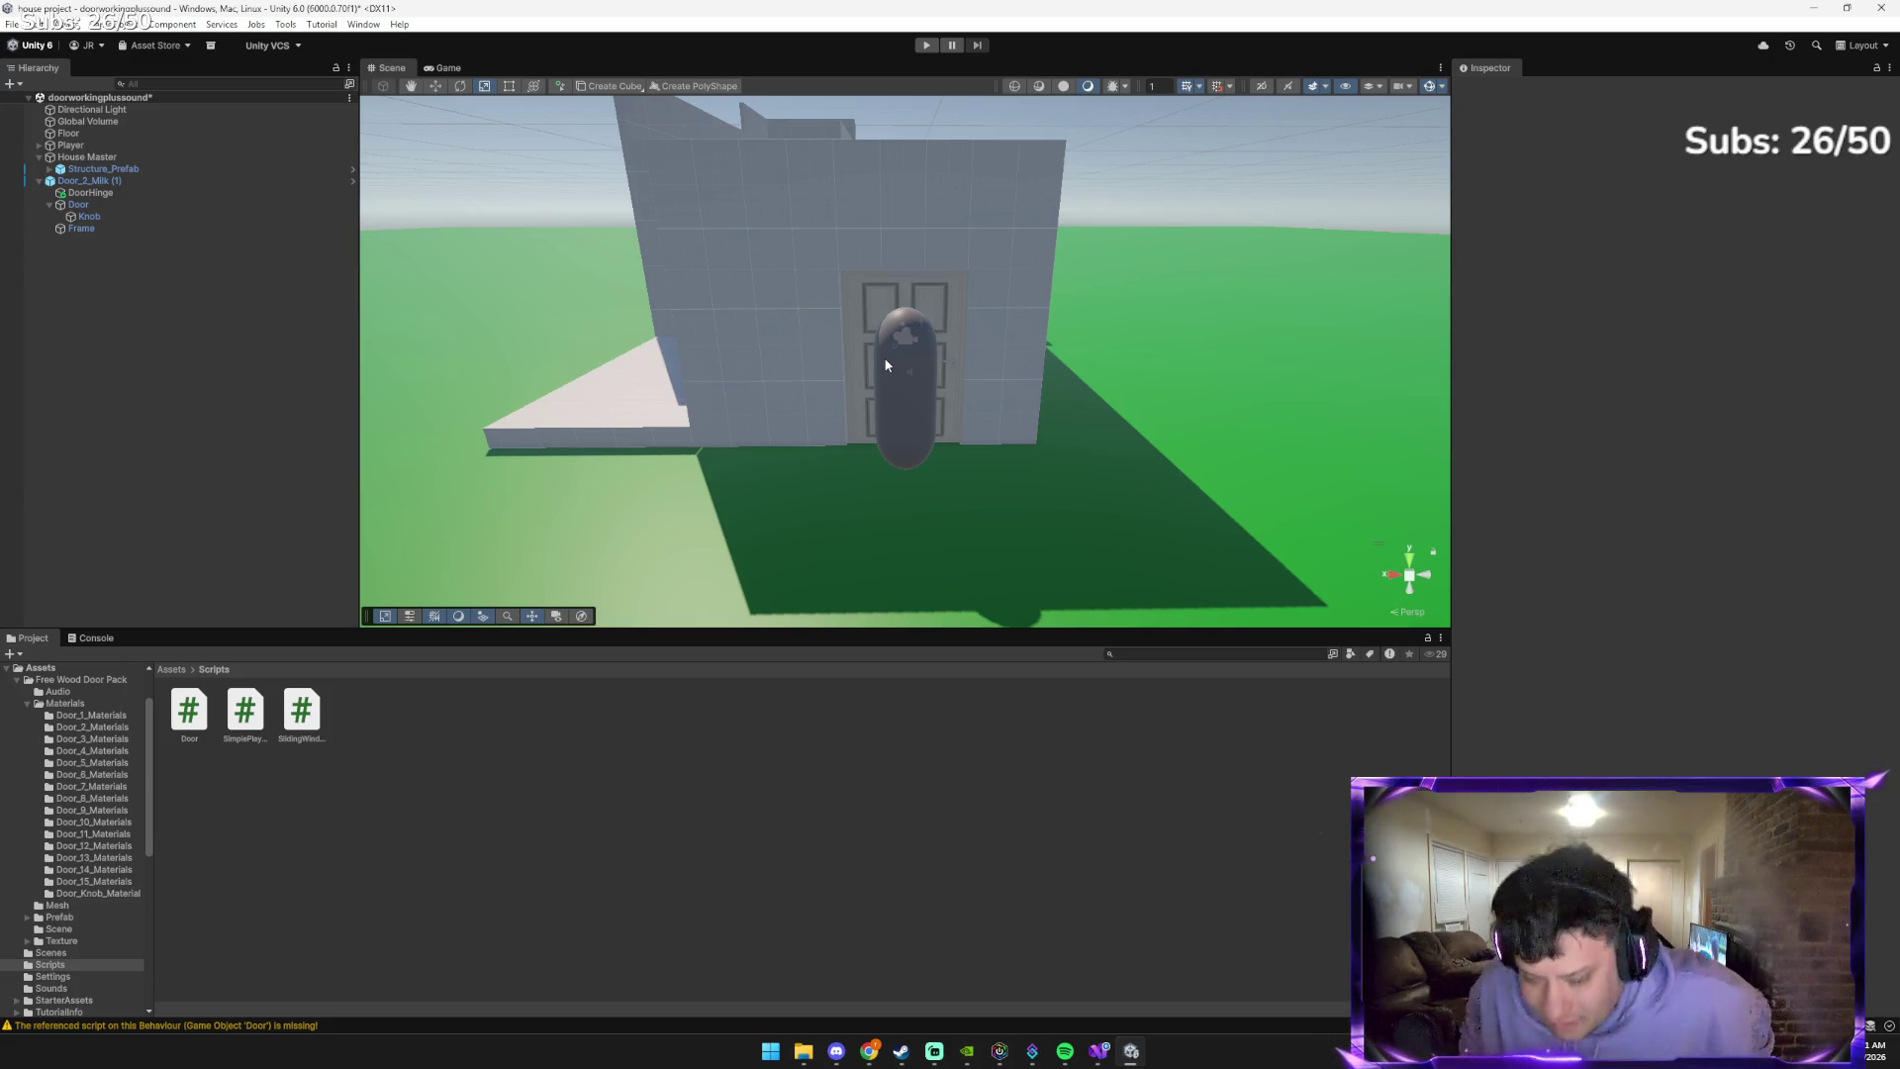
In the Gemini chat, ask 'first how do we make a window'
key(alt+Tab)
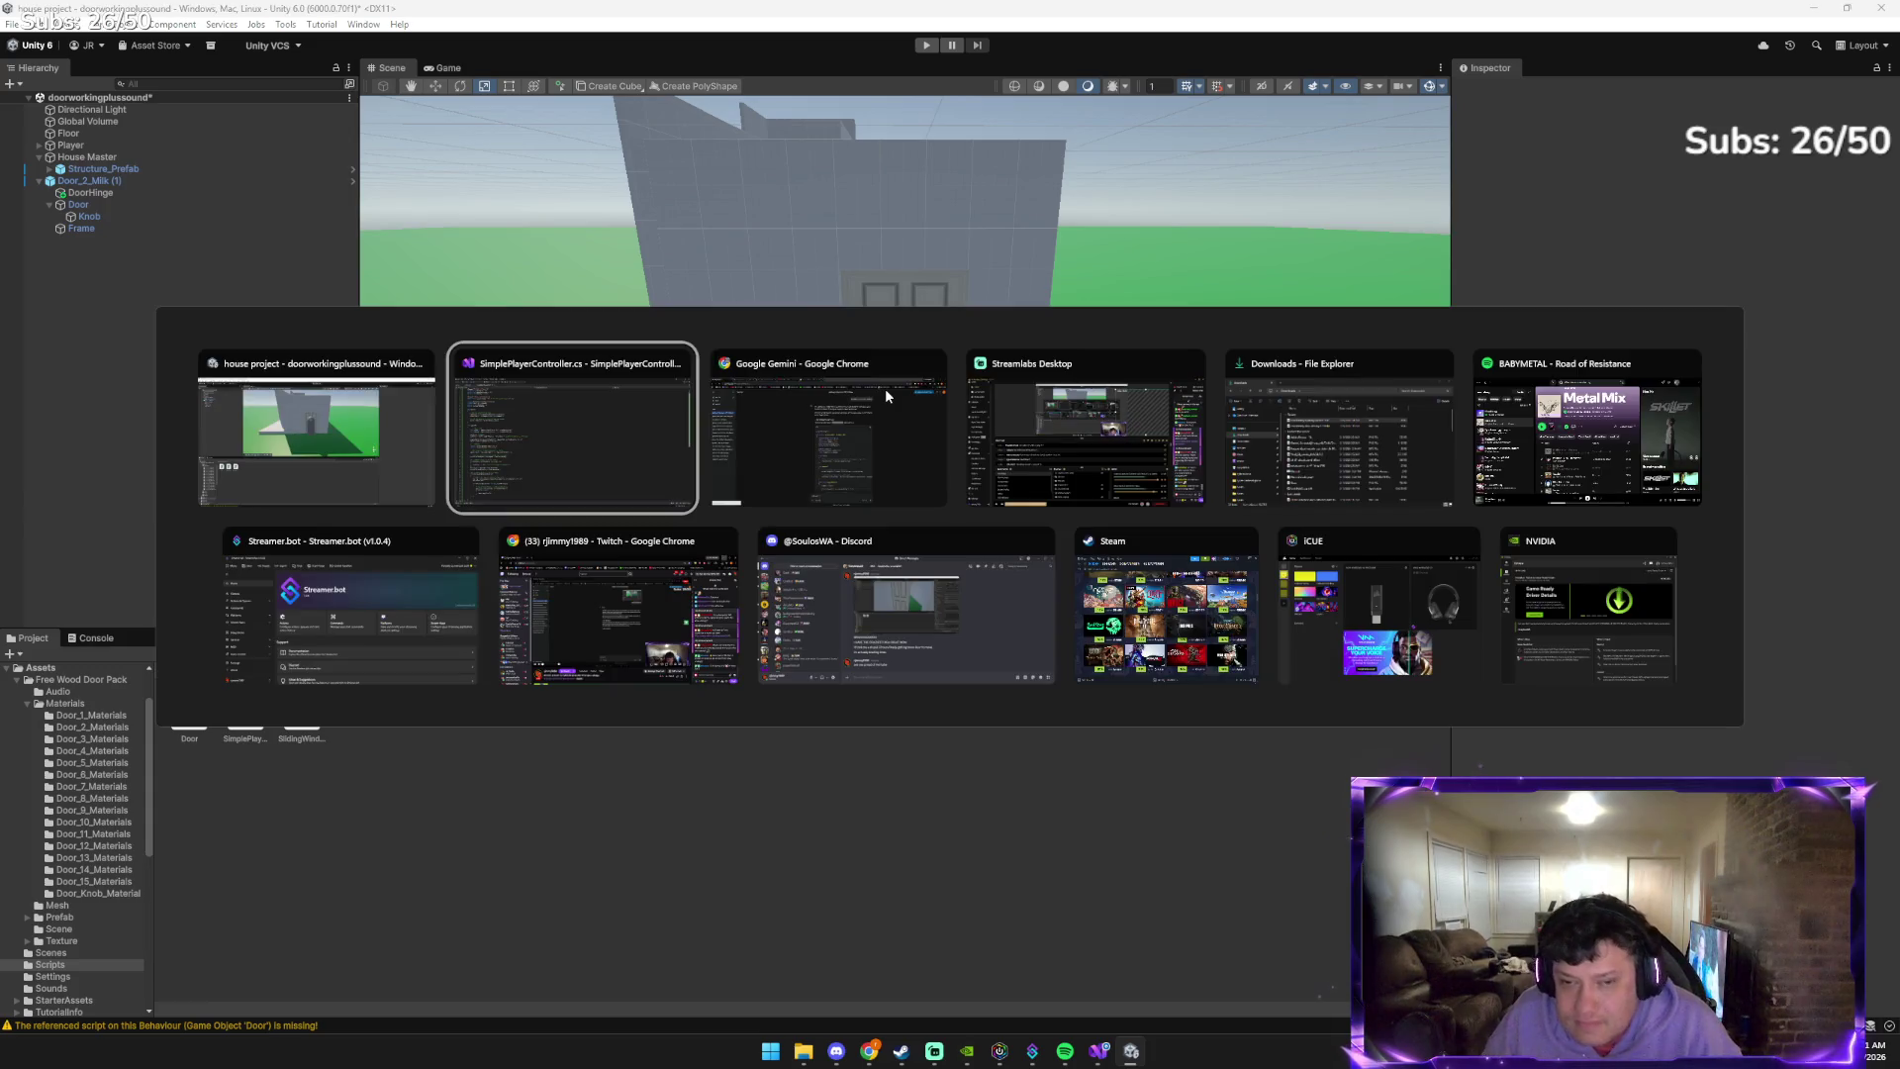
click(819, 371)
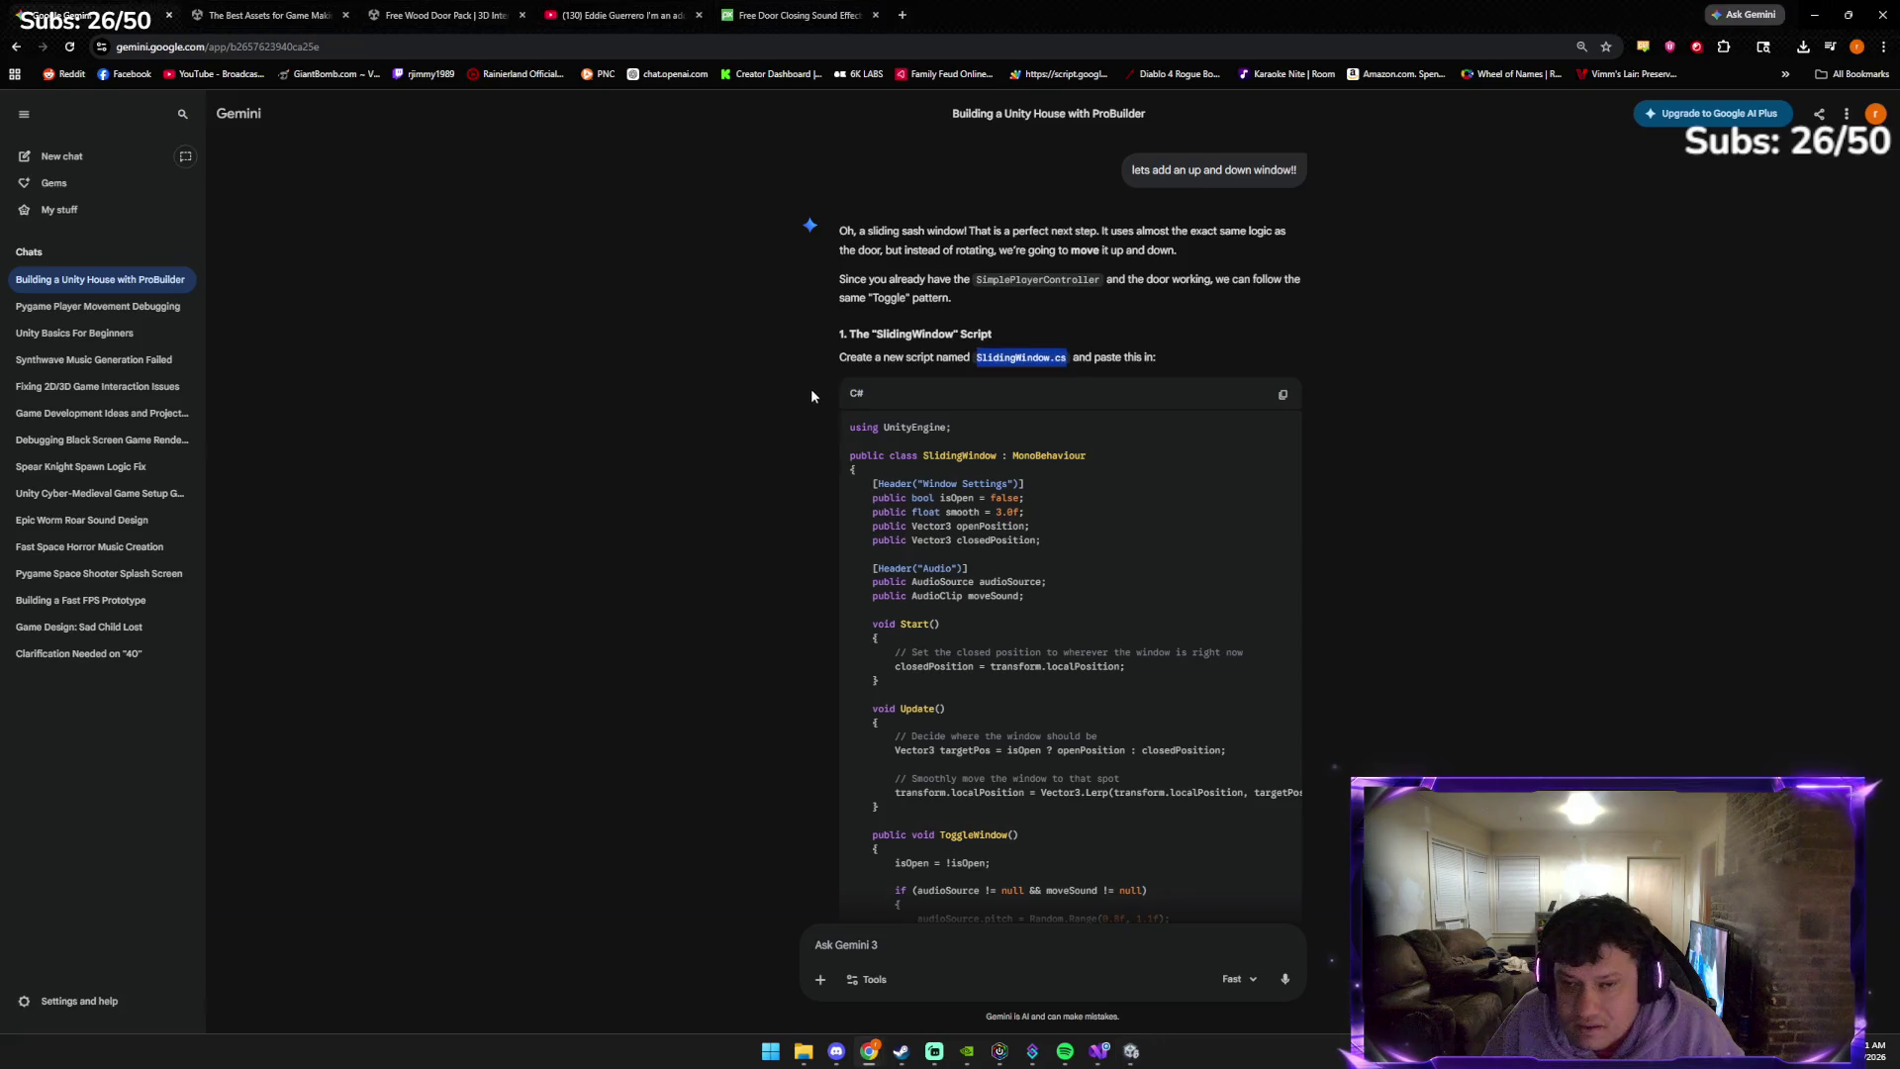
scroll(1037, 624, down, 6)
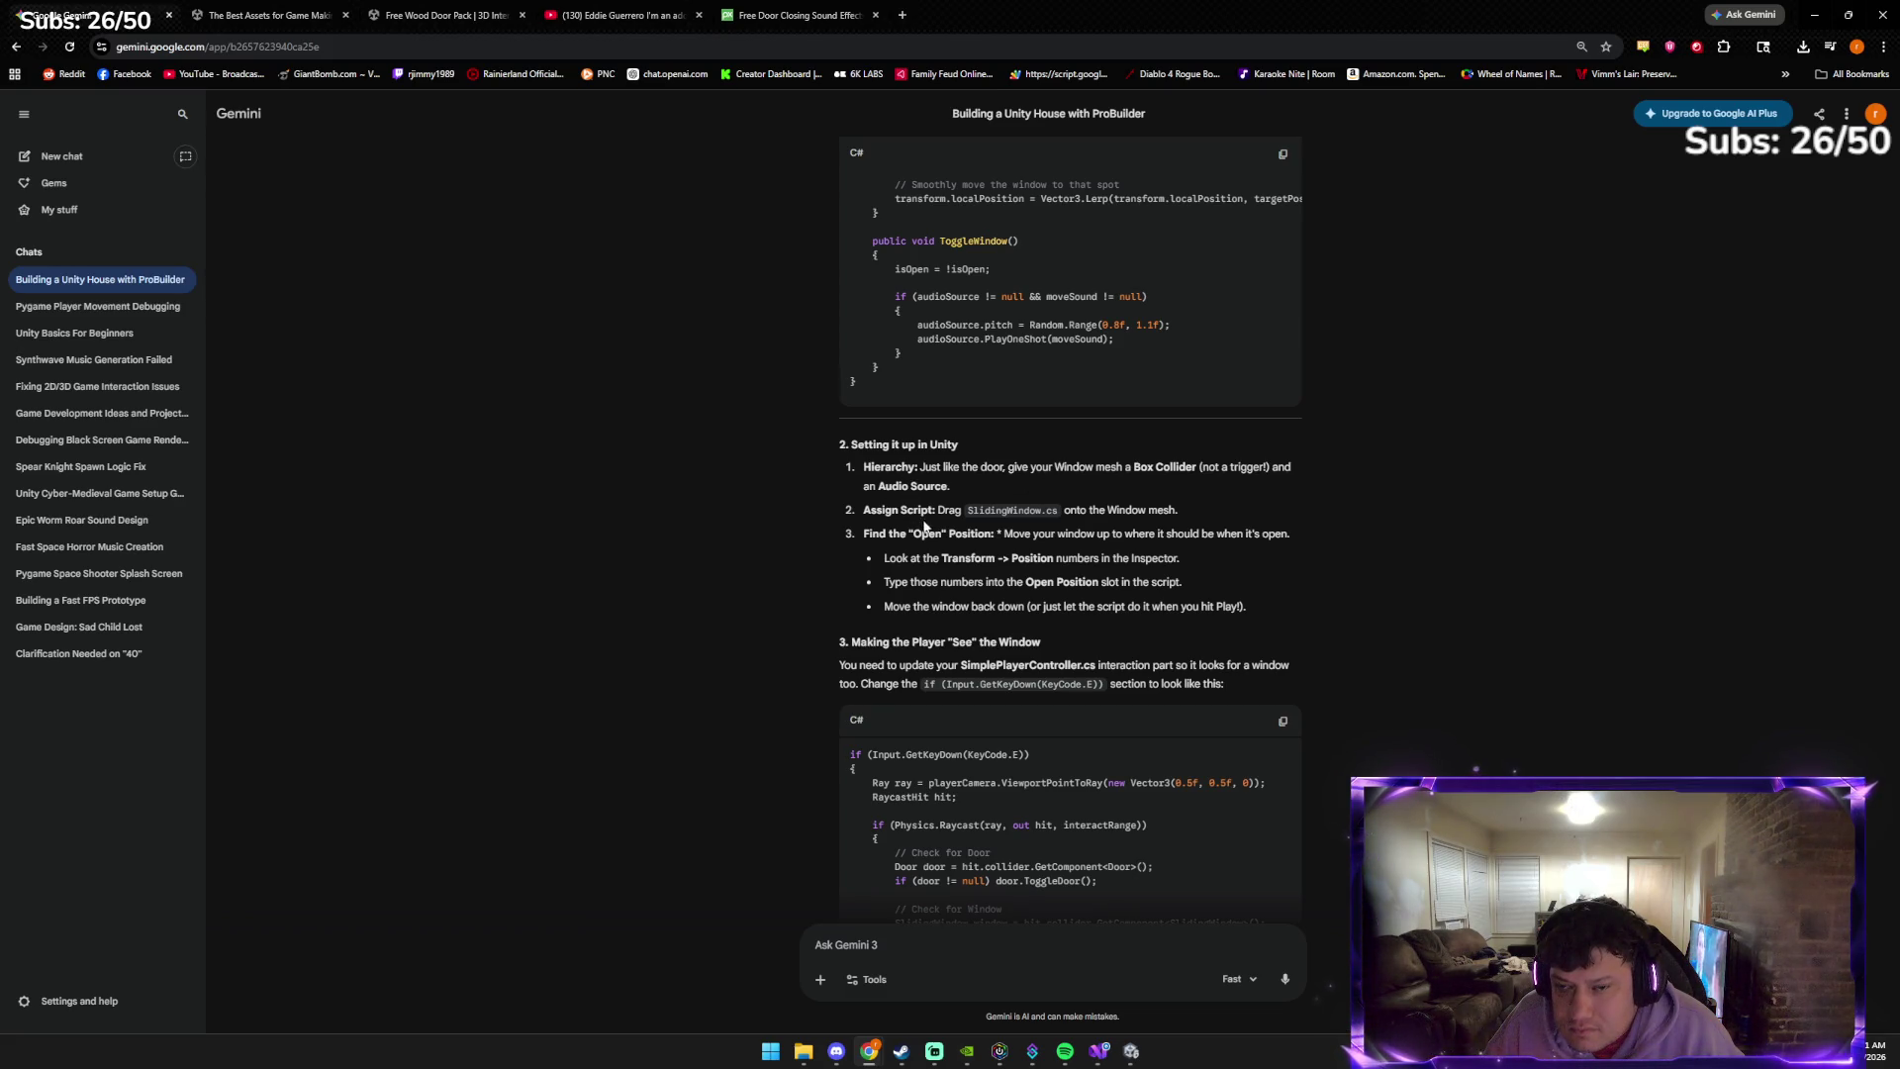
scroll(929, 540, down, 1)
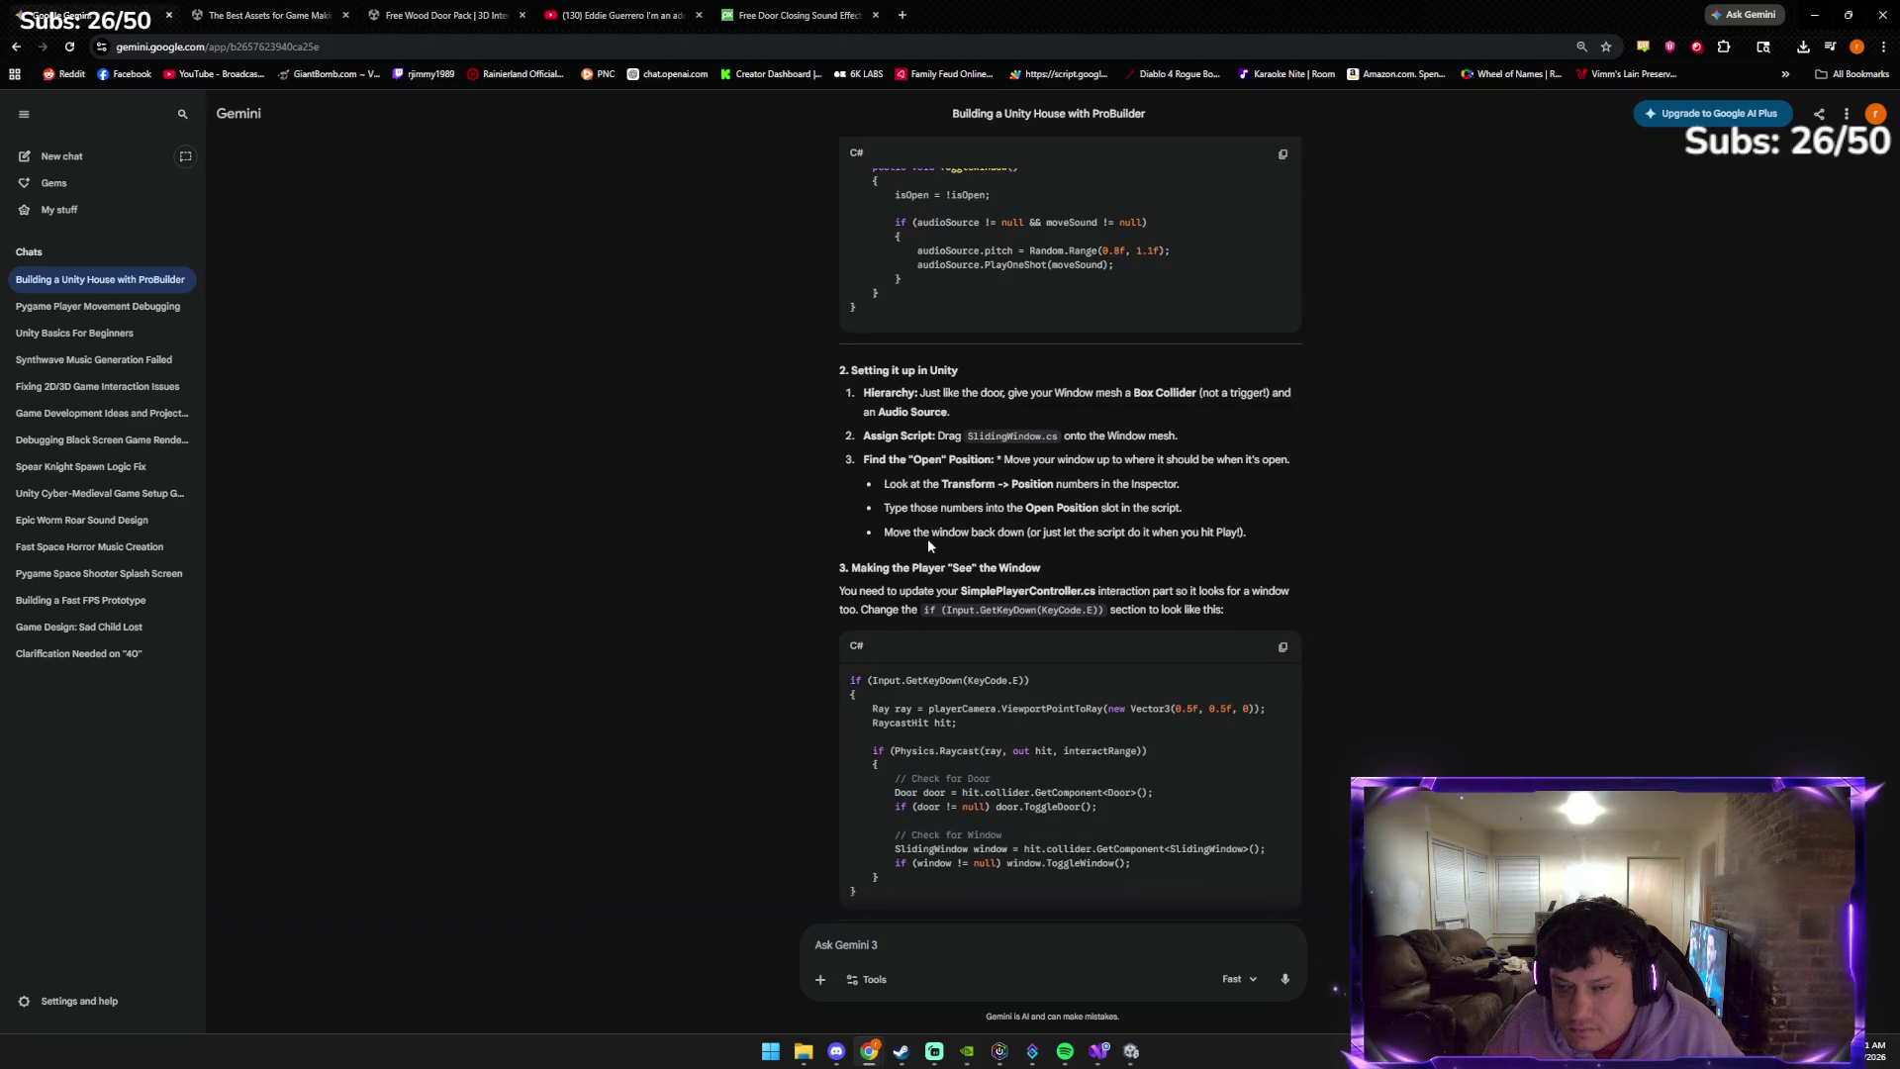
click(906, 946)
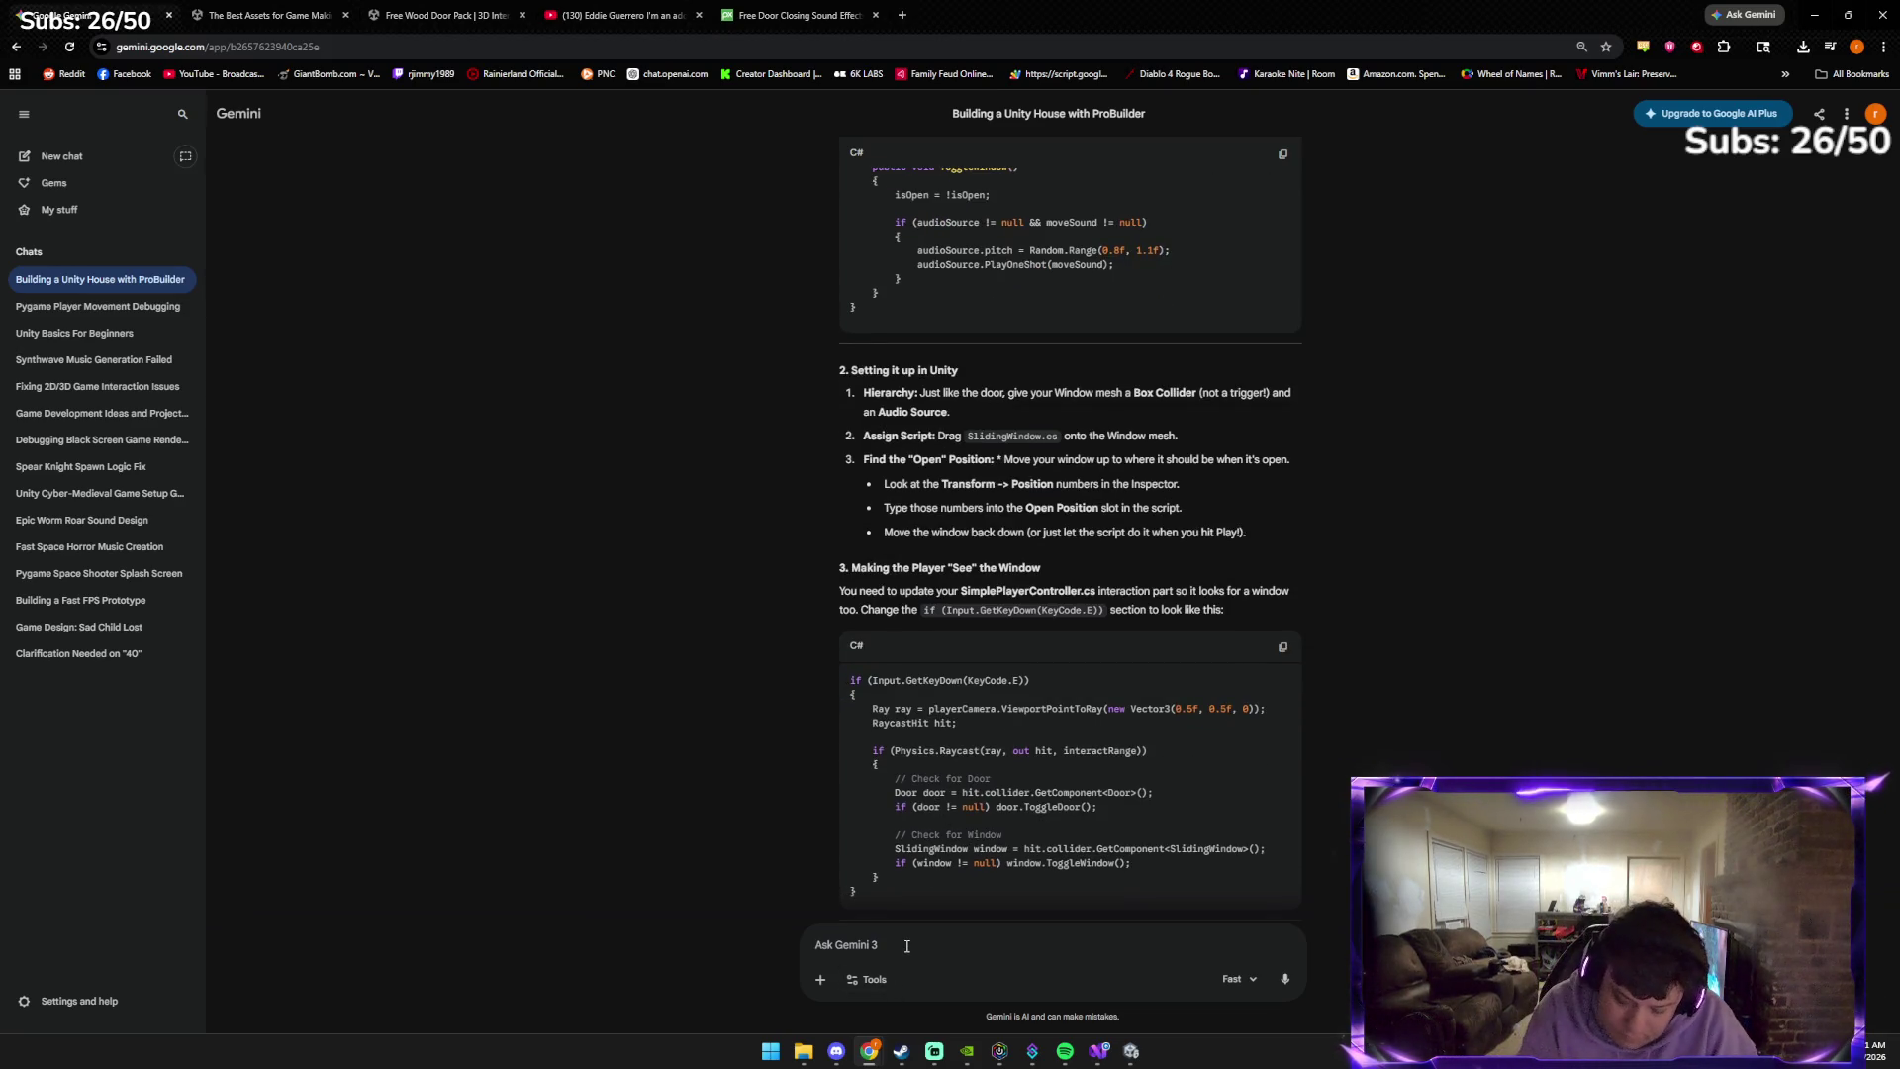
text(first how do w)
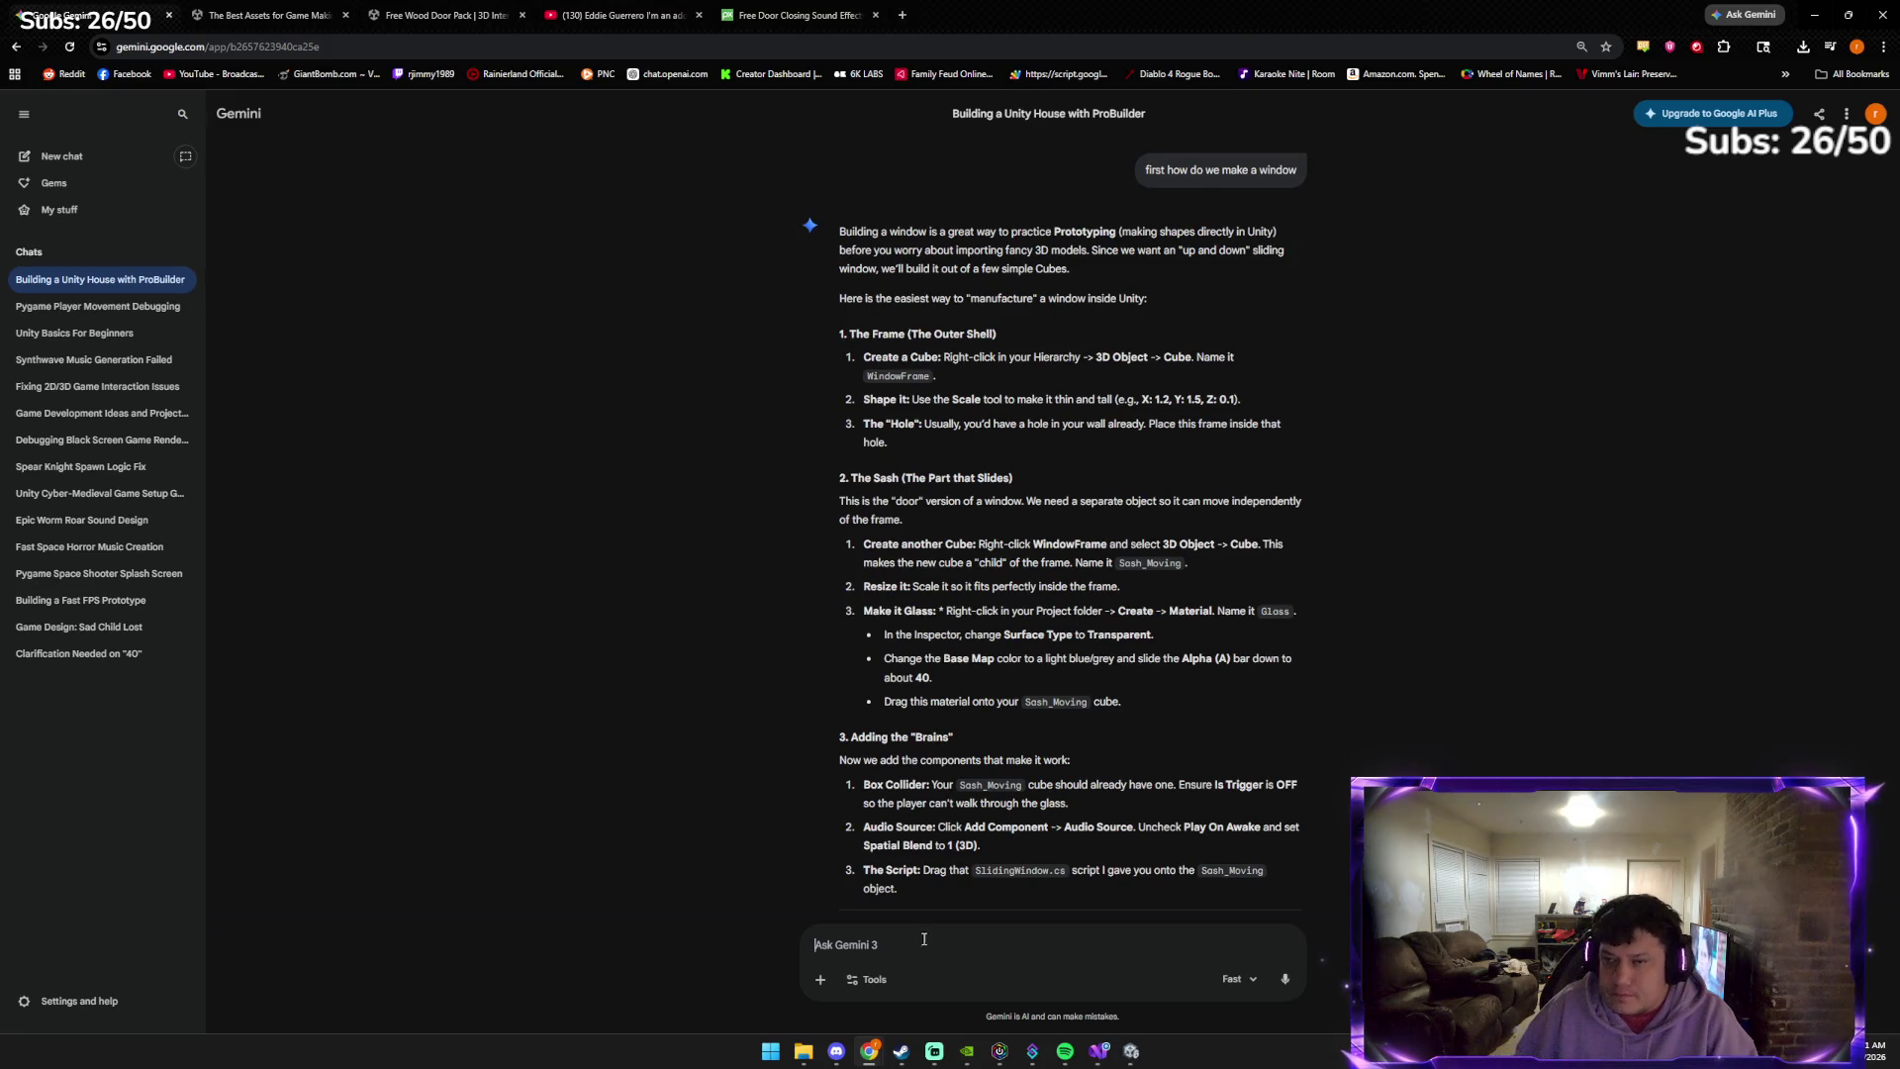
Create a new 3D cube in the Unity Hierarchy and name it FrameWindow
key(alt+Tab)
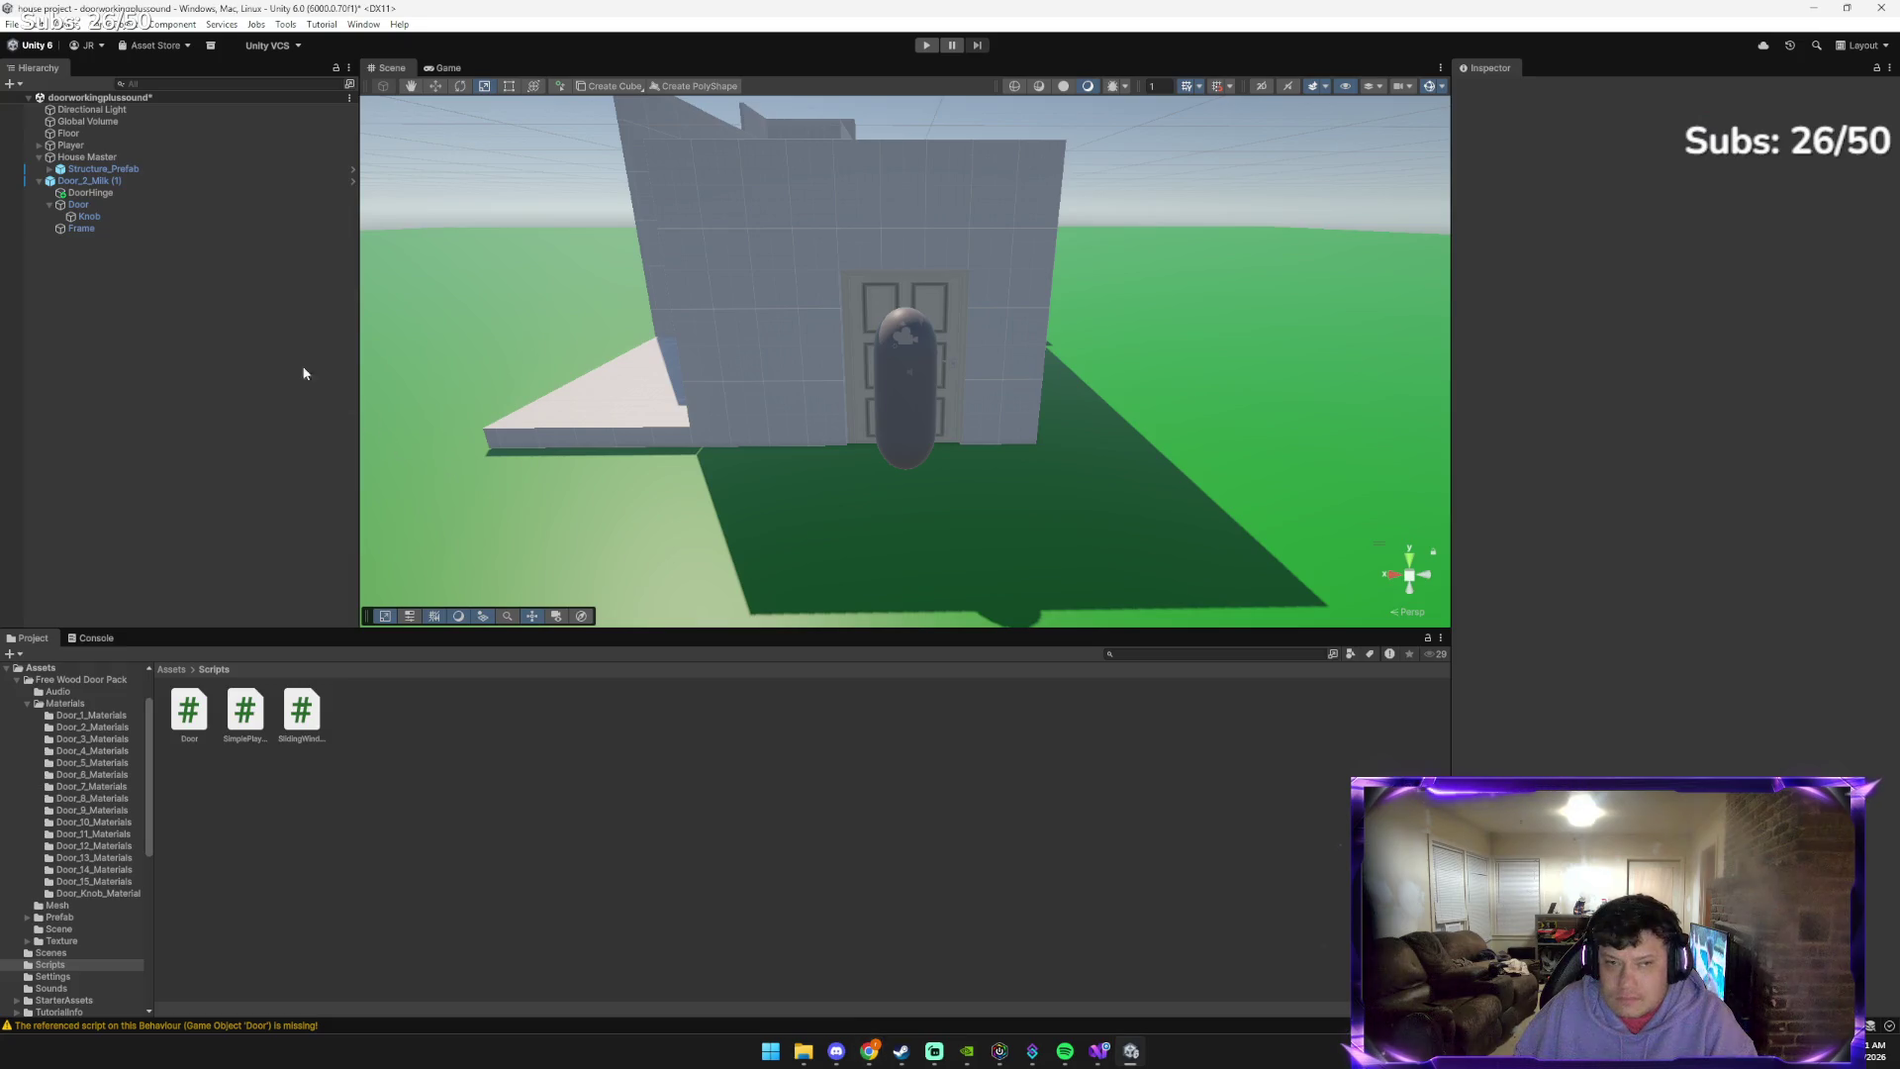
right_click(304, 373)
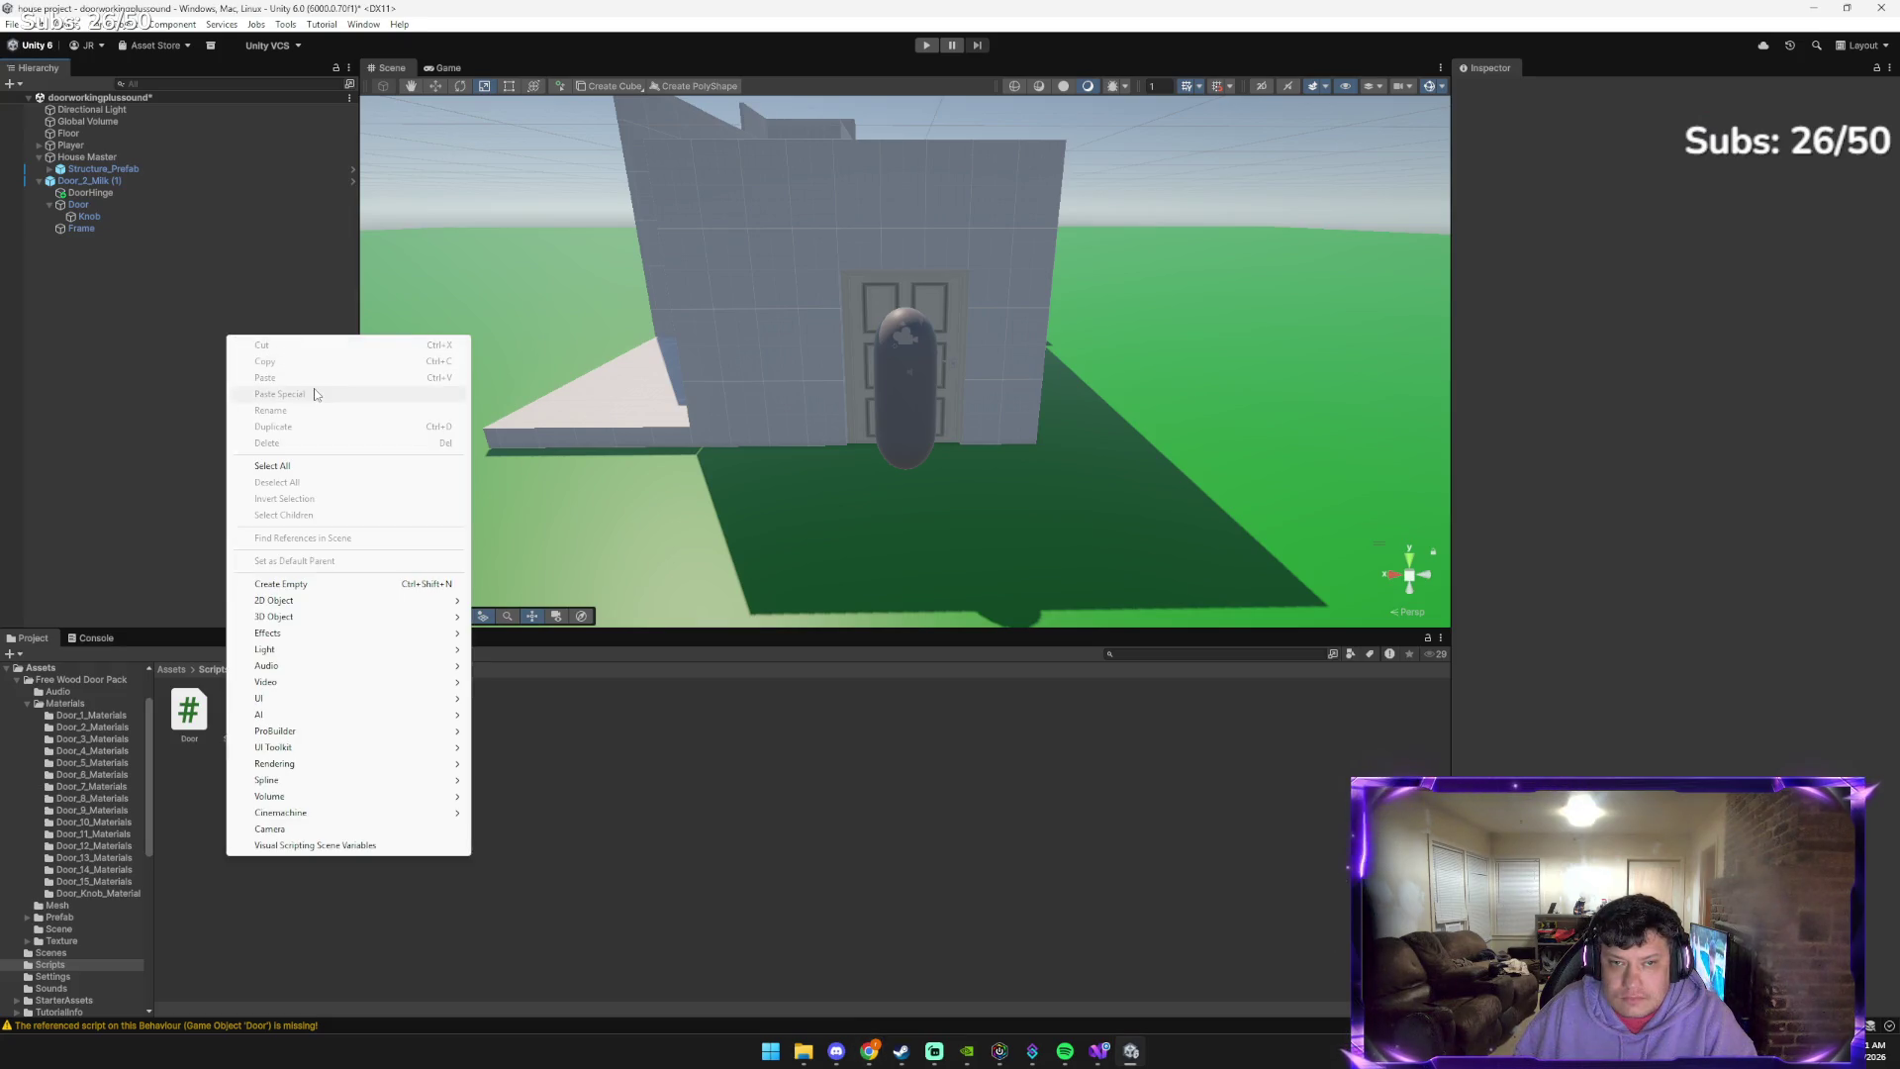
mouse_move(300, 617)
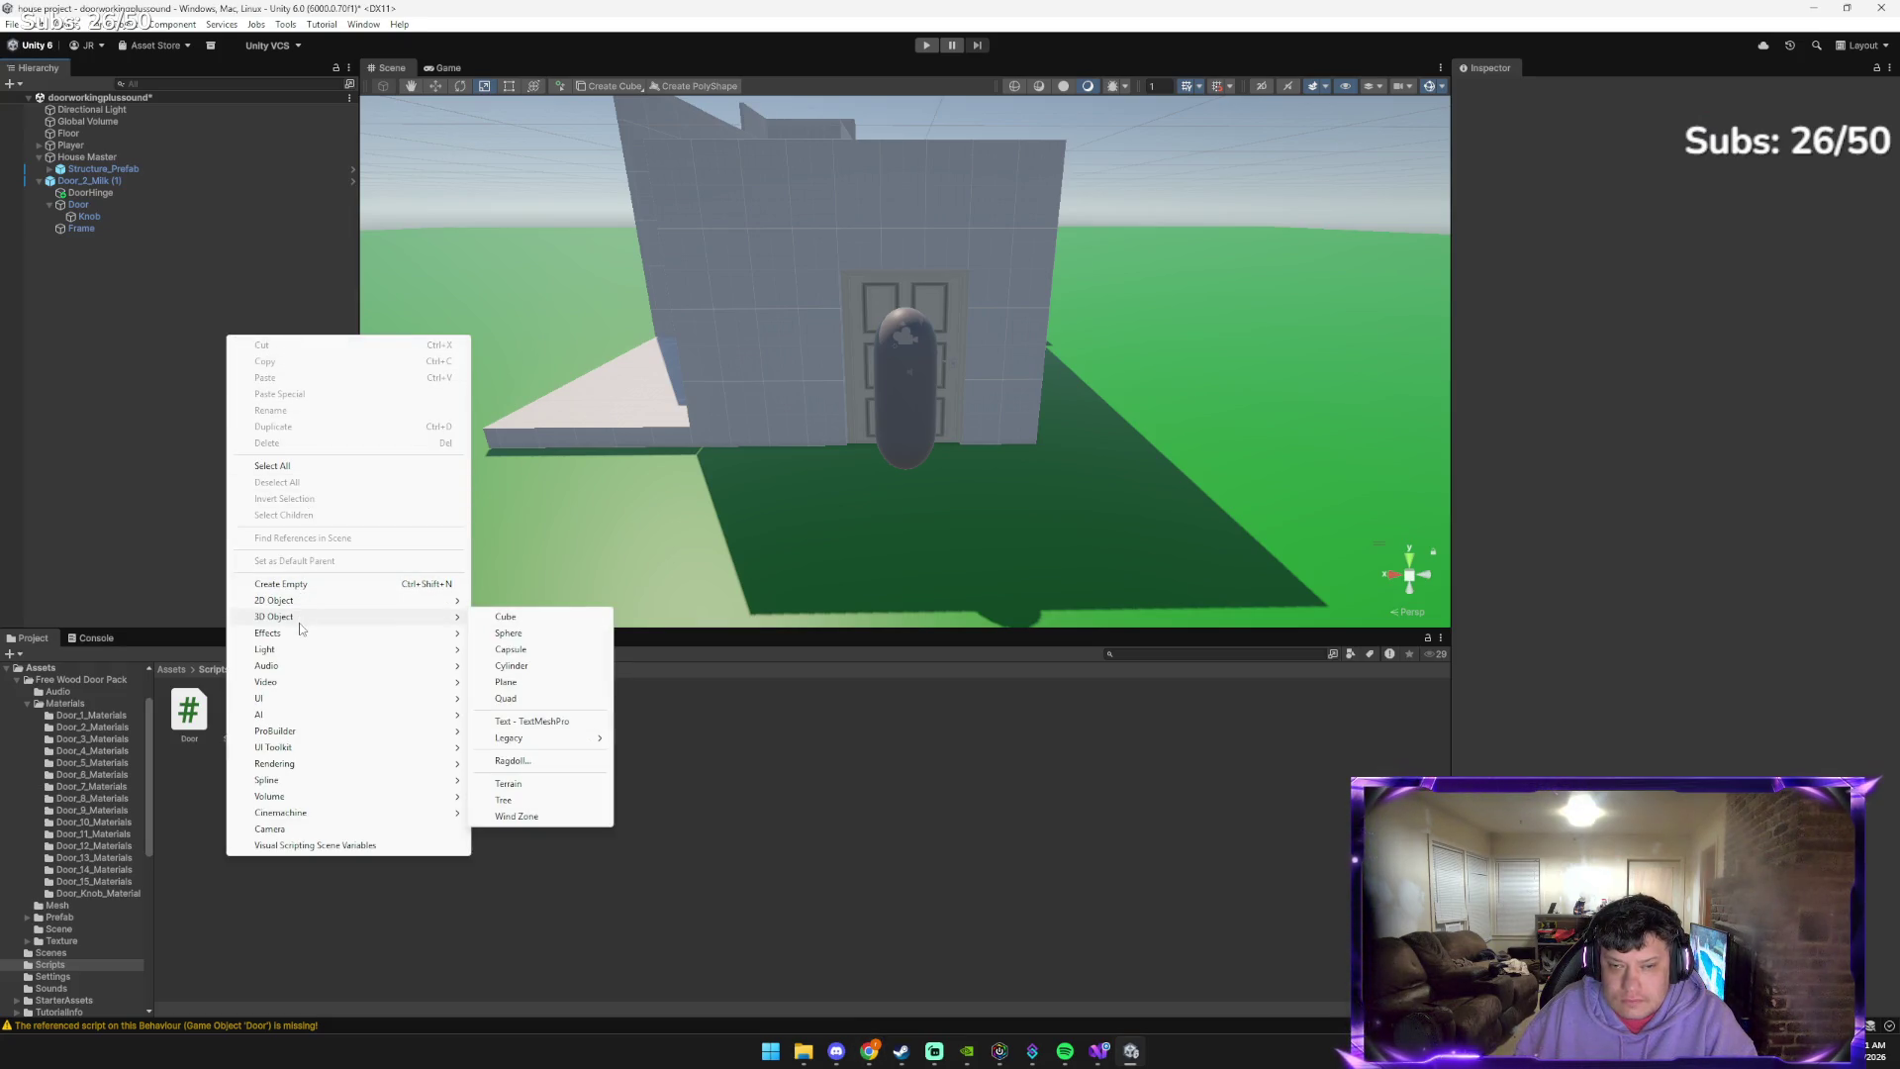
click(520, 620)
text(FrameWin)
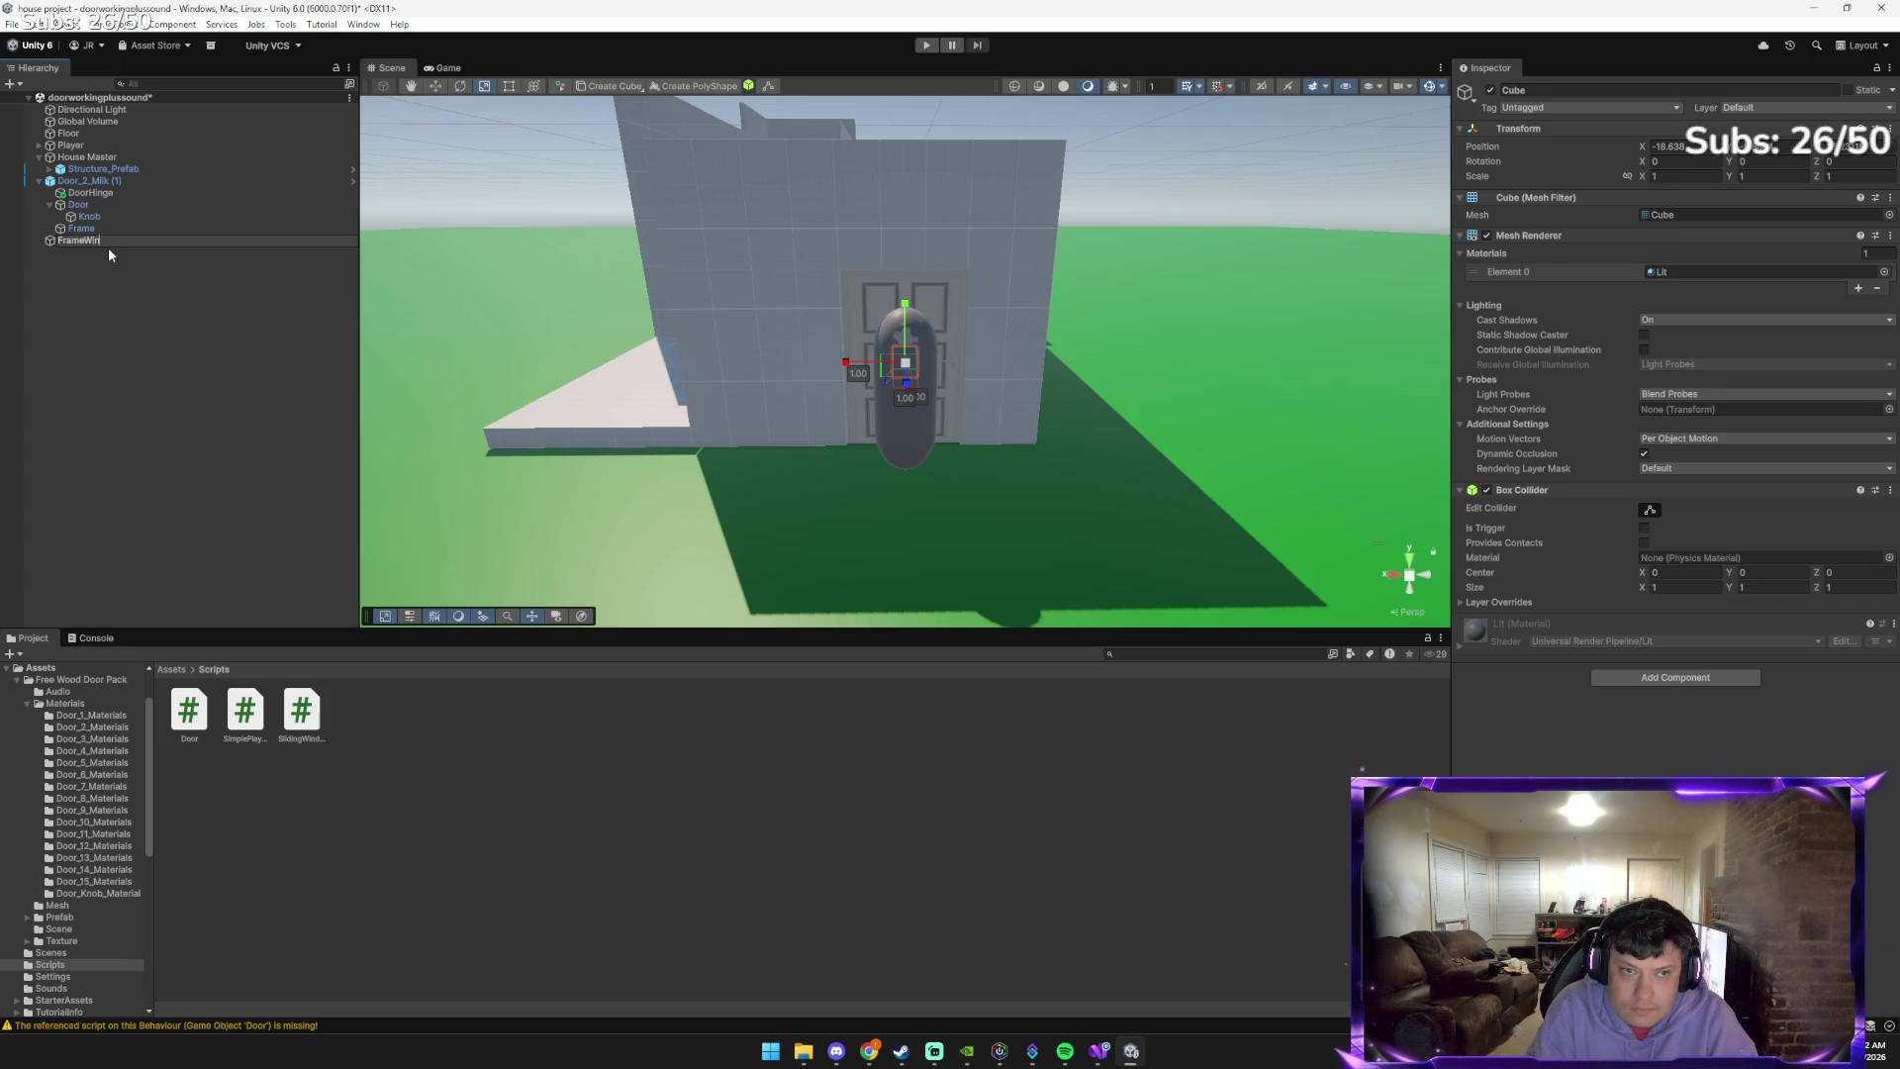
text(dow)
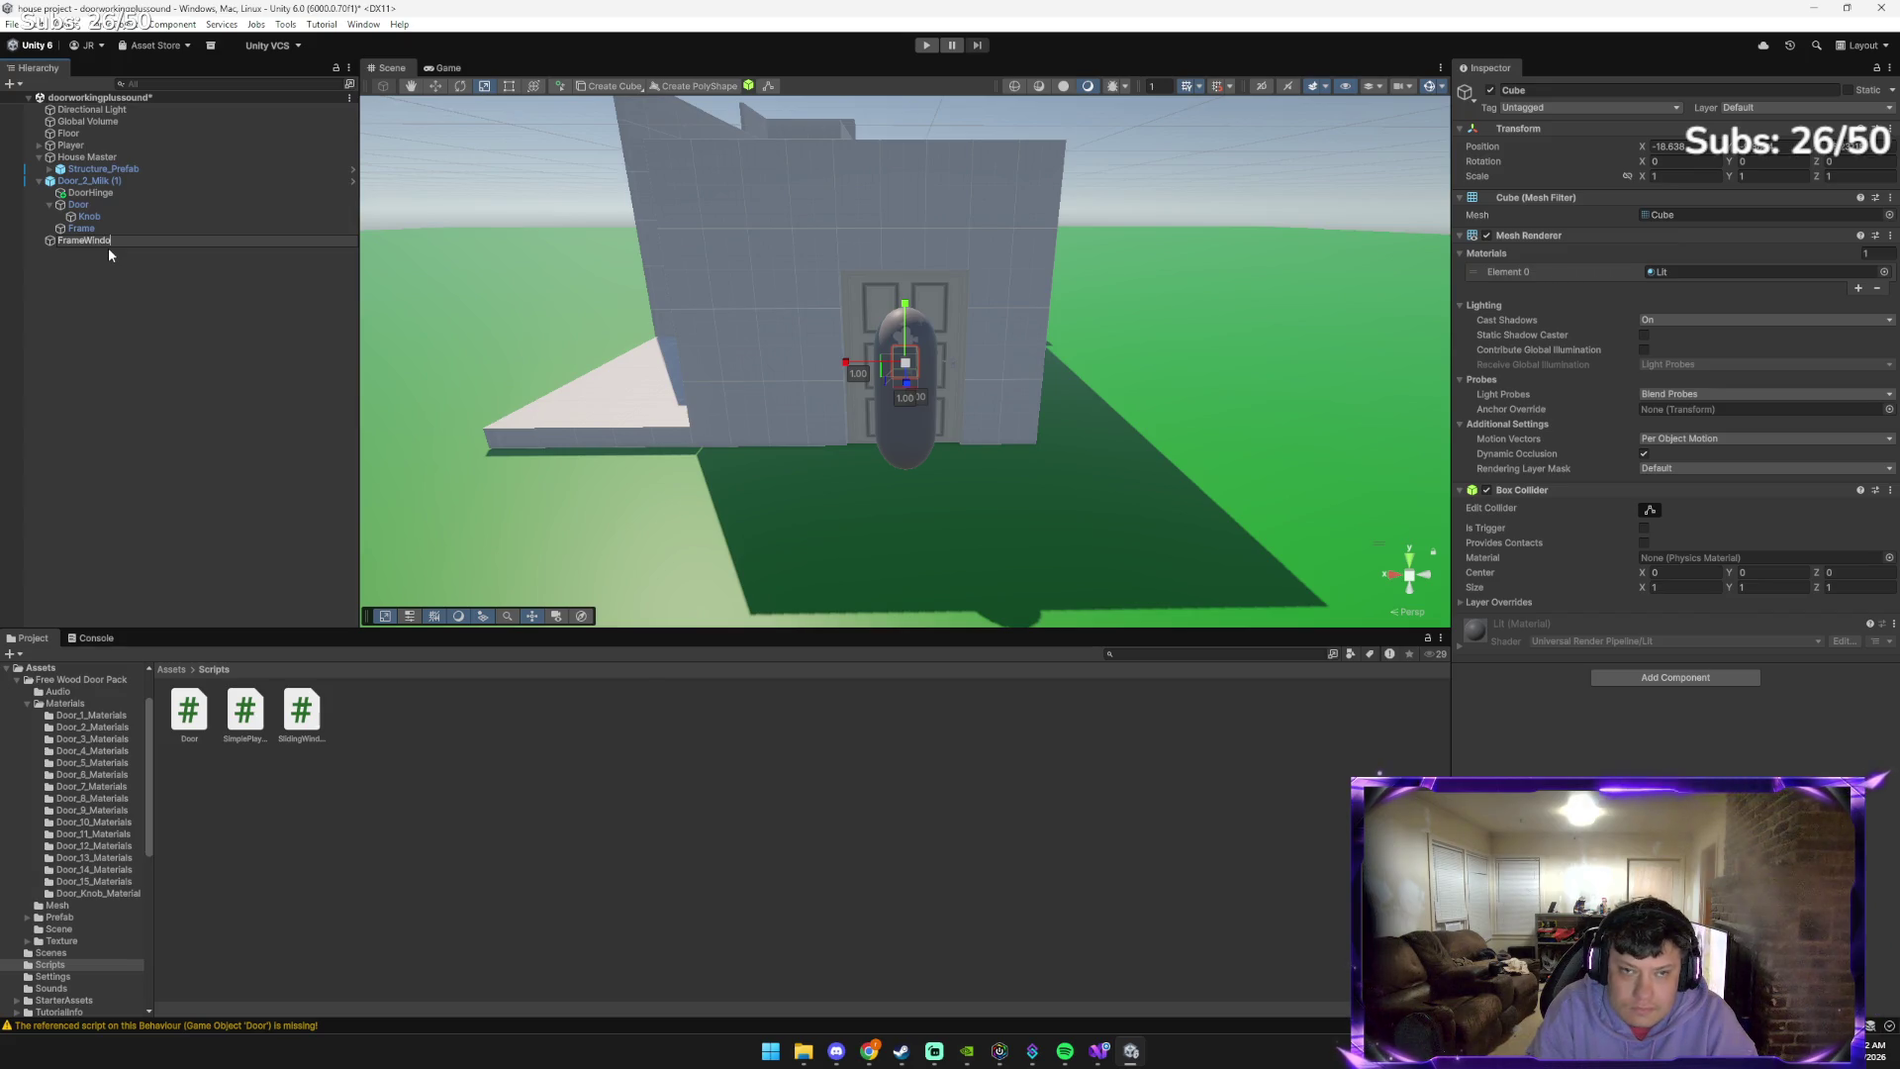
key(Return)
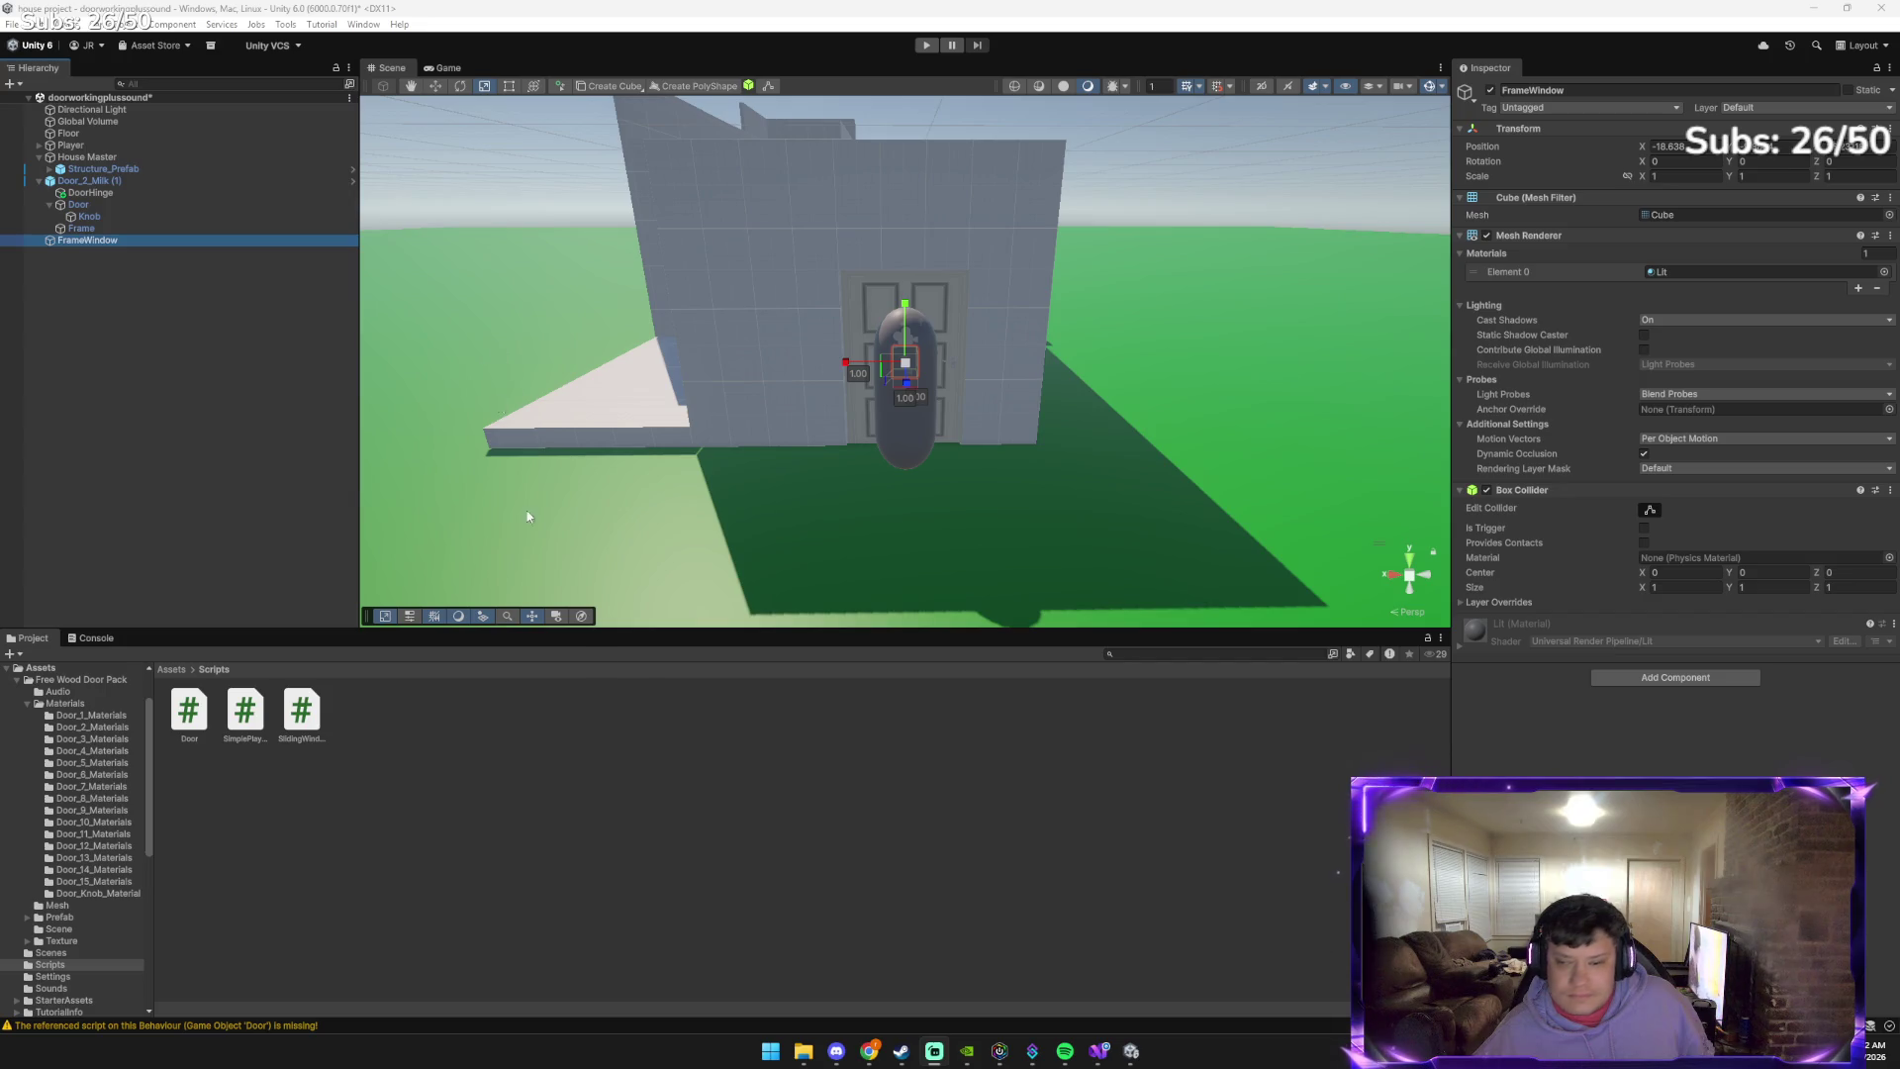
Bring Gemini's window-building instructions back to the front
mouse_move(1101, 1053)
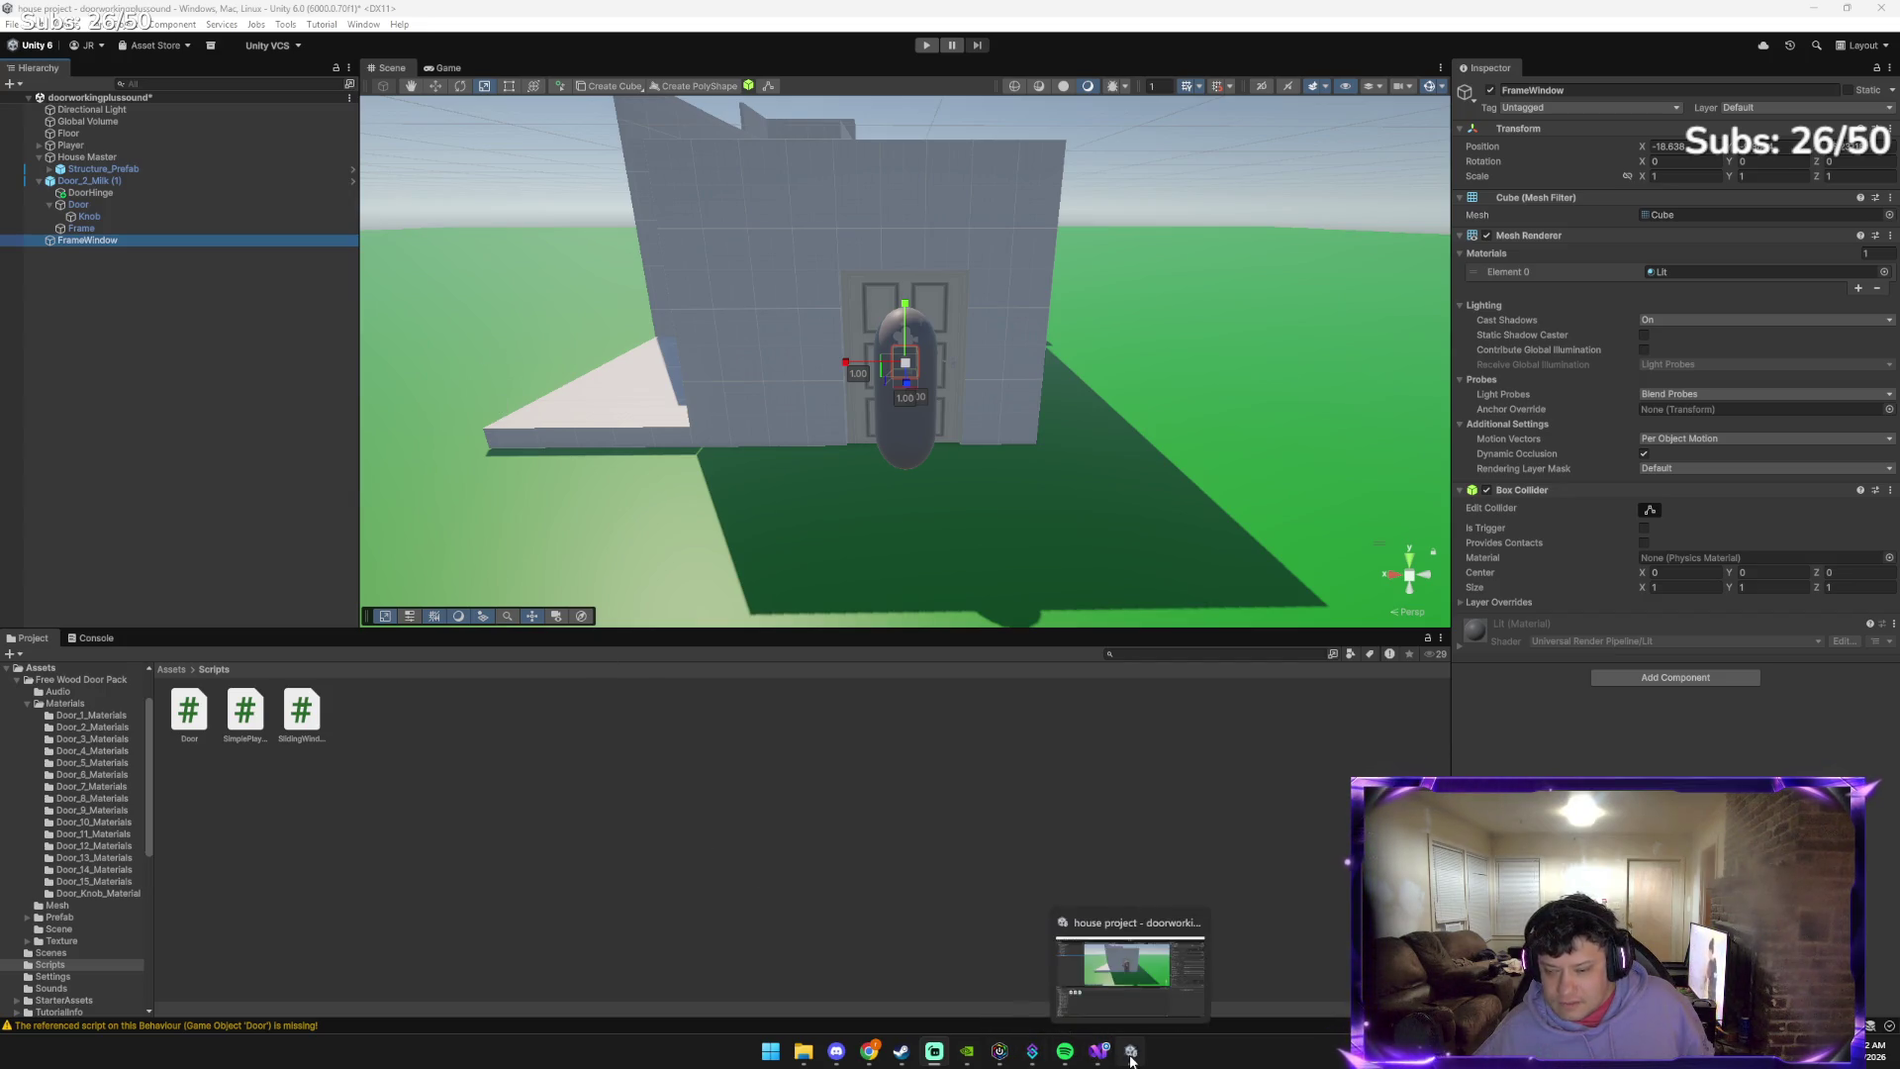
mouse_move(859, 1057)
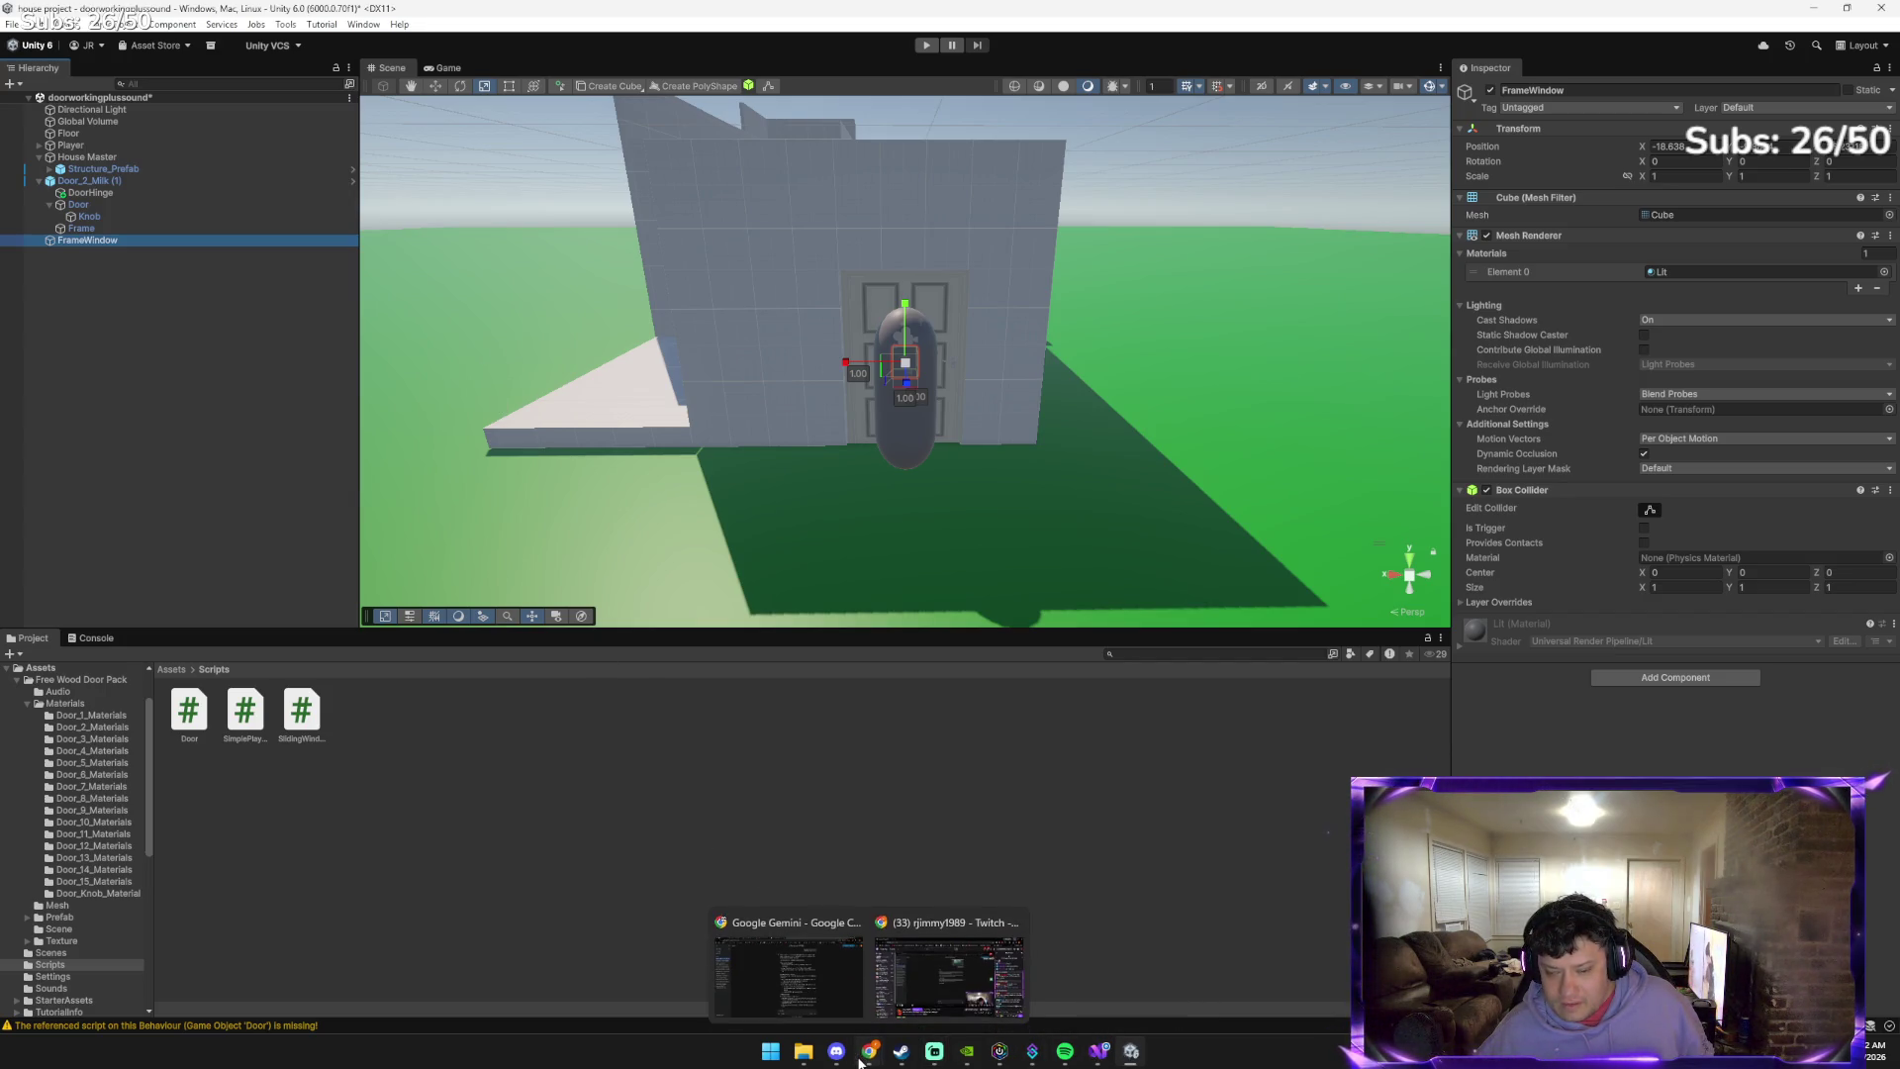
click(804, 1002)
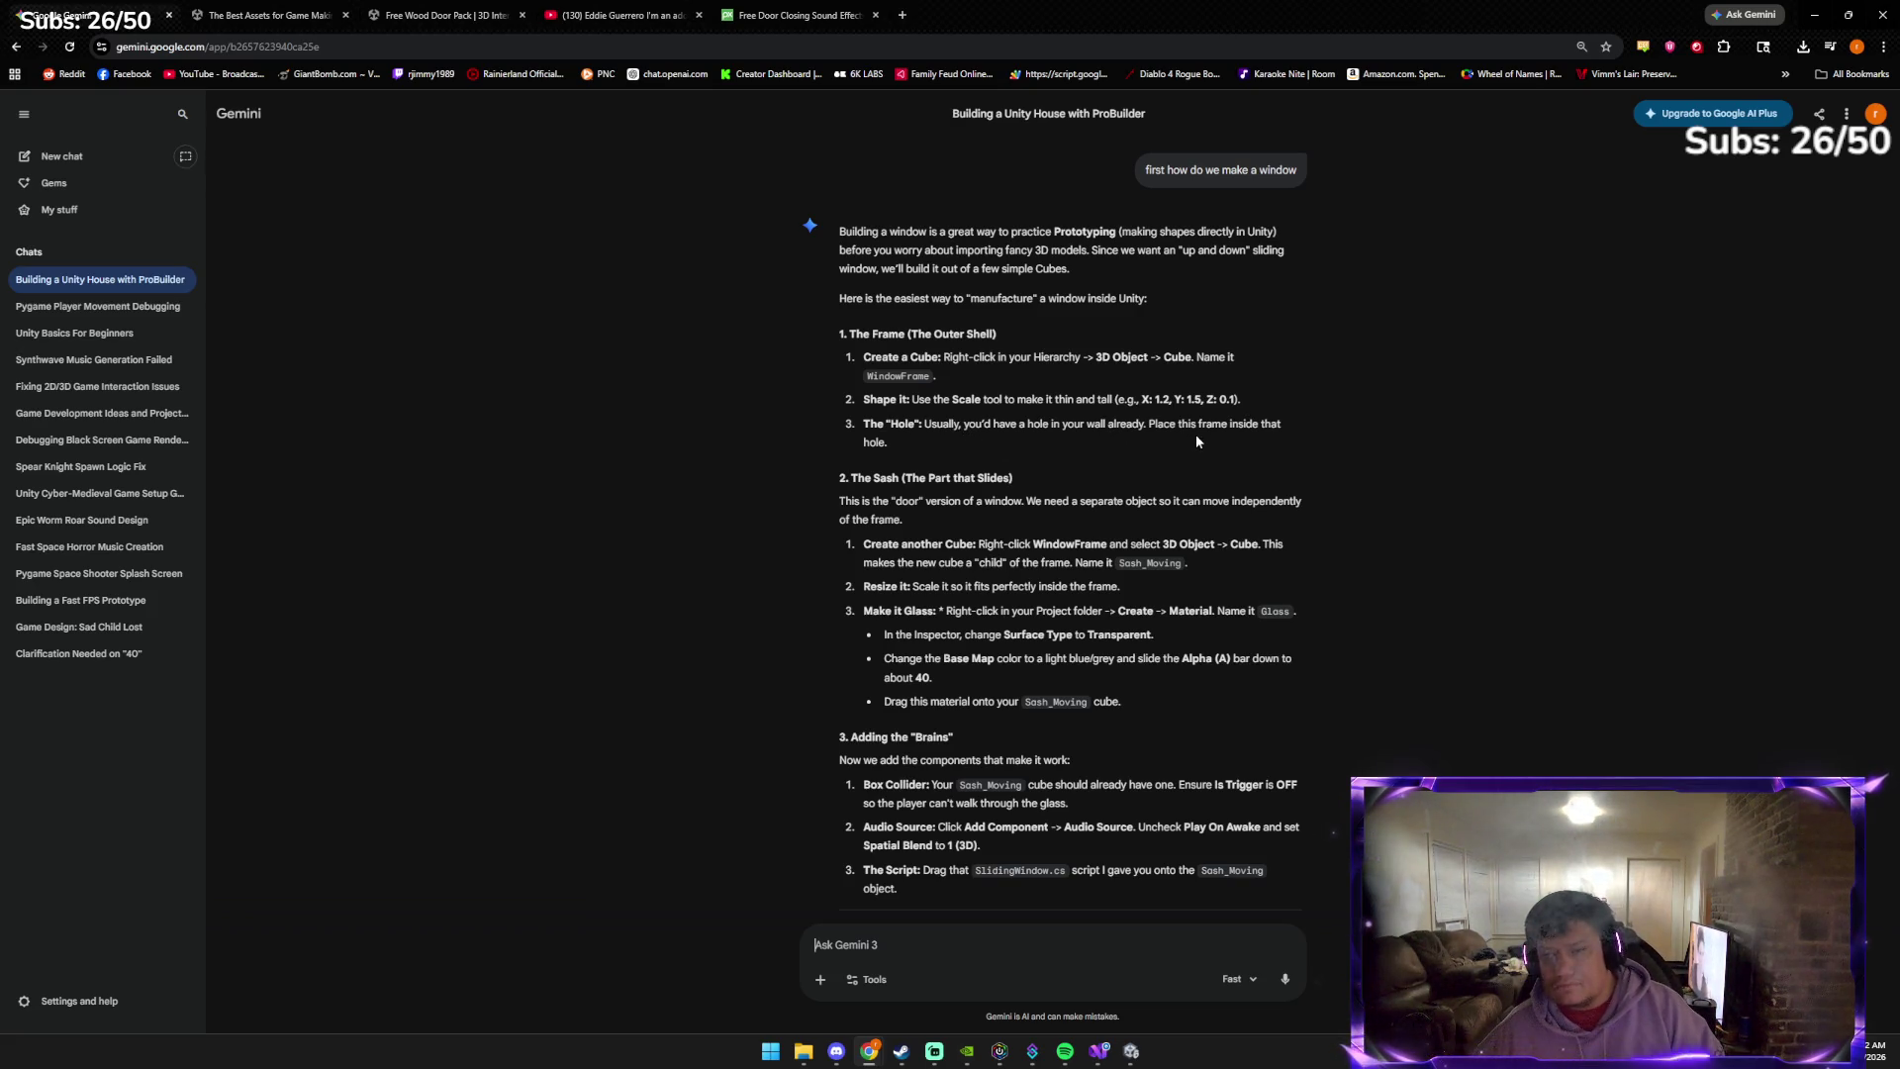
Enter initial FrameWindow scale values, checking Gemini's suggested sizes
key(alt+Tab)
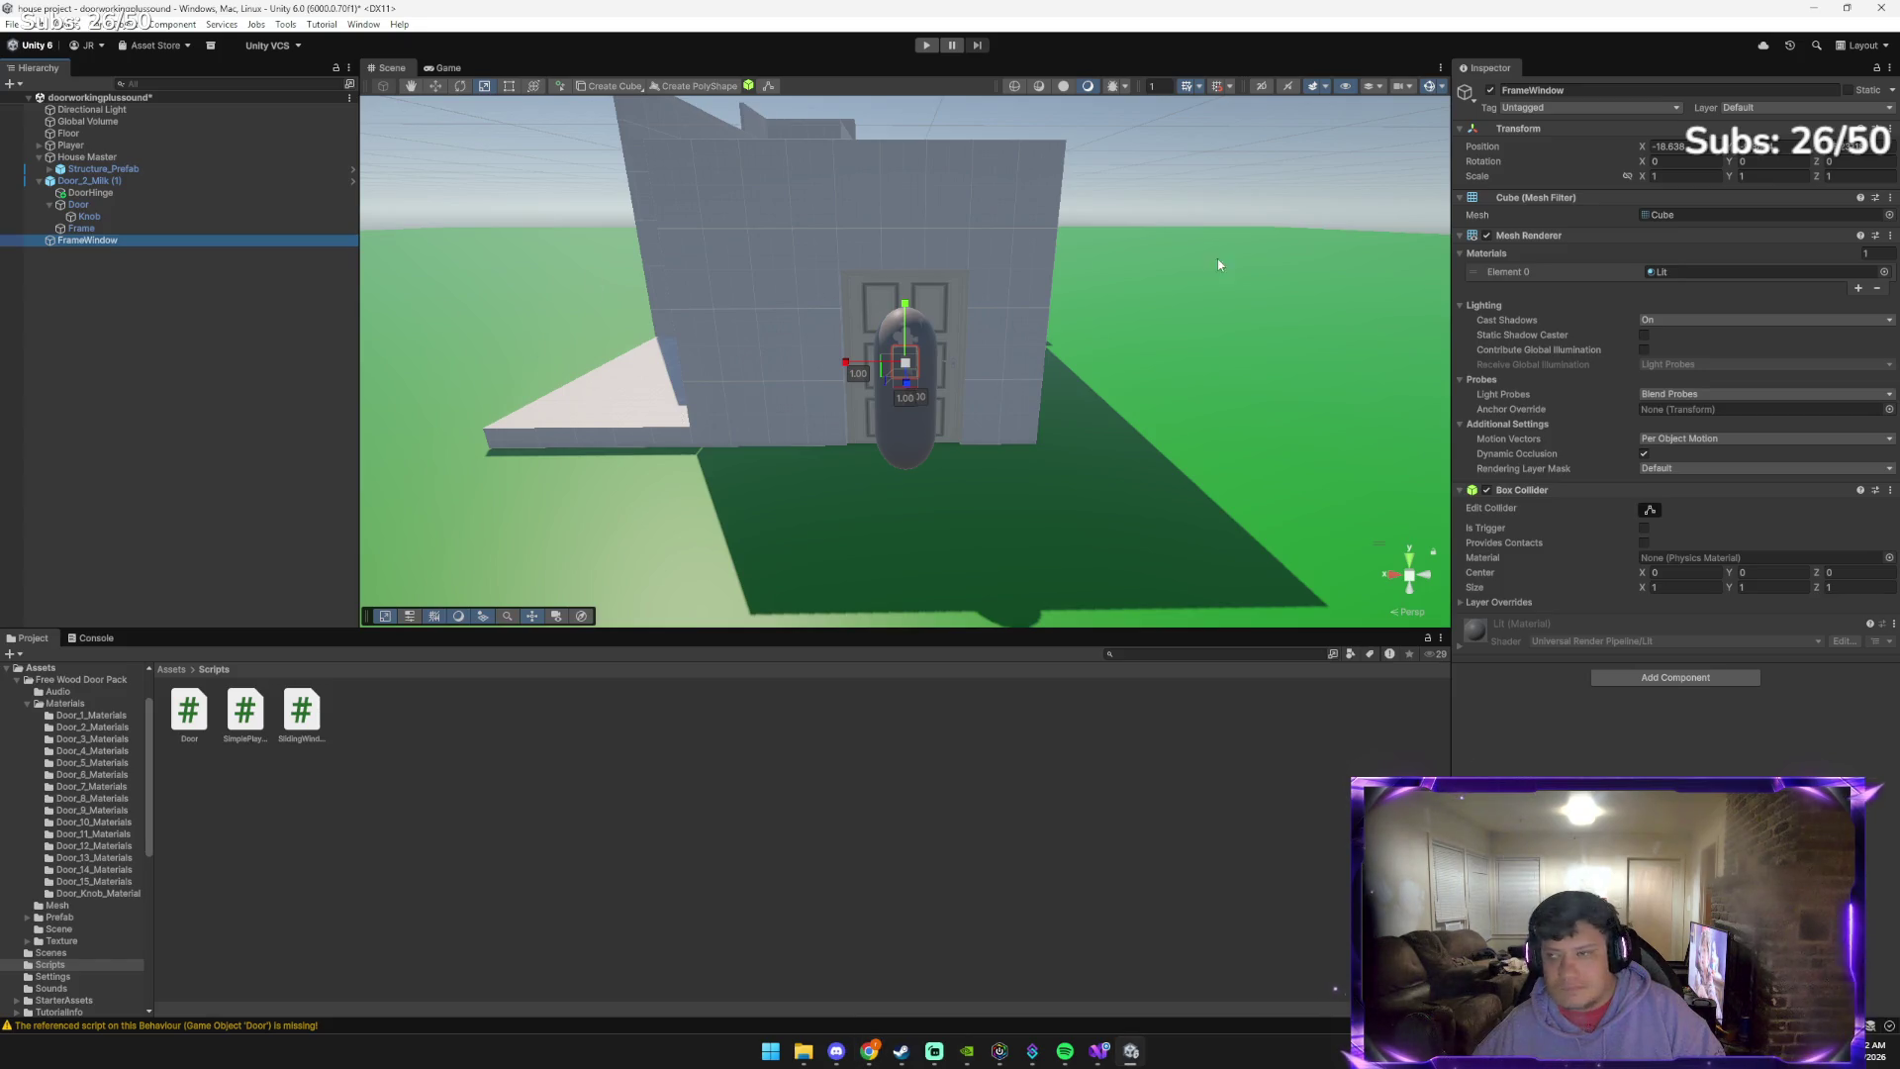
click(1699, 179)
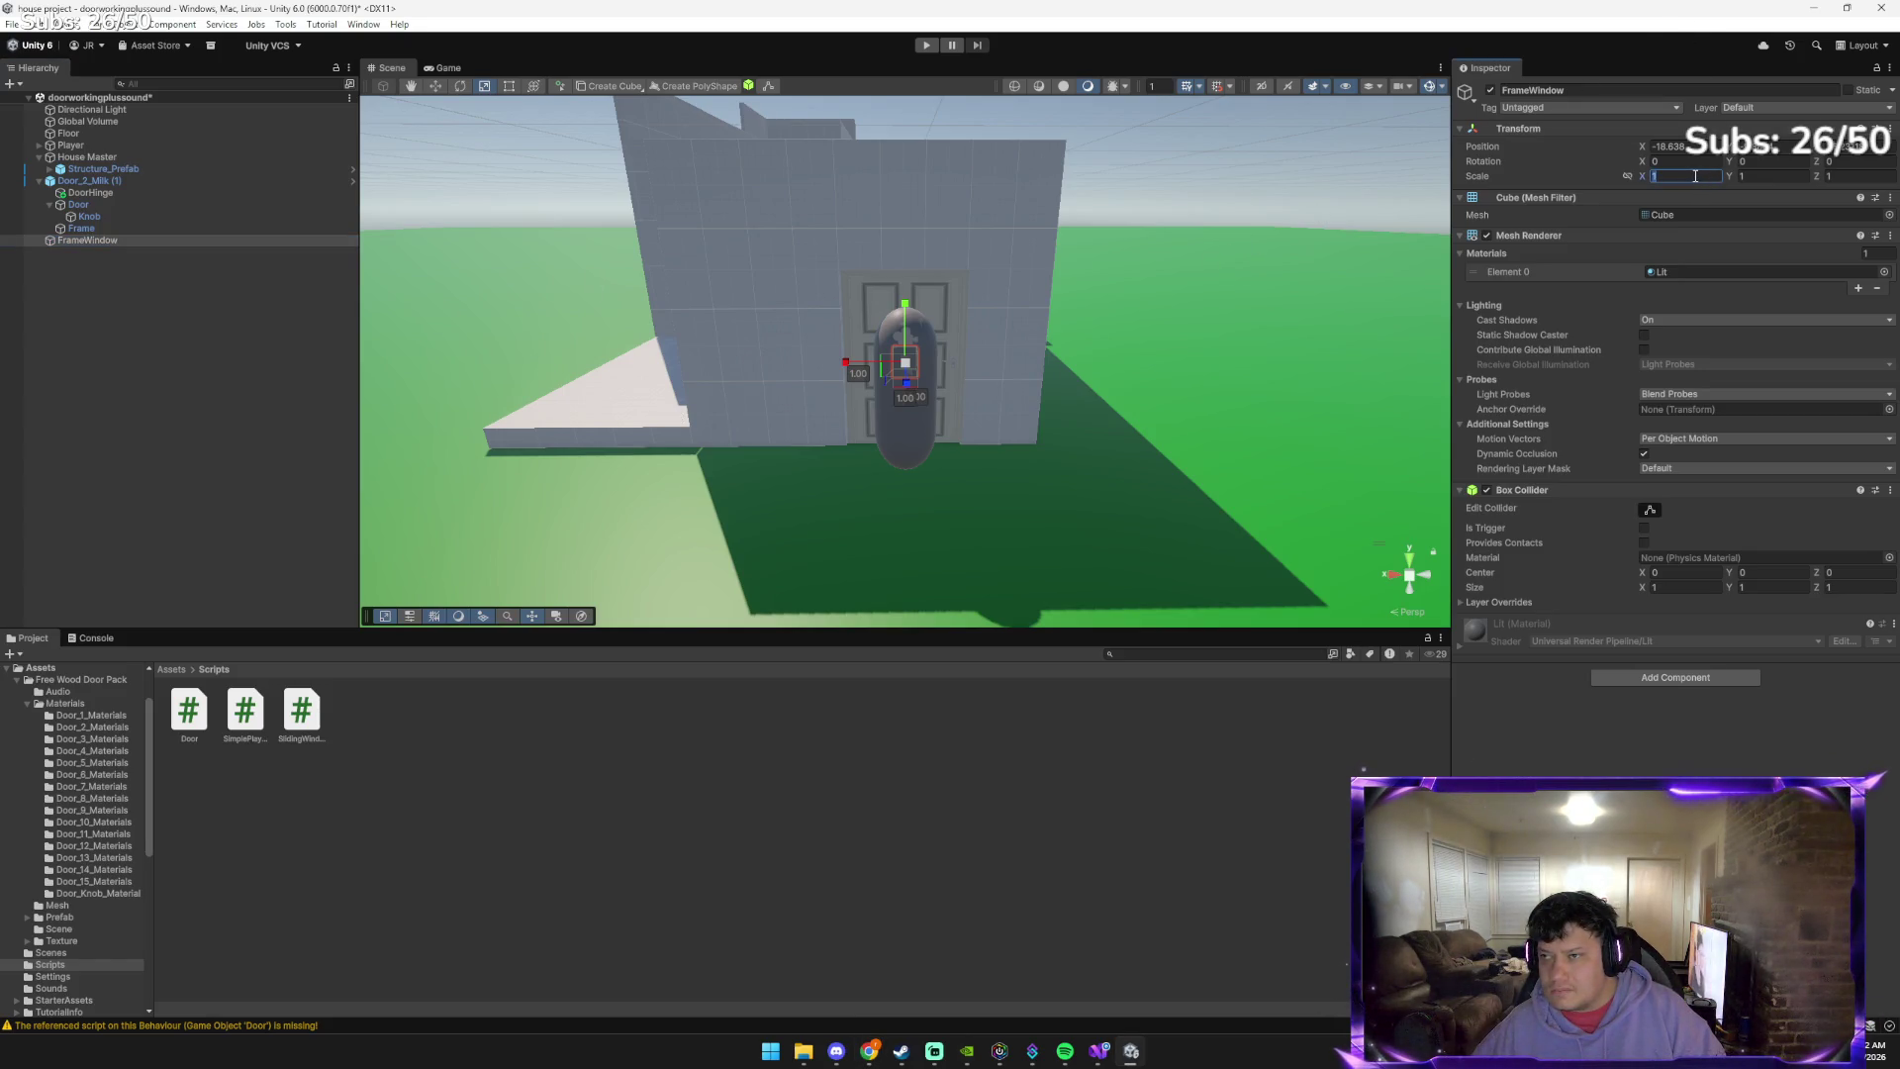
text(.2)
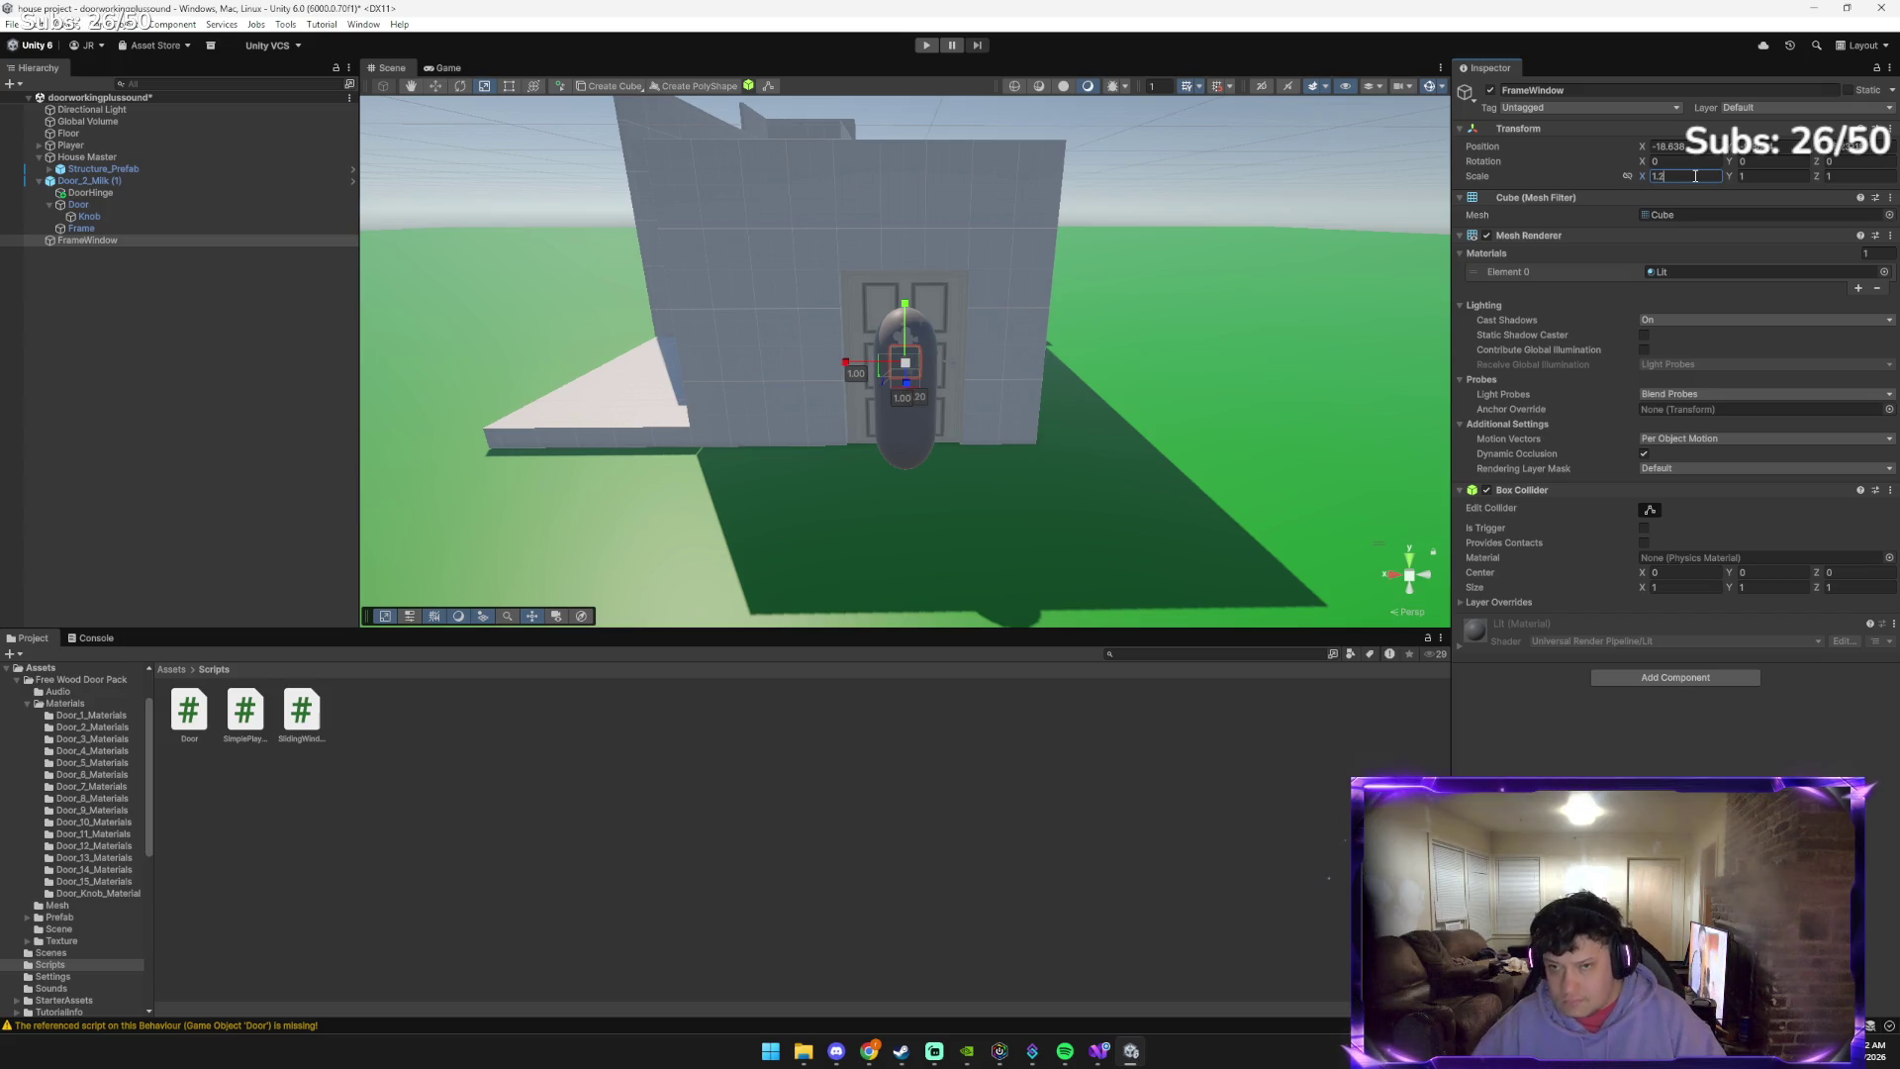
key(alt+Tab)
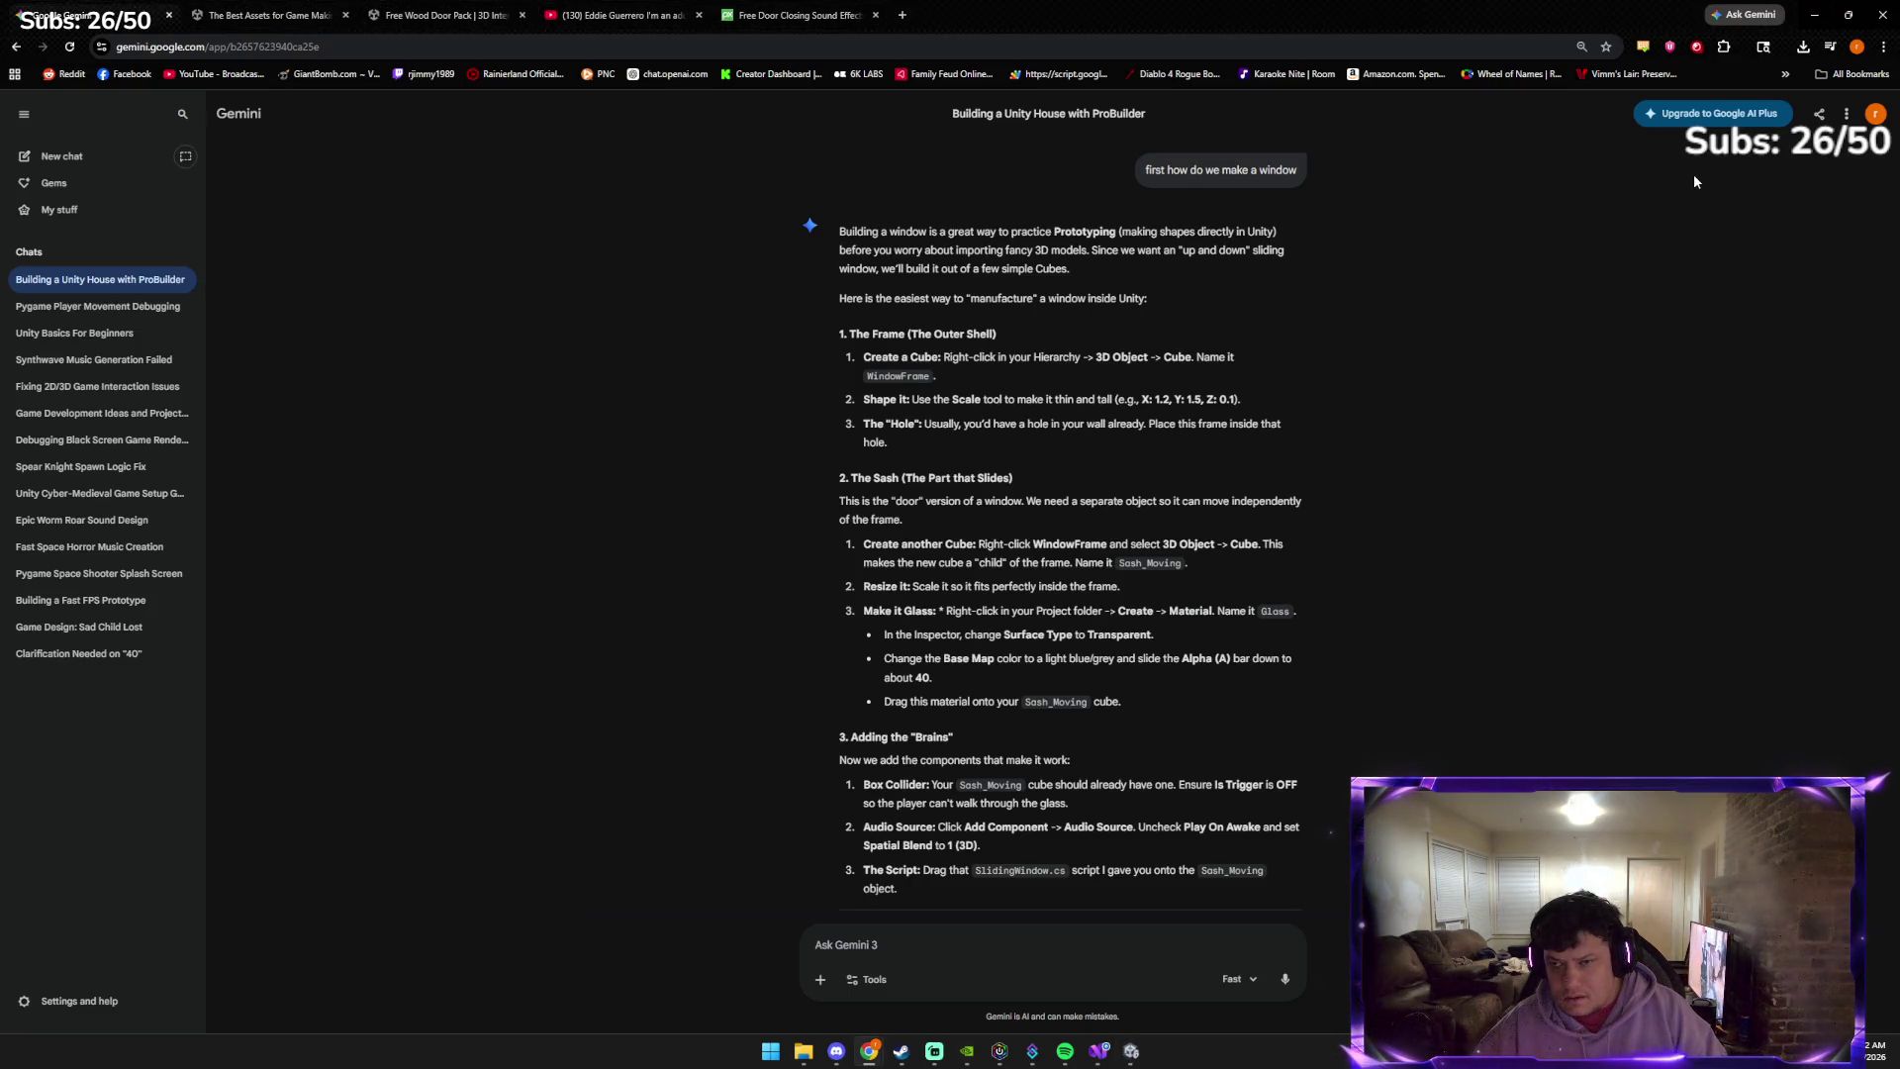
key(alt+Tab)
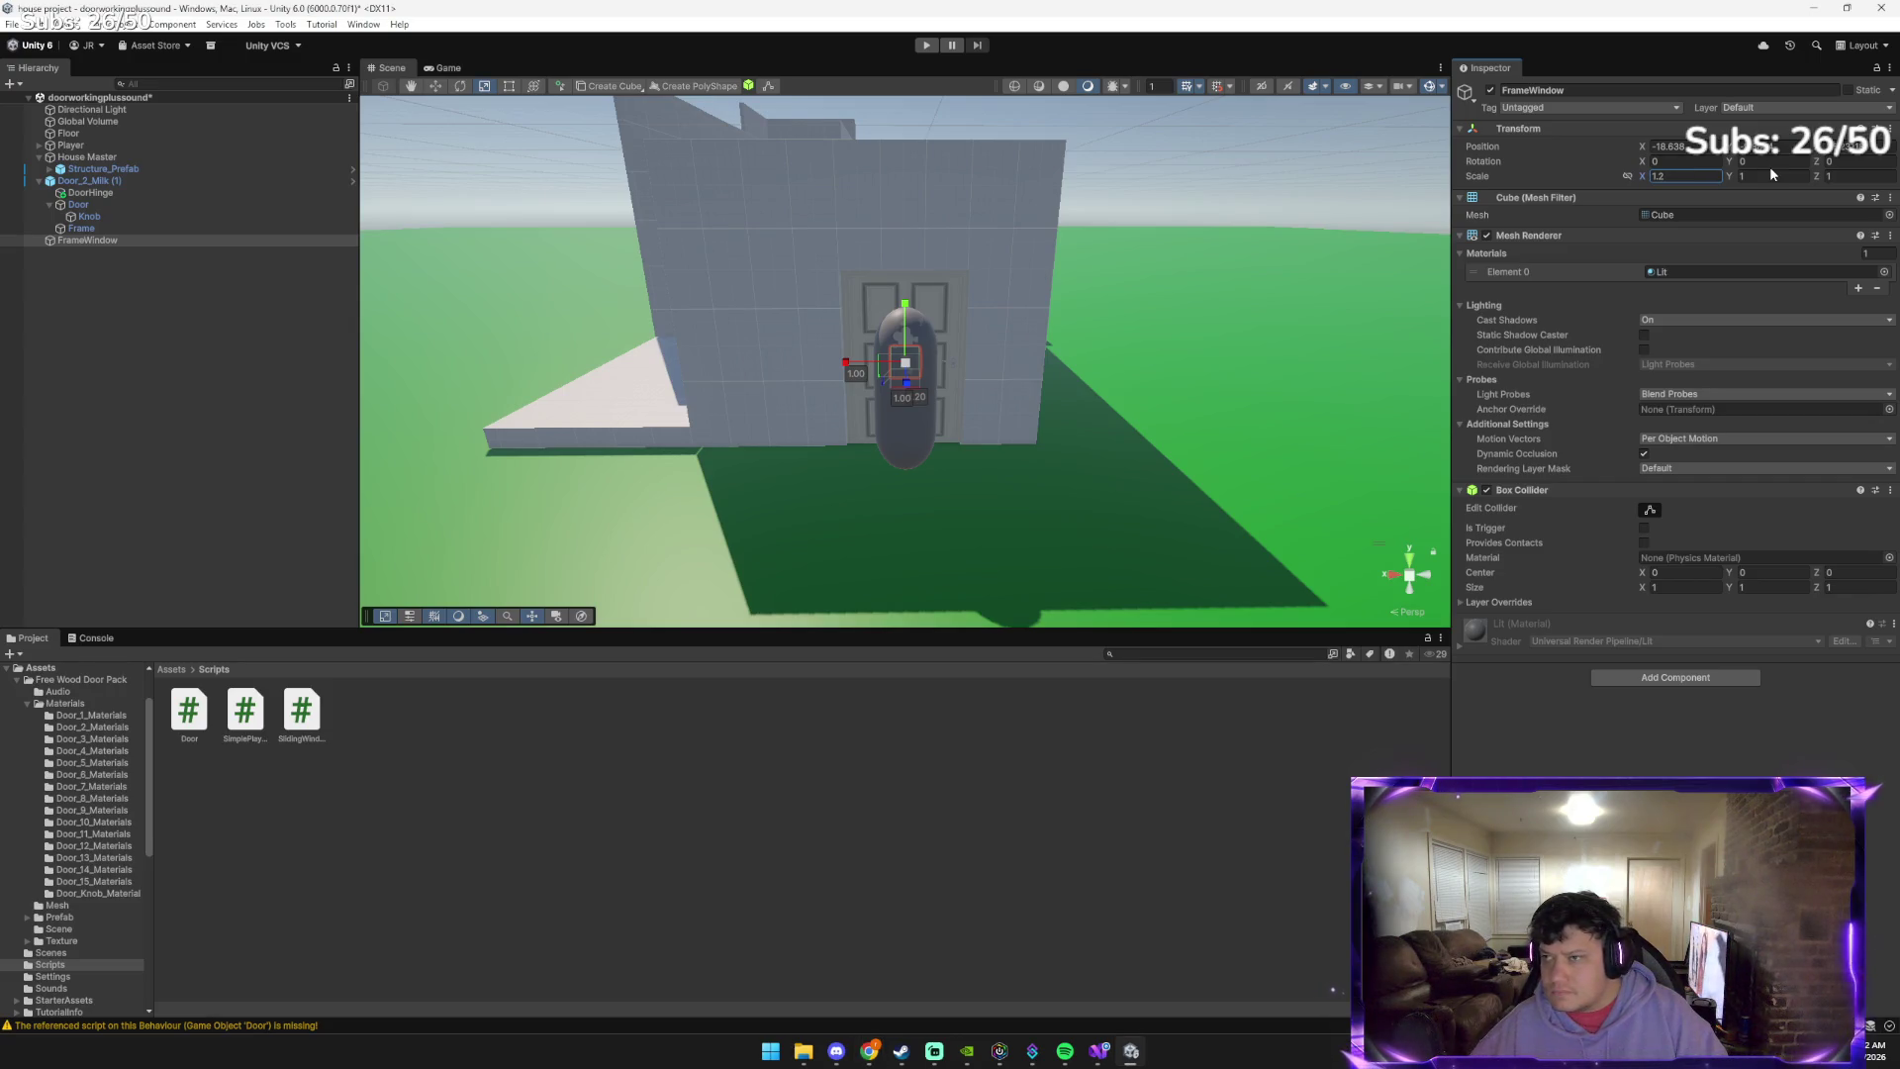
click(1766, 175)
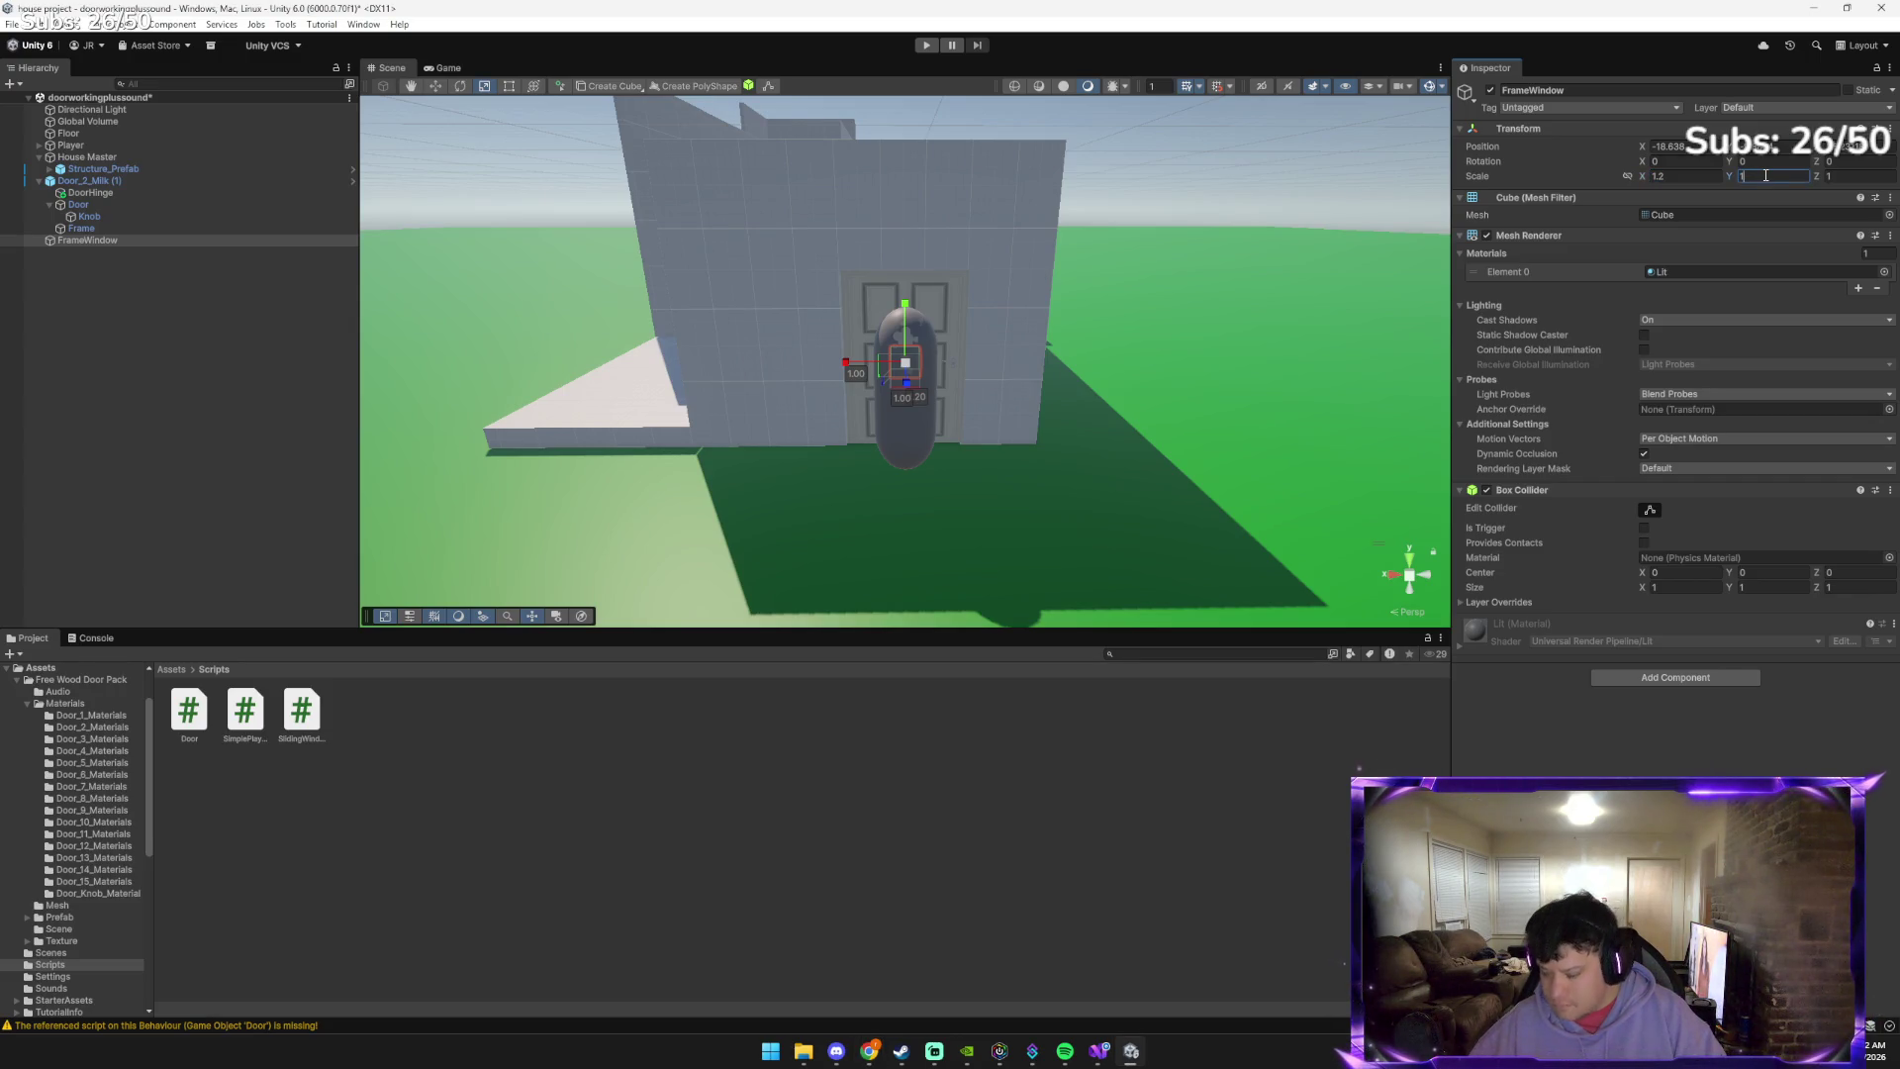
text(1.54)
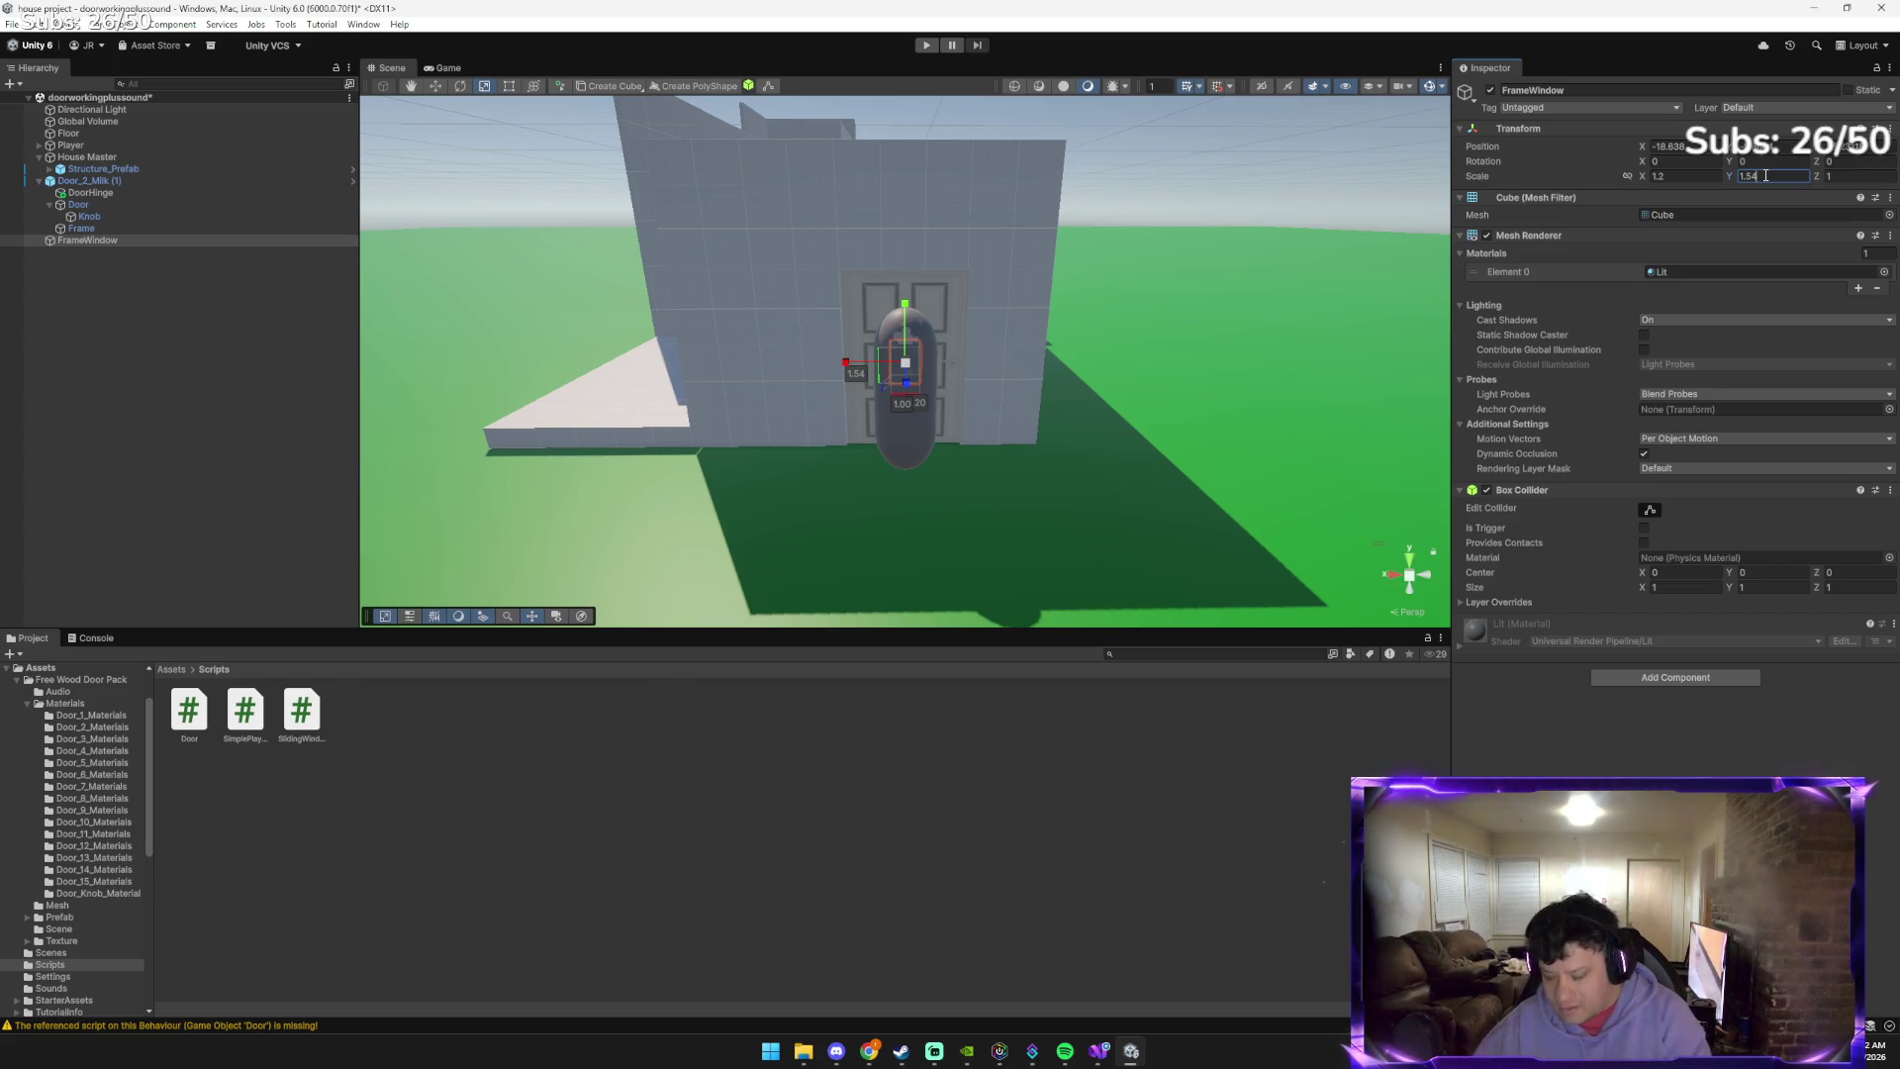
key(Tab)
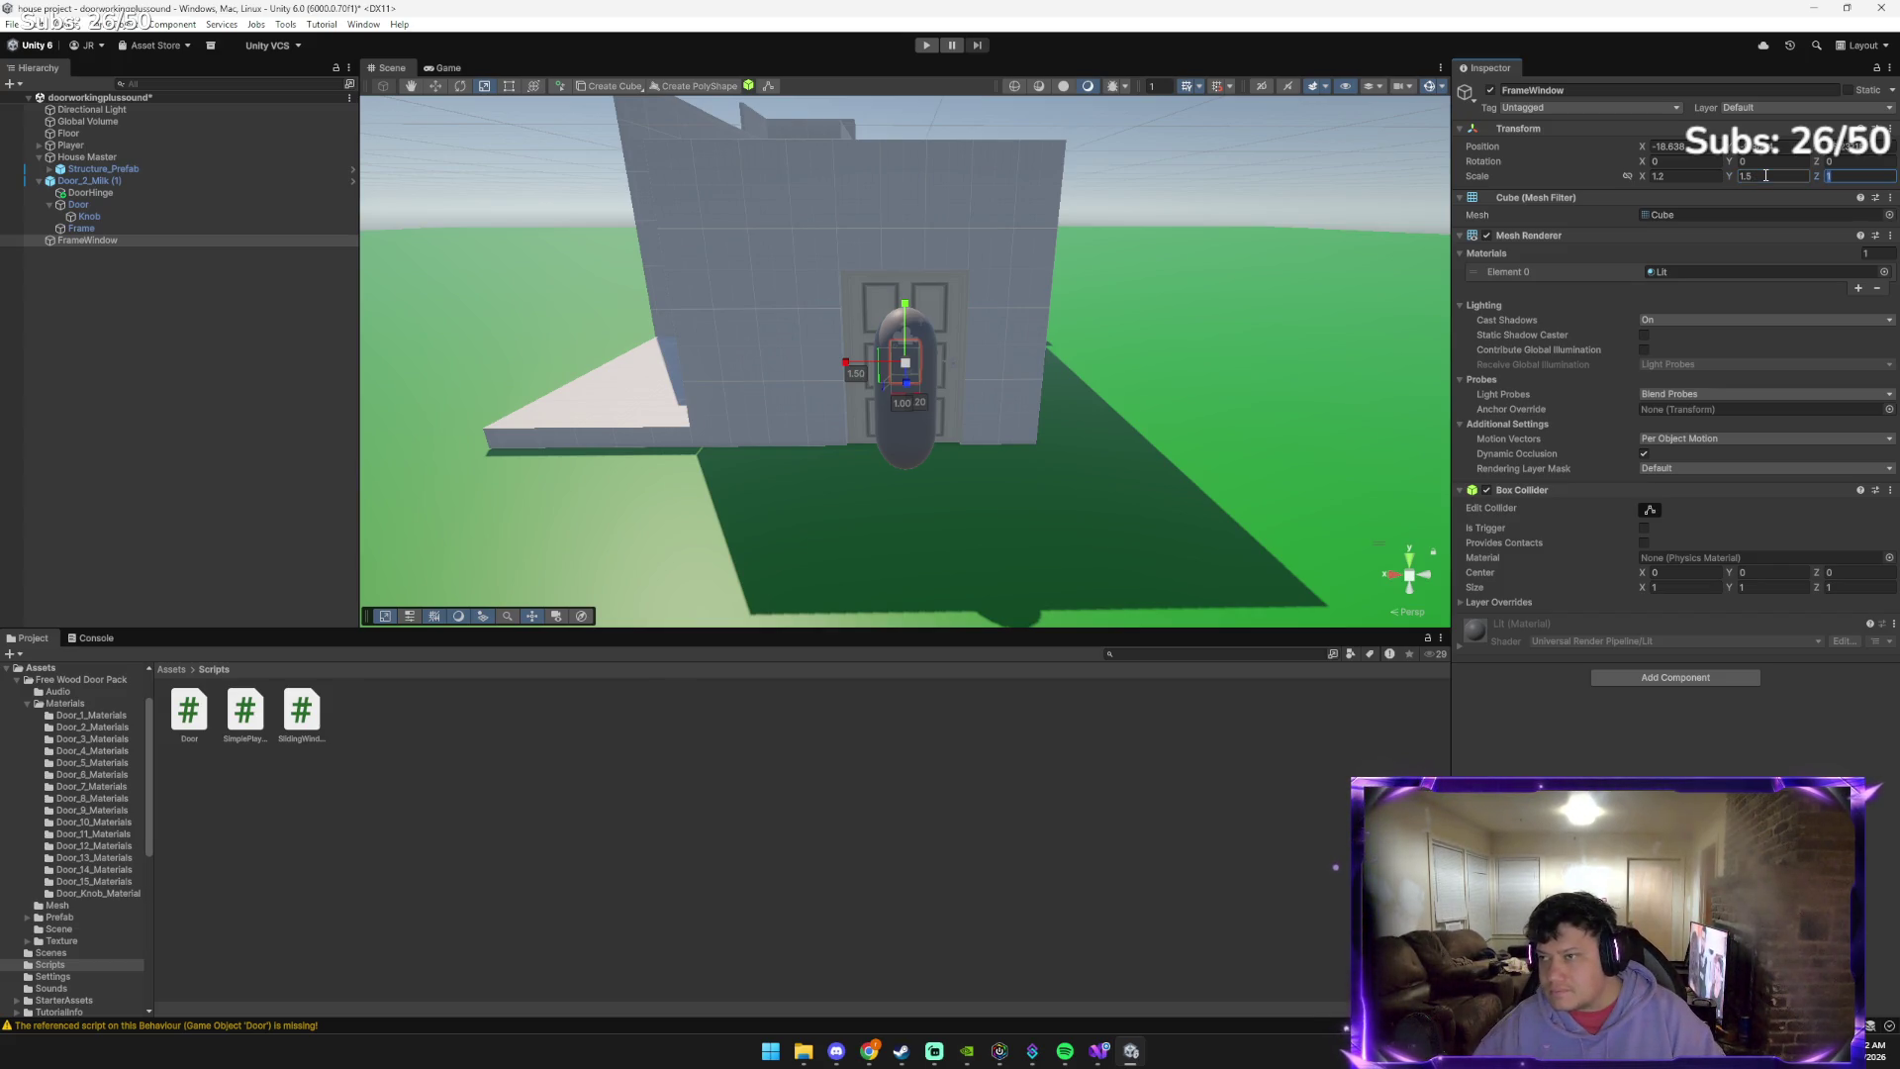
text(0.2)
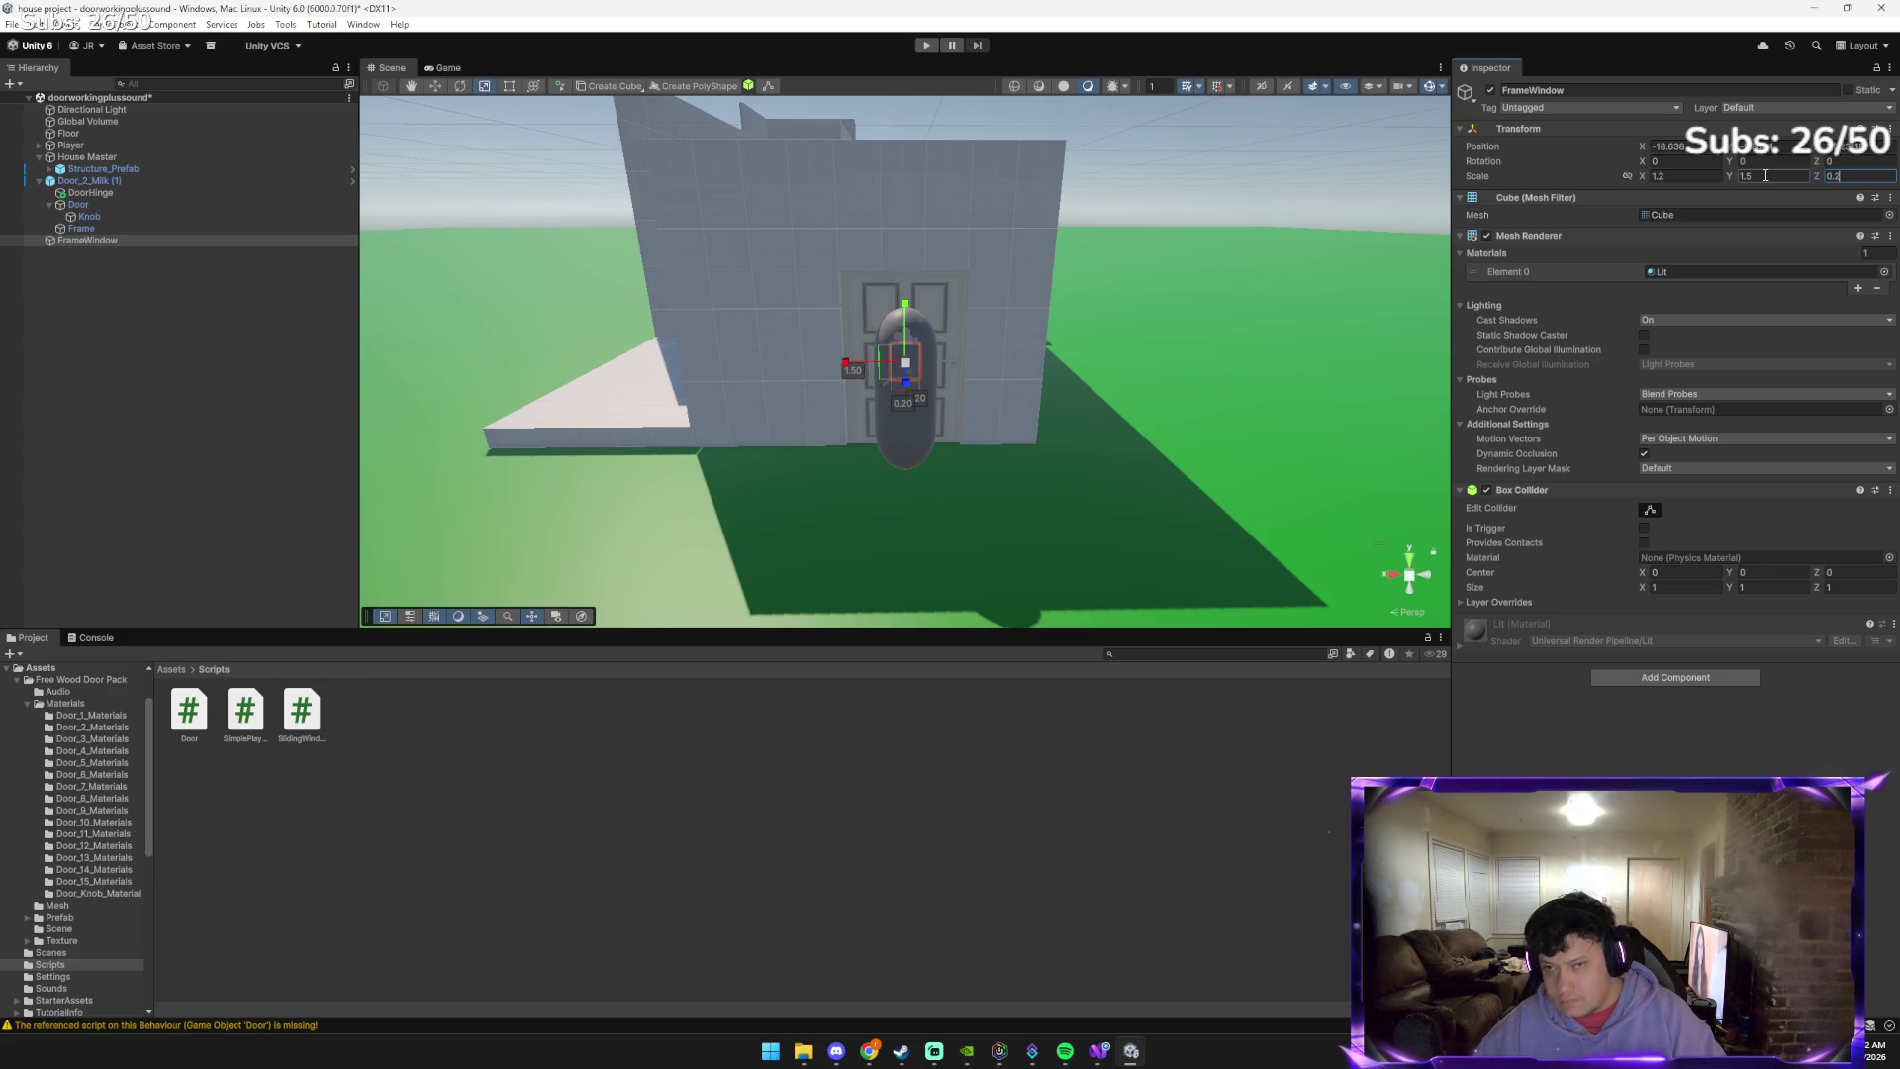
Orbit the view and move the FrameWindow cube left onto the house wall
mouse_move(1215, 166)
mouse_down()
mouse_move(1036, 284)
mouse_move(928, 252)
mouse_move(1089, 273)
mouse_up()
key(w)
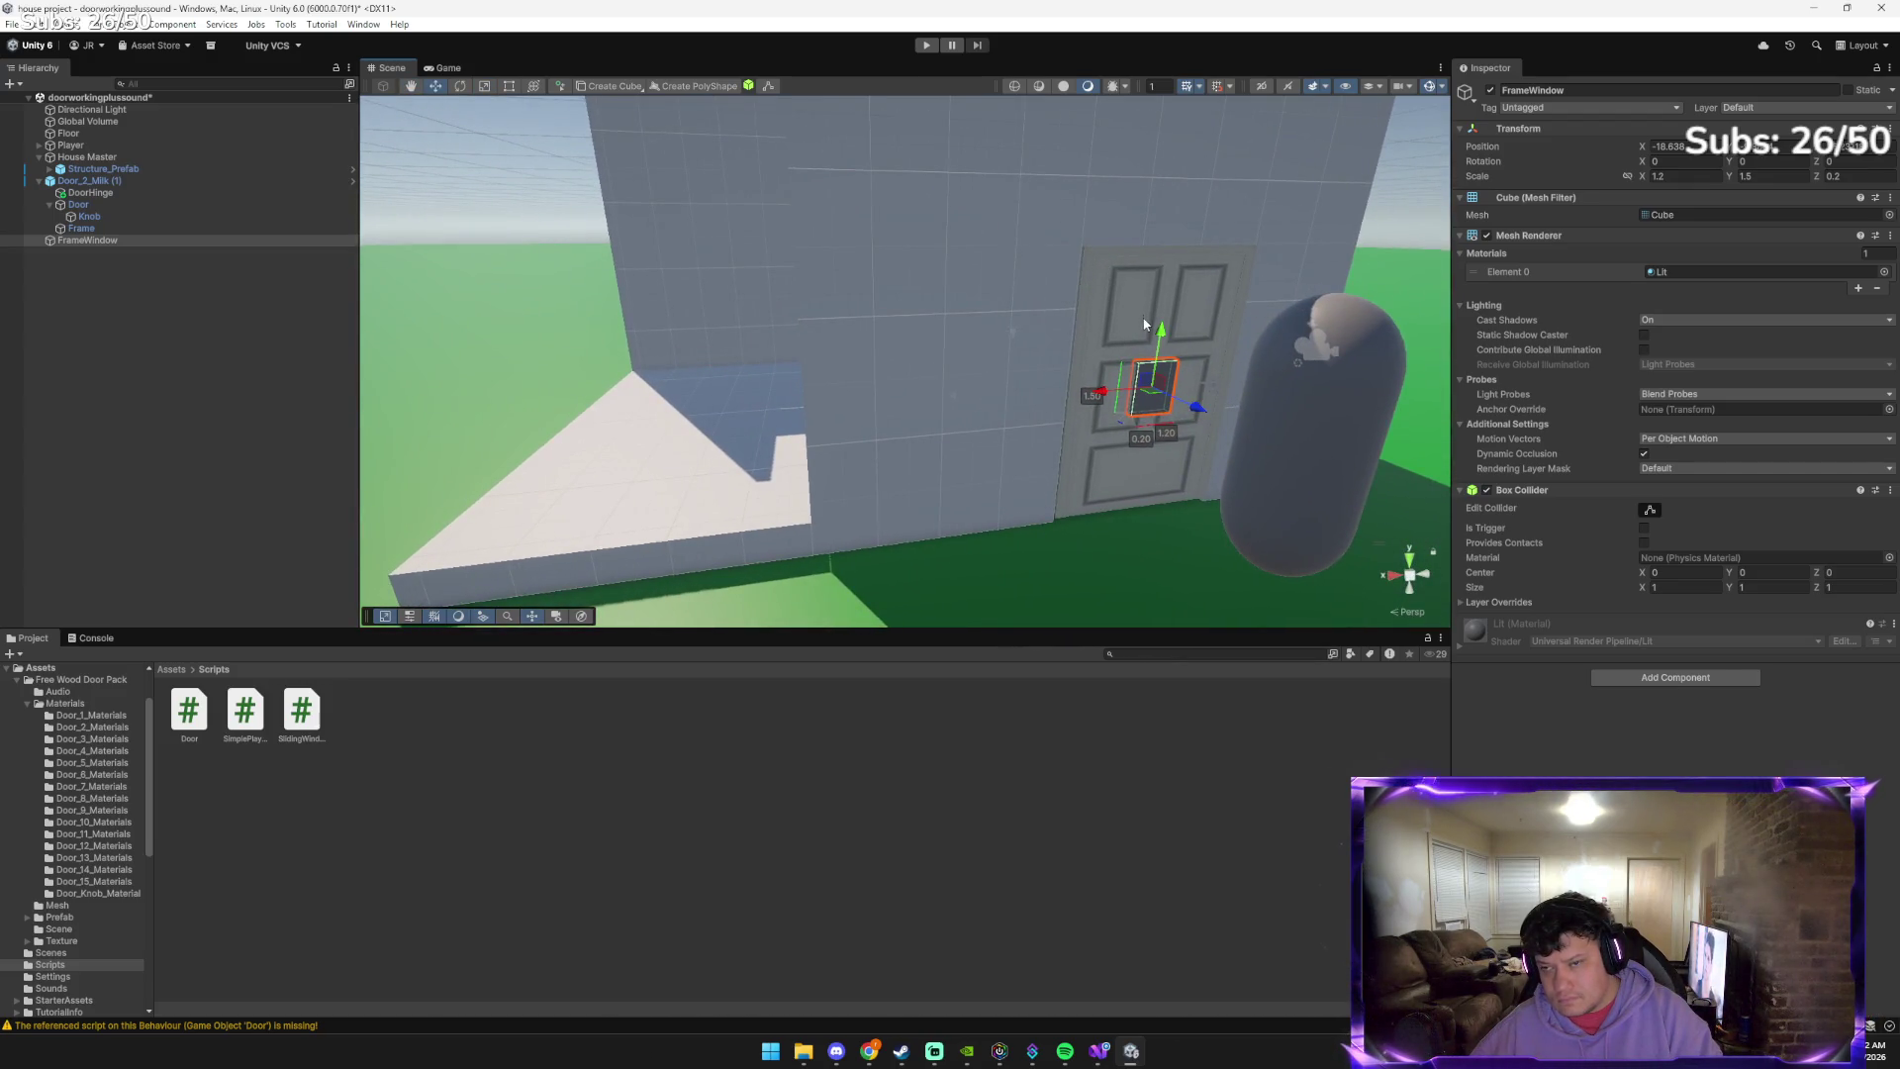
mouse_move(1116, 400)
mouse_down()
mouse_move(873, 396)
mouse_move(916, 311)
mouse_move(918, 255)
mouse_up()
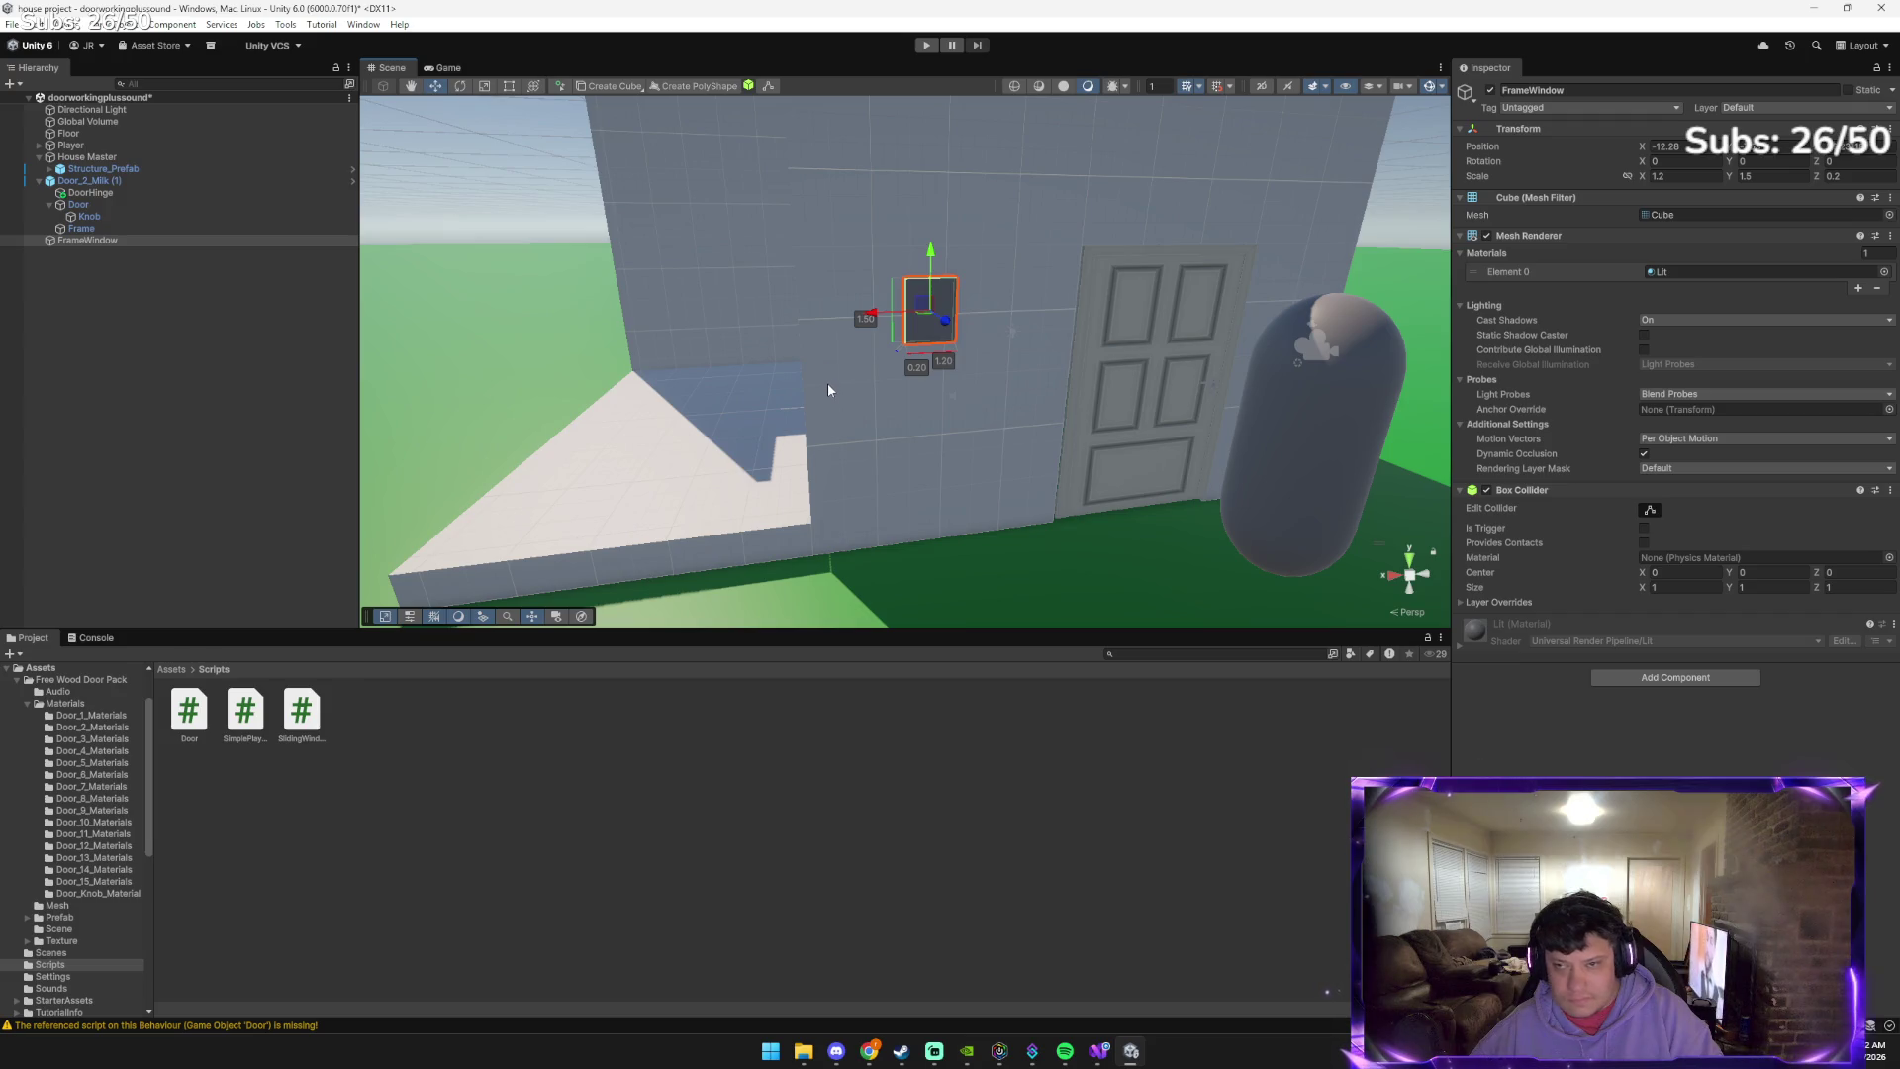
drag(871, 312, 883, 313)
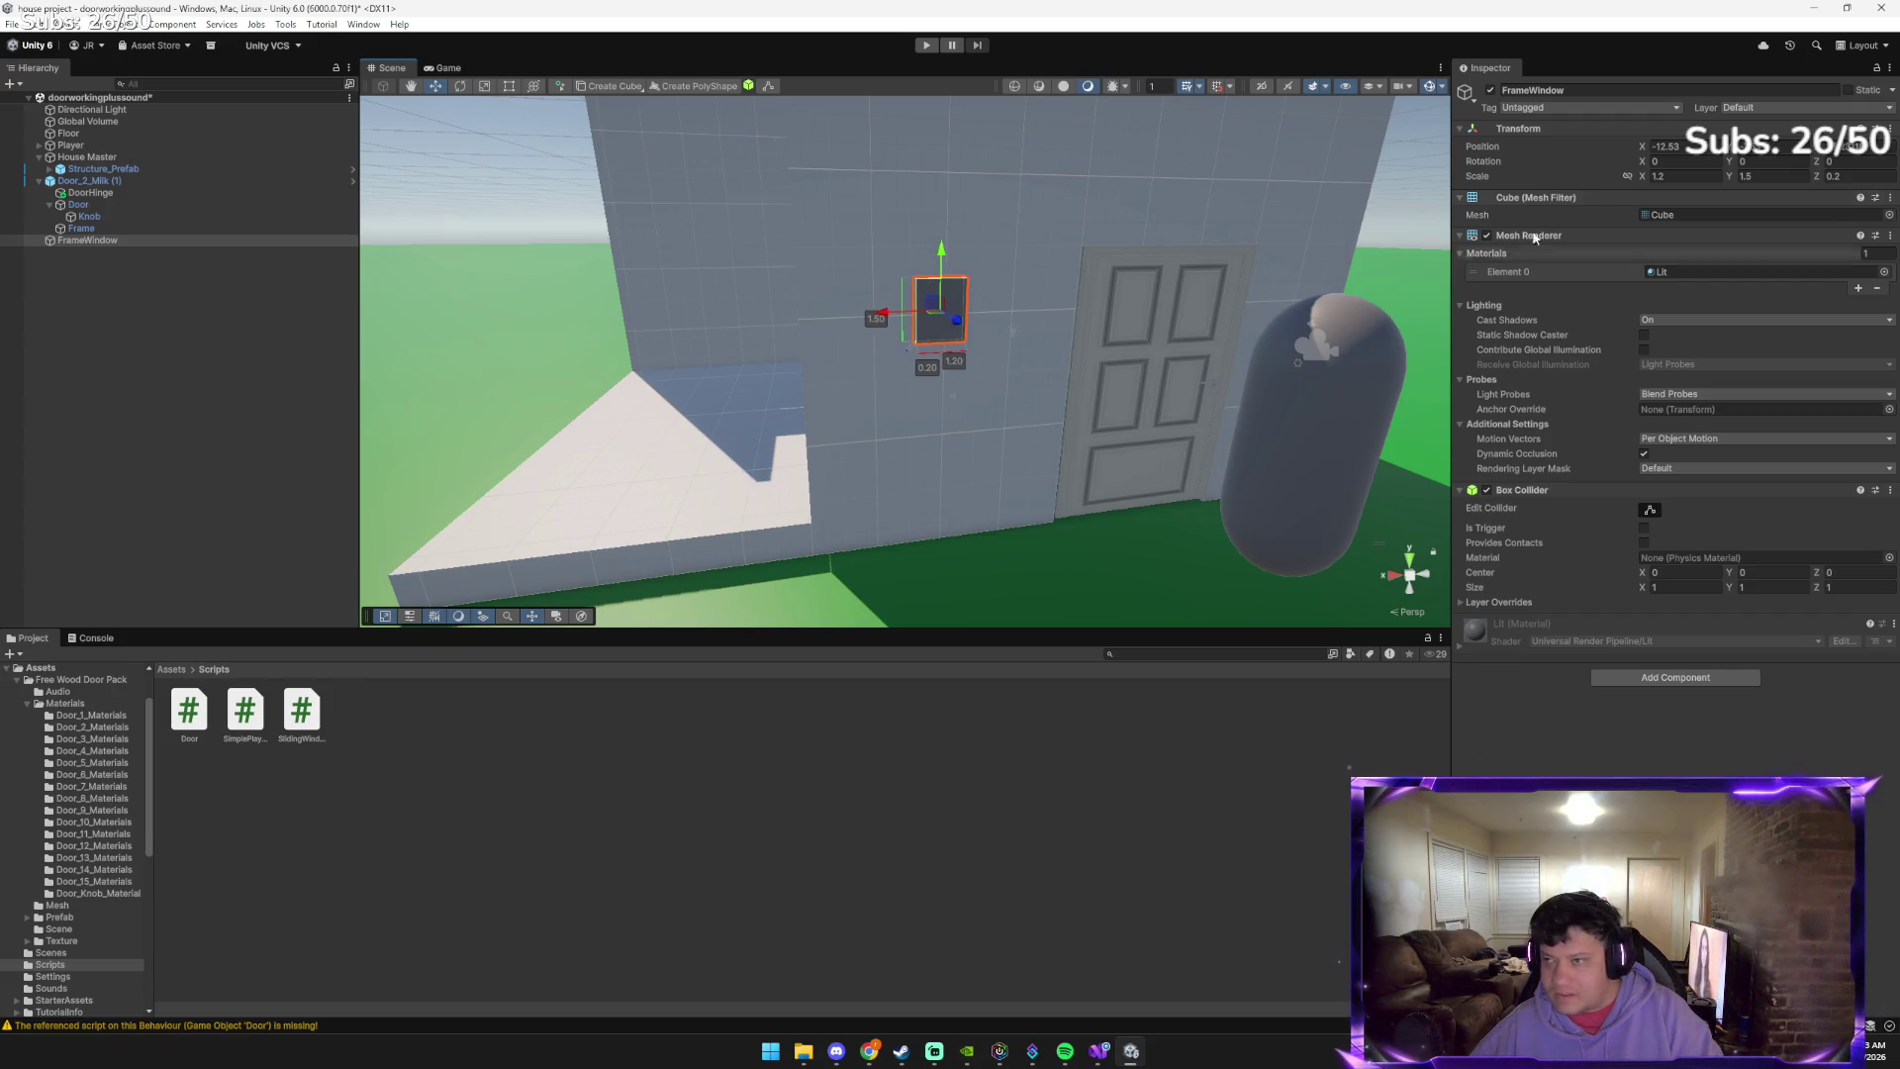
Rescale FrameWindow to X 4 and Y 3 and raise it higher on the wall
click(1679, 176)
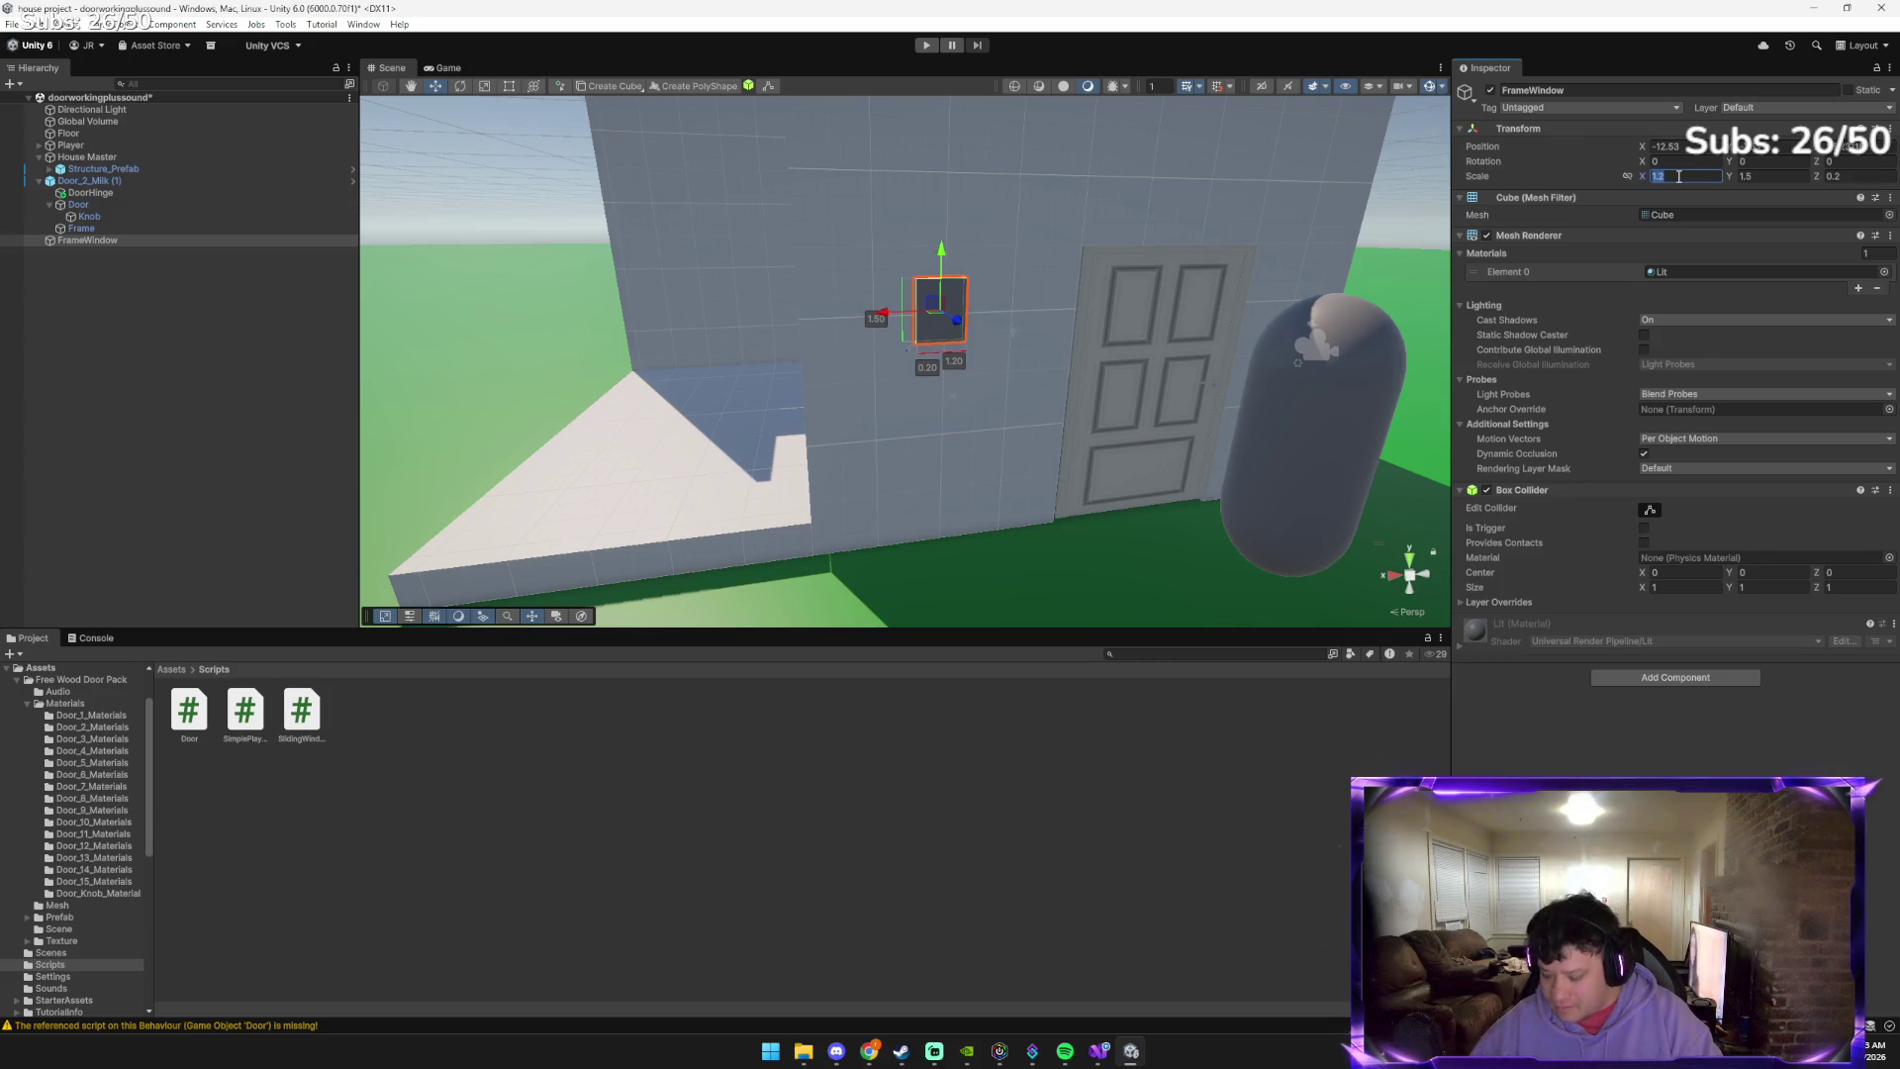
text(2.0)
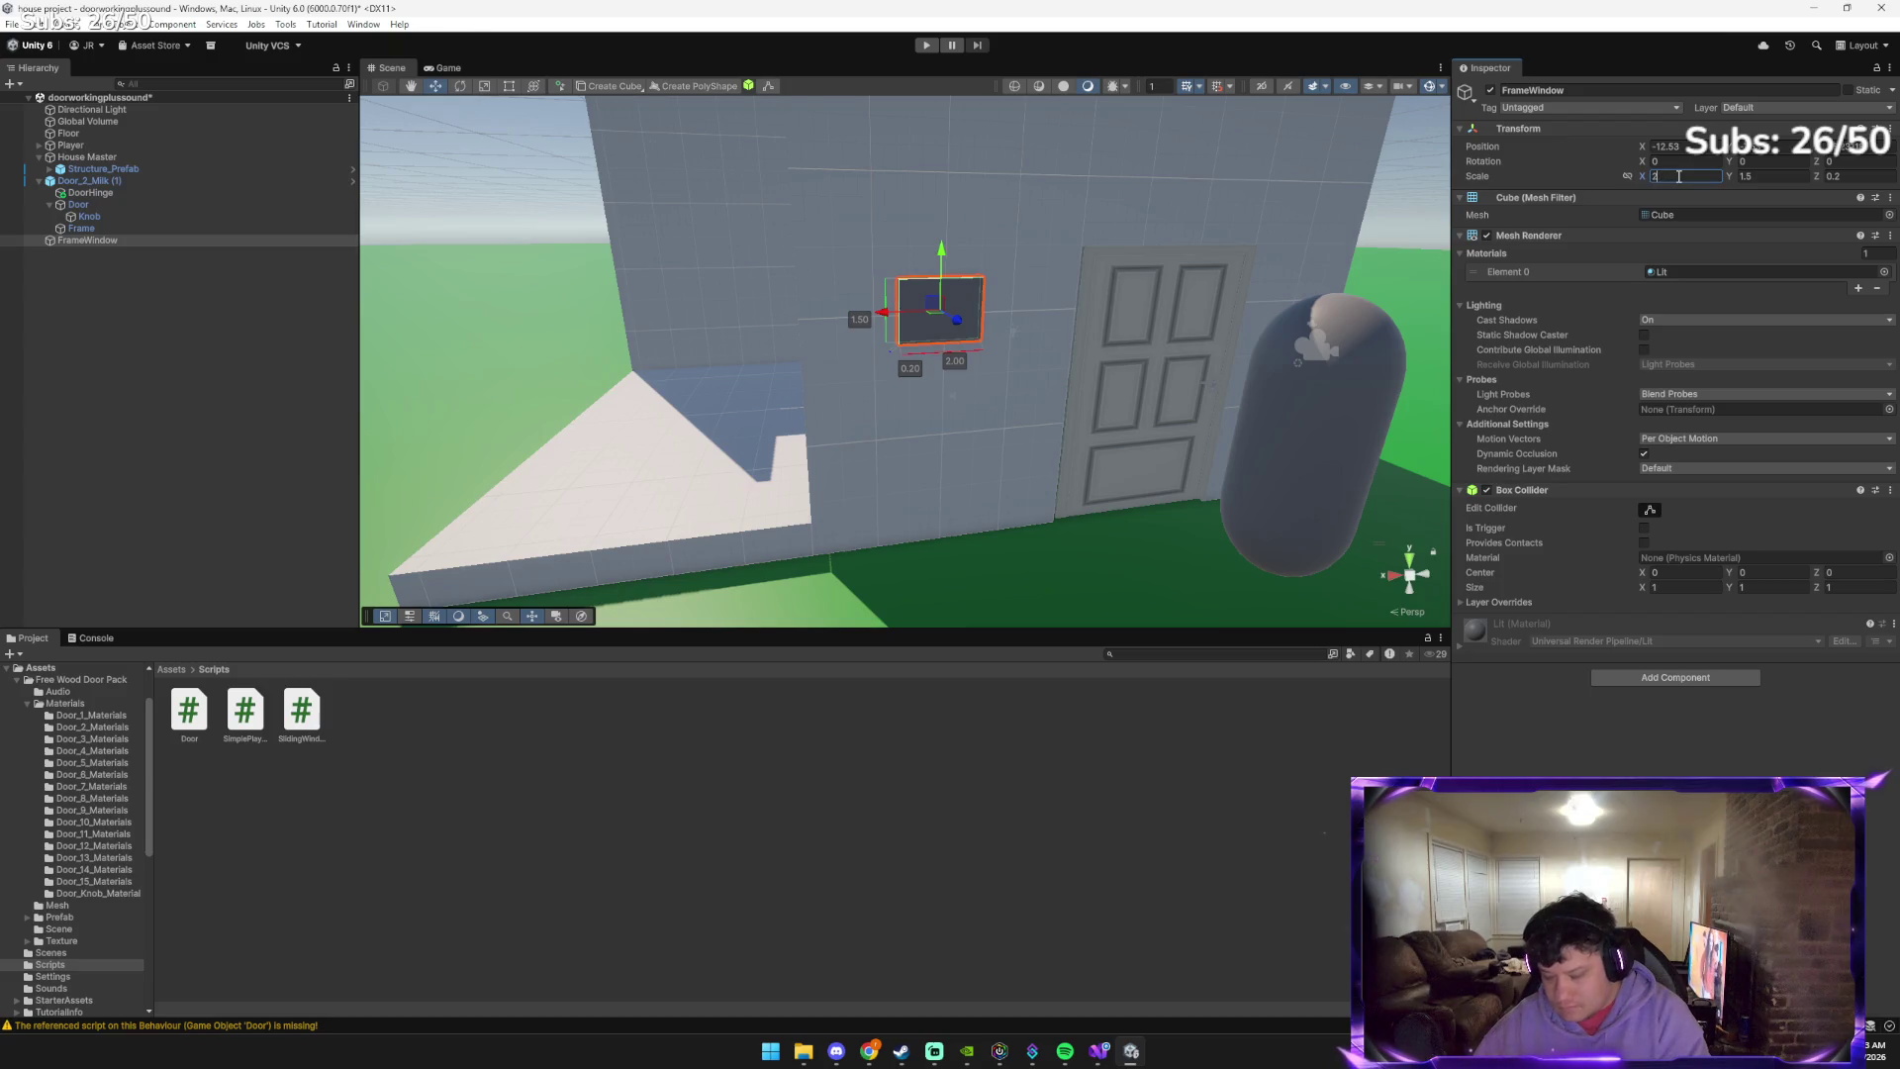
key(BackSpace)
text(4)
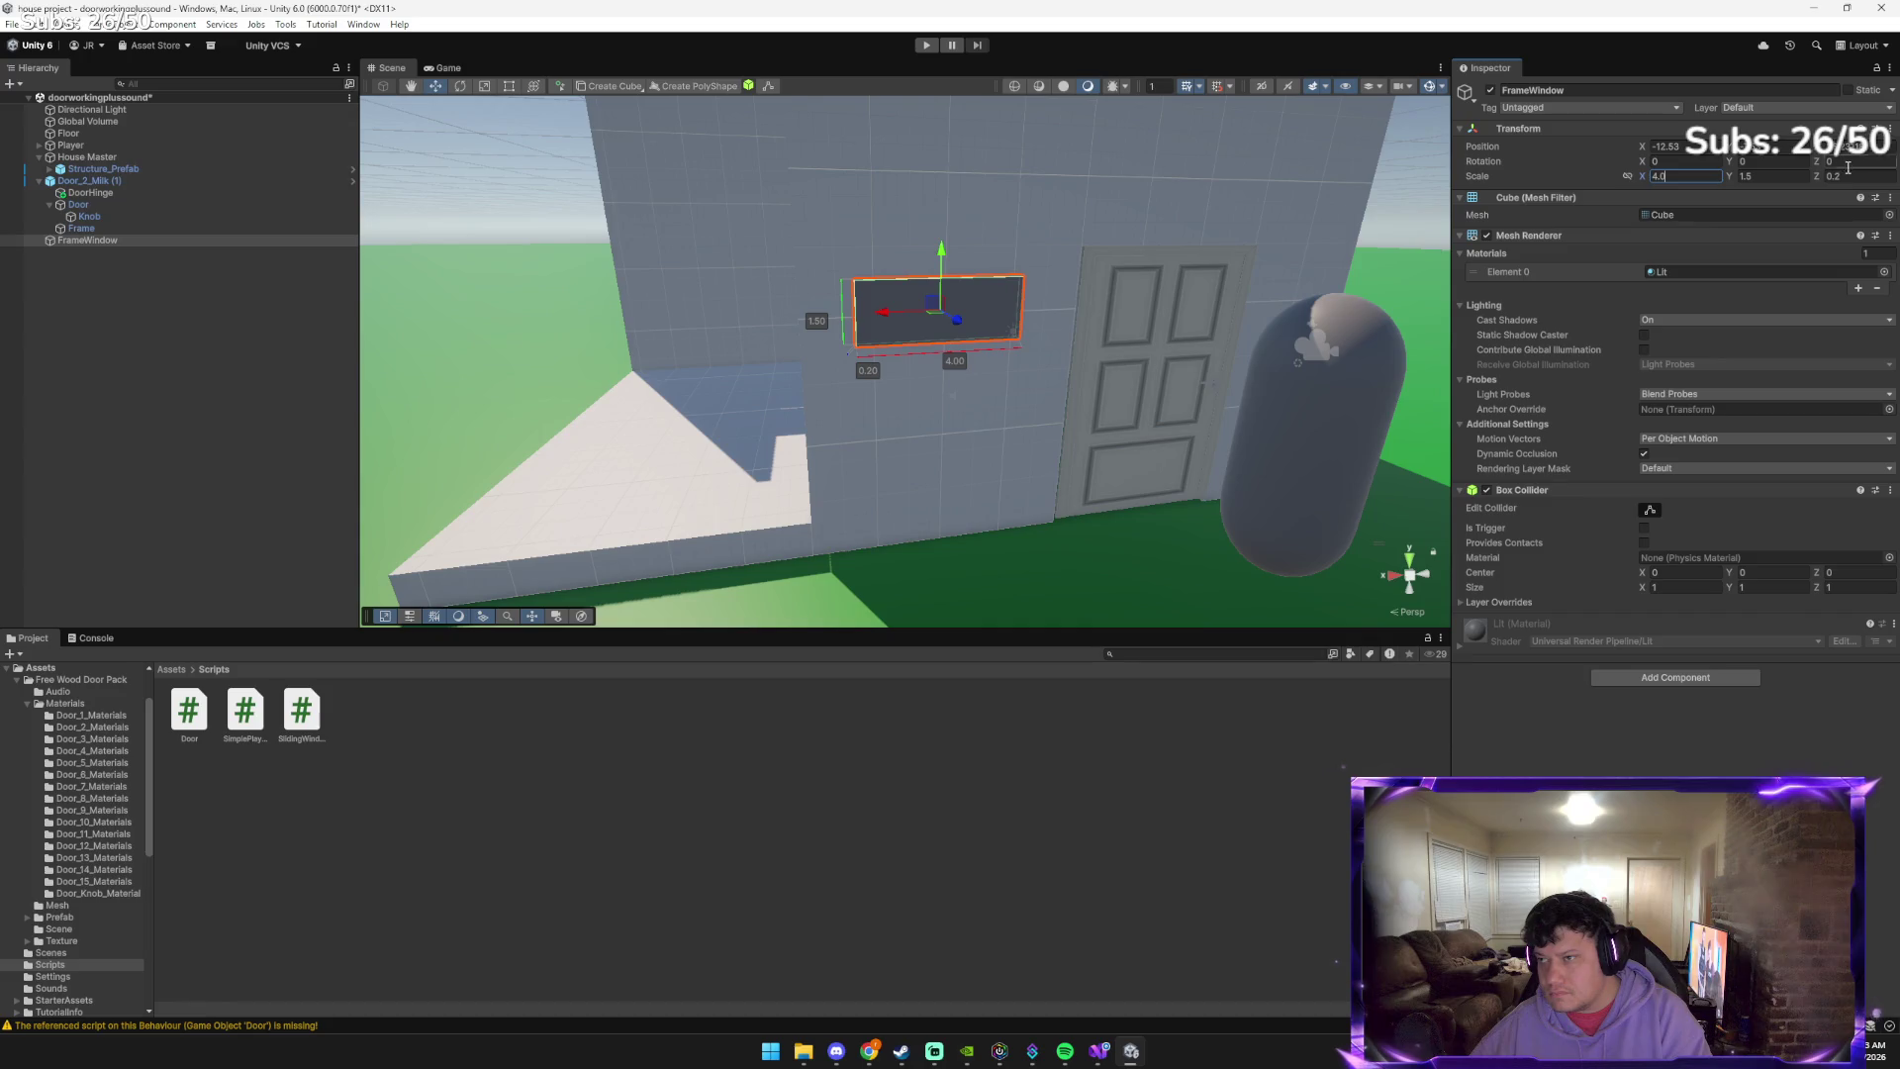
key(Tab)
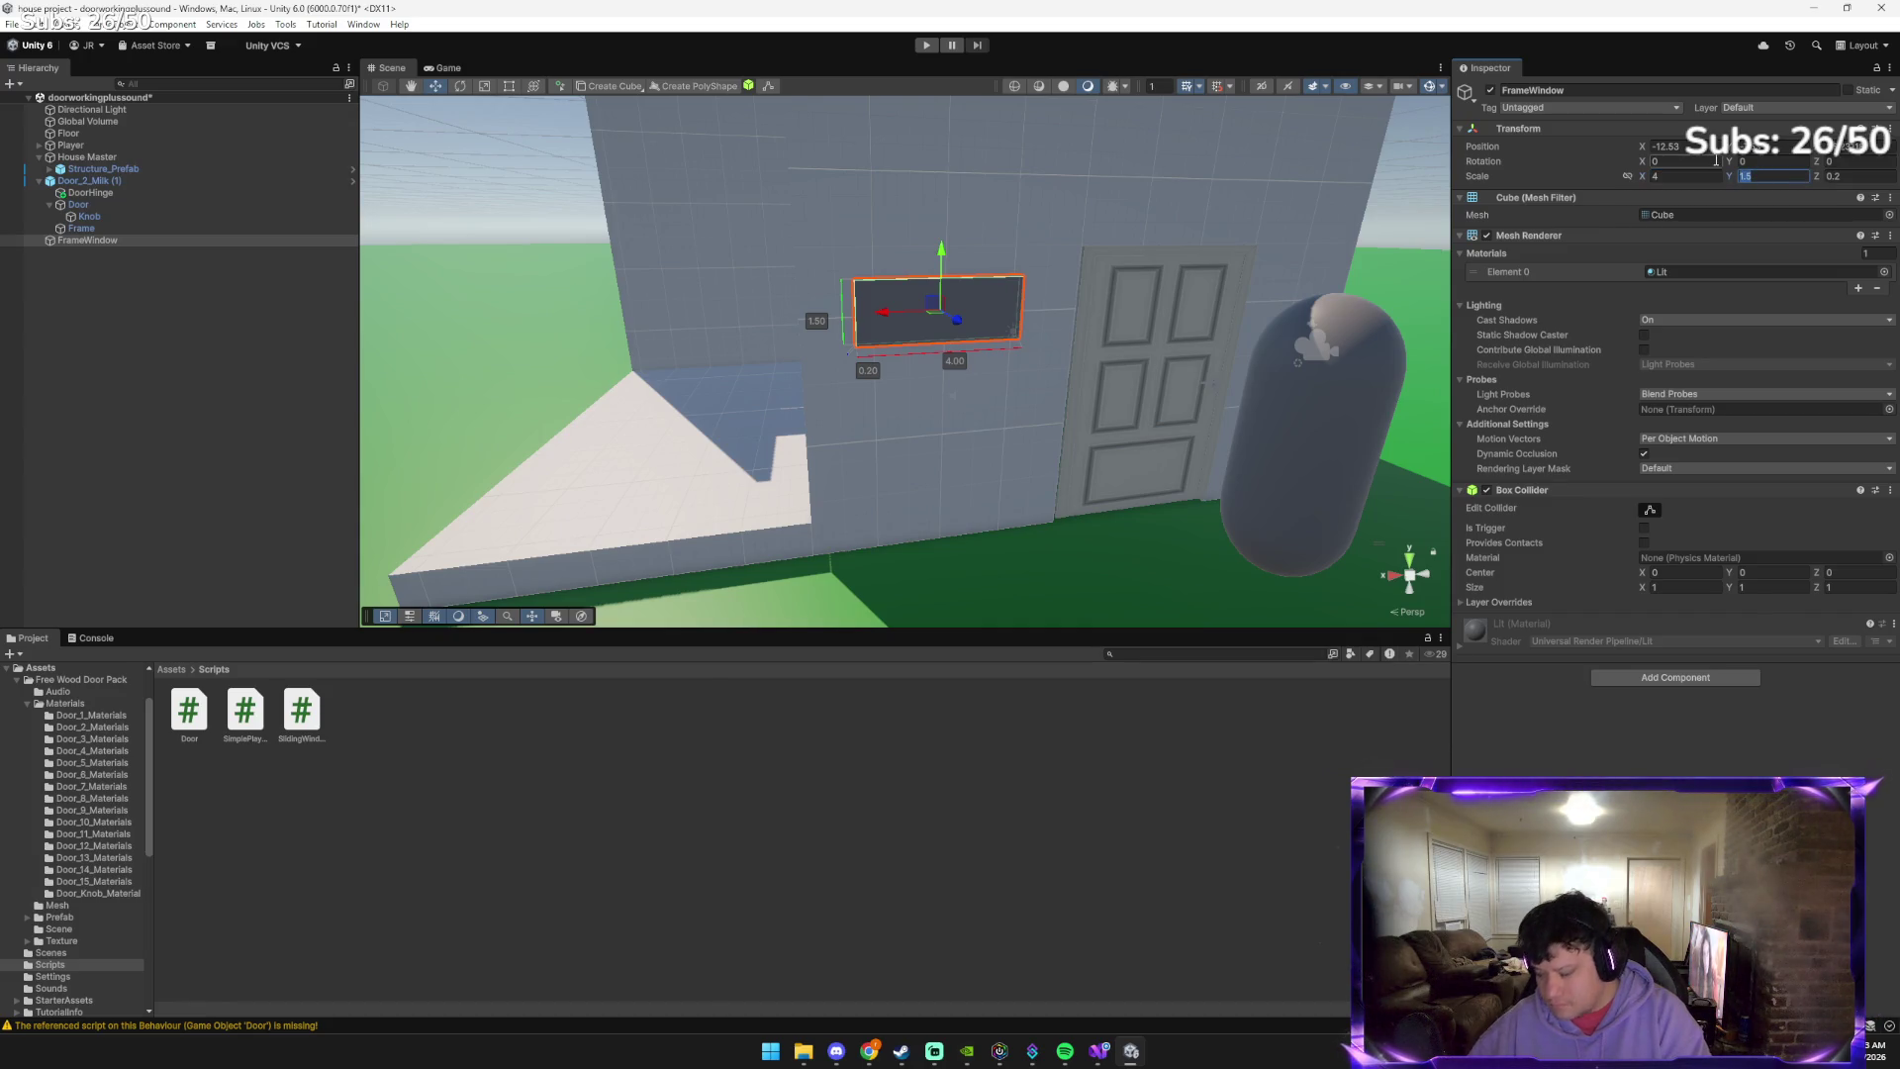
text(2)
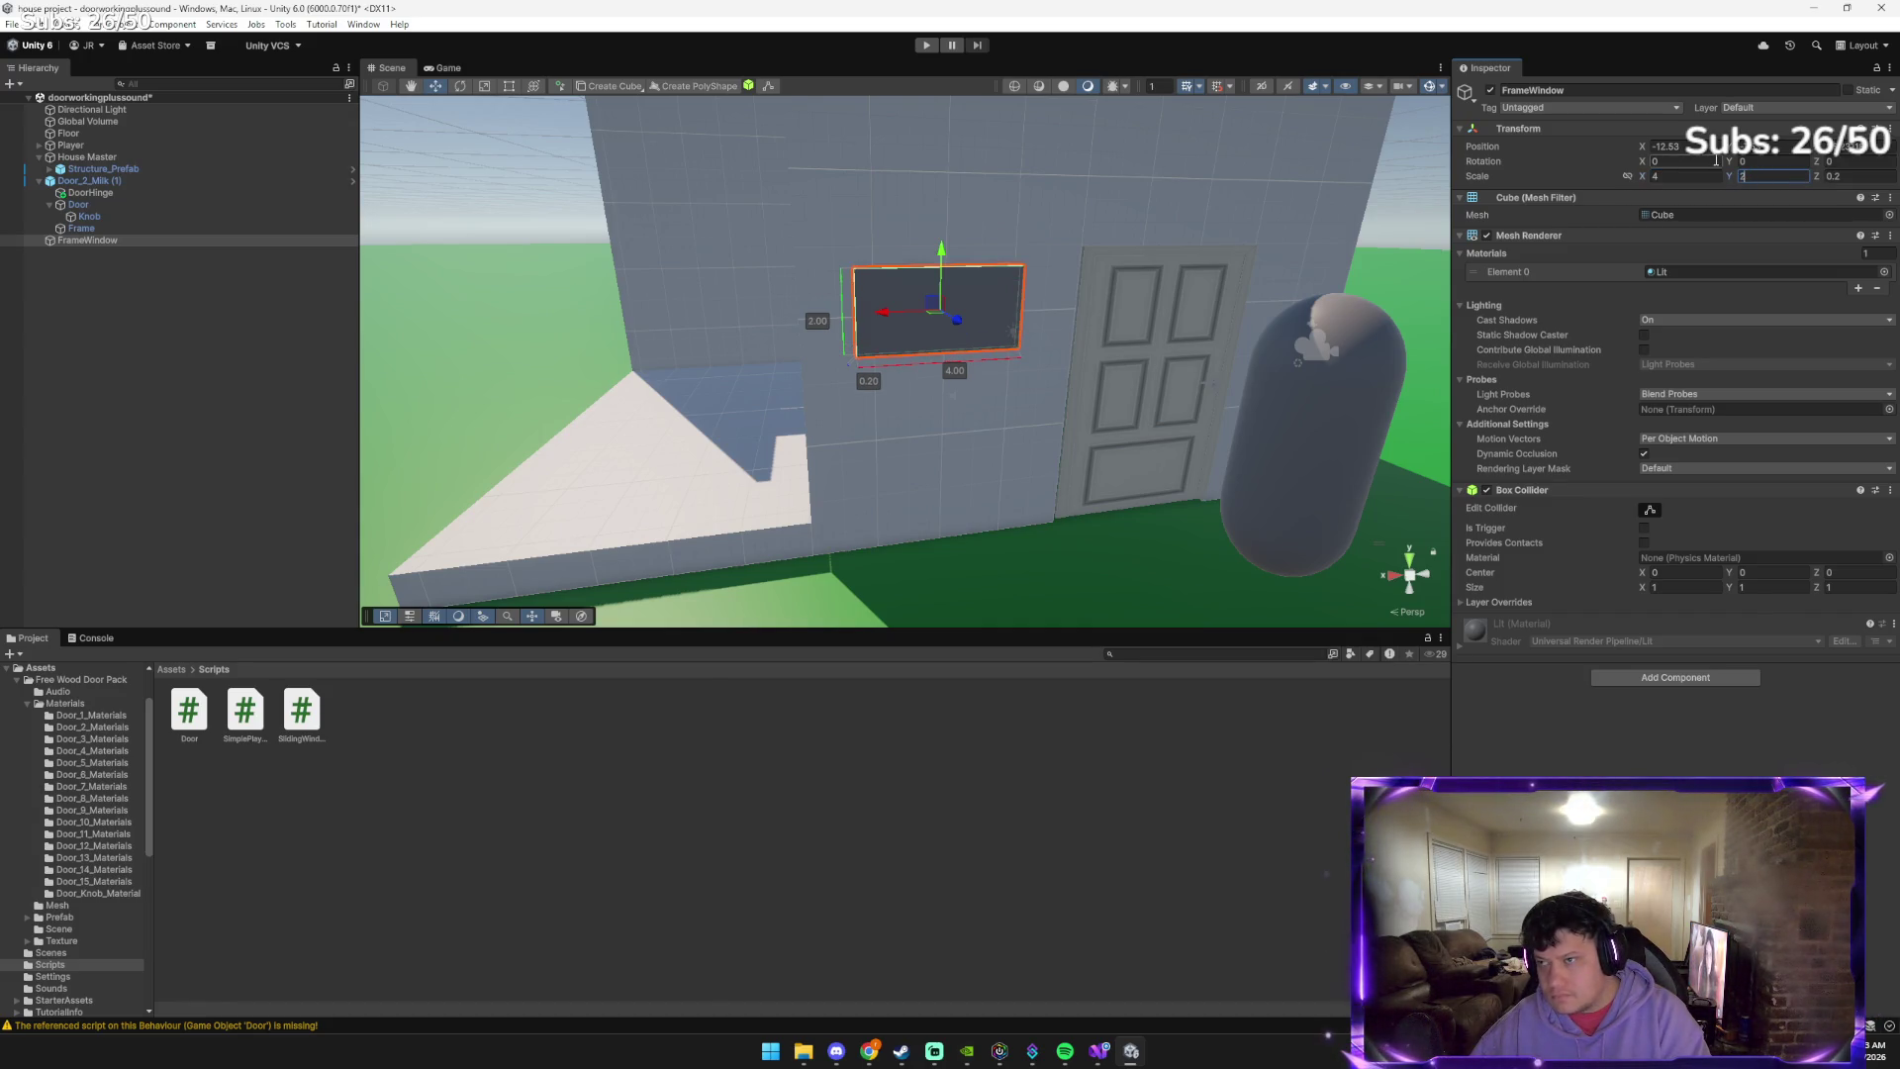
key(BackSpace)
text(3)
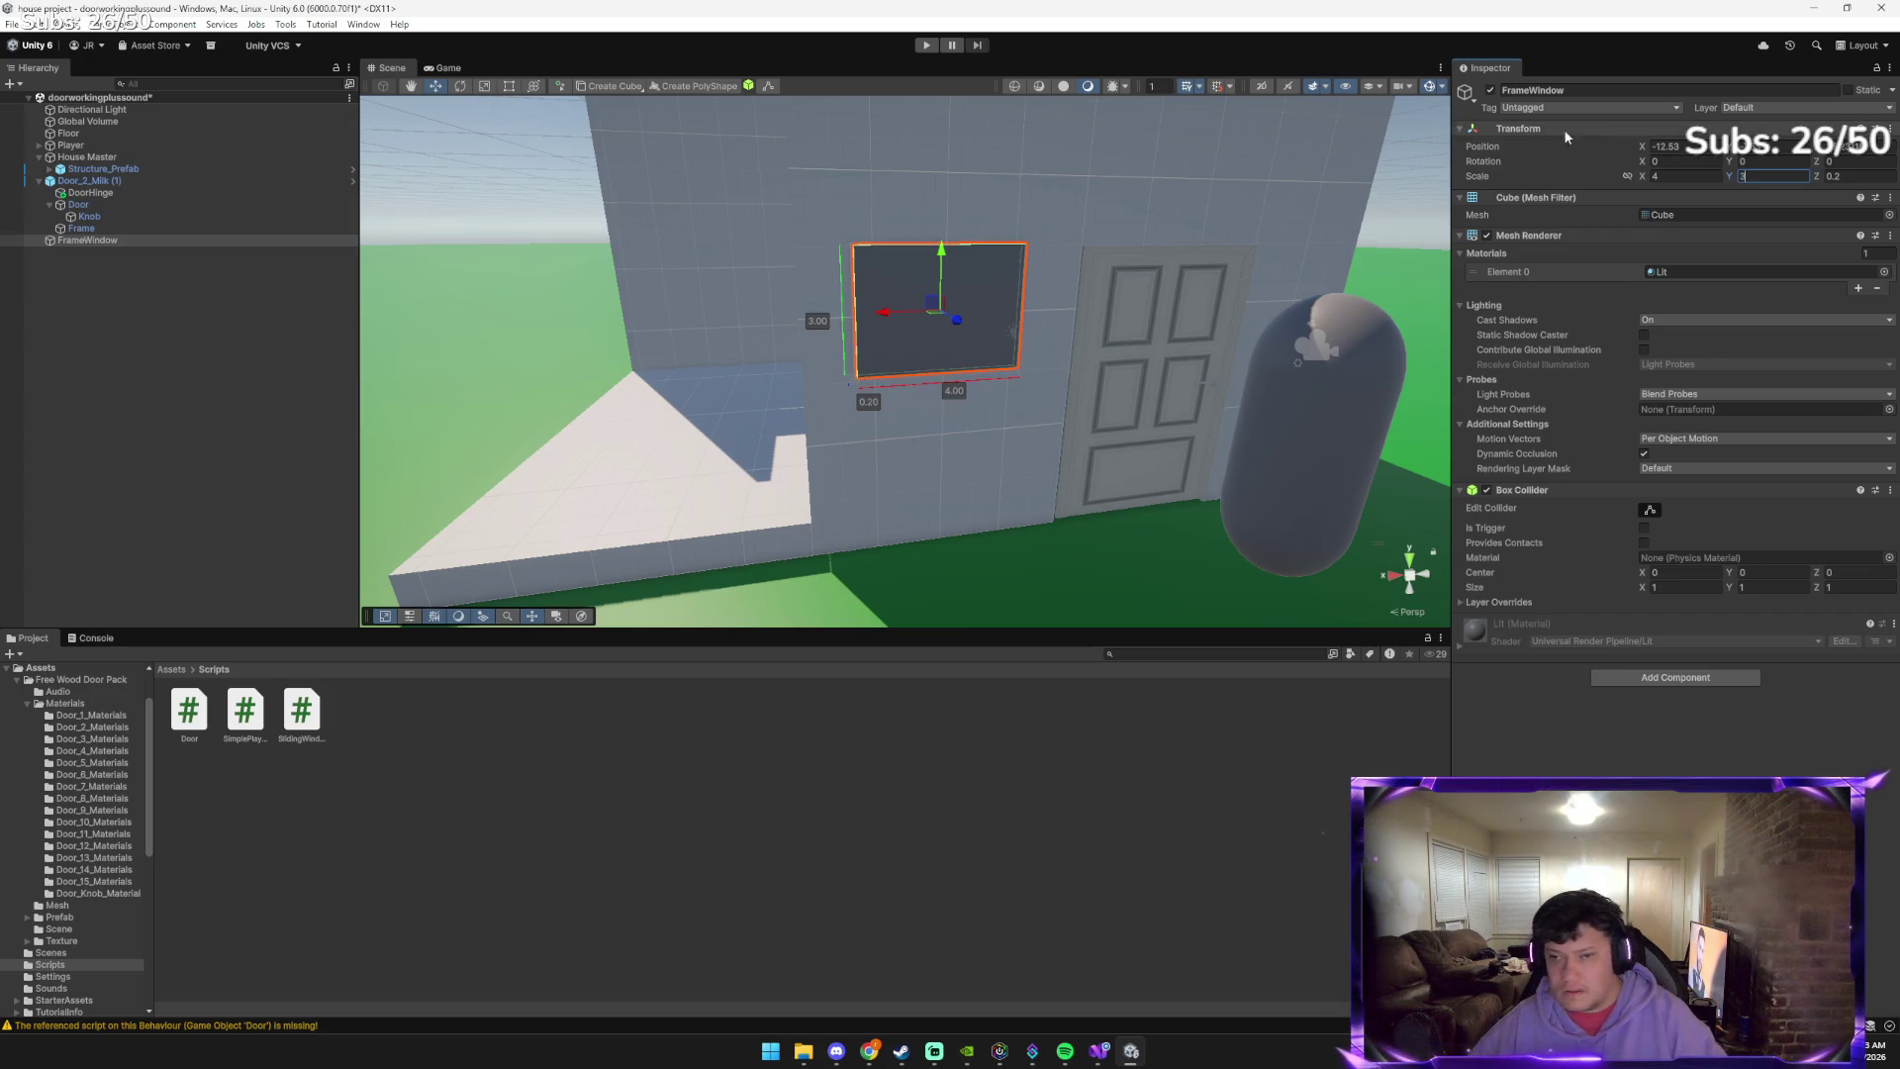
drag(951, 256, 947, 204)
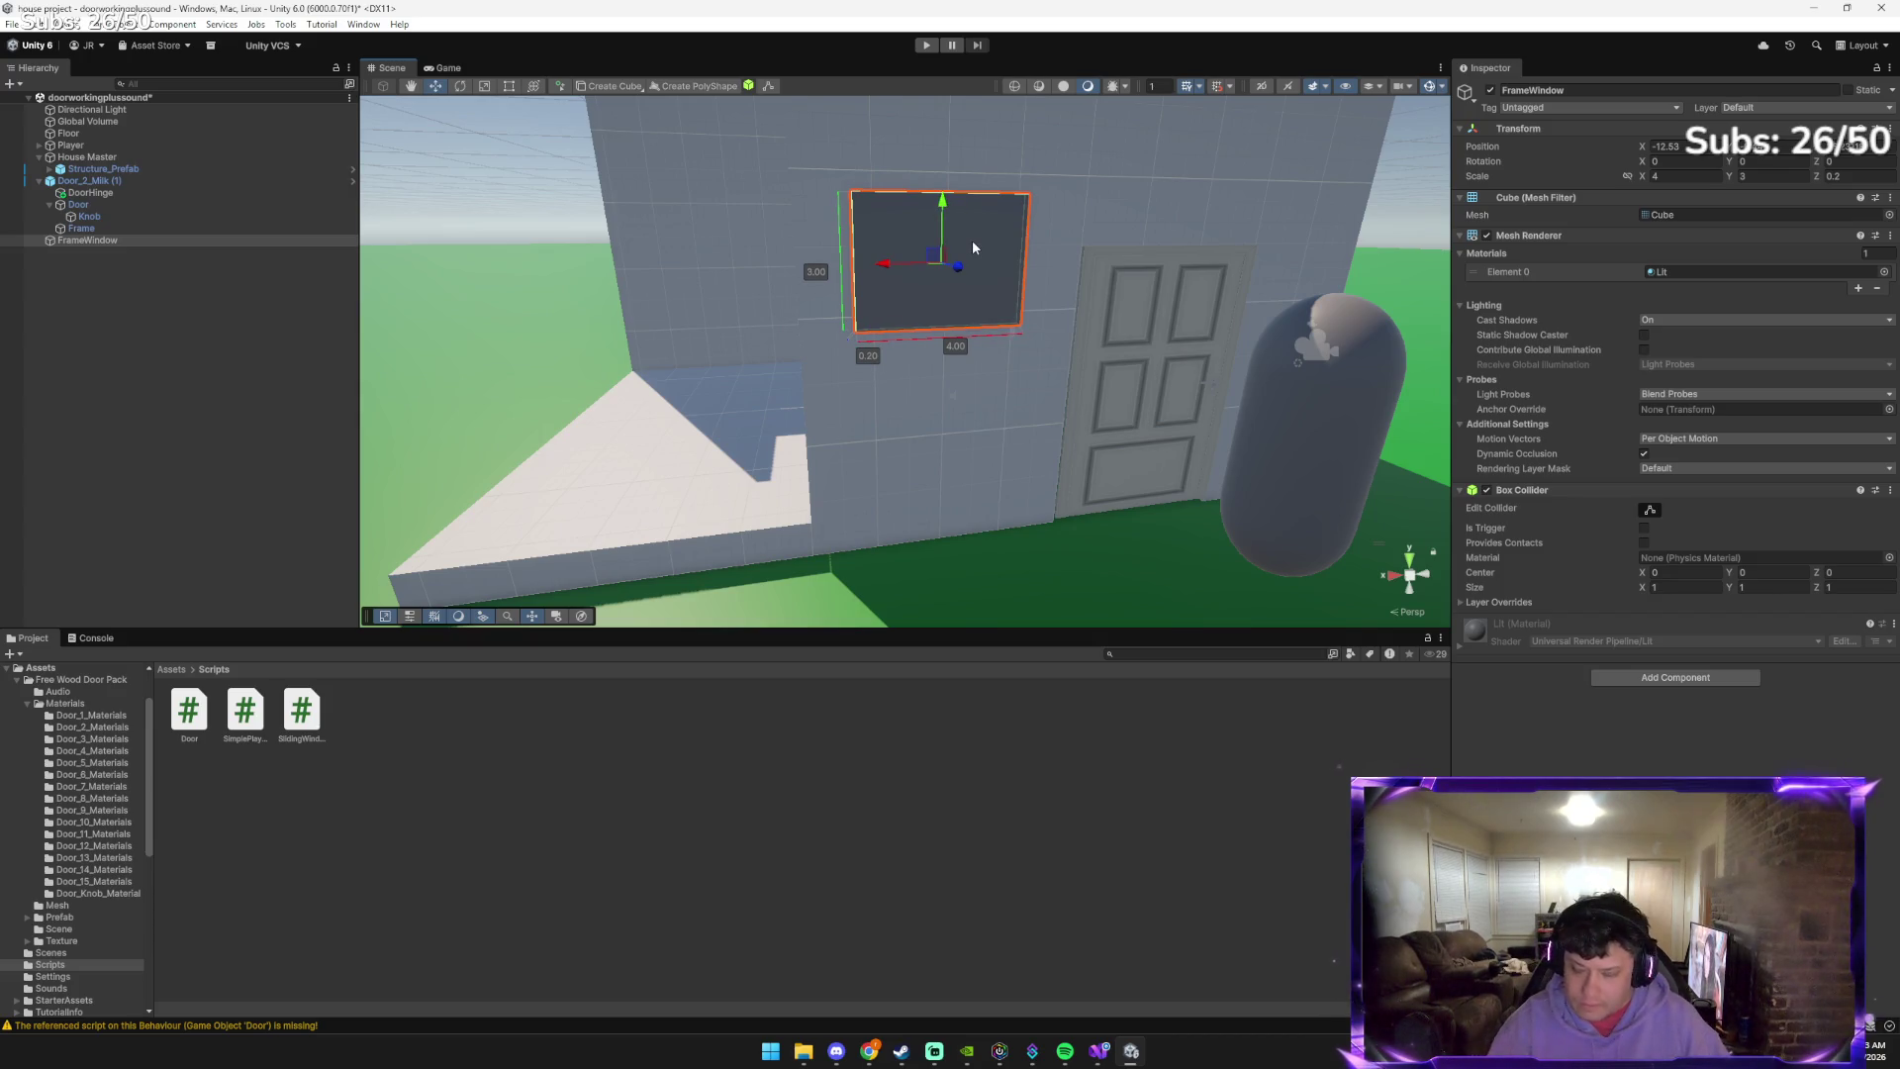
Send Gemini a pasted scene screenshot with the message 'i like this size'
key(alt+Tab)
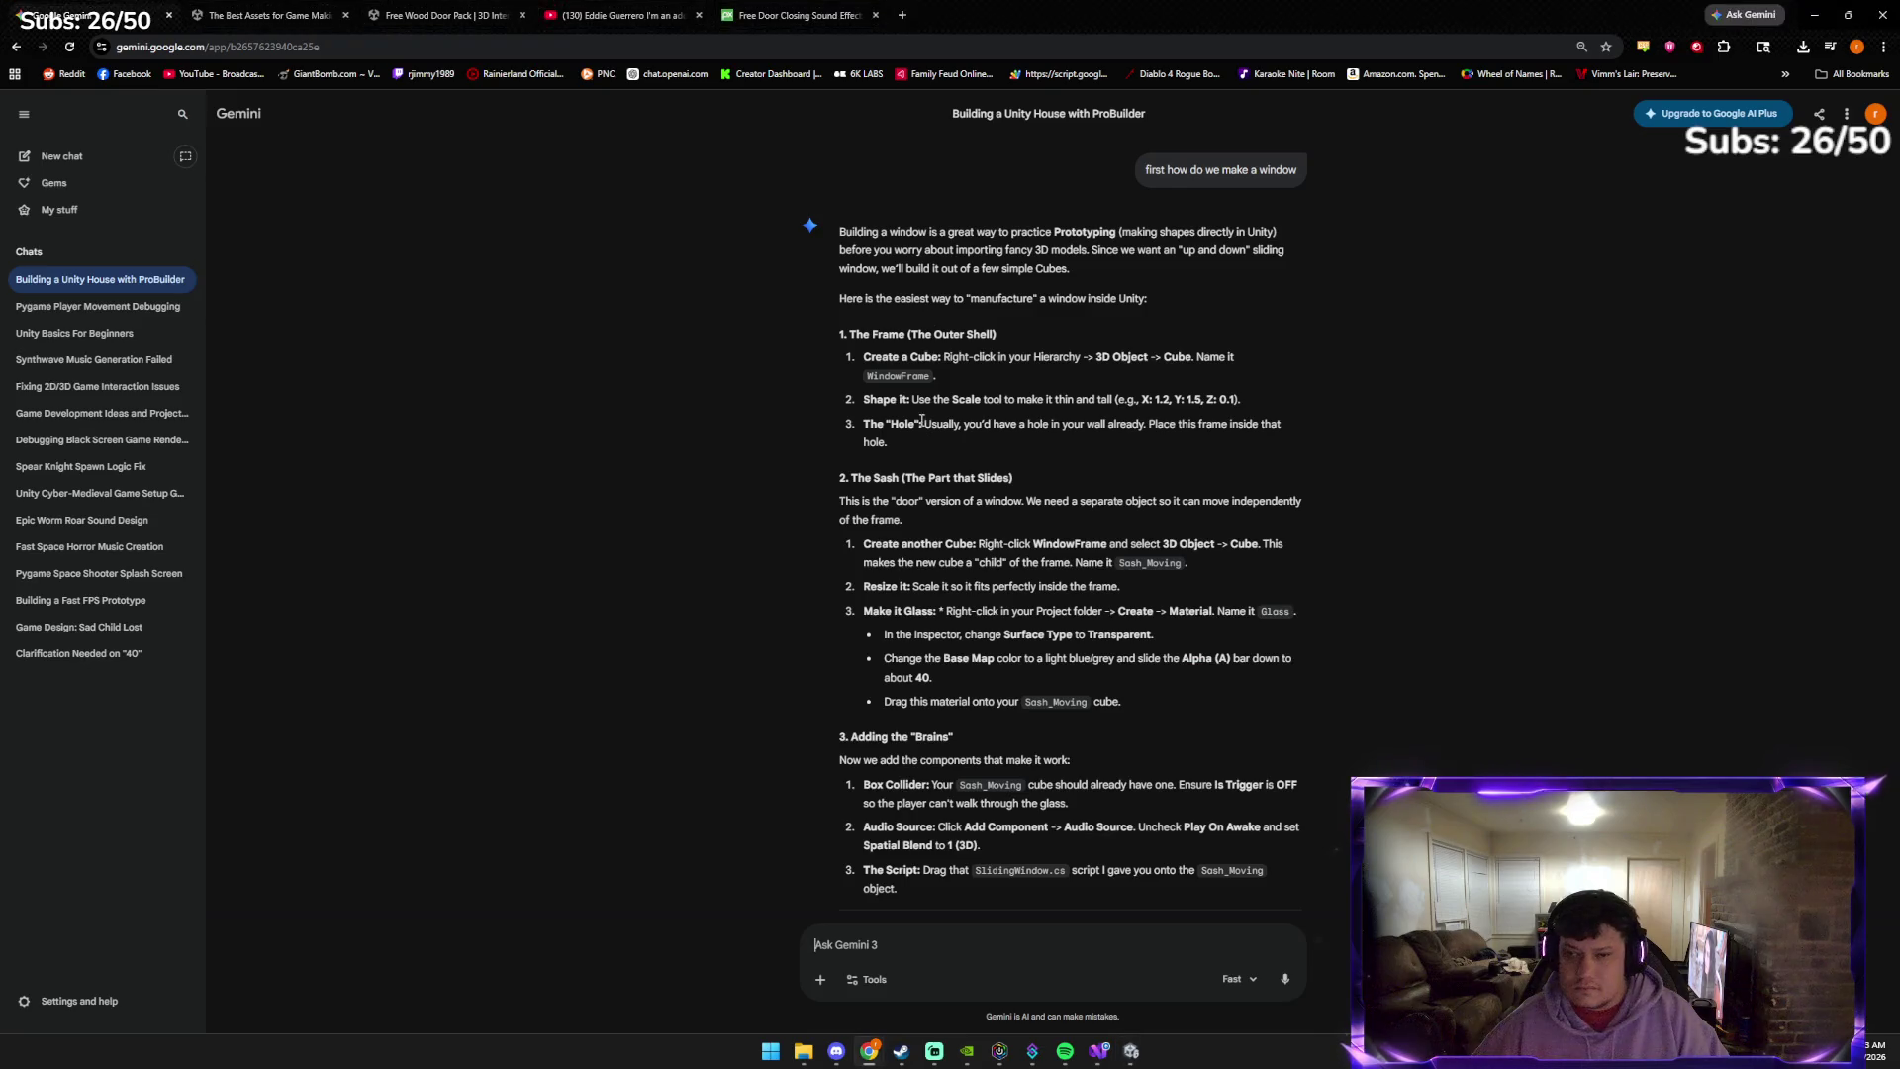
click(924, 946)
key(ctrl+v)
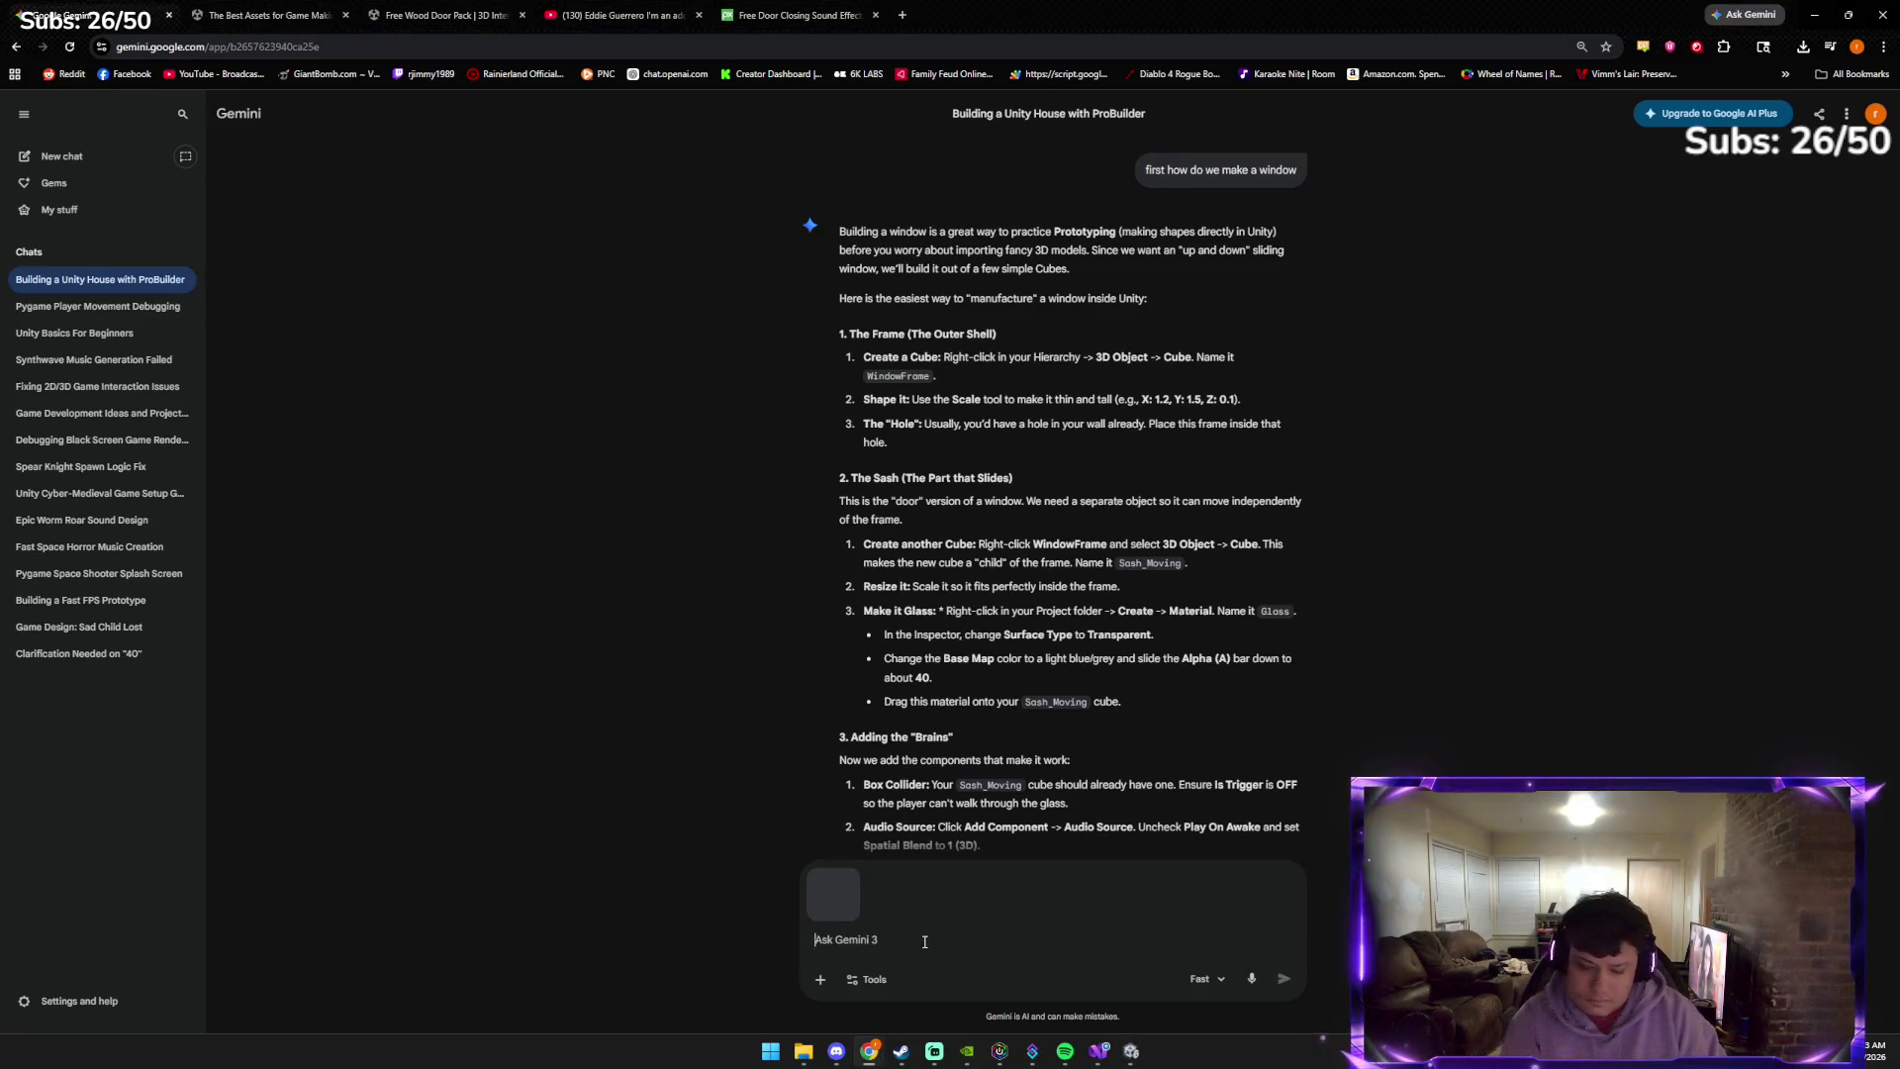
text(i like this size)
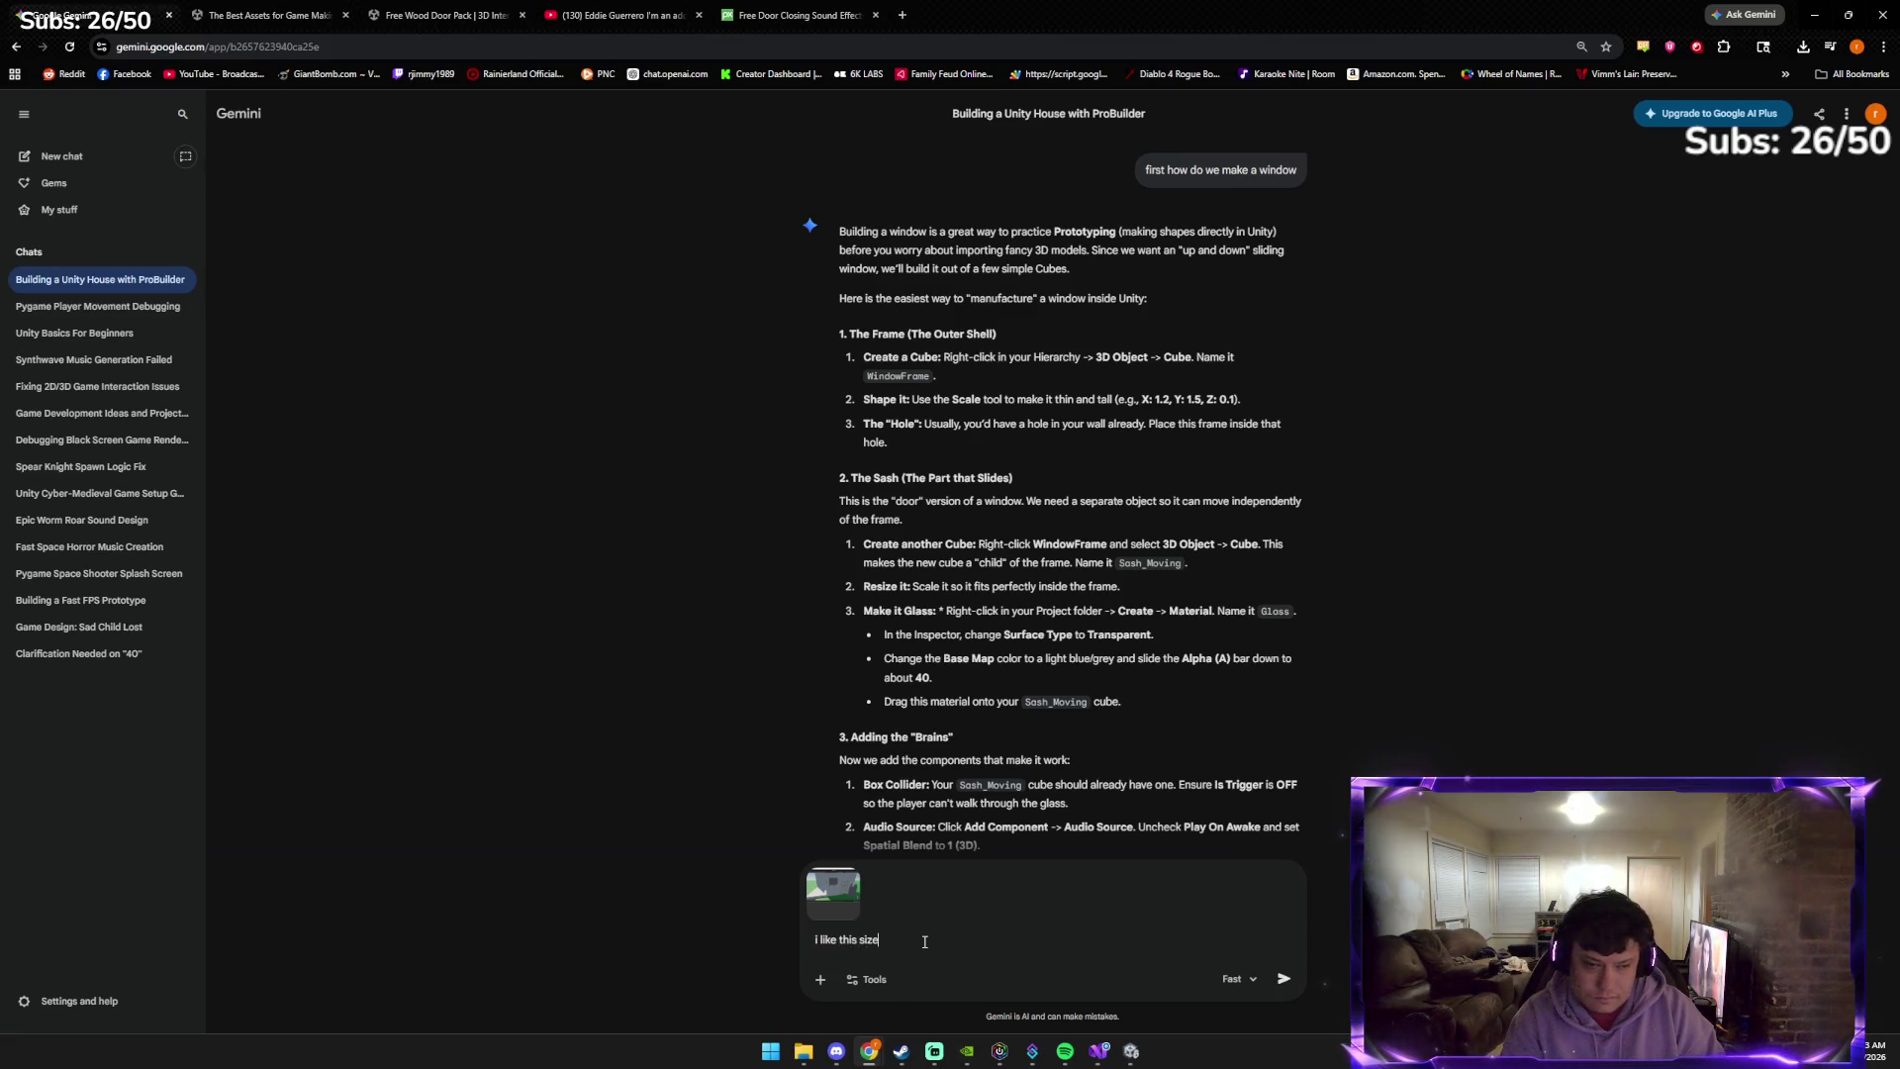
key(Return)
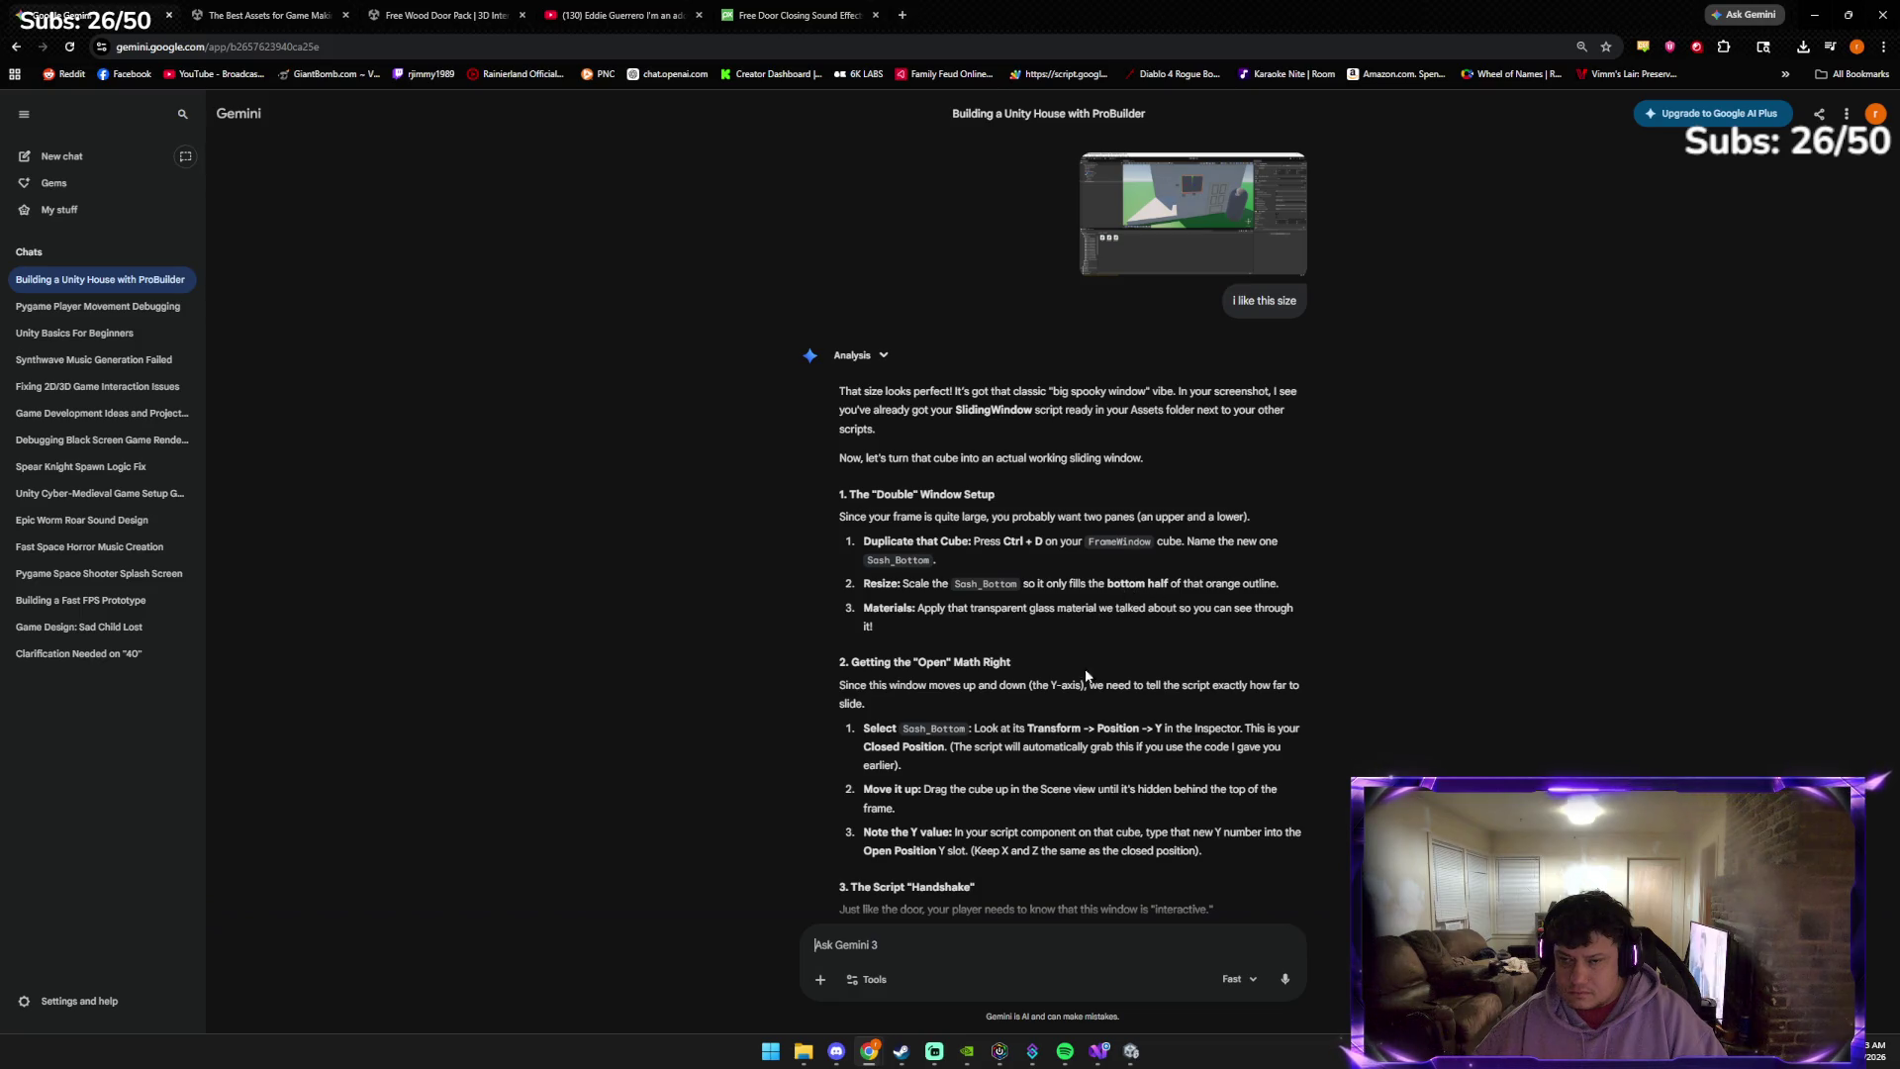
click(1131, 1051)
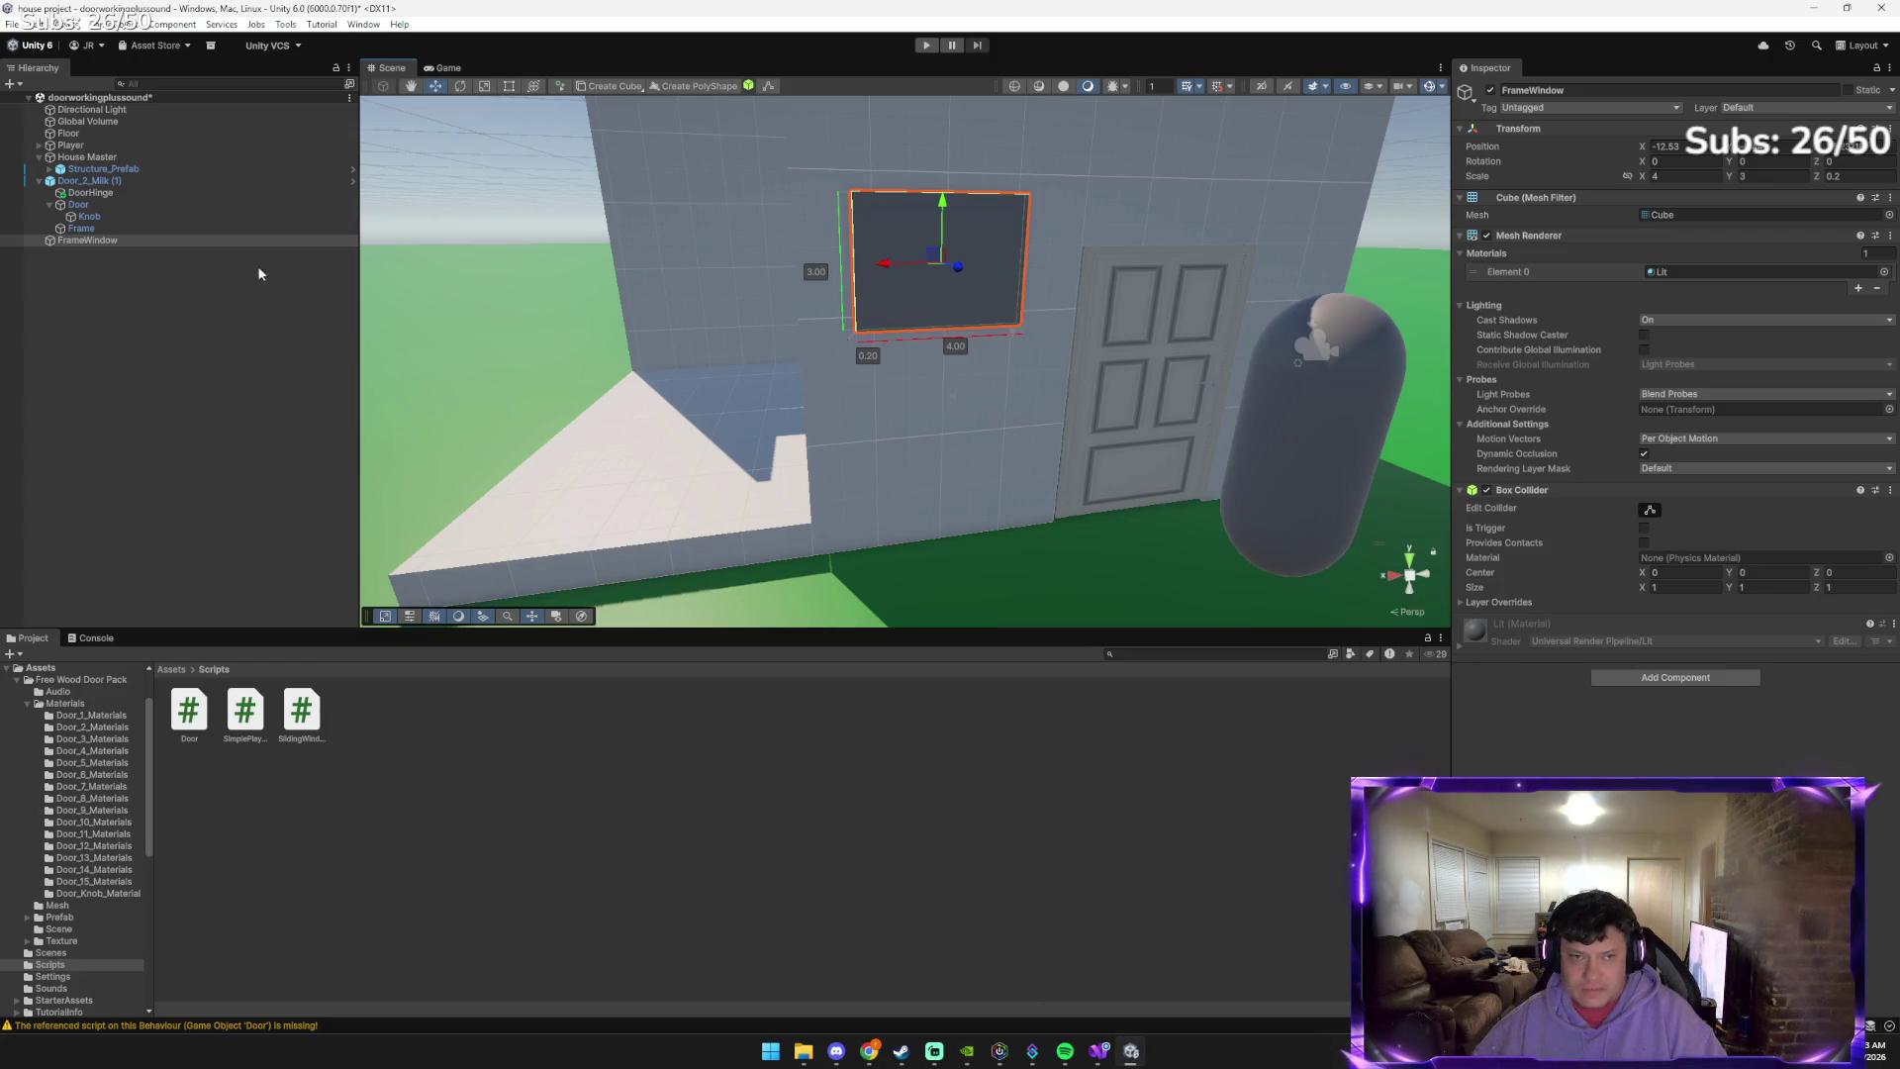
Duplicate the FrameWindow cube and rename the copy Sash_bottom
key(ctrl+d)
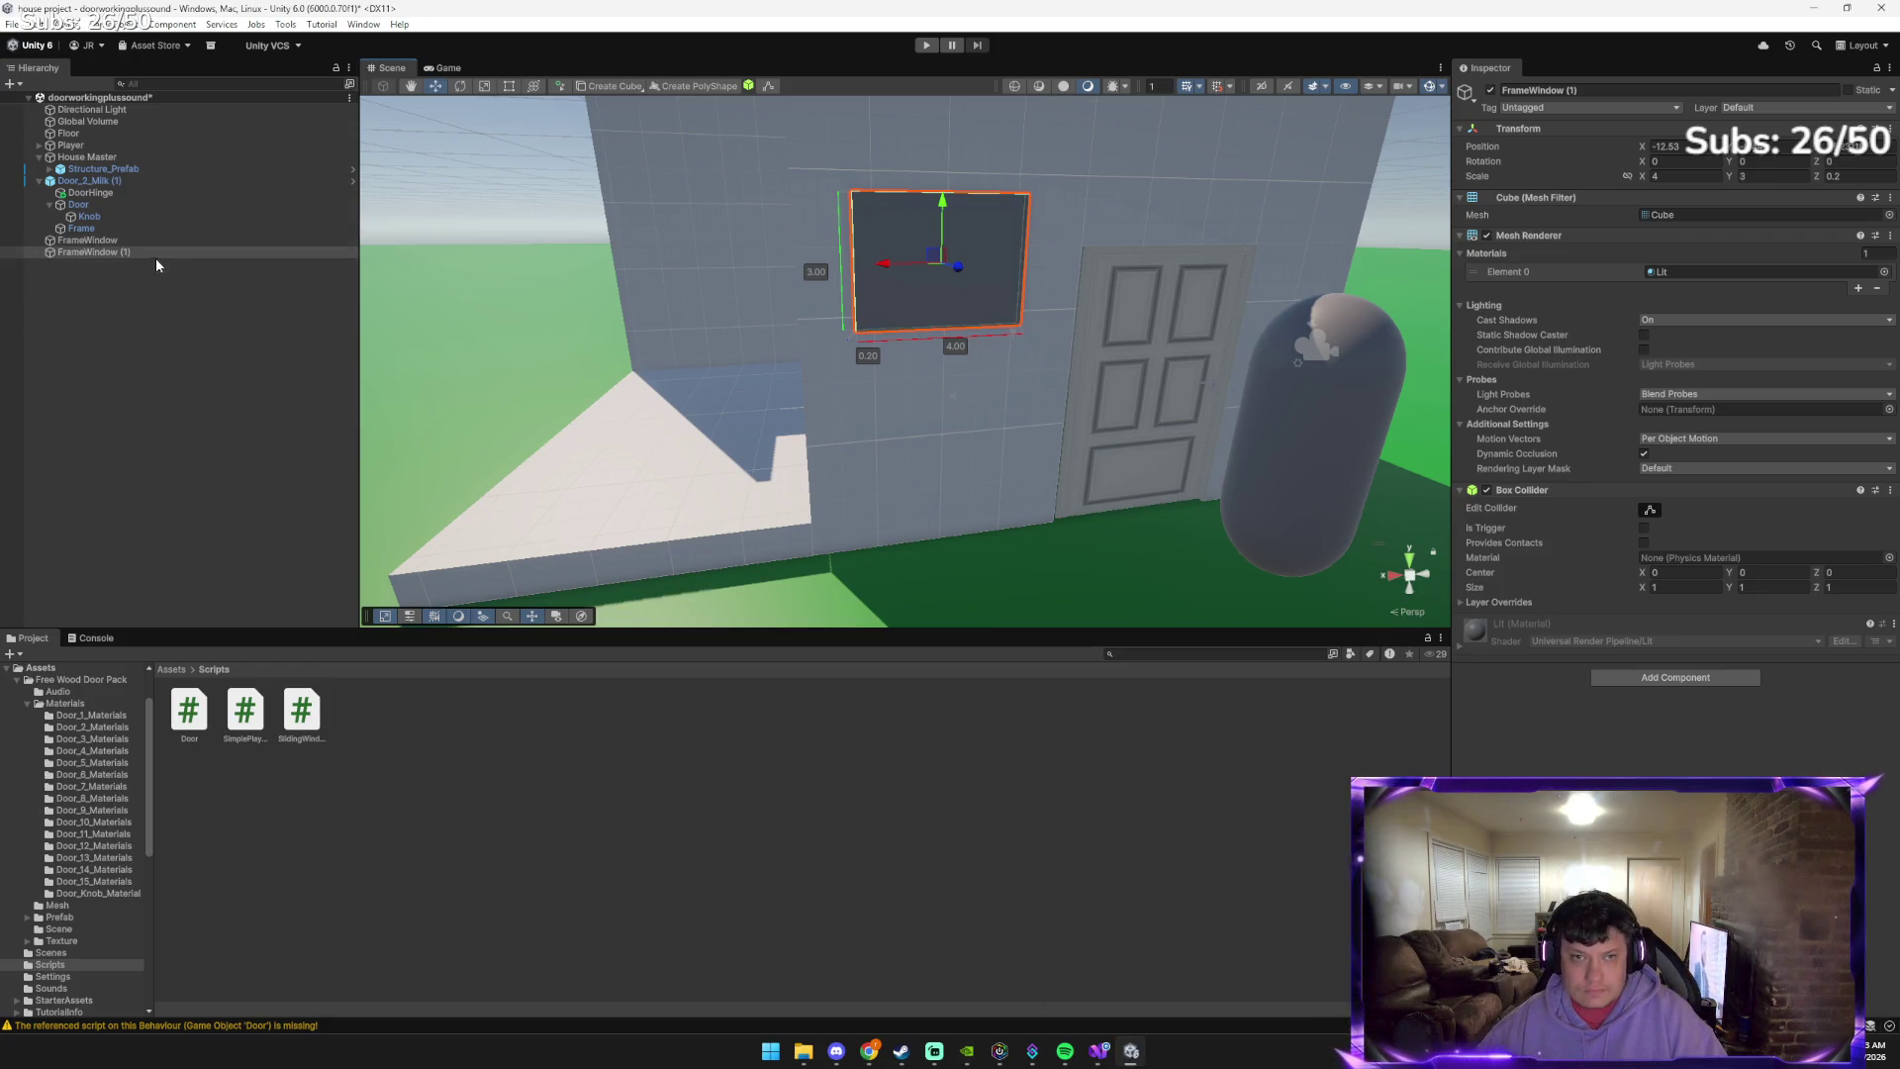
right_click(156, 254)
click(201, 333)
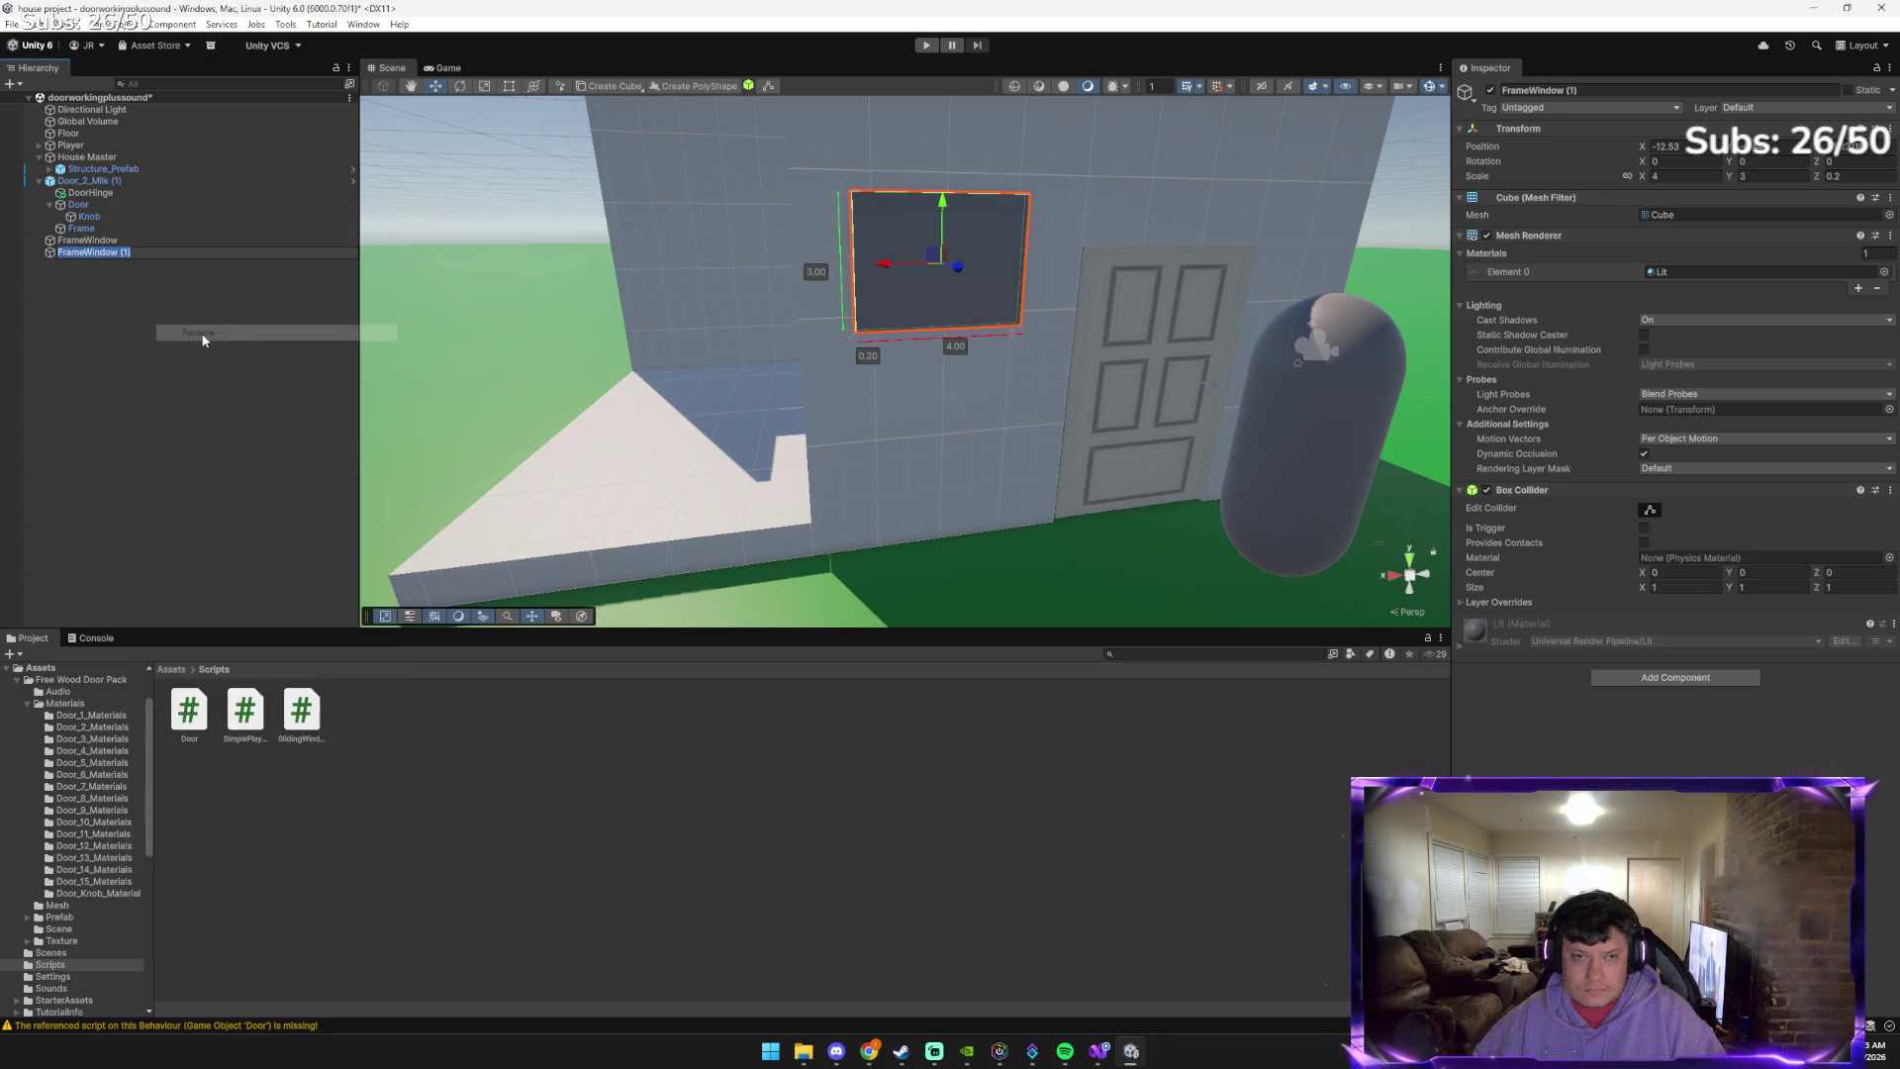
text(S)
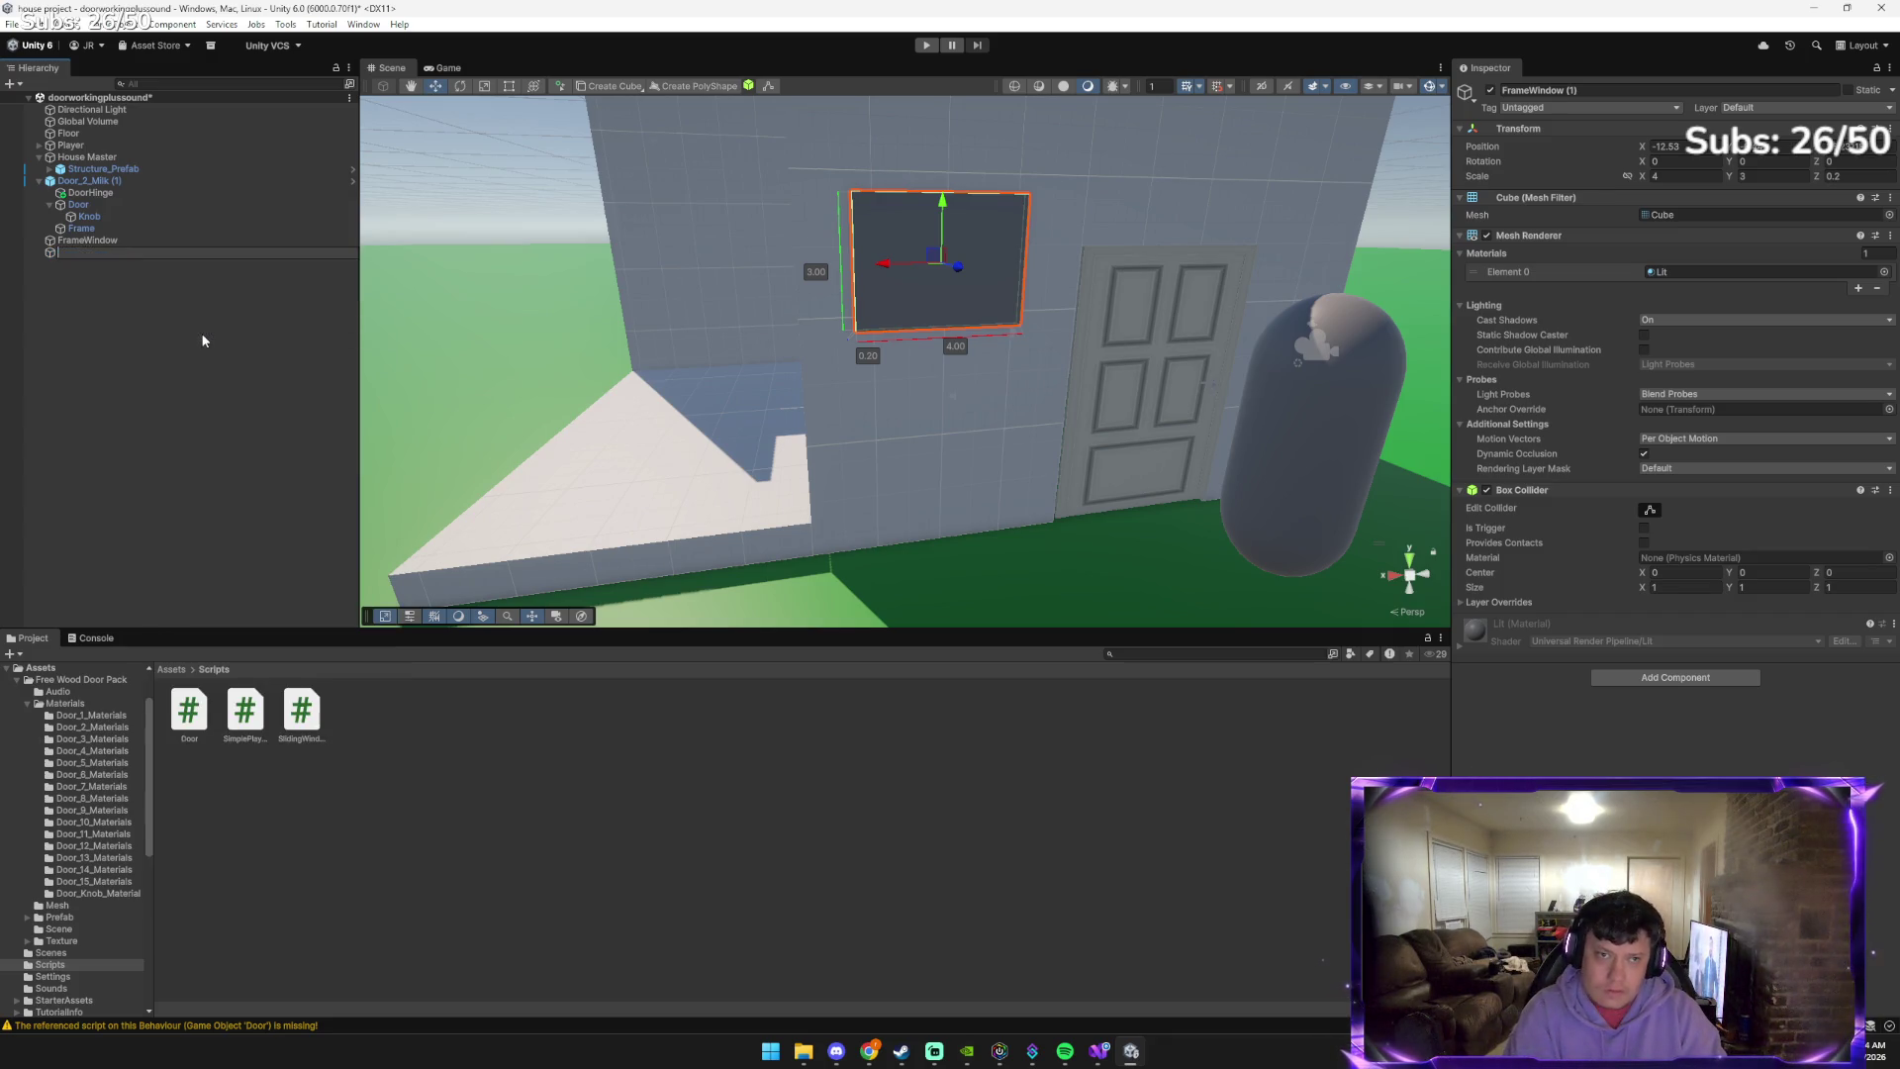
text(ash)
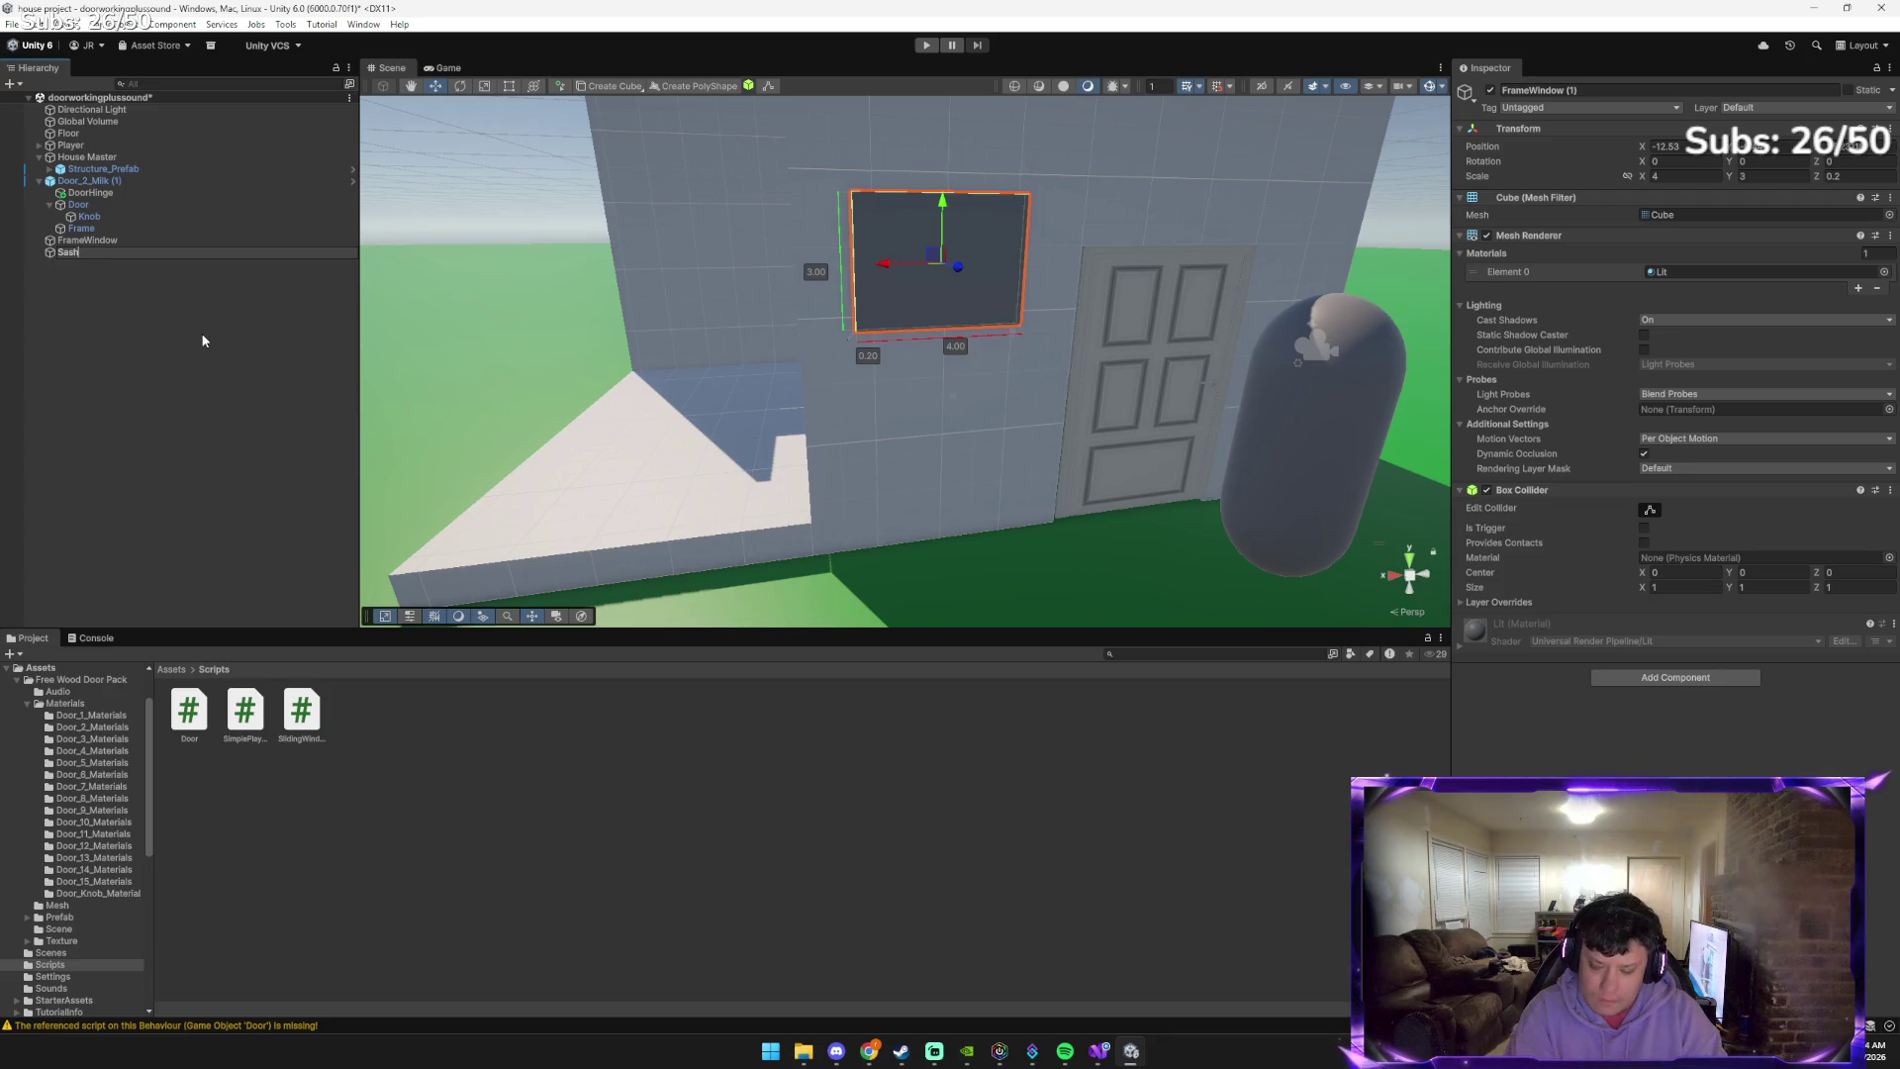
text(_bottom)
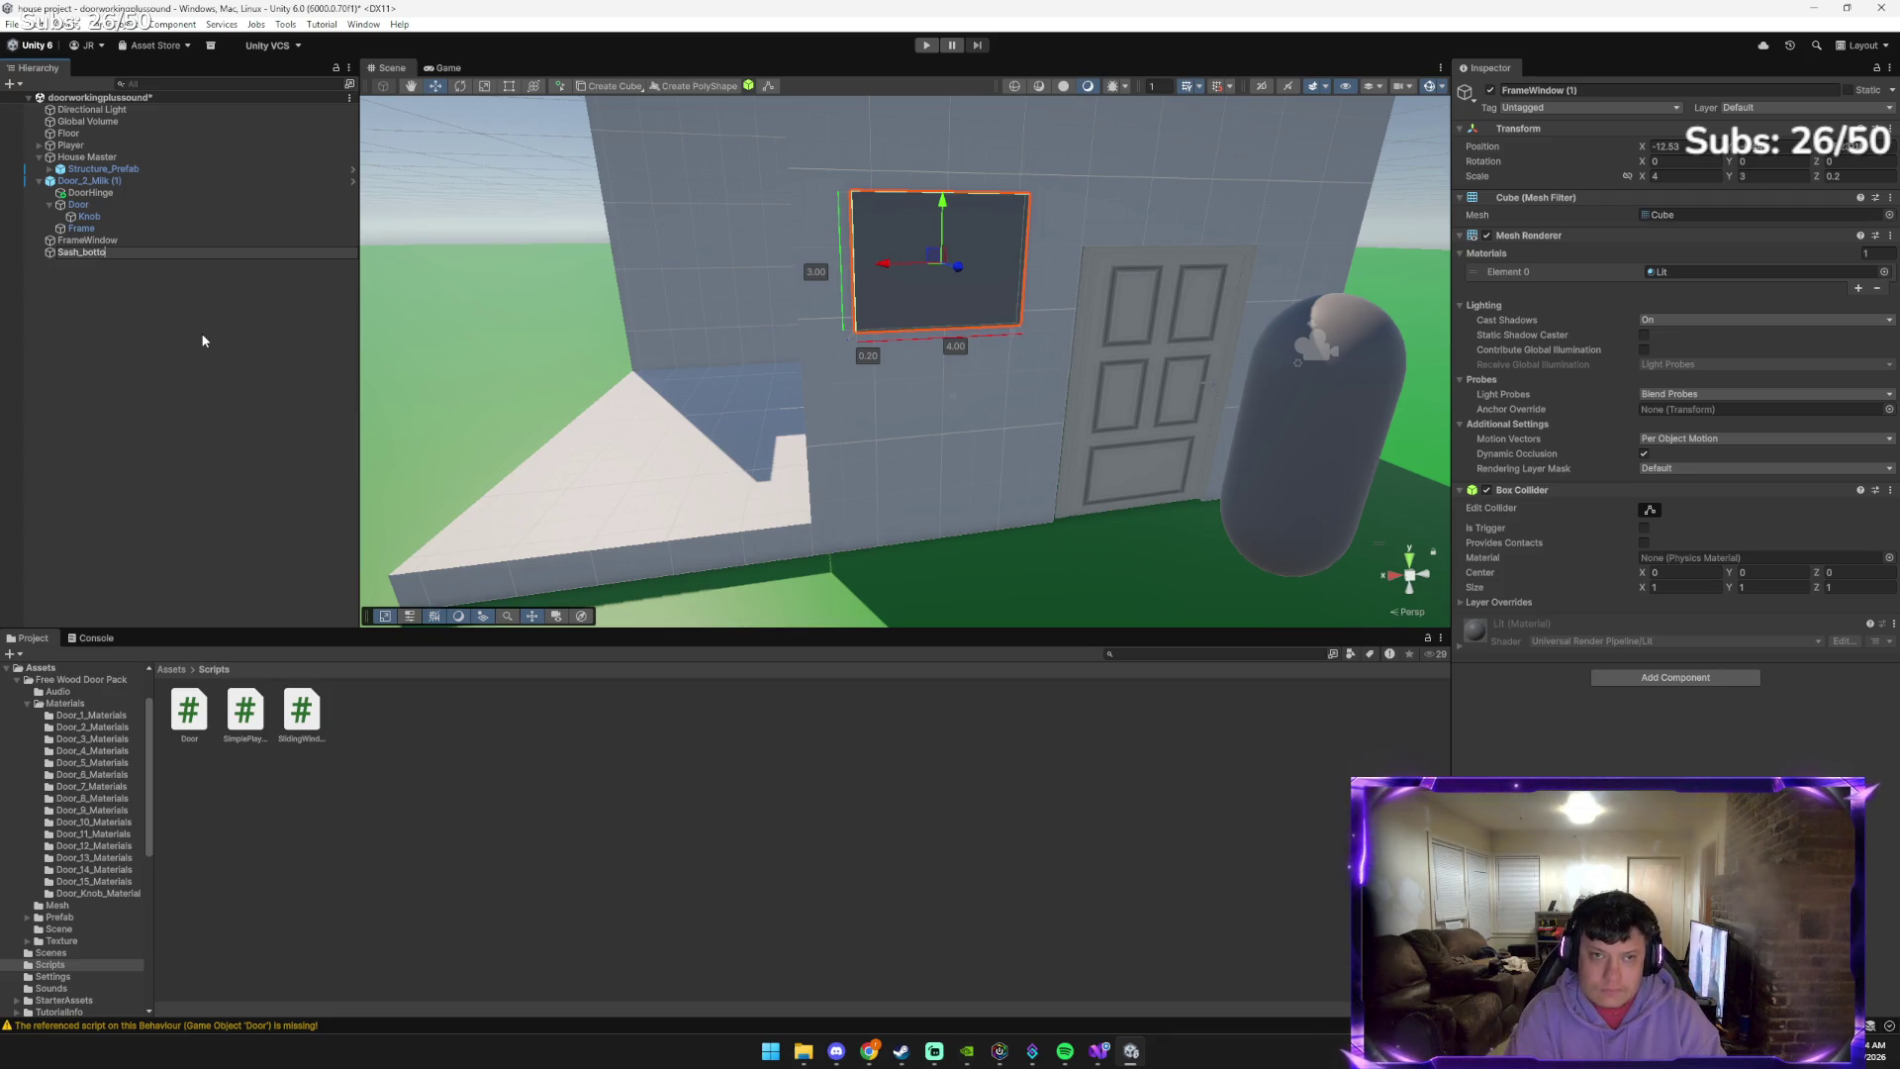
key(Return)
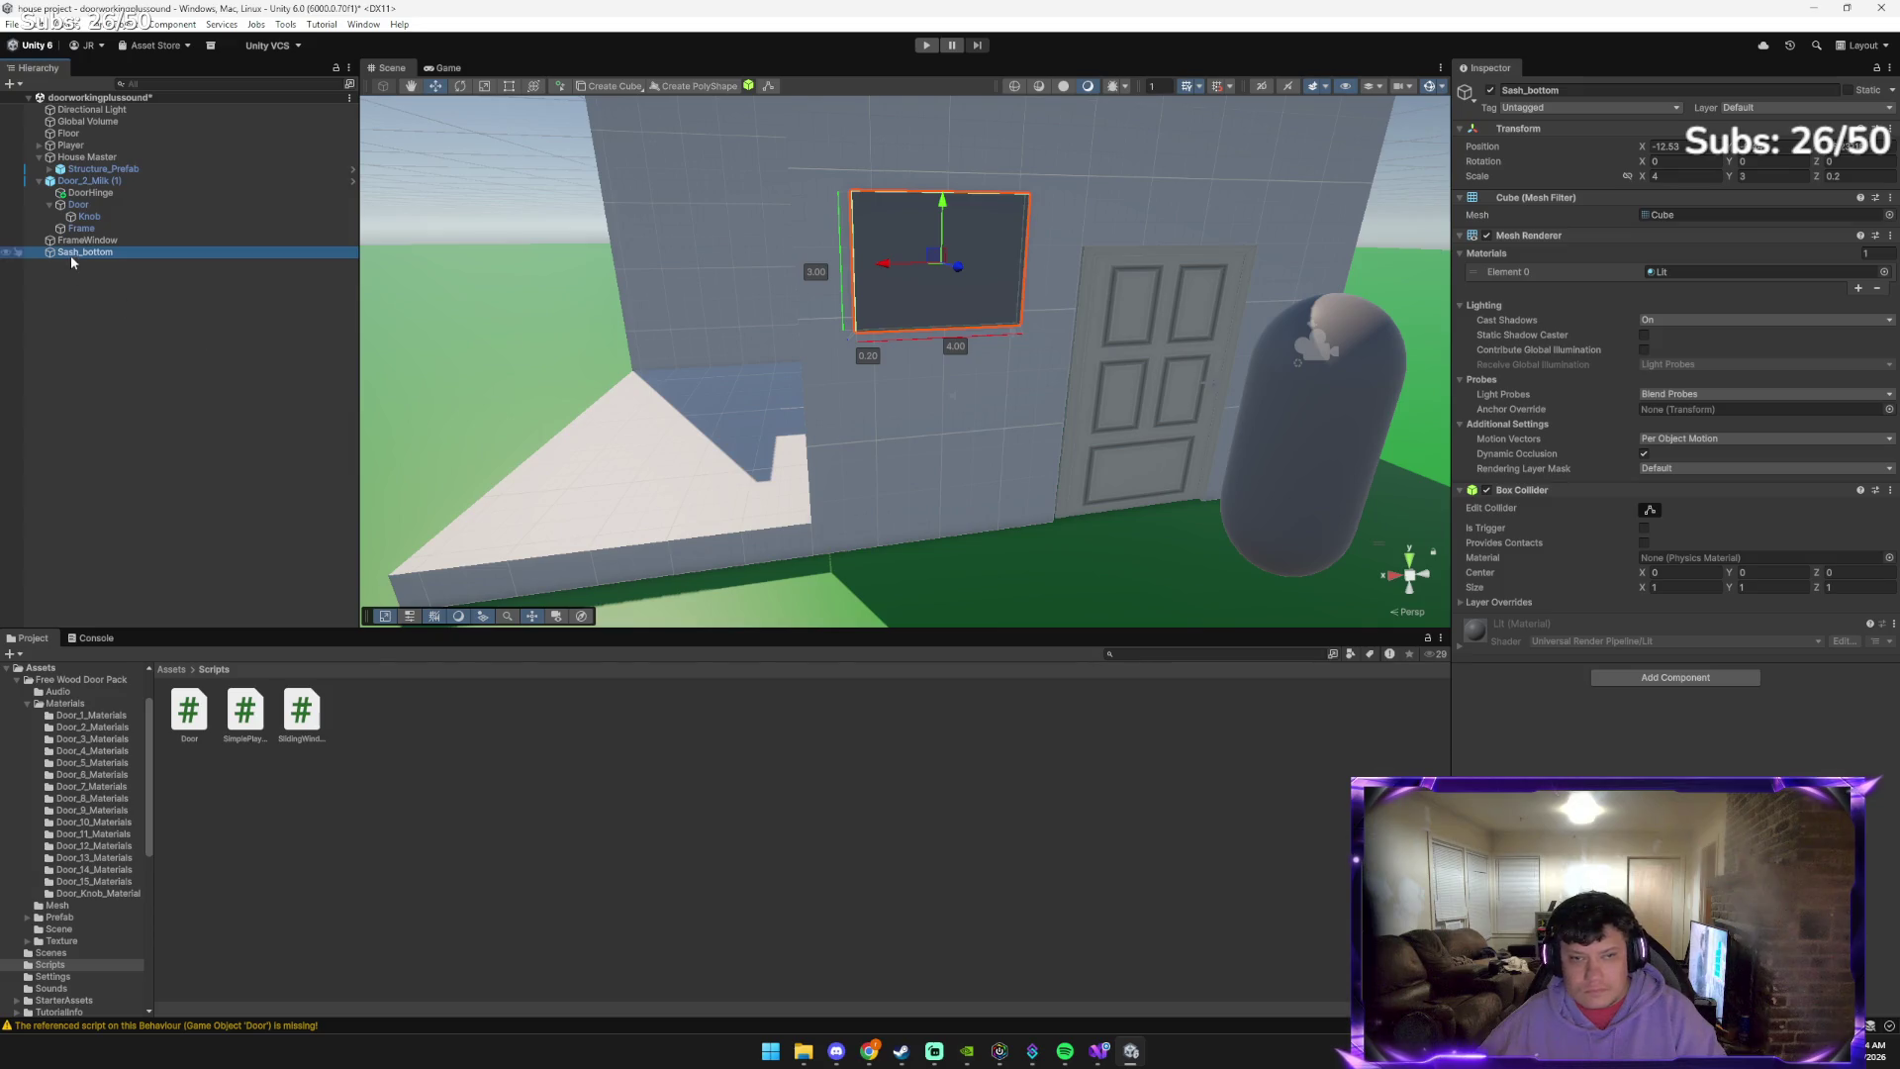
key(alt+Tab)
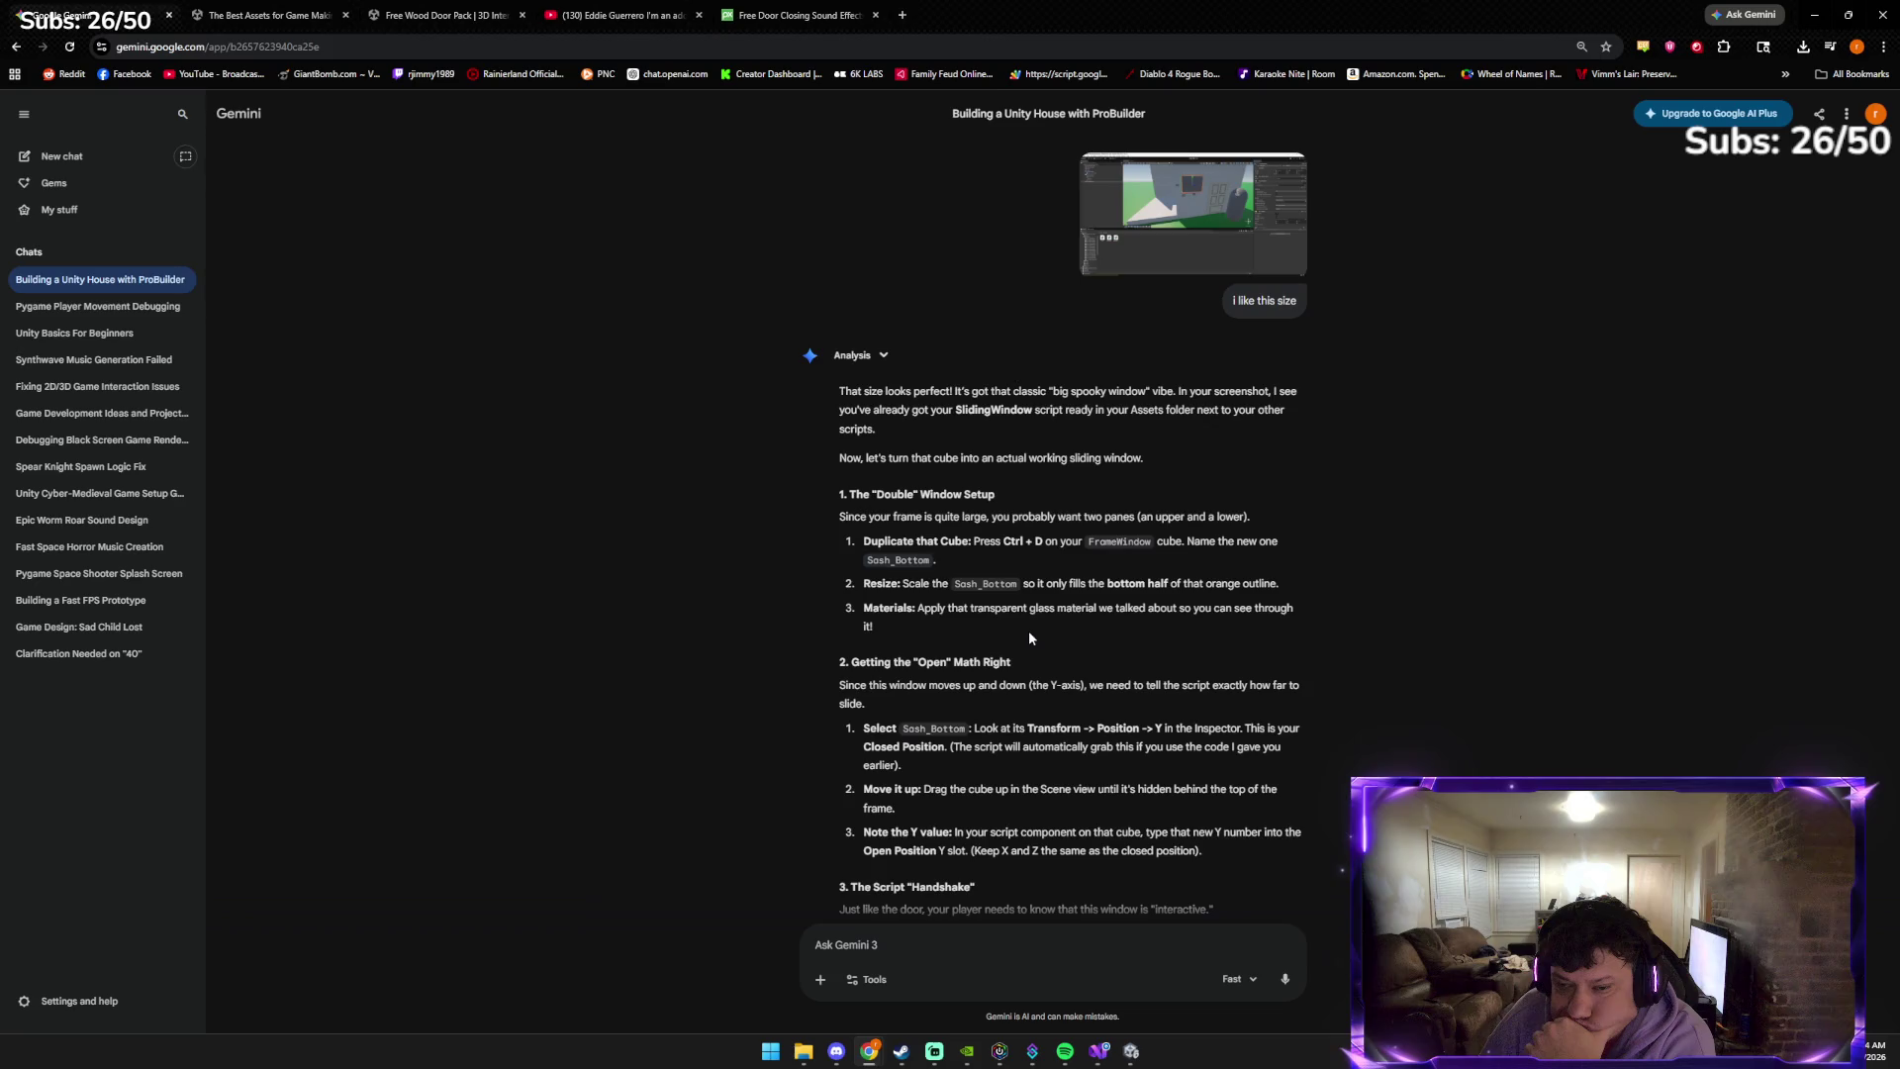
Read through Gemini's reply and send the follow-up question 'glass materia?'
scroll(1023, 630, down, 1)
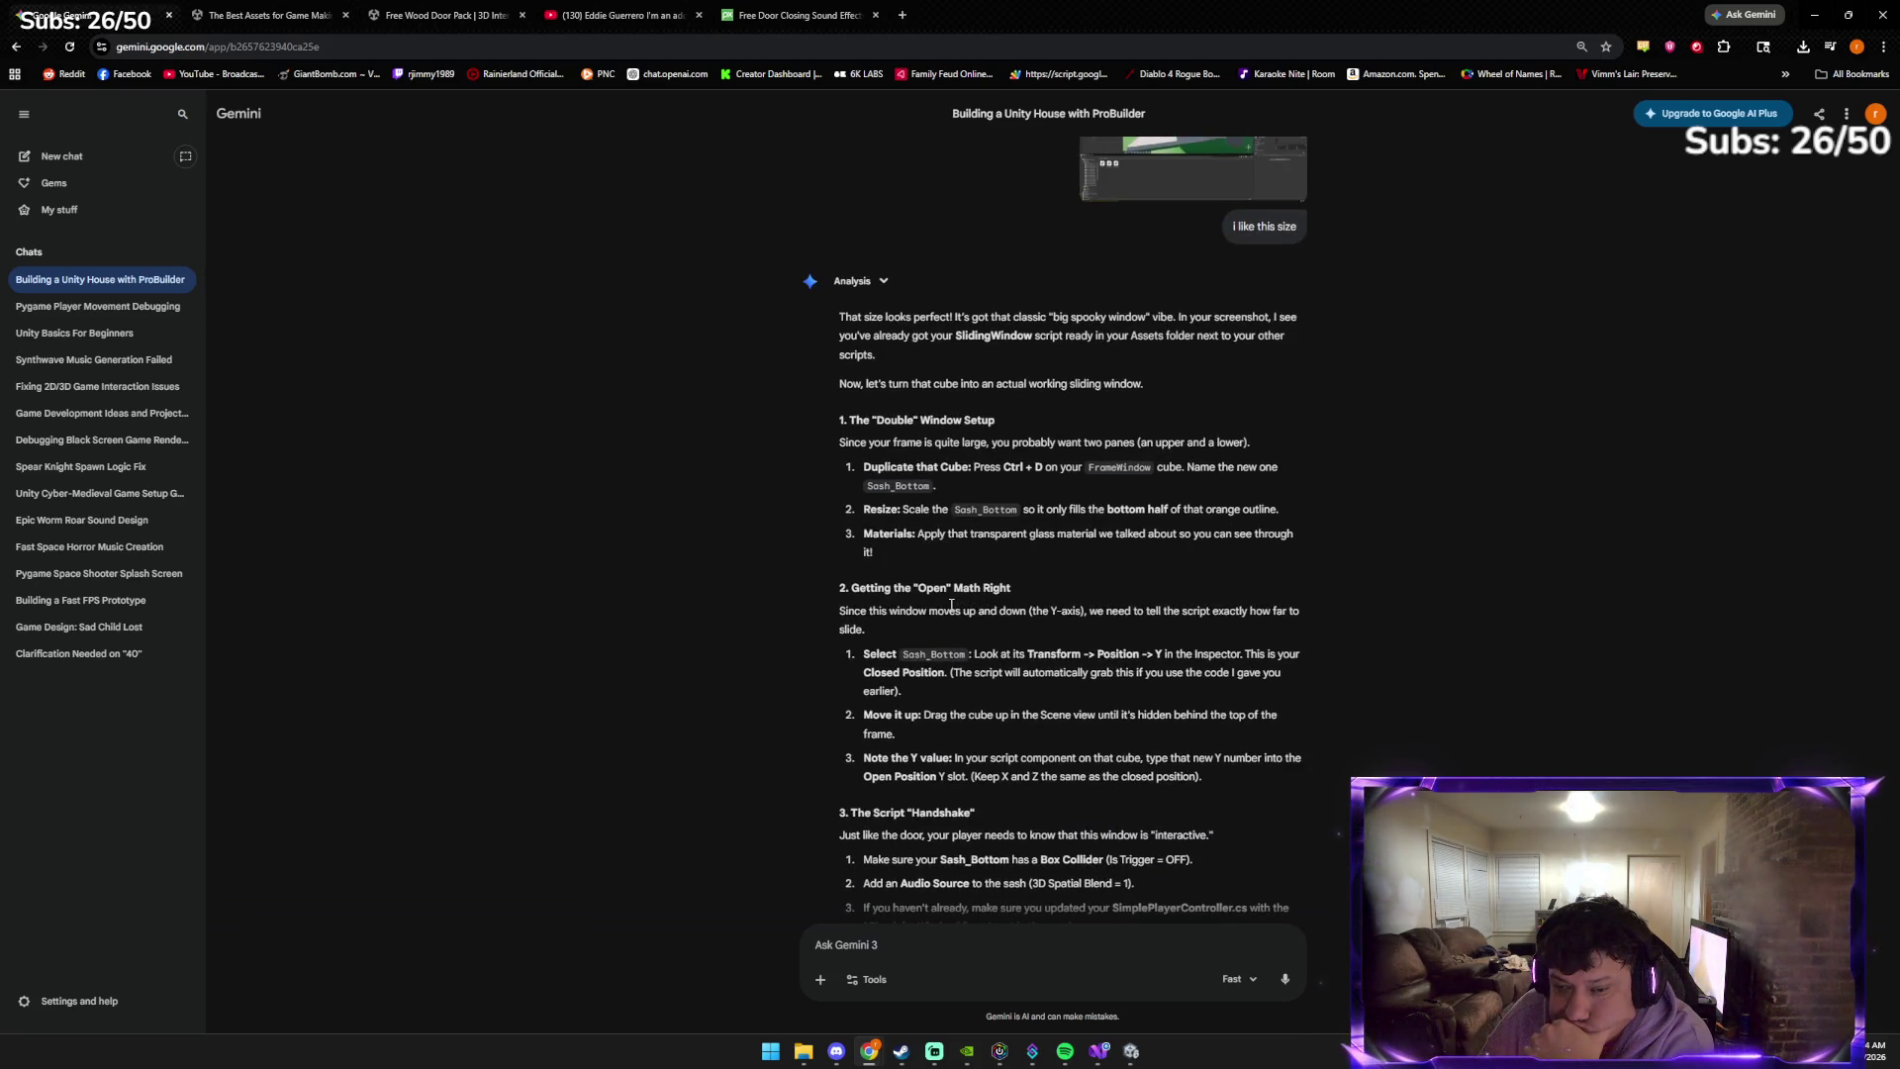
scroll(950, 605, down, 1)
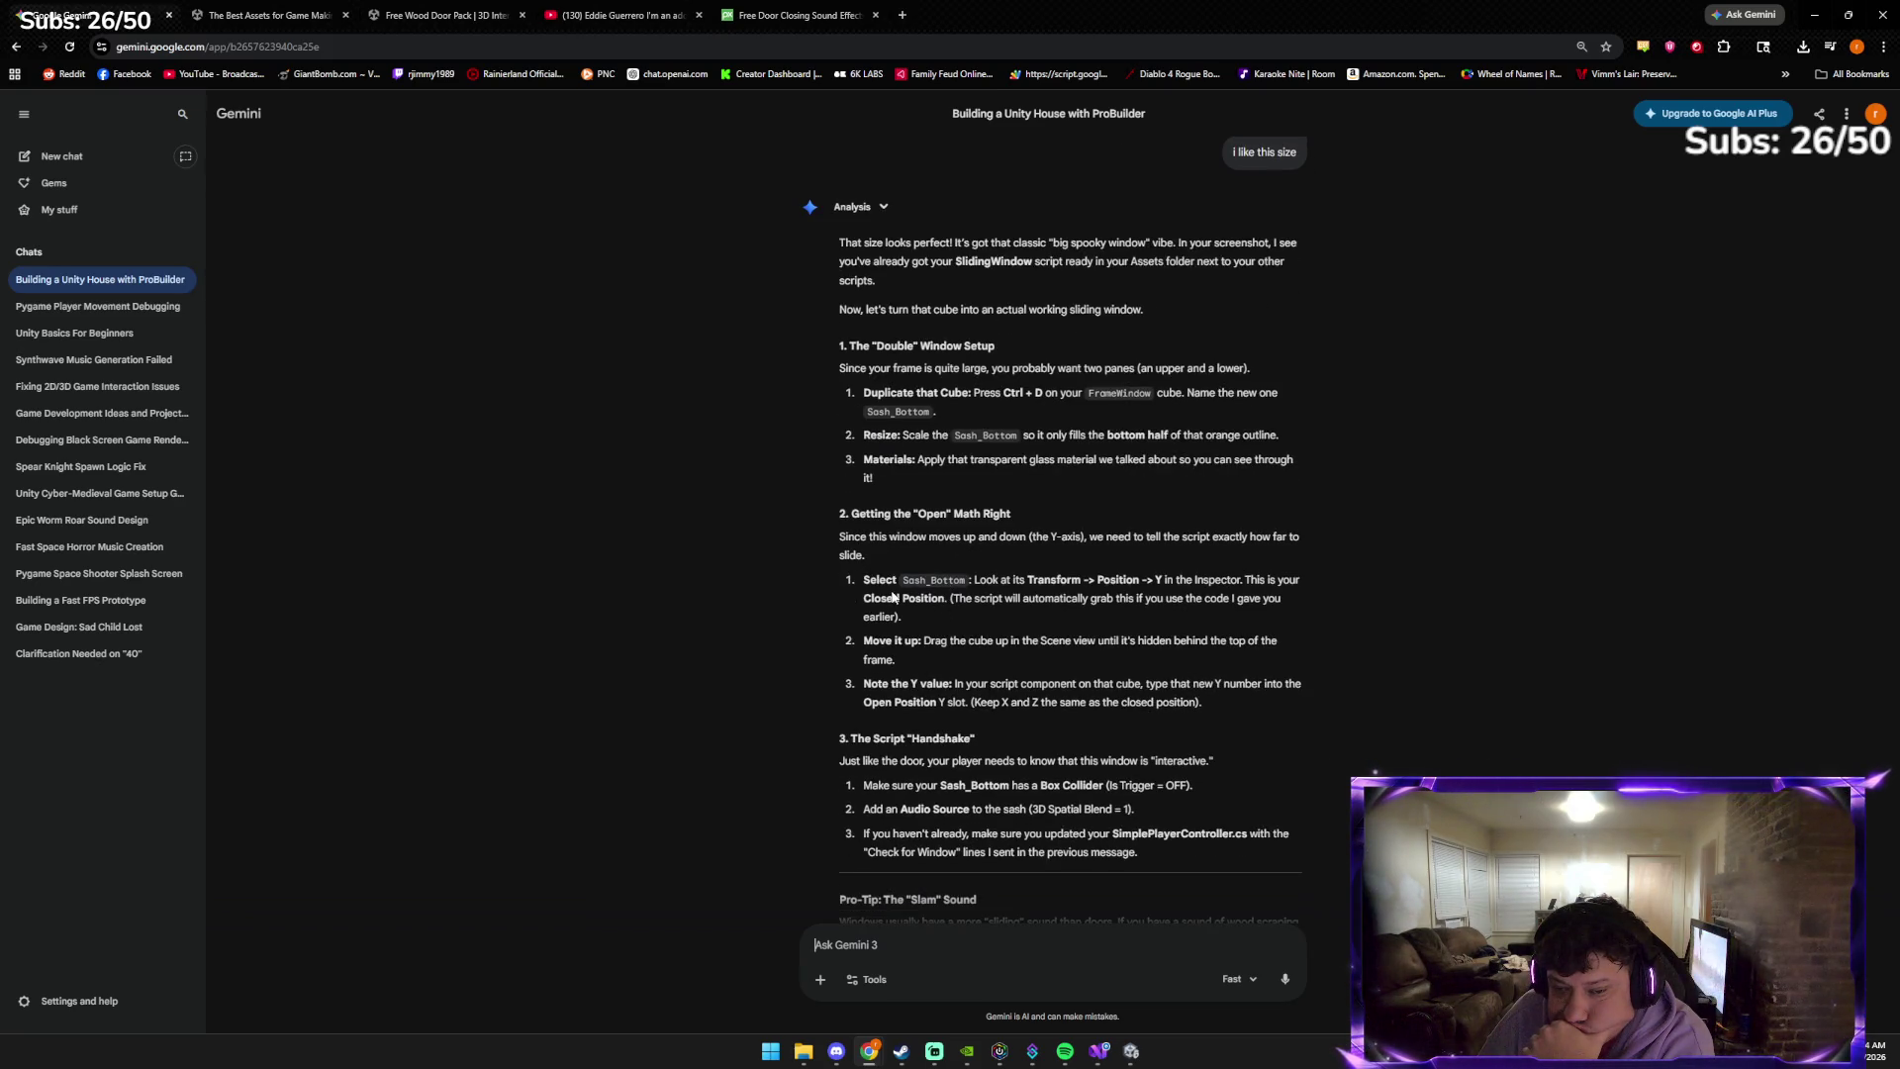
scroll(890, 599, down, 1)
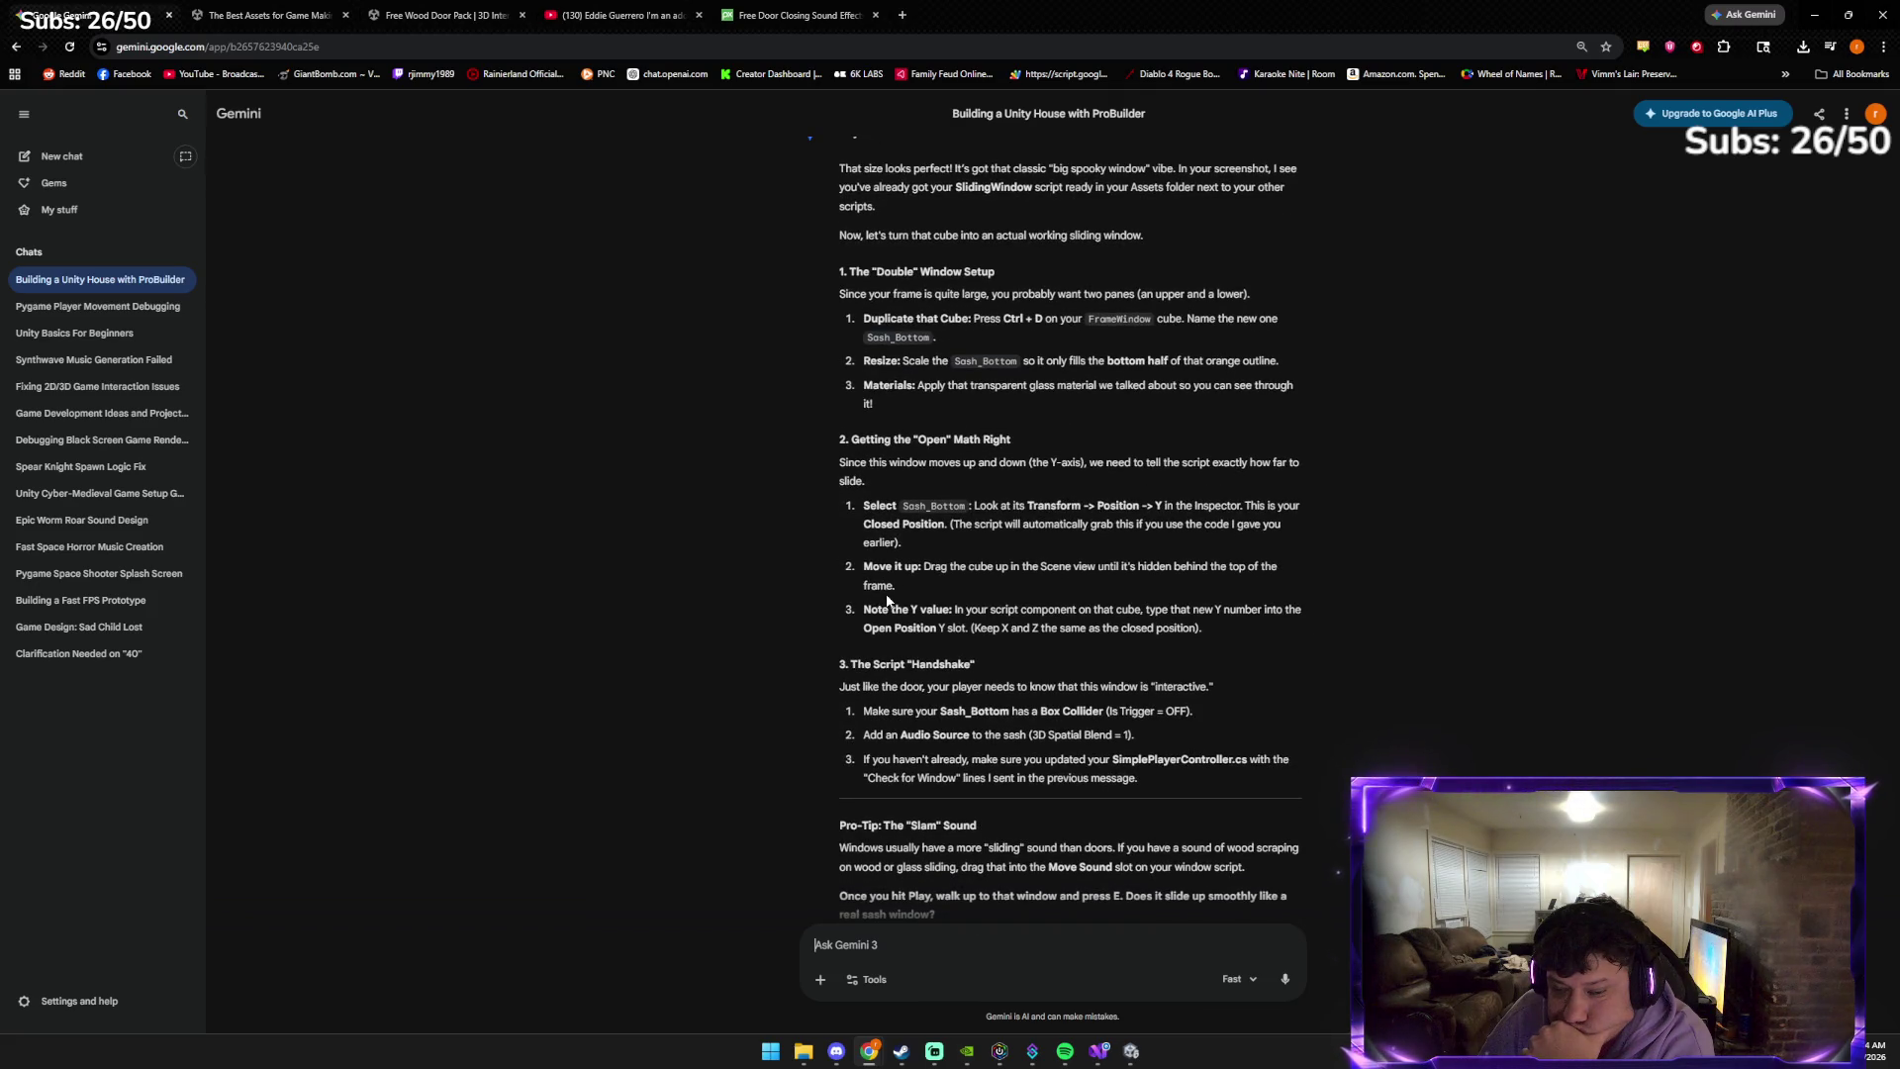
scroll(884, 599, down, 1)
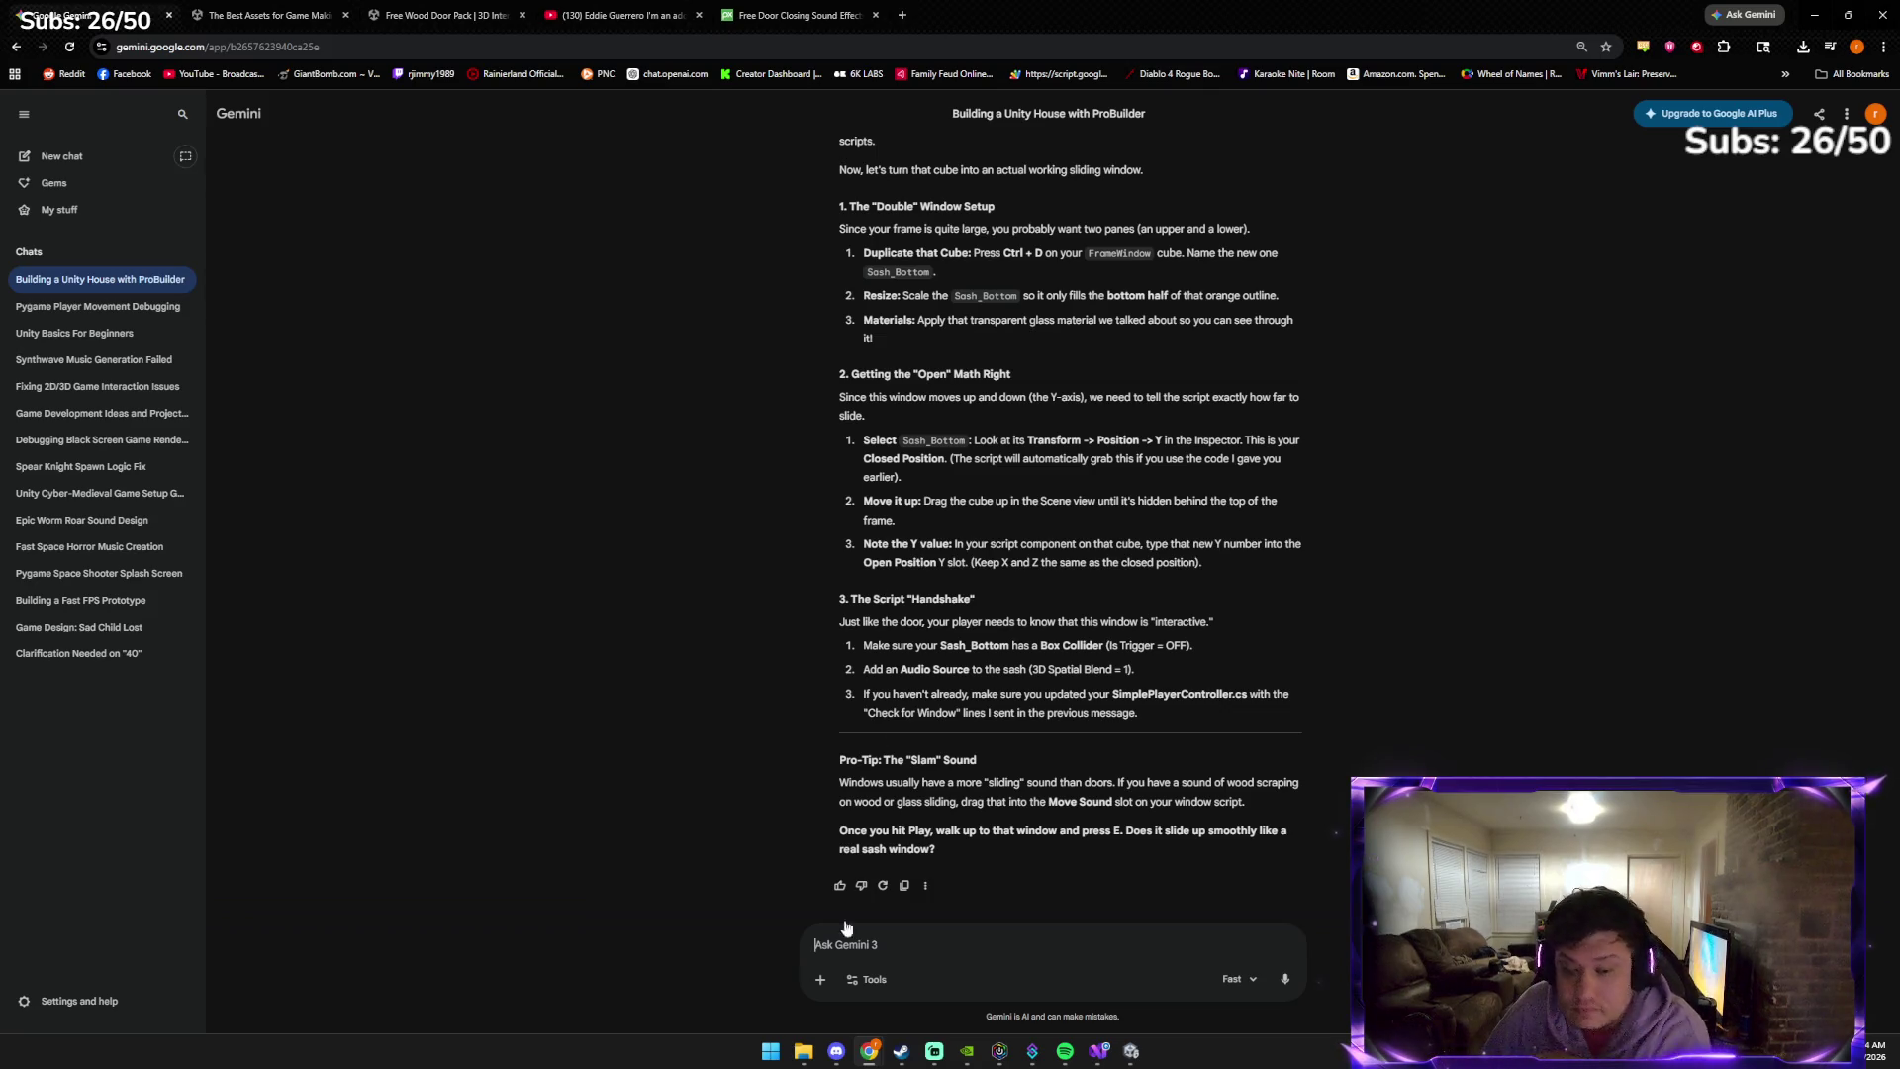
text(gl)
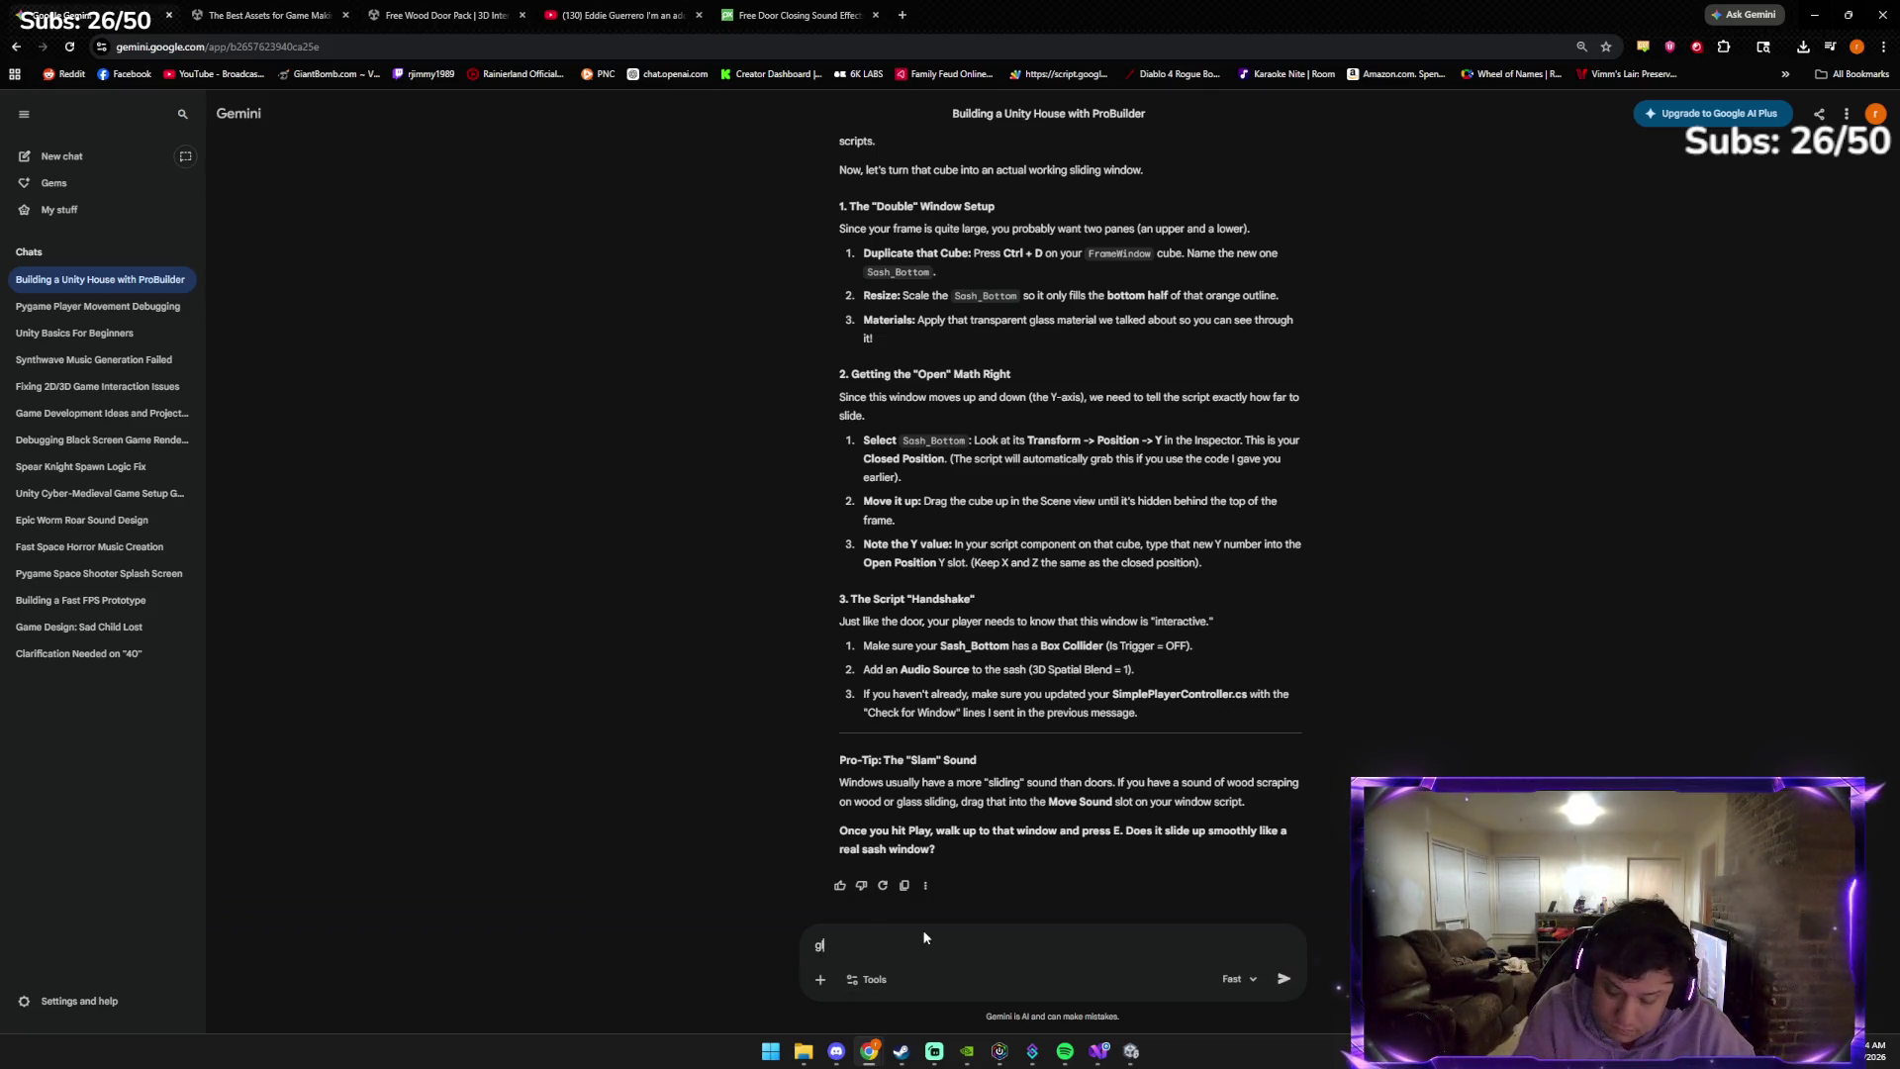
text(ass materia?)
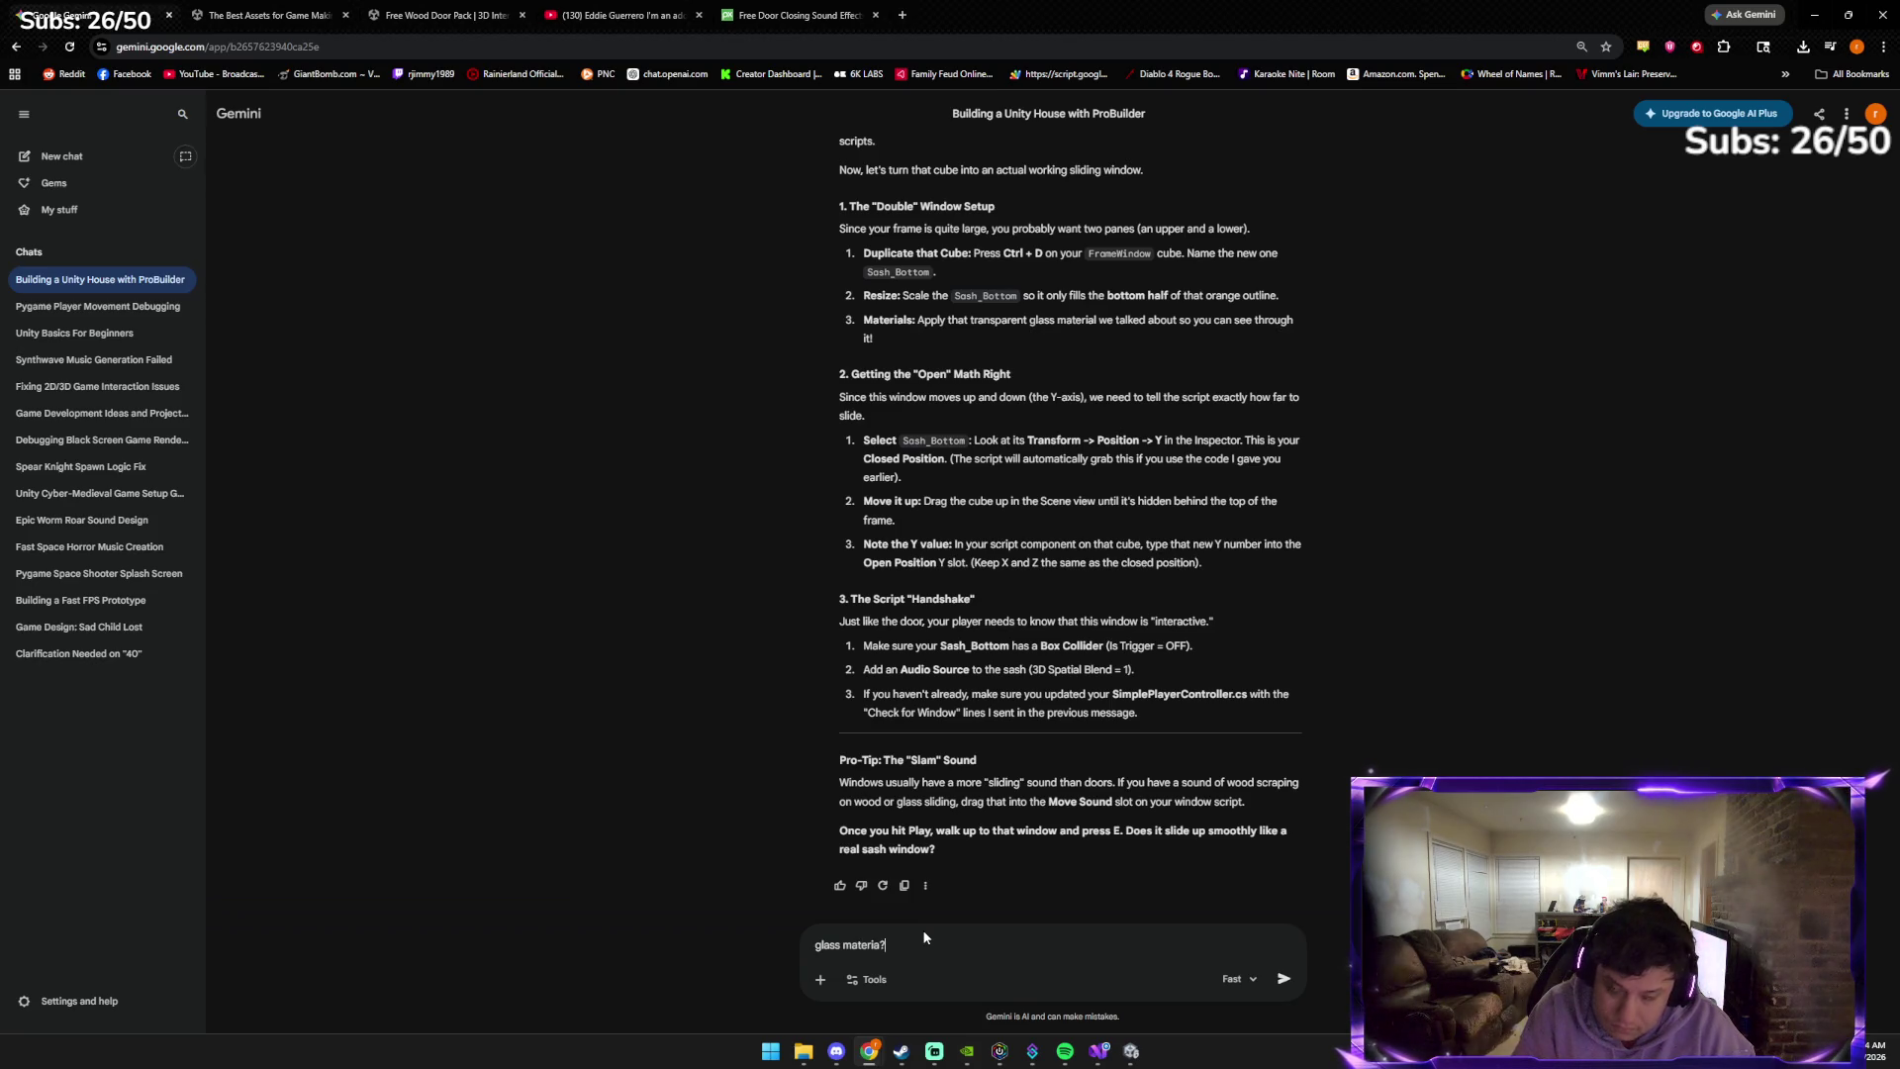
key(Return)
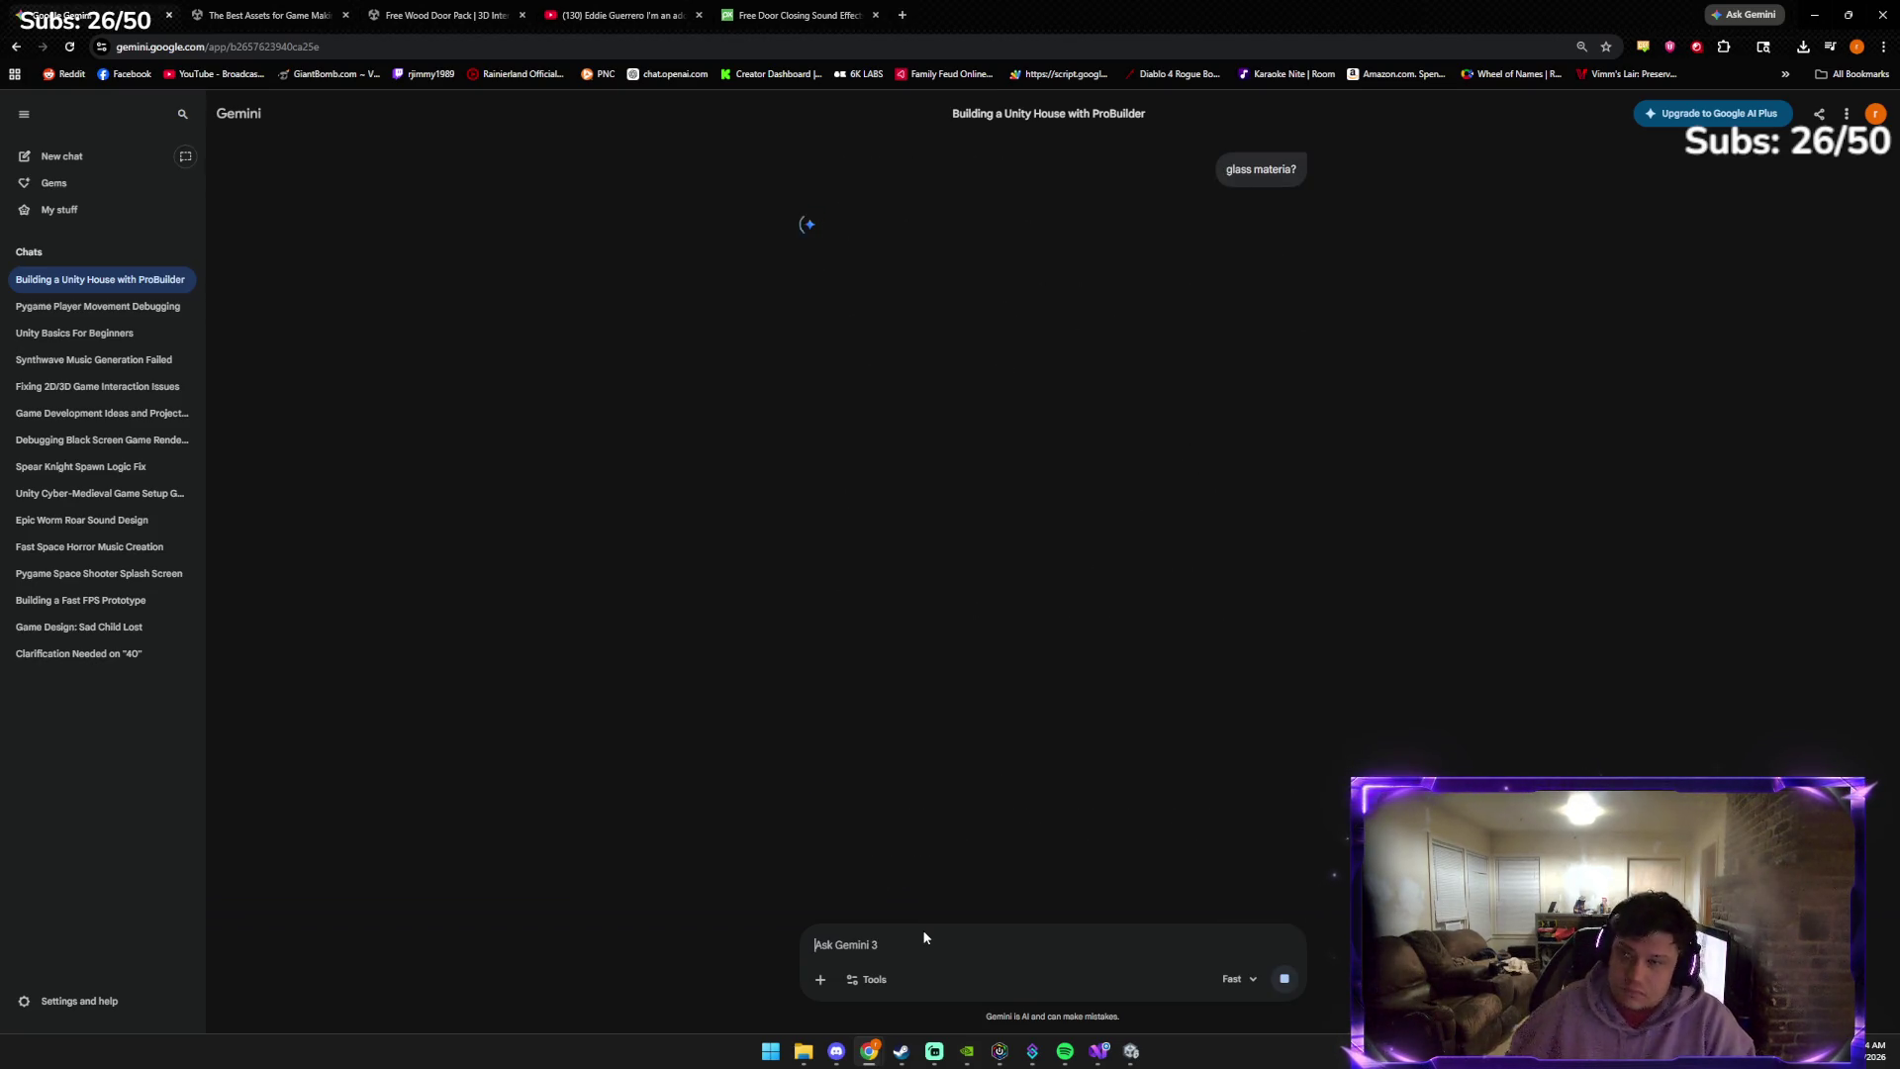